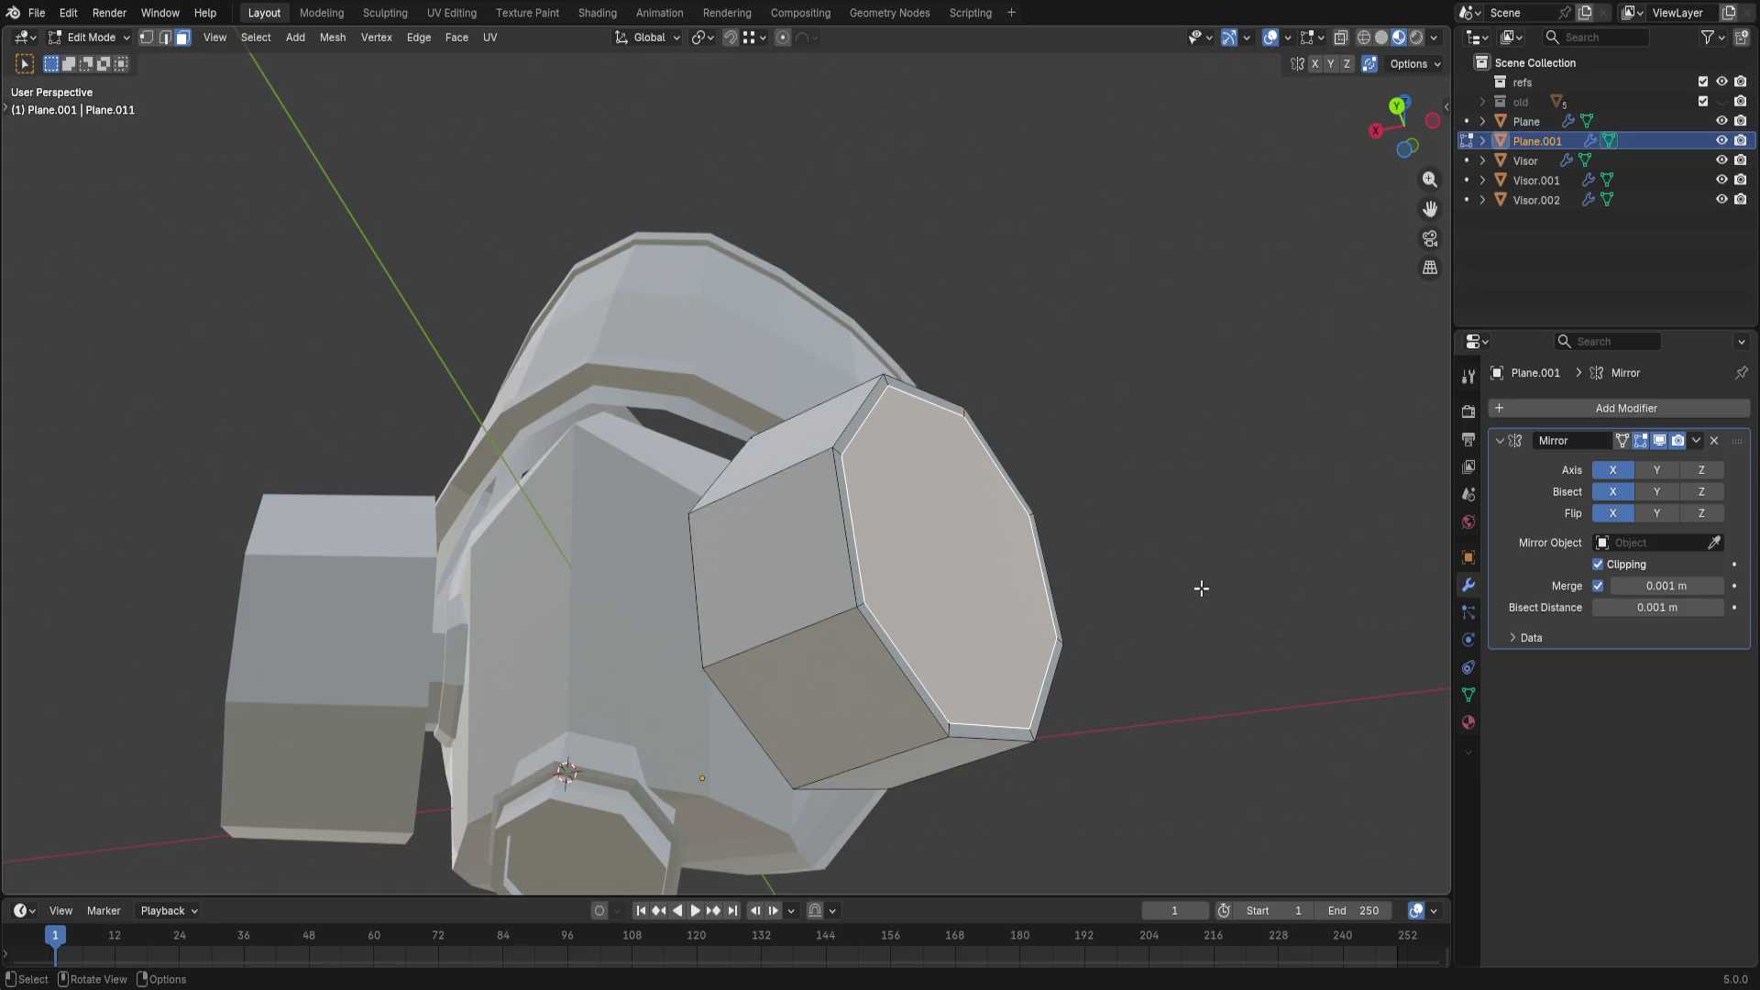
Step: Extrude the filter's end face in place and scale it down to 0.514
scroll(1143, 596, "up", 2)
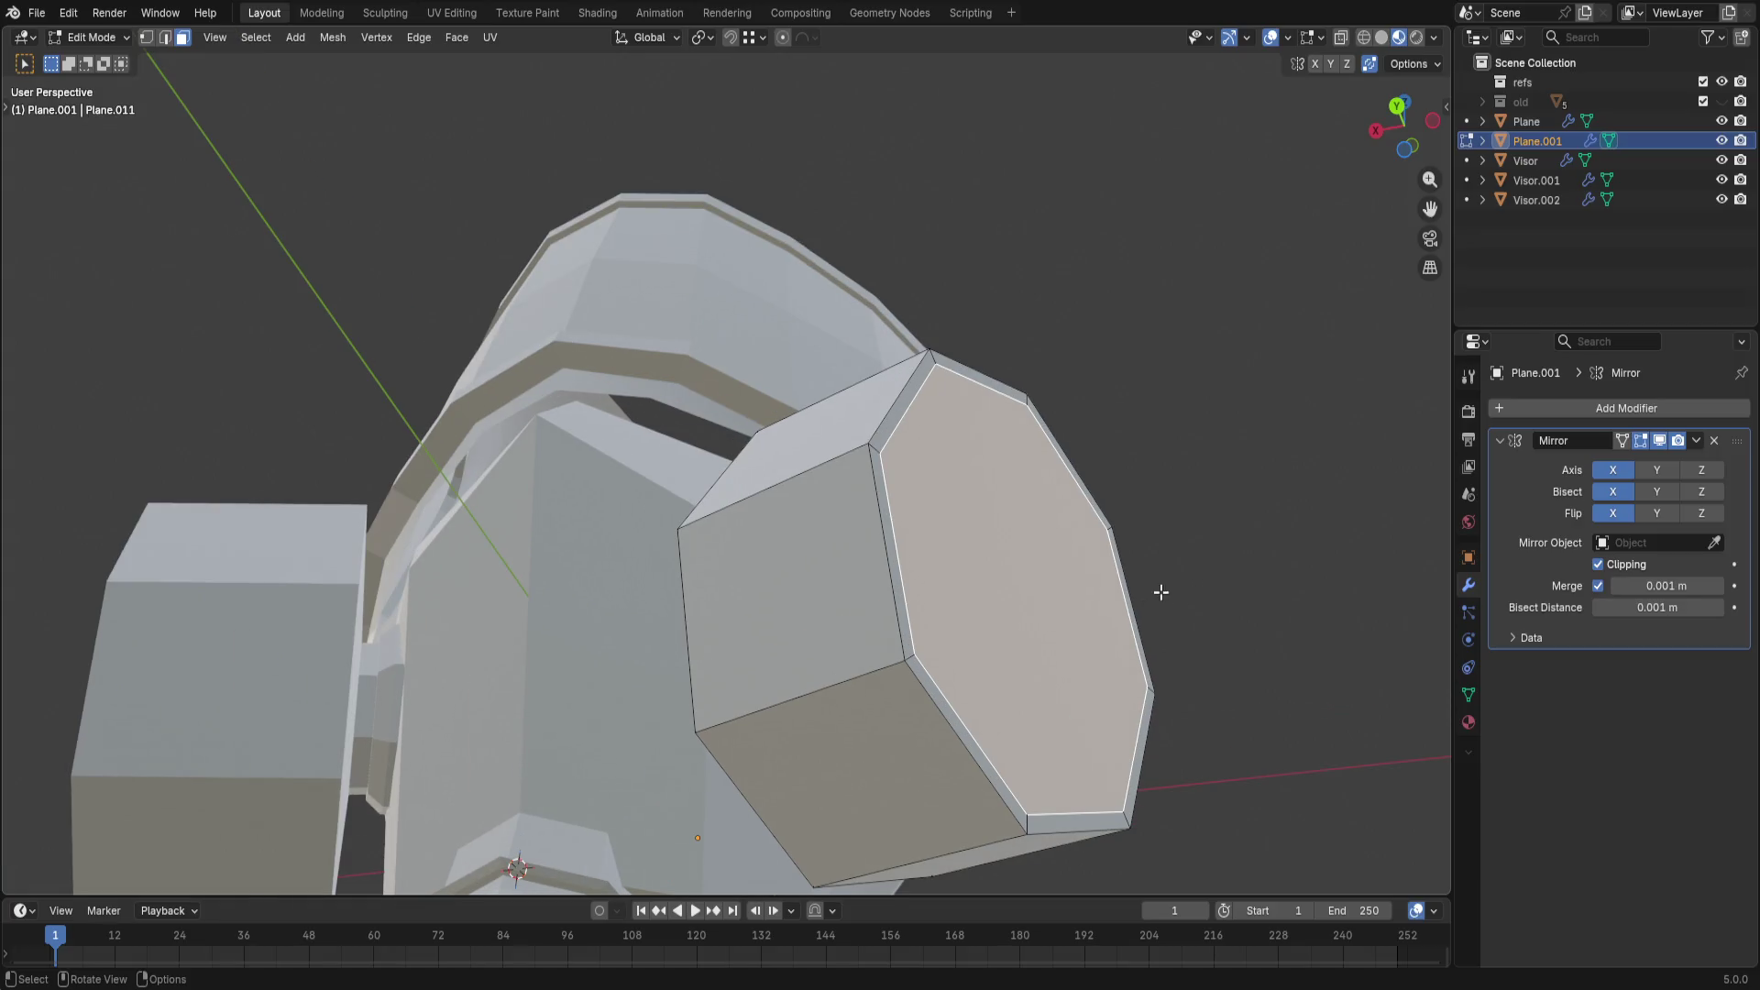
key("e")
left_click(1222, 593)
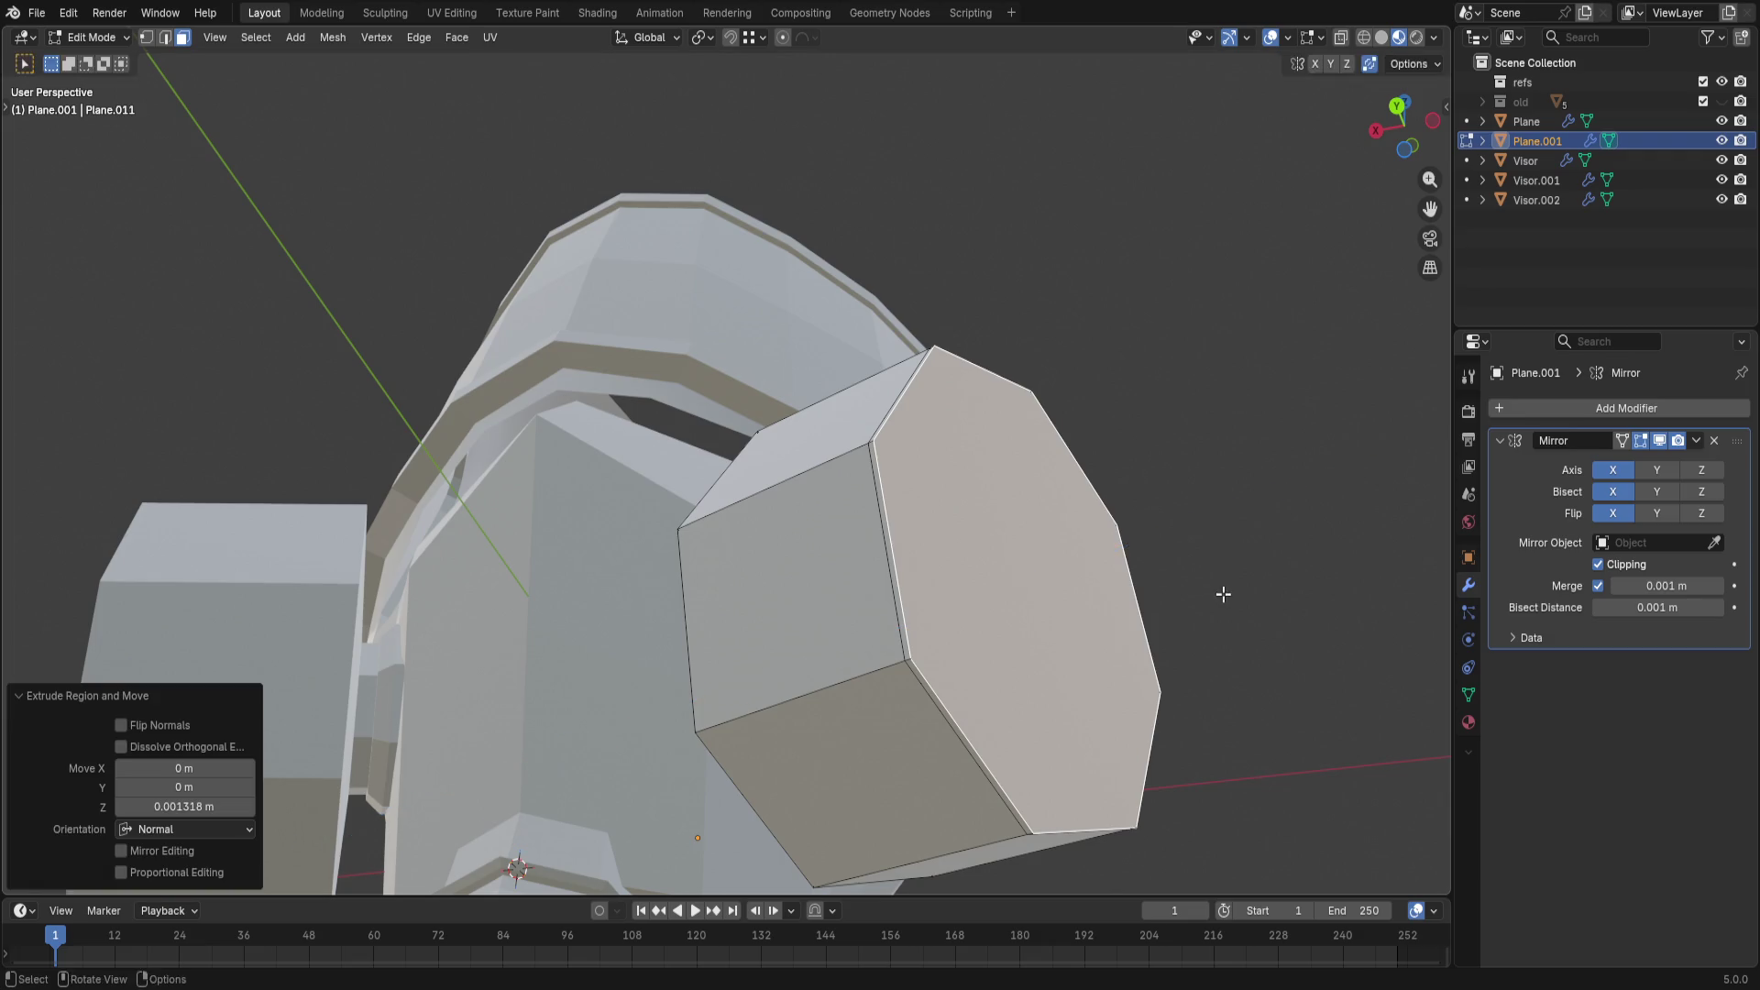
key("s")
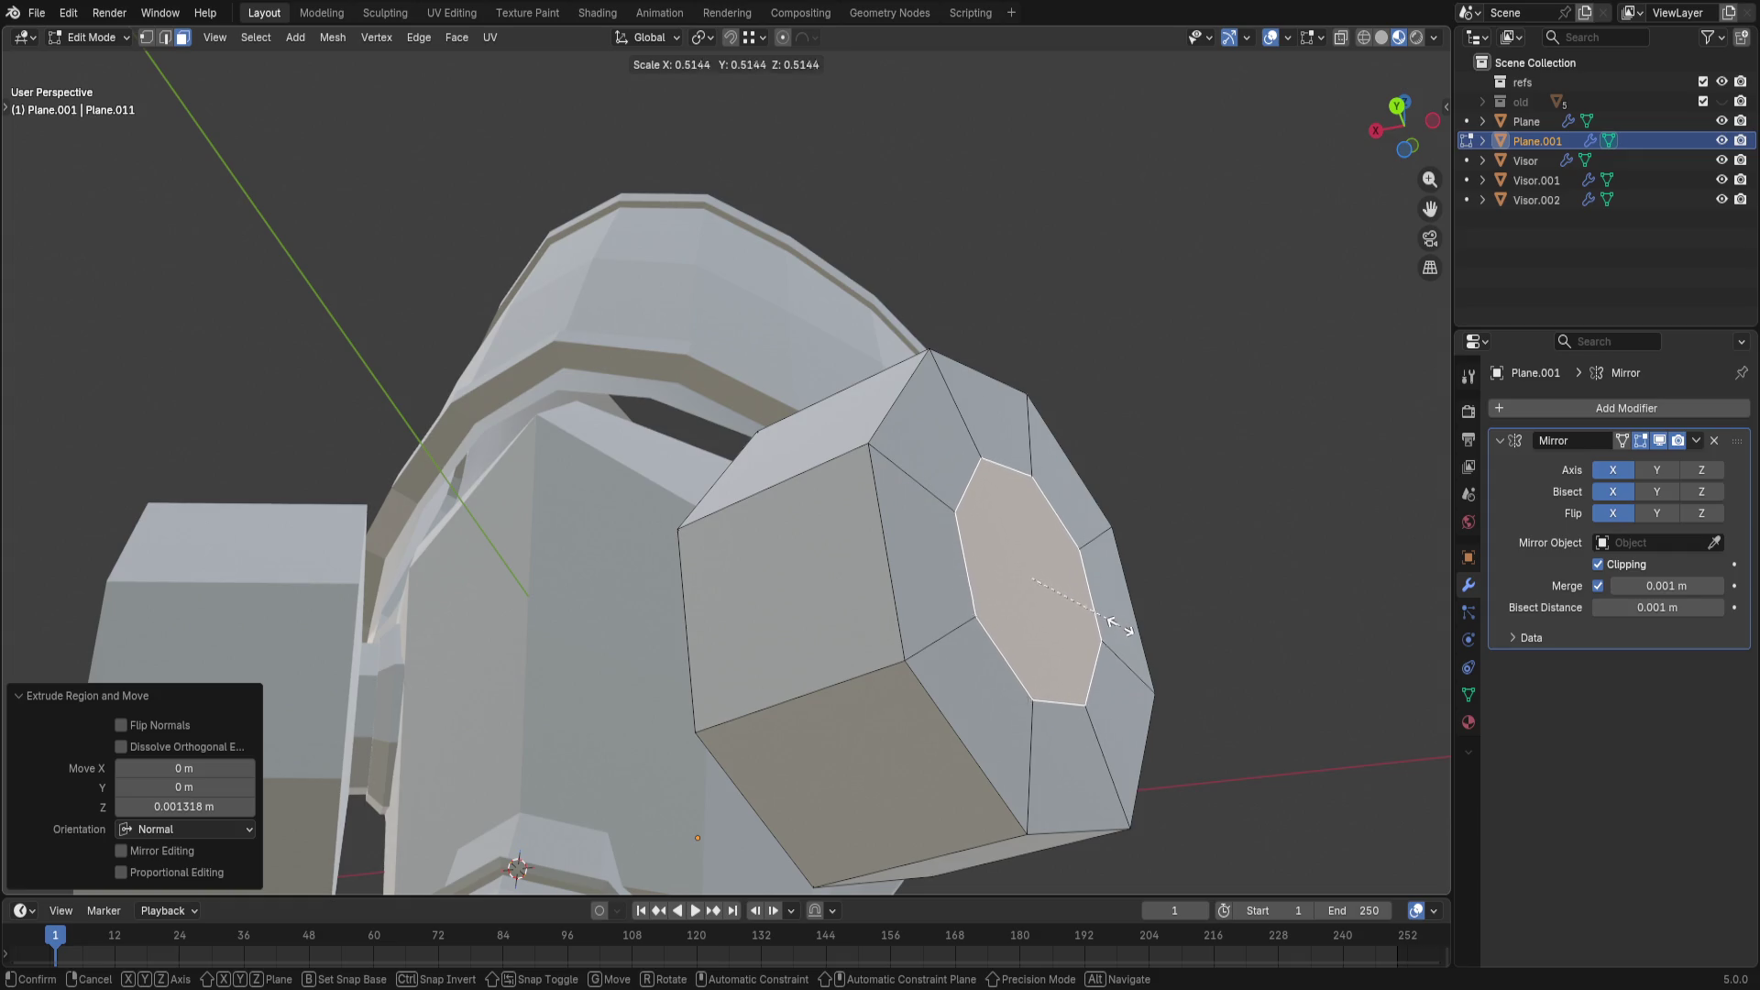
left_click(1118, 627)
Step: Inset and extrude the end face inward twice to form a stepped, recessed ring
key("i")
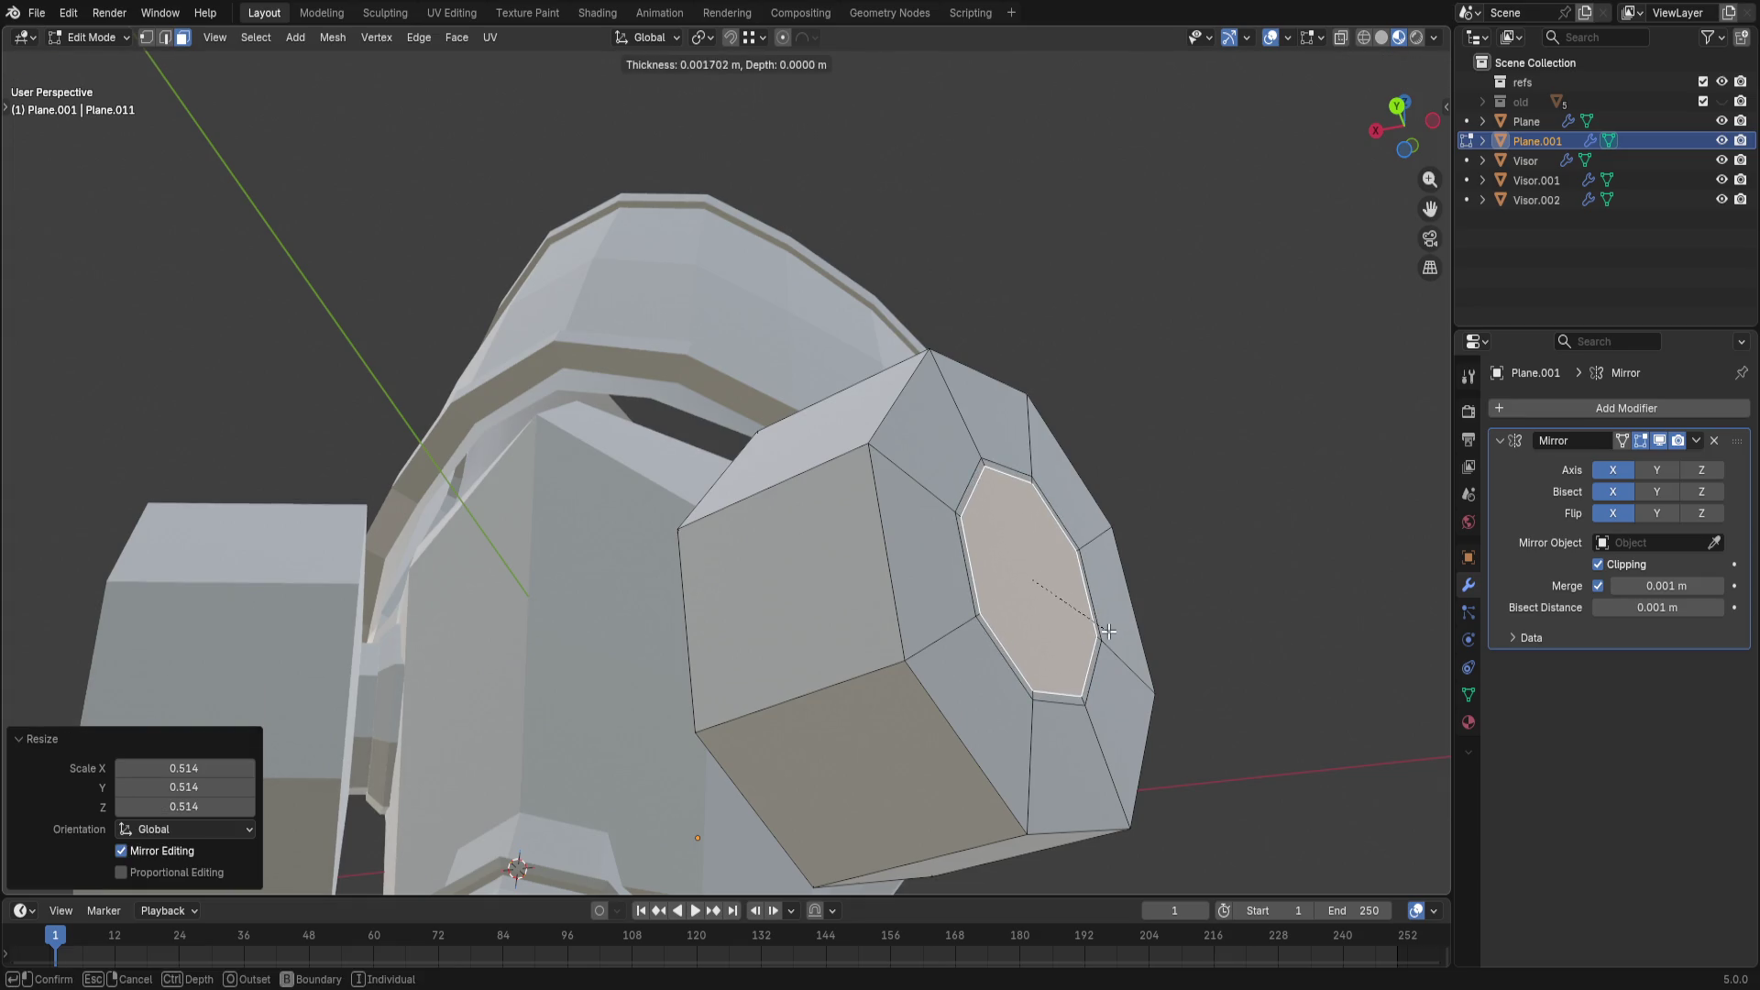
left_click(1104, 633)
key("e")
left_click(1074, 641)
key("e")
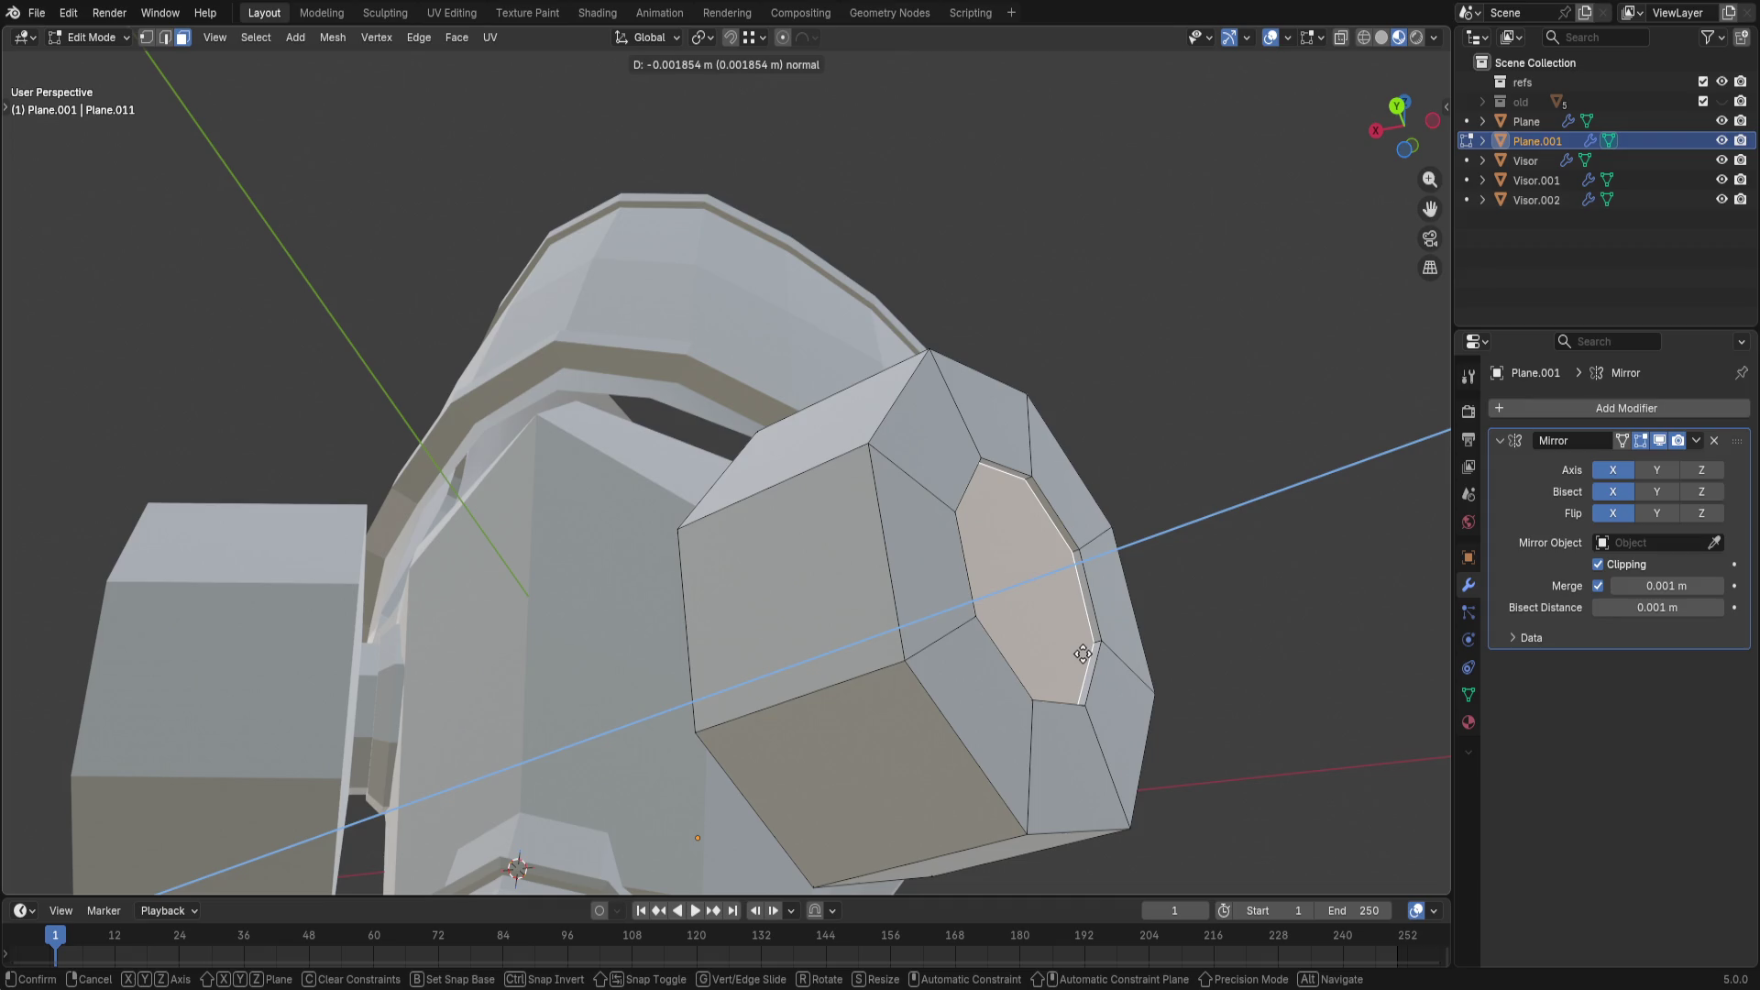
left_click(1083, 654)
key("i")
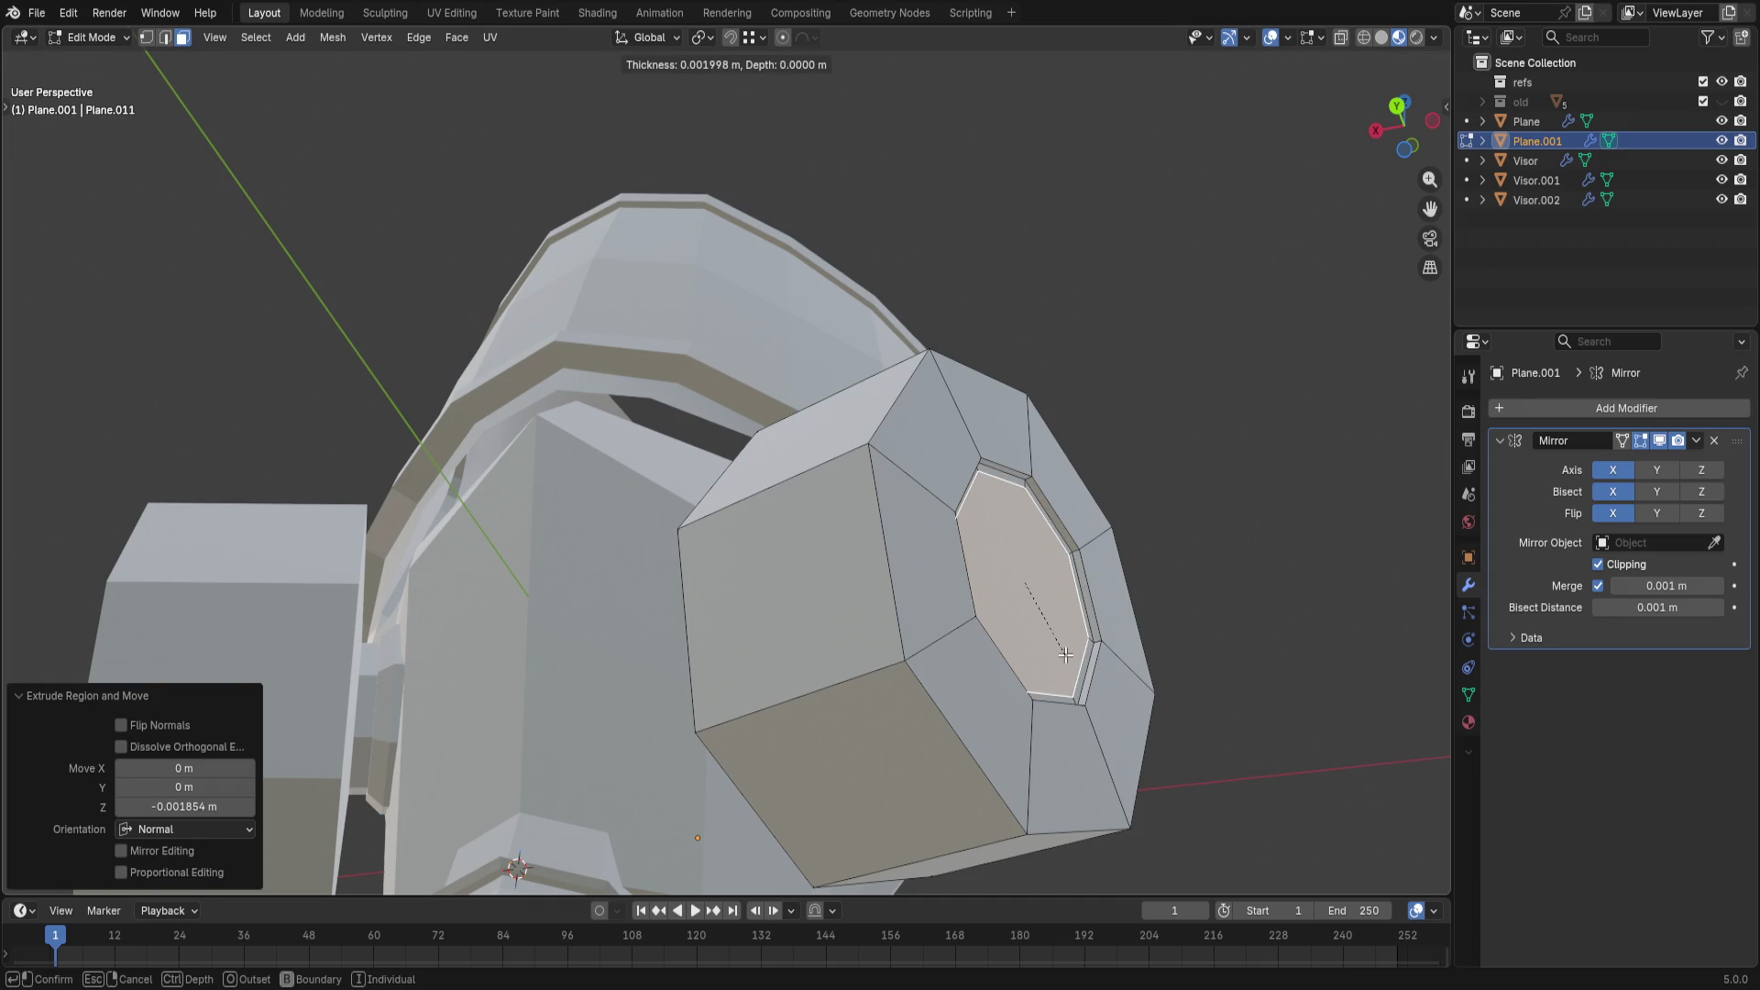
left_click(1064, 655)
key("e")
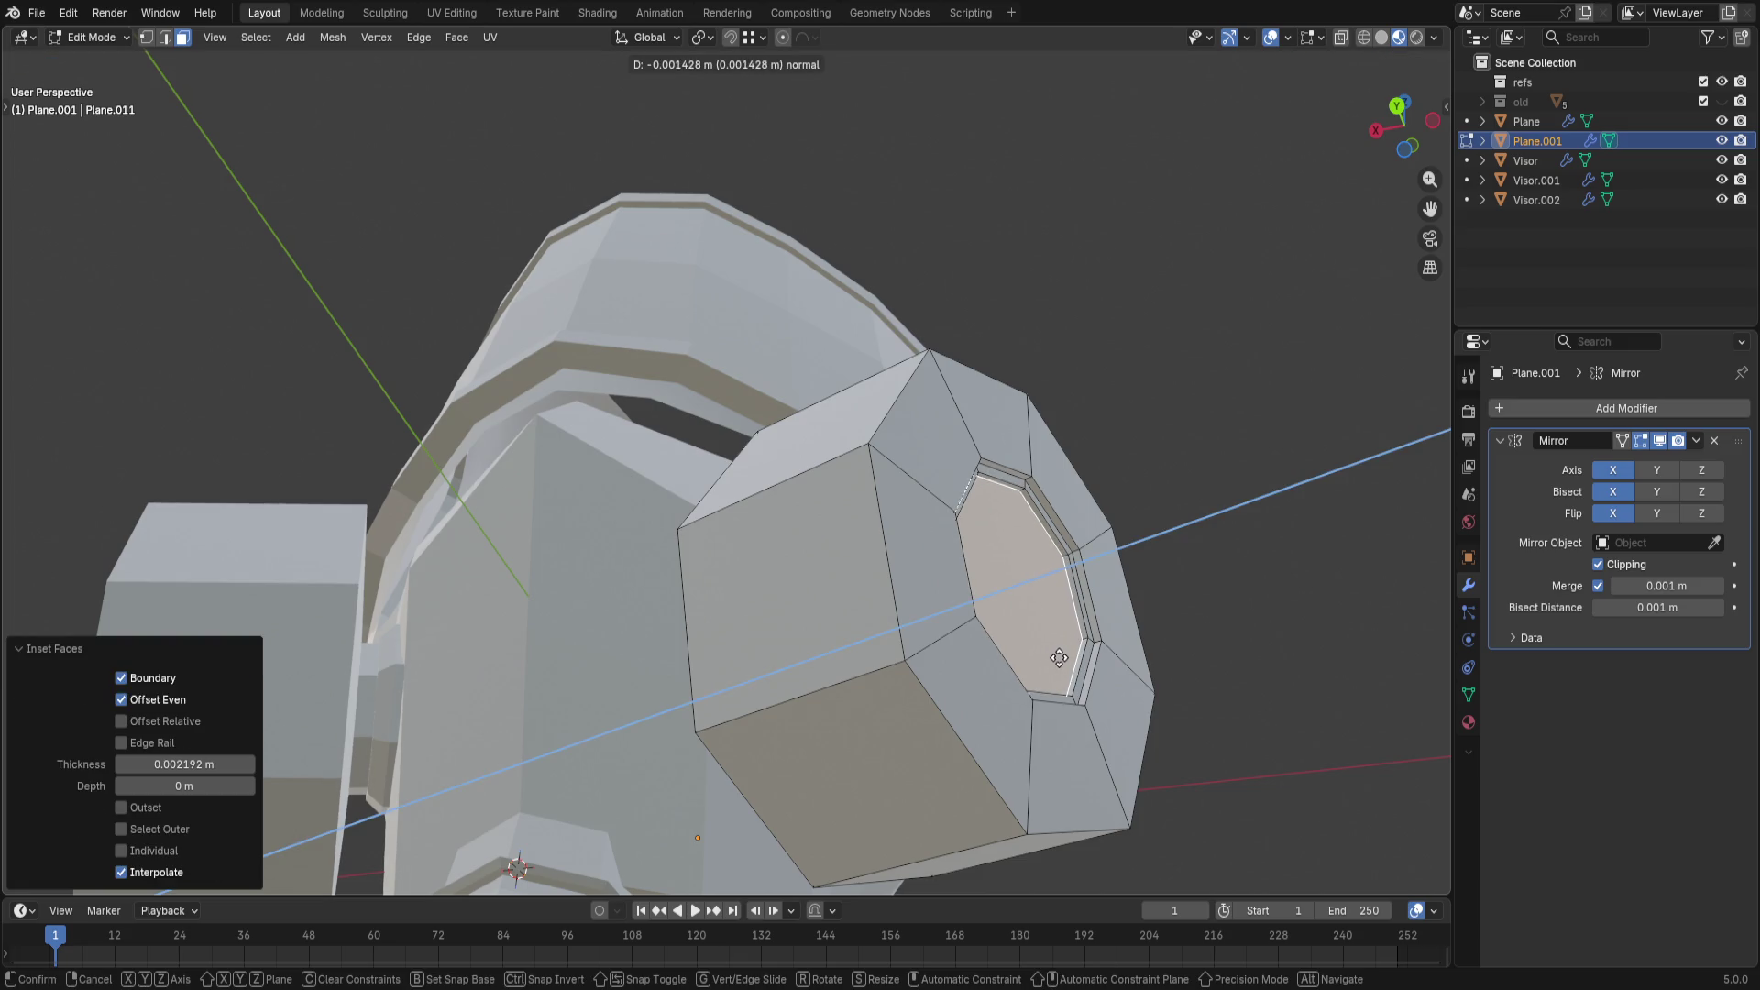
left_click(1046, 659)
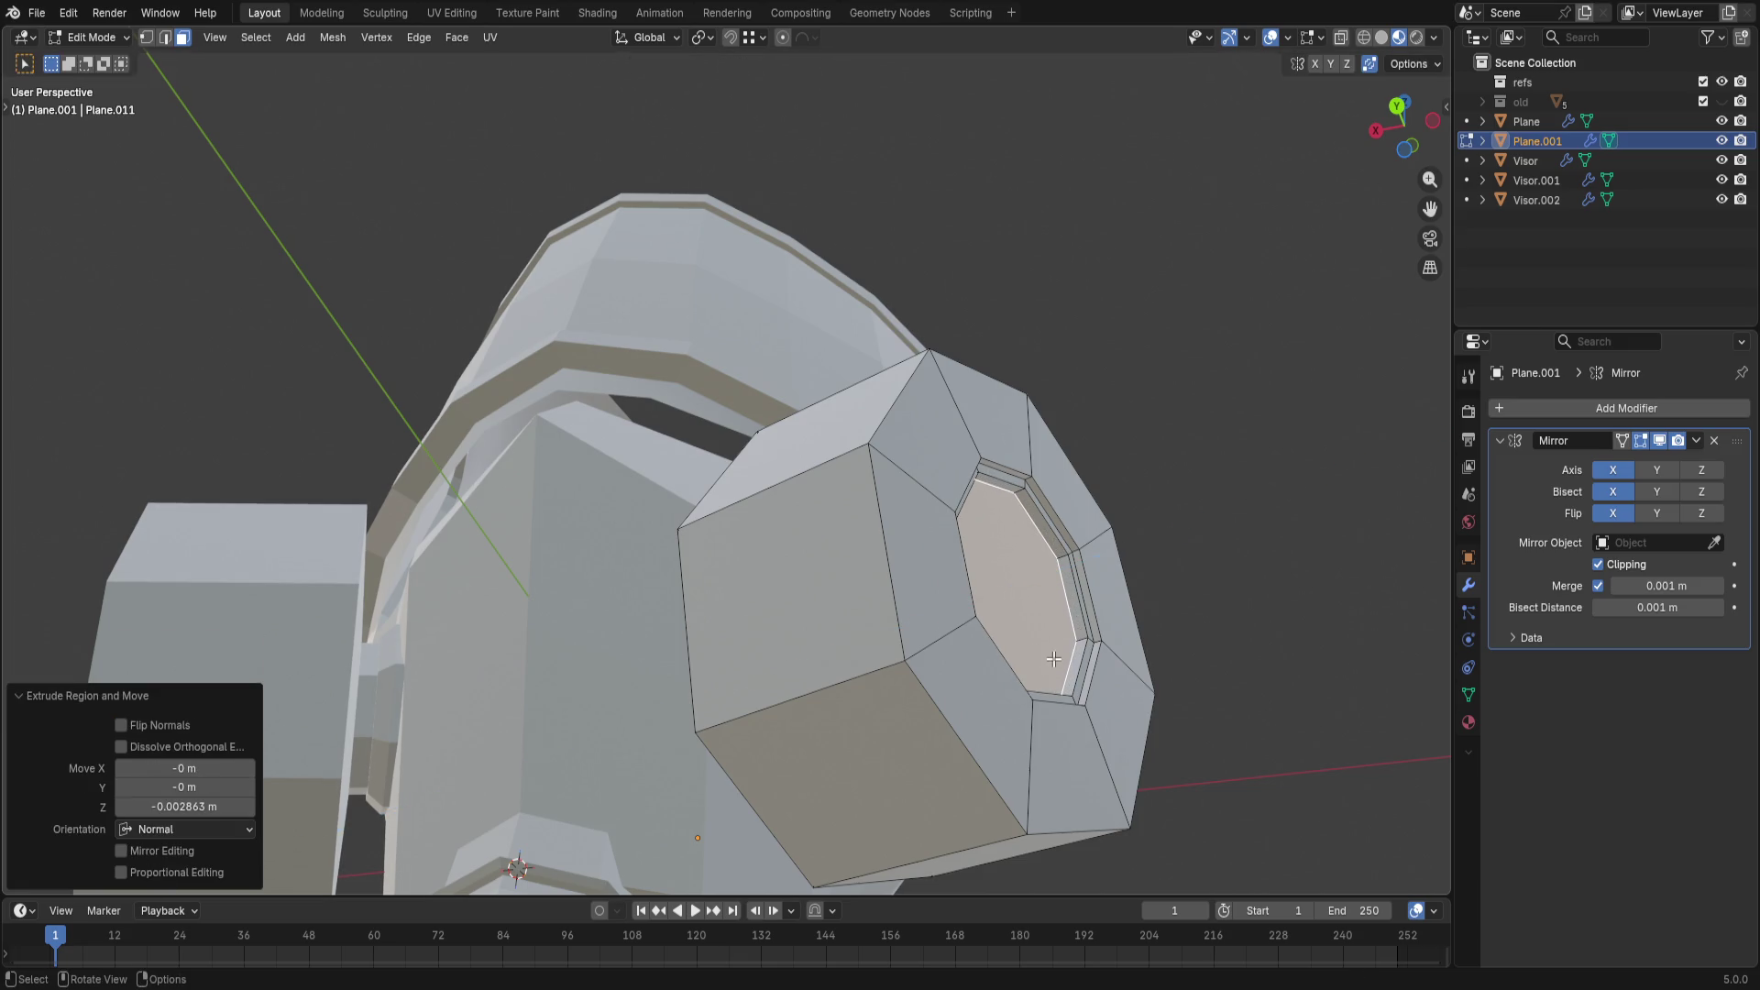
left_click(1231, 578)
mouse_move(1231, 578)
left_mouse_down()
mouse_move(1101, 642)
mouse_move(1179, 719)
mouse_move(1348, 719)
mouse_move(1311, 682)
mouse_move(1336, 695)
mouse_move(1335, 734)
mouse_move(1384, 764)
mouse_move(1352, 770)
mouse_move(1358, 753)
mouse_move(1097, 632)
mouse_move(1112, 613)
mouse_move(1080, 595)
mouse_move(717, 609)
mouse_move(966, 609)
mouse_move(1039, 651)
left_mouse_up()
Step: Inspect the filter from the front and save the gas mask file
scroll(1096, 633, "up", 5)
scroll(1058, 624, "down", 5)
scroll(1039, 651, "down", 3)
mouse_move(1146, 617)
left_mouse_down()
mouse_move(1021, 617)
mouse_move(1091, 730)
mouse_move(1155, 675)
mouse_move(918, 552)
mouse_move(1241, 546)
mouse_move(1167, 597)
left_mouse_up()
key("ctrl+s")
scroll(1091, 731, "down", 3)
Step: Leave Edit Mode for Object Mode with the filter object selected
left_click(1051, 620)
scroll(1014, 594, "up", 5)
scroll(1167, 597, "down", 3)
key("Tab")
left_click(1464, 163)
key("ctrl+z")
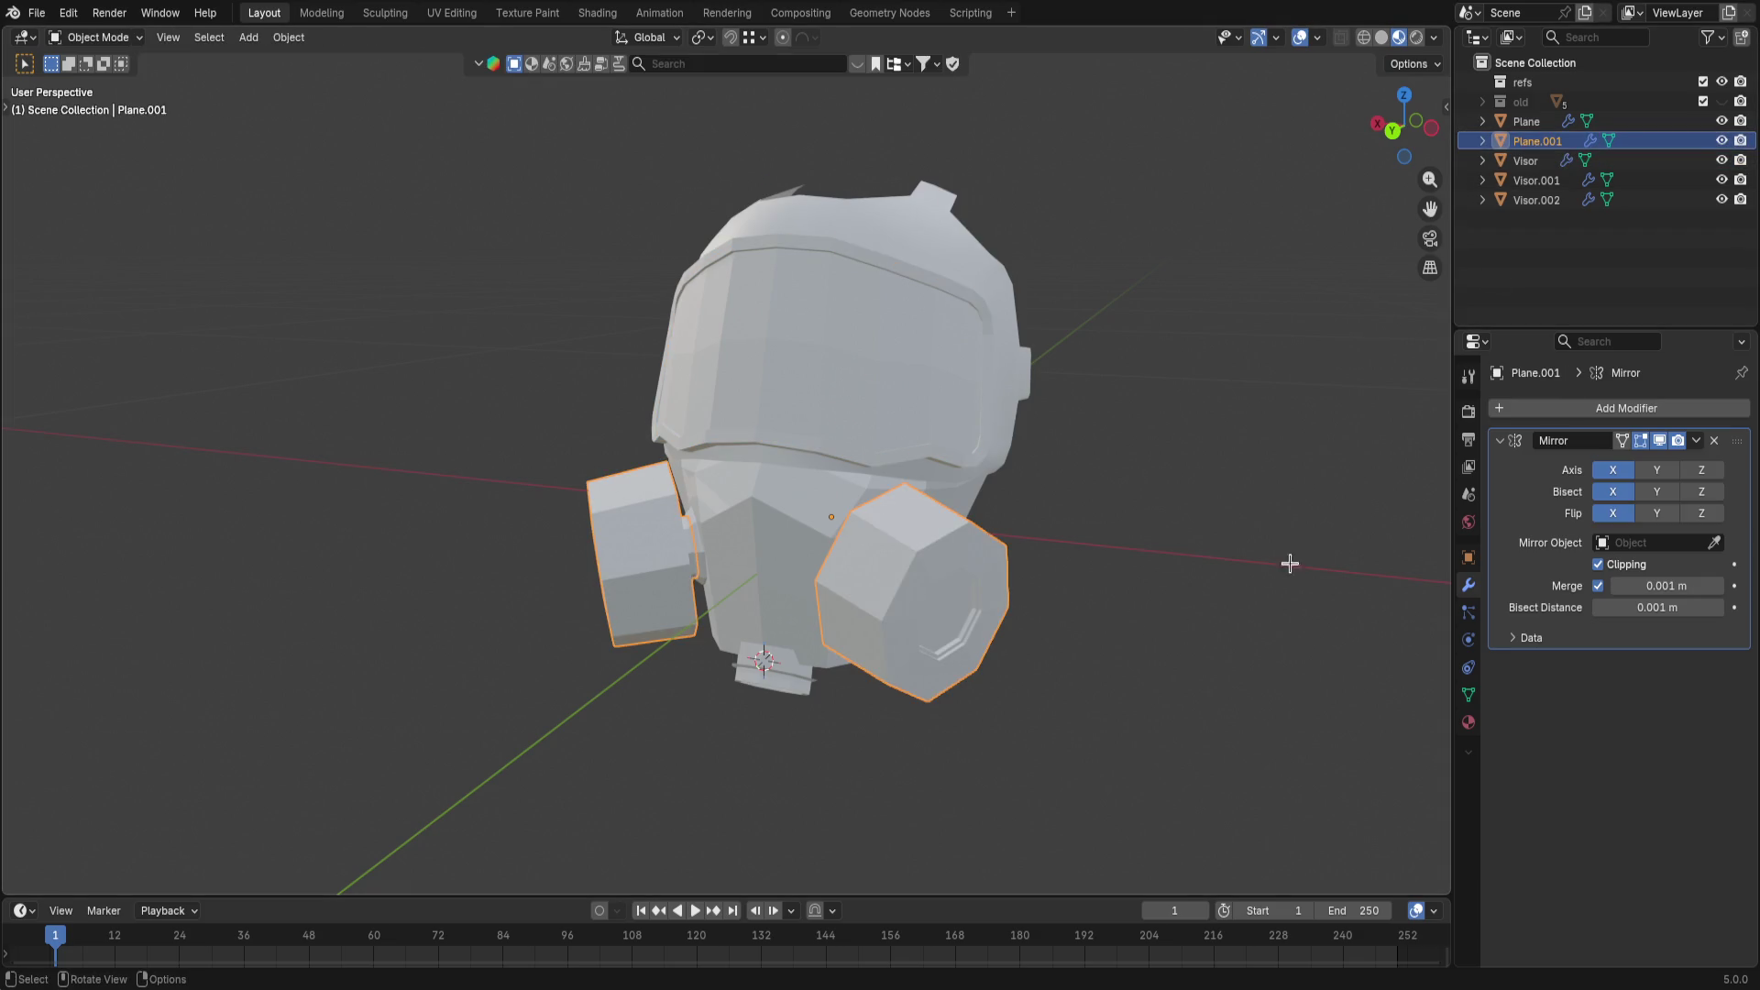
Step: Rename Plane.001 to Filter in the Outliner and save the file
double_click(1533, 142)
type("Filter")
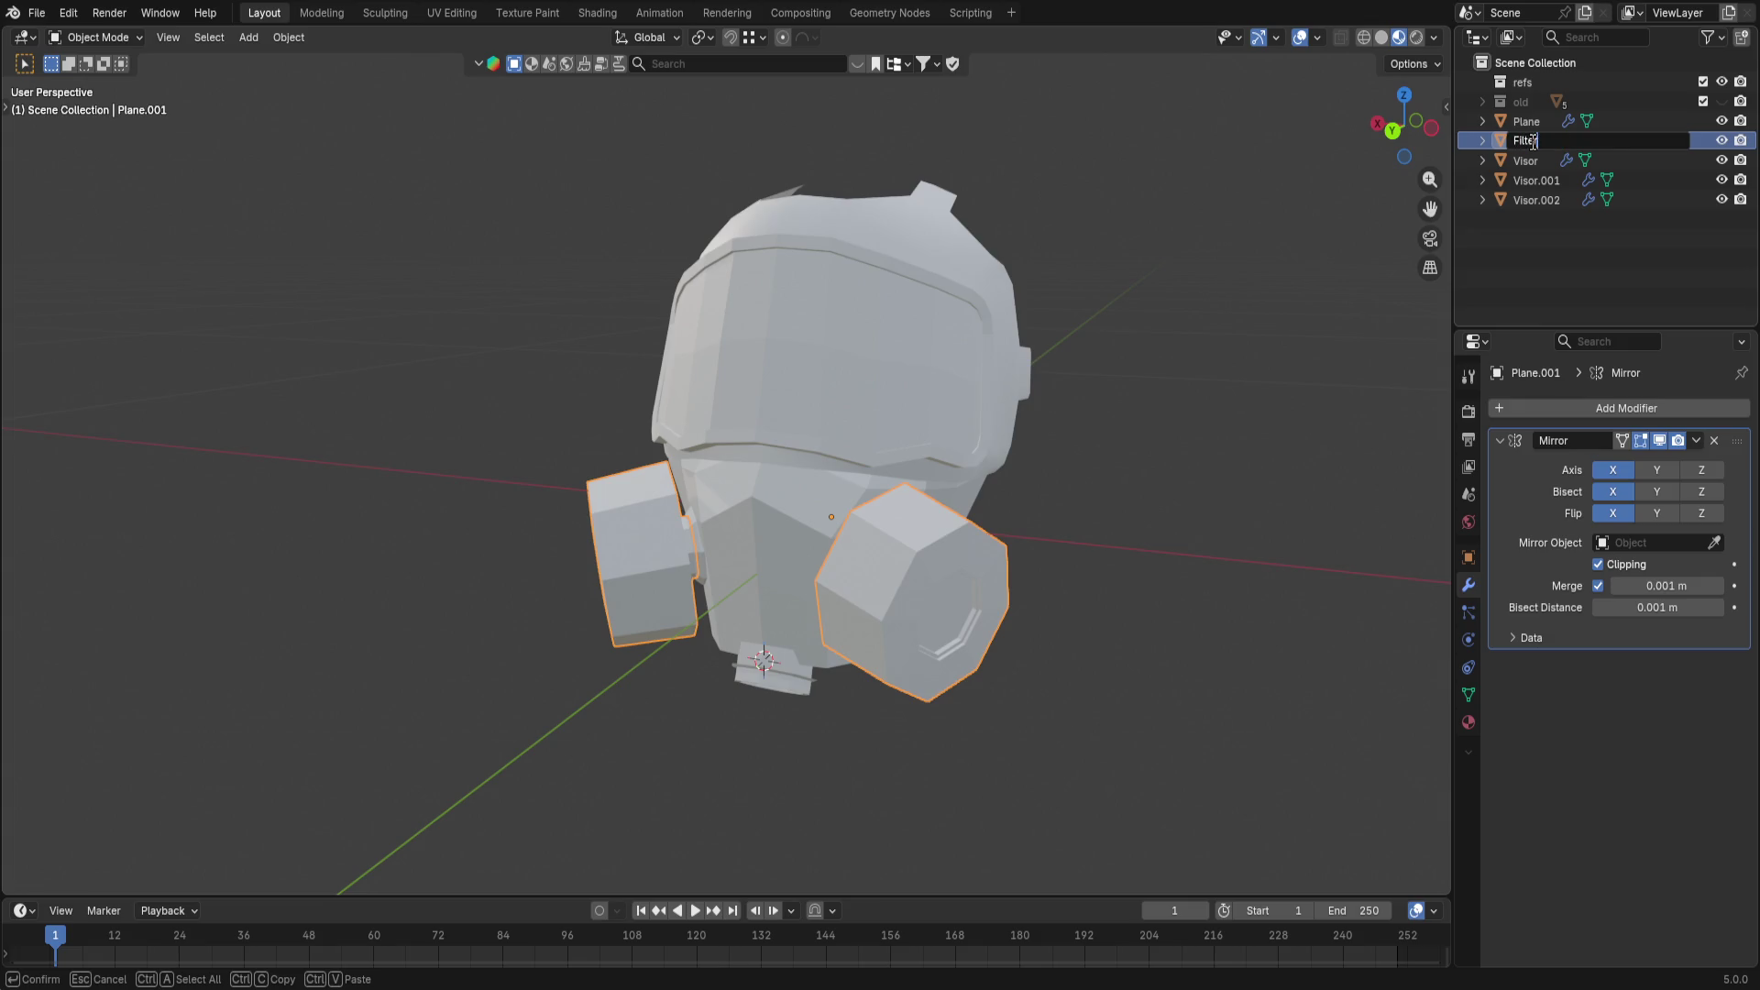
key("Return")
key("ctrl+s")
mouse_move(1129, 327)
left_mouse_down()
mouse_move(1162, 232)
mouse_move(1120, 361)
mouse_move(1156, 365)
left_mouse_up()
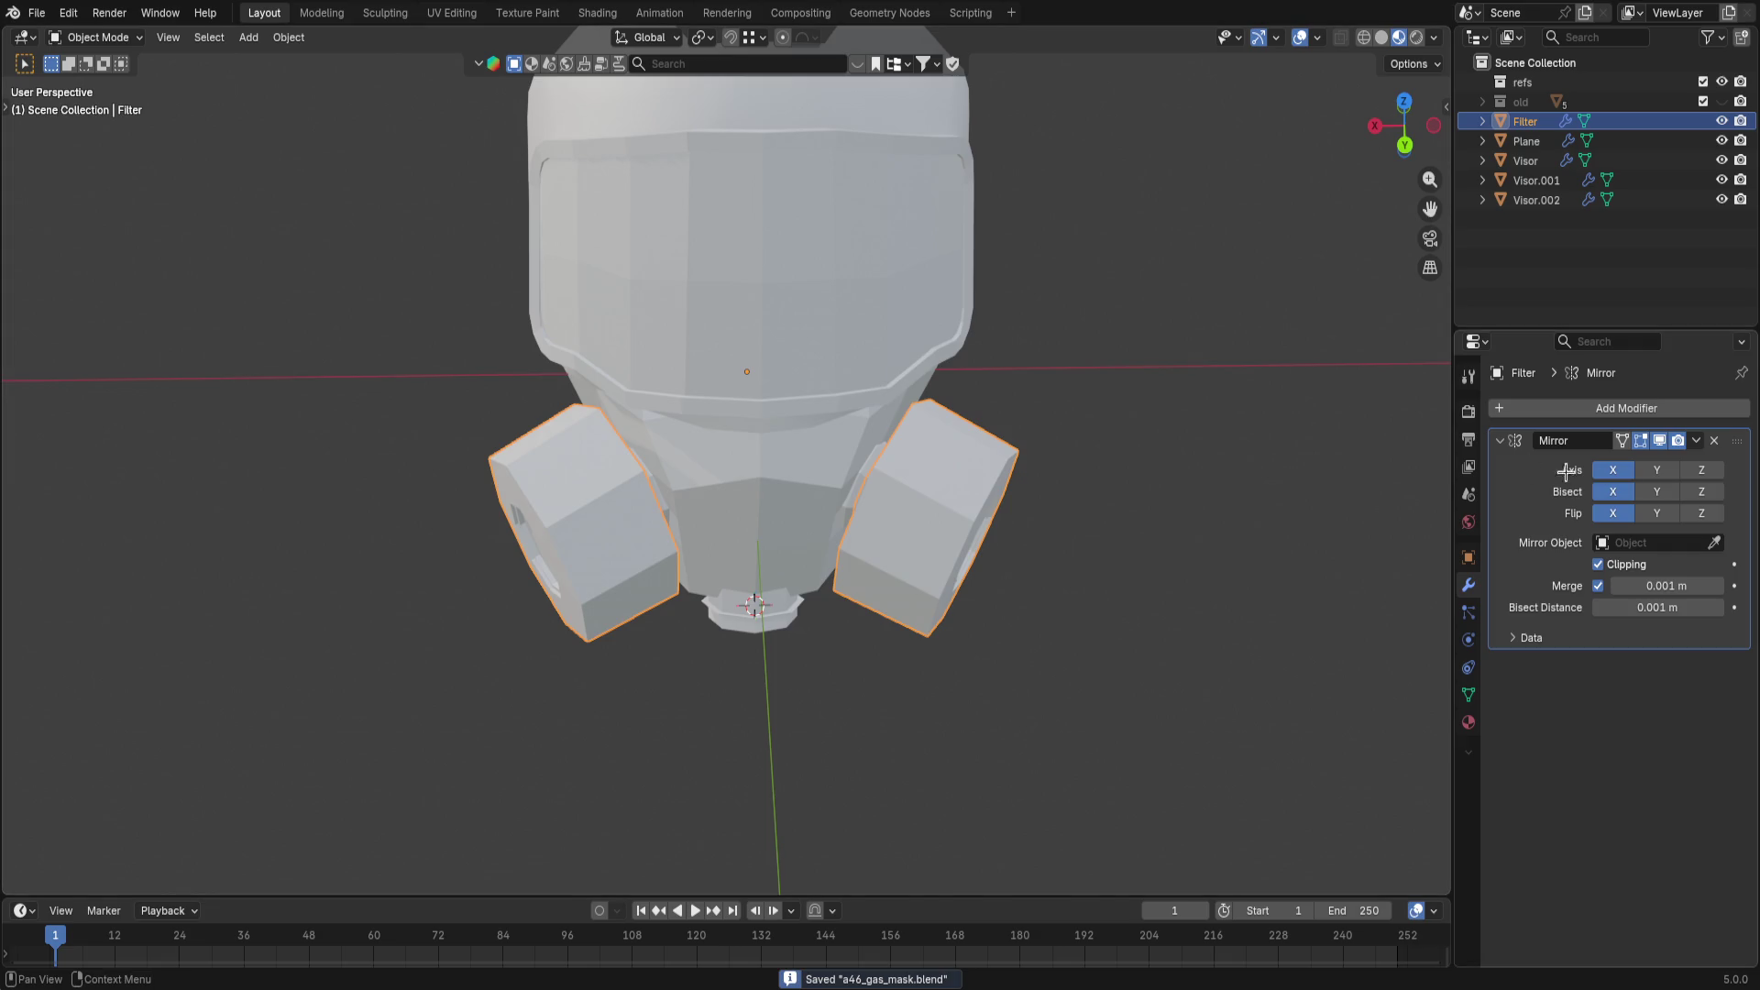
Step: Apply the Filter object's Mirror modifier so both canisters become real geometry
left_click(1698, 440)
left_click(1692, 464)
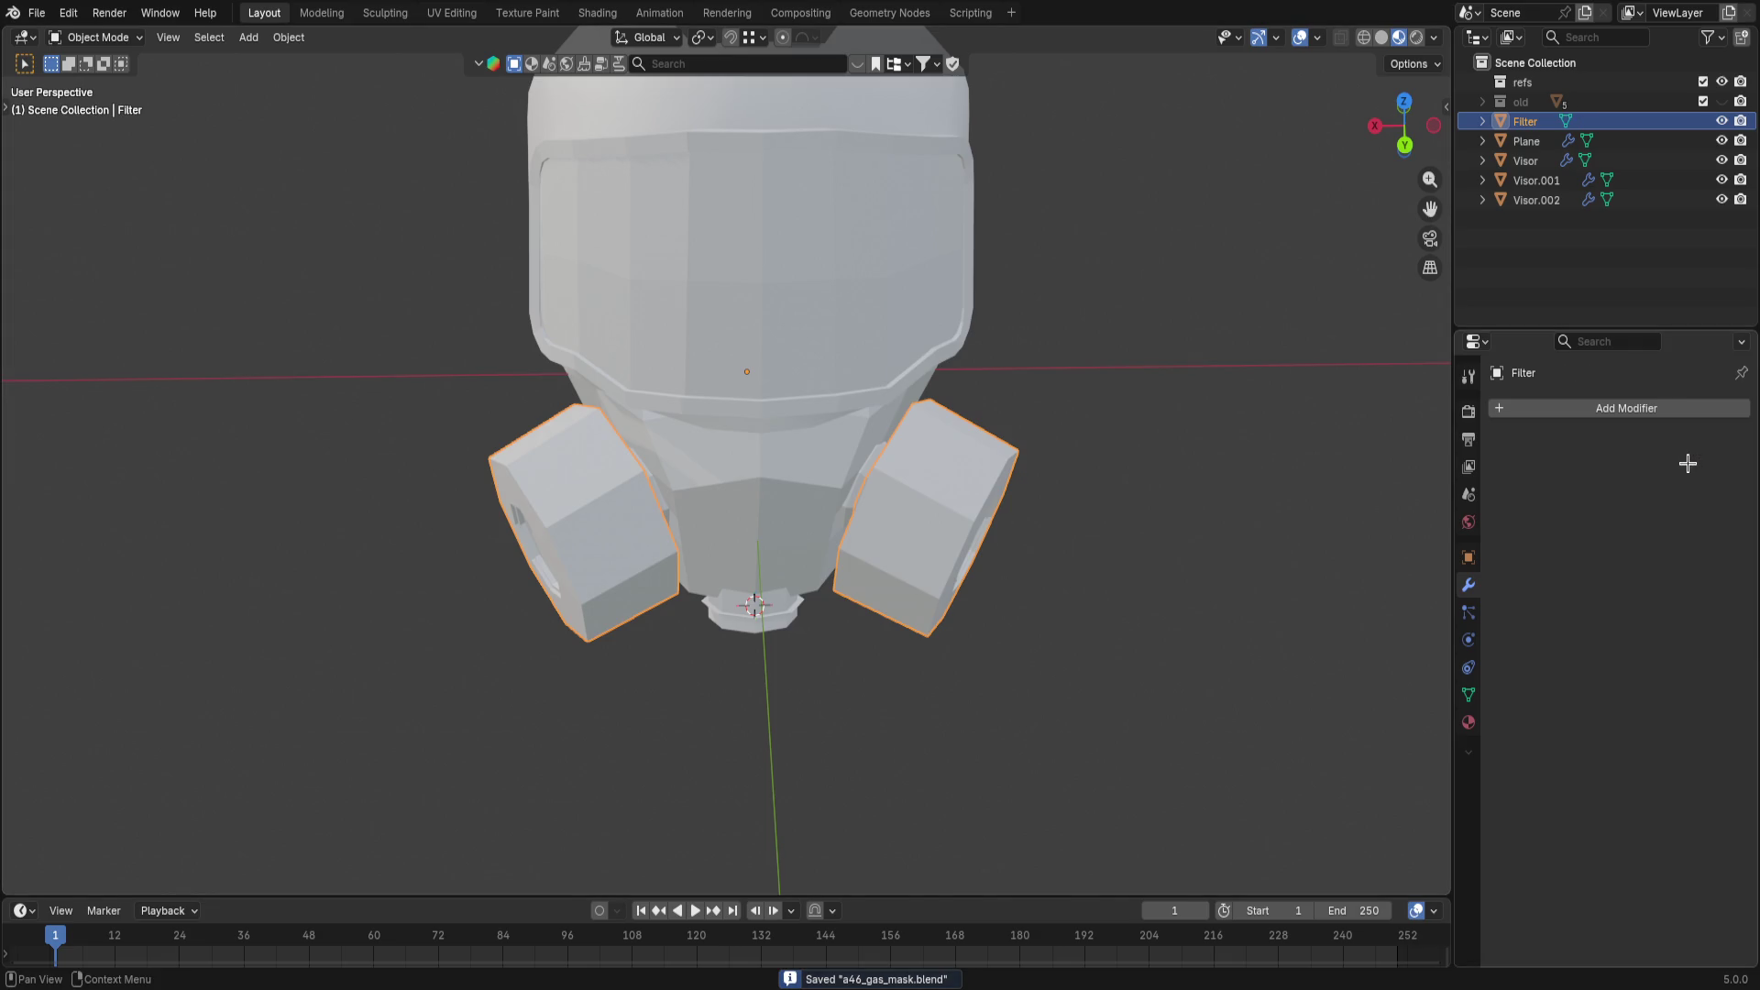
left_click(1128, 564)
left_click(945, 535)
Step: Enter Edit Mode on the Filter mesh
right_click(942, 528)
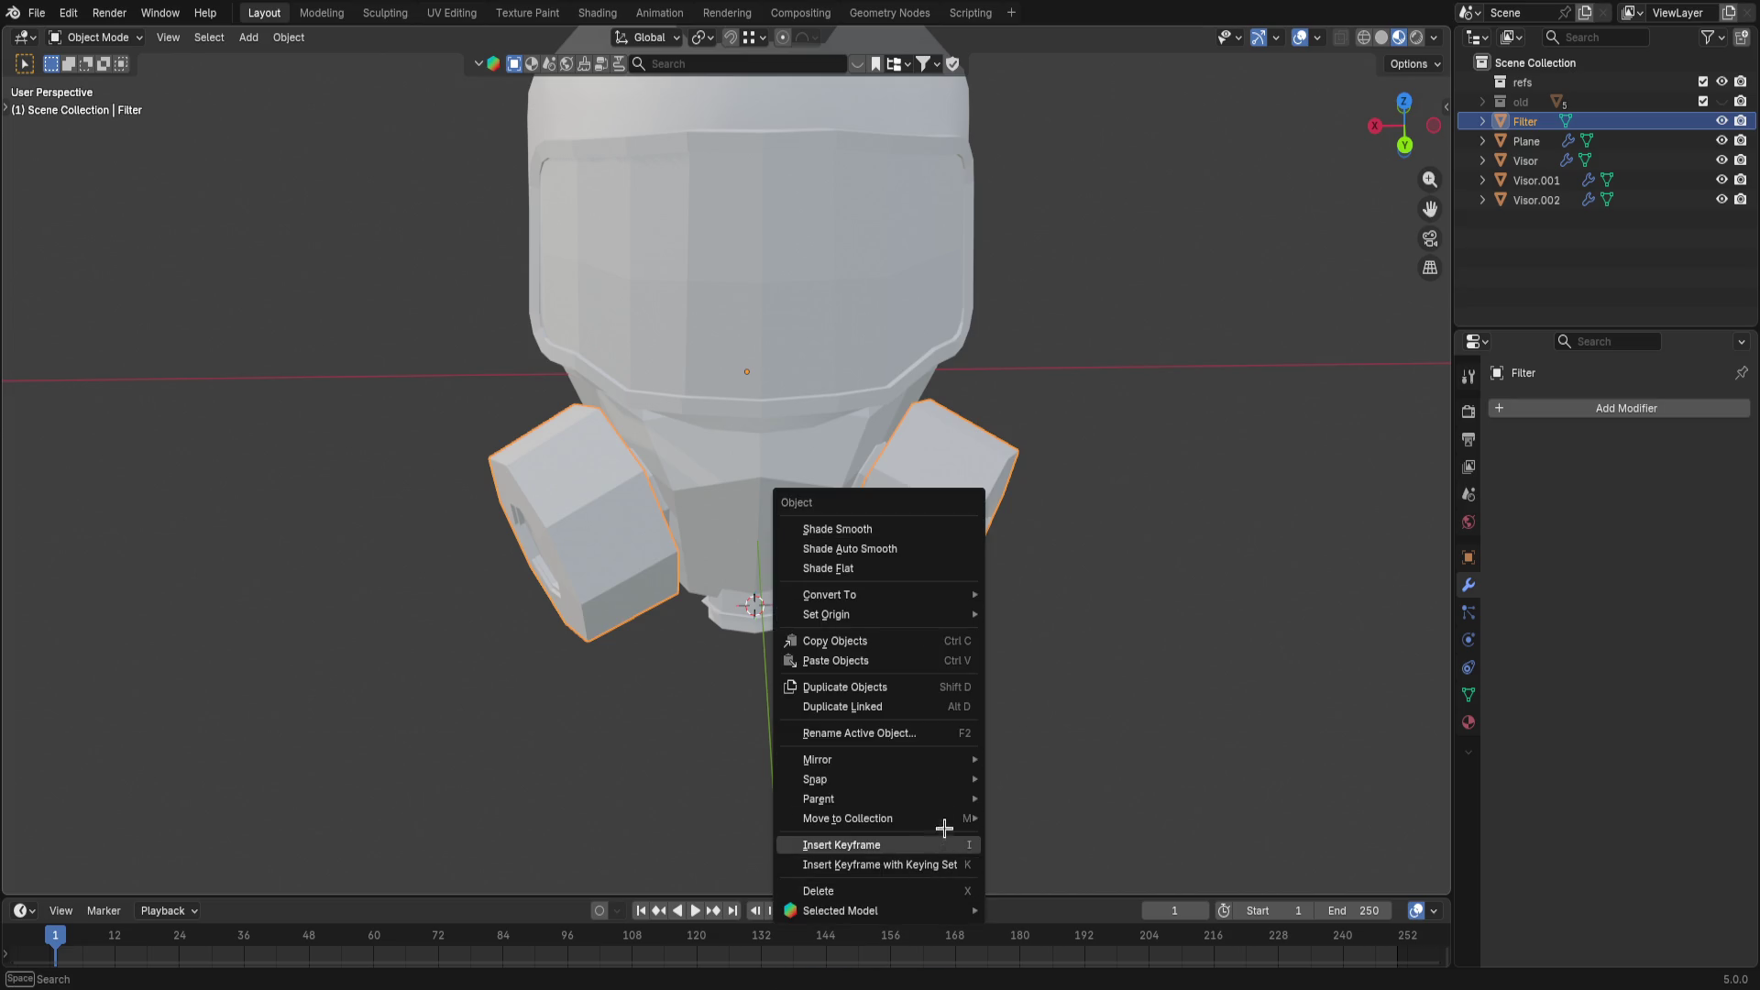
mouse_move(903, 606)
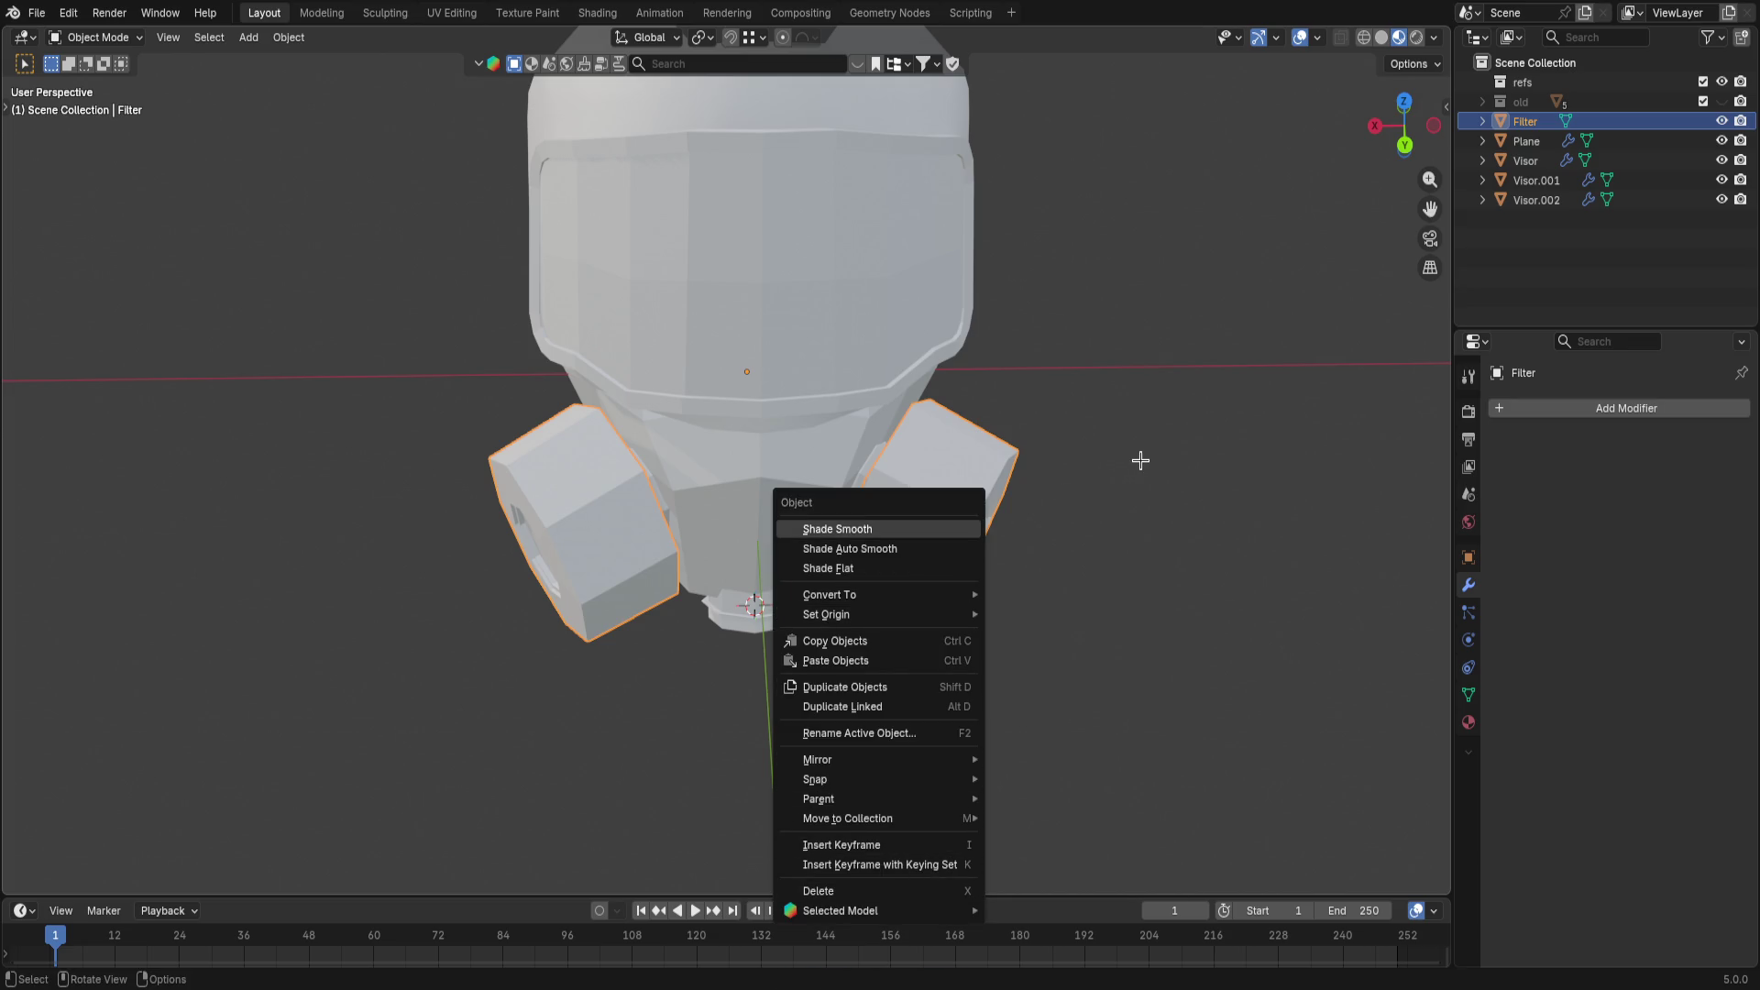
right_click(962, 496)
key("Tab")
key("Tab")
right_click(965, 495)
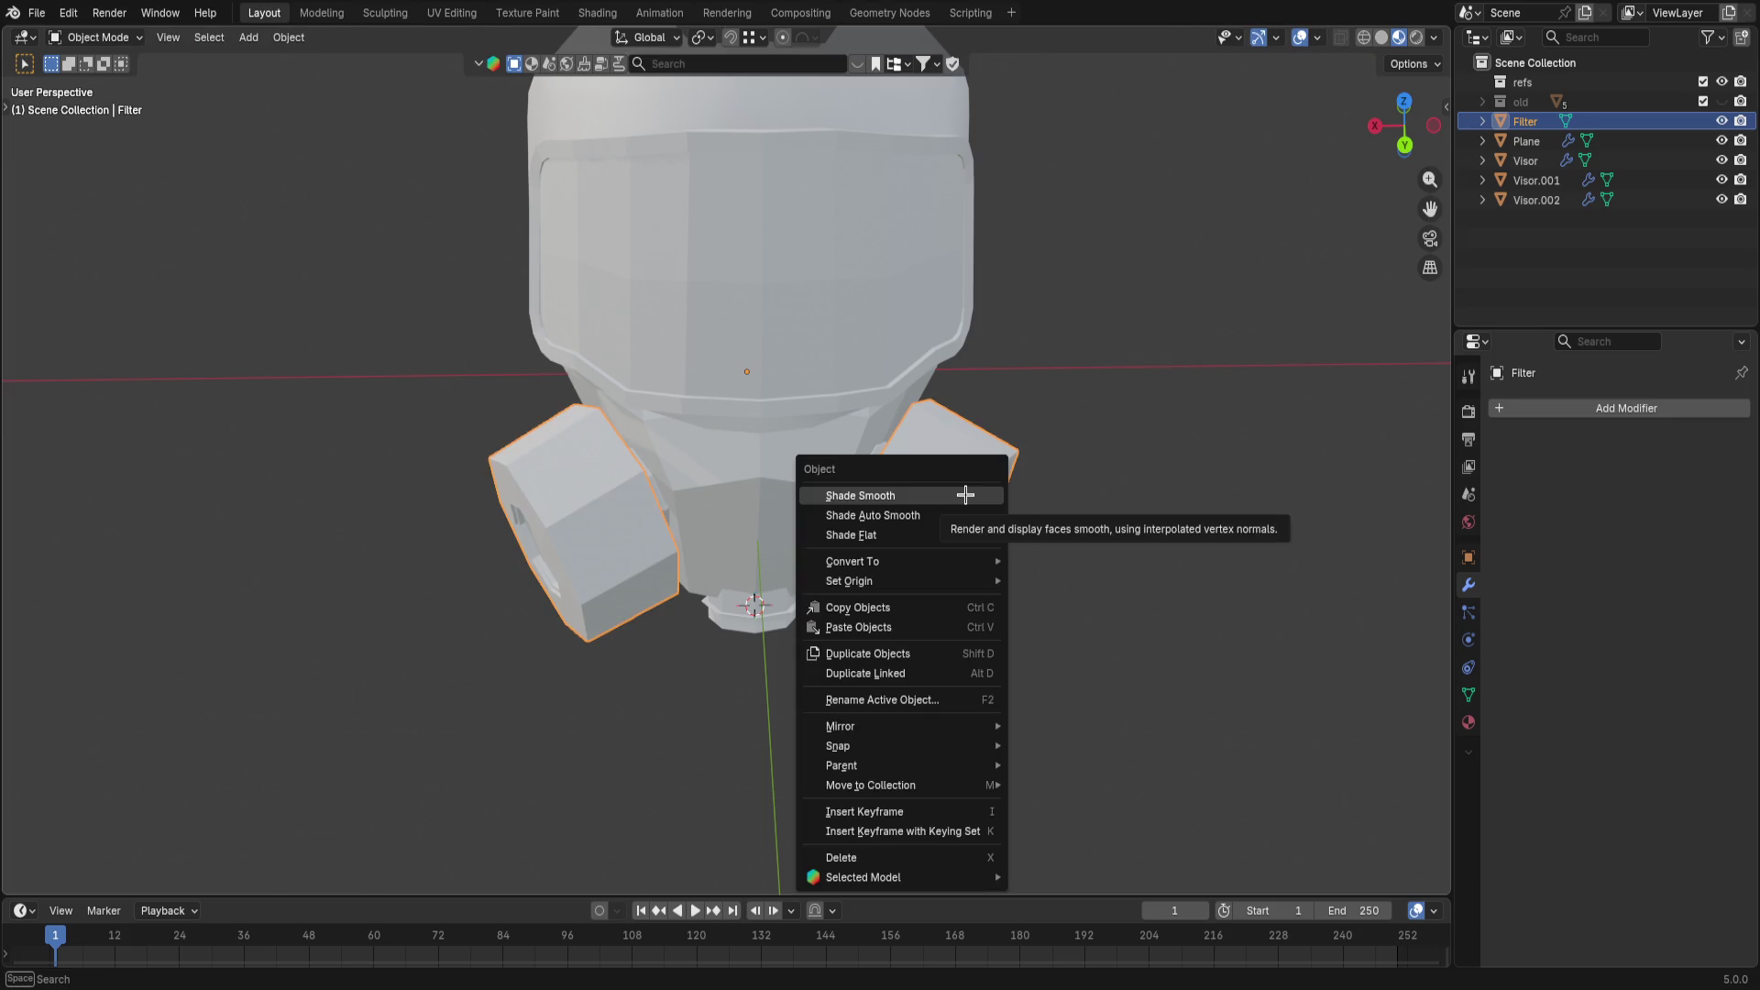
key("q")
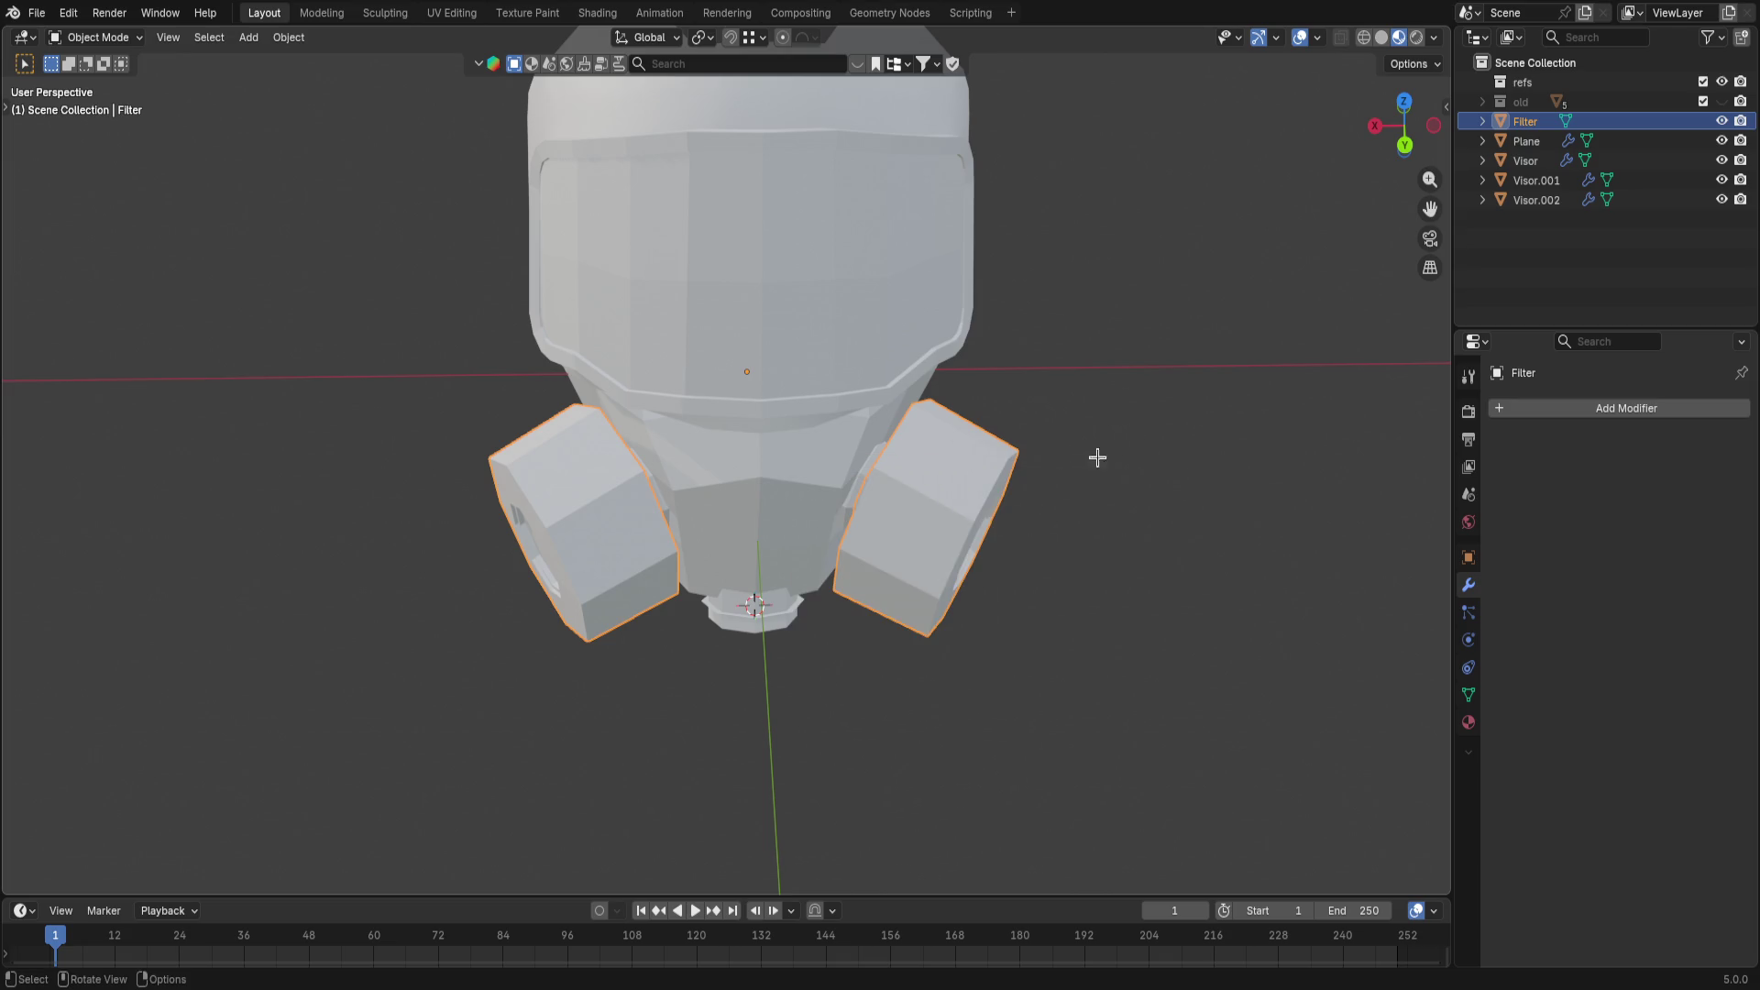
key("Tab")
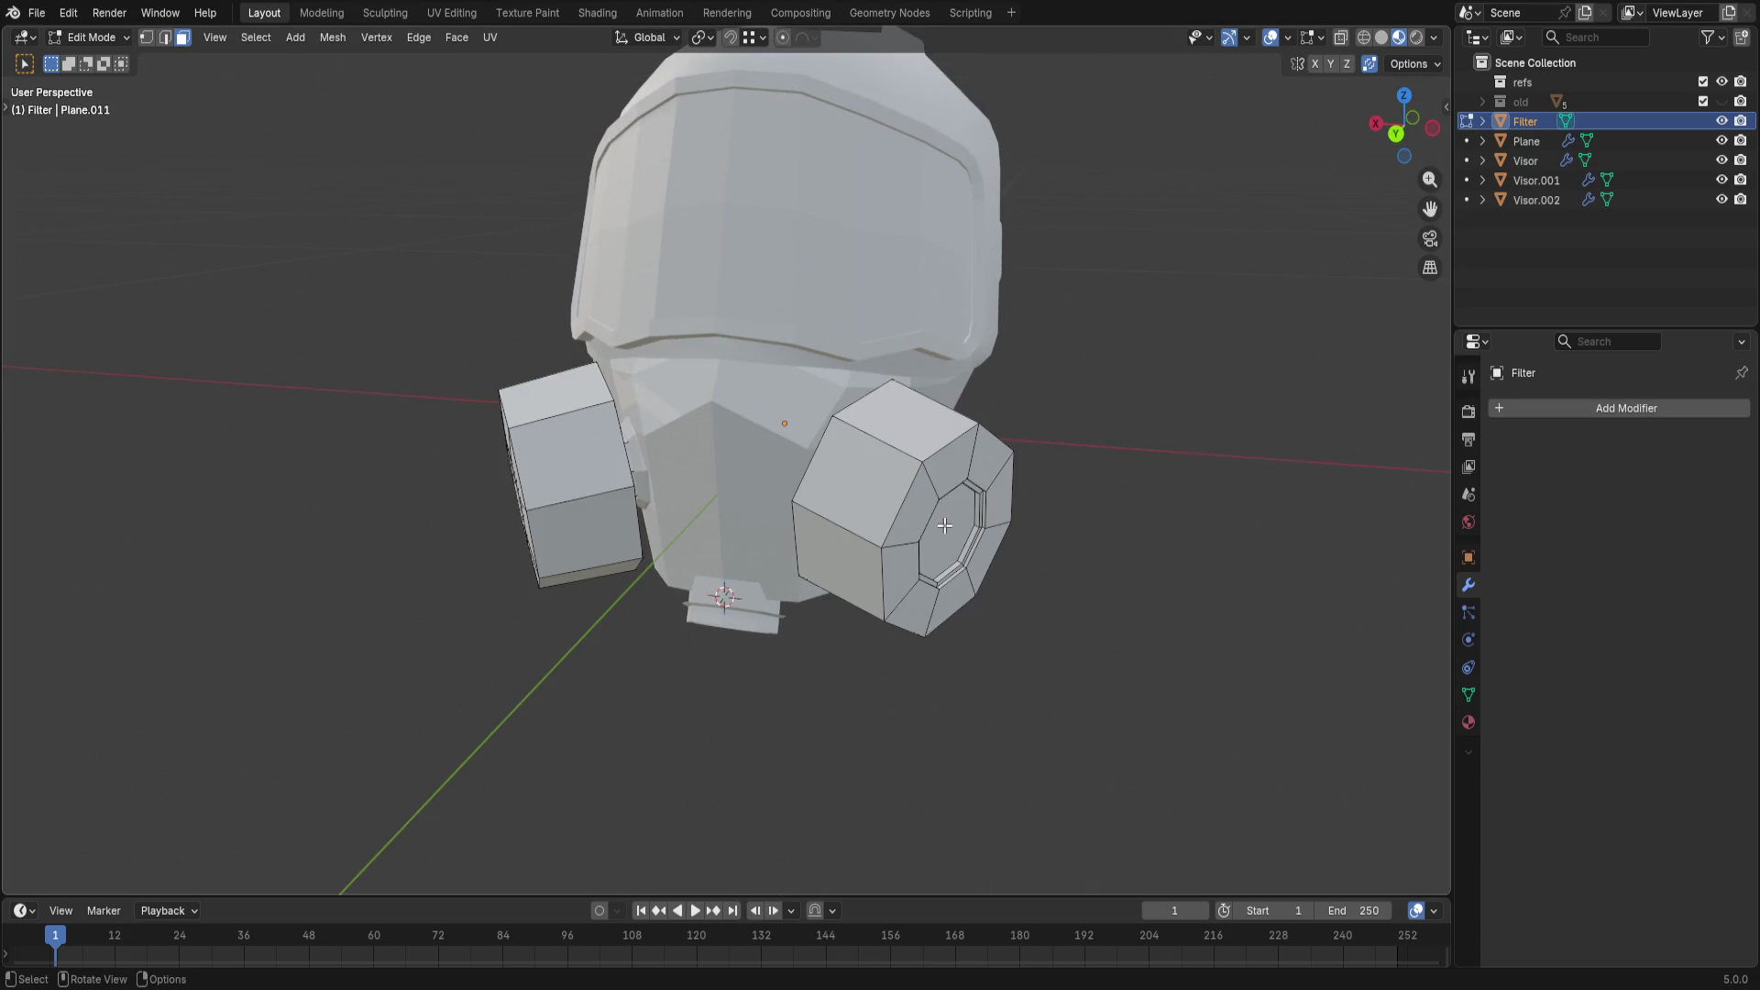
Step: Duplicate the right filter canister's connected geometry and separate it into its own object
key("l")
right_click(944, 525)
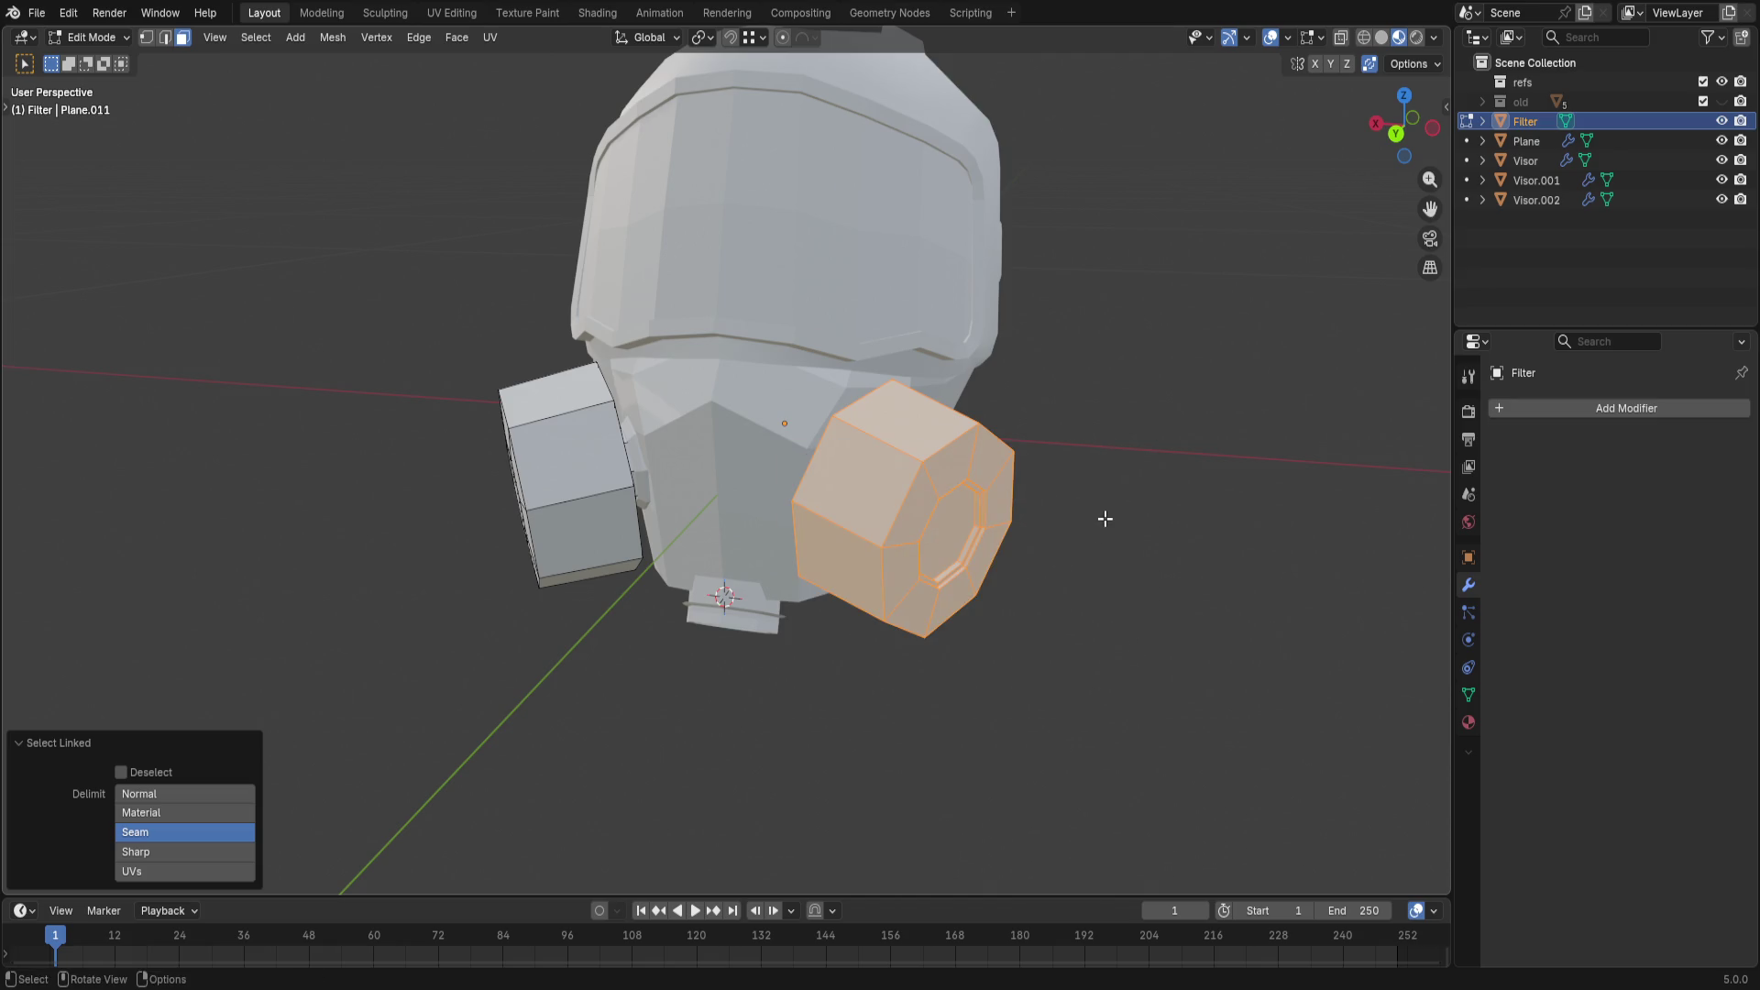
mouse_move(1032, 576)
left_mouse_down()
mouse_move(1053, 644)
mouse_move(954, 588)
left_mouse_up()
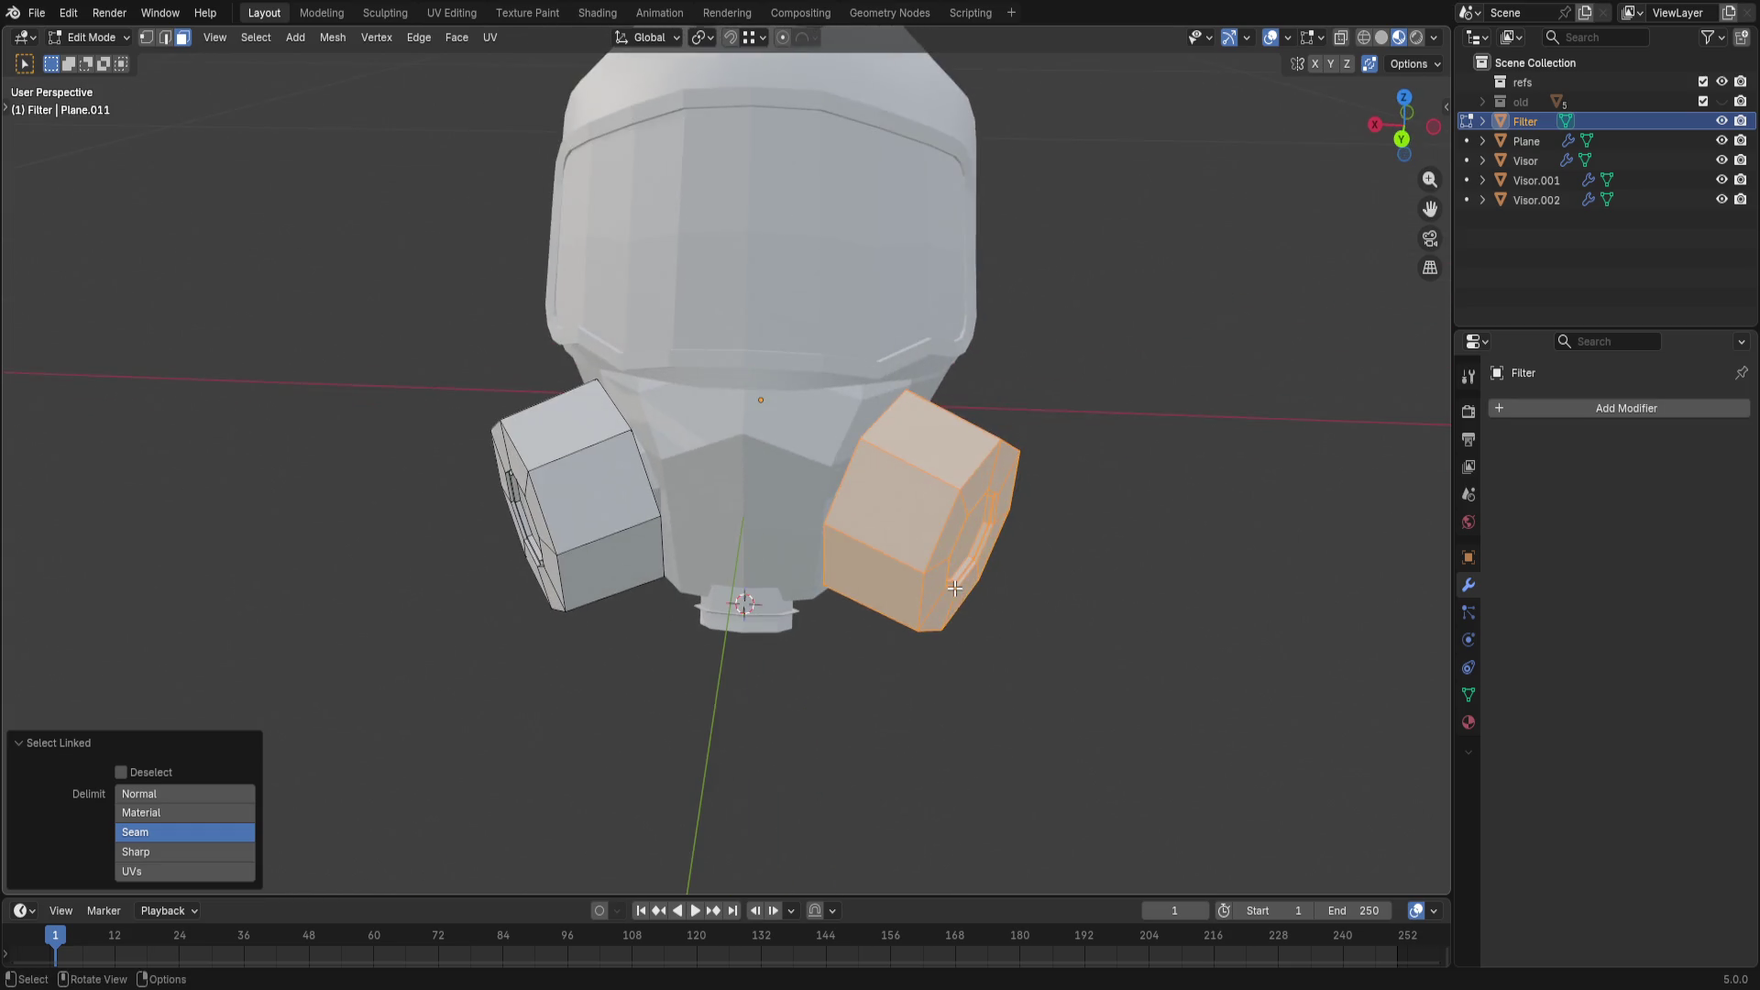
left_click(1100, 710)
left_click(929, 532)
key("l")
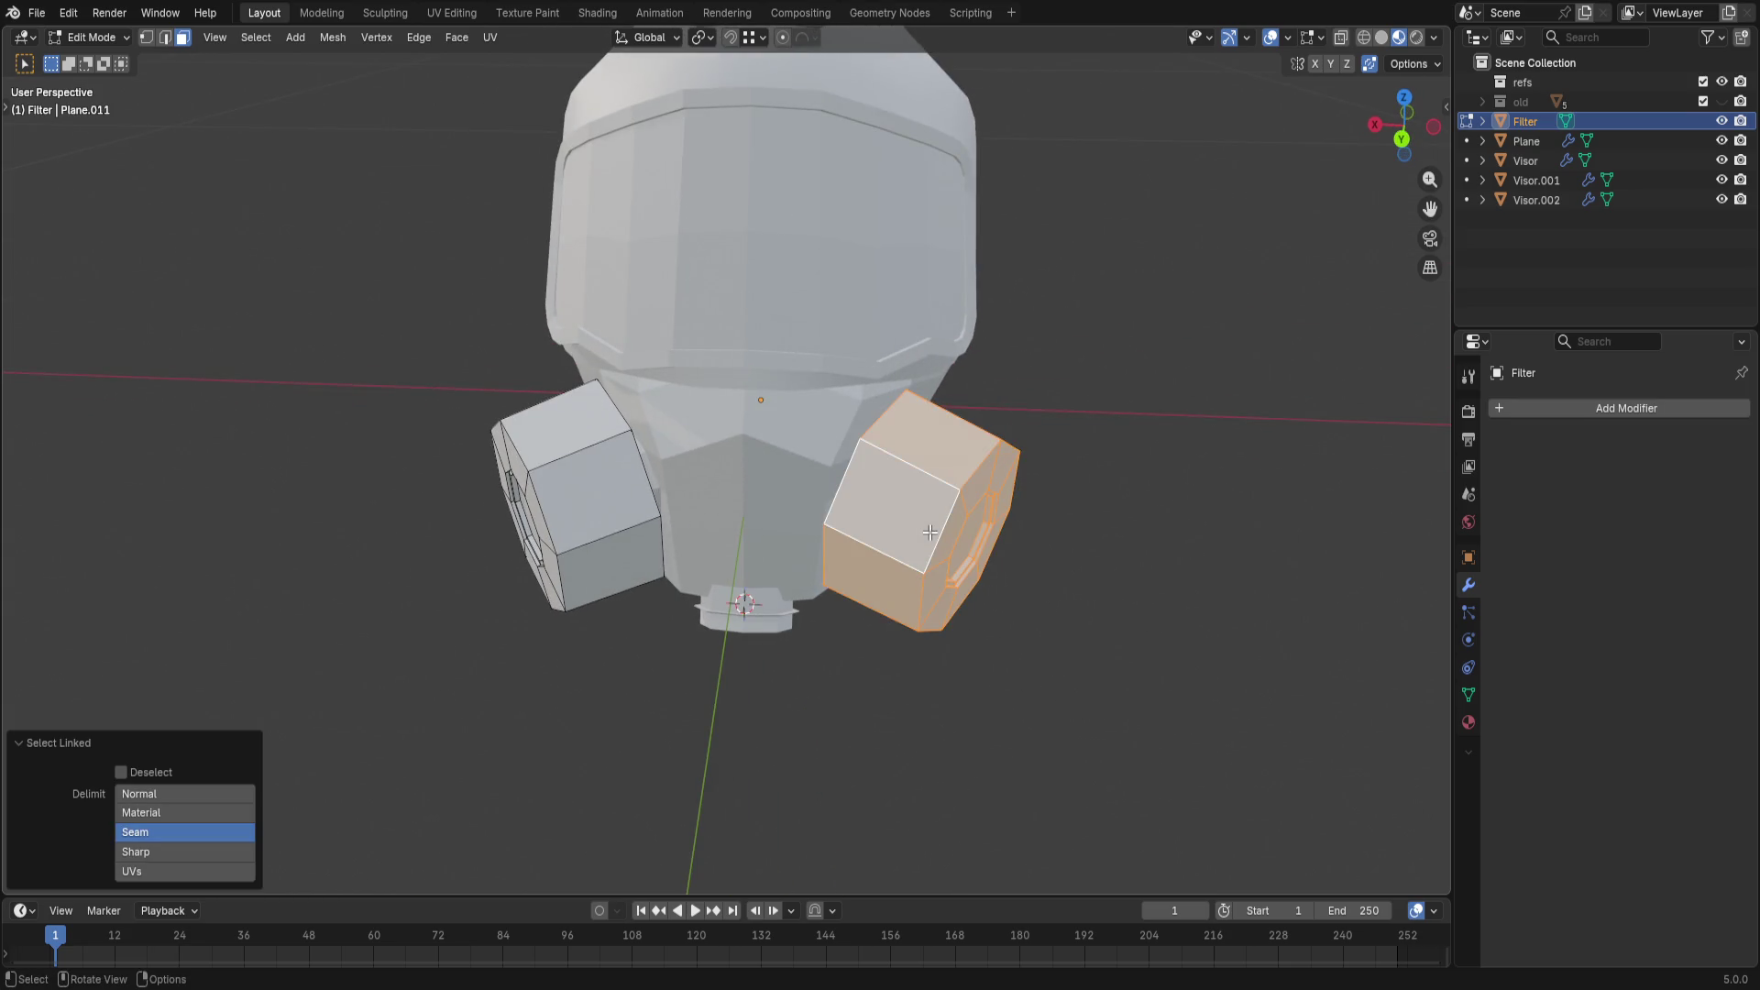
key("shift+d")
right_click(1103, 526)
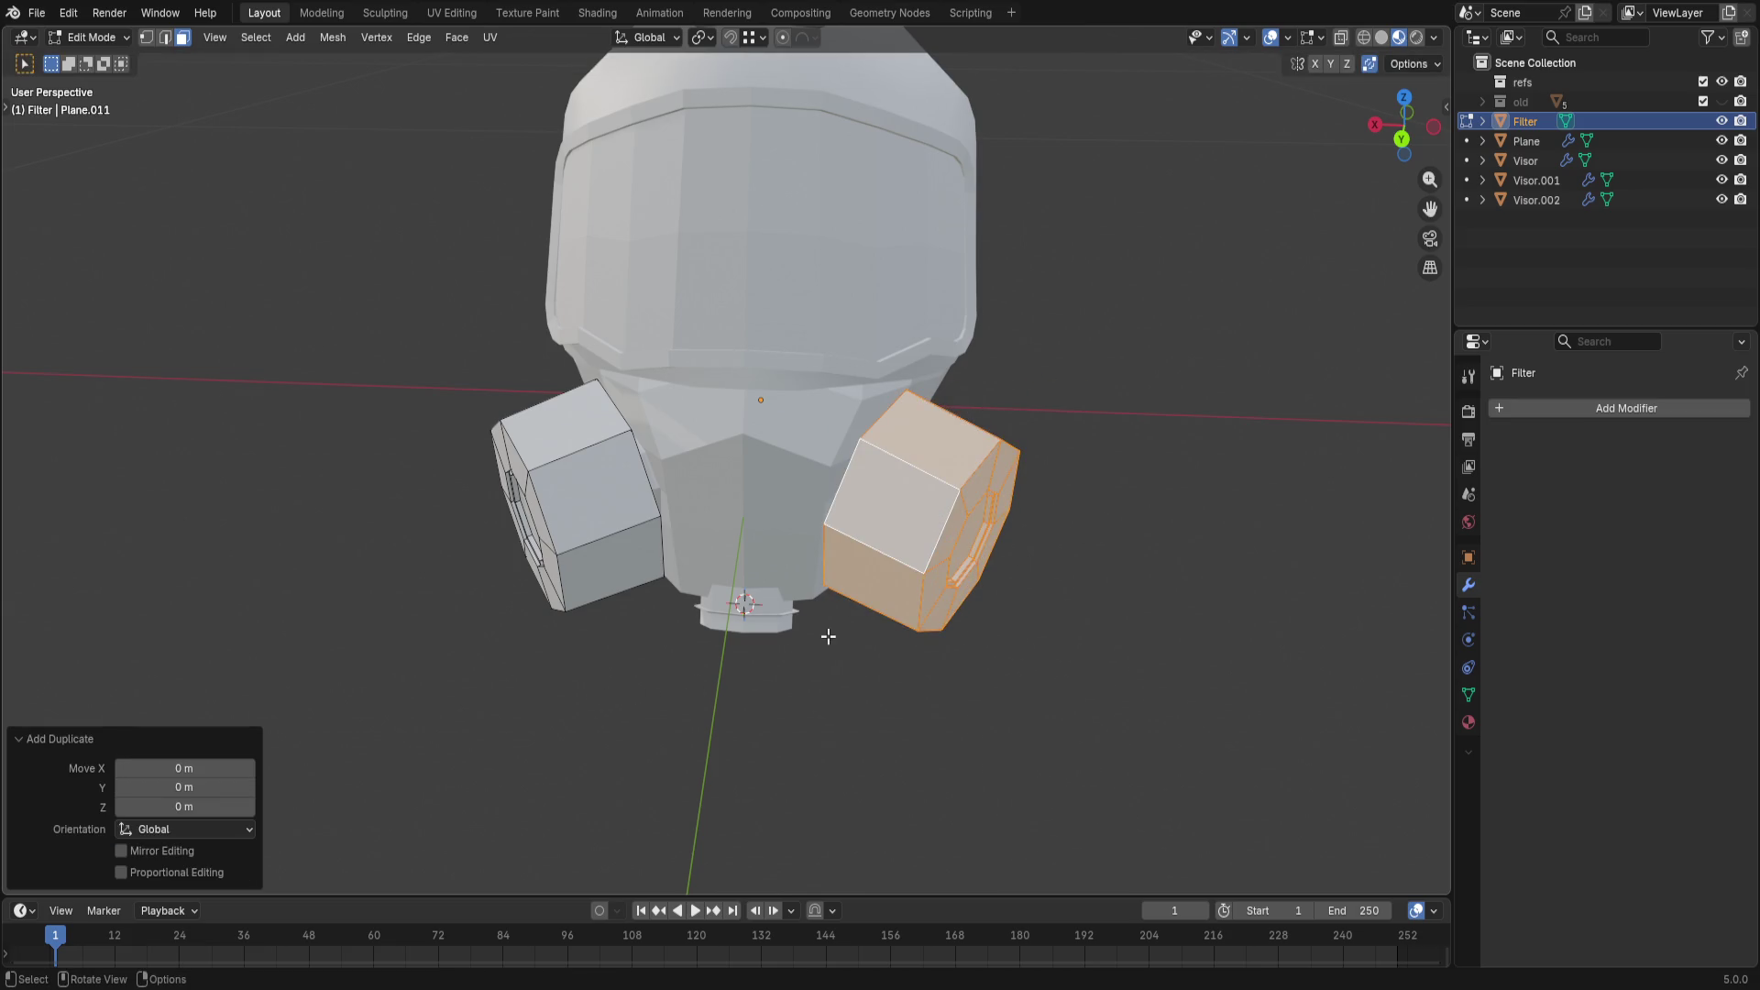
right_click(806, 552)
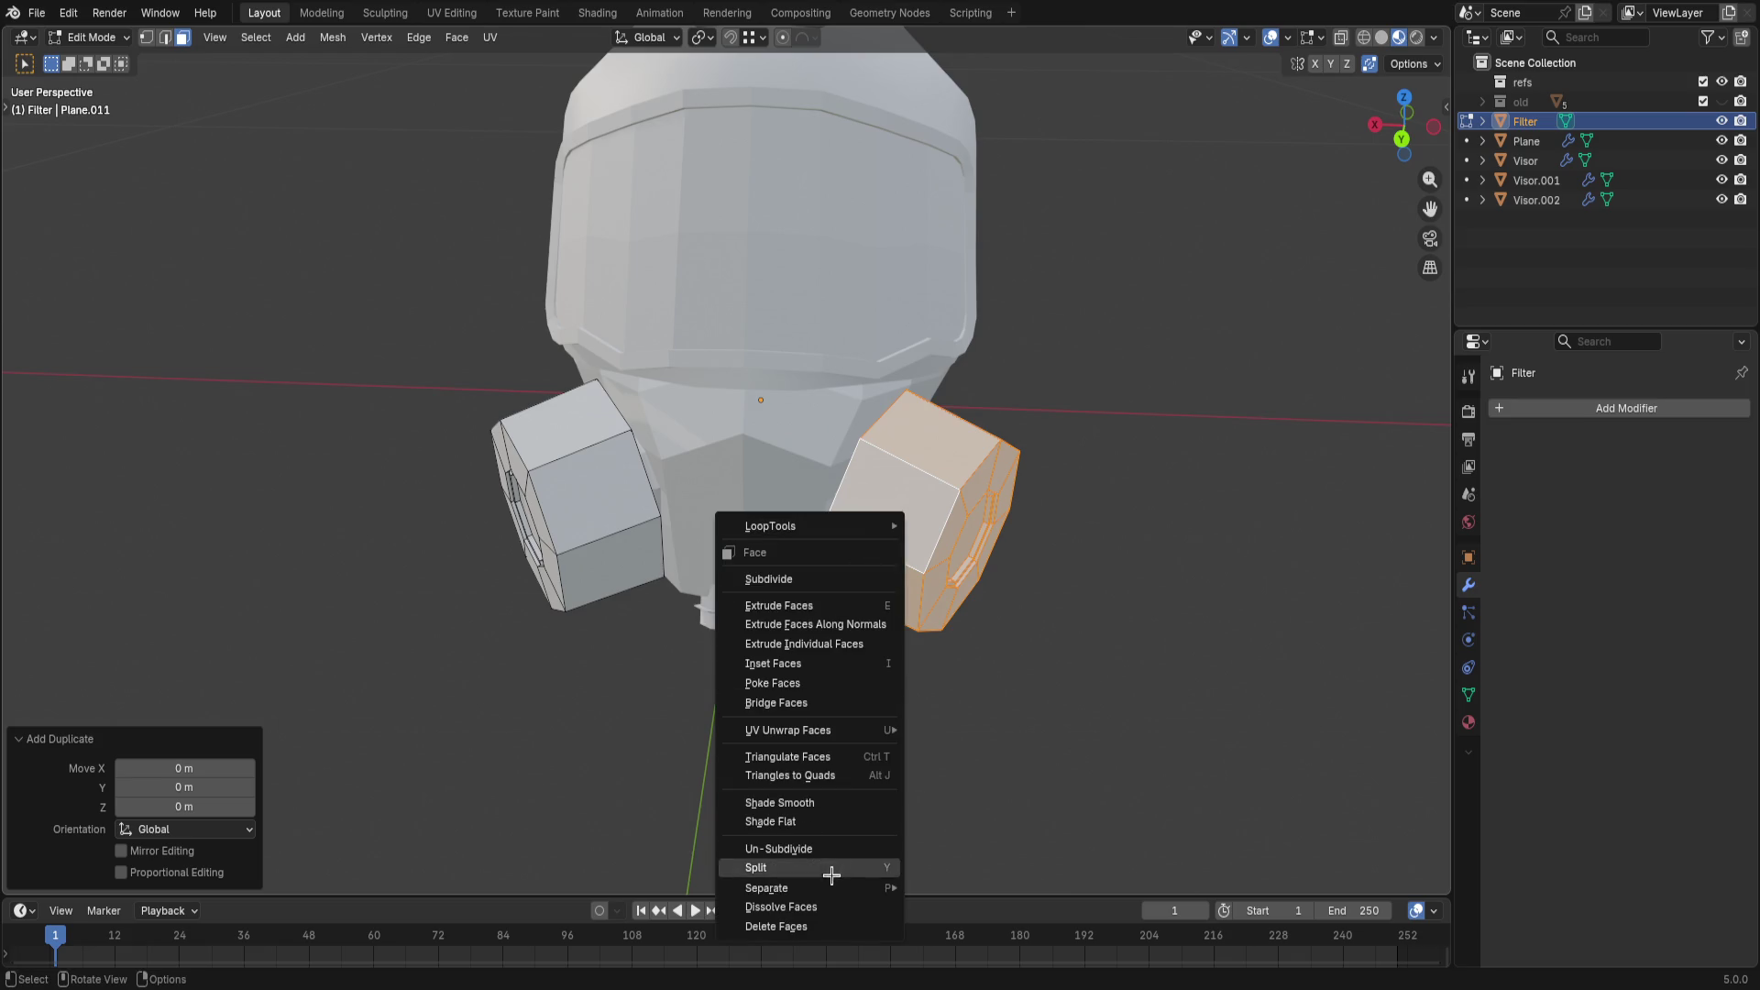
mouse_move(880, 883)
left_click(953, 883)
Step: Rename Filter.001 to FilterSingle and Filter to Filters
double_click(1540, 141)
type("FilterSingle")
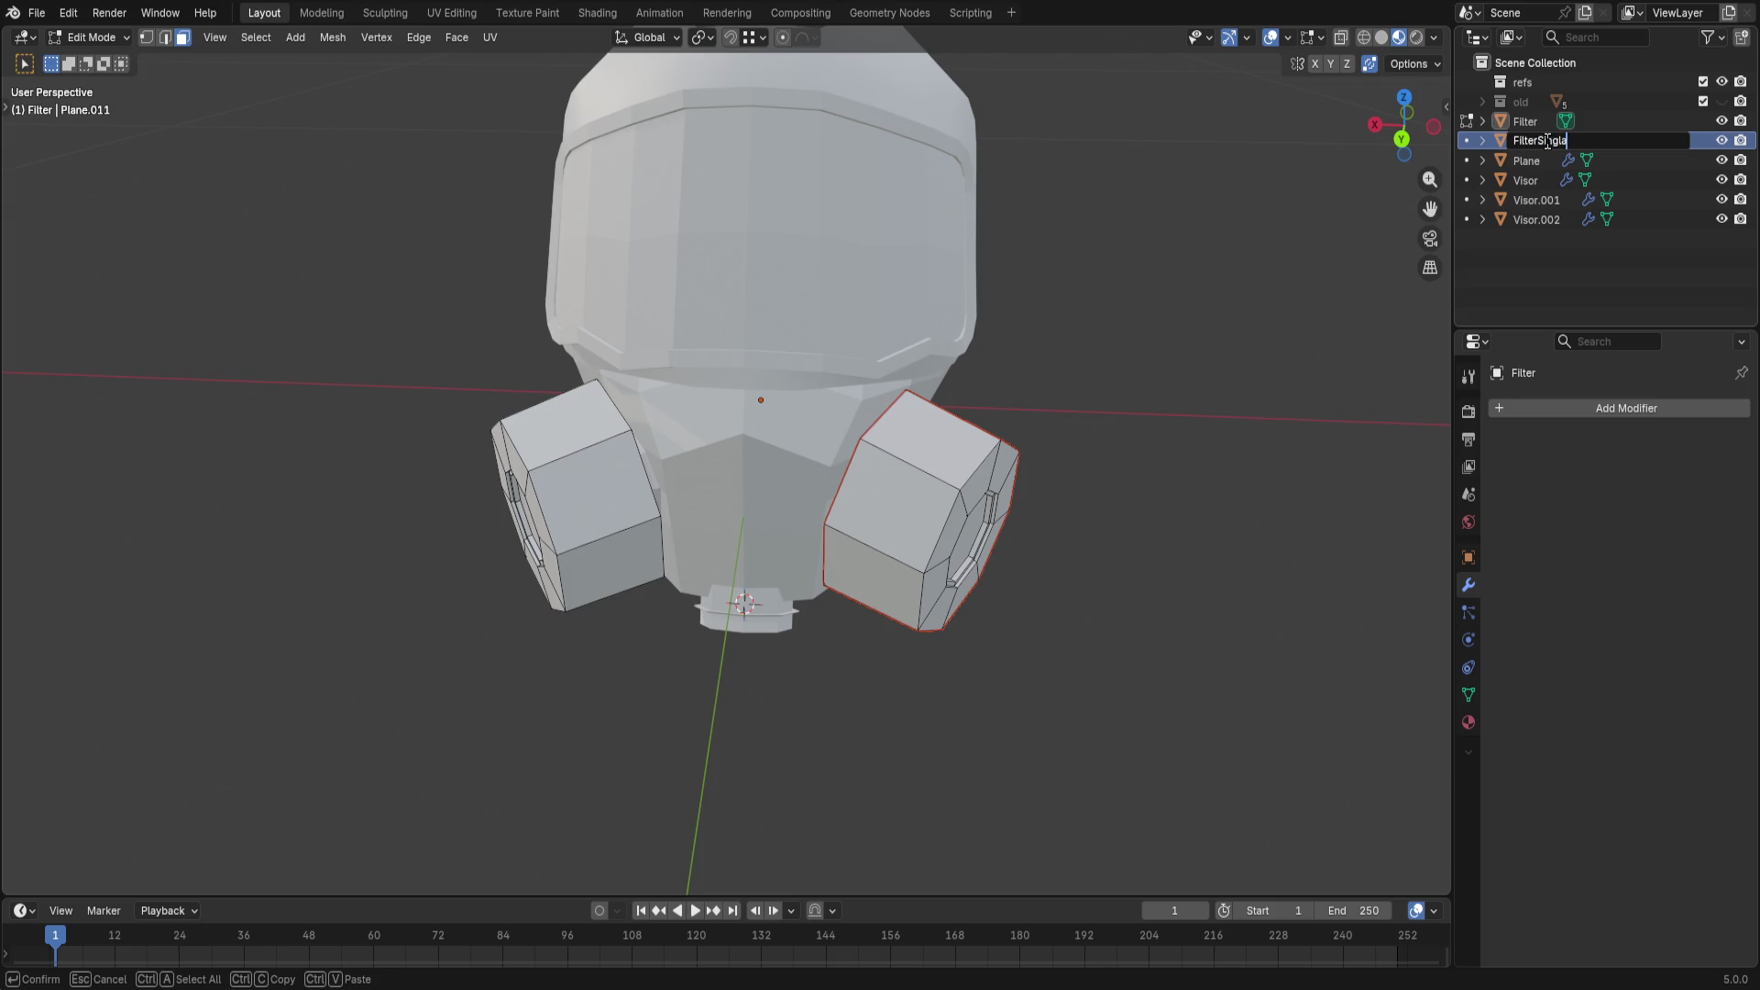
key("Return")
double_click(1525, 121)
type("s")
key("Return")
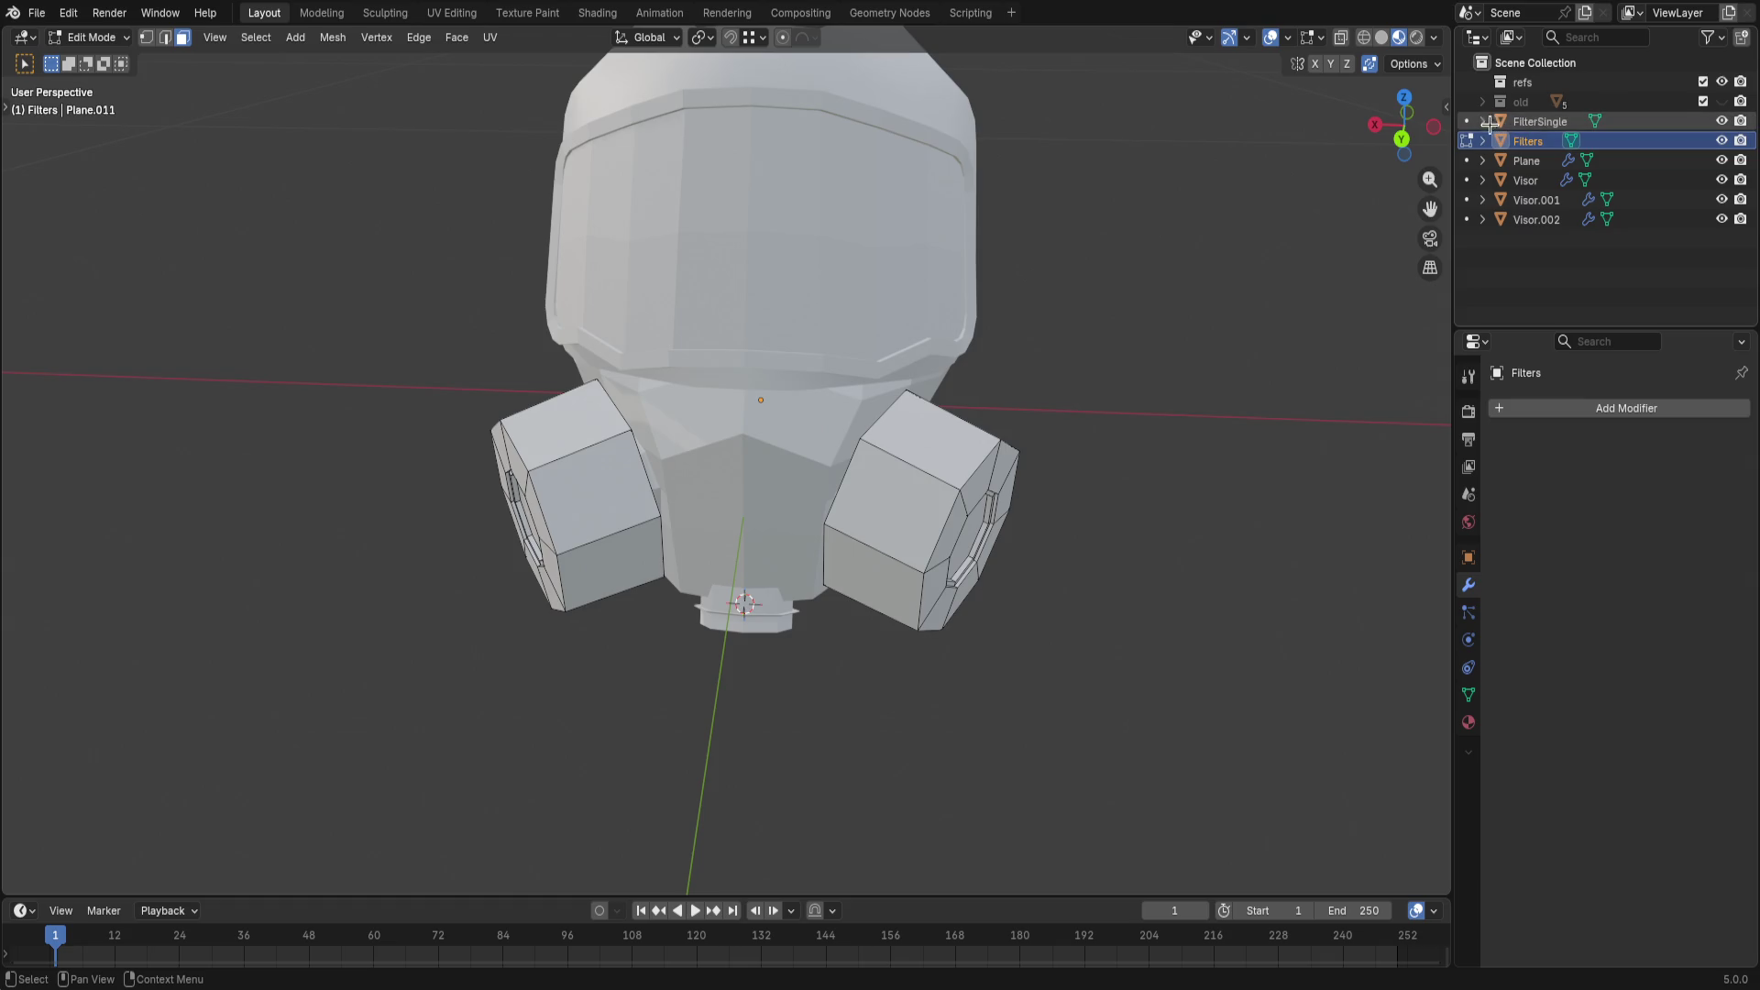
Step: Make FilterSingle active and check its mesh in Edit Mode
left_click(1487, 122)
left_click(904, 376)
key("Tab")
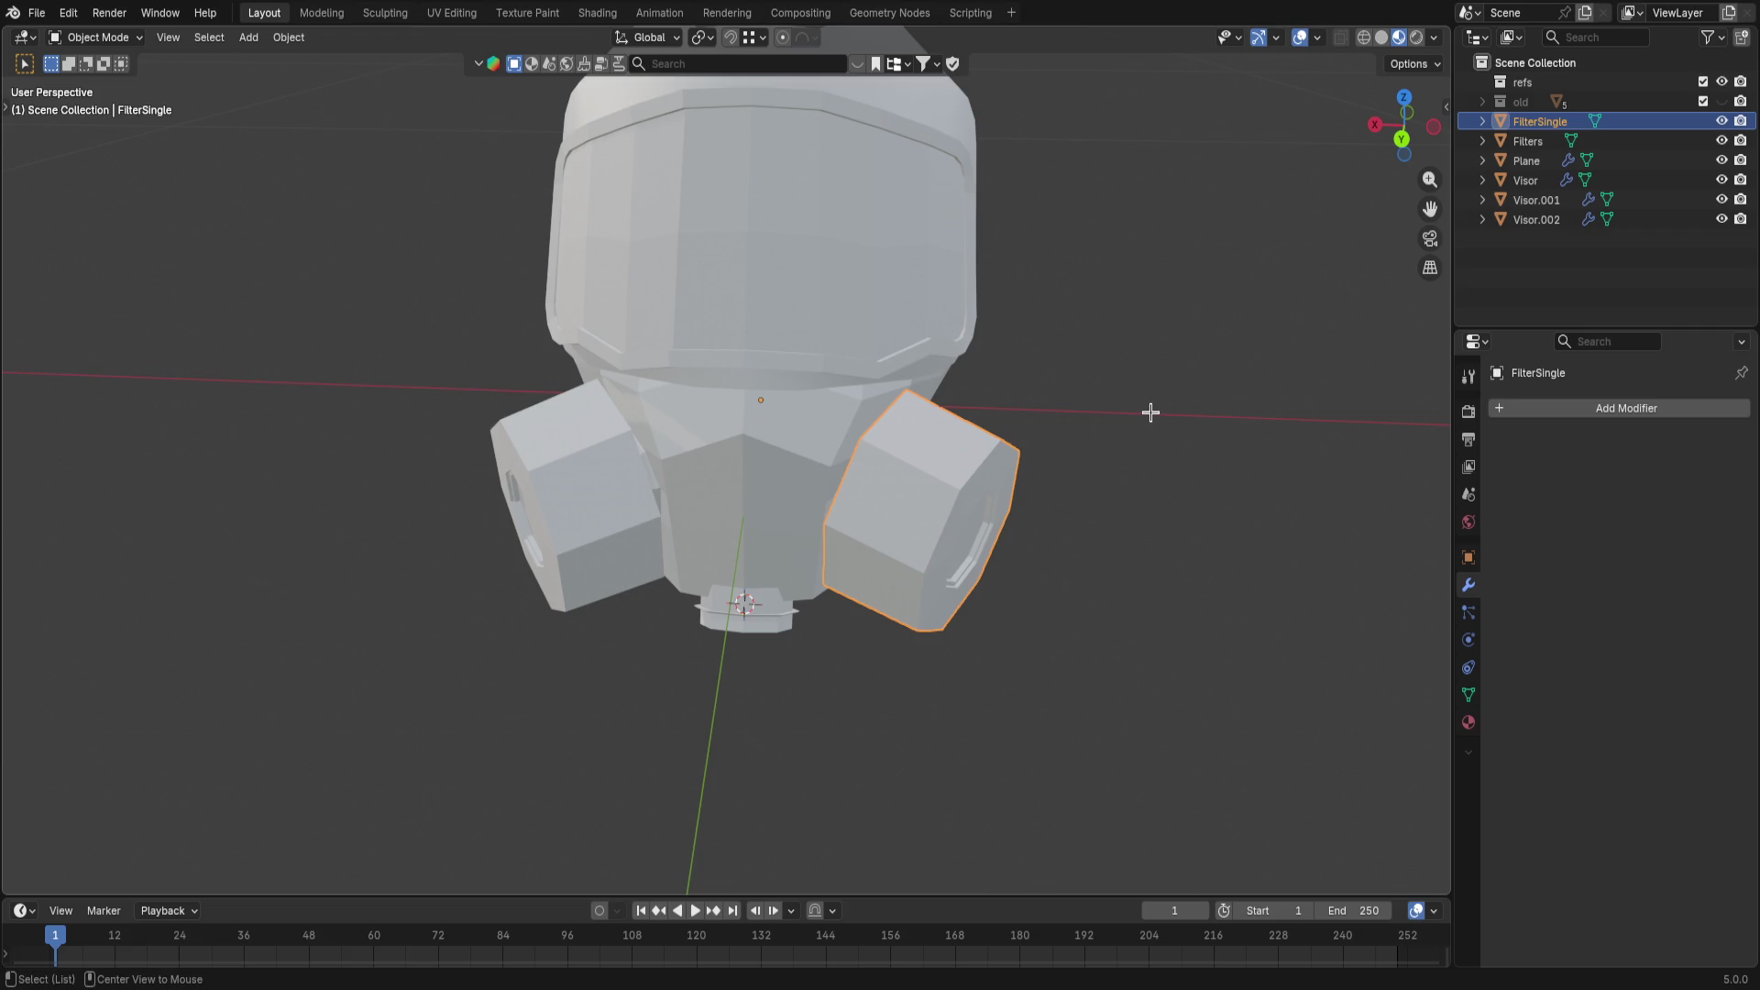
key("ctrl+z")
key("ctrl+shift+z")
key("Tab")
key("alt+h")
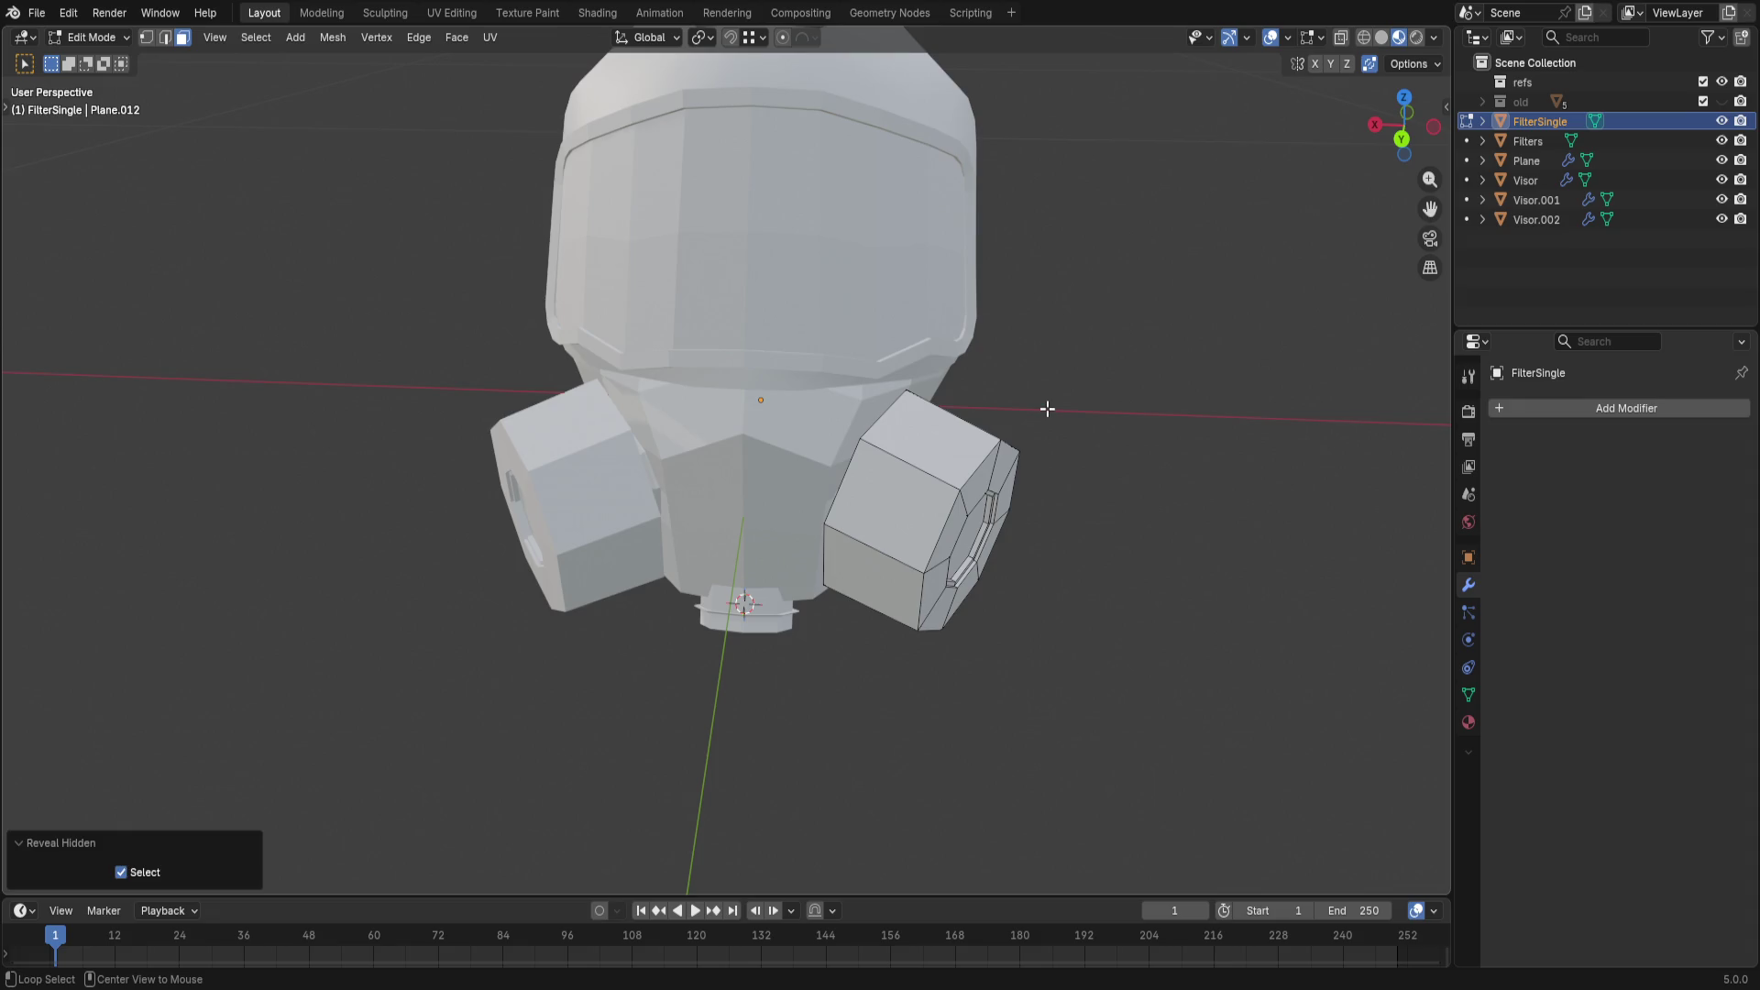
key("alt+h")
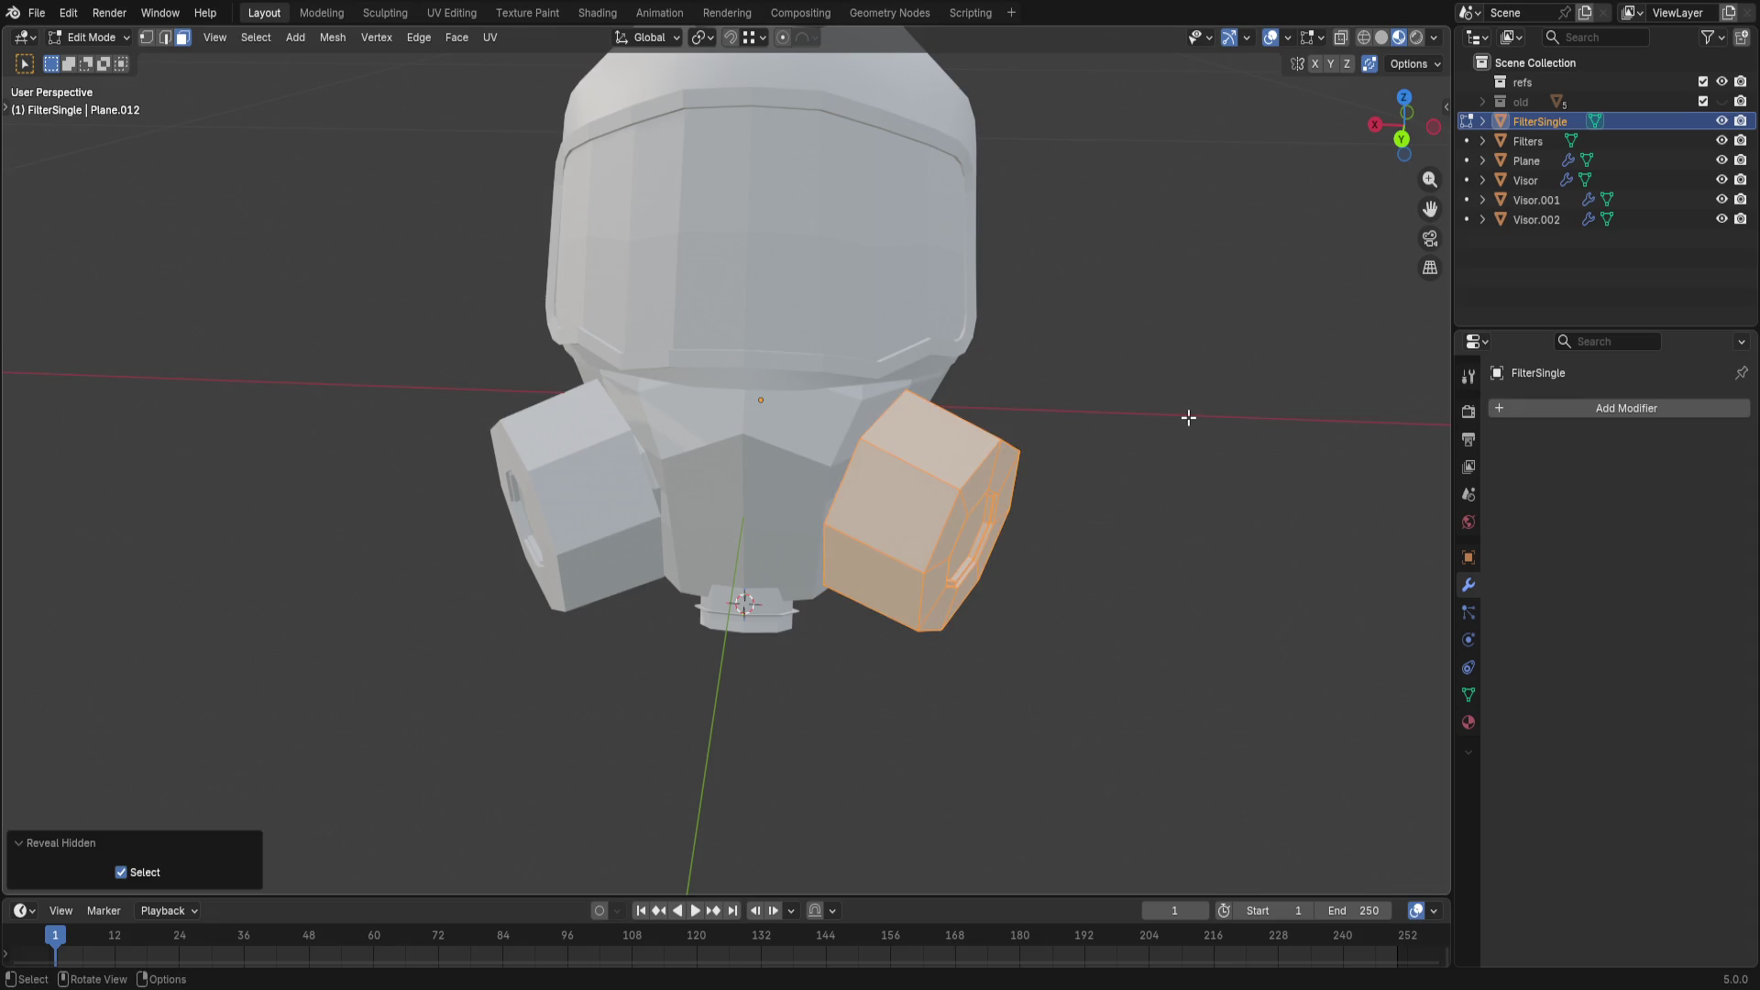
key("Tab")
Step: Select FilterSingle and hide all other objects to isolate it
left_click(944, 484)
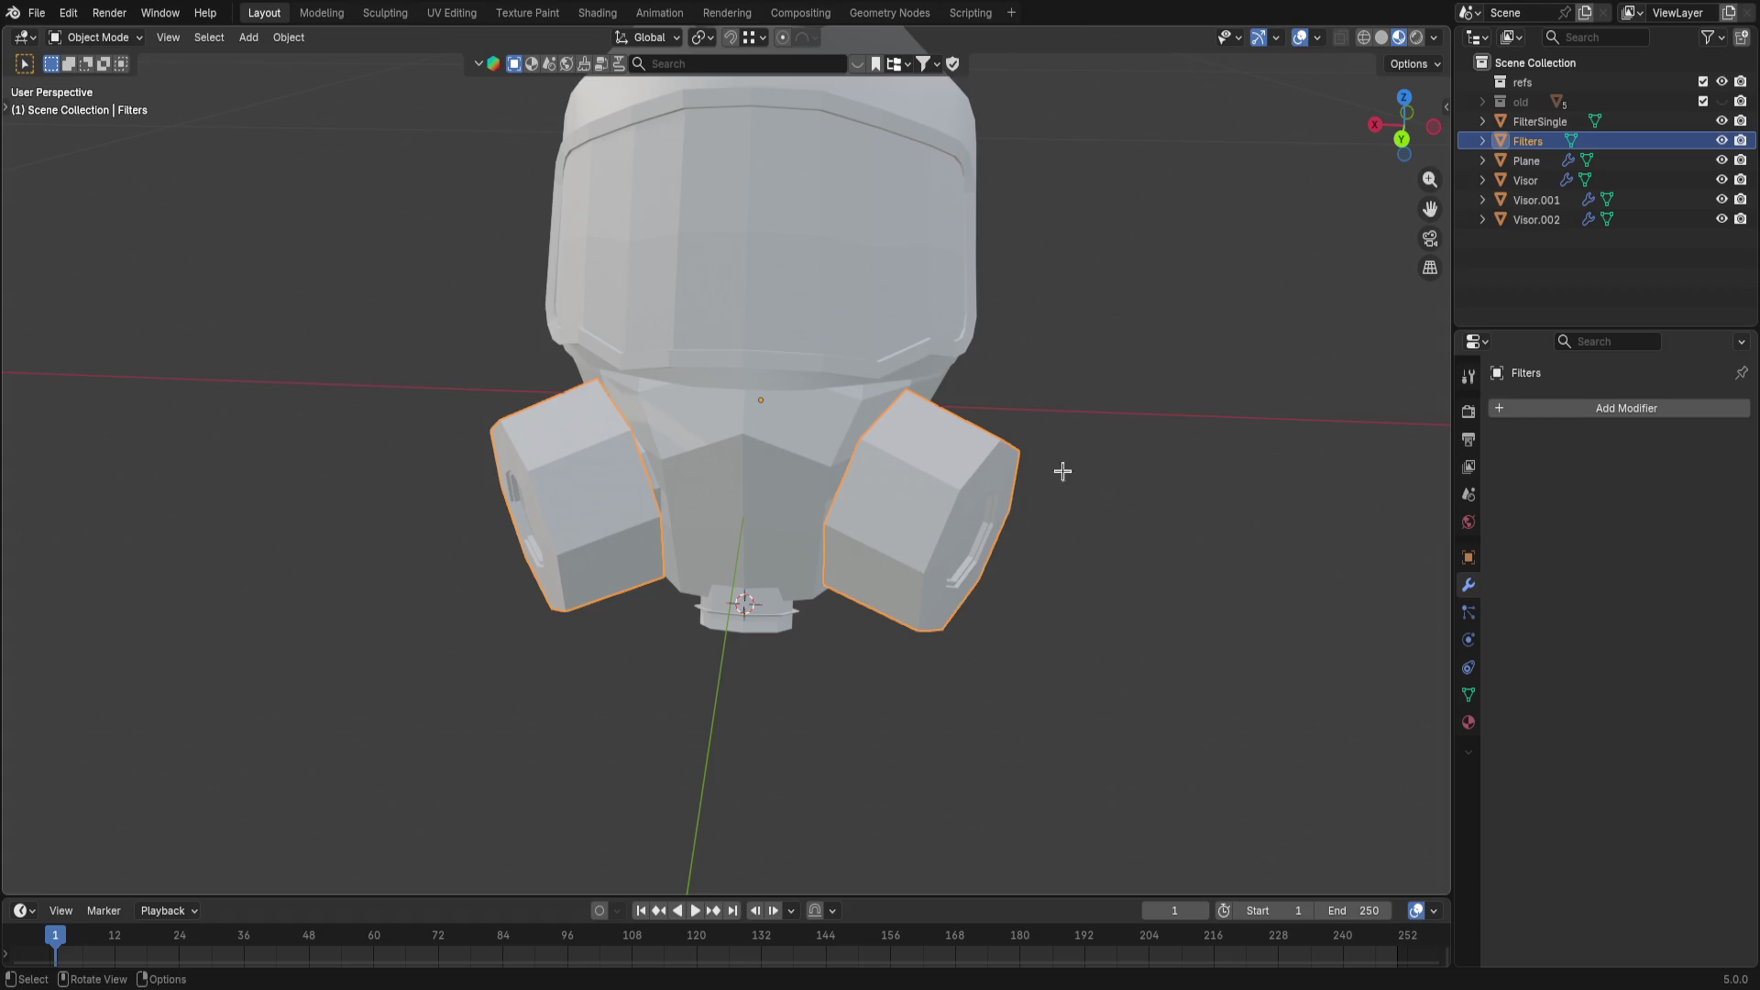
left_click(1540, 121)
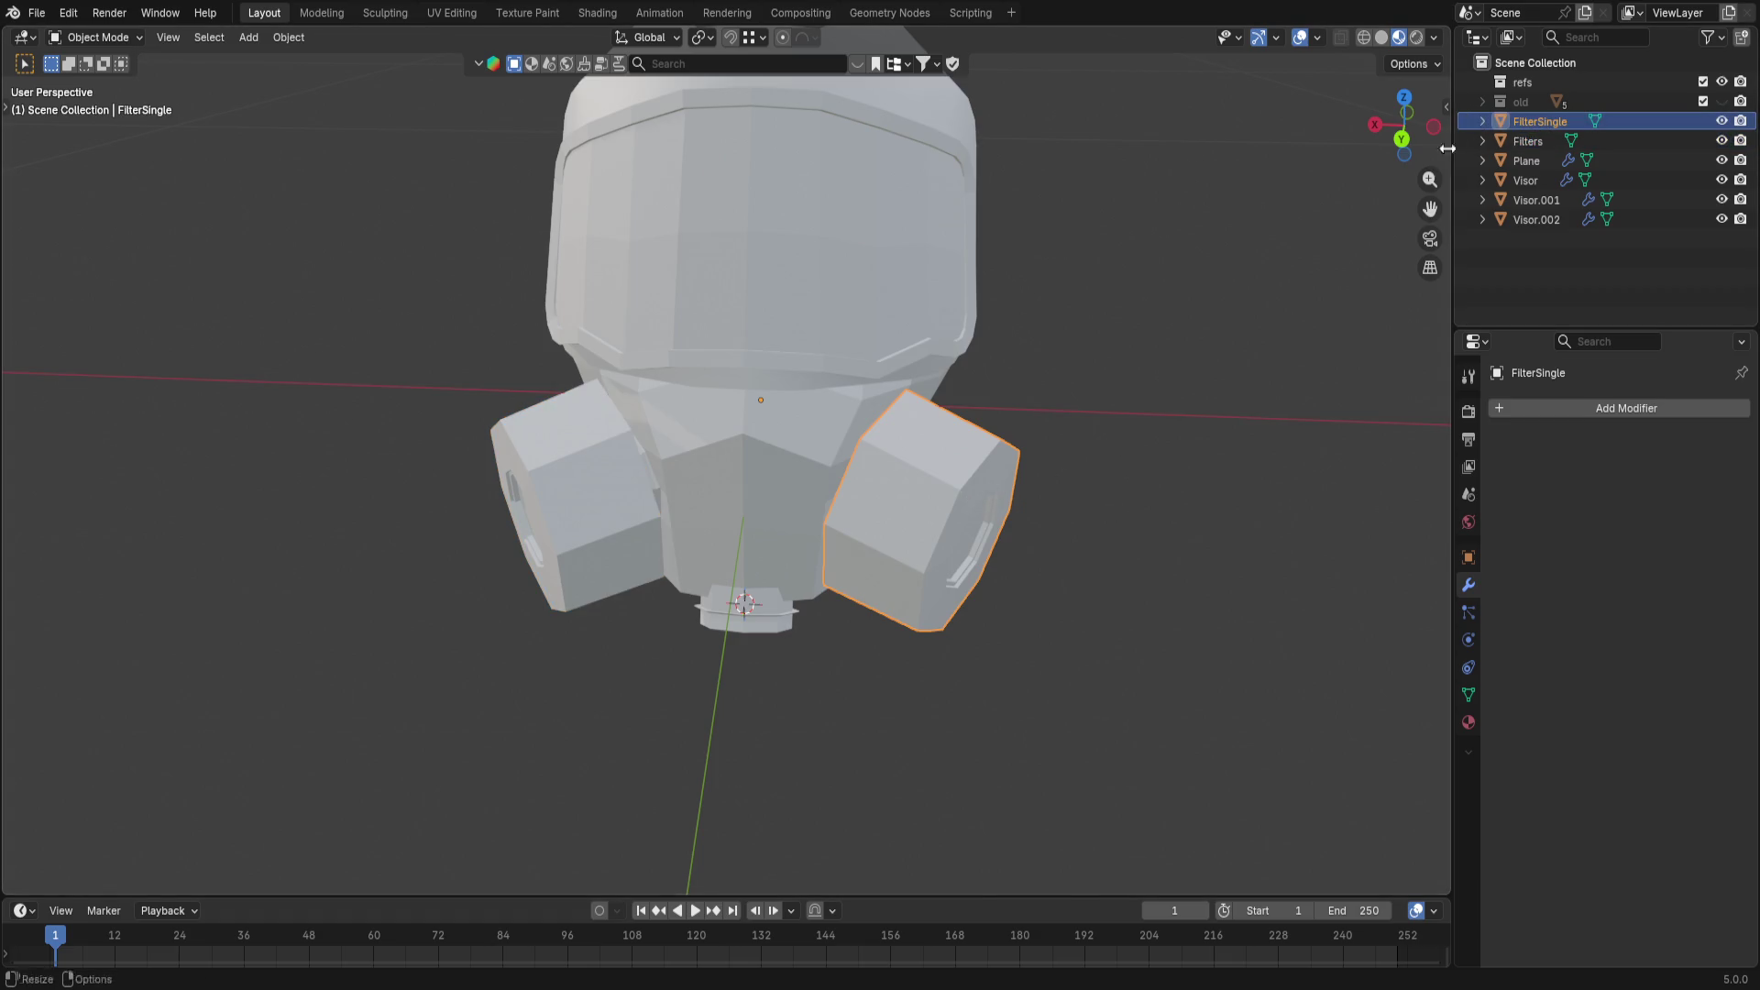
key("h")
key("alt+h")
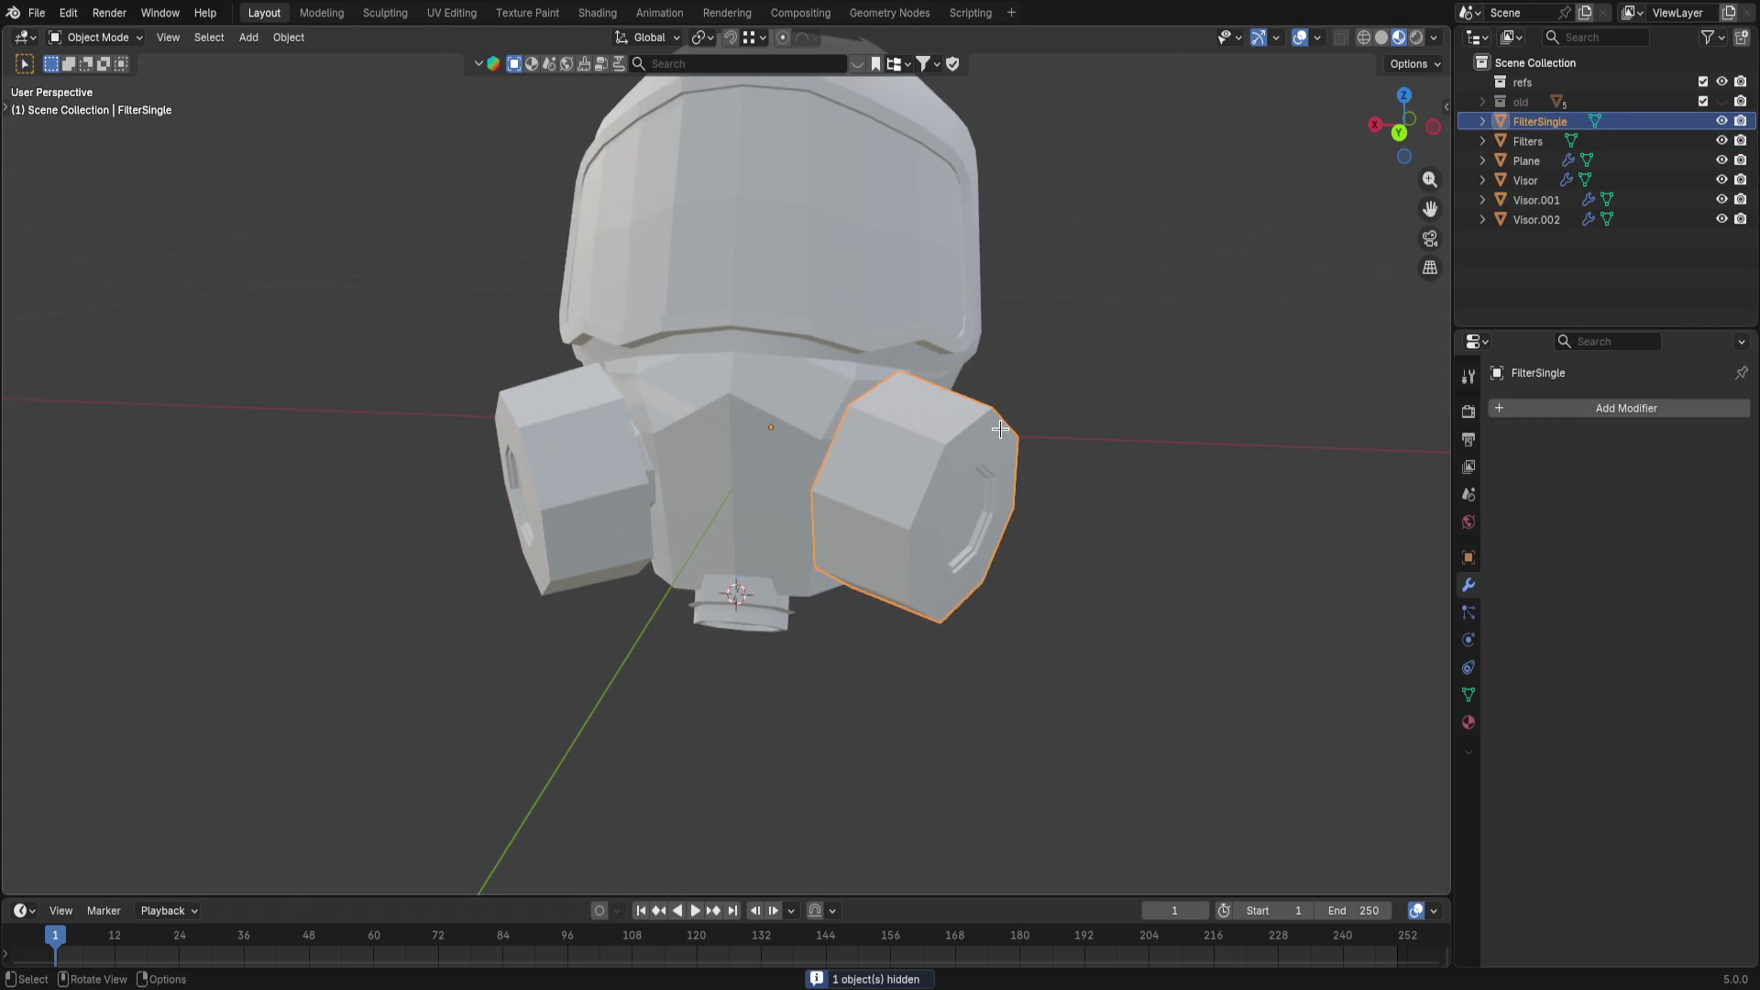
key("shift+h")
Step: Roughly reposition FilterSingle and move its geometry onto its origin
mouse_move(1070, 422)
left_mouse_down()
mouse_move(1163, 431)
mouse_move(1110, 446)
left_mouse_up()
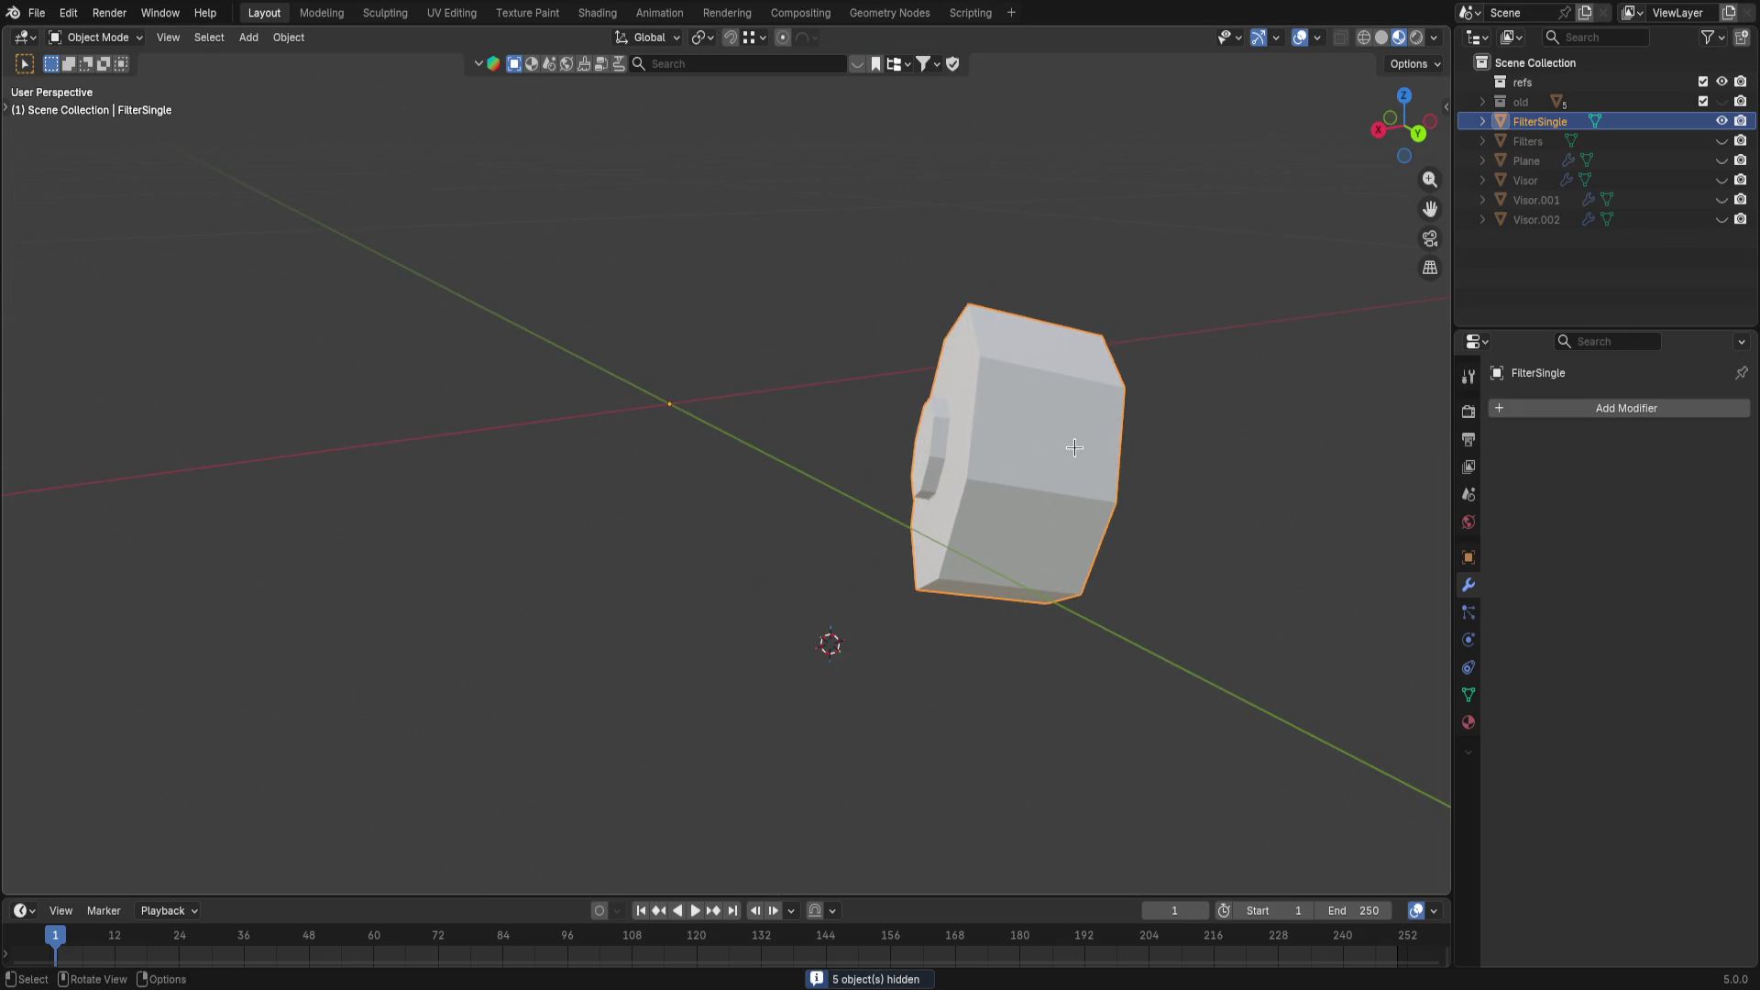
left_click_drag(794, 412, 755, 455)
key("g")
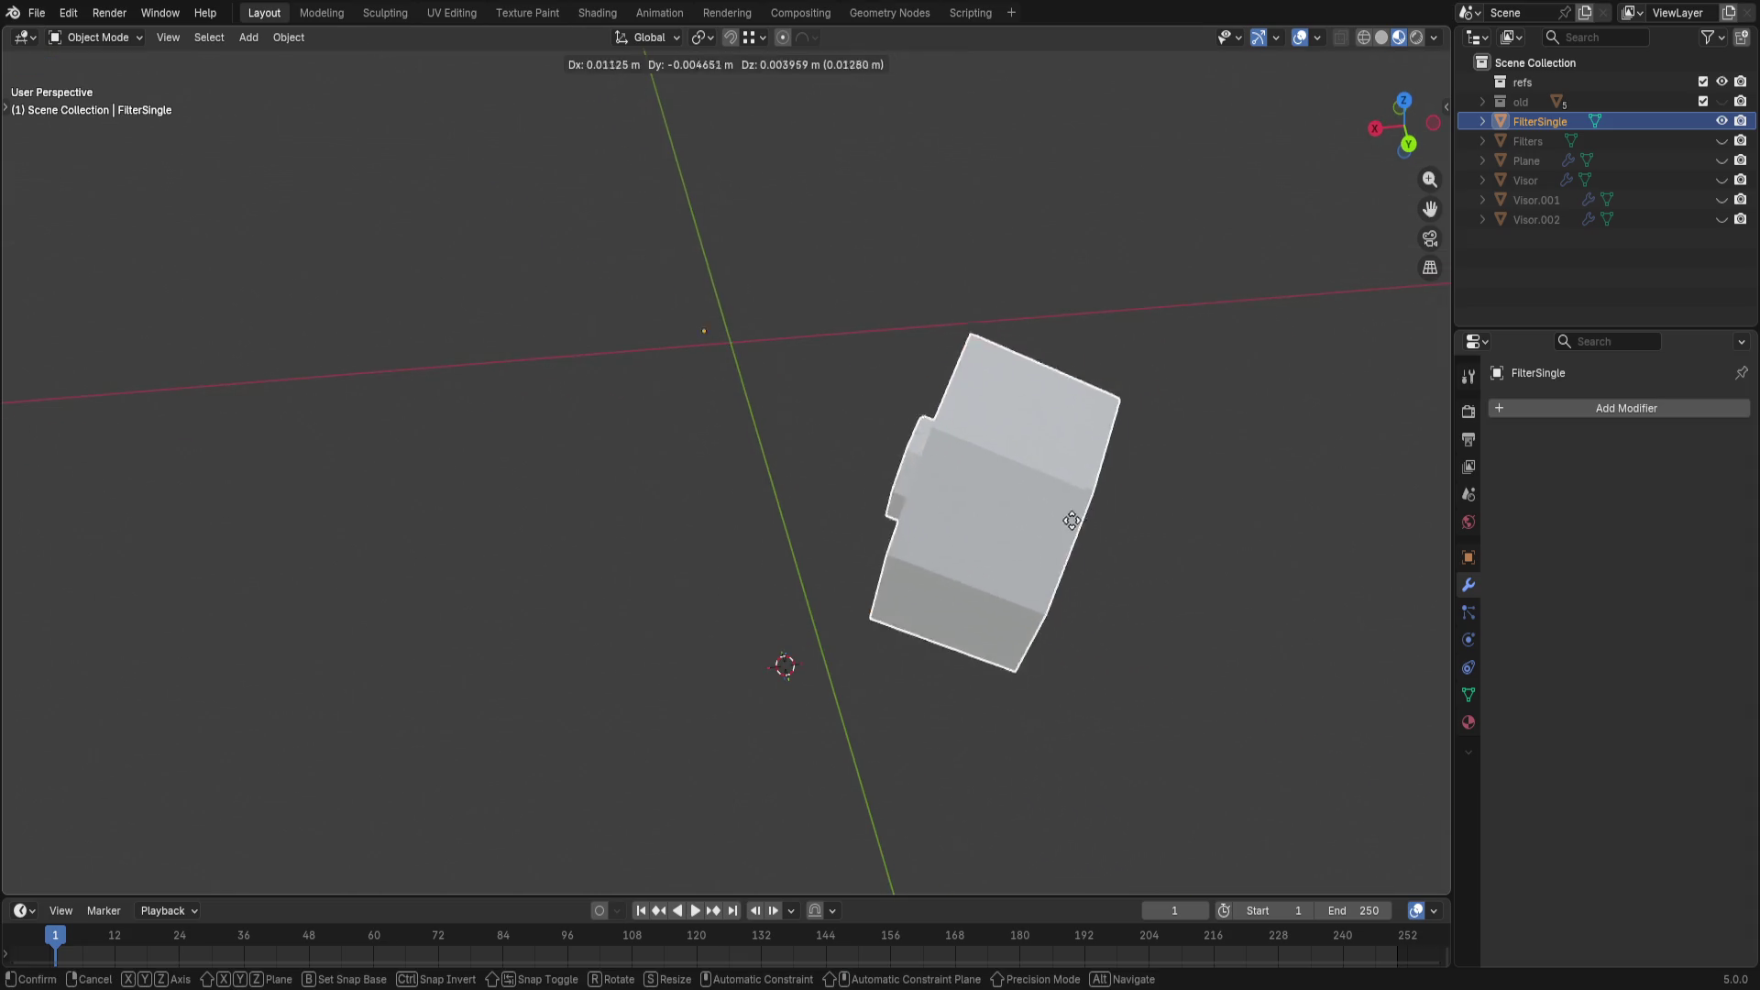
left_click(794, 317)
key("r")
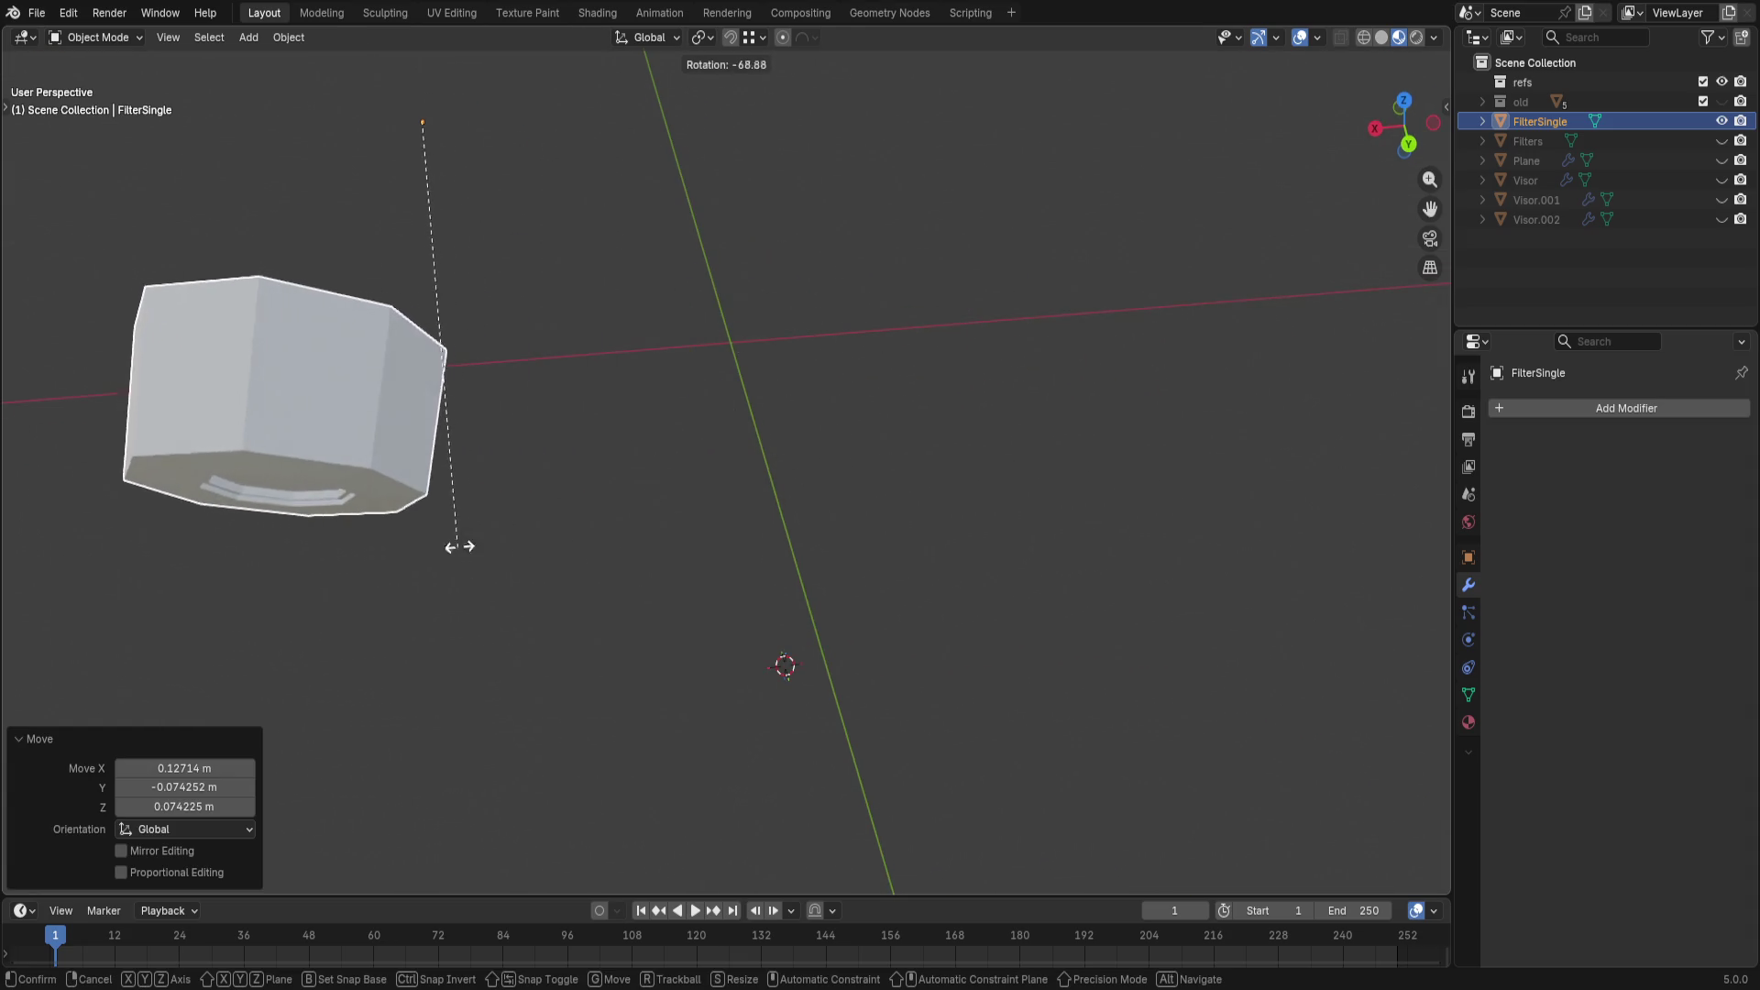
left_click(947, 441)
key("q")
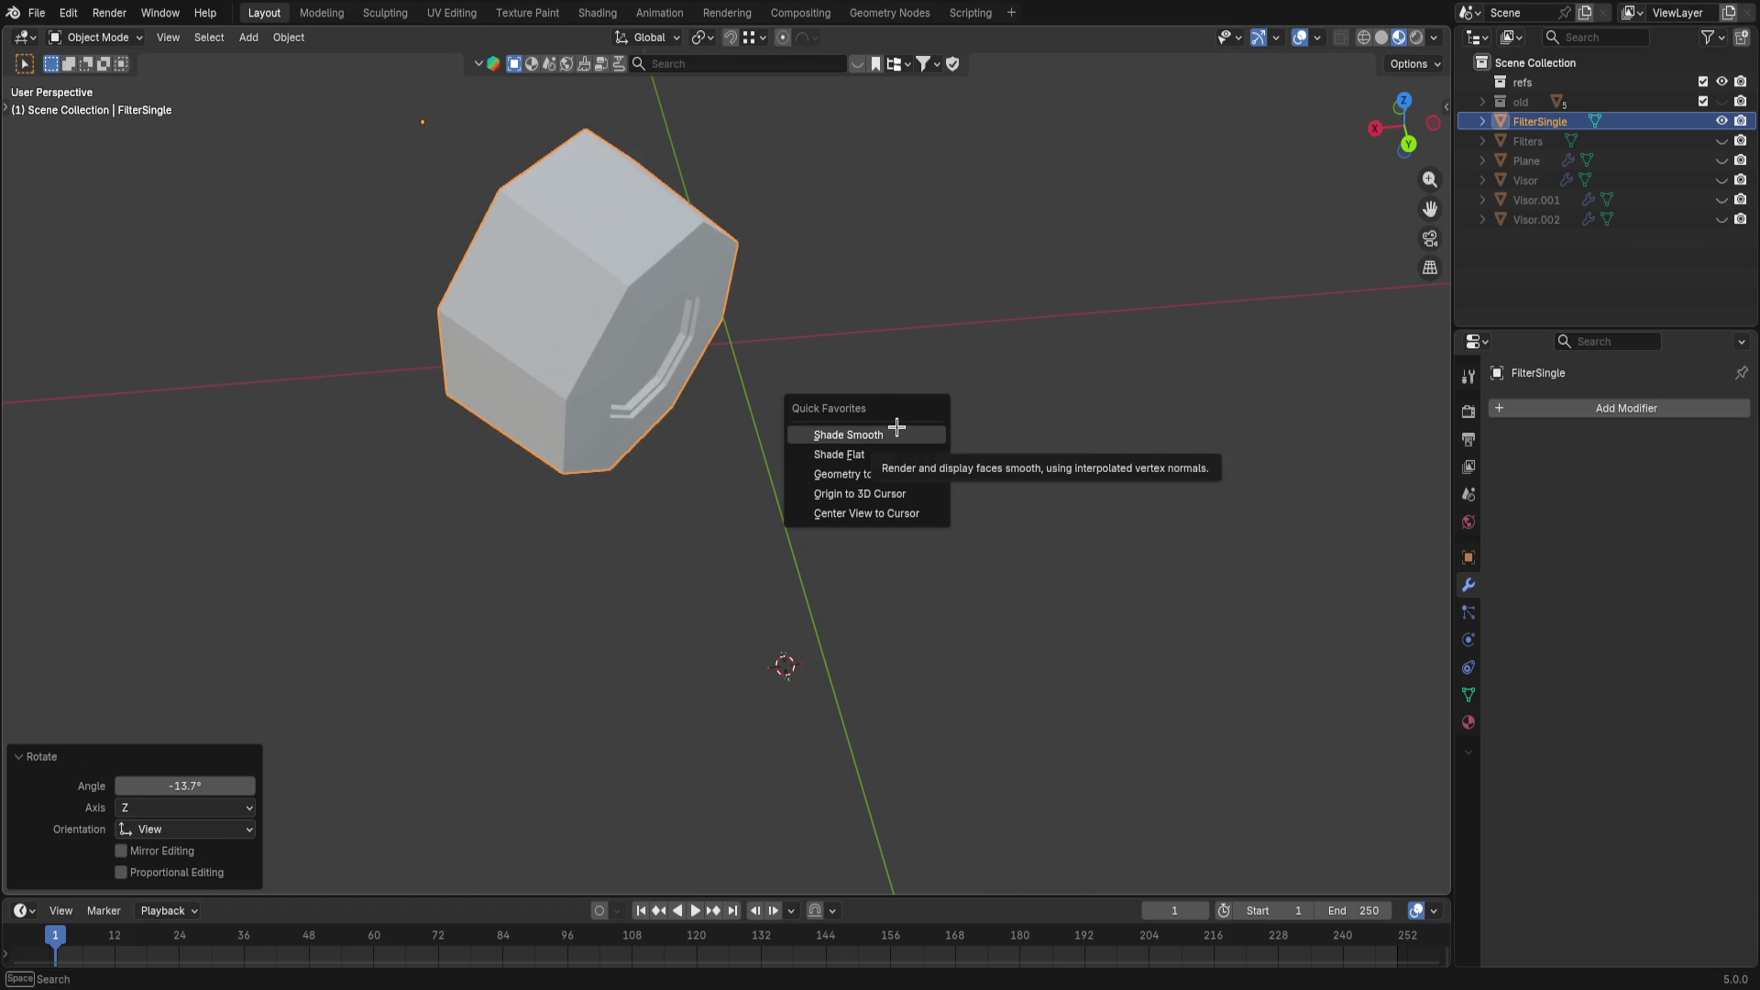
left_click(935, 474)
key("q")
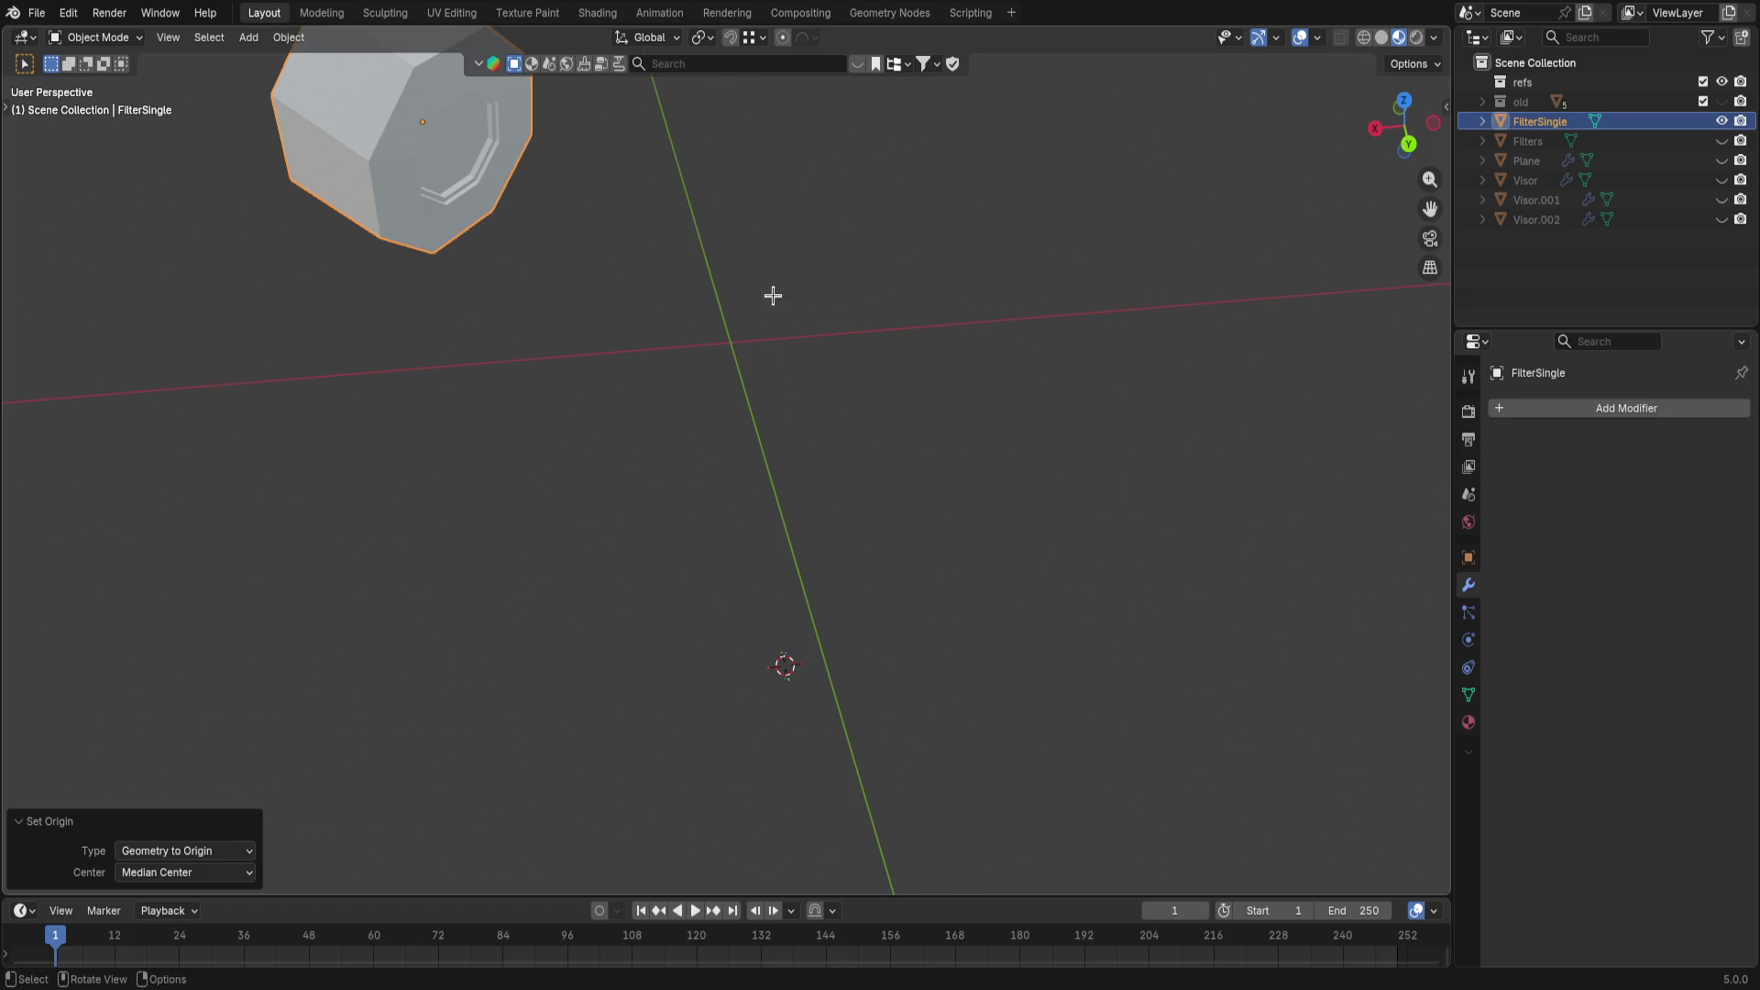
Step: Snap the 3D cursor to world origin and centre FilterSingle's origin and geometry there
key("shift+s")
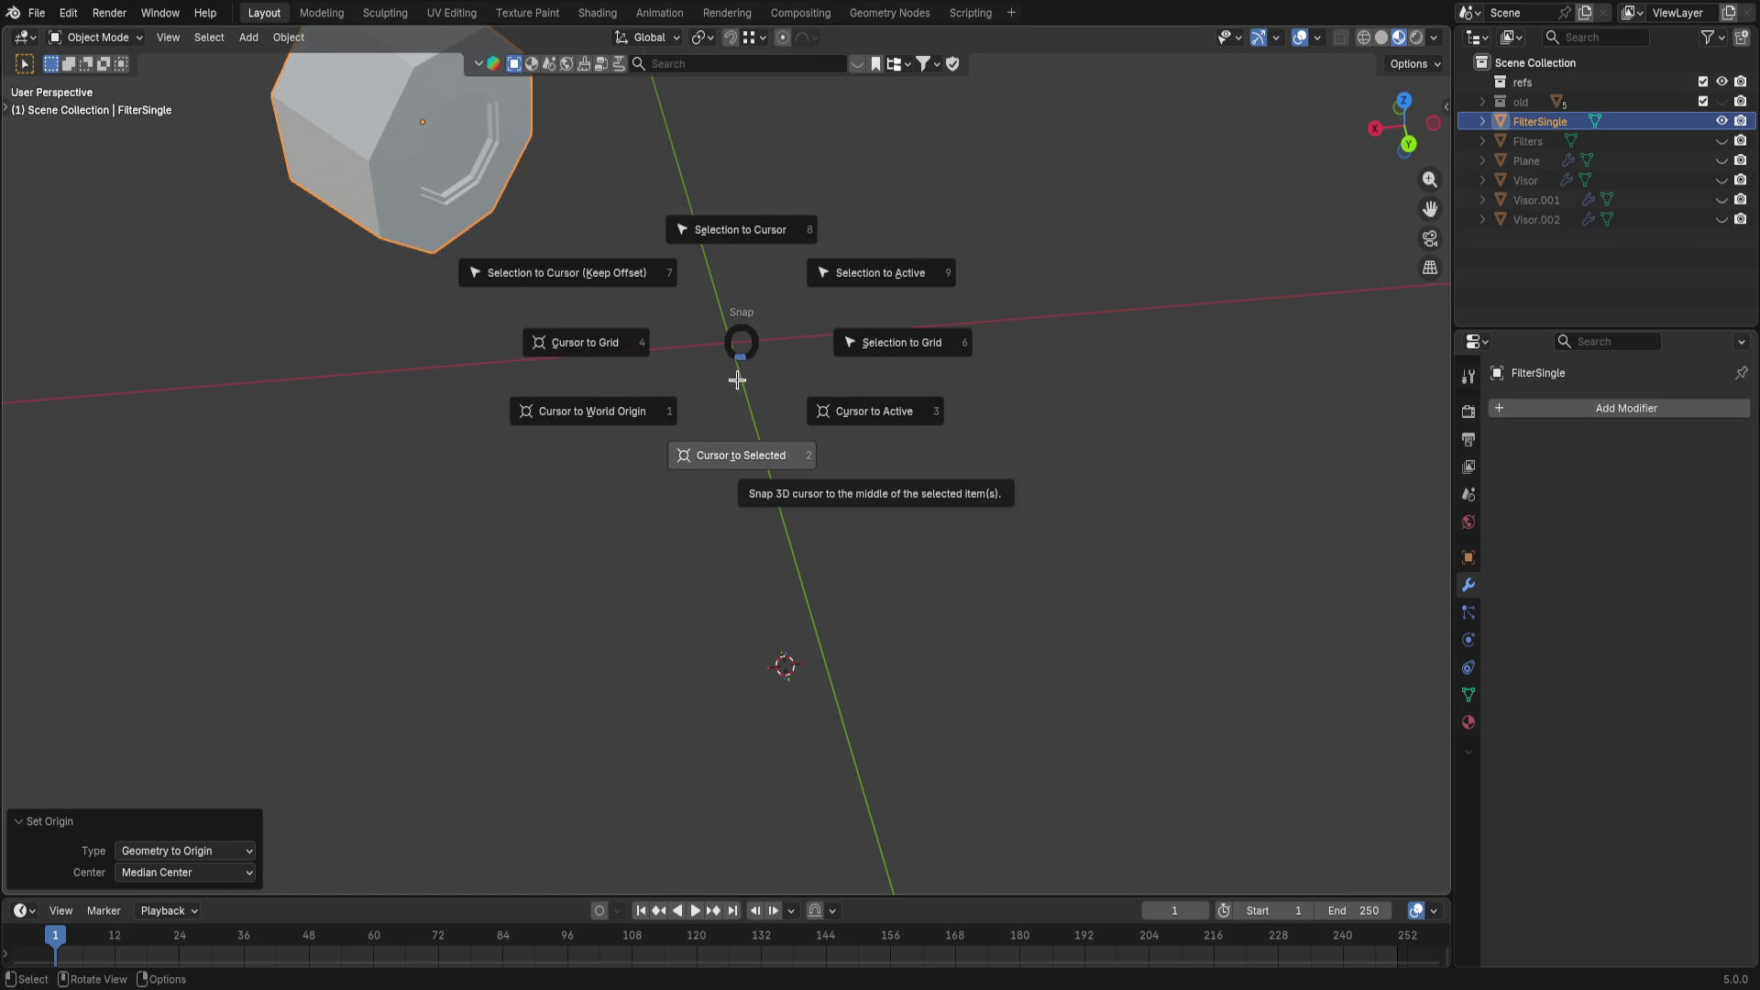
left_click(617, 408)
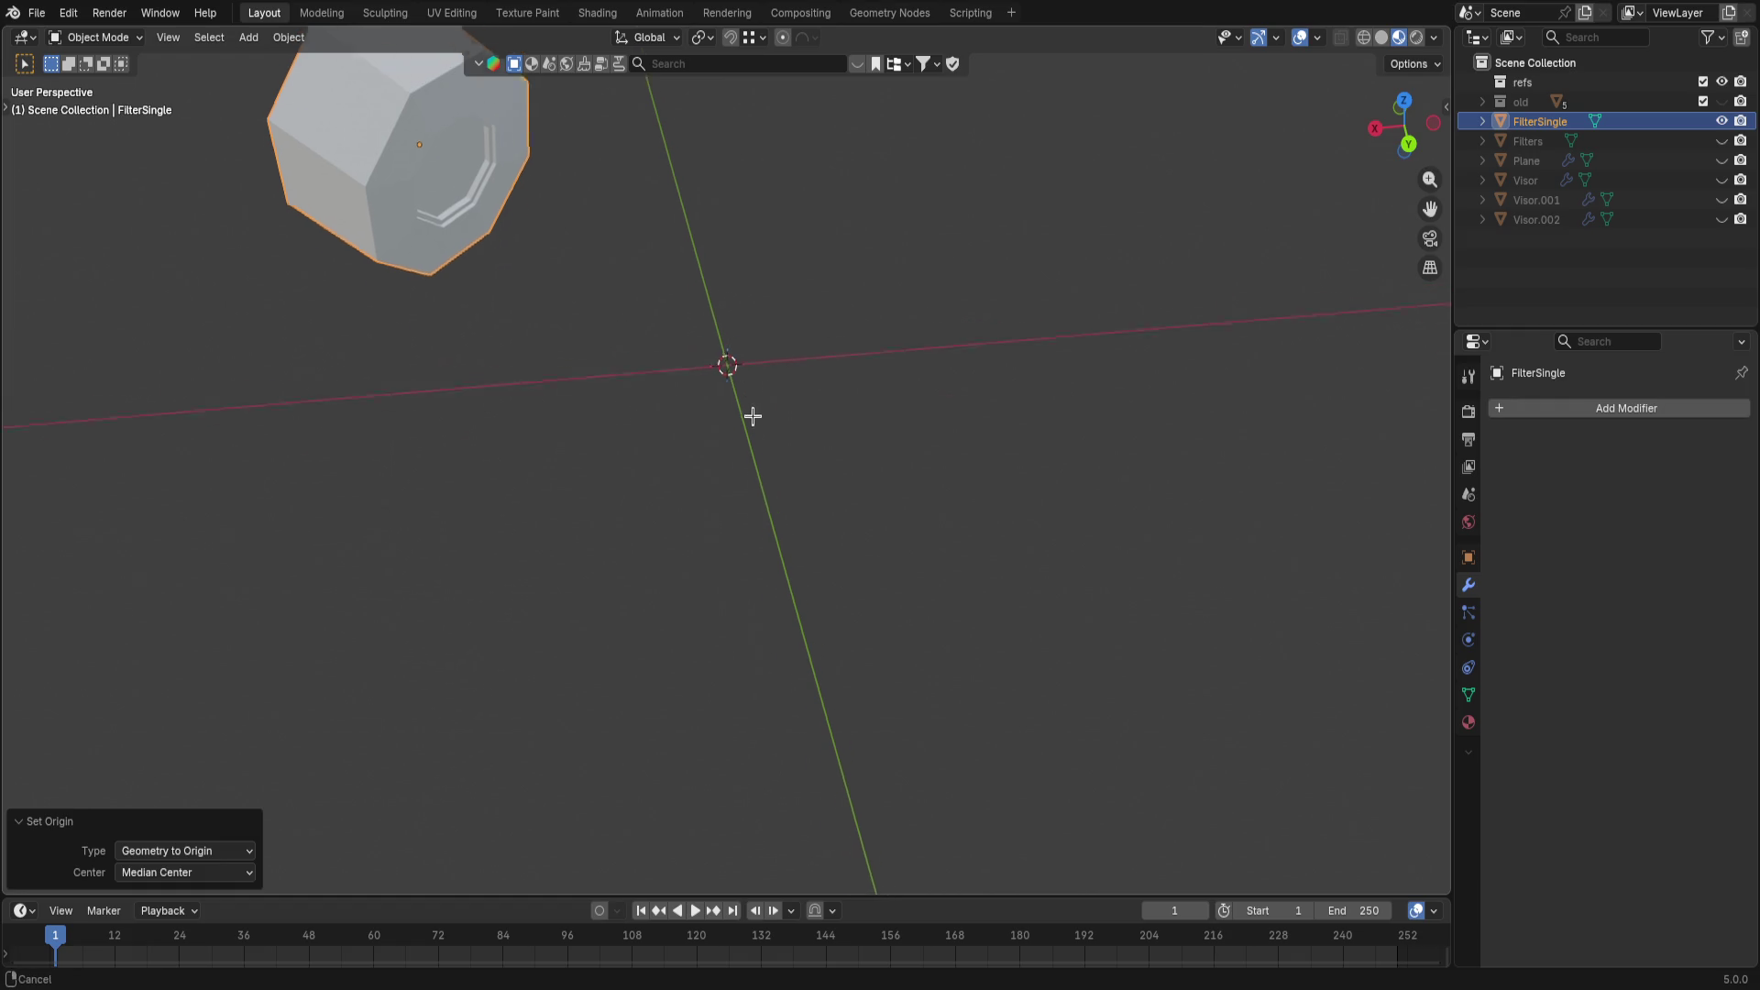
scroll(746, 422, "up", 5, "shift")
scroll(751, 476, "down", 4, "shift")
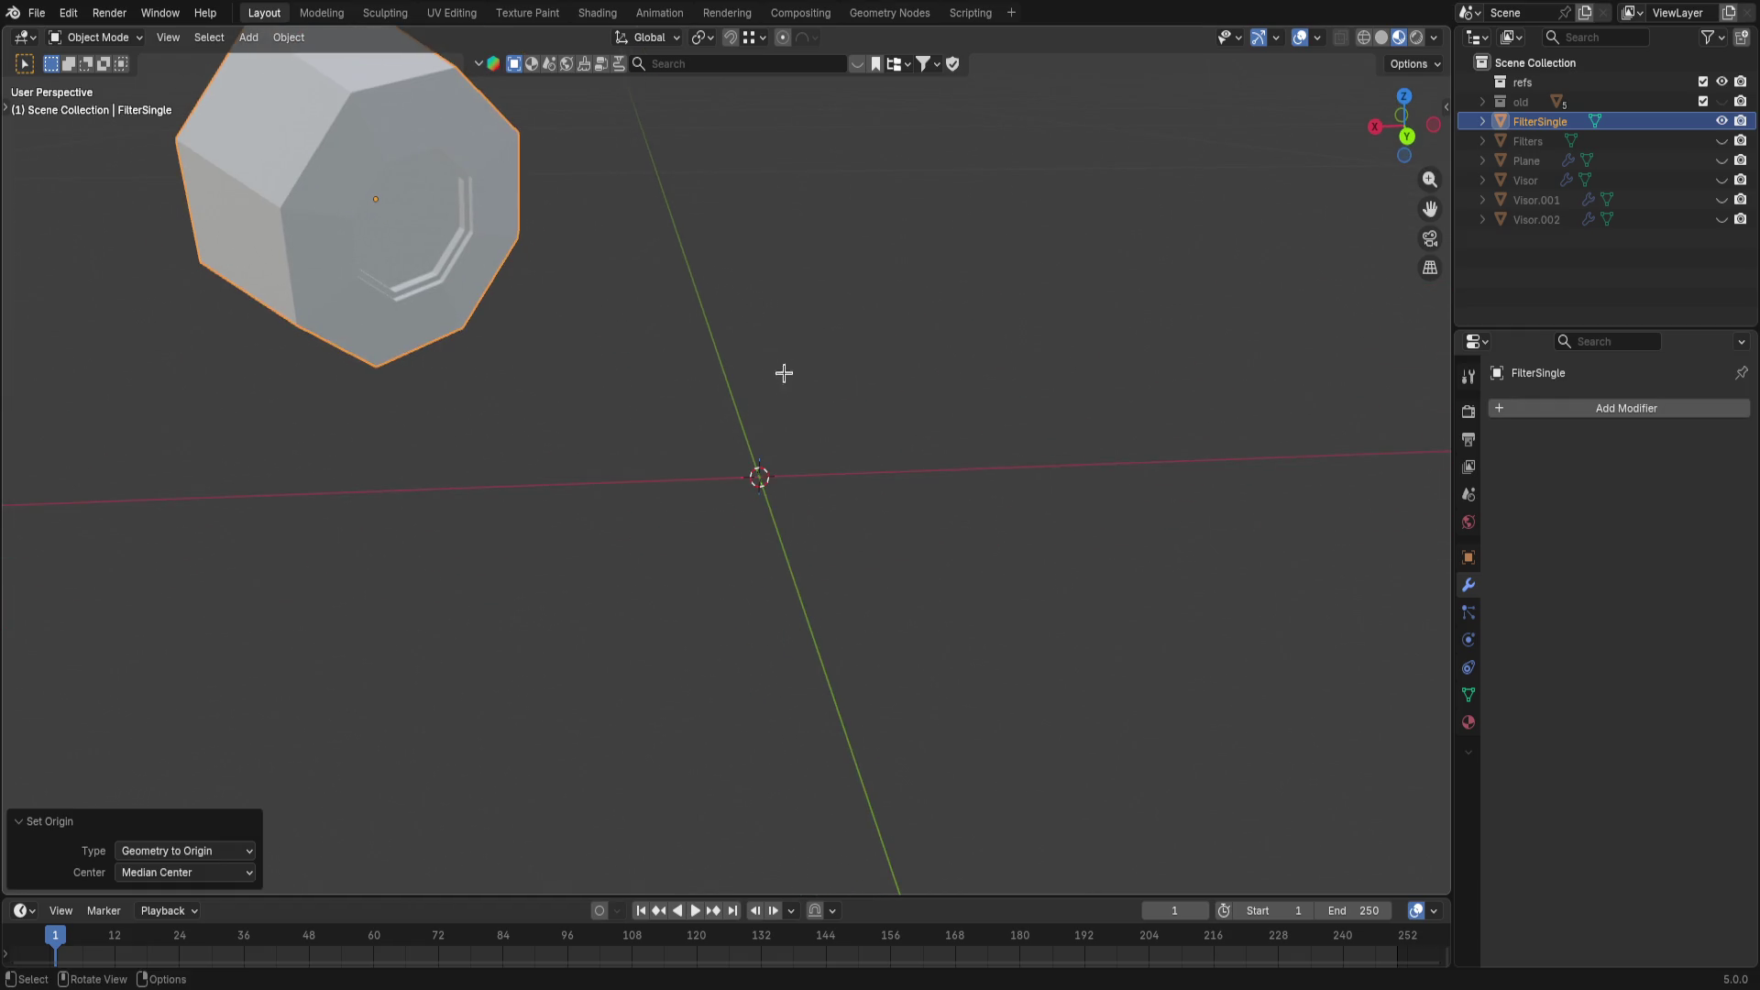
key("q")
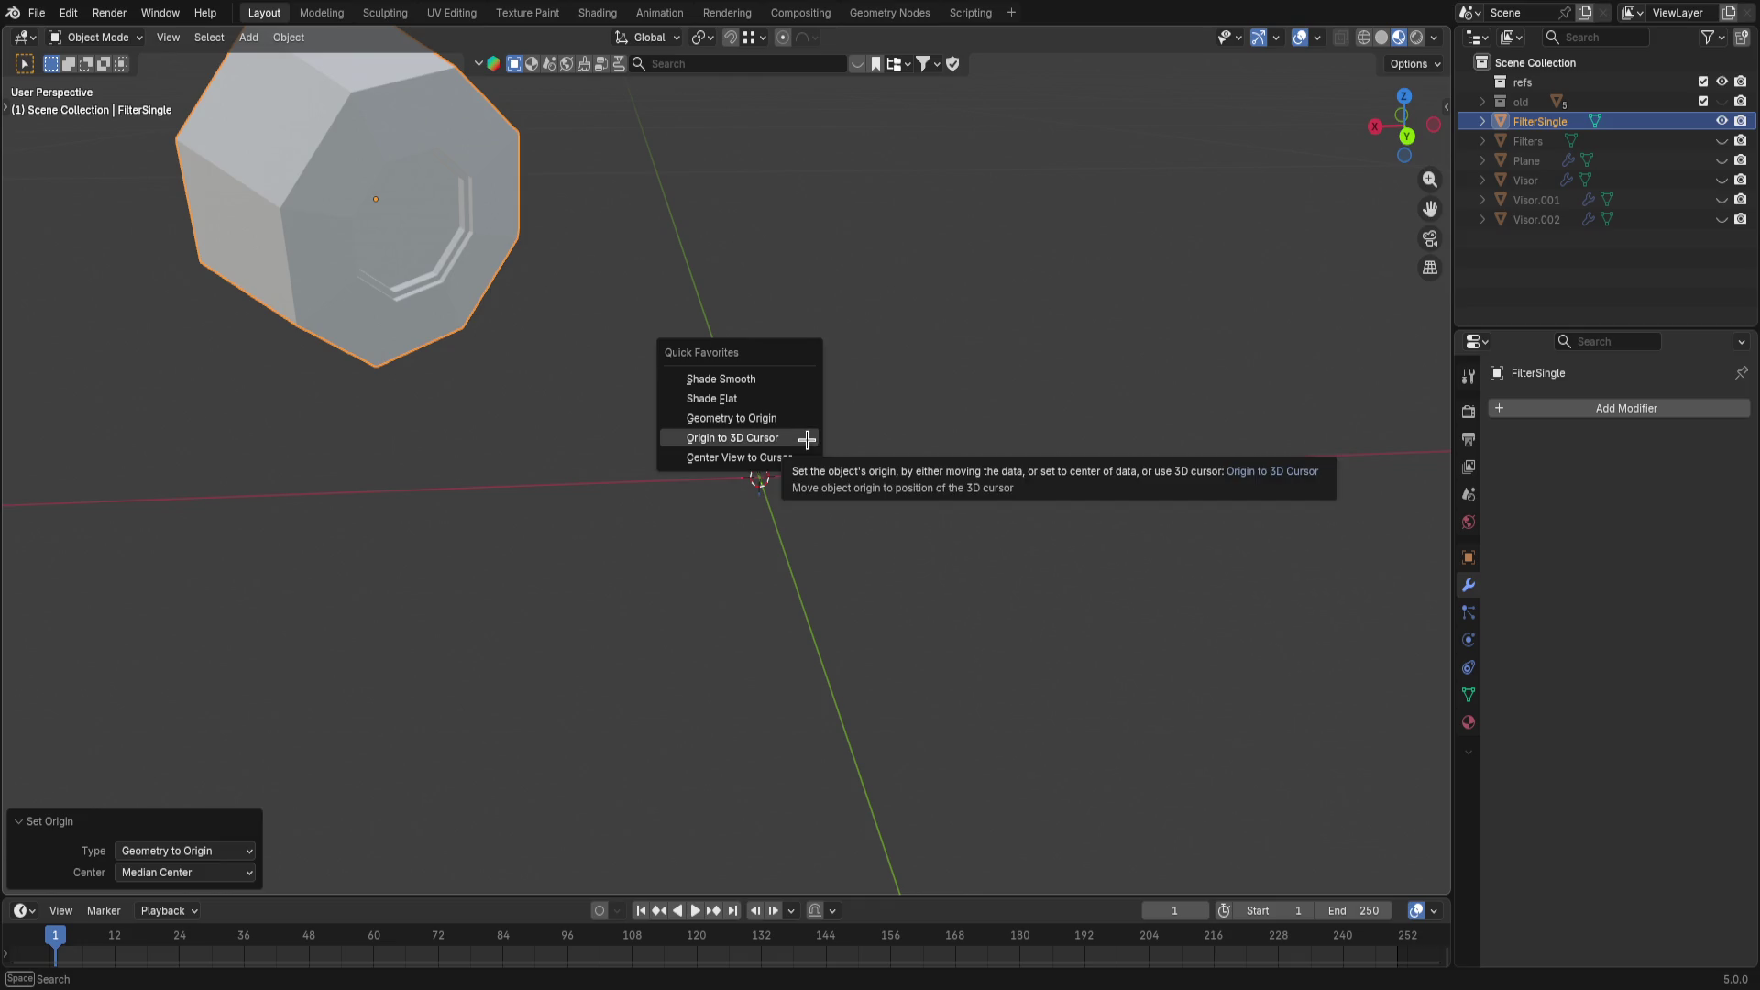
left_click(806, 439)
key("q")
left_click(780, 370)
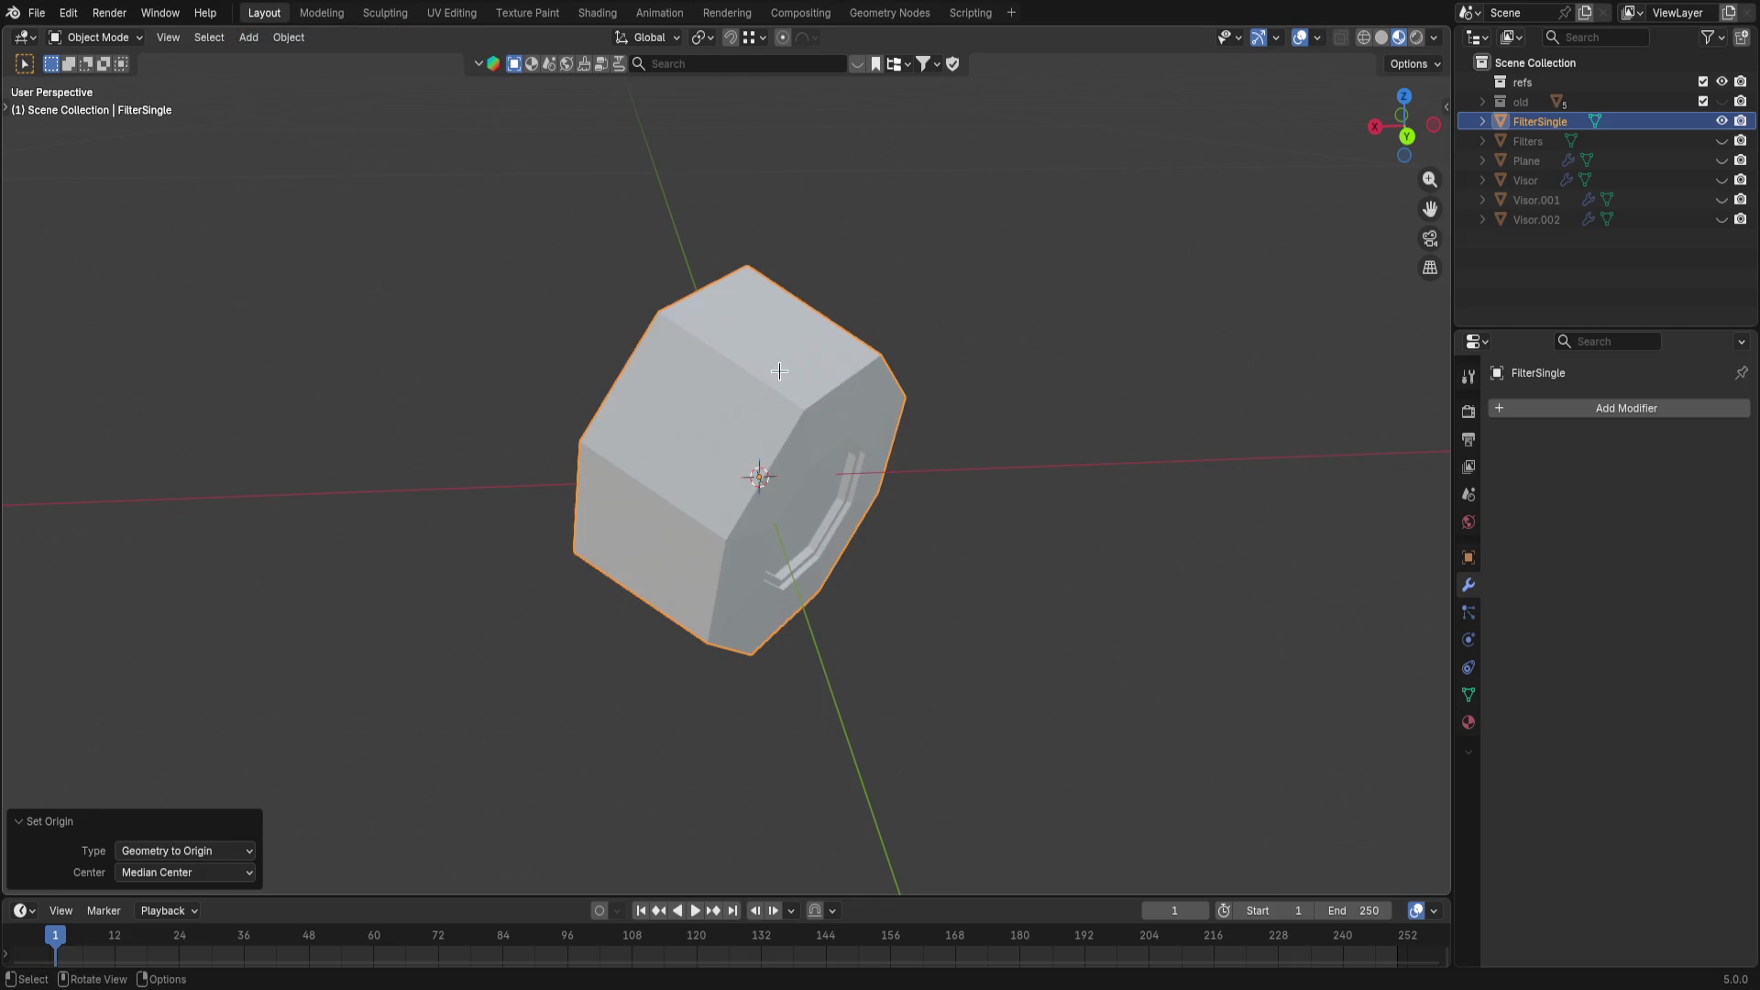
Step: Rotate the filter about -47° and level it at -8.91° from the back view
key("r")
left_click(896, 361)
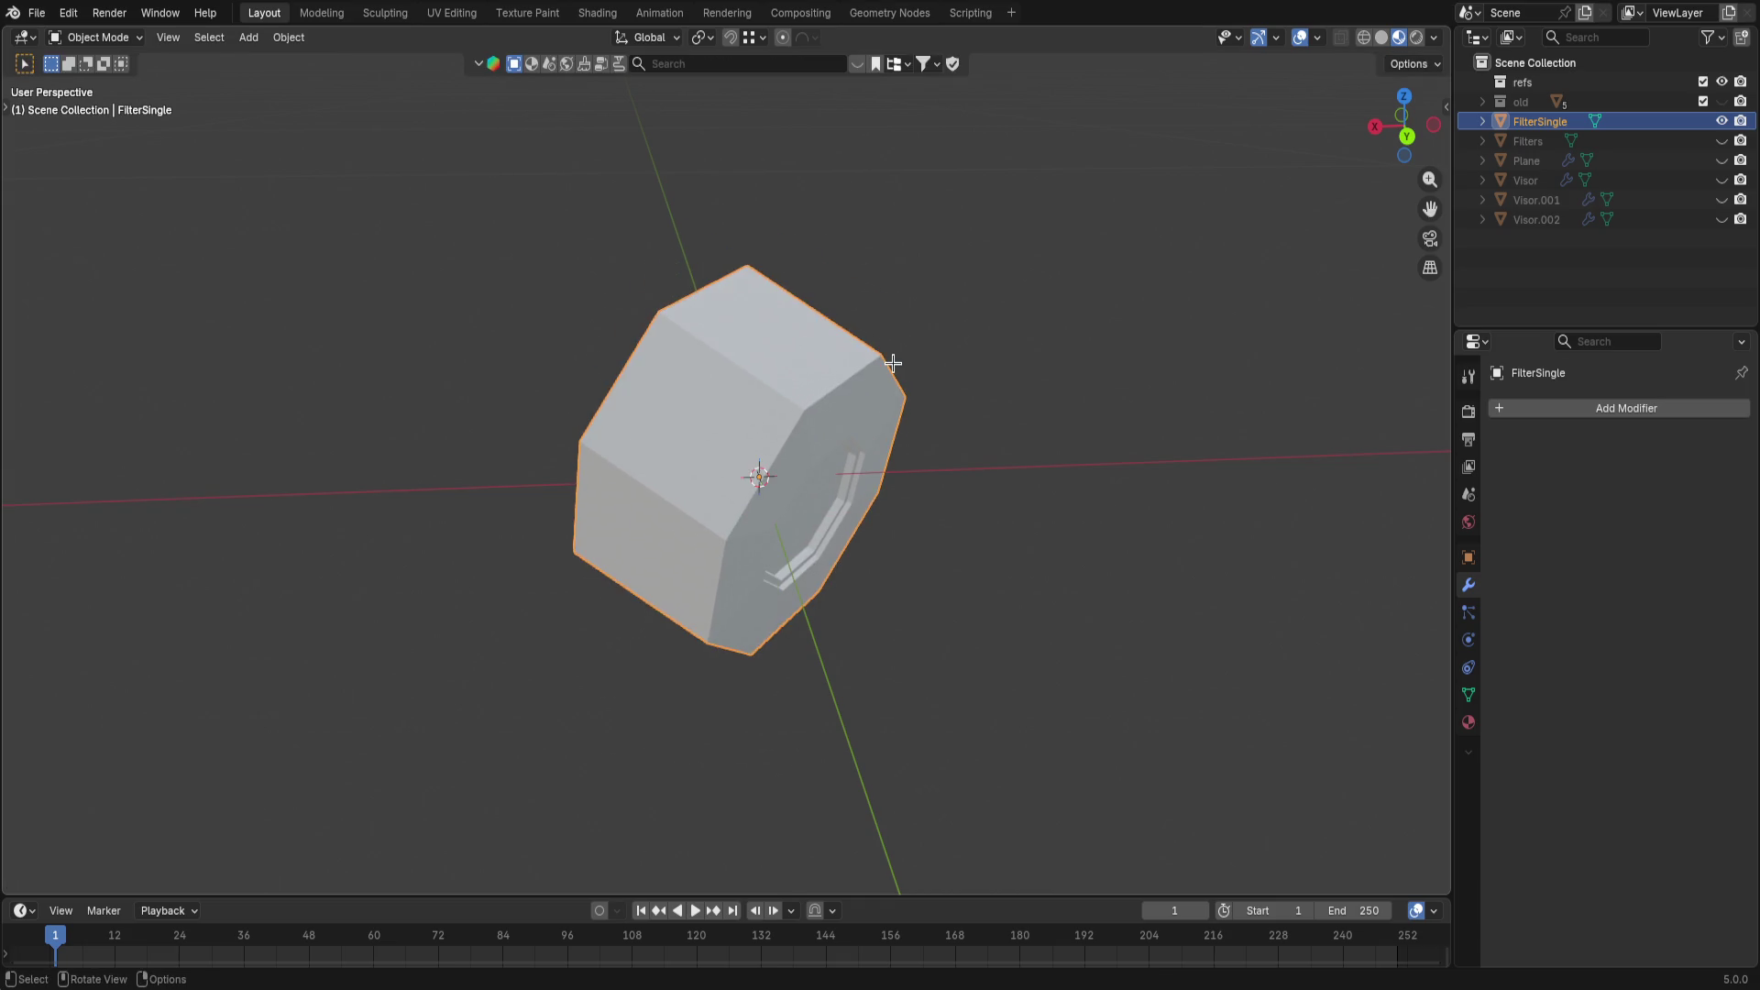
key("r")
left_click(913, 506)
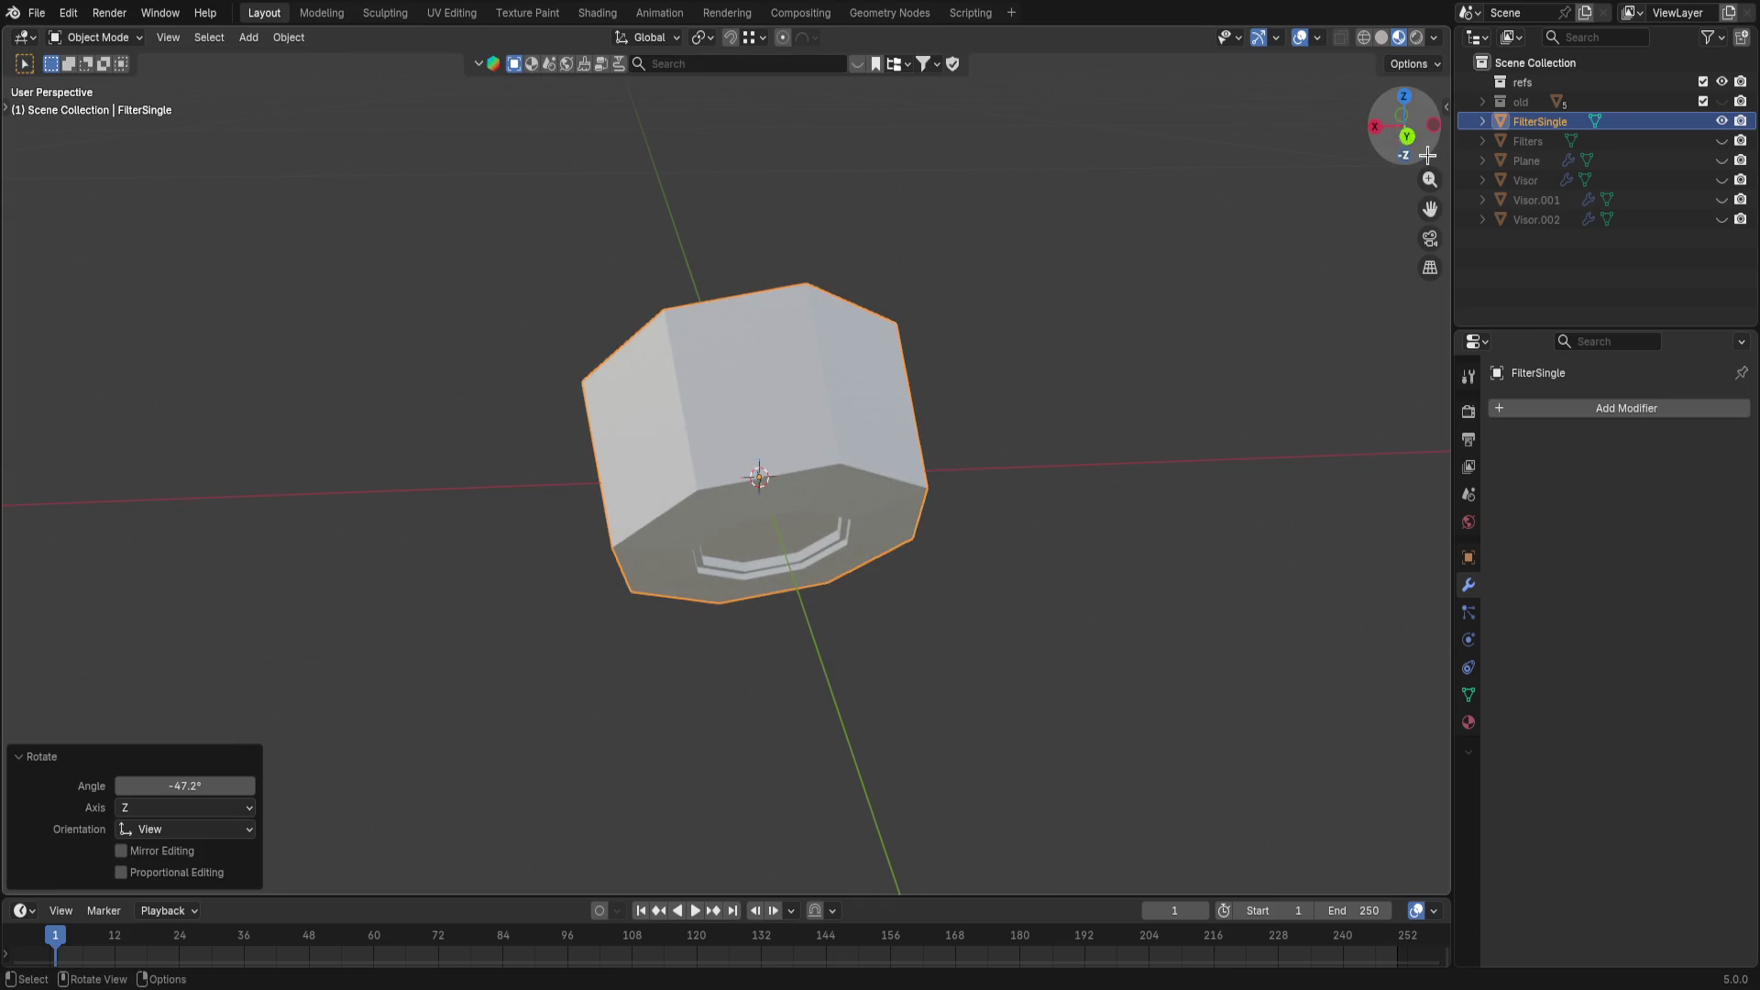
left_click(1405, 128)
mouse_move(1406, 135)
left_mouse_down()
mouse_move(935, 346)
mouse_move(994, 361)
left_mouse_up()
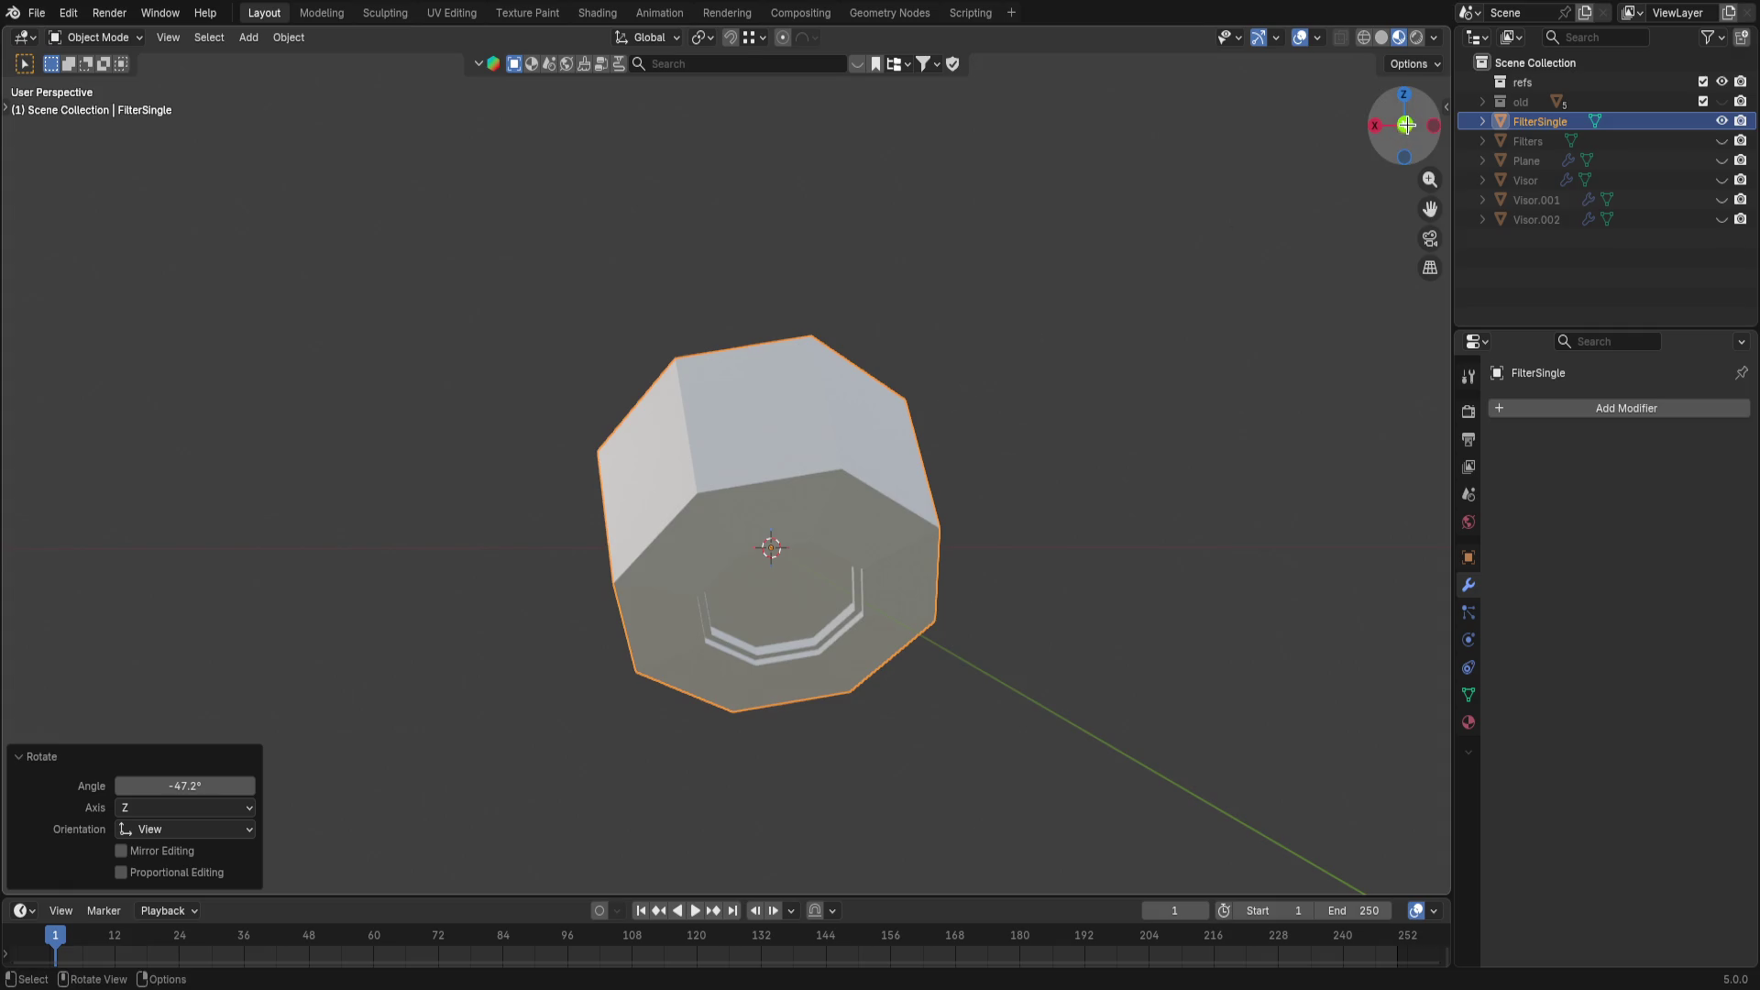
left_click(1404, 125)
key("r")
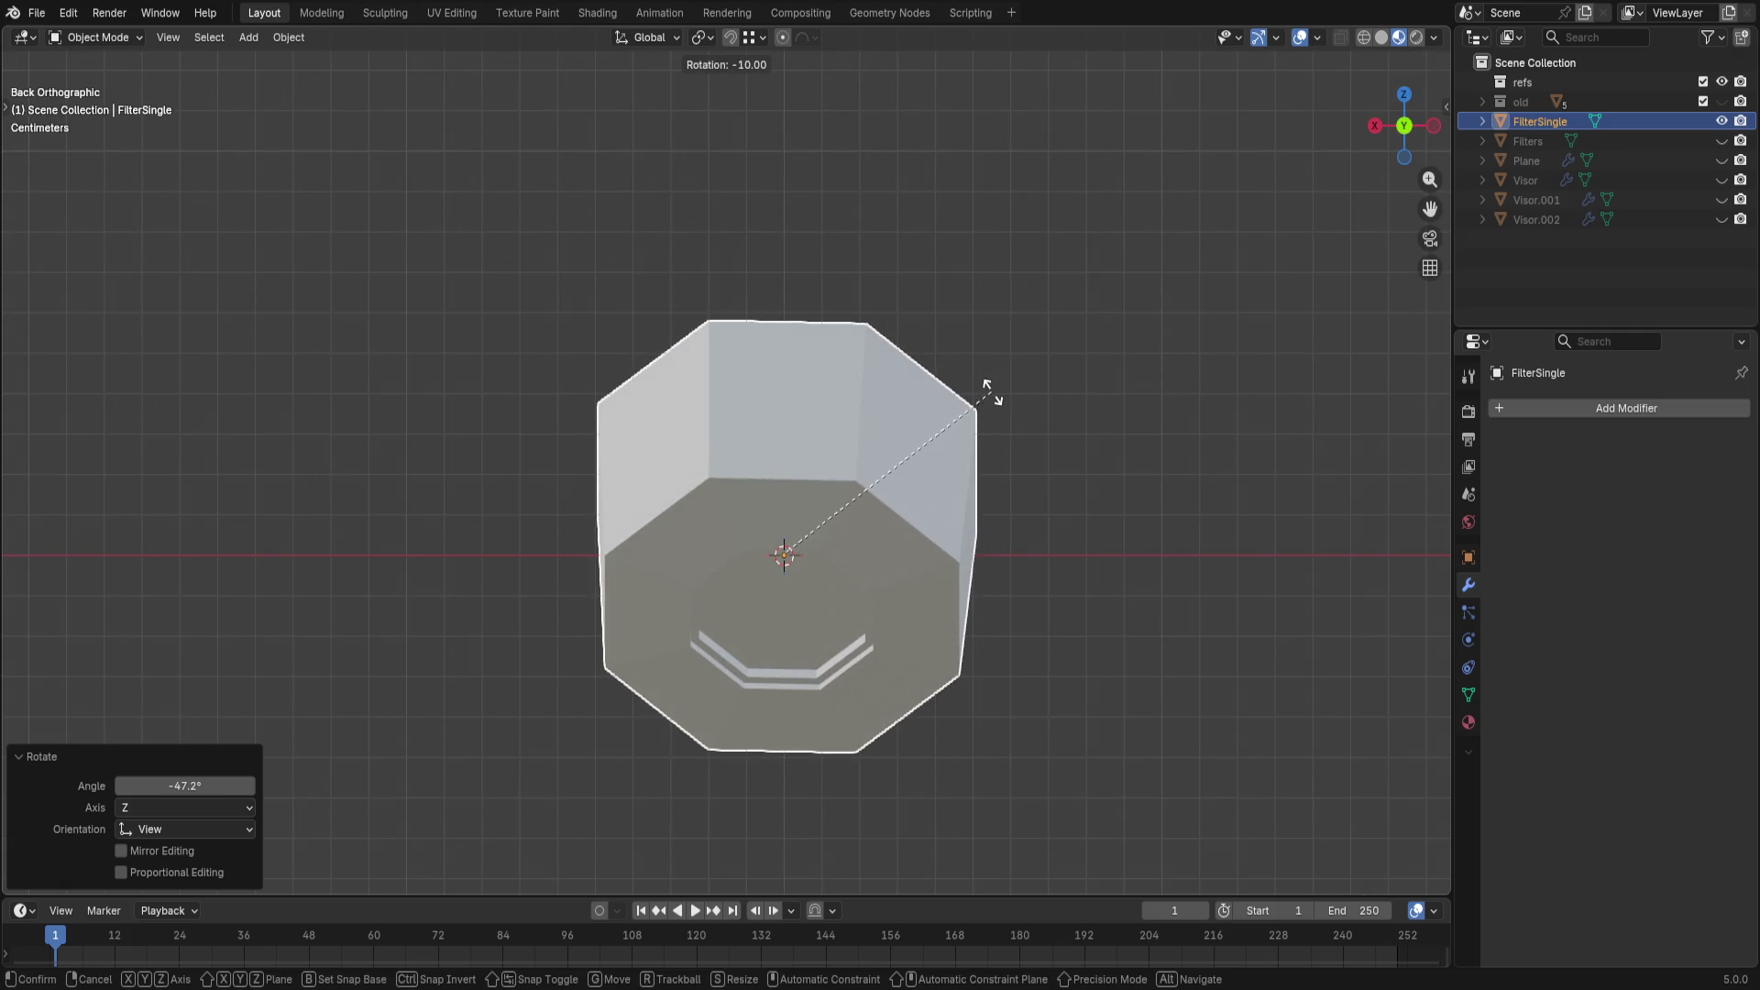
left_click(1003, 391)
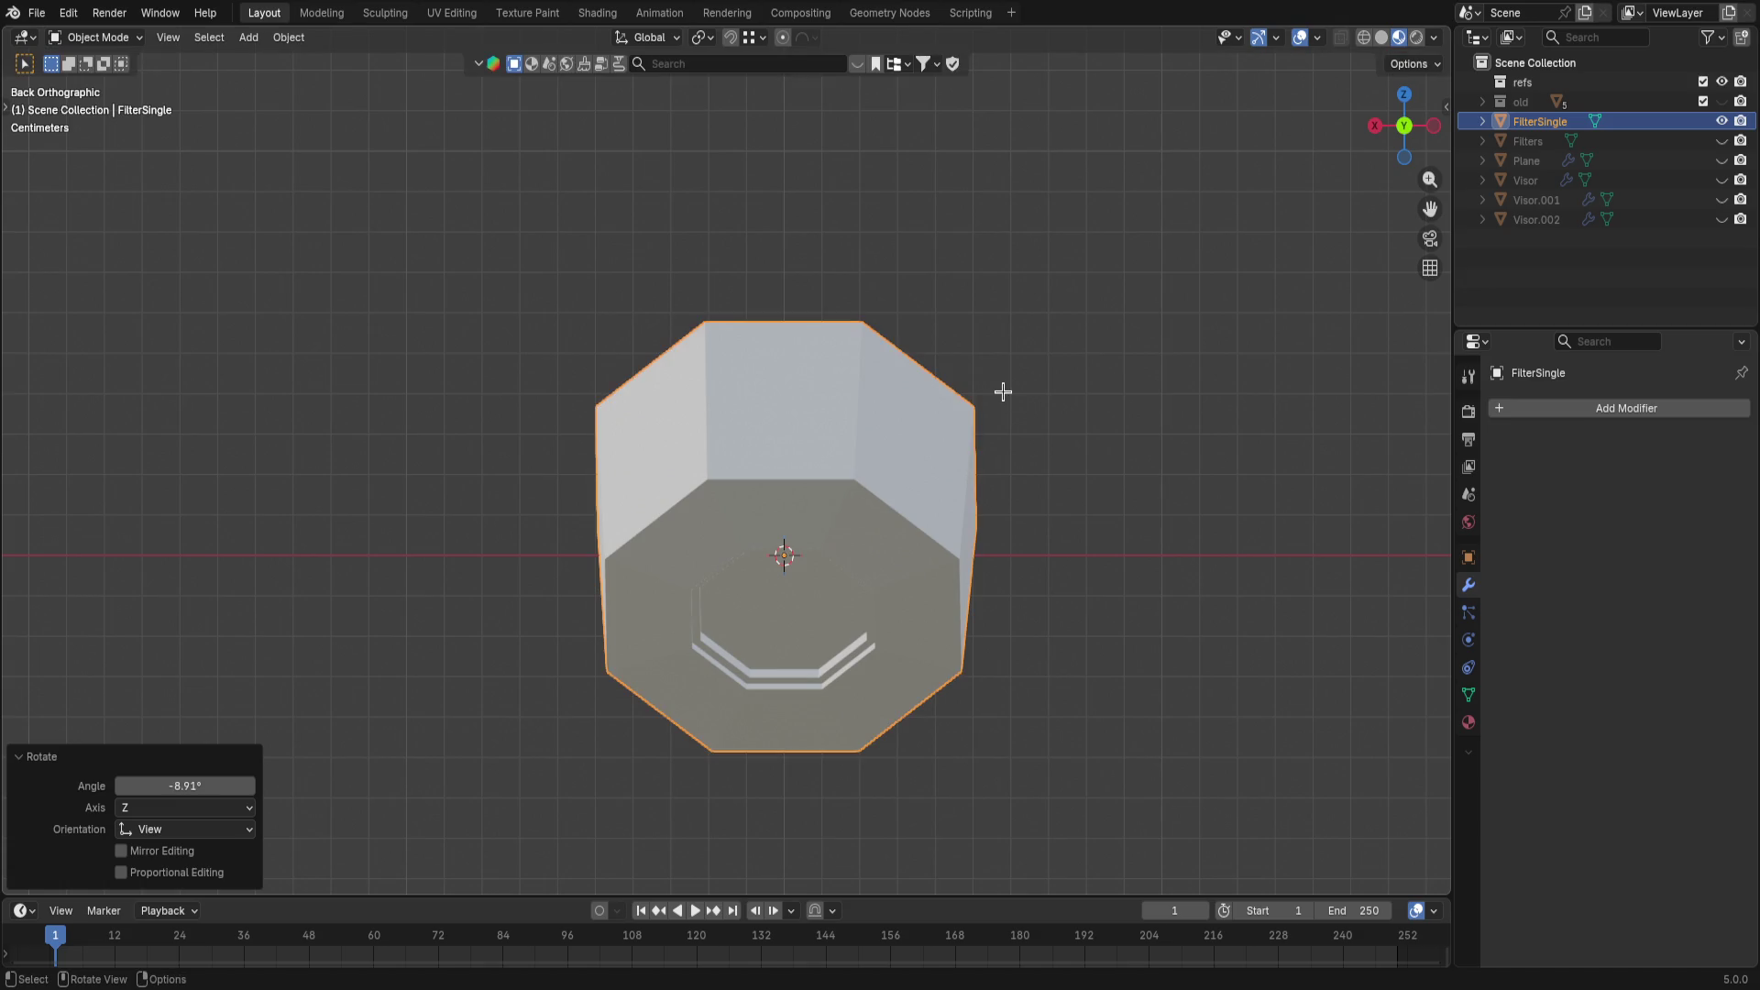
Step: Rotate the filter -46.2° about X to stand it upright
left_click(1374, 126)
key("r")
key("x")
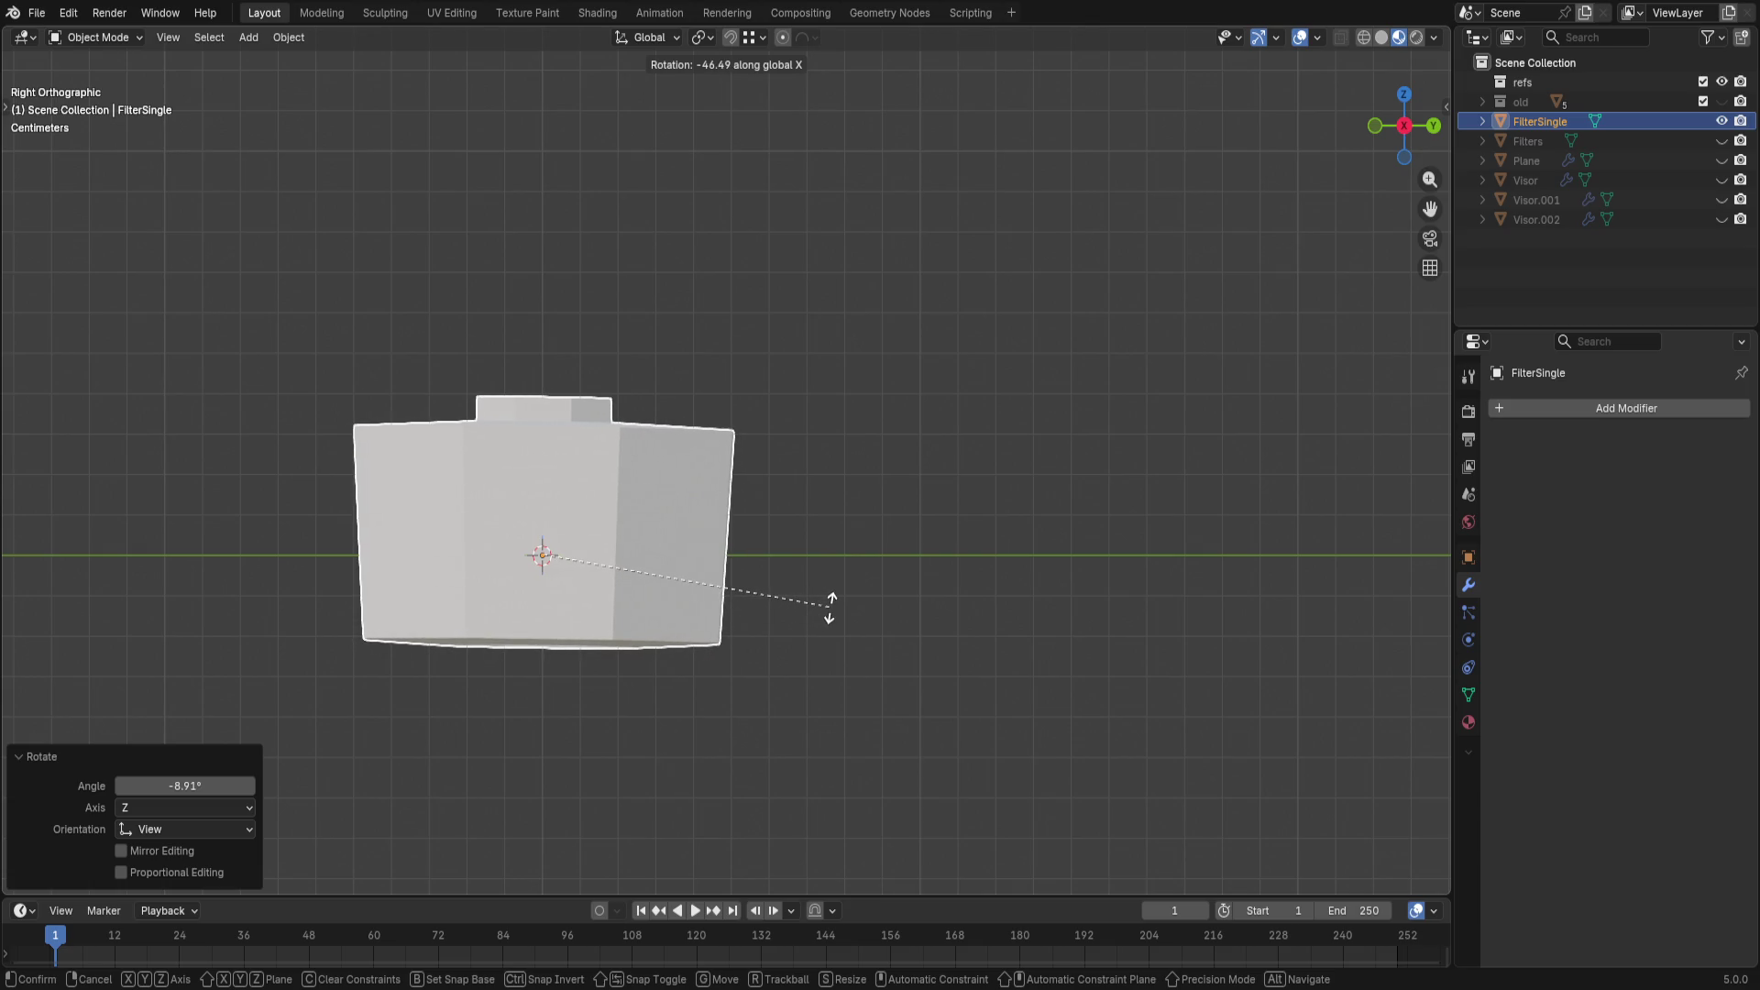
left_click(830, 605)
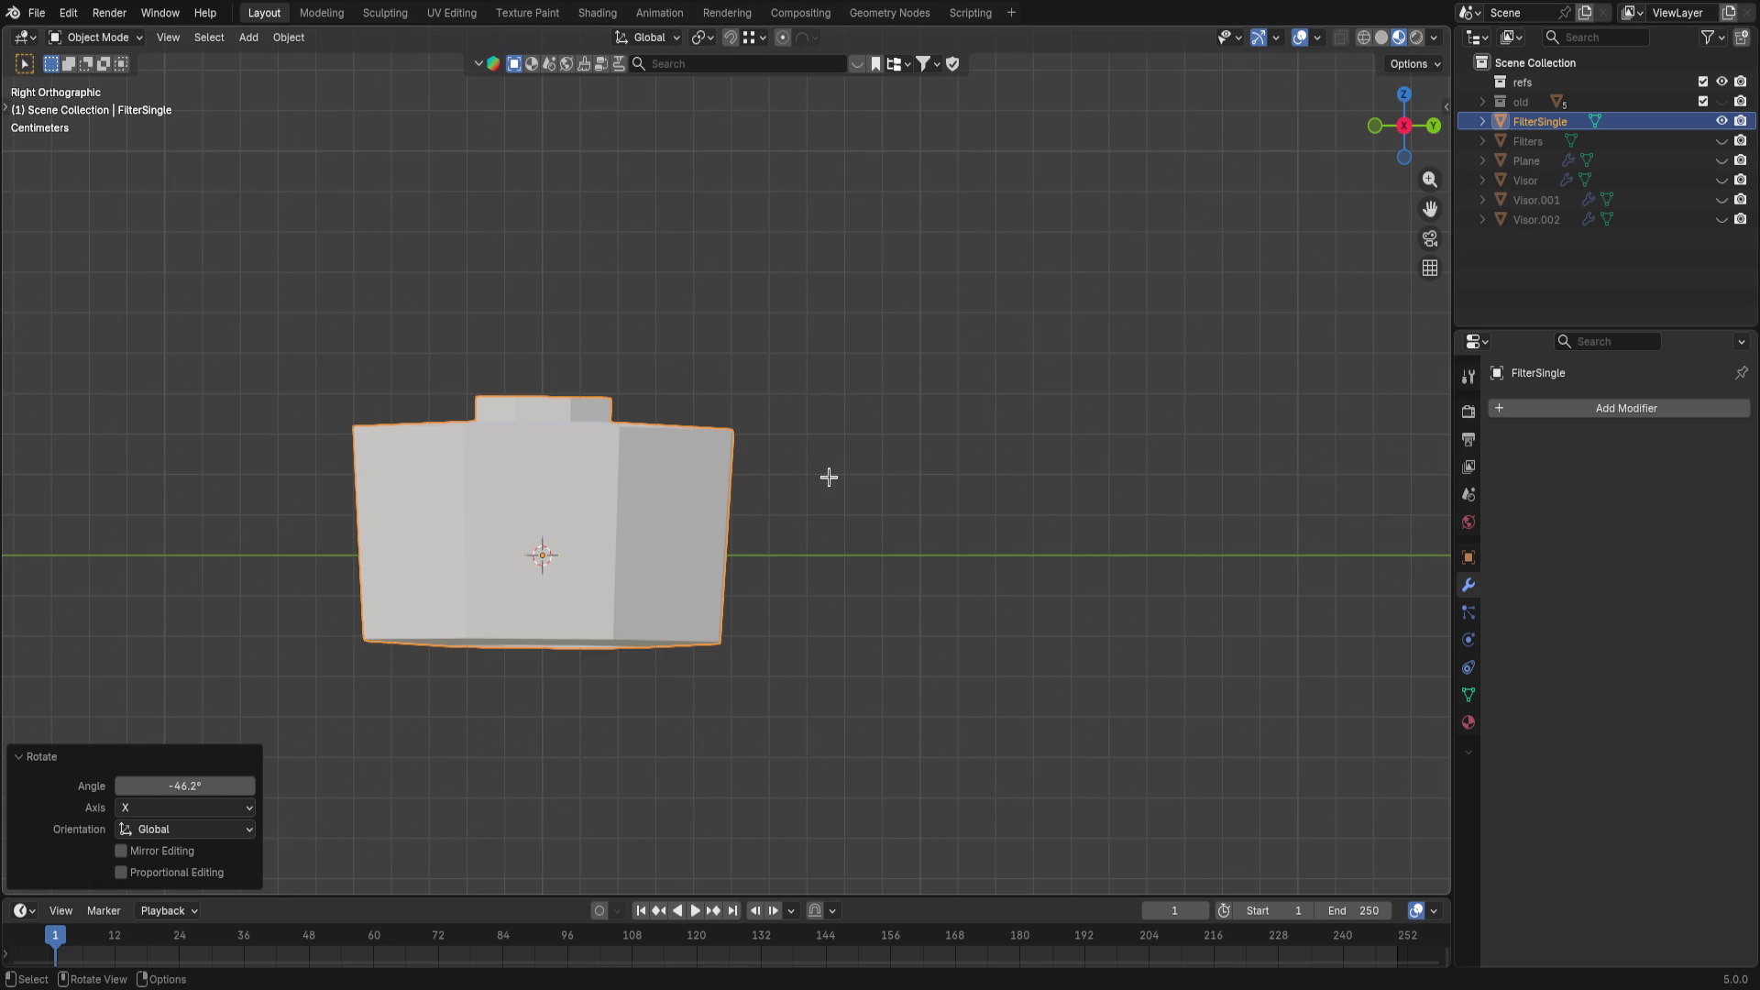
Step: Lift the filter 0.023299 m along Z onto the ground and save
key("g")
key("z")
left_click(869, 383)
mouse_move(905, 343)
left_mouse_down()
mouse_move(699, 602)
mouse_move(703, 352)
mouse_move(837, 425)
mouse_move(720, 552)
left_mouse_up()
key("ctrl+s")
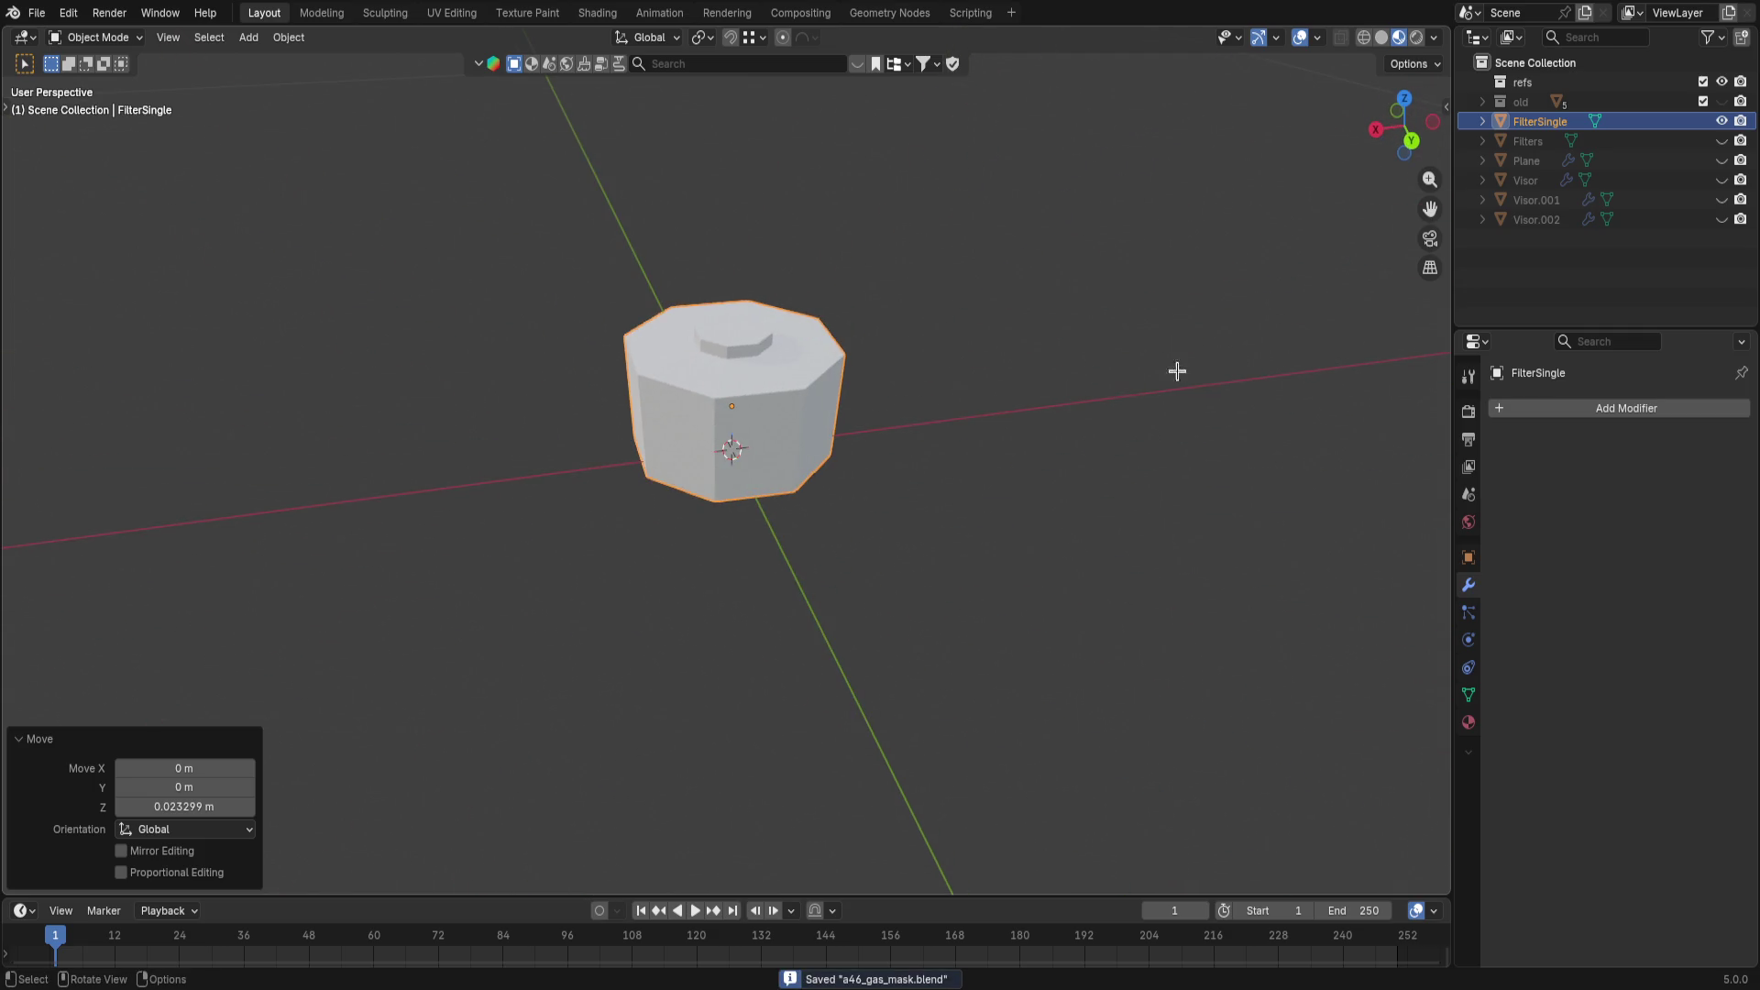
Step: Compare FilterSingle against the Filters object by toggling visibility, then save the file
left_click(37, 13)
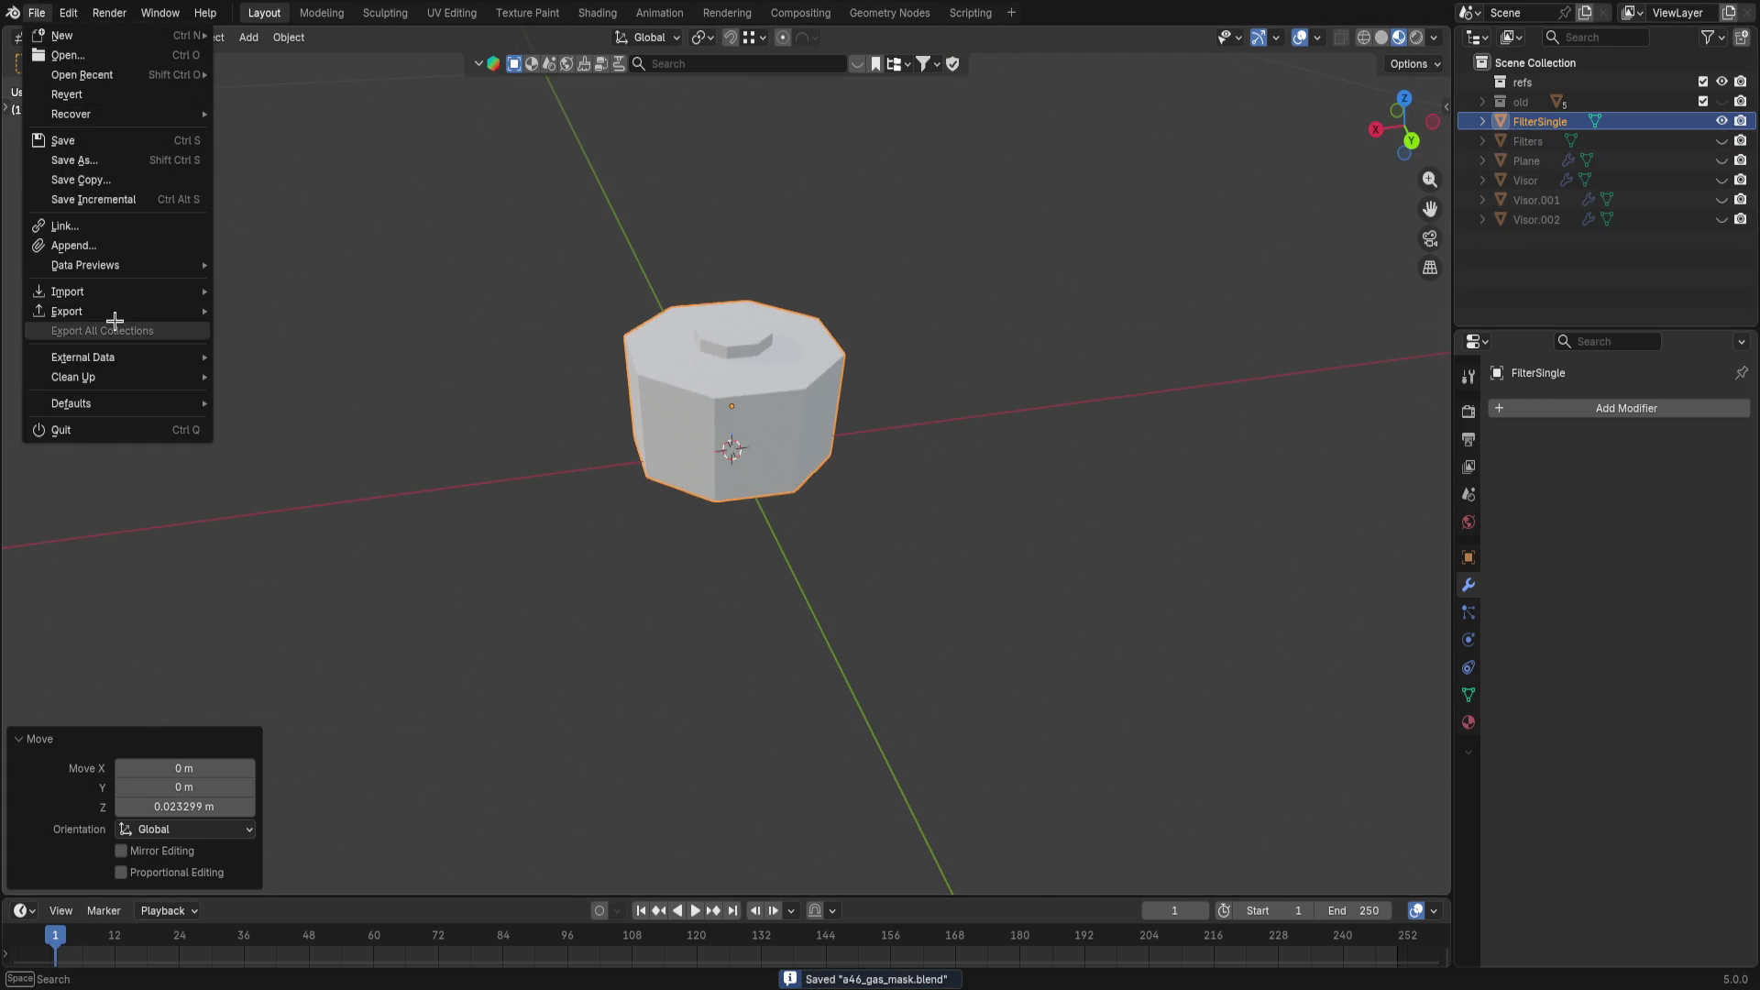
mouse_move(144, 310)
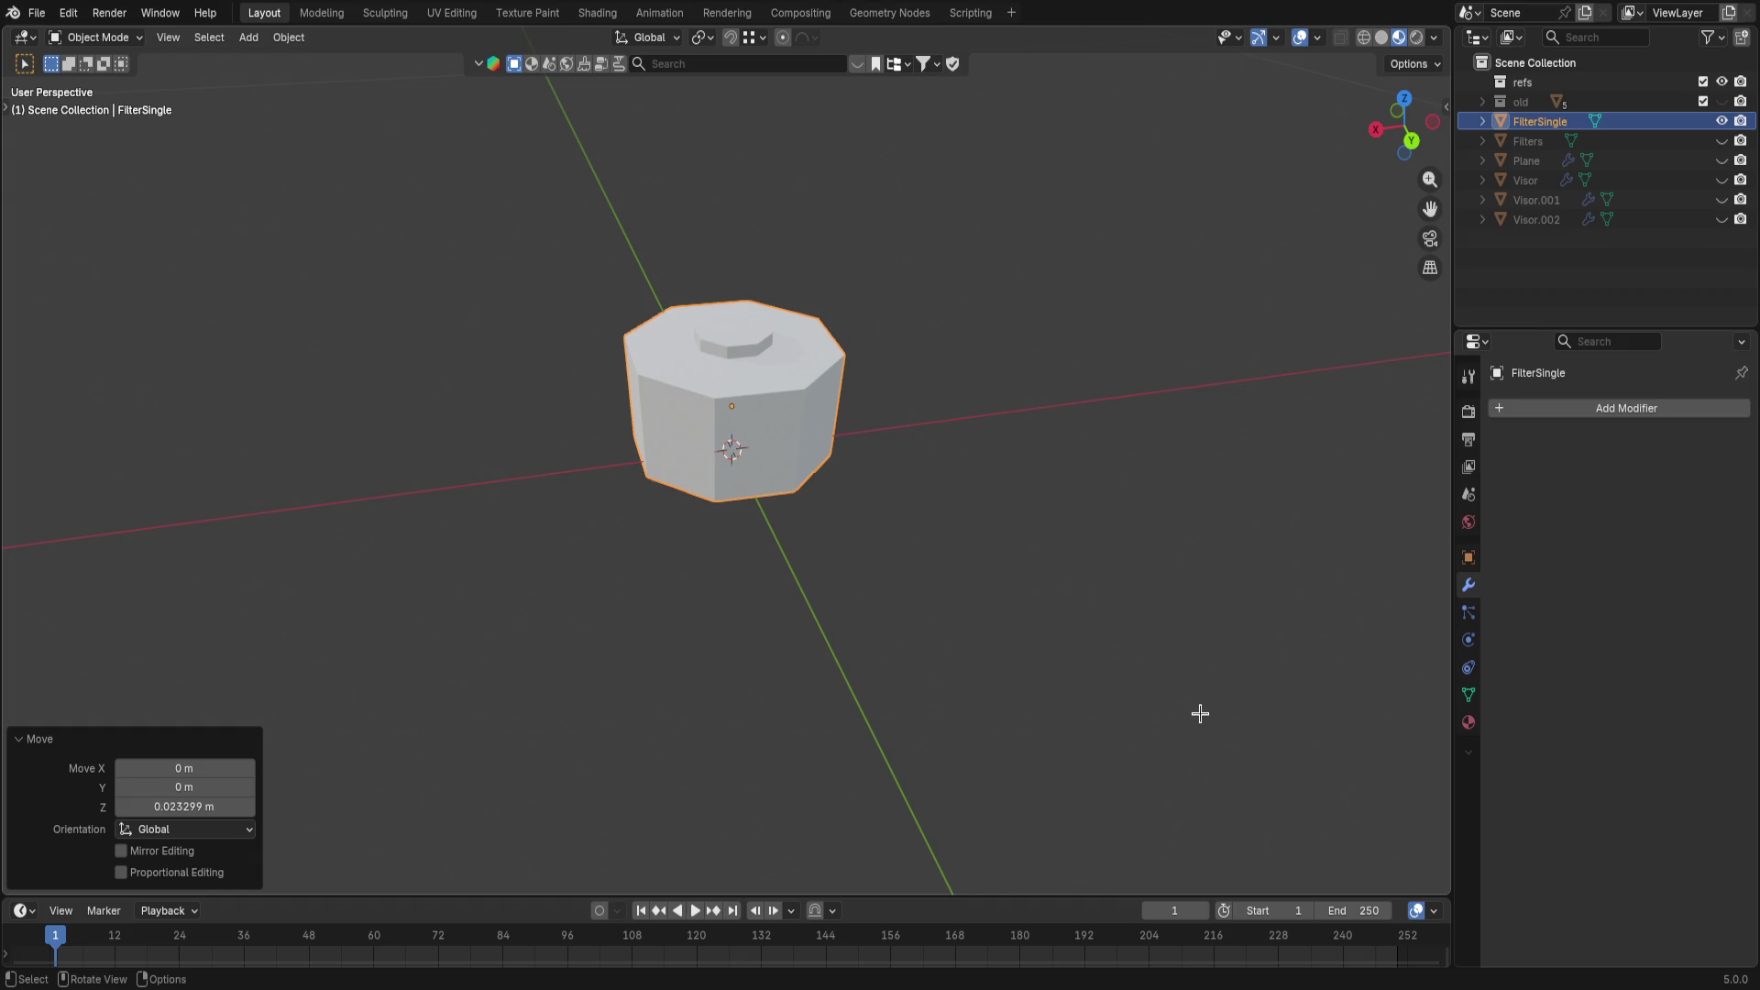
left_click(1722, 121)
left_click(1722, 141)
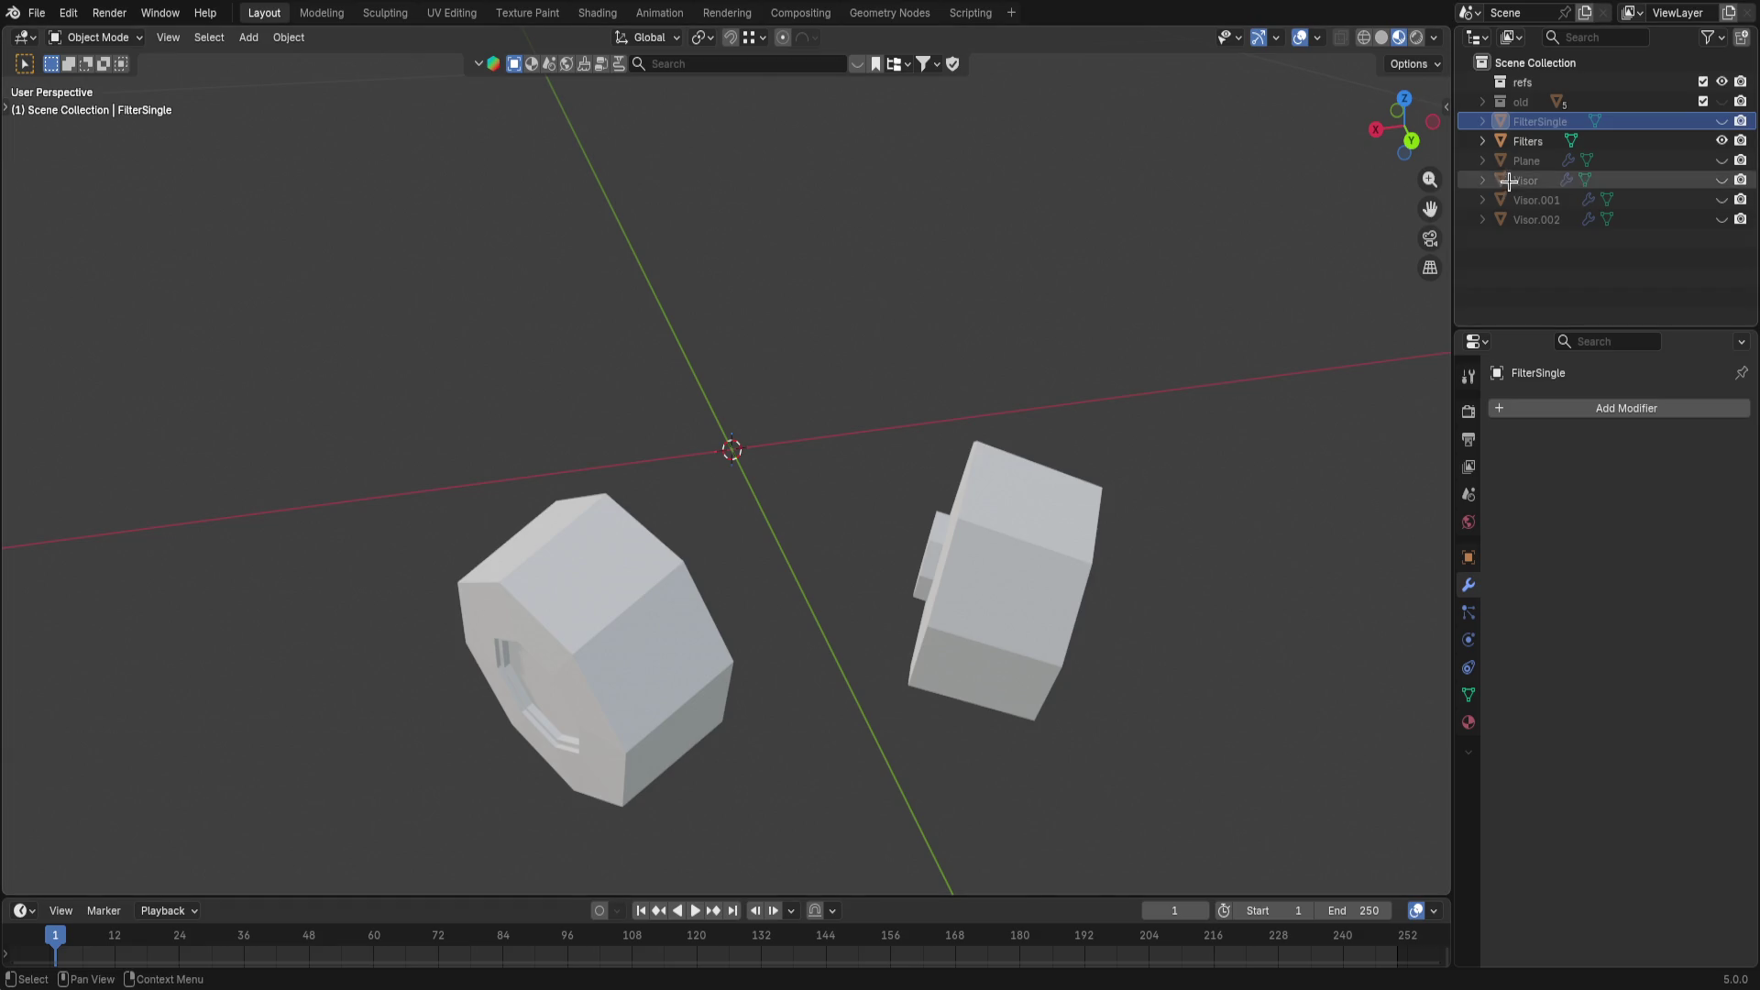
left_click(1721, 140)
left_click(1722, 121)
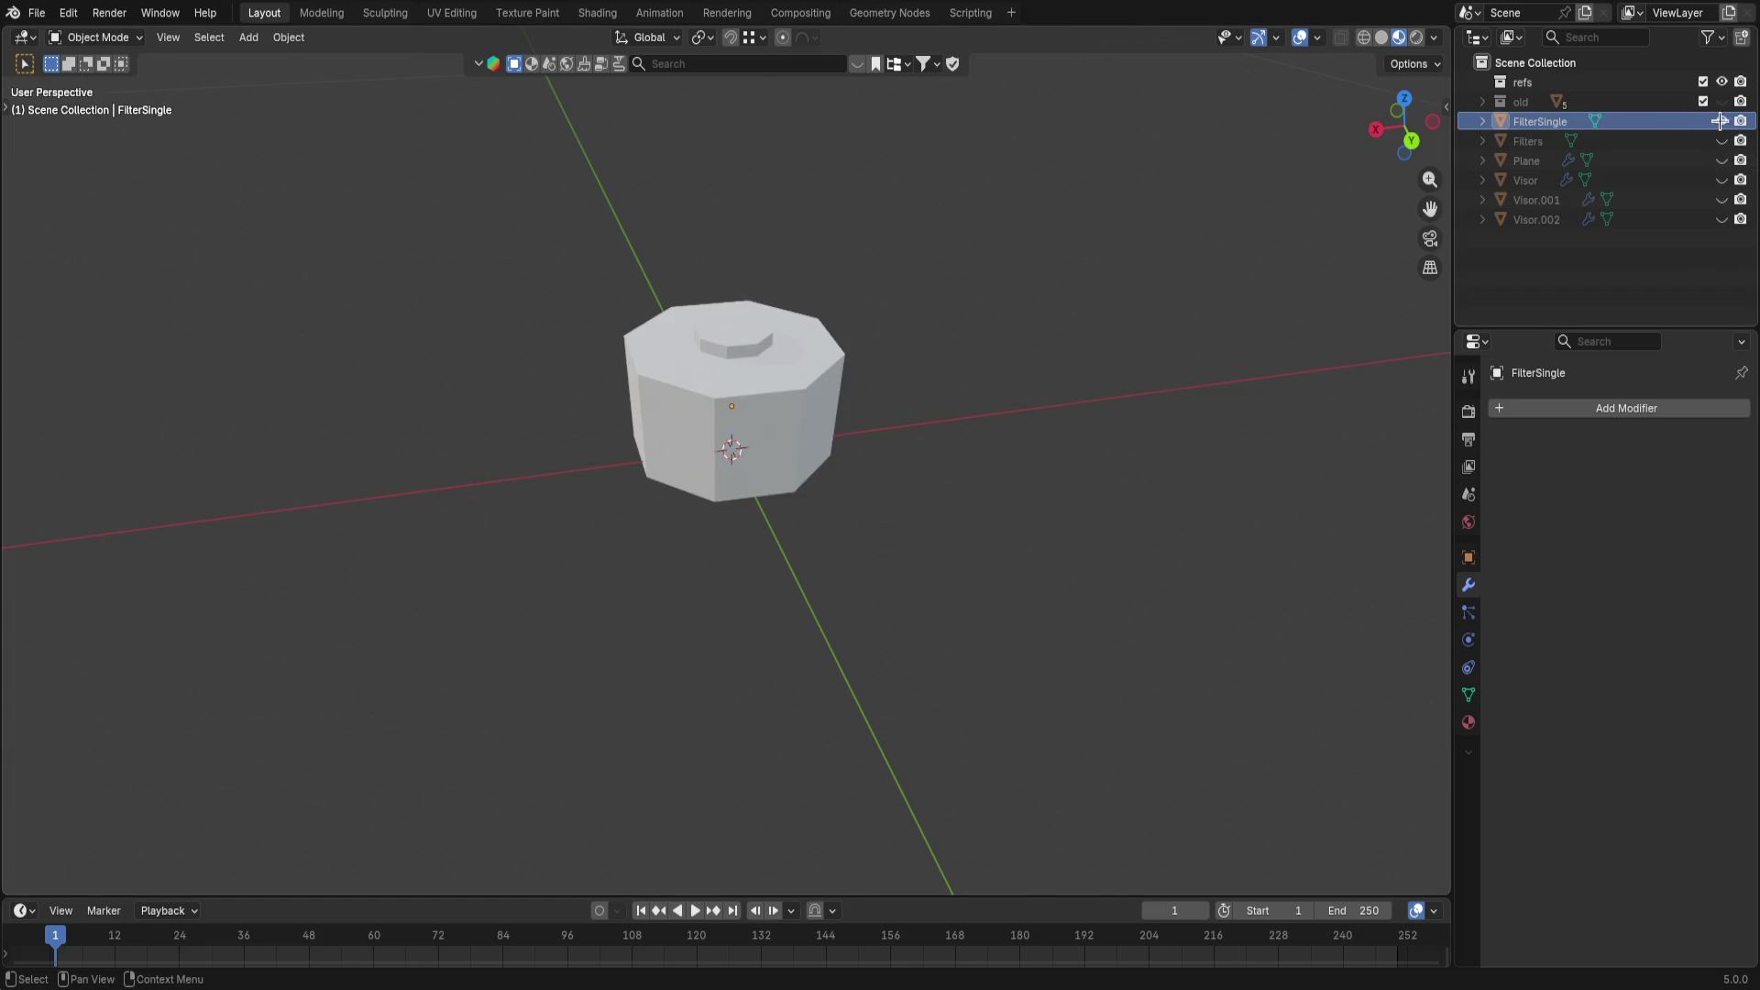
key("ctrl+s")
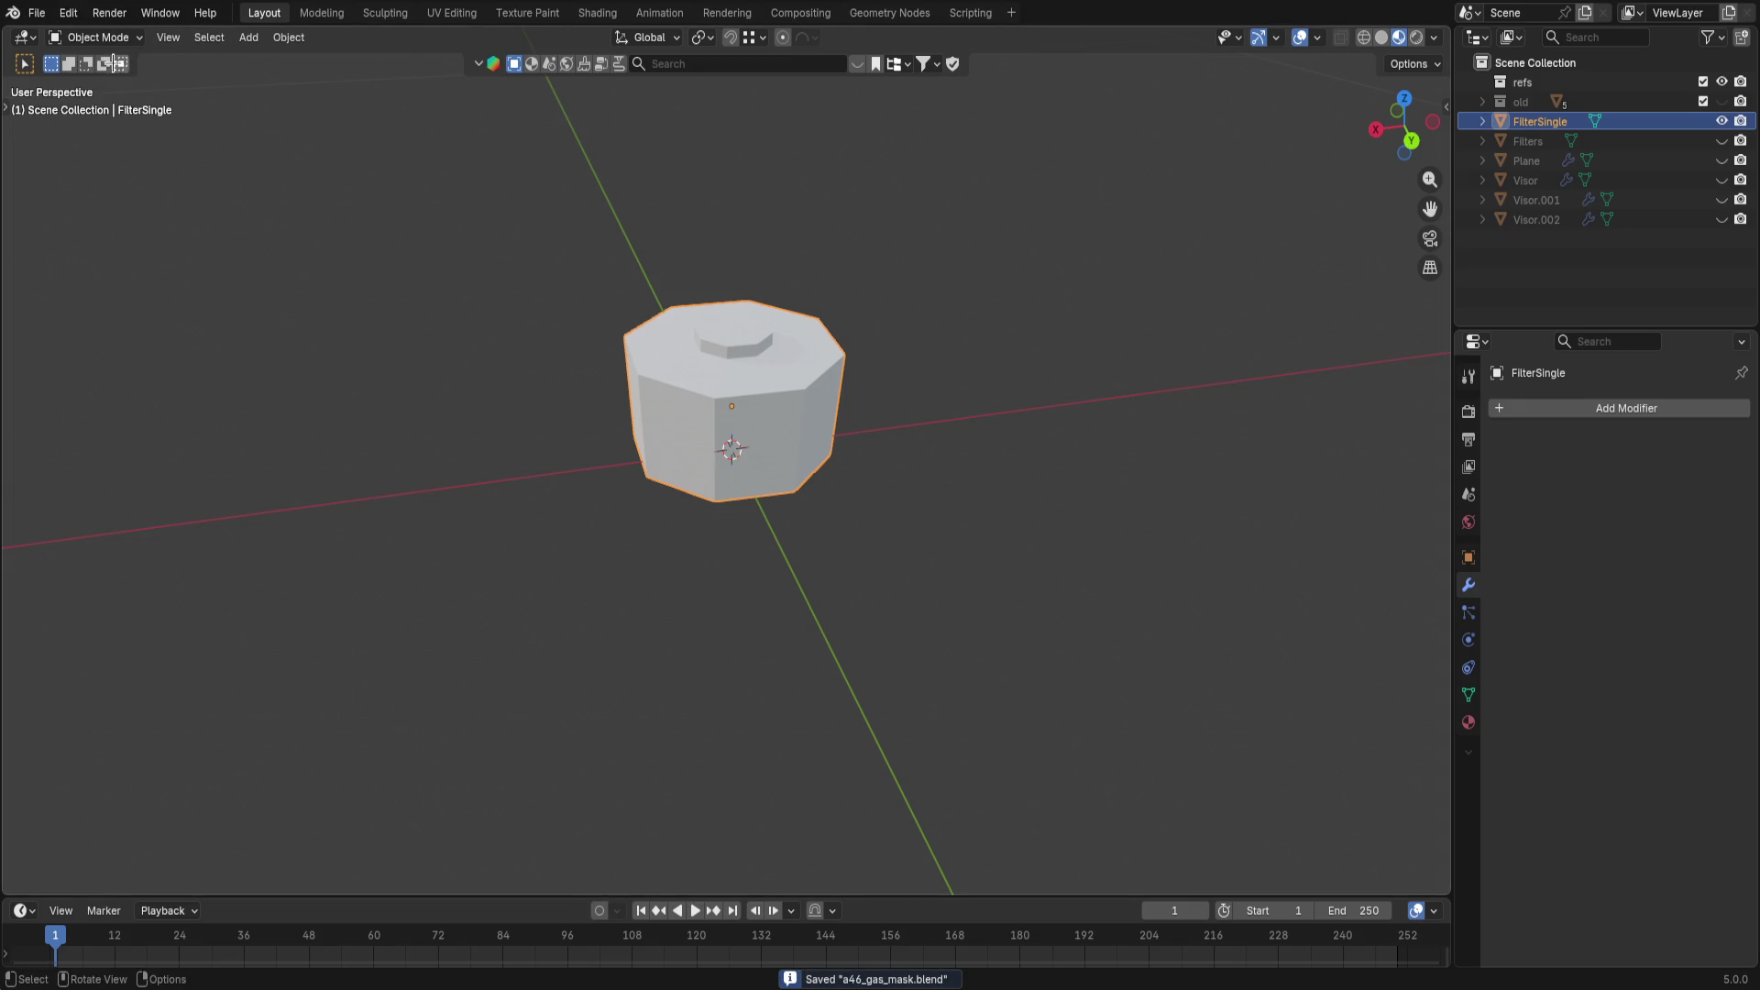
Step: Apply all transforms to FilterSingle and save a46_gas_mask.blend
left_click(40, 11)
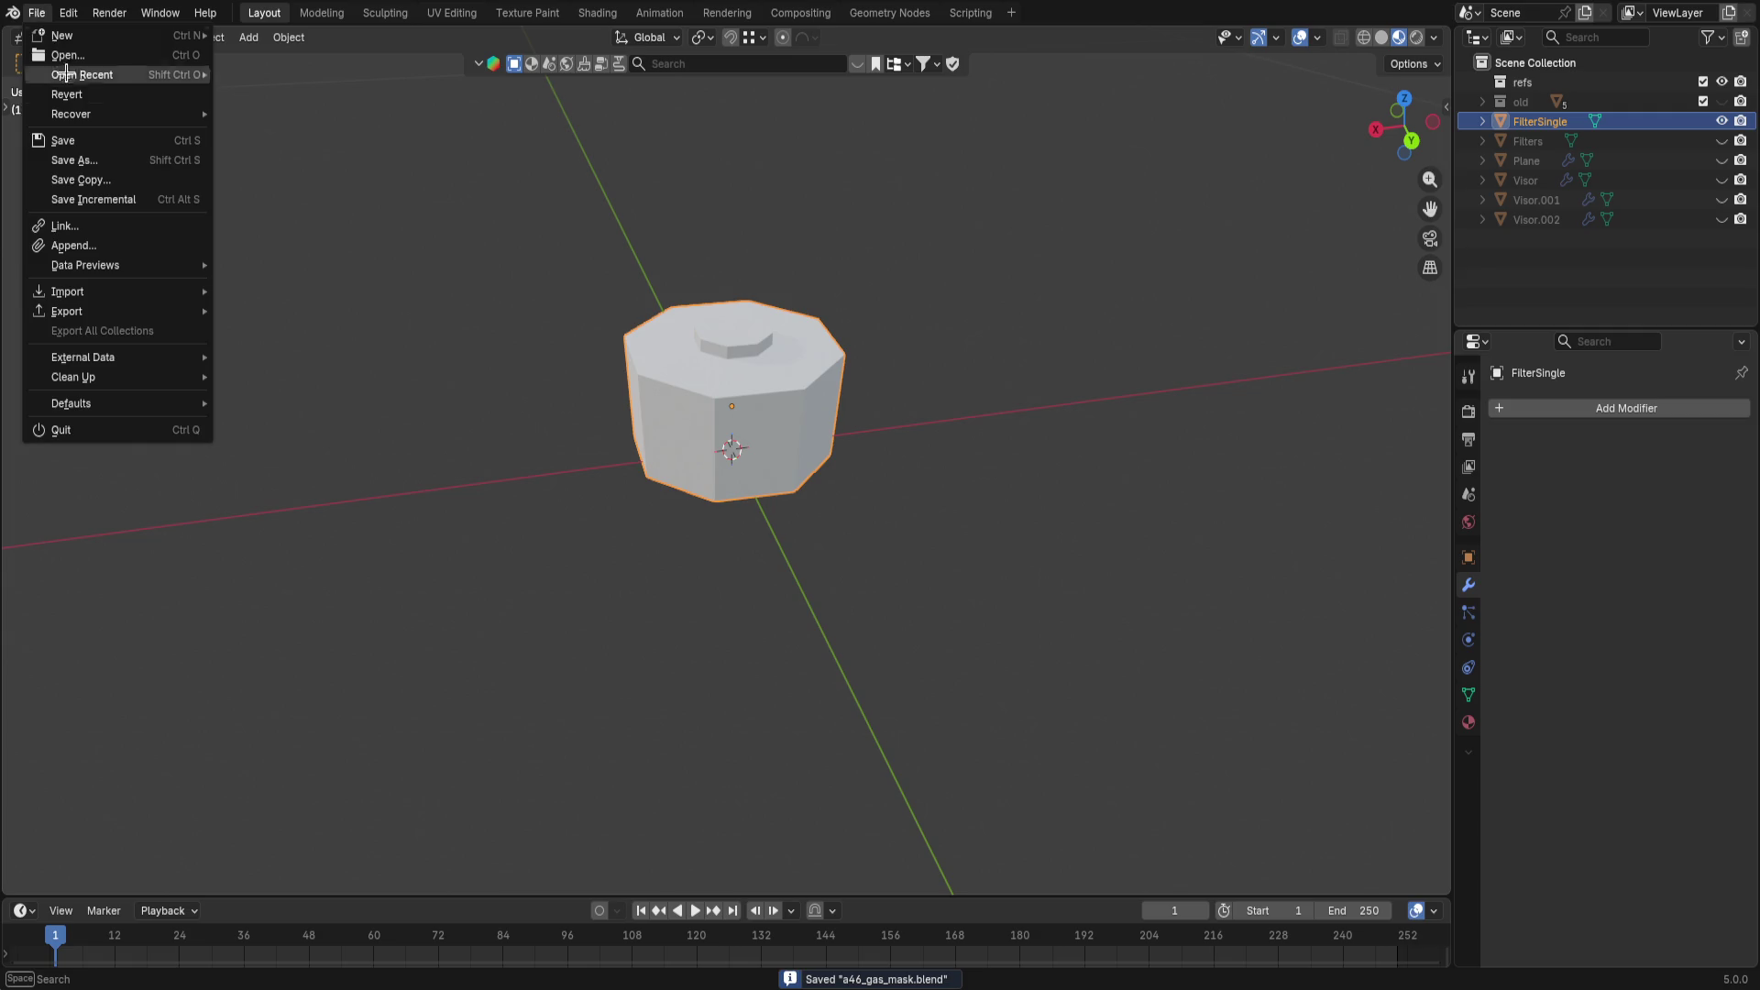
mouse_move(140, 305)
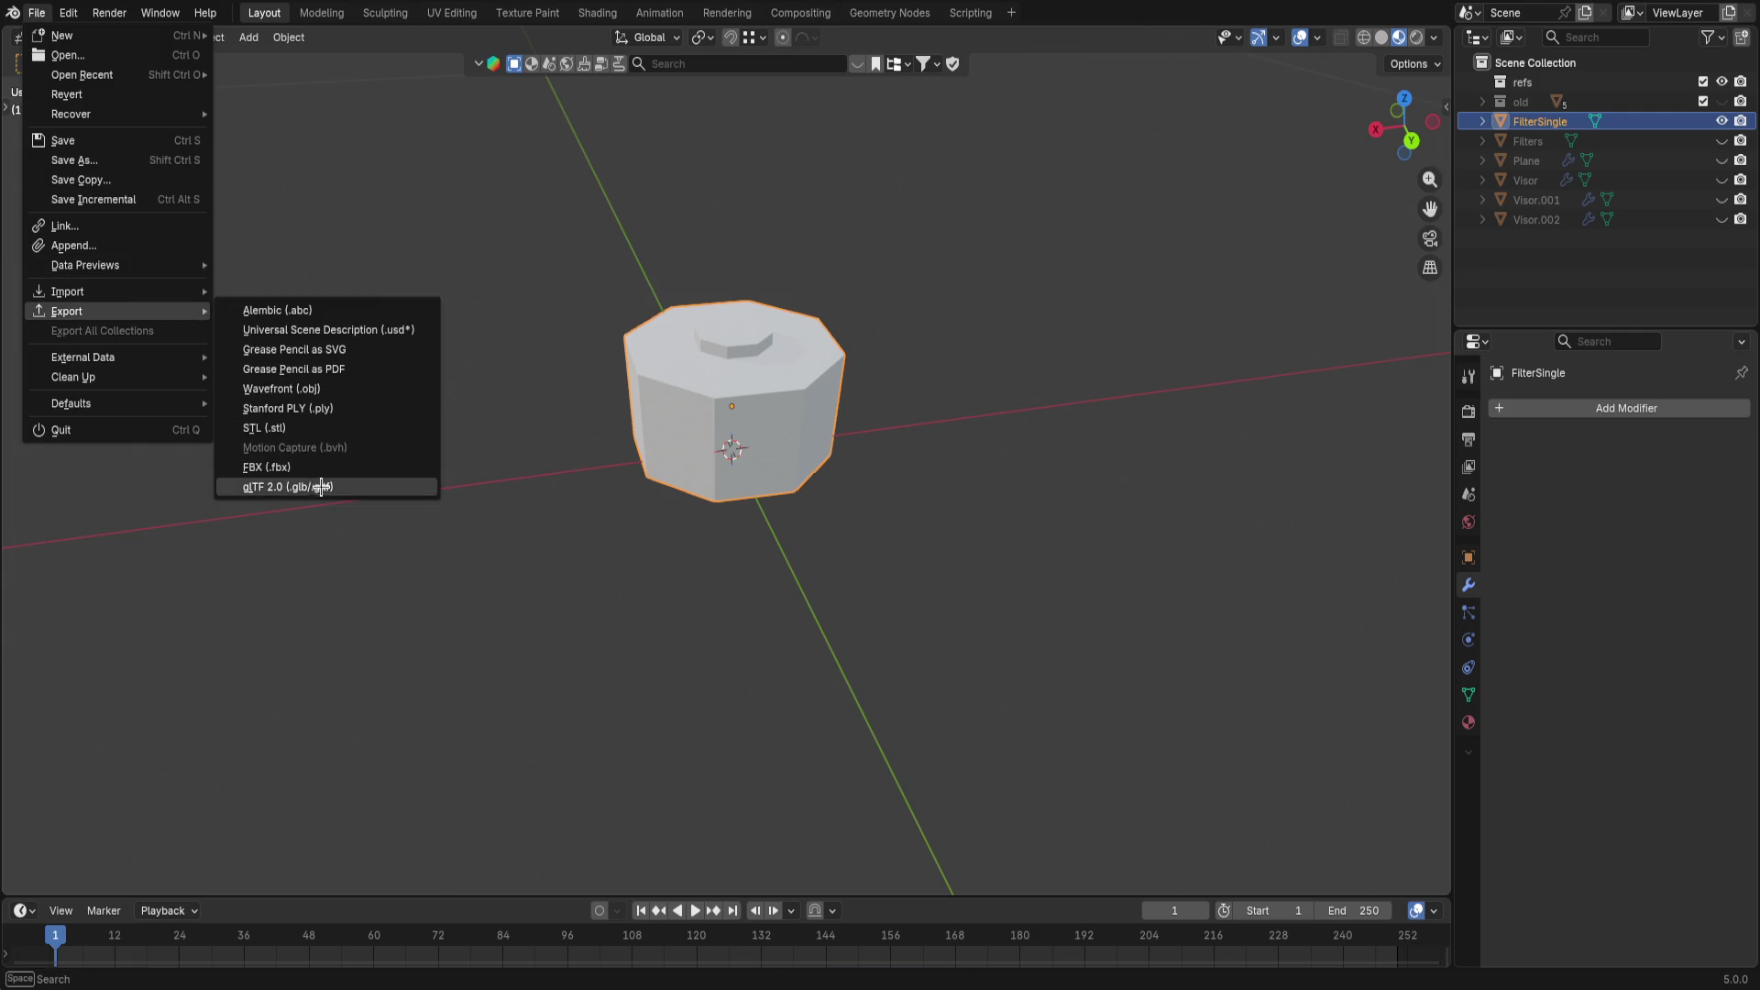
left_click(319, 486)
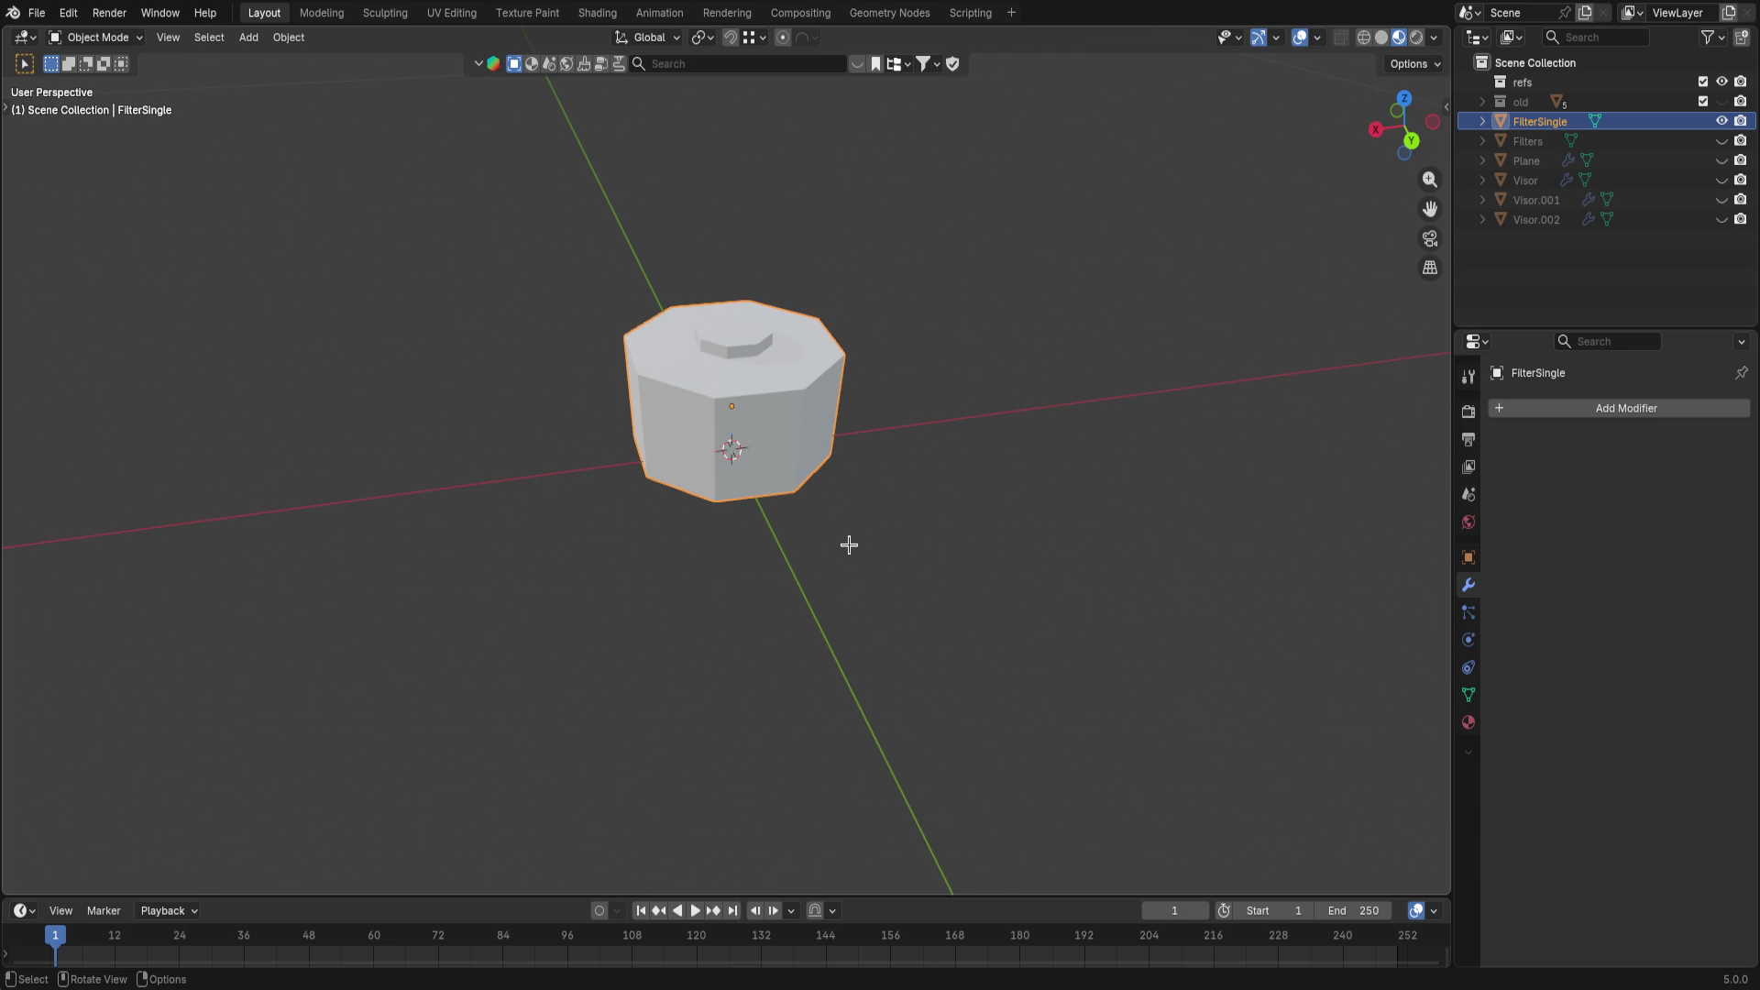
key("shift+a")
key("ctrl+a")
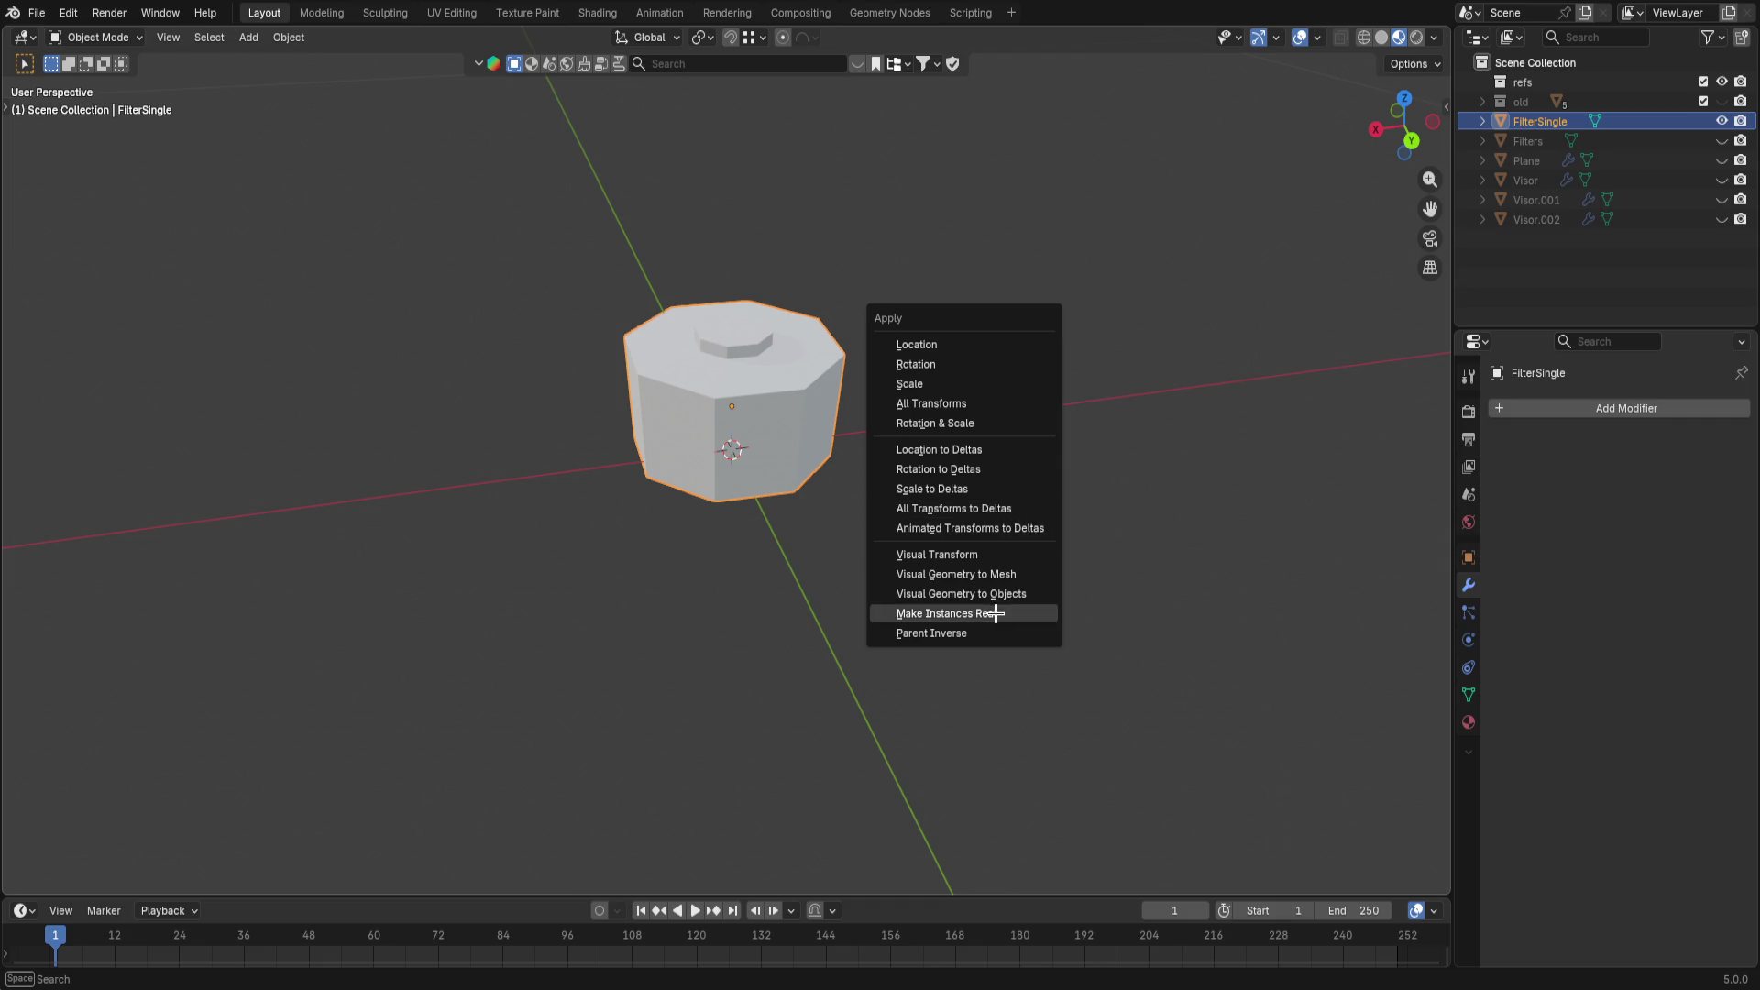
left_click(957, 404)
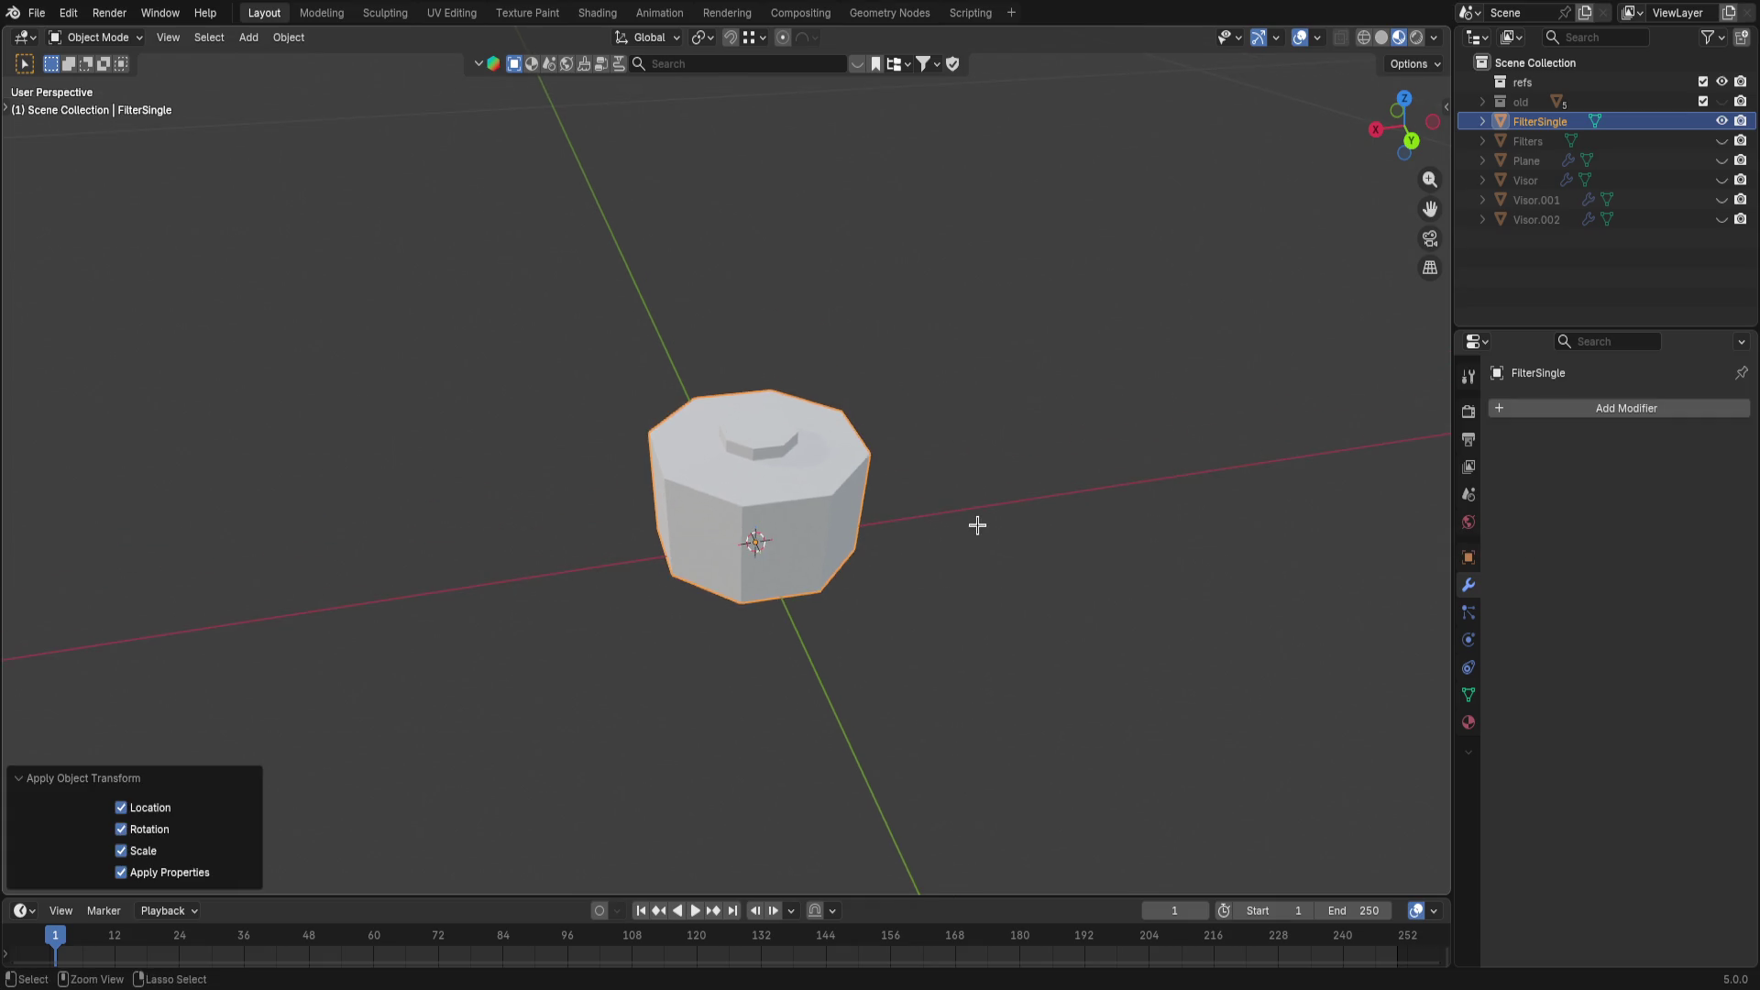
key("ctrl+s")
Step: Export the filter as glTF 2.0 and switch to Godot
left_click(37, 13)
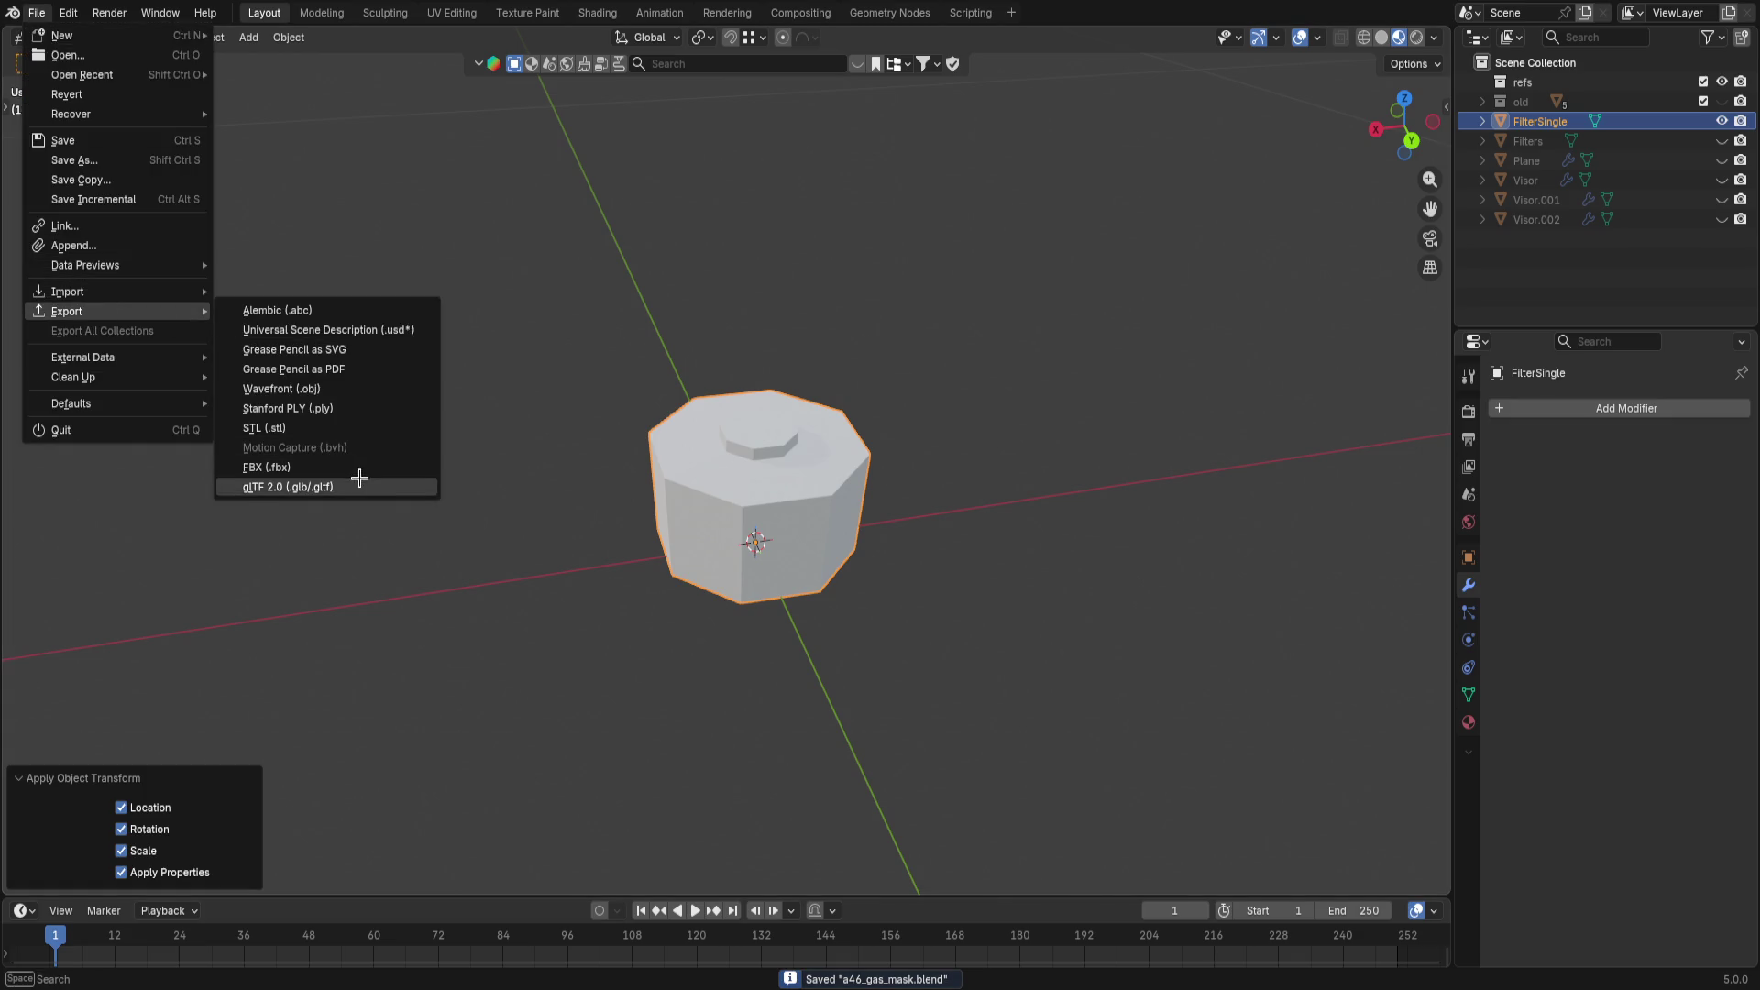
left_click(434, 495)
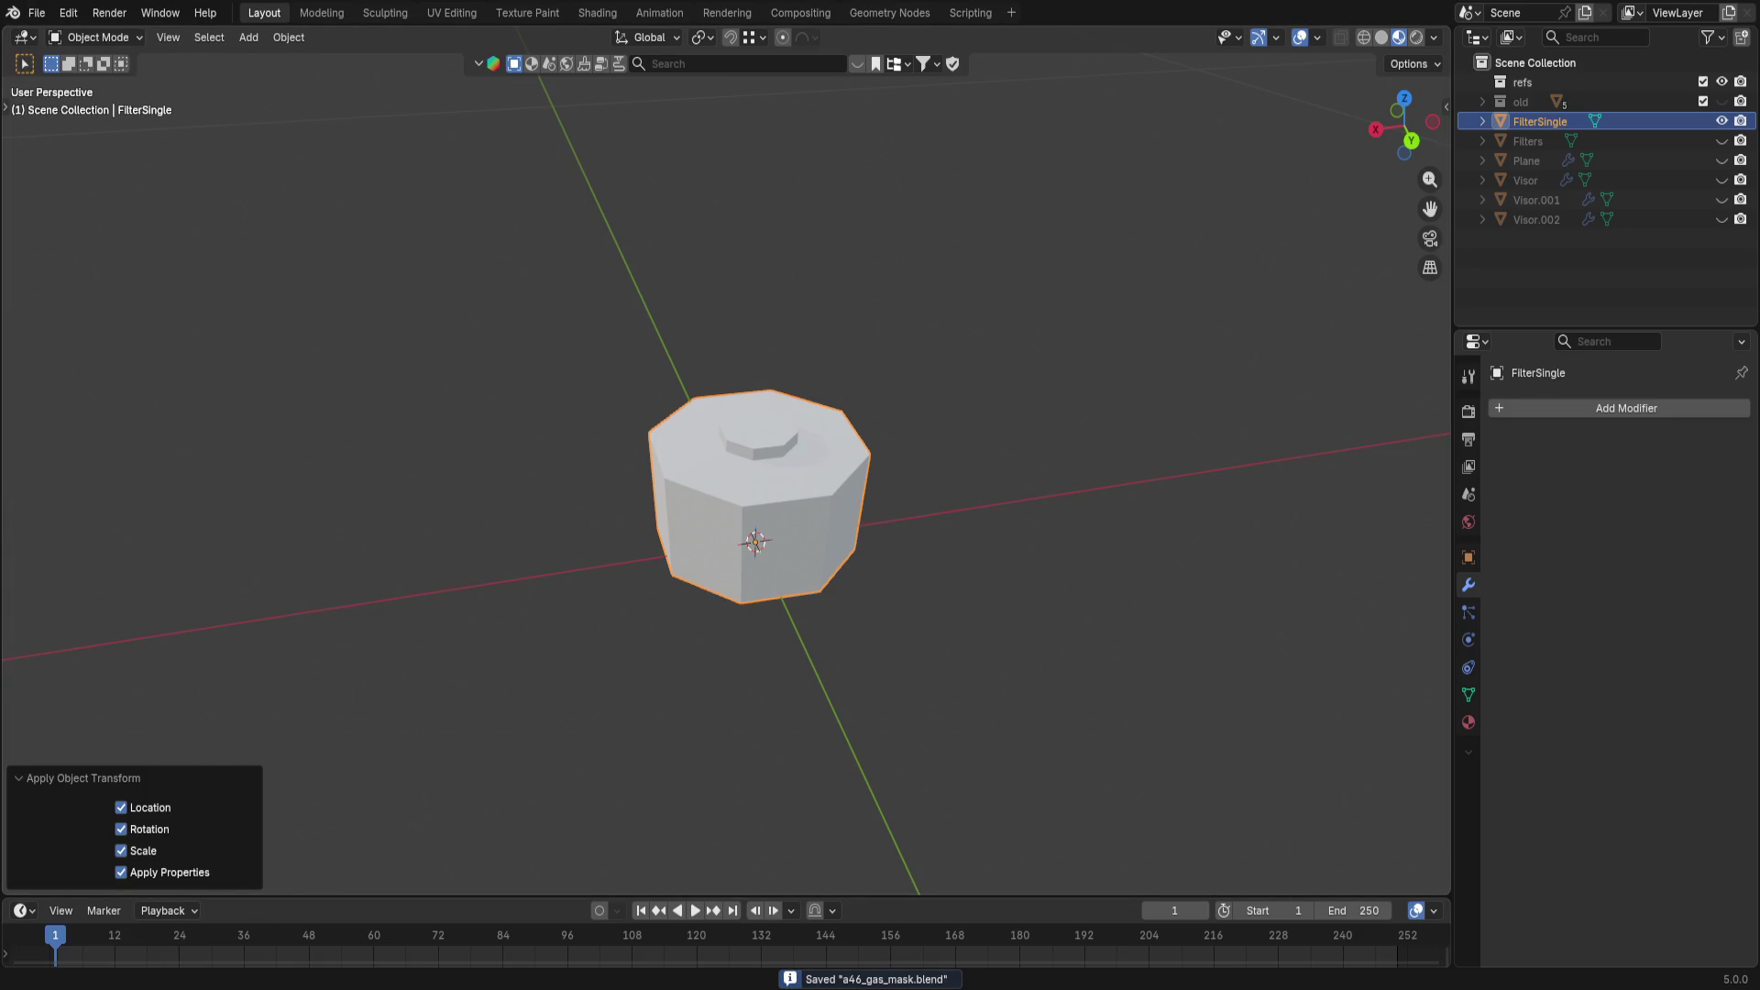
key("alt+Tab")
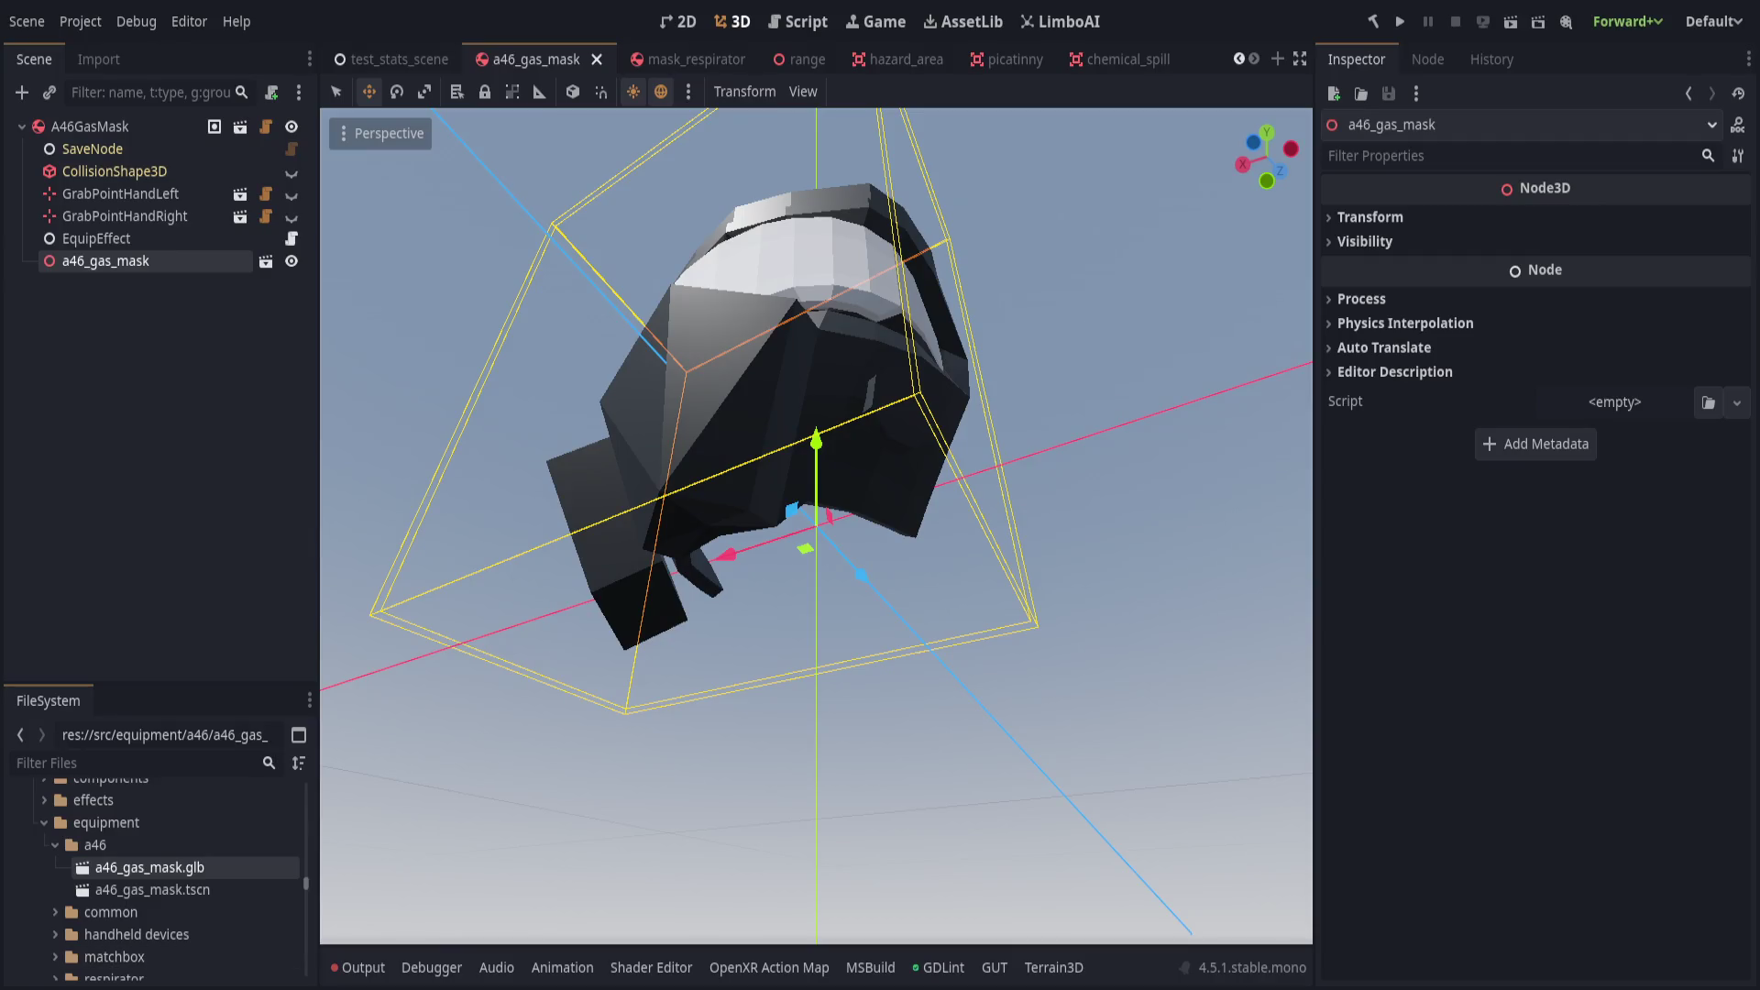
Step: Check a46_gas_mask, trial-drop mask_a46_filter.glb into the viewport, undo it, and return to Blender
left_click(99, 249)
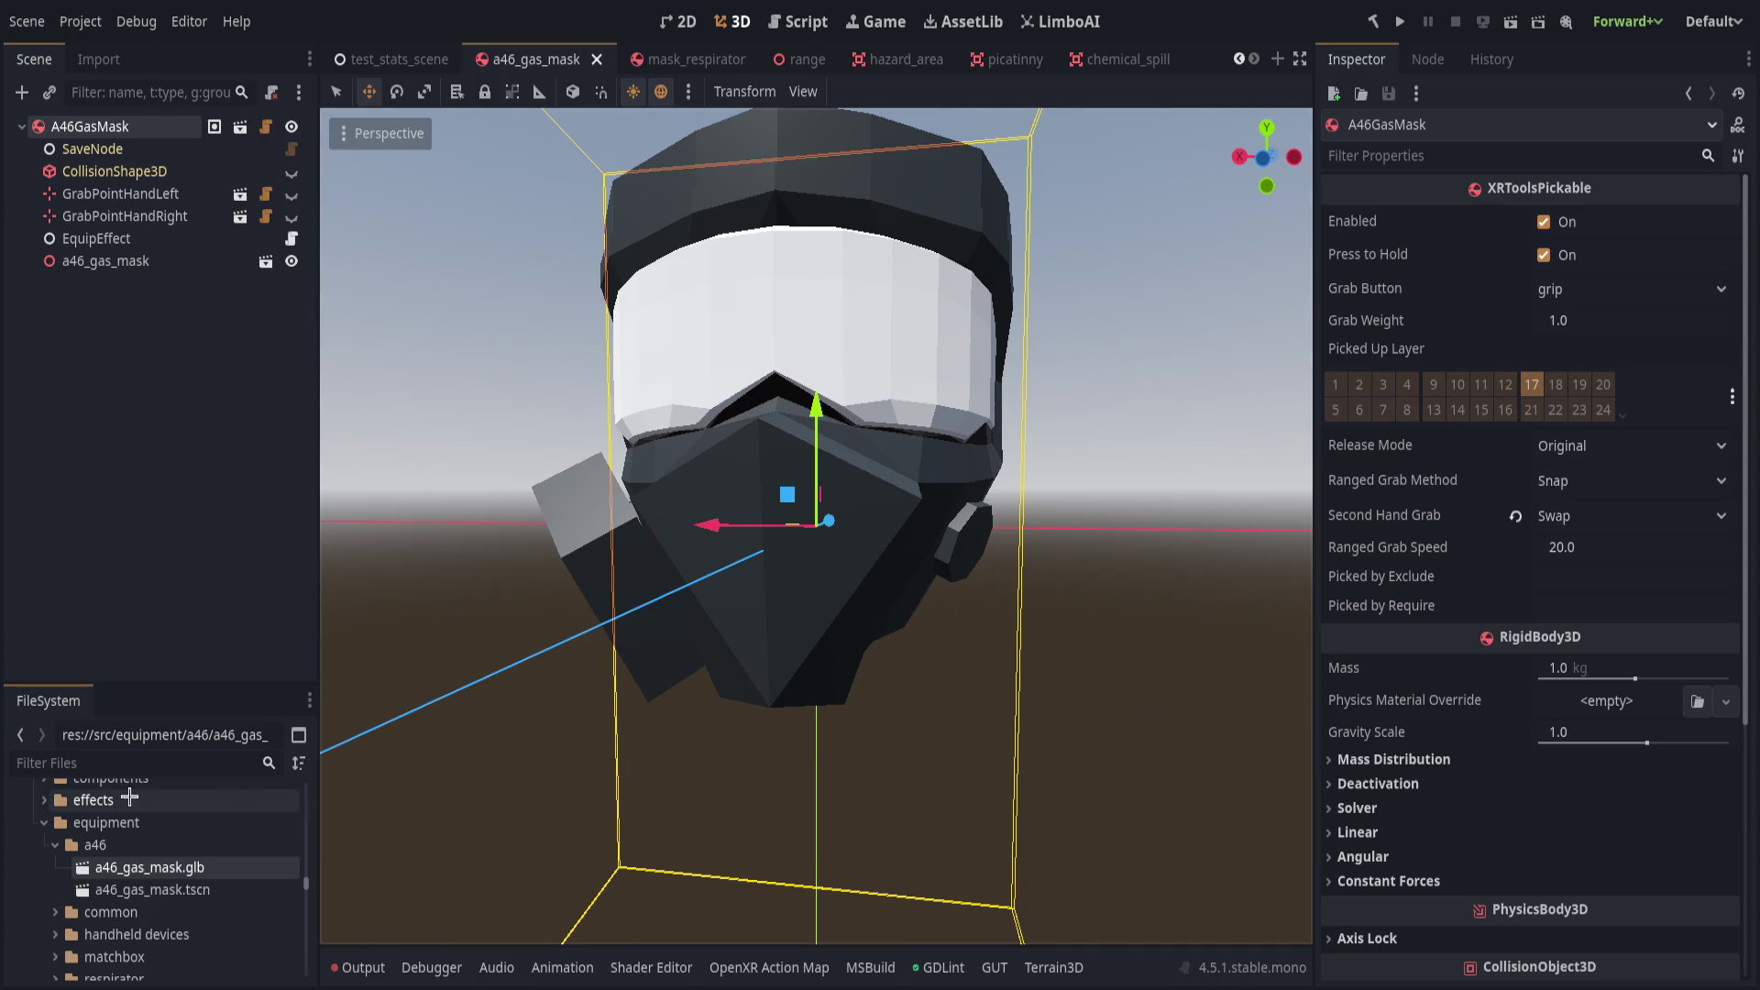
left_click_drag(171, 684, 218, 500)
left_click(156, 660)
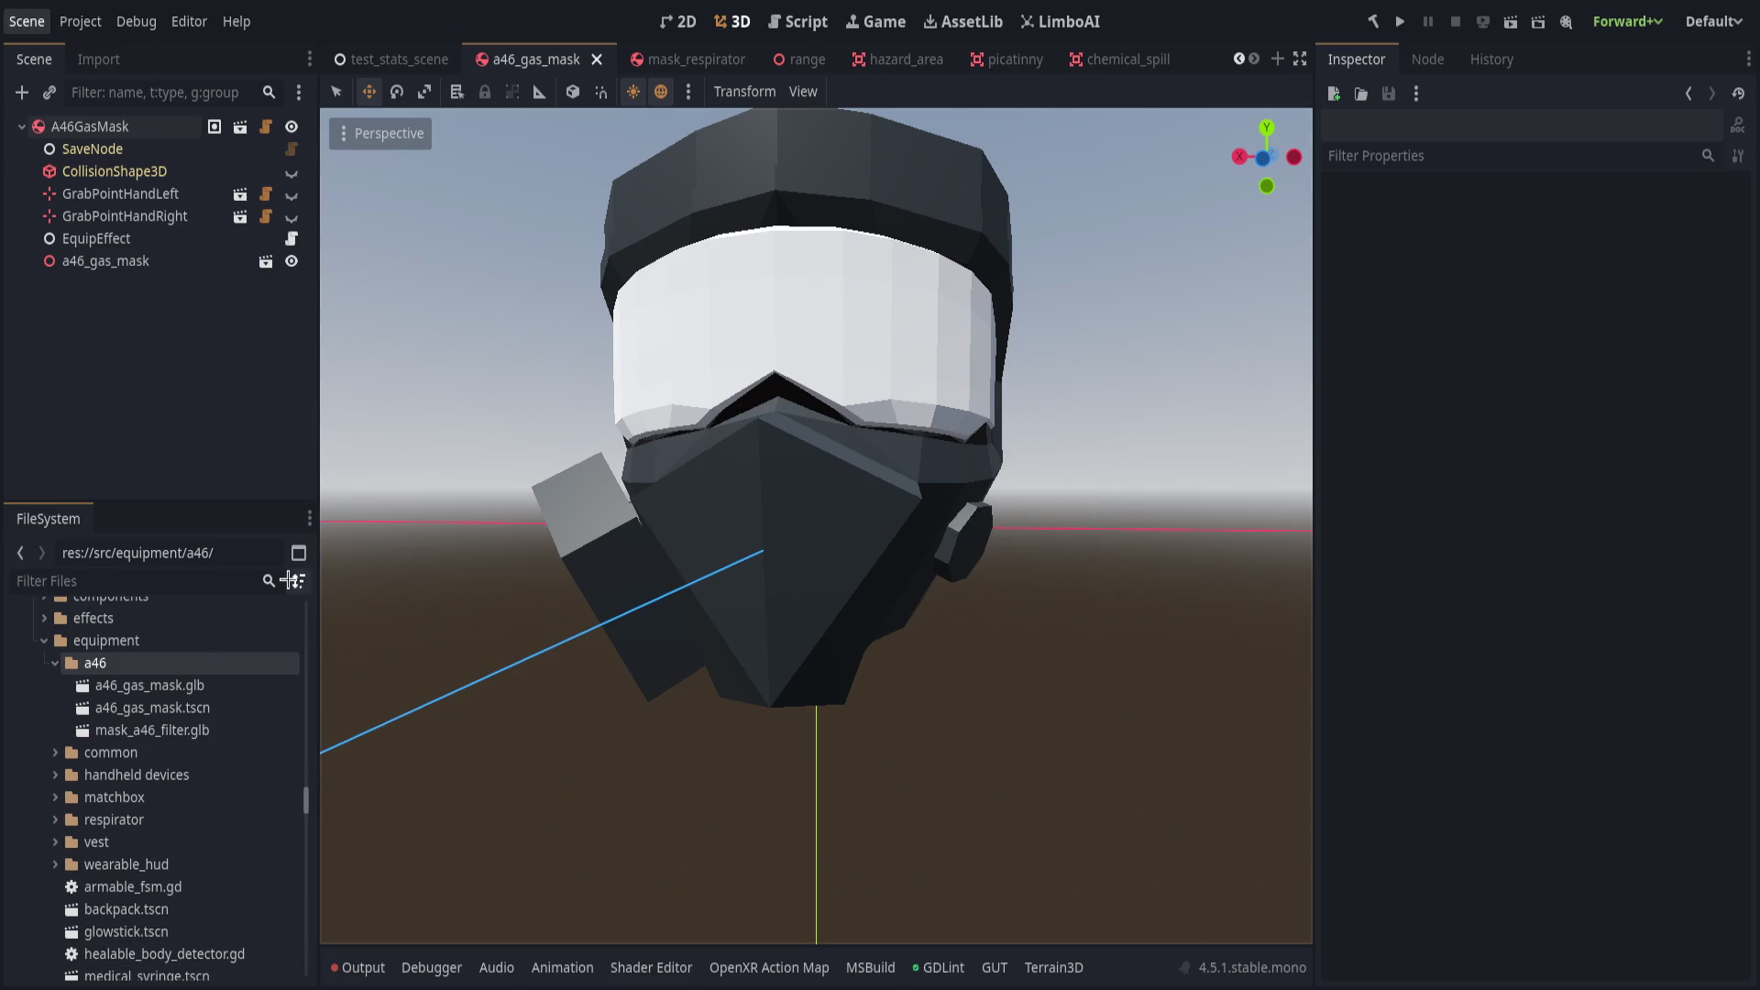
mouse_move(271, 728)
left_mouse_down()
mouse_move(551, 527)
mouse_move(862, 632)
left_mouse_up()
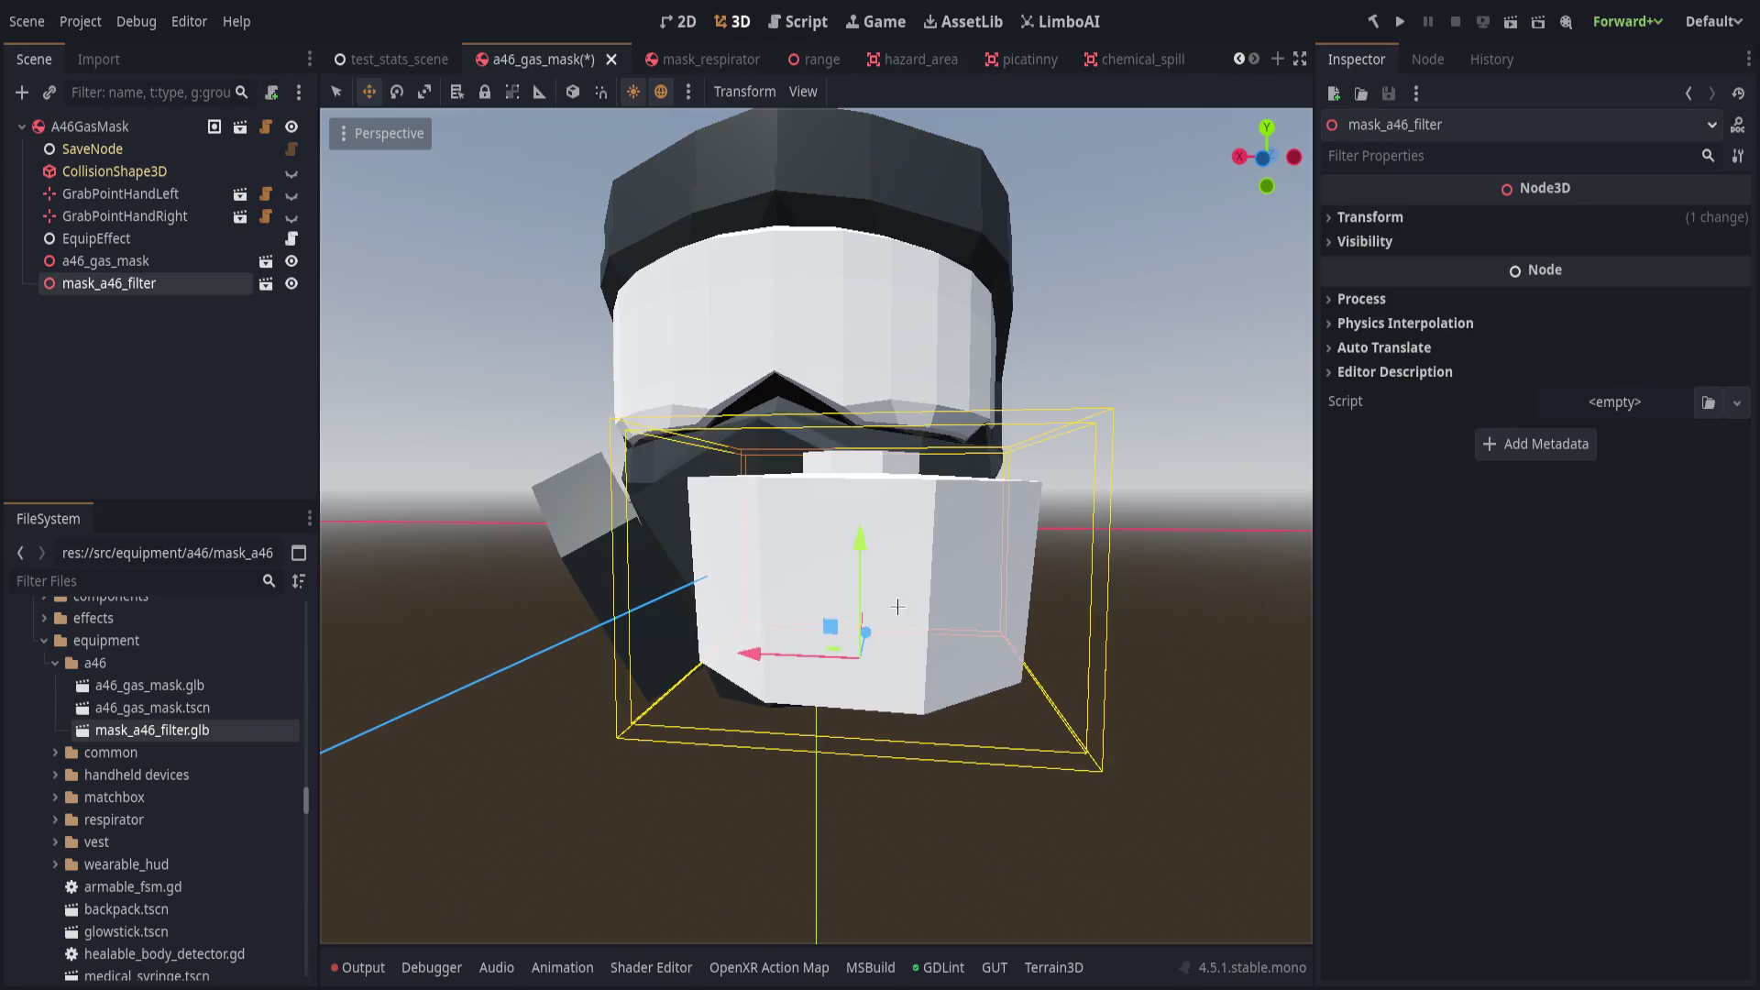
key("ctrl+z")
mouse_move(599, 501)
left_mouse_down()
mouse_move(467, 578)
mouse_move(538, 601)
mouse_move(397, 899)
left_mouse_up()
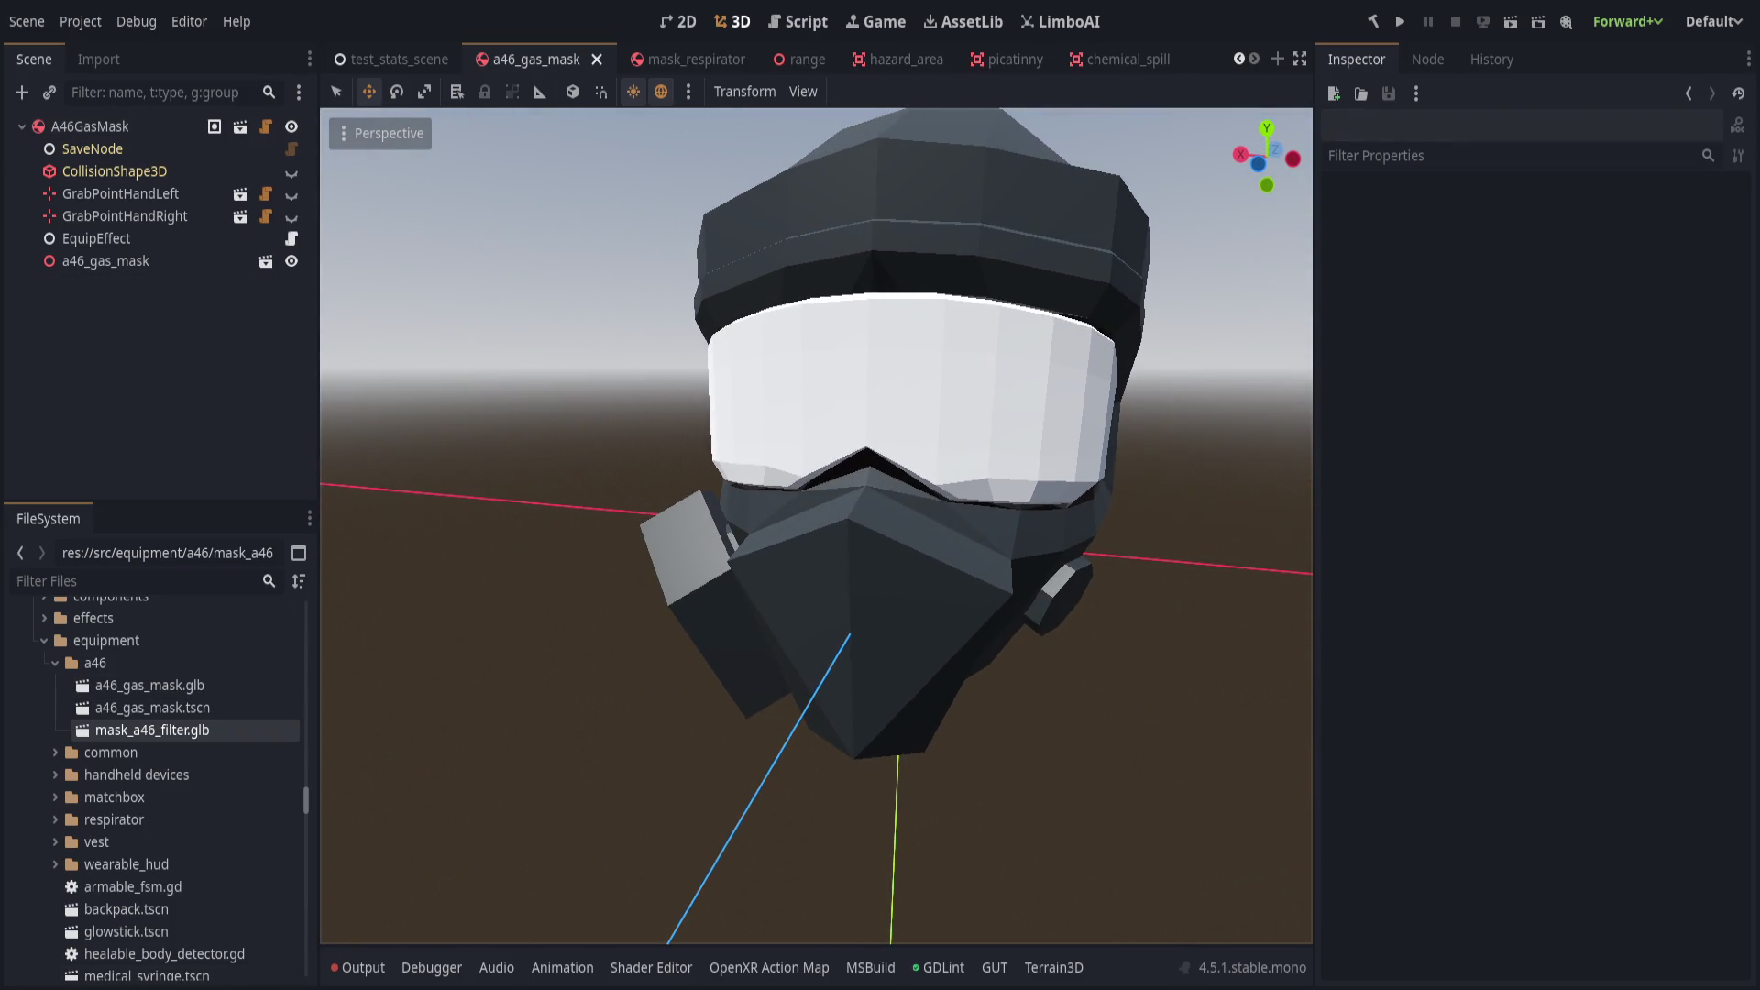
key("alt+Tab")
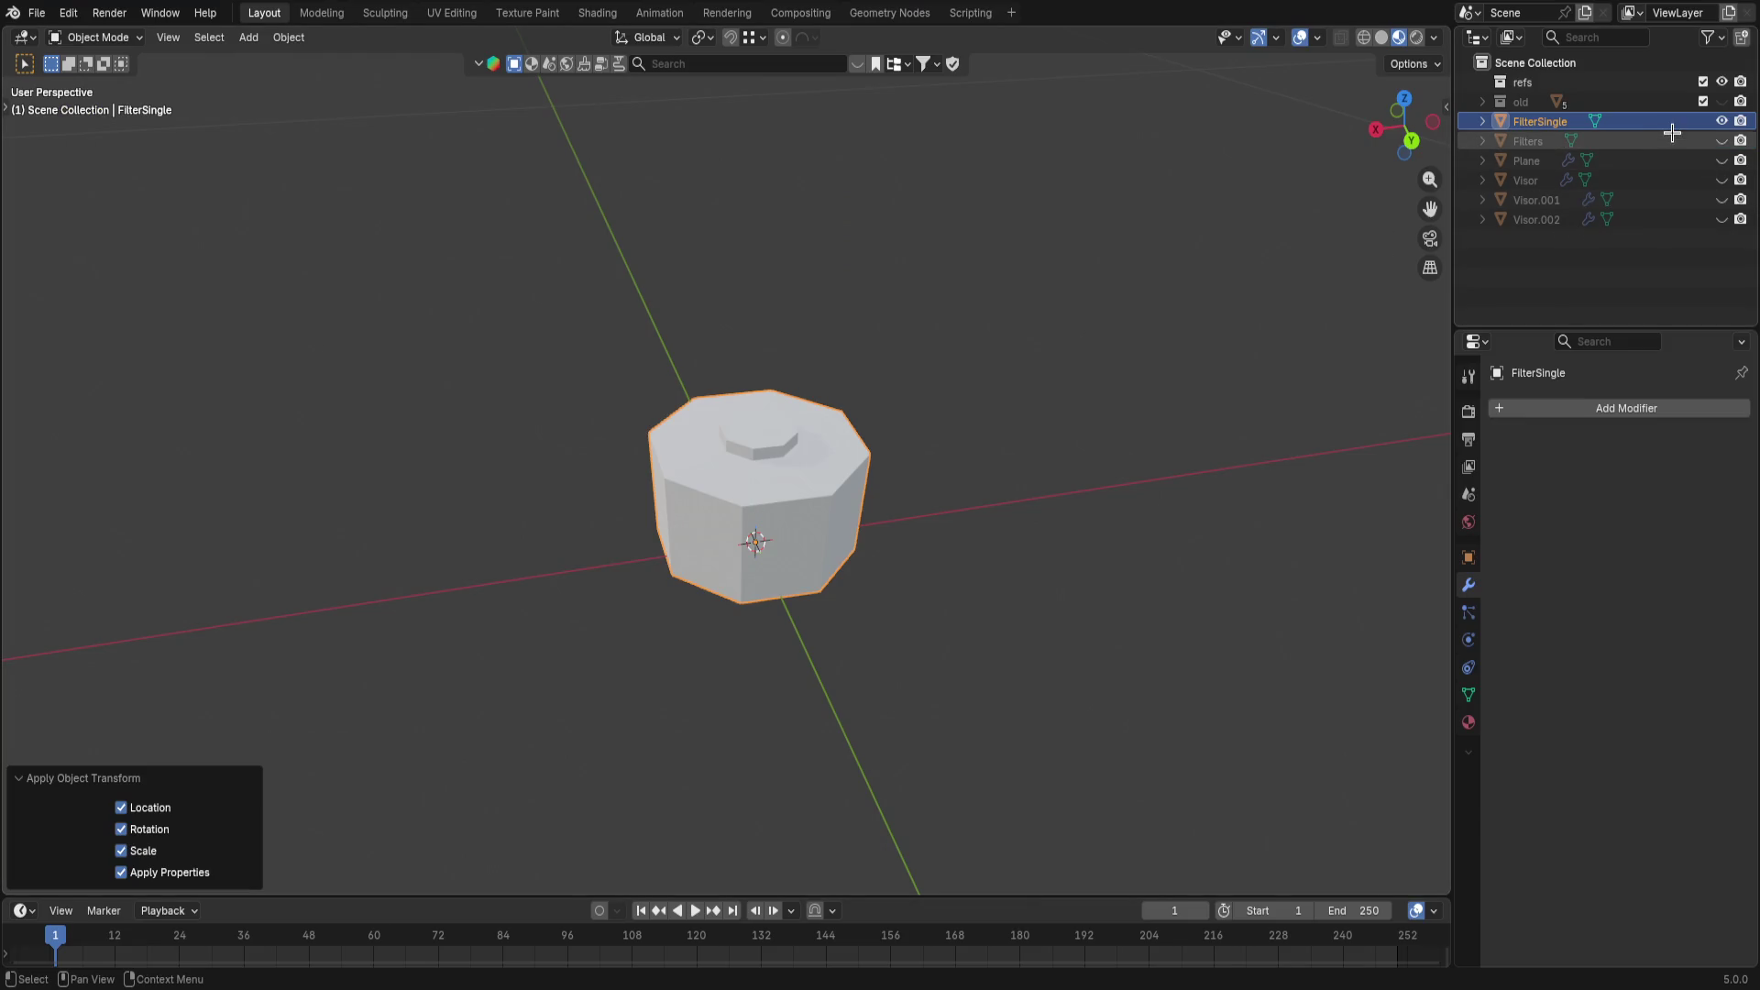
Step: Hide FilterSingle, show the Plane mask object and rename it MaskLower
left_click(1722, 121)
left_click(1721, 140)
left_click(1722, 160)
left_click(1722, 161)
left_click(1722, 141)
left_click(1722, 161)
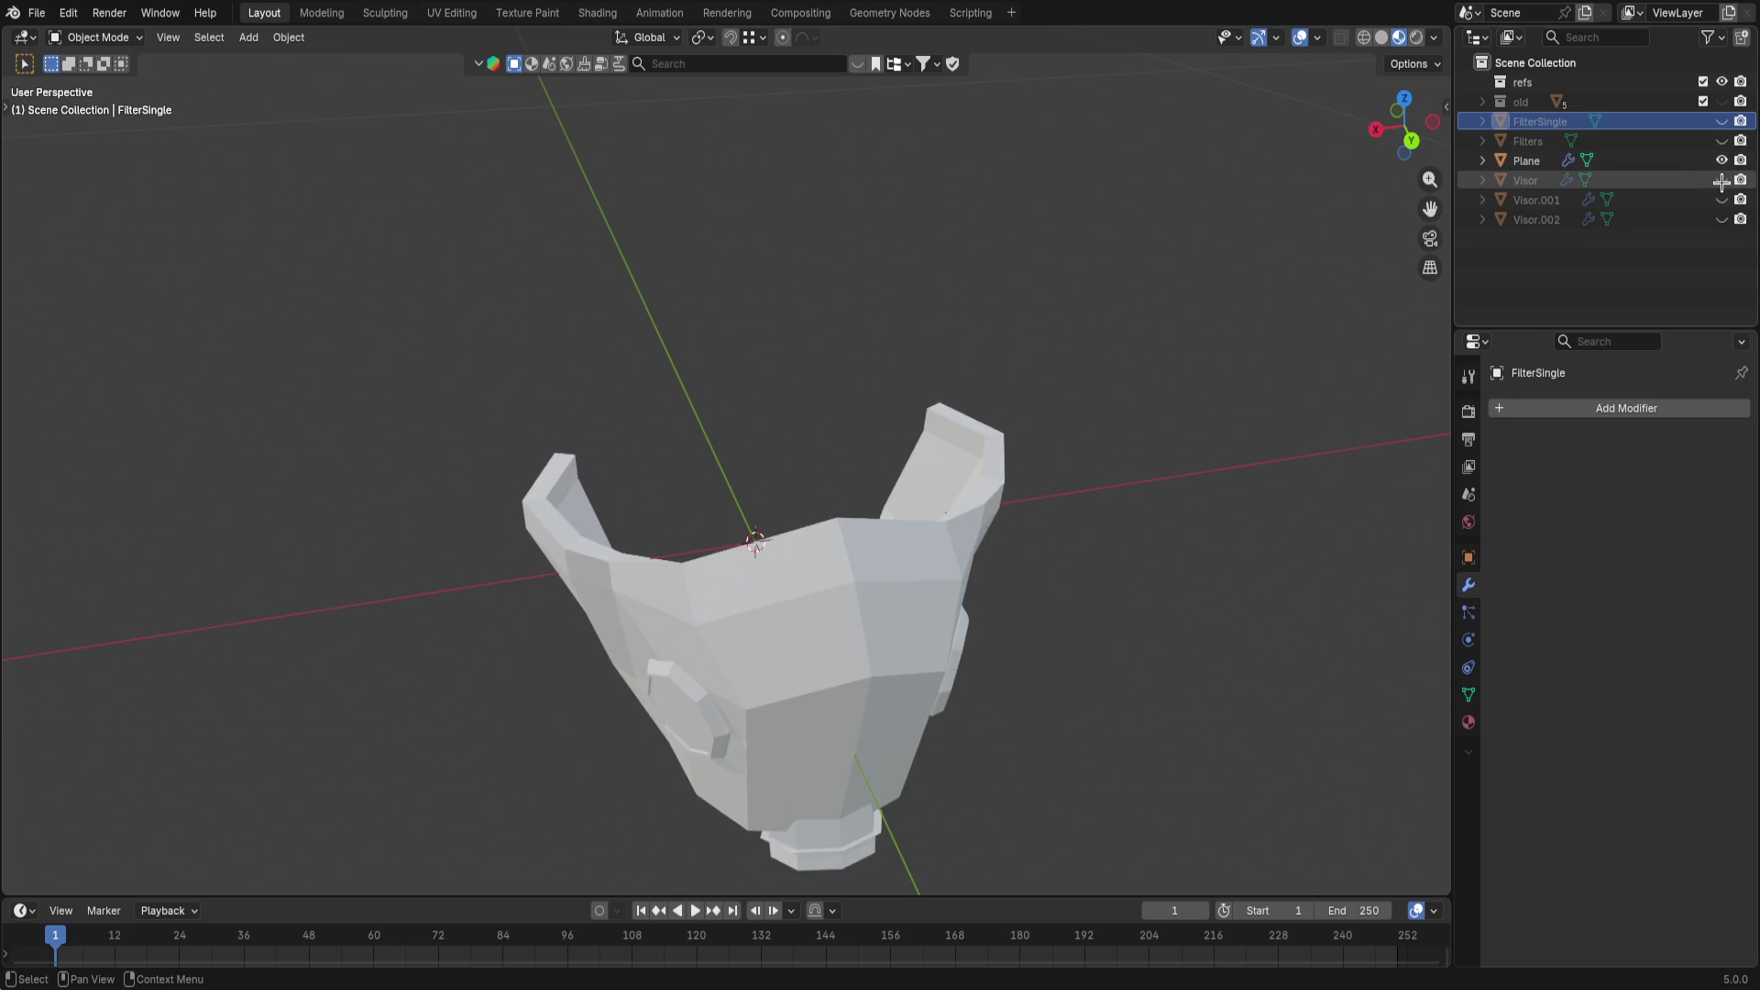
double_click(1522, 160)
type("MaskLower")
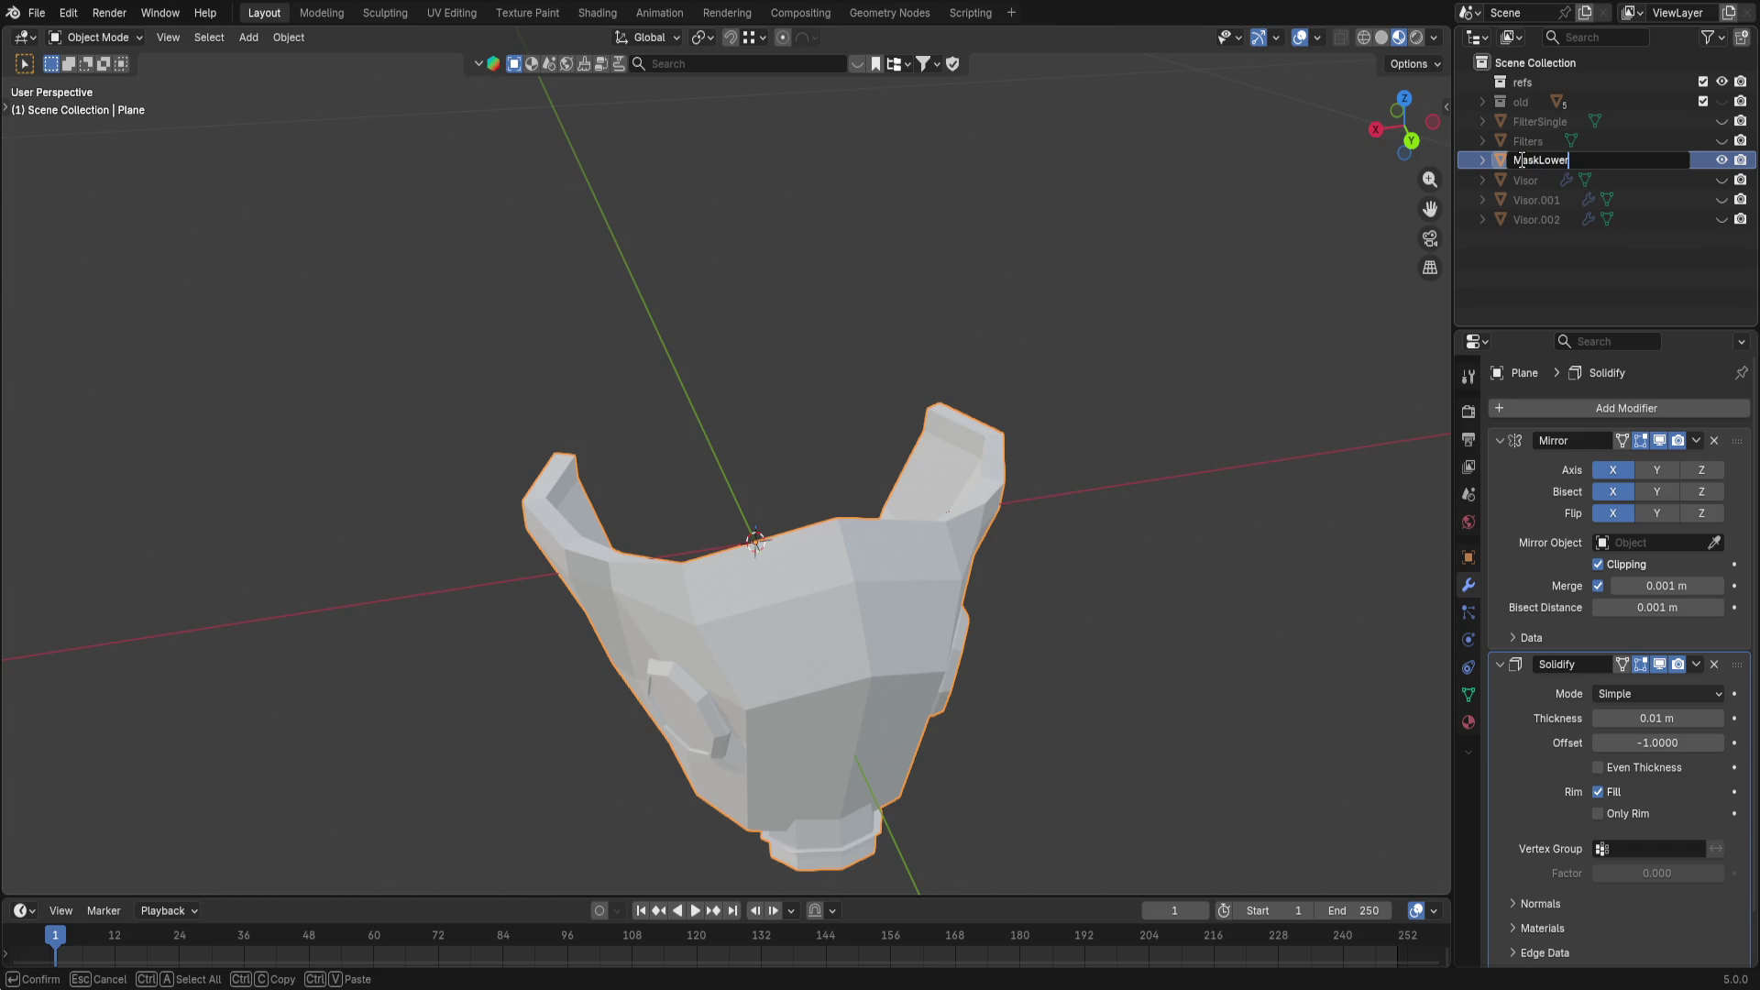
key("Return")
Step: Show the Visor, Visor.001 and Visor.002 pieces and rename Visor.001 to Visor.Border
left_click(1722, 180)
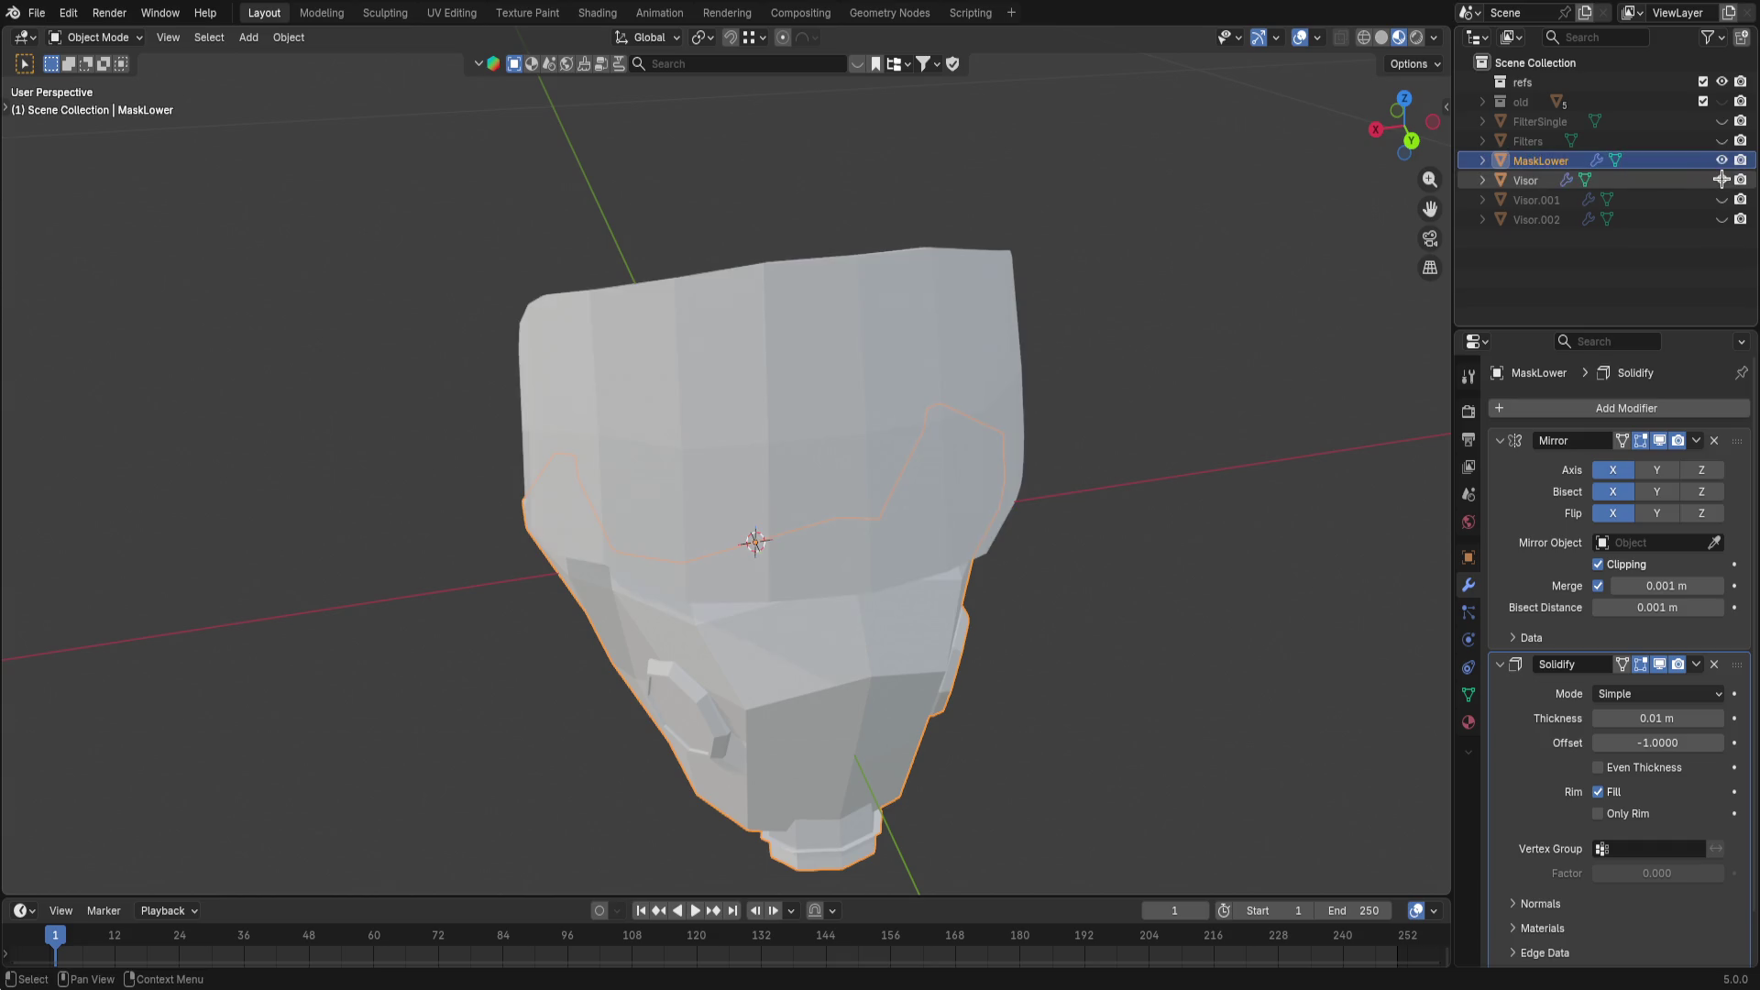
mouse_move(1403, 125)
left_mouse_down()
mouse_move(1184, 184)
mouse_move(1253, 150)
left_mouse_up()
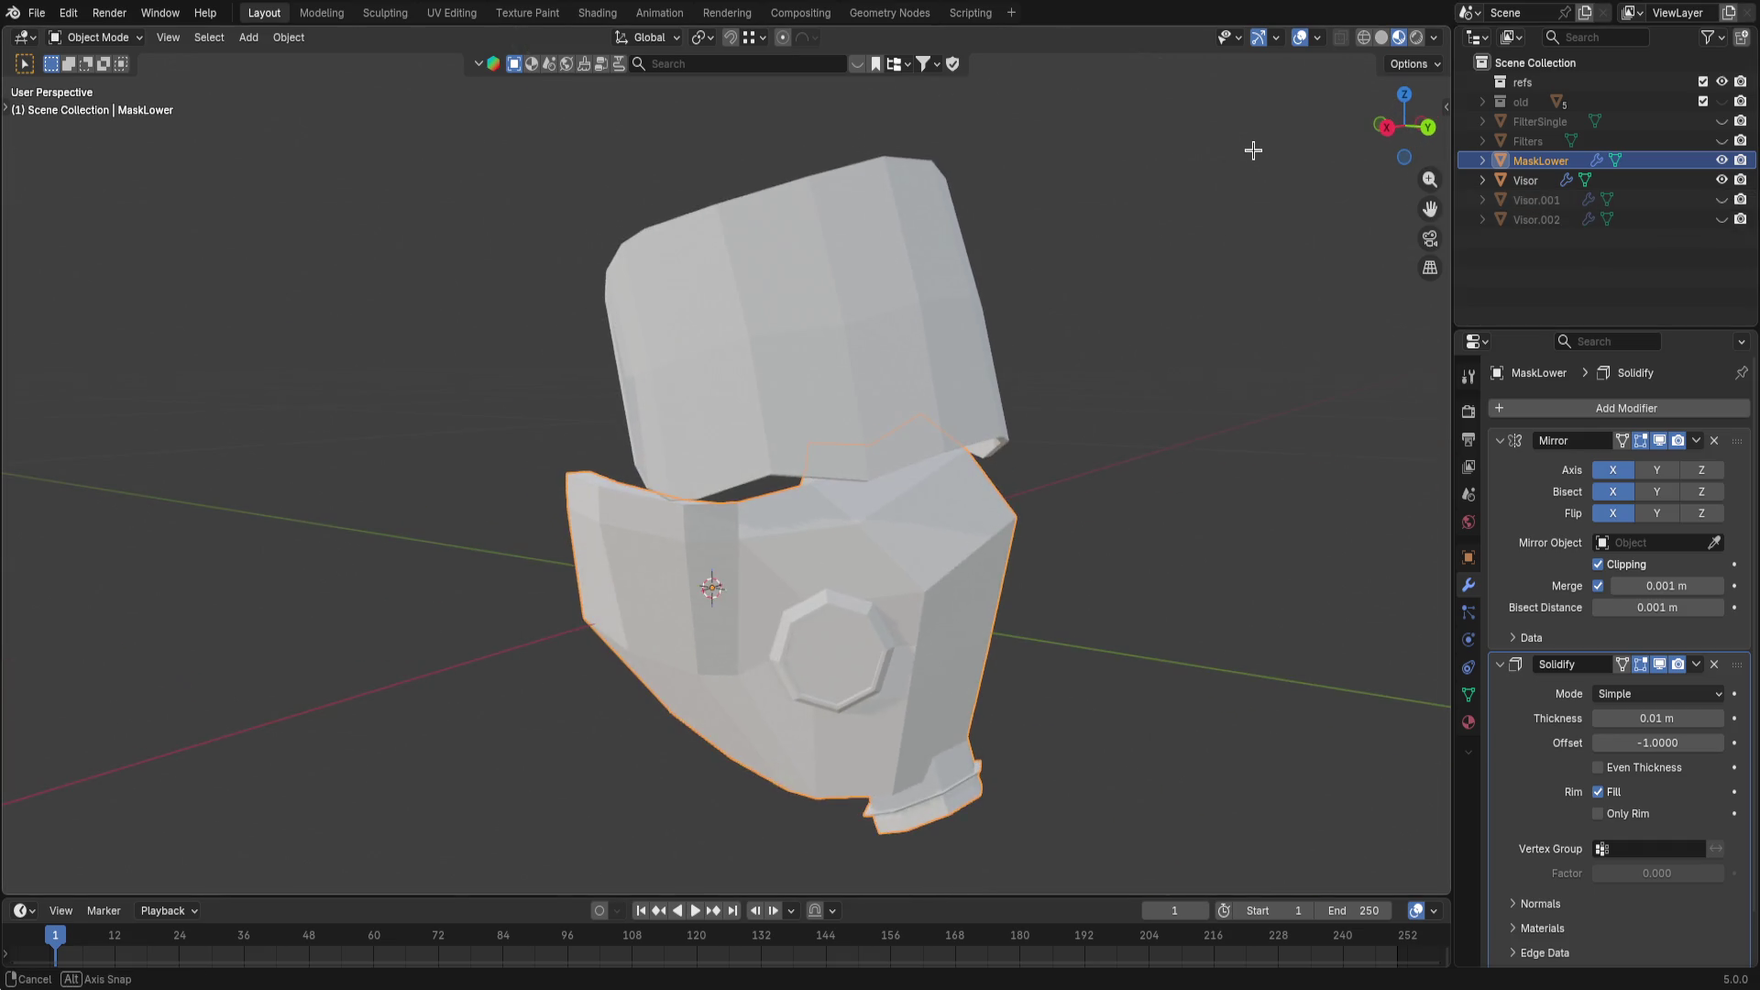
left_click(1641, 180)
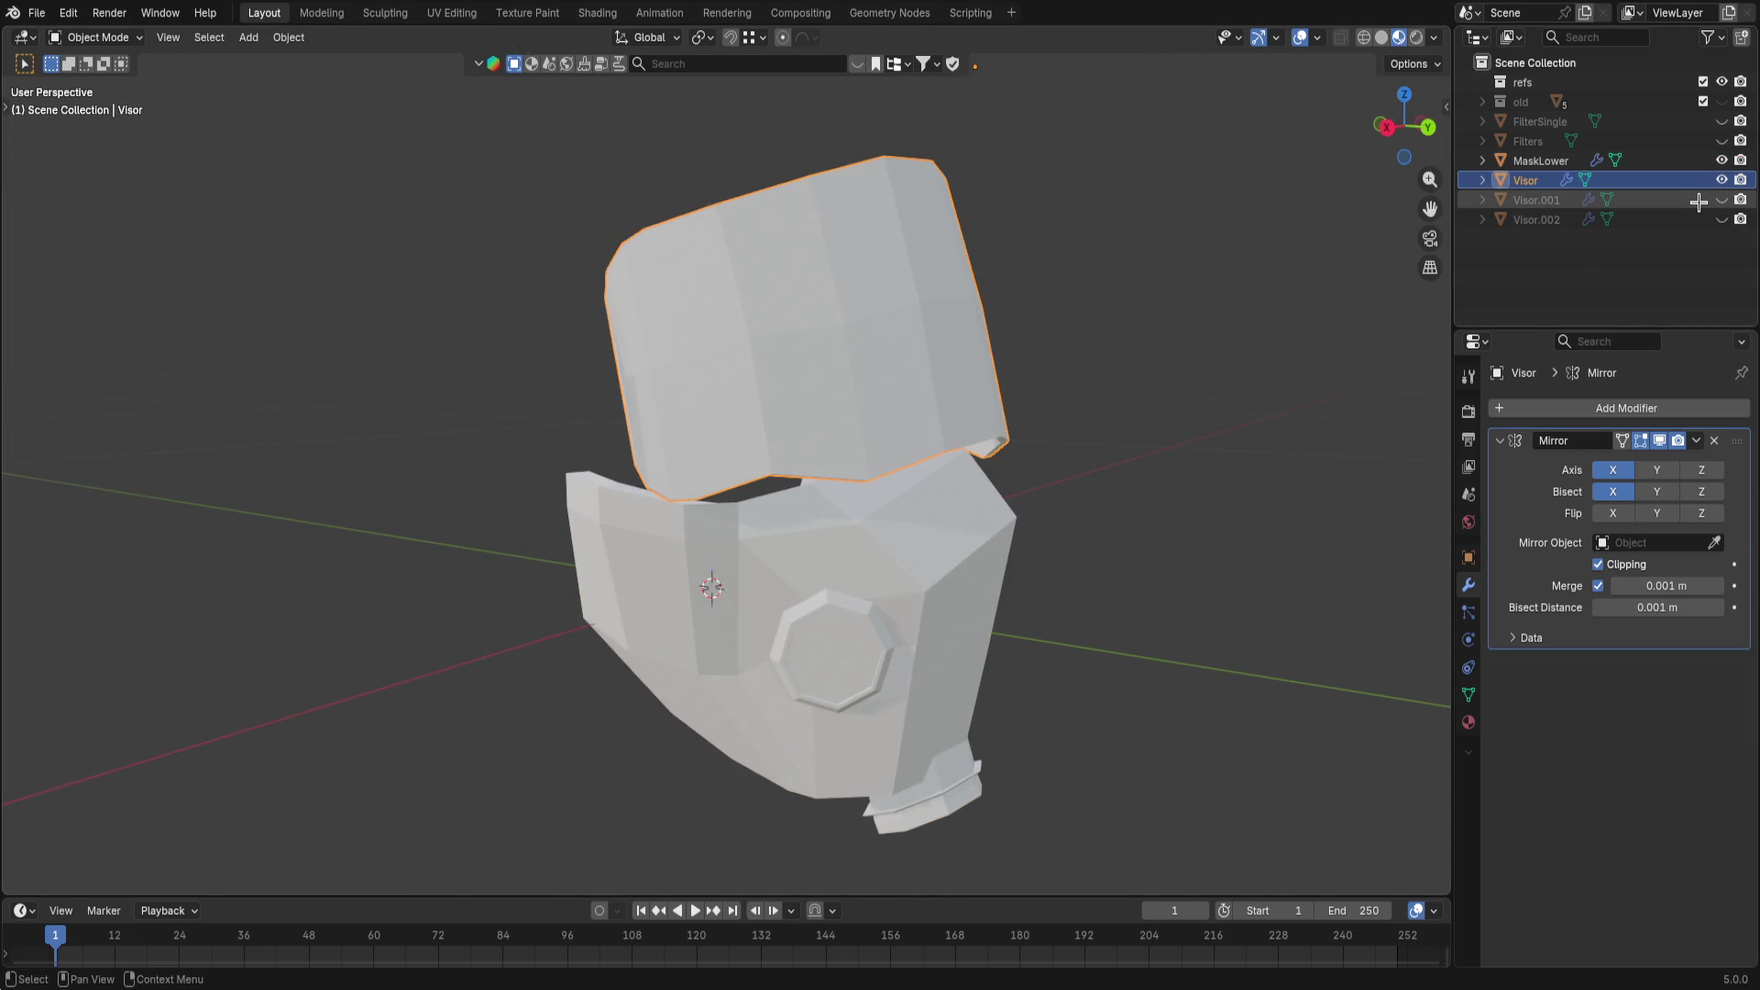
left_click(1670, 201)
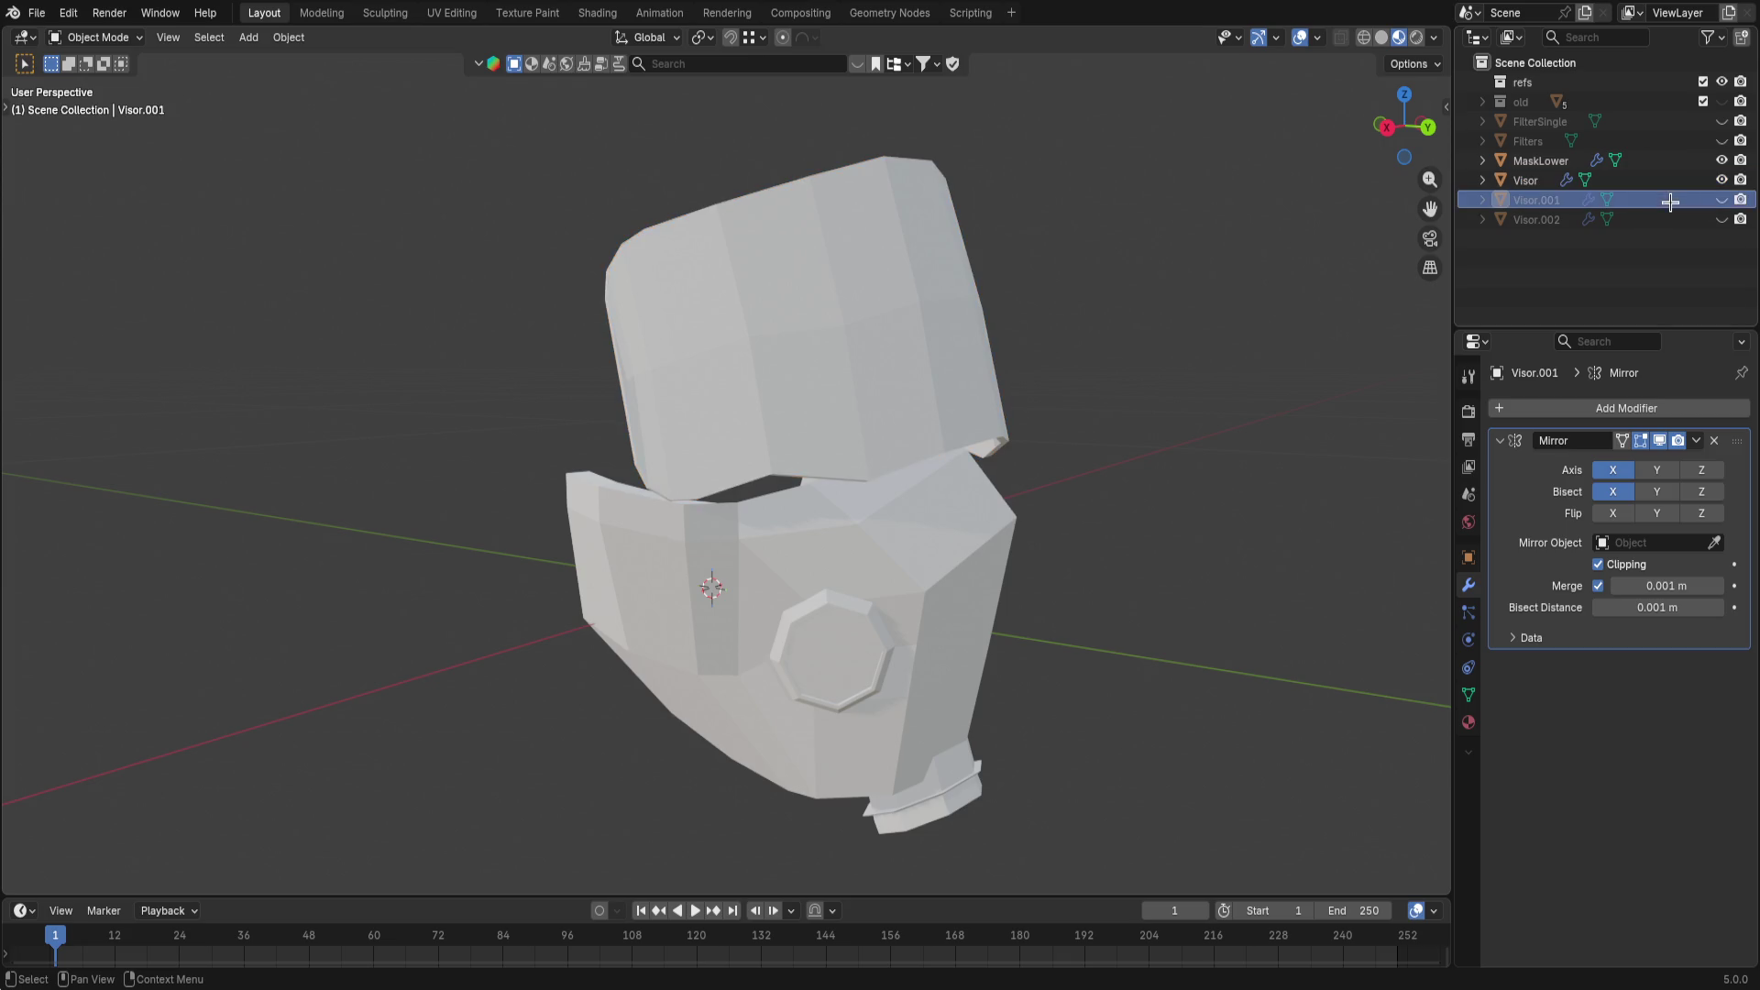
left_click(1722, 200)
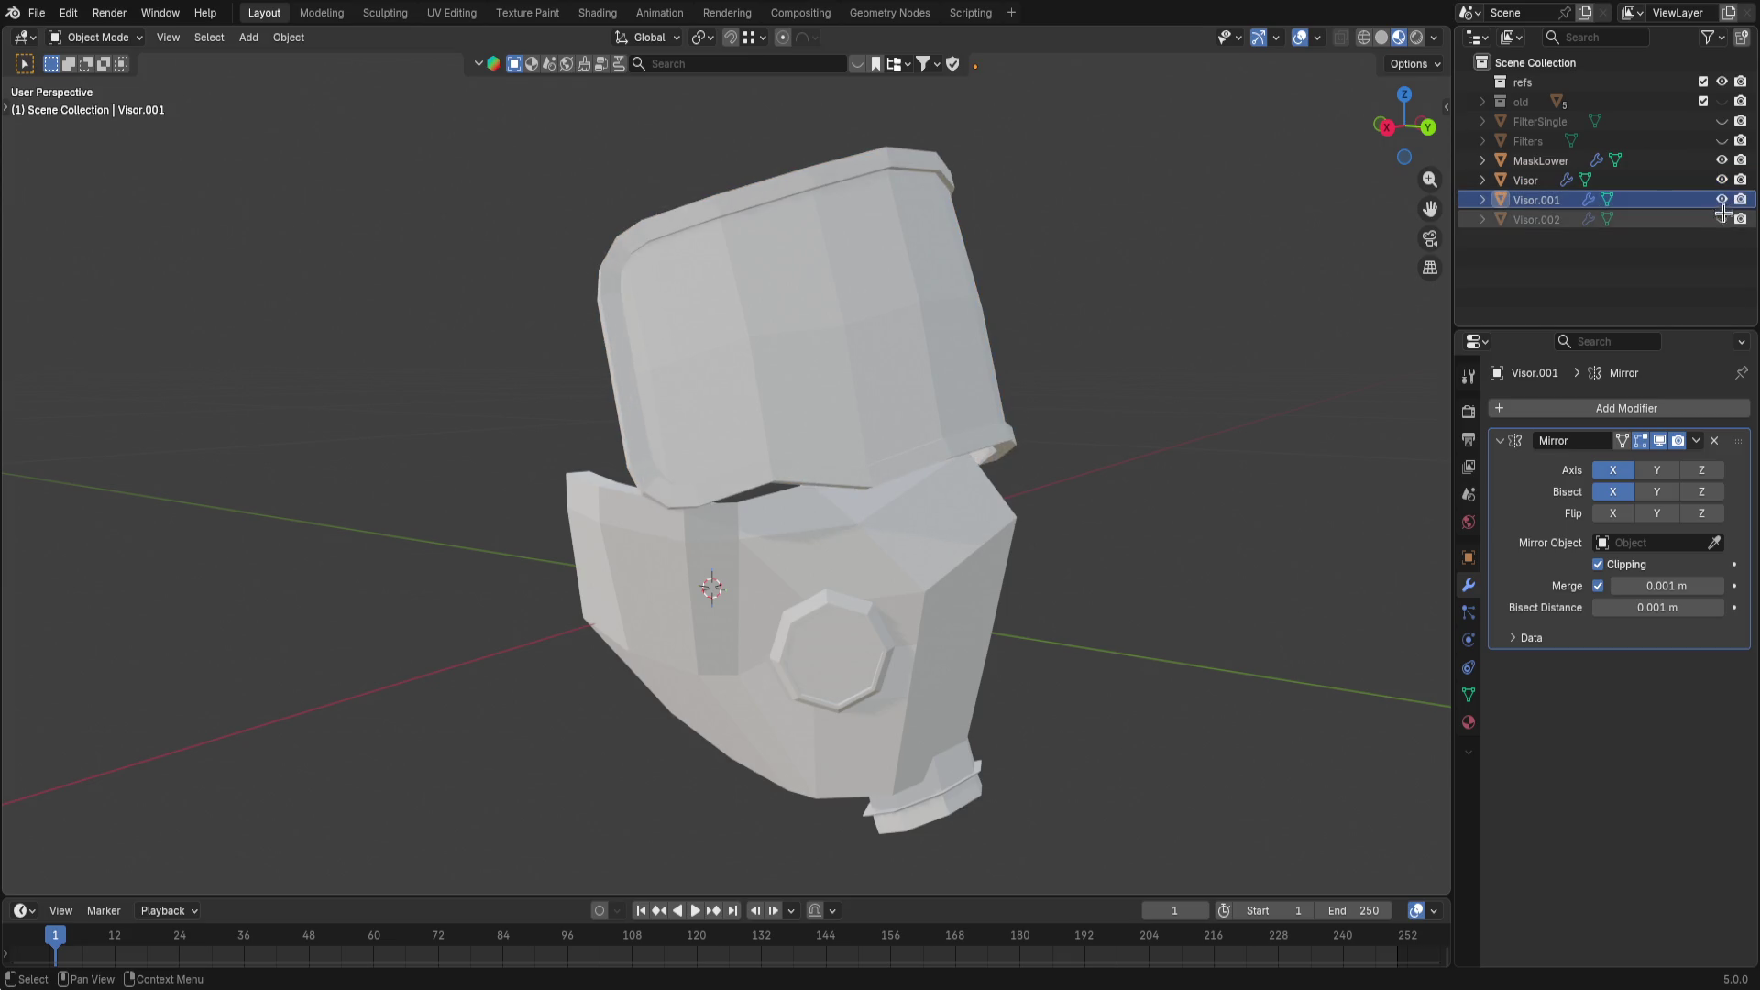
left_click(1723, 220)
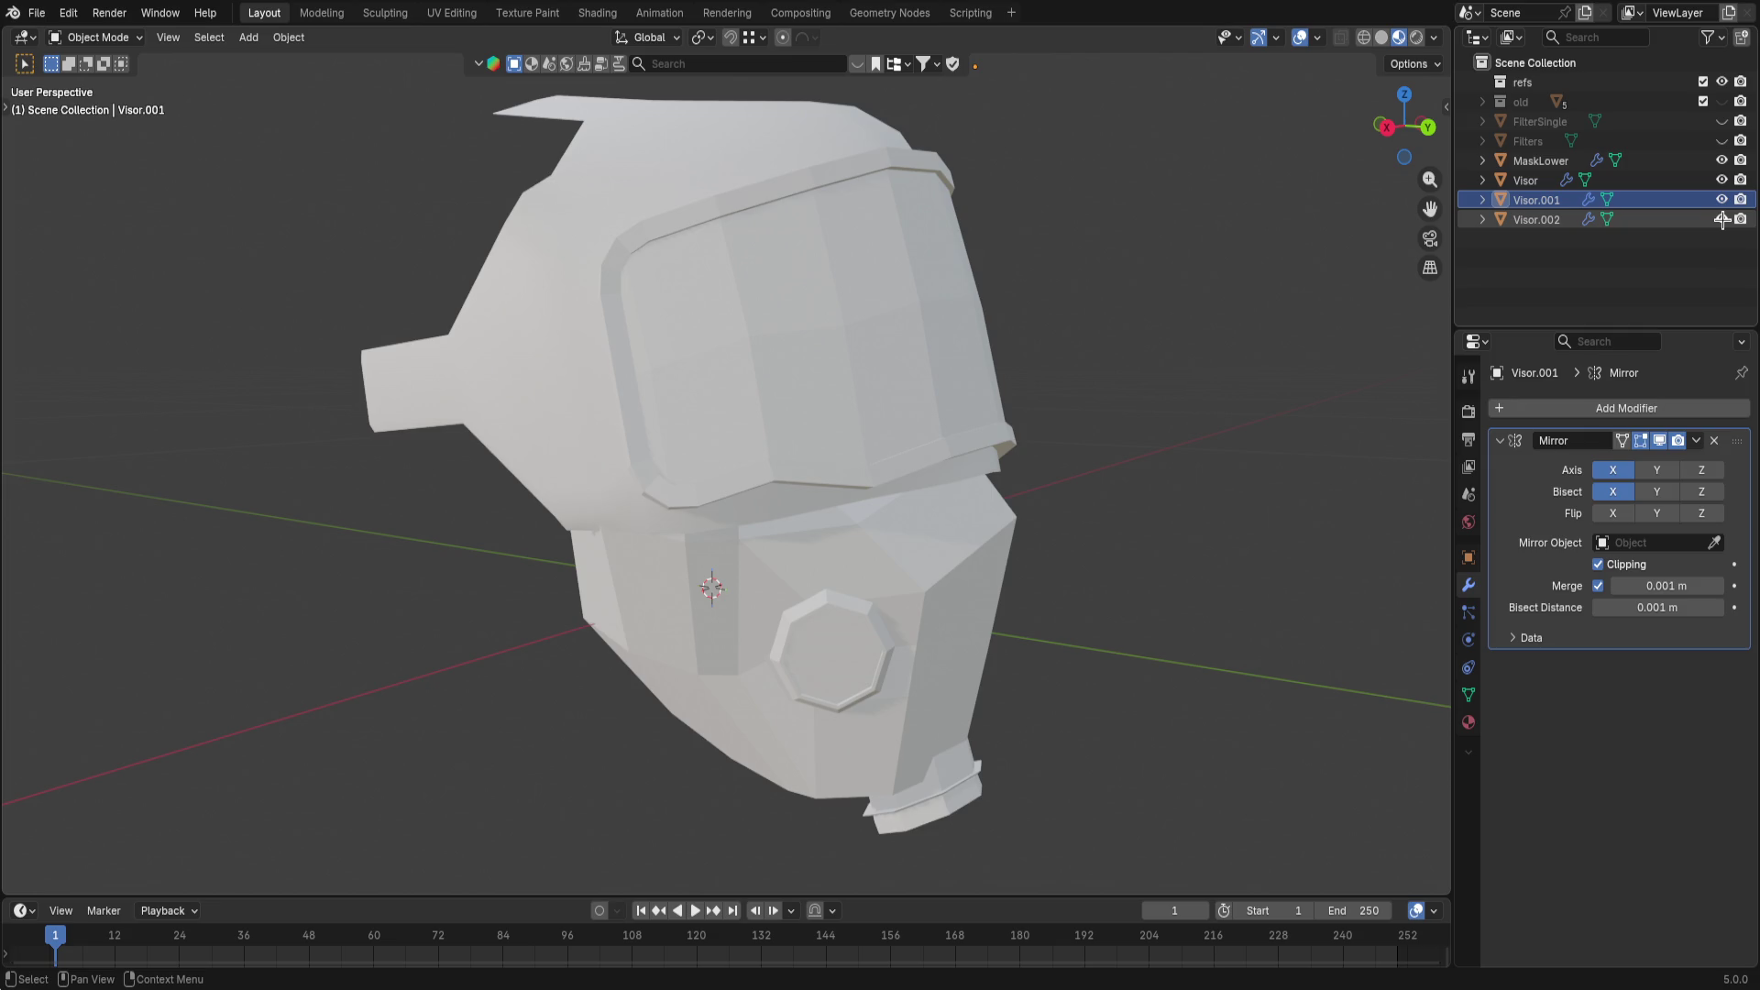
double_click(1559, 199)
left_click(1582, 207)
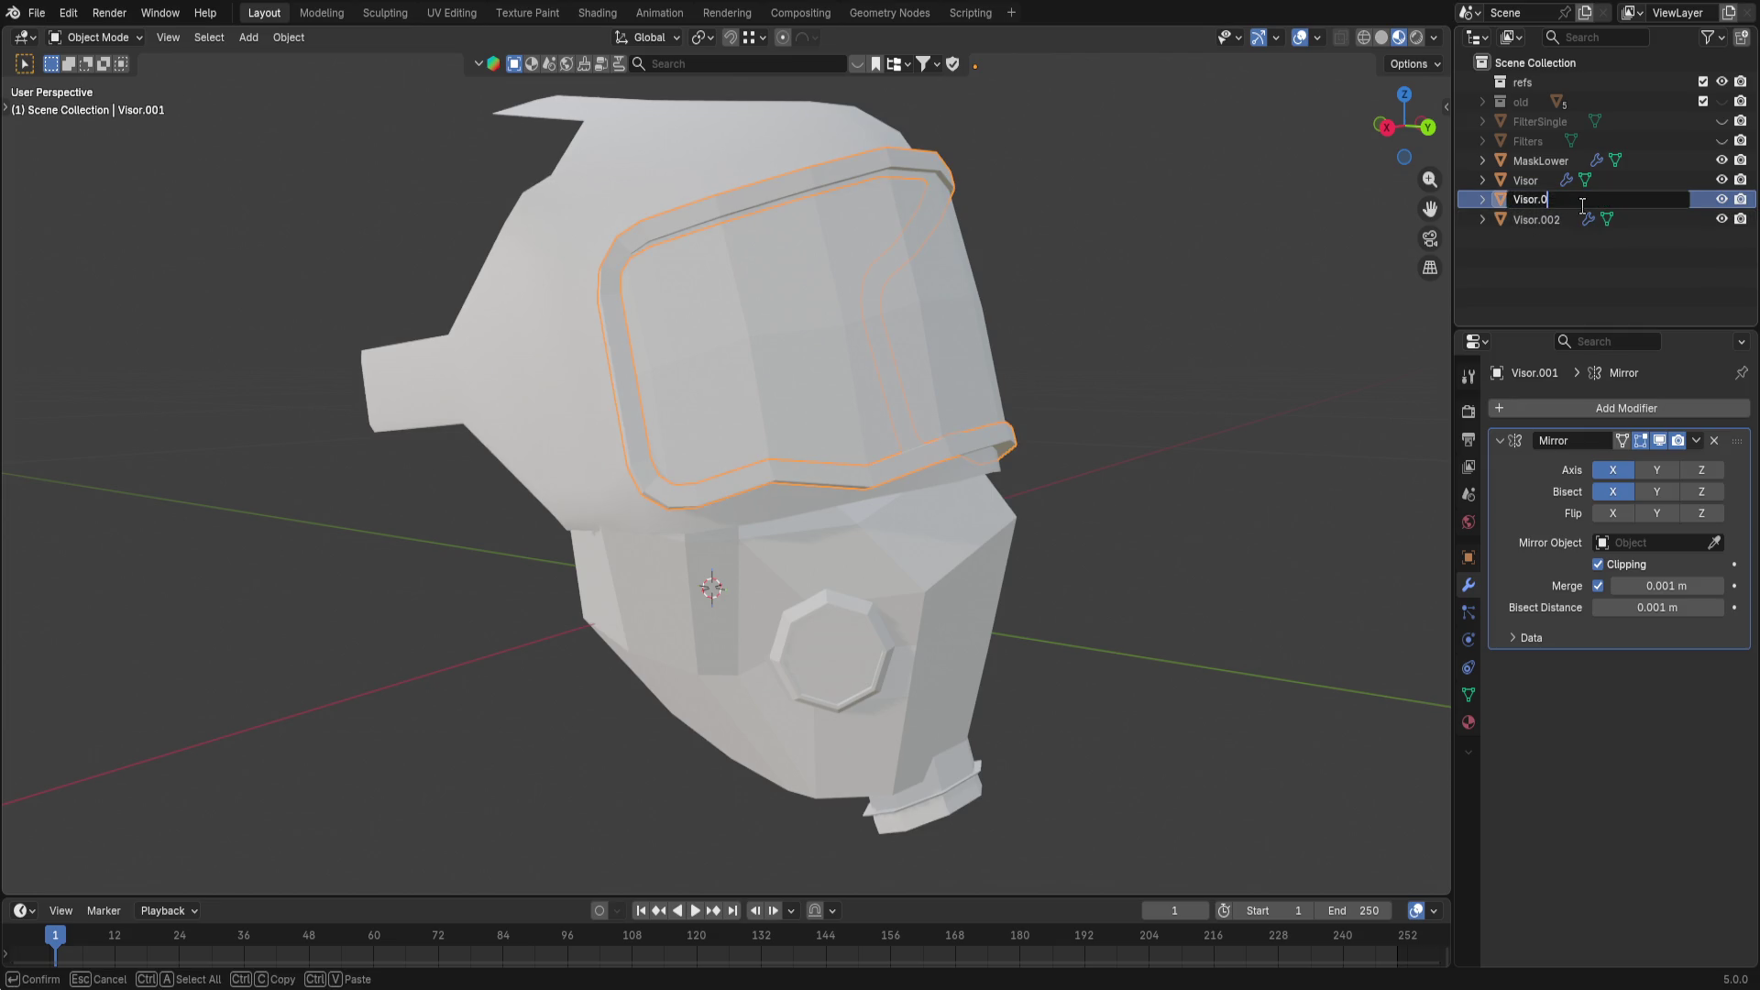
type("Border")
key("Return")
Step: Rename Visor.002 to Visor.HeadWrap
left_click(1582, 206)
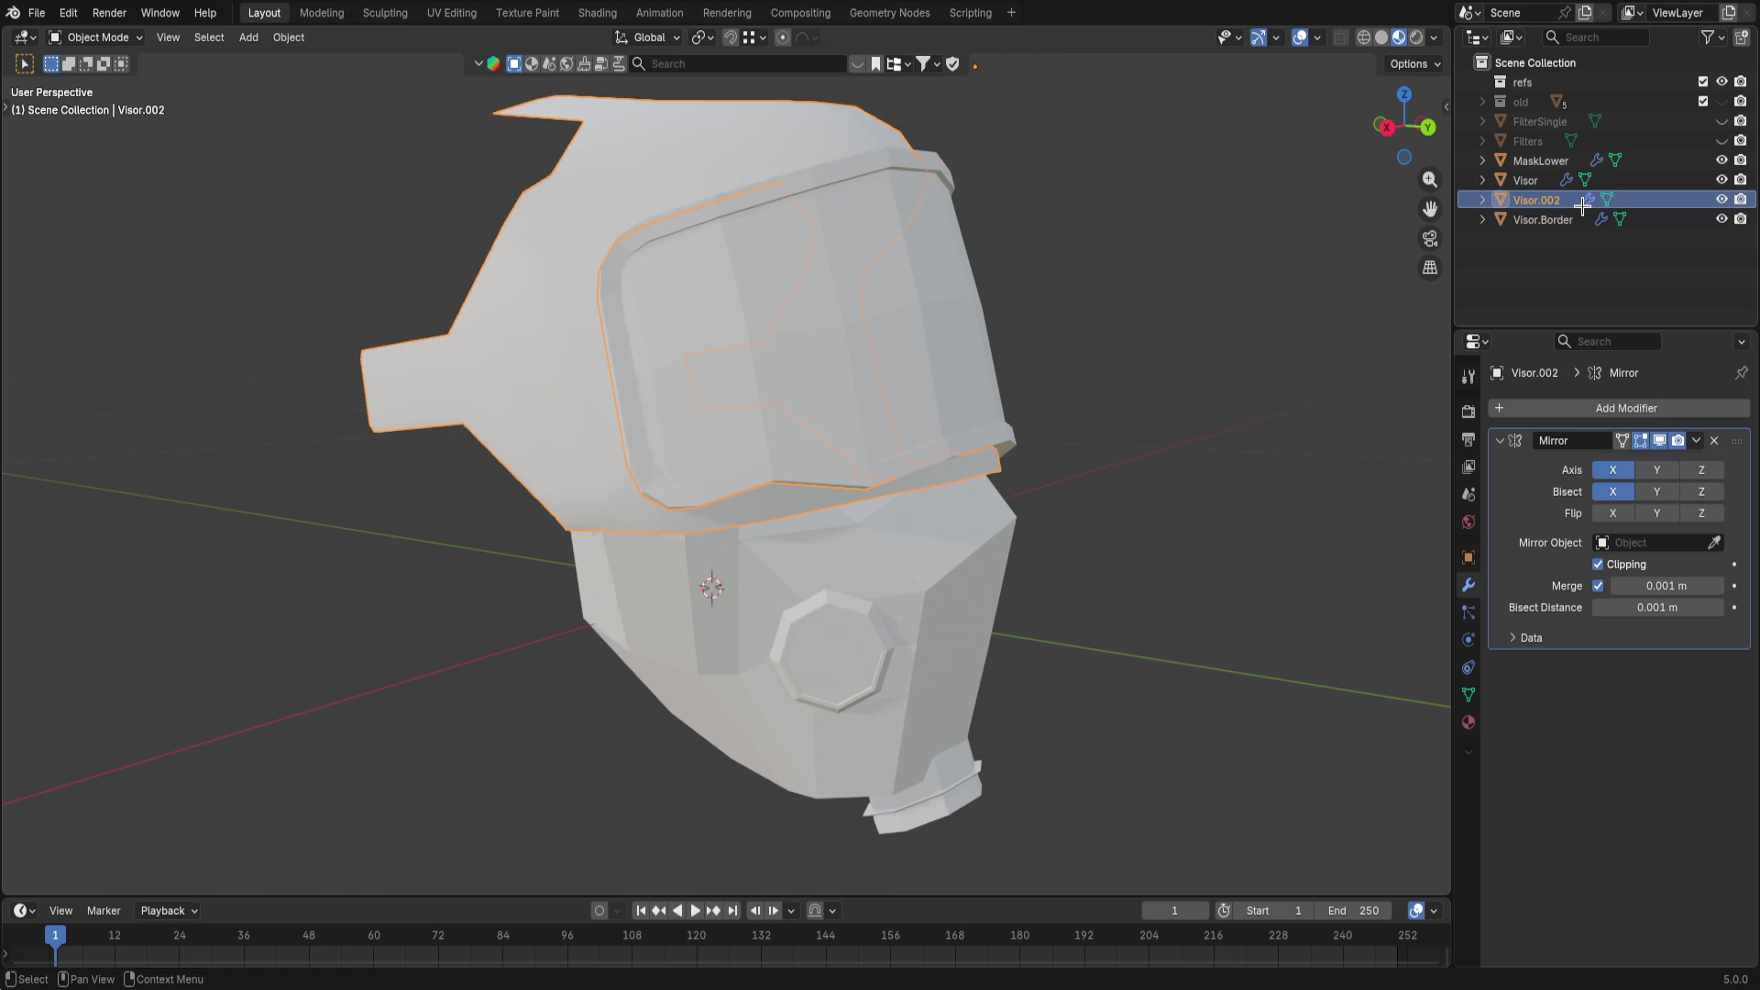
double_click(1582, 206)
left_click(1582, 207)
type("HeadWrap")
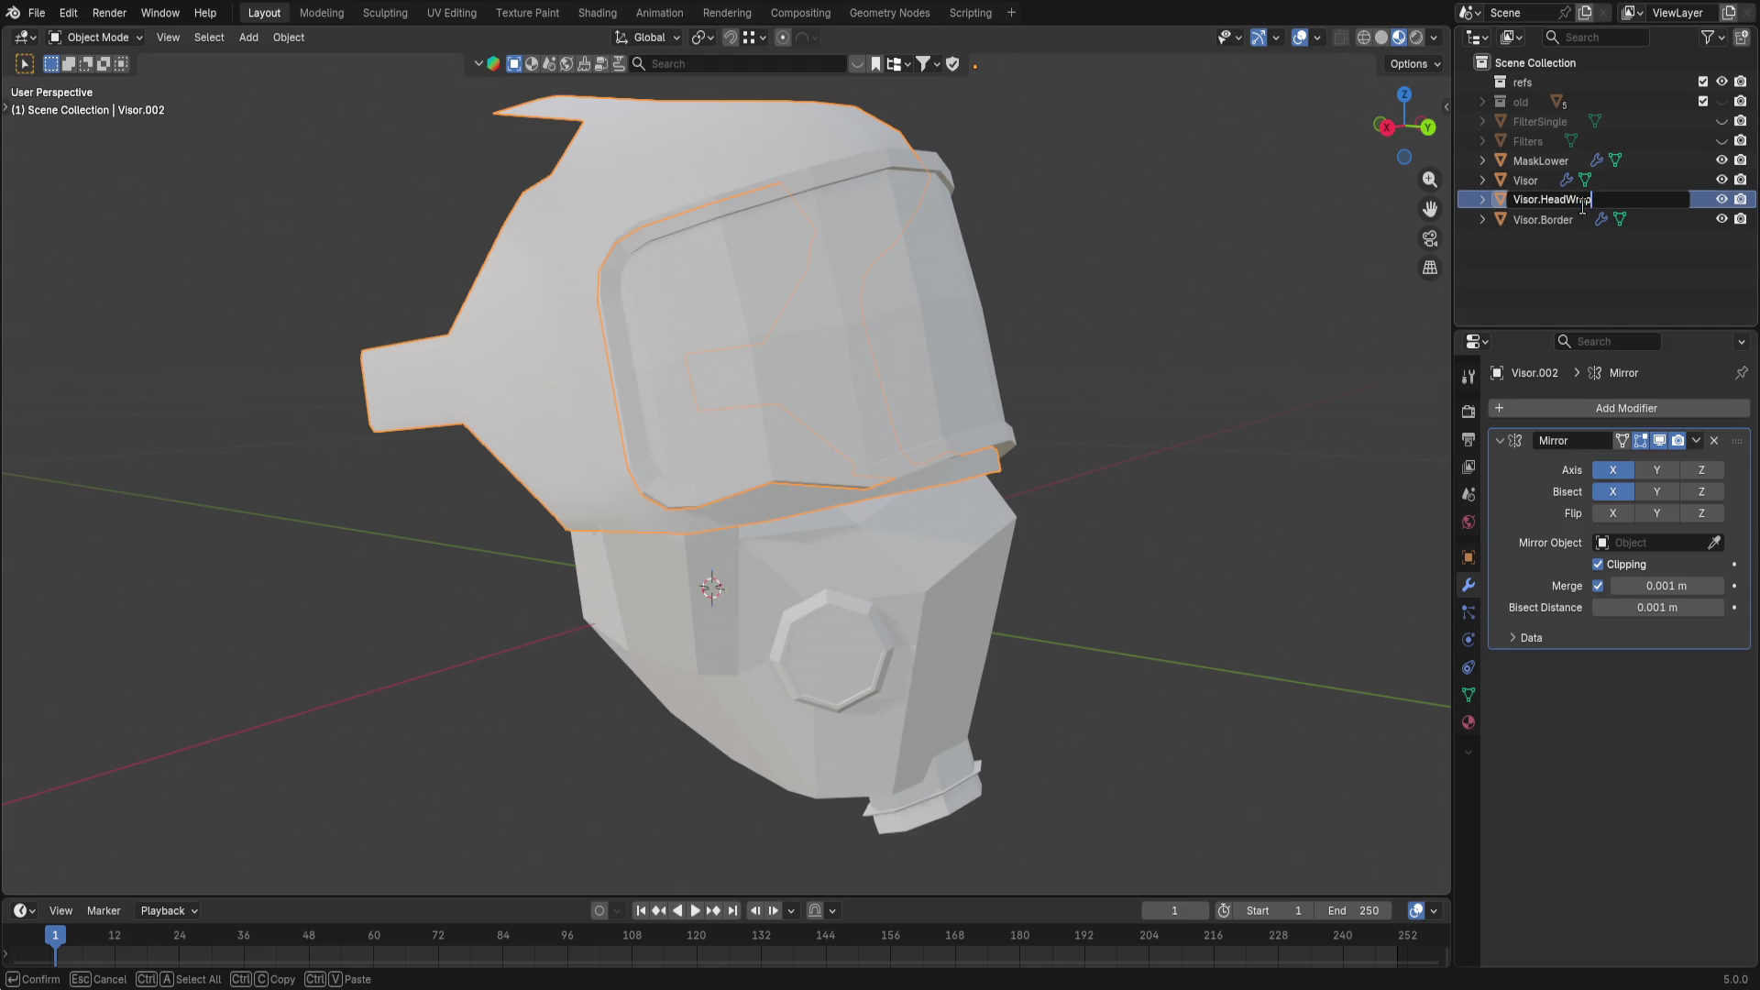
key("Return")
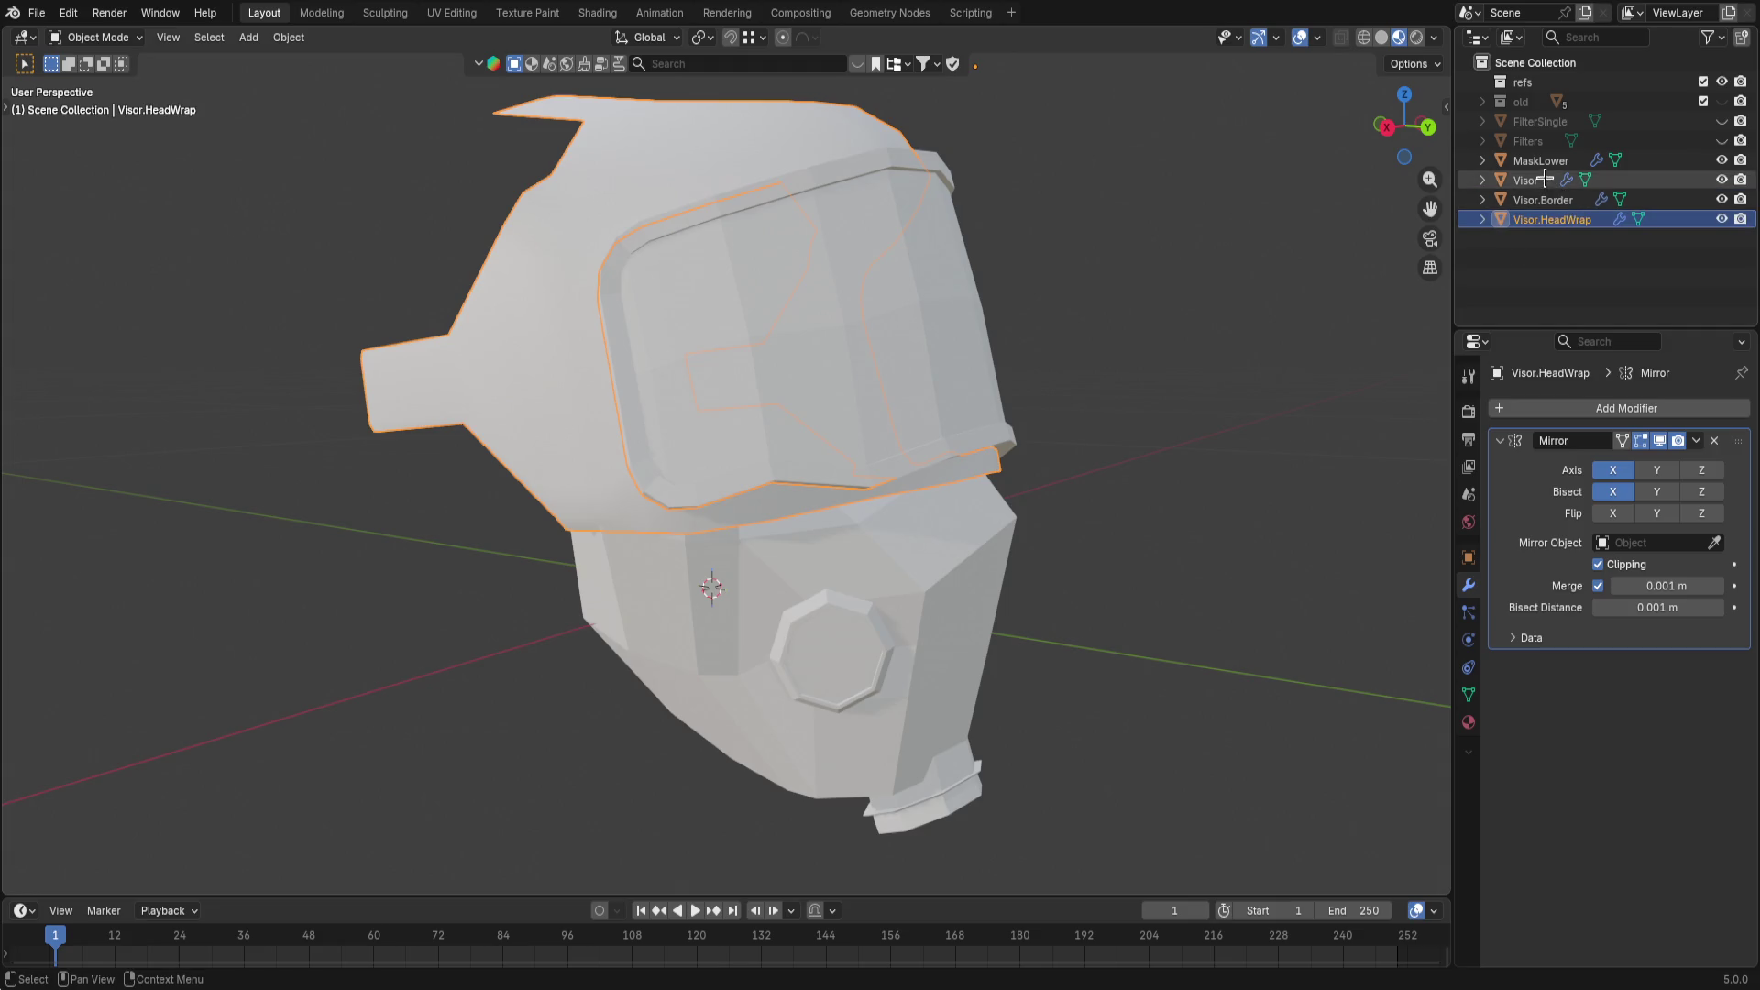
Step: Deselect everything, orbit to a front view of the mask, and save e46_gas_mask.blend
left_click(1467, 162)
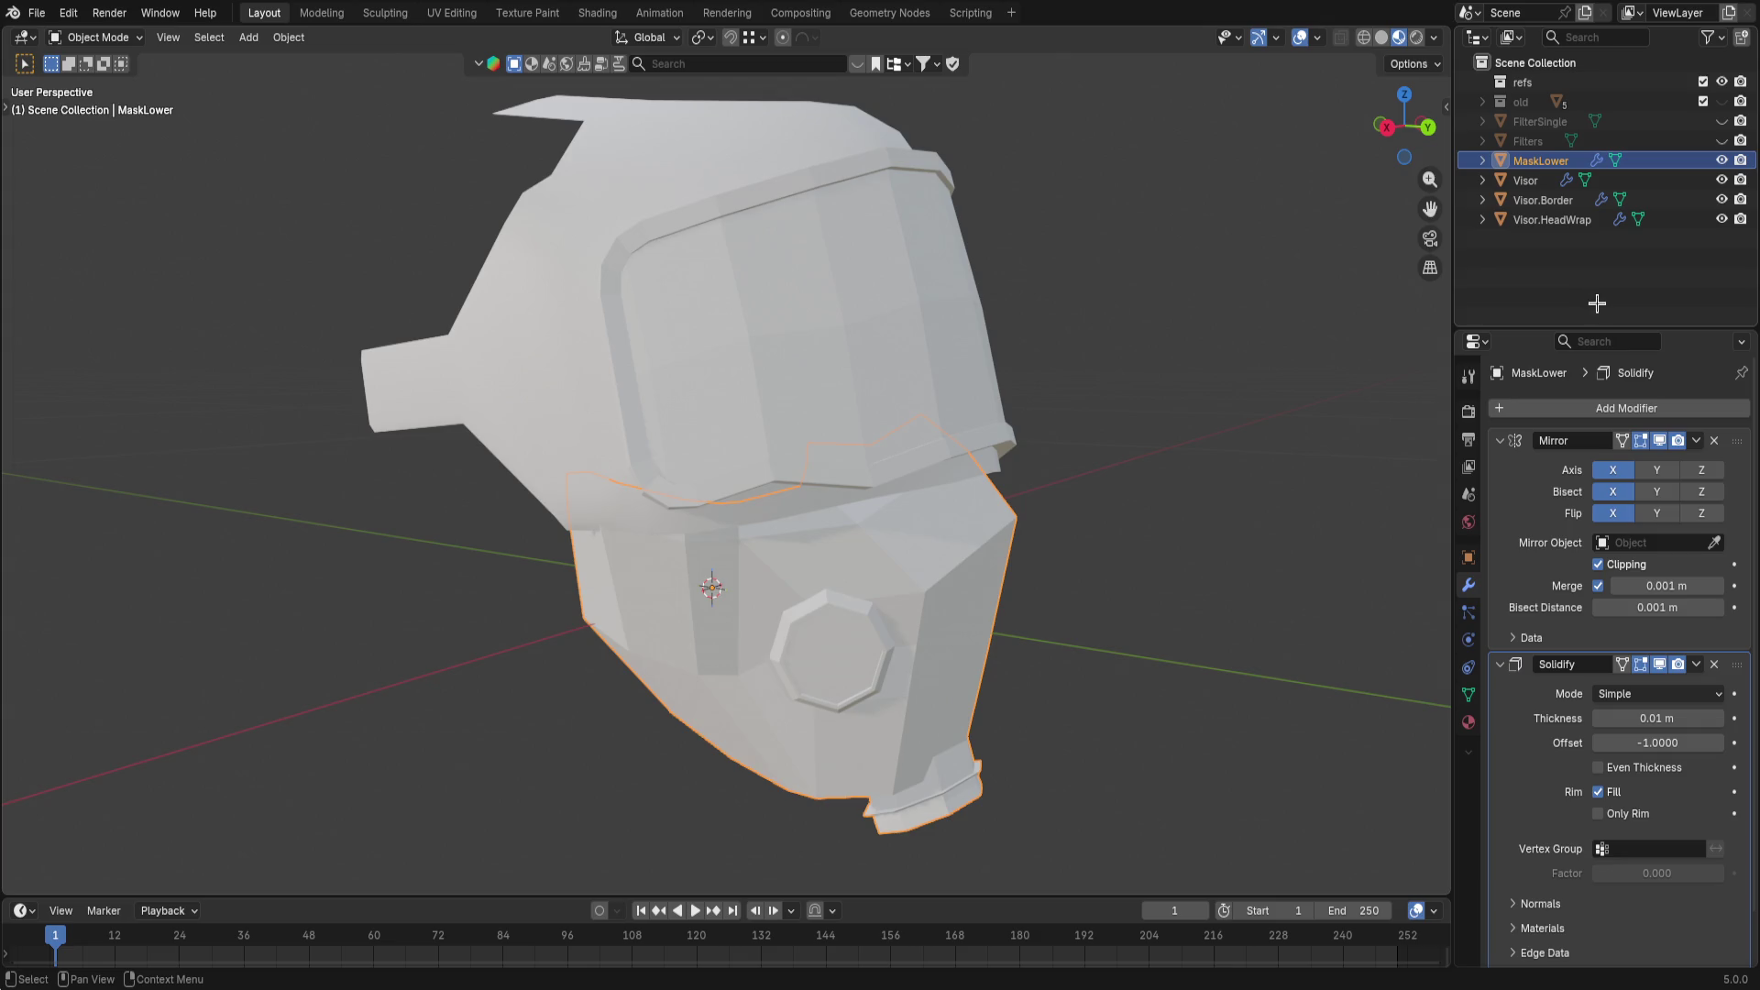
left_click(1219, 278)
mouse_move(1218, 279)
left_mouse_down()
mouse_move(1108, 212)
mouse_move(1081, 252)
mouse_move(1211, 230)
mouse_move(1069, 204)
mouse_move(1292, 236)
mouse_move(1136, 251)
mouse_move(1075, 287)
mouse_move(1174, 224)
mouse_move(1175, 263)
mouse_move(1128, 196)
mouse_move(1173, 112)
mouse_move(1206, 361)
mouse_move(1057, 247)
mouse_move(1112, 281)
left_mouse_up()
key("ctrl+s")
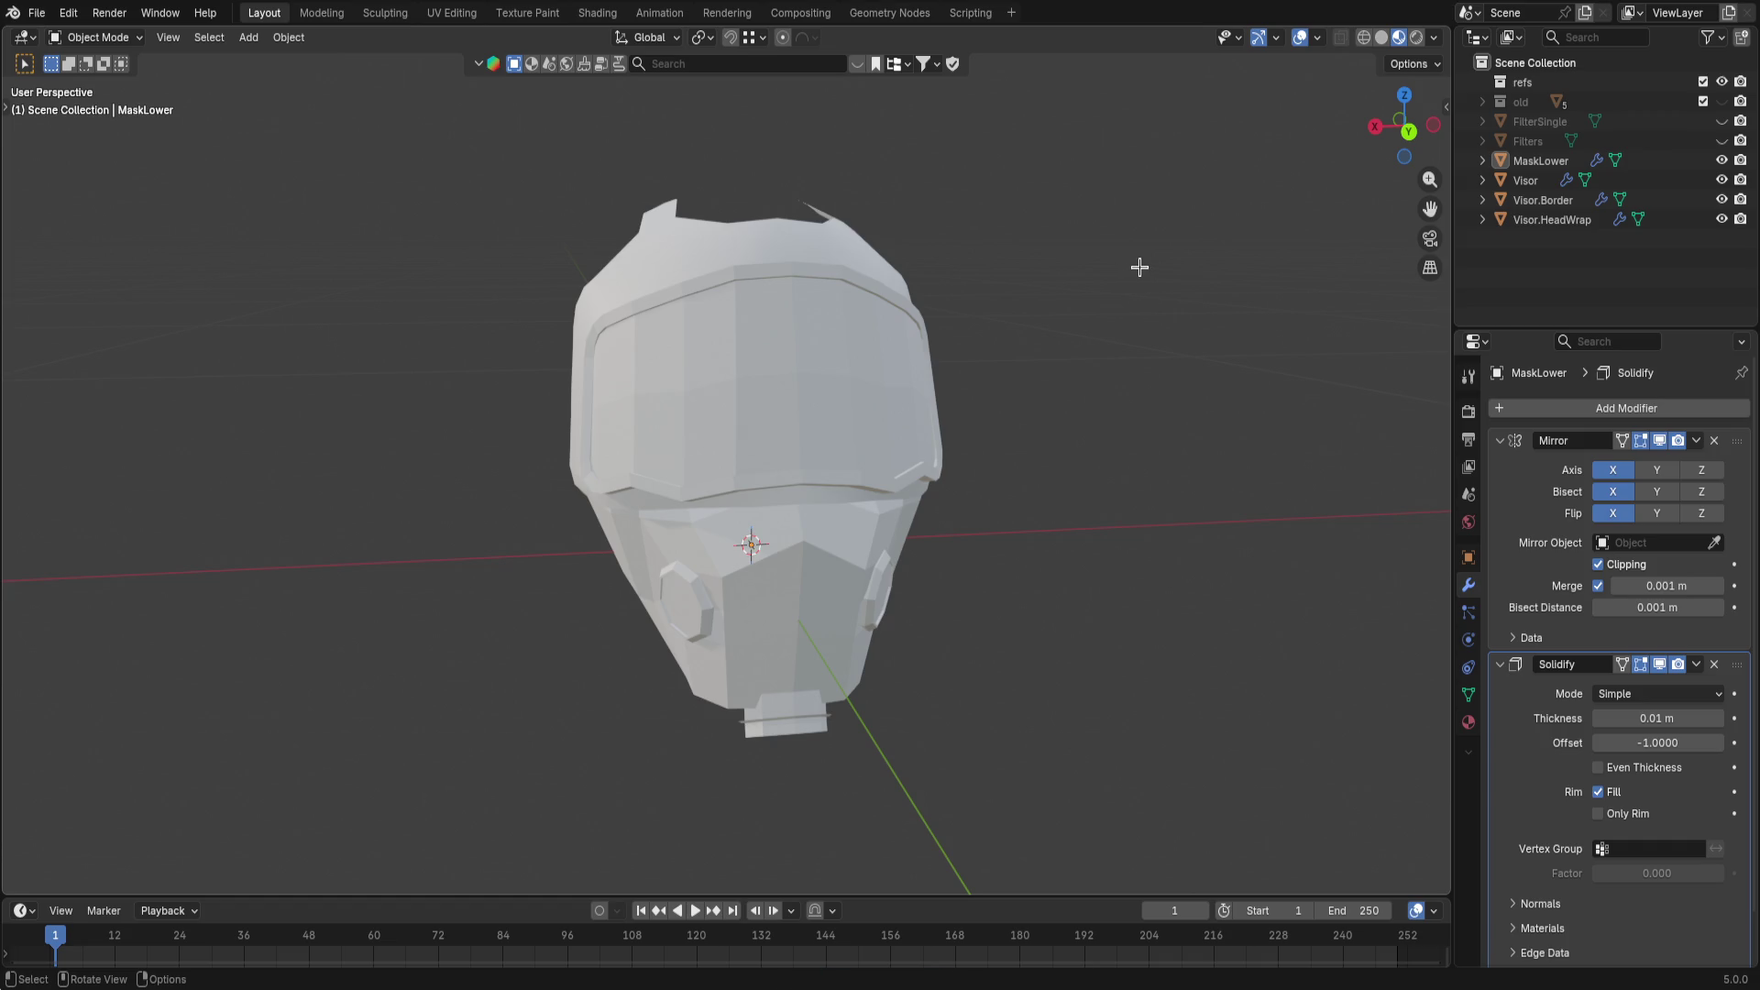
left_click(1483, 180)
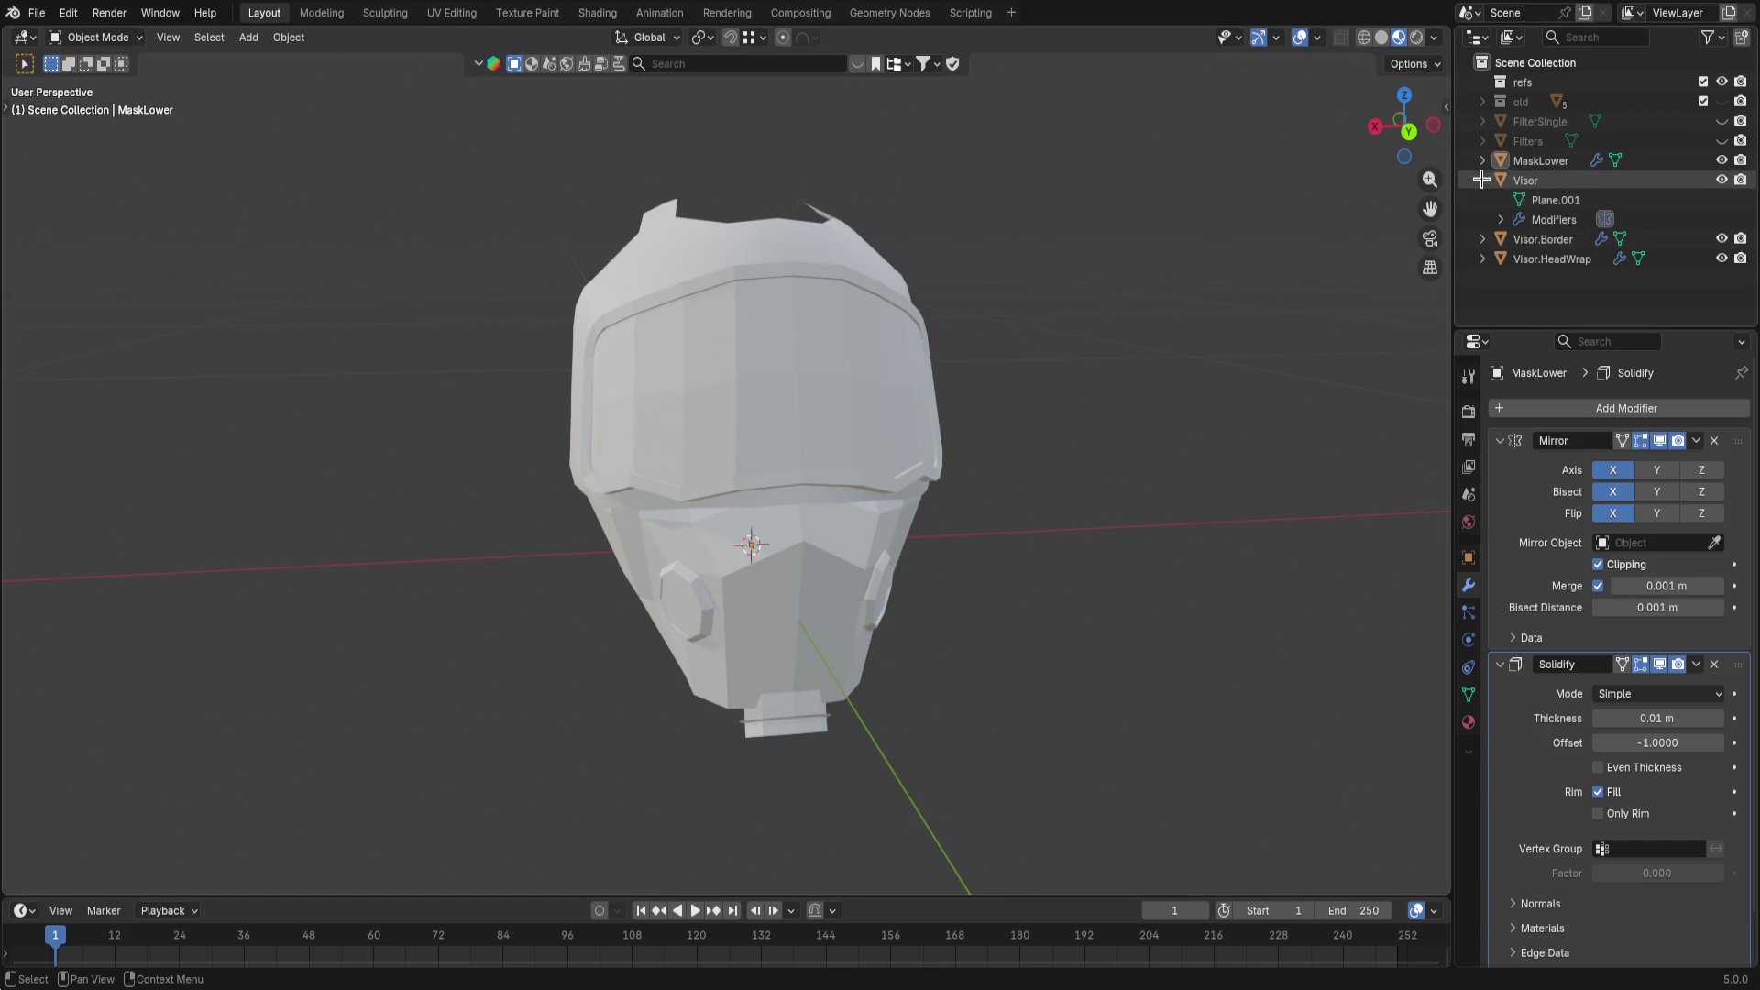
Step: Enter Edit Mode on the Visor mesh with edge select and X-ray on
left_click(1477, 185)
left_click(1477, 185)
scroll(1187, 291, "up", 3)
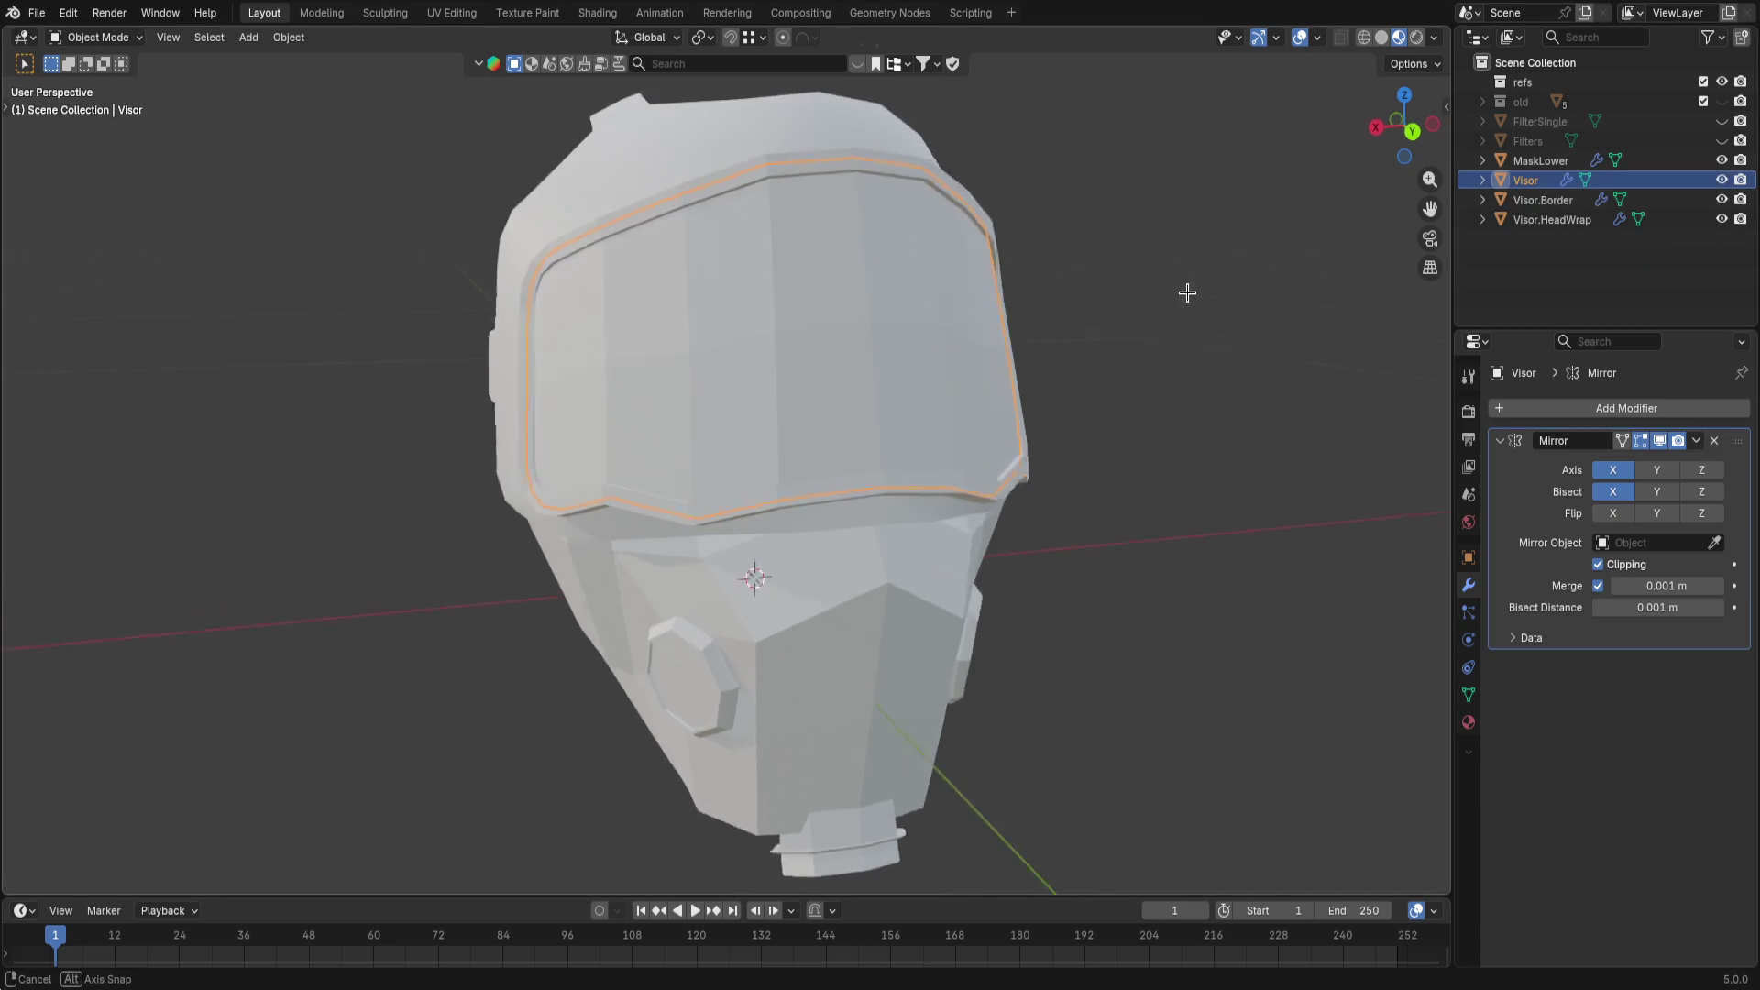
left_click_drag(1186, 291, 927, 330)
key("Tab")
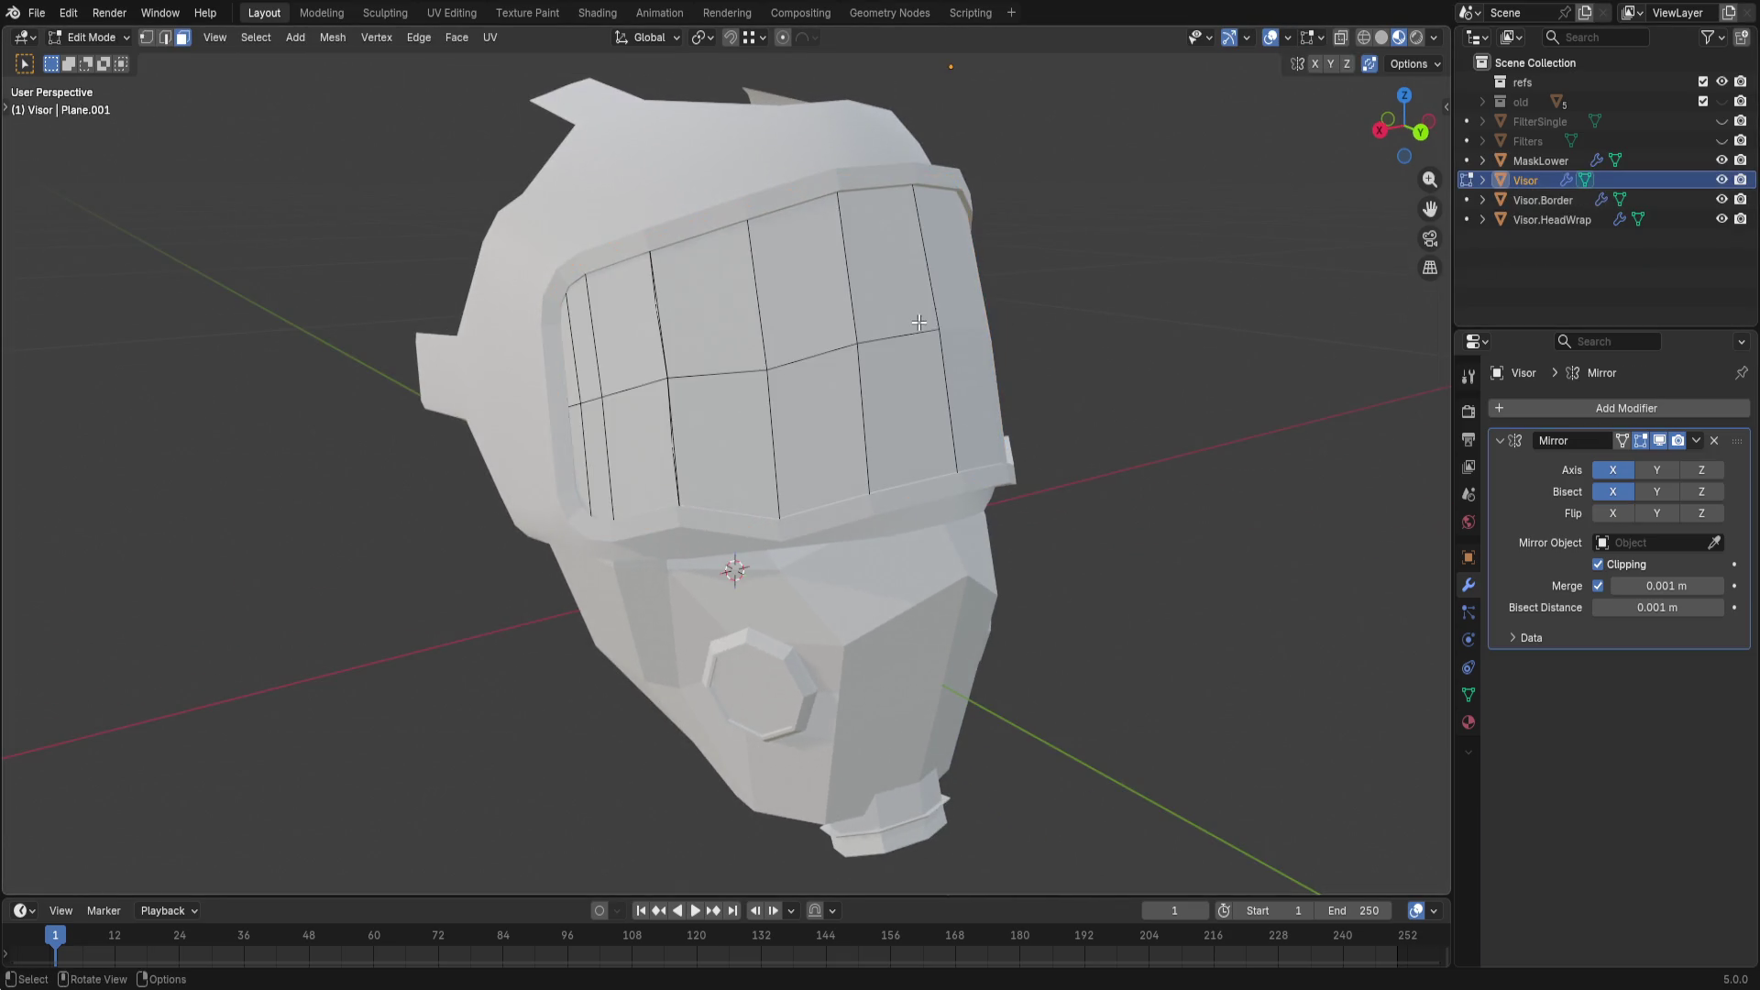
left_click_drag(964, 341, 999, 366)
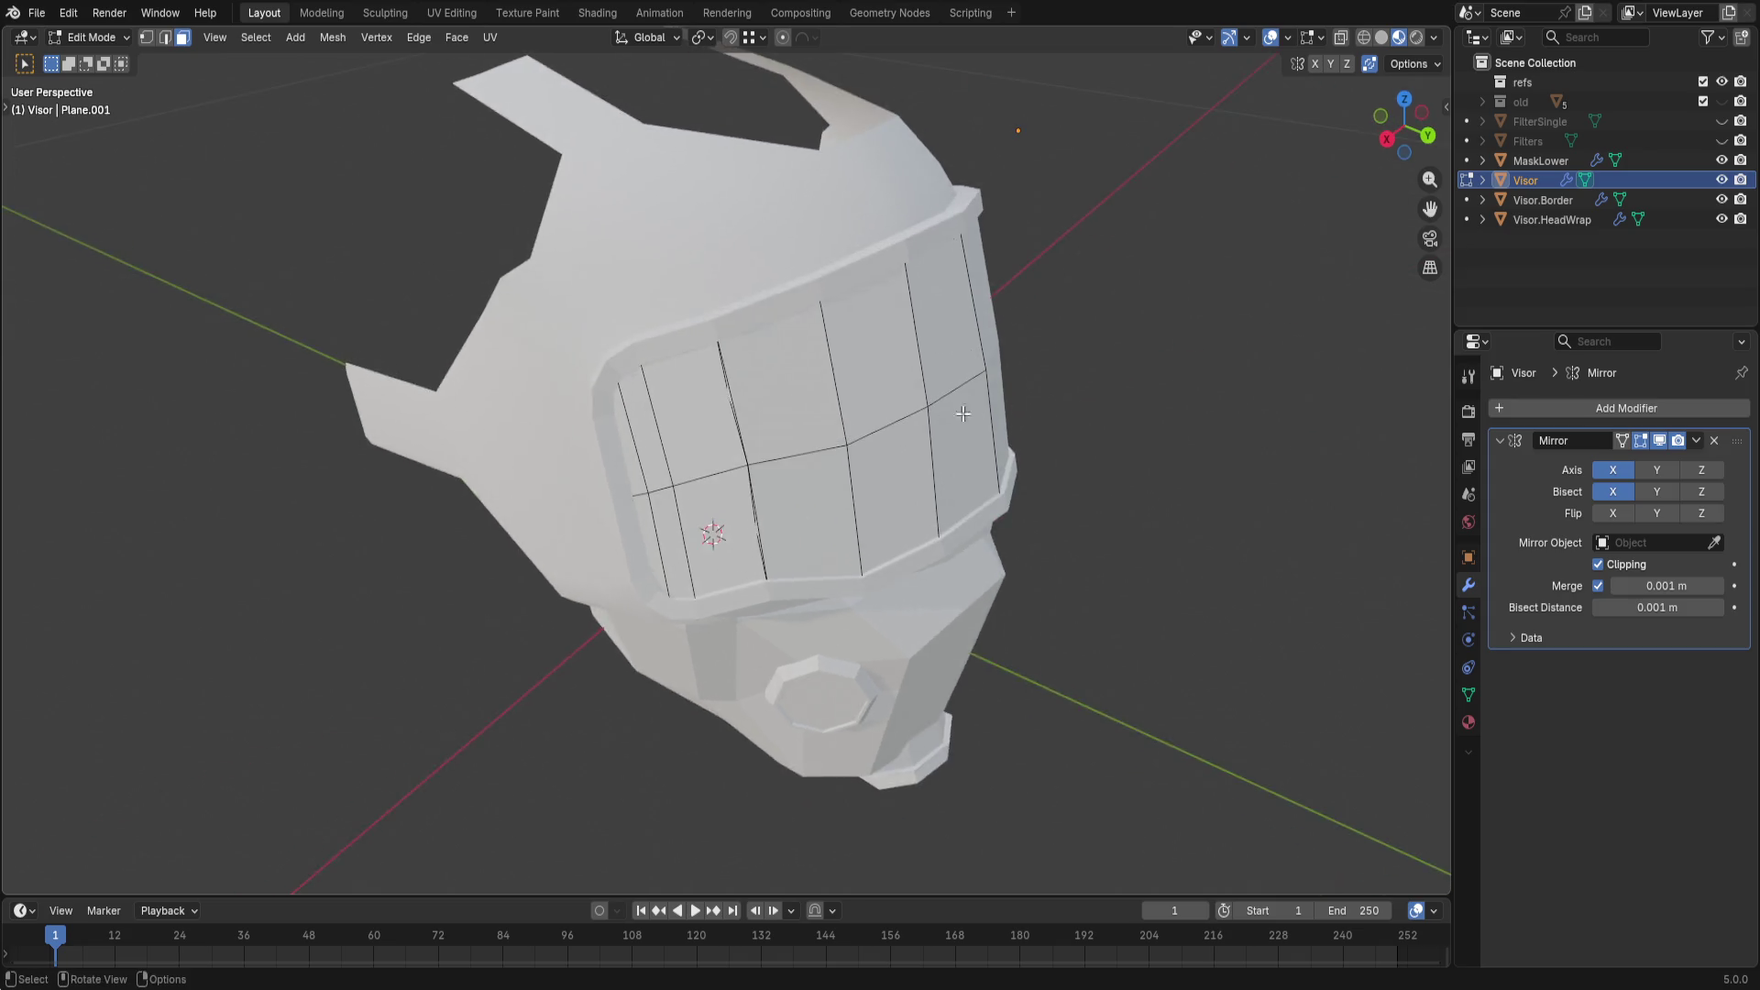
scroll(1006, 372, "up", 5)
key("2")
key("alt+z")
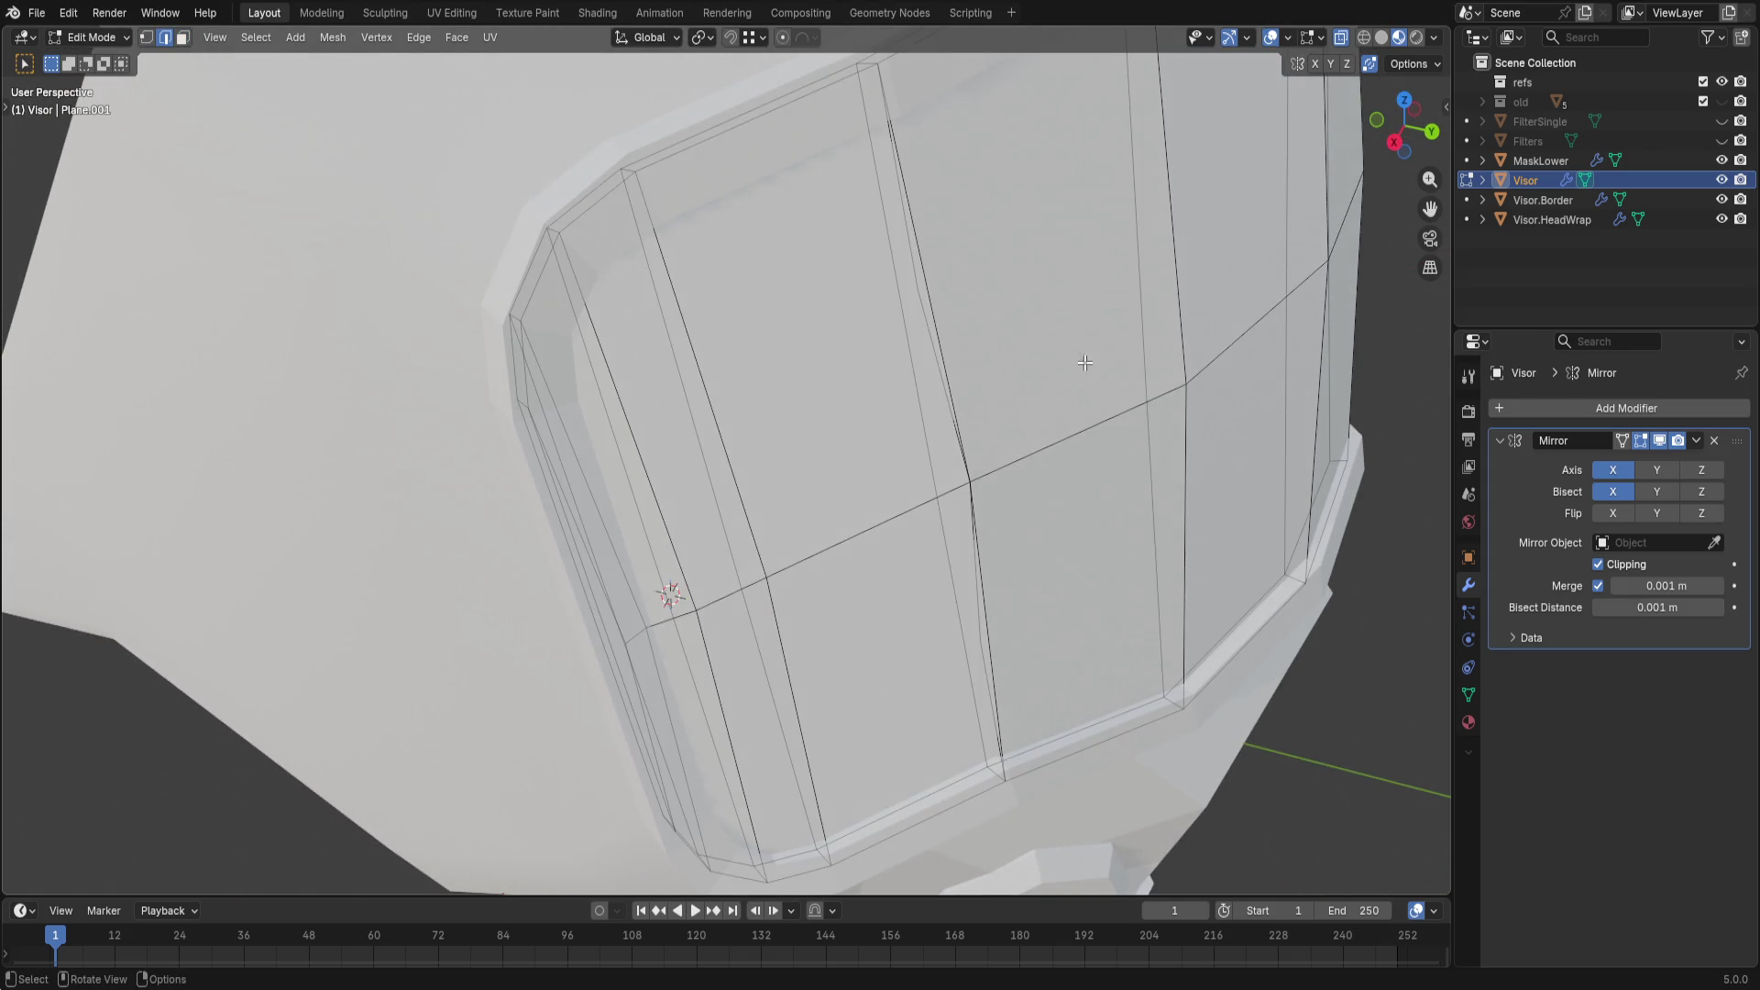
scroll(1018, 367, "down", 3)
Step: Dissolve two visor rim edges, then undo the dissolve
left_click(1068, 316)
left_click(1050, 244, "shift")
key("x")
left_click(1050, 243)
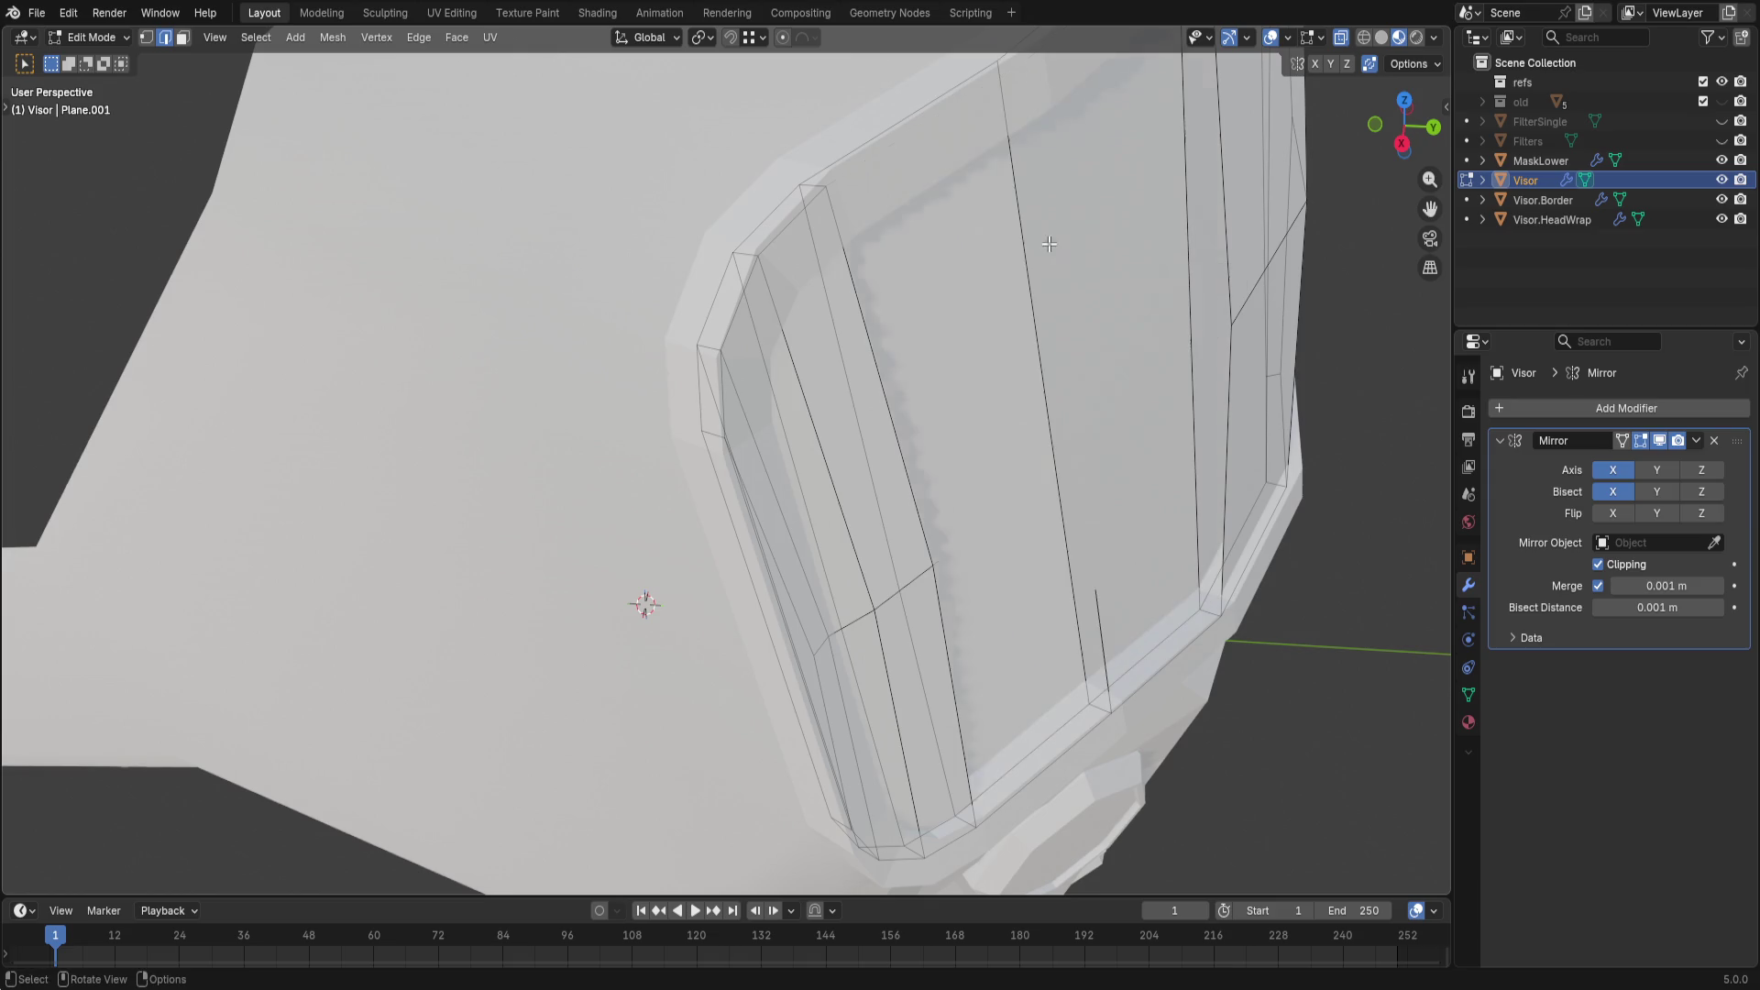
key("ctrl+z")
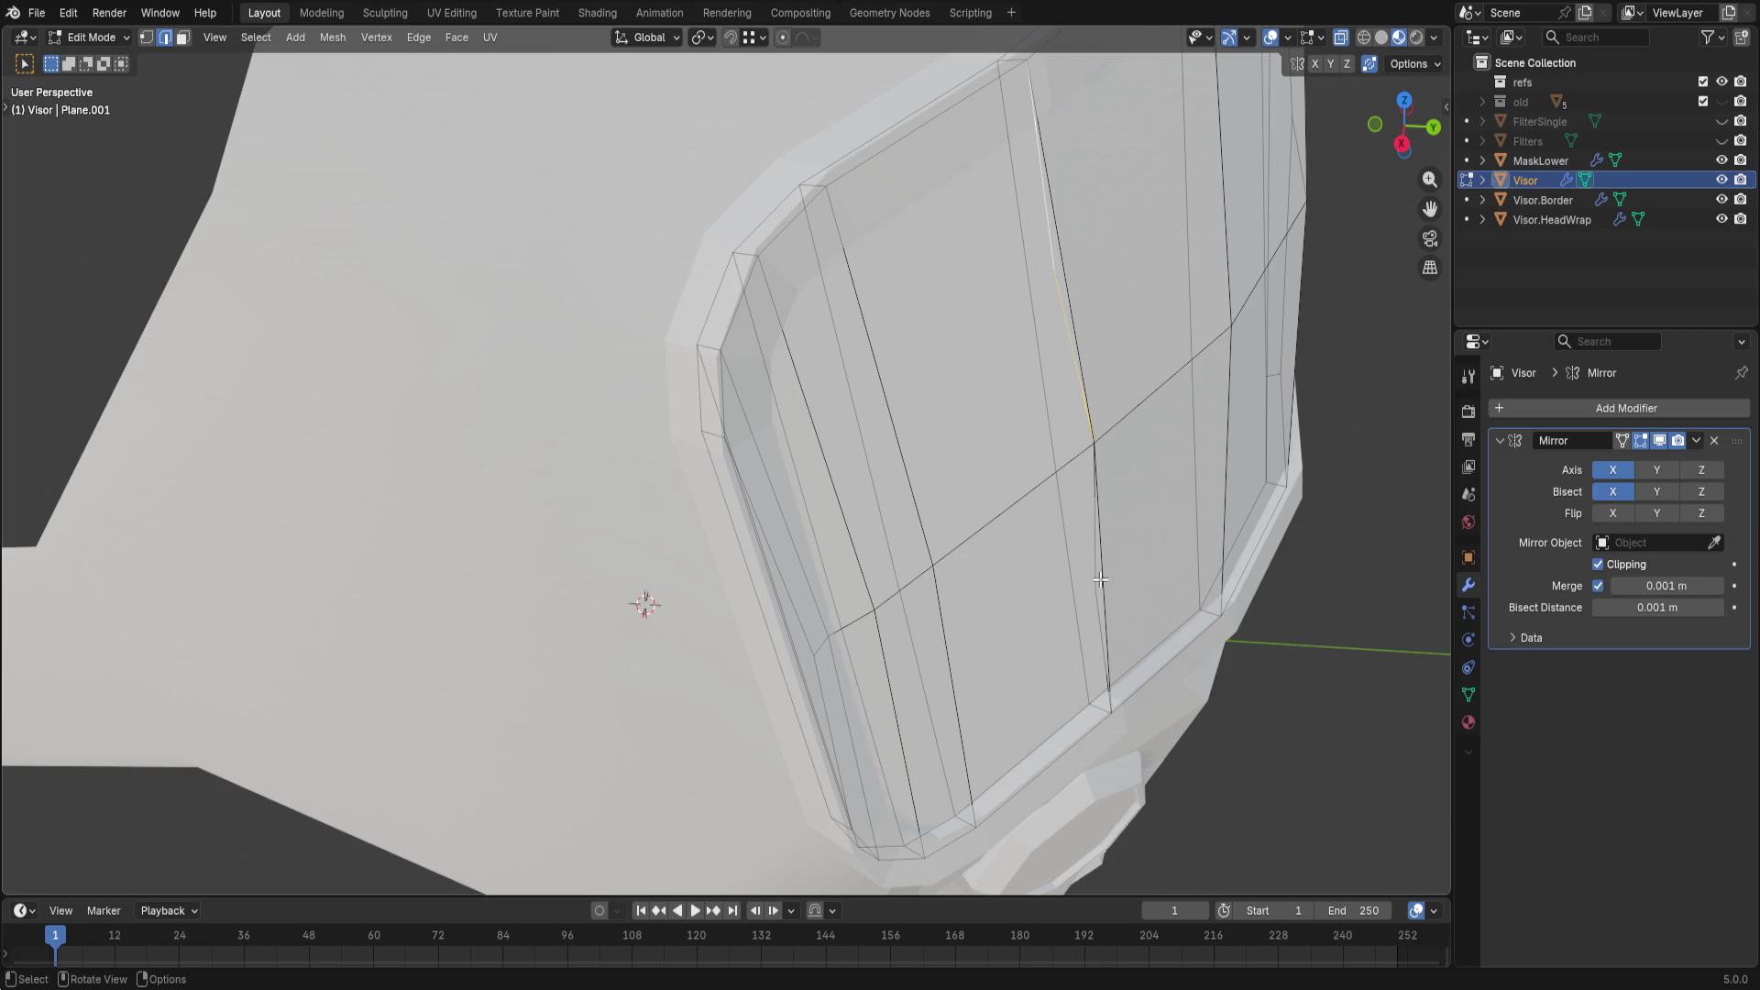
Step: Select visor edges, then switch to vertex select and pick the rim corner vertex
left_click(1100, 580)
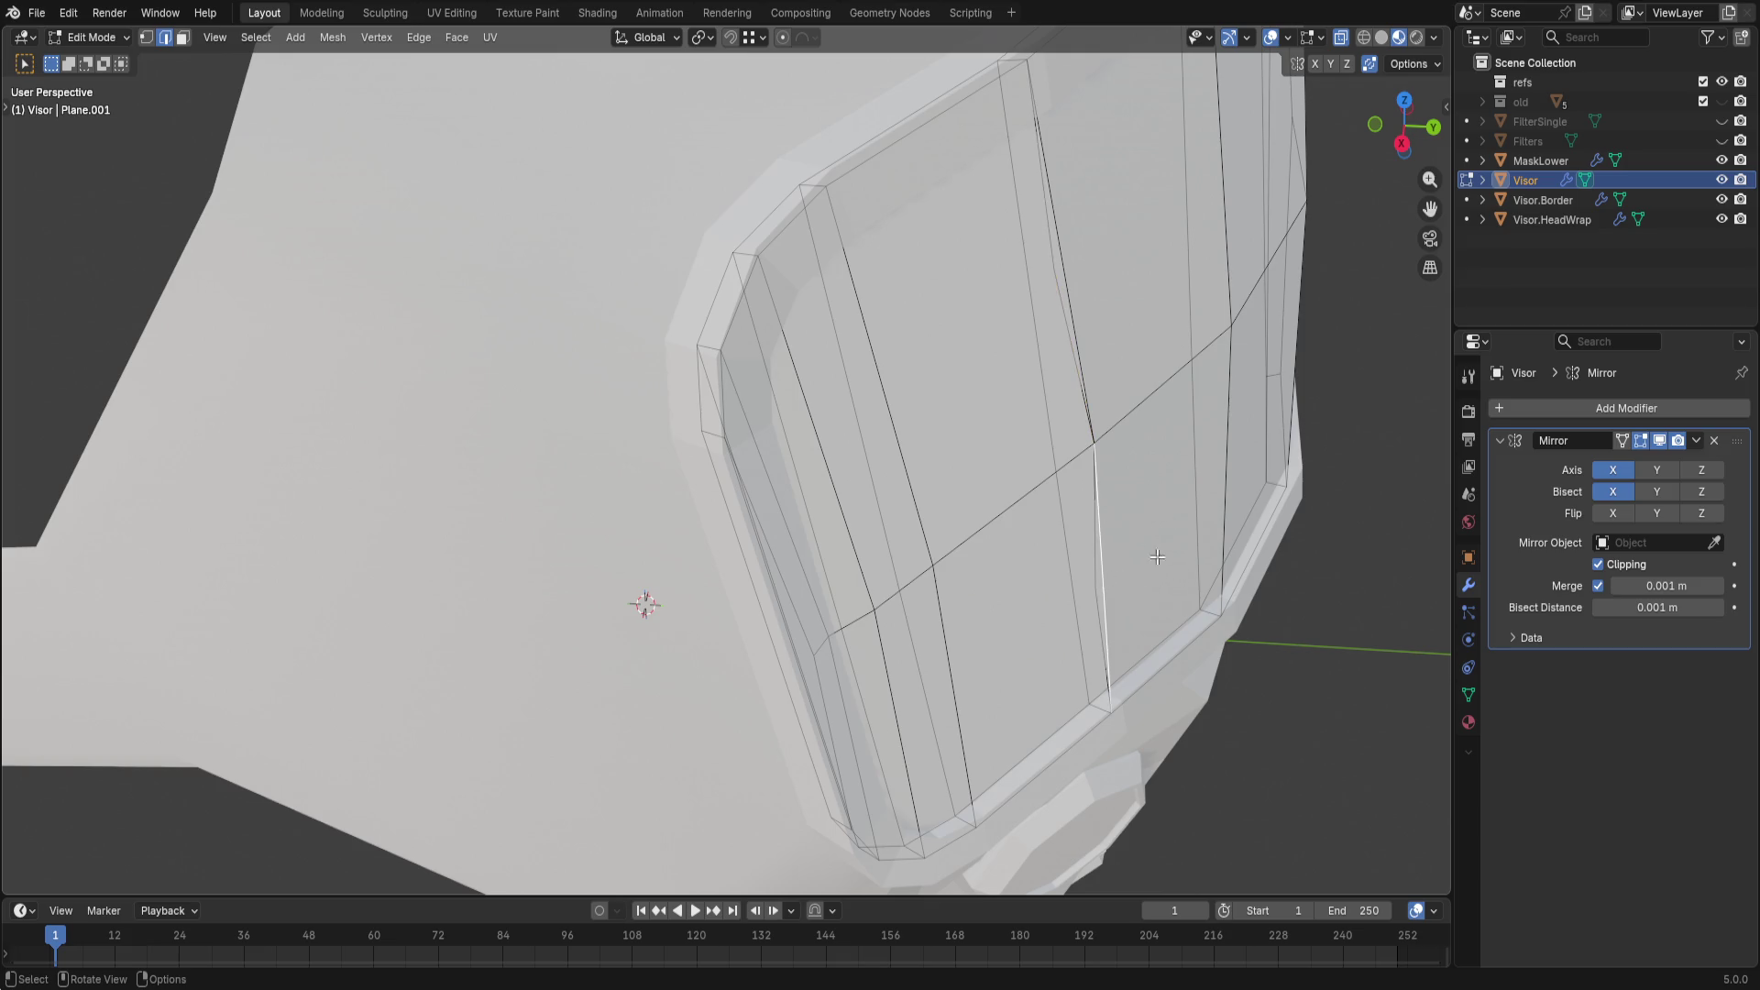
left_click(1046, 254, "shift")
key("1")
left_click(1054, 270)
left_click(1306, 413)
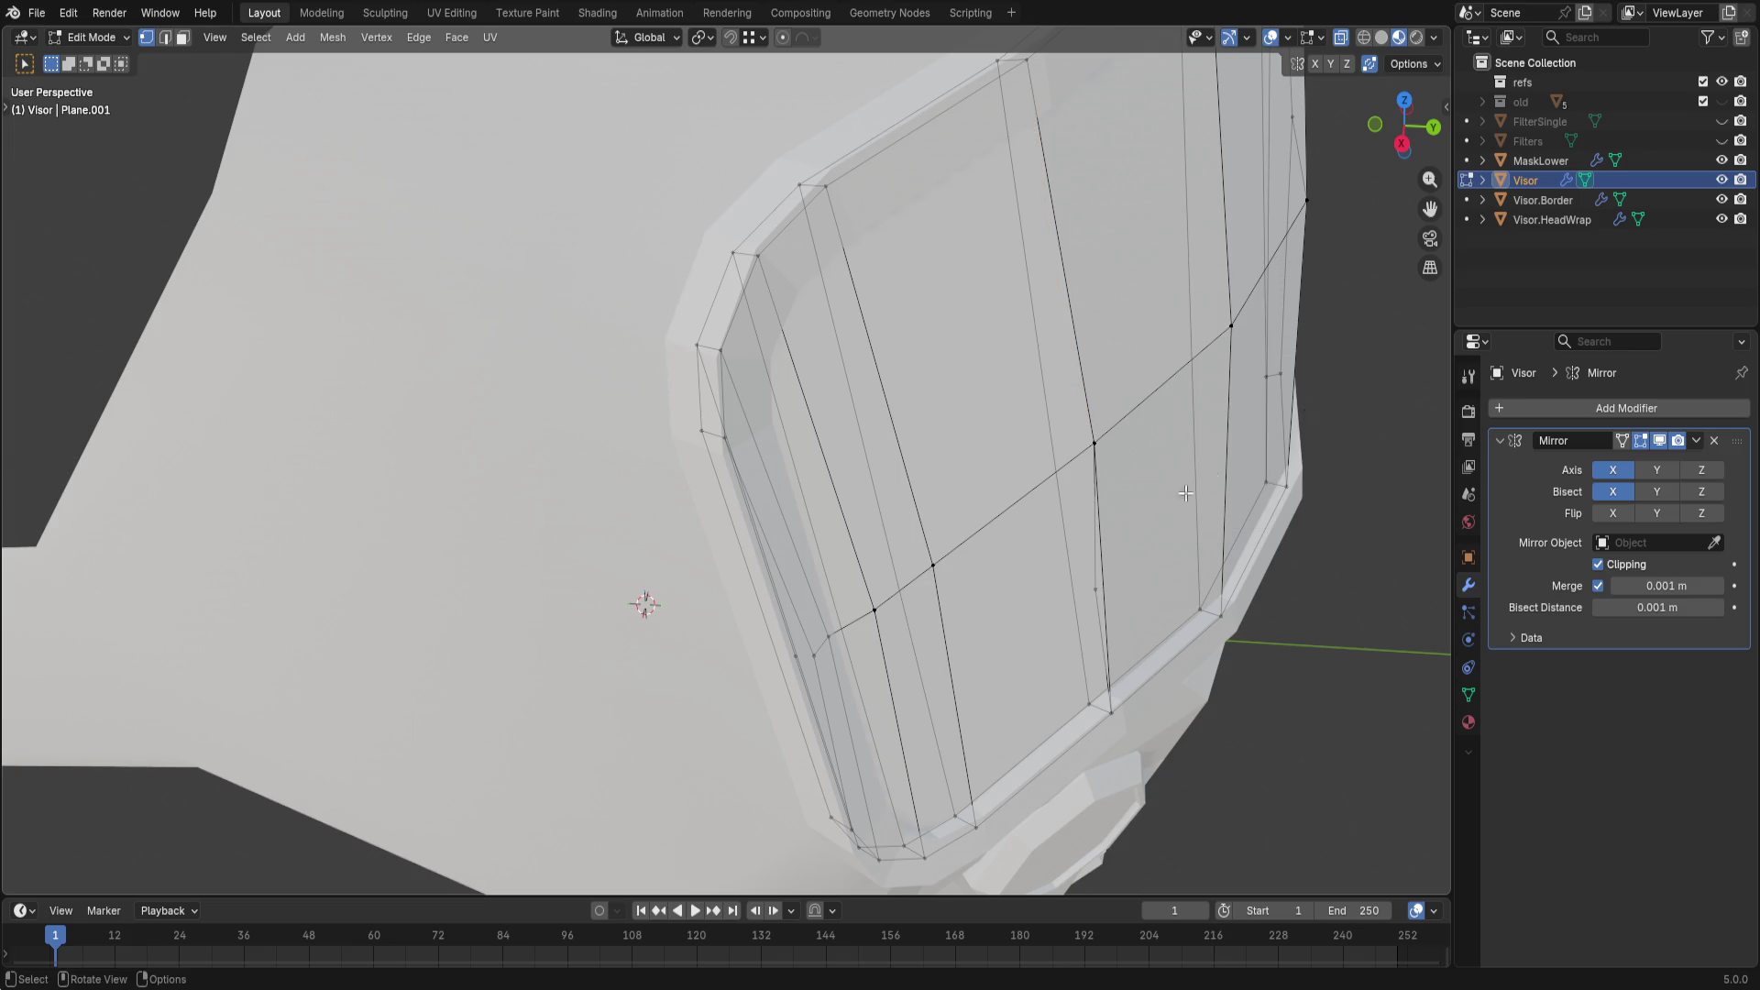
right_click(1094, 592)
key("Escape")
mouse_move(1094, 592)
left_mouse_down()
mouse_move(838, 531)
mouse_move(1067, 569)
mouse_move(1178, 543)
mouse_move(937, 537)
mouse_move(1149, 596)
mouse_move(1146, 616)
mouse_move(1061, 503)
left_mouse_up()
Step: Move the visor corner vertex to a new position and save the file
key("g")
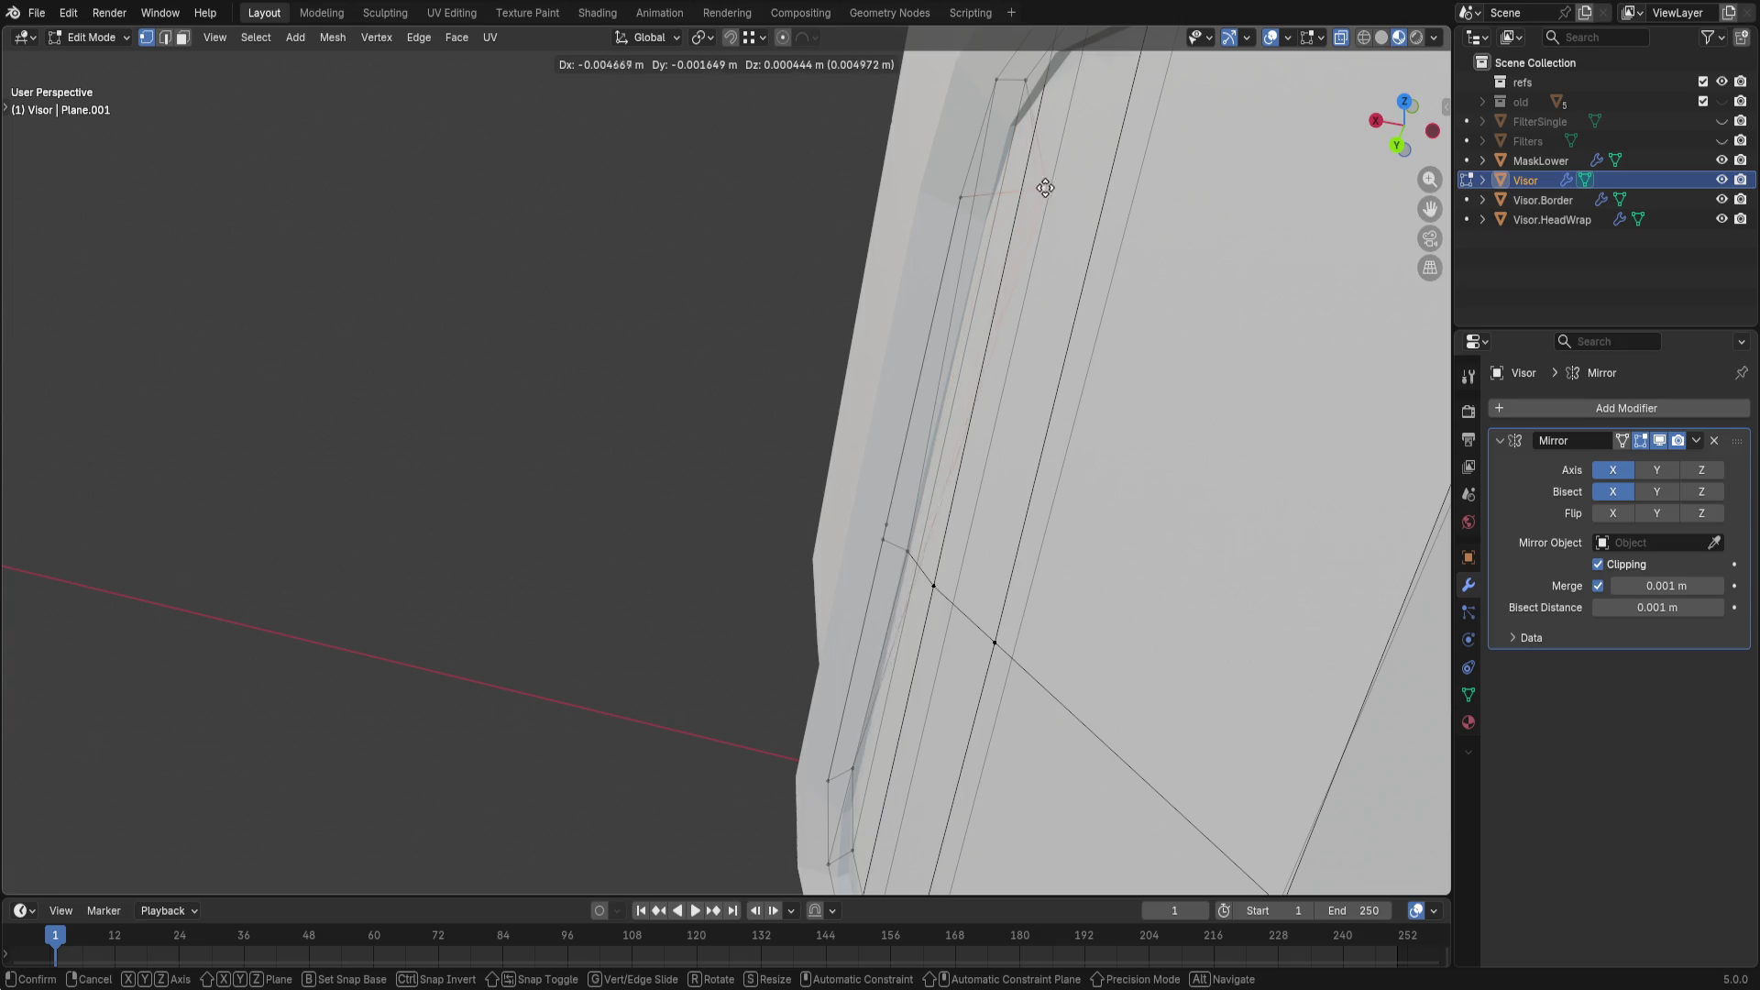
right_click(523, 231)
mouse_move(524, 231)
left_mouse_down()
mouse_move(759, 397)
mouse_move(1006, 410)
mouse_move(1010, 284)
mouse_move(1021, 459)
mouse_move(1108, 129)
mouse_move(1034, 543)
mouse_move(921, 381)
mouse_move(828, 392)
mouse_move(953, 430)
mouse_move(980, 491)
mouse_move(970, 349)
mouse_move(1116, 427)
mouse_move(1049, 430)
mouse_move(1076, 307)
mouse_move(939, 285)
mouse_move(997, 396)
left_mouse_up()
key("g")
left_click(982, 349)
key("ctrl+s")
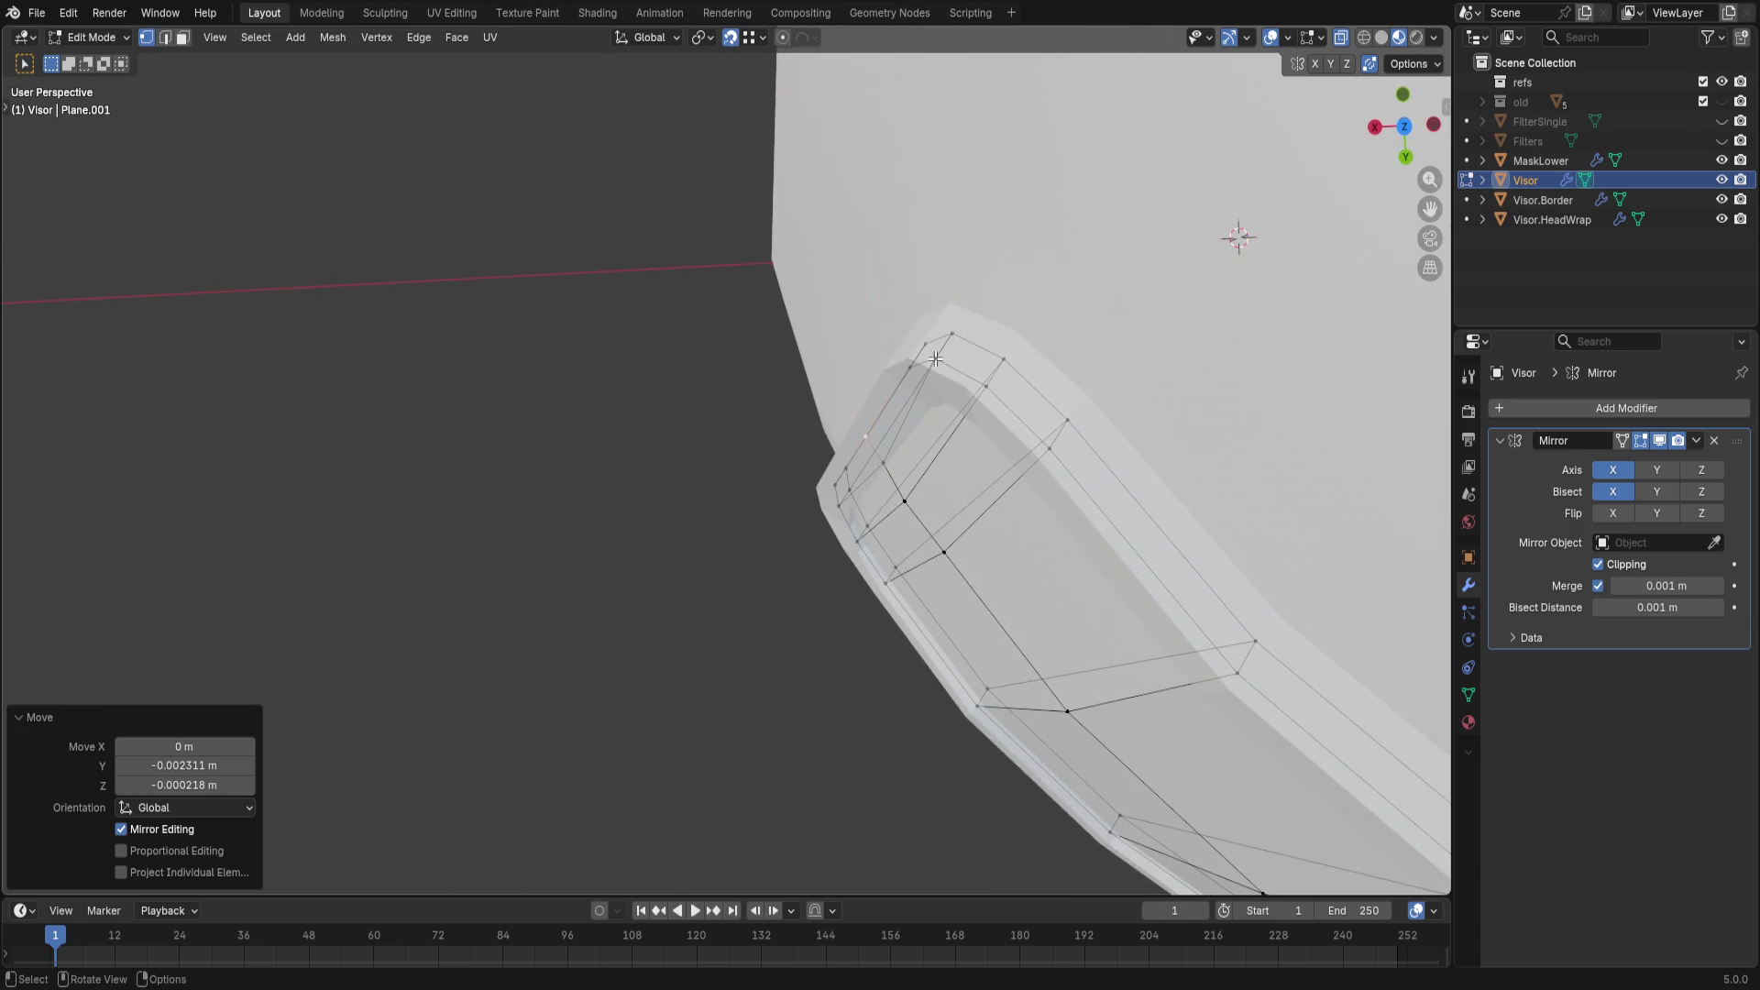
Step: Slide the rim corner vertex along its edge to factor 0.424
key("g")
key("g")
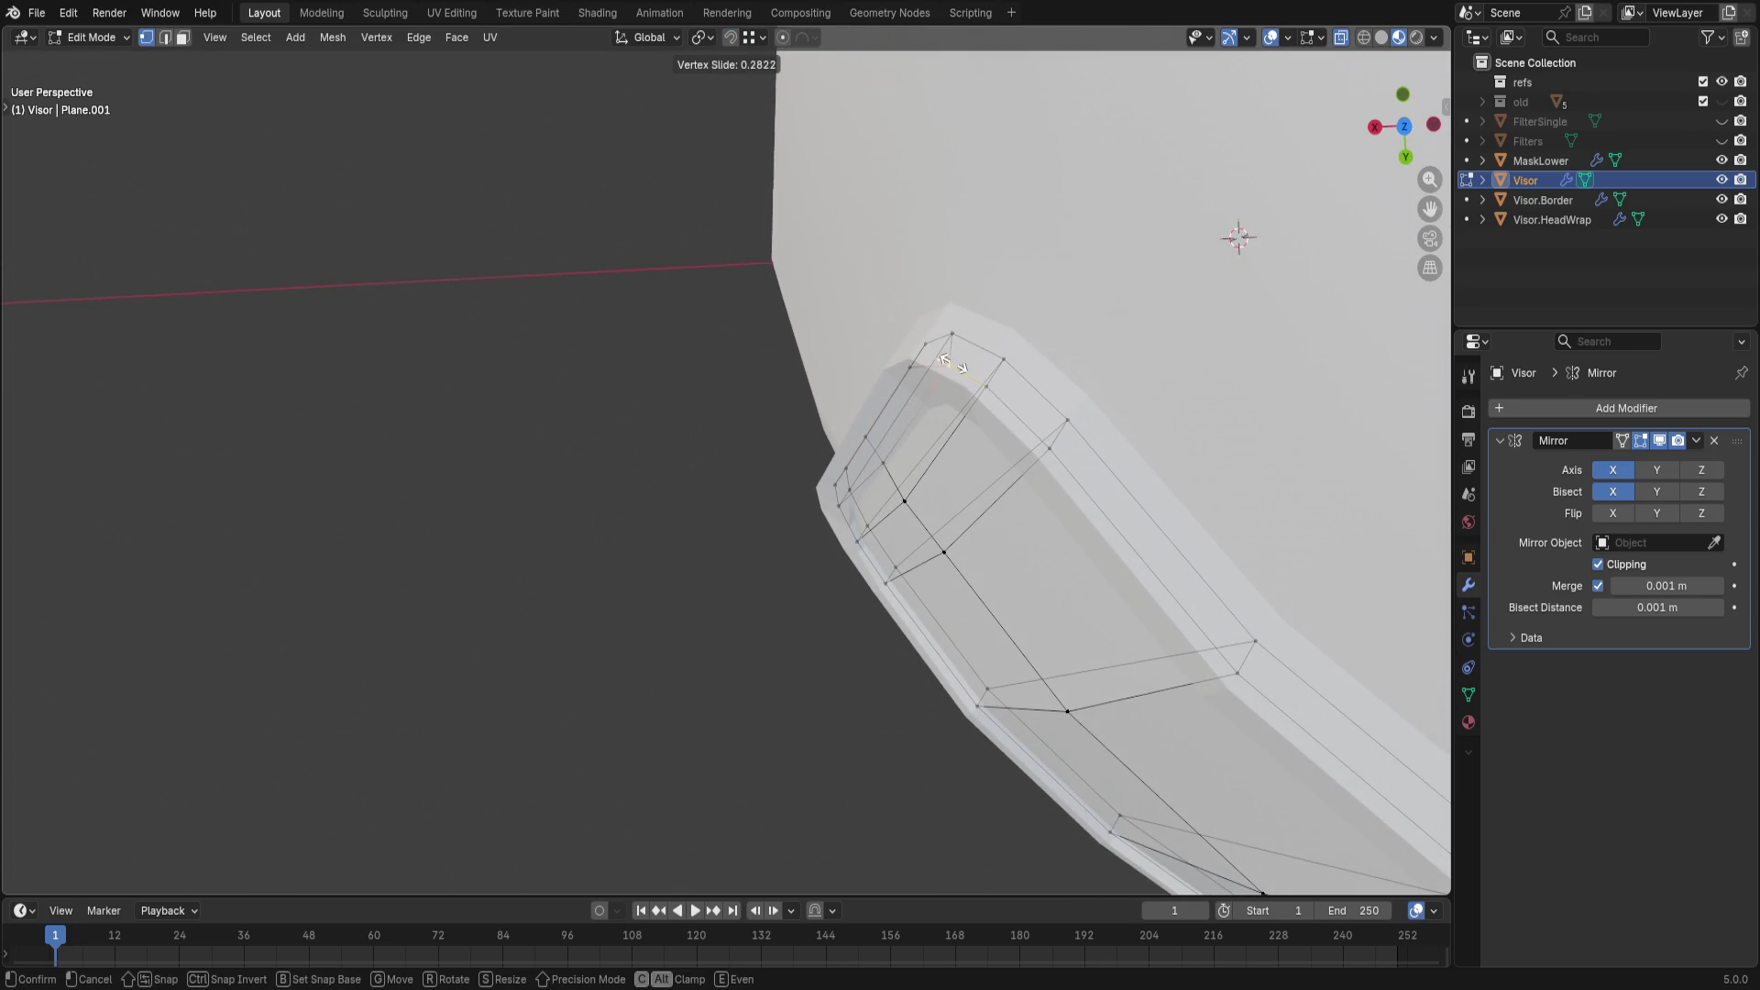
left_click(952, 342)
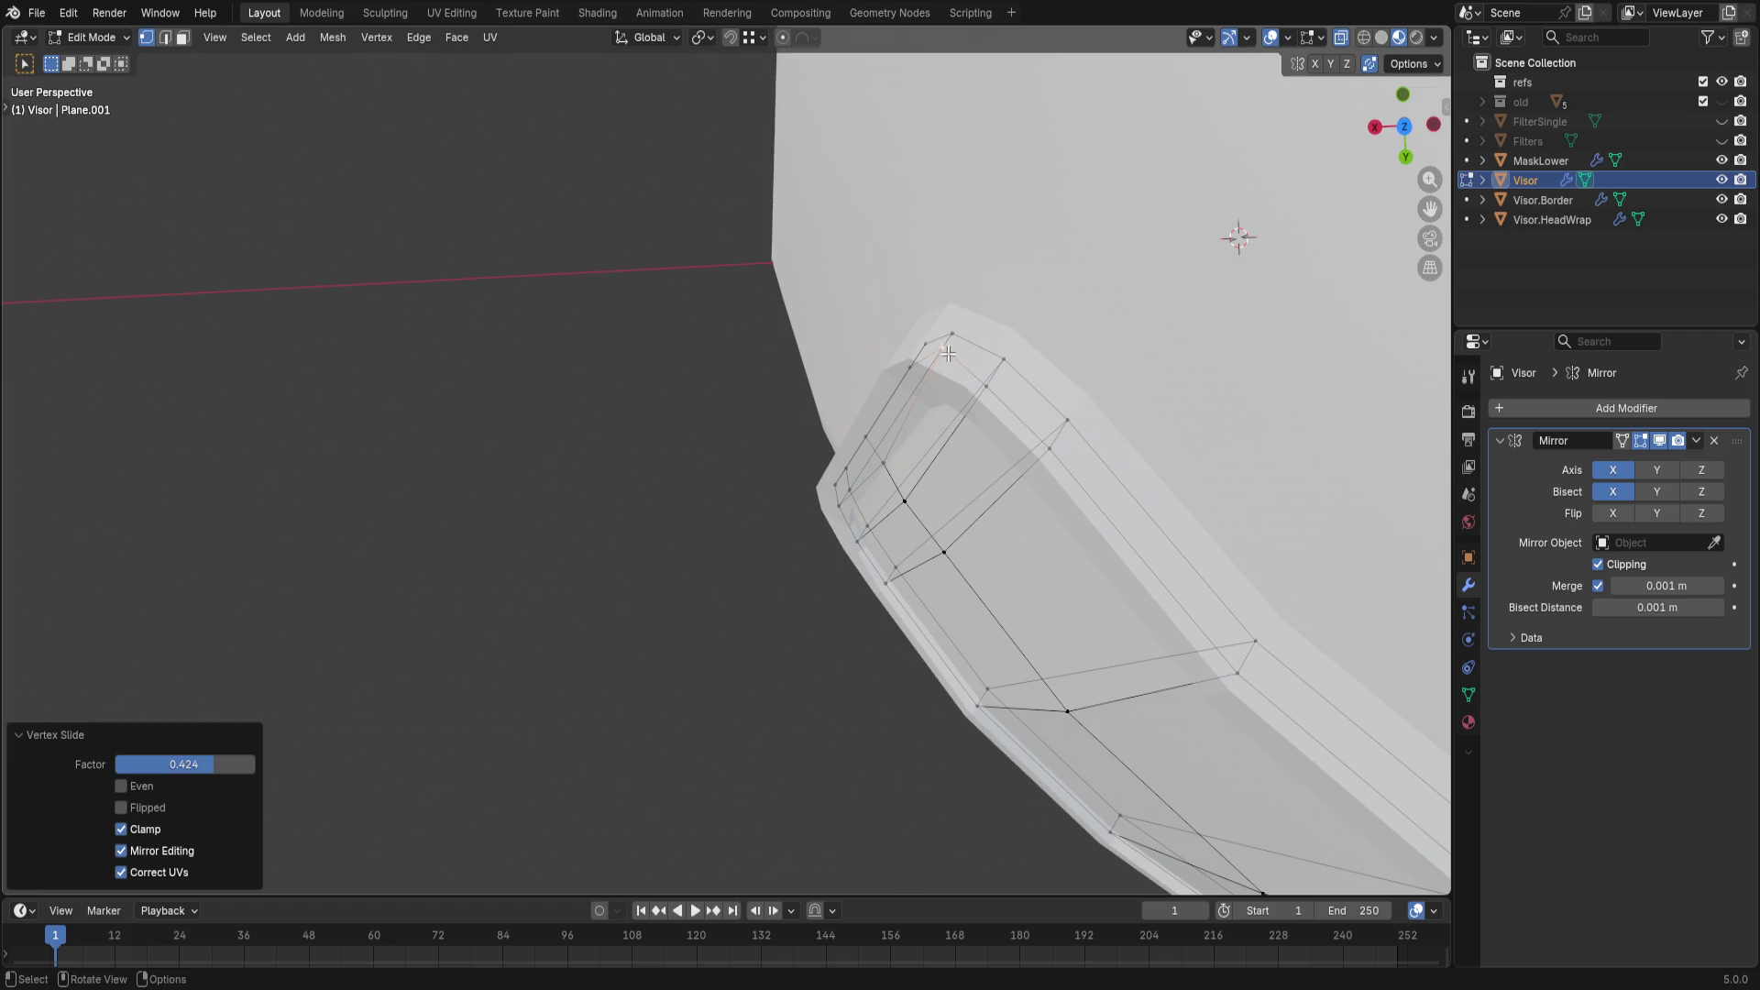
scroll(953, 340, "up", 3)
left_click_drag(1127, 476, 776, 194)
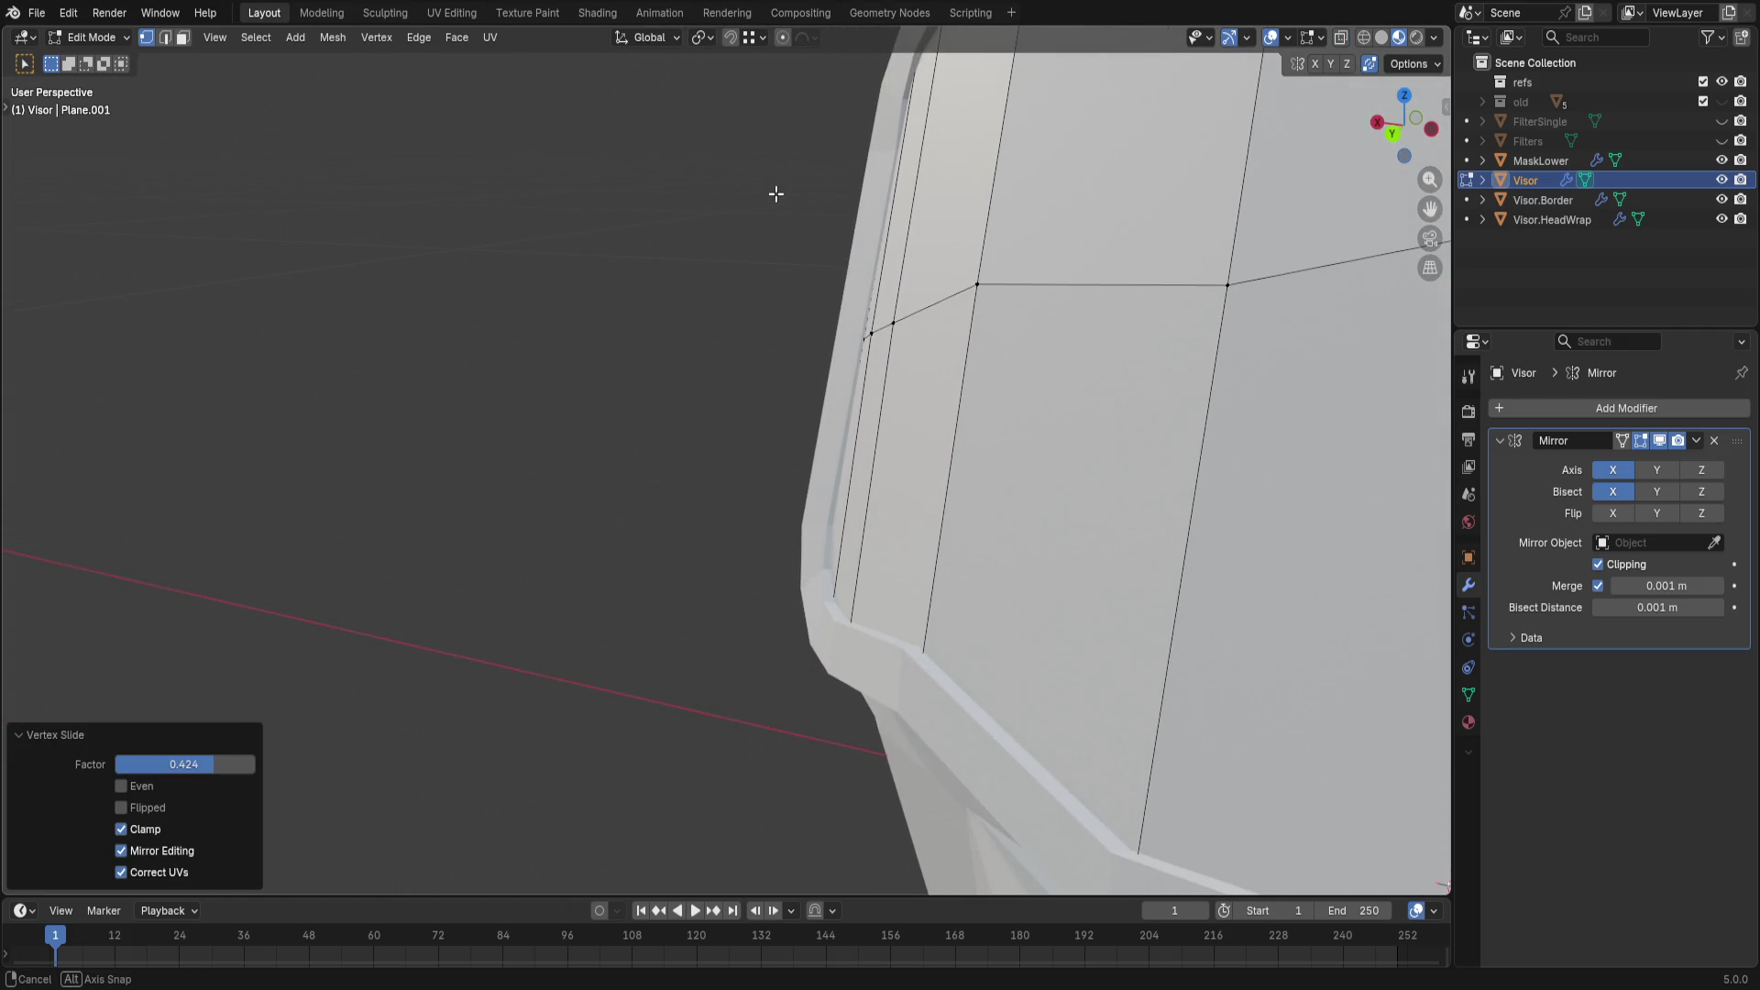
scroll(775, 194, "down", 4)
mouse_move(825, 275)
left_mouse_down()
mouse_move(953, 367)
mouse_move(908, 367)
mouse_move(1101, 333)
mouse_move(1118, 368)
mouse_move(965, 381)
left_mouse_up()
Step: Switch to face select and circle-select the visor glass faces with X-ray on
key("3")
key("c")
mouse_move(821, 397)
left_mouse_down()
mouse_move(954, 361)
mouse_move(796, 319)
mouse_move(880, 381)
mouse_move(908, 349)
mouse_move(841, 369)
mouse_move(1009, 484)
mouse_move(1061, 583)
mouse_move(1061, 481)
left_mouse_up()
key("alt+z")
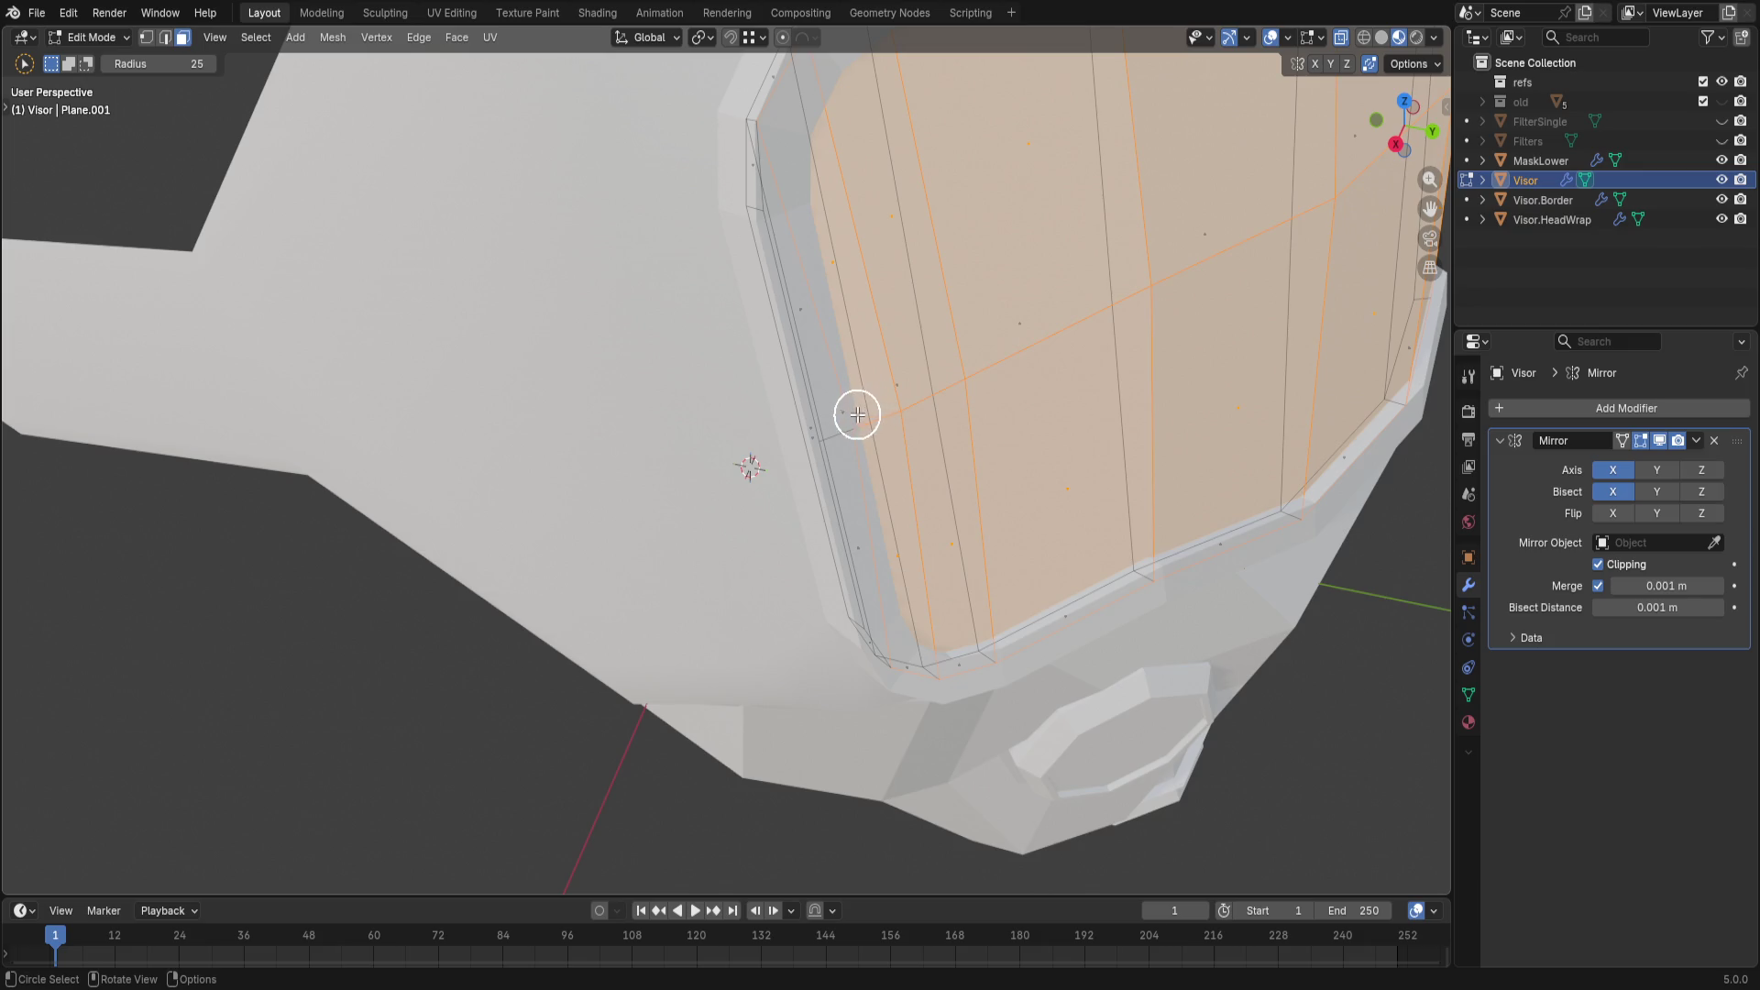
Step: Separate the selected visor glass faces into their own object
right_click(857, 409)
scroll(787, 374, "up", 3)
mouse_move(787, 375)
left_mouse_down()
mouse_move(633, 299)
mouse_move(923, 403)
mouse_move(1026, 474)
mouse_move(1088, 361)
mouse_move(1022, 446)
mouse_move(892, 425)
mouse_move(813, 385)
left_mouse_up()
scroll(930, 412, "down", 5)
left_click_drag(930, 412, 978, 330)
right_click(923, 291)
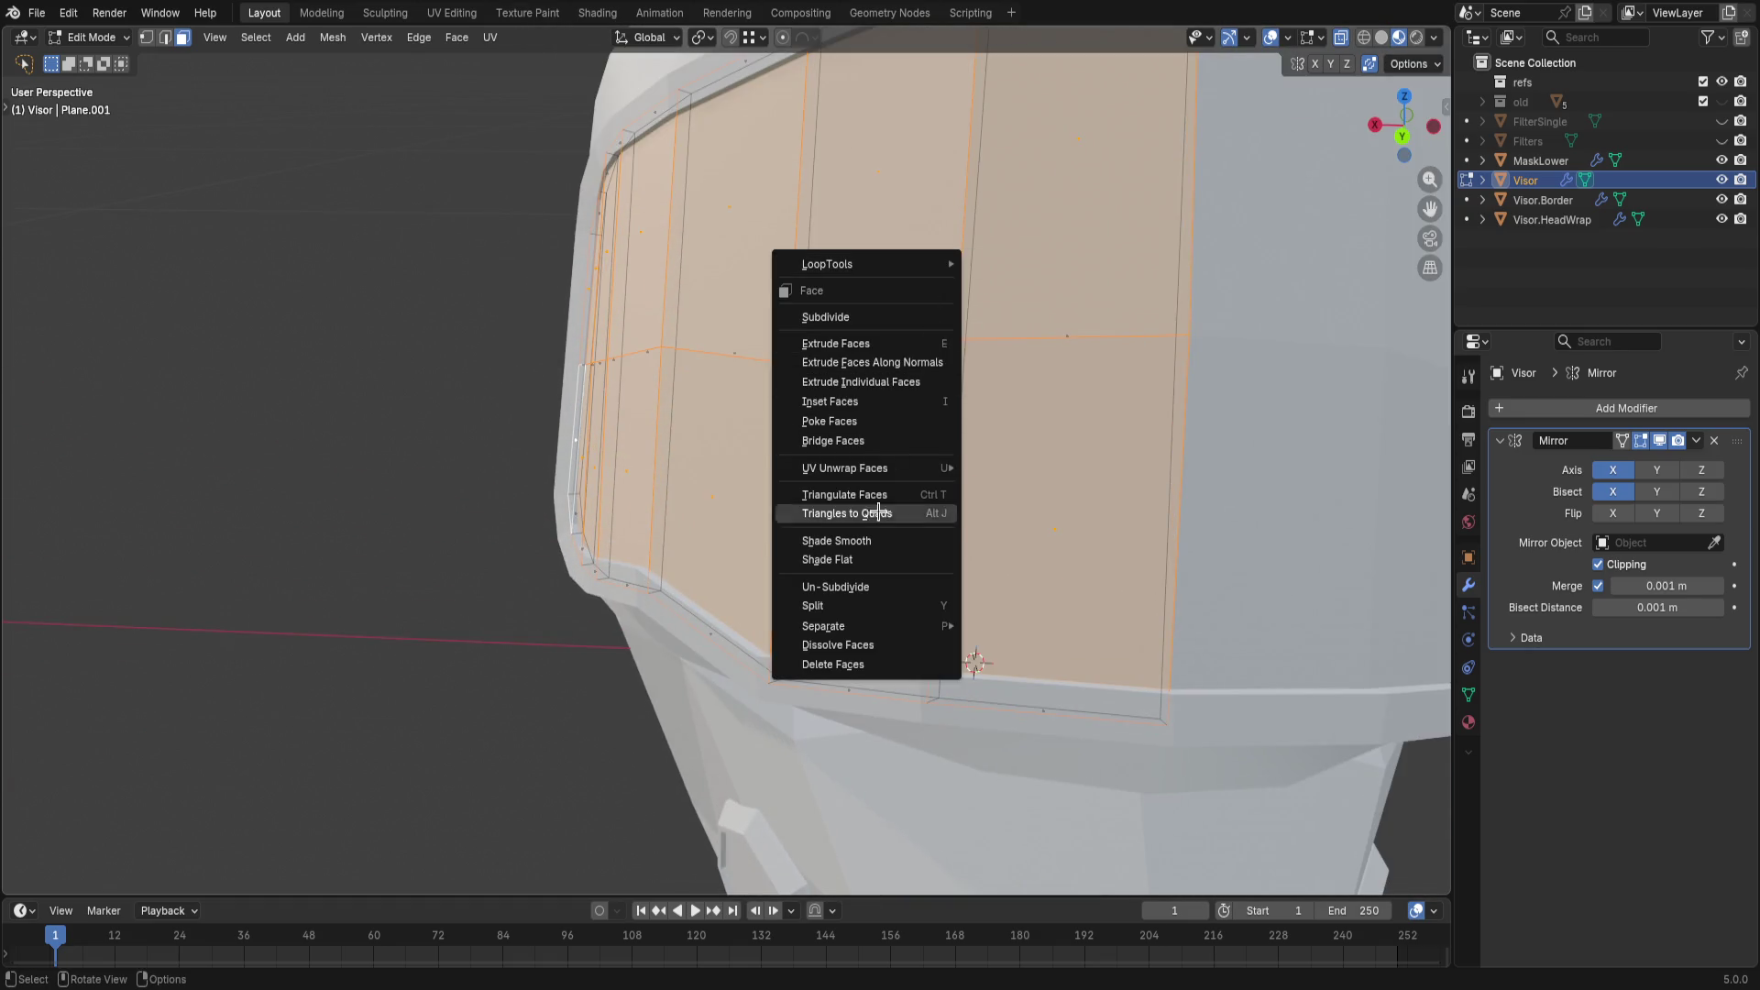
mouse_move(881, 626)
left_click(1008, 629)
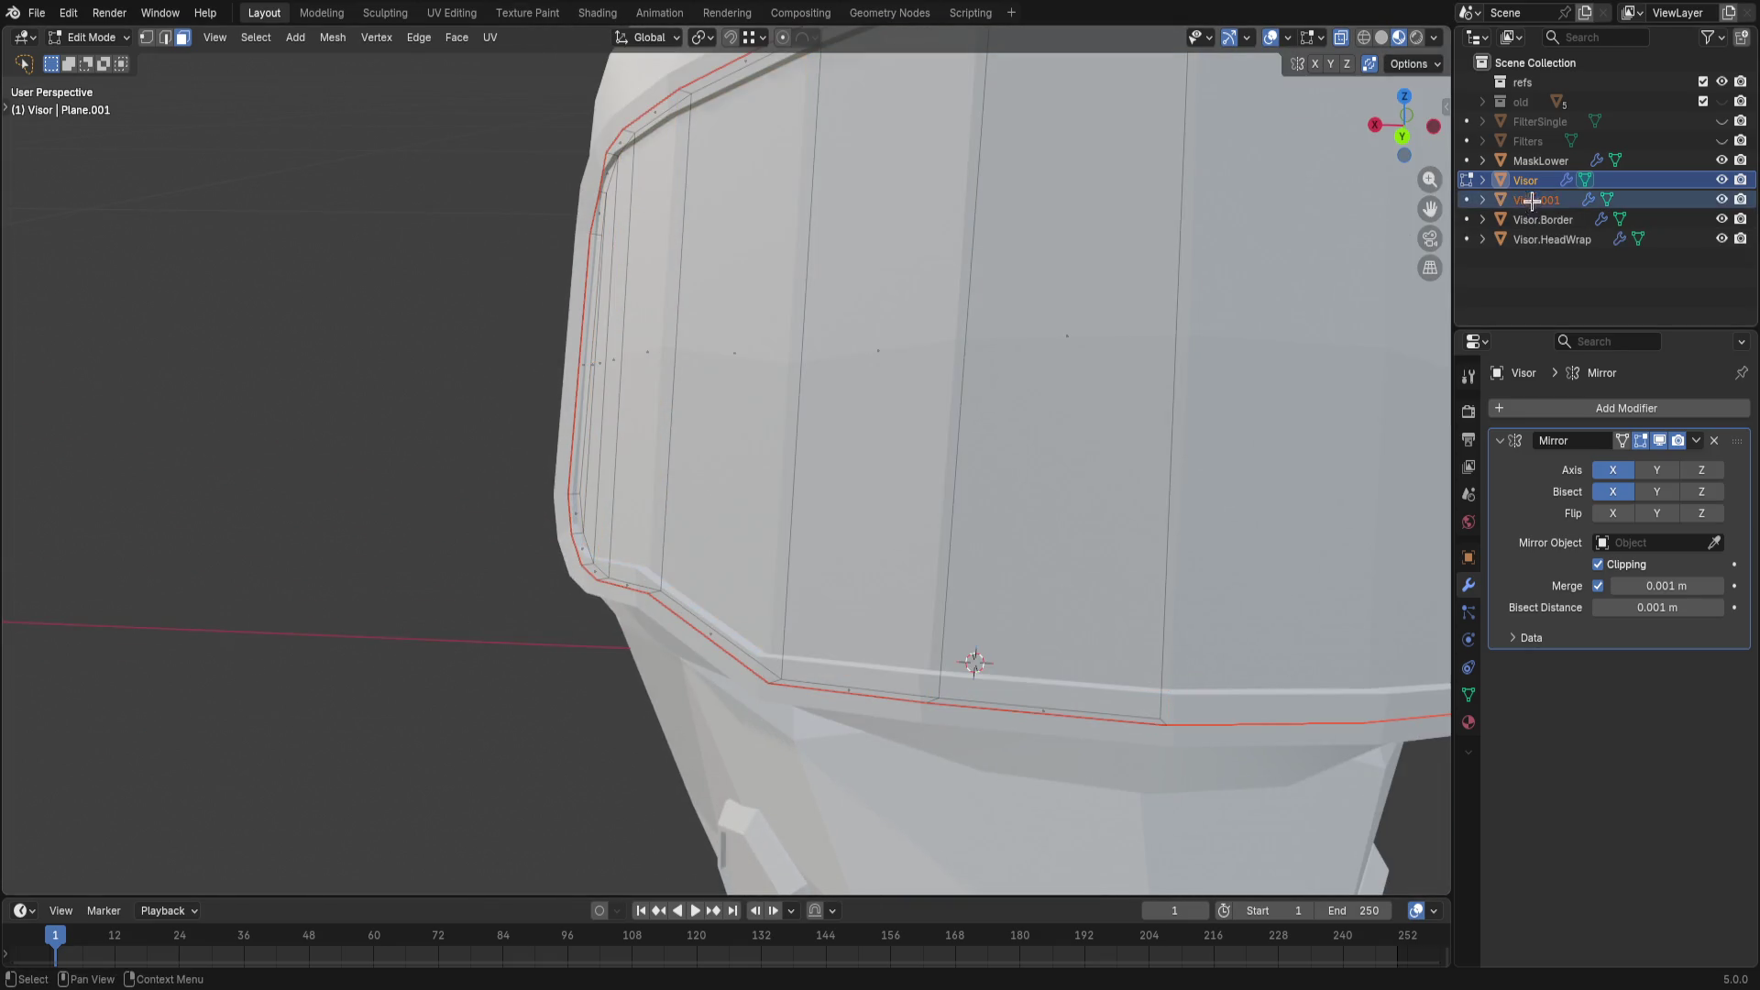
Step: Rename the new object Visor.Front and the original Visor to Visor.Glass.Rear
double_click(1603, 199)
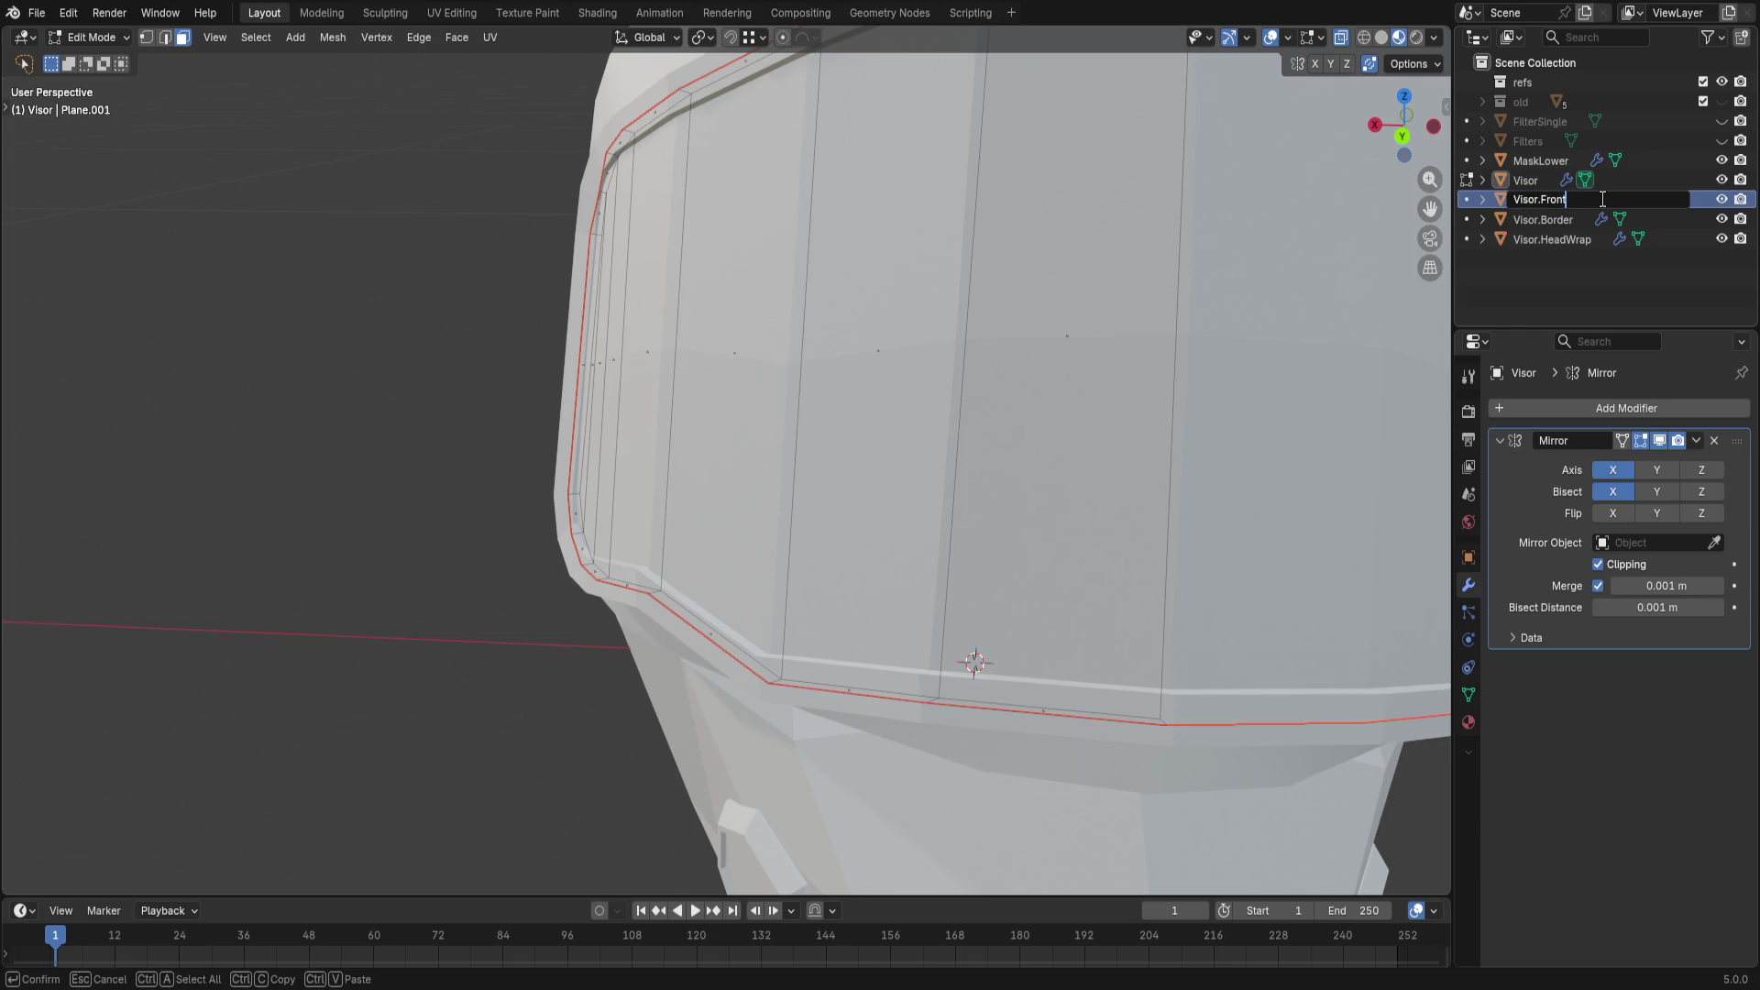
key("BackSpace")
key("BackSpace")
key("BackSpace")
key("Return")
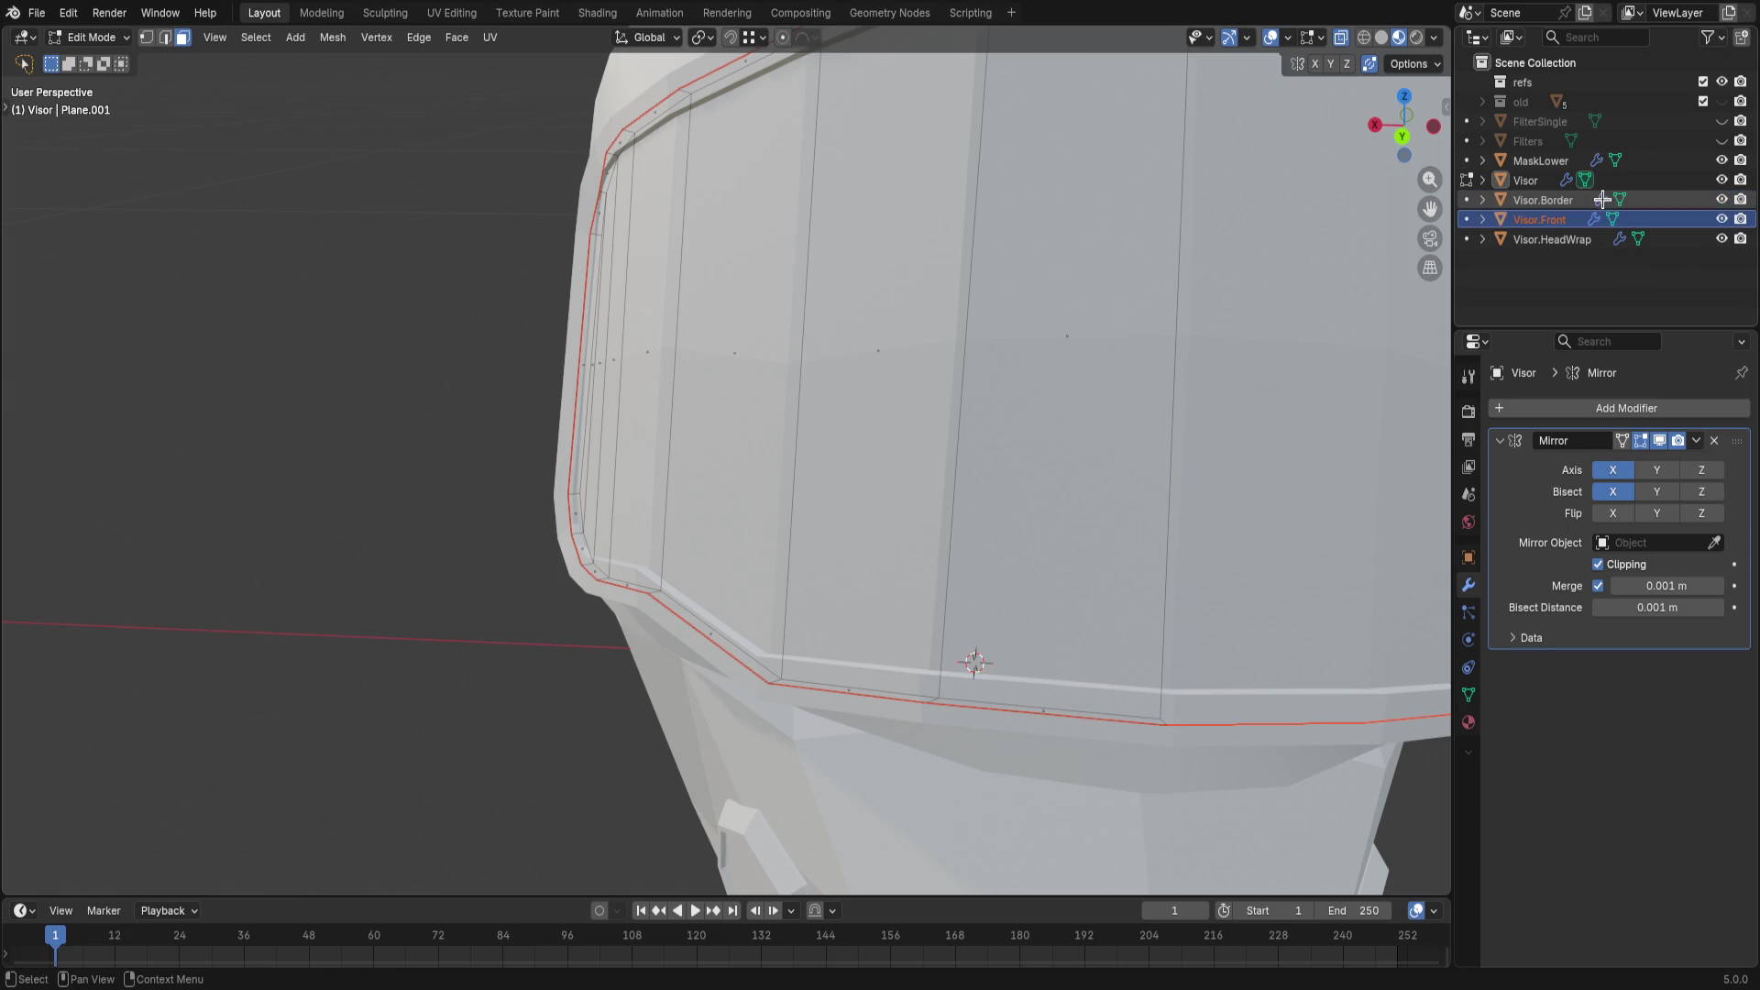
double_click(1612, 183)
type(".Glass.R")
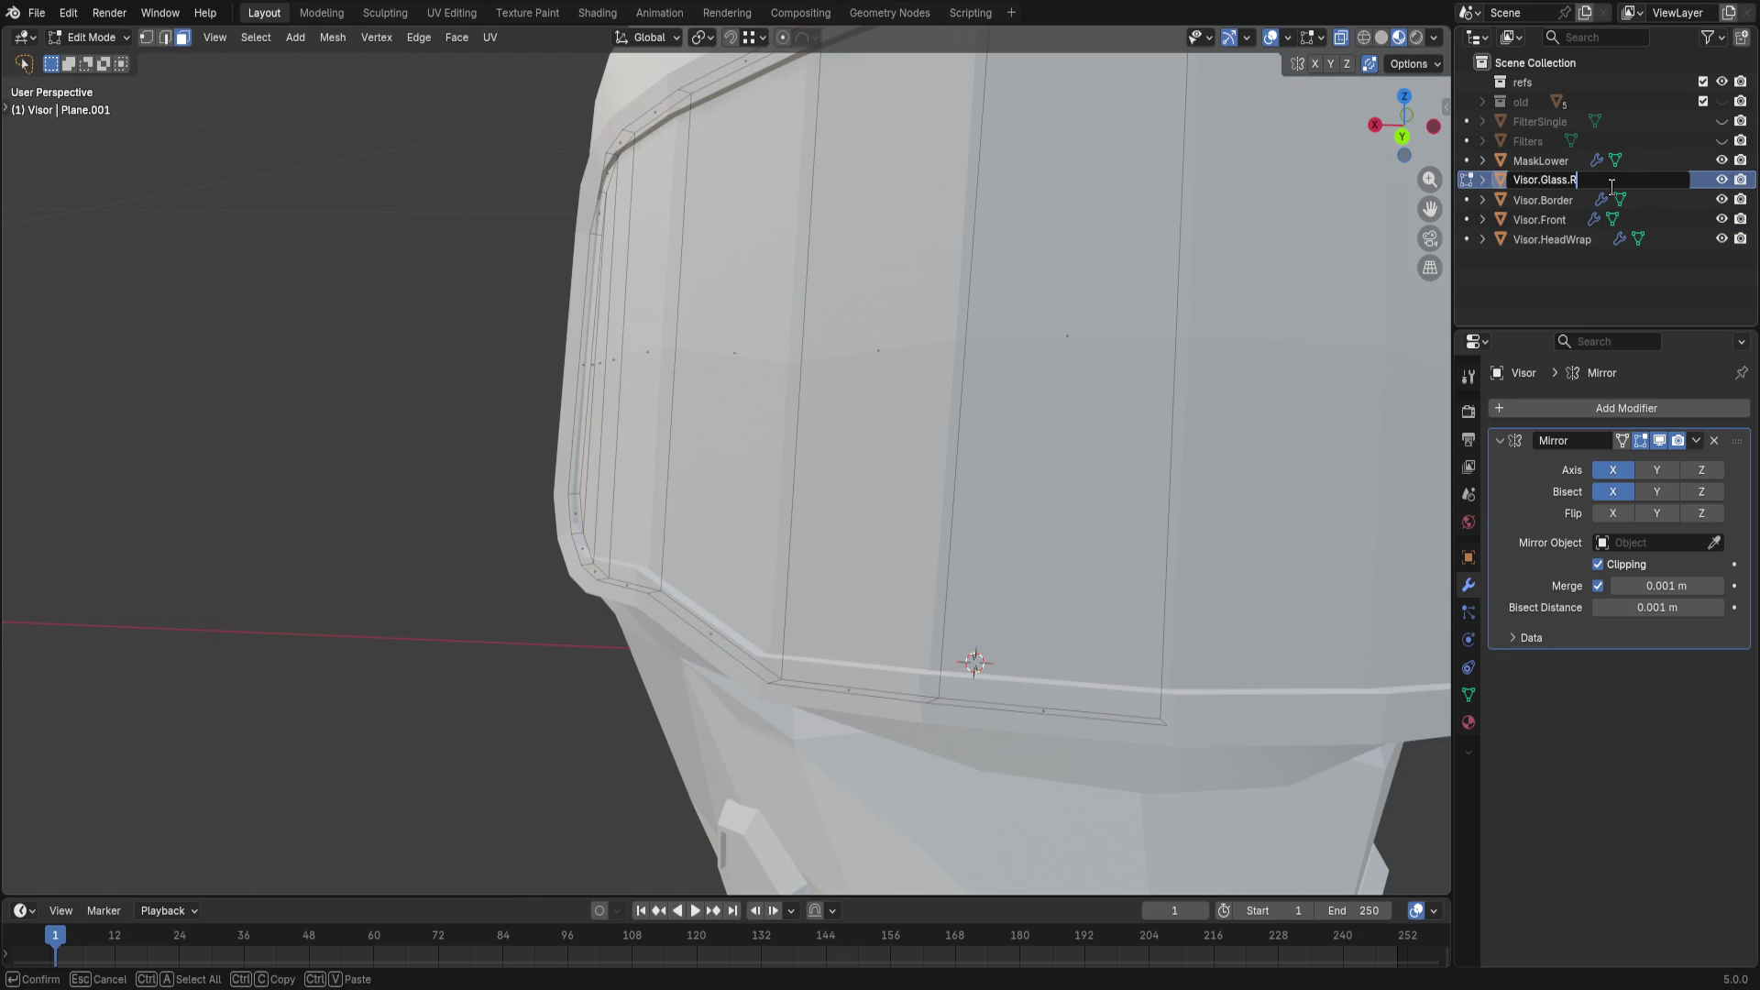
type("ear")
key("Return")
Step: Rename Visor.Front to Visor.Glass.Front and save the blend file
double_click(1600, 200)
key("End")
key("BackSpace")
key("BackSpace")
key("BackSpace")
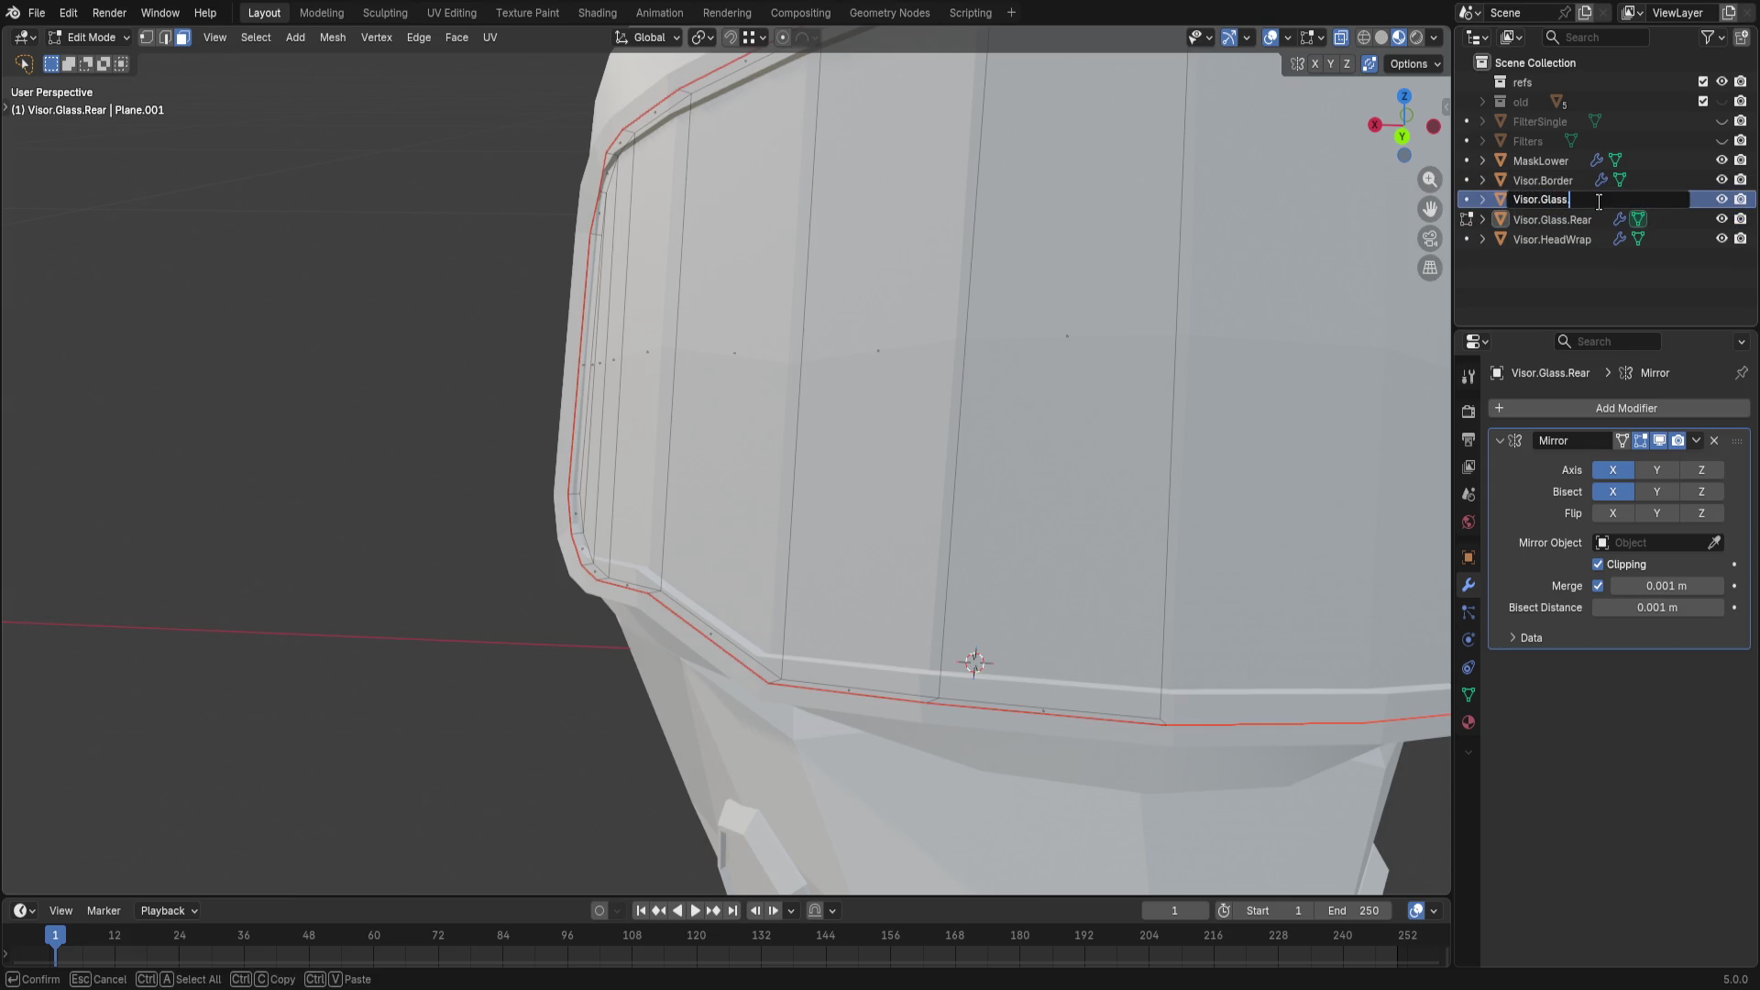
type("nt")
key("Return")
key("ctrl+s")
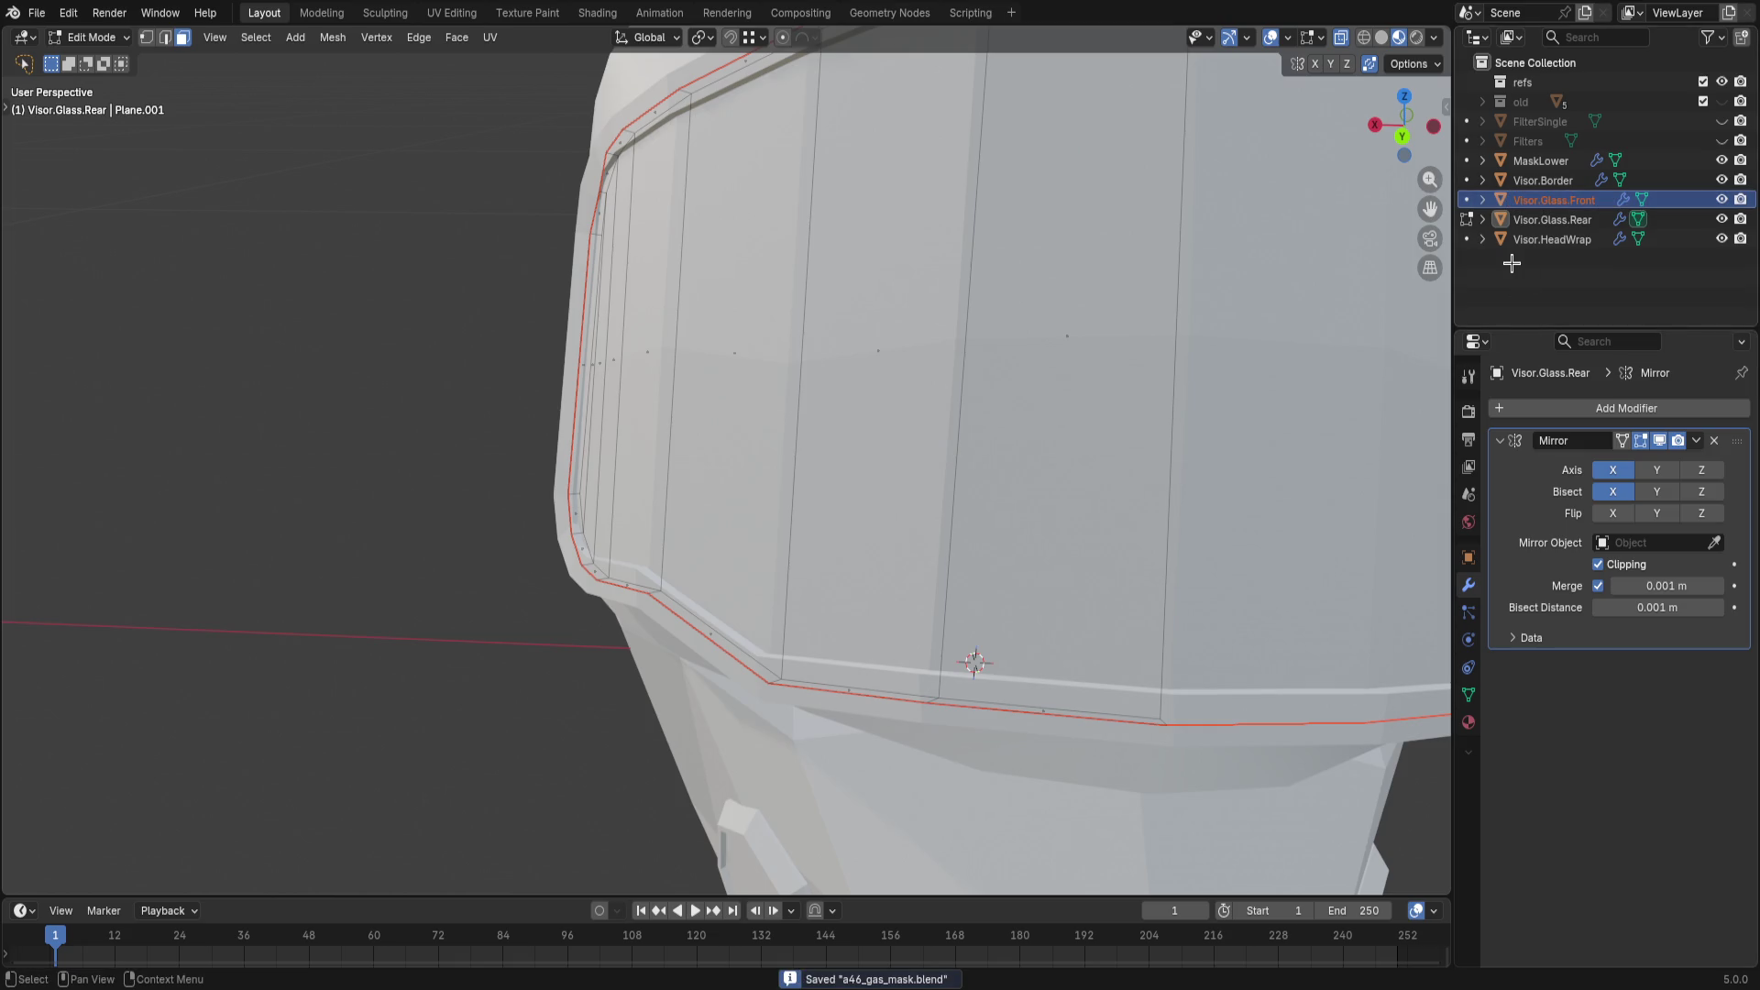
scroll(1035, 263, "down", 5)
mouse_move(1034, 263)
left_mouse_down()
mouse_move(1002, 70)
mouse_move(1211, 232)
mouse_move(1045, 318)
mouse_move(1092, 228)
mouse_move(1202, 251)
left_mouse_up()
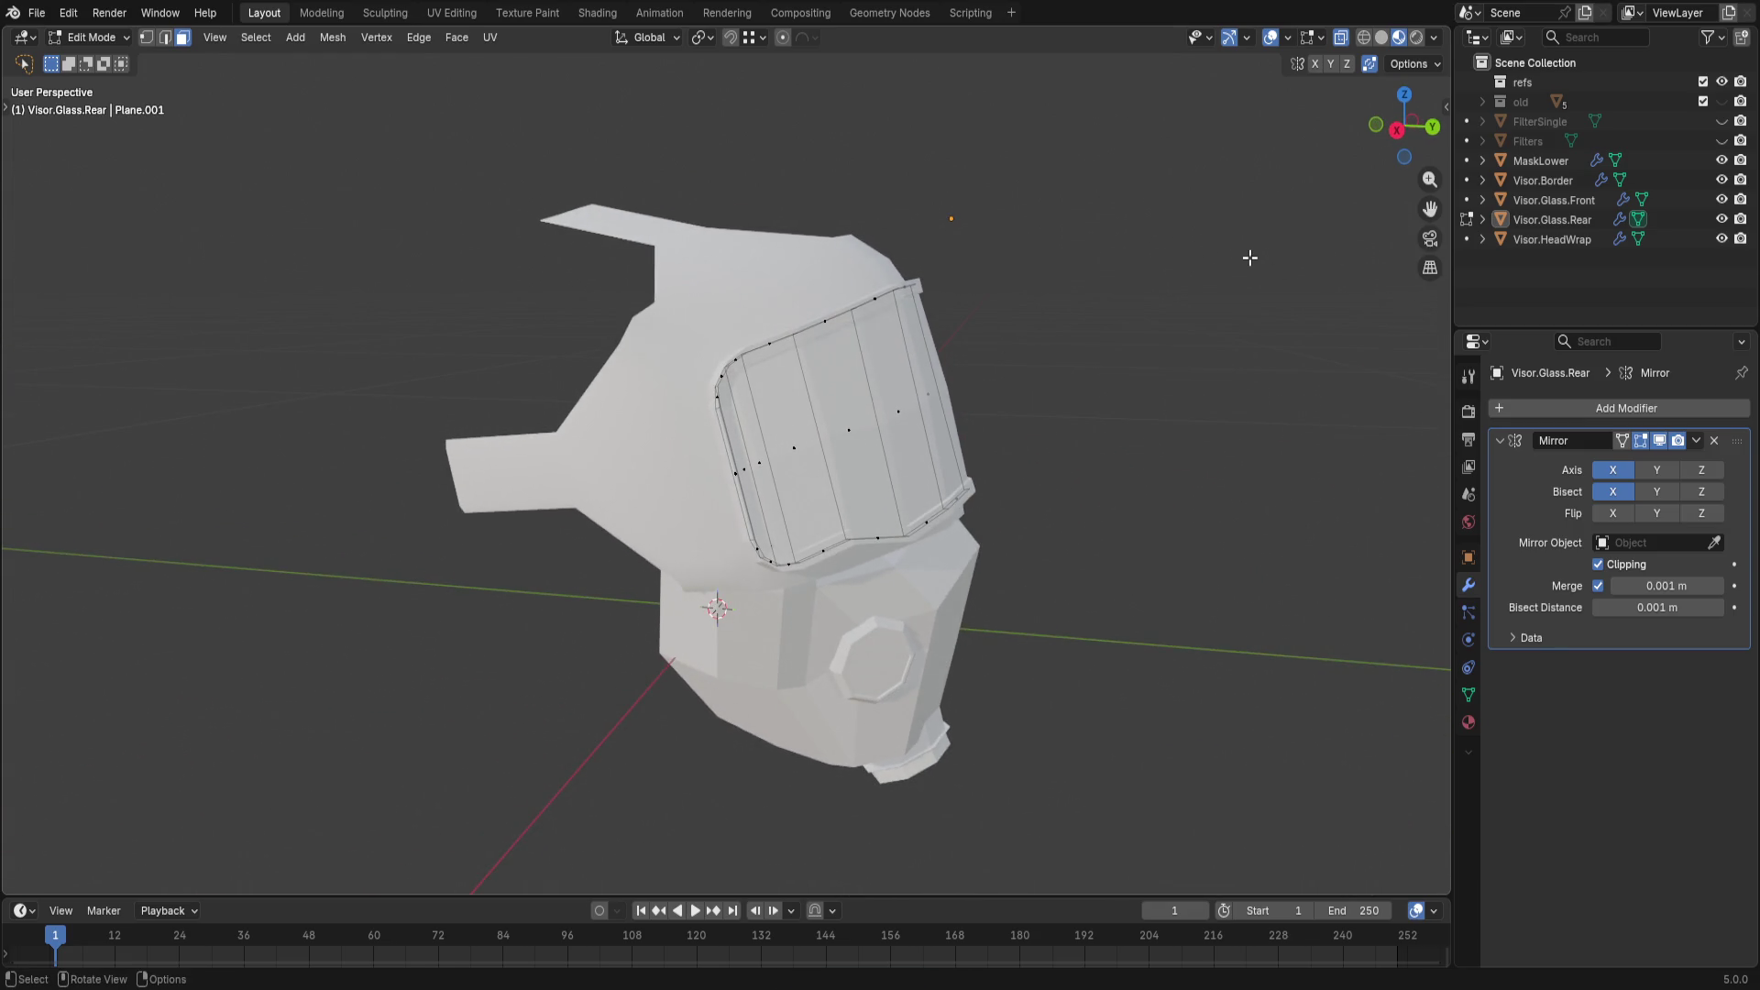
Step: Return to Object Mode and add a cube to the scene
mouse_move(1168, 287)
left_mouse_down()
mouse_move(1292, 287)
mouse_move(1207, 338)
mouse_move(1375, 385)
mouse_move(23, 430)
mouse_move(19, 446)
mouse_move(1277, 366)
mouse_move(1162, 349)
left_mouse_up()
scroll(1163, 349, "down", 2)
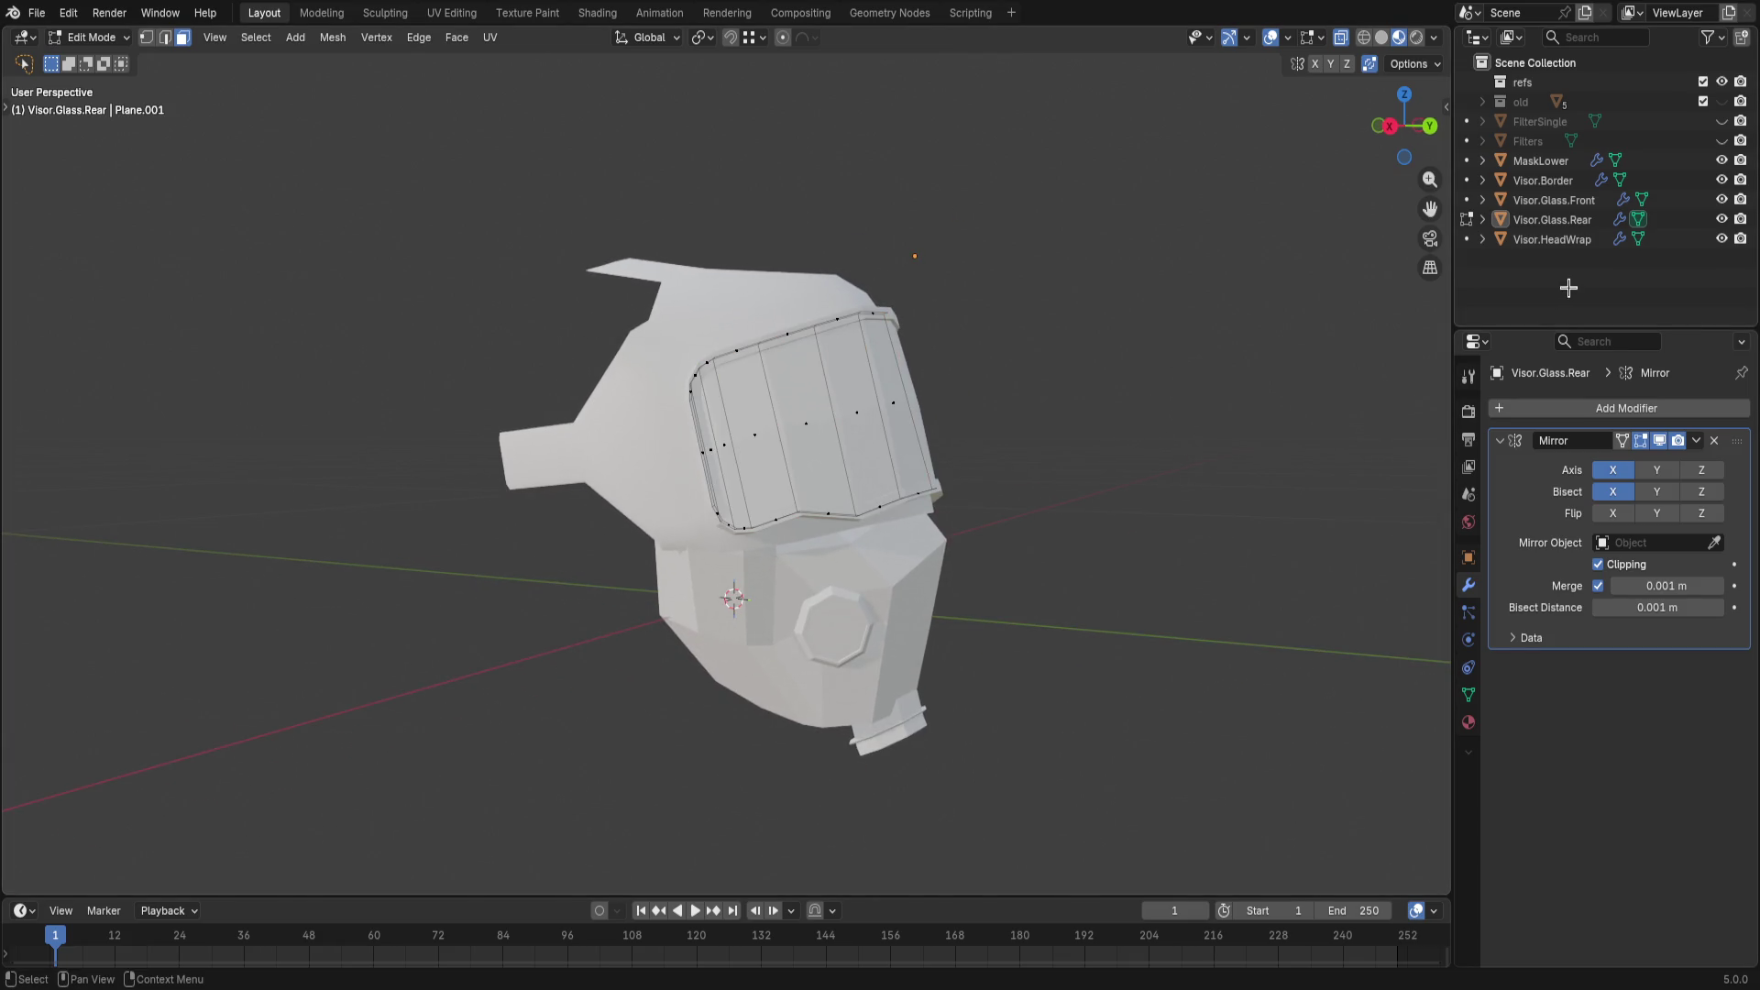
key("Tab")
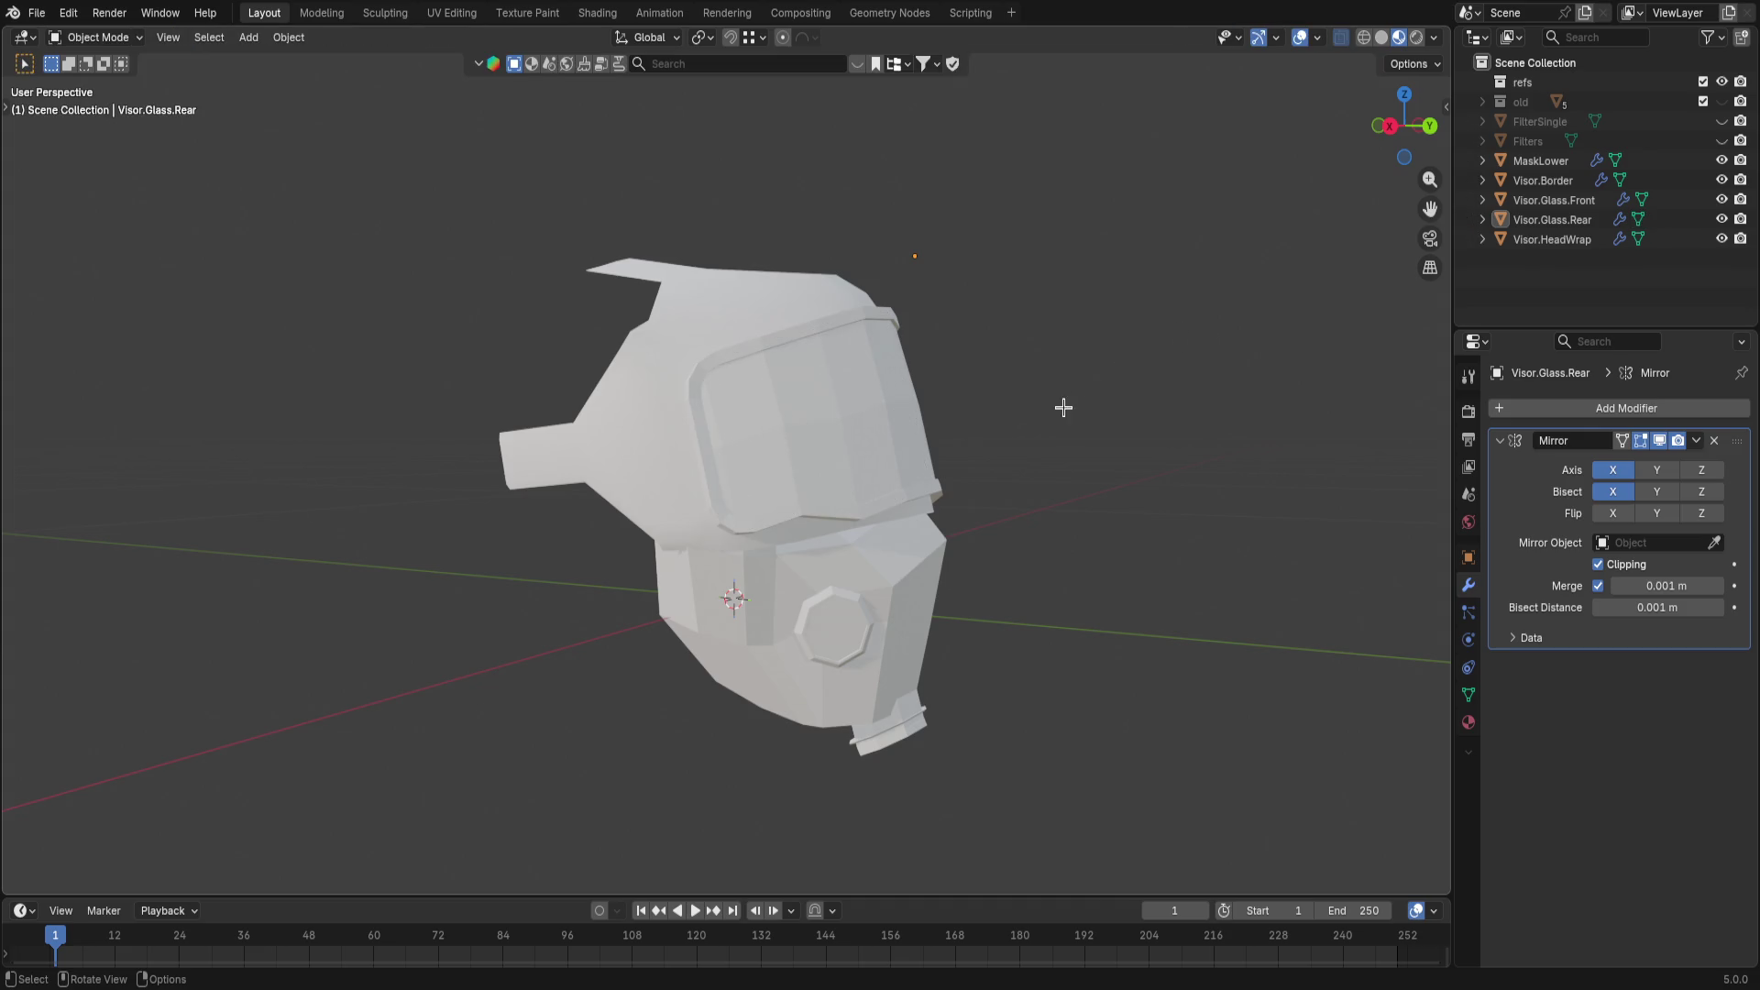
key("shift+a")
mouse_move(1062, 418)
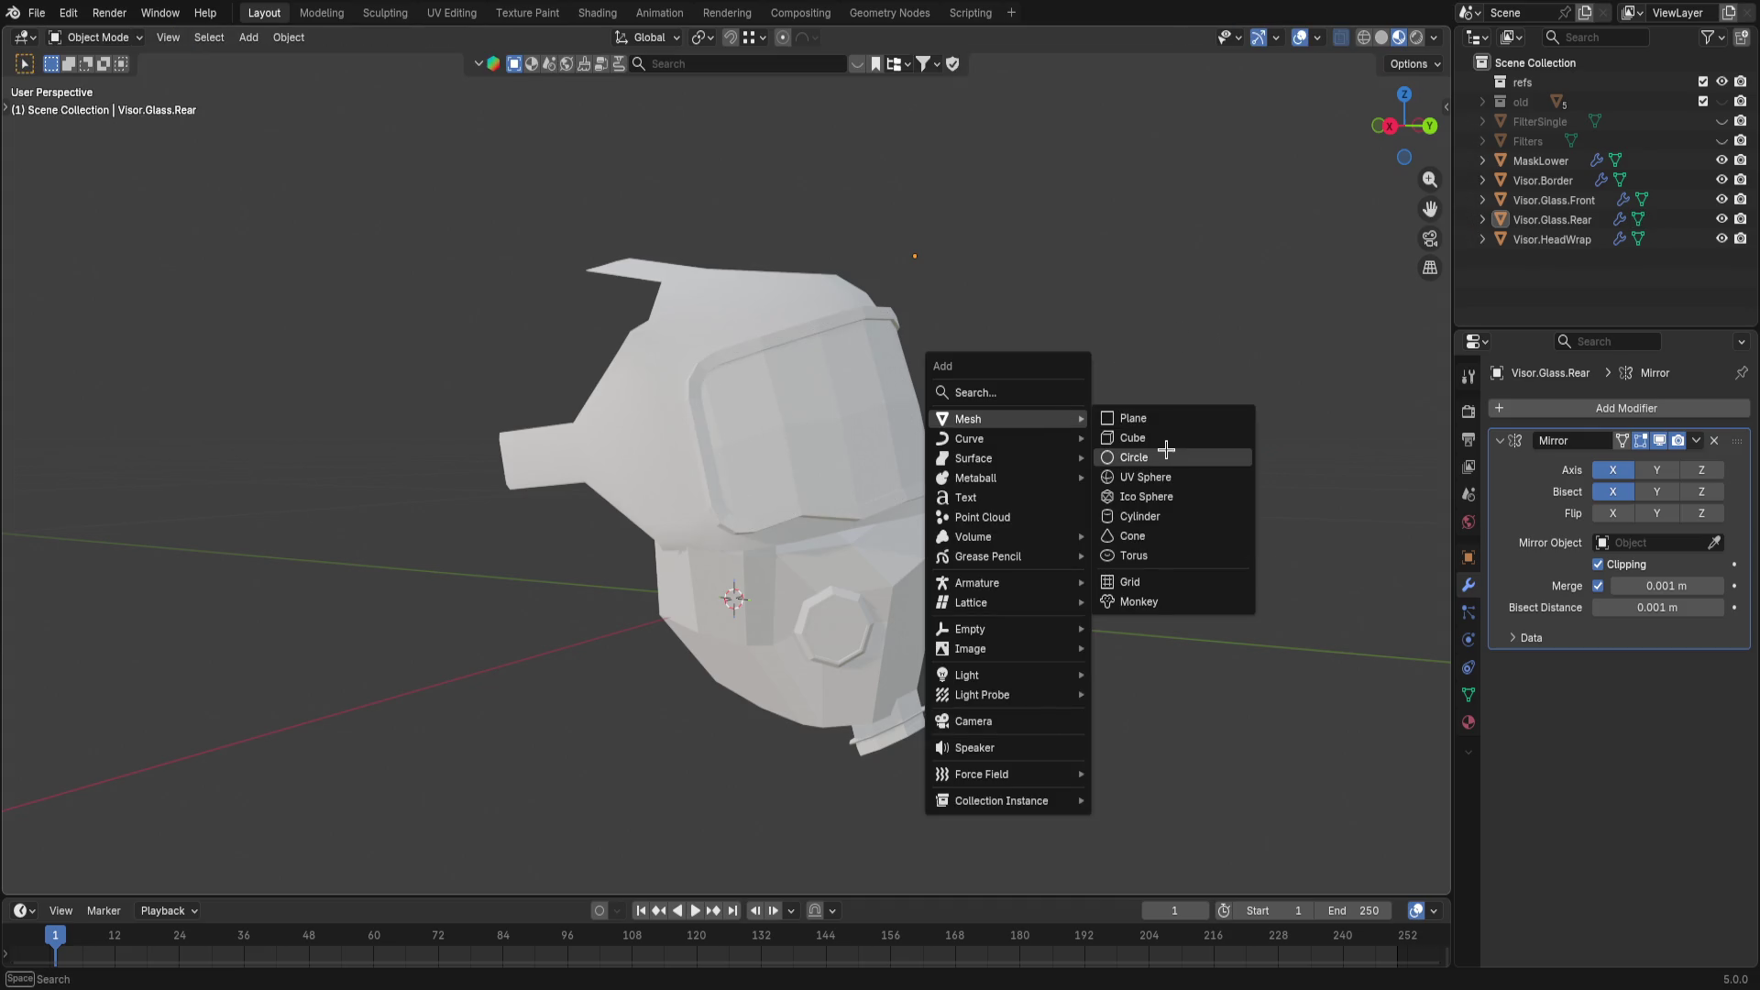
left_click(1173, 436)
Step: Scale the cube down, move it along Y, then undo it away and save
key("s")
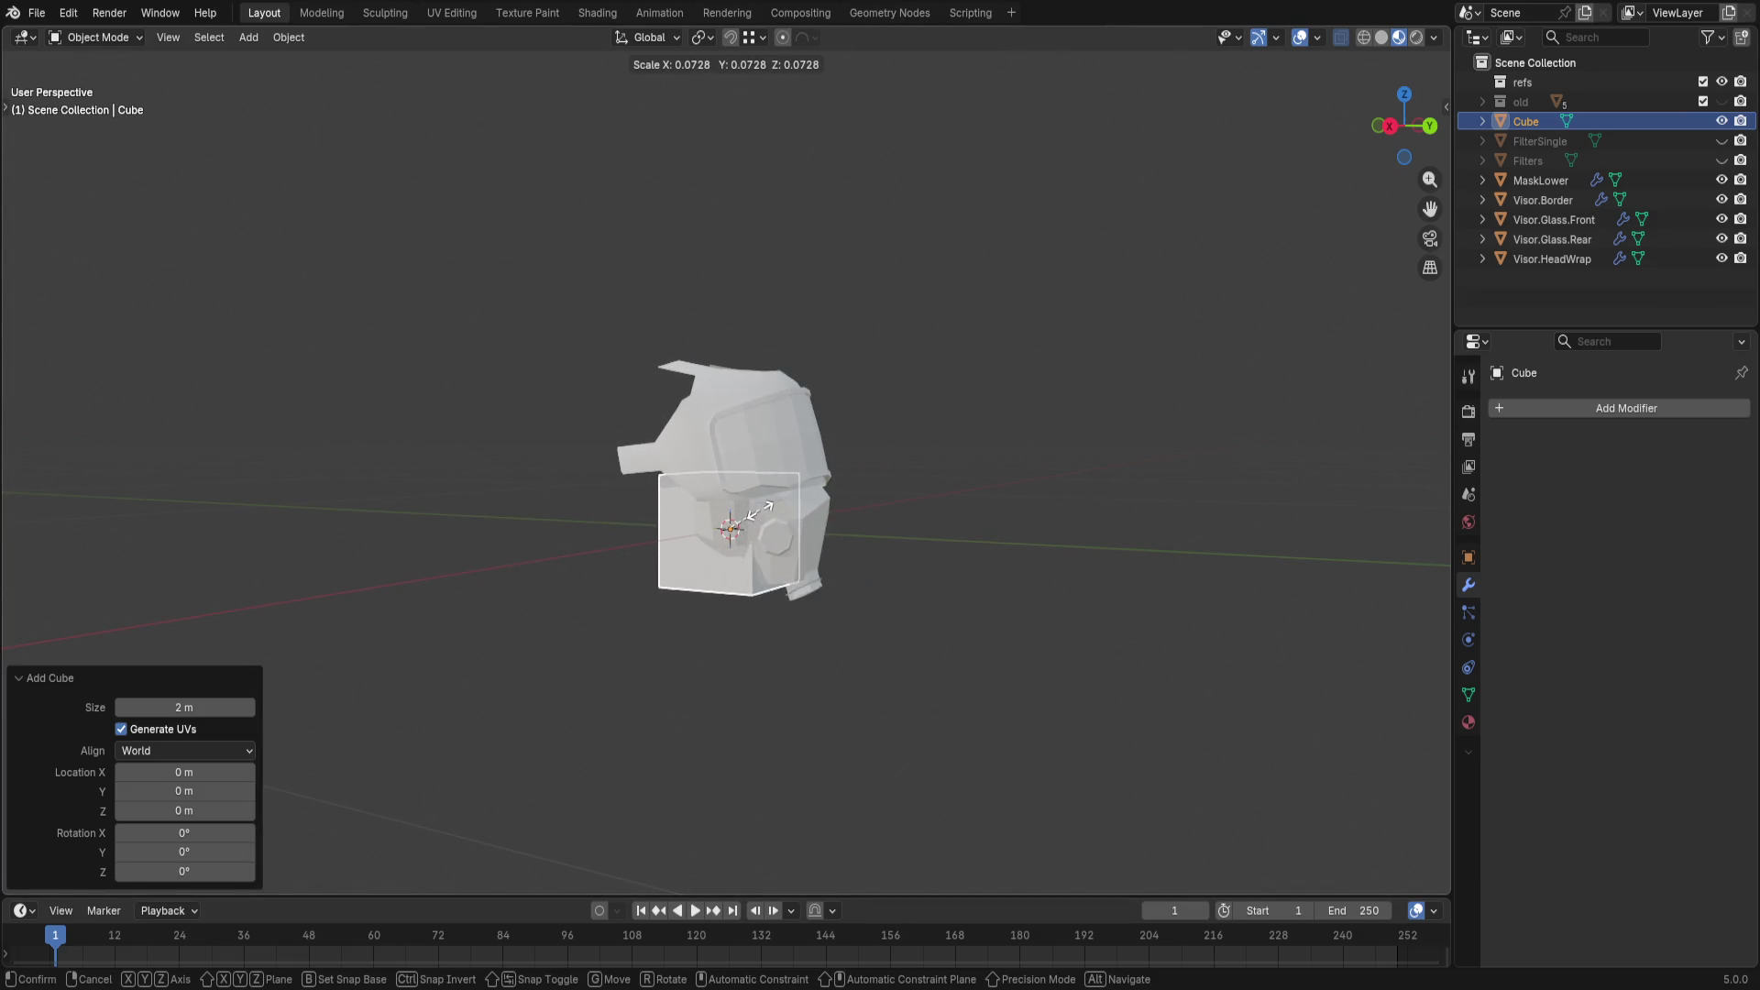
left_click(758, 515)
key("z")
key("y")
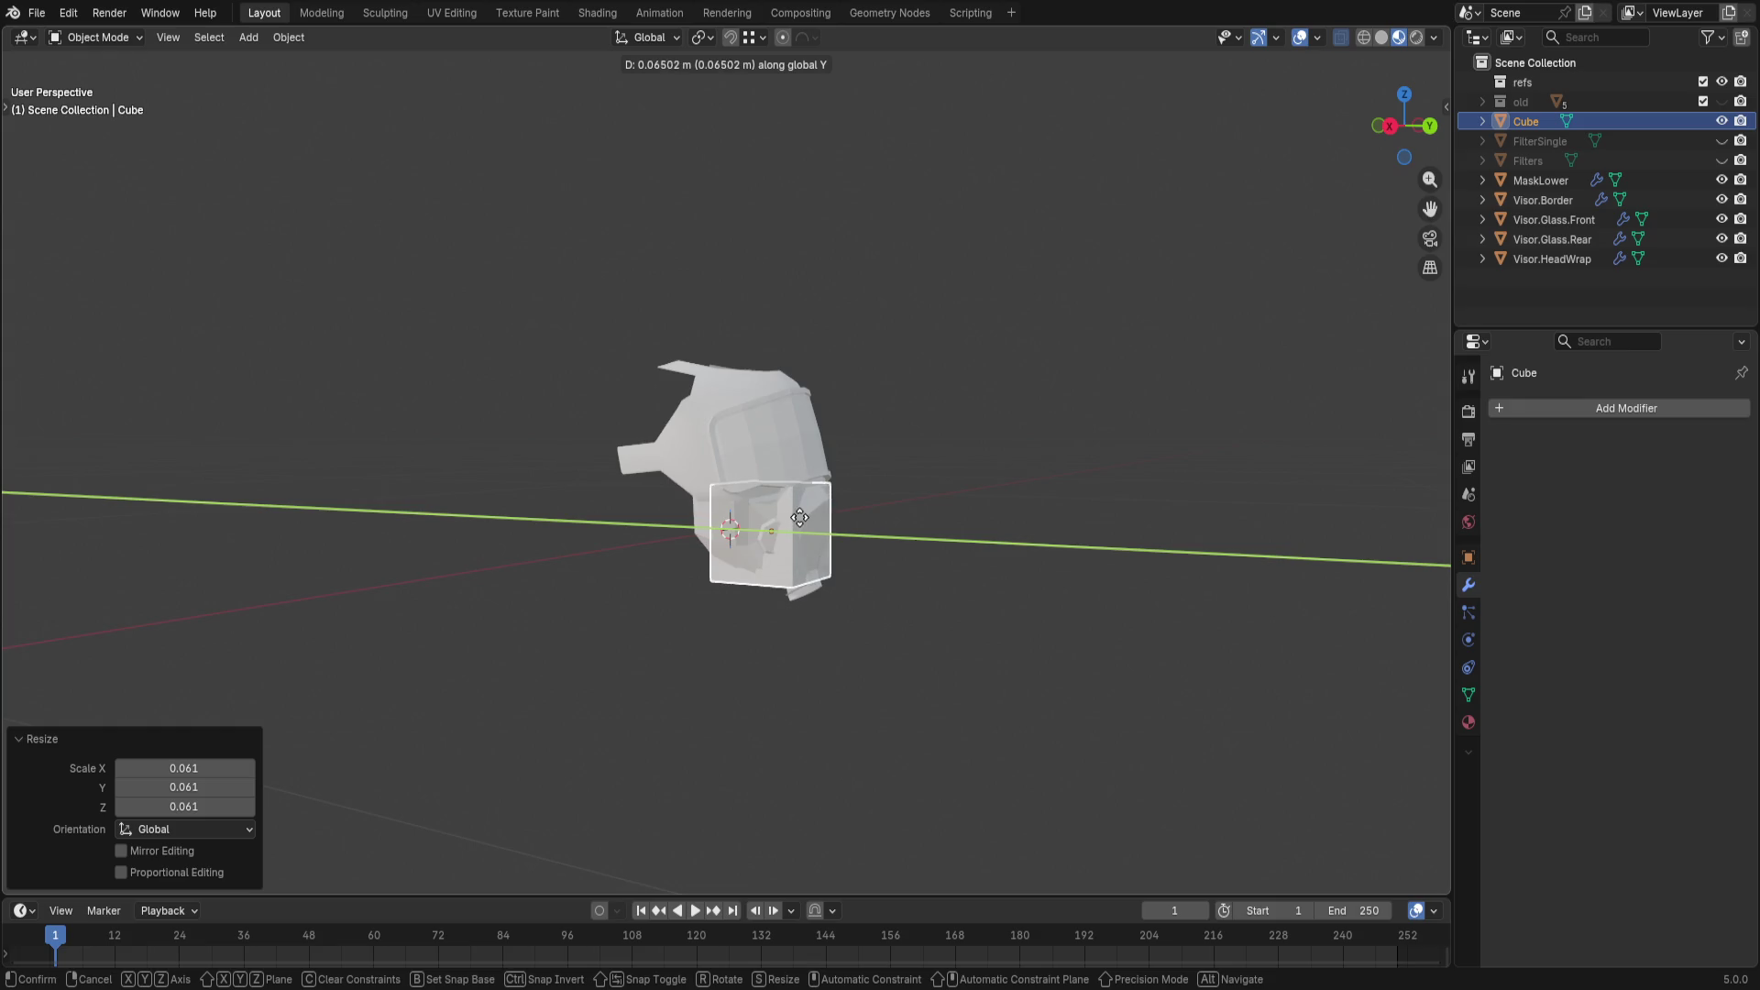
left_click(954, 516)
key("ctrl+z")
key("ctrl+z")
key("ctrl+z")
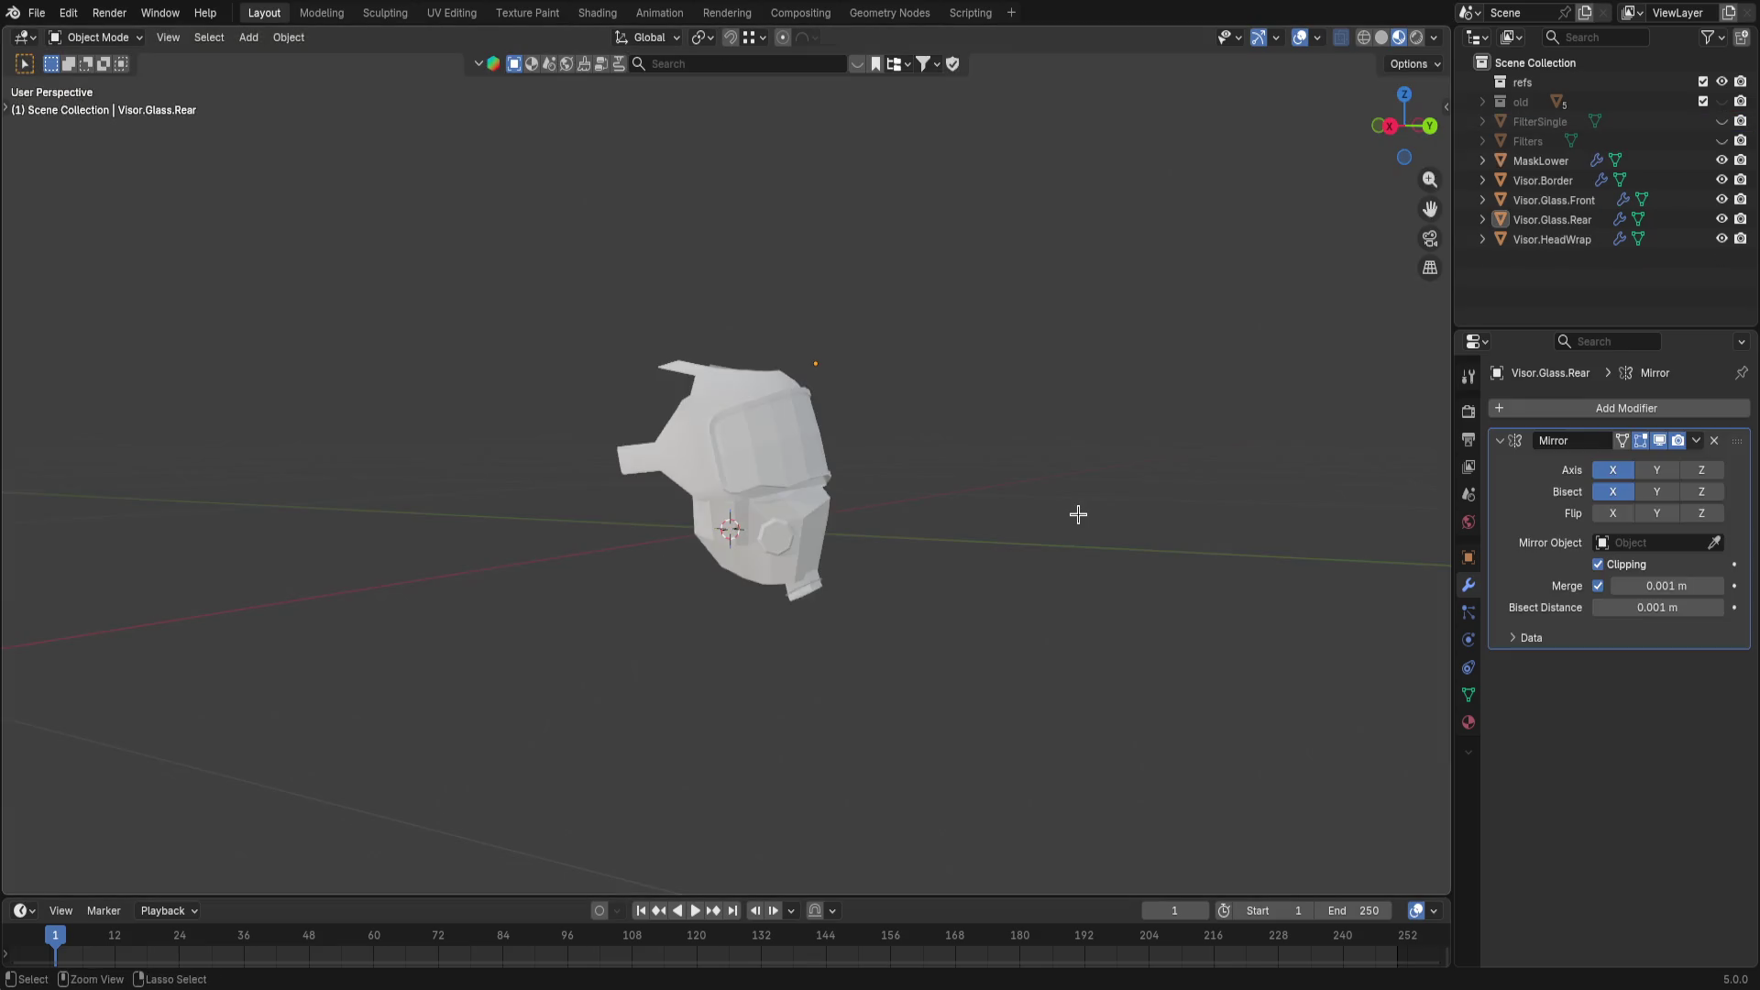
mouse_move(1077, 511)
left_mouse_down()
mouse_move(904, 471)
mouse_move(947, 542)
left_mouse_up()
key("ctrl+s")
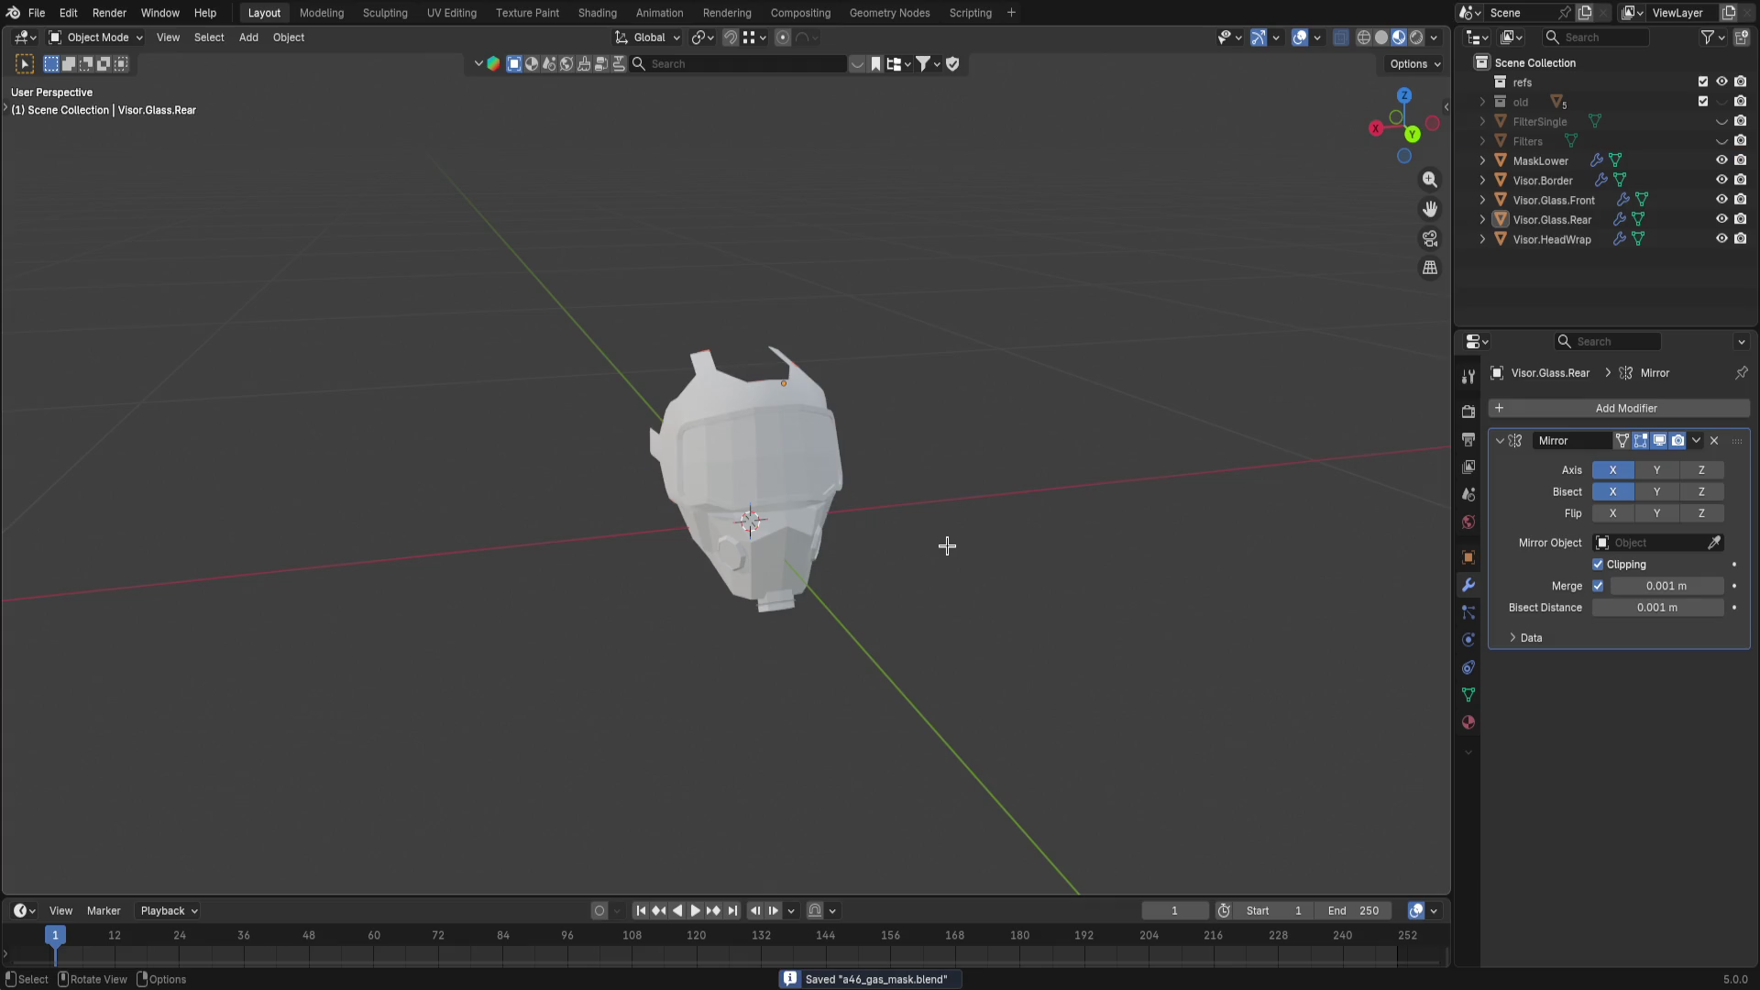
Step: Select all mask and visor objects and apply All Transforms
key("a")
key("ctrl+a")
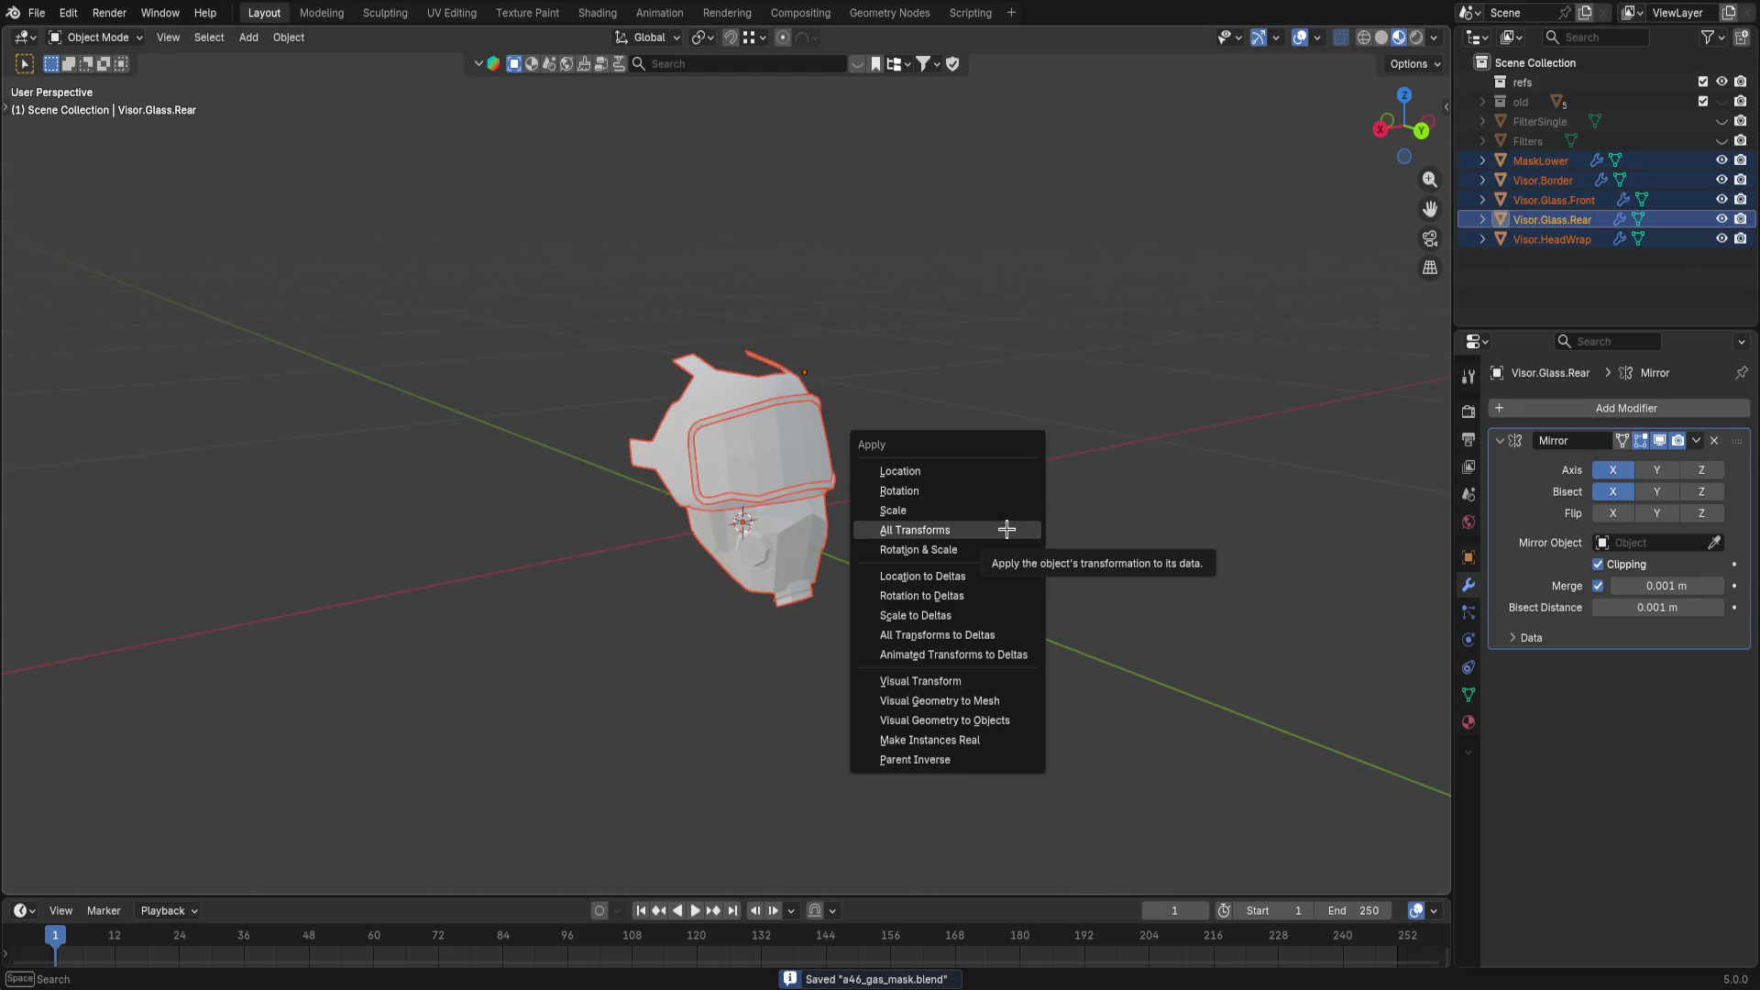
left_click(1006, 525)
left_click(1006, 529)
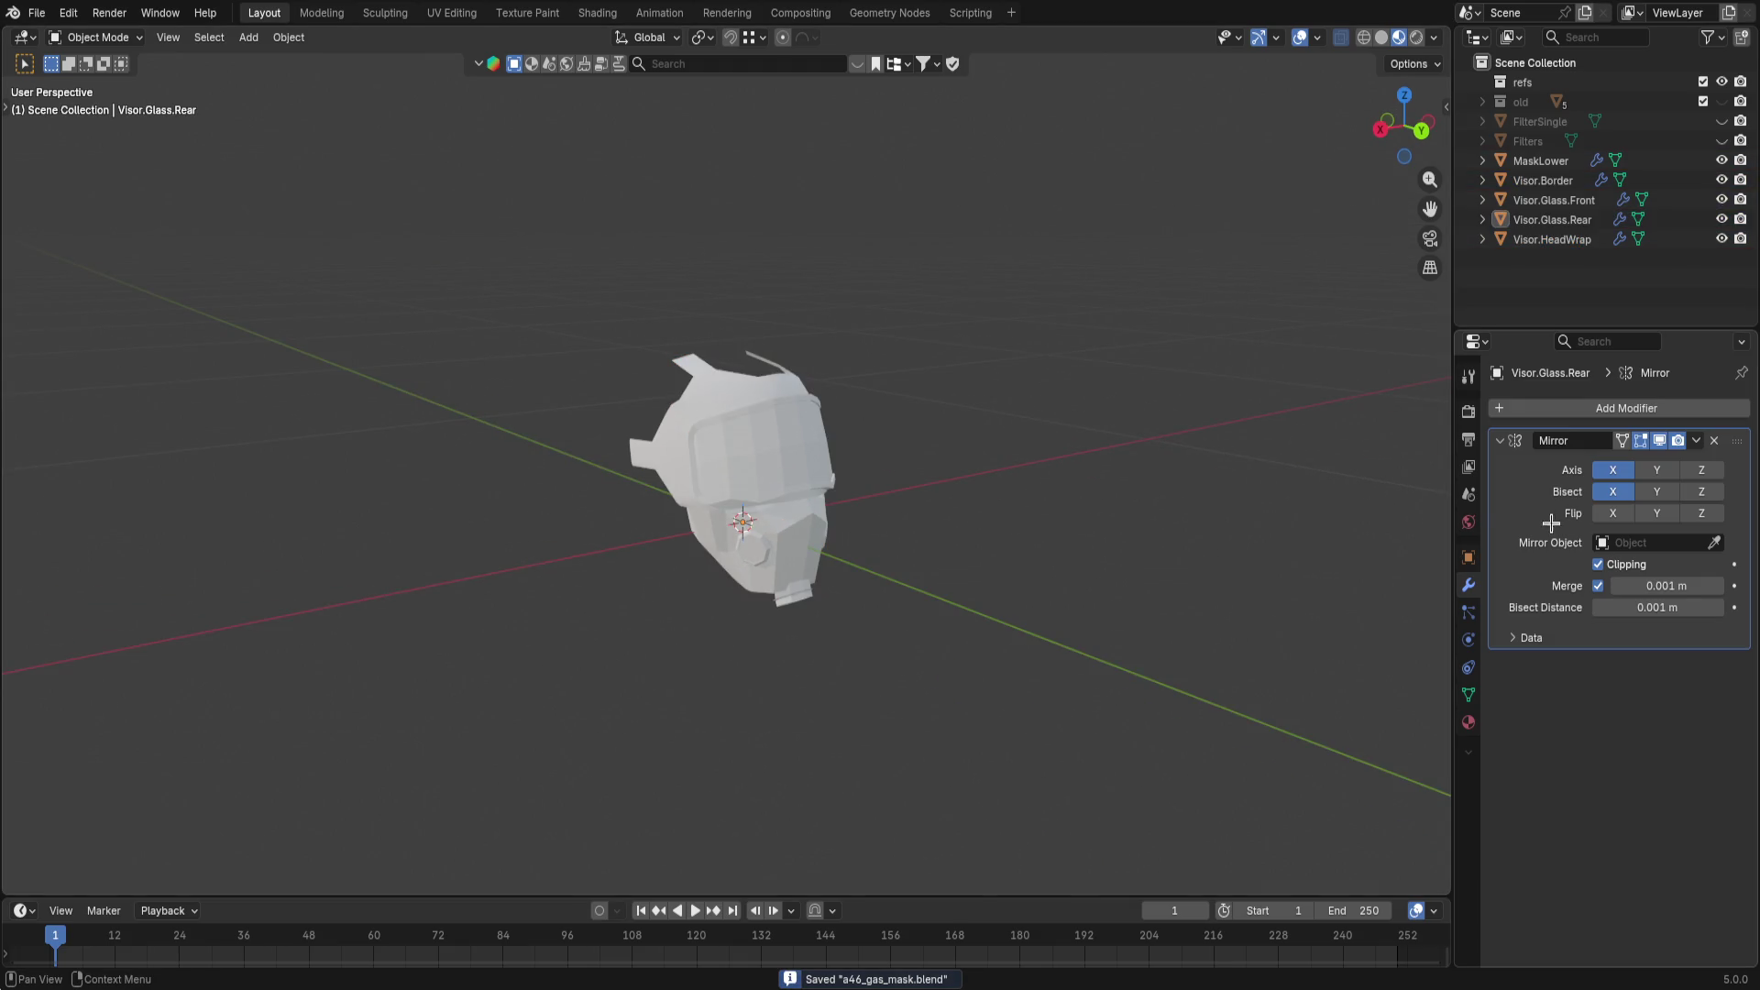
left_click_drag(982, 452, 904, 451)
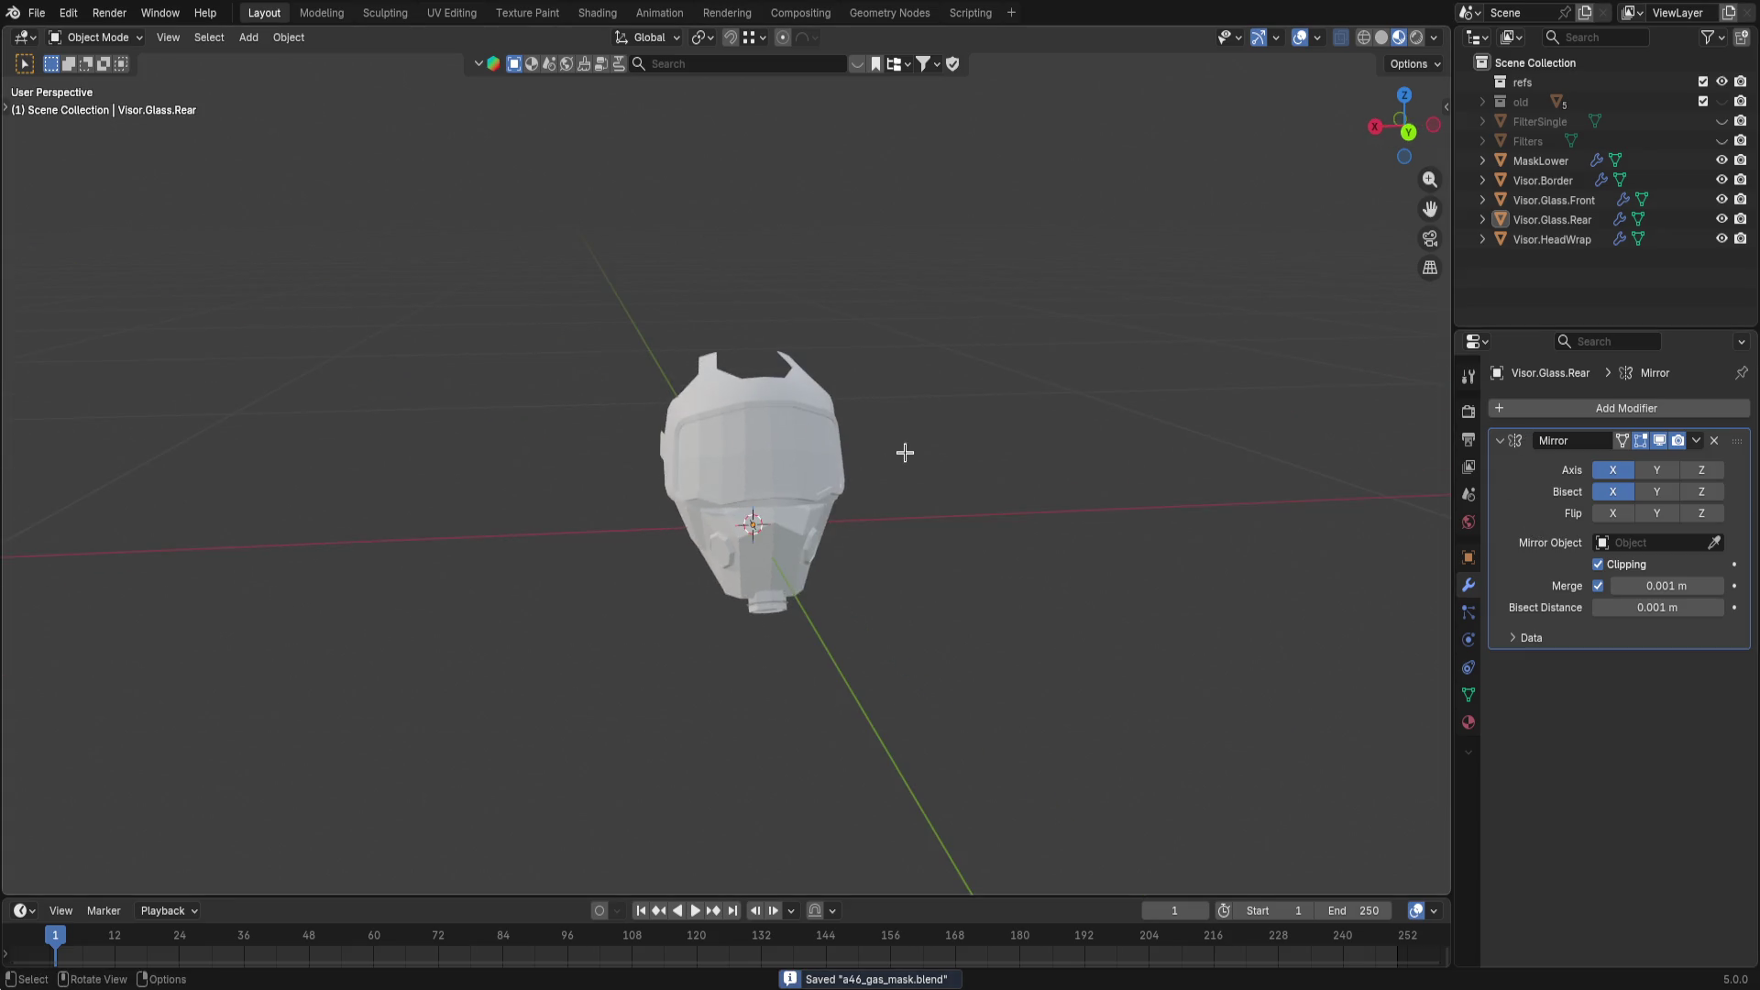
Step: Export the five selected objects as glTF 2.0 (.glb/.gltf)
key("a")
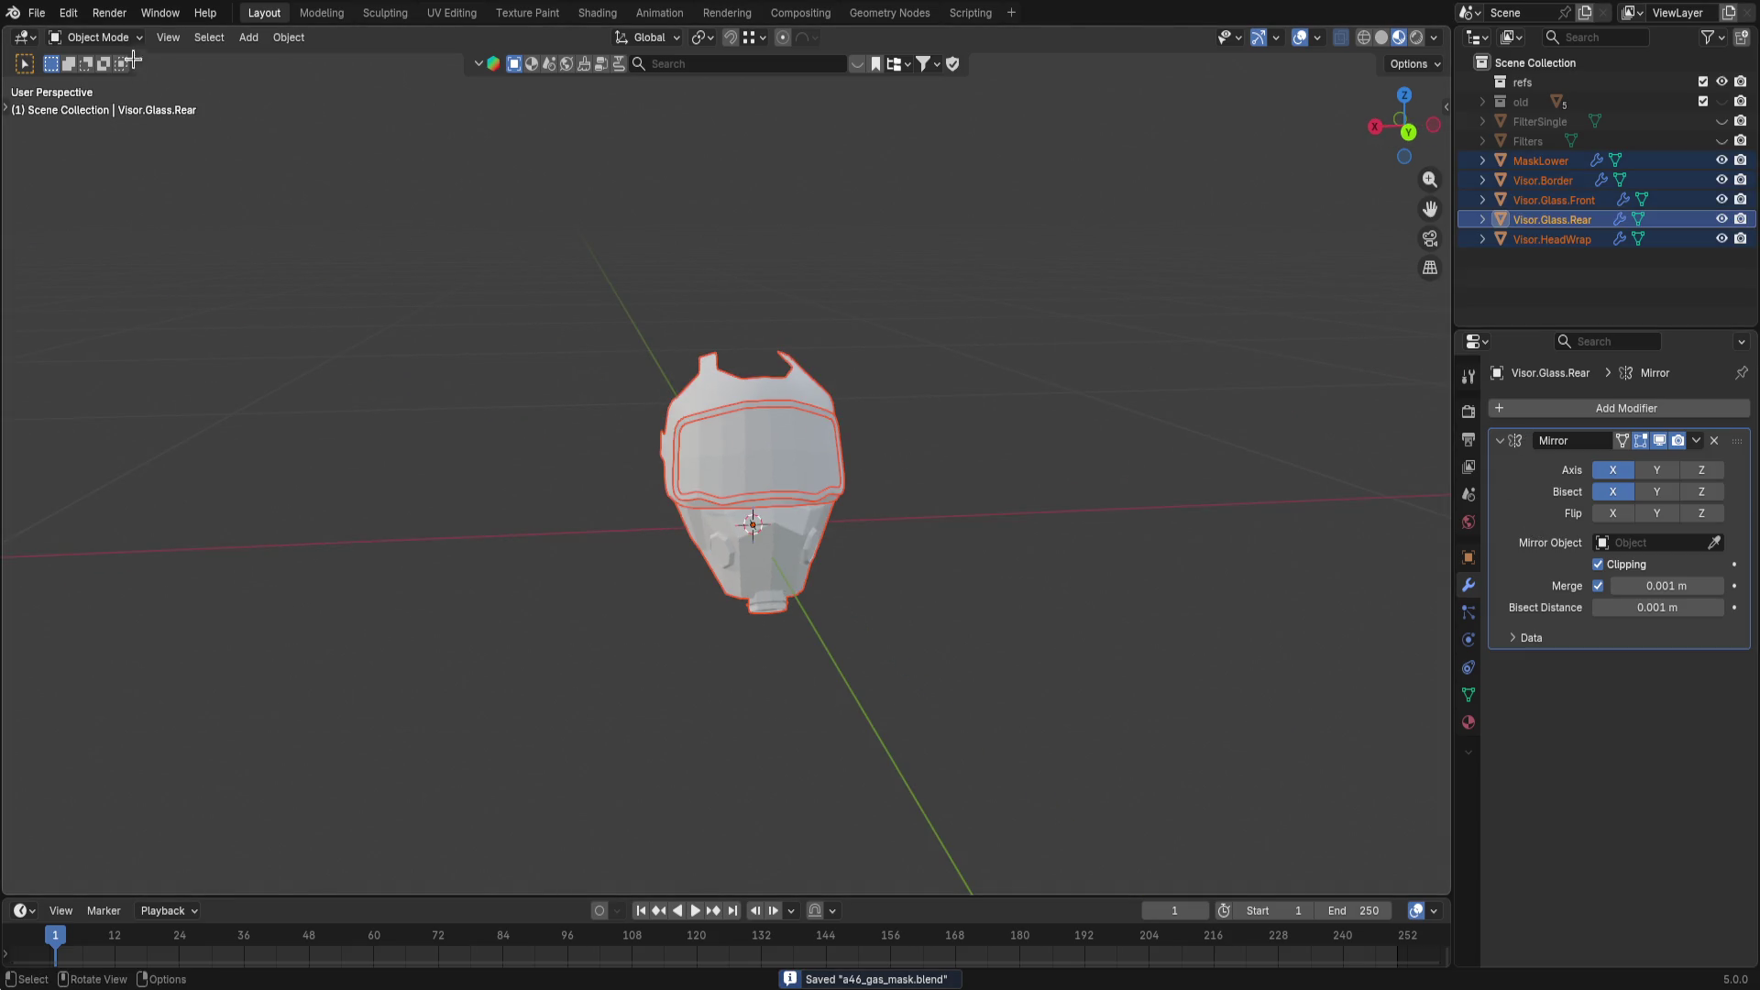
left_click(37, 14)
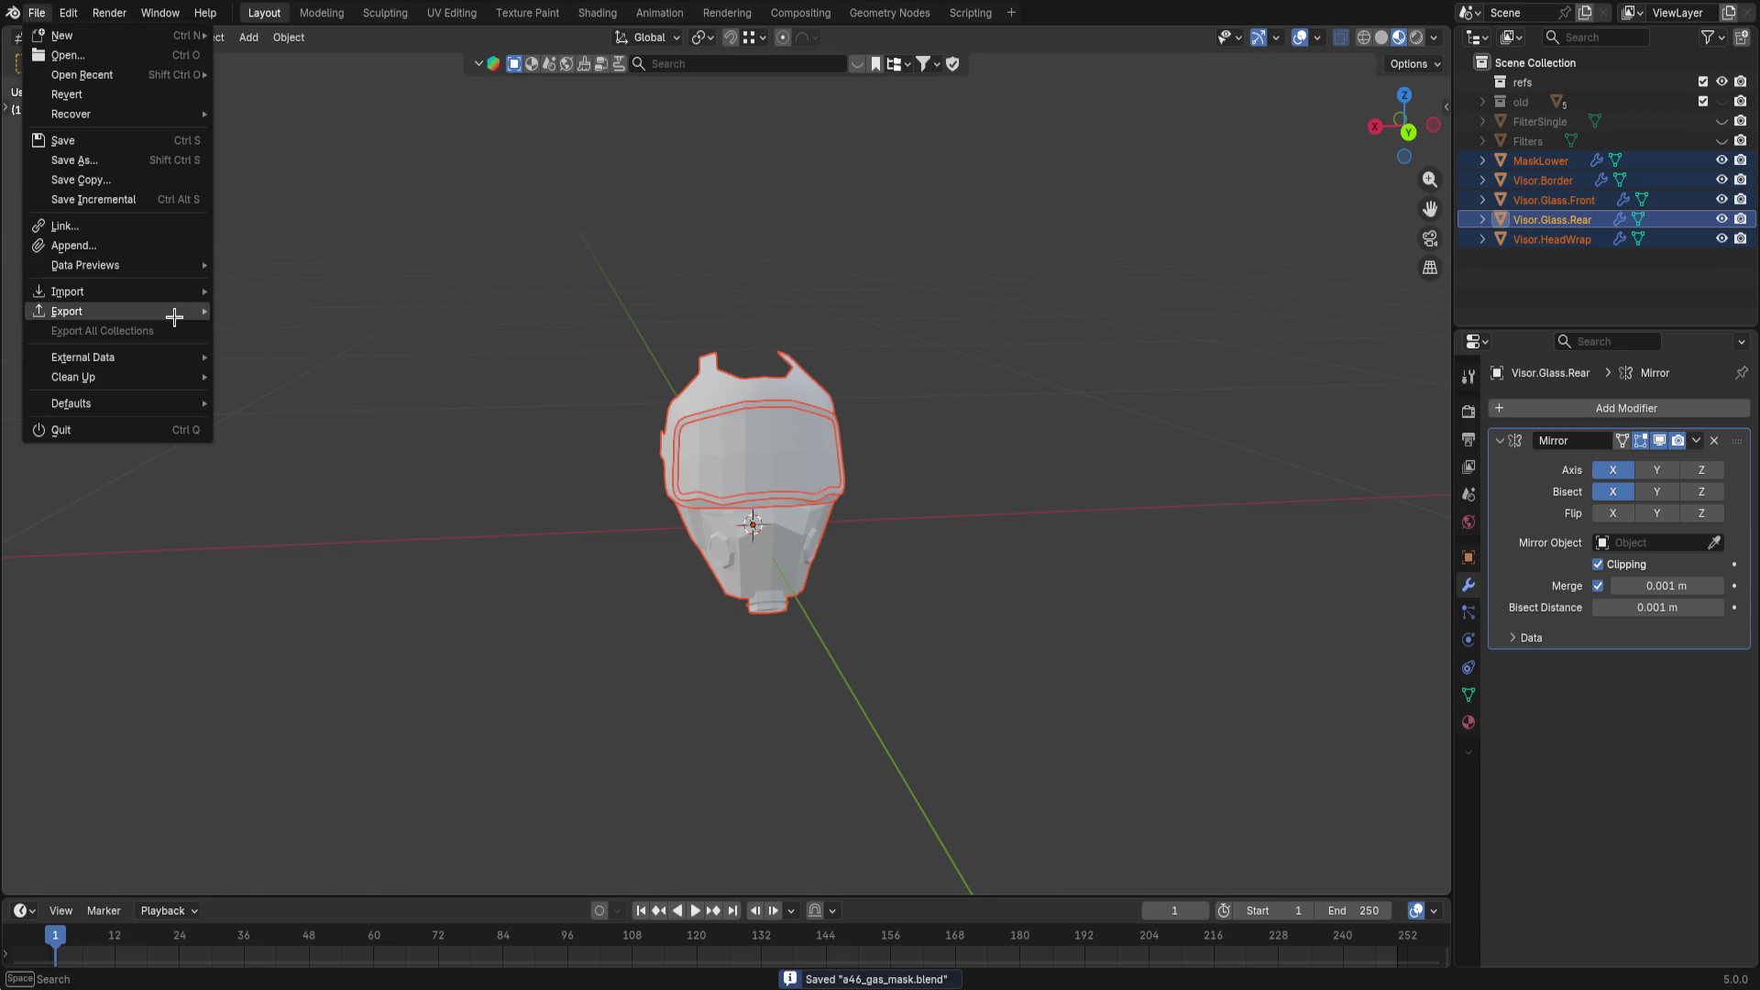
mouse_move(173, 311)
left_click(334, 484)
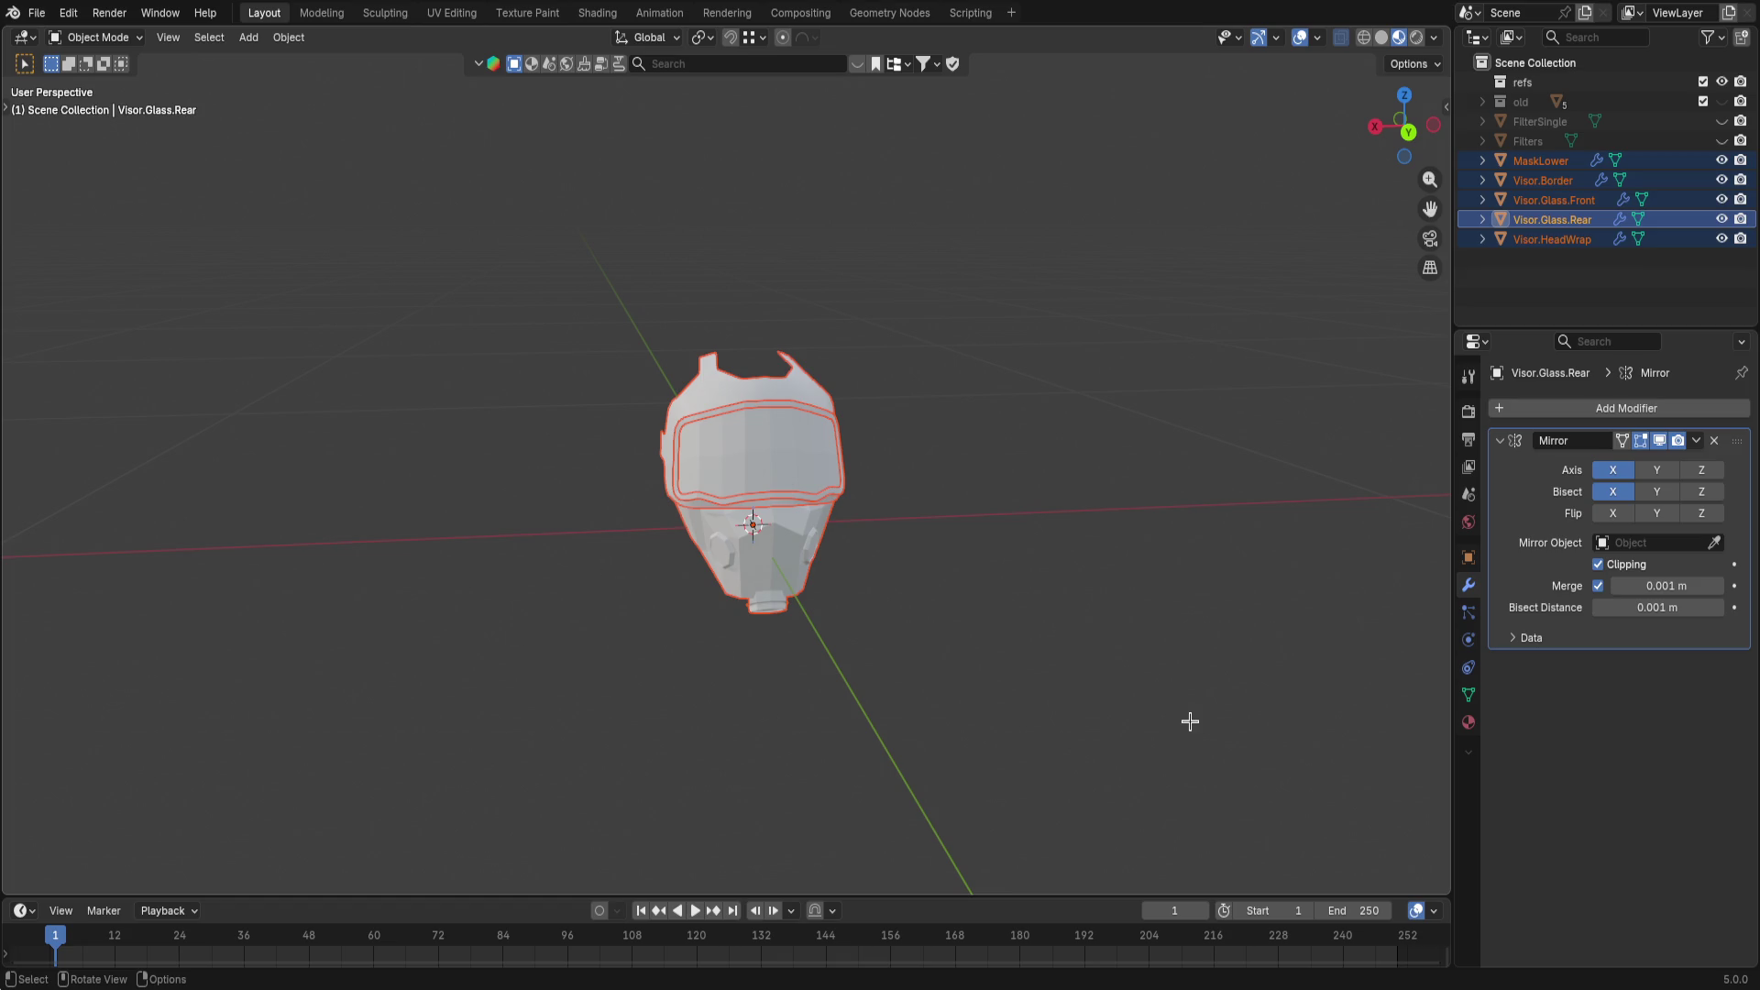
left_click(528, 652)
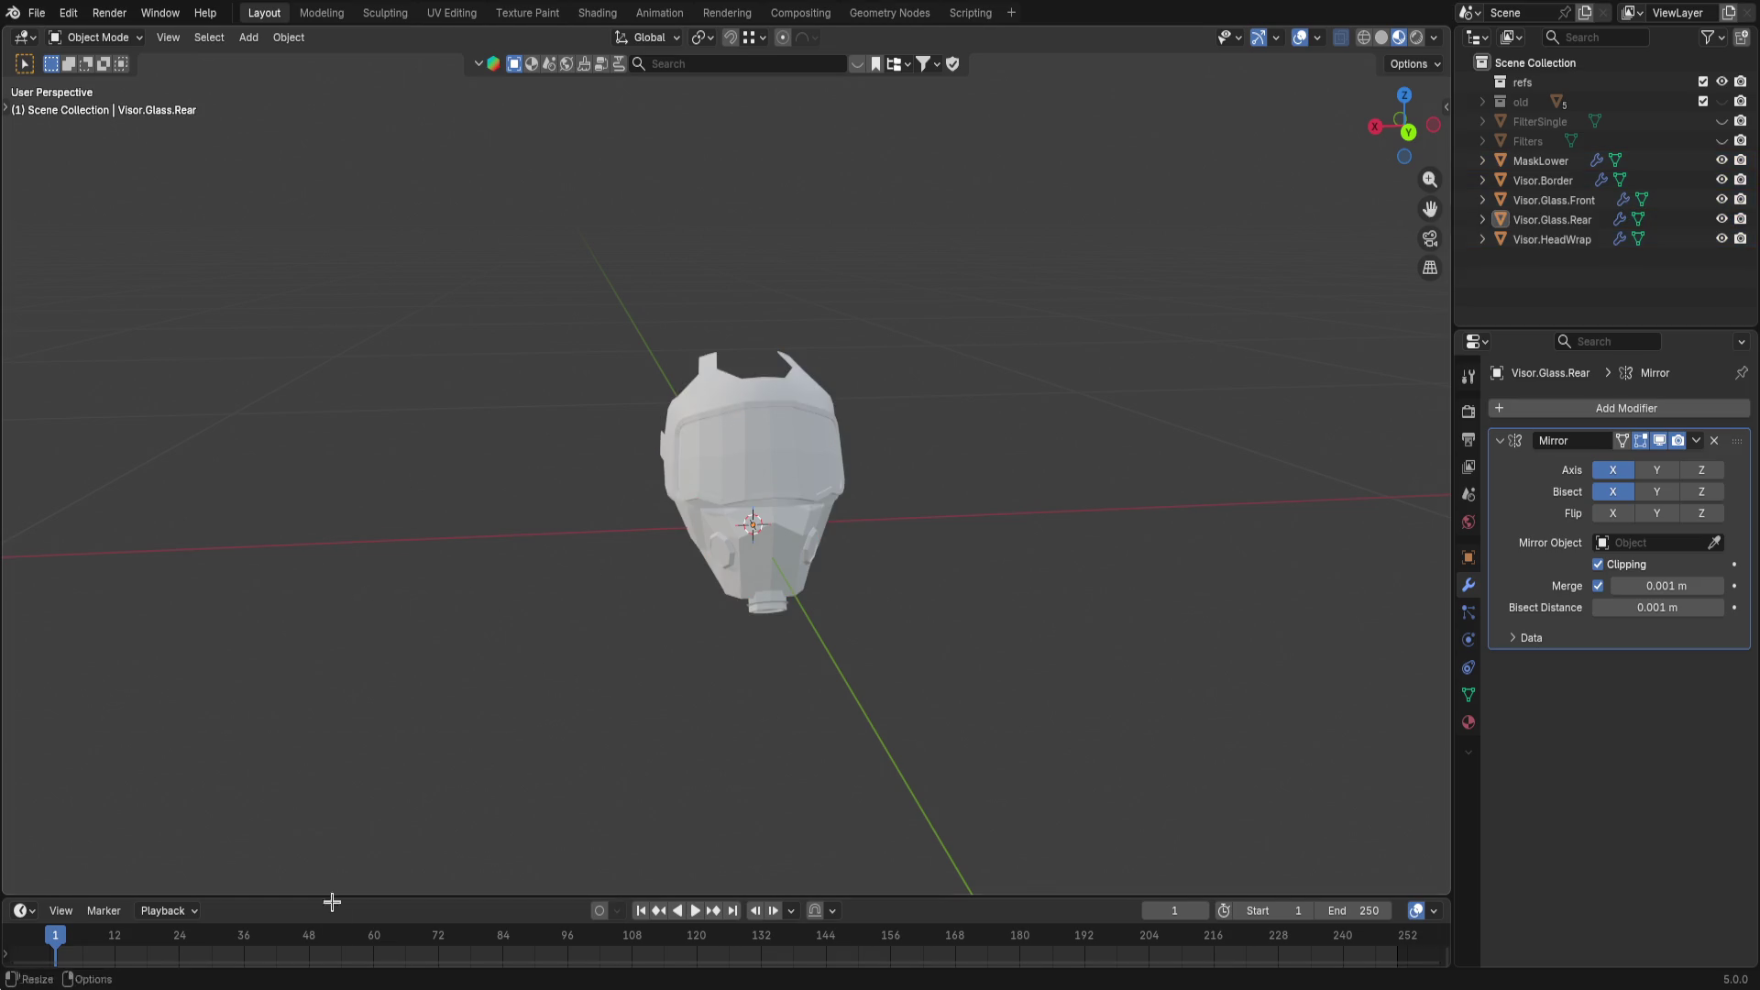
key("alt+Tab")
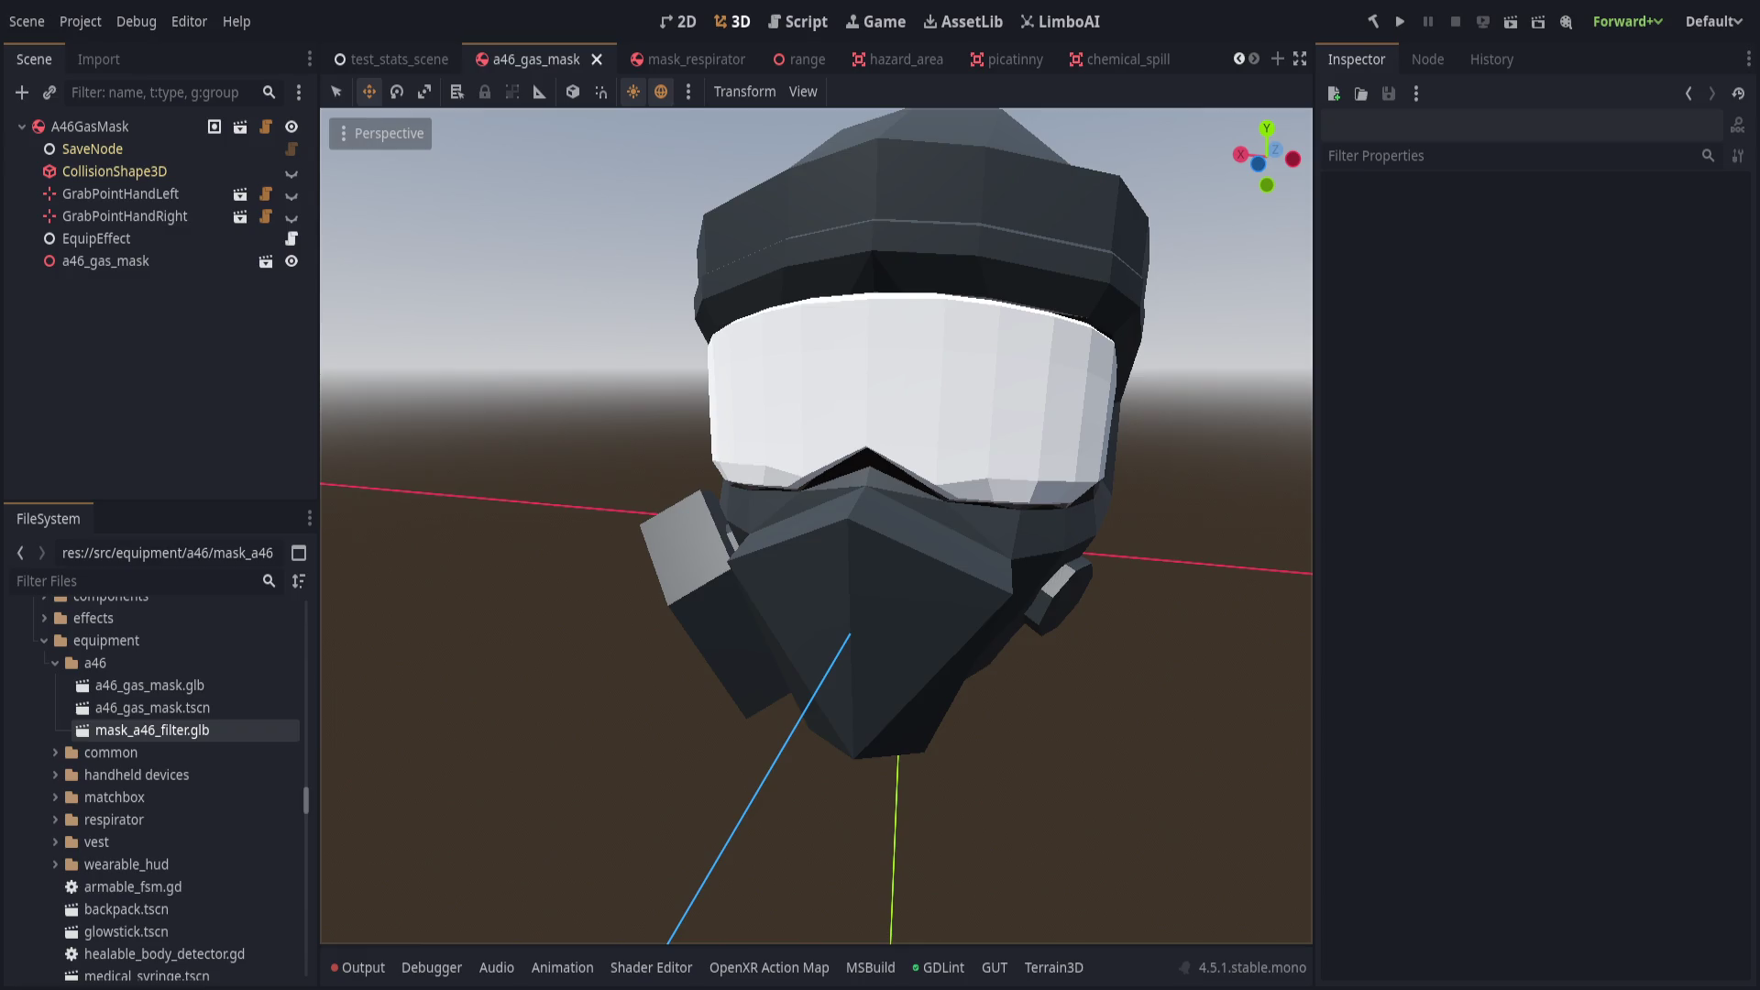
Step: Return from Godot to Blender after viewing the white-visored gas mask
key("alt+Tab")
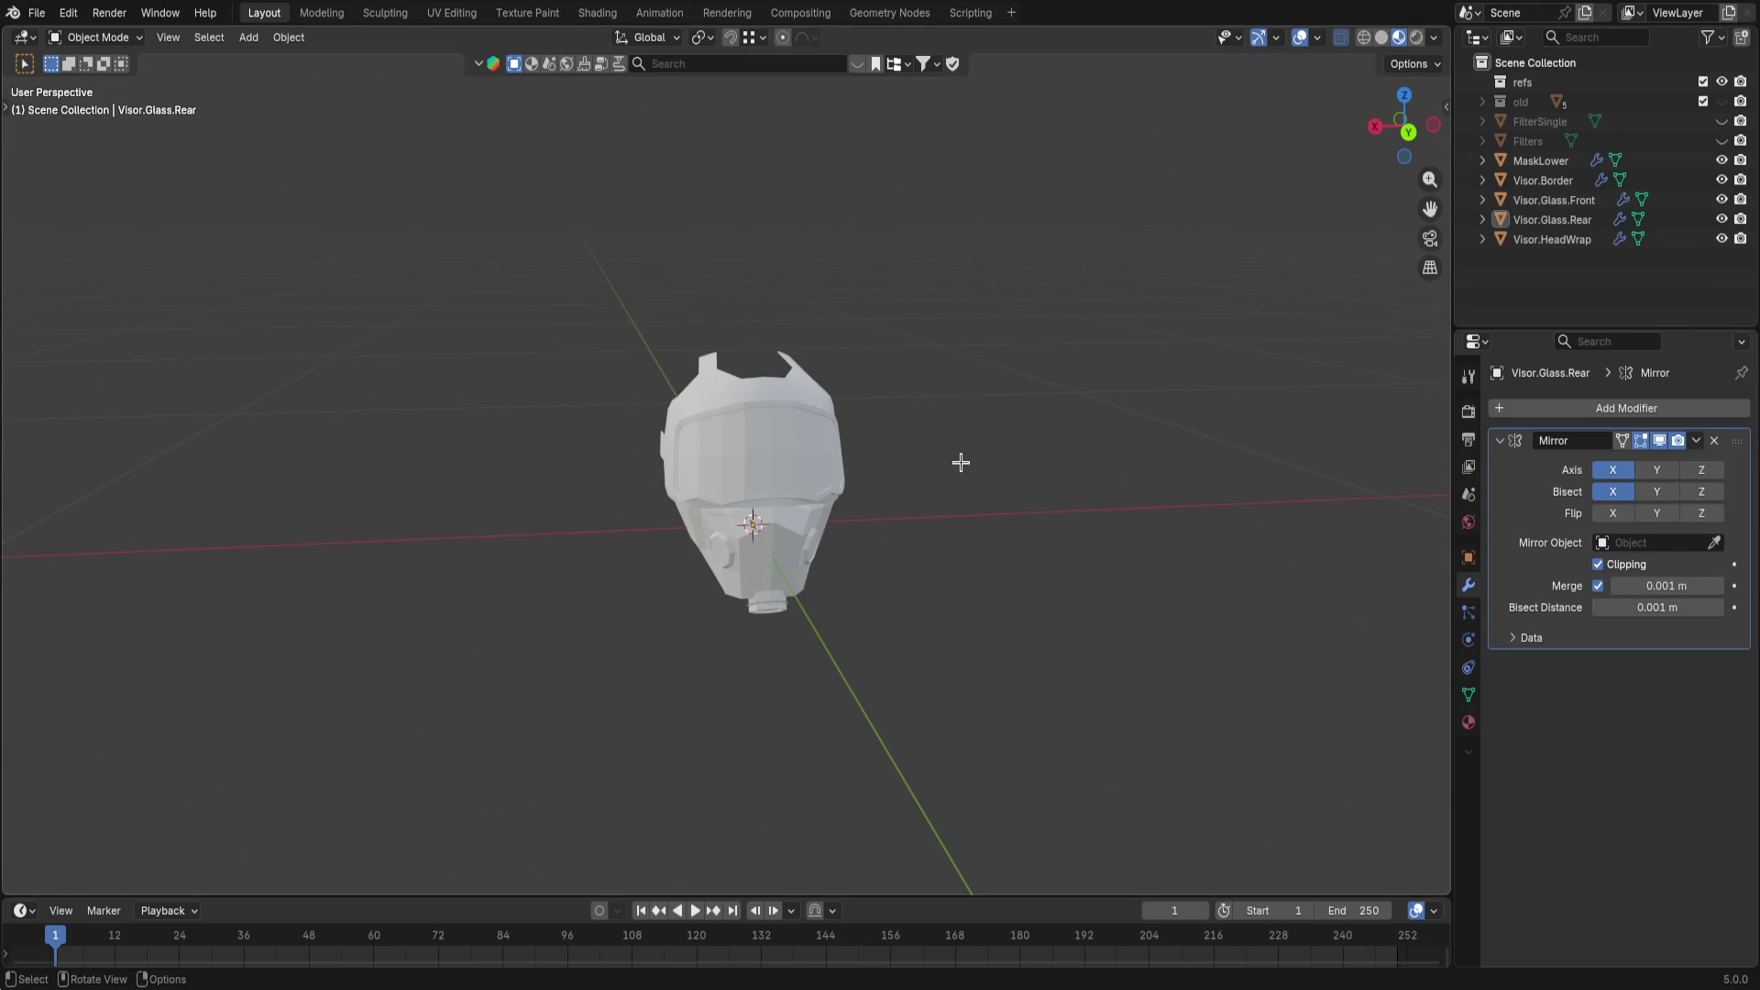
Step: Delete the old collection with its body, filter, optic, rubber.seal and filter.connection parts
left_click(1503, 103)
left_click(1518, 106)
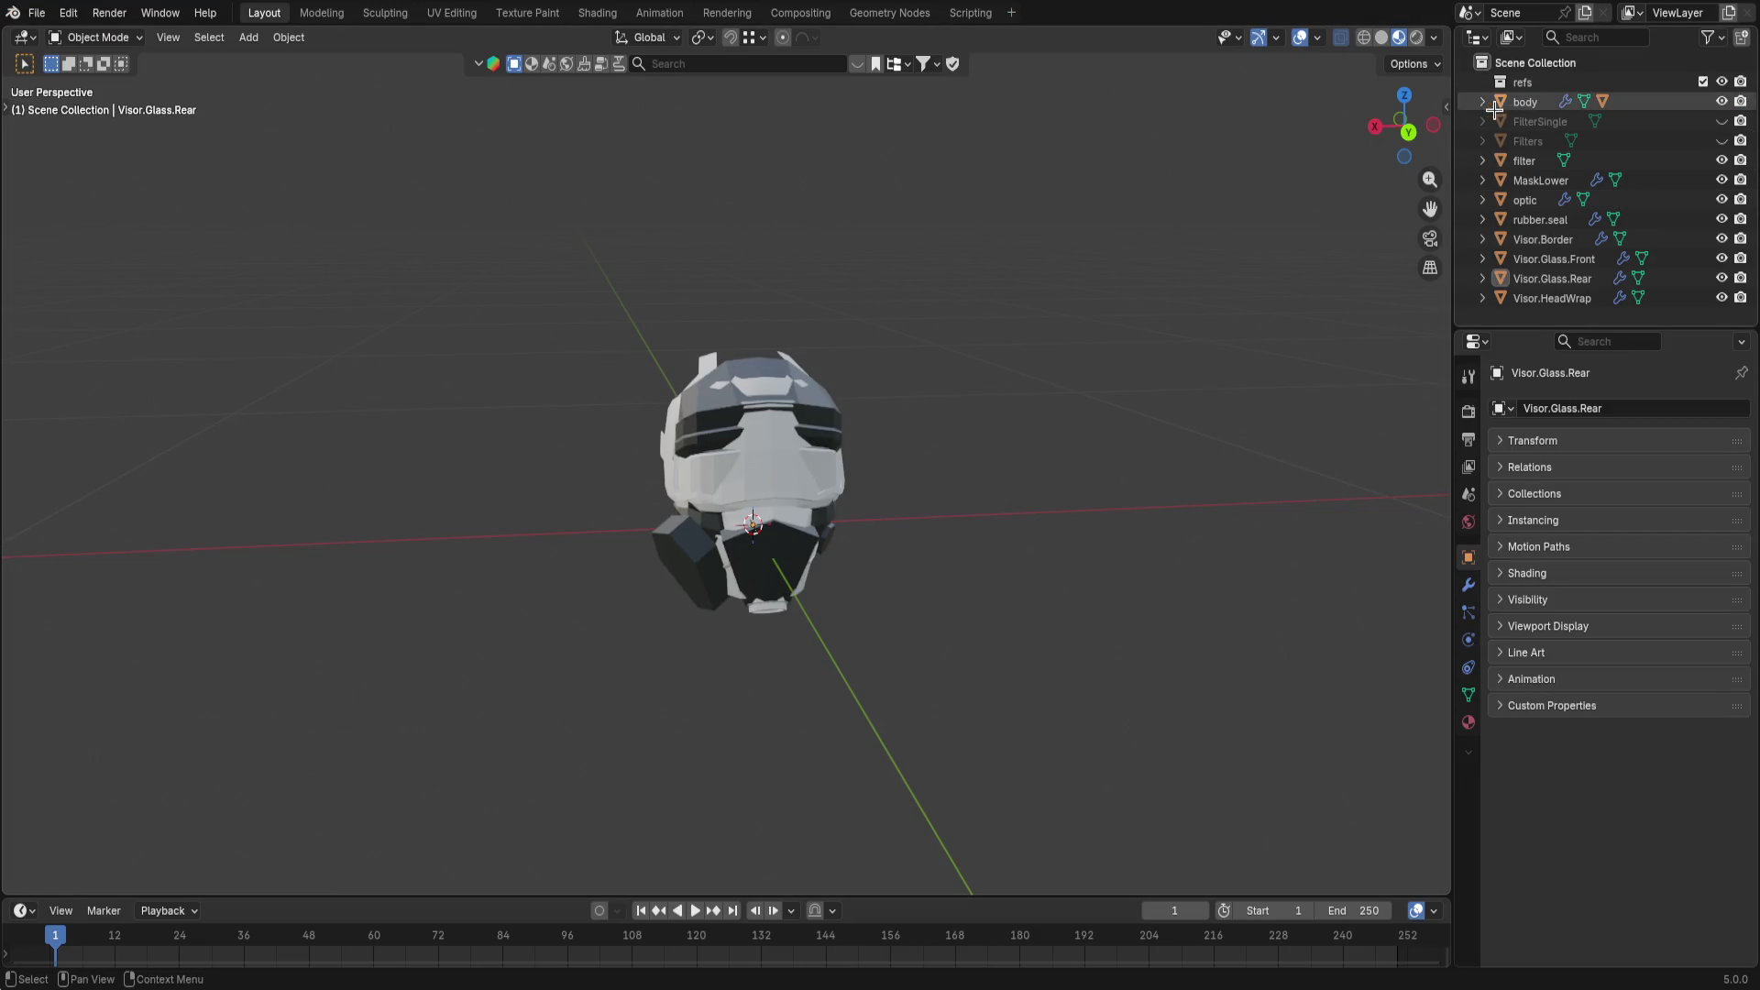
mouse_move(1523, 118)
left_mouse_down()
mouse_move(1559, 134)
mouse_move(1565, 187)
left_mouse_up()
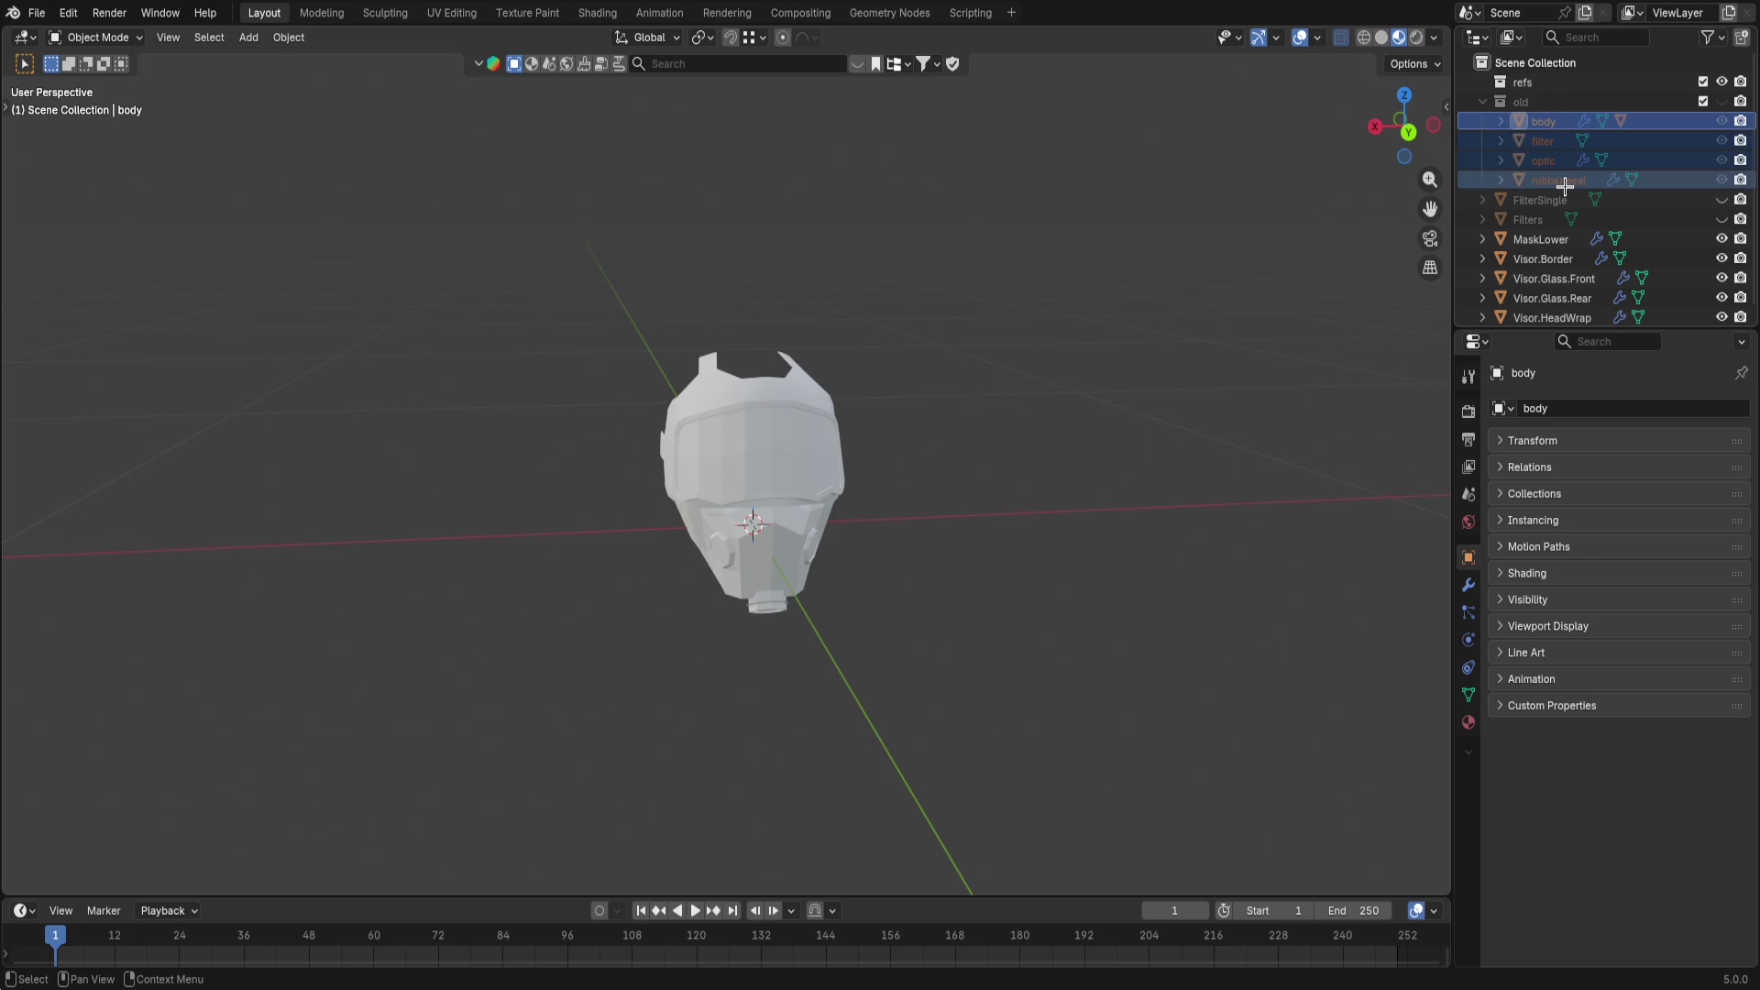
key("Delete")
left_click(1569, 121)
key("Delete")
left_click(1570, 102)
key("Delete")
key("ctrl+s")
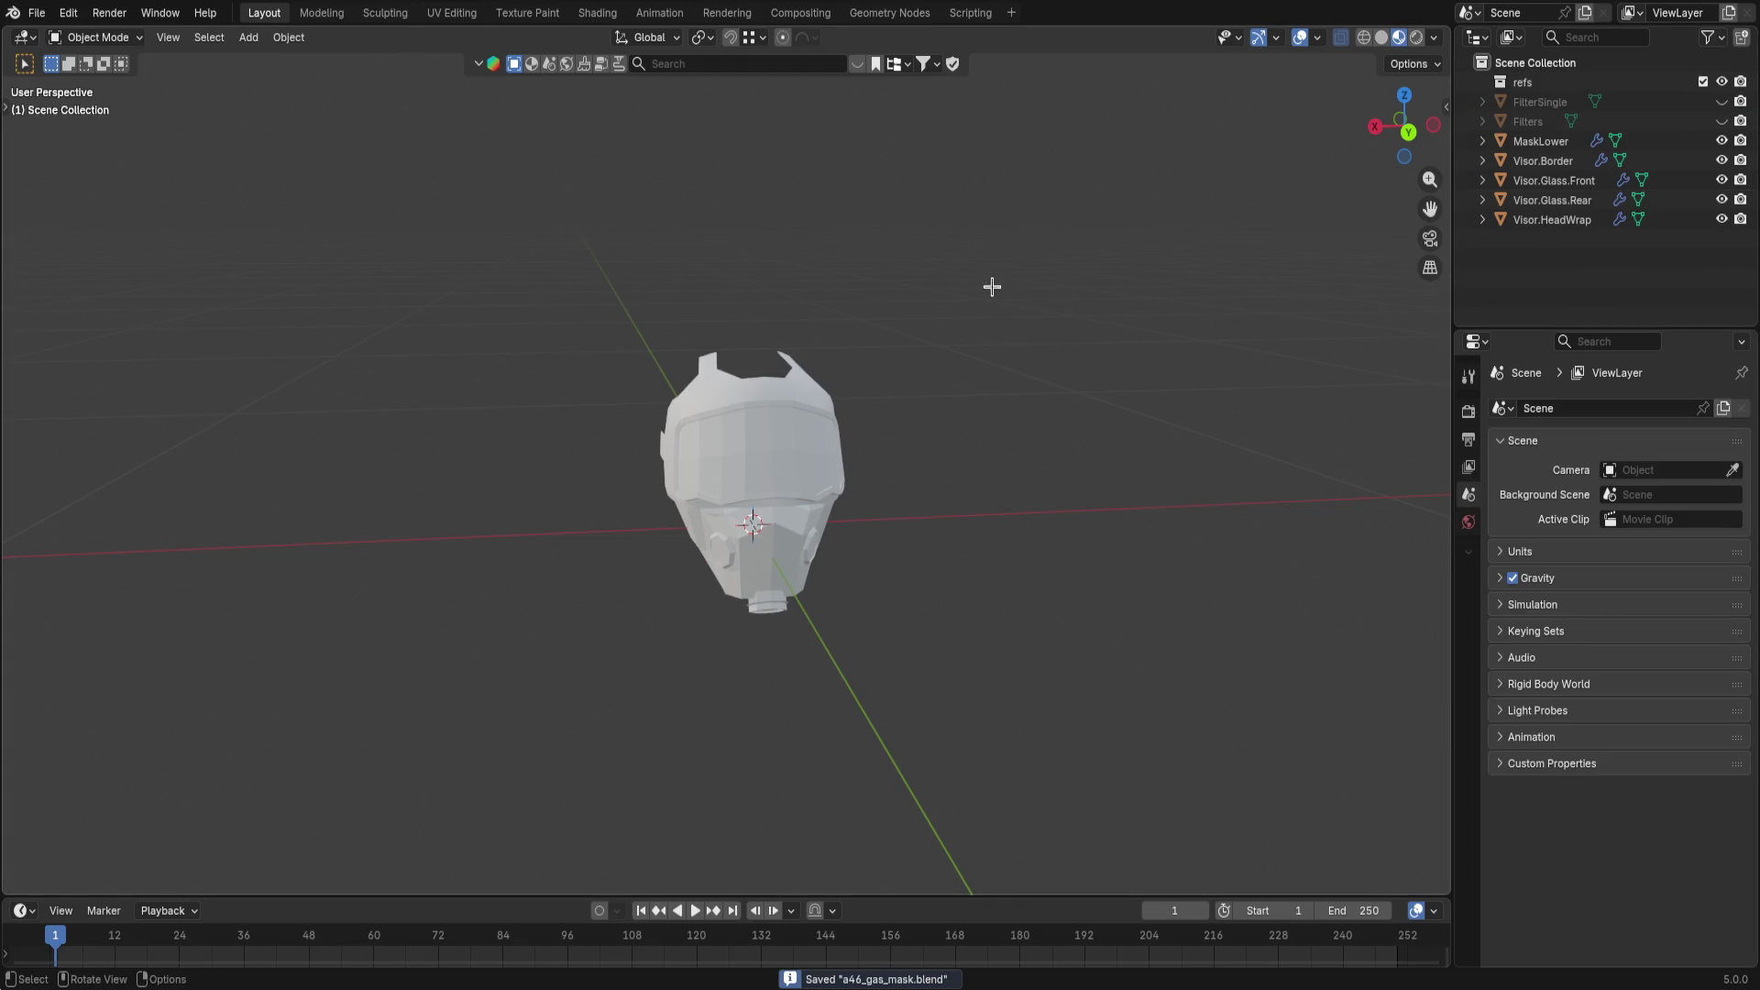
Step: Undo the deletions to restore the old collection and its parts
left_click_drag(992, 287, 597, 307)
left_click(37, 13)
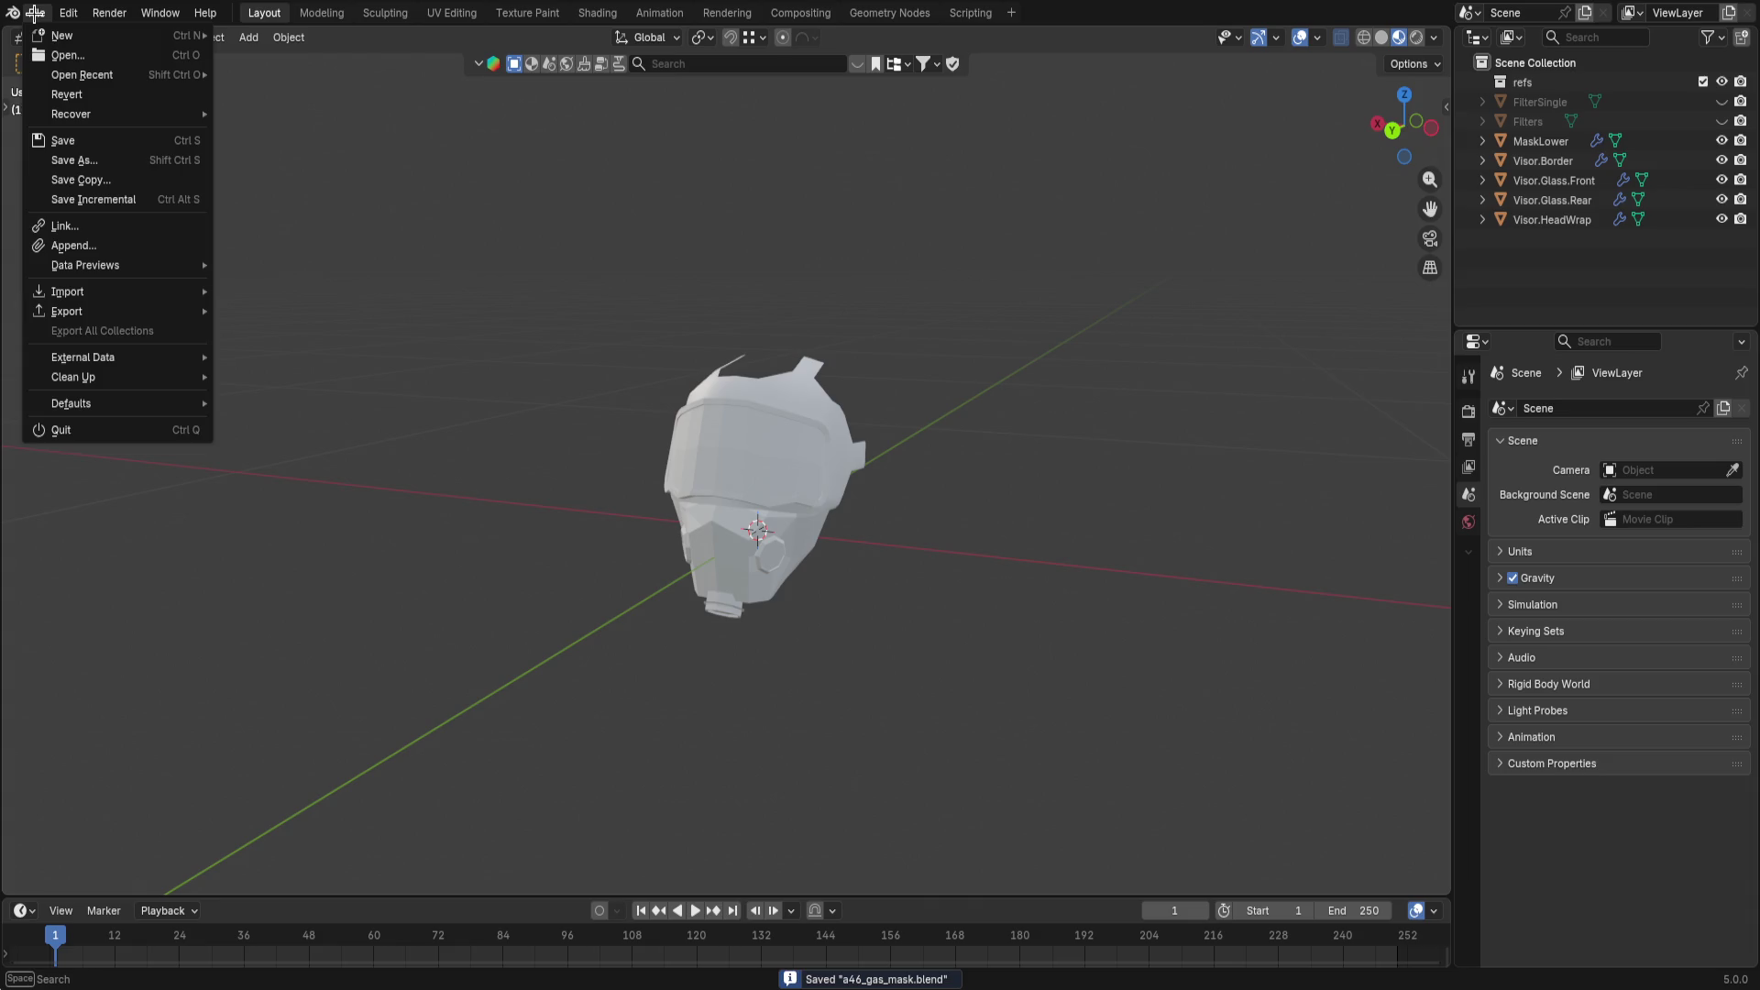
key("ctrl+z")
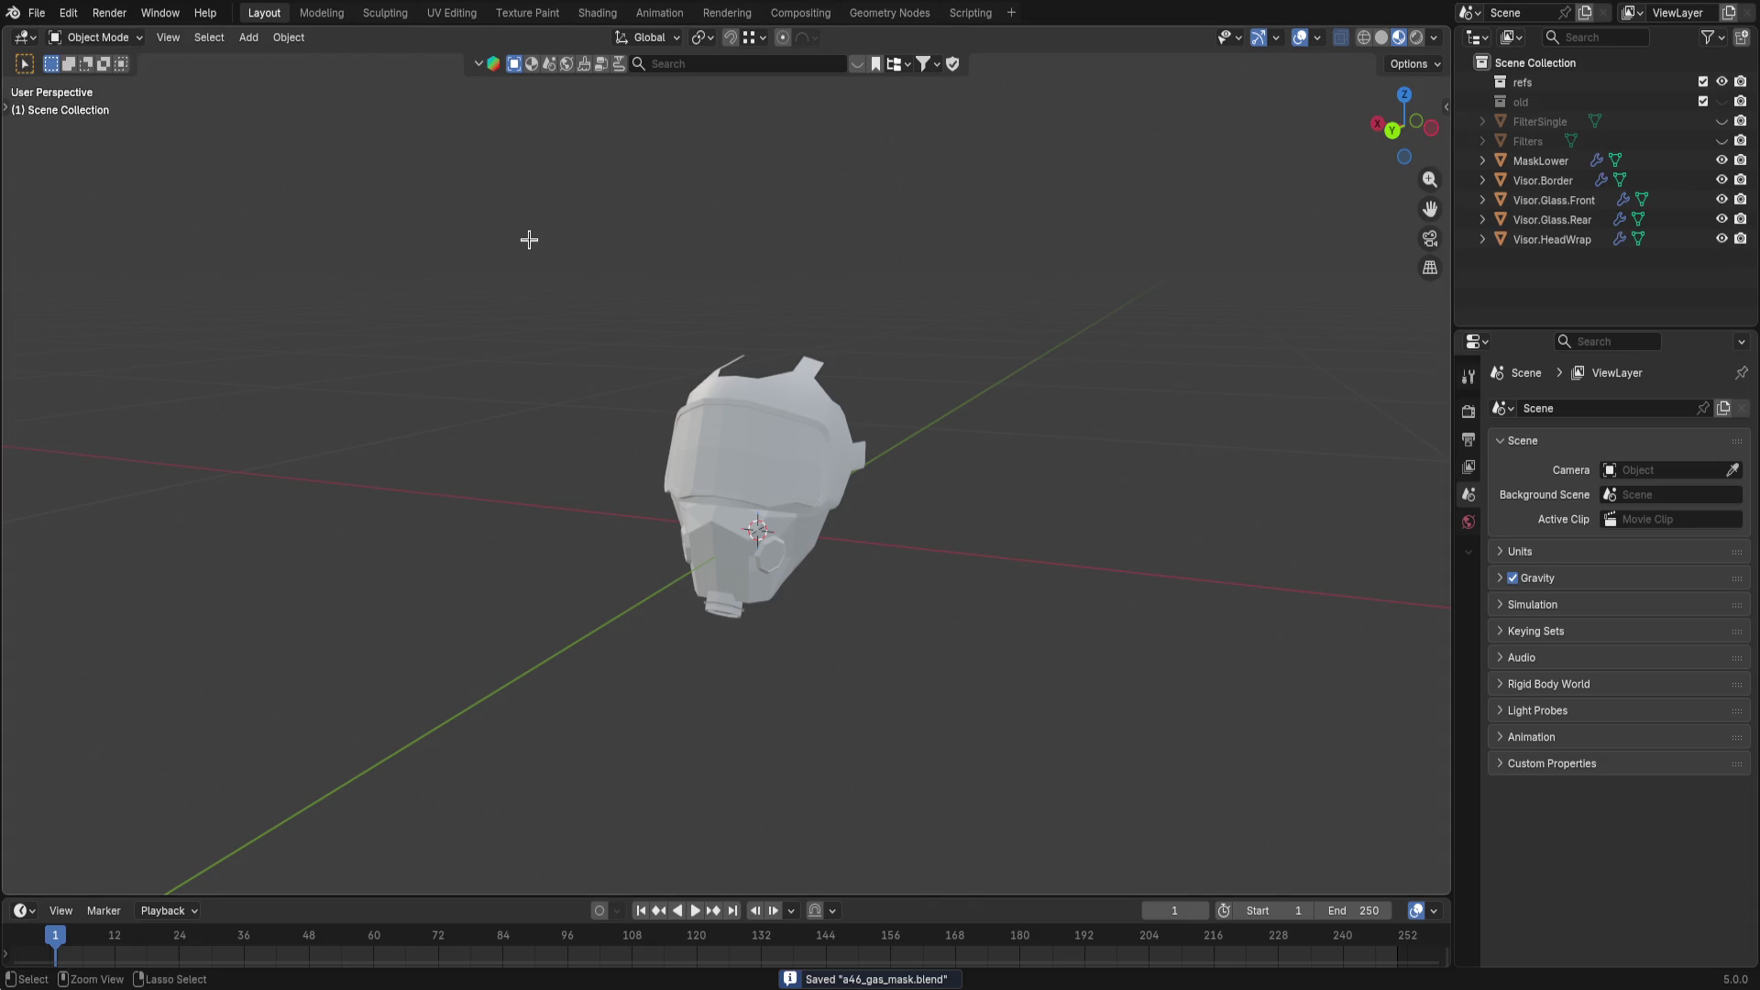
key("ctrl+z")
key("ctrl+z")
key("ctrl+z")
key("ctrl+z")
key("ctrl+z")
key("ctrl+z")
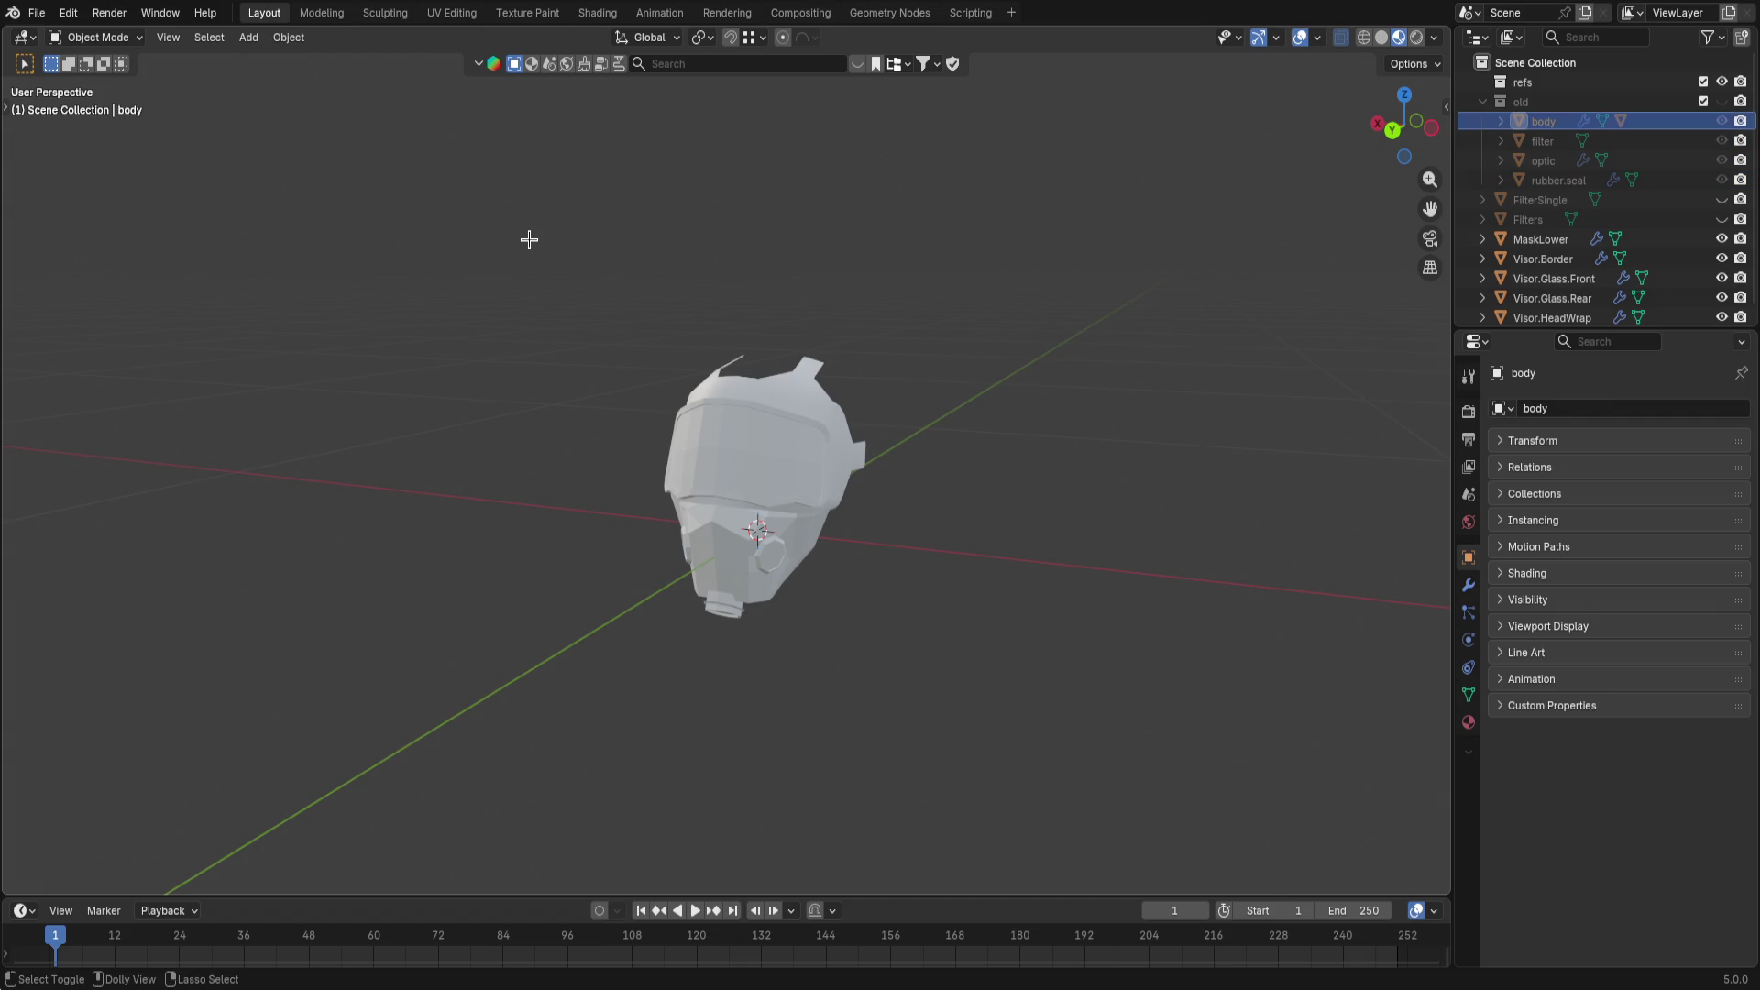
key("ctrl+z")
key("ctrl+s")
key("ctrl+z")
Step: Save the scene as a new file named mask_a46.blend
left_click(36, 13)
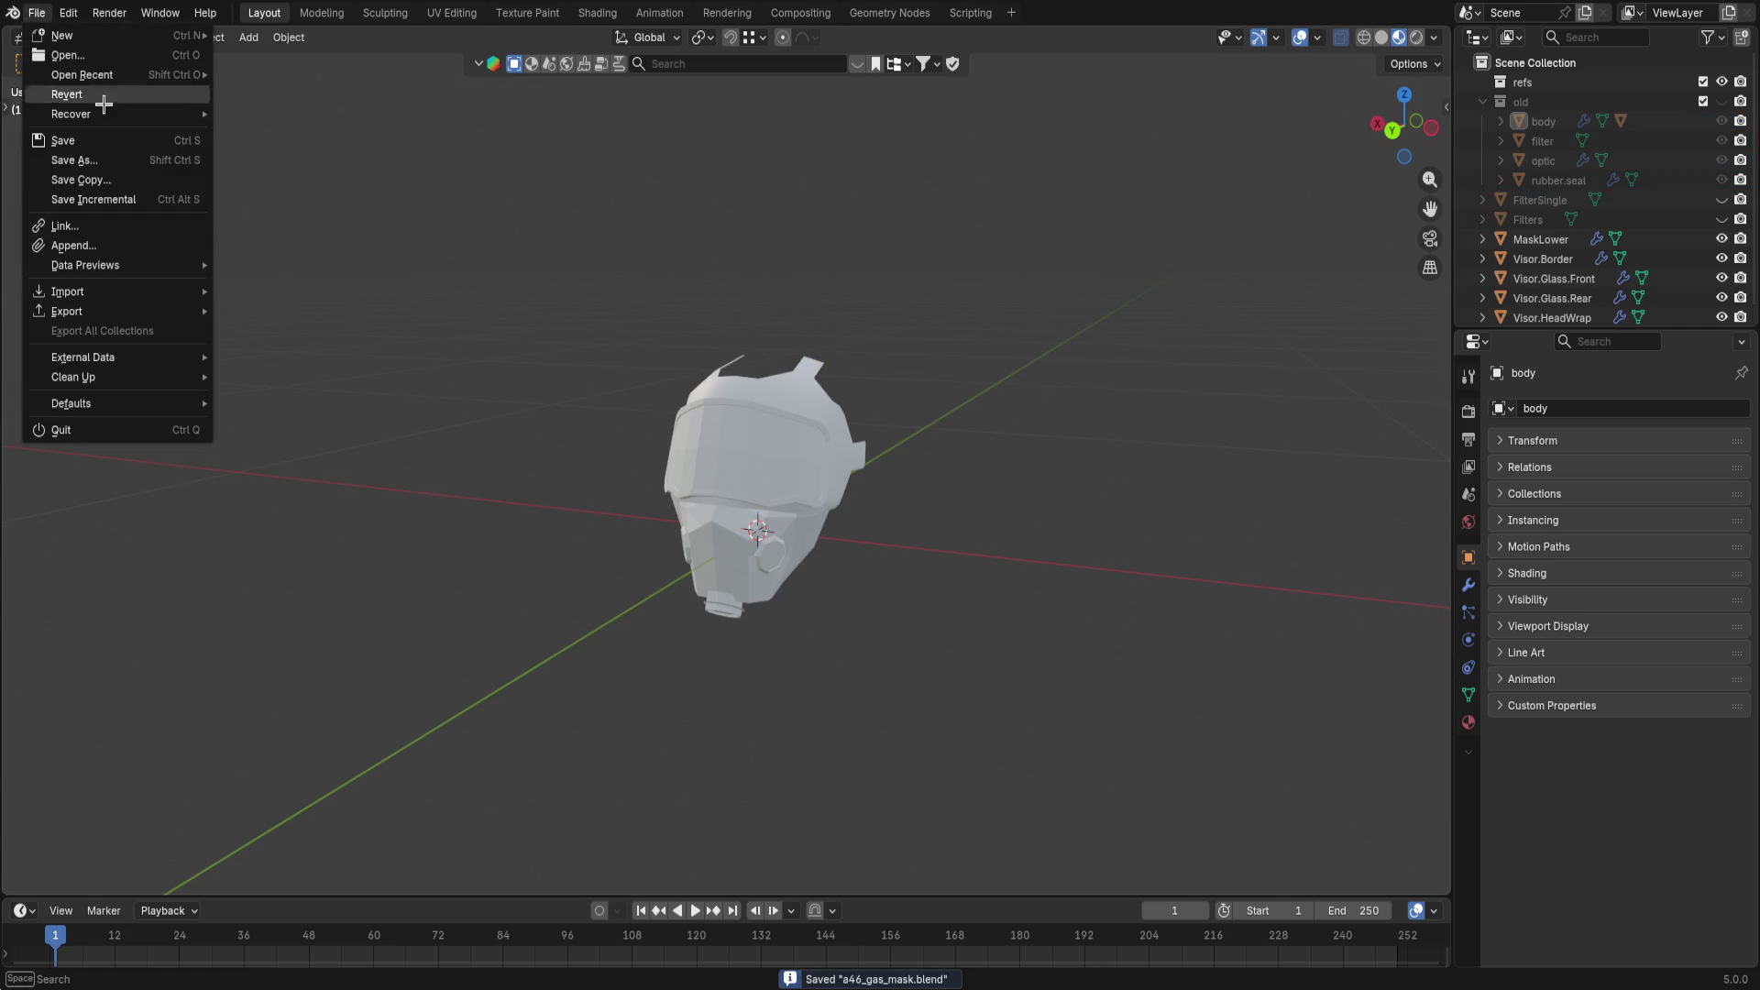
left_click(36, 13)
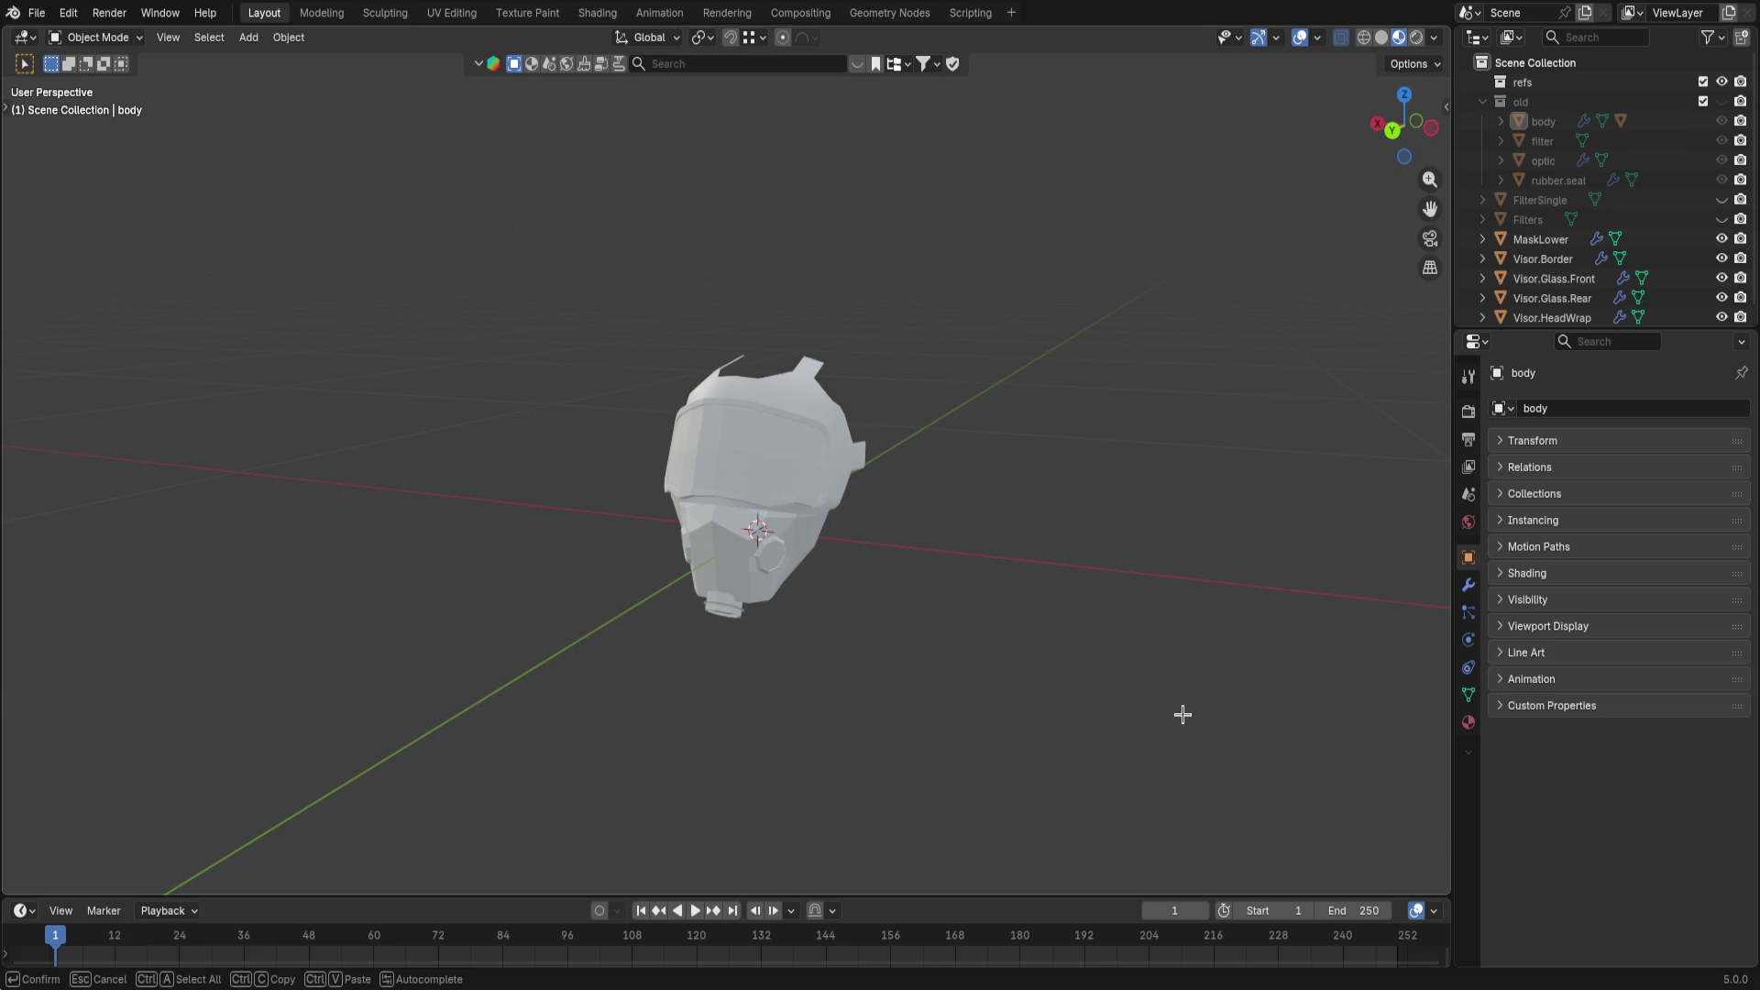
key("ctrl+s")
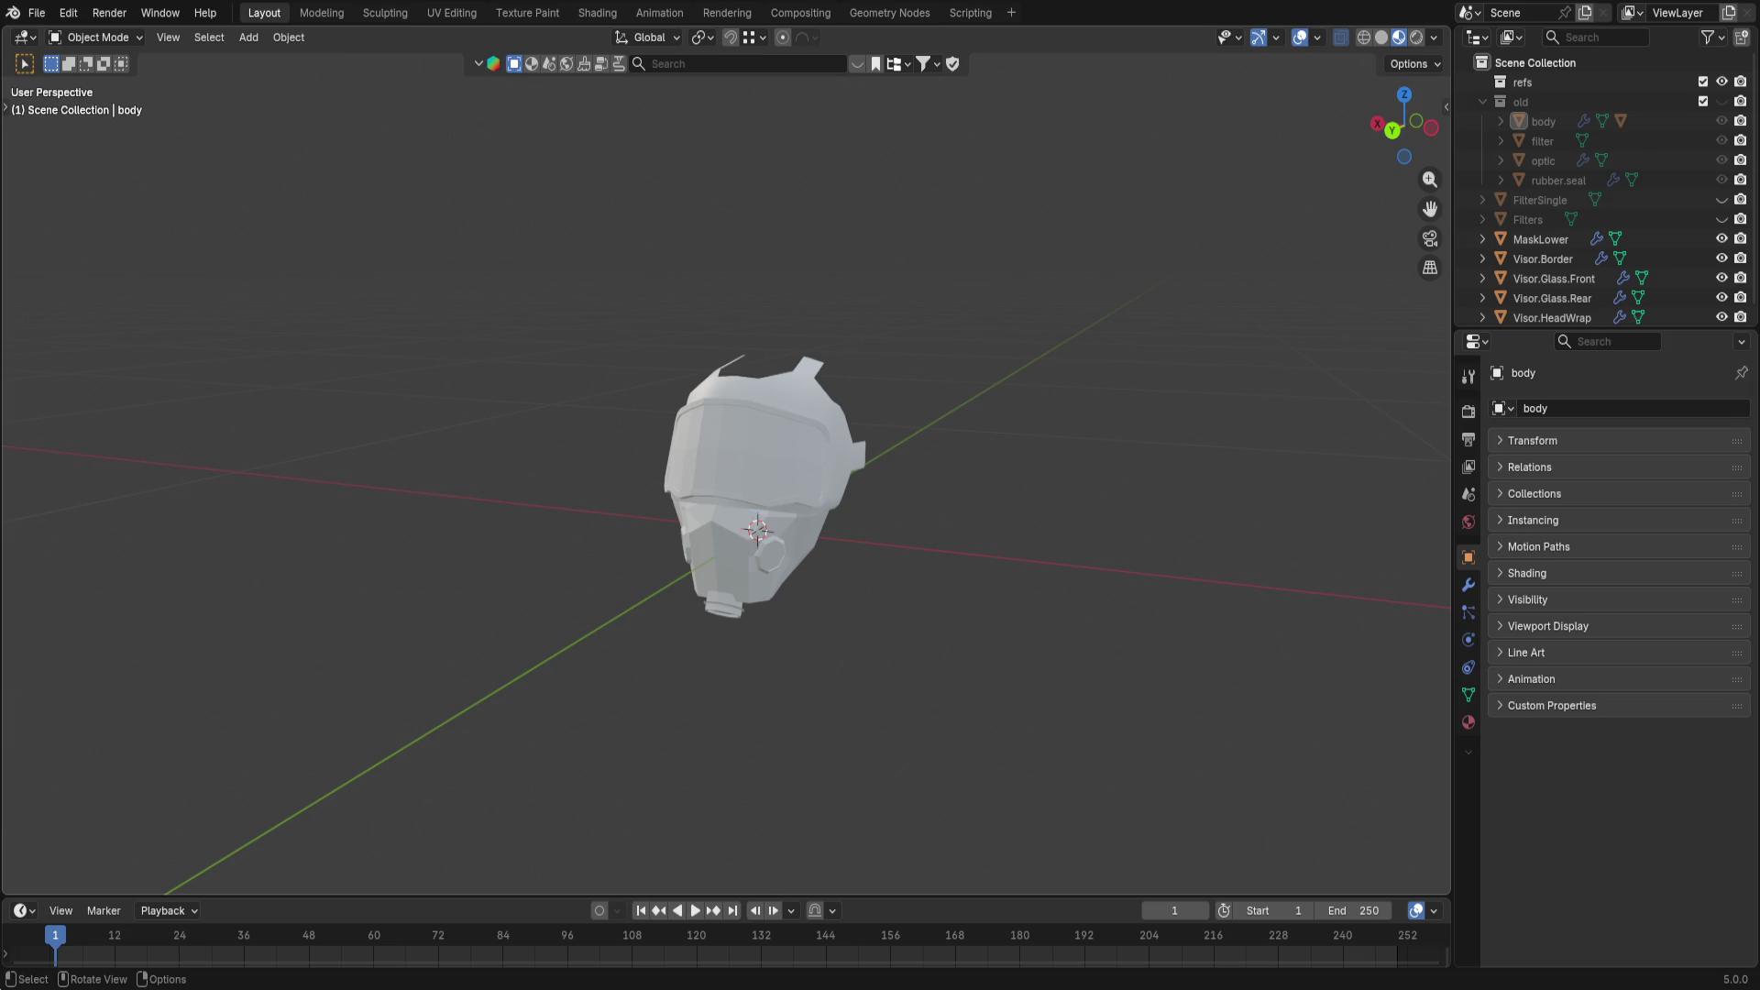
scroll(1077, 411, "up", 10)
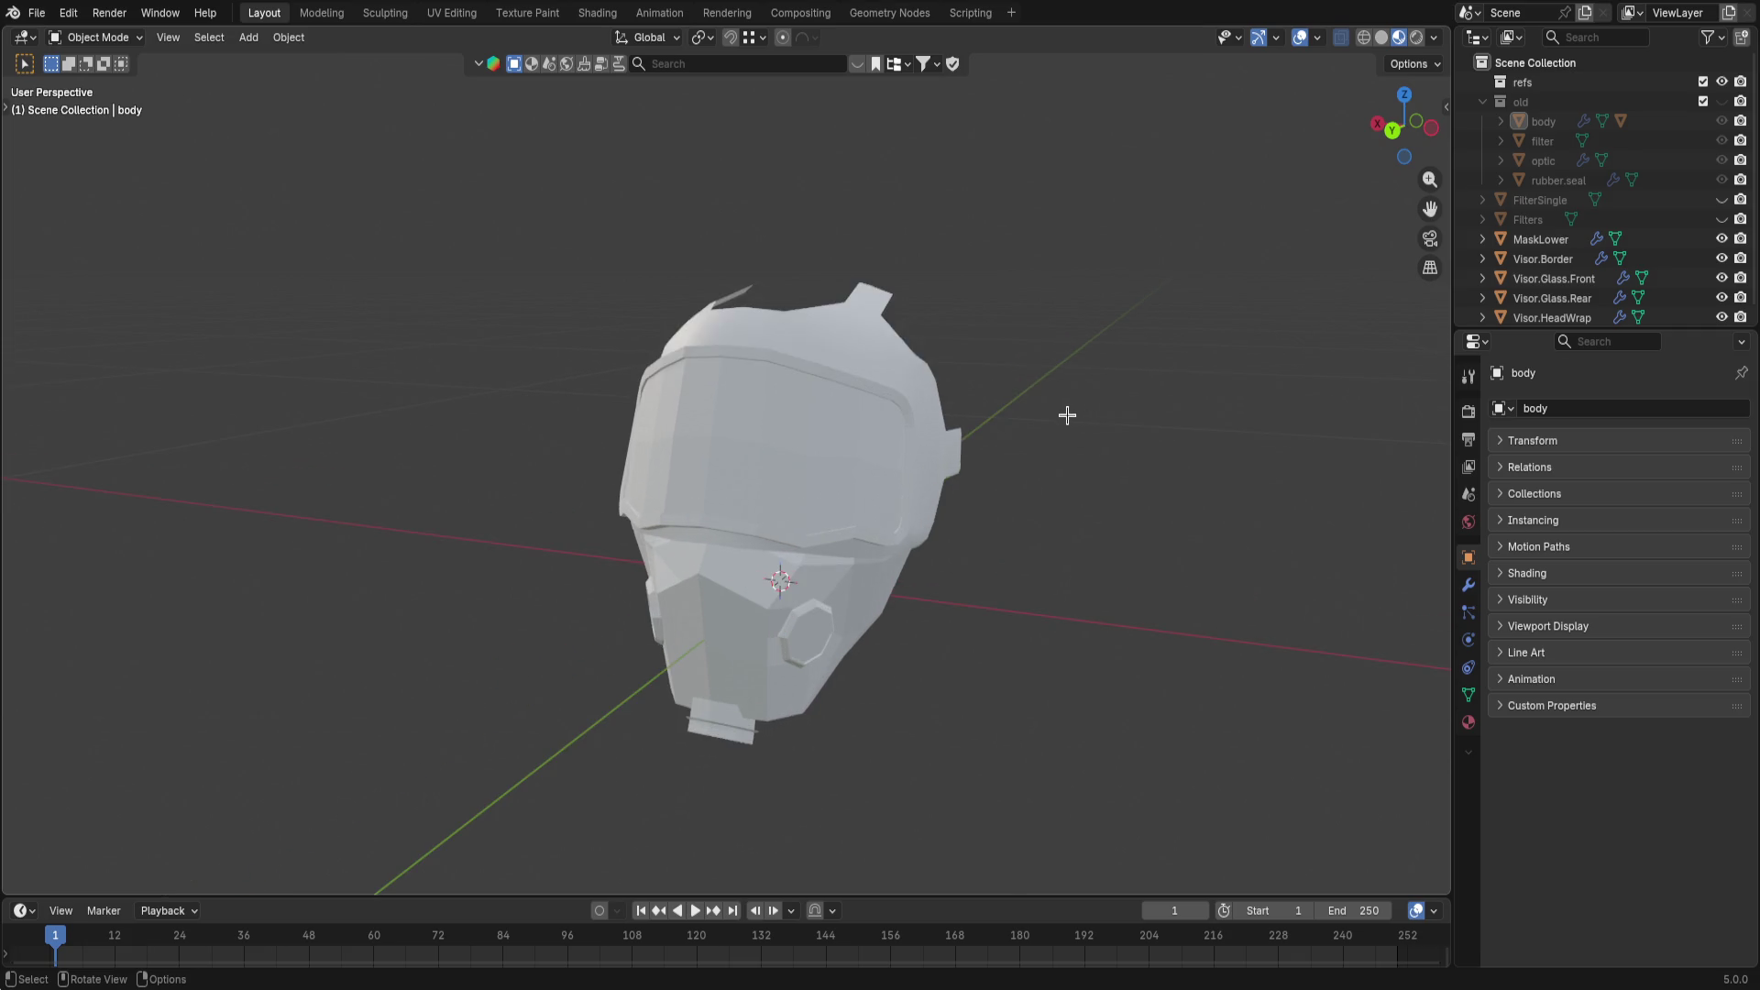
Step: Collapse the 'old' collection and inspect Visor.Glass.Front in Edit Mode before switching to Godot
mouse_move(1162, 357)
left_mouse_down()
mouse_move(1132, 369)
mouse_move(1458, 224)
left_mouse_up()
left_click(1483, 102)
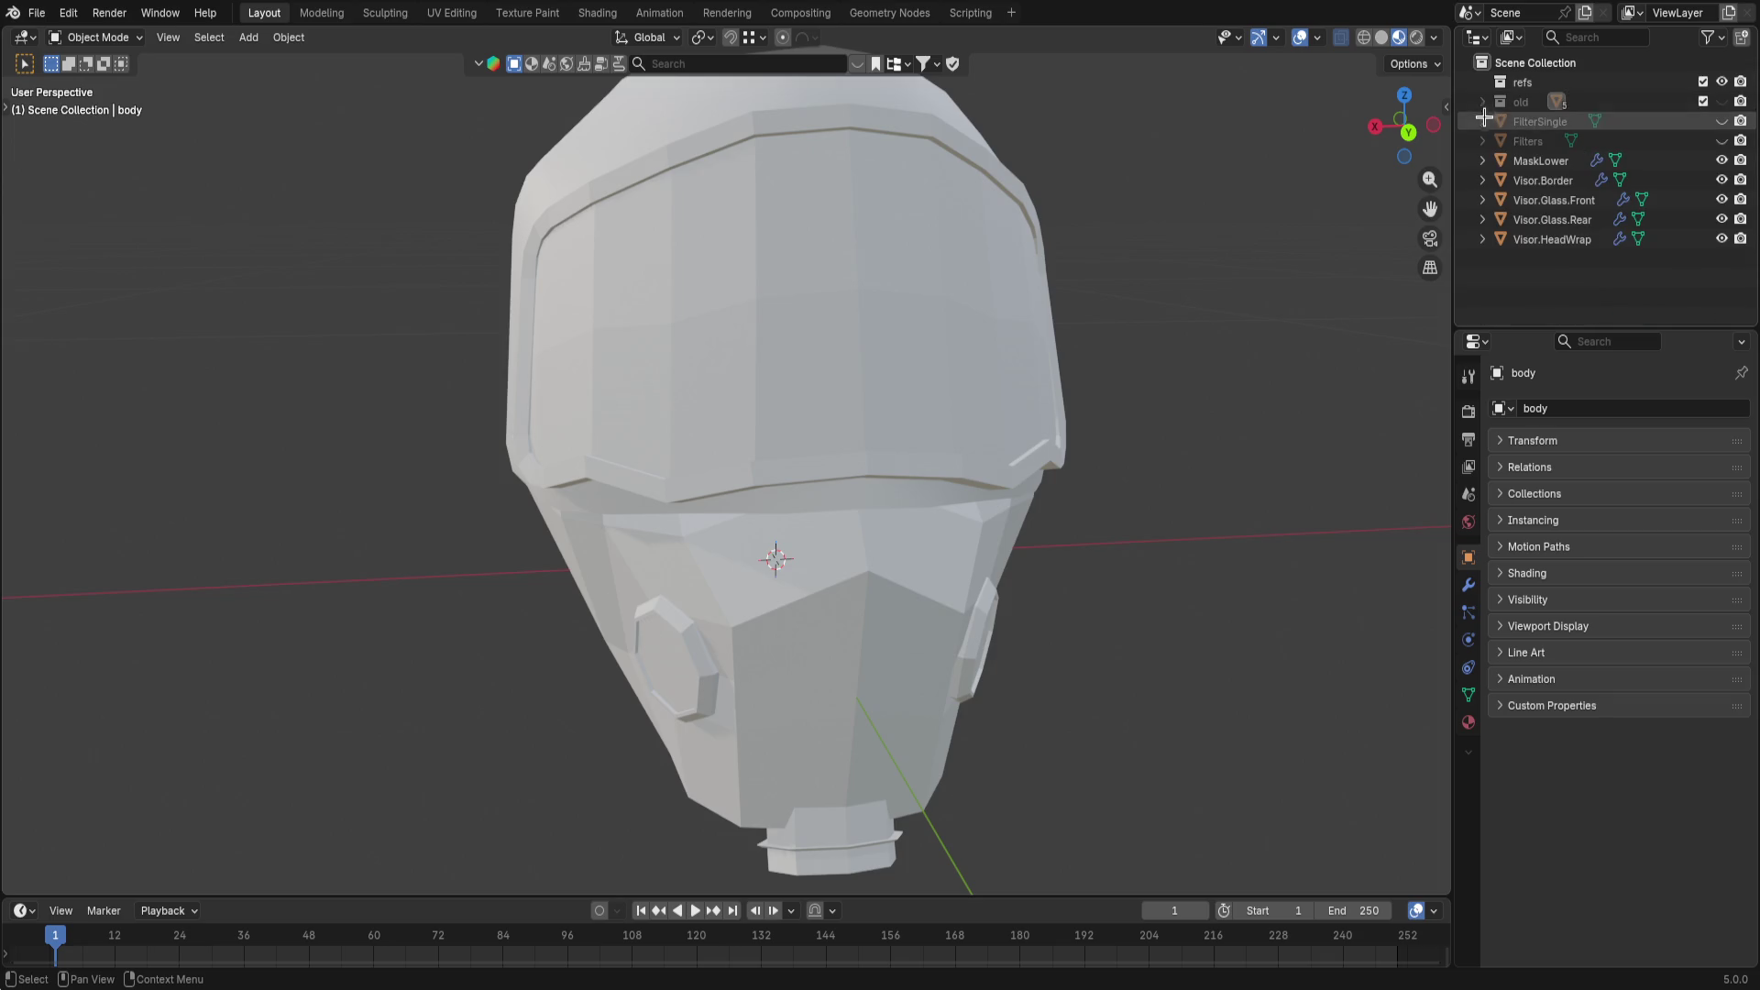
mouse_move(1329, 317)
left_mouse_down()
mouse_move(1179, 322)
mouse_move(1147, 330)
mouse_move(1146, 354)
left_mouse_up()
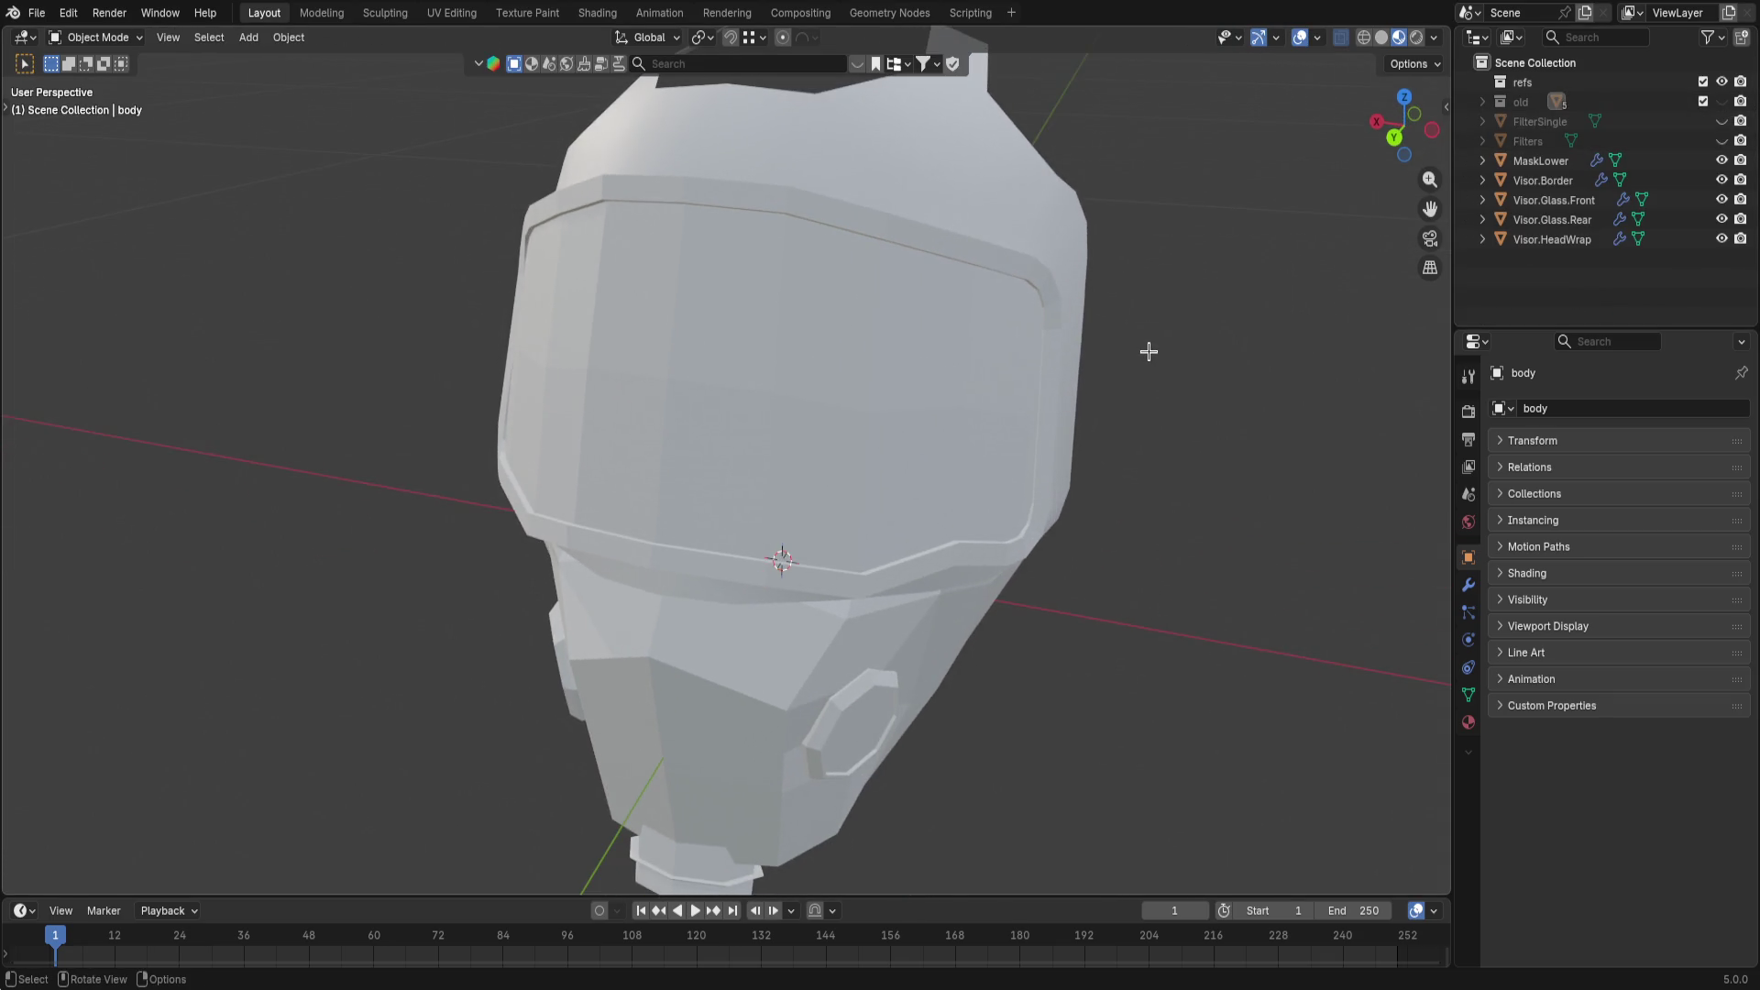
left_click(578, 451)
key("Tab")
key("Tab")
left_click(1202, 467)
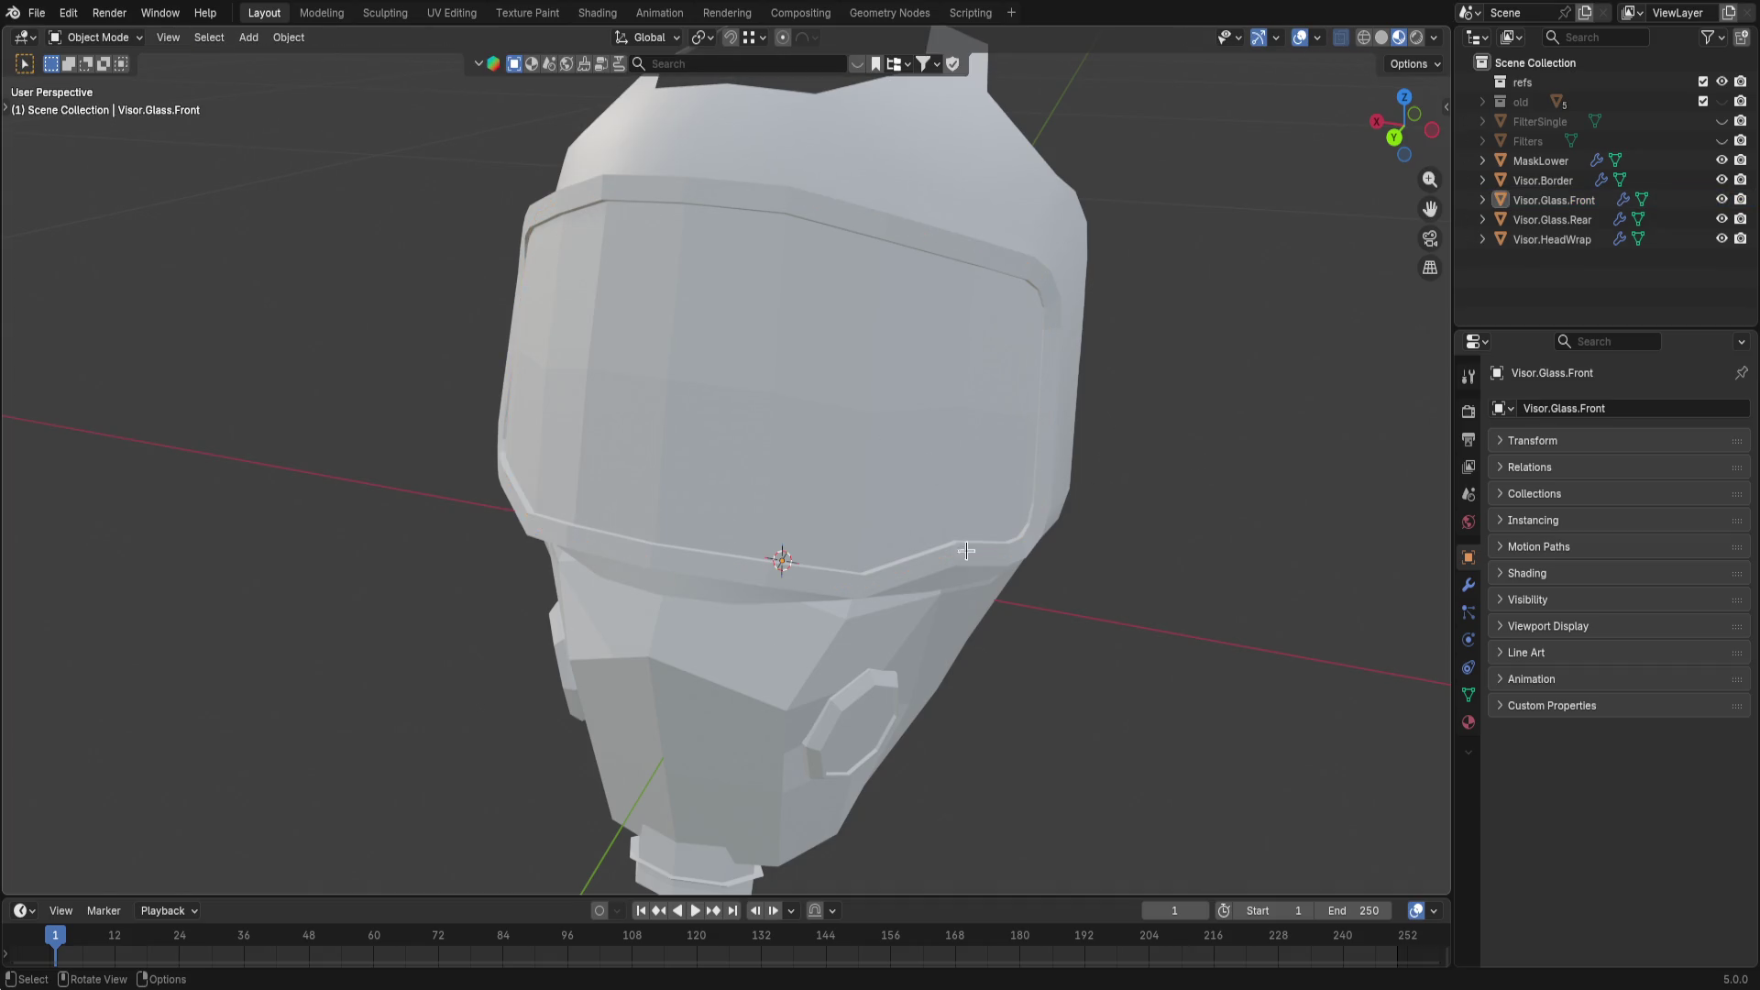
key("alt+Tab")
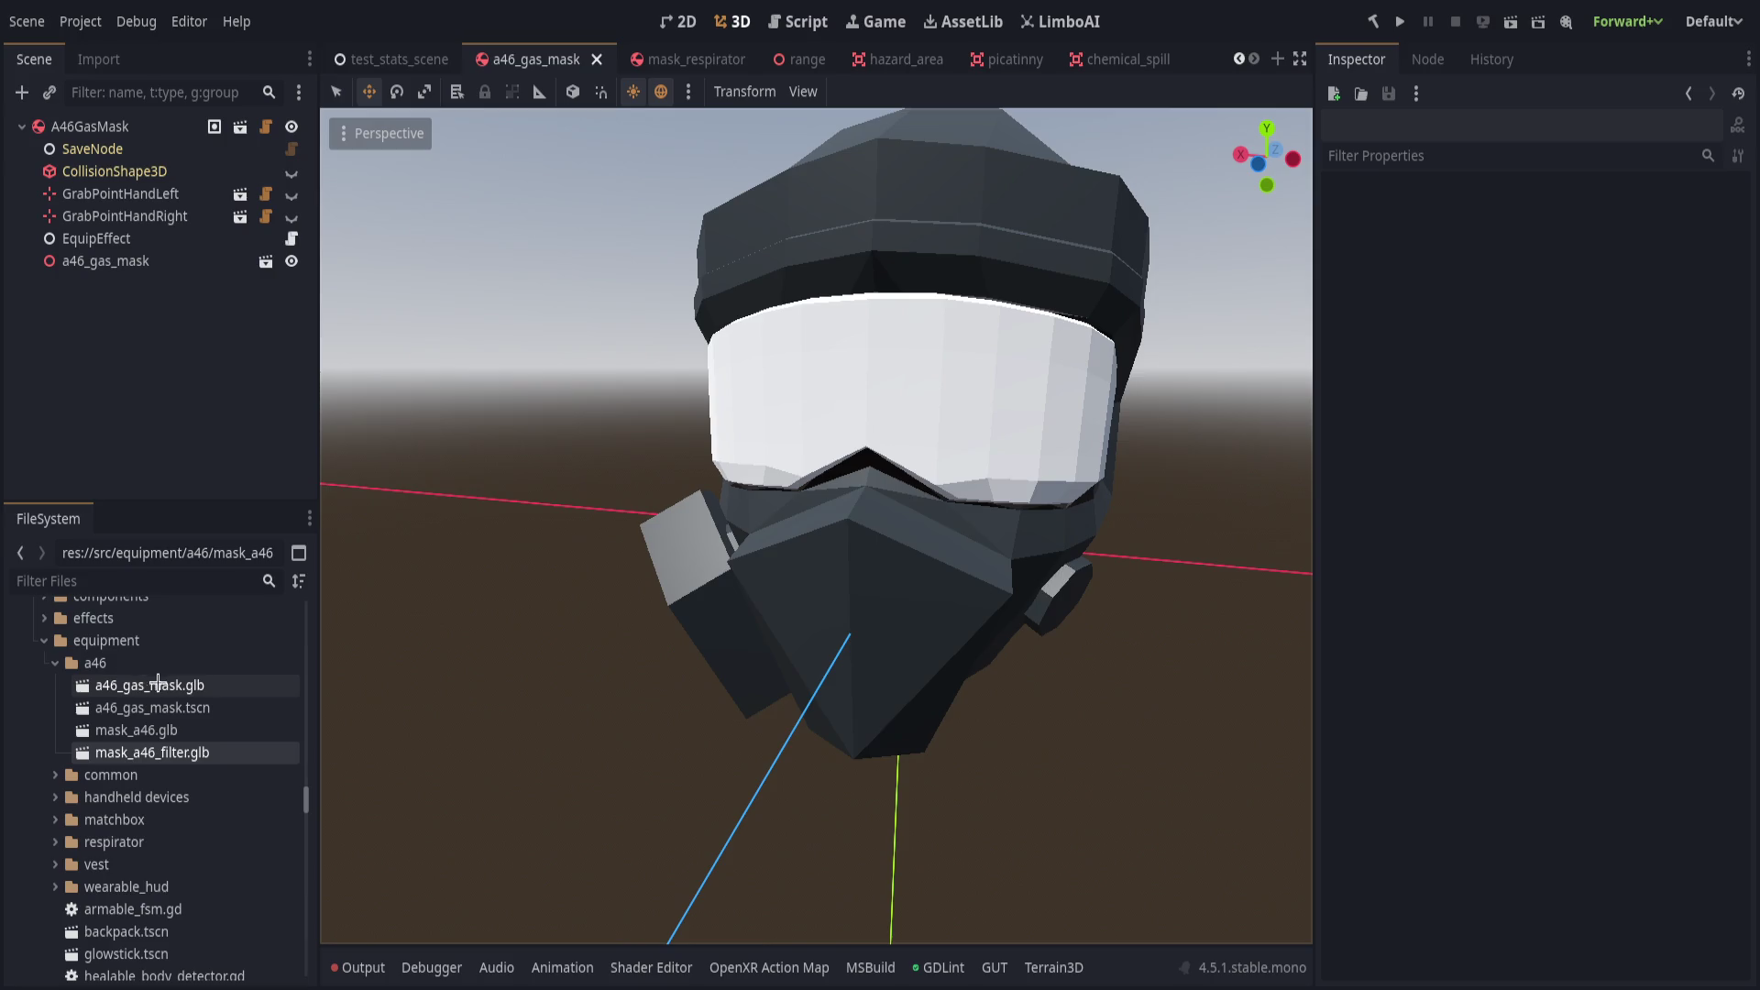
Step: Place mask_a46.glb in the a46_gas_mask scene beside the old mask, then return to Blender
mouse_move(247, 680)
left_mouse_down()
mouse_move(229, 686)
mouse_move(236, 706)
mouse_move(174, 442)
mouse_move(195, 681)
mouse_move(605, 531)
mouse_move(683, 541)
mouse_move(514, 629)
mouse_move(146, 425)
mouse_move(205, 754)
mouse_move(303, 726)
mouse_move(740, 516)
mouse_move(550, 481)
mouse_move(587, 518)
left_mouse_up()
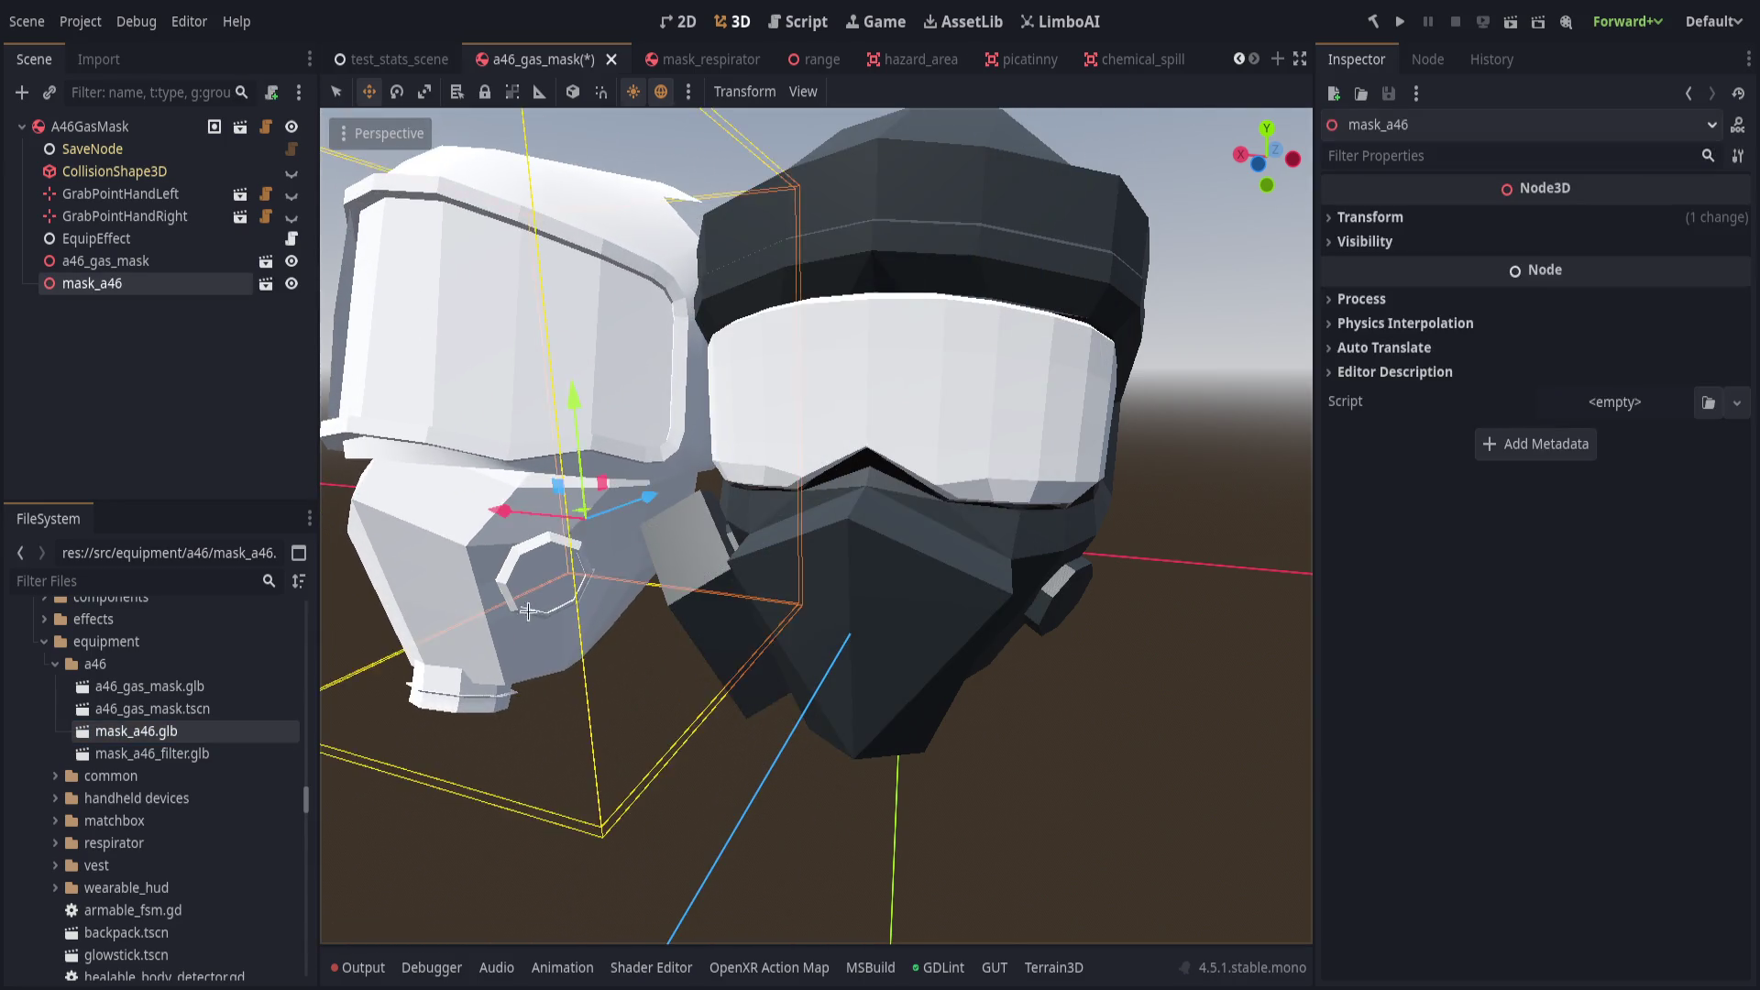
scroll(585, 659, "down", 3)
left_click_drag(585, 659, 770, 672)
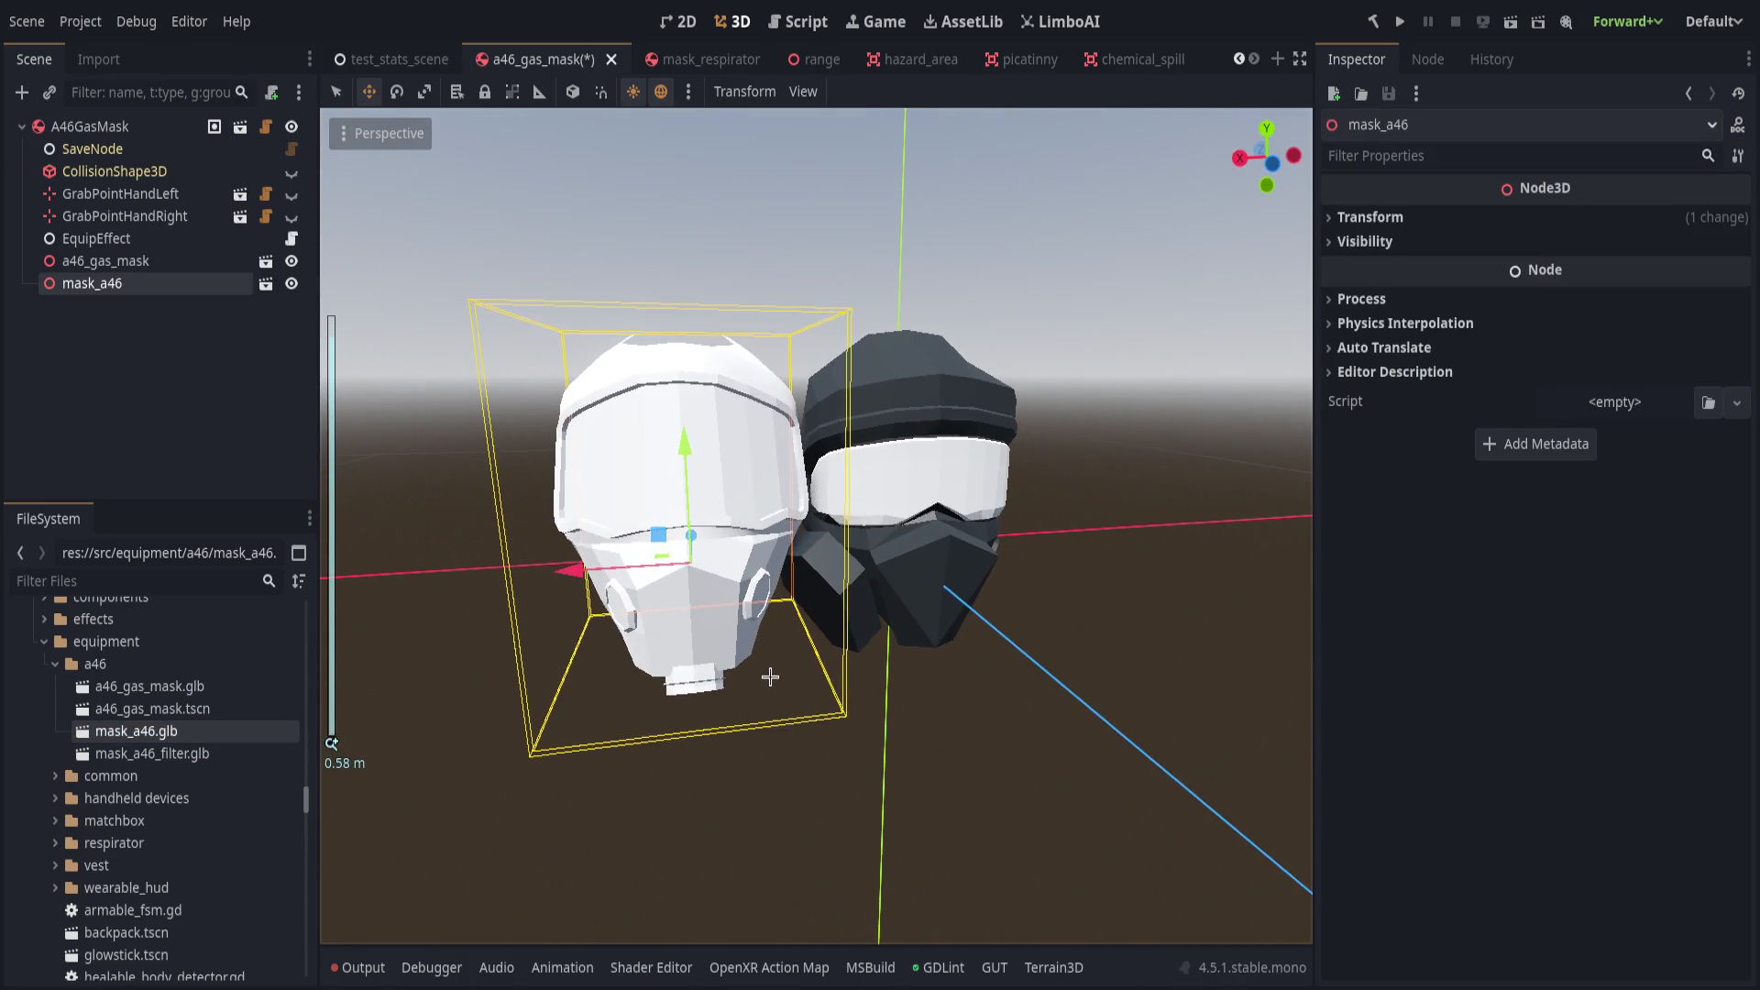
left_click(903, 715)
key("alt+Tab")
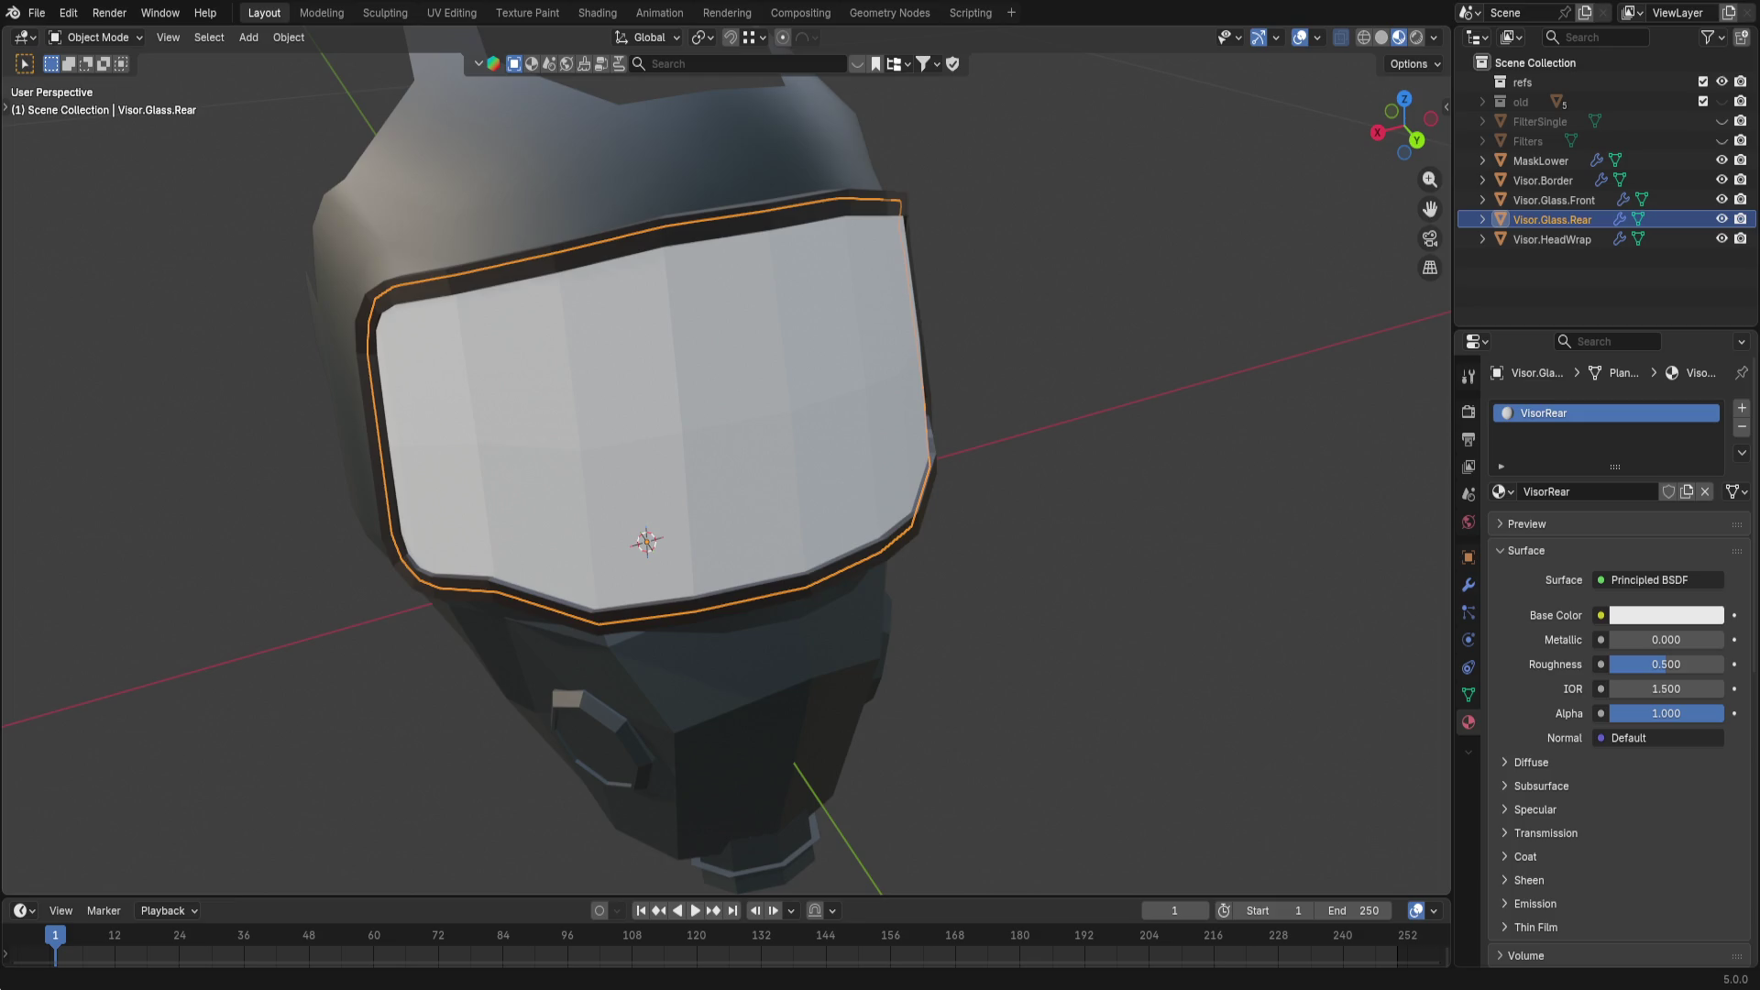
key("alt+Tab")
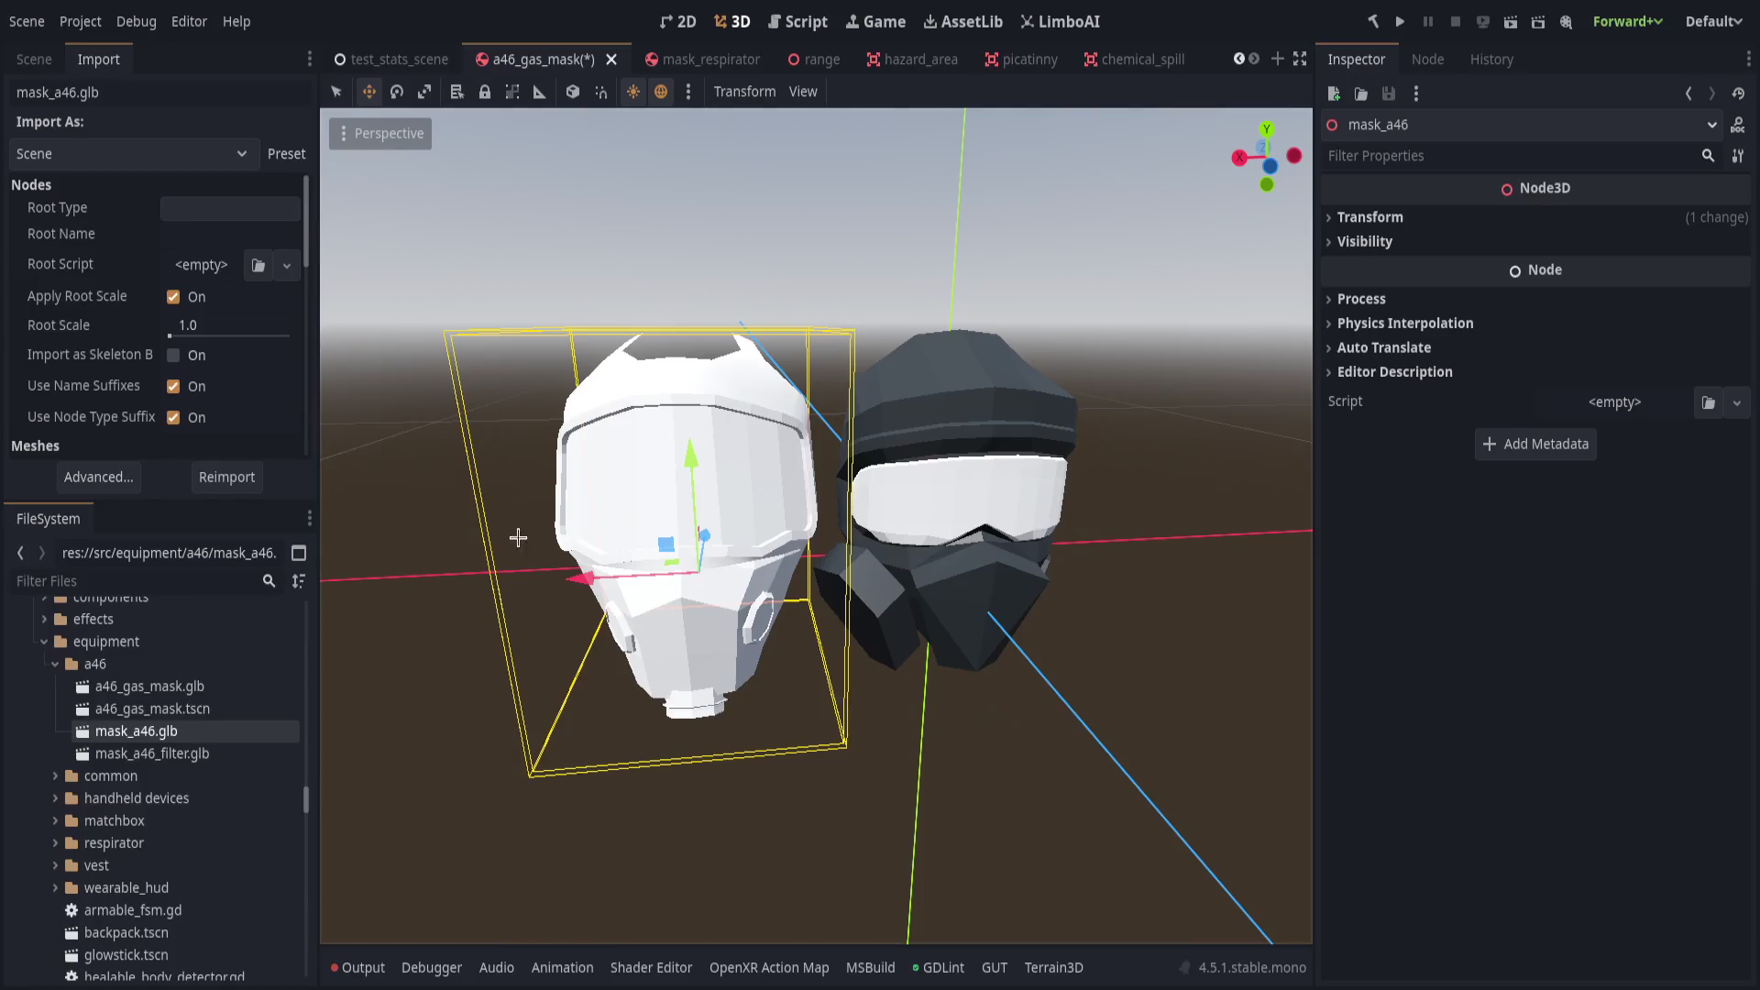
left_click(115, 656)
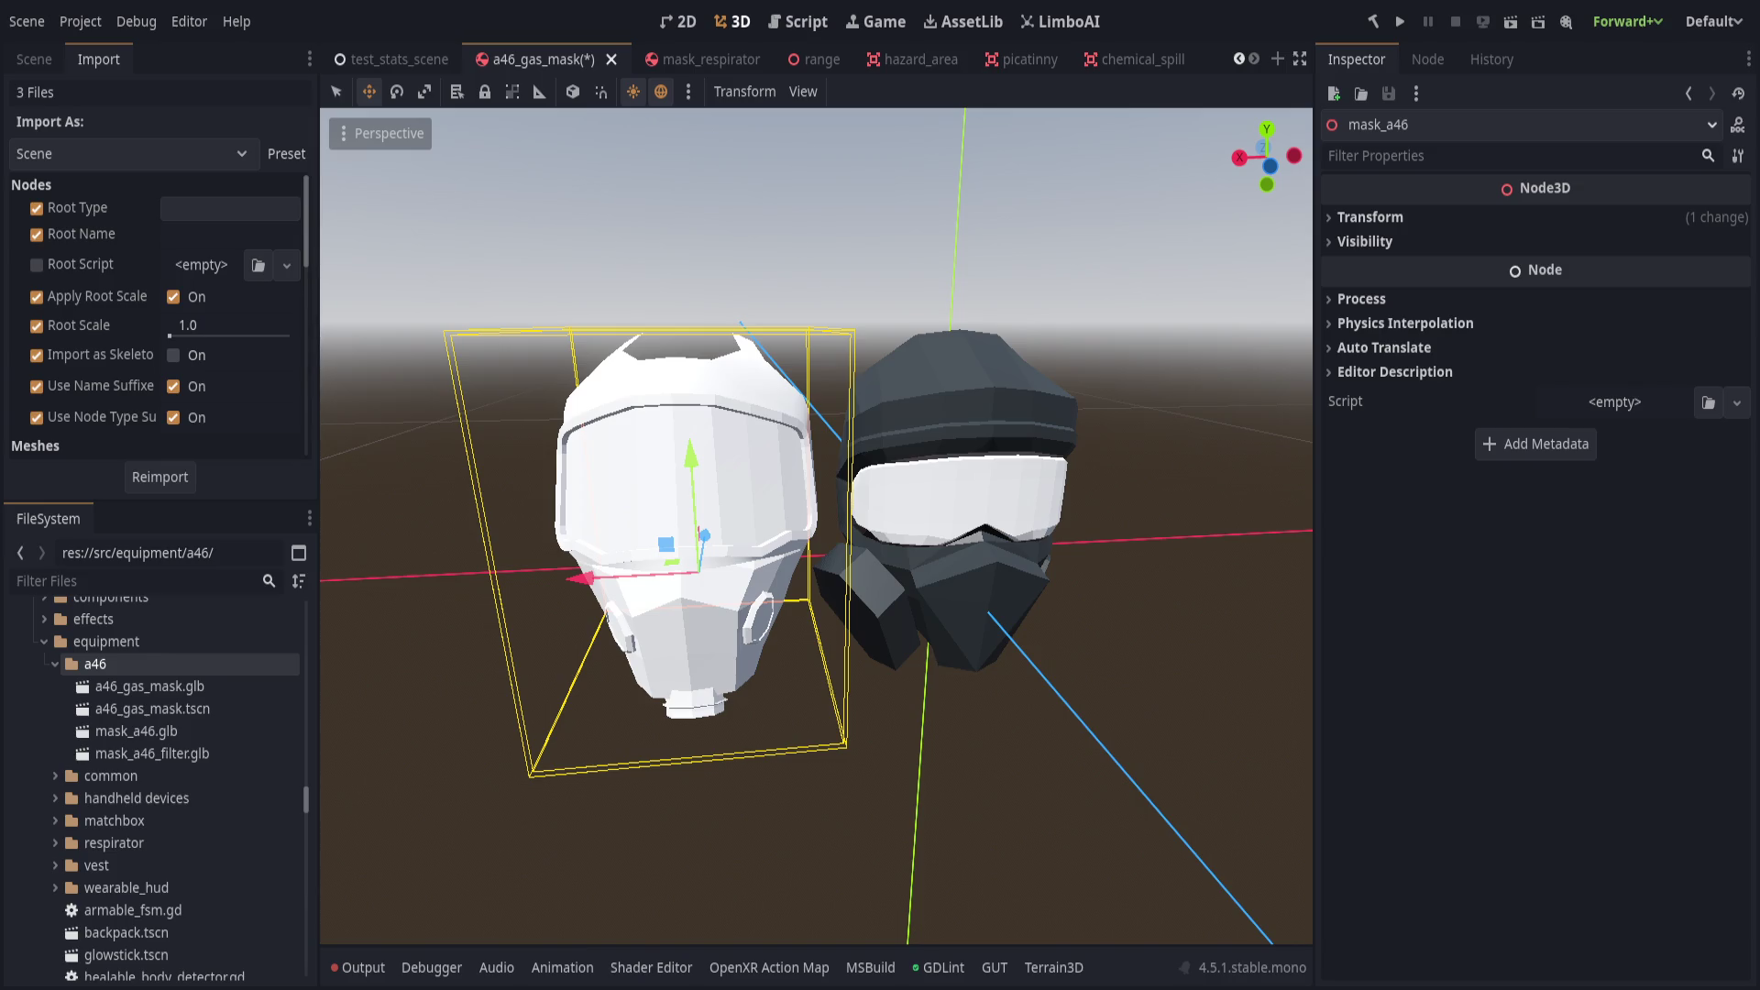
key("alt+Tab")
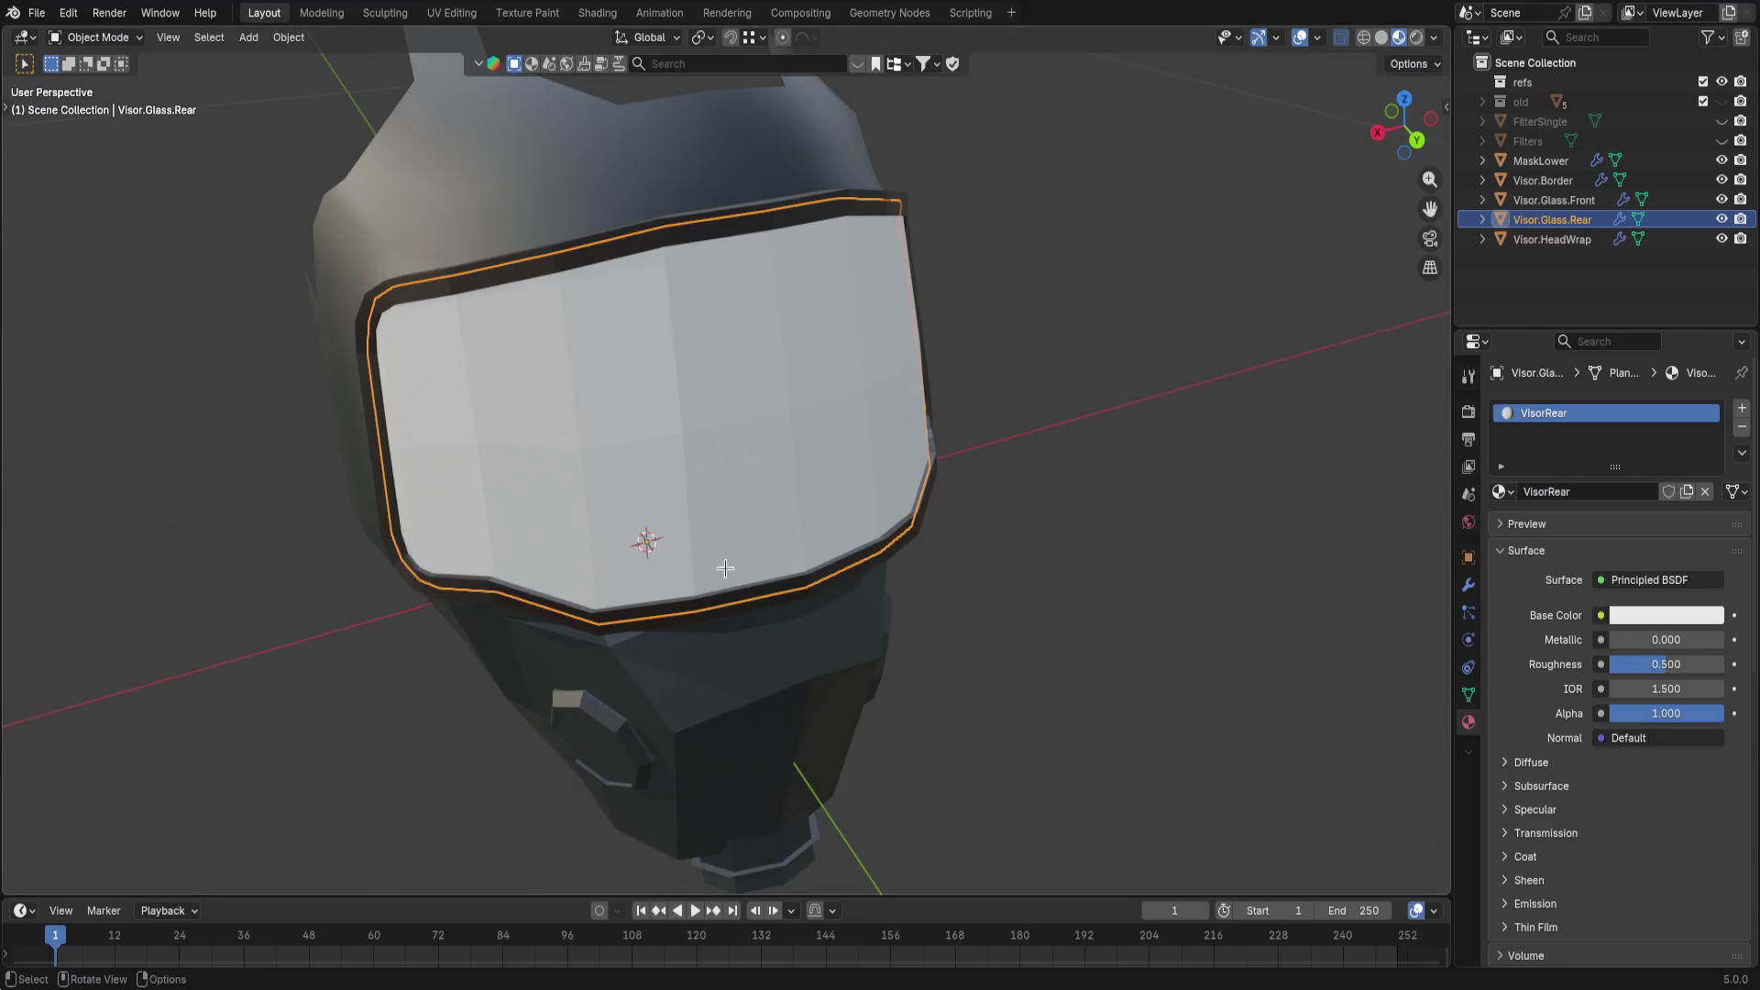
Step: Select MaskLower through Visor.HeadWrap in the Outliner and toggle MaskLower's and the border's visibility
left_click(1675, 160)
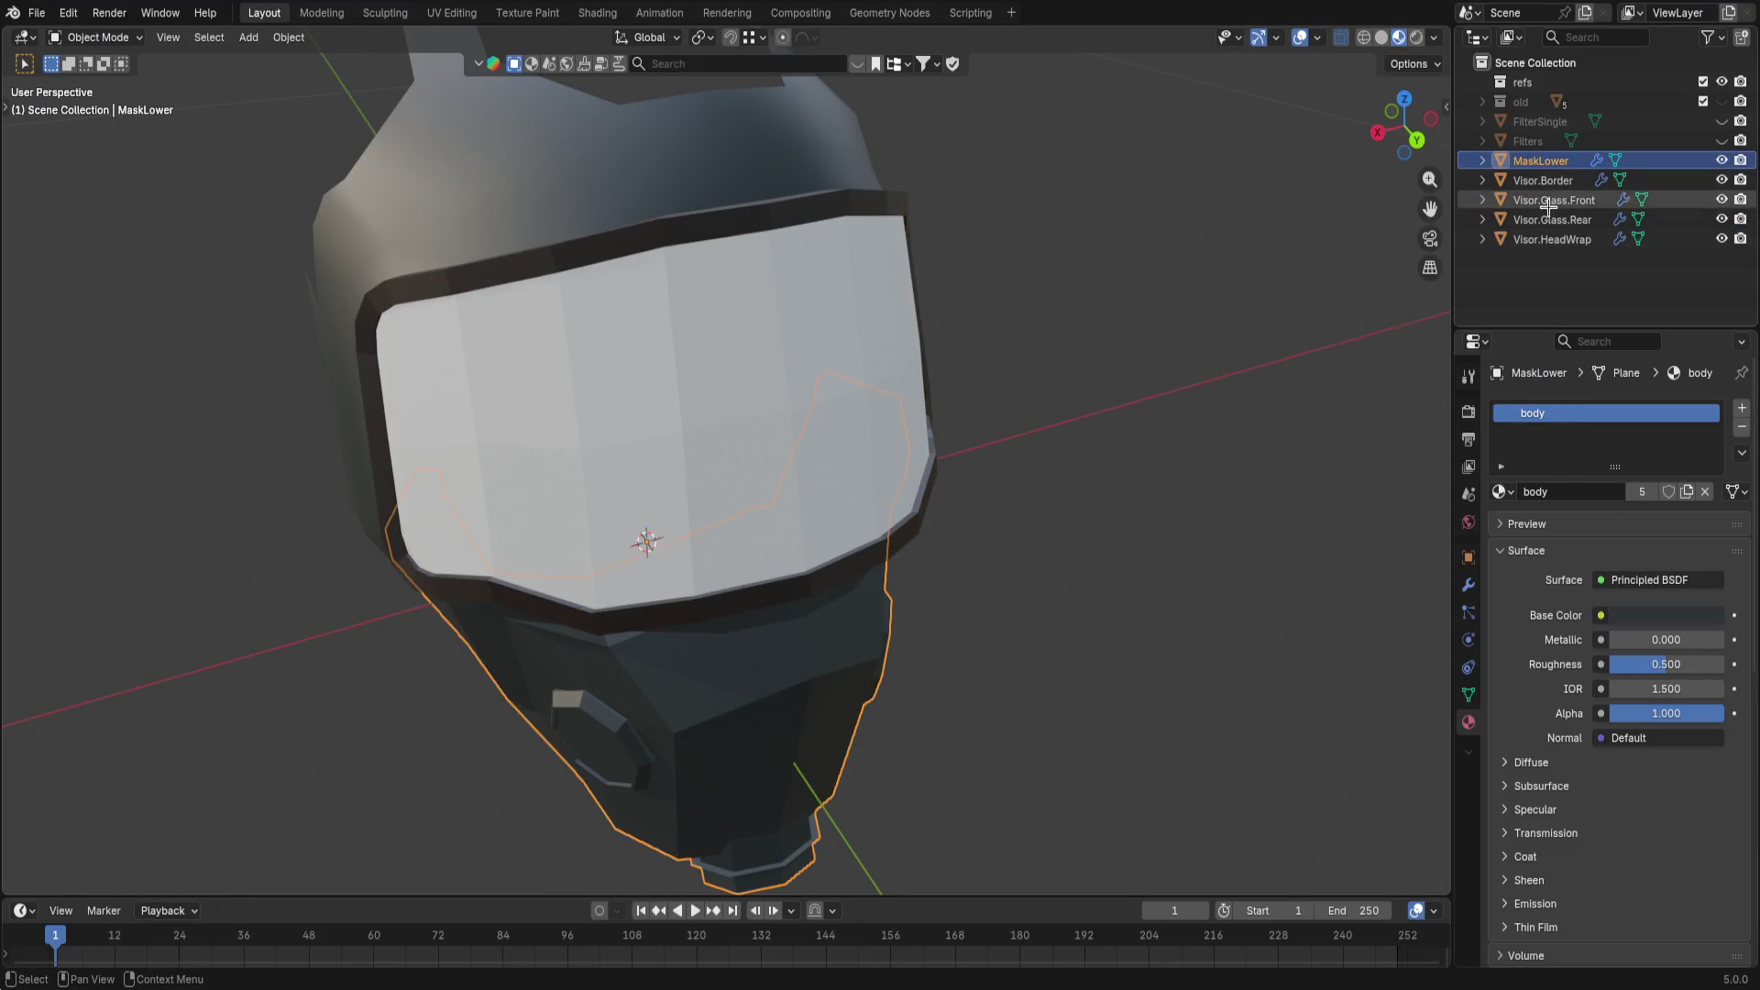
left_click(1675, 238, "shift")
left_click(1721, 160)
left_click(1721, 160)
left_click(1721, 160)
left_click(1721, 161)
left_click(1721, 160)
left_click(1721, 160)
left_click(1723, 179)
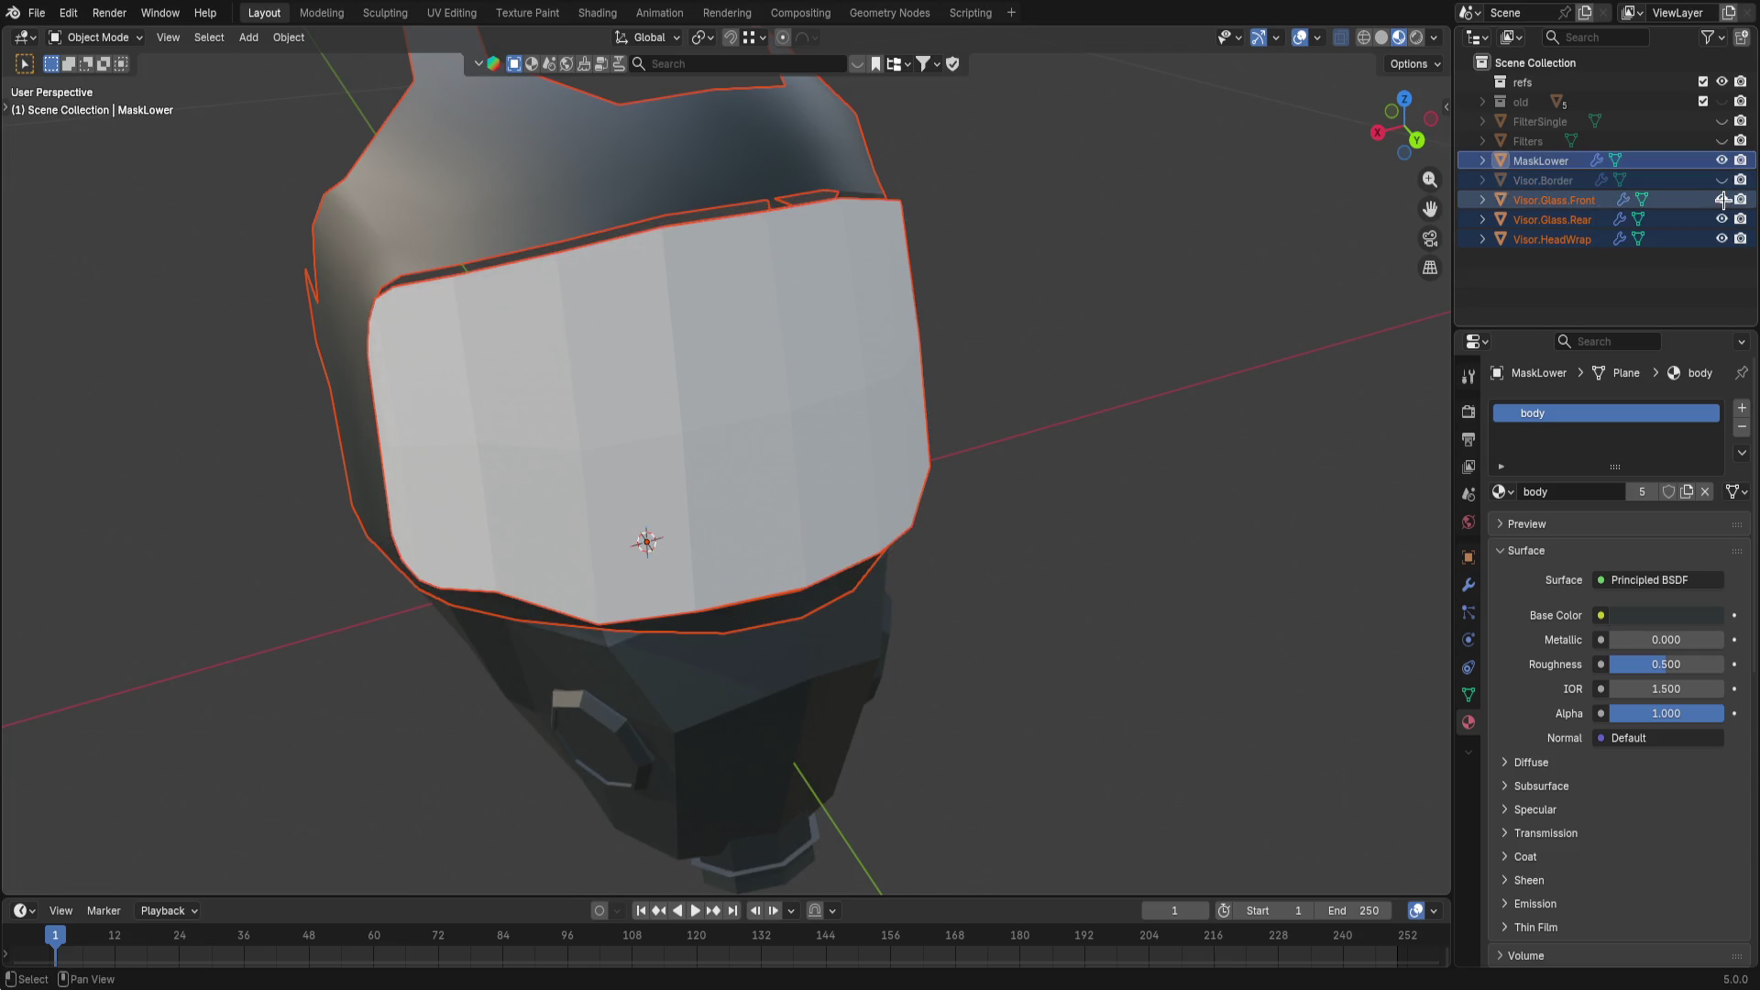
Step: Hide Visor.Glass.Front, Visor.Glass.Rear and Visor.HeadWrap, leaving MaskLower and the visor border visible
left_click(1723, 200)
left_click(1723, 219)
left_click(1723, 238)
left_click(1725, 160)
left_click(1722, 161)
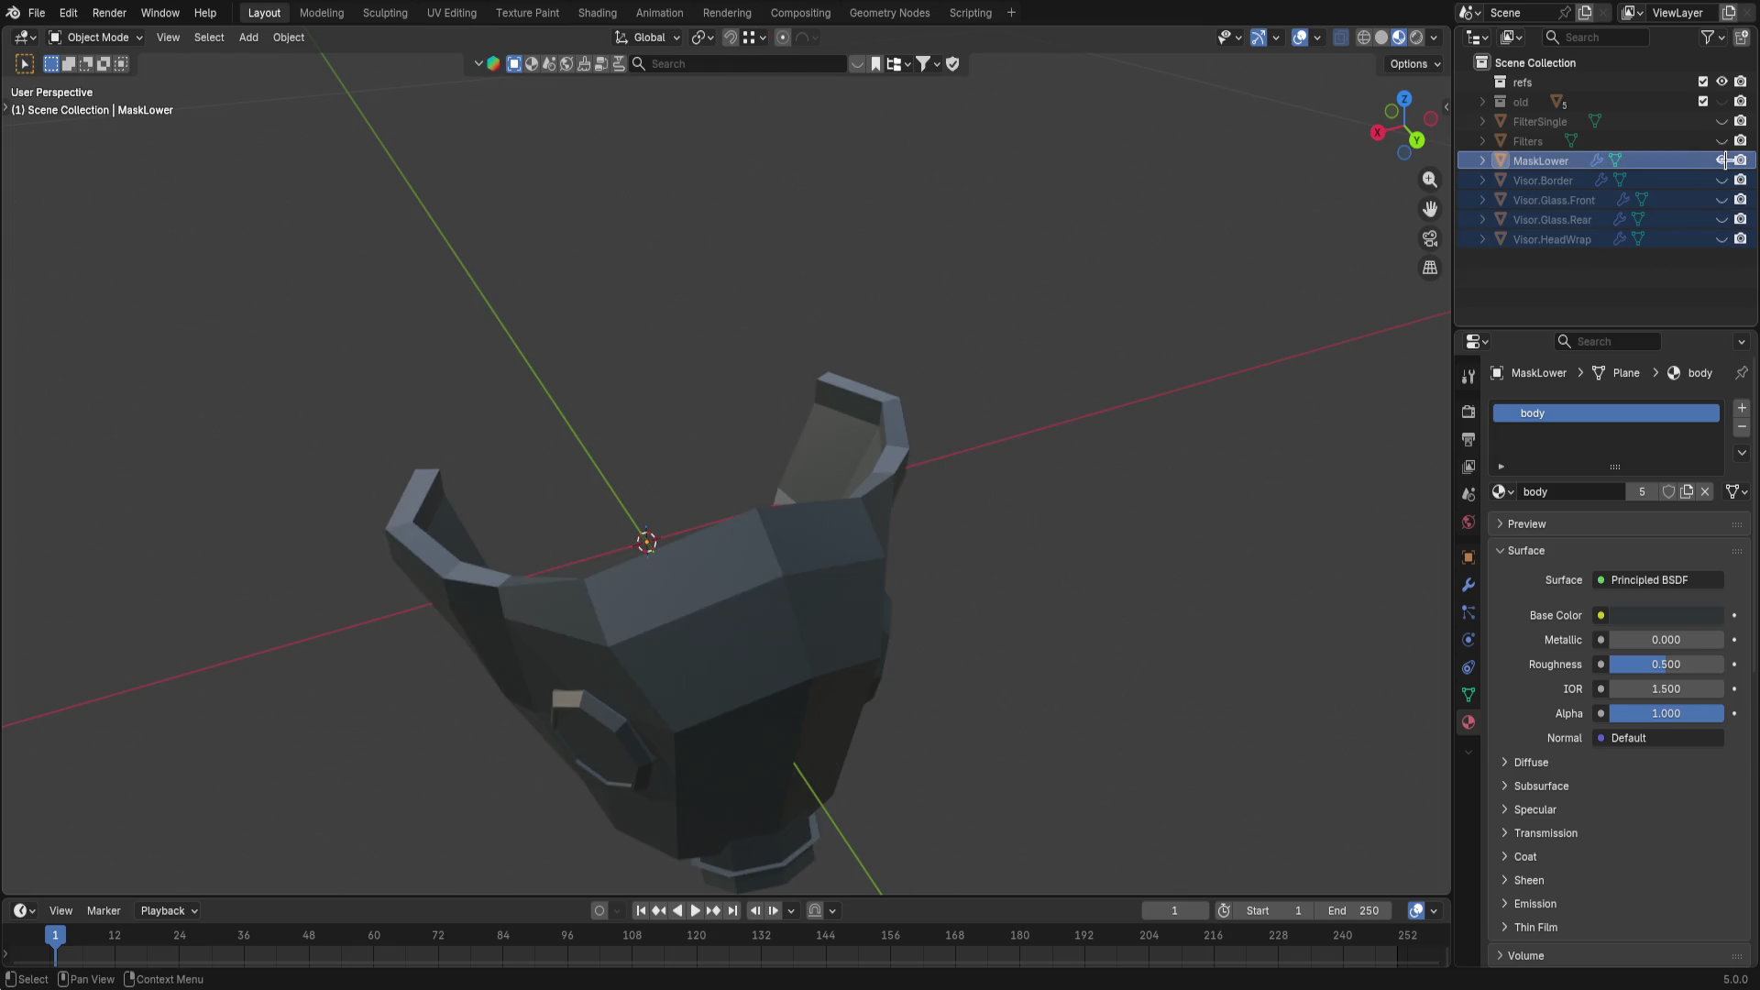
left_click(1722, 179)
Step: Add Visor.Border to the selection, frame it, and hide MaskLower and the border with H
key("Tab")
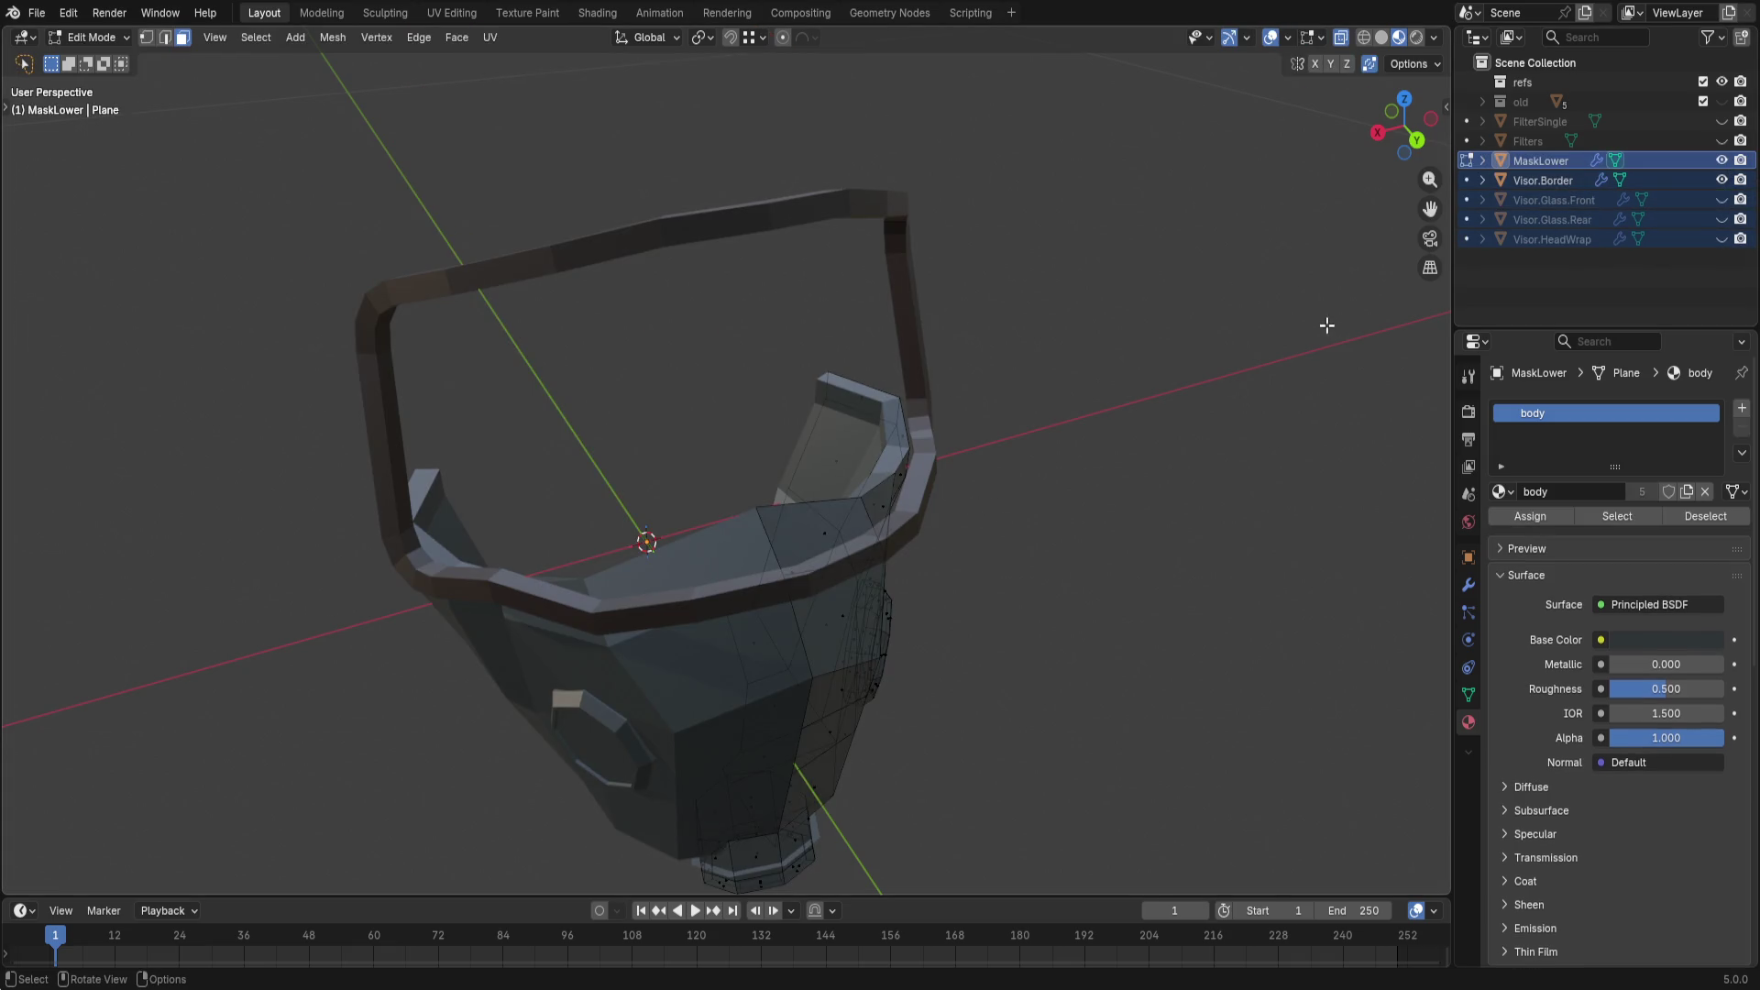
left_click(1543, 180)
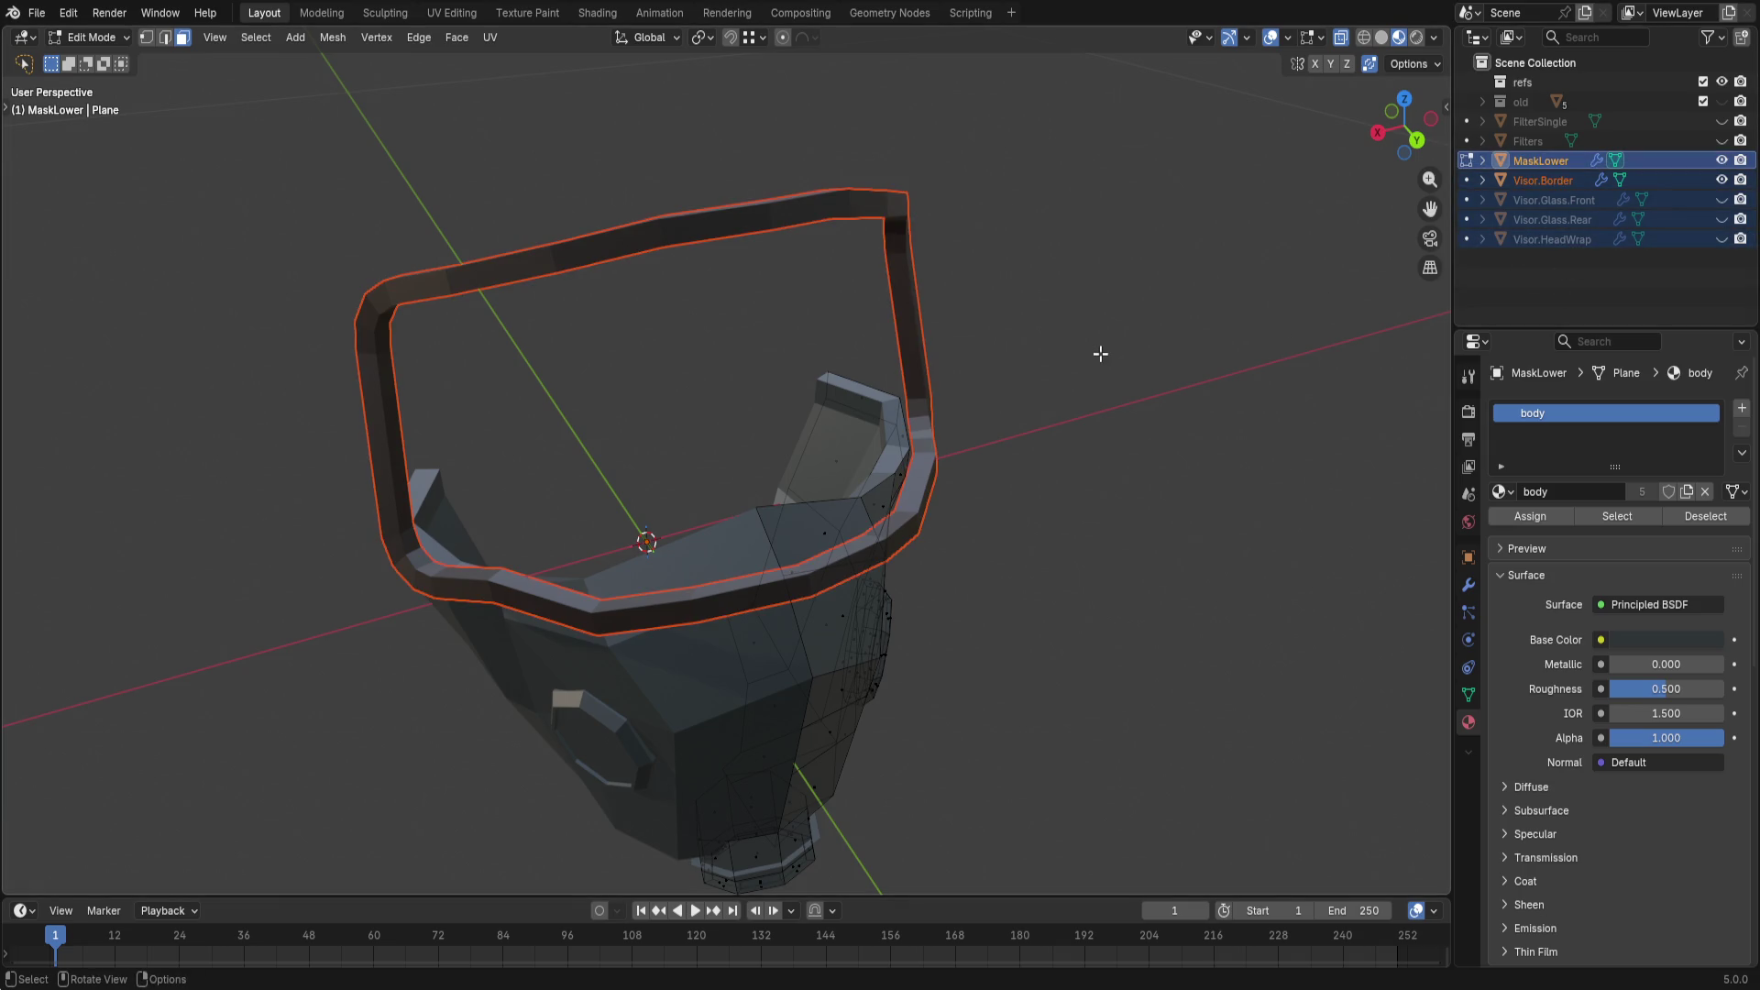
key("Tab")
key("KP_Decimal")
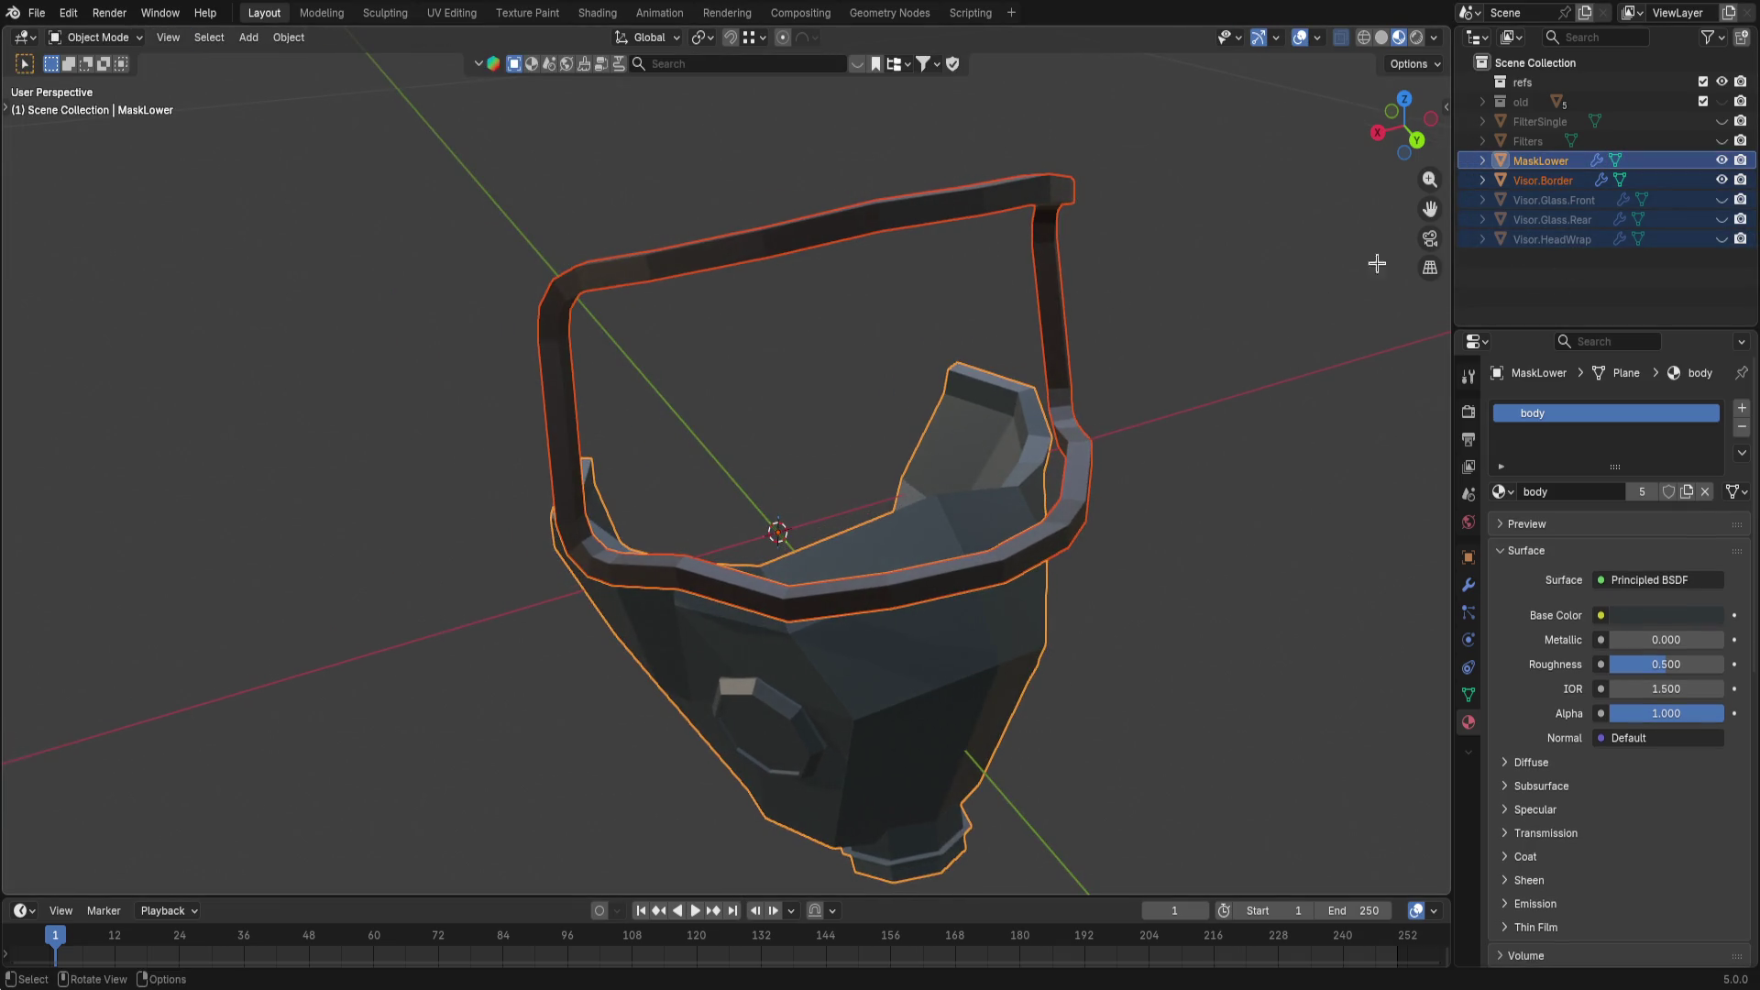
key("h")
left_click(1527, 141)
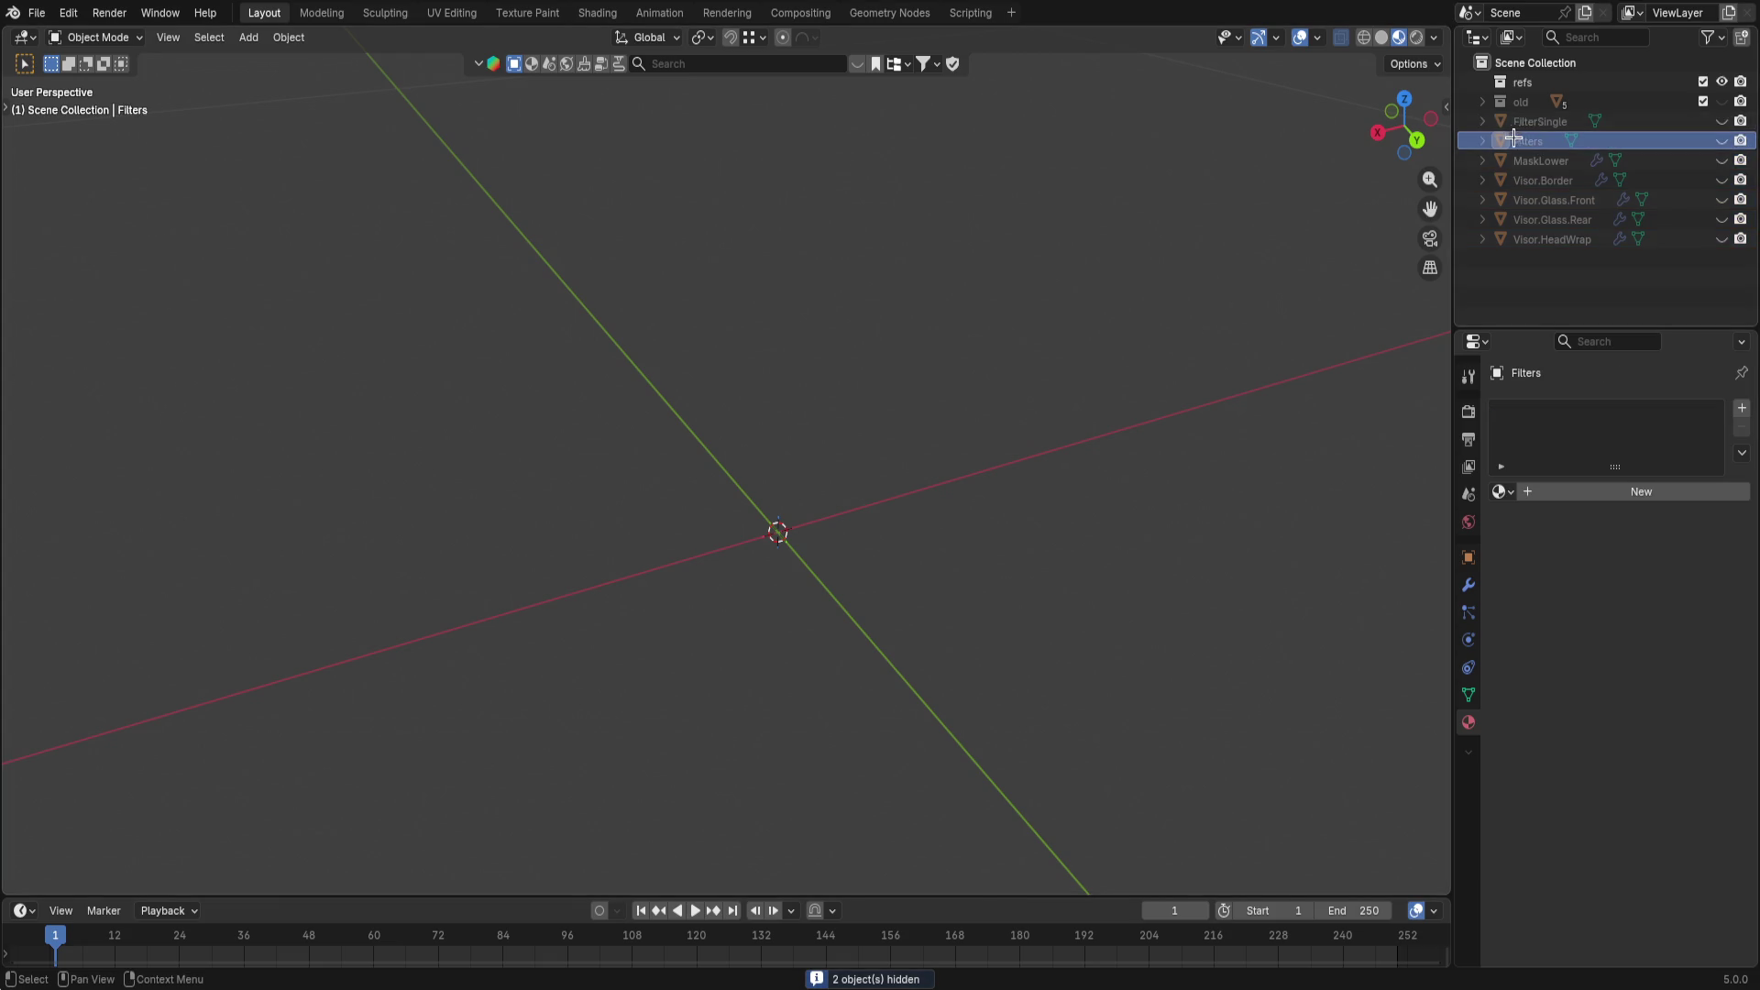
Step: Select FilterSingle and try hiding and revealing objects, undoing the unwanted changes
left_click(1559, 121)
key("alt+h")
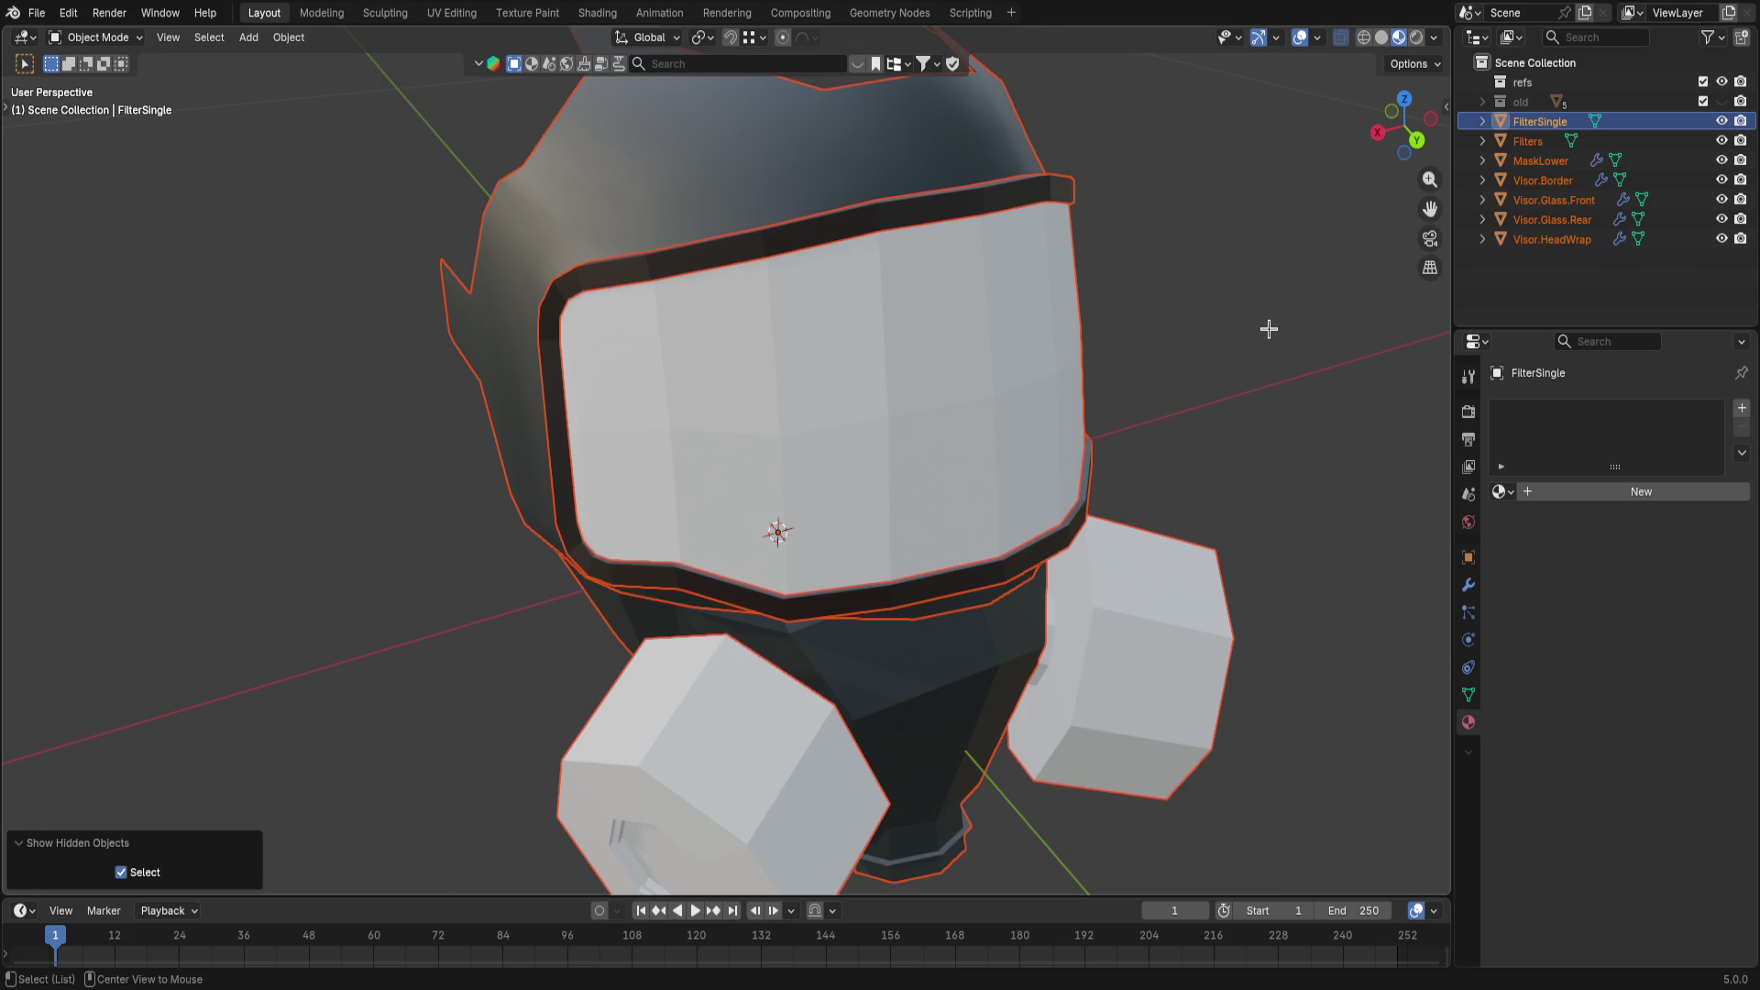
key("h")
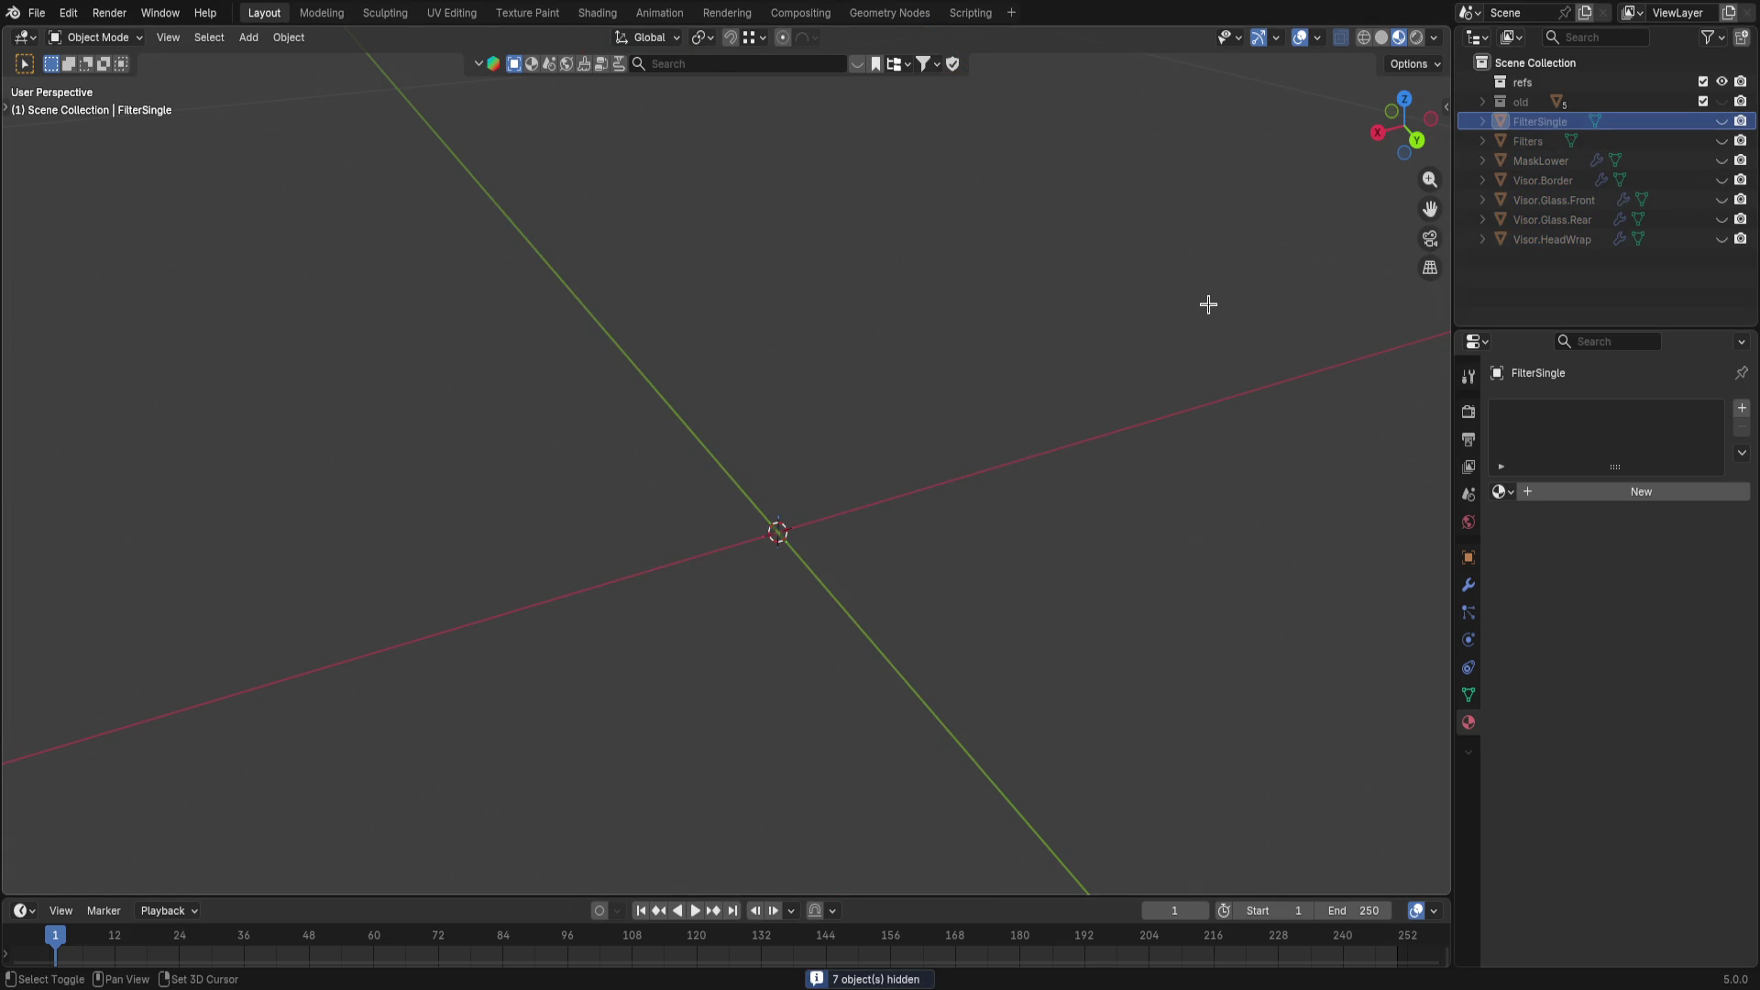
left_click(1720, 120)
left_click(821, 468)
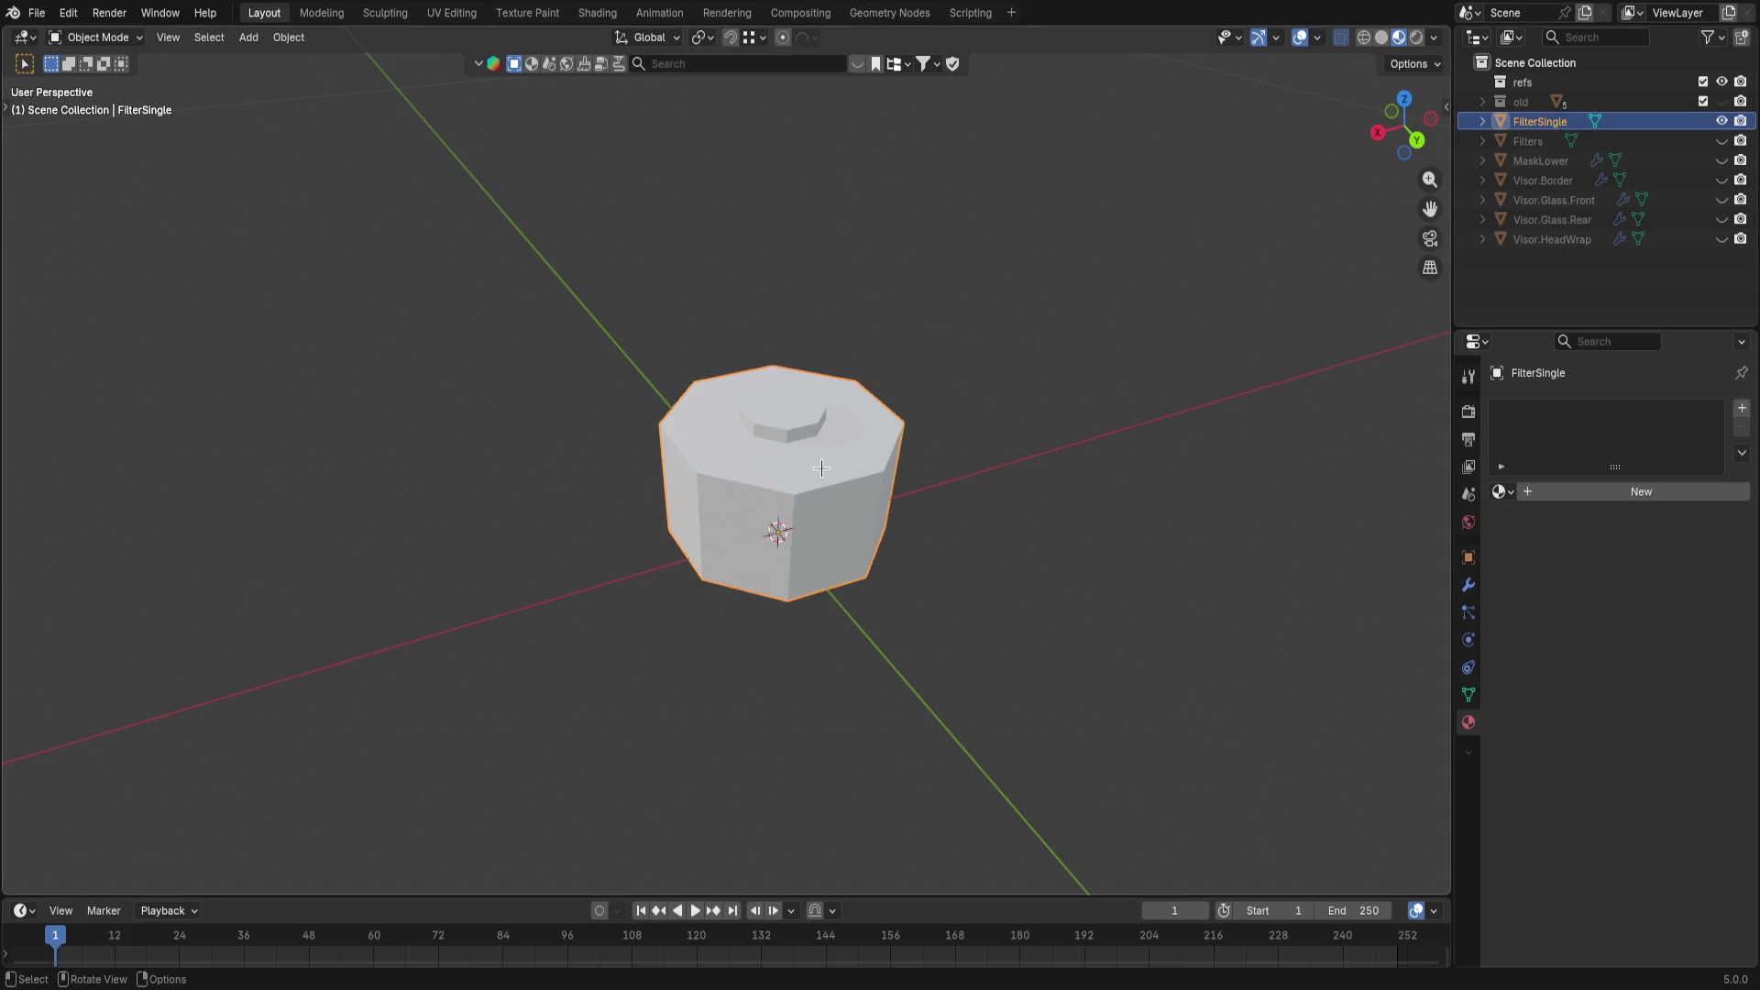
key("h")
key("alt+h")
key("ctrl+z")
key("ctrl+z")
key("ctrl+h")
Step: Isolate FilterSingle as the only visible object and bring up its existing-materials list
key("alt+h")
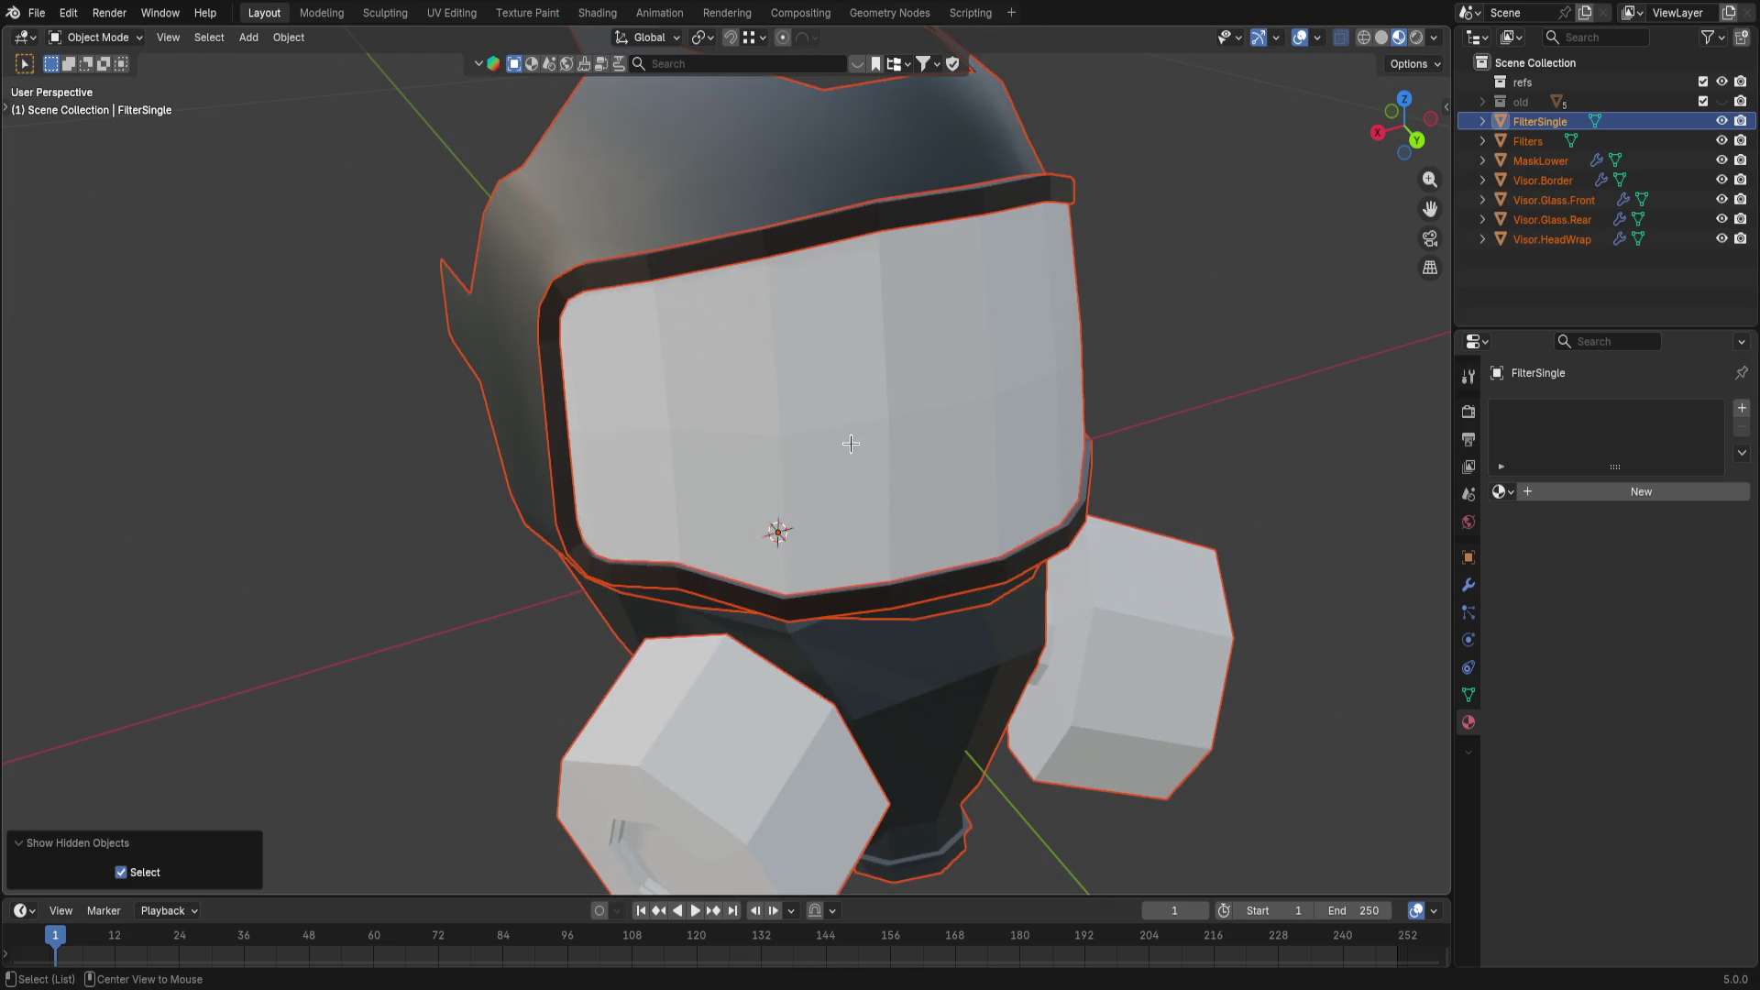
key("h")
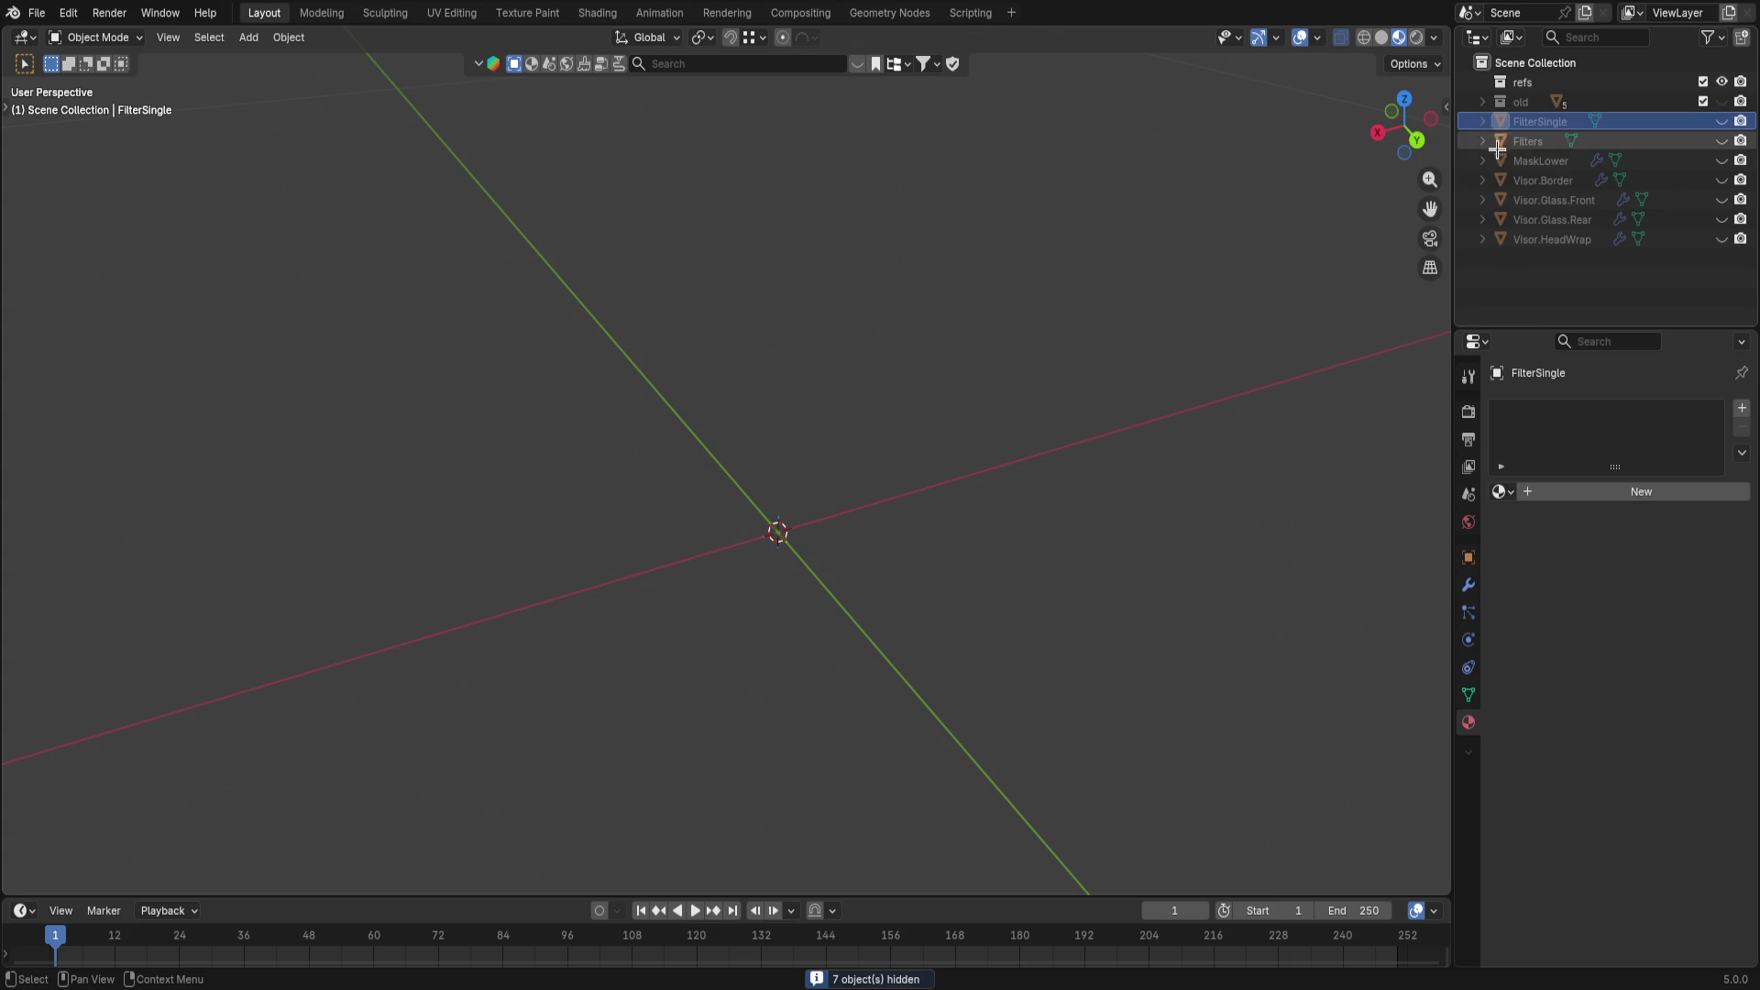
left_click(1722, 121)
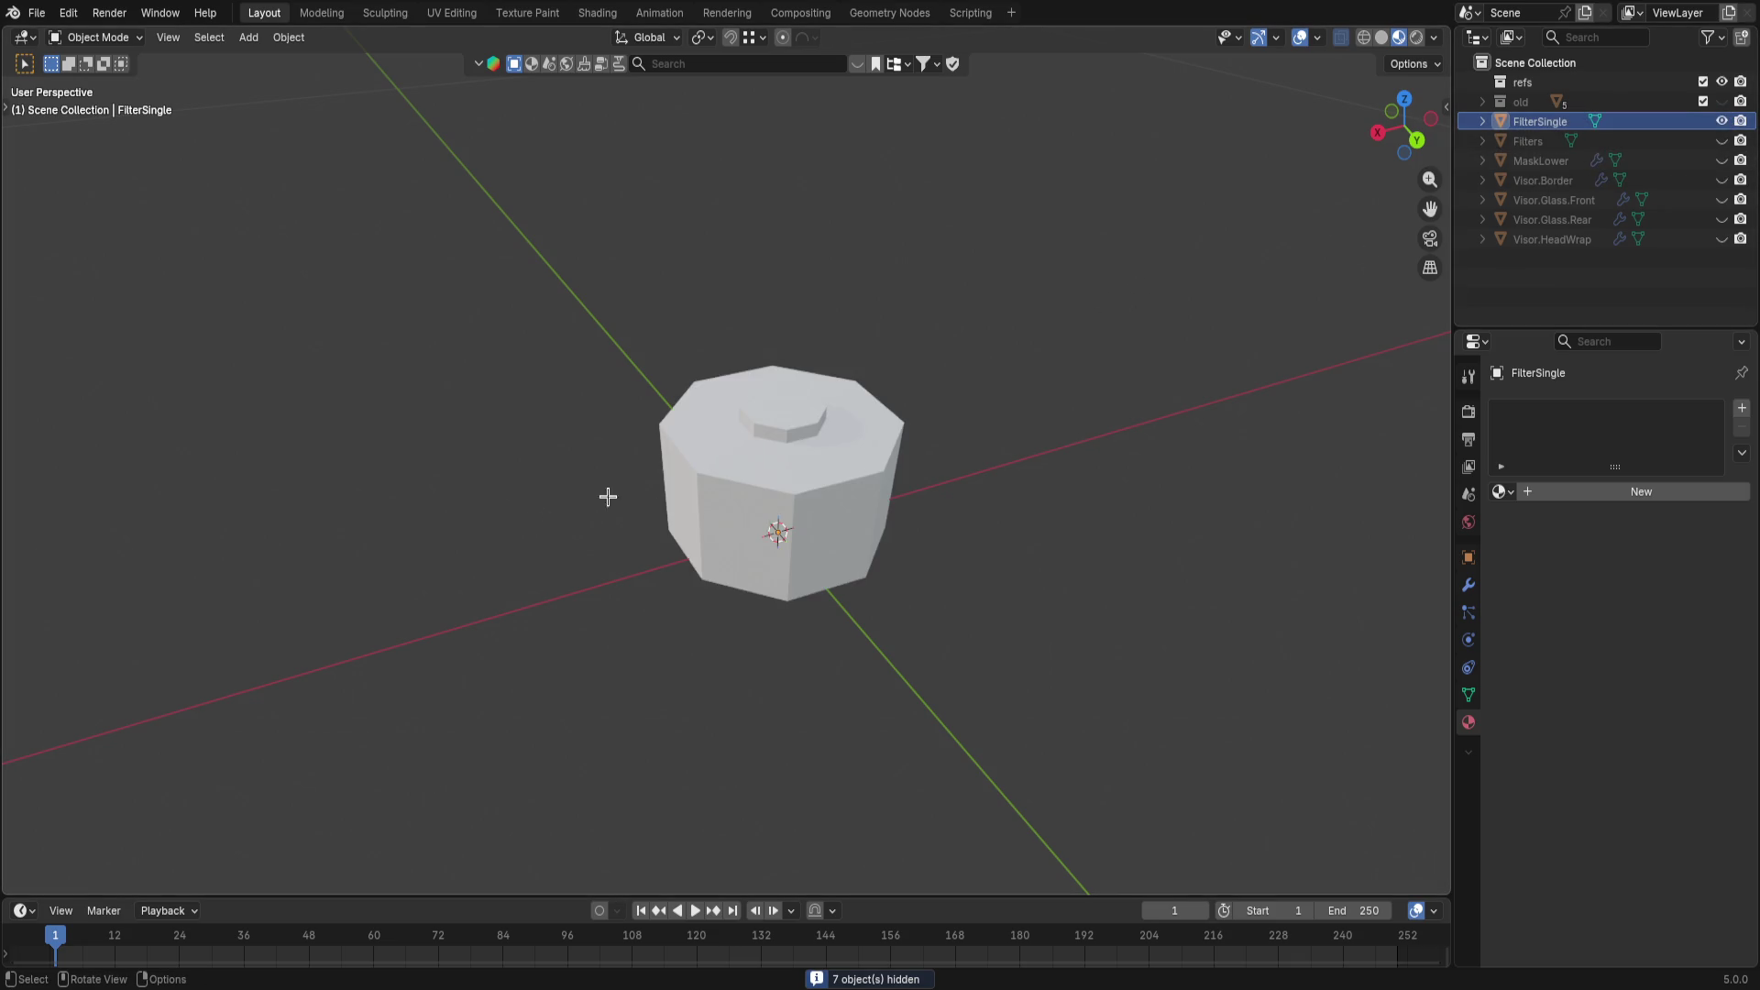
left_click(833, 455)
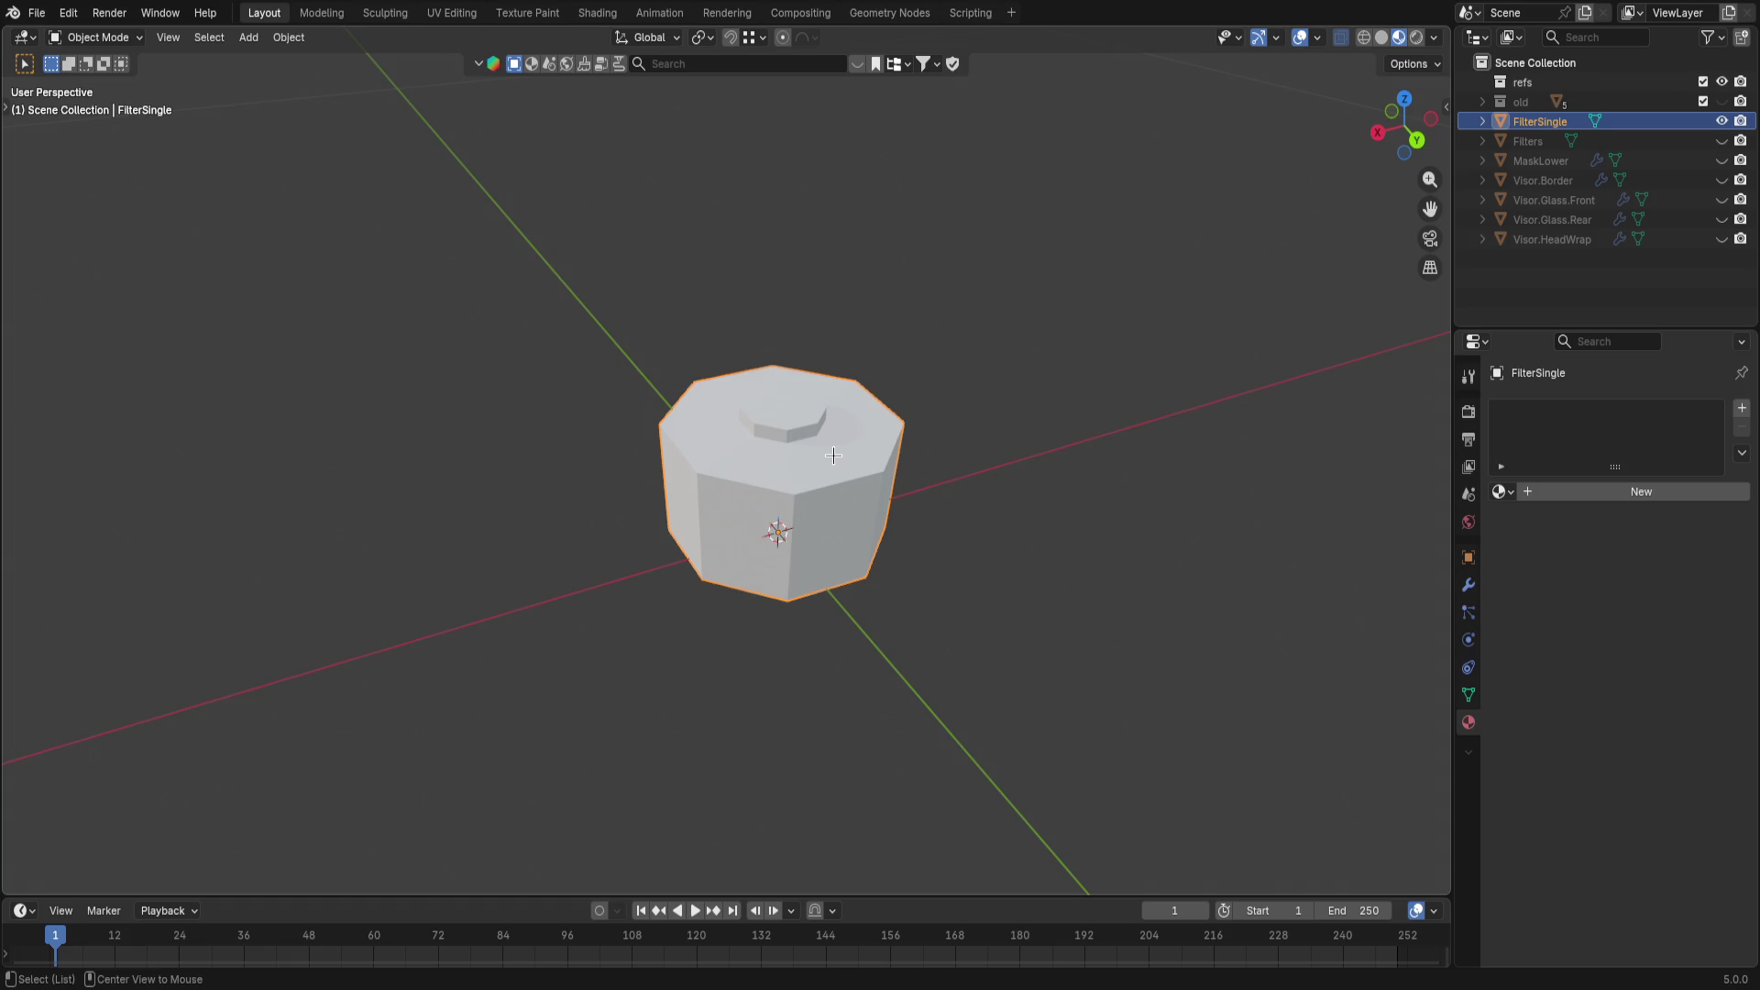
key("alt+h")
left_click(120, 872)
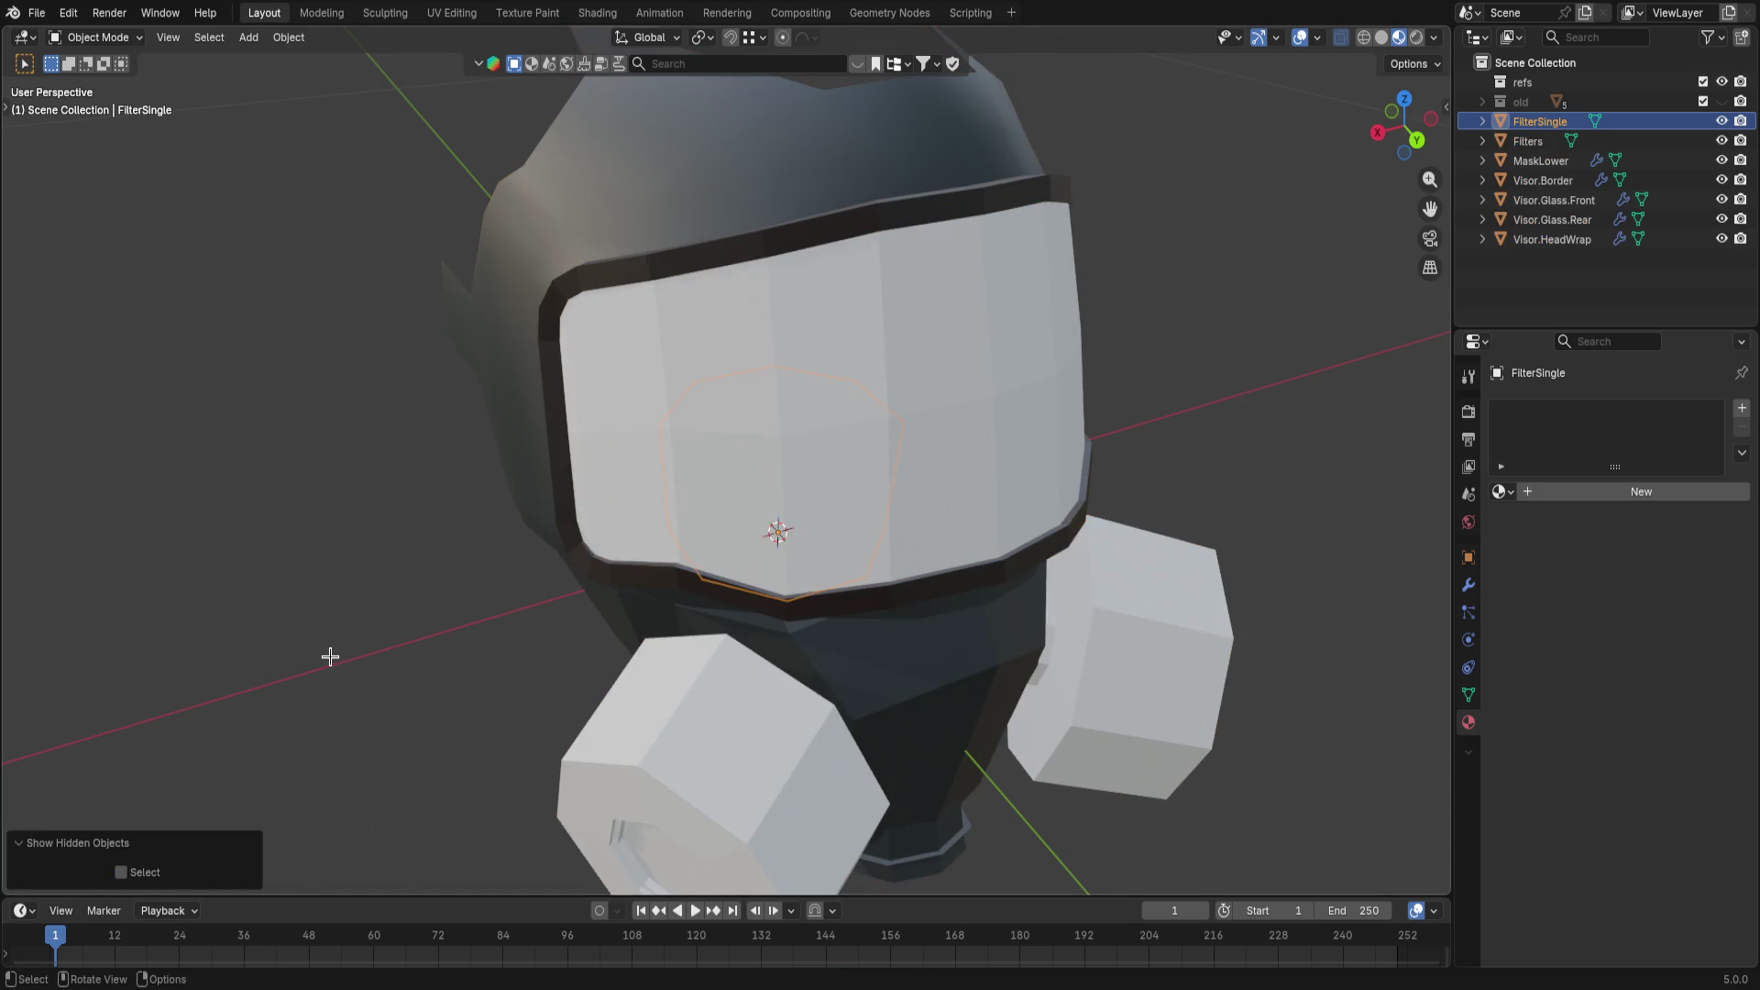
key("ctrl+z")
left_click(907, 511)
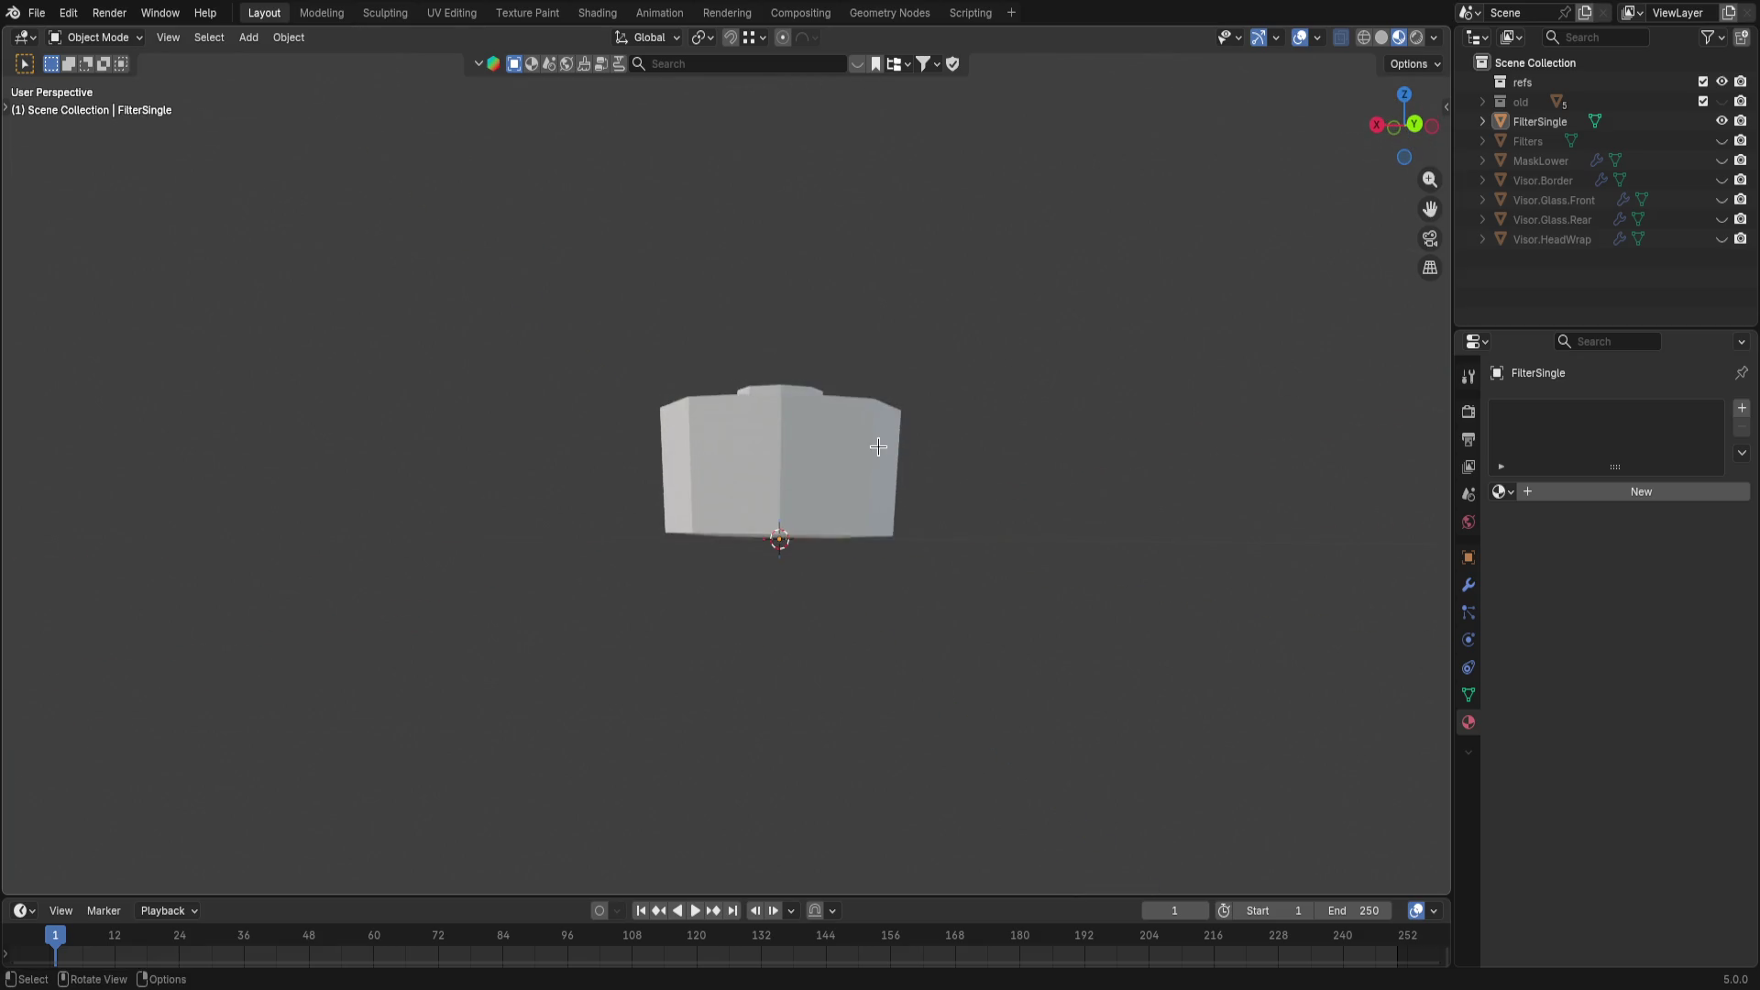
key("ctrl+z")
left_click(1501, 491)
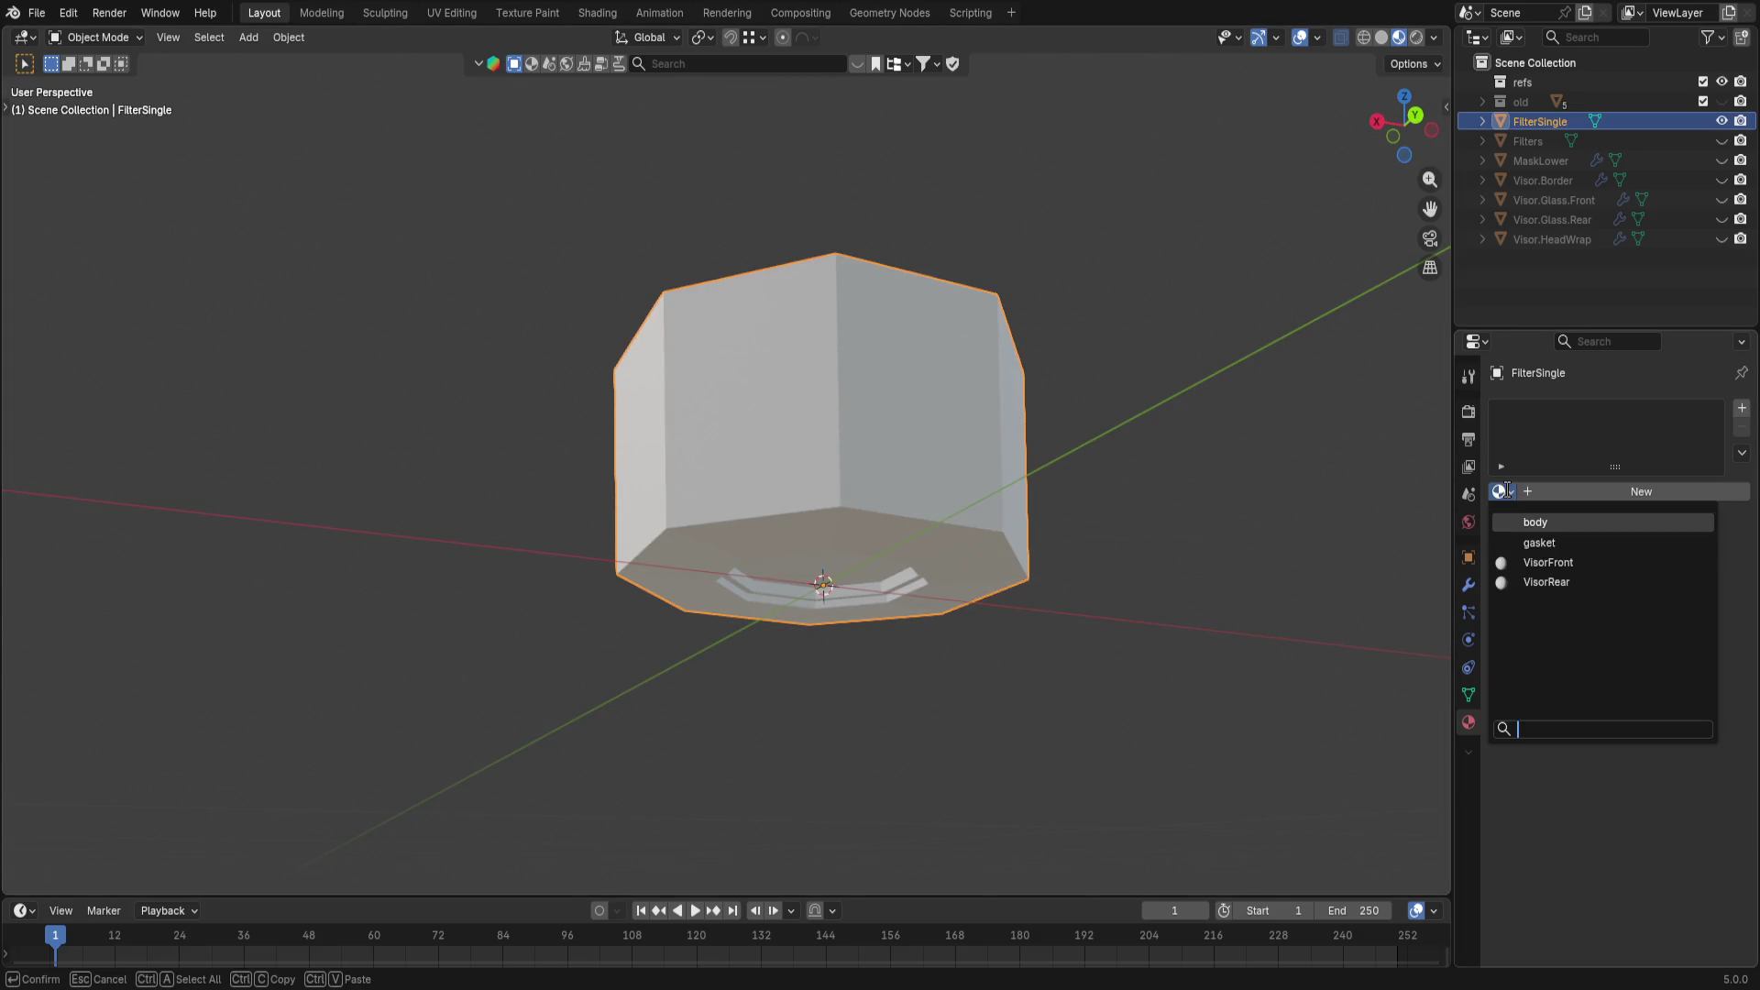
Step: Try assigning the body material to FilterSingle and editing the material's name
left_click(1566, 523)
left_click(1206, 372)
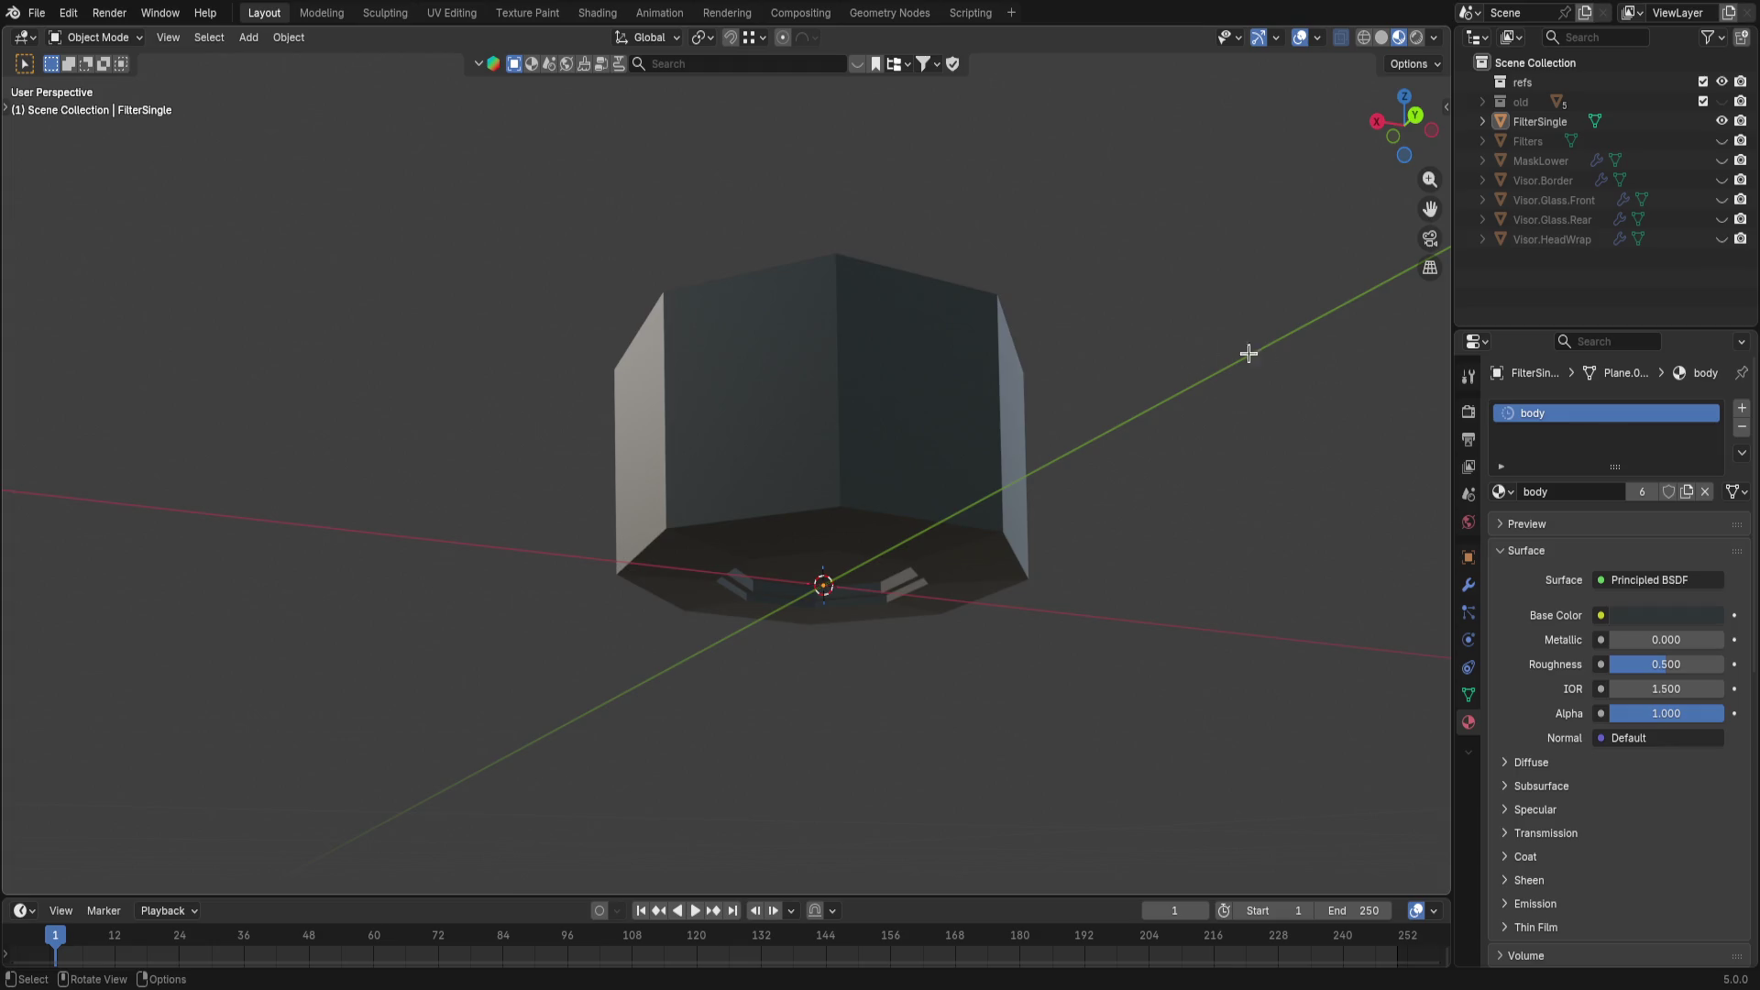
left_click(1502, 492)
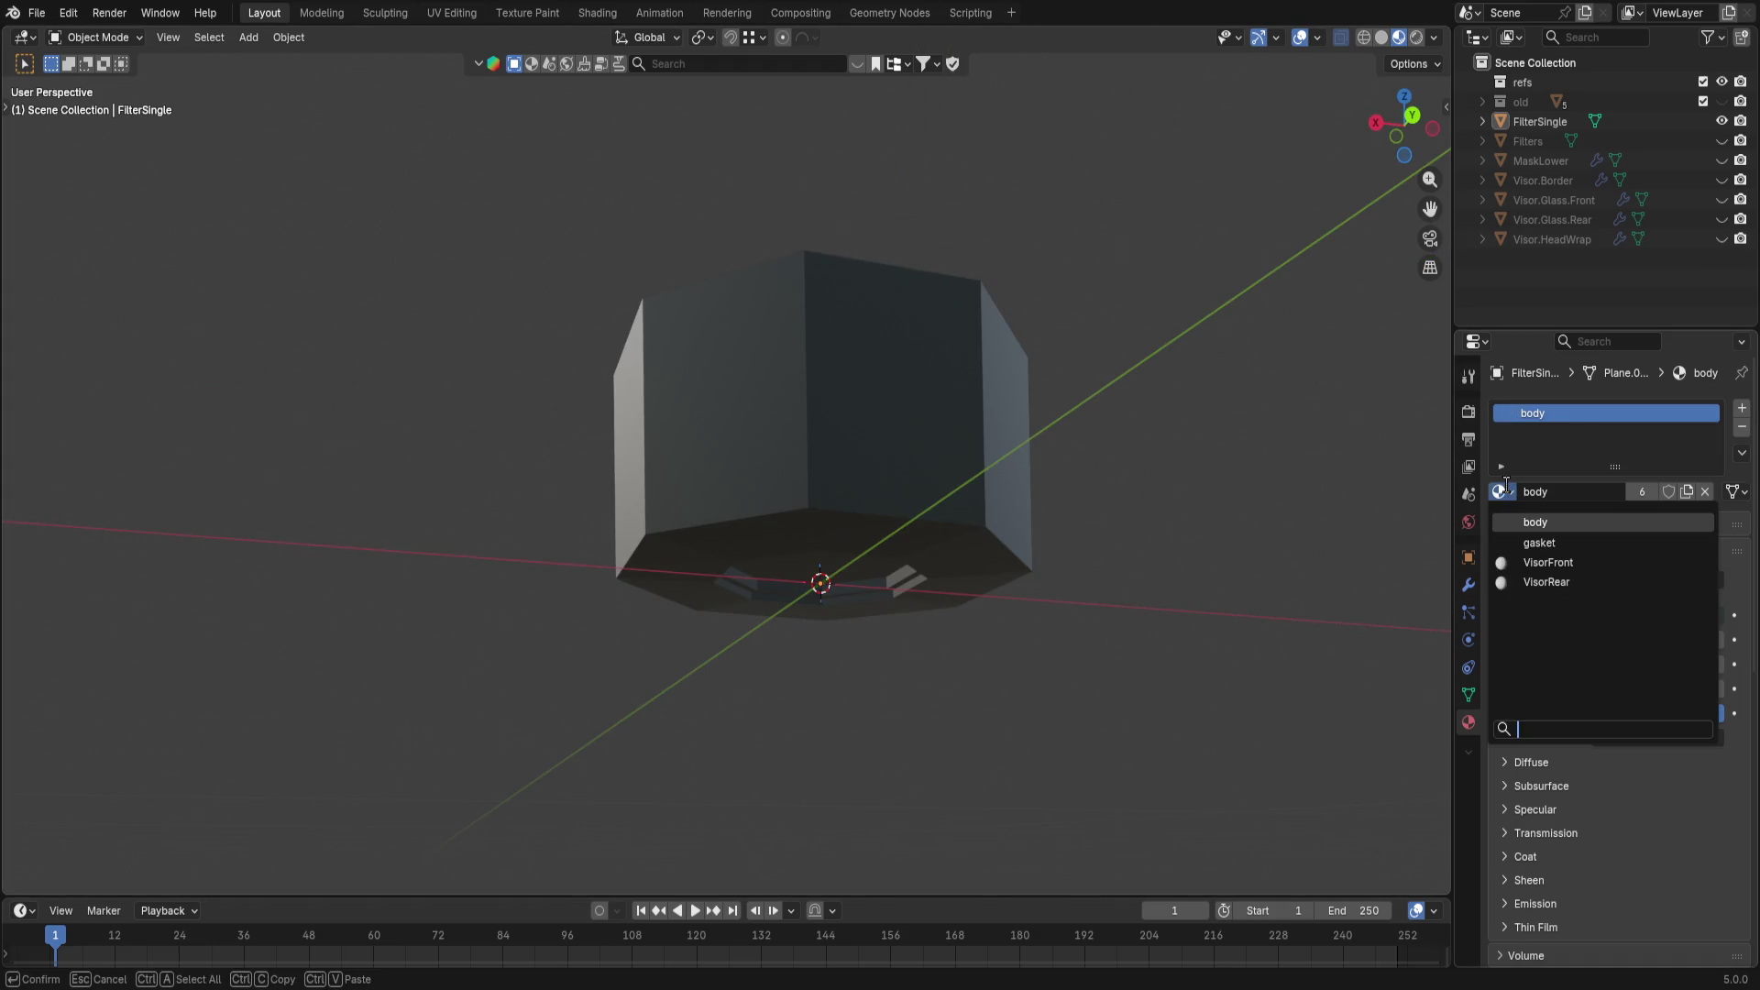
left_click(1557, 492)
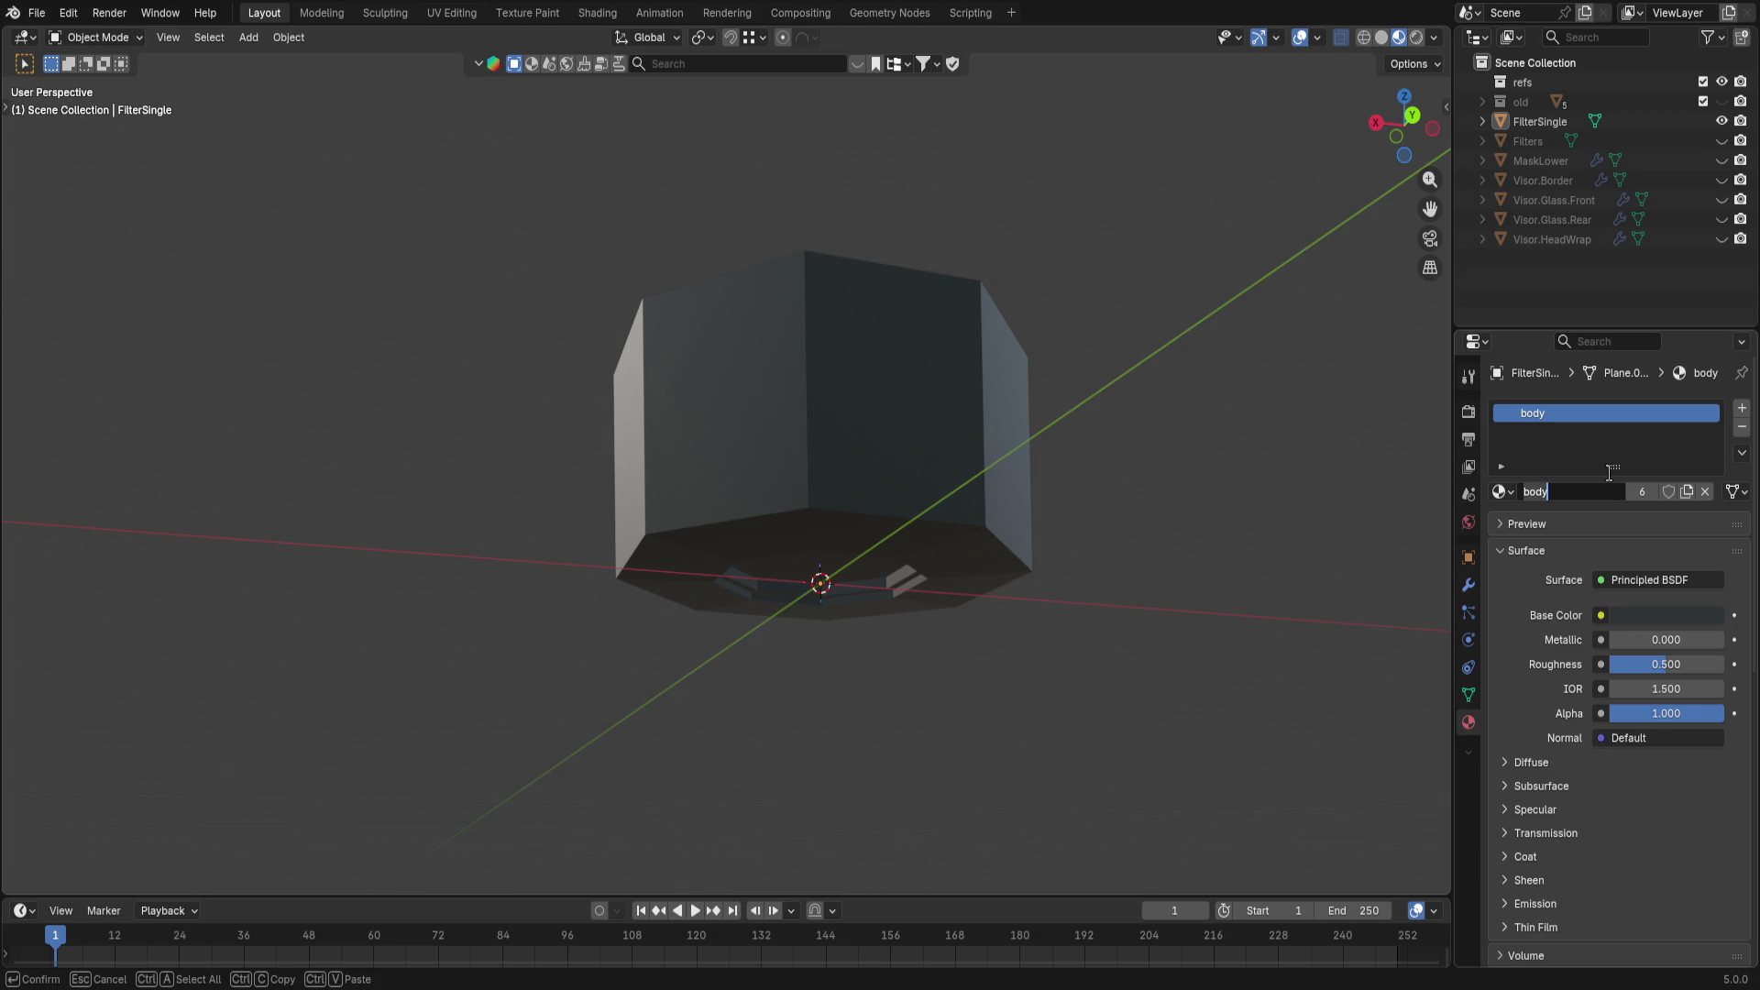
left_click(1502, 492)
Step: Replace the body slot with a new material named Filter and save mask_a46.blend
left_click(1742, 427)
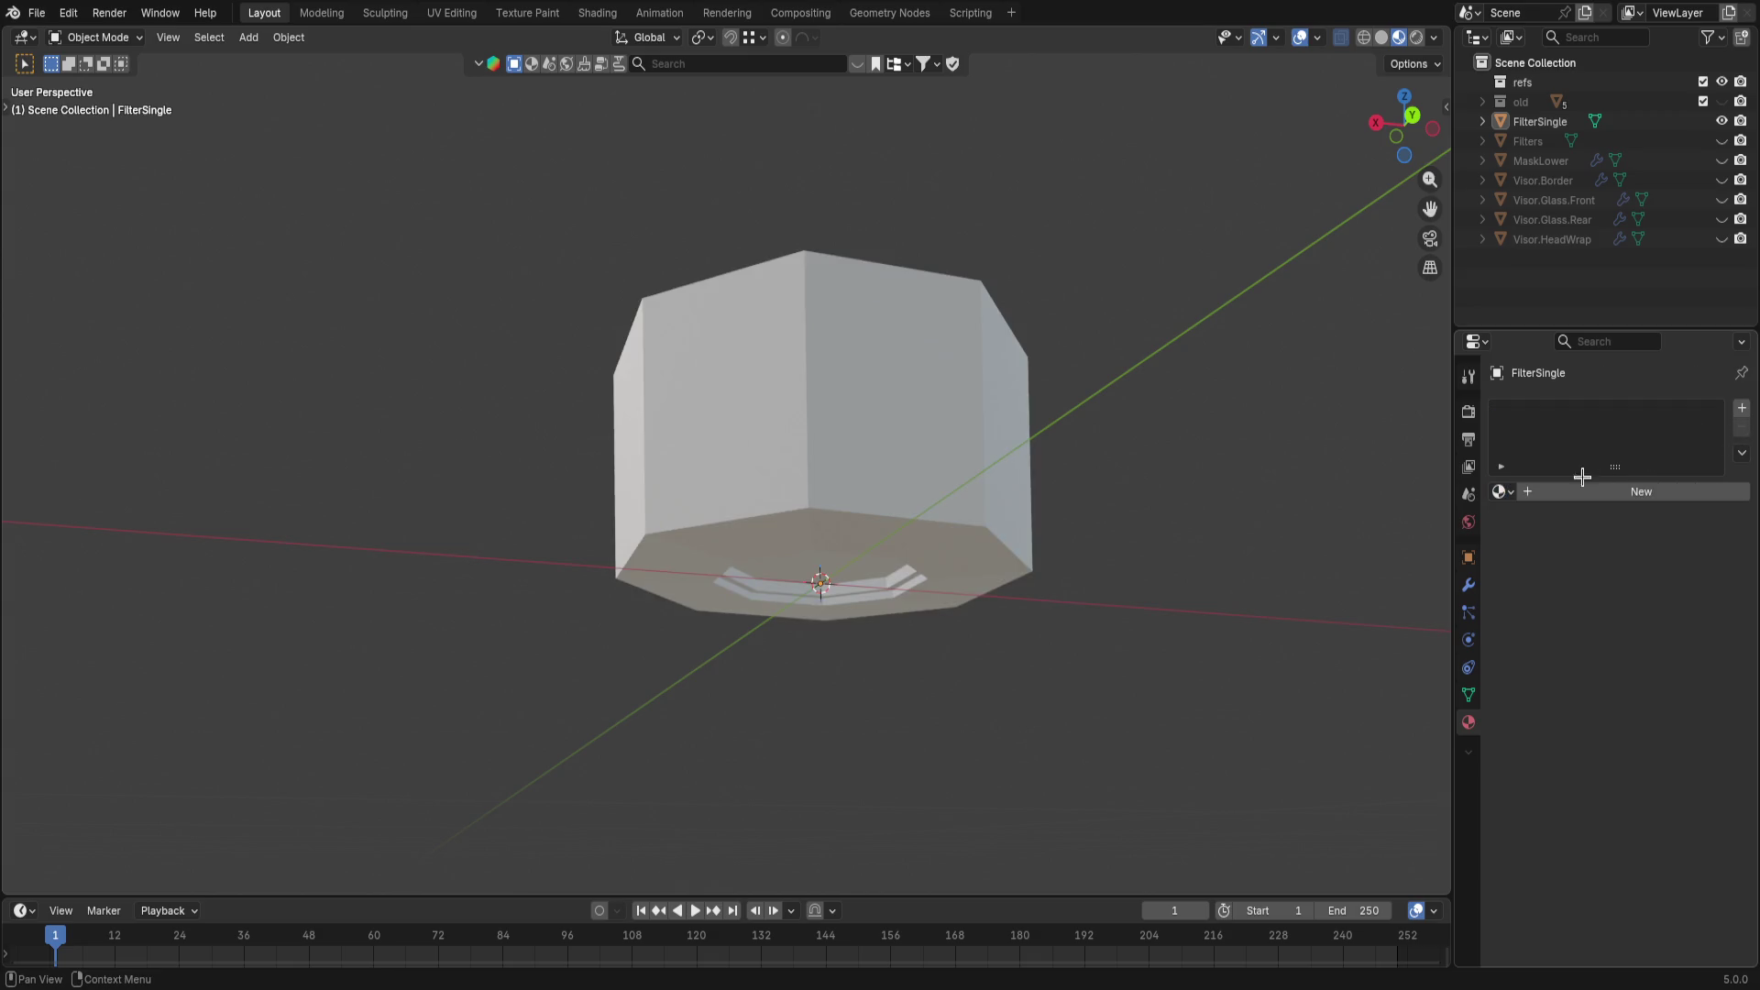
left_click(1584, 492)
left_click(1587, 491)
type("Filter")
key("Return")
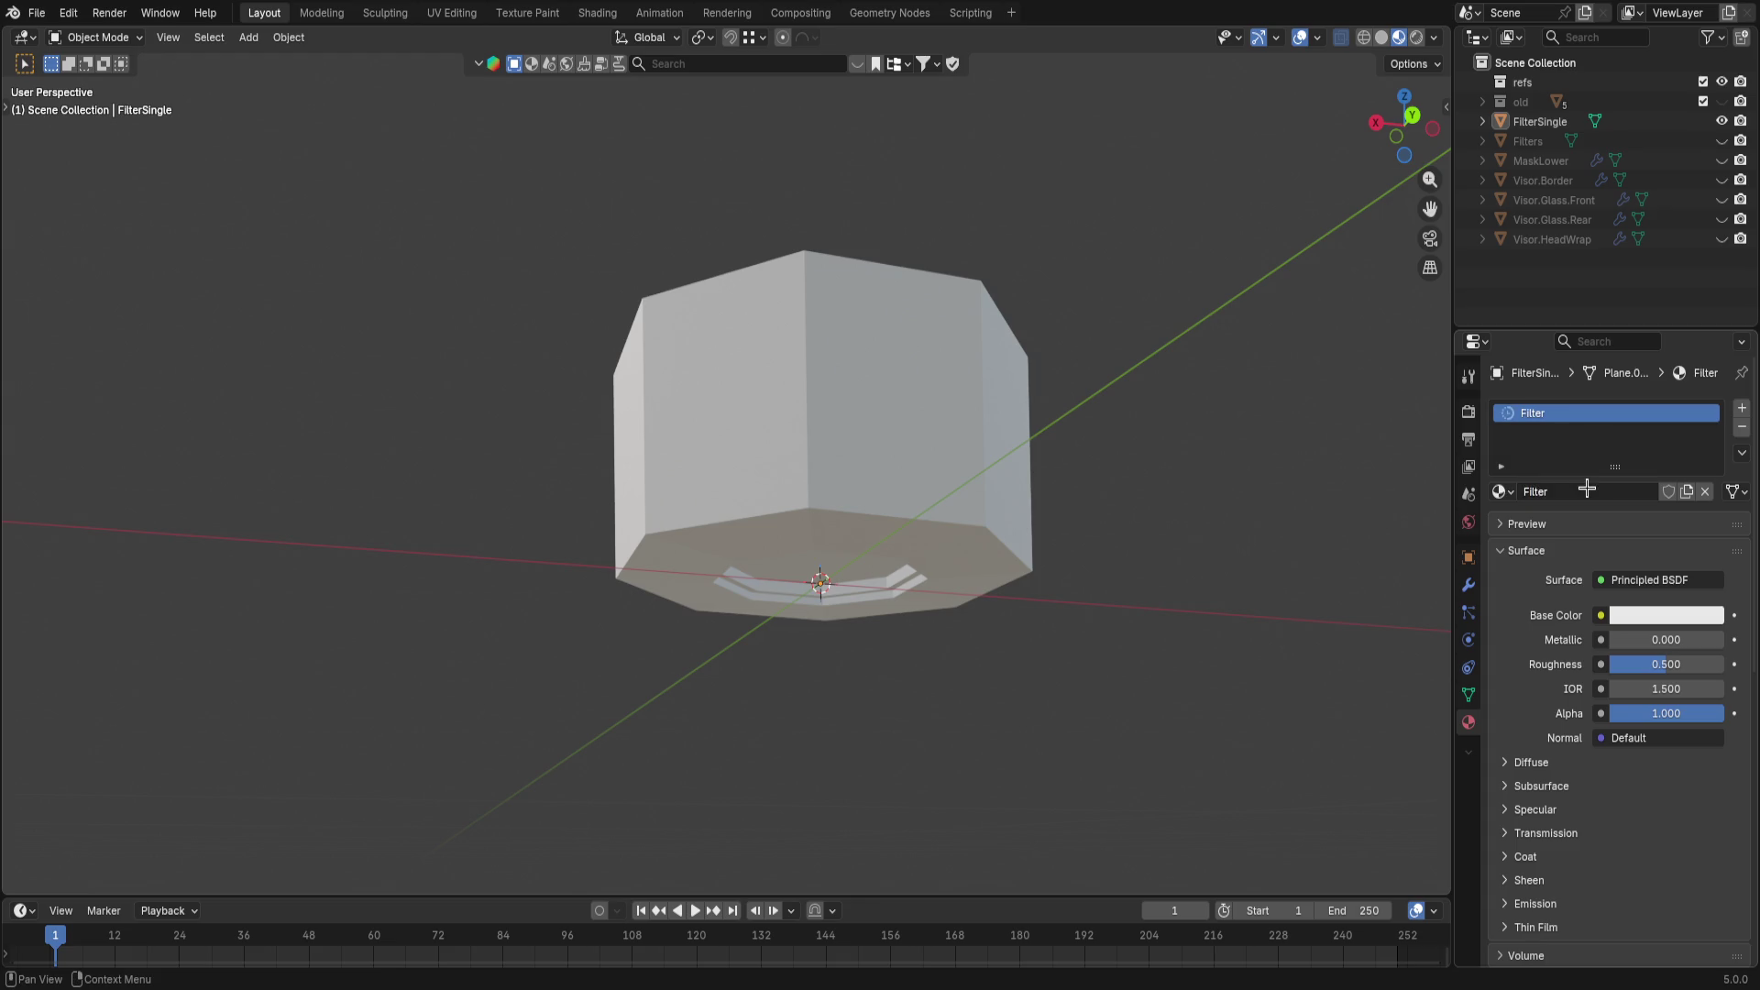
key("ctrl+s")
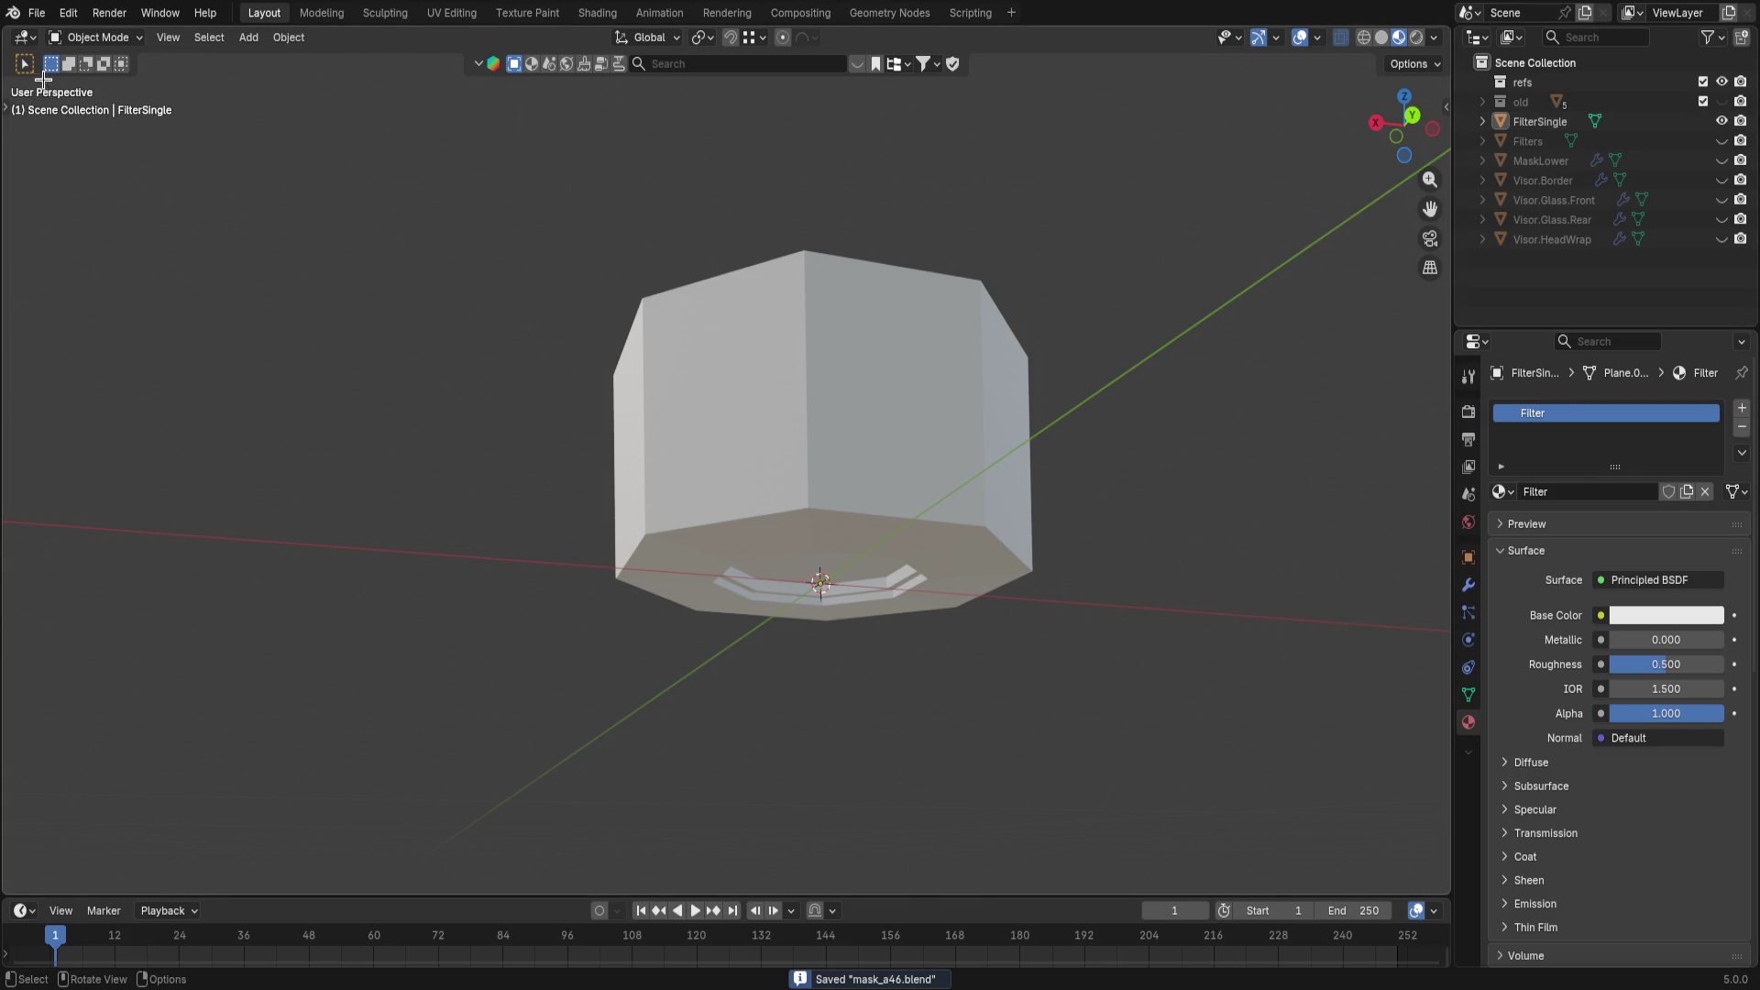
Step: Select the FilterSingle cartridge and hide it with Shift+H
left_click_drag(42, 79, 748, 388)
left_click(870, 429)
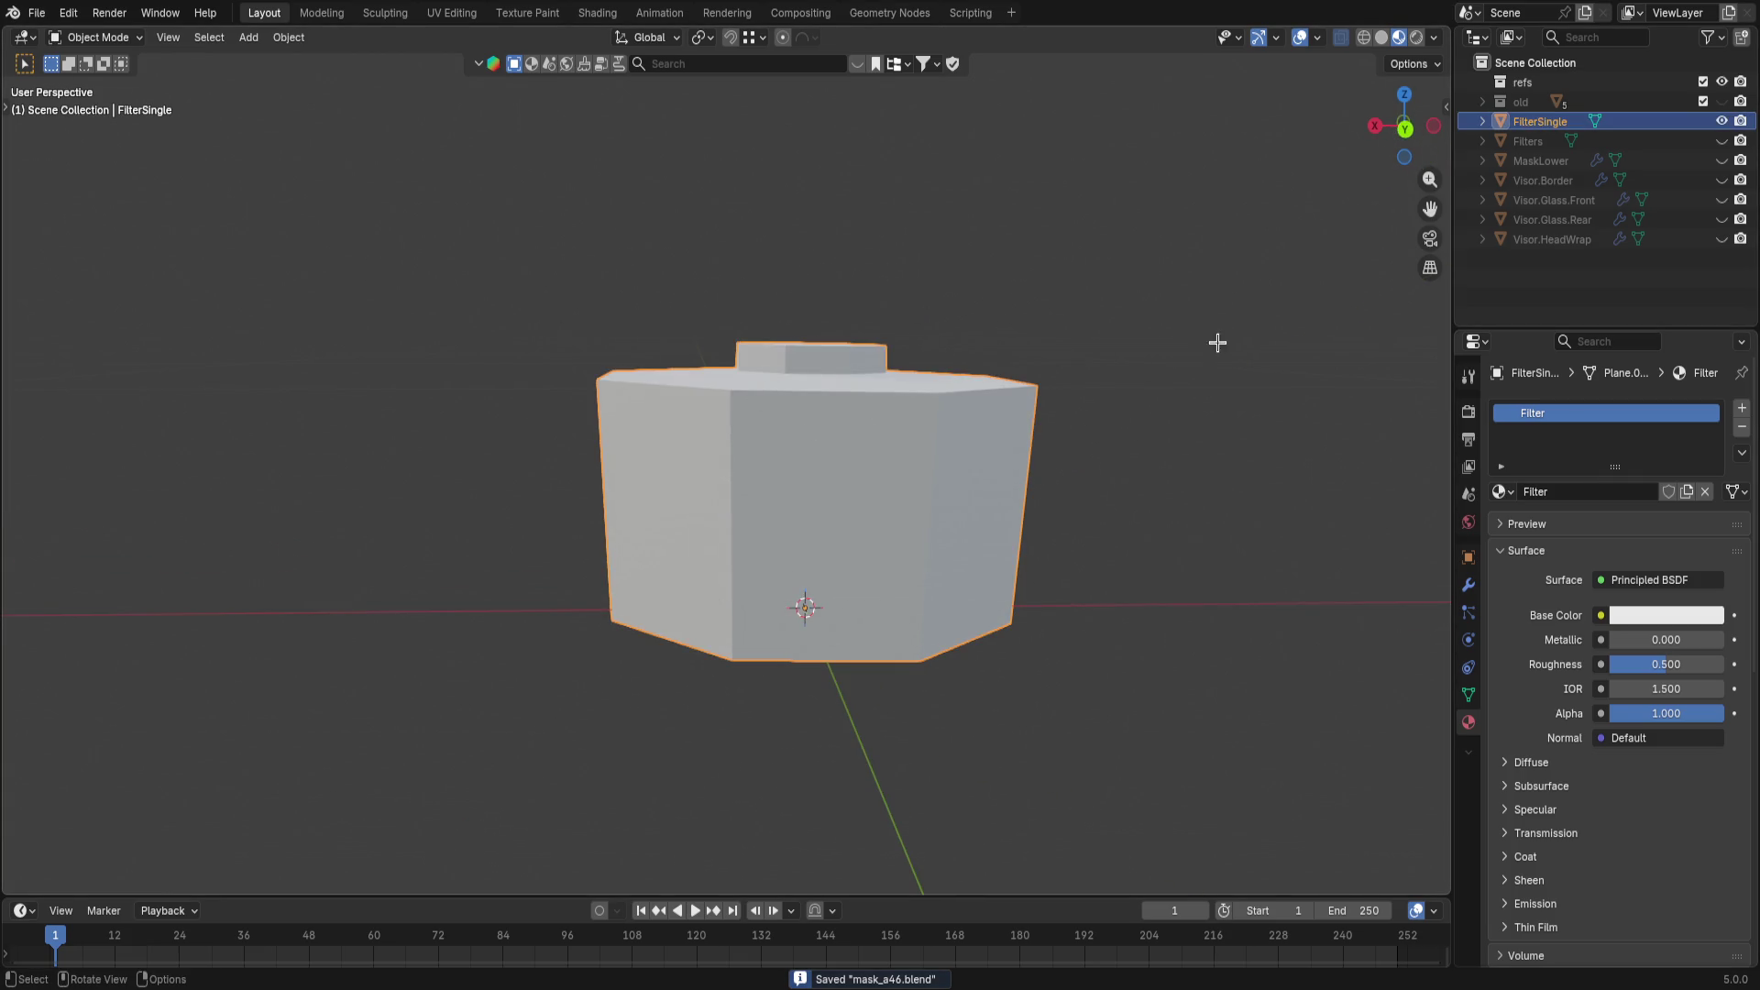
left_click(834, 196)
left_click(40, 11)
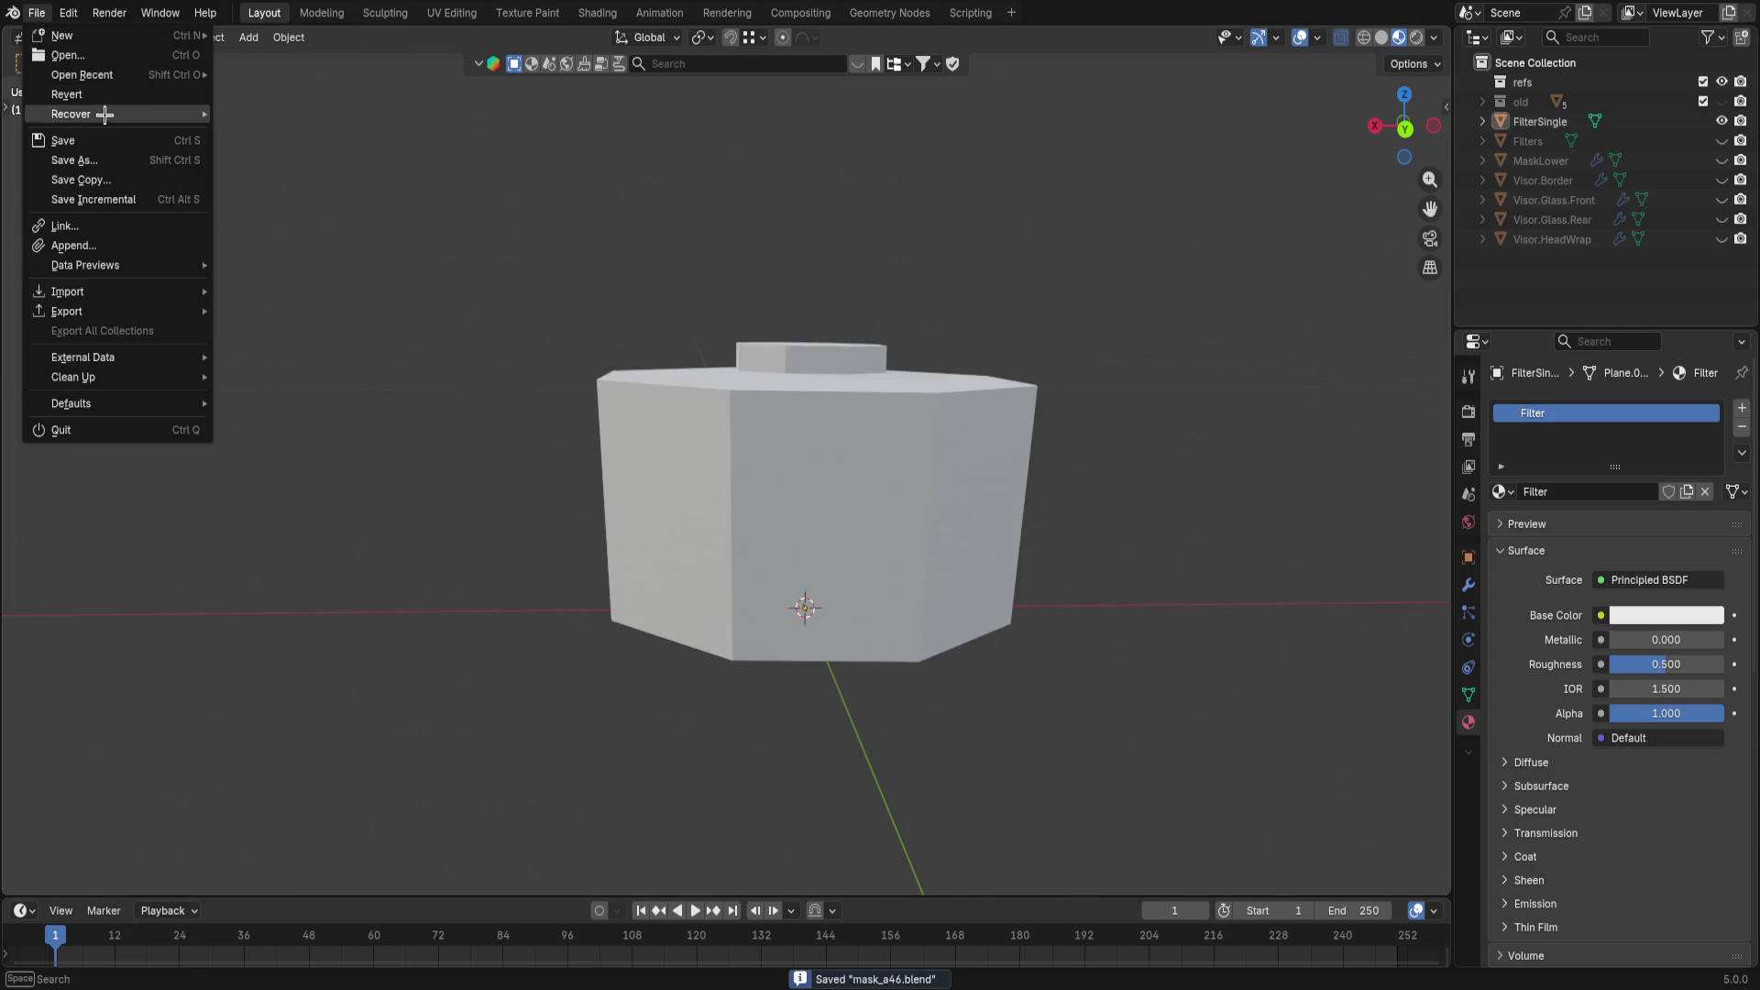
mouse_move(119, 312)
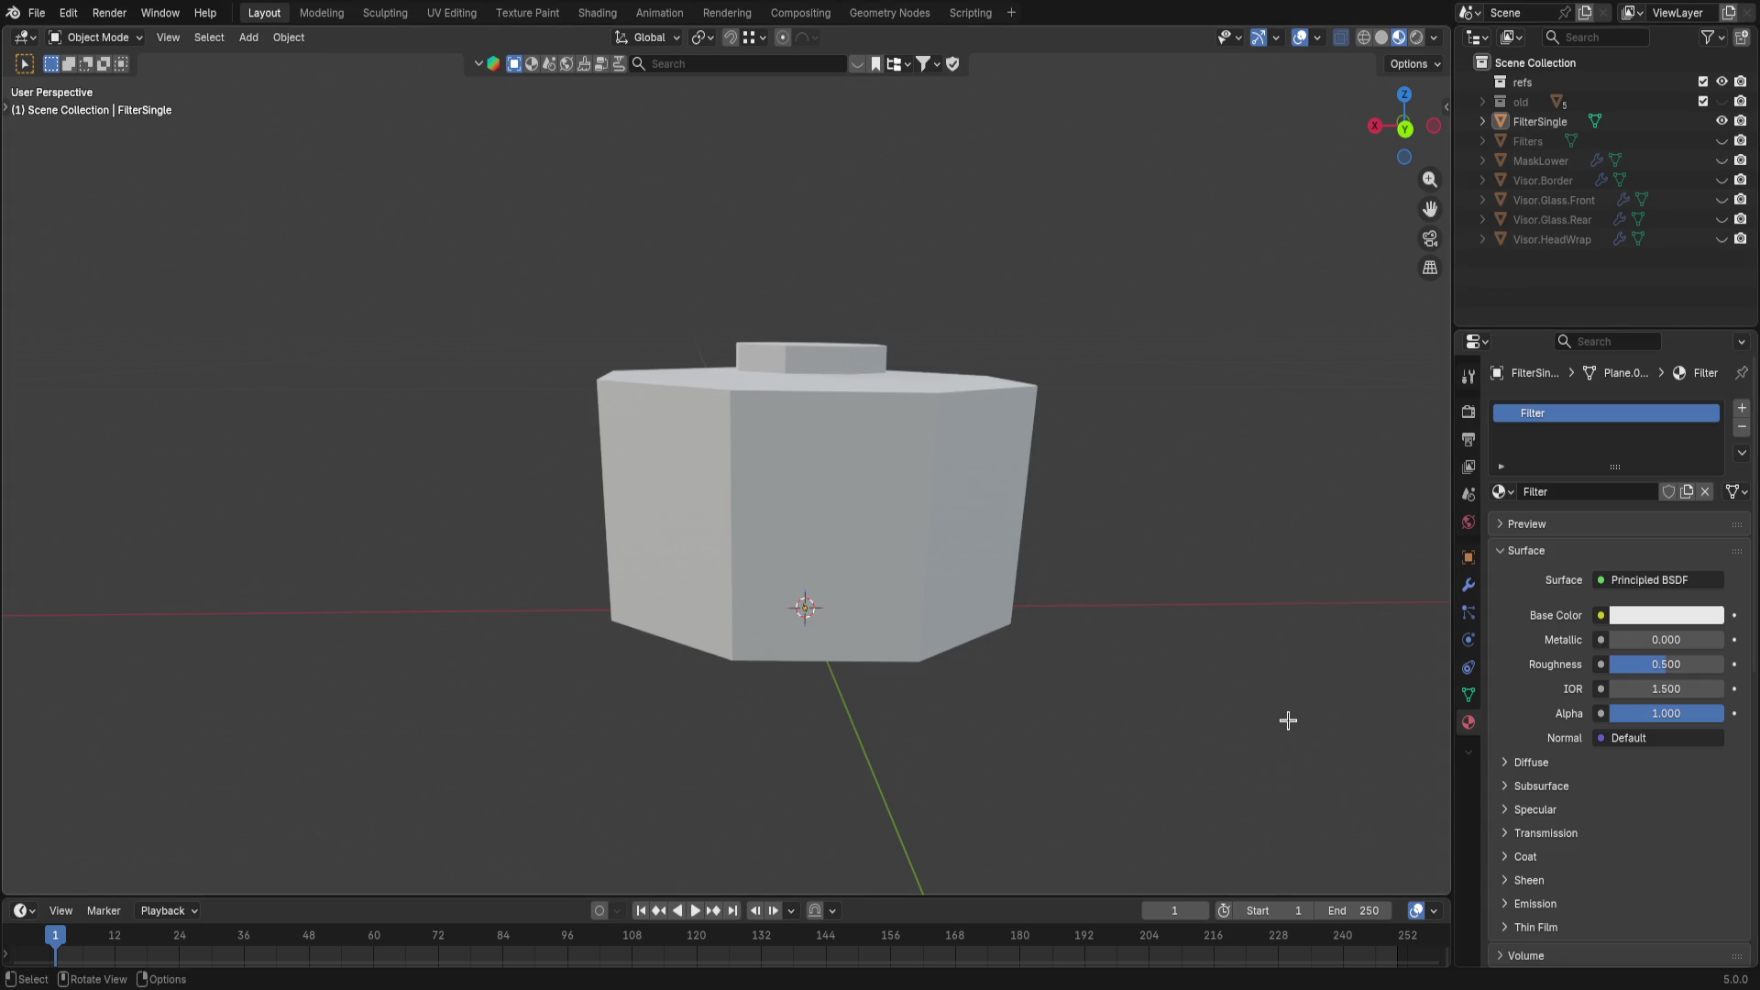
left_click(1540, 121)
left_click(37, 13)
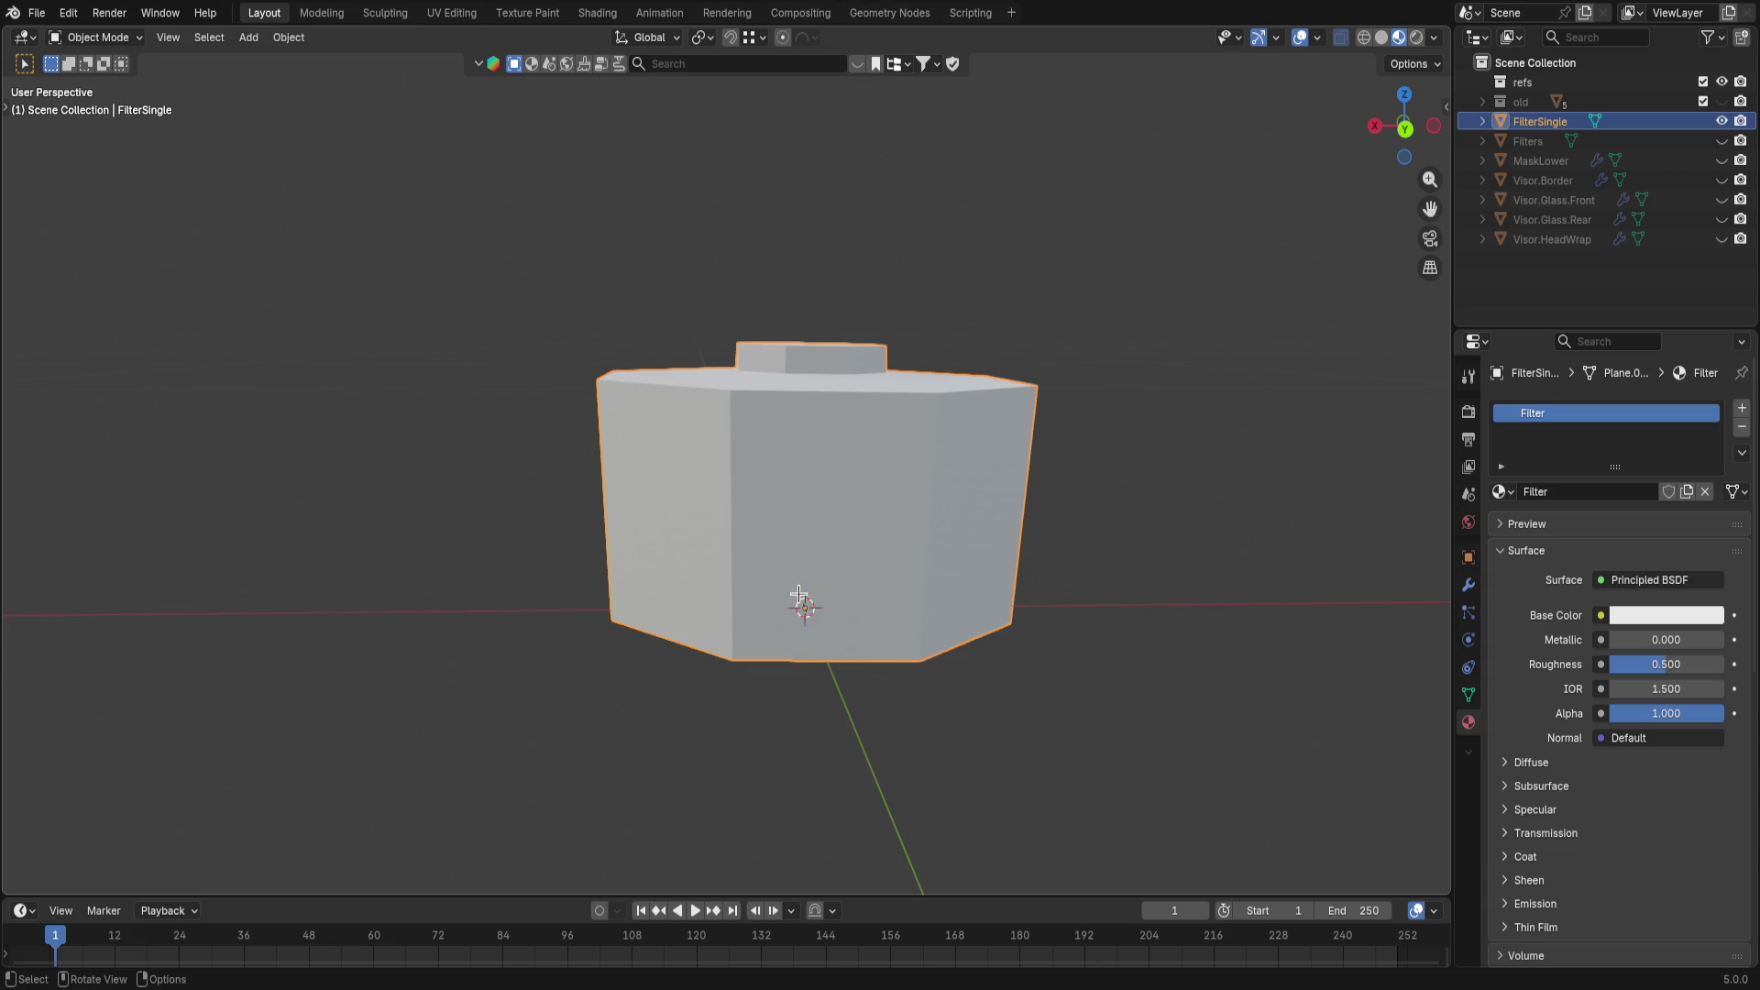
left_click(1179, 456)
key("shift+h")
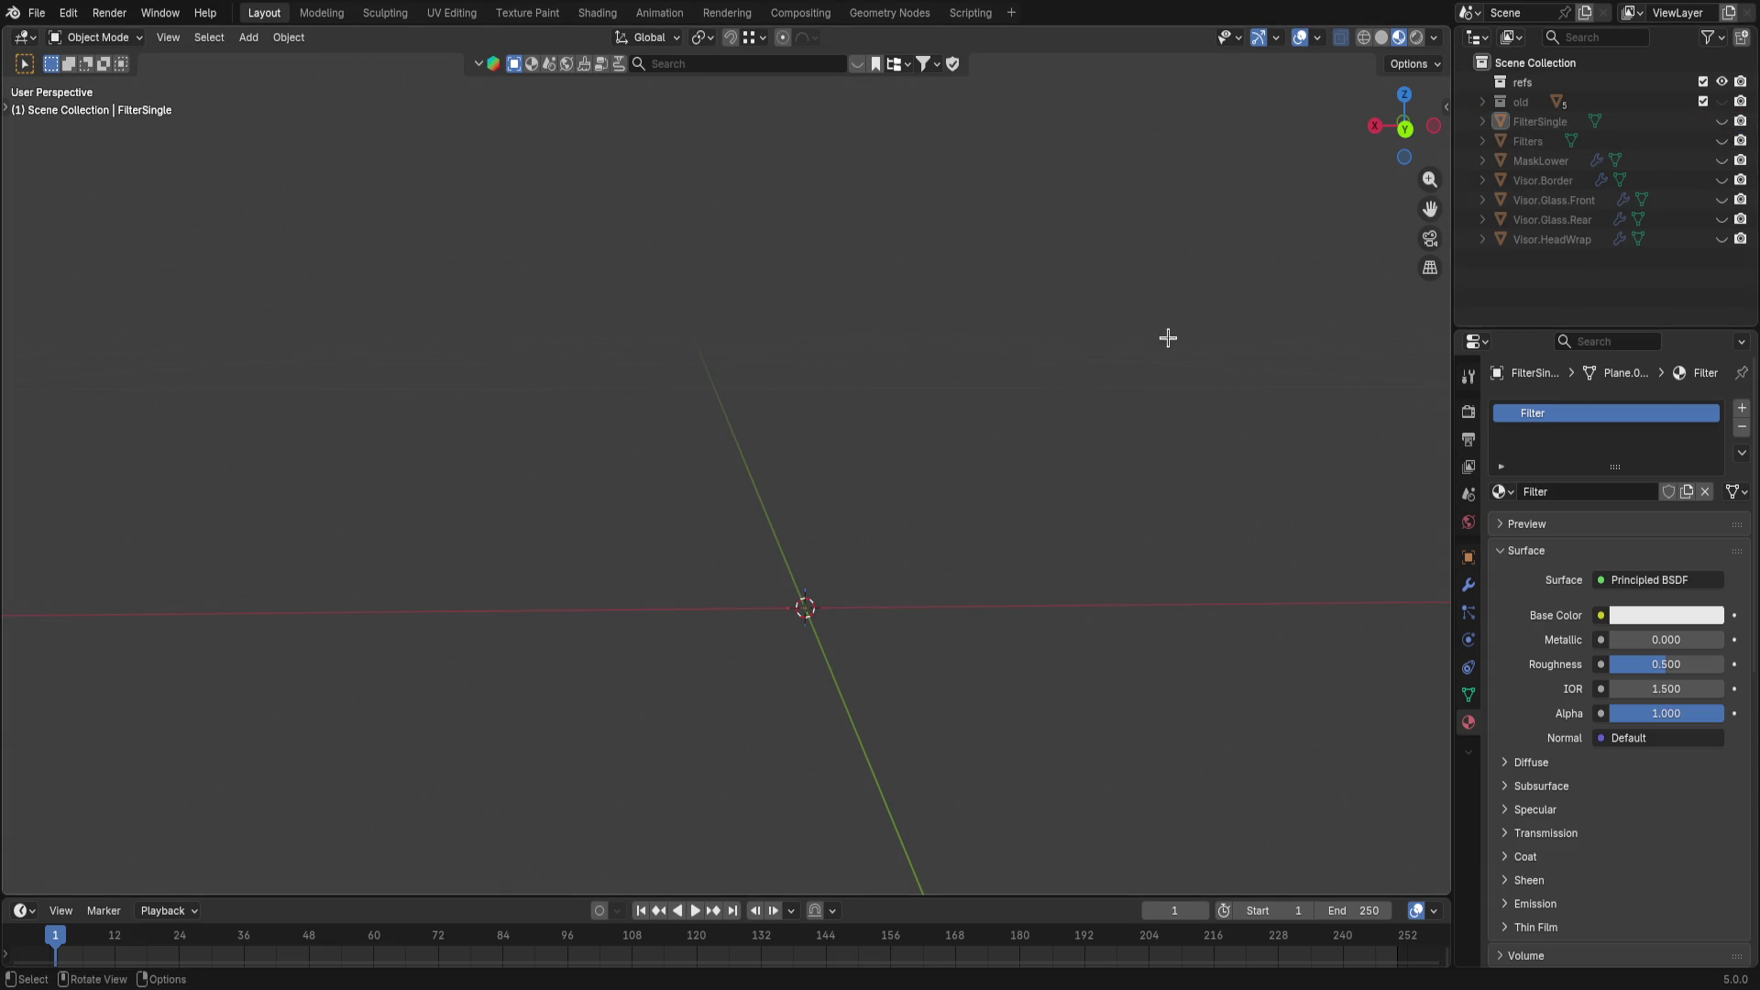
Step: Reveal the mask parts, select MaskLower through Visor.HeadWrap, hide Filters, and save mask_a46.blend
key("alt+h")
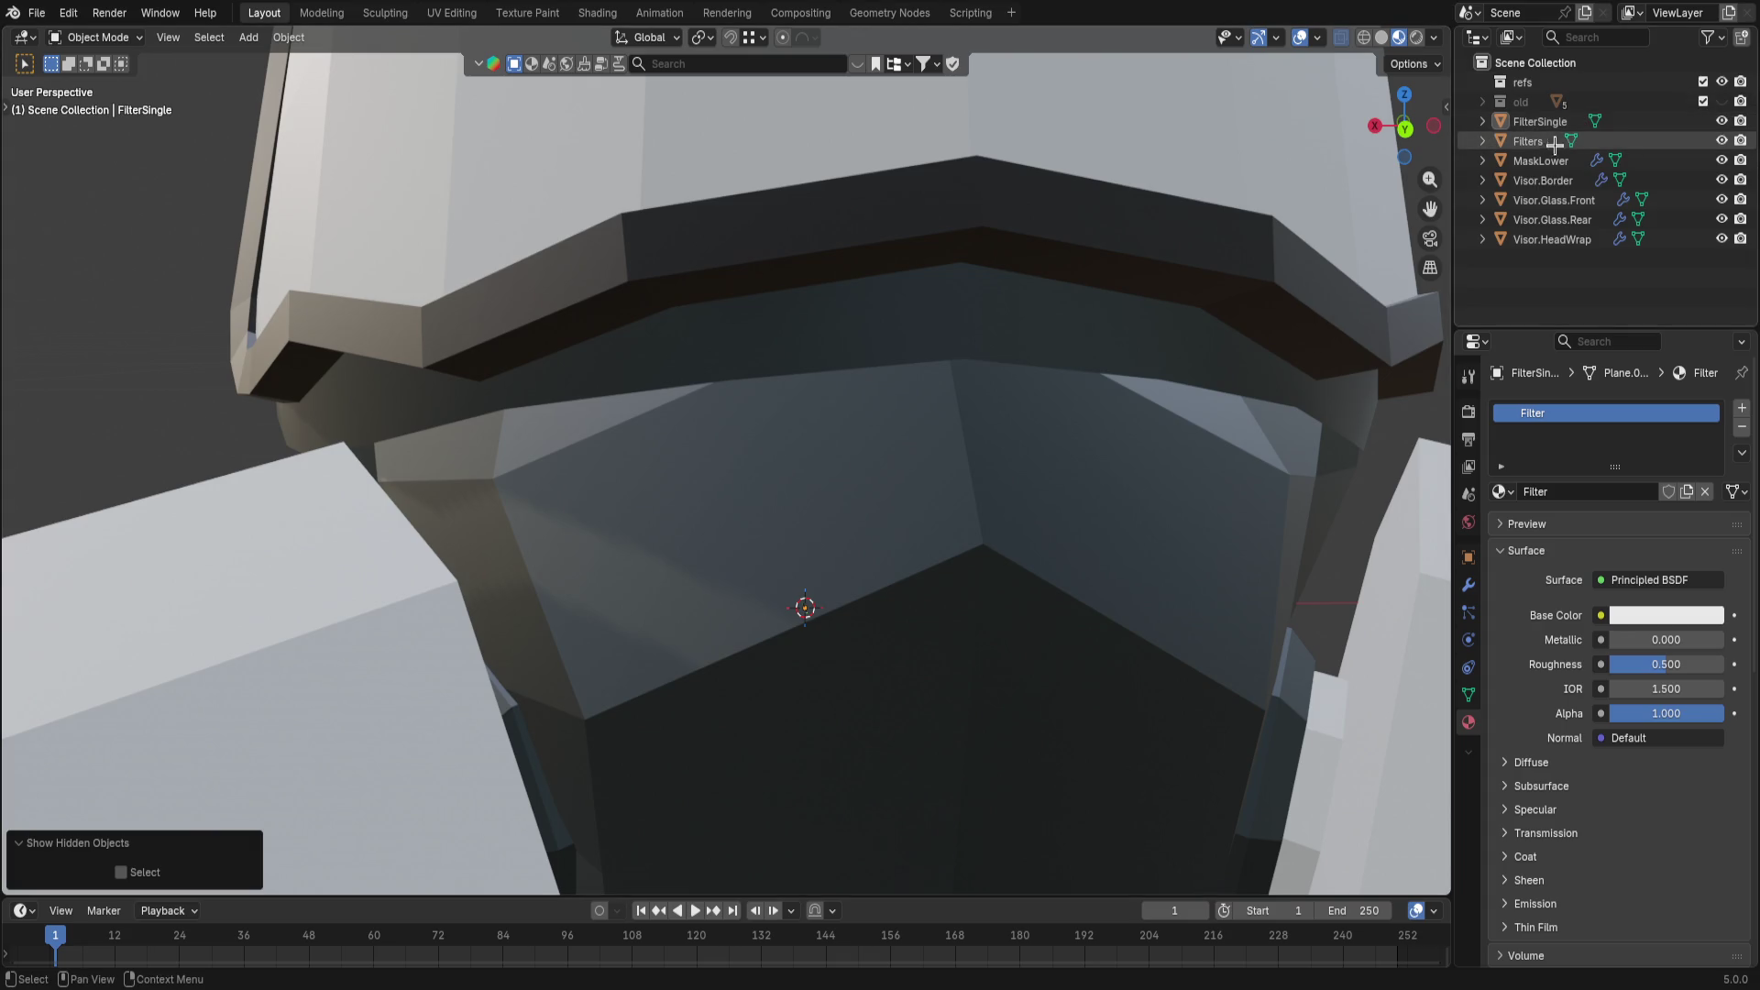
left_click(1706, 161)
left_click_drag(1722, 141, 1722, 121)
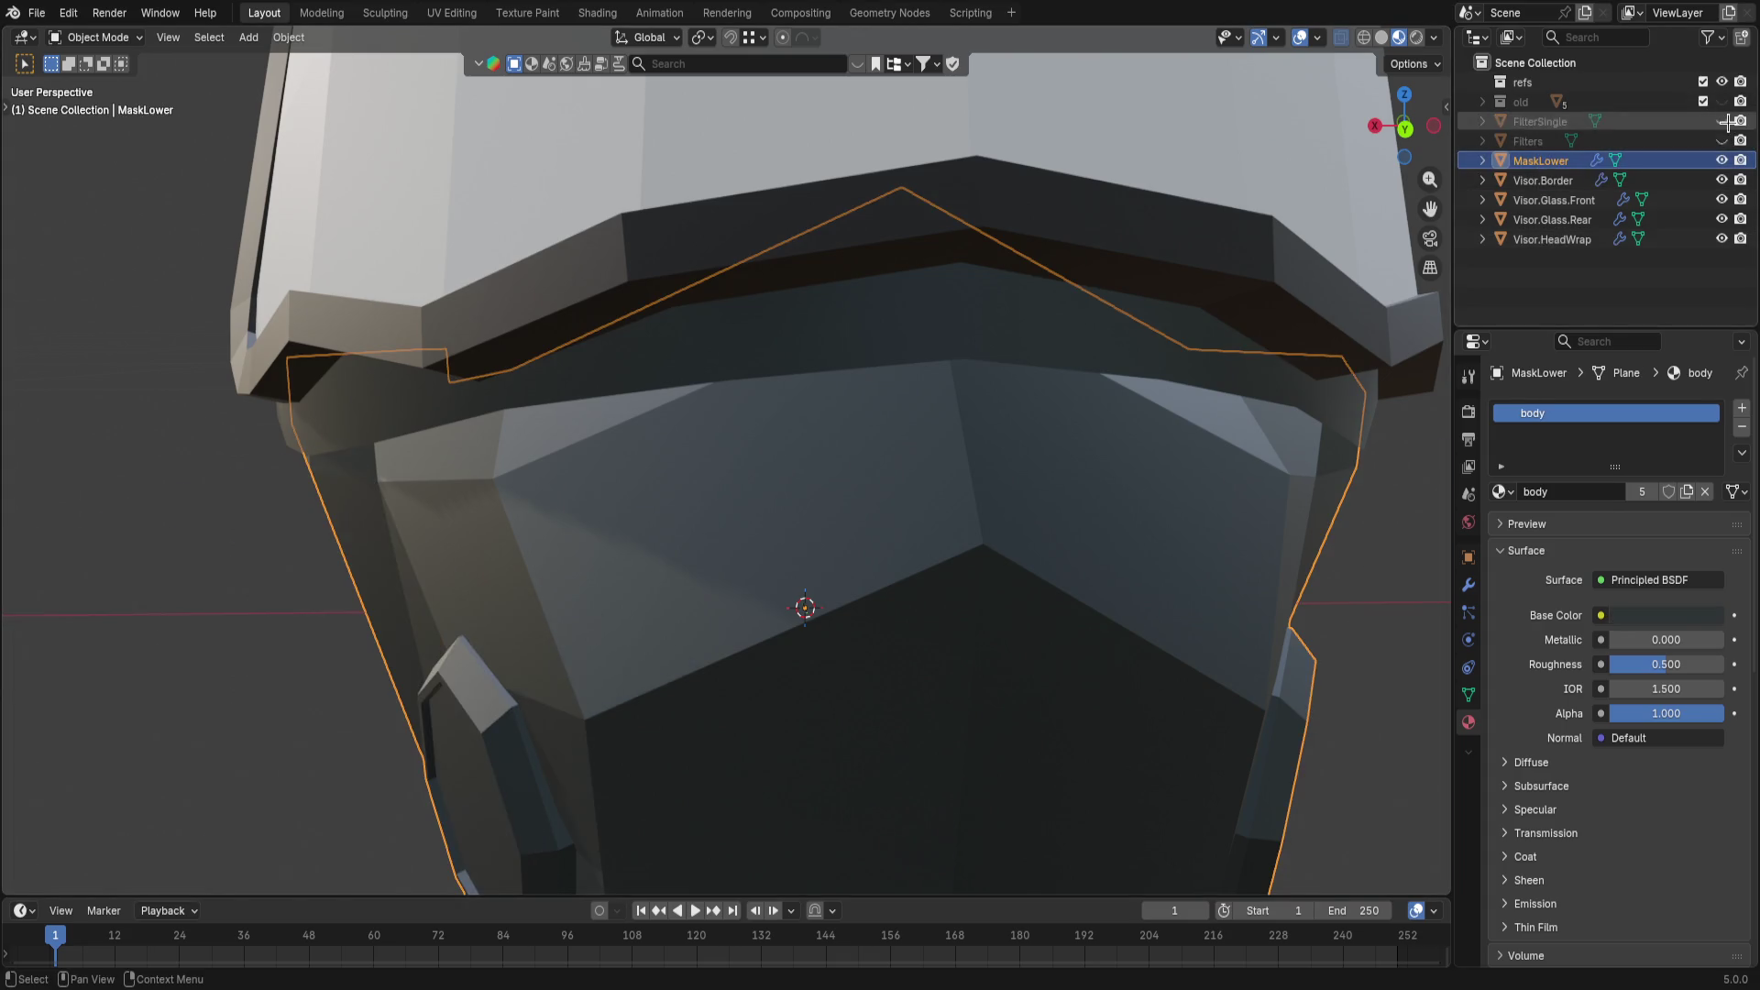
left_click(1552, 239, "shift")
key("KP_Decimal")
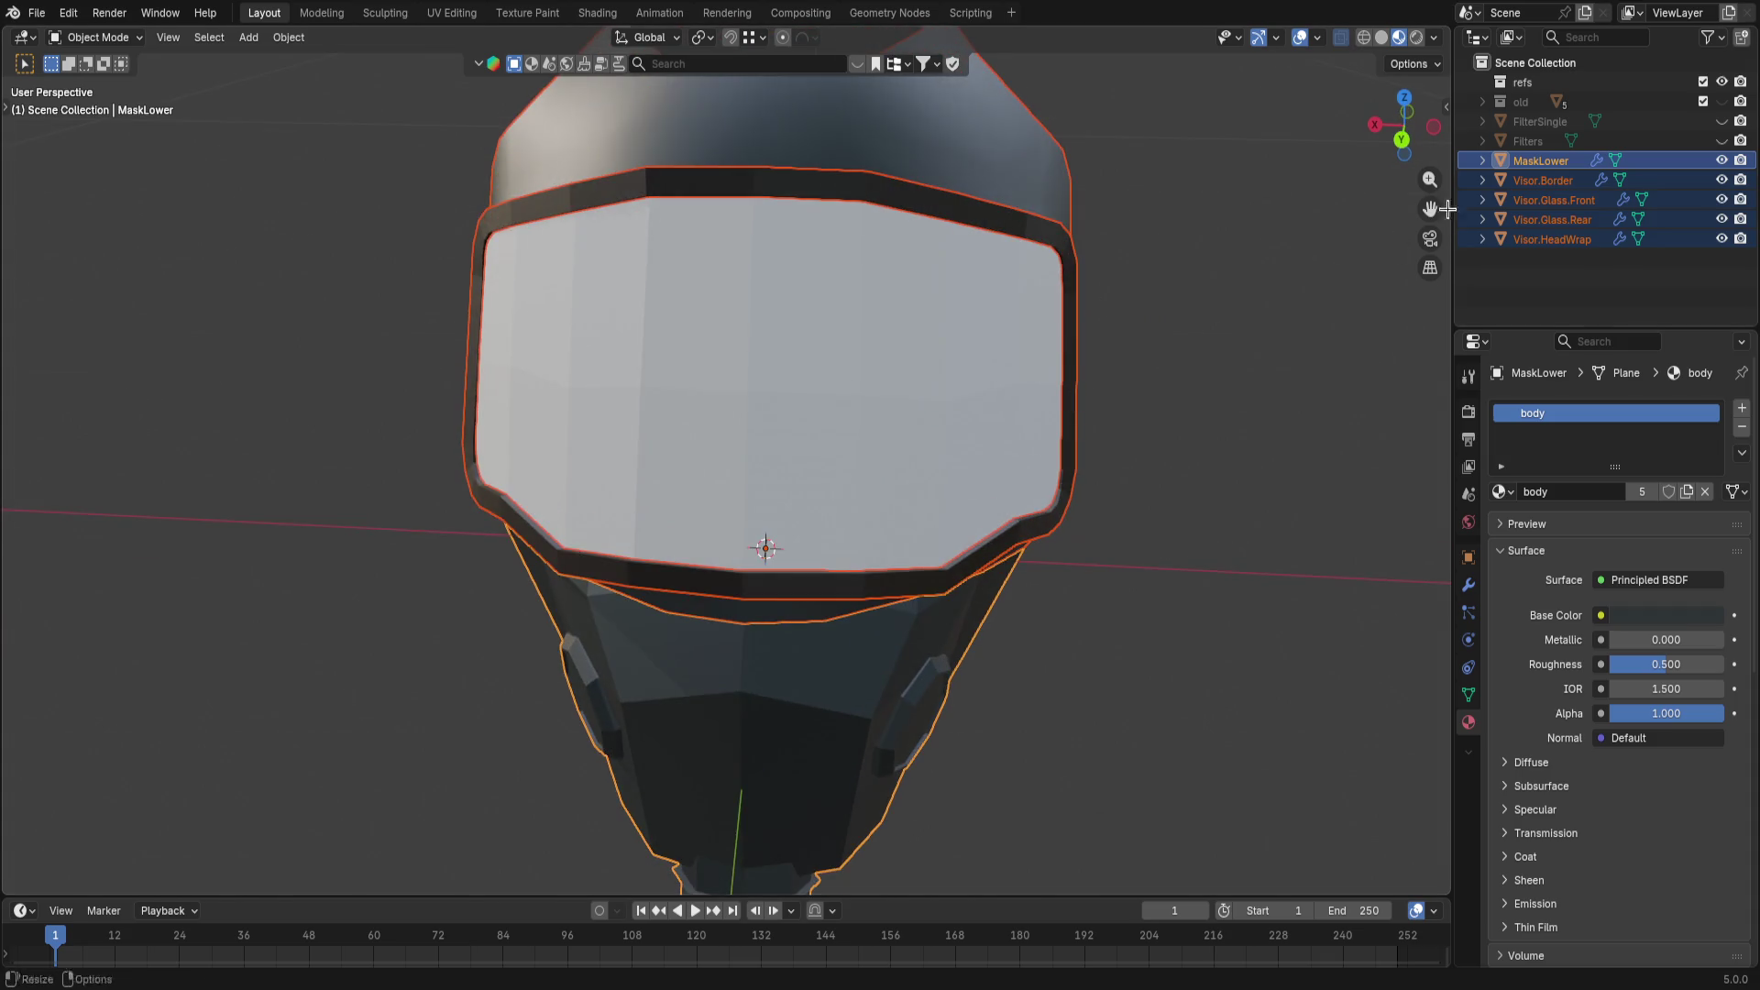
mouse_move(1146, 385)
left_mouse_down()
mouse_move(1449, 341)
mouse_move(275, 357)
mouse_move(1162, 385)
left_mouse_up()
key("ctrl+s")
left_click(37, 13)
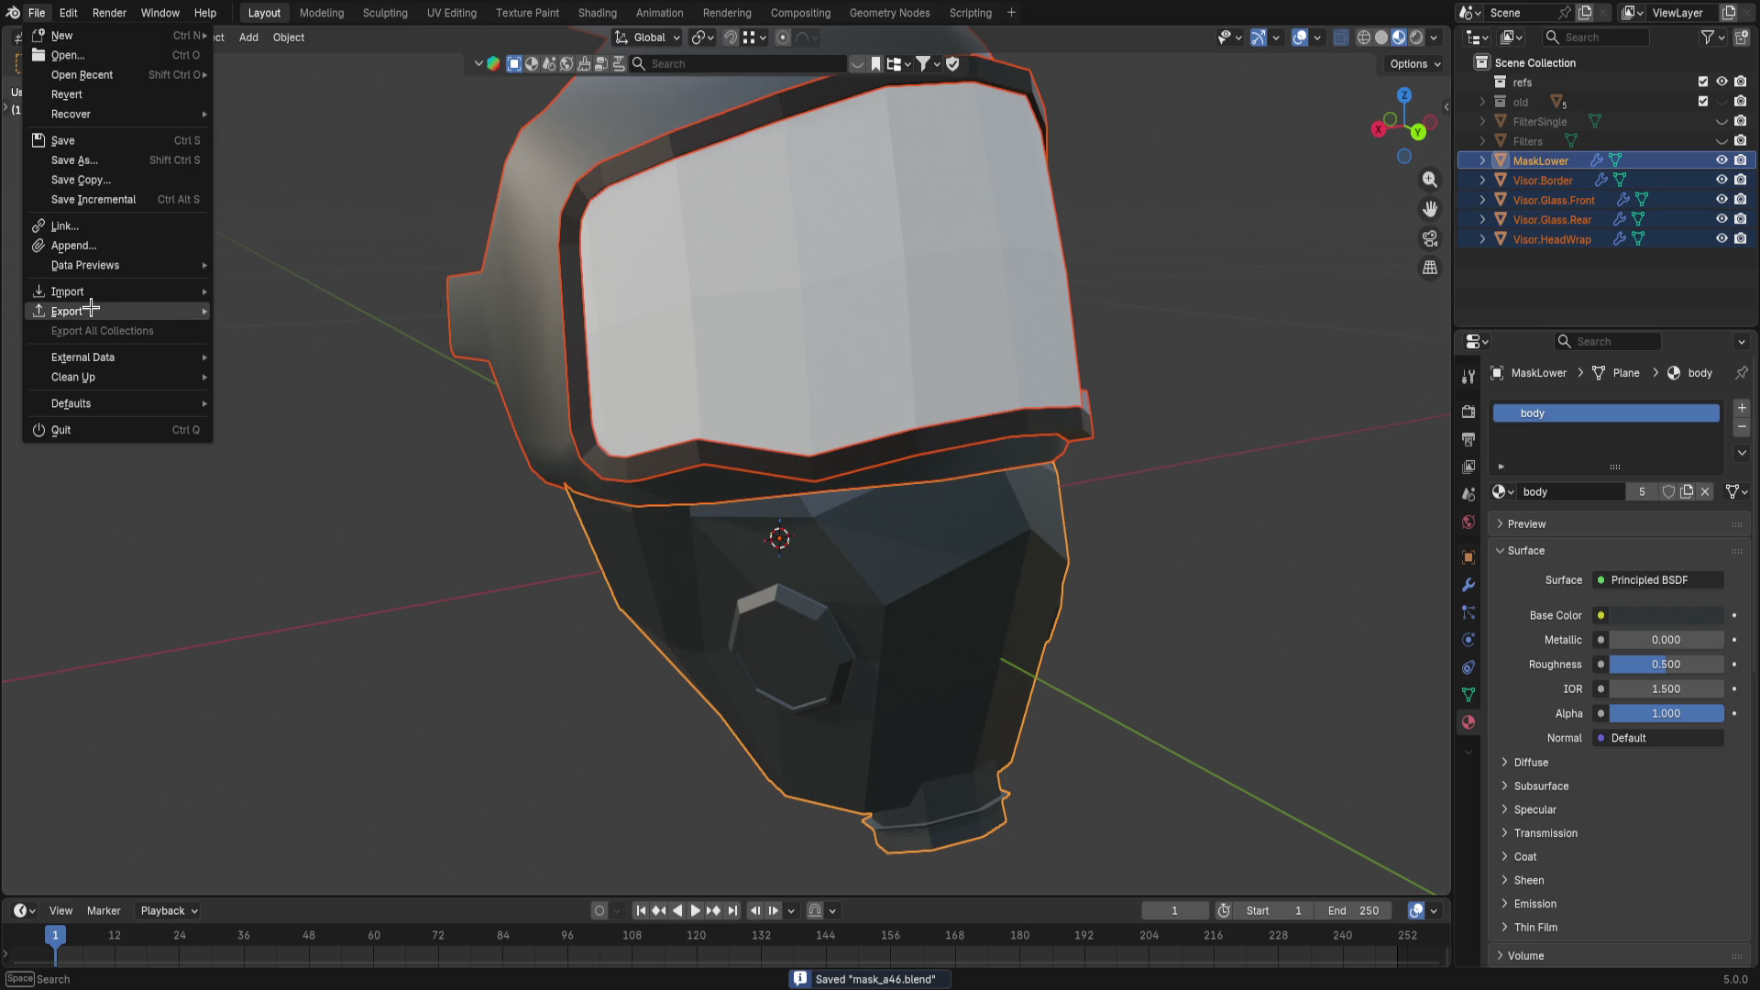
Step: Export the selected mask and visor parts as glTF 2.0, then switch to Godot
left_click(303, 481)
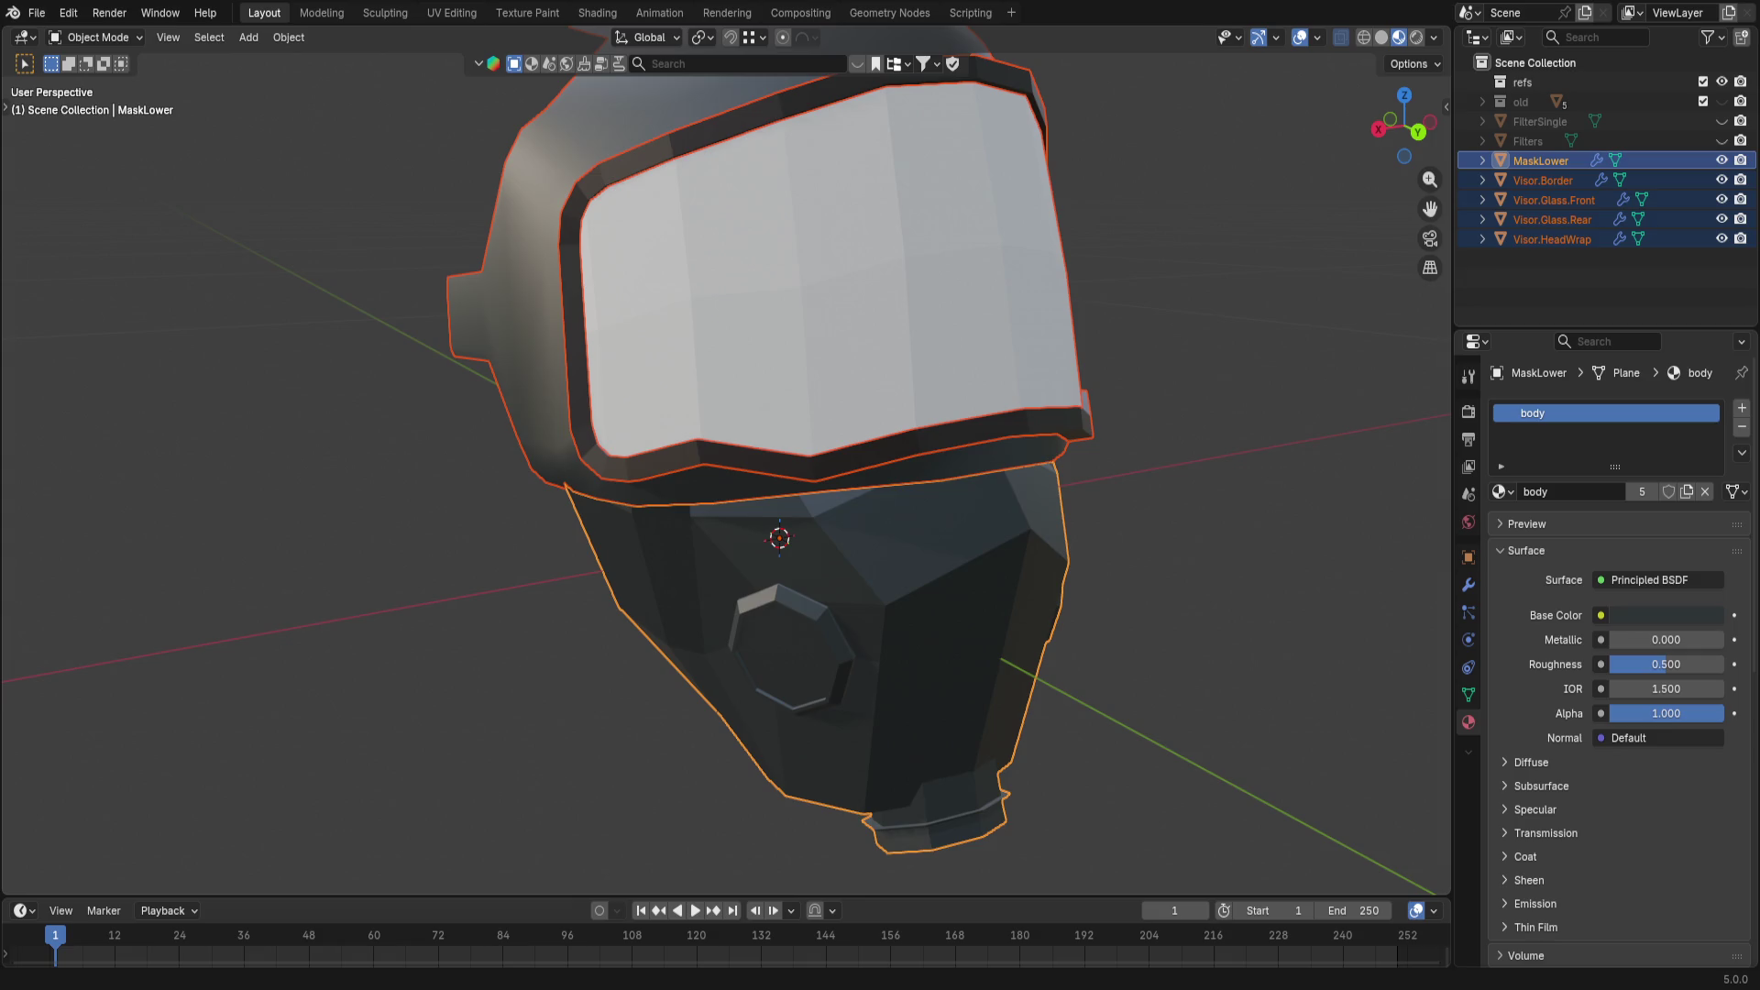
key("alt+Tab")
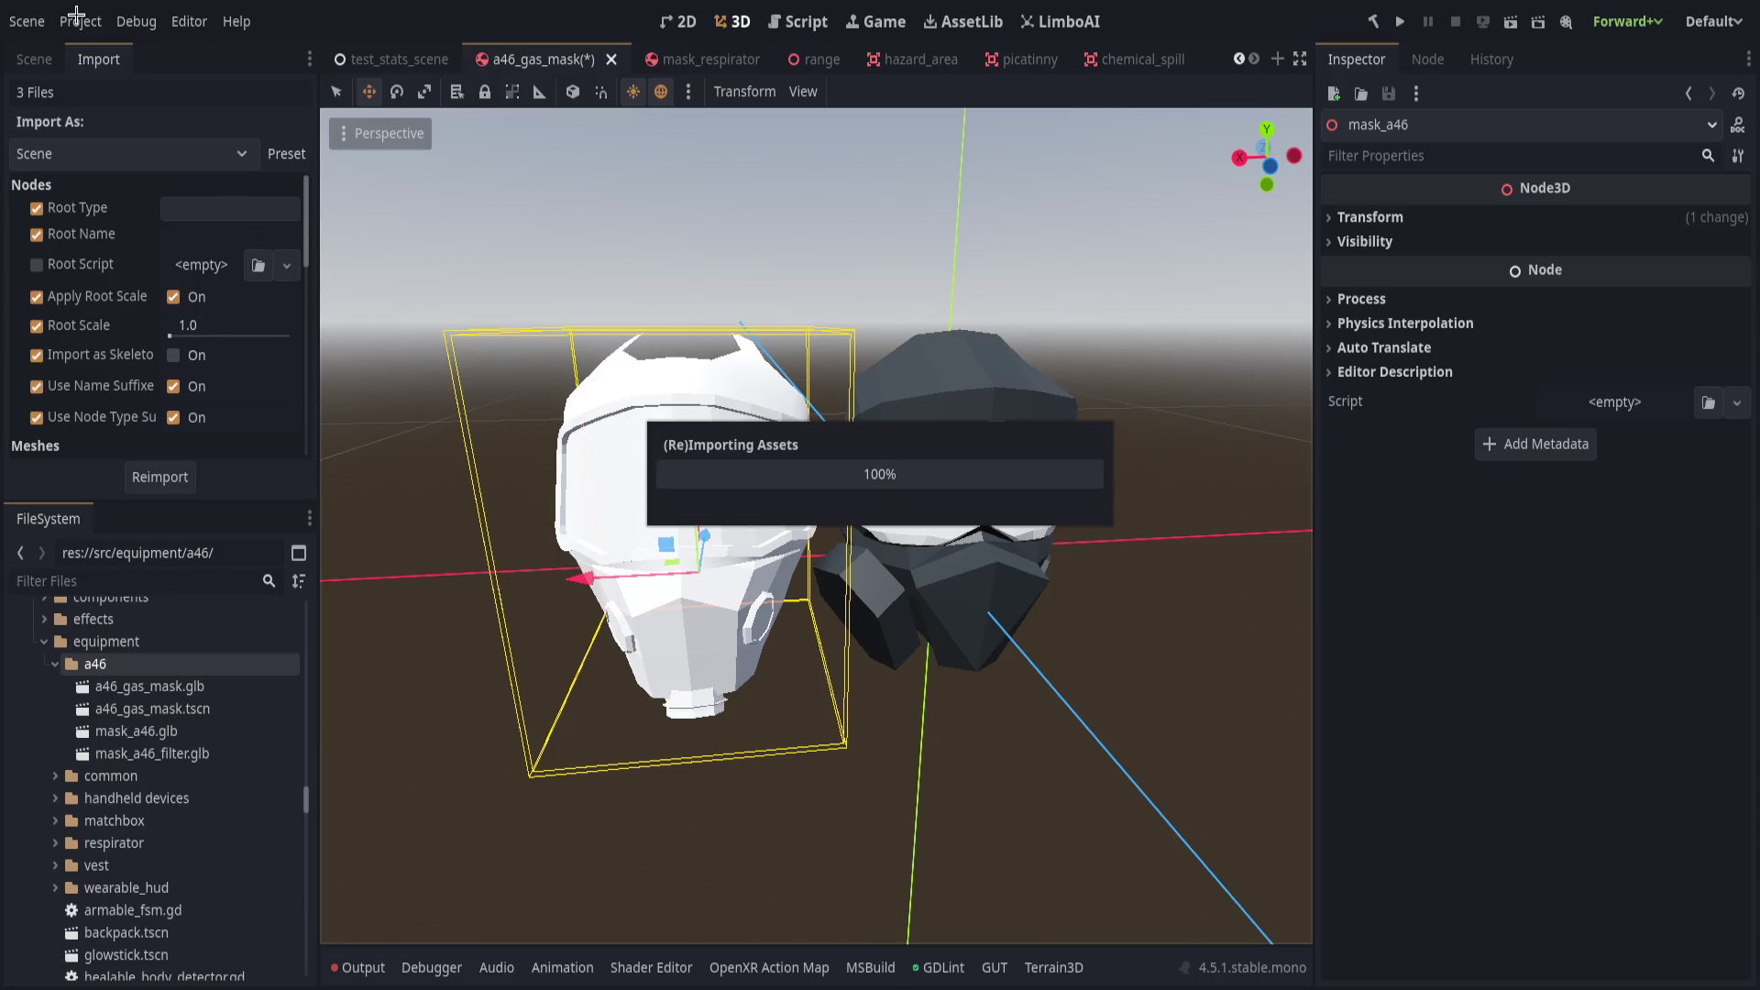
Step: Save the a46_gas_mask scene and clear the viewport selection
key("ctrl+s")
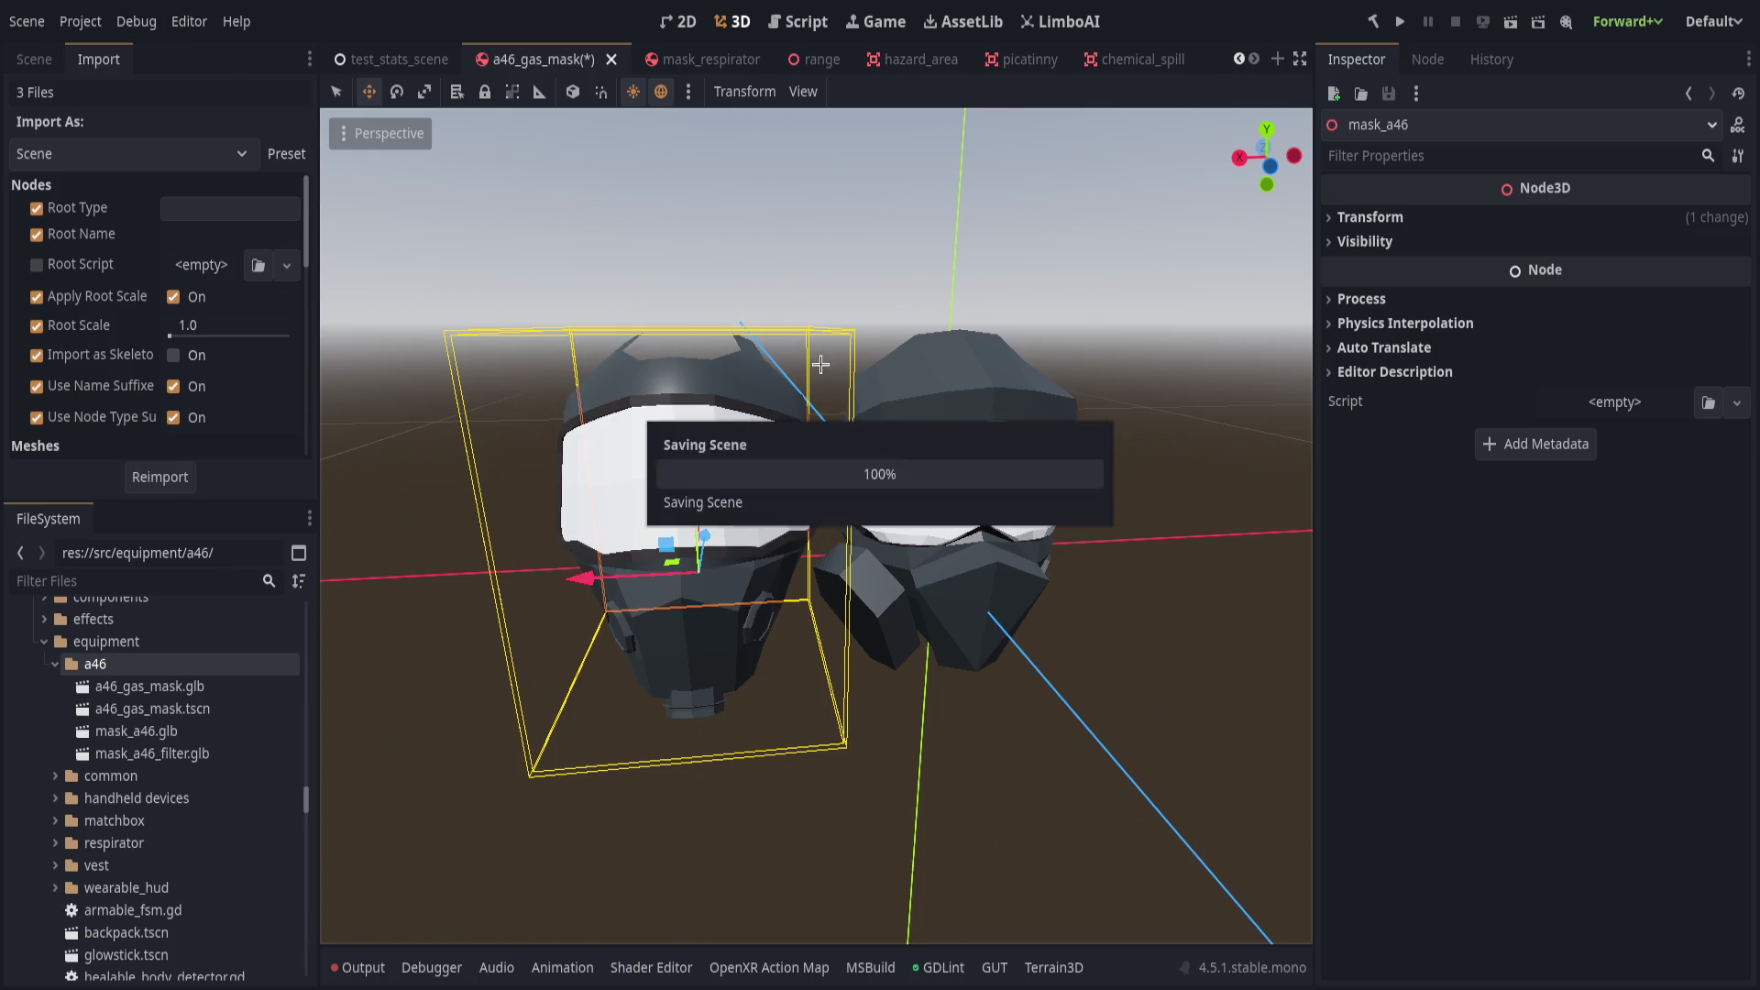
scroll(1172, 264, "up", 5)
scroll(1172, 264, "down", 3)
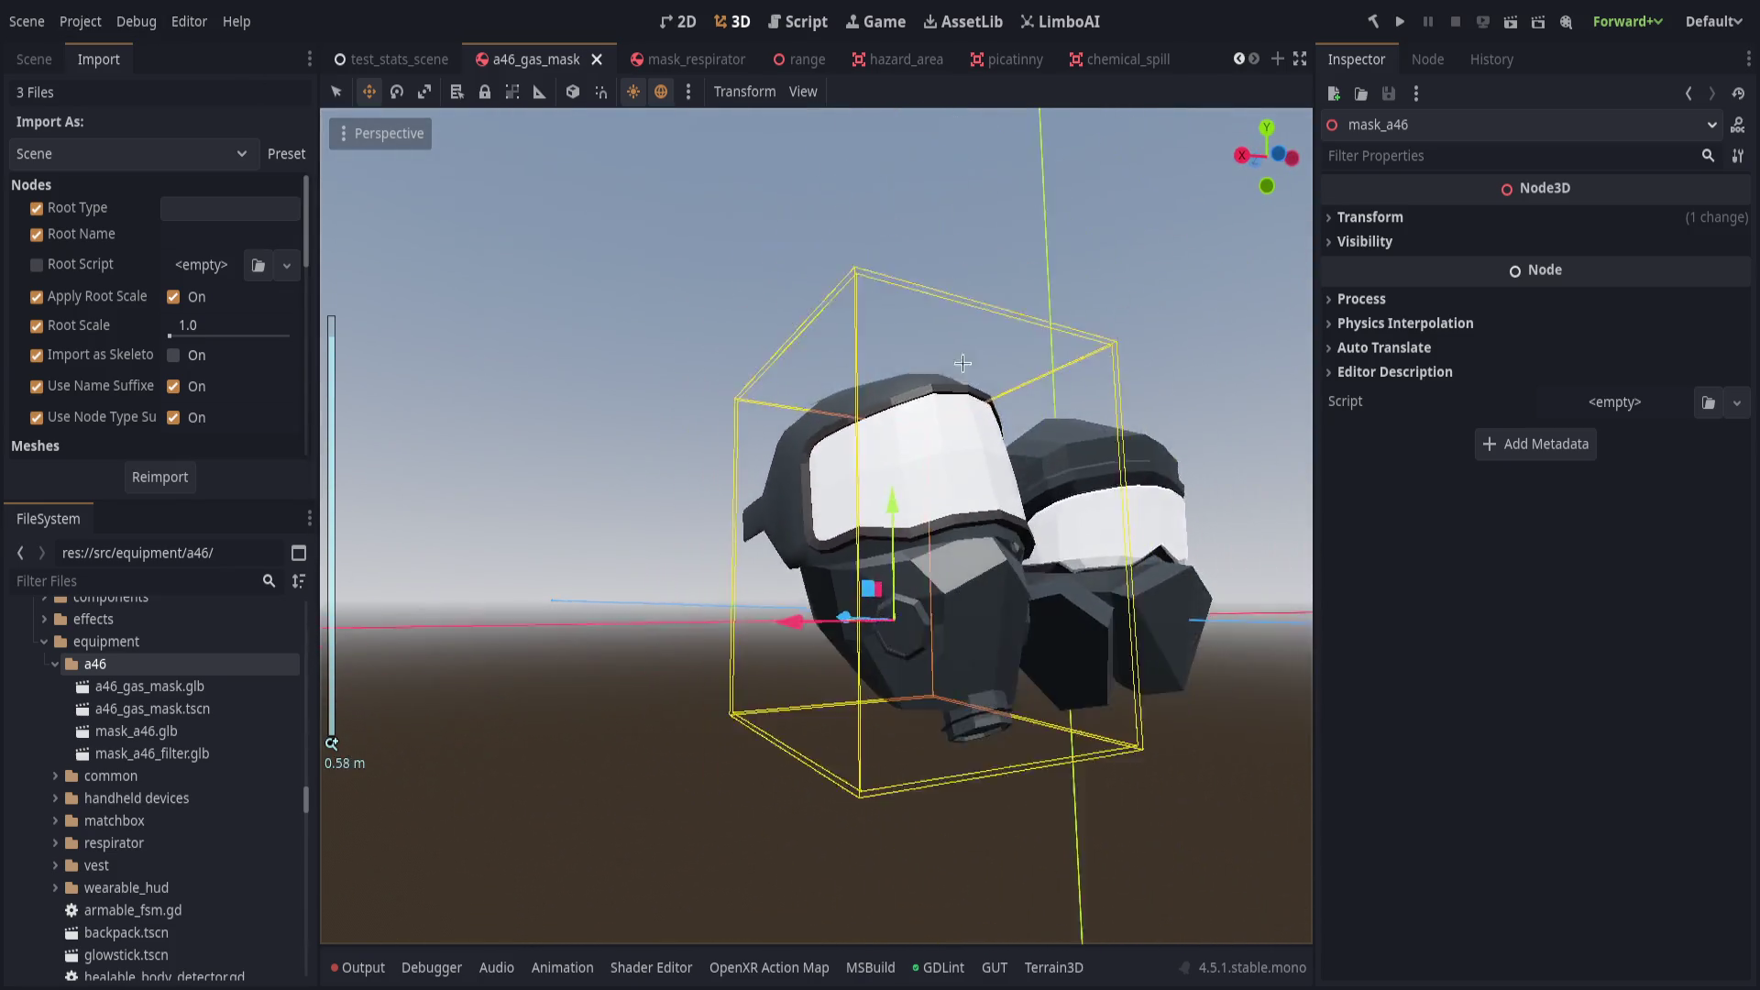
left_click(892, 594)
scroll(892, 594, "up", 2)
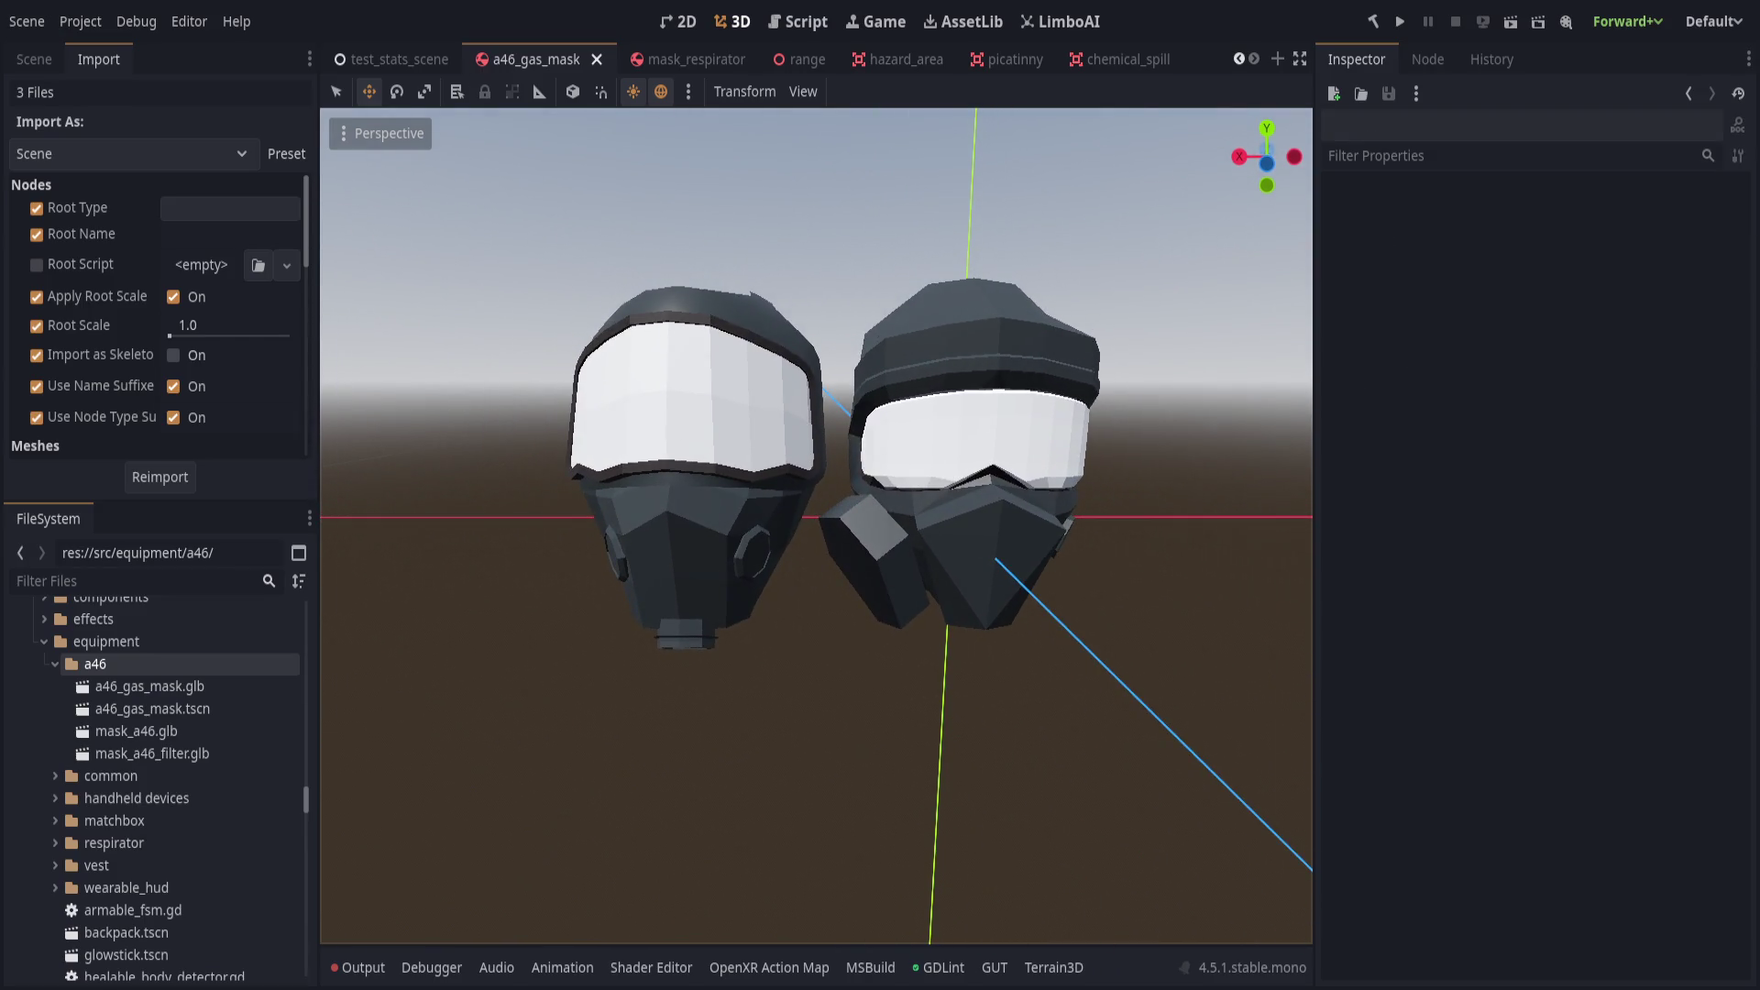
Step: Orbit around both masks, then select and delete the old duplicate gas mask
left_click_drag(1178, 631, 1207, 617)
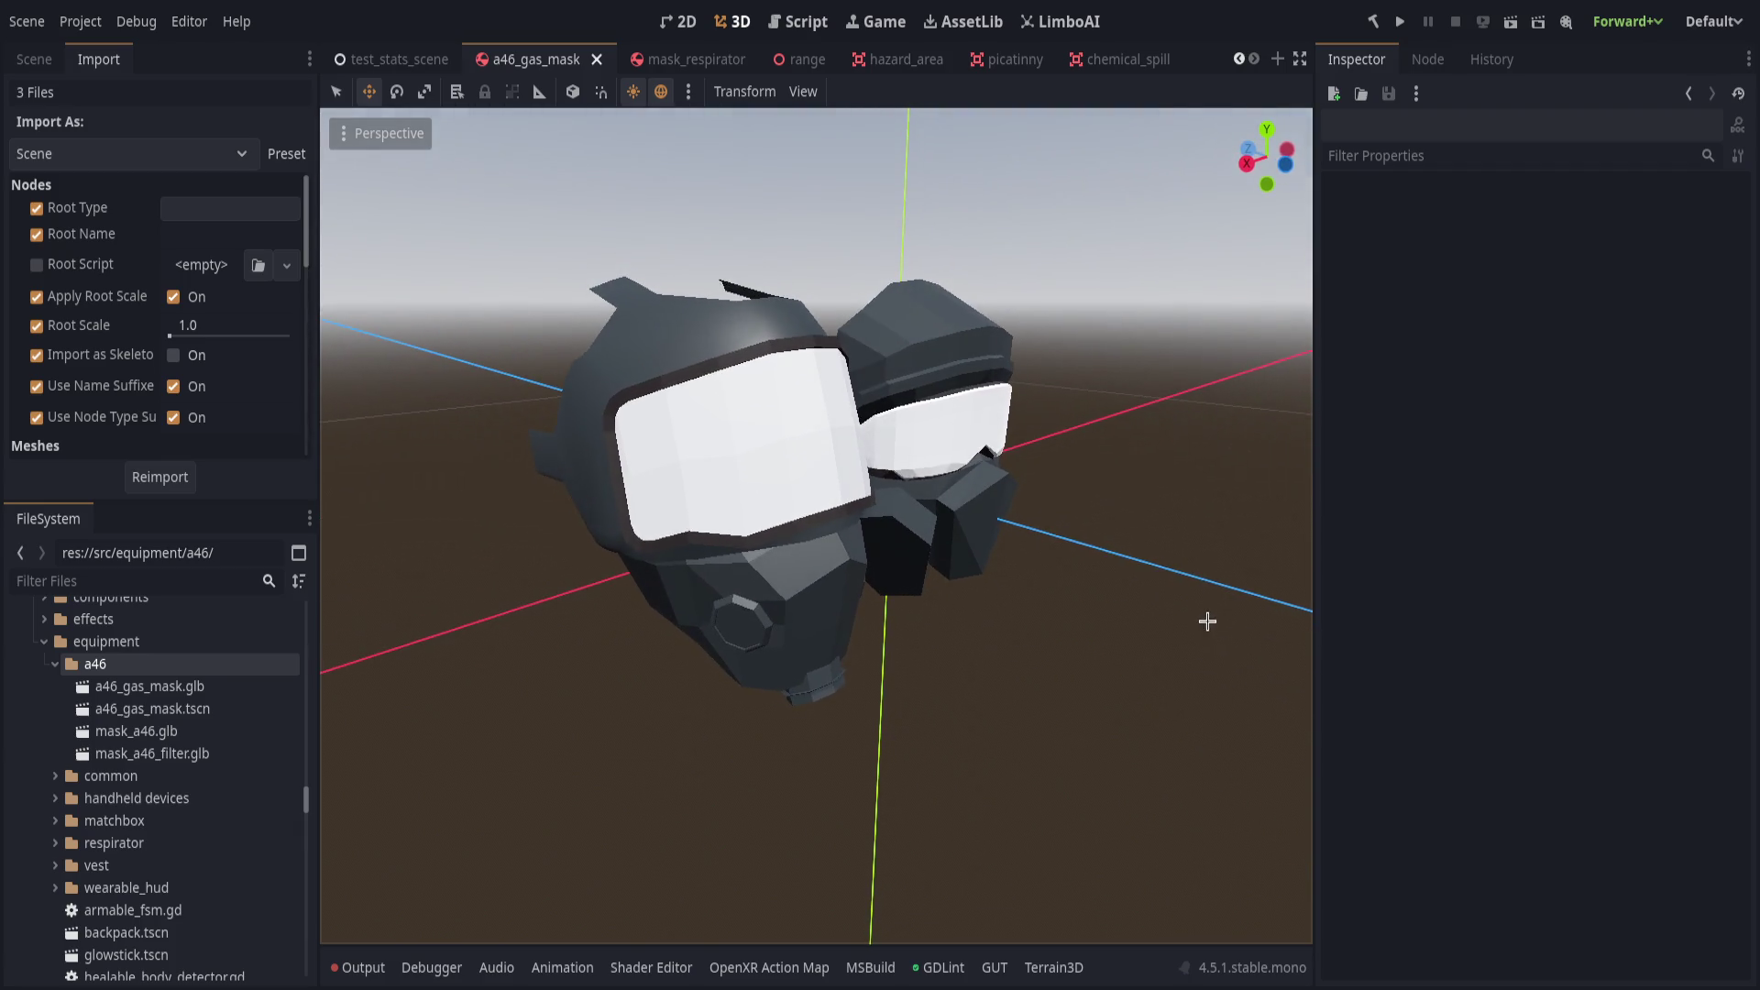
mouse_move(755, 309)
left_mouse_down()
mouse_move(1151, 312)
mouse_move(1039, 324)
mouse_move(1080, 340)
left_mouse_up()
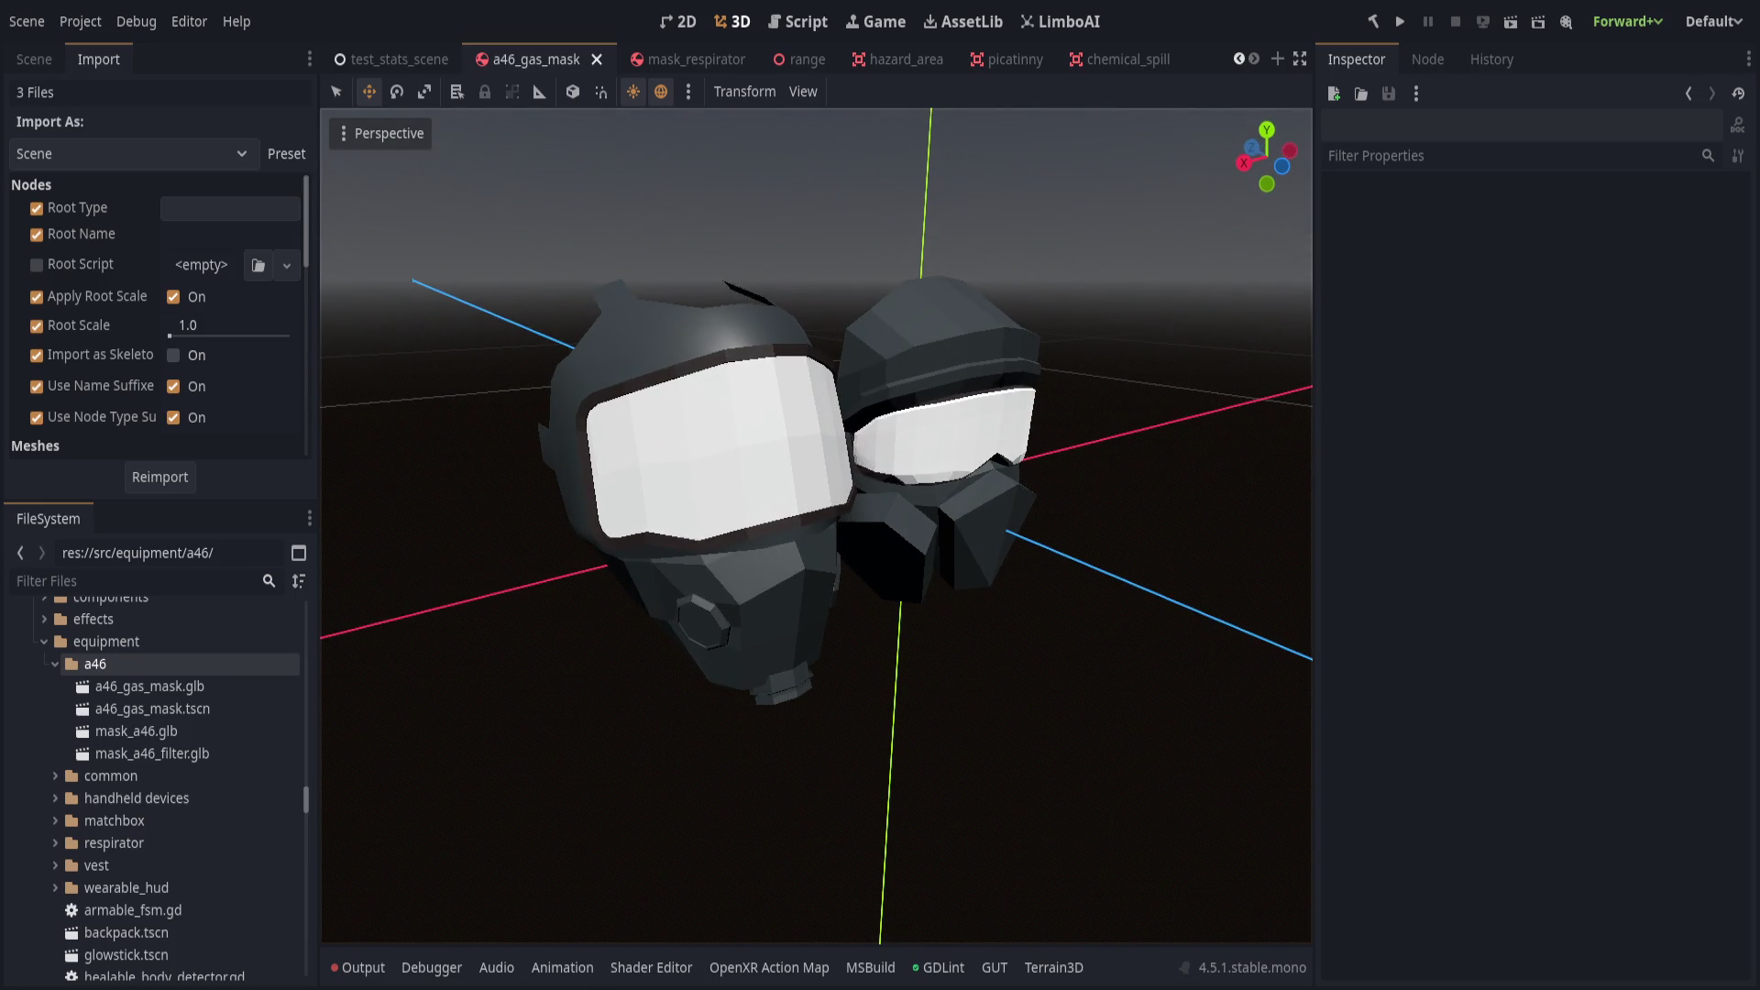
scroll(174, 789, "down", 1)
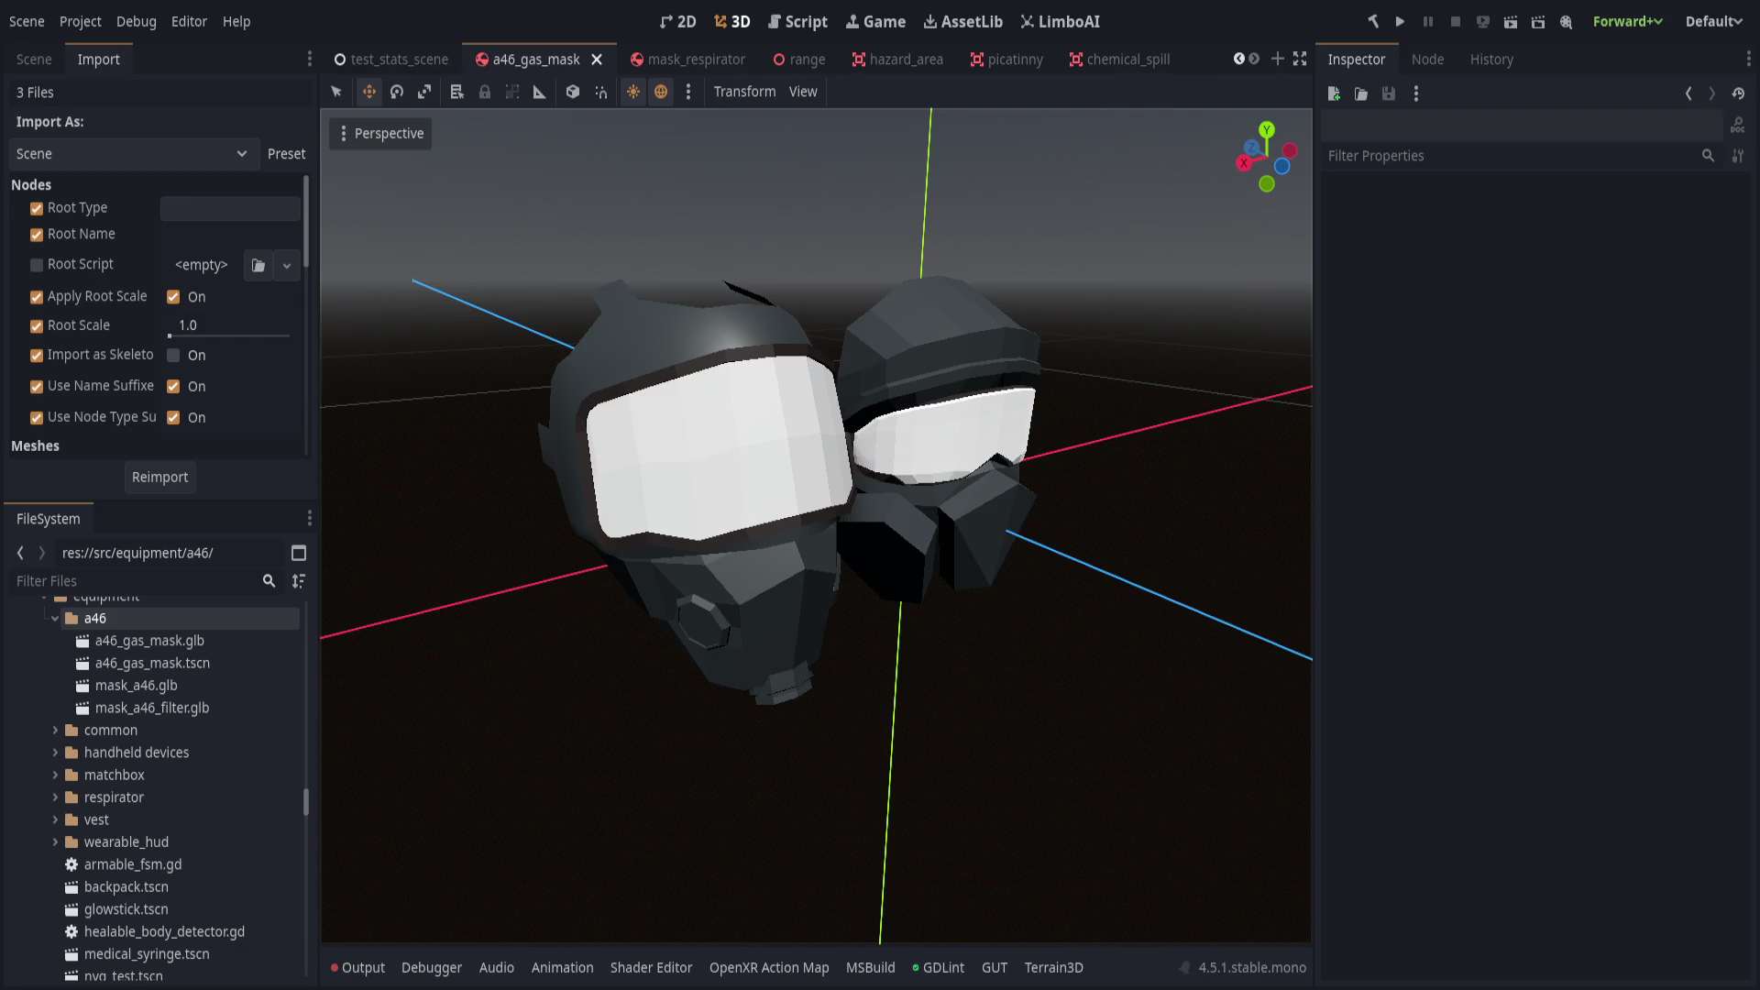
scroll(1037, 467, "up", 3)
mouse_move(1283, 505)
left_mouse_down()
mouse_move(1037, 468)
mouse_move(1085, 427)
mouse_move(1301, 448)
mouse_move(1274, 511)
mouse_move(1100, 602)
mouse_move(1173, 527)
mouse_move(1112, 597)
mouse_move(1242, 648)
left_mouse_up()
scroll(1241, 648, "up", 3)
scroll(129, 605, "up", 2)
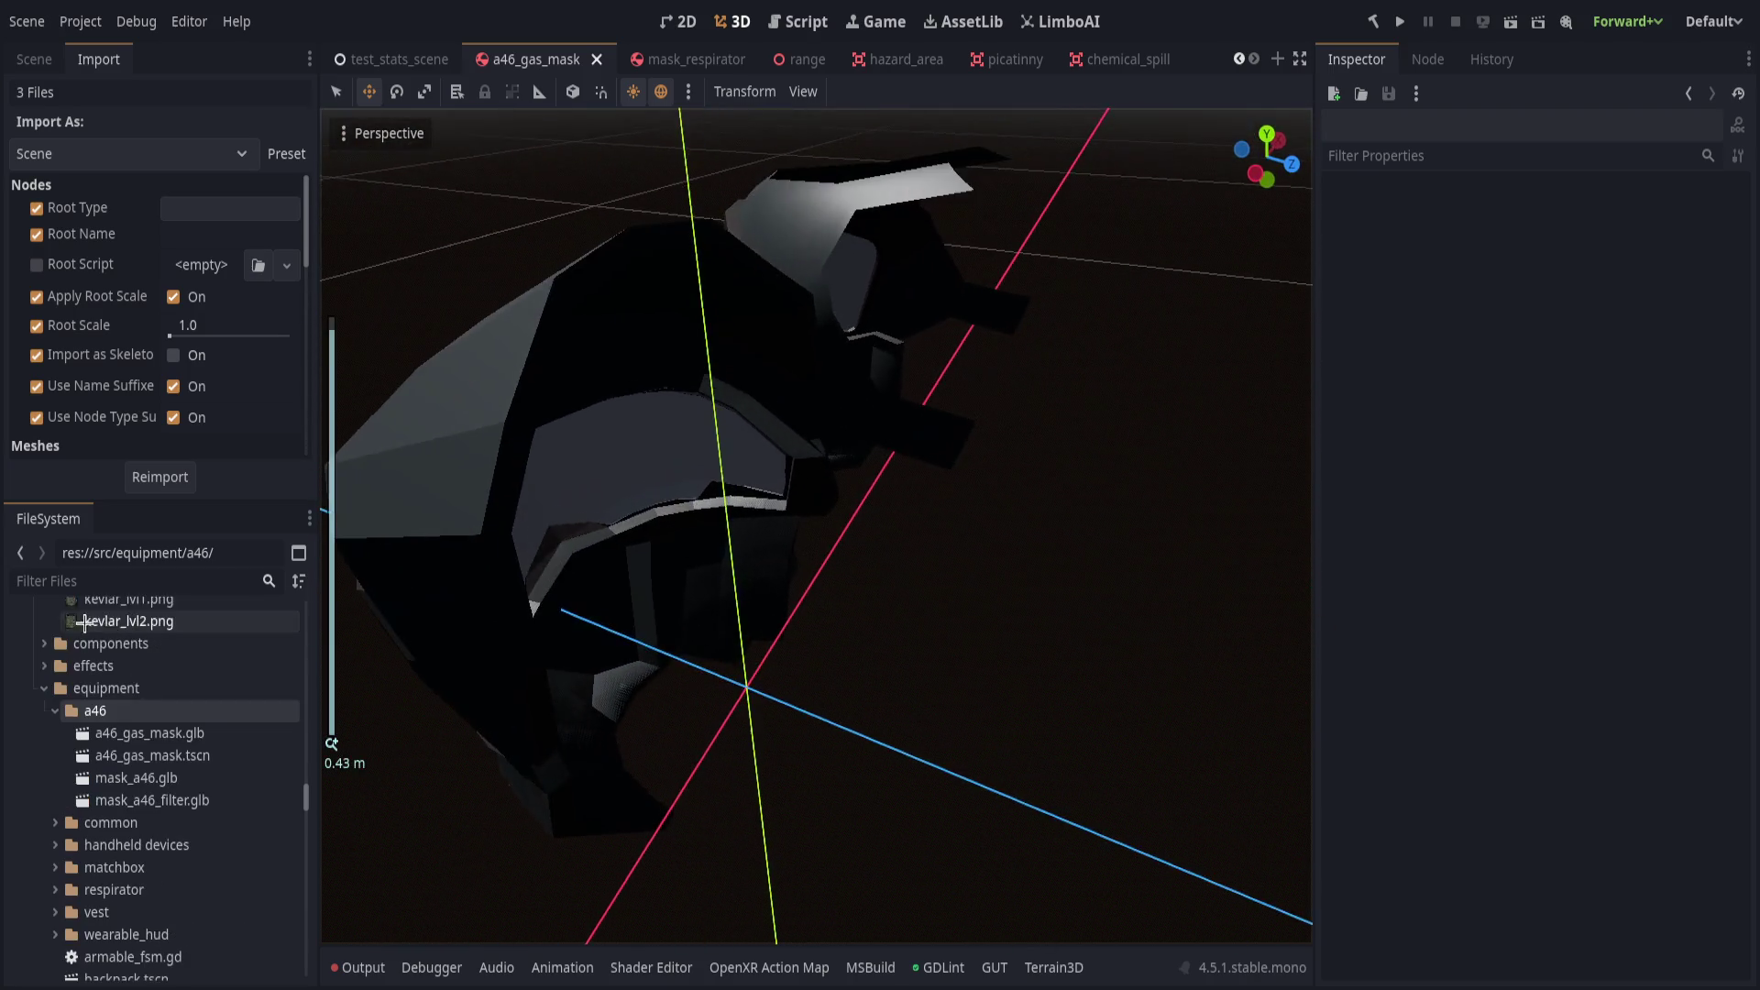
scroll(485, 585, "up", 3)
scroll(485, 585, "down", 3)
mouse_move(485, 585)
left_mouse_down()
mouse_move(1222, 574)
mouse_move(1128, 444)
mouse_move(1167, 597)
mouse_move(1174, 471)
mouse_move(1222, 459)
mouse_move(1229, 393)
mouse_move(812, 395)
left_mouse_up()
scroll(767, 480, "down", 3)
mouse_move(767, 480)
left_mouse_down()
mouse_move(789, 574)
mouse_move(1155, 559)
mouse_move(1002, 664)
mouse_move(900, 593)
mouse_move(801, 593)
mouse_move(1037, 562)
mouse_move(1026, 576)
left_mouse_up()
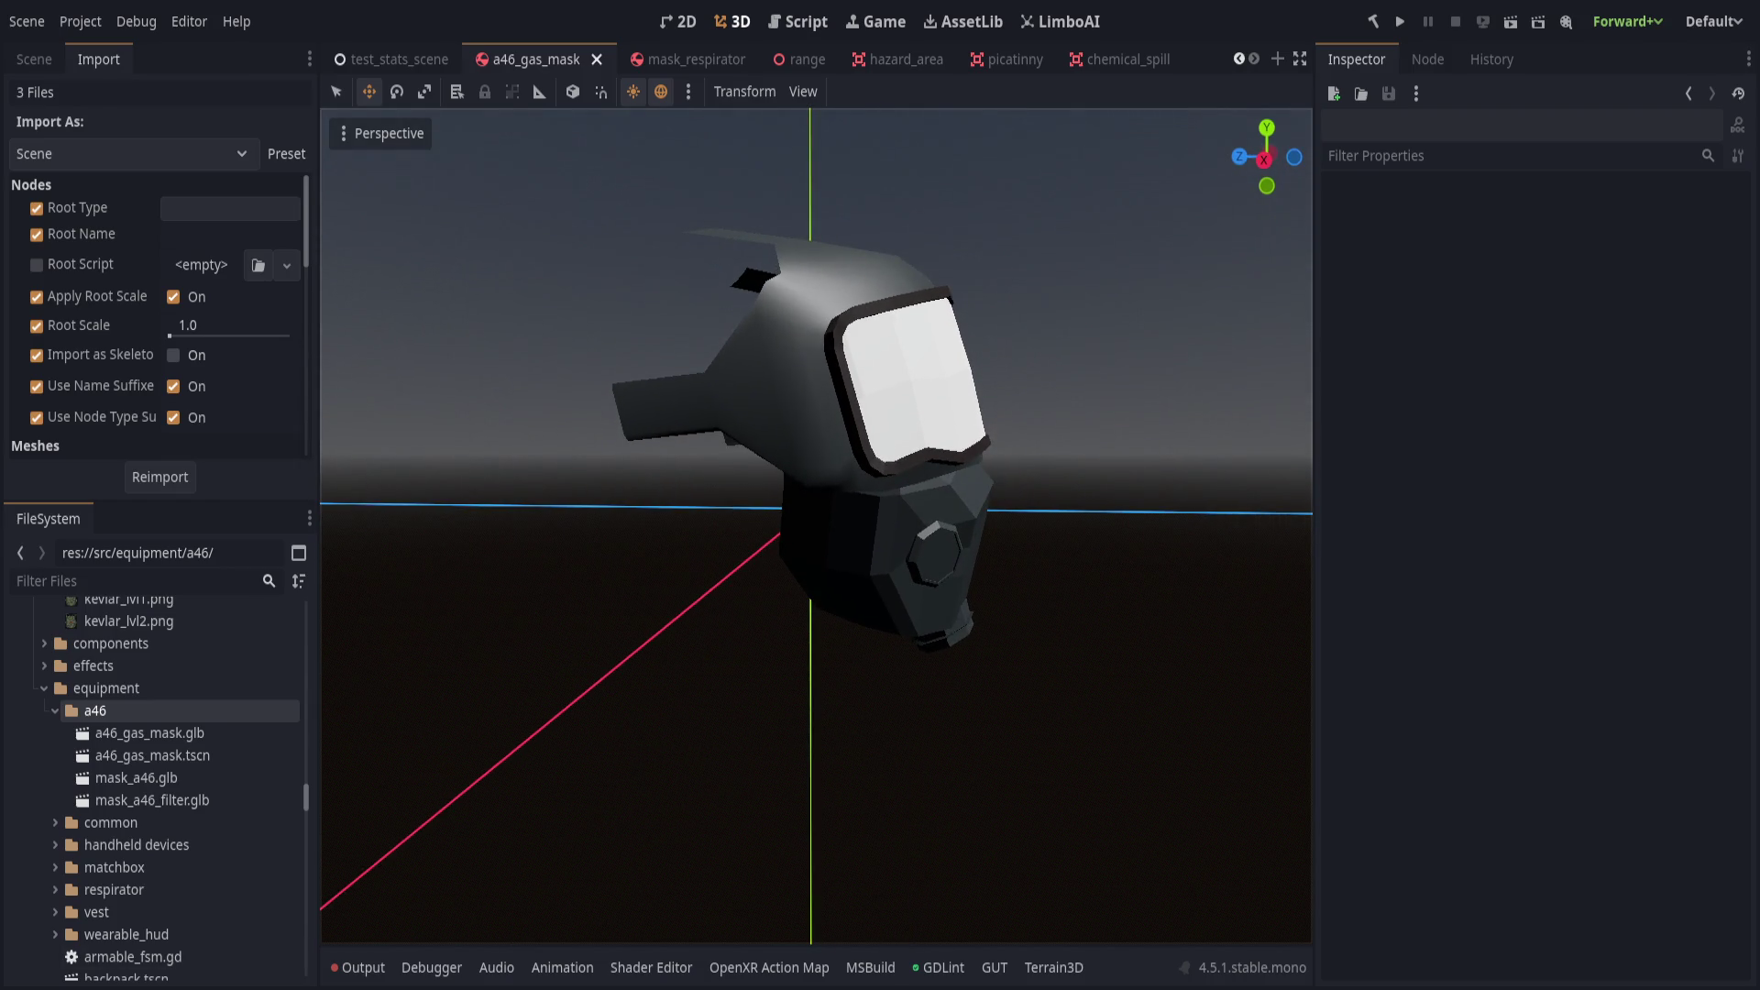
mouse_move(516, 875)
left_mouse_down()
mouse_move(594, 774)
mouse_move(358, 759)
mouse_move(1253, 758)
mouse_move(1473, 820)
mouse_move(1197, 727)
mouse_move(1226, 723)
mouse_move(1136, 715)
left_mouse_up()
left_click(936, 534)
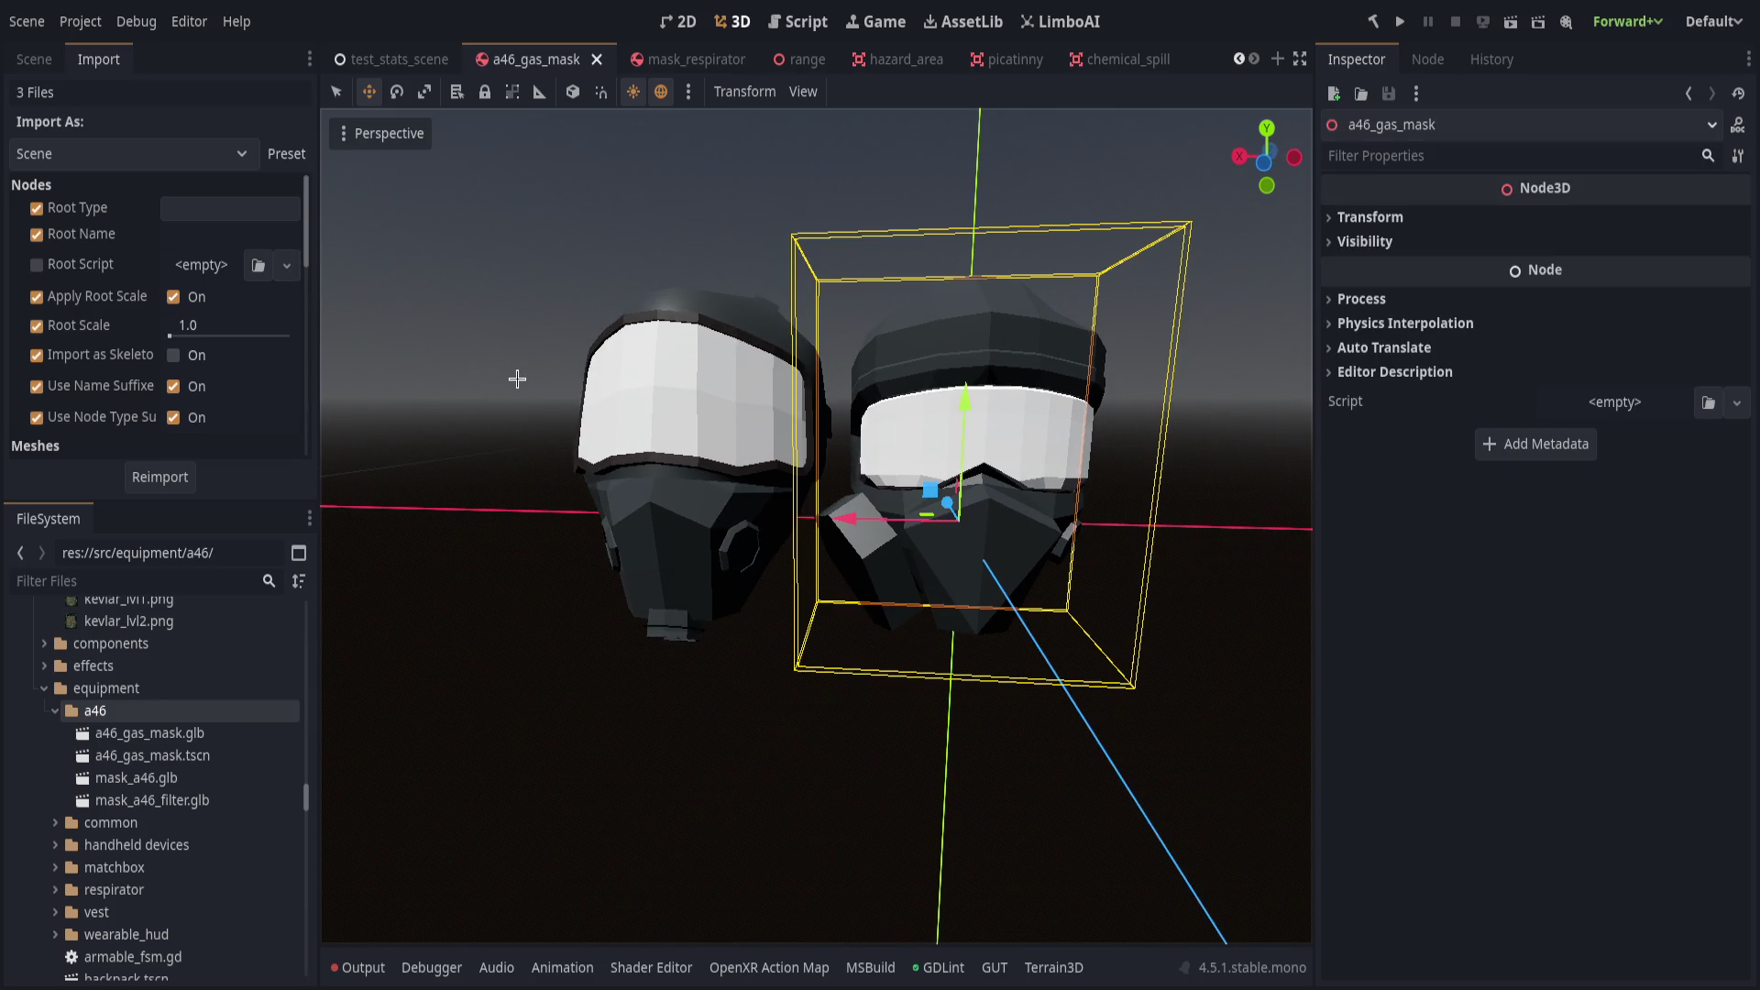
key("Delete")
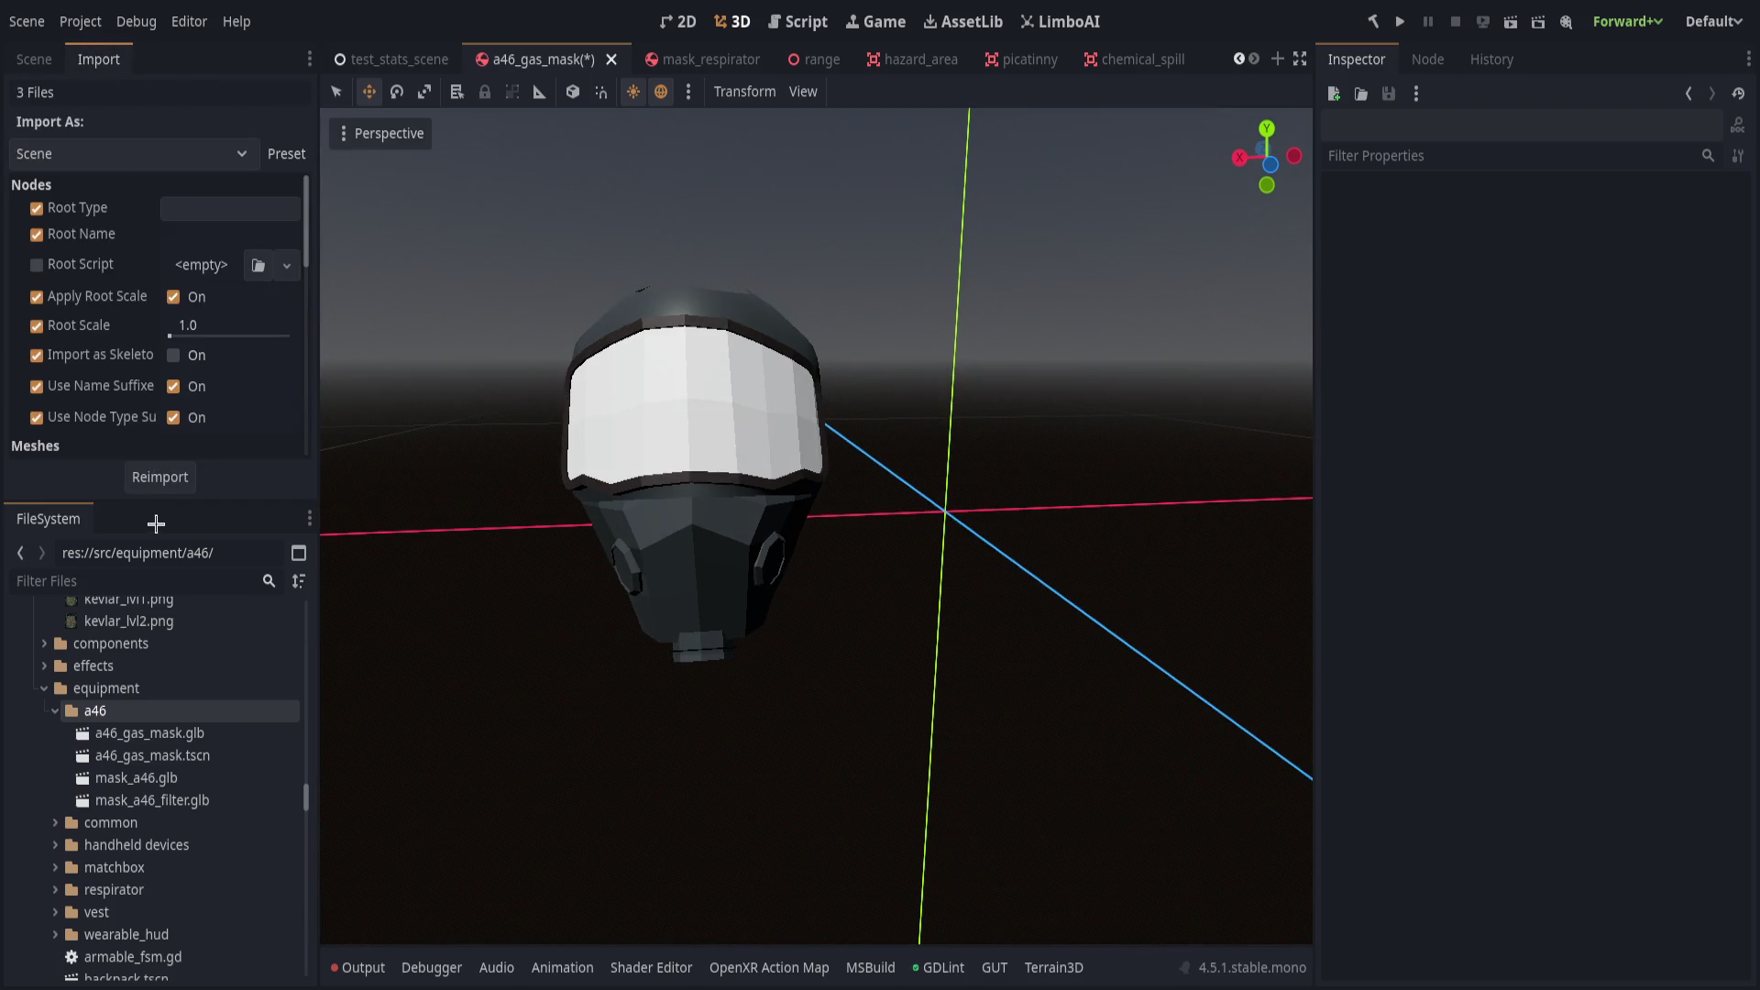
Step: Select the outdated a46_gas_mask.glb in FileSystem, then the new mask_a46.glb file
left_click(147, 732)
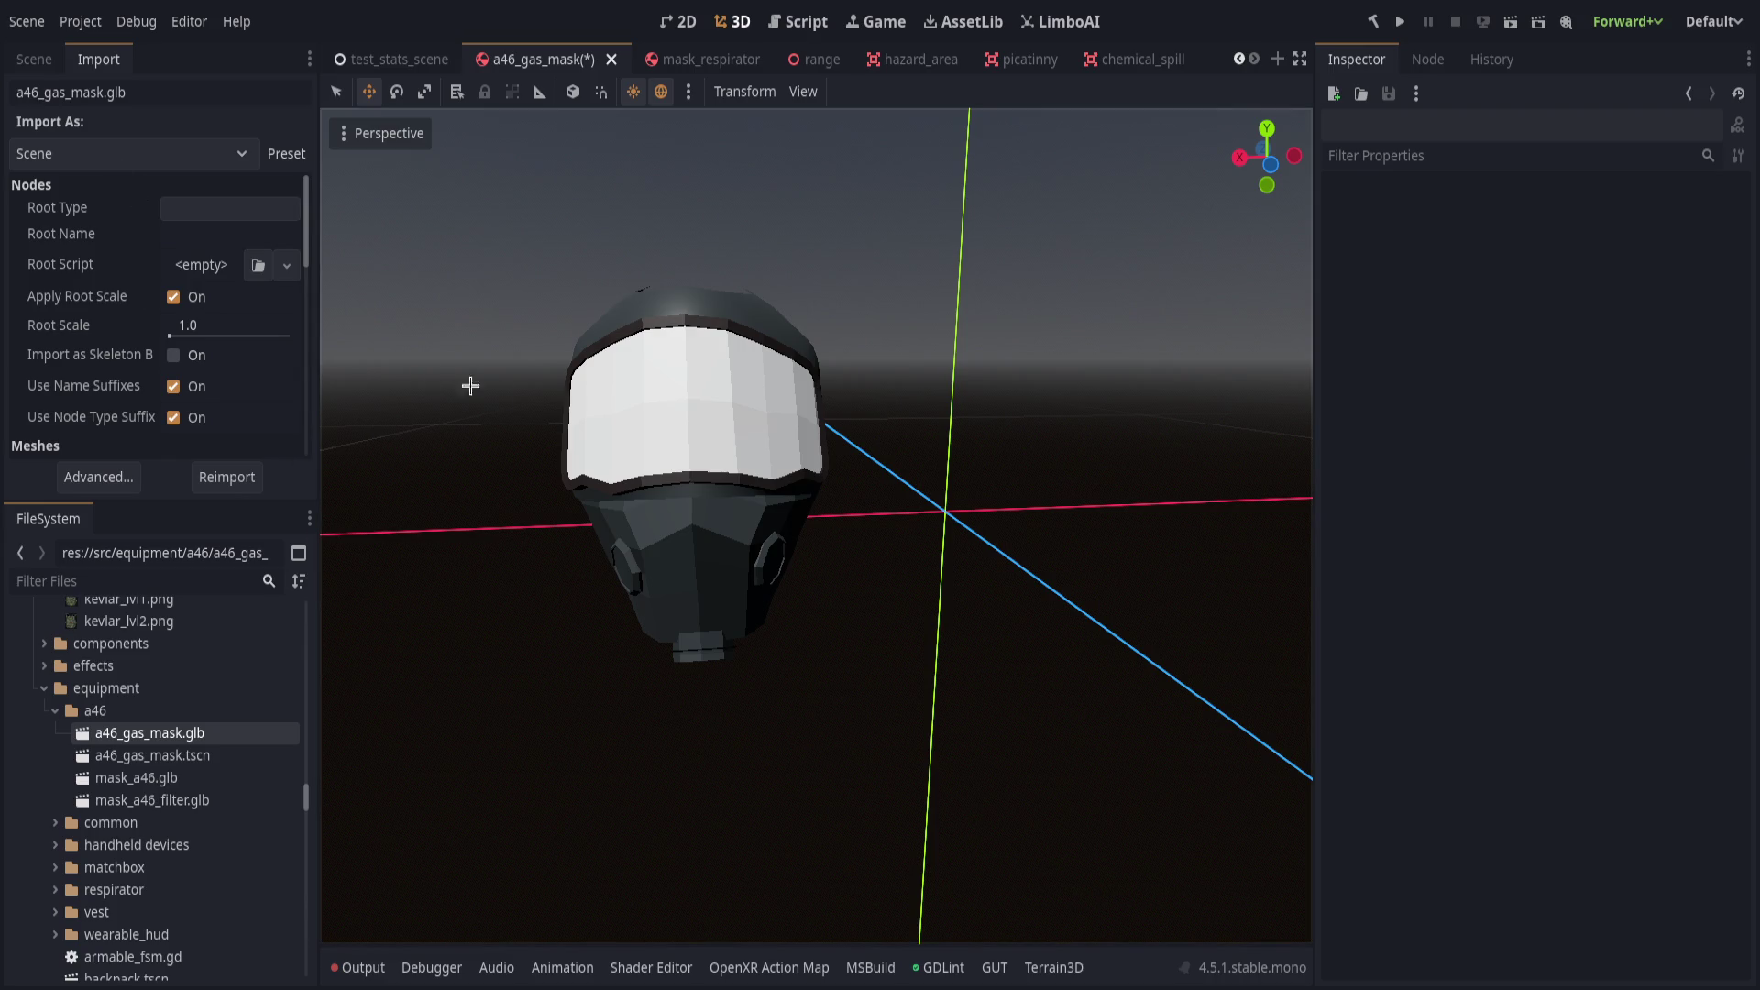
left_click(212, 737)
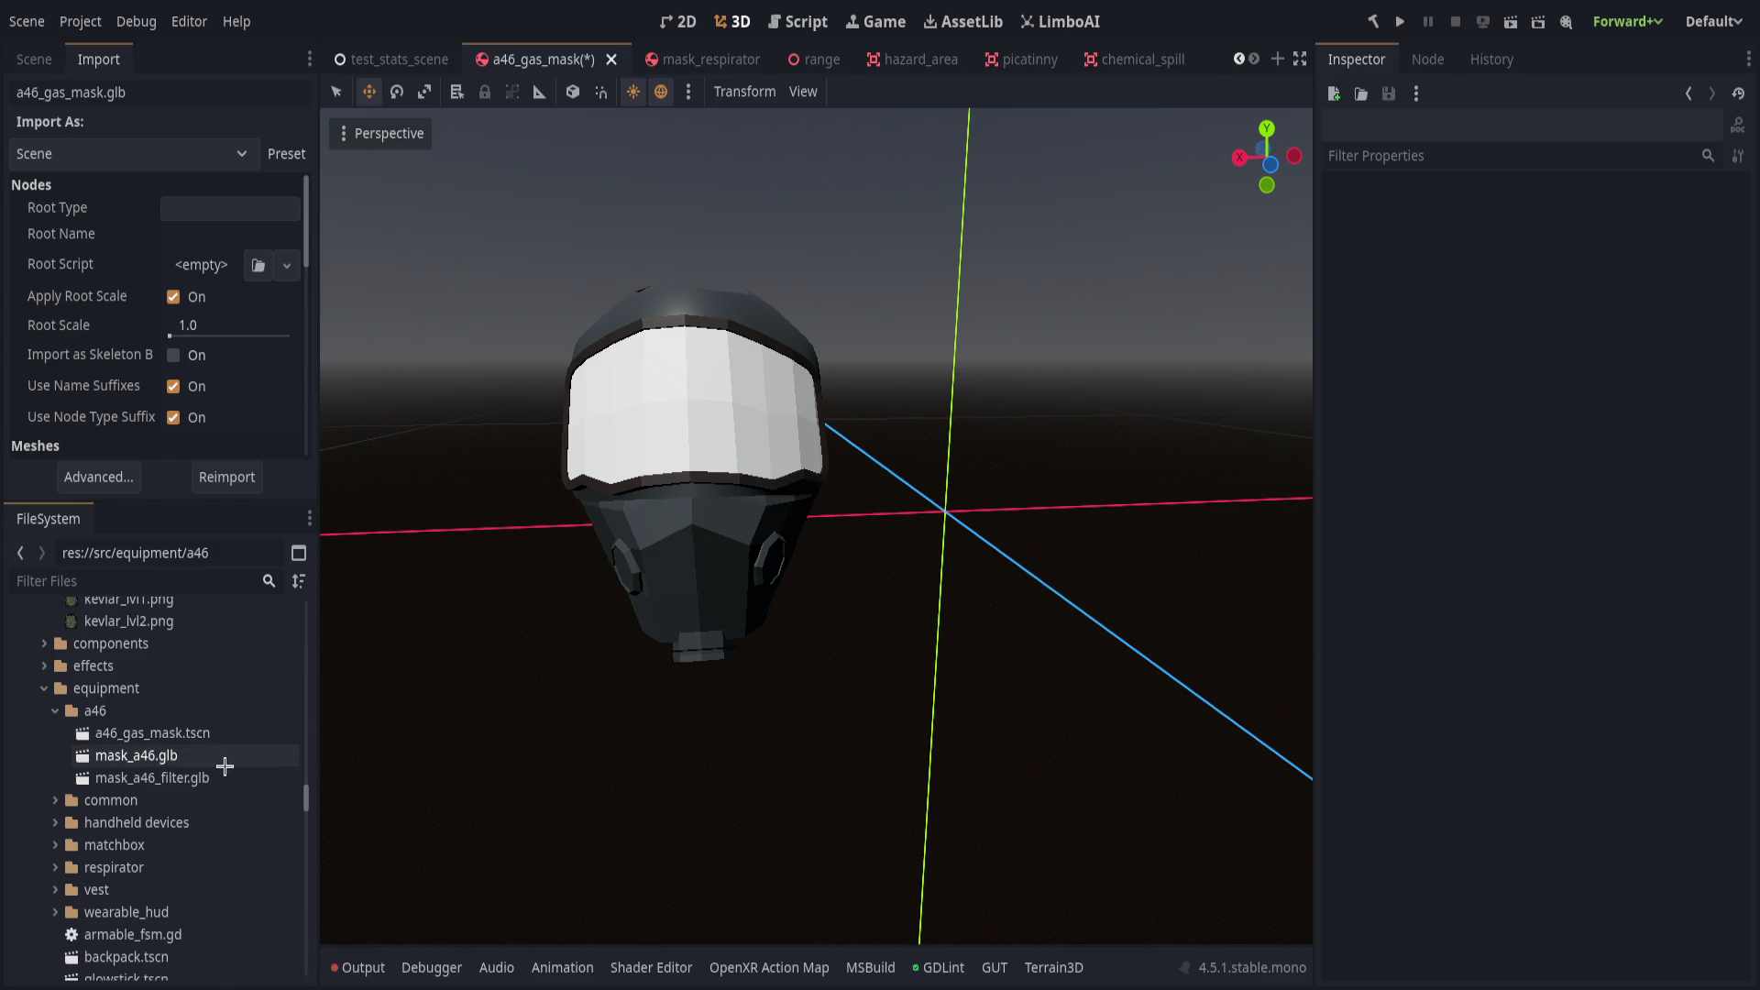
left_click(226, 761)
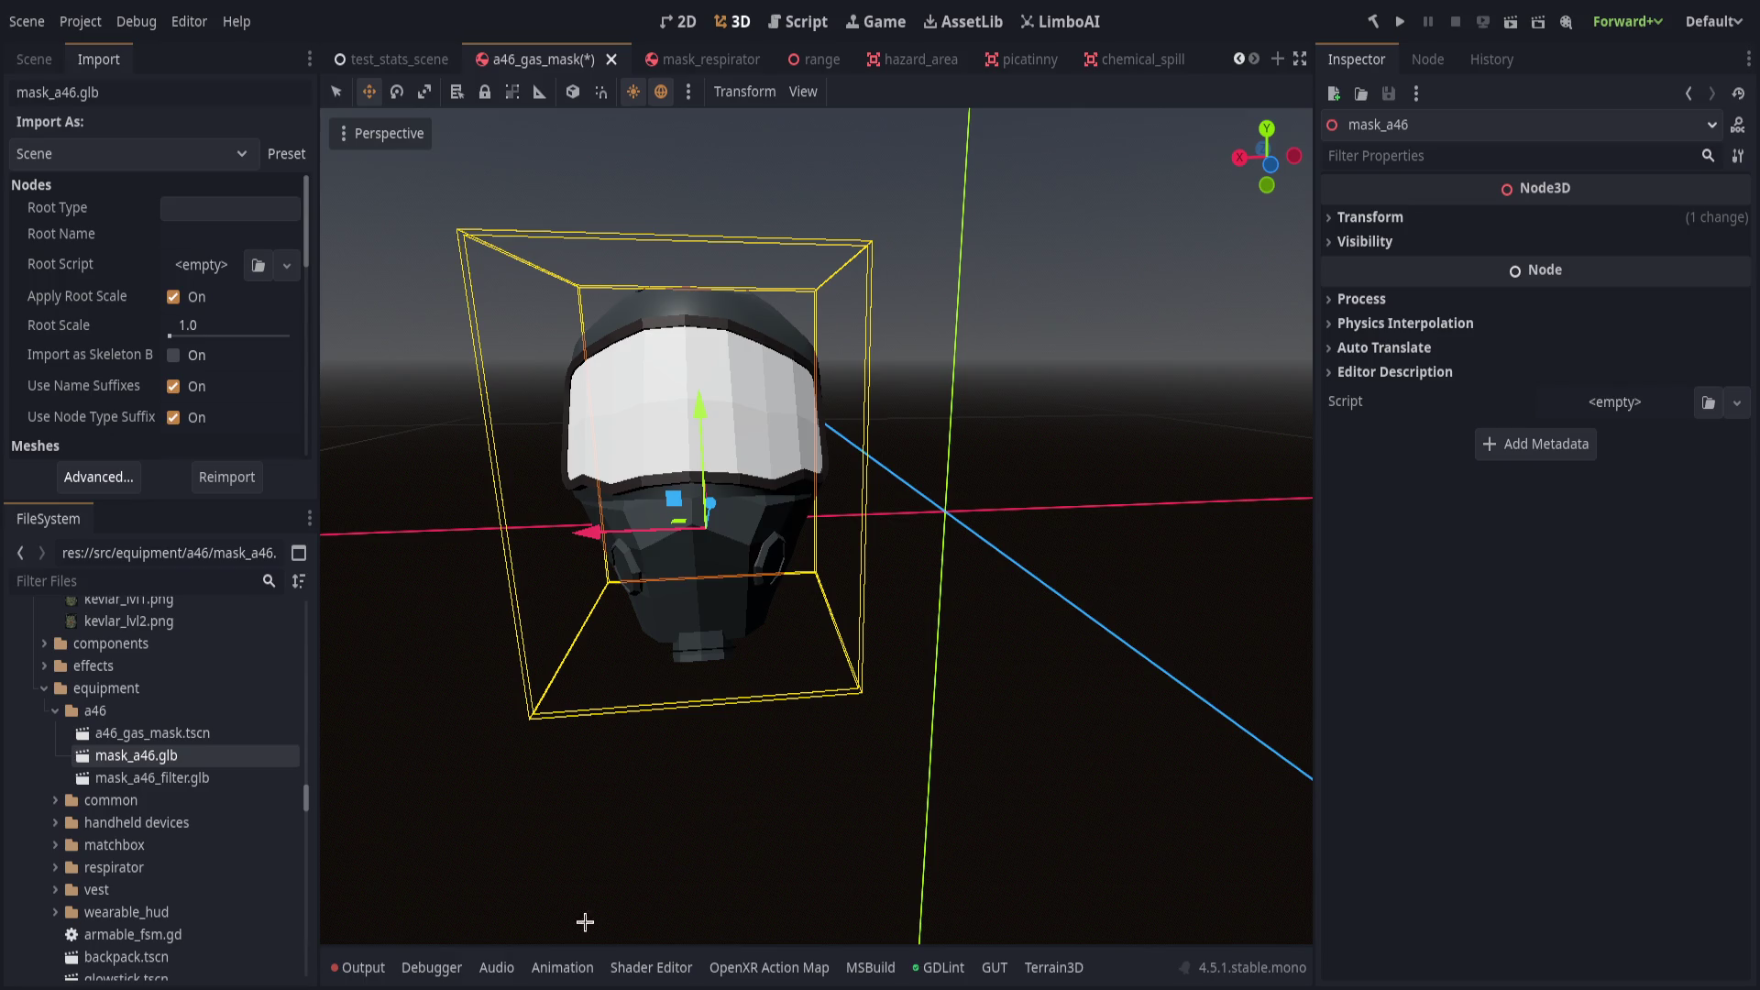
Step: Orbit and zoom around mask_a46, viewing the visor from inside, then show the scene tree
left_click_drag(669, 805, 927, 411)
scroll(1057, 523, "up", 3)
mouse_move(1057, 522)
left_mouse_down()
mouse_move(954, 586)
mouse_move(1030, 660)
mouse_move(977, 550)
left_mouse_up()
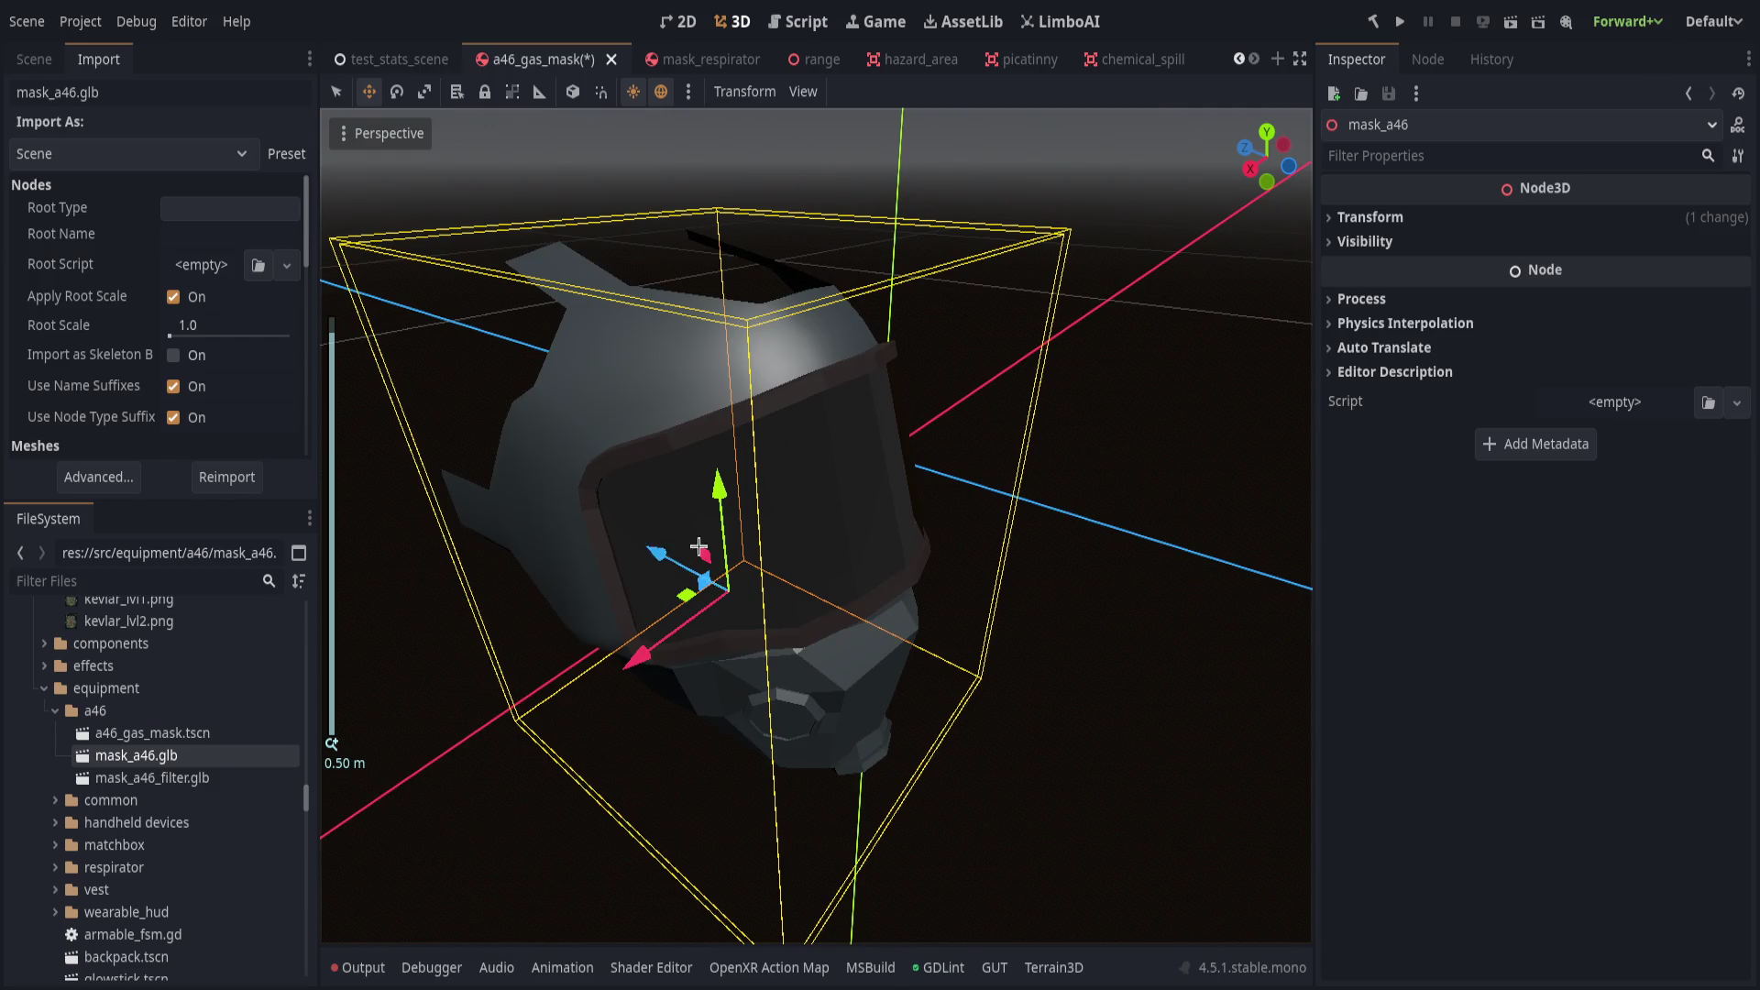
scroll(699, 546, "up", 4)
mouse_move(698, 546)
left_mouse_down()
mouse_move(1128, 526)
mouse_move(825, 688)
mouse_move(1156, 394)
mouse_move(923, 404)
mouse_move(1080, 519)
mouse_move(935, 586)
mouse_move(1081, 299)
mouse_move(768, 256)
left_mouse_up()
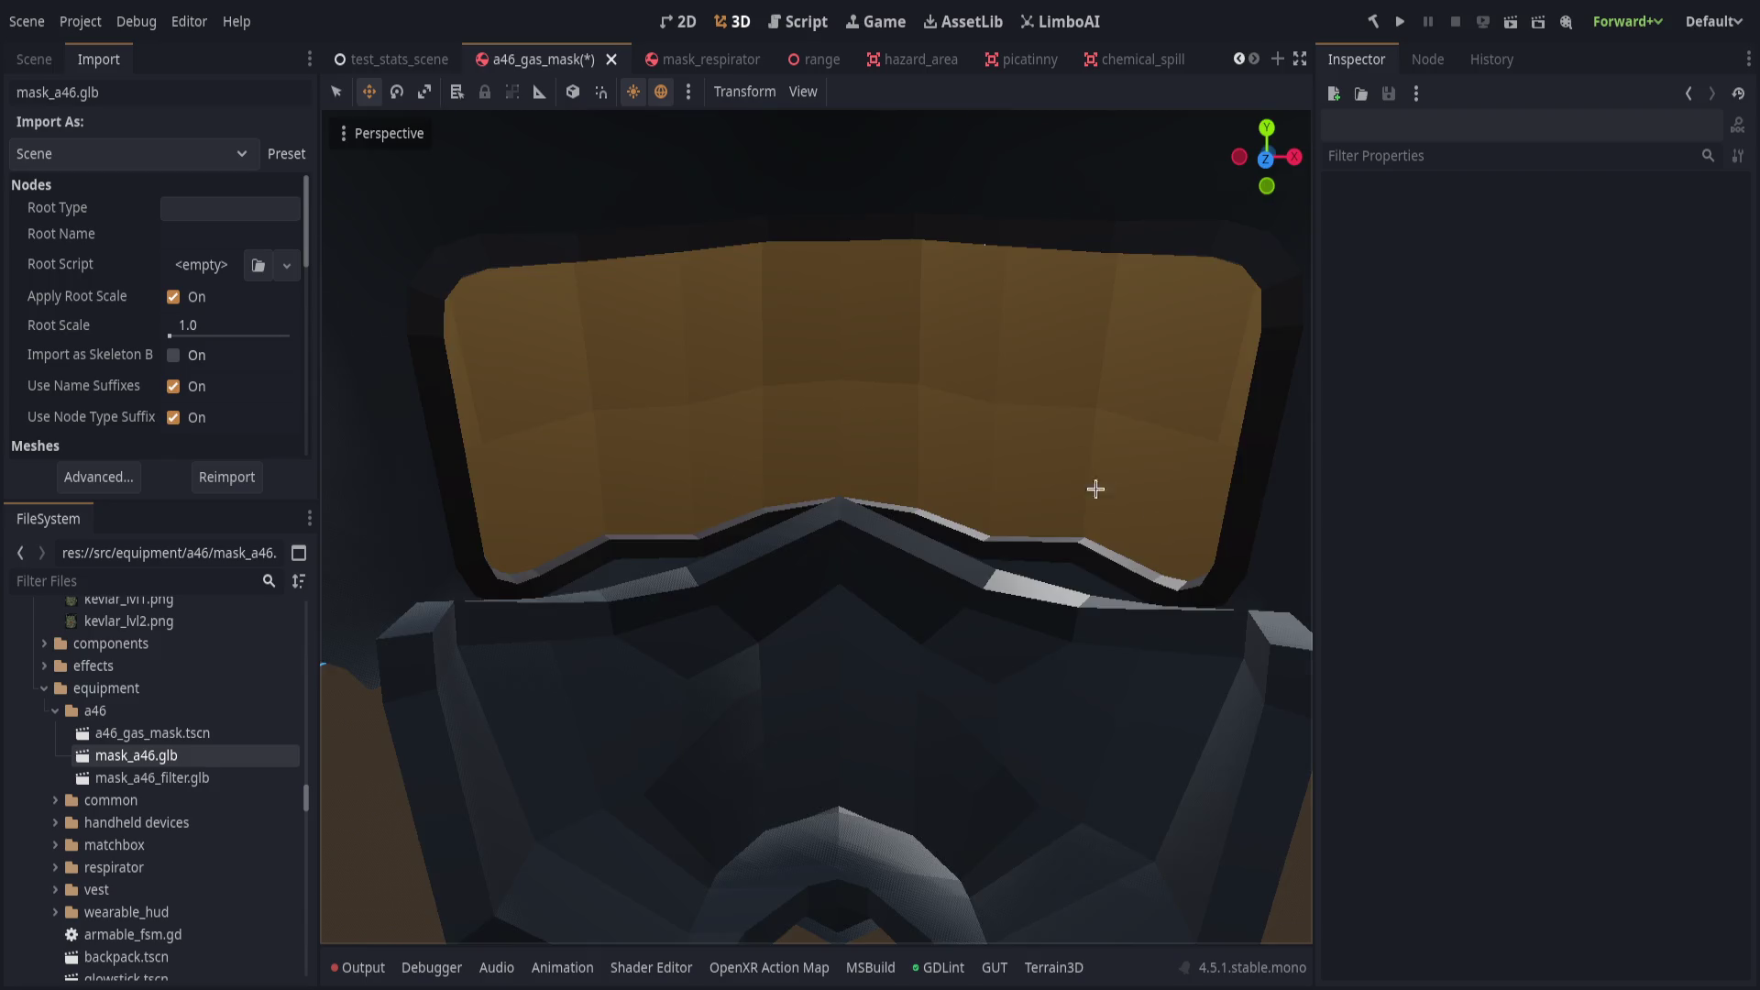
scroll(1096, 487, "down", 3)
mouse_move(1096, 487)
left_mouse_down()
mouse_move(782, 456)
mouse_move(366, 503)
mouse_move(739, 428)
mouse_move(920, 472)
mouse_move(550, 422)
left_mouse_up()
left_click(839, 459)
left_click(550, 422)
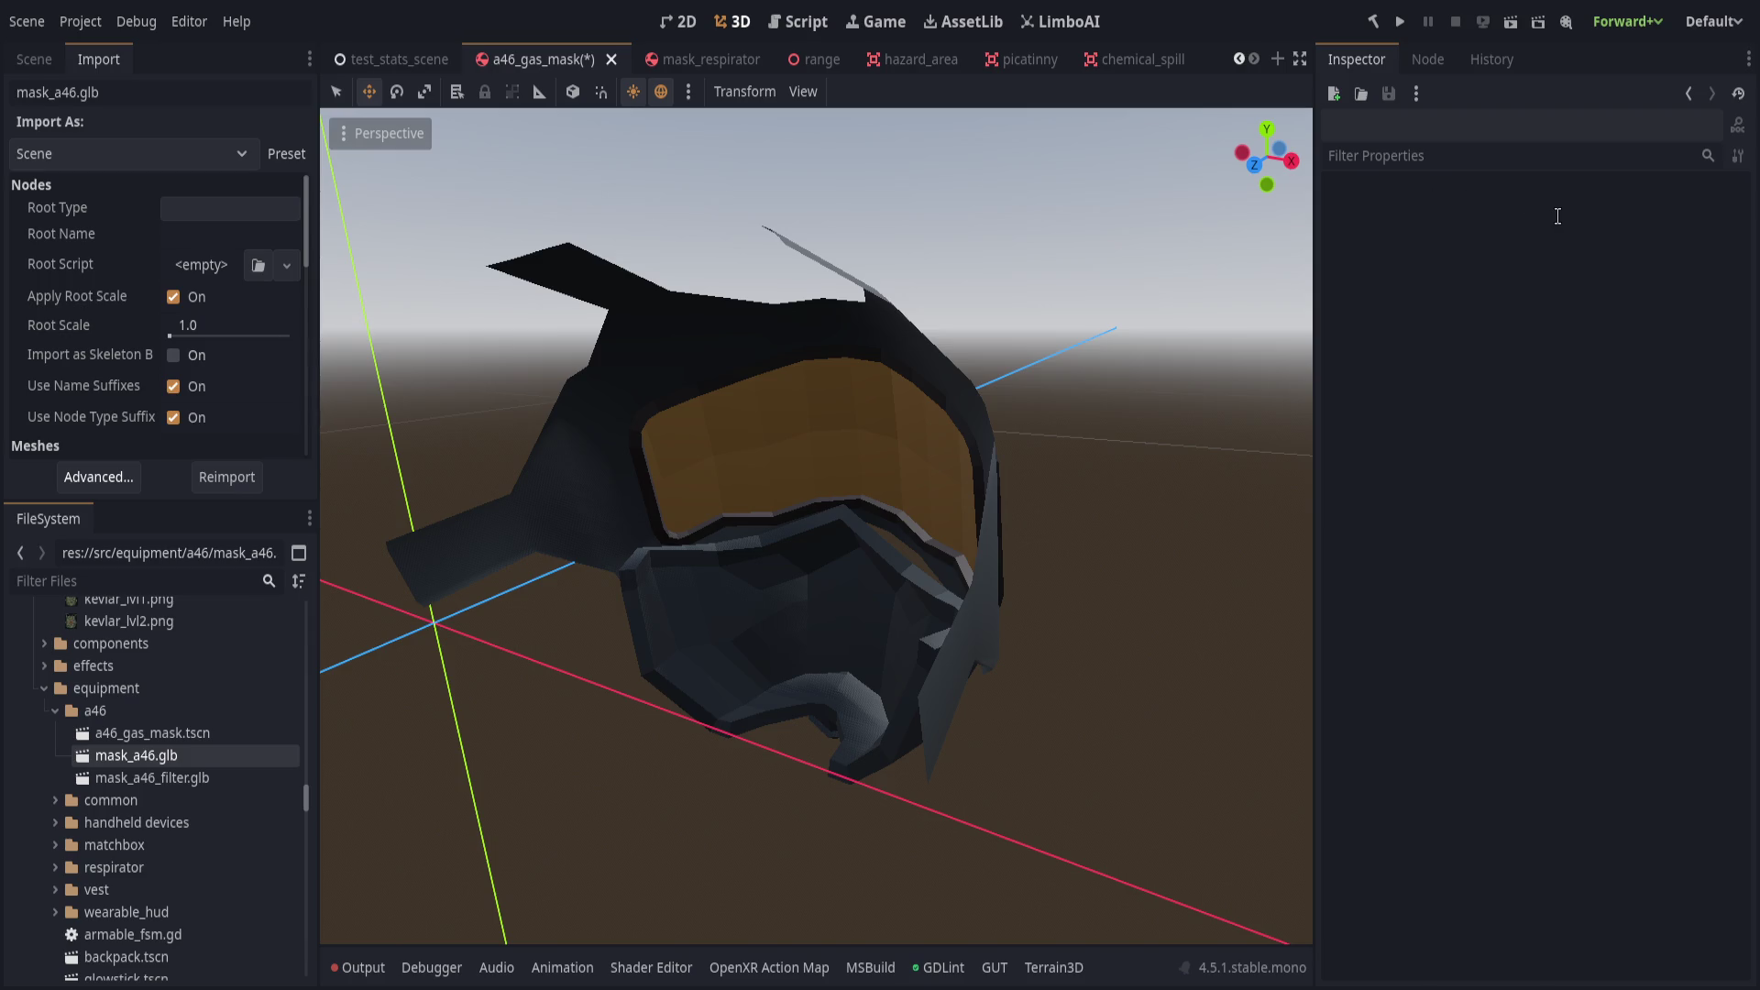
scroll(731, 472, "up", 3)
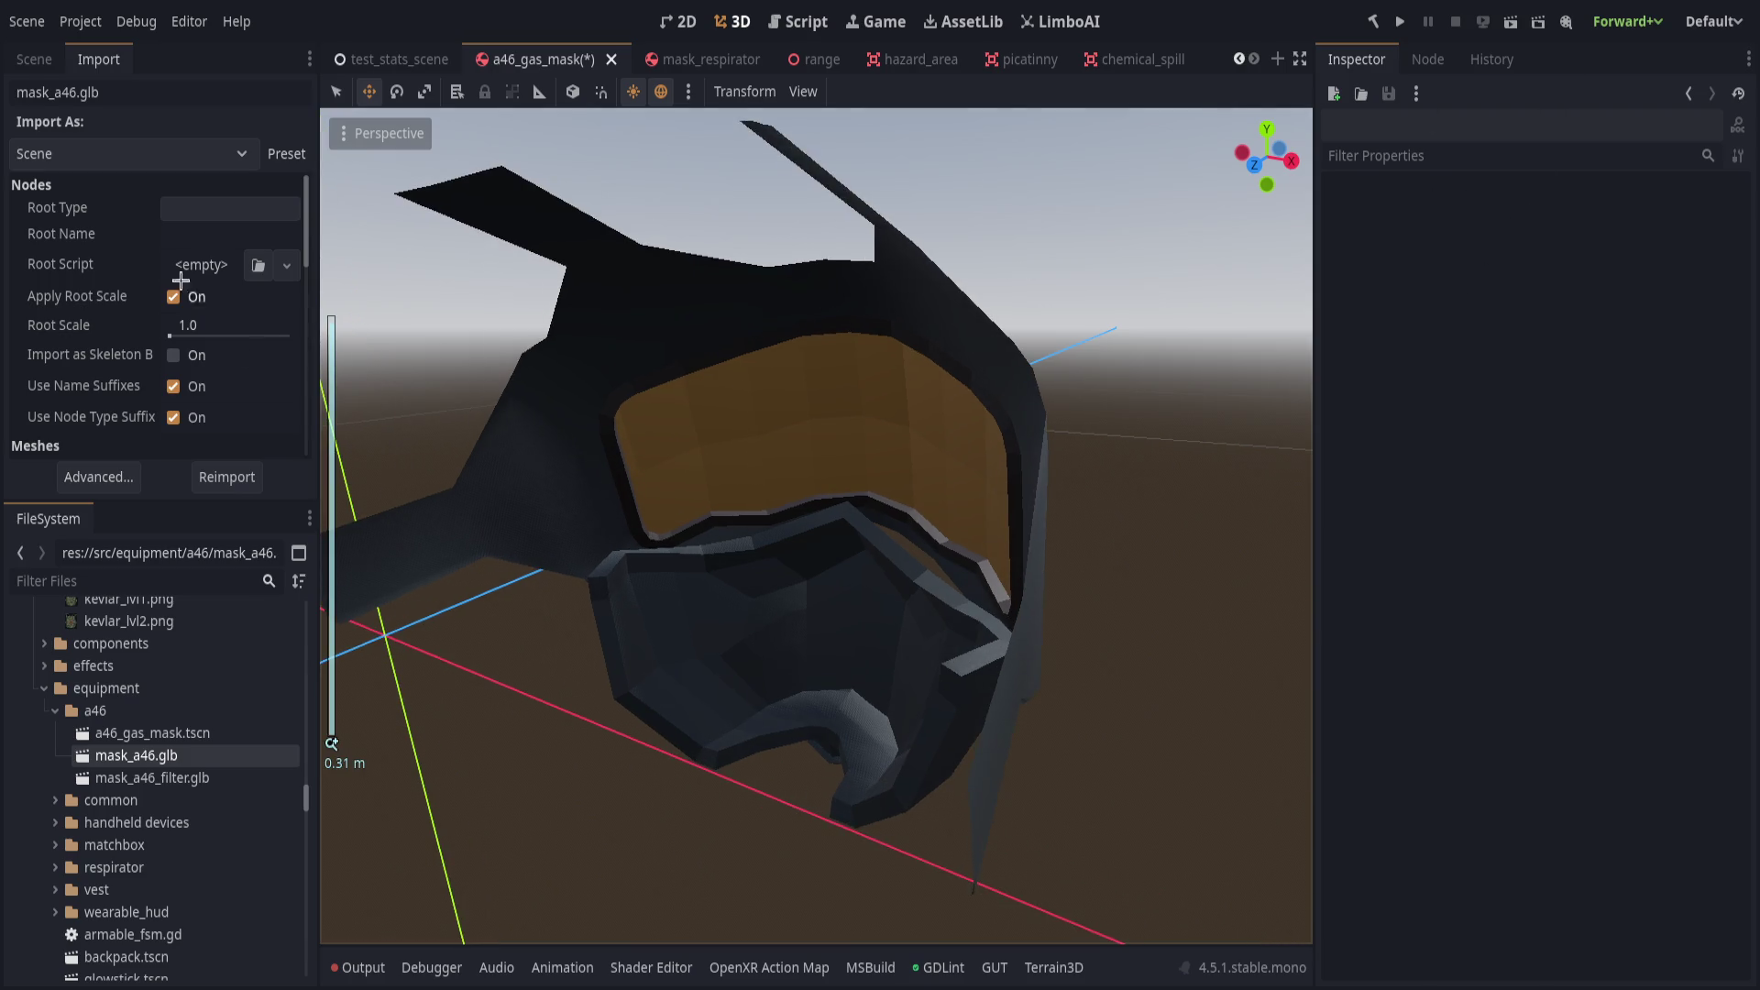
left_click(34, 59)
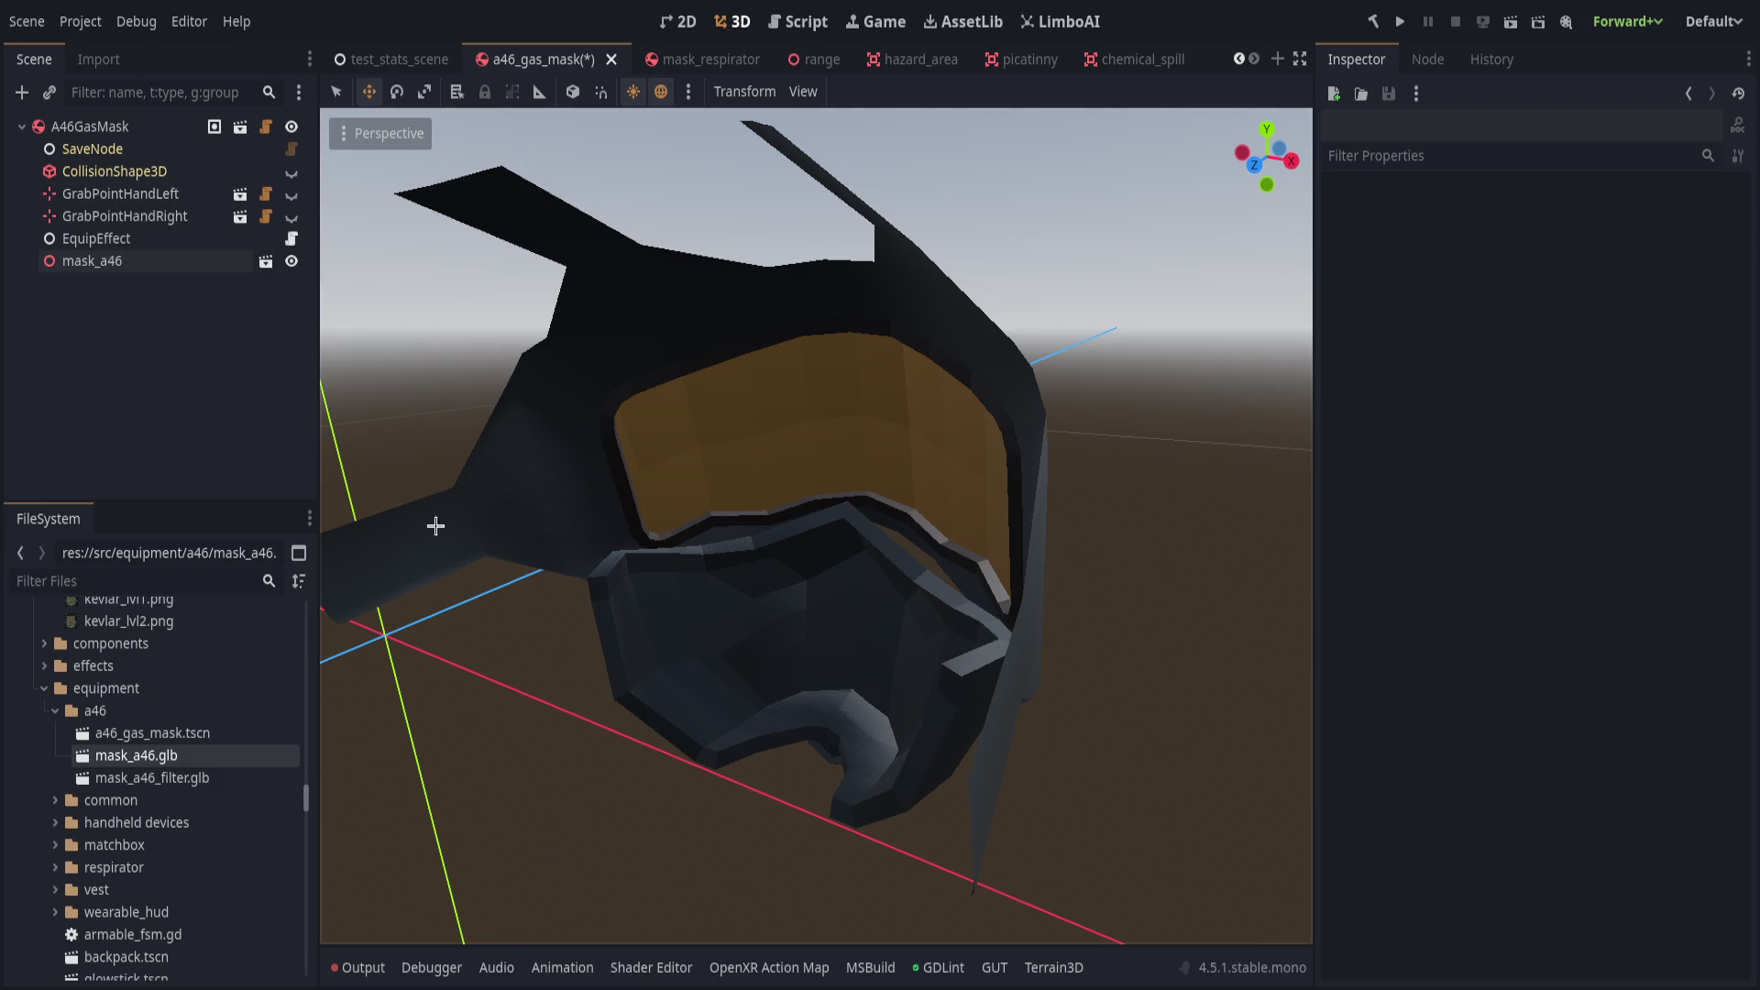
Step: Expand mask_a46 in the scene tree and select its Visor_Glass_Rear part
left_click(155, 579)
type("plato")
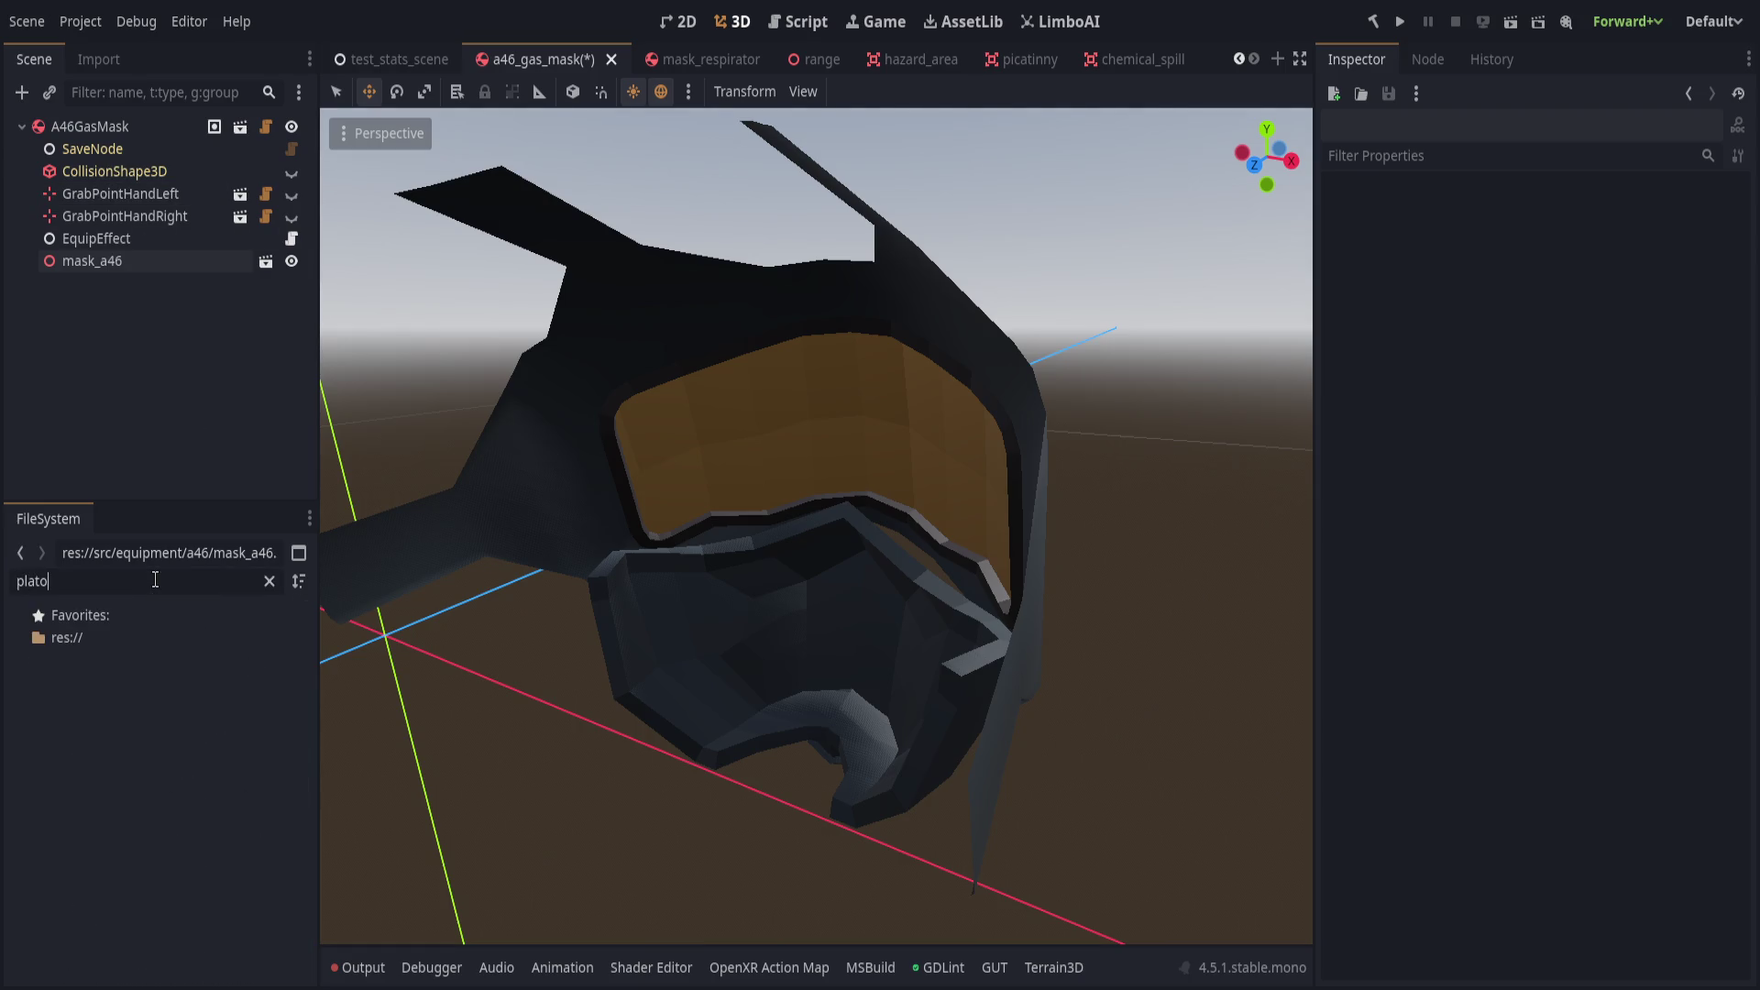
key("ctrl+a")
key("BackSpace")
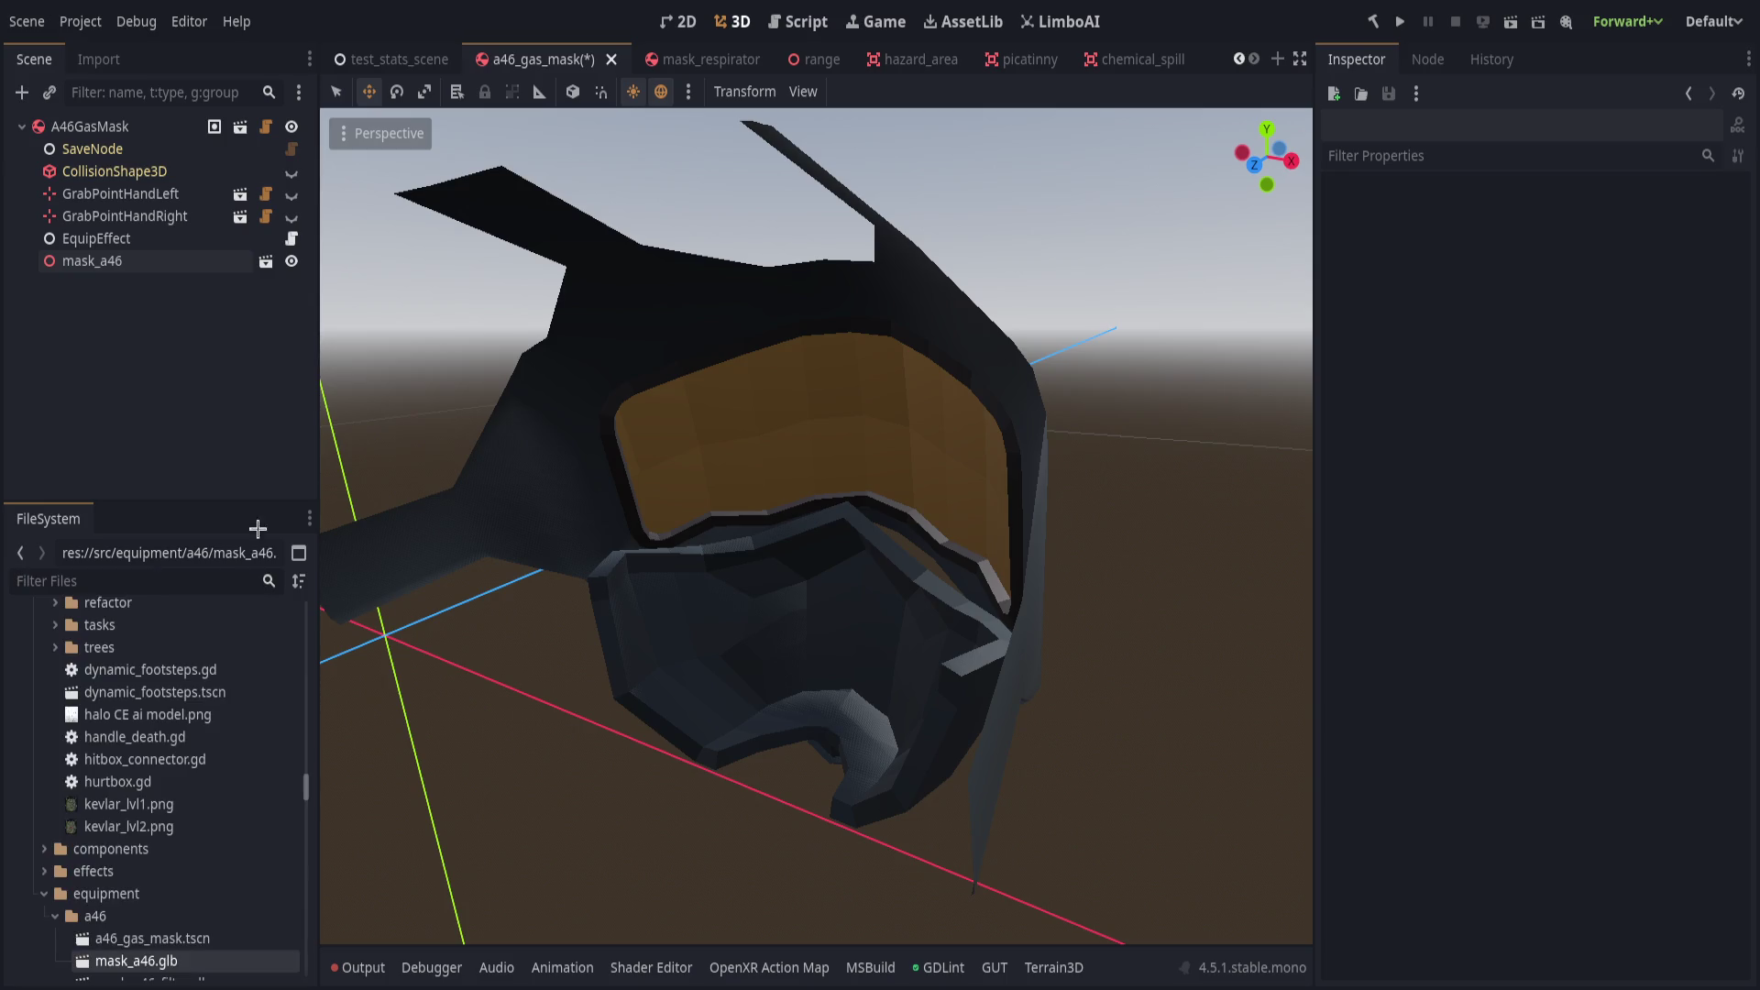
left_click(790, 450)
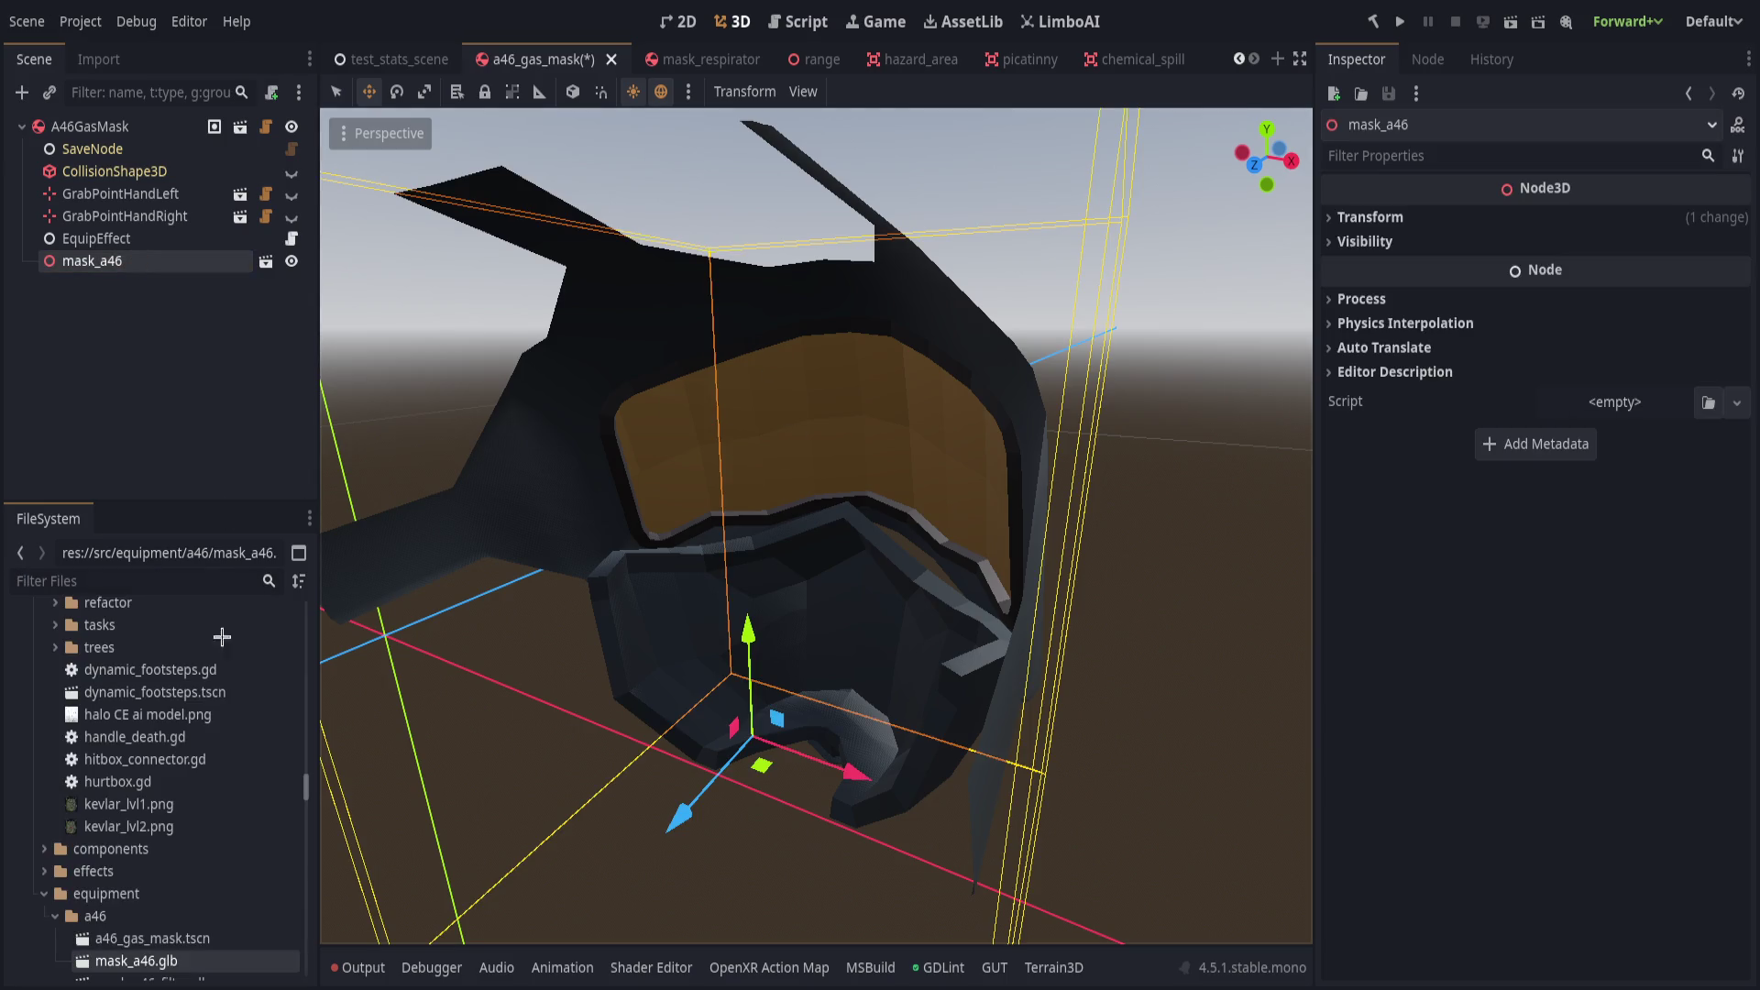
left_click(125, 286)
left_click(807, 418)
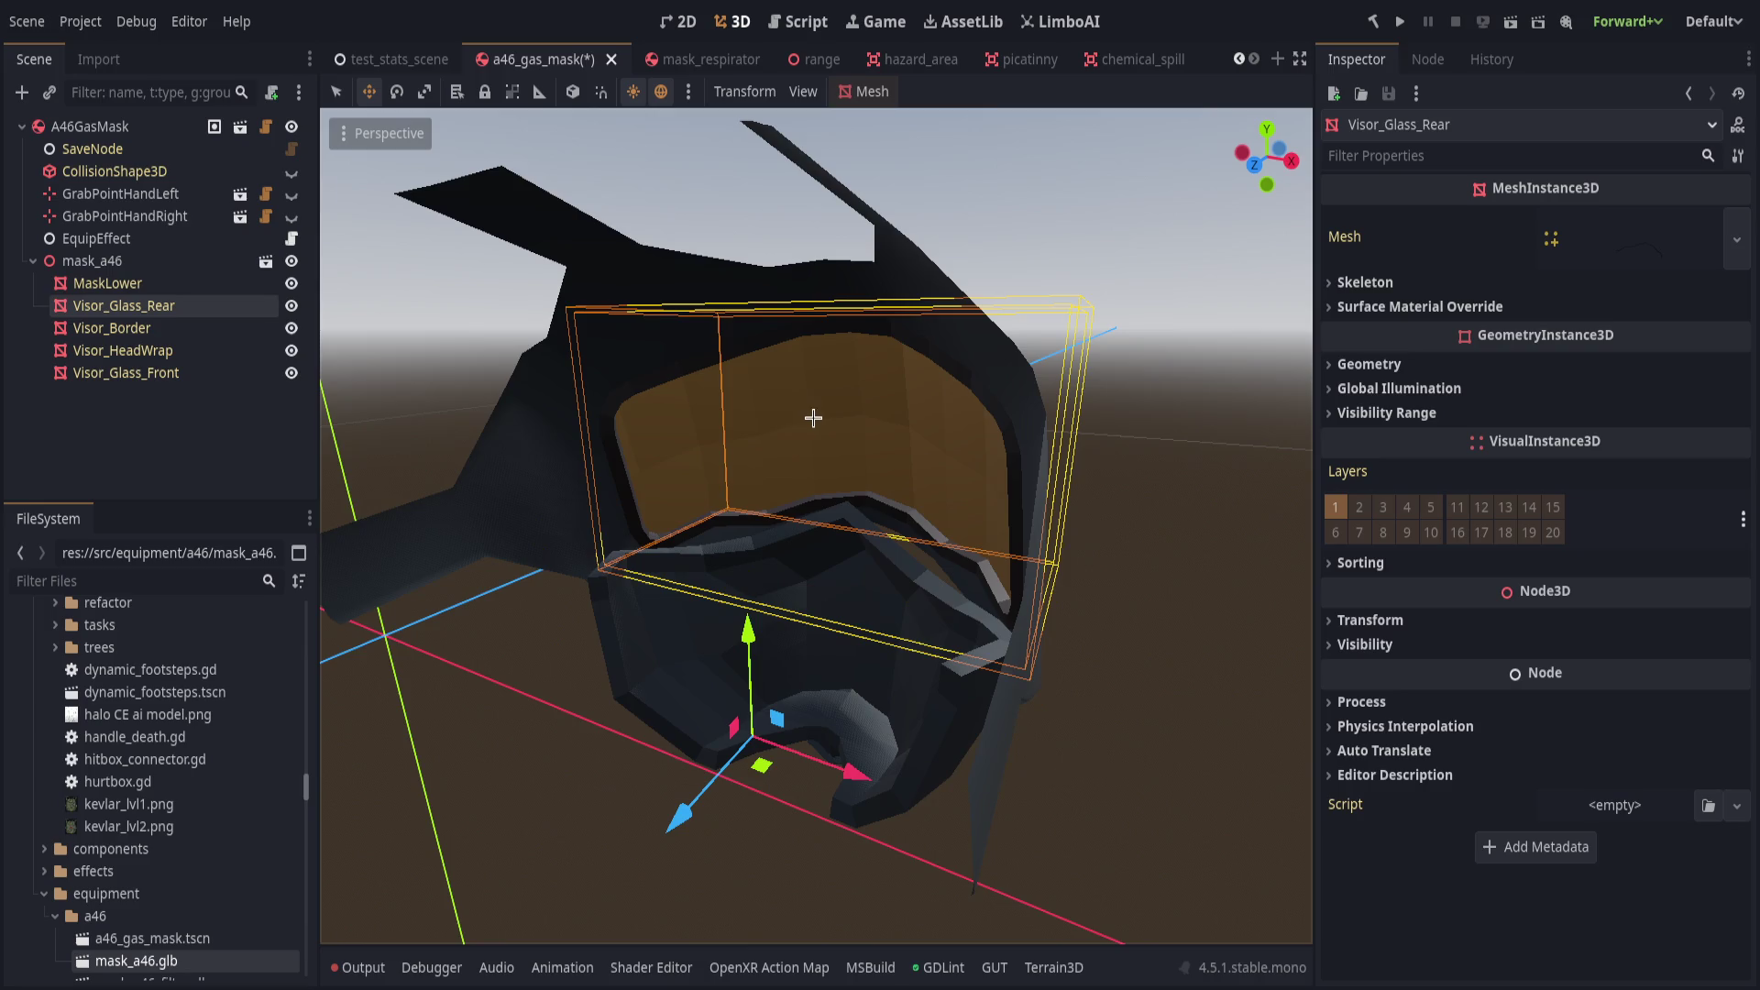
left_click(1381, 366)
left_click(1382, 366)
Step: Drag plastic_transparent.tres onto the visor and inspect the front glass's Material Override transparency
left_click(193, 589)
type("plastic")
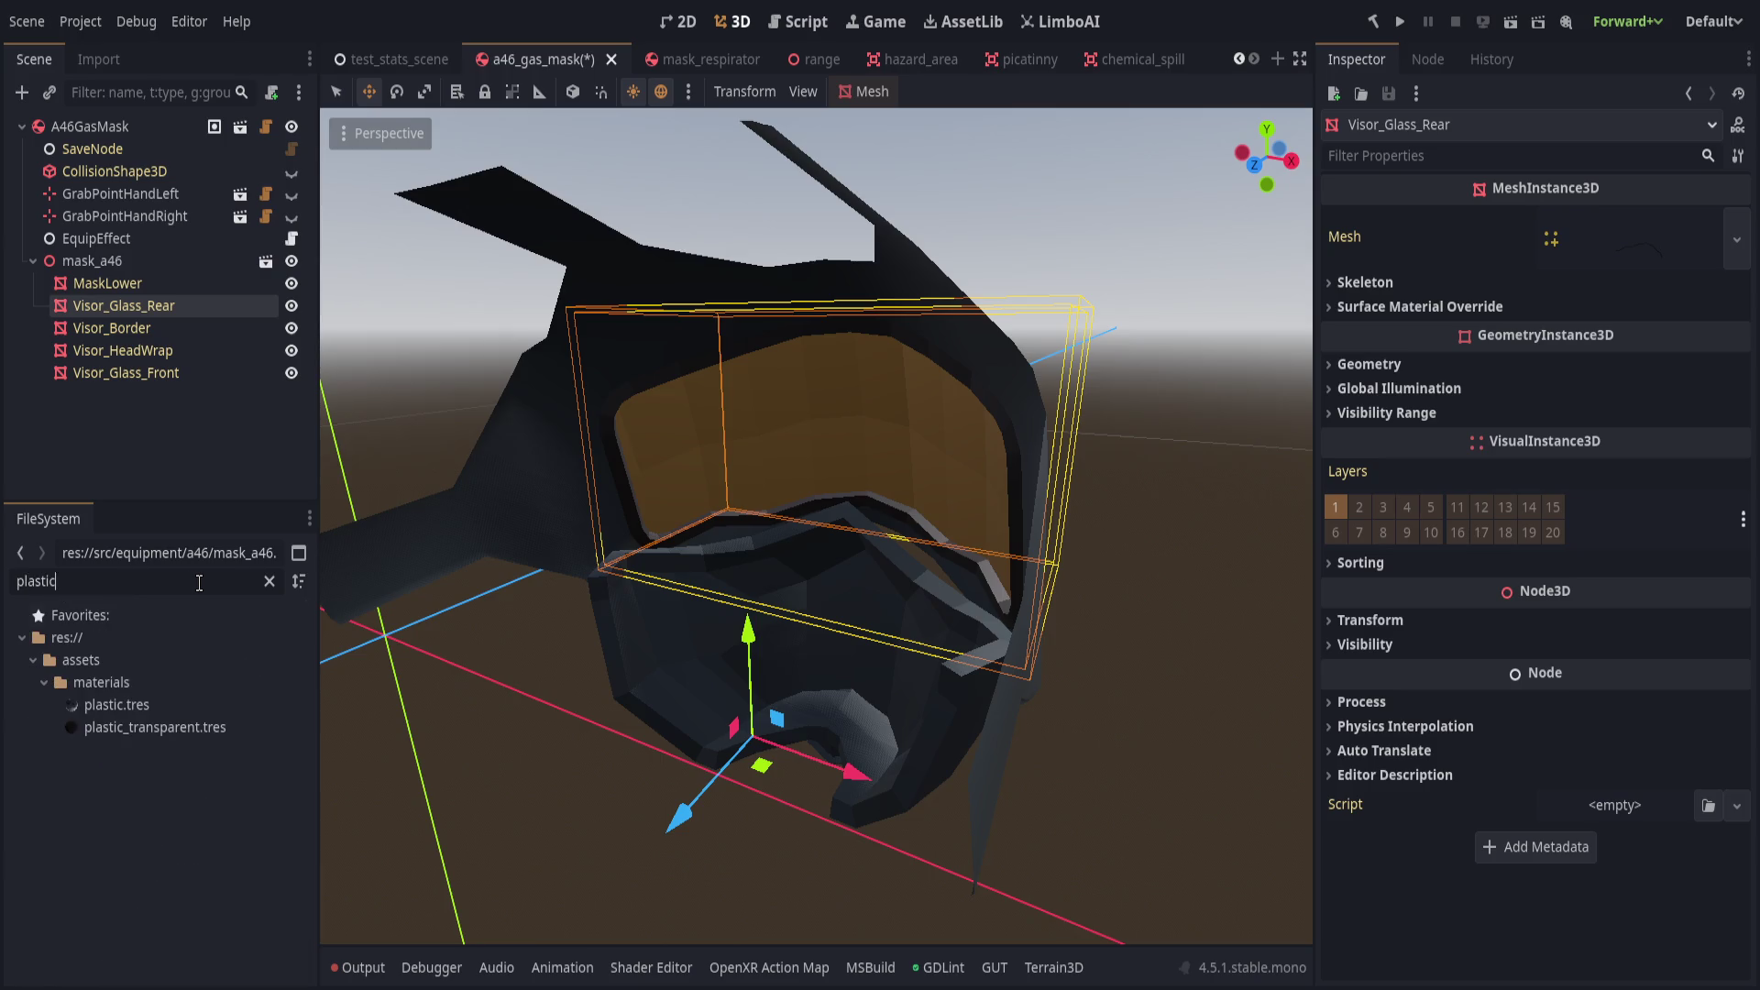
mouse_move(147, 727)
left_mouse_down()
mouse_move(385, 663)
mouse_move(842, 421)
mouse_move(786, 404)
mouse_move(413, 446)
mouse_move(385, 674)
mouse_move(848, 465)
mouse_move(876, 477)
mouse_move(648, 443)
mouse_move(1278, 475)
mouse_move(1284, 511)
mouse_move(499, 487)
left_mouse_up()
scroll(498, 487, "up", 2)
left_click(804, 490)
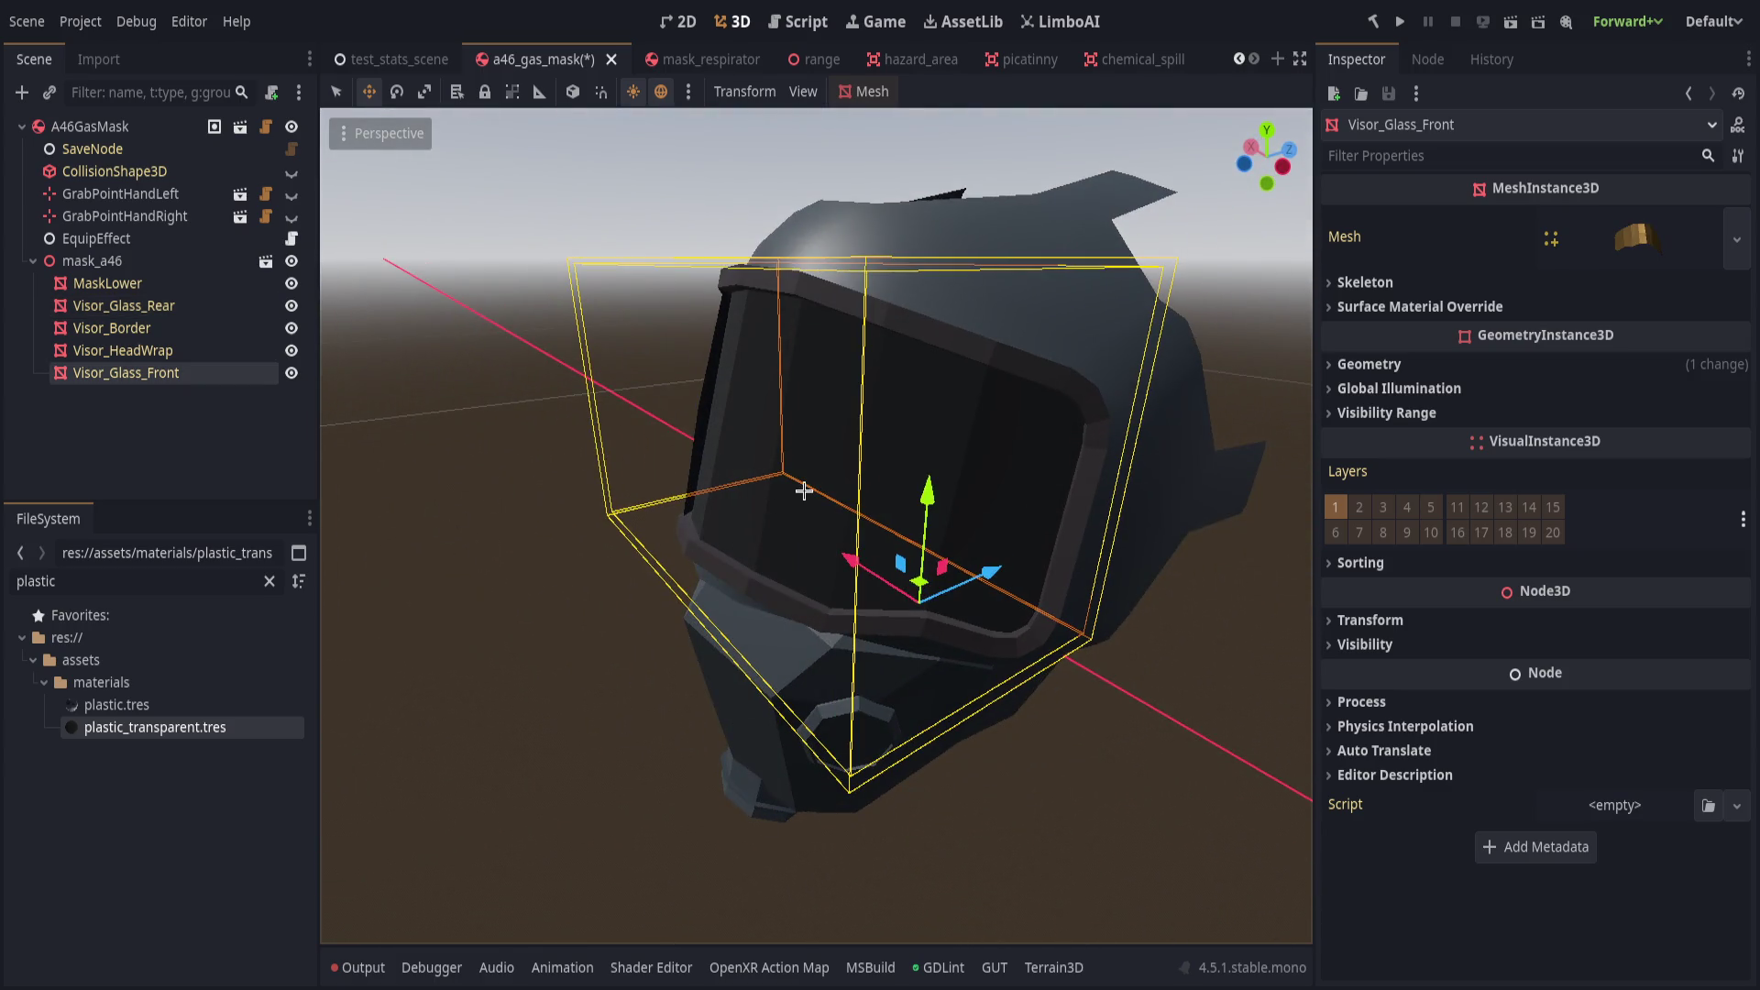
left_click(1370, 364)
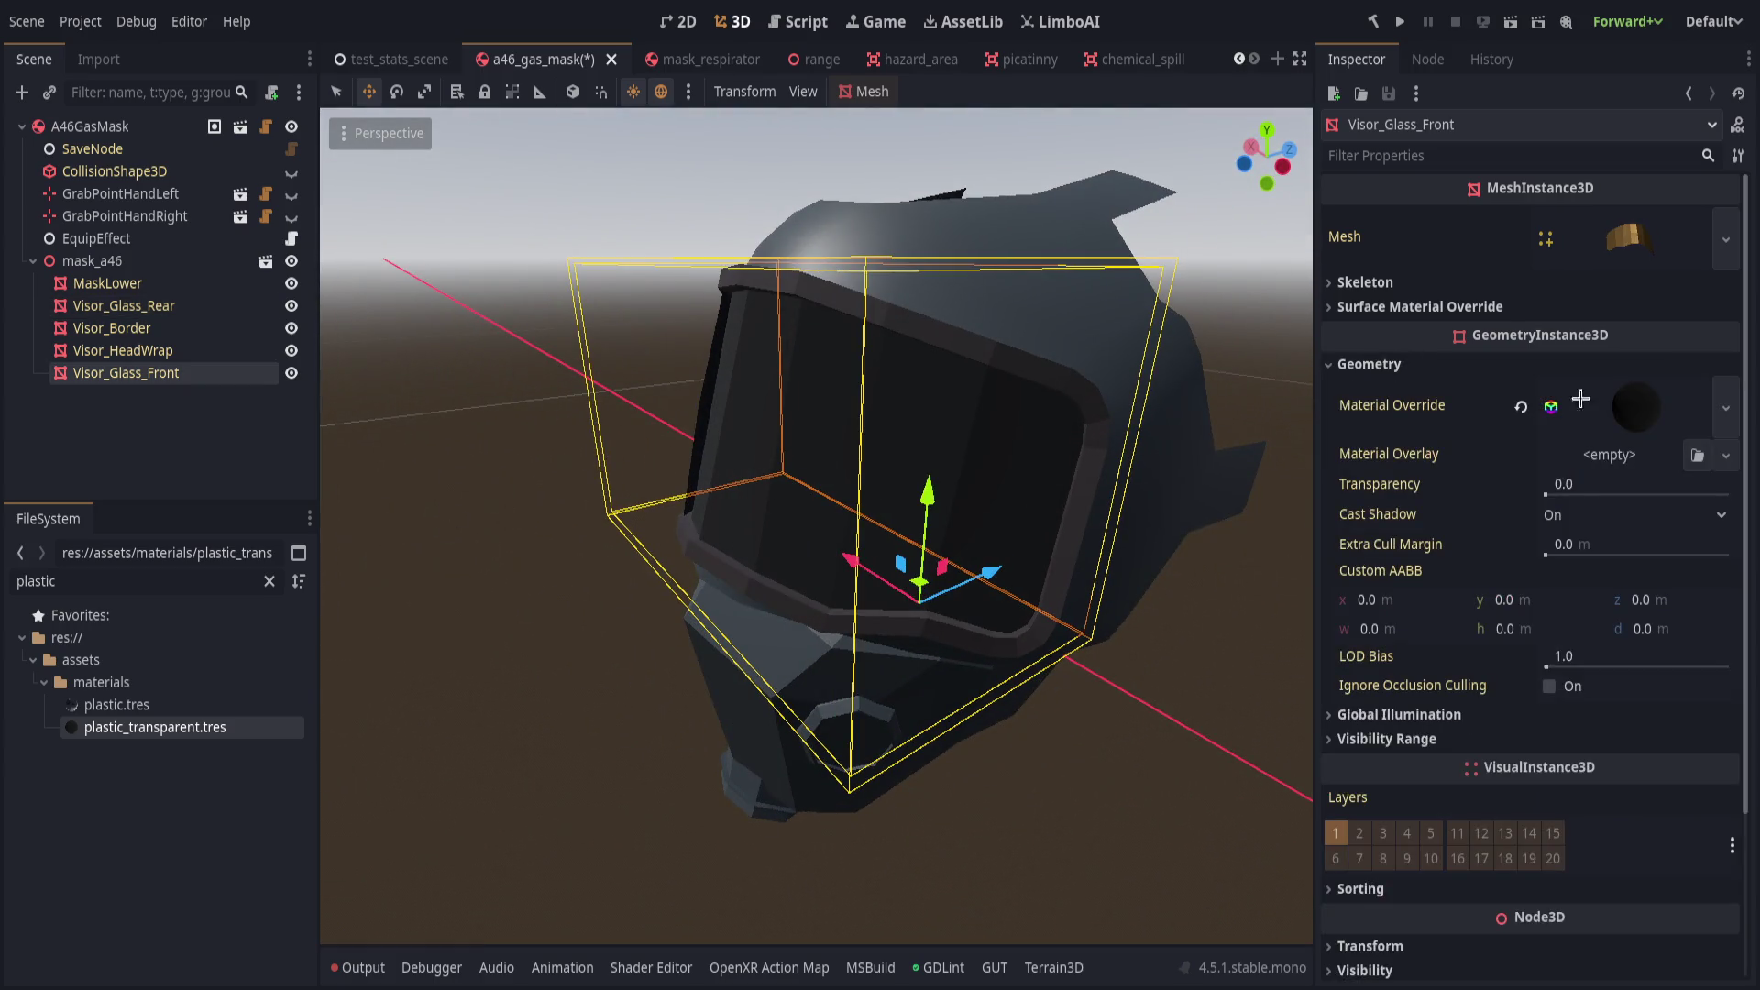
left_click(1634, 408)
left_click(1382, 664)
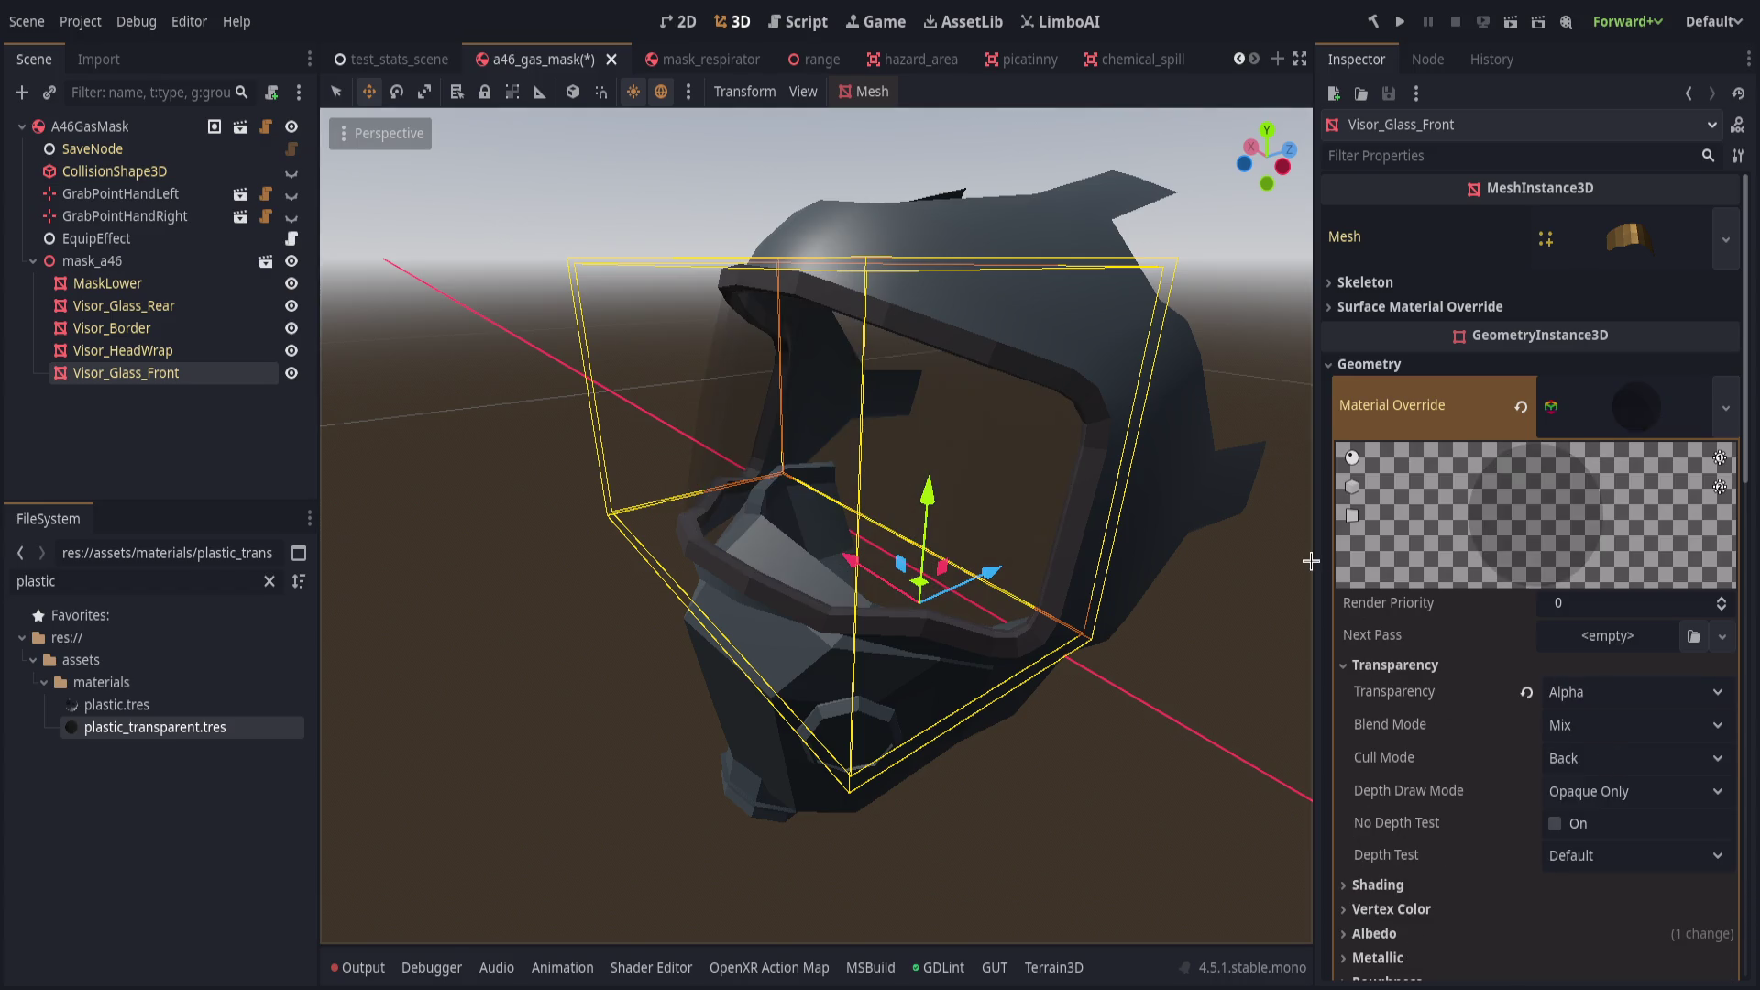
Step: Undo the plastic_transparent change to restore the visor's original material
mouse_move(1138, 502)
left_mouse_down()
mouse_move(1006, 418)
mouse_move(892, 448)
mouse_move(1038, 597)
left_mouse_up()
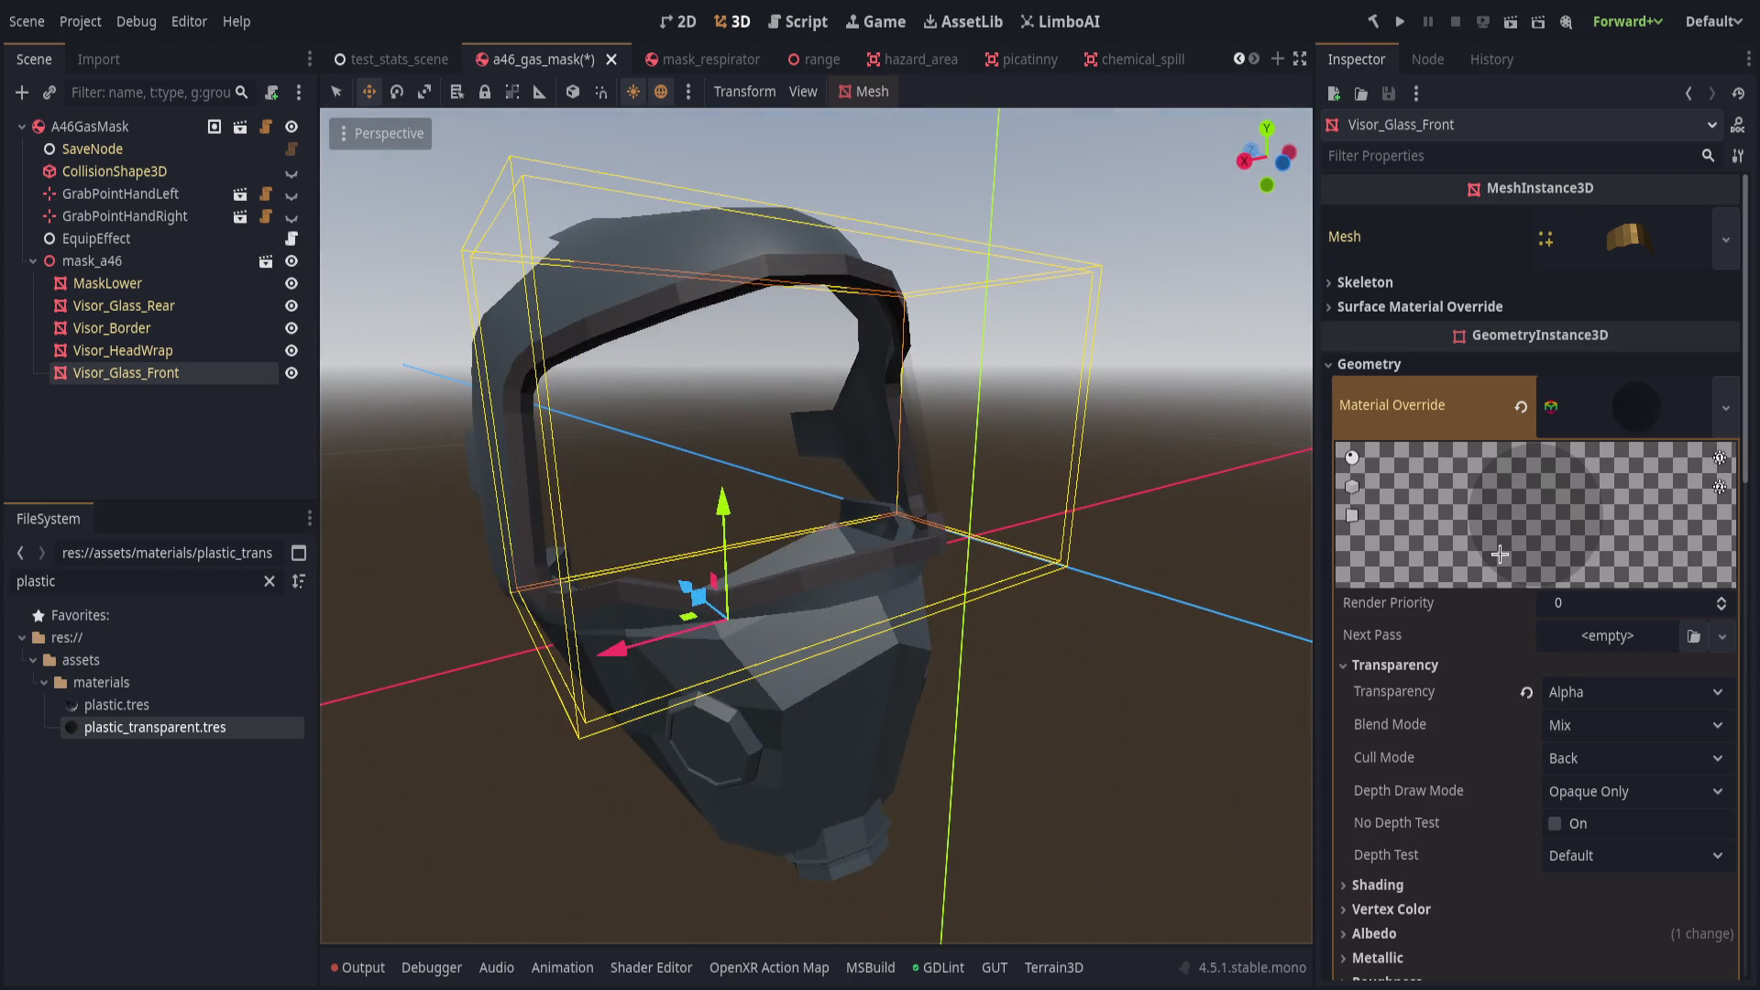
key("ctrl+z")
key("ctrl+z")
mouse_move(1093, 403)
left_mouse_down()
mouse_move(825, 388)
mouse_move(1122, 326)
mouse_move(825, 550)
mouse_move(596, 780)
left_mouse_up()
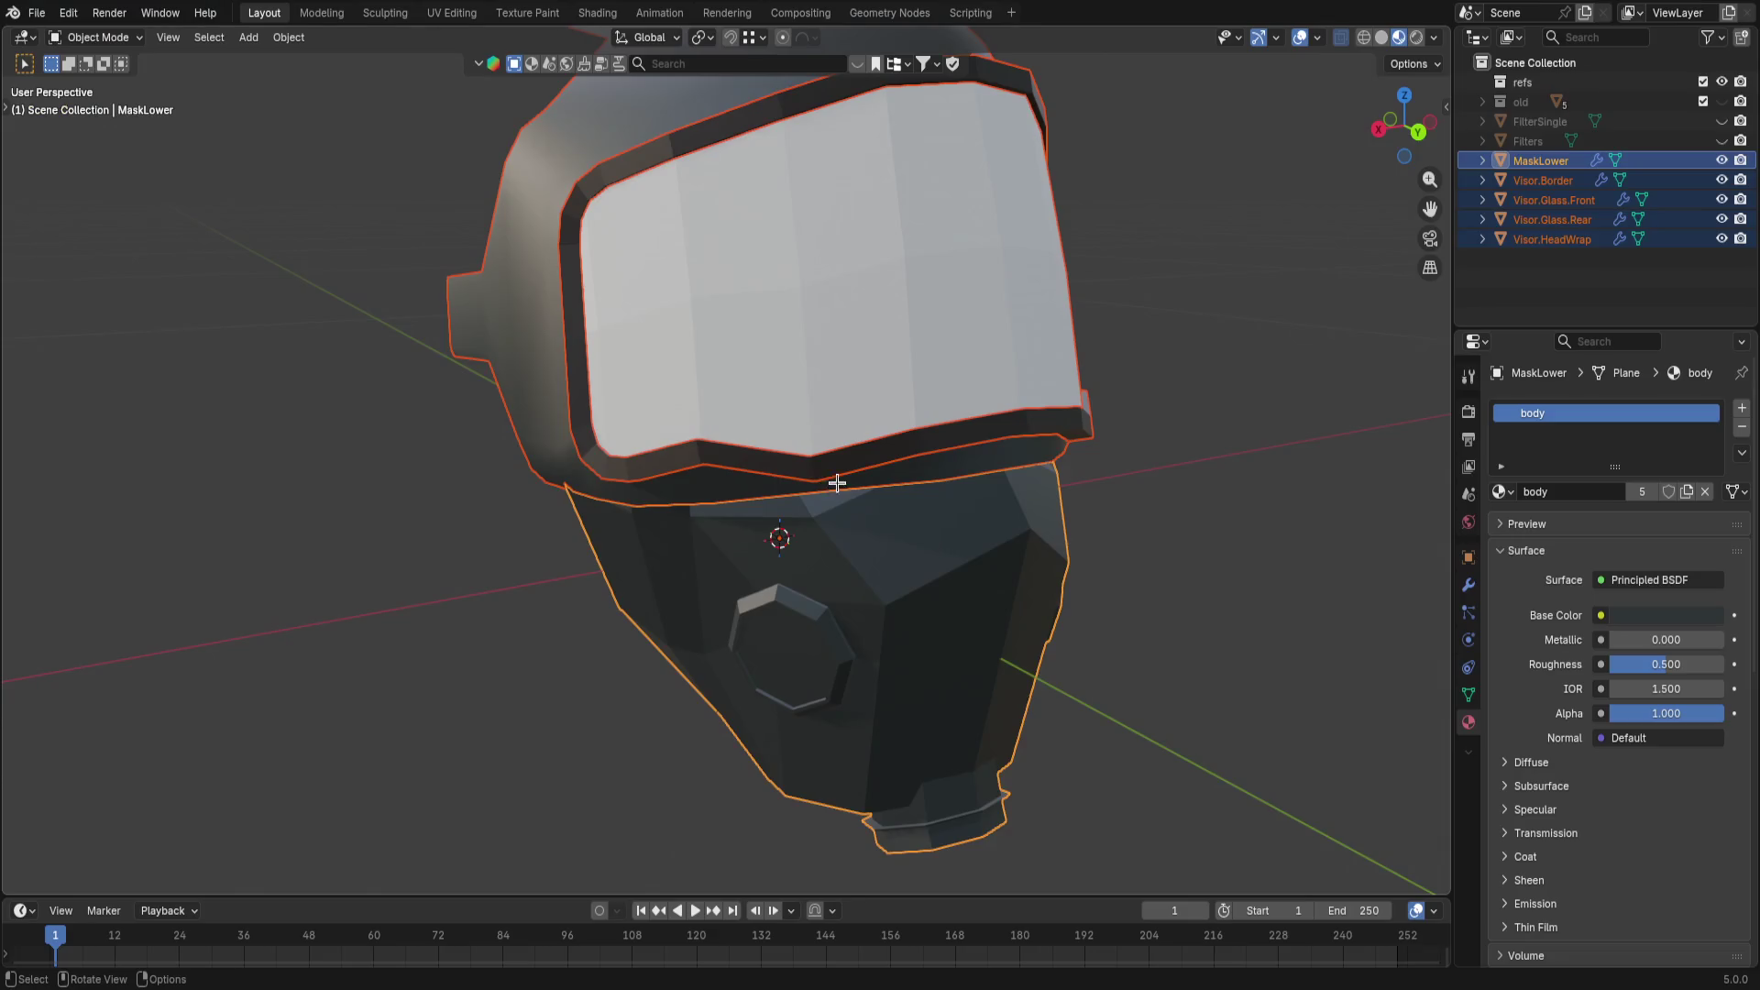
left_click(1112, 432)
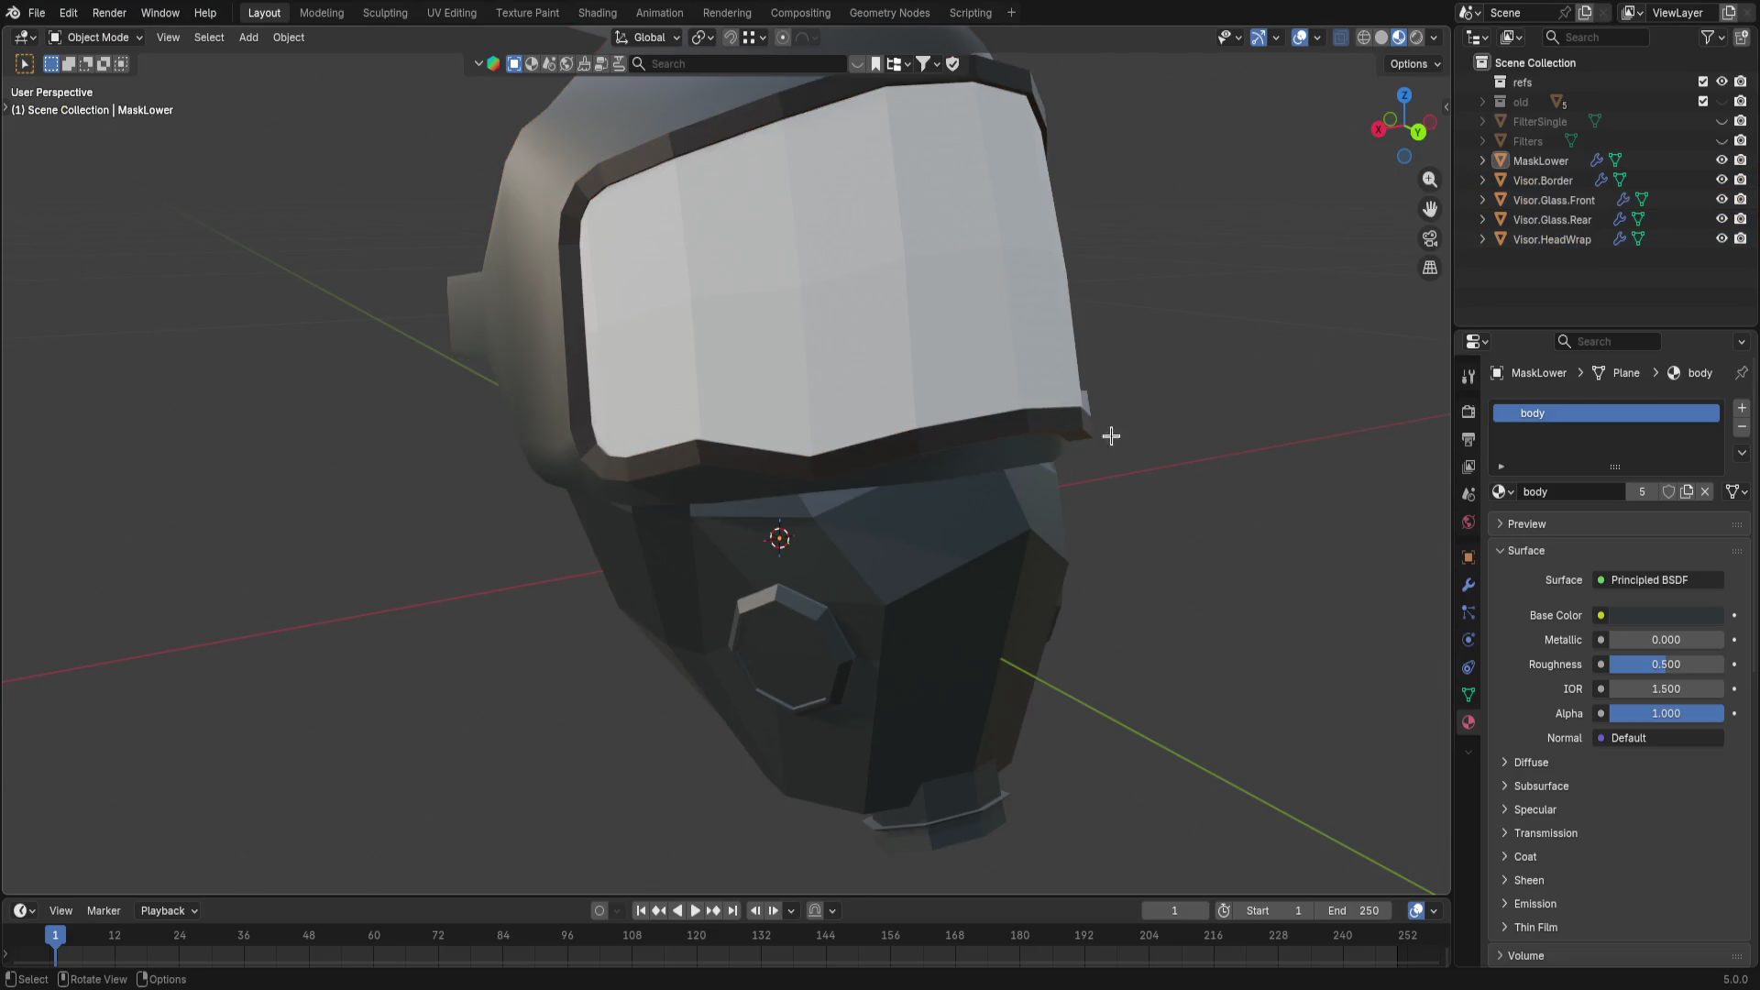
Step: Turn on the face orientation overlay and recalculate Visor.Glass.Front's normals to face outward
left_click(1312, 37)
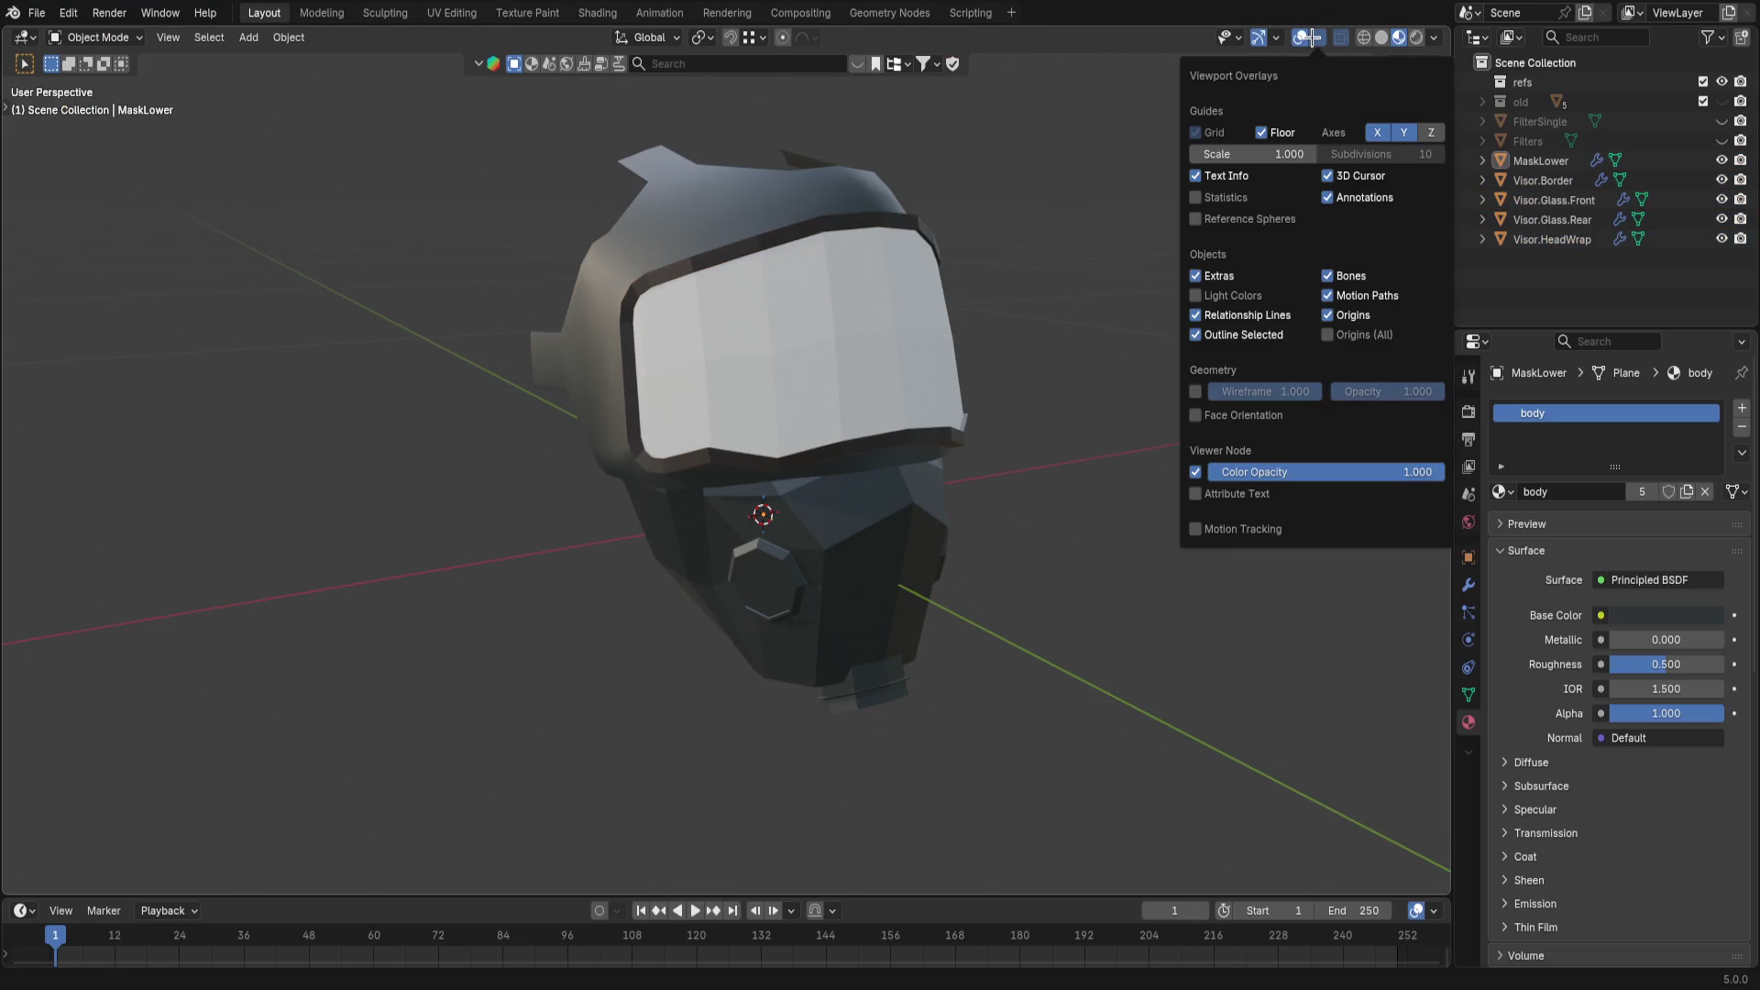
left_click(1209, 416)
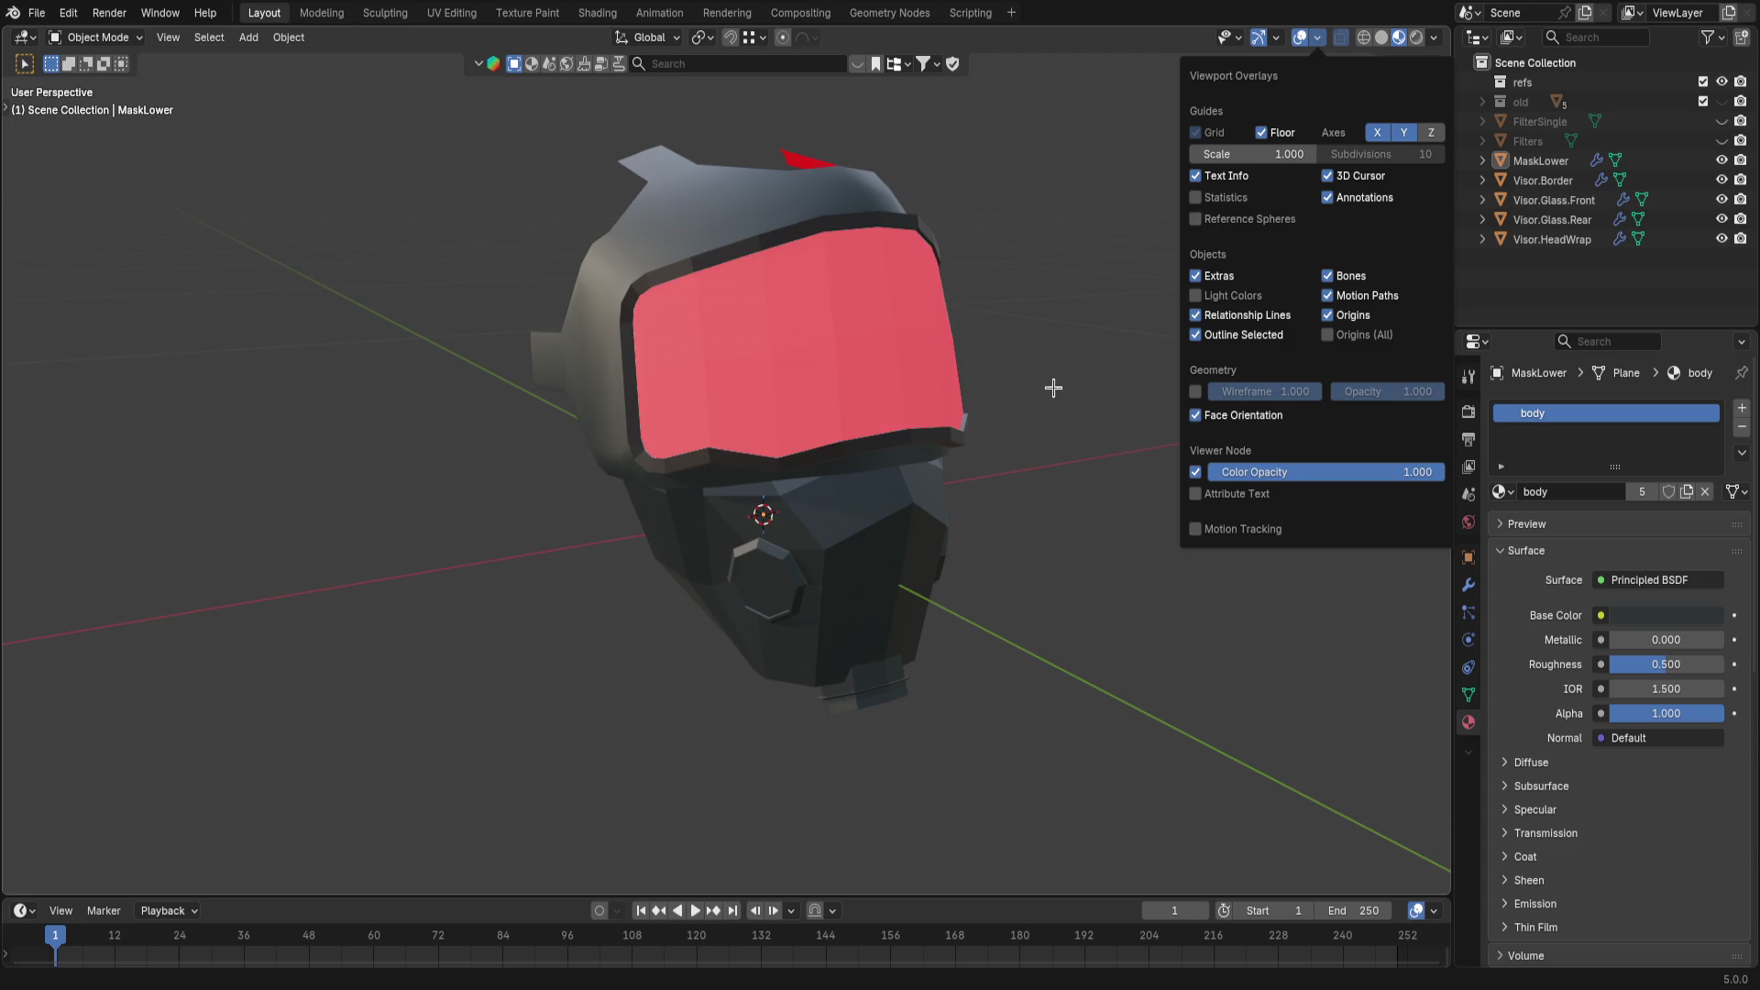
left_click(911, 309)
left_click_drag(911, 309, 986, 349)
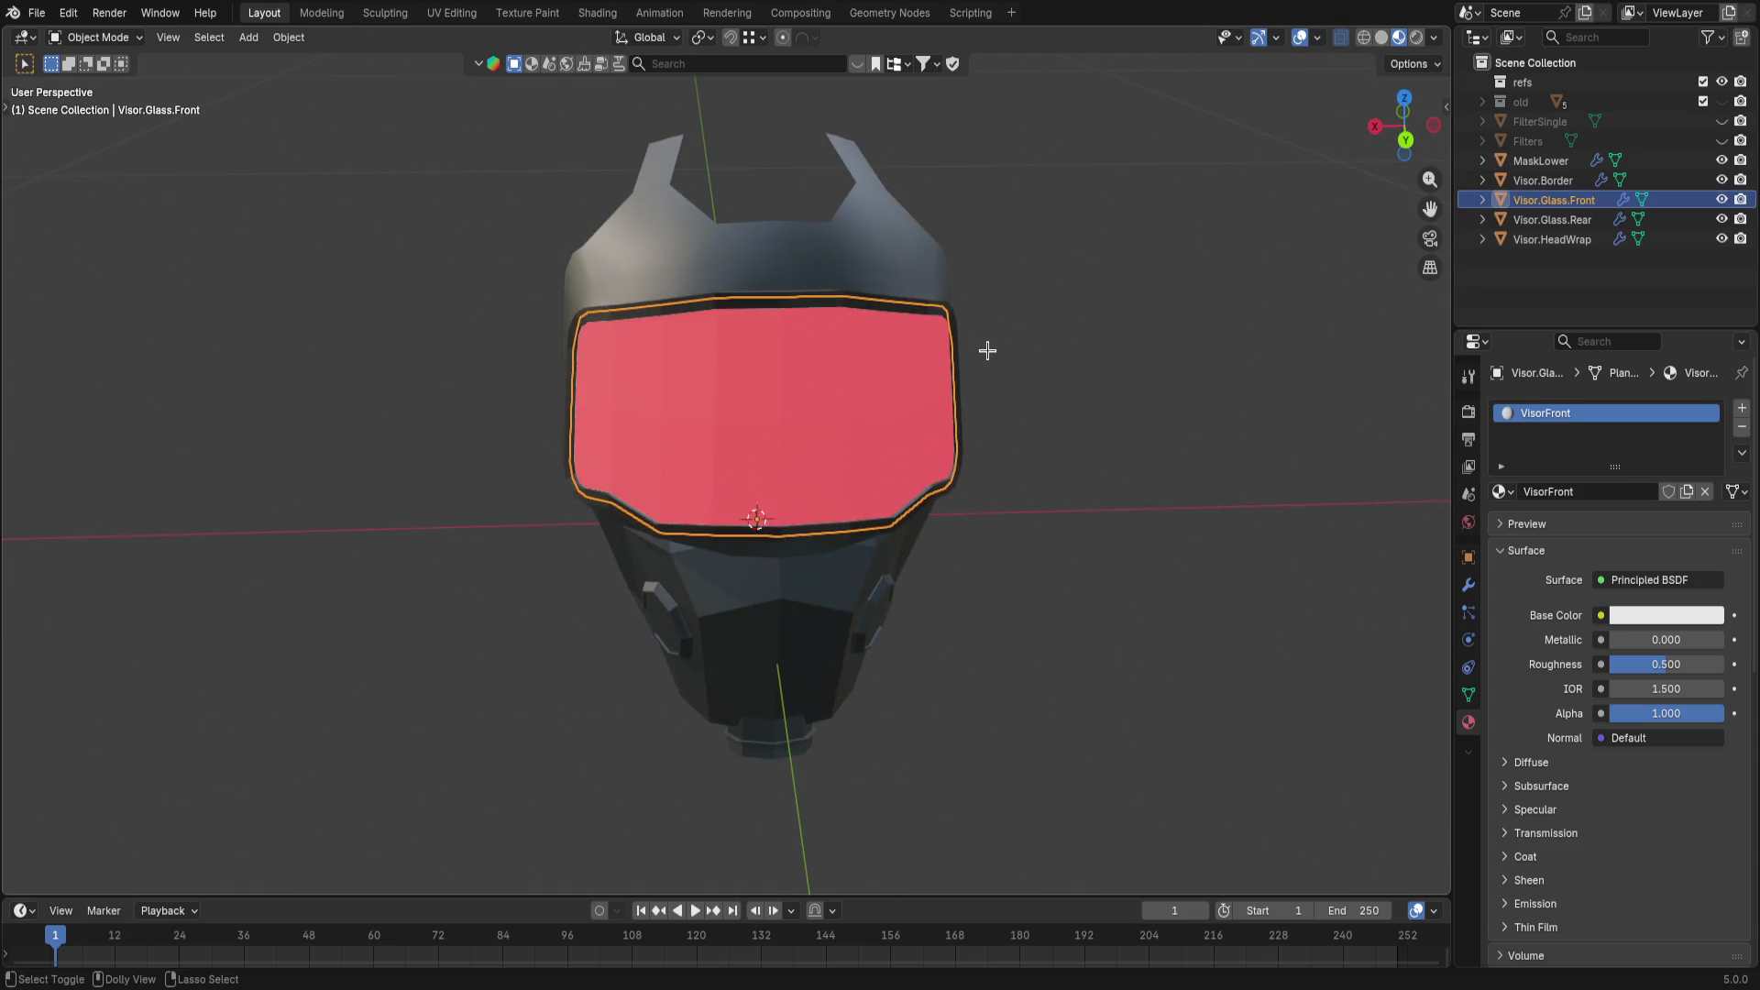
key("Tab")
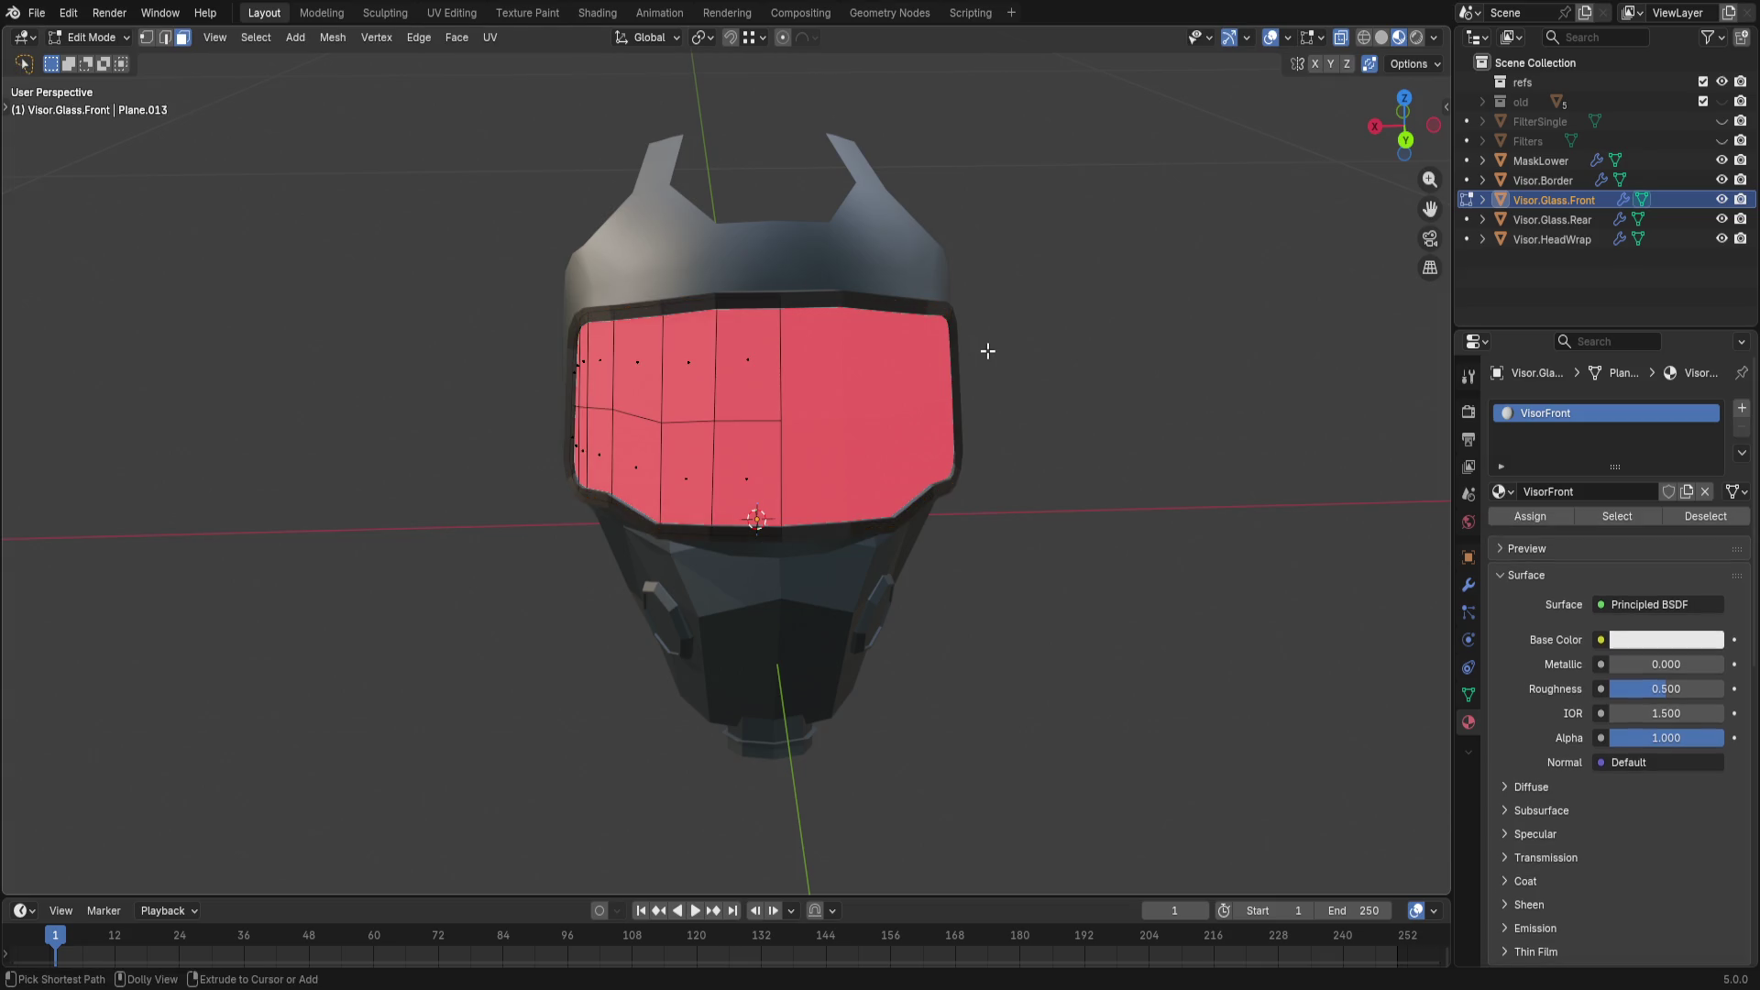
key("a")
key("ctrl+shift+n")
left_click(128, 877)
key("alt+a")
mouse_move(256, 551)
left_mouse_down()
mouse_move(503, 475)
mouse_move(816, 440)
mouse_move(869, 659)
mouse_move(919, 609)
mouse_move(758, 617)
mouse_move(789, 476)
mouse_move(1002, 557)
mouse_move(954, 504)
mouse_move(945, 562)
left_mouse_up()
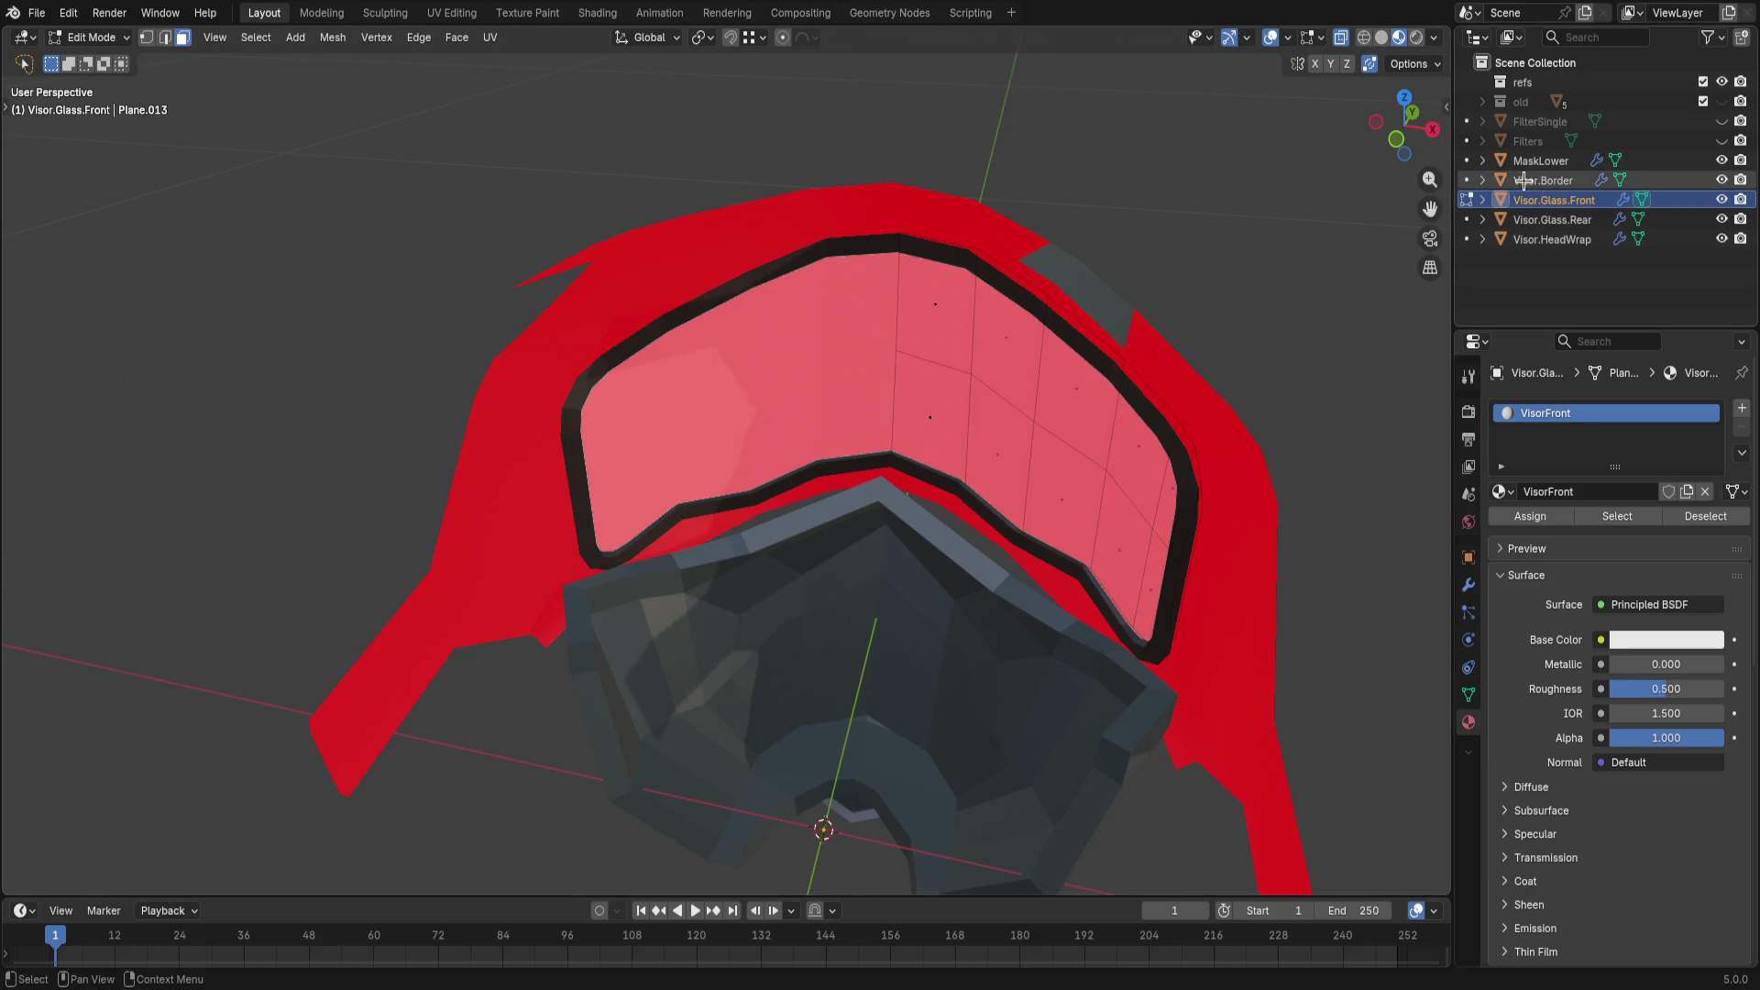
Step: Switch mesh editing to Visor.HeadWrap and select all of its linked faces
left_click(1495, 159)
left_click(1482, 179)
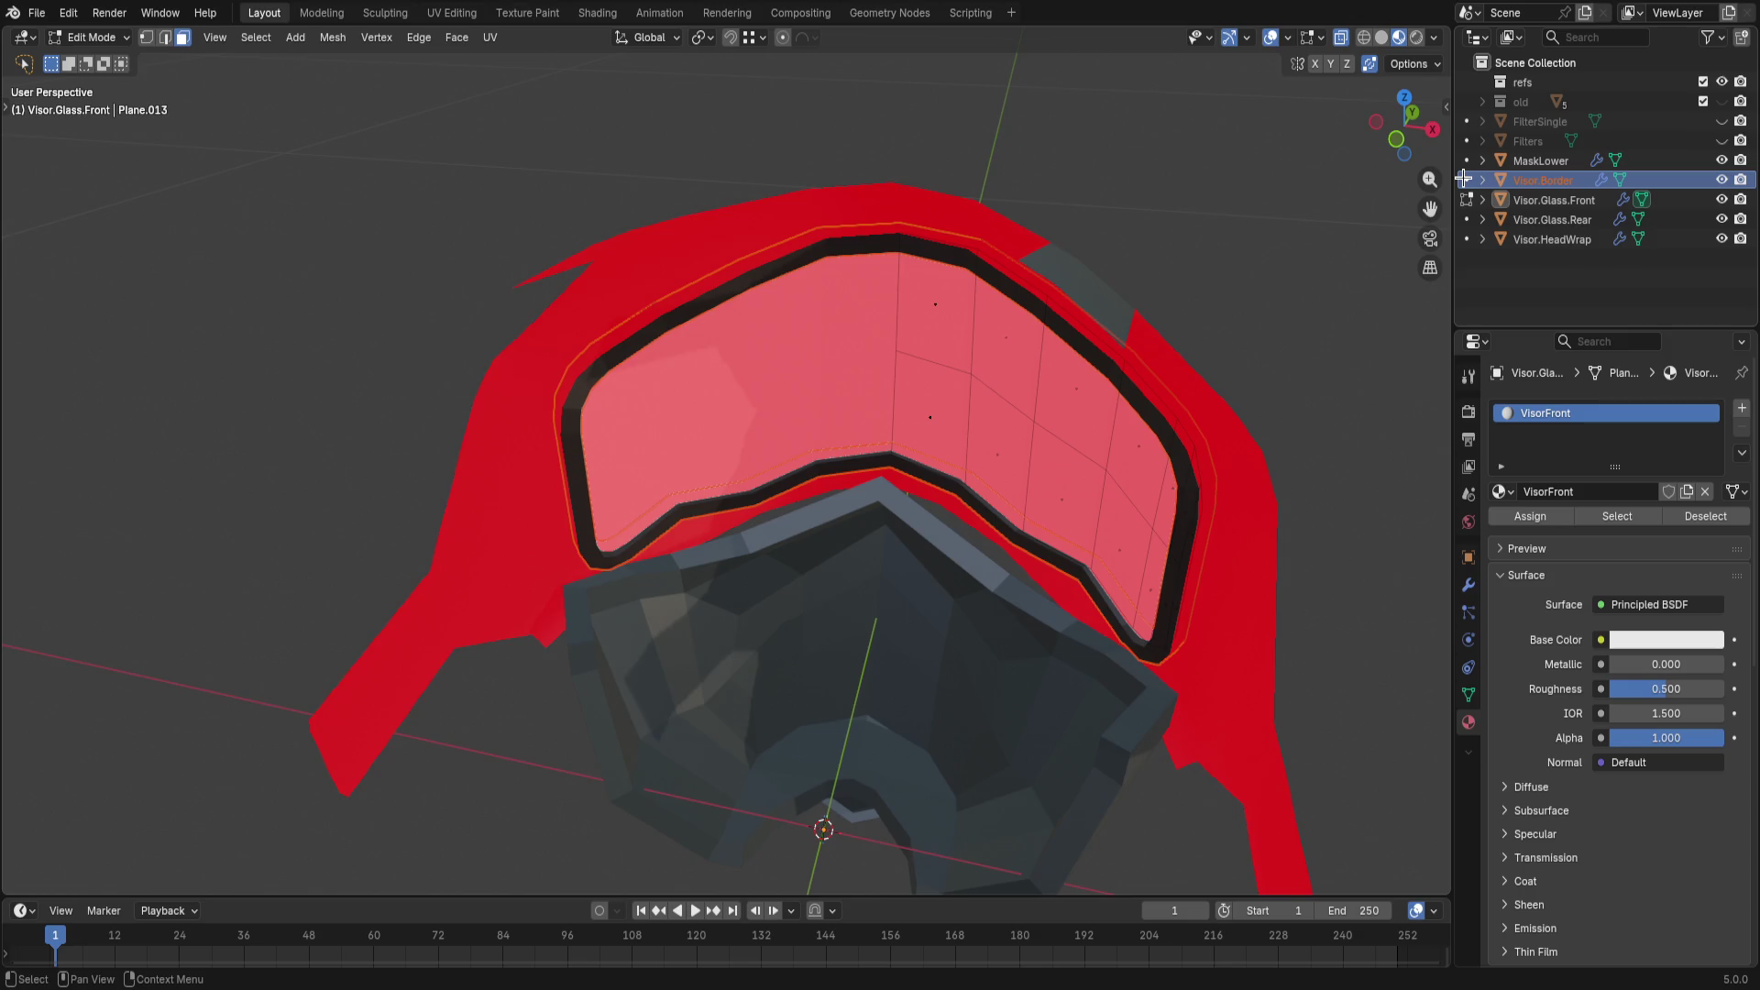
left_click(1465, 180)
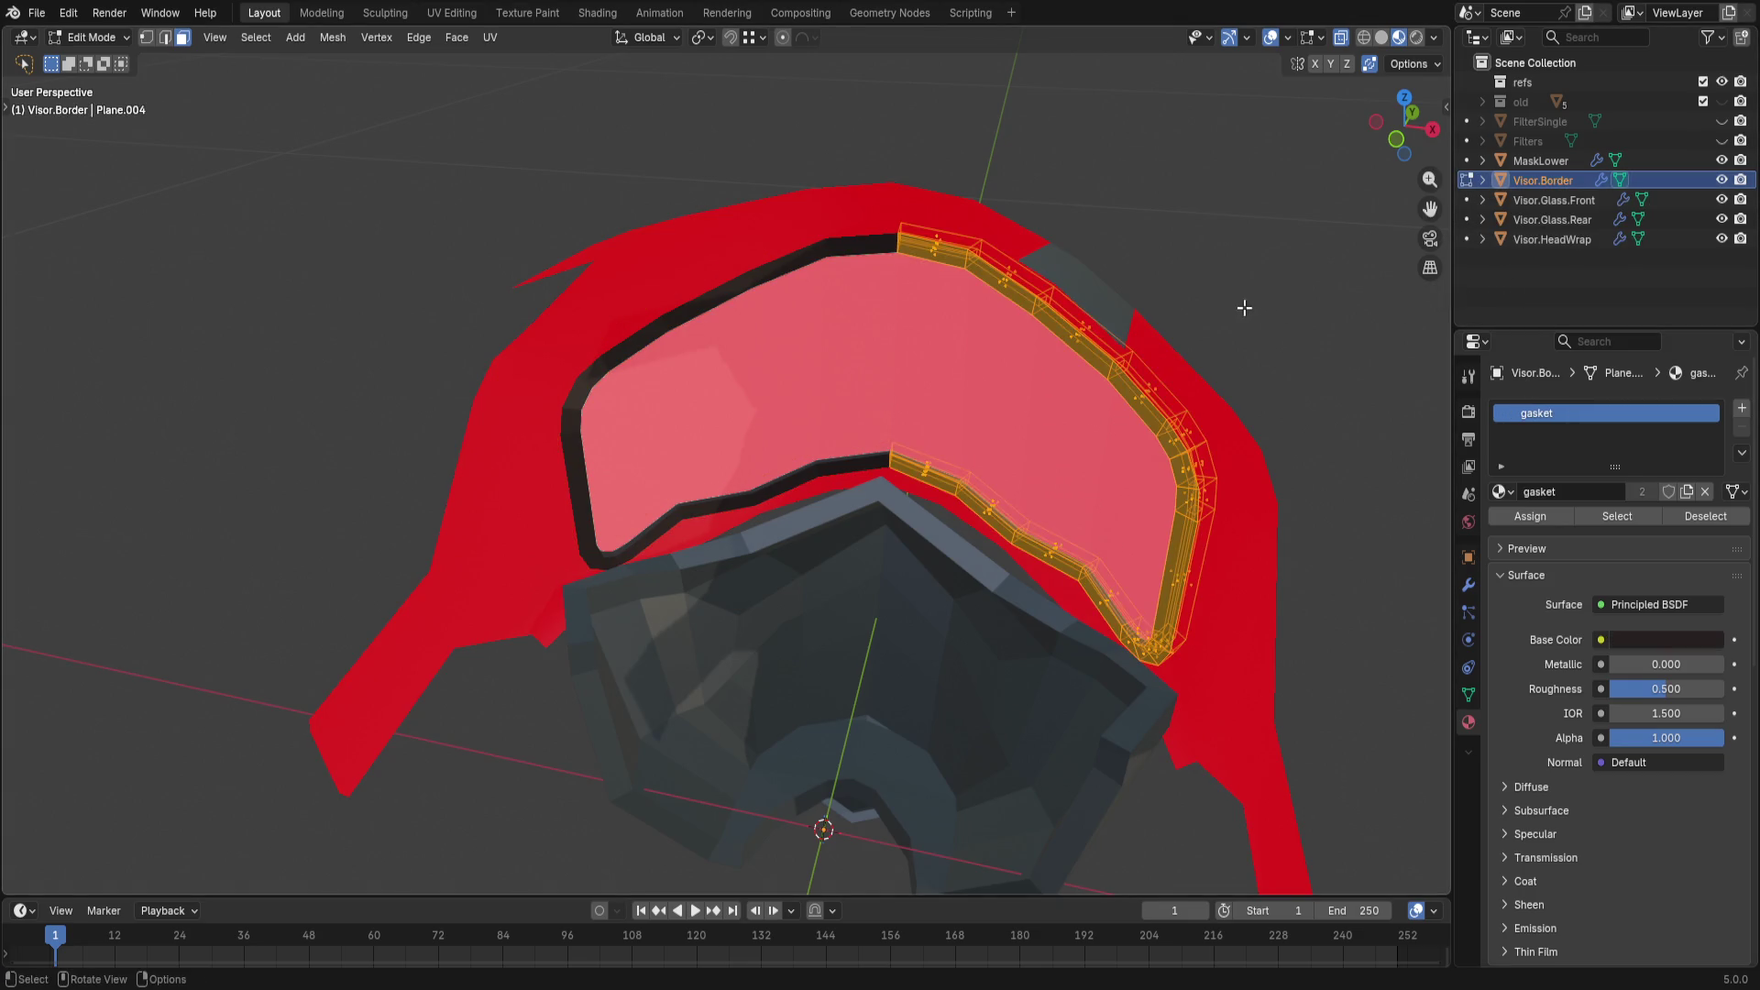
left_click_drag(1404, 117, 1417, 108)
left_click(1466, 239)
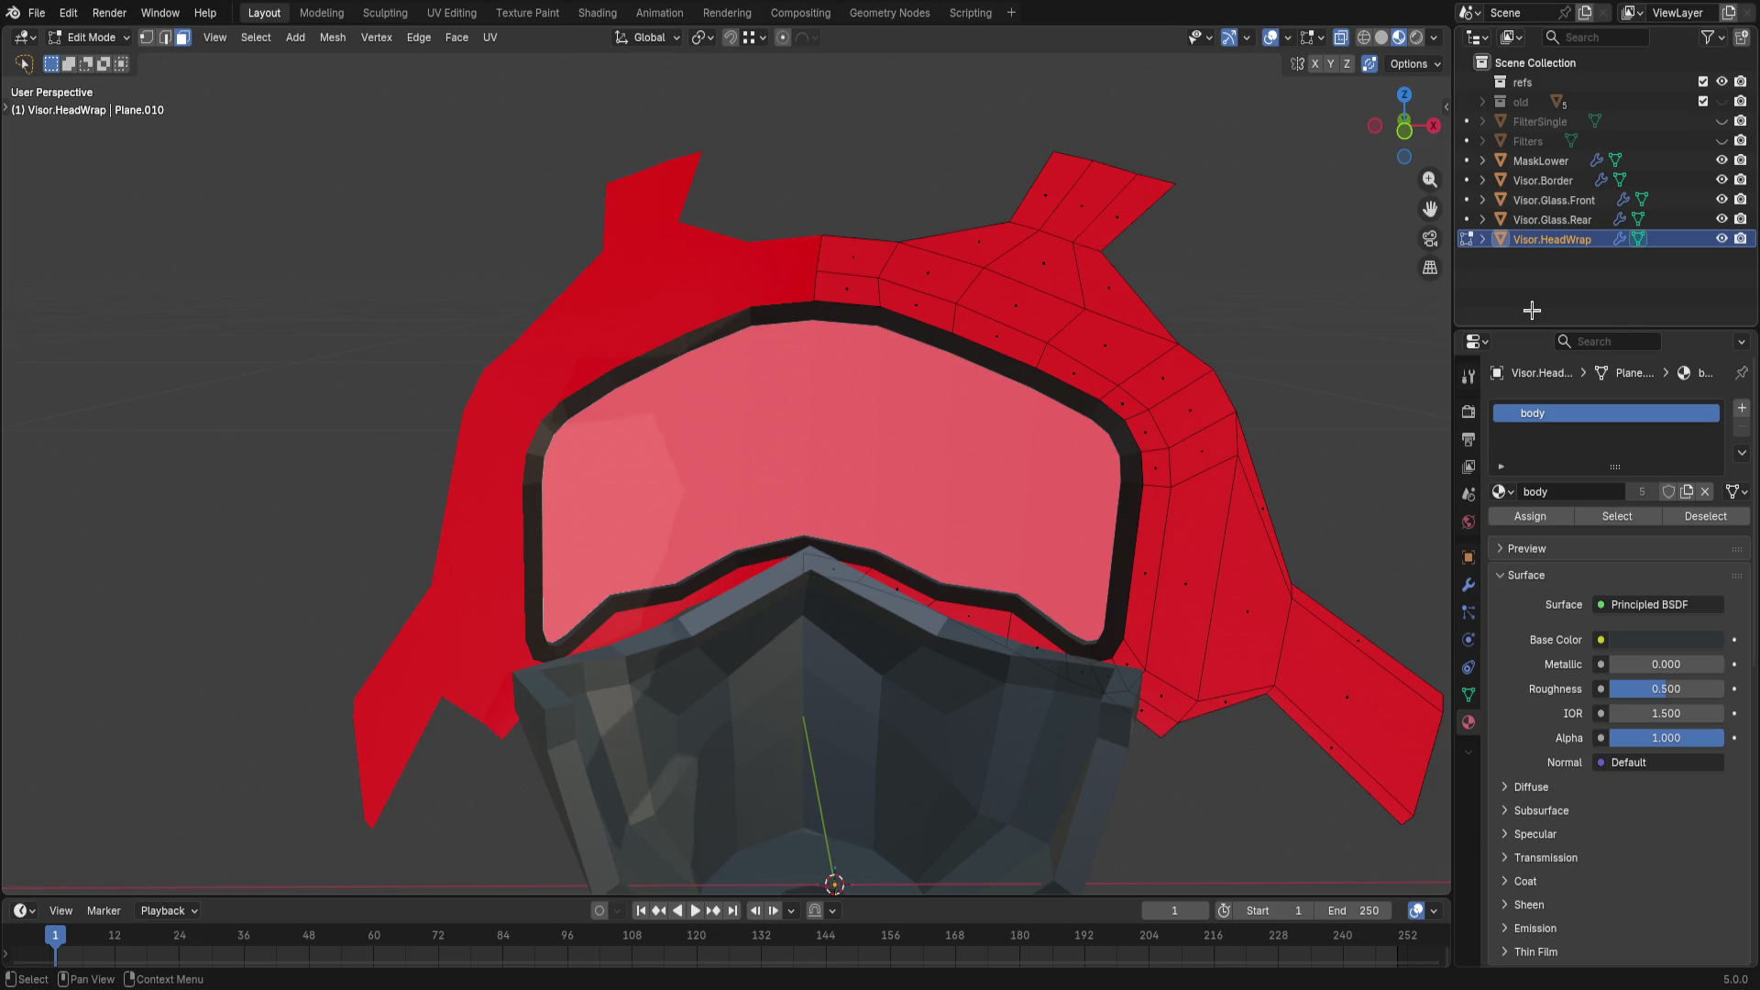
key("a")
left_click_drag(1238, 412, 1140, 523)
left_click(1054, 550)
key("ctrl+l")
mouse_move(1198, 437)
left_mouse_down()
mouse_move(1155, 437)
mouse_move(1231, 420)
left_mouse_up()
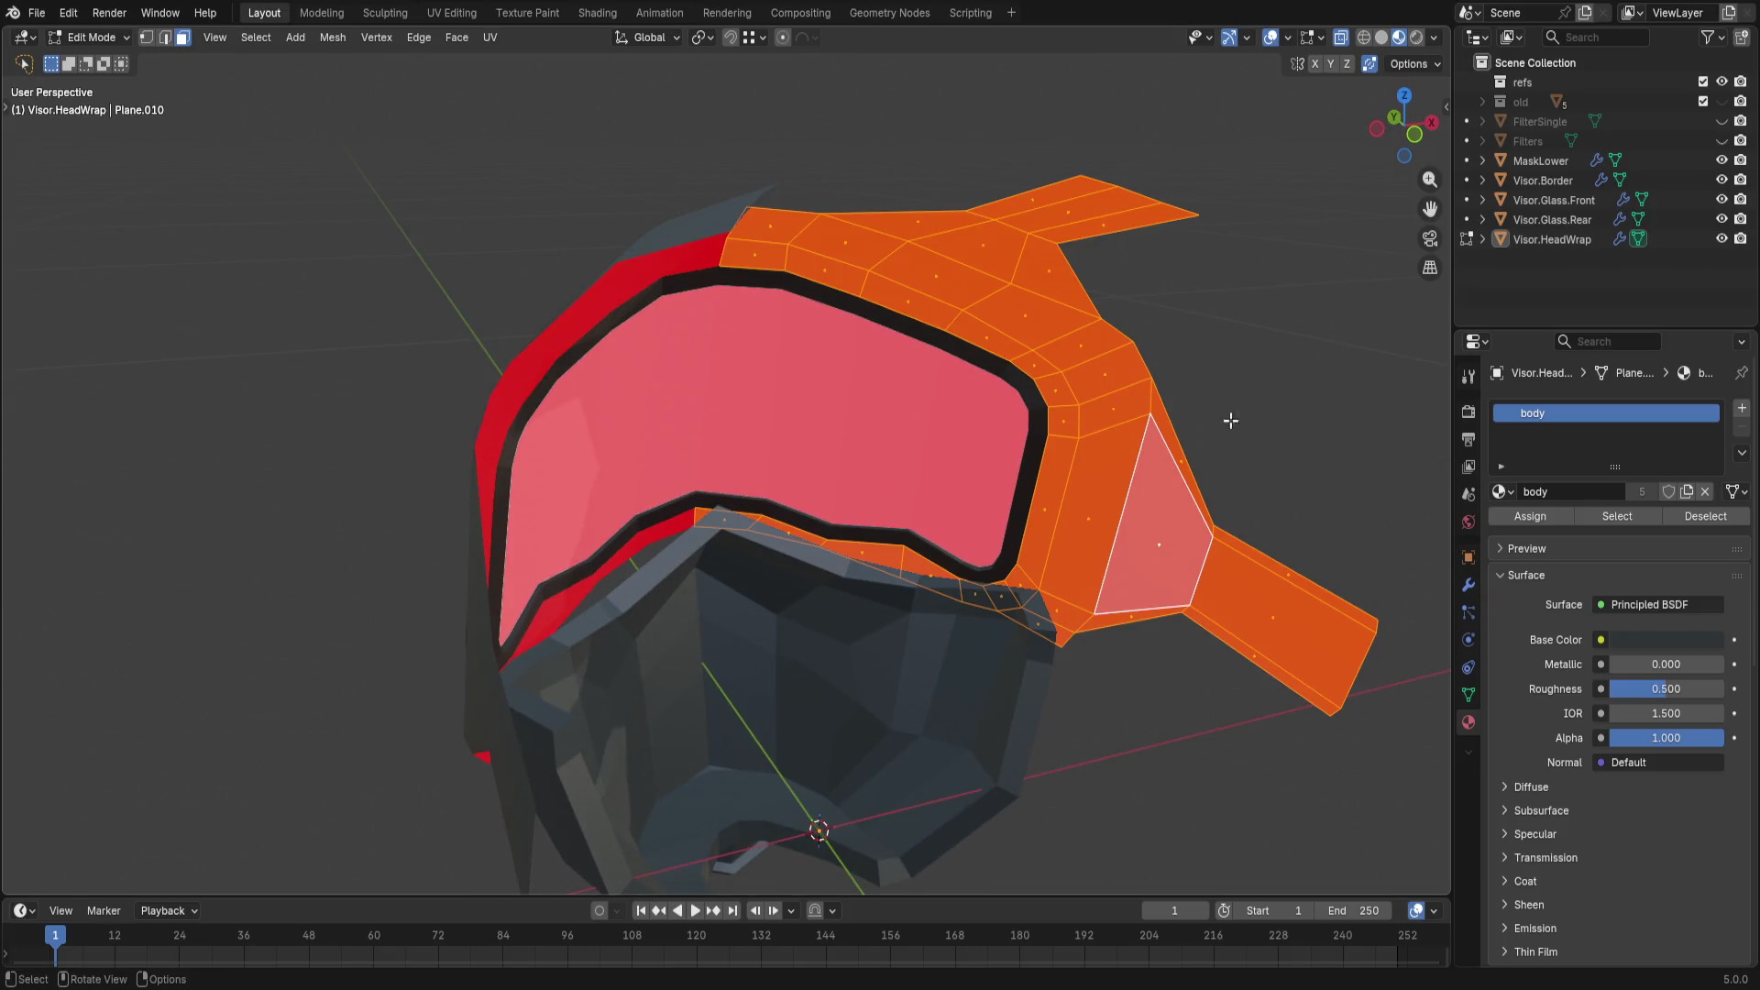
Step: Add a Solidify modifier to the head wrap and set its thickness to 0.002 m
left_click(1508, 575)
left_click(1468, 591)
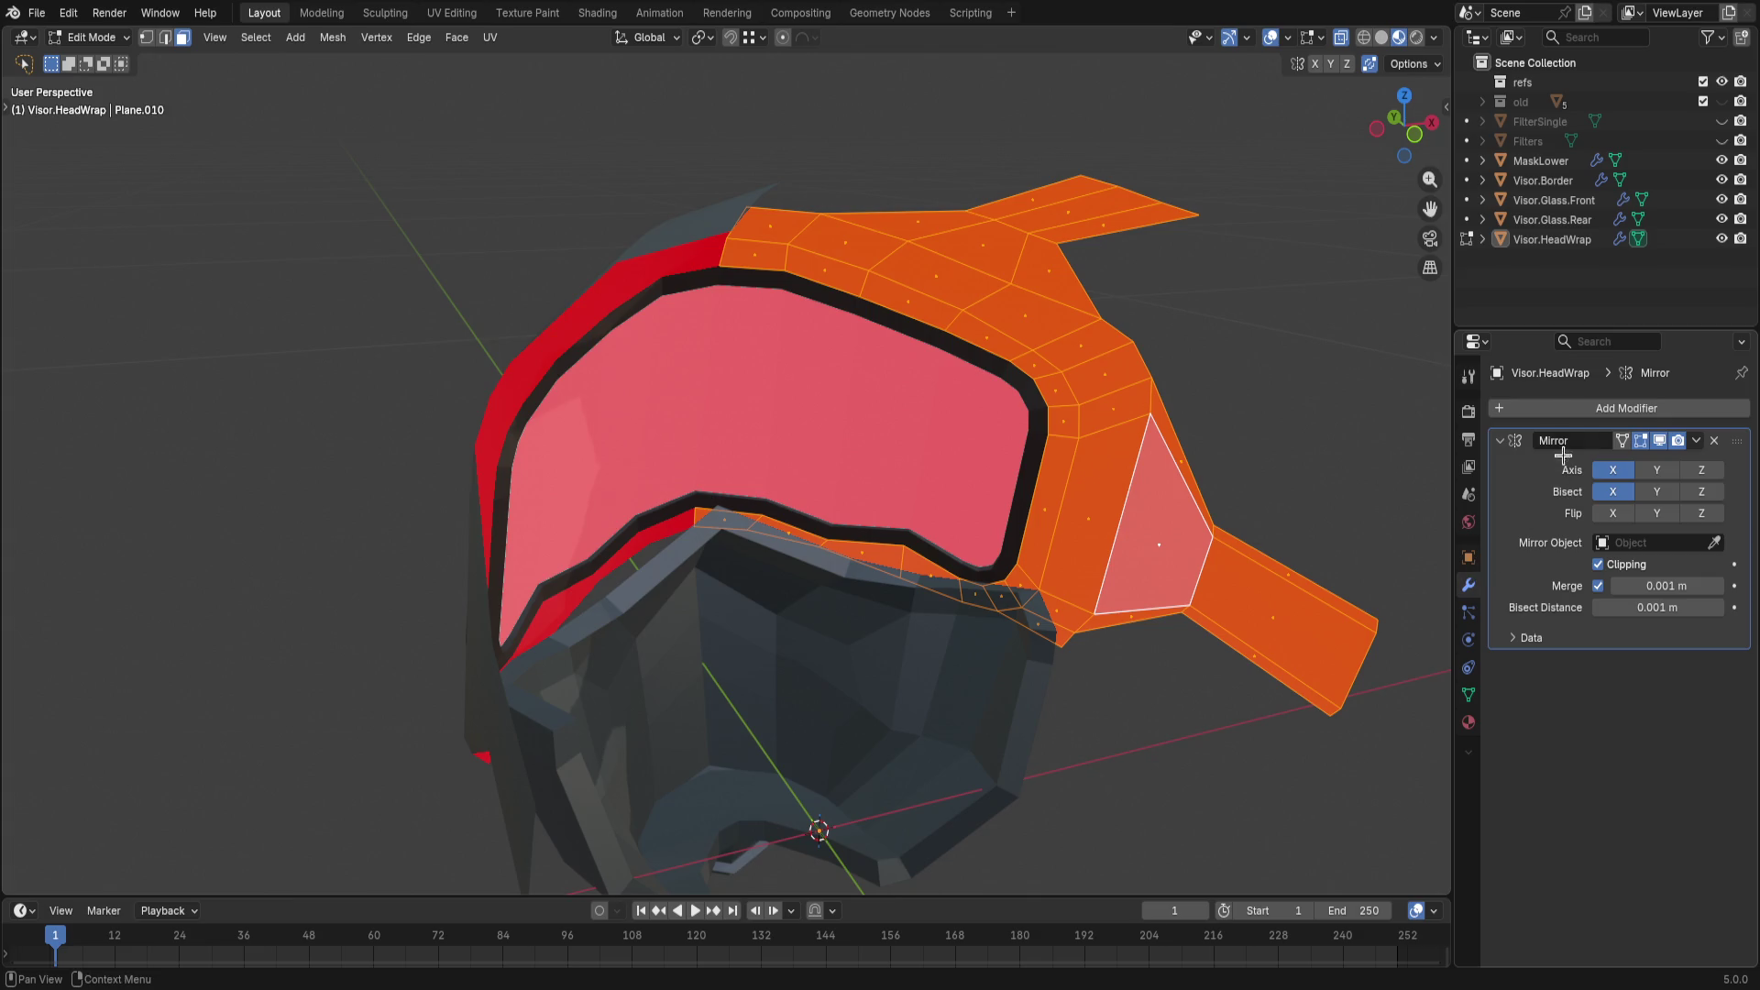
left_click(1543, 409)
type("so")
key("Return")
mouse_move(1219, 330)
left_mouse_down()
mouse_move(1104, 275)
mouse_move(1149, 332)
mouse_move(1305, 299)
mouse_move(1092, 346)
mouse_move(1182, 404)
left_mouse_up()
scroll(1092, 346, "down", 3)
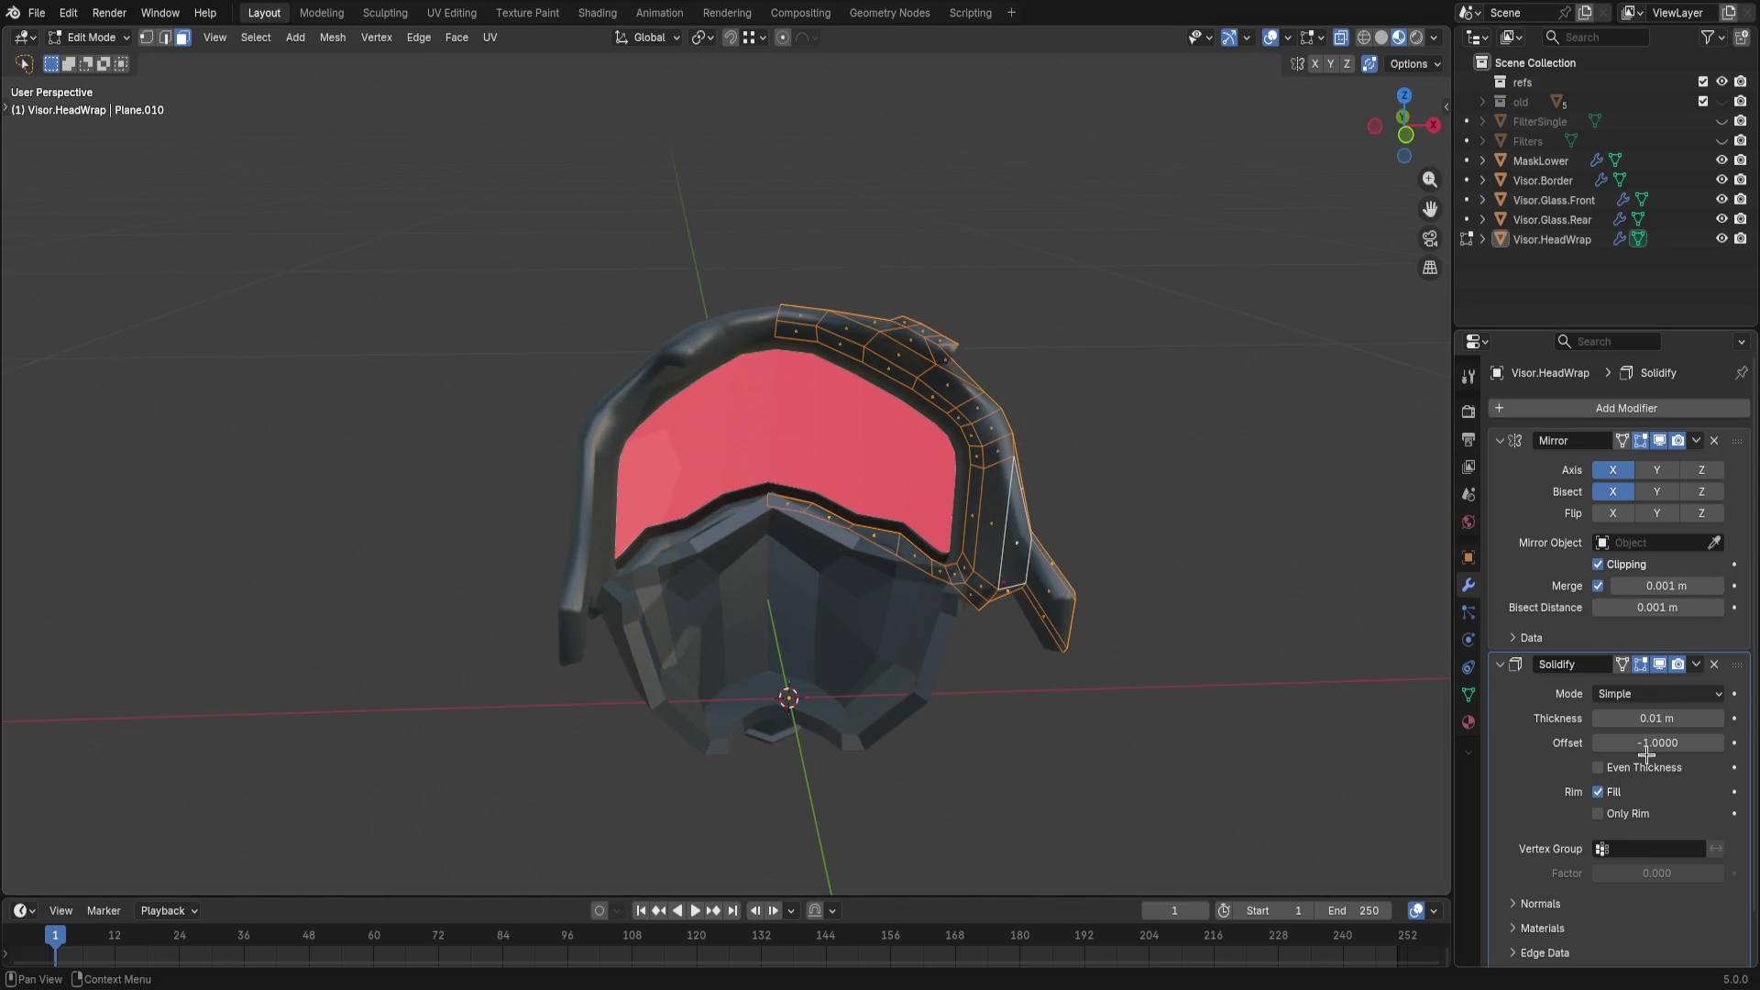
mouse_move(1680, 718)
left_mouse_down()
mouse_move(1623, 718)
mouse_move(1687, 718)
mouse_move(1663, 718)
left_mouse_up()
mouse_move(1140, 424)
left_mouse_down()
mouse_move(1250, 511)
mouse_move(1356, 393)
mouse_move(122, 413)
mouse_move(279, 397)
mouse_move(416, 326)
mouse_move(494, 394)
mouse_move(165, 538)
mouse_move(70, 306)
mouse_move(55, 367)
mouse_move(30, 373)
mouse_move(137, 510)
mouse_move(311, 495)
mouse_move(416, 514)
mouse_move(136, 452)
mouse_move(174, 454)
left_mouse_up()
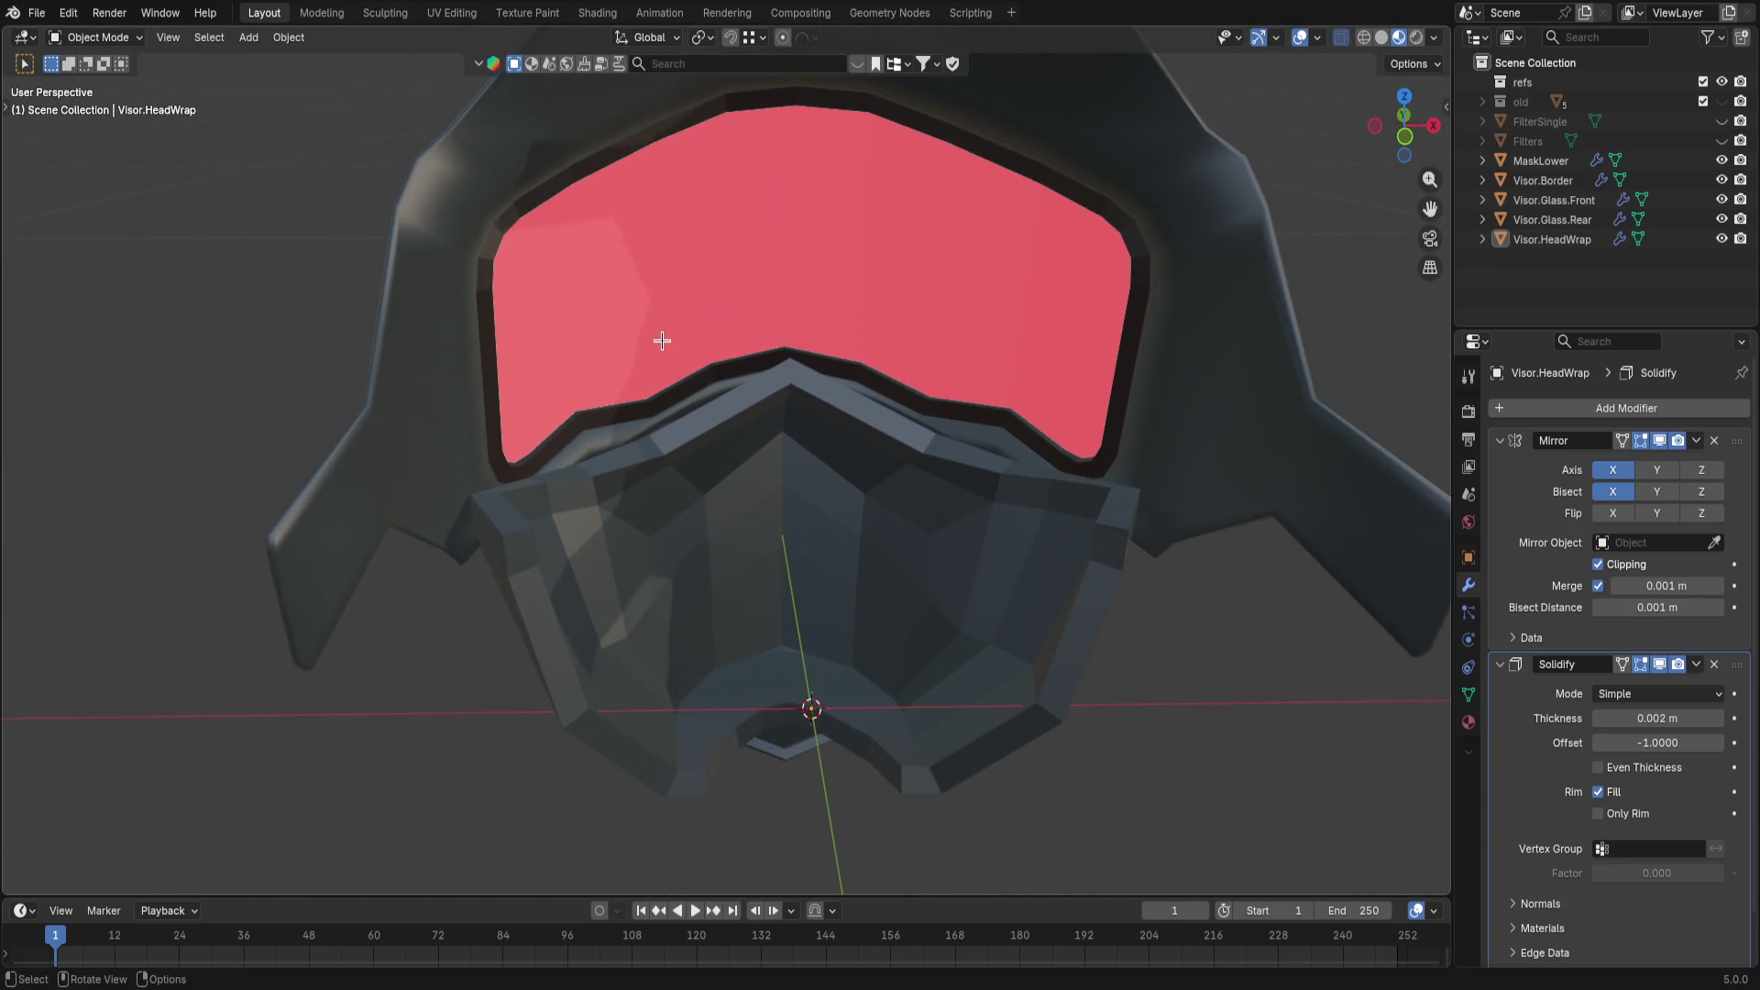
Step: Recalculate Visor.Glass.Rear's normals to face outward and save the blend file
key("alt+q")
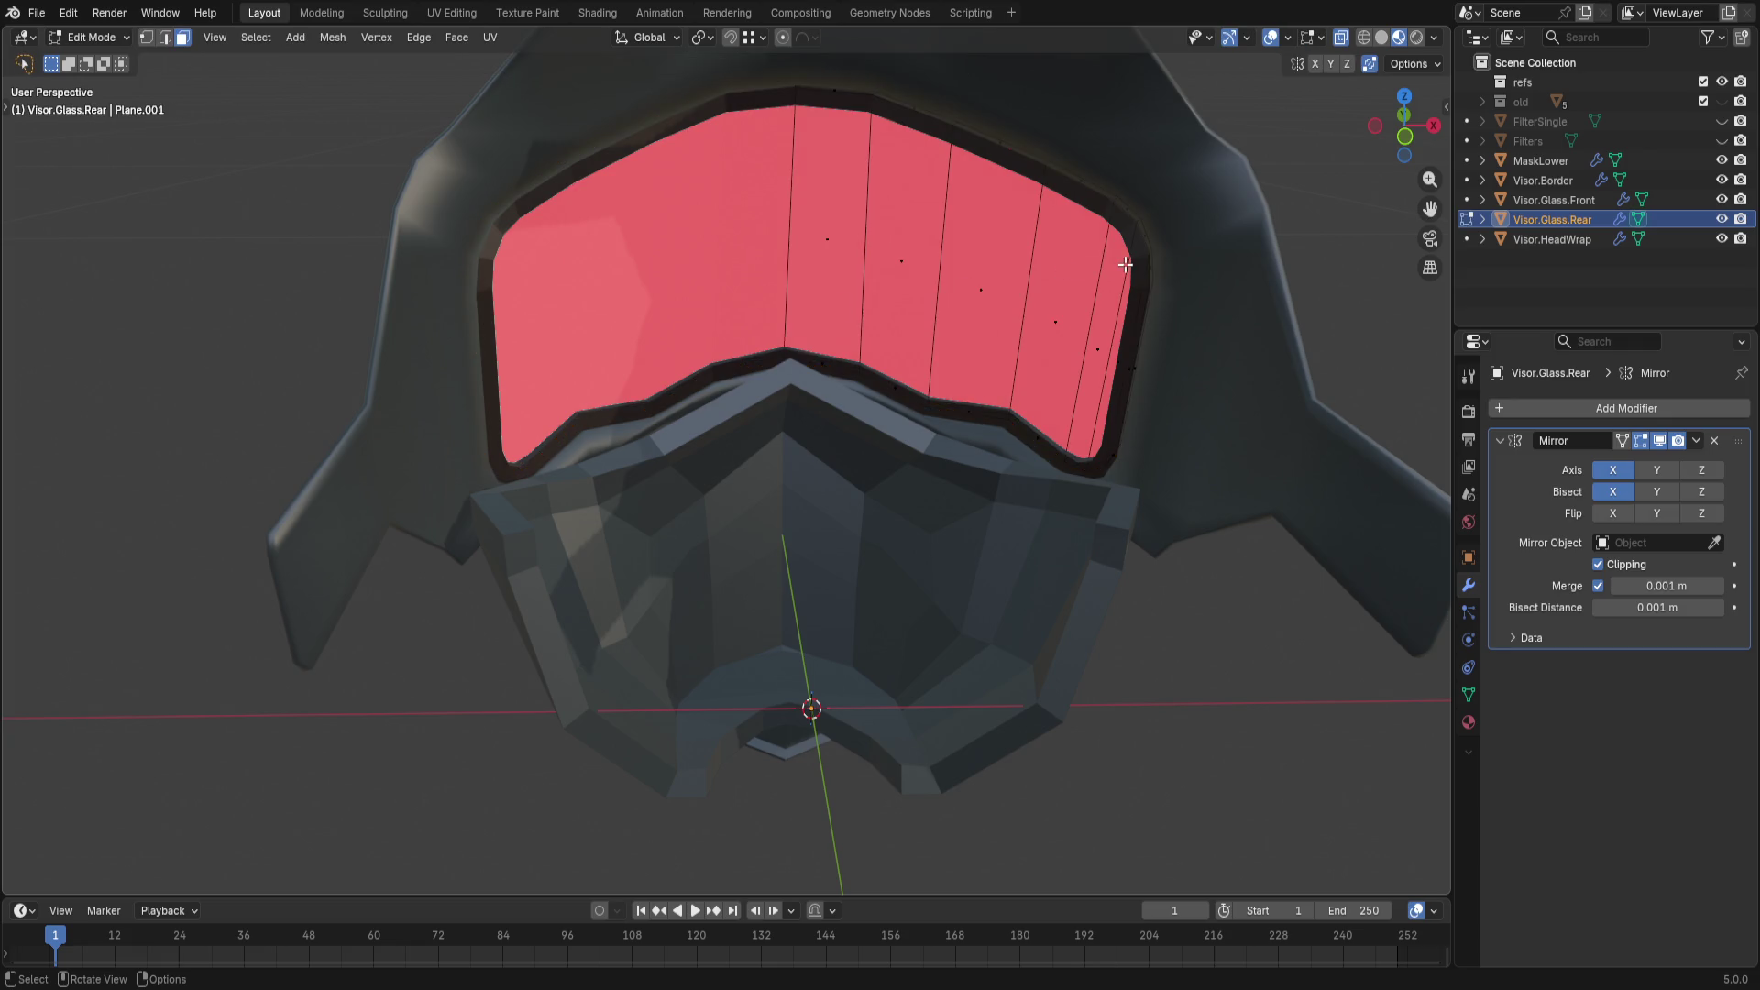
key("a")
key("ctrl+shift+n")
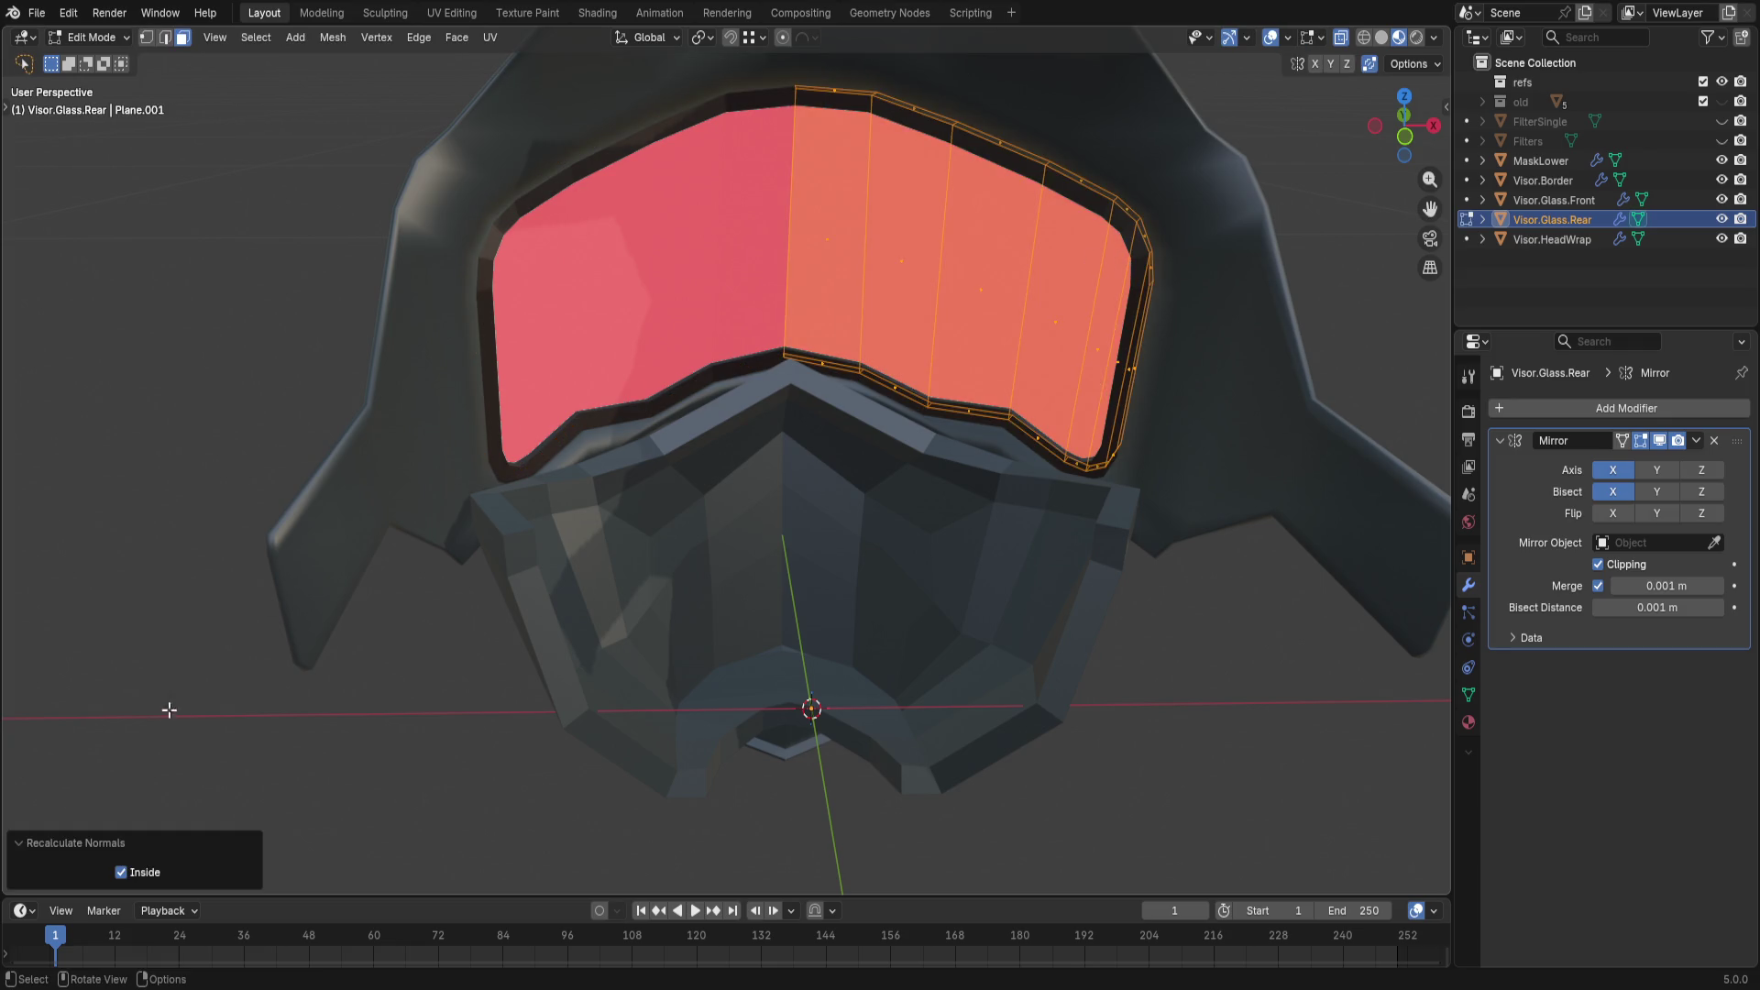
left_click(138, 872)
key("alt+a")
mouse_move(674, 376)
left_mouse_down()
mouse_move(1002, 366)
mouse_move(1302, 384)
mouse_move(1037, 346)
mouse_move(970, 266)
mouse_move(1076, 342)
mouse_move(1170, 328)
mouse_move(1124, 421)
mouse_move(1064, 451)
left_mouse_up()
key("ctrl+s")
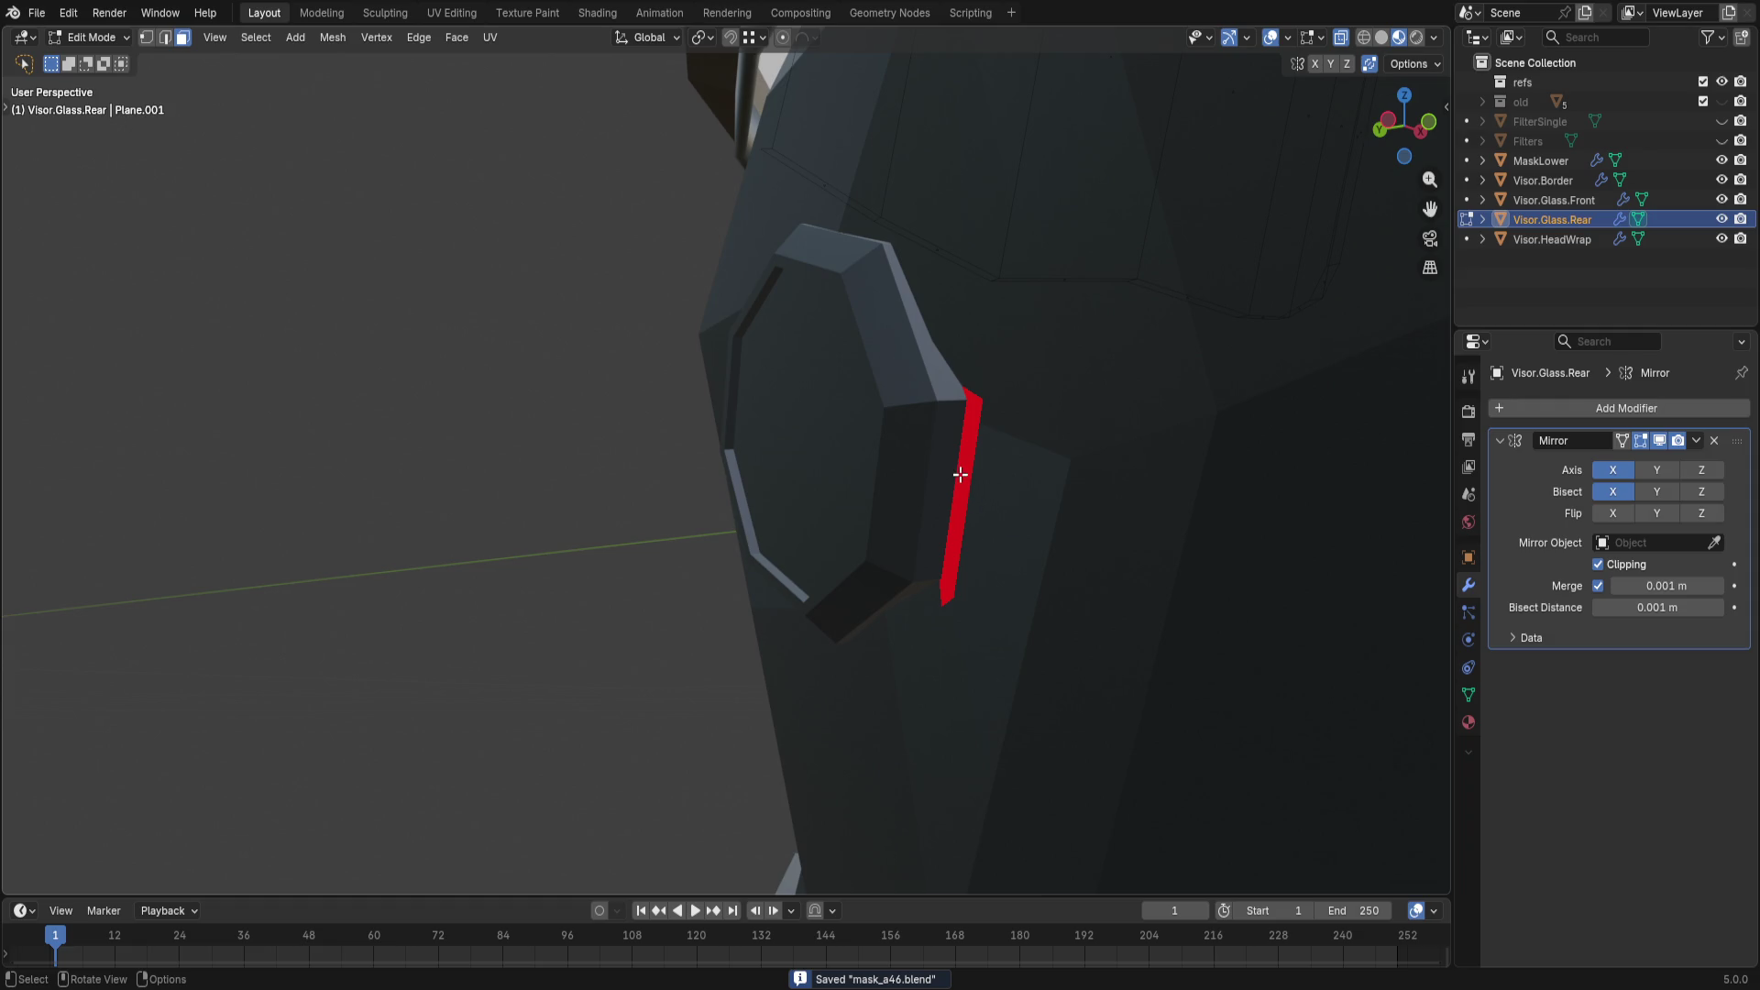
Step: Edit MaskLower and inspect the faces beside the red strip near the filter with X-ray on
key("Tab")
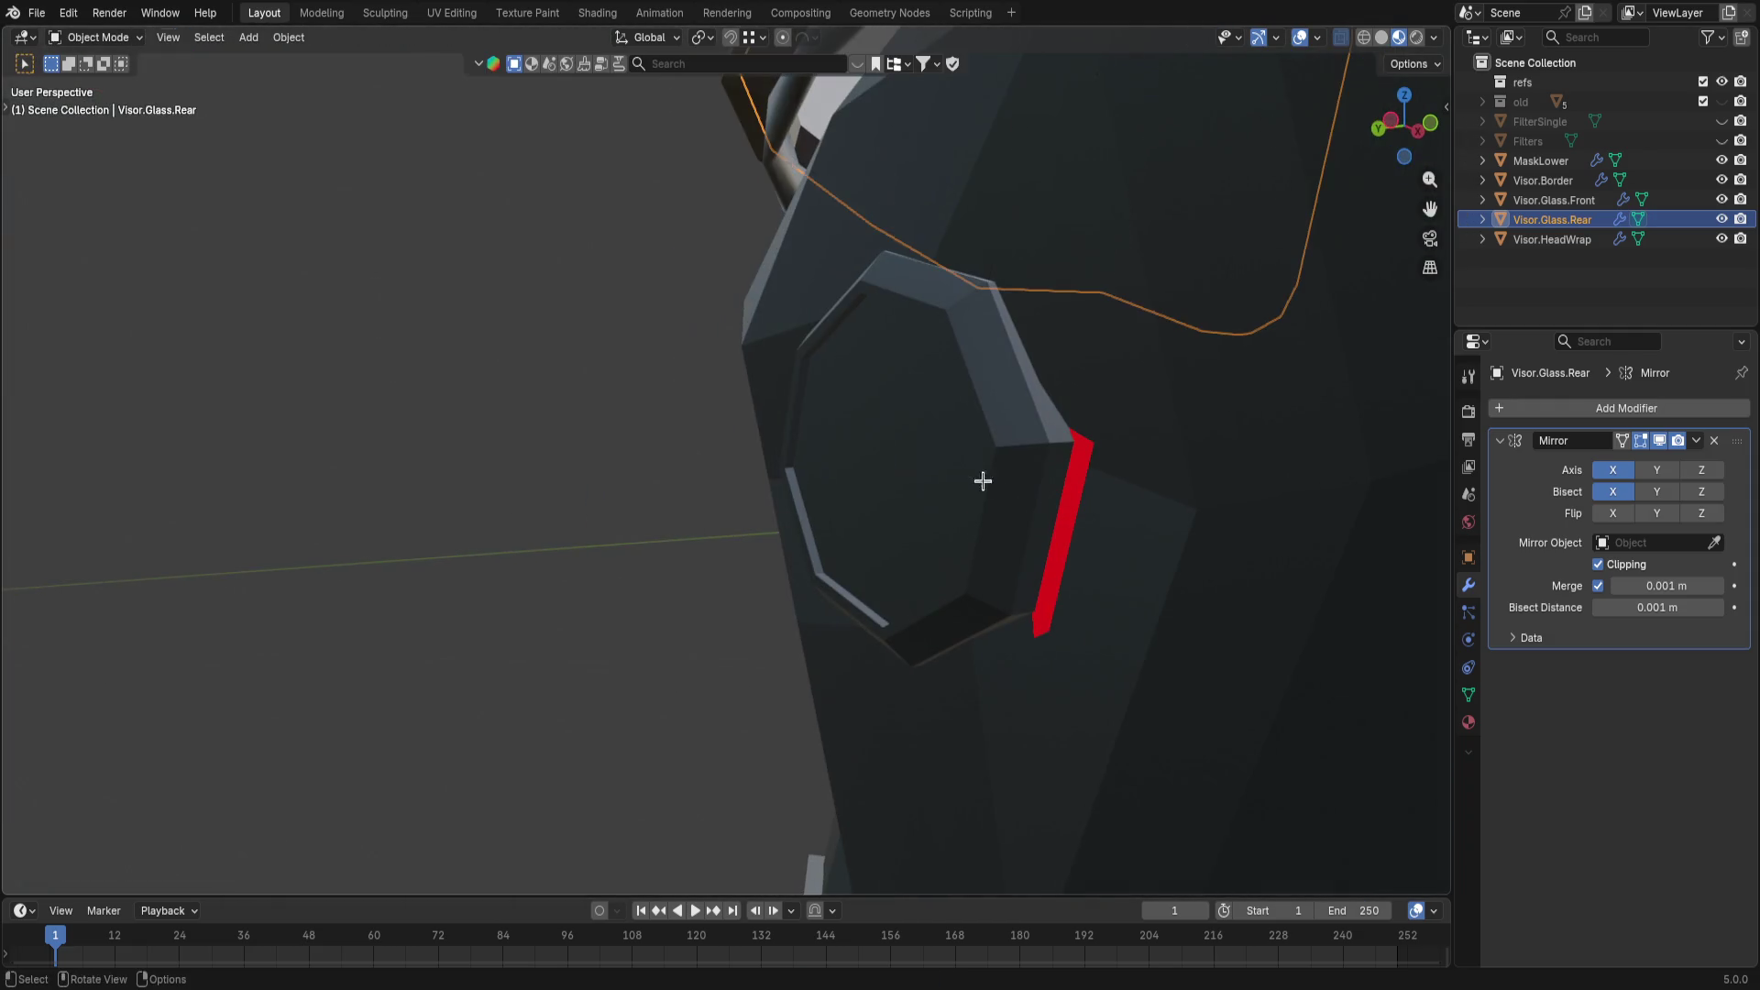
left_click(1133, 528)
key("Tab")
left_click(1072, 500)
left_click_drag(1076, 495, 974, 444)
mouse_move(1029, 507)
left_mouse_down()
mouse_move(1241, 488)
mouse_move(1210, 541)
mouse_move(1159, 492)
mouse_move(1002, 421)
left_mouse_up()
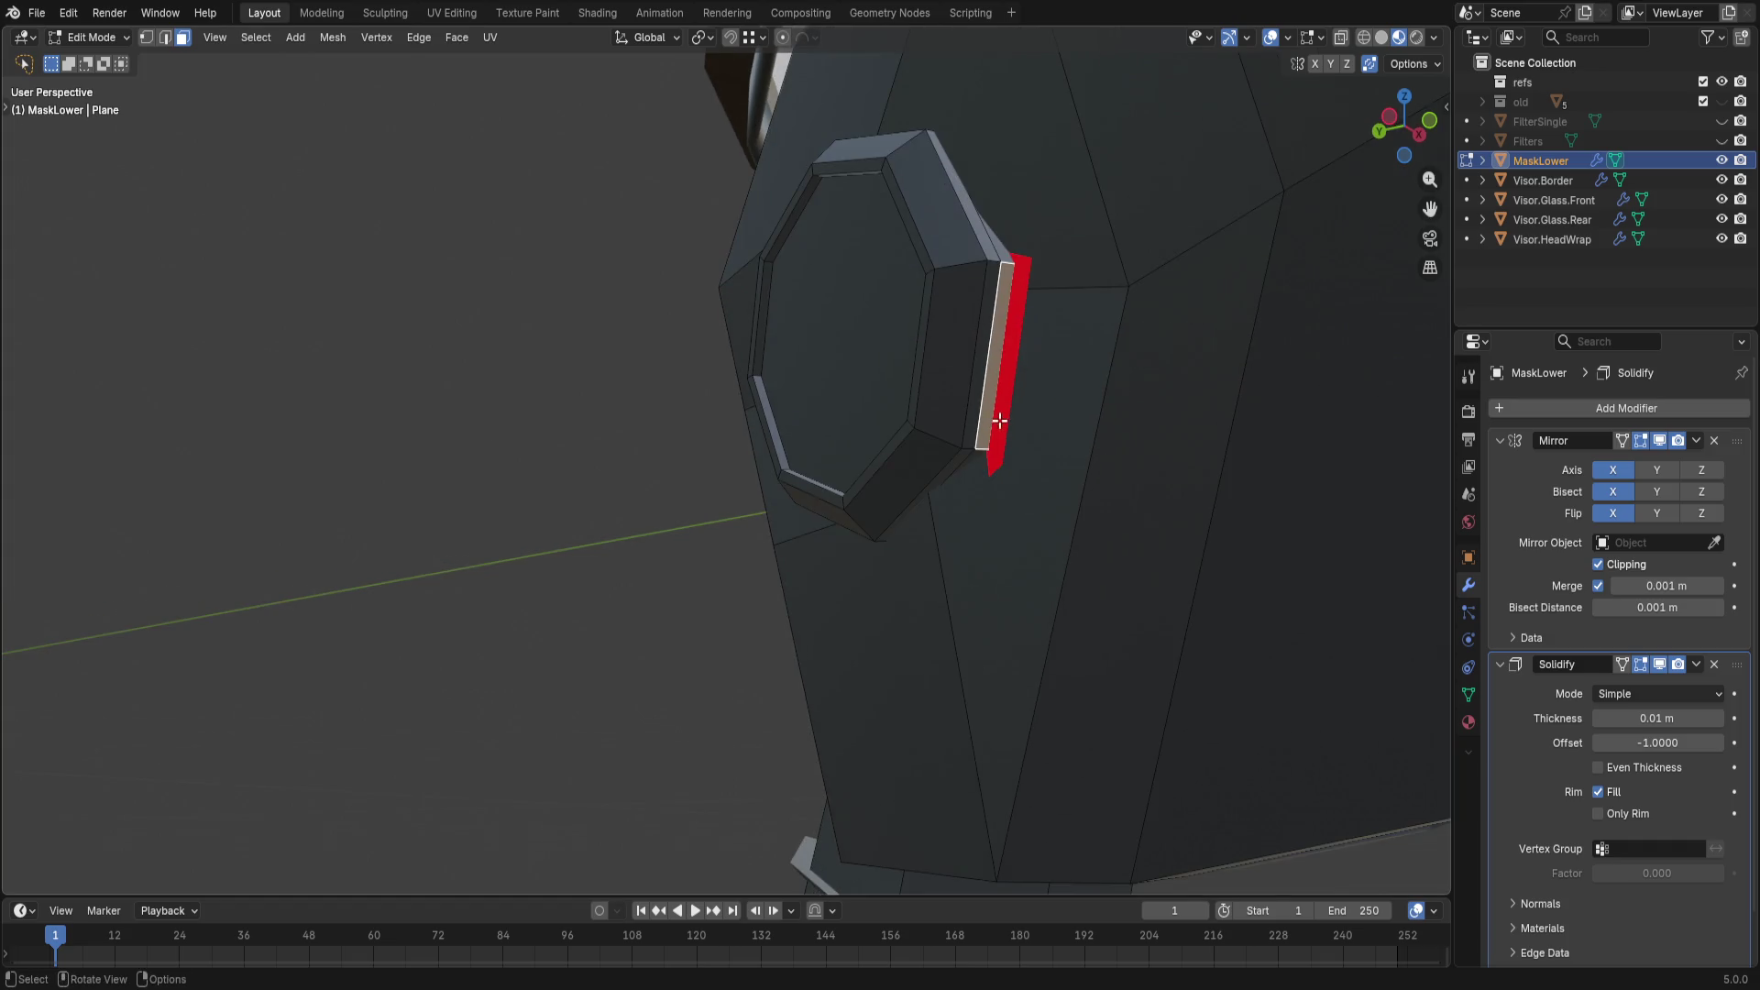
left_click(1009, 420)
left_click(990, 326)
key("alt+z")
scroll(907, 312, "up", 3)
Step: Check the edges around the red strip, then reframe the lower mask in Edit Mode
key("2")
left_click(917, 354)
mouse_move(928, 356)
left_mouse_down()
mouse_move(861, 432)
mouse_move(817, 589)
left_mouse_up()
scroll(904, 397, "up", 2)
left_click(903, 399)
left_click(884, 805)
mouse_move(884, 805)
left_mouse_down()
mouse_move(971, 641)
mouse_move(779, 679)
mouse_move(959, 617)
mouse_move(776, 688)
left_mouse_up()
key("Tab")
mouse_move(629, 648)
left_mouse_down()
mouse_move(672, 676)
mouse_move(916, 629)
mouse_move(912, 656)
left_mouse_up()
scroll(911, 656, "up", 5)
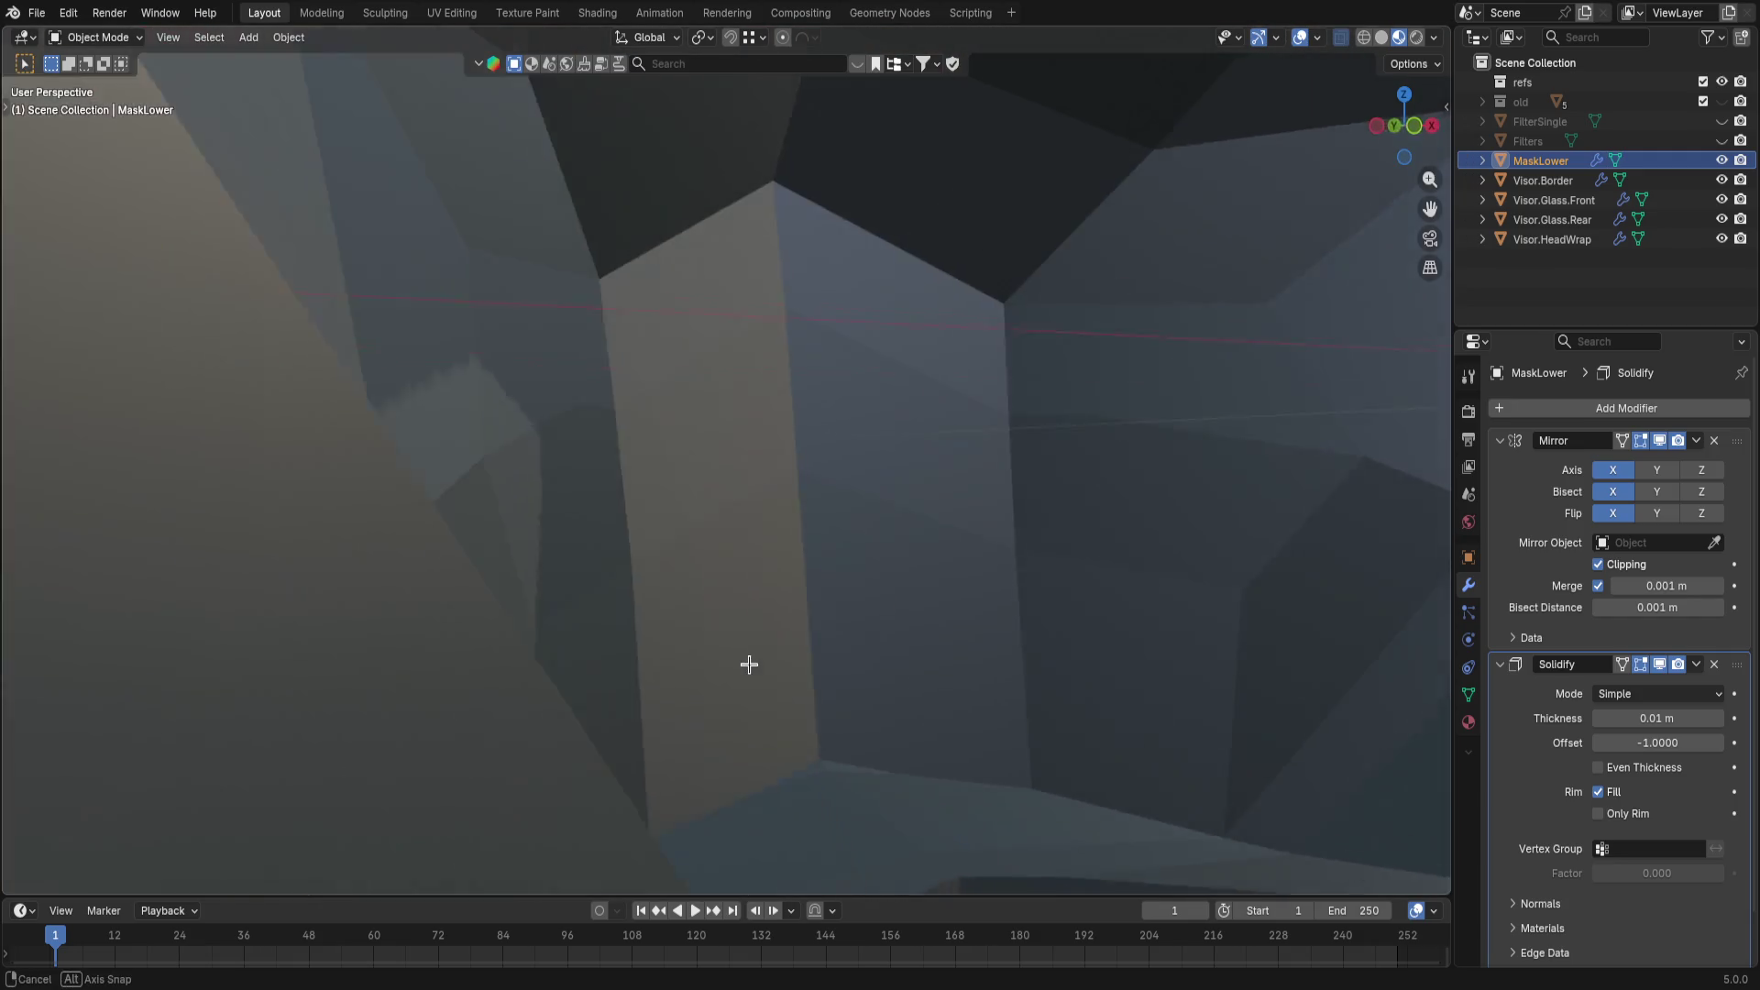
key("Tab")
key("Tab")
key("Tab")
key("Tab")
key("shift+c")
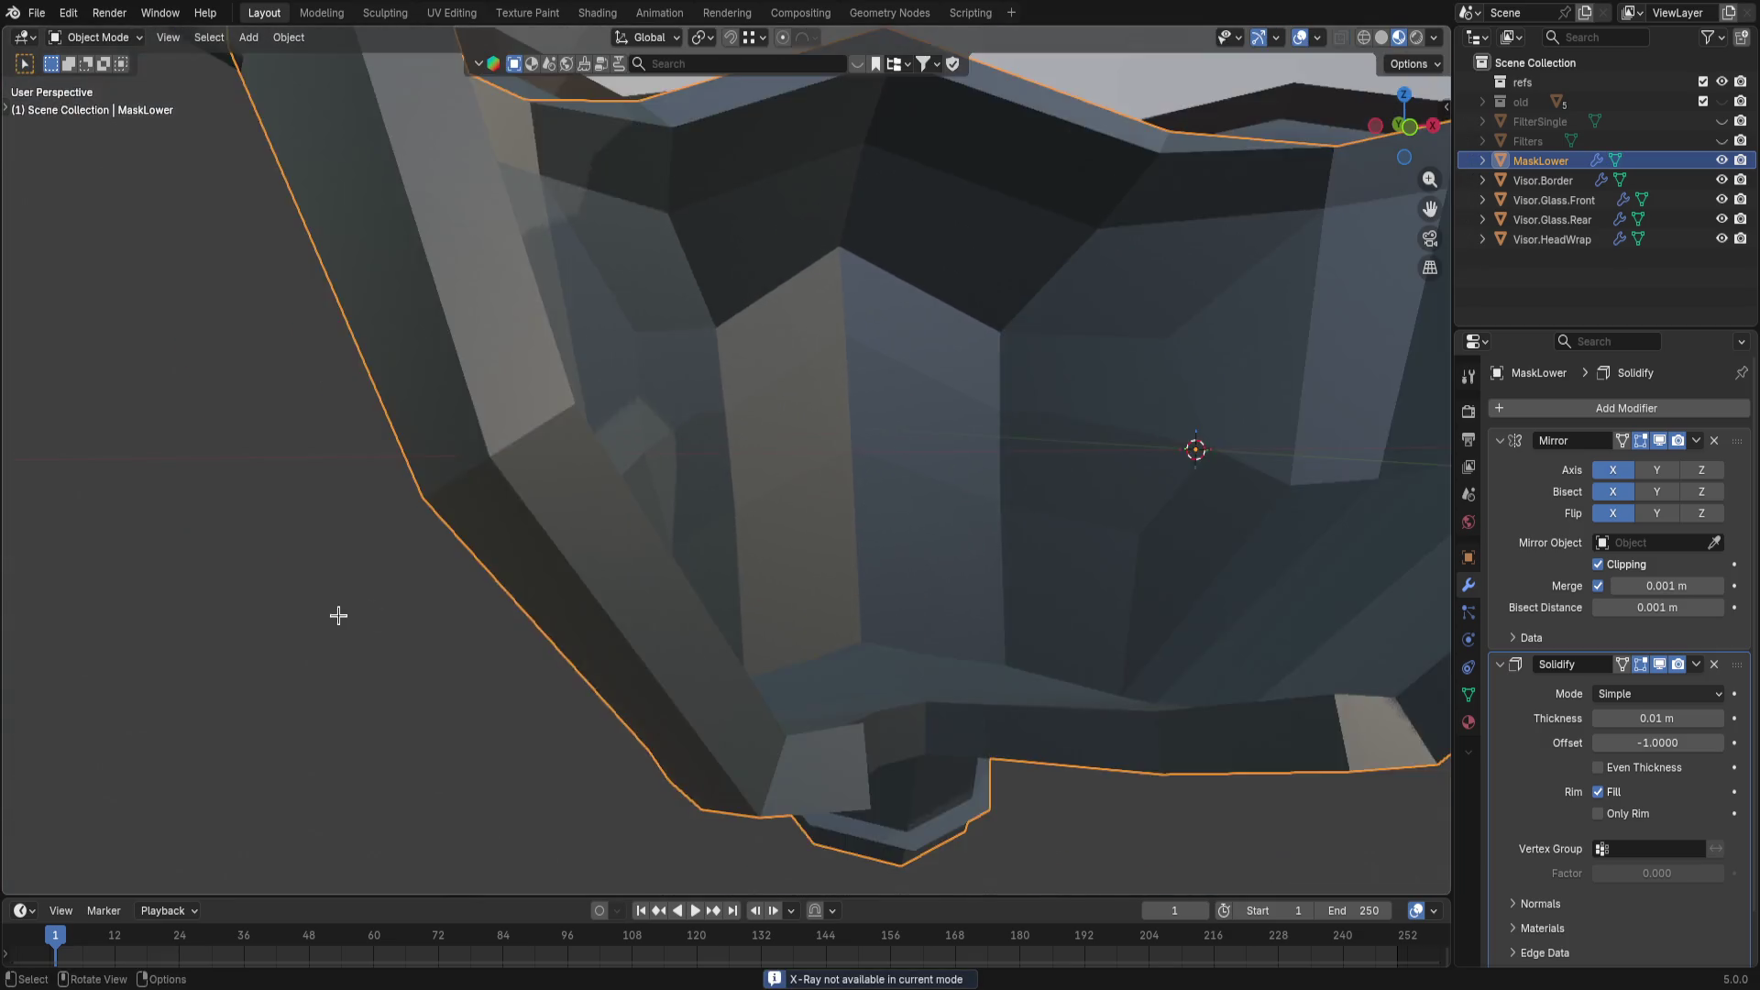
key("Tab")
key("Tab")
key("Tab")
mouse_move(464, 621)
left_mouse_down()
mouse_move(748, 586)
mouse_move(883, 594)
left_mouse_up()
Step: Focus on a MaskLower face by the filter, comparing solid and material preview shading
key("3")
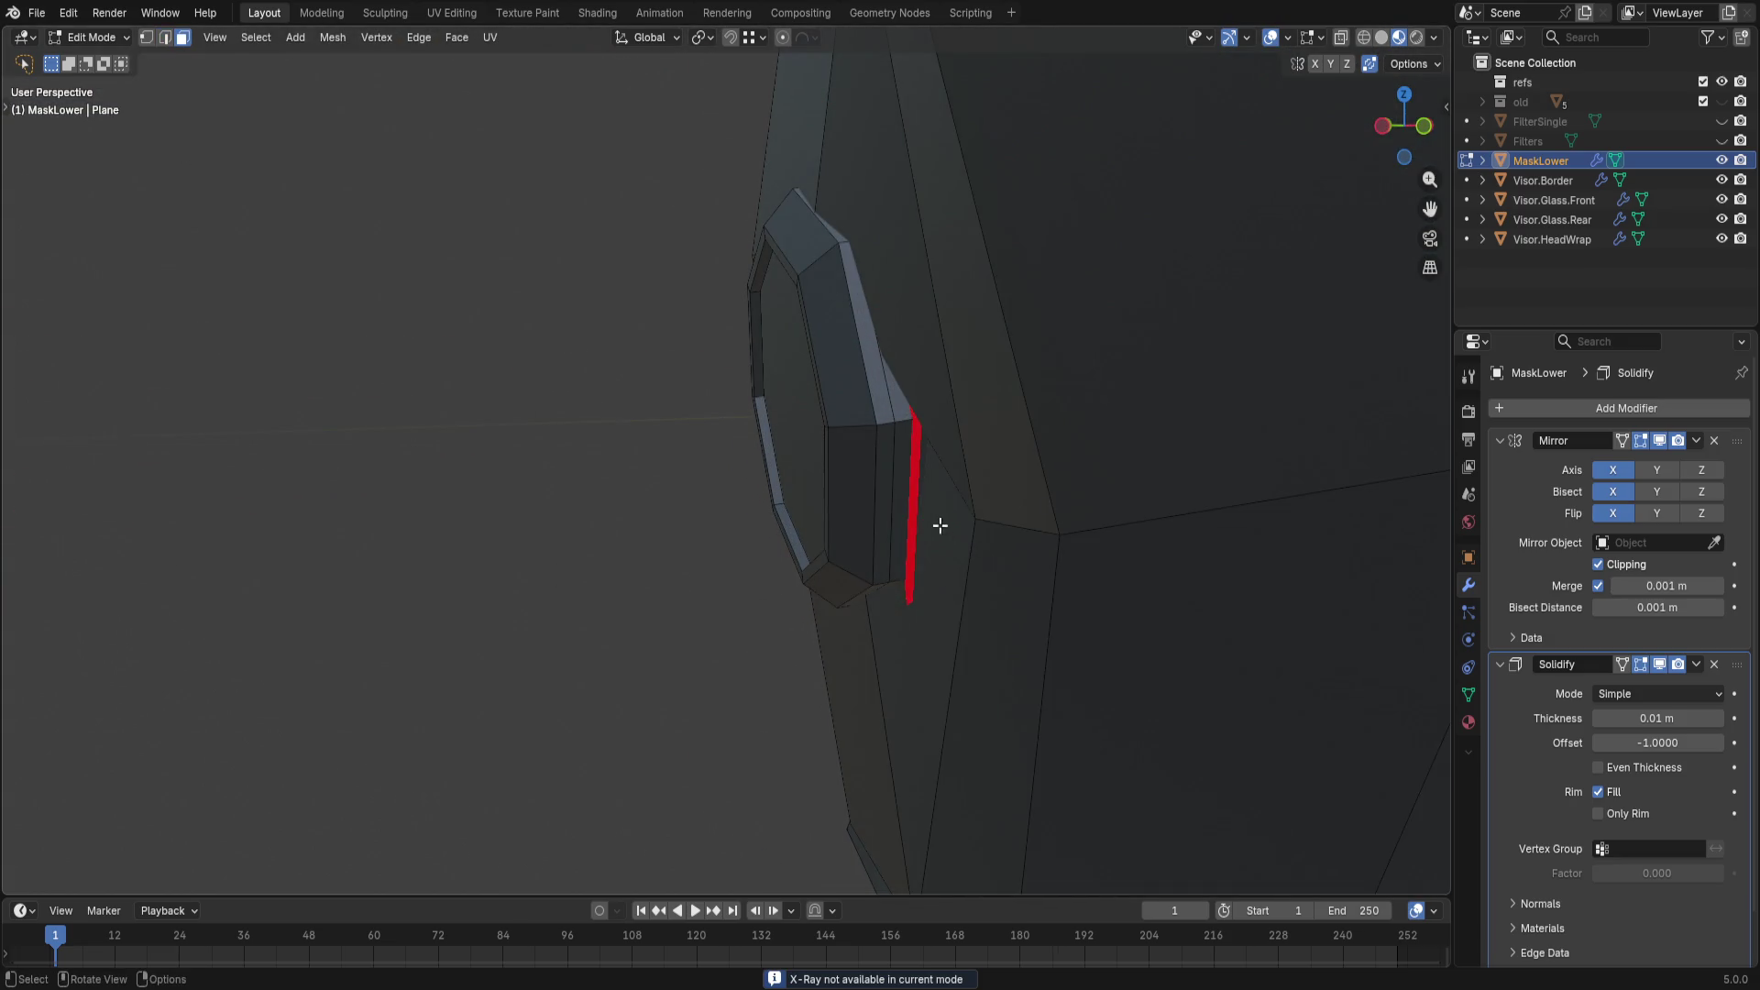
left_click(939, 522)
key("KP_Decimal")
key("z")
left_click(1105, 515)
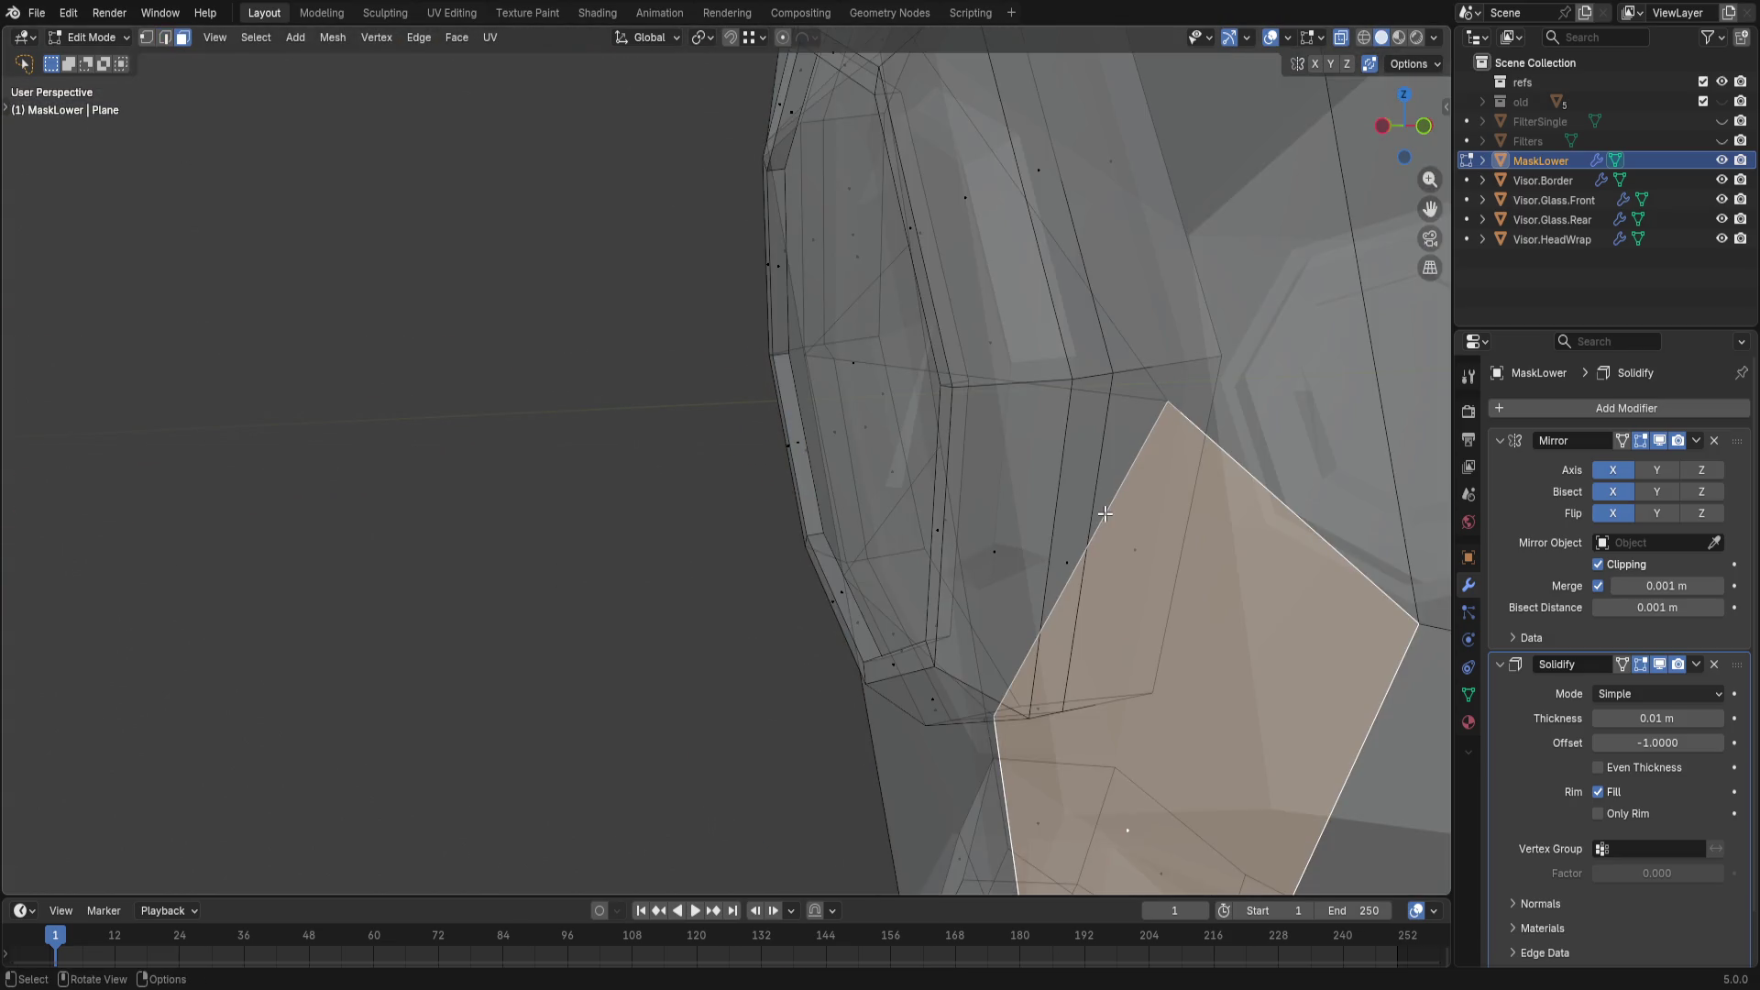
left_click_drag(1027, 519, 1052, 527)
key("z")
left_click(1092, 653)
key("z")
left_click(1140, 581)
key("alt+a")
key("z")
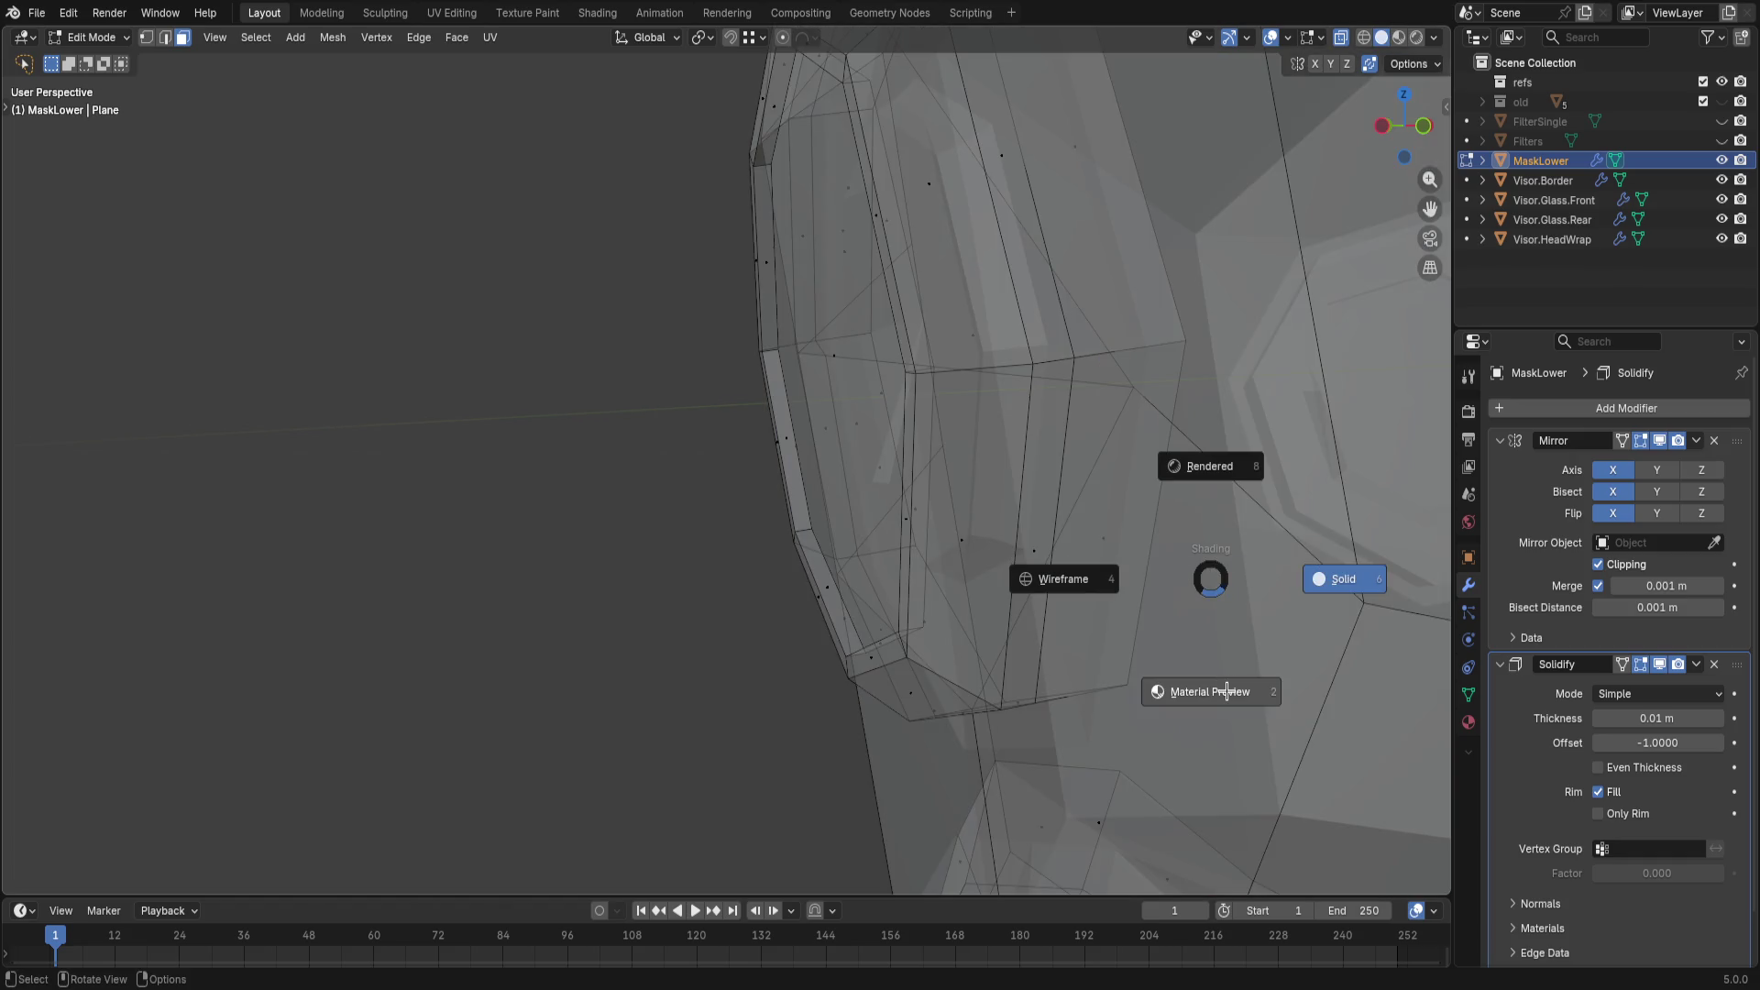
left_click(1286, 694)
mouse_move(1194, 637)
left_mouse_down()
mouse_move(1053, 562)
mouse_move(1065, 593)
mouse_move(1026, 593)
mouse_move(1057, 590)
mouse_move(1047, 601)
left_mouse_up()
mouse_move(807, 627)
left_mouse_down()
mouse_move(856, 621)
mouse_move(717, 647)
mouse_move(724, 606)
mouse_move(943, 577)
left_mouse_up()
Step: Move the selected MaskLower vertex slightly along the X axis
key("g")
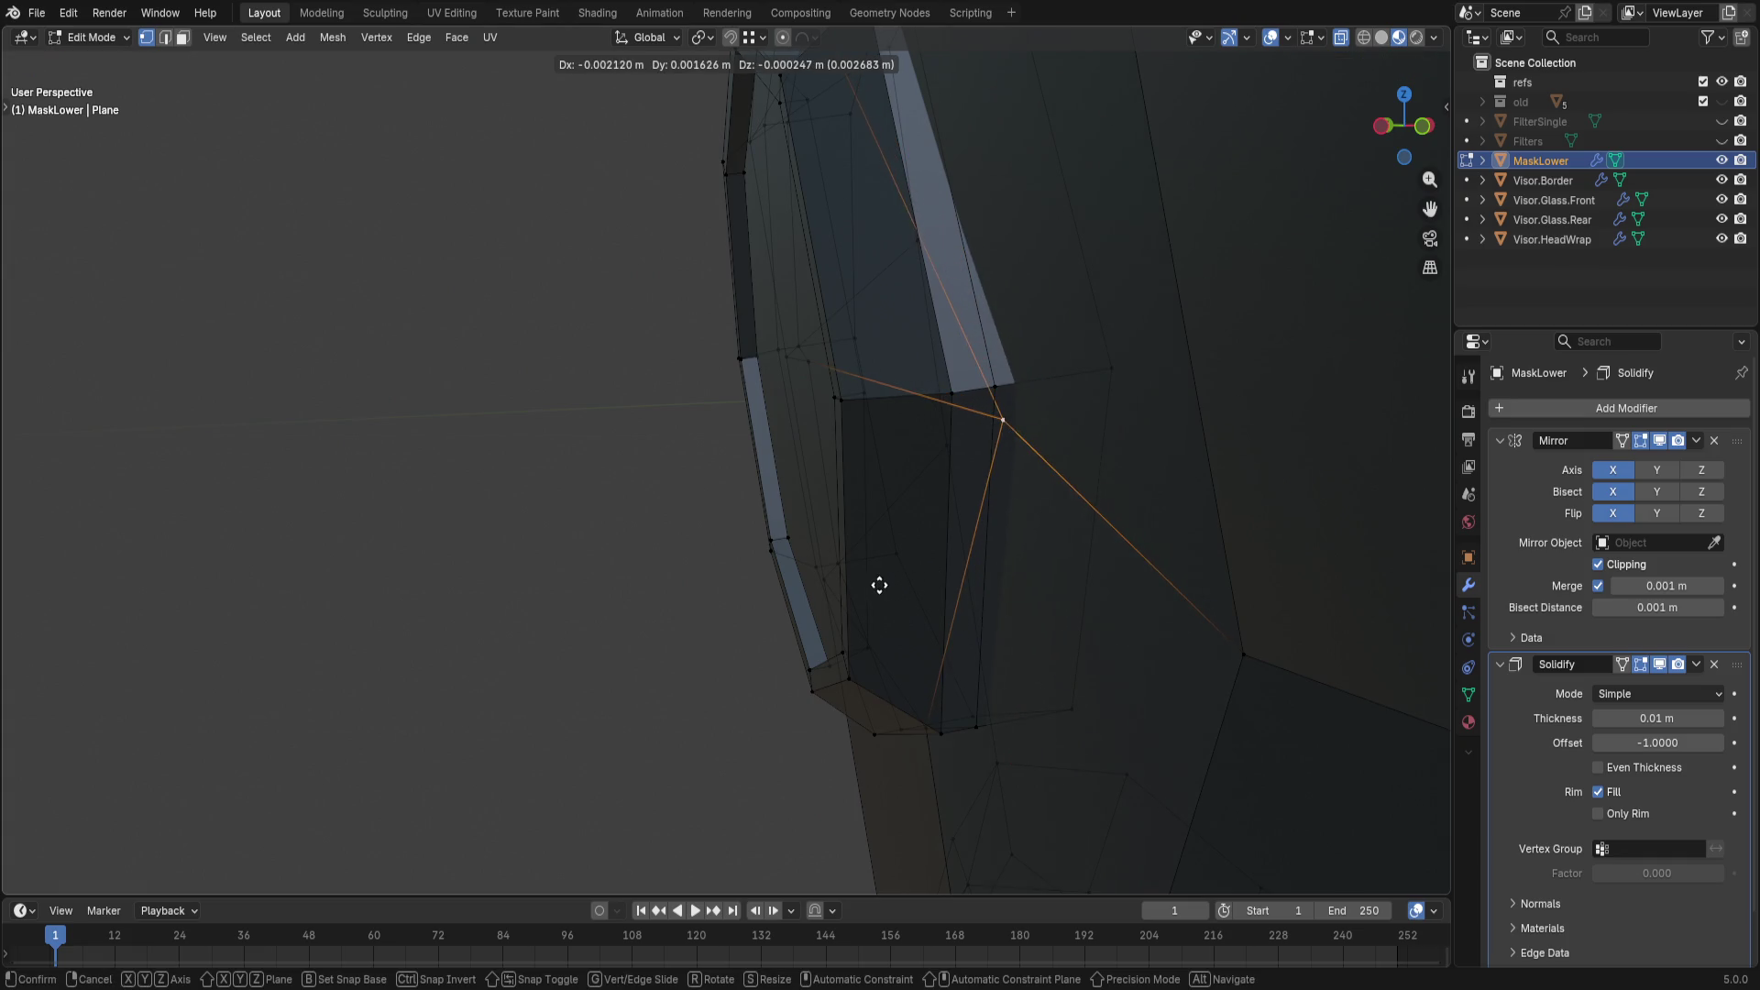
key("x")
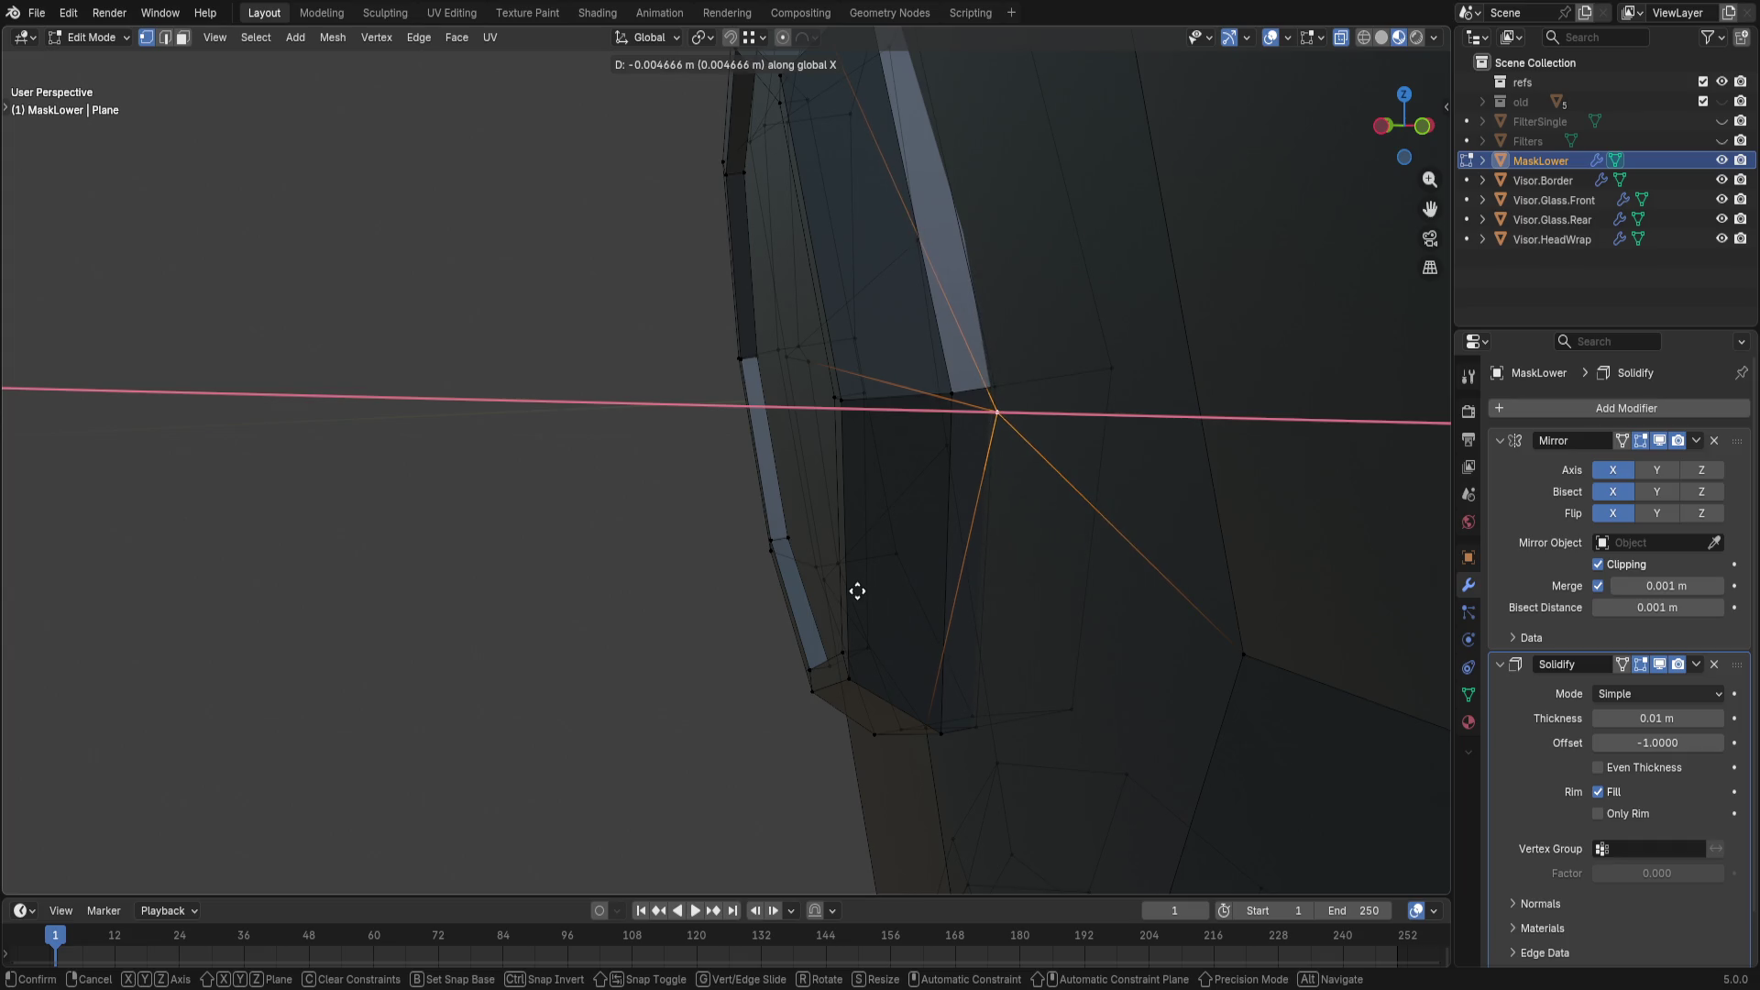
left_click(864, 591)
mouse_move(861, 590)
left_mouse_down()
mouse_move(1017, 559)
mouse_move(1086, 720)
mouse_move(966, 511)
mouse_move(1088, 562)
mouse_move(758, 535)
mouse_move(915, 543)
mouse_move(1002, 605)
mouse_move(731, 581)
mouse_move(895, 734)
mouse_move(1031, 663)
mouse_move(1064, 621)
mouse_move(1151, 641)
mouse_move(1075, 678)
mouse_move(939, 558)
mouse_move(877, 389)
mouse_move(819, 306)
mouse_move(743, 440)
mouse_move(916, 550)
mouse_move(707, 596)
mouse_move(605, 492)
mouse_move(958, 587)
mouse_move(925, 575)
mouse_move(966, 640)
mouse_move(978, 522)
mouse_move(951, 554)
mouse_move(459, 554)
mouse_move(486, 559)
mouse_move(495, 515)
mouse_move(699, 526)
mouse_move(856, 605)
mouse_move(832, 591)
left_mouse_up()
Step: Save the blend file, leave Edit Mode and select all the mask objects
key("ctrl+s")
key("ctrl+s")
key("Tab")
key("a")
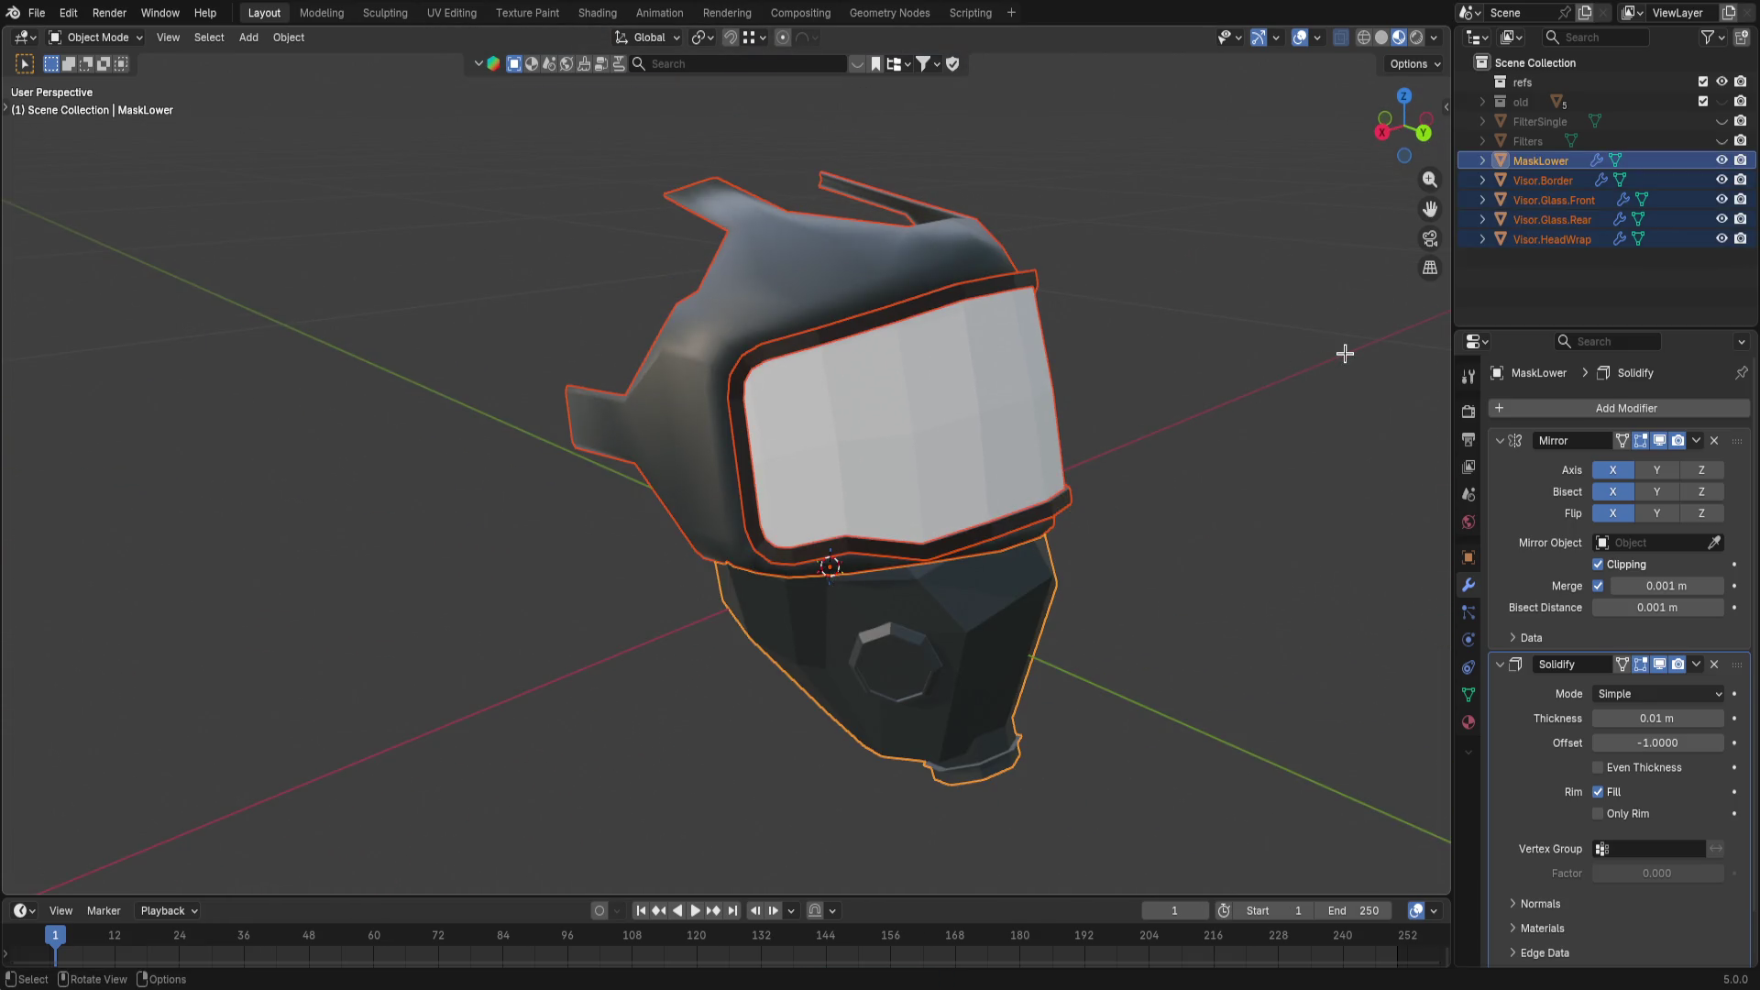
left_click_drag(1311, 304, 1226, 285)
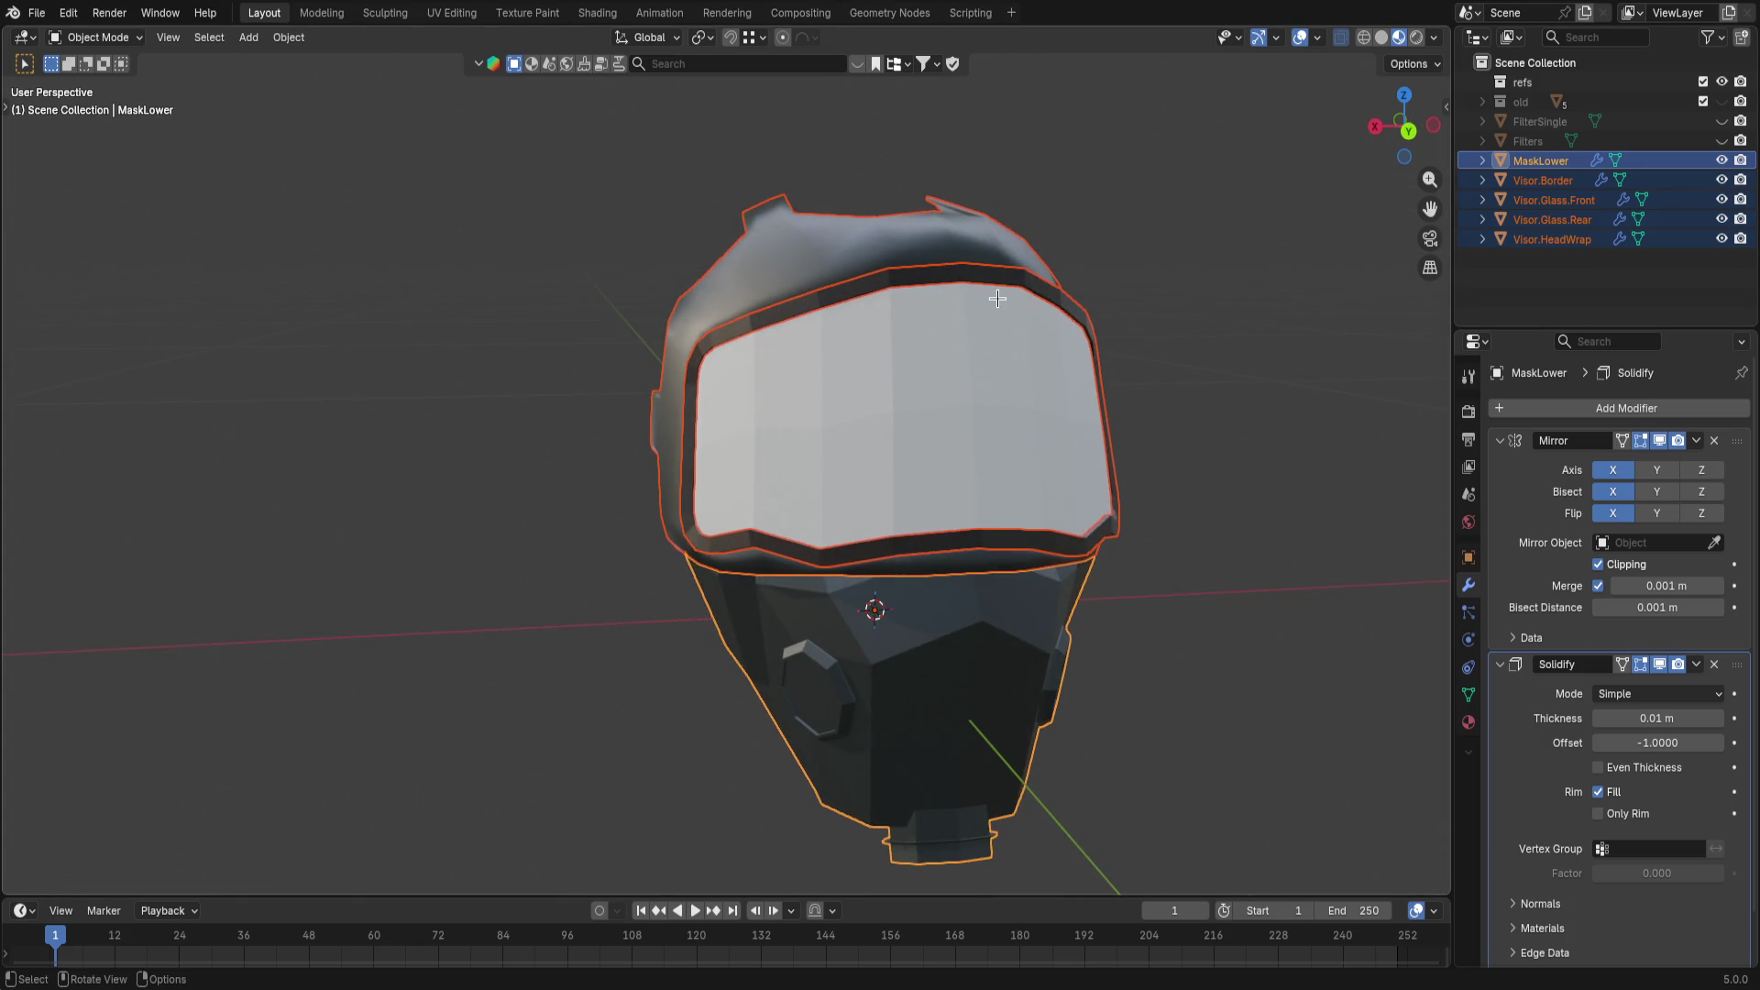
Step: Save mask_a46.blend, export the mask as glTF 2.0 and switch to the Godot editor
key("ctrl+s")
left_click(37, 13)
mouse_move(183, 311)
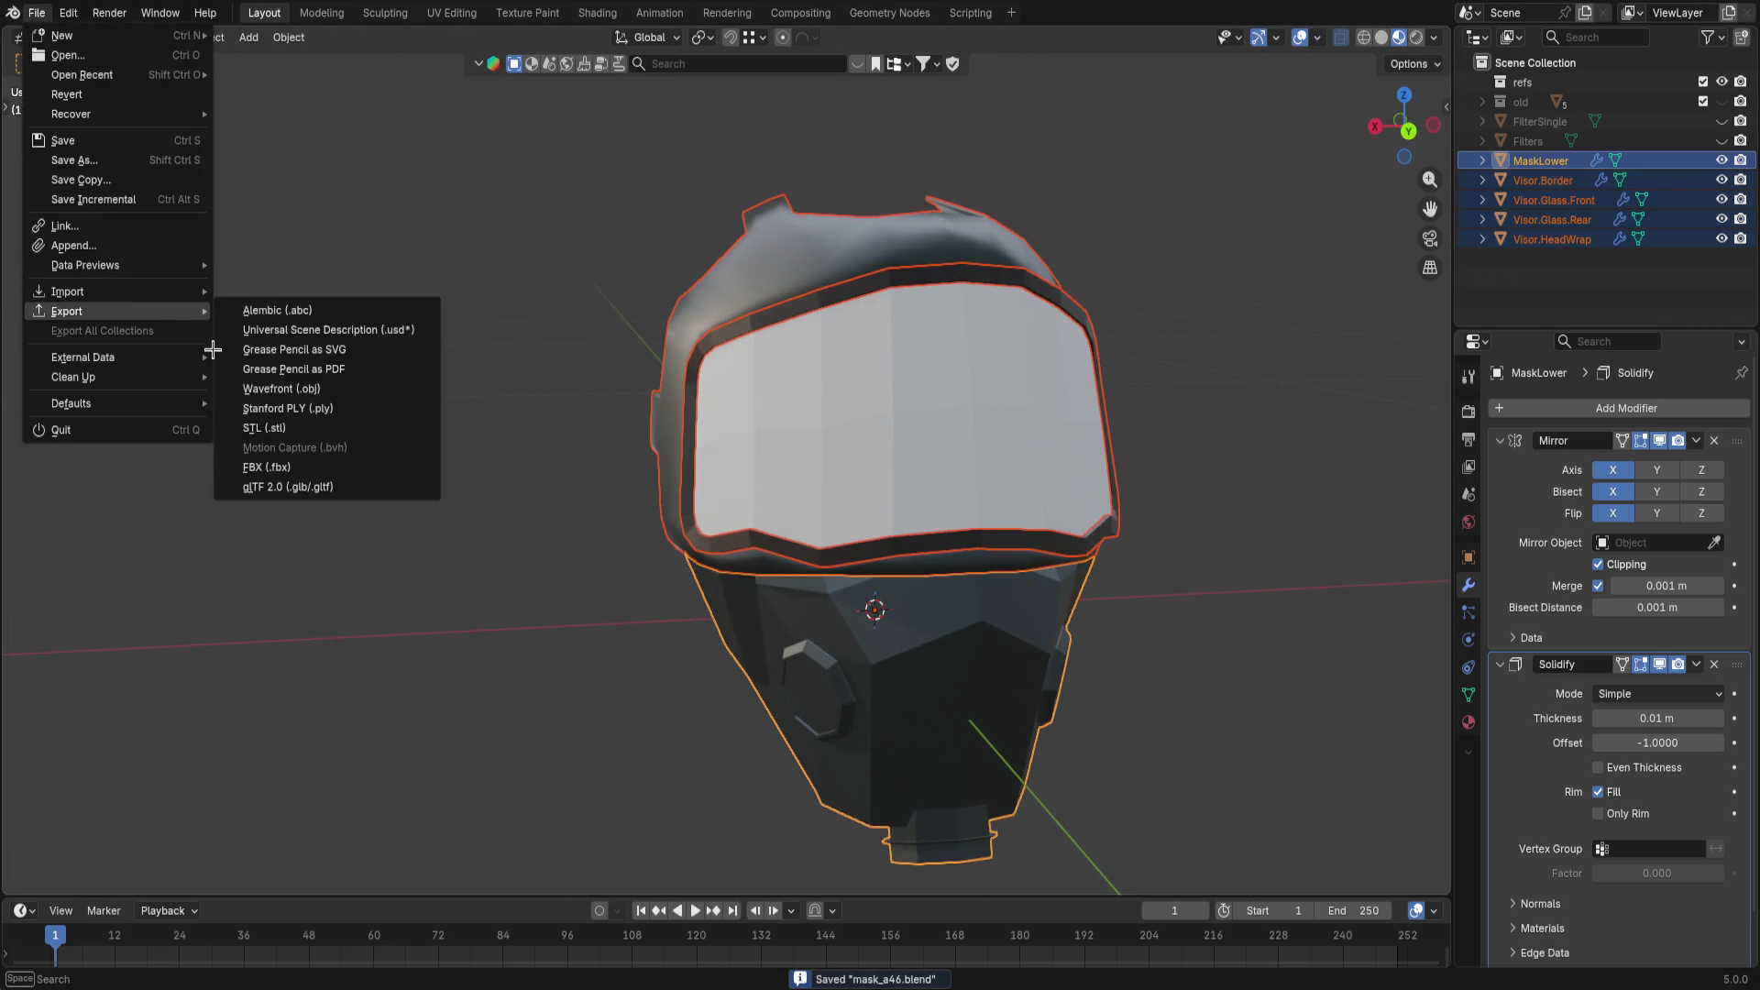
left_click(345, 487)
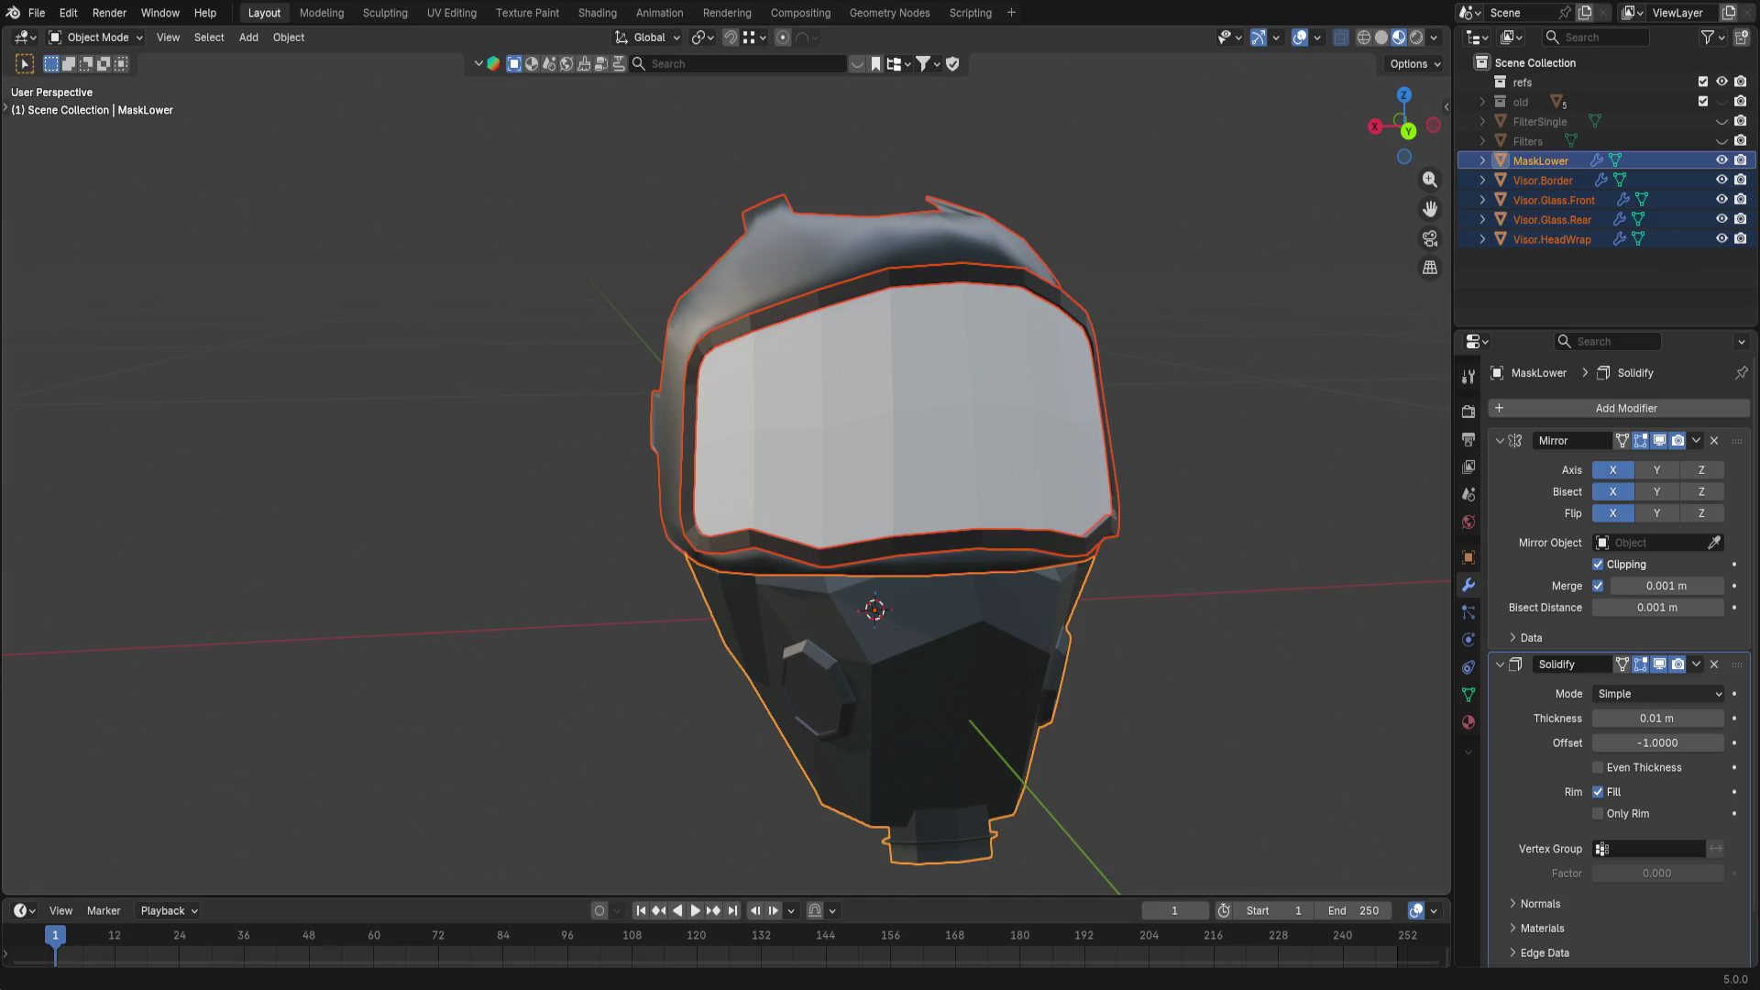
key("alt+Tab")
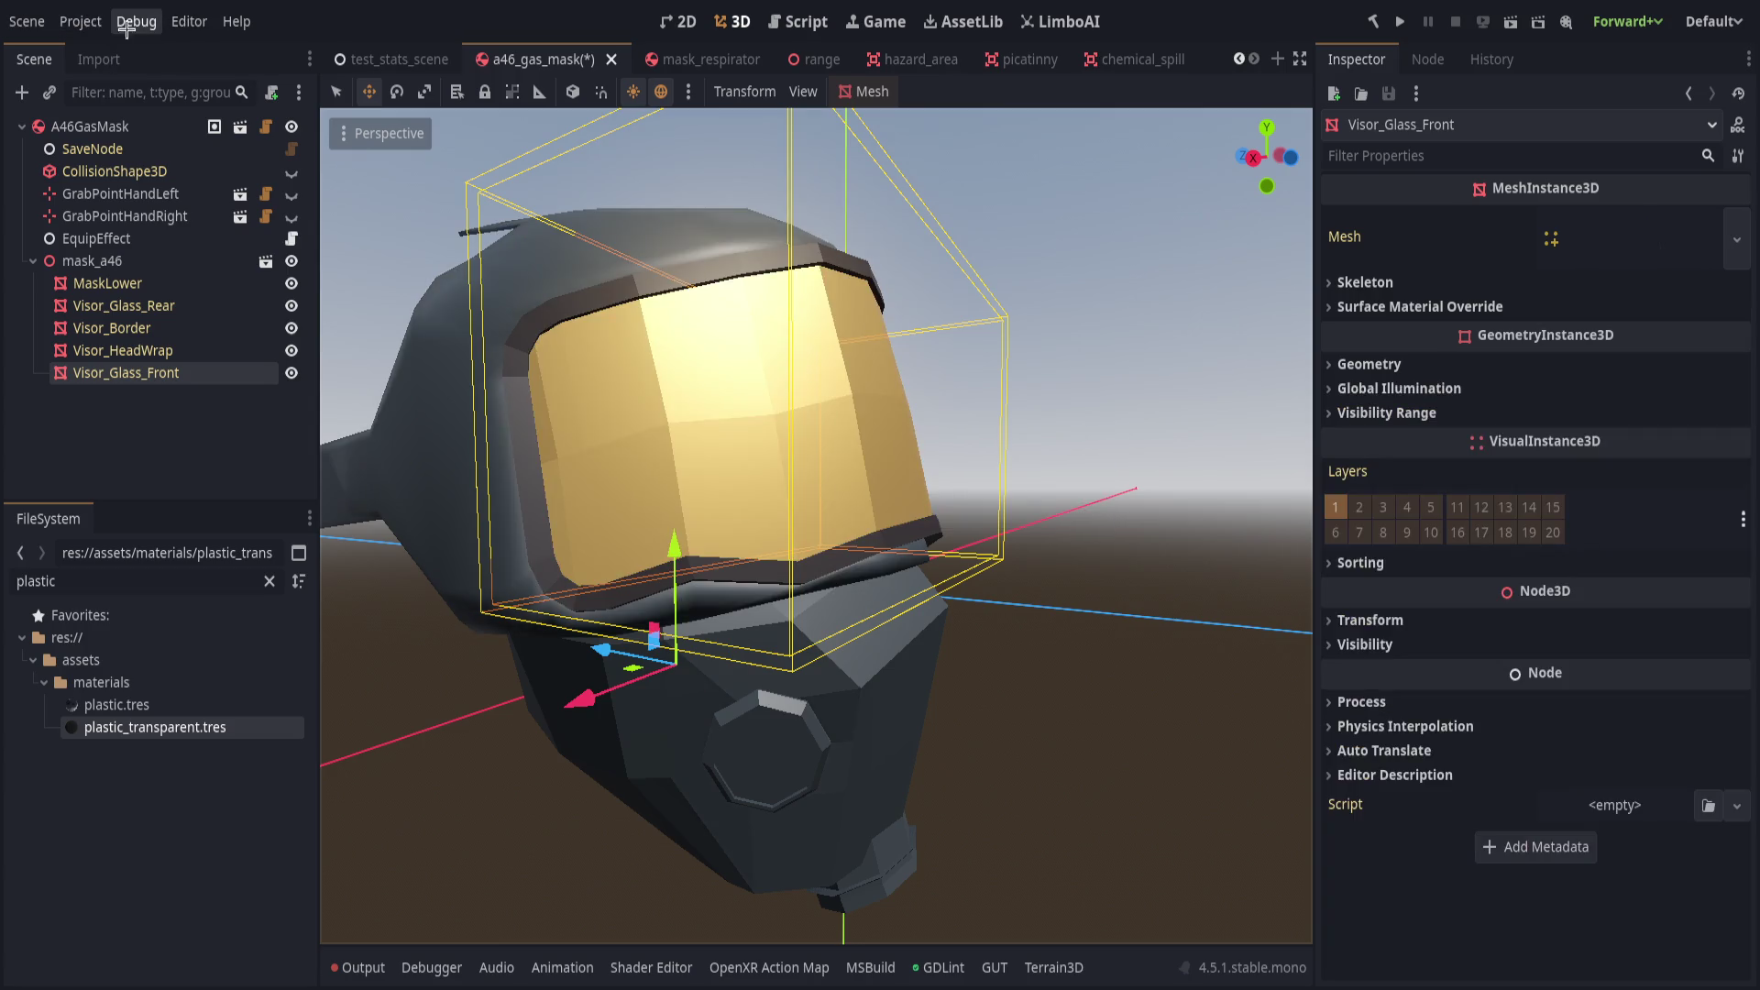
Step: Drag plastic_transparent.tres onto the mask's visor glass
scroll(764, 542, "down", 3)
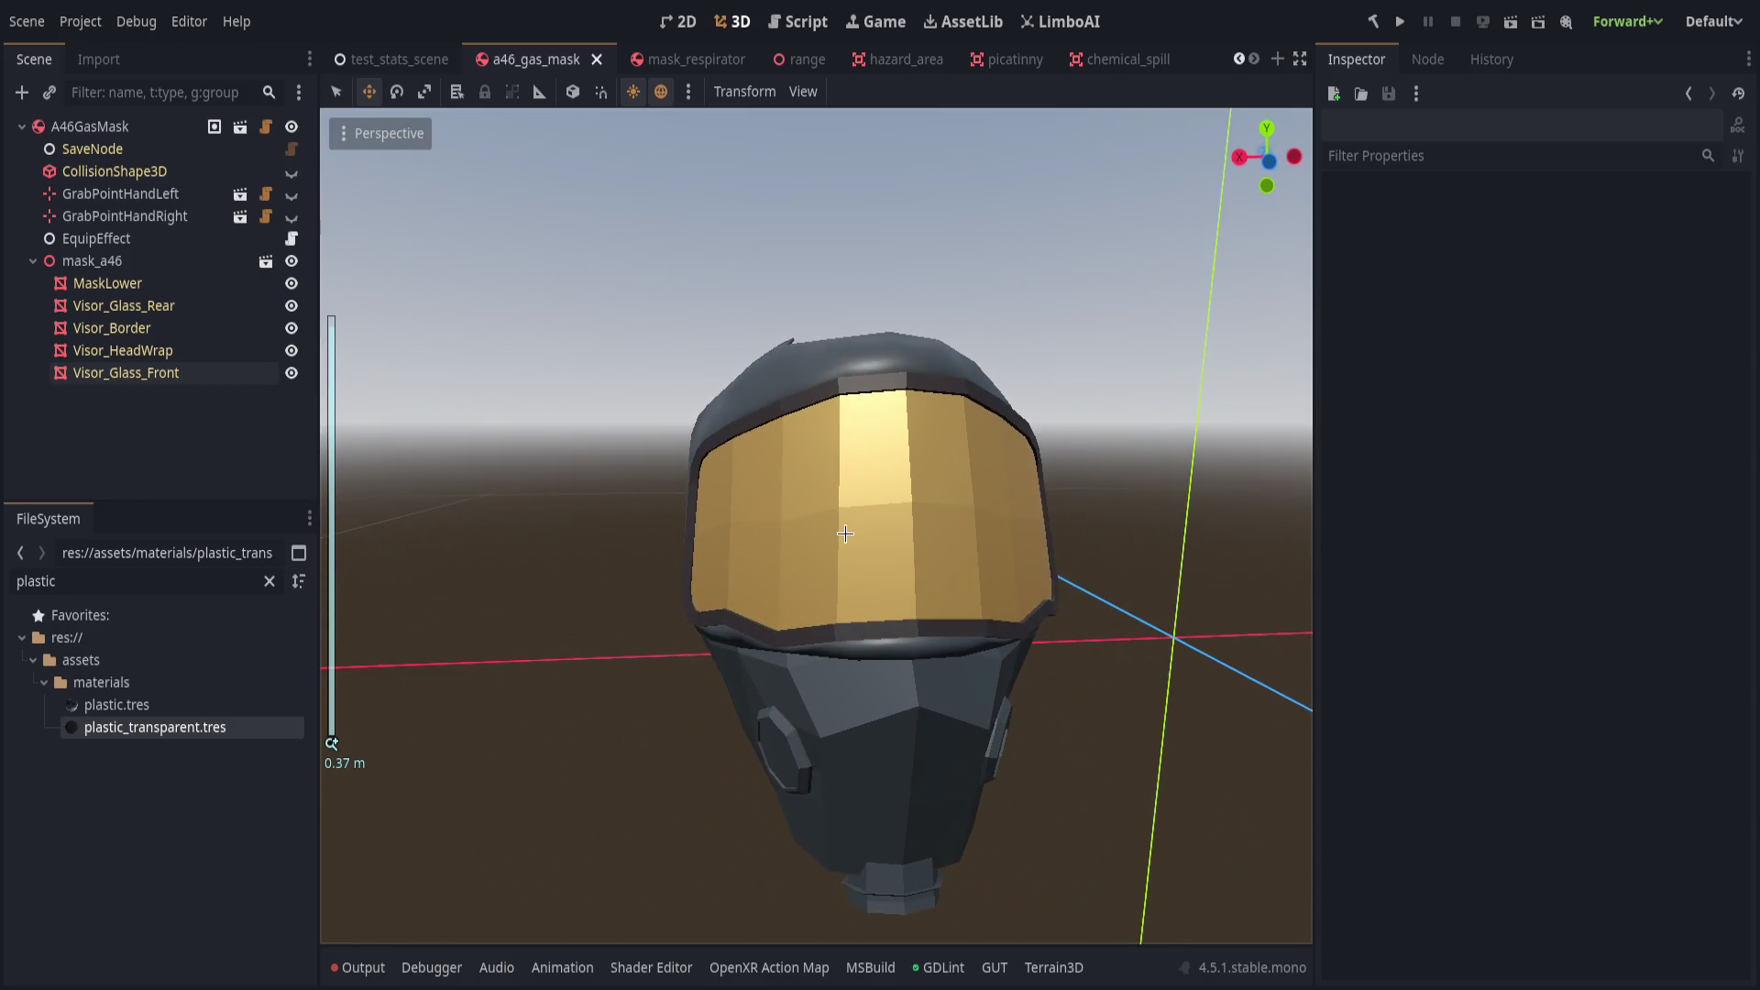
left_click(845, 534)
left_click(510, 578)
mouse_move(511, 578)
left_mouse_down()
mouse_move(1042, 617)
mouse_move(801, 536)
mouse_move(696, 536)
left_mouse_up()
scroll(801, 537, "up", 3)
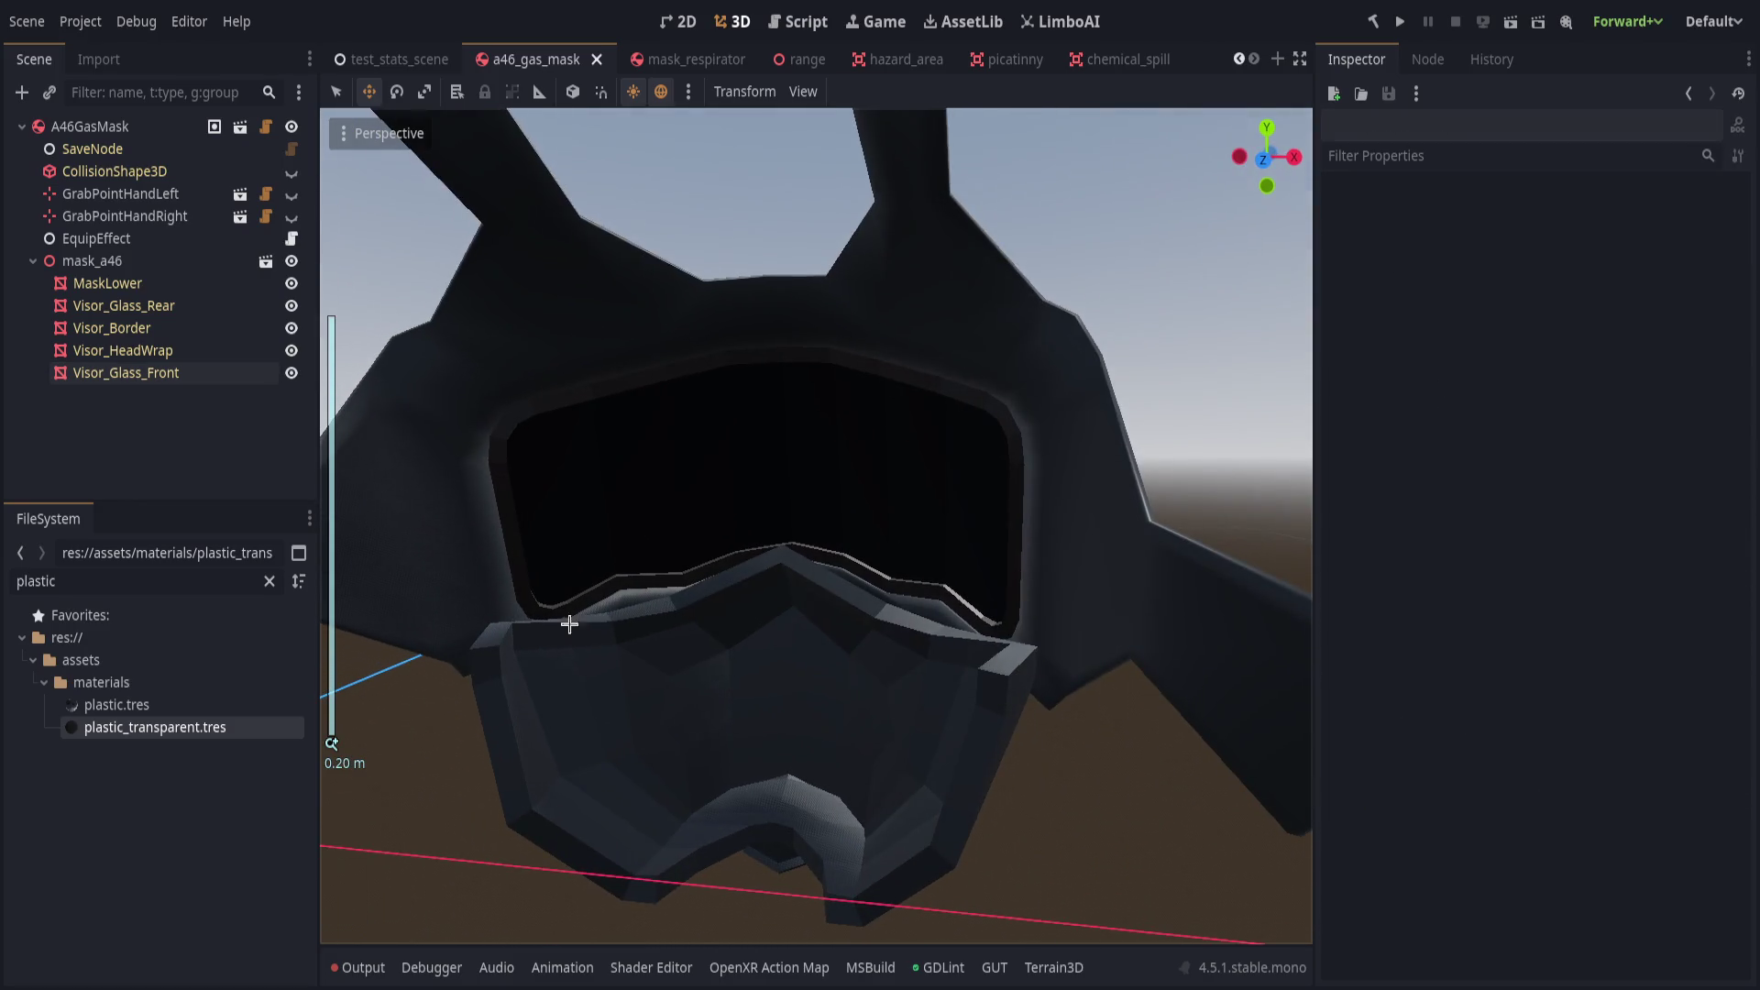
mouse_move(161, 729)
left_mouse_down()
mouse_move(422, 664)
mouse_move(706, 486)
mouse_move(608, 493)
left_mouse_up()
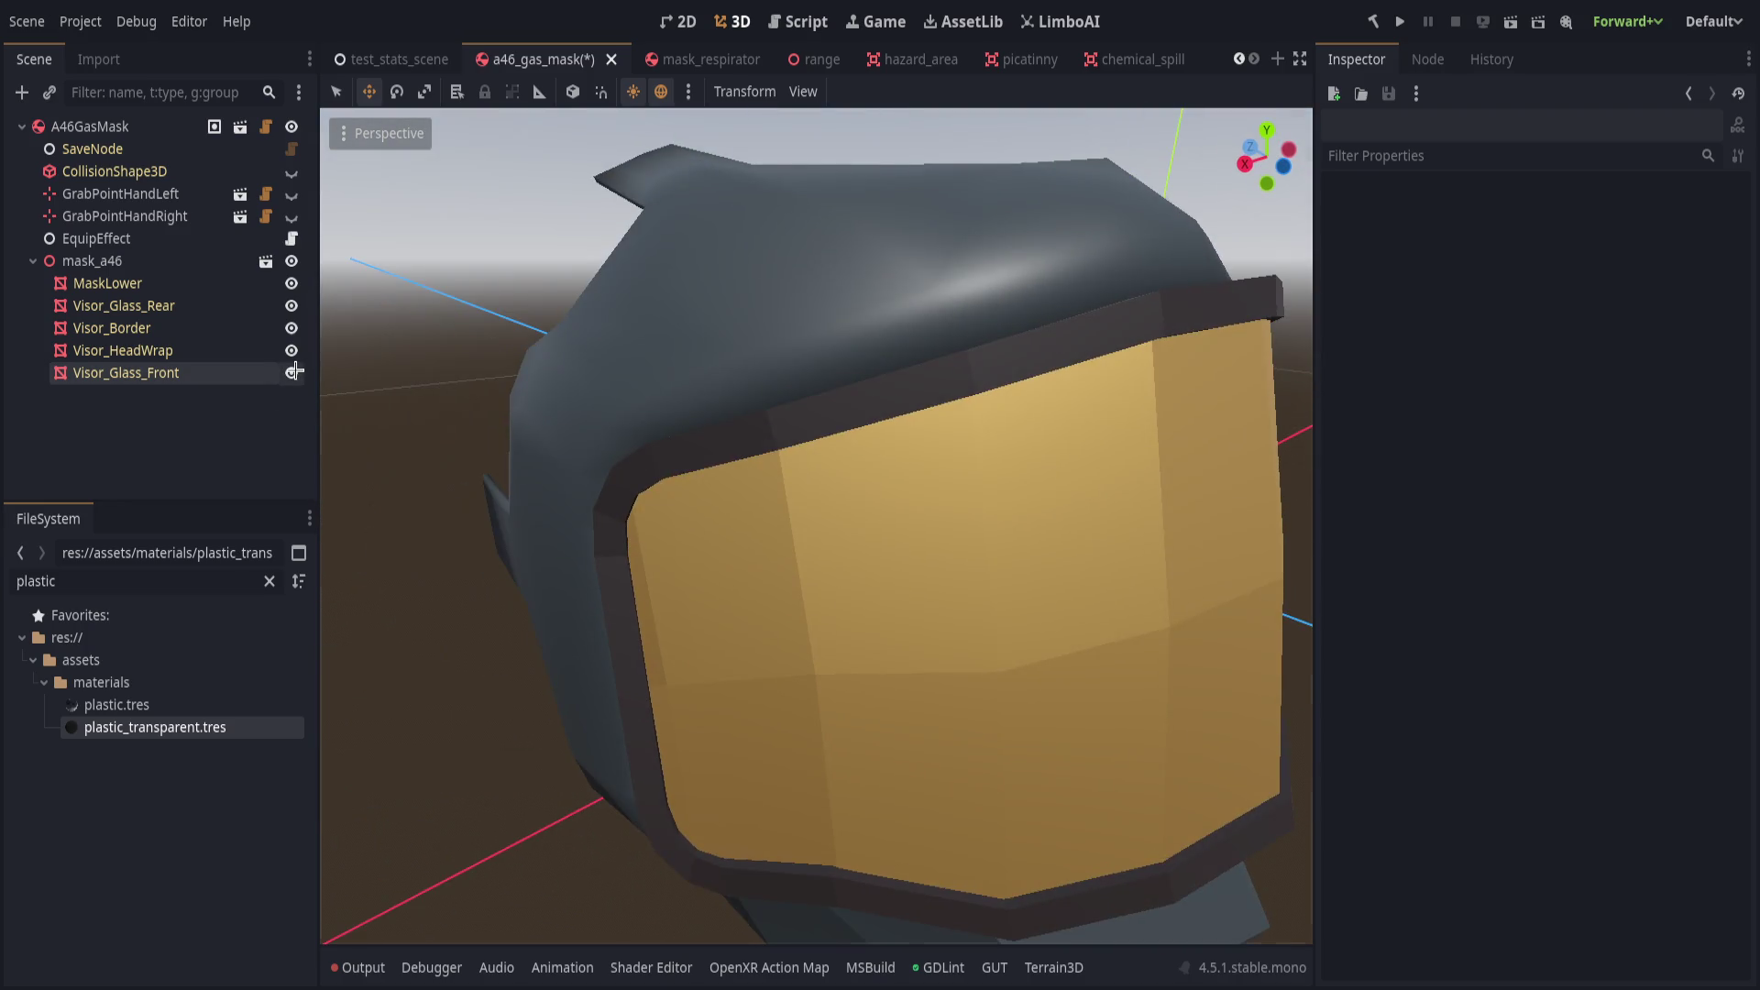
Step: Toggle Visor_Glass_Front's visibility to check the glass, then select Visor_Glass_Rear
left_click(293, 372)
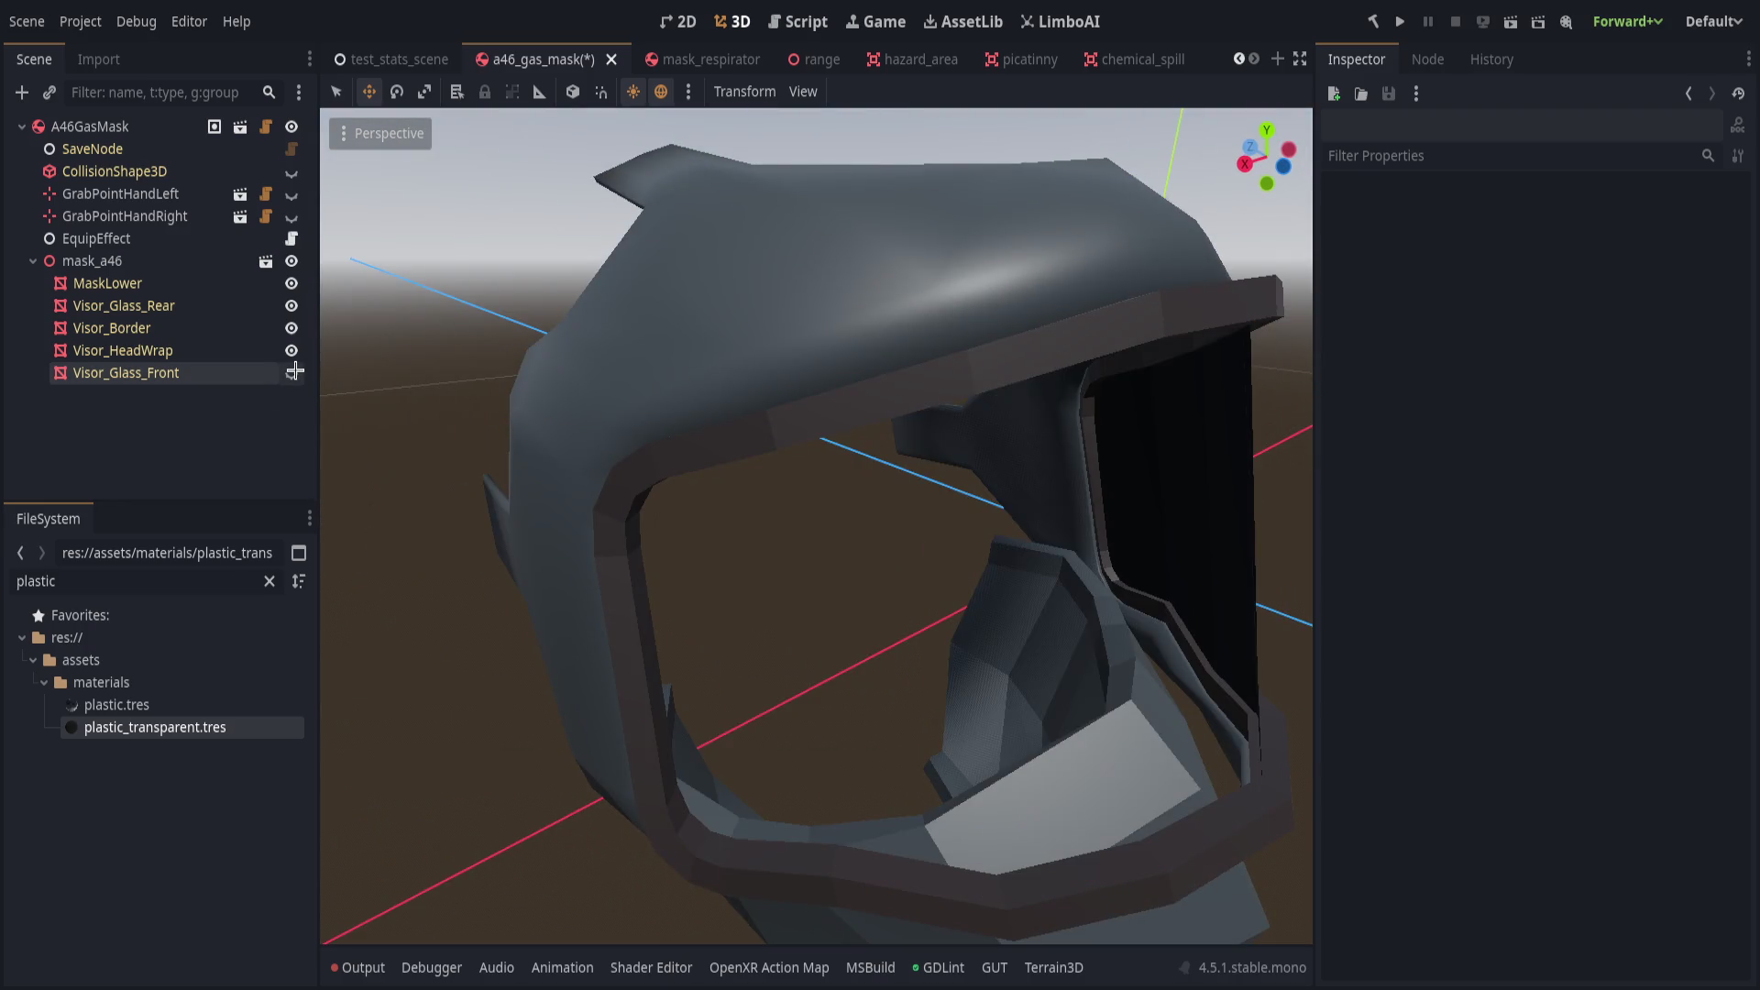
left_click(290, 373)
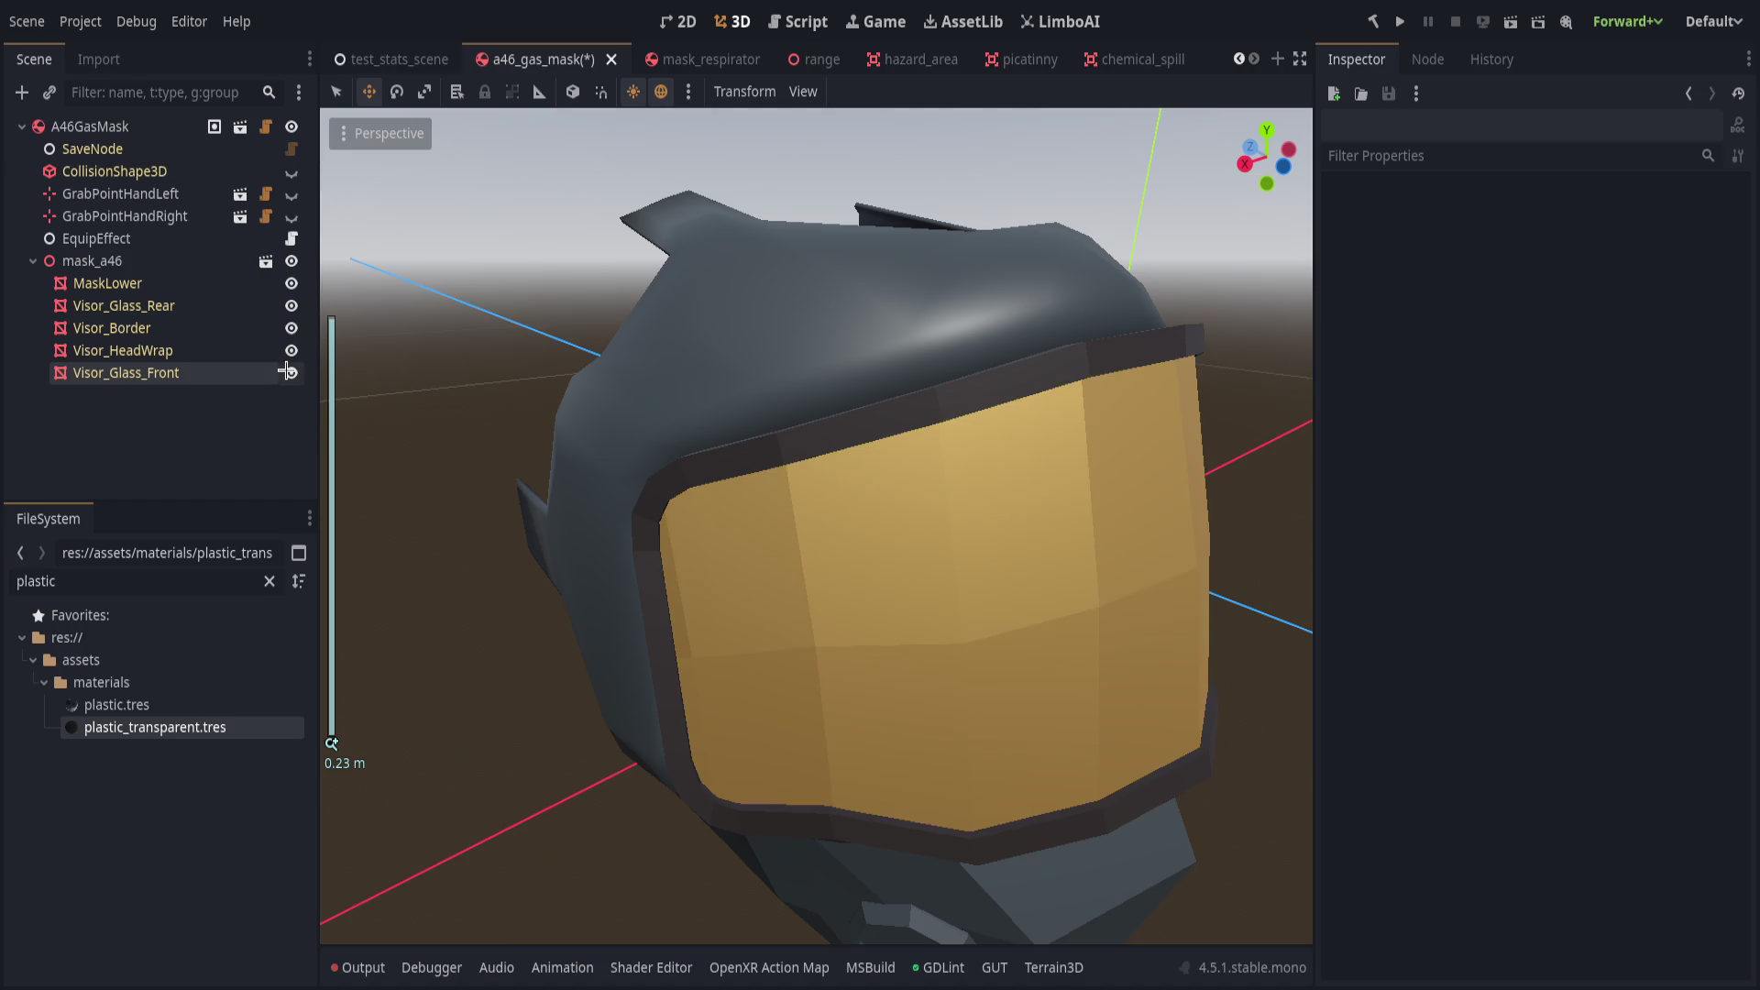
left_click(292, 372)
left_click(293, 373)
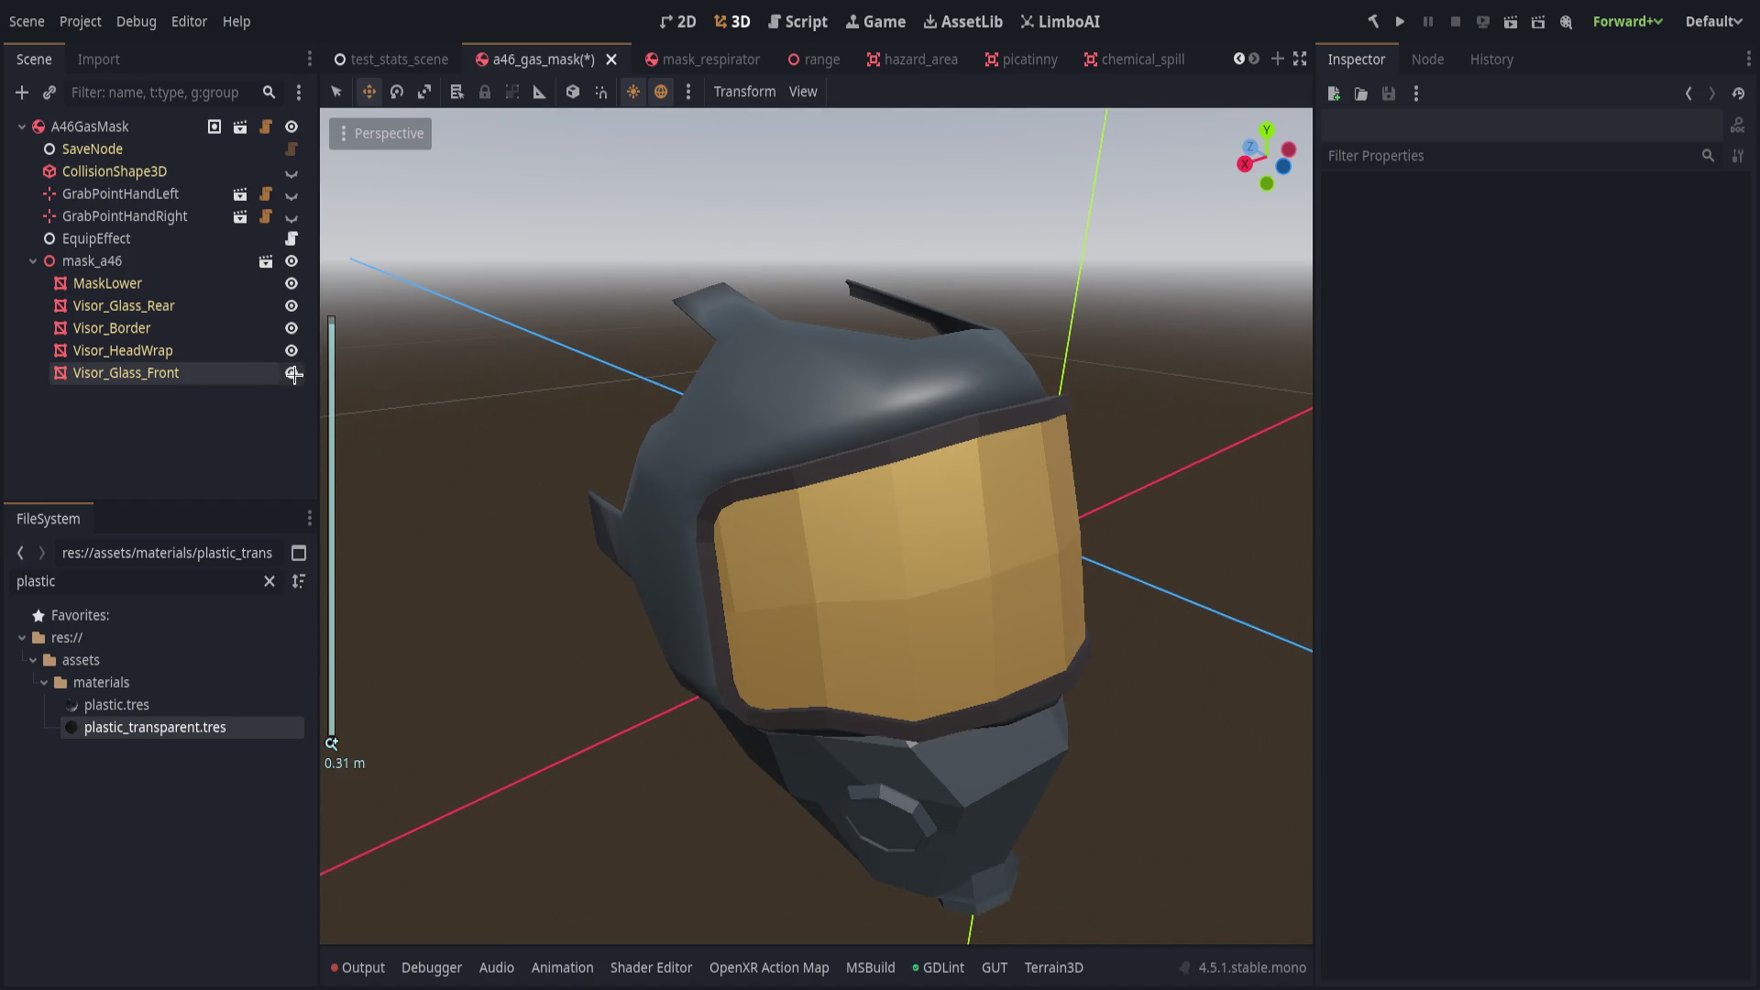
left_click(292, 373)
left_click(292, 373)
scroll(765, 473, "up", 3)
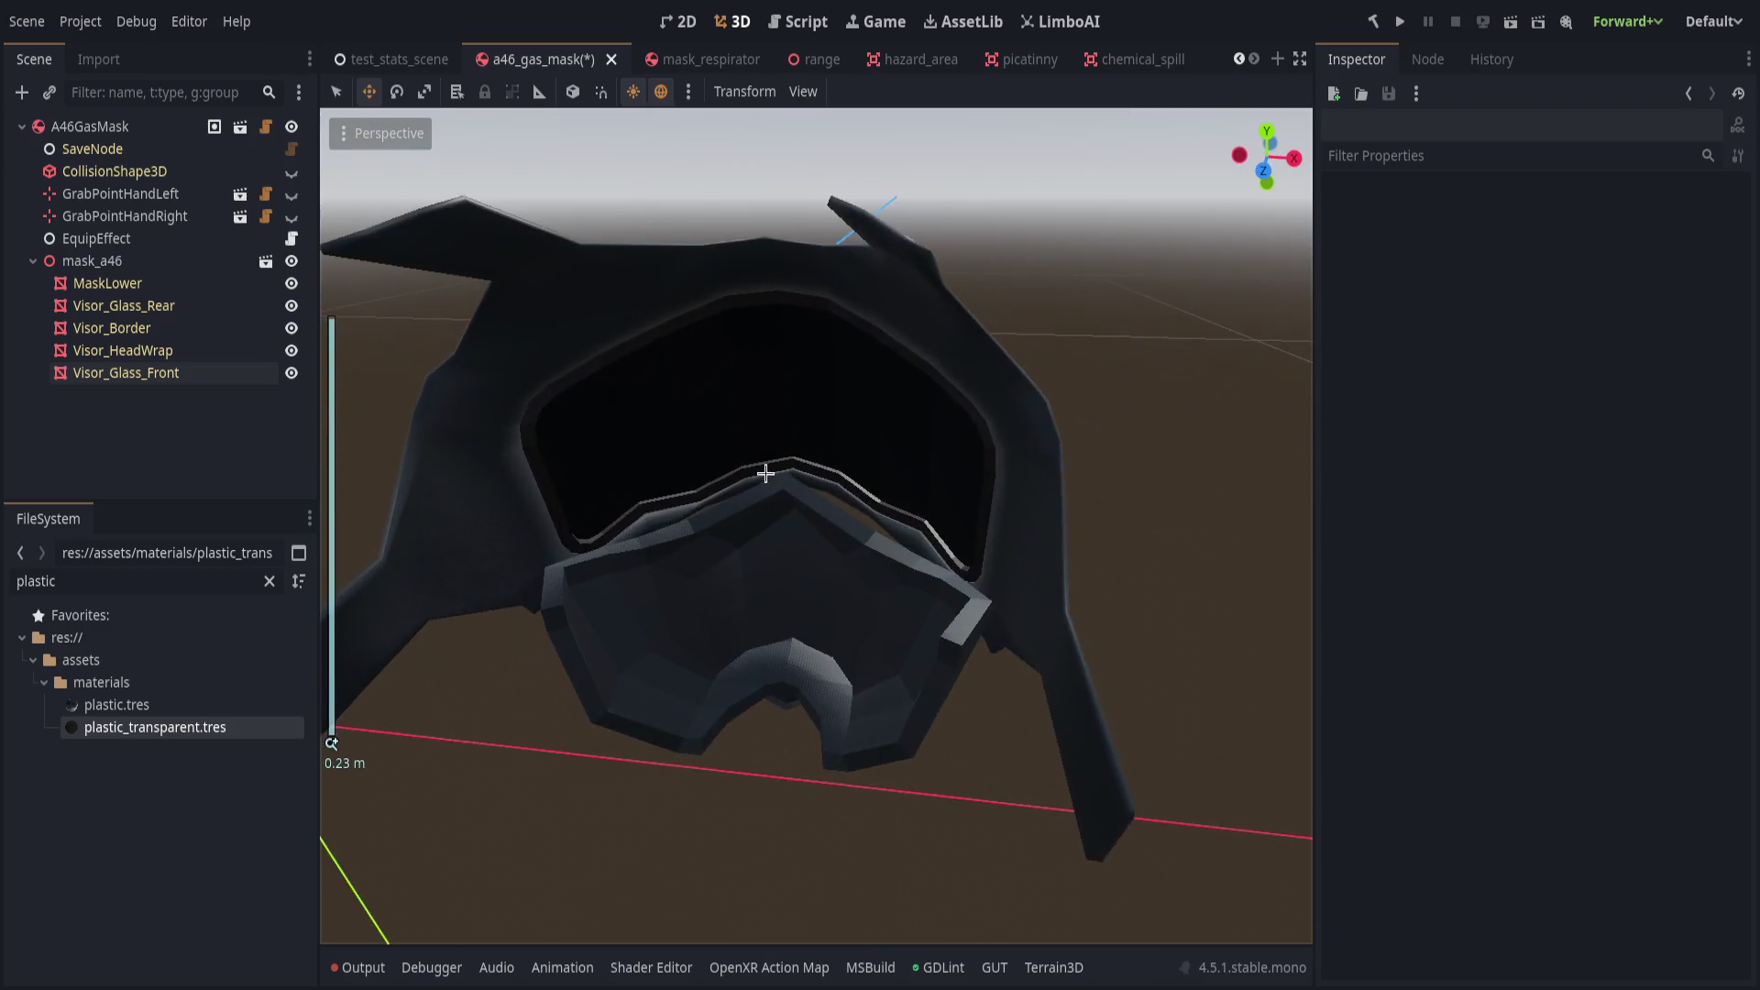
left_click(801, 672)
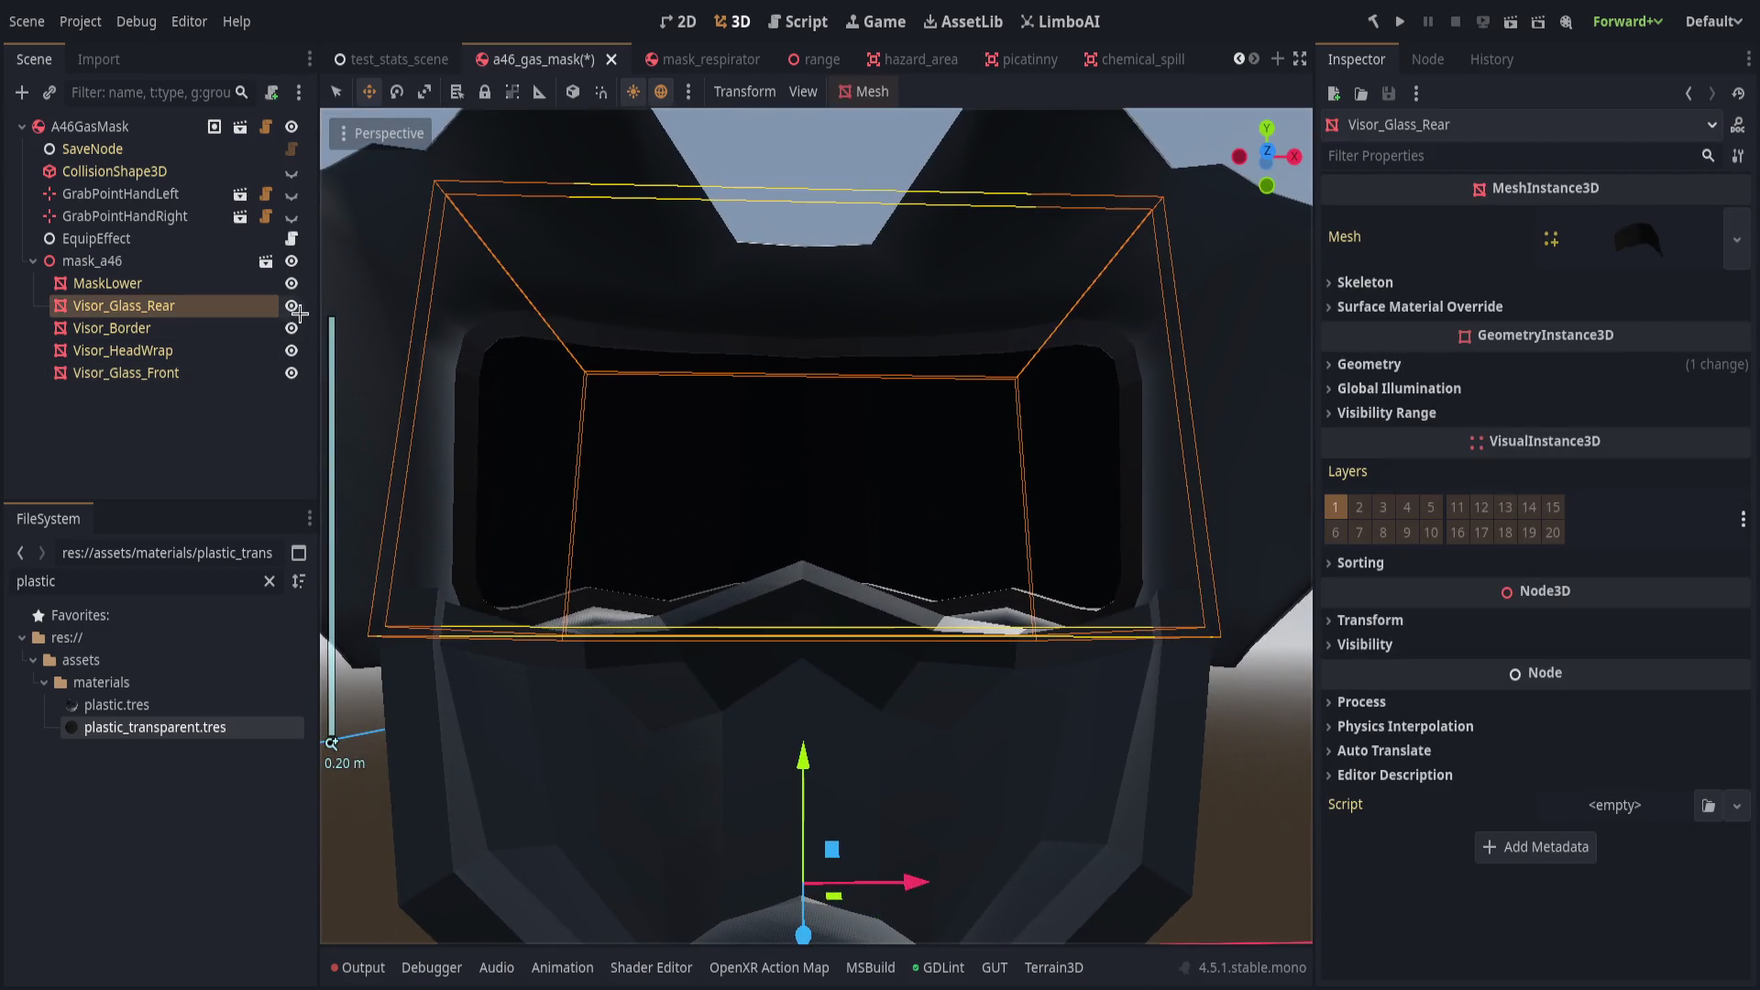
Step: Inspect the rear visor glass, try plastic_transparent.tres transparency settings, keep Alpha, and save the scene
left_click(293, 307)
left_click(294, 307)
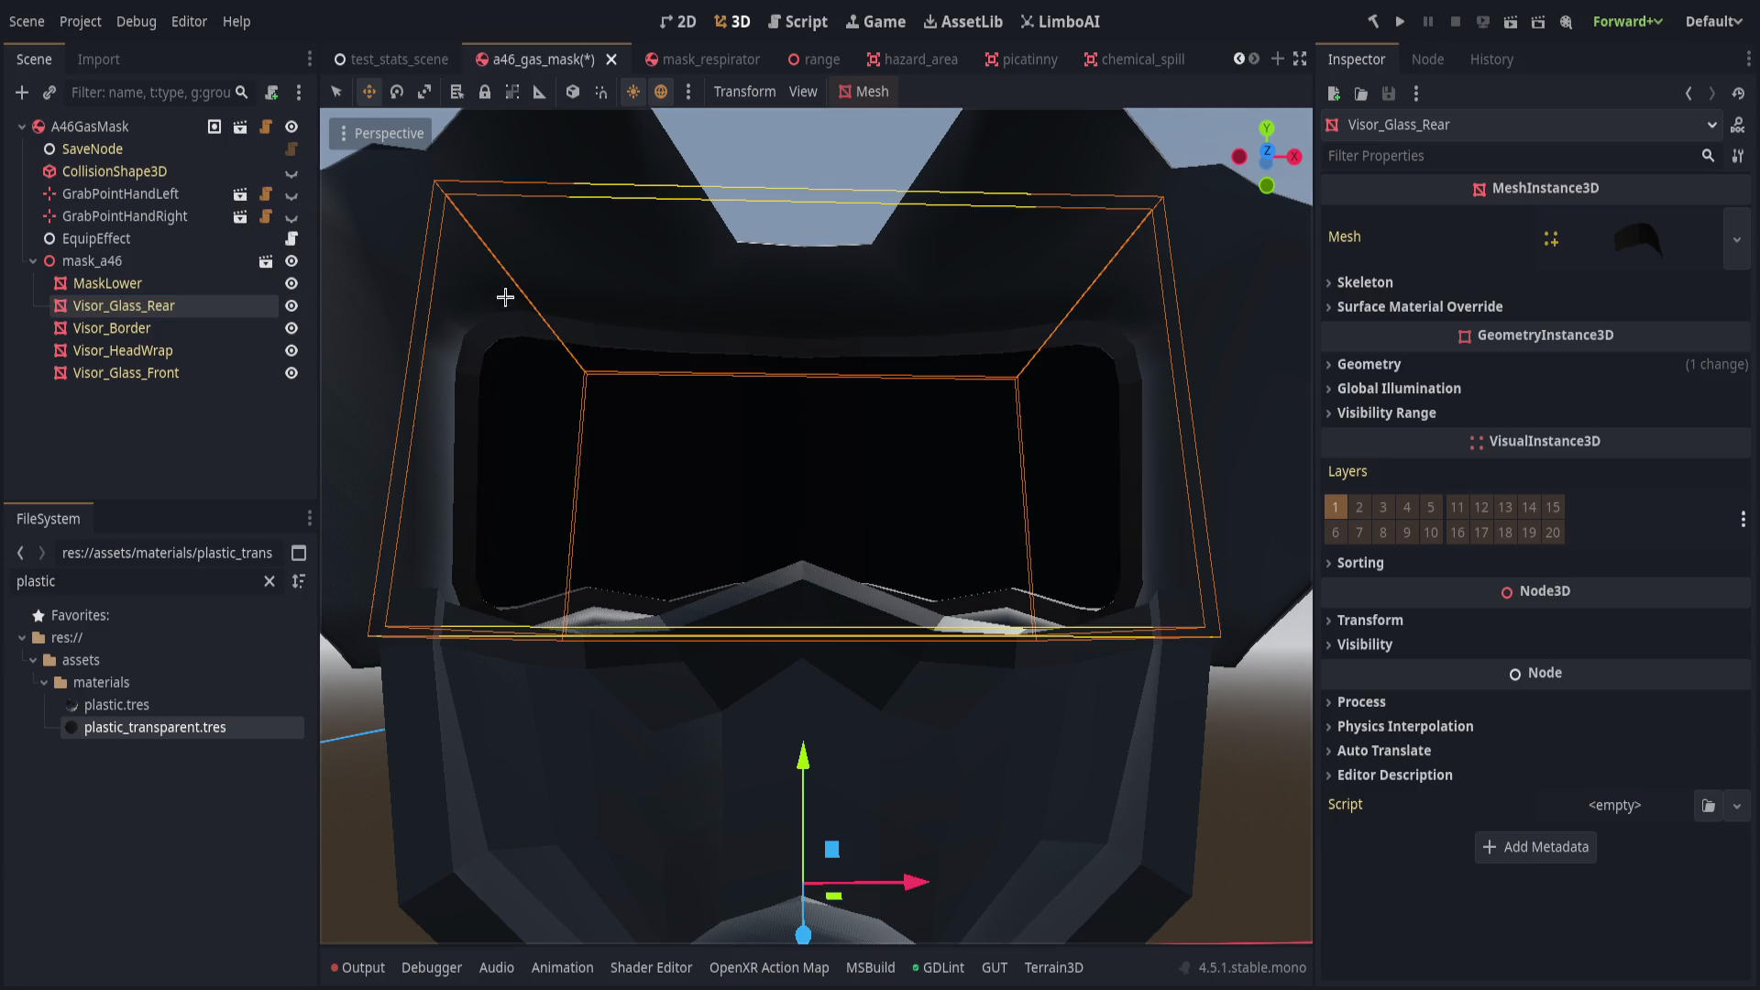
left_click(1409, 376)
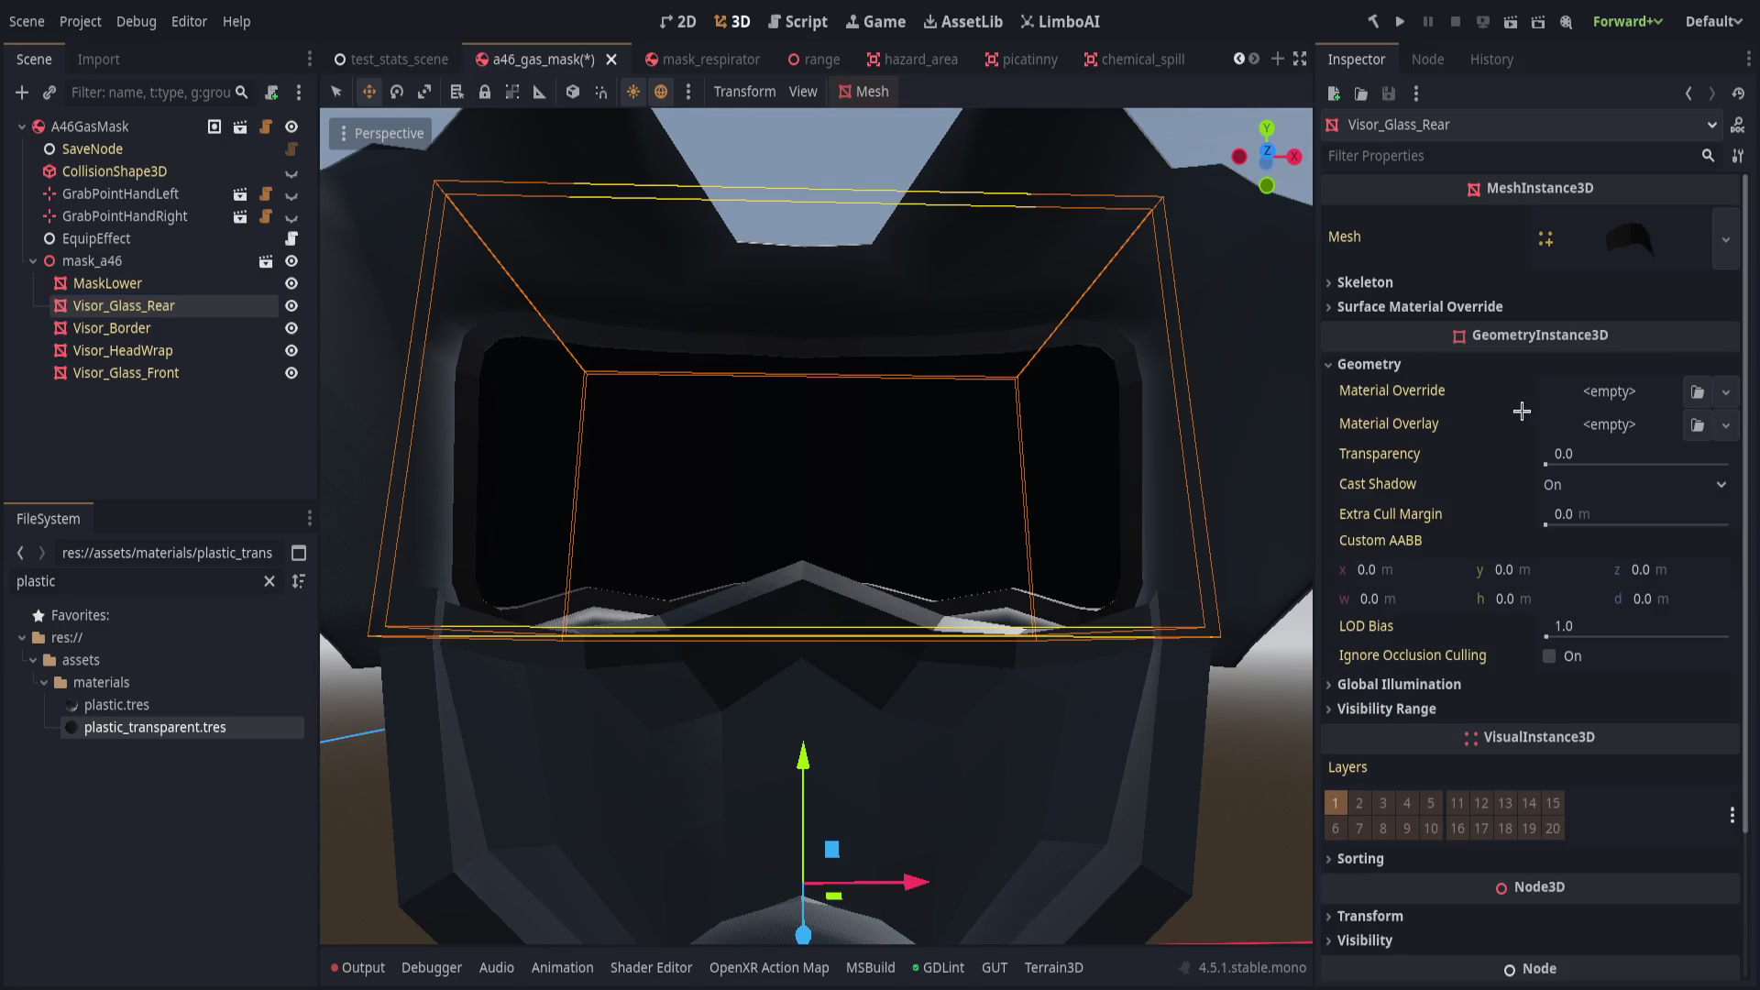
left_click(174, 728)
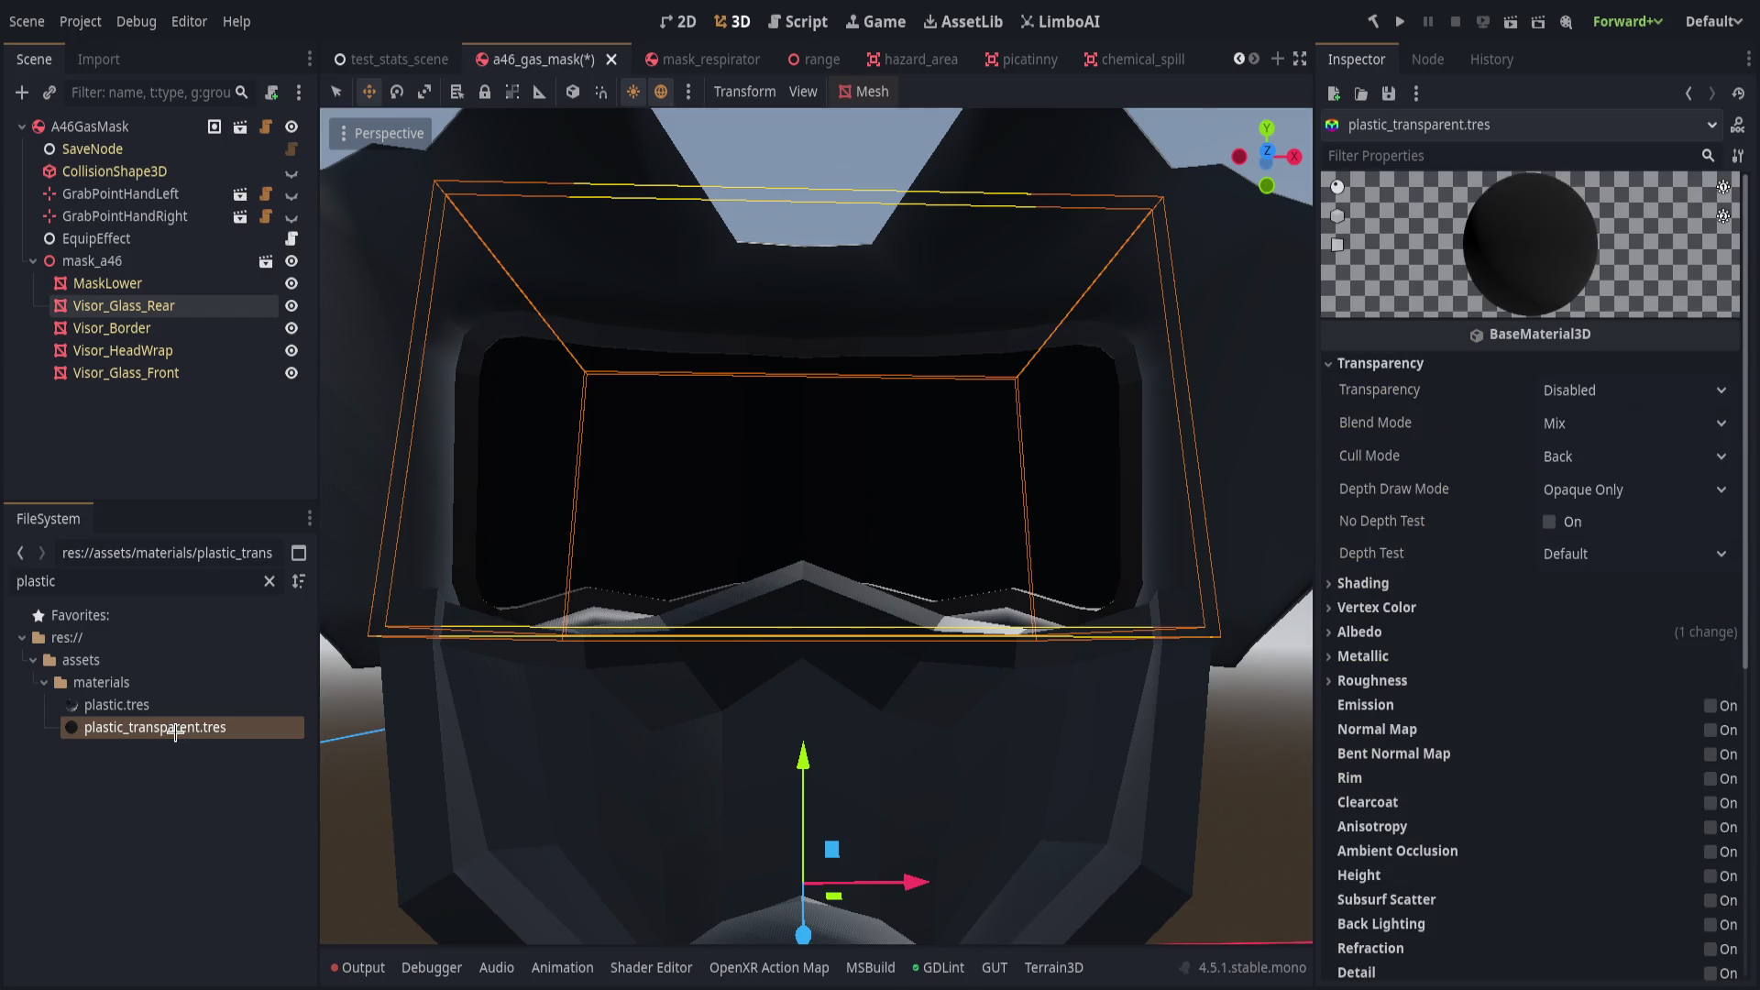
left_click(1590, 438)
left_click(1521, 390)
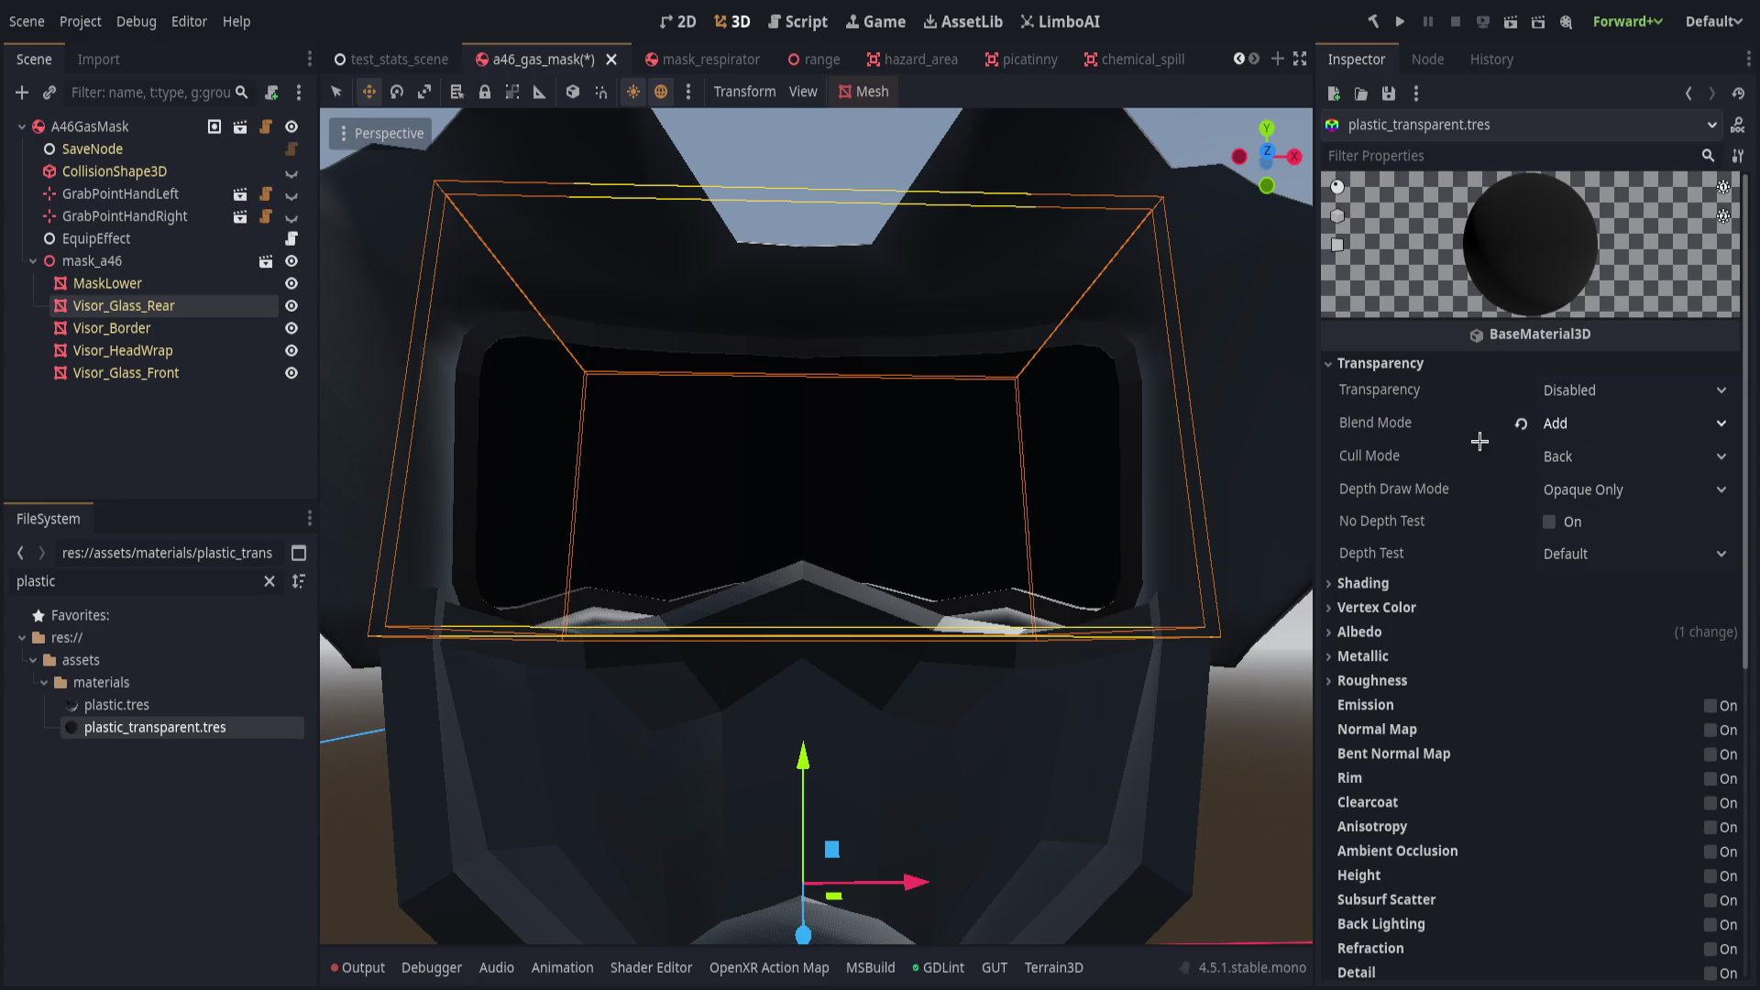
key("ctrl+z")
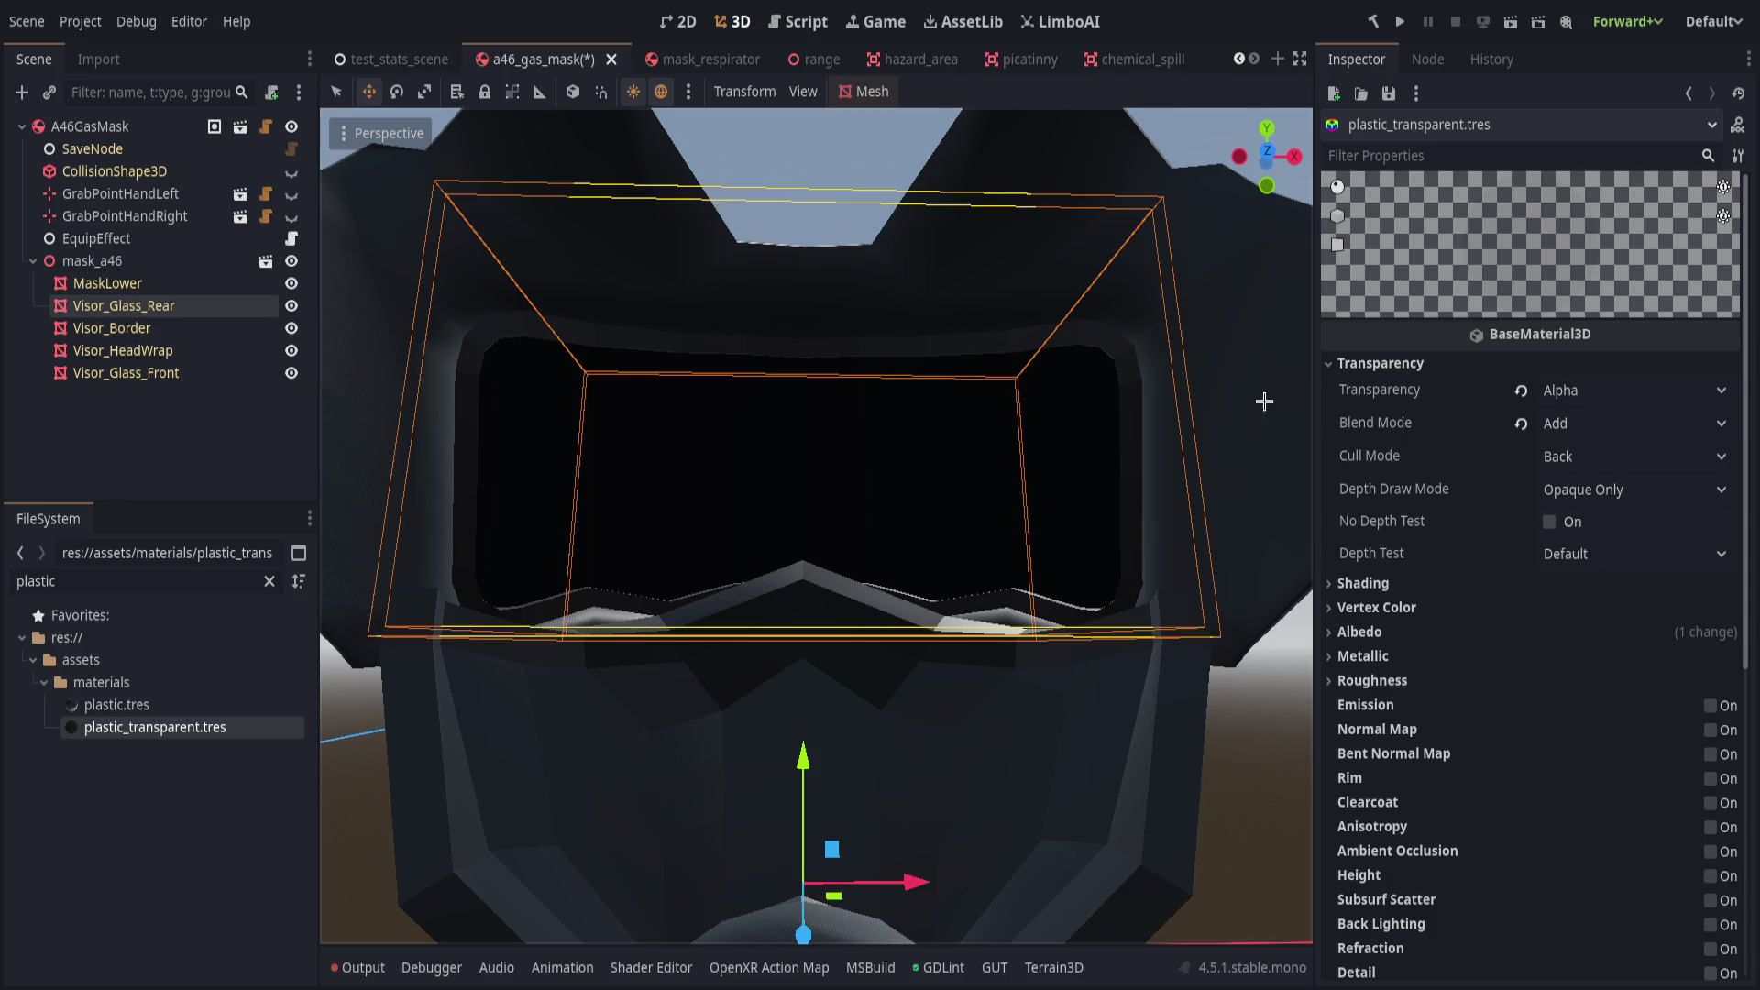
mouse_move(1227, 445)
left_mouse_down()
mouse_move(896, 519)
mouse_move(1058, 470)
mouse_move(1225, 457)
left_mouse_up()
key("ctrl+s")
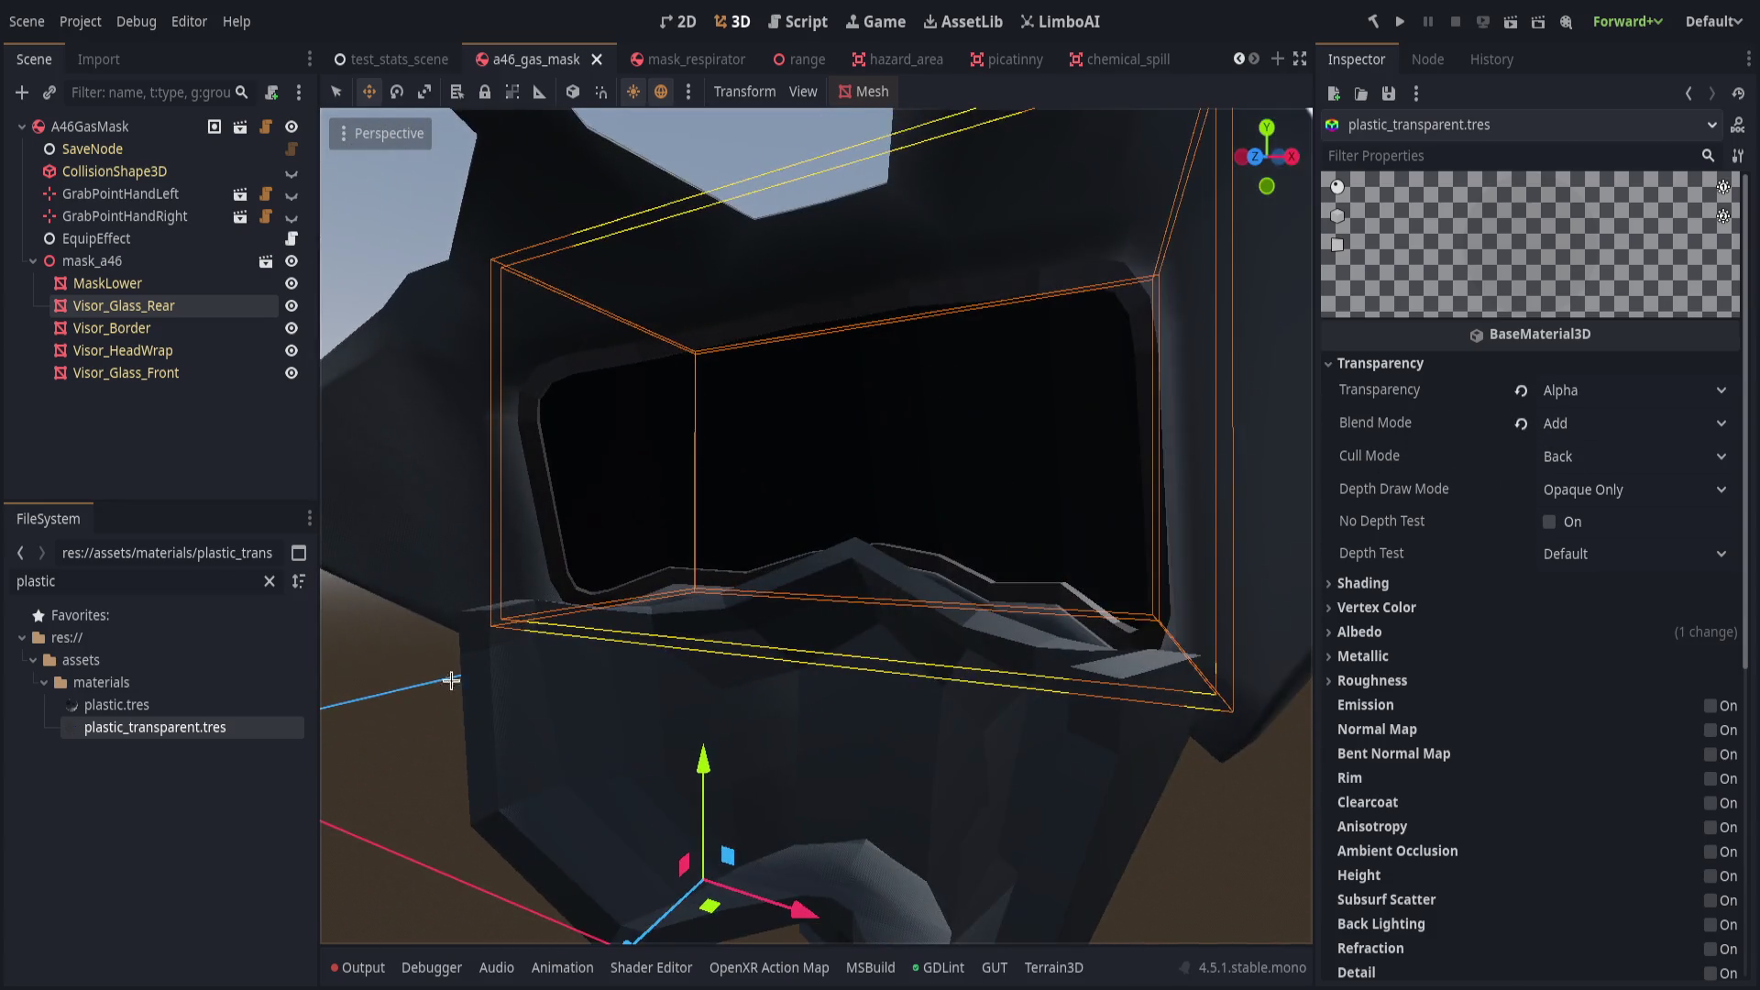
Step: Apply plastic_transparent.tres to Visor_Glass_Rear and revert its Transparency to Disabled
mouse_move(156, 727)
left_mouse_down()
mouse_move(854, 470)
mouse_move(859, 494)
left_mouse_up()
mouse_move(859, 494)
left_mouse_down()
mouse_move(1145, 495)
mouse_move(1099, 514)
left_mouse_up()
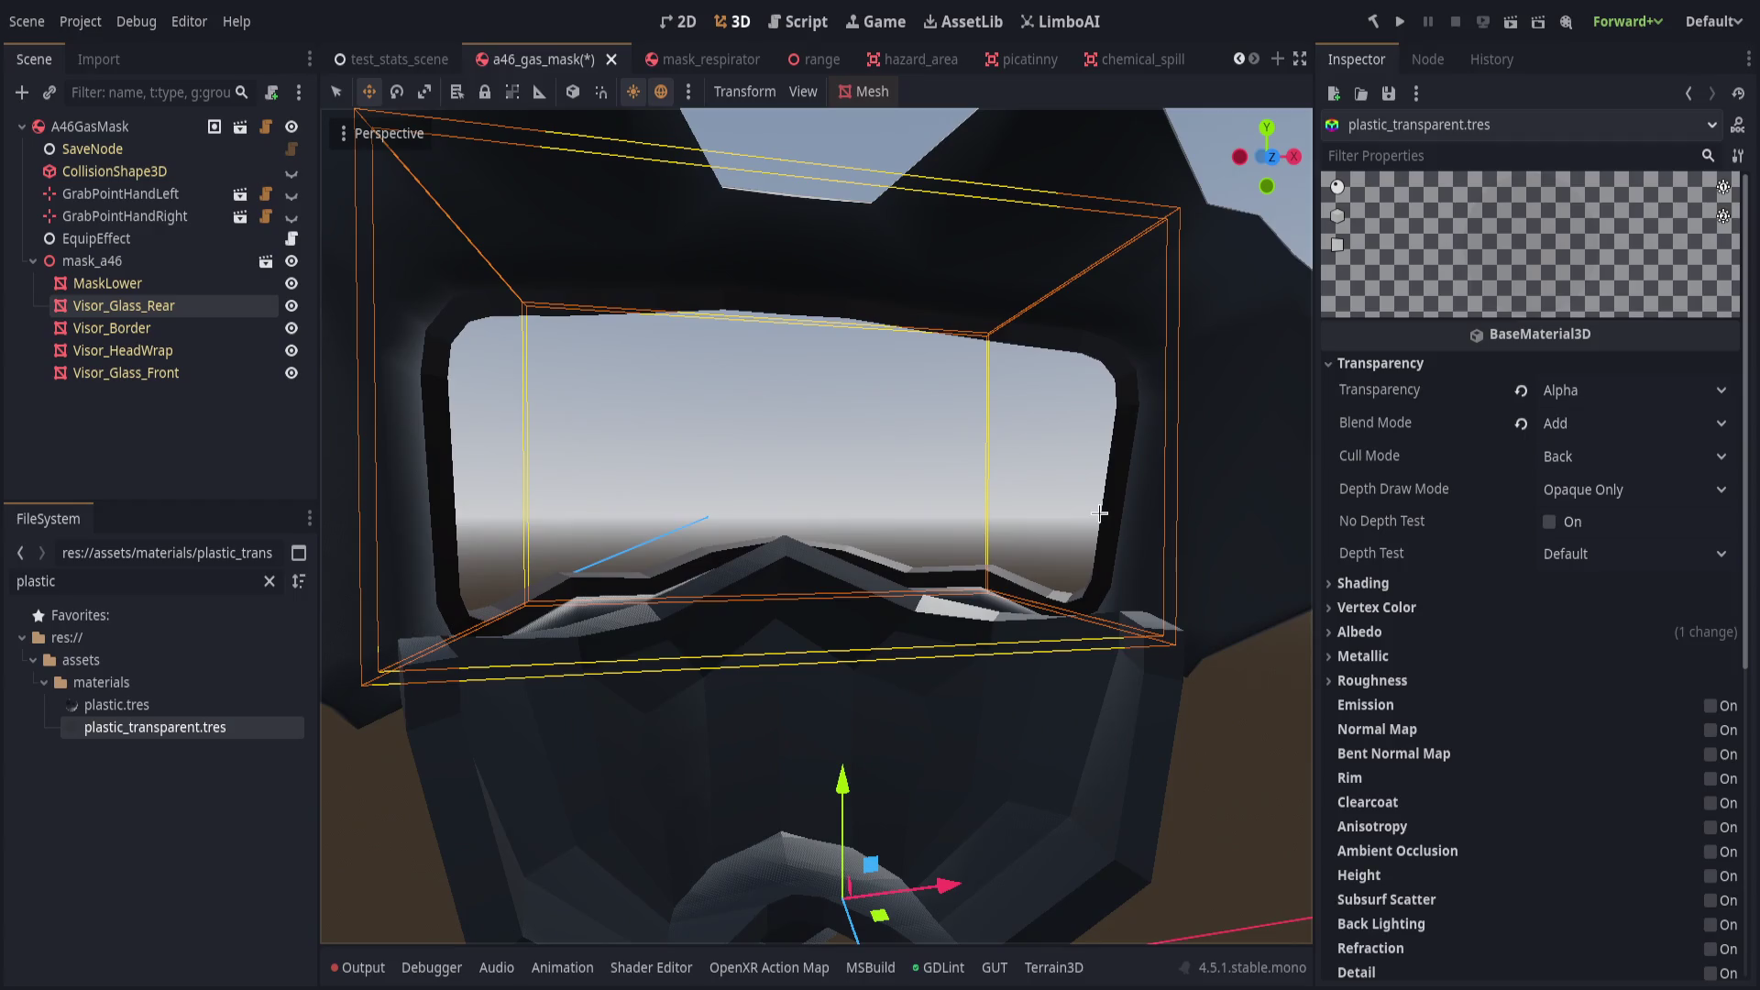
left_click(1521, 390)
left_click(1617, 630)
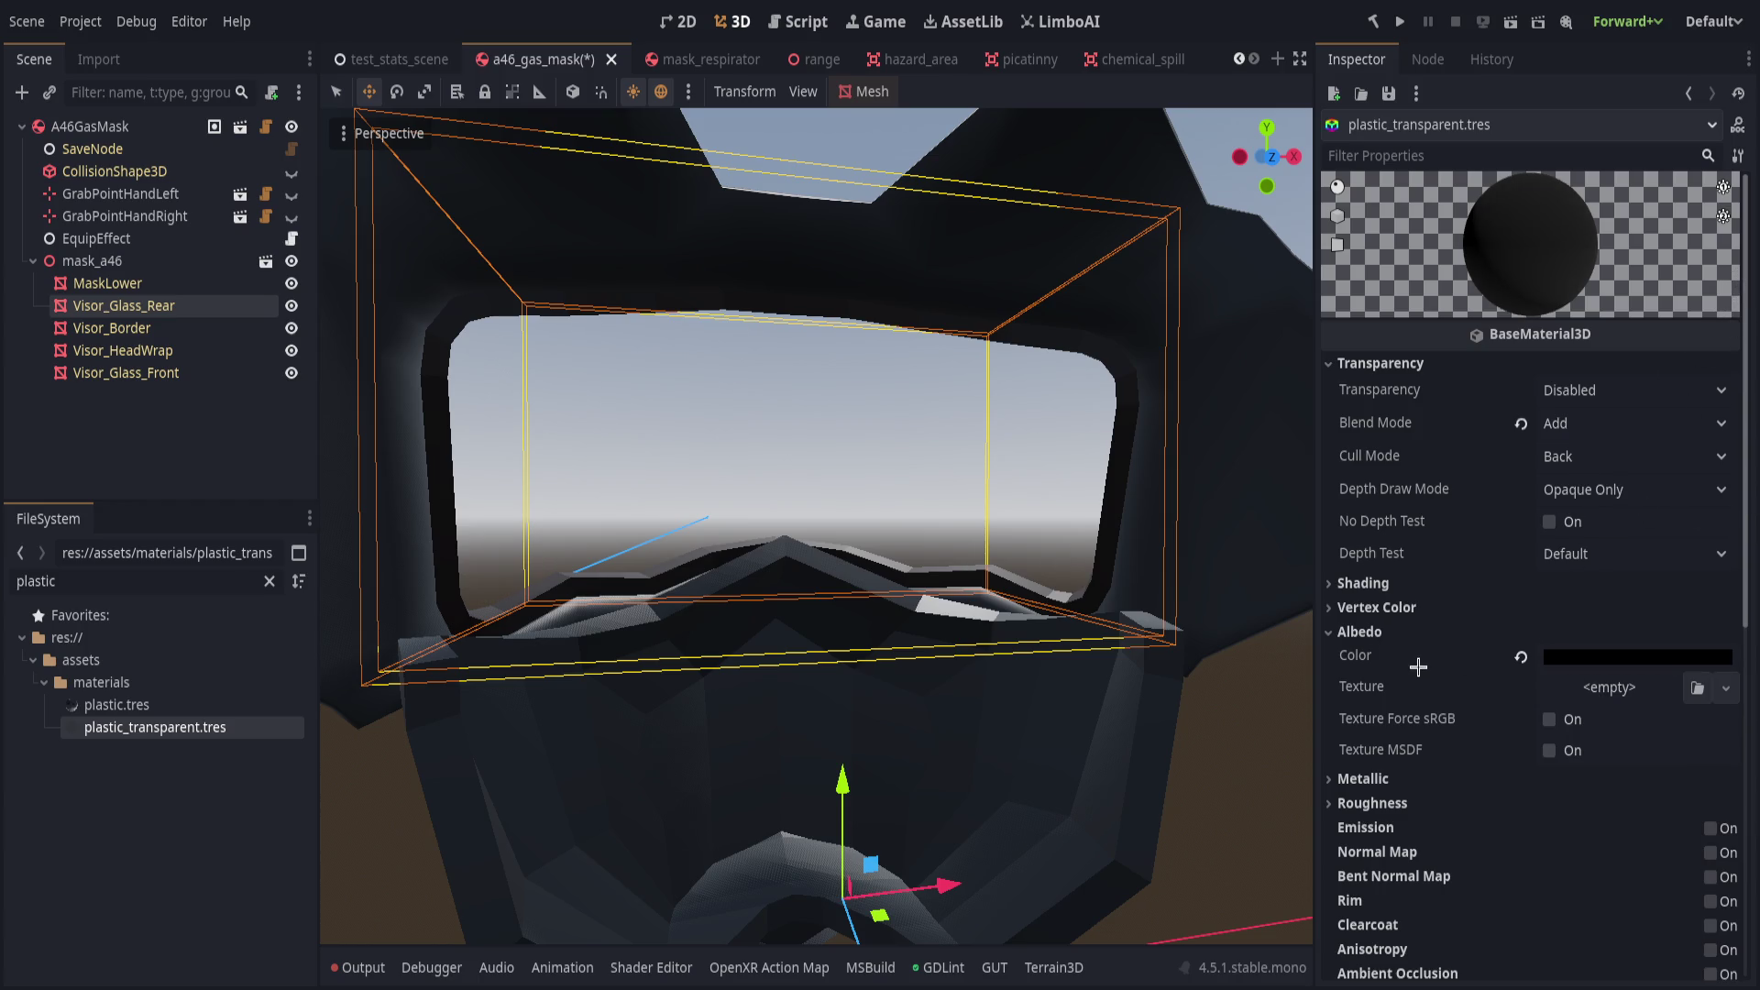
Step: Save, then give plastic_transparent.tres Alpha transparency with the Premultiplied Alpha blend mode
key("ctrl+s")
scroll(1236, 636, "up", 3)
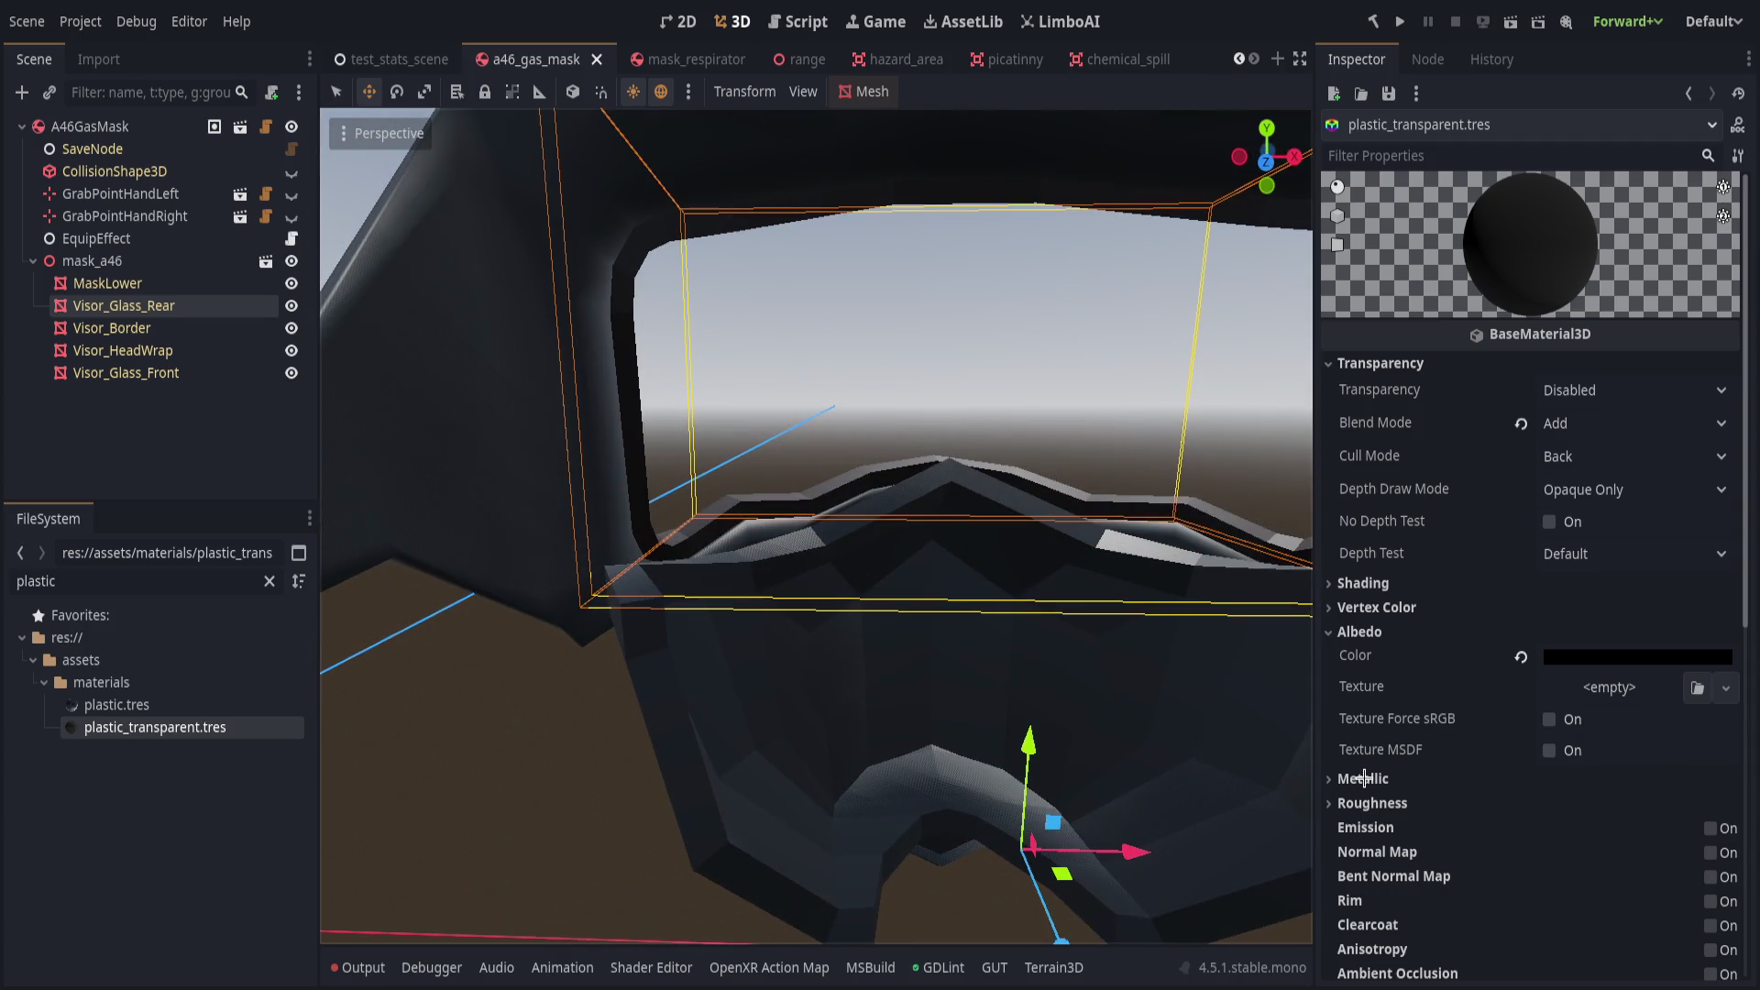
left_click(1364, 778)
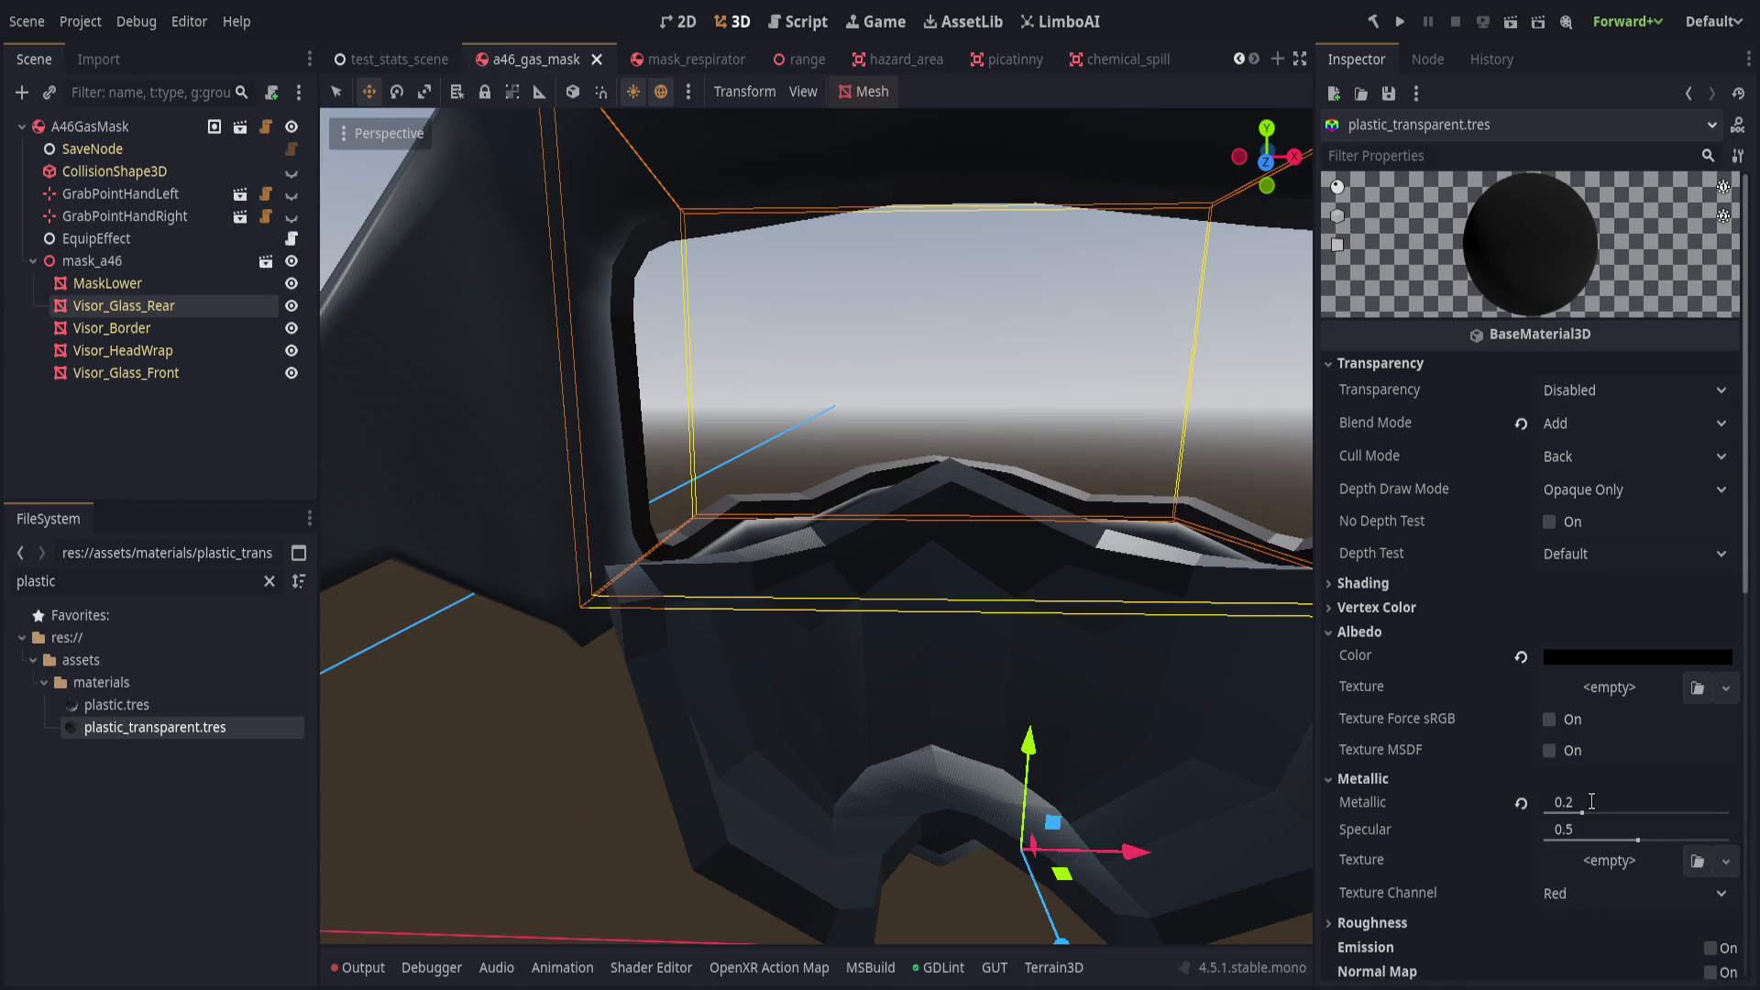
left_click(1389, 780)
mouse_move(1055, 495)
left_mouse_down()
mouse_move(1076, 751)
mouse_move(1053, 724)
mouse_move(1214, 665)
left_mouse_up()
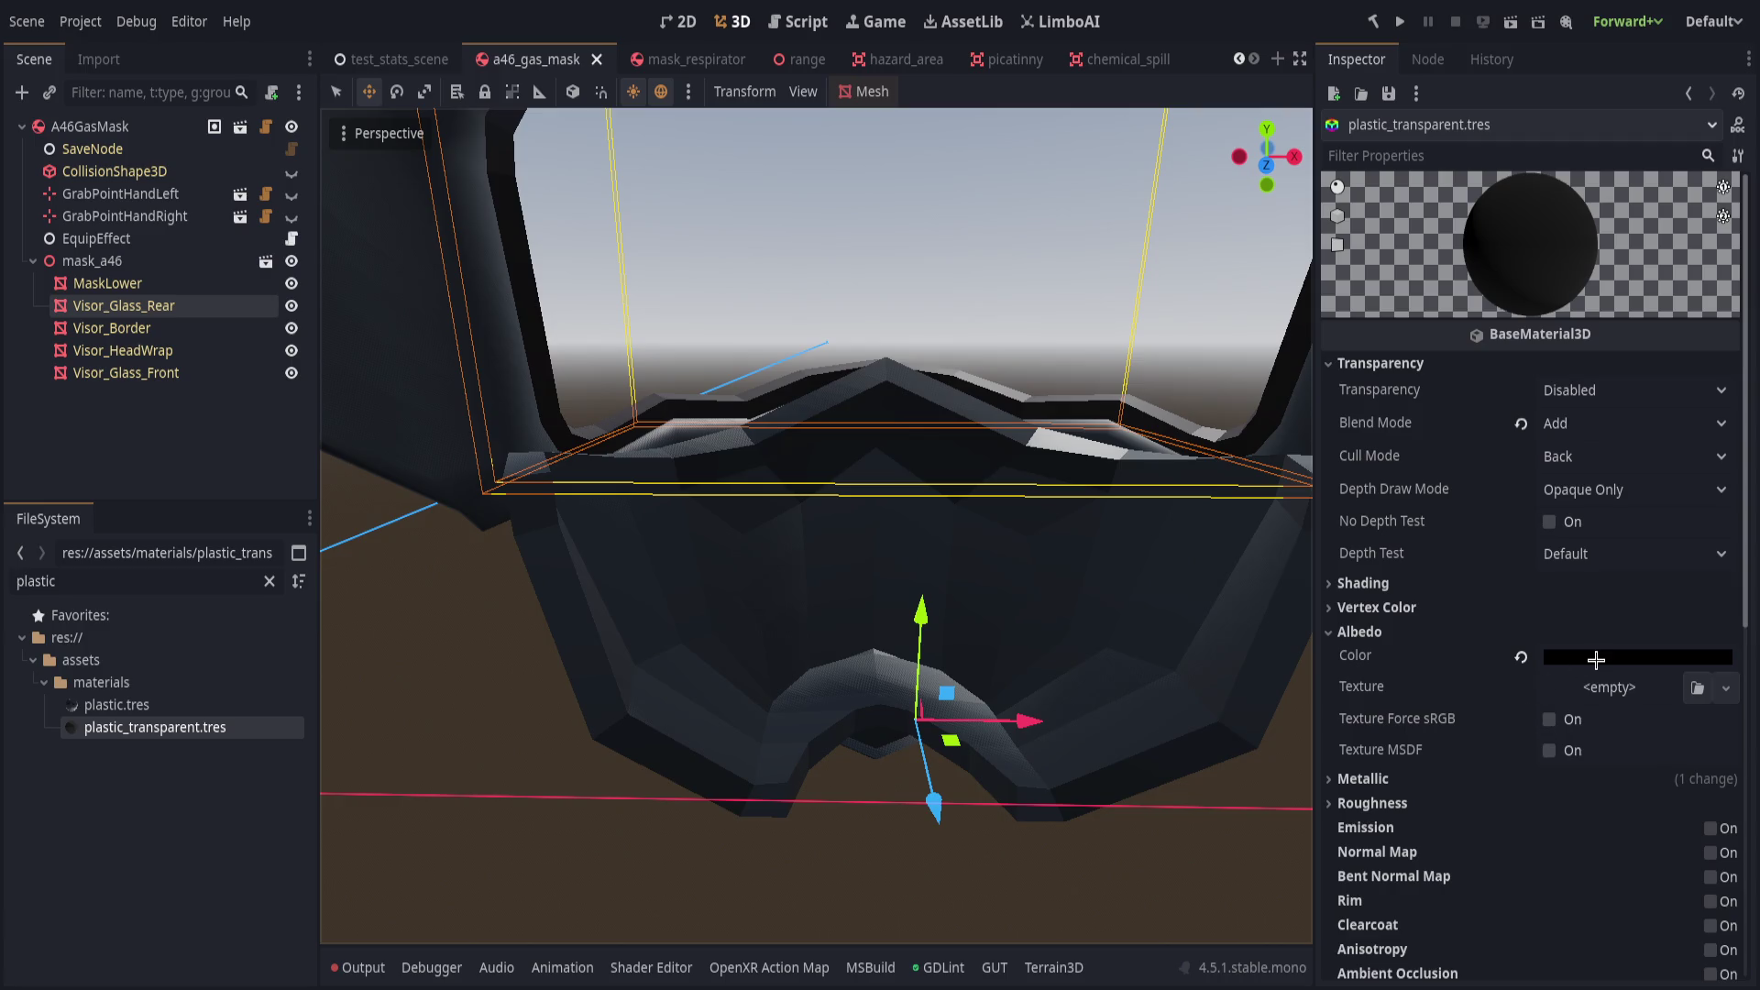
left_click(1523, 424)
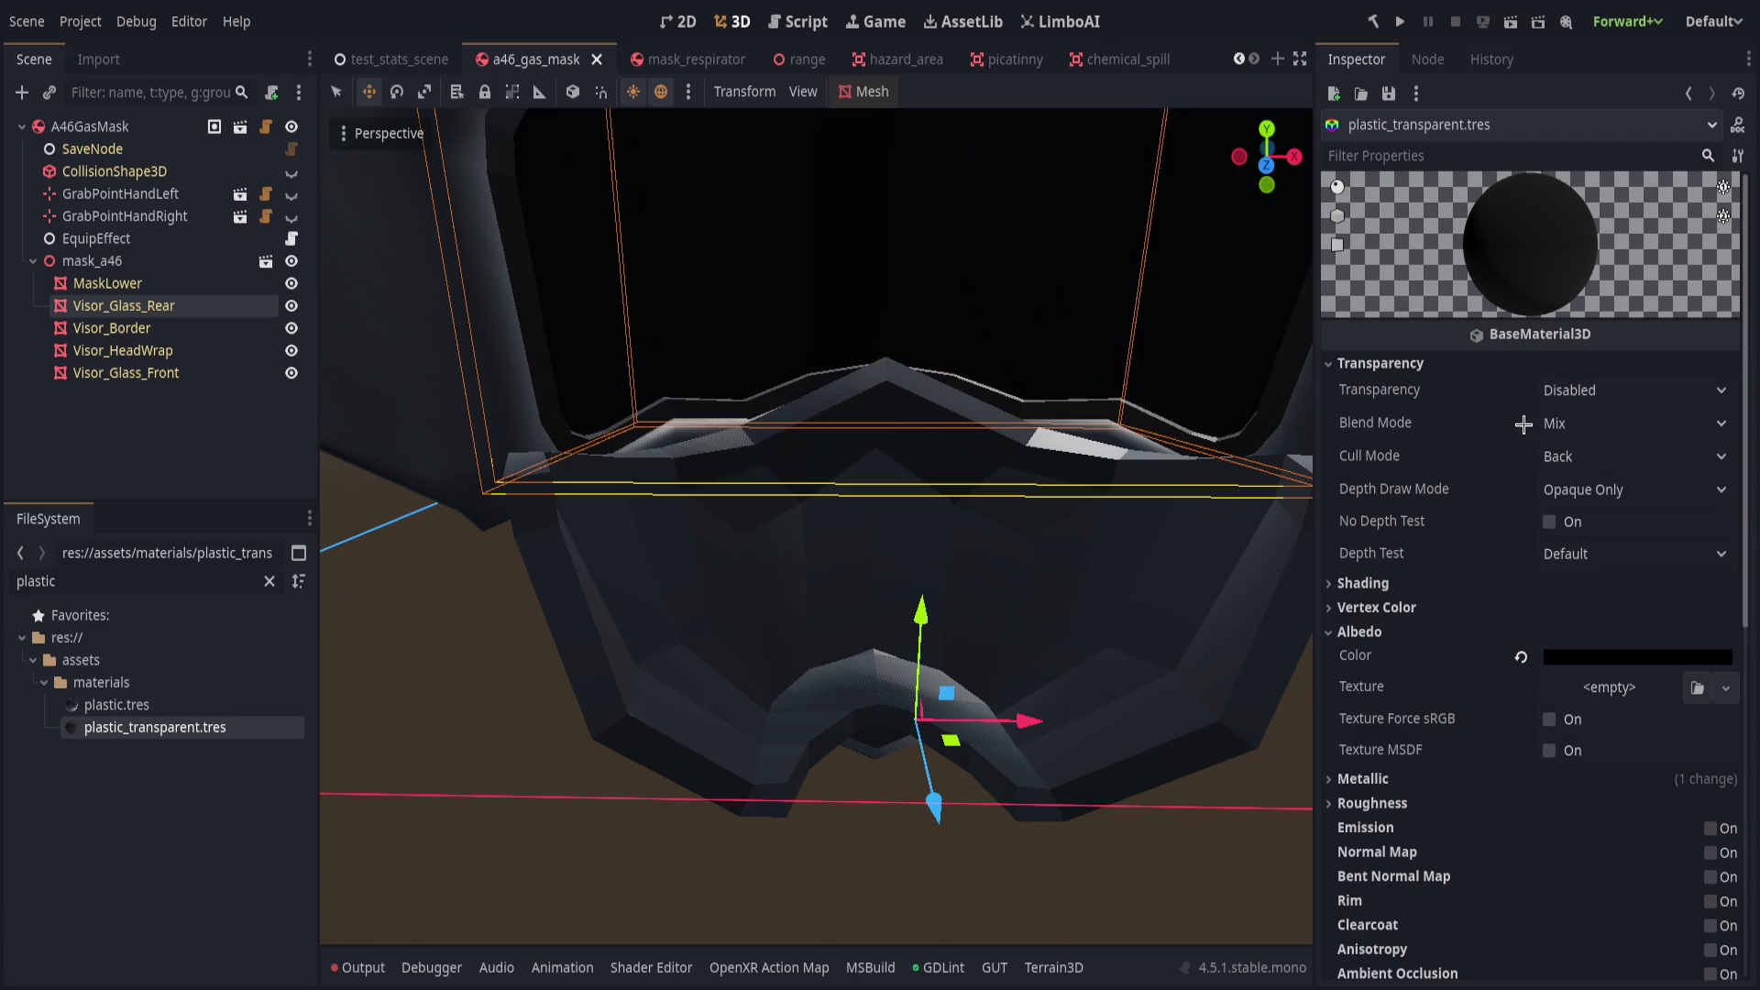
key("ctrl+z")
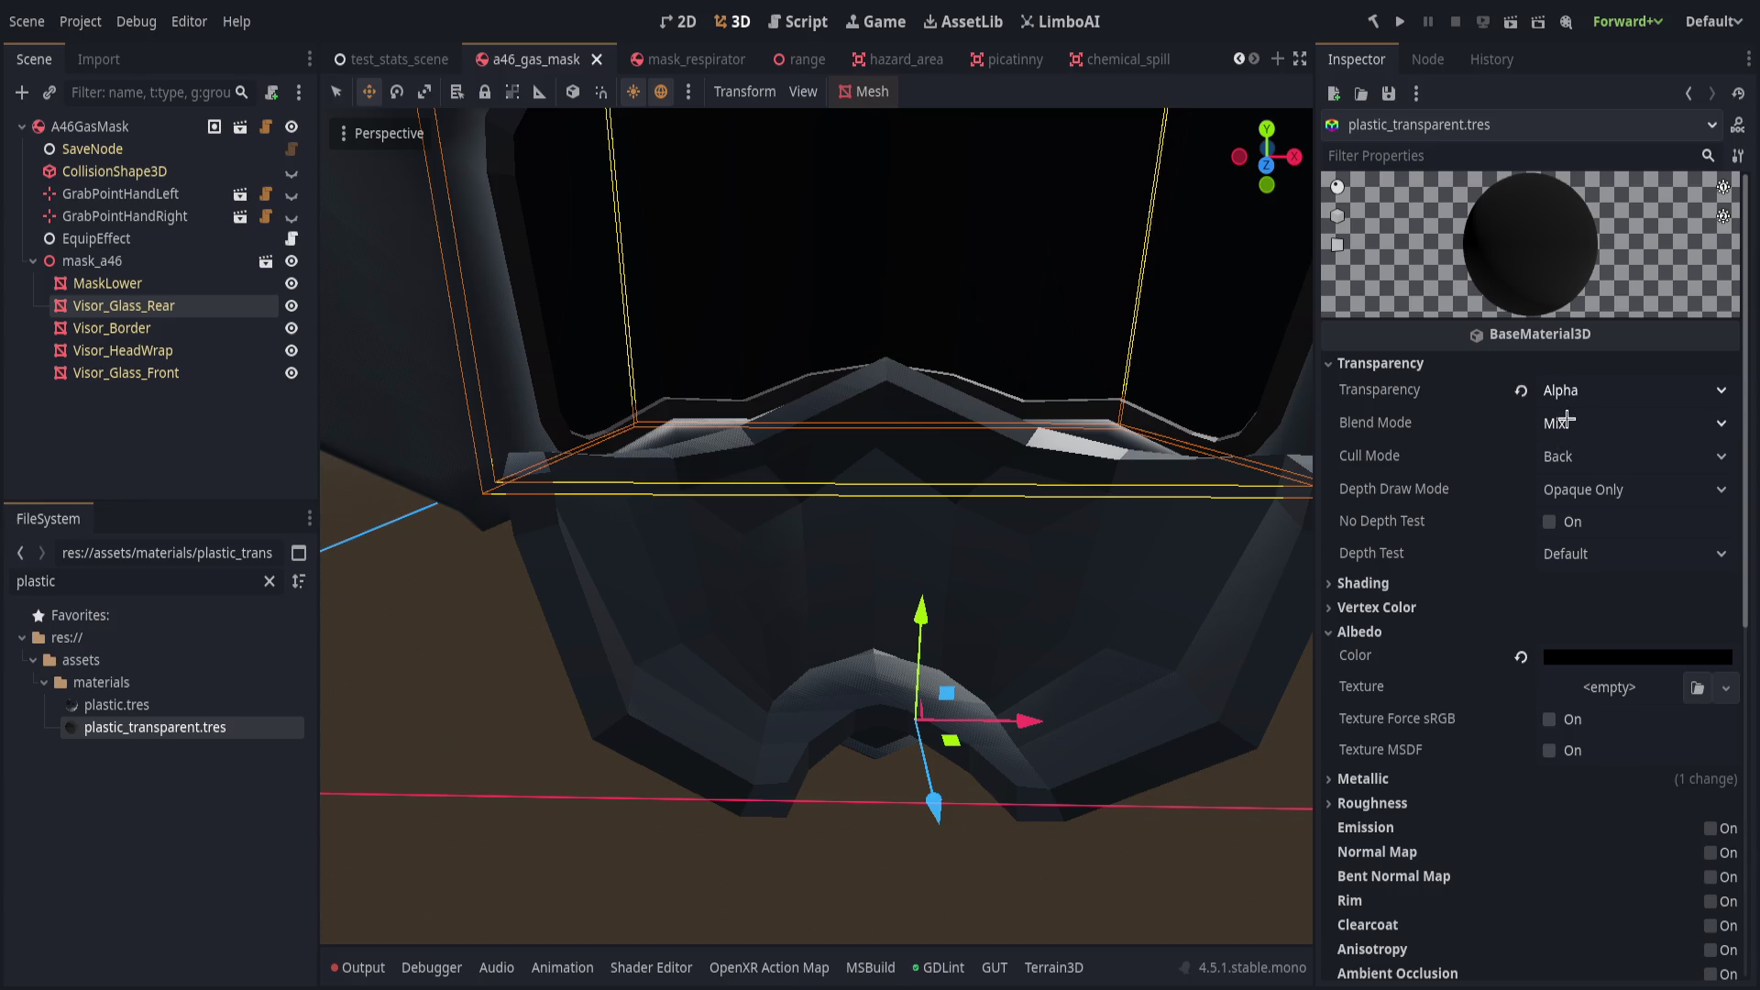
key("ctrl+z")
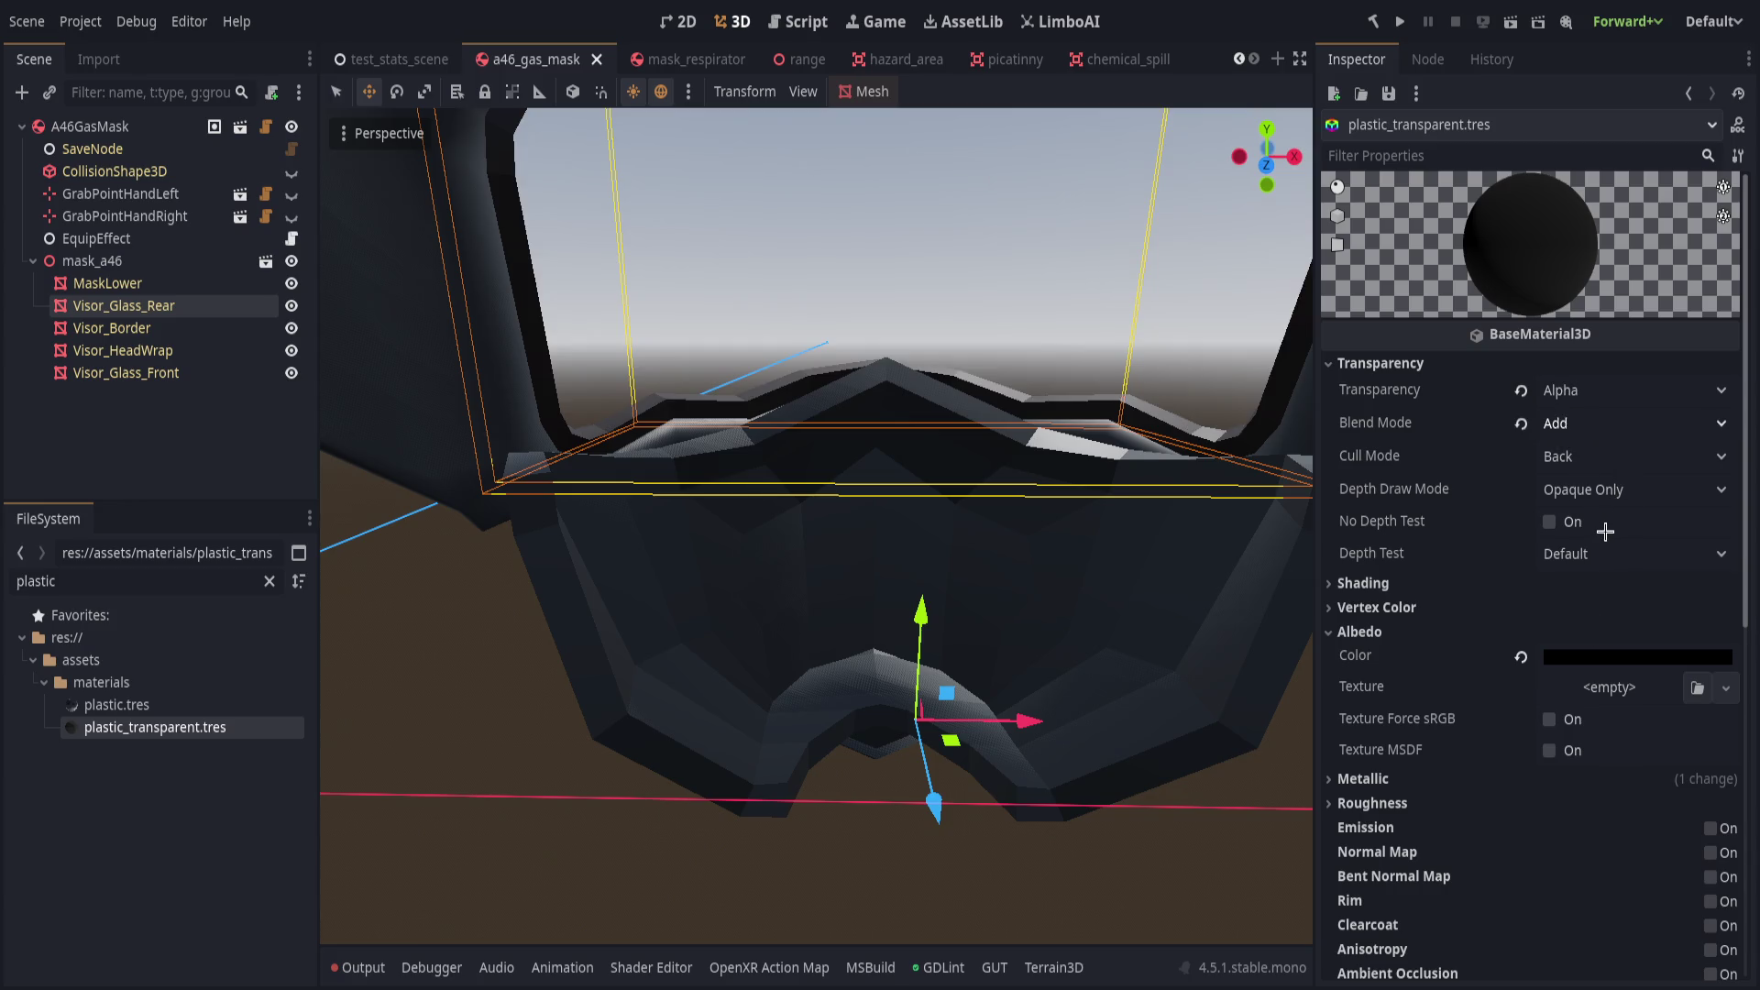
mouse_move(962, 514)
left_mouse_down()
mouse_move(718, 487)
mouse_move(825, 477)
left_mouse_up()
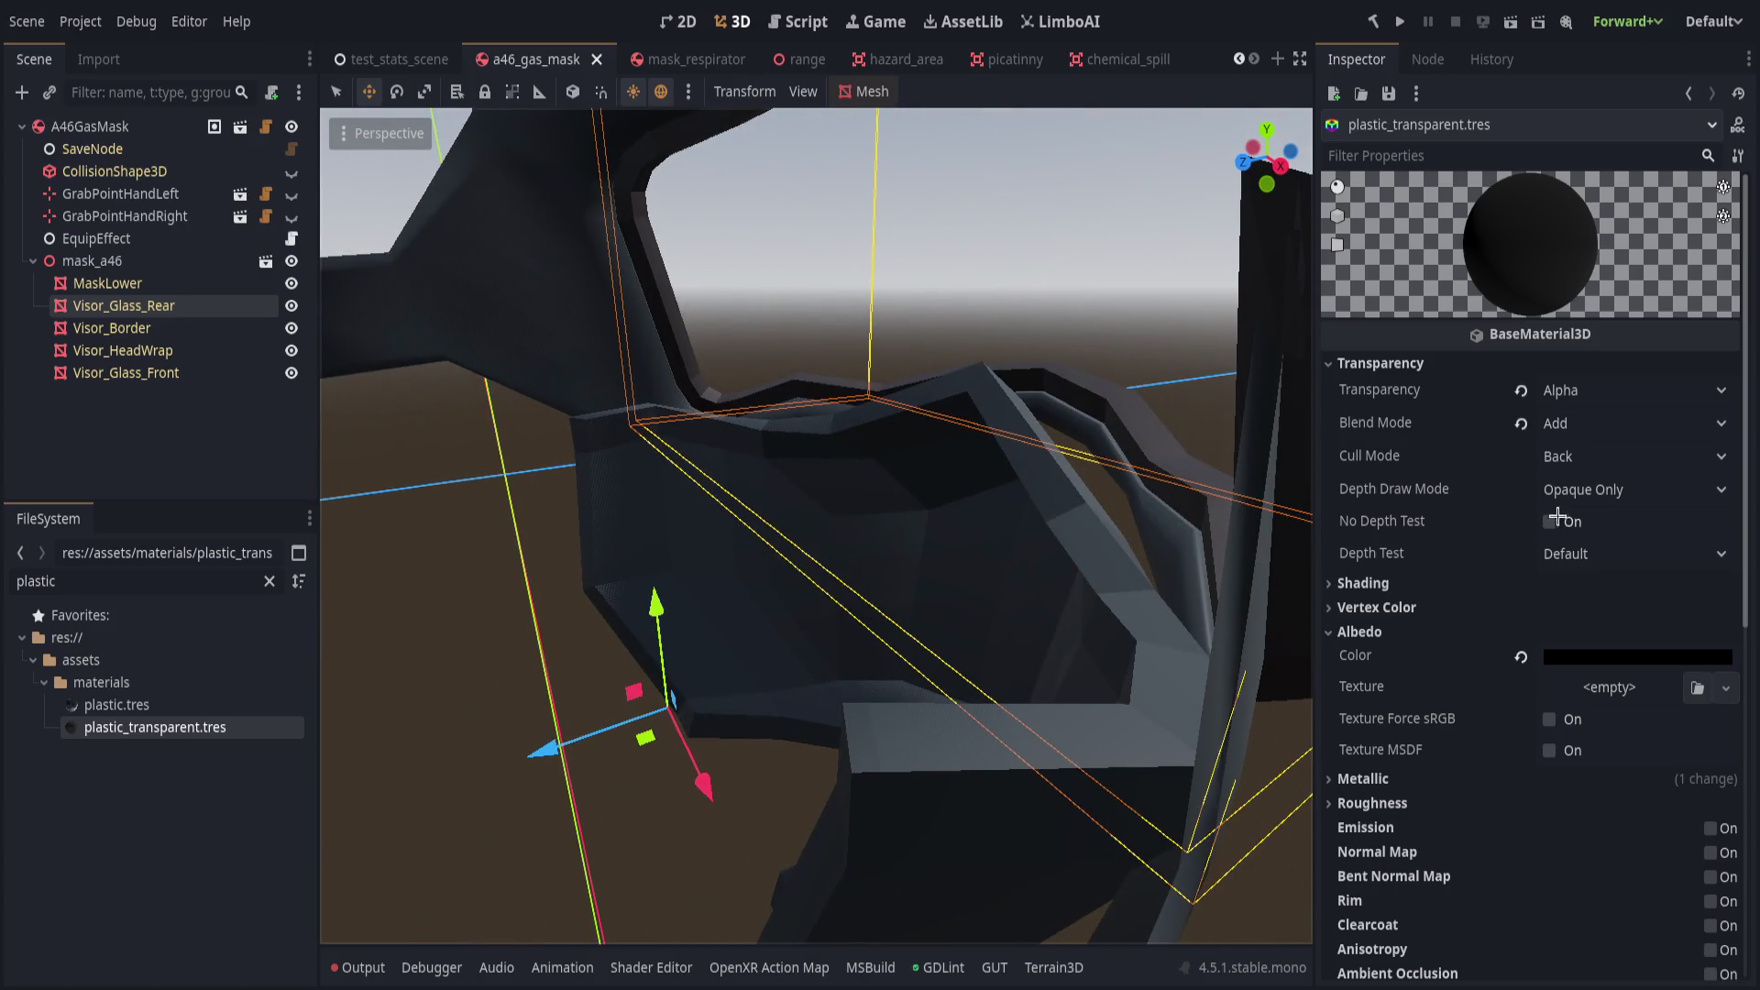
left_click(1573, 426)
left_click(1623, 530)
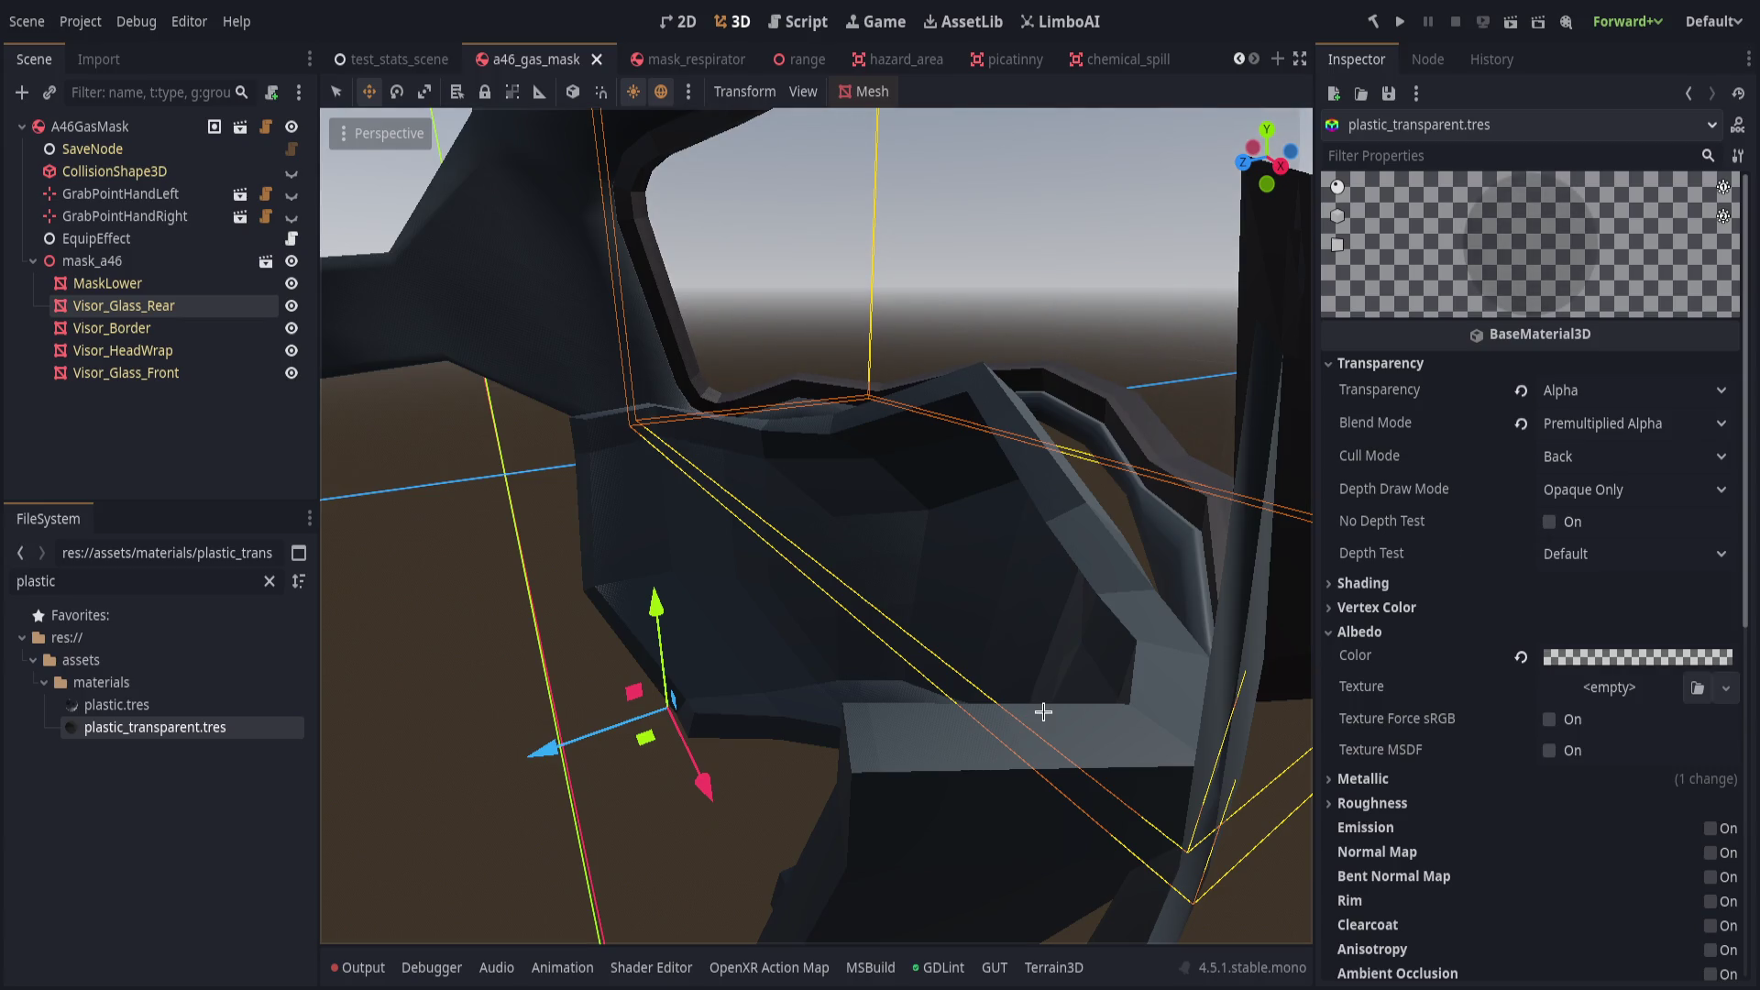
Step: Raise the visor material's Metallic value to 0.91
scroll(1043, 711, "down", 5)
scroll(1116, 635, "up", 5)
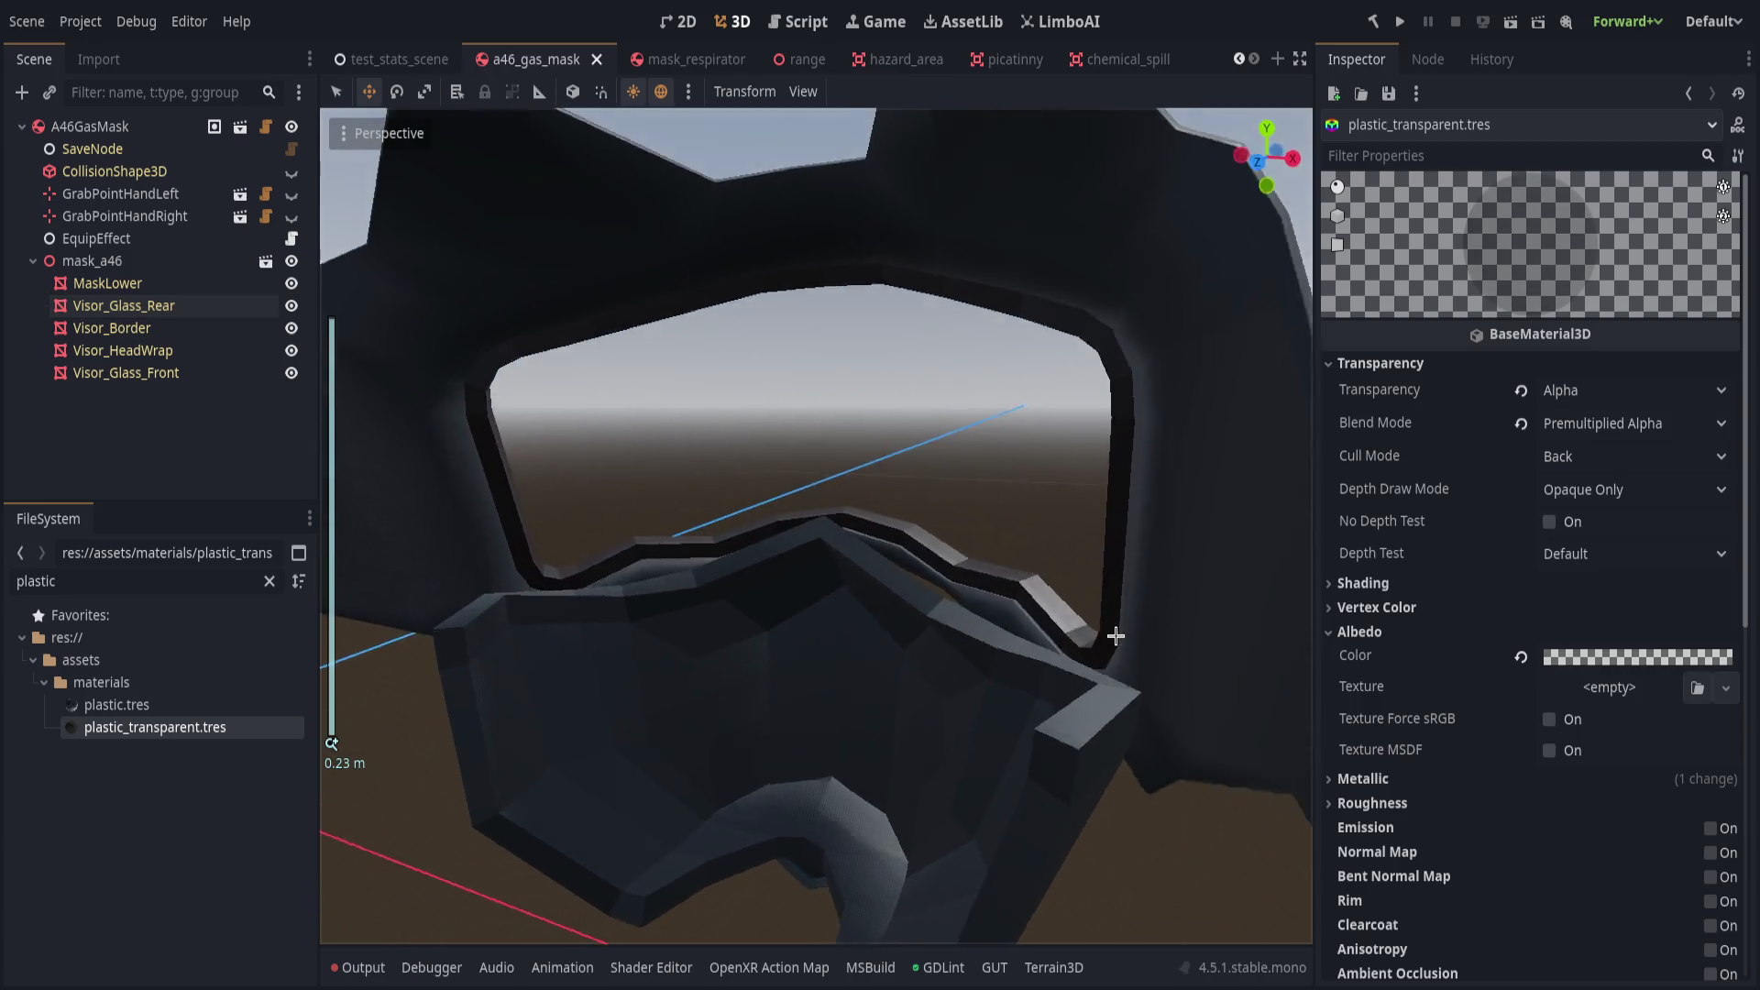
mouse_move(1115, 635)
left_mouse_down()
mouse_move(1226, 675)
mouse_move(1214, 574)
mouse_move(1201, 636)
mouse_move(1166, 600)
left_mouse_up()
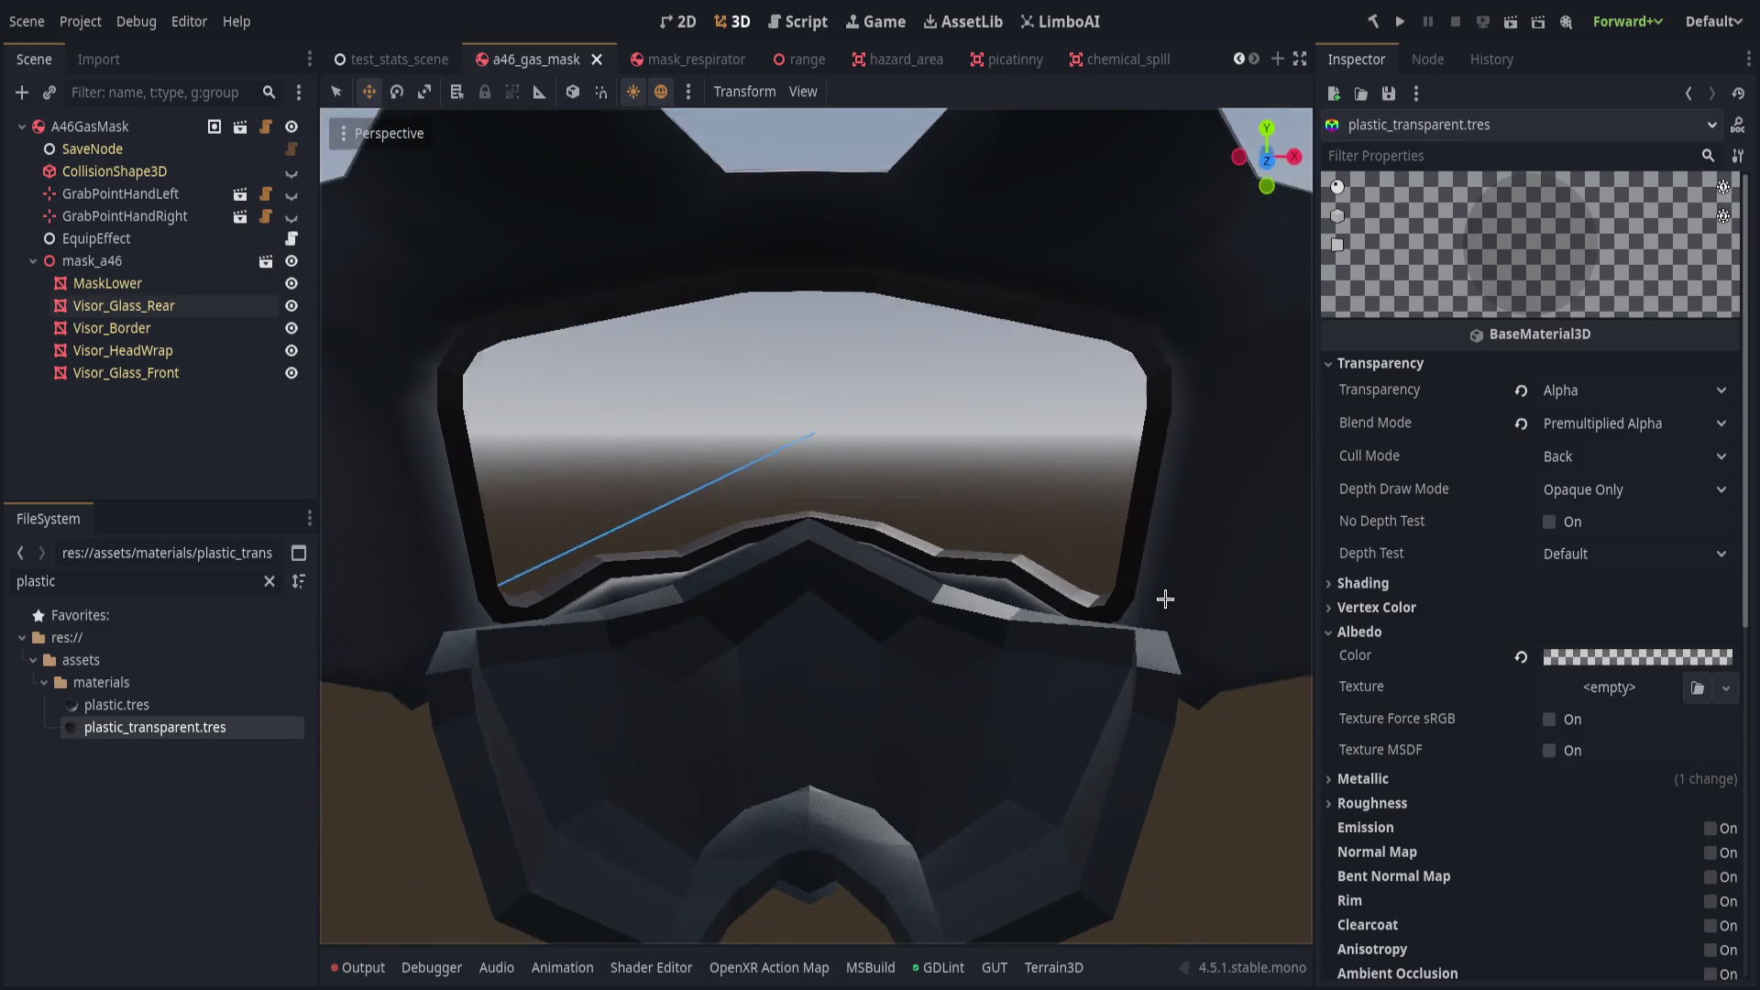
scroll(1165, 600, "up", 3)
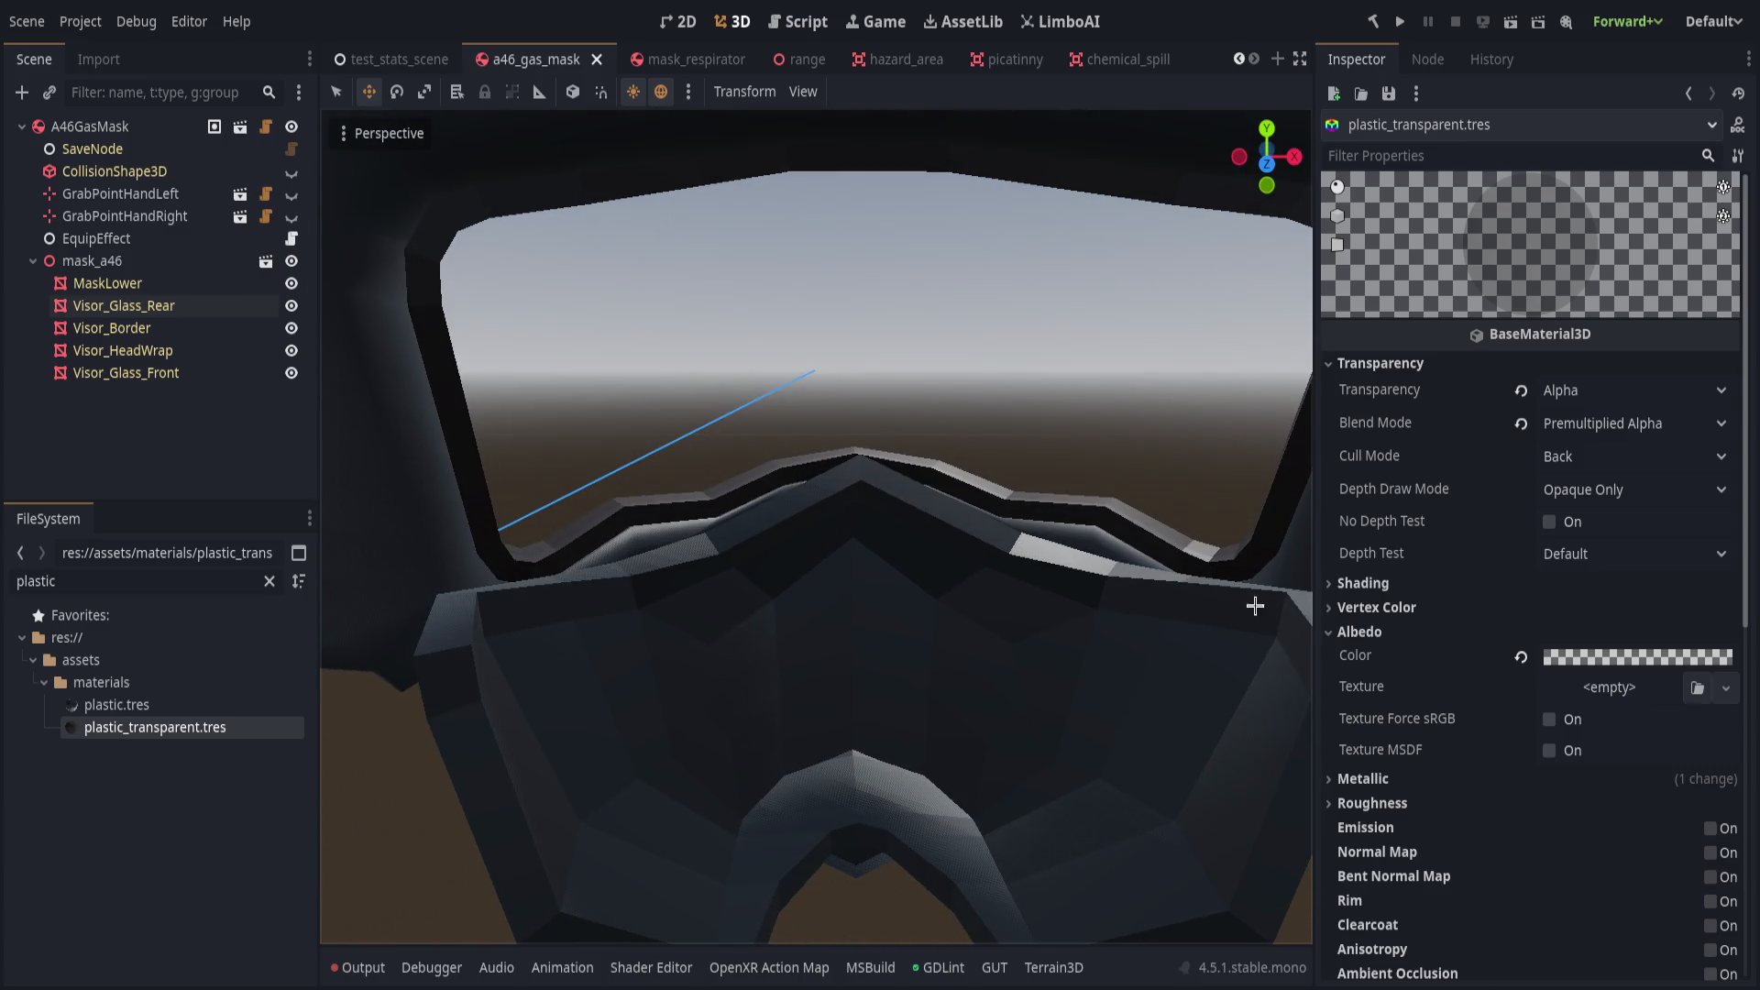
scroll(1255, 606, "down", 2)
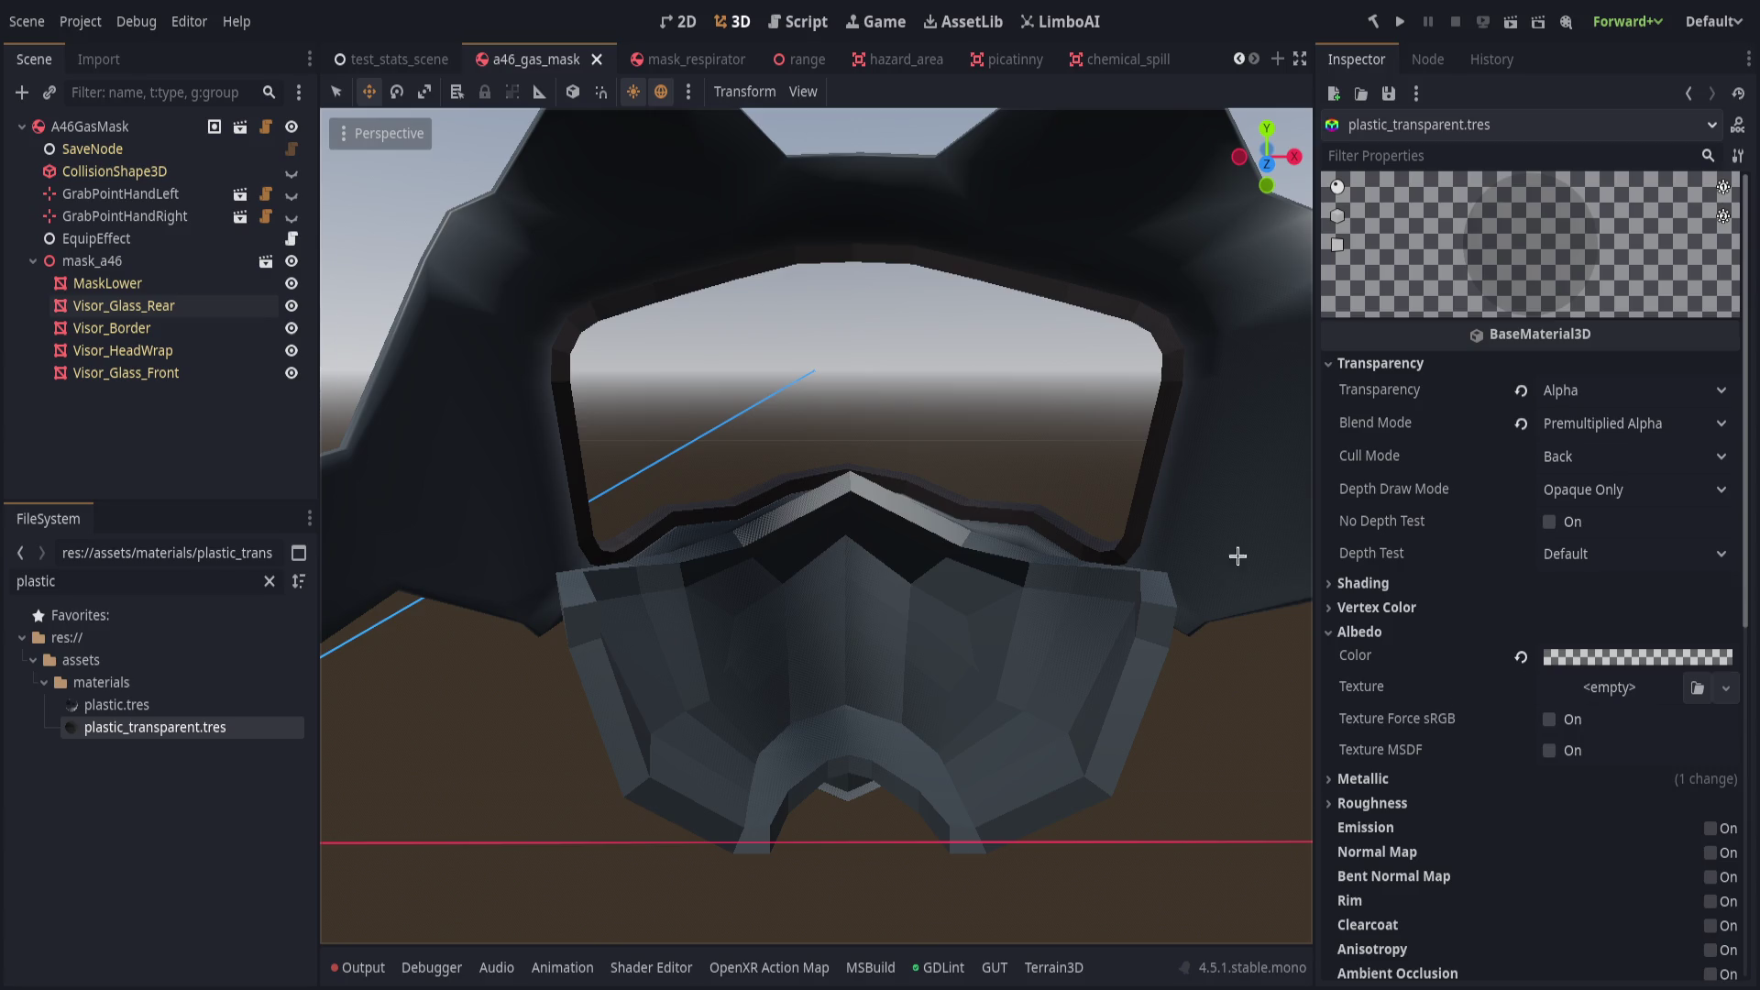
scroll(1192, 513, "up", 2)
left_click(1363, 779)
left_click_drag(1582, 812, 1731, 812)
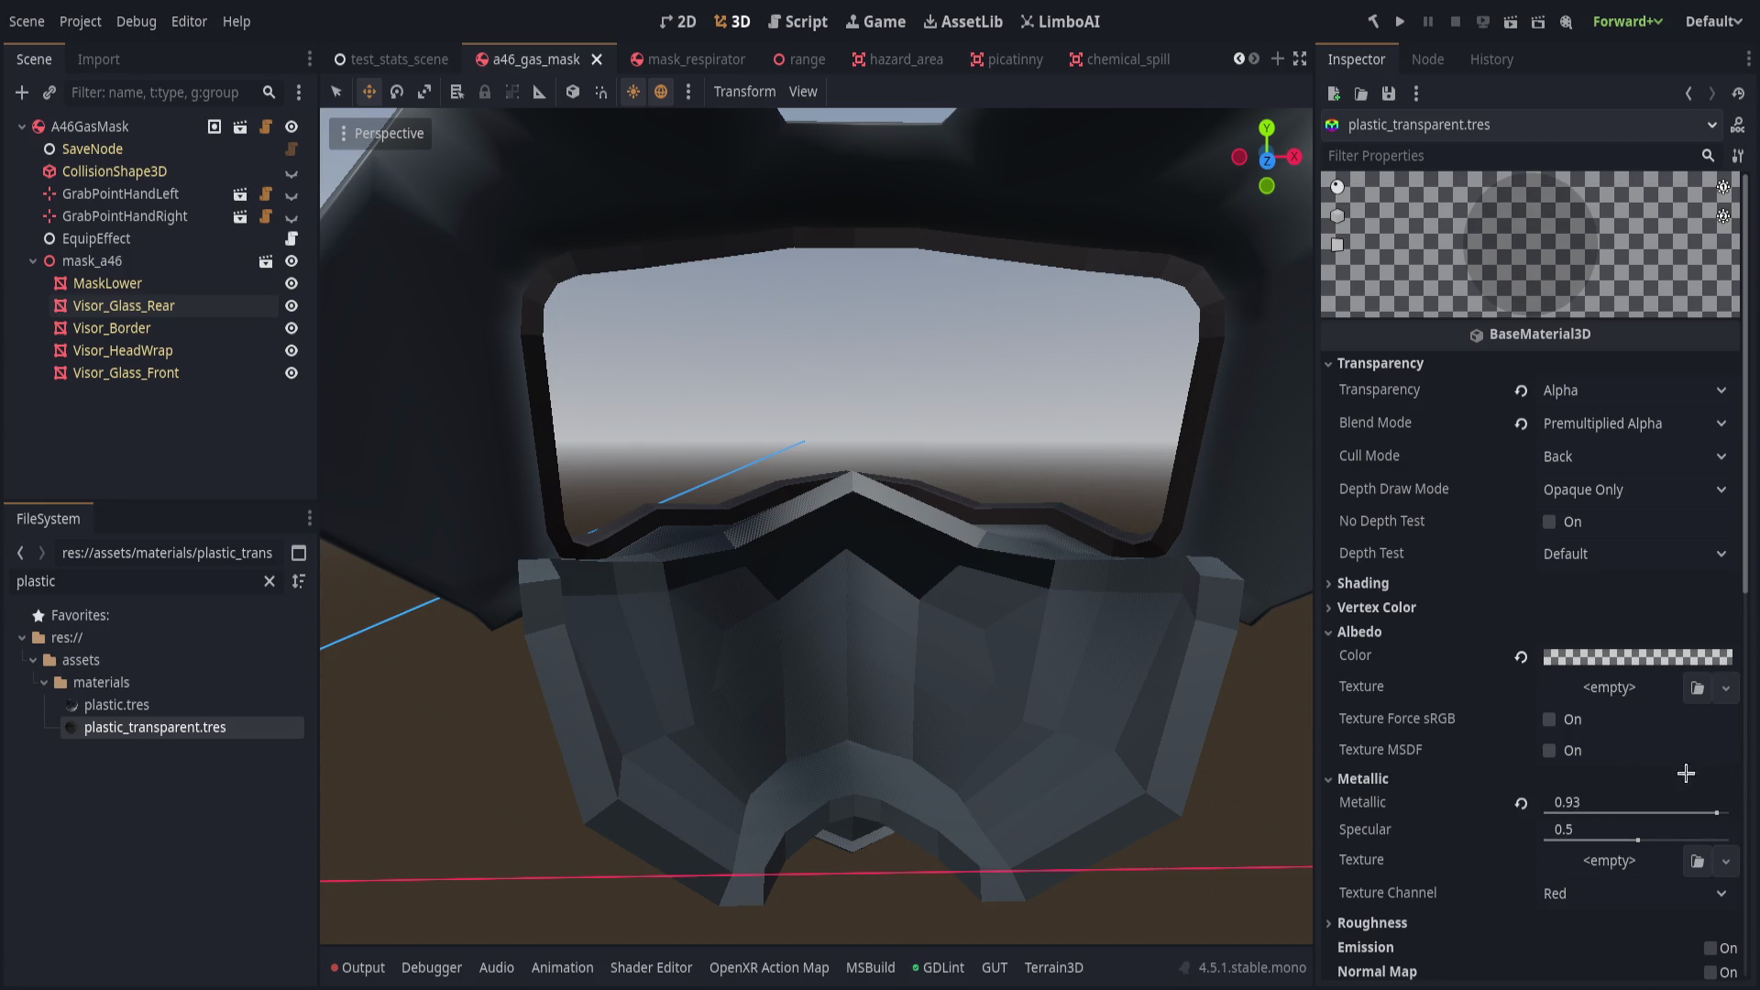
Step: Set the visor's Roughness to 0.1 and check the result from the front
scroll(1465, 790, "down", 4)
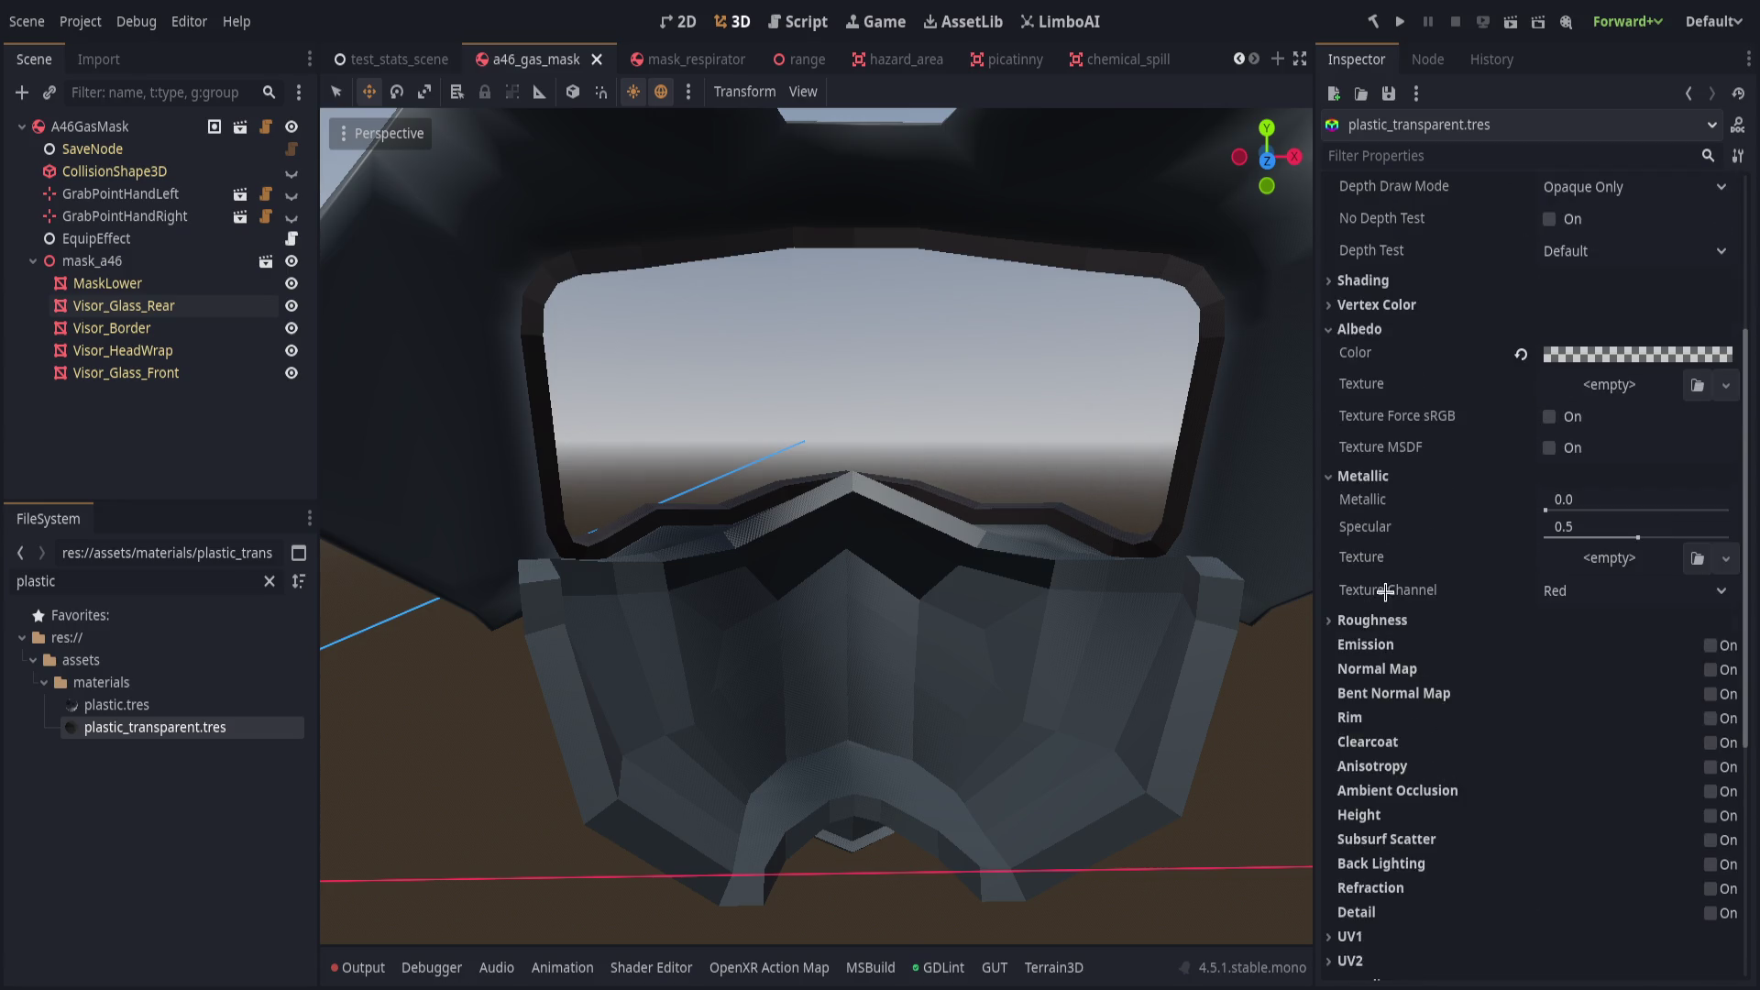
left_click(1378, 619)
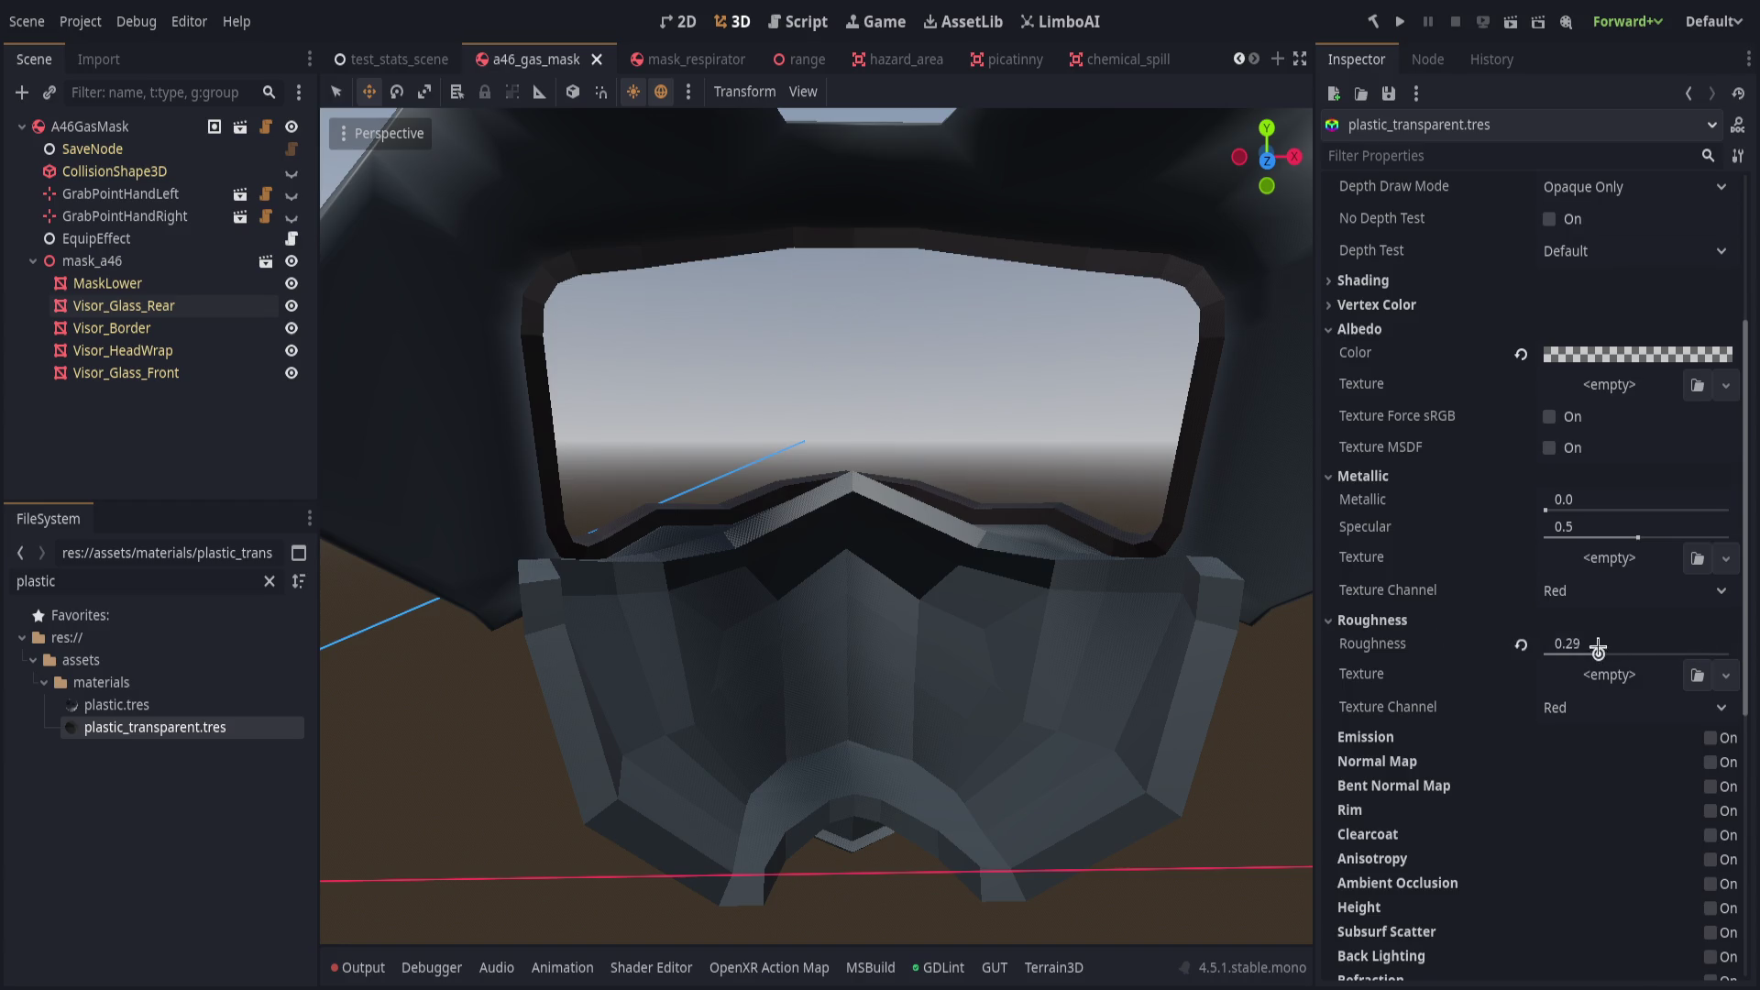
mouse_move(1009, 568)
left_mouse_down()
mouse_move(1096, 625)
mouse_move(970, 601)
mouse_move(992, 530)
left_mouse_up()
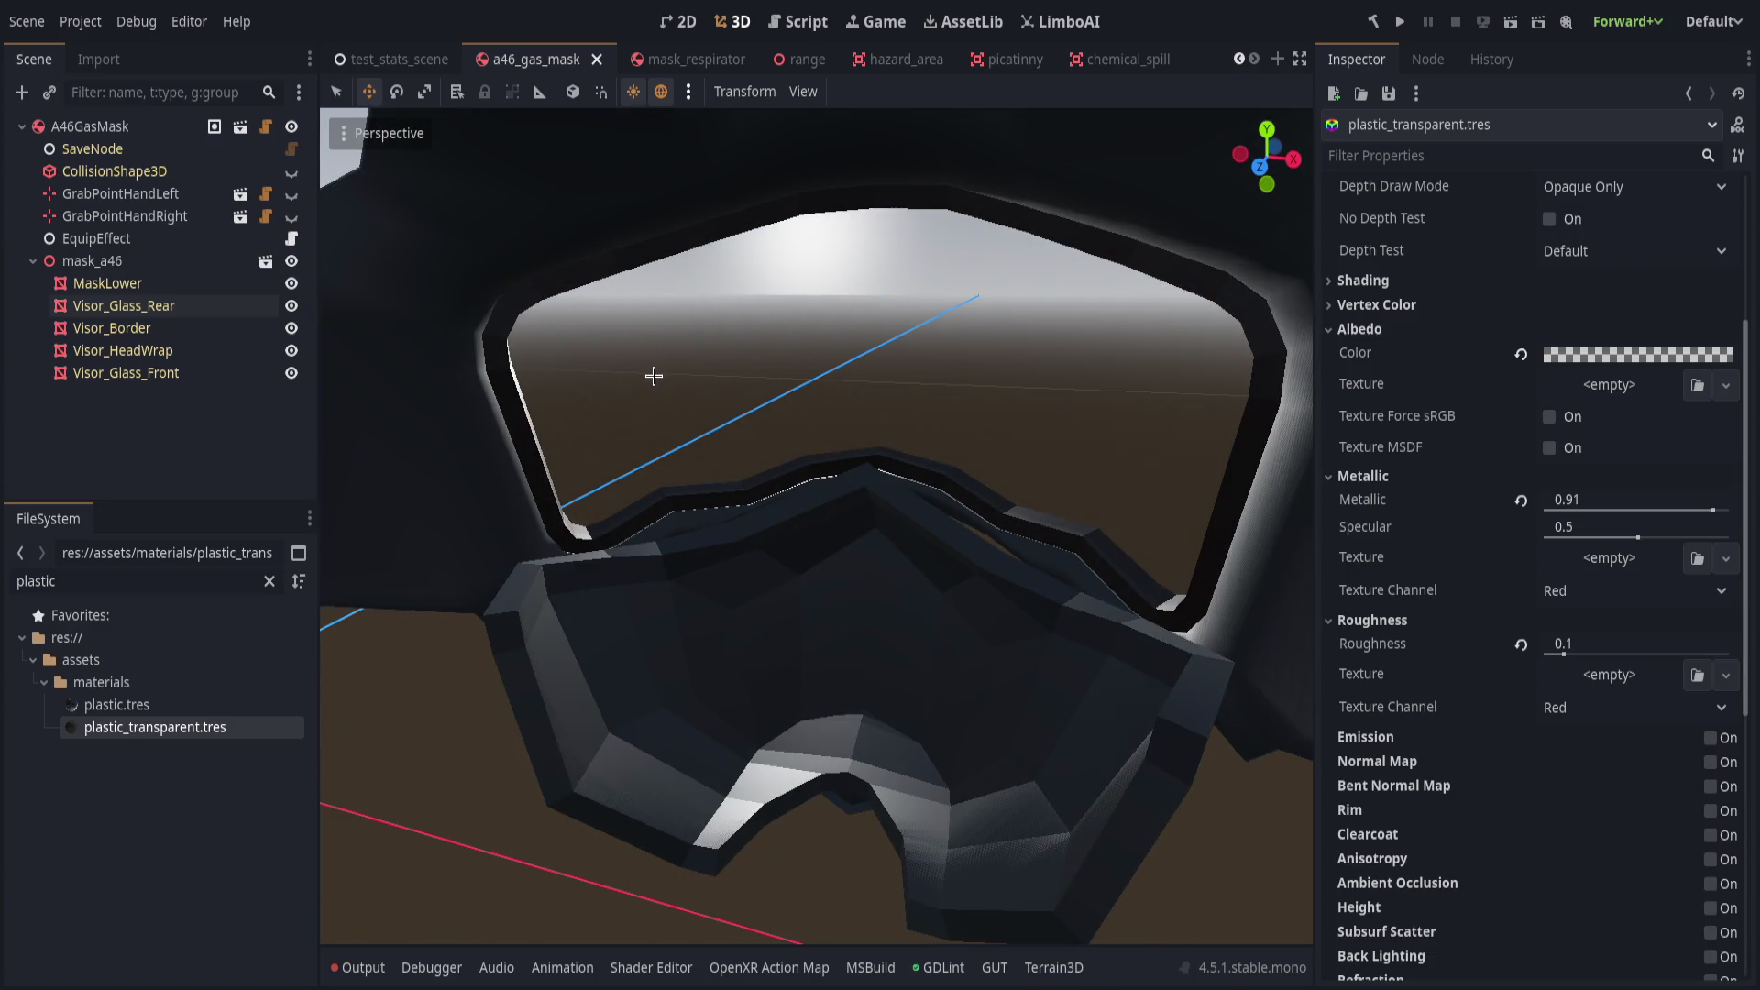
left_click_drag(1144, 431, 1127, 267)
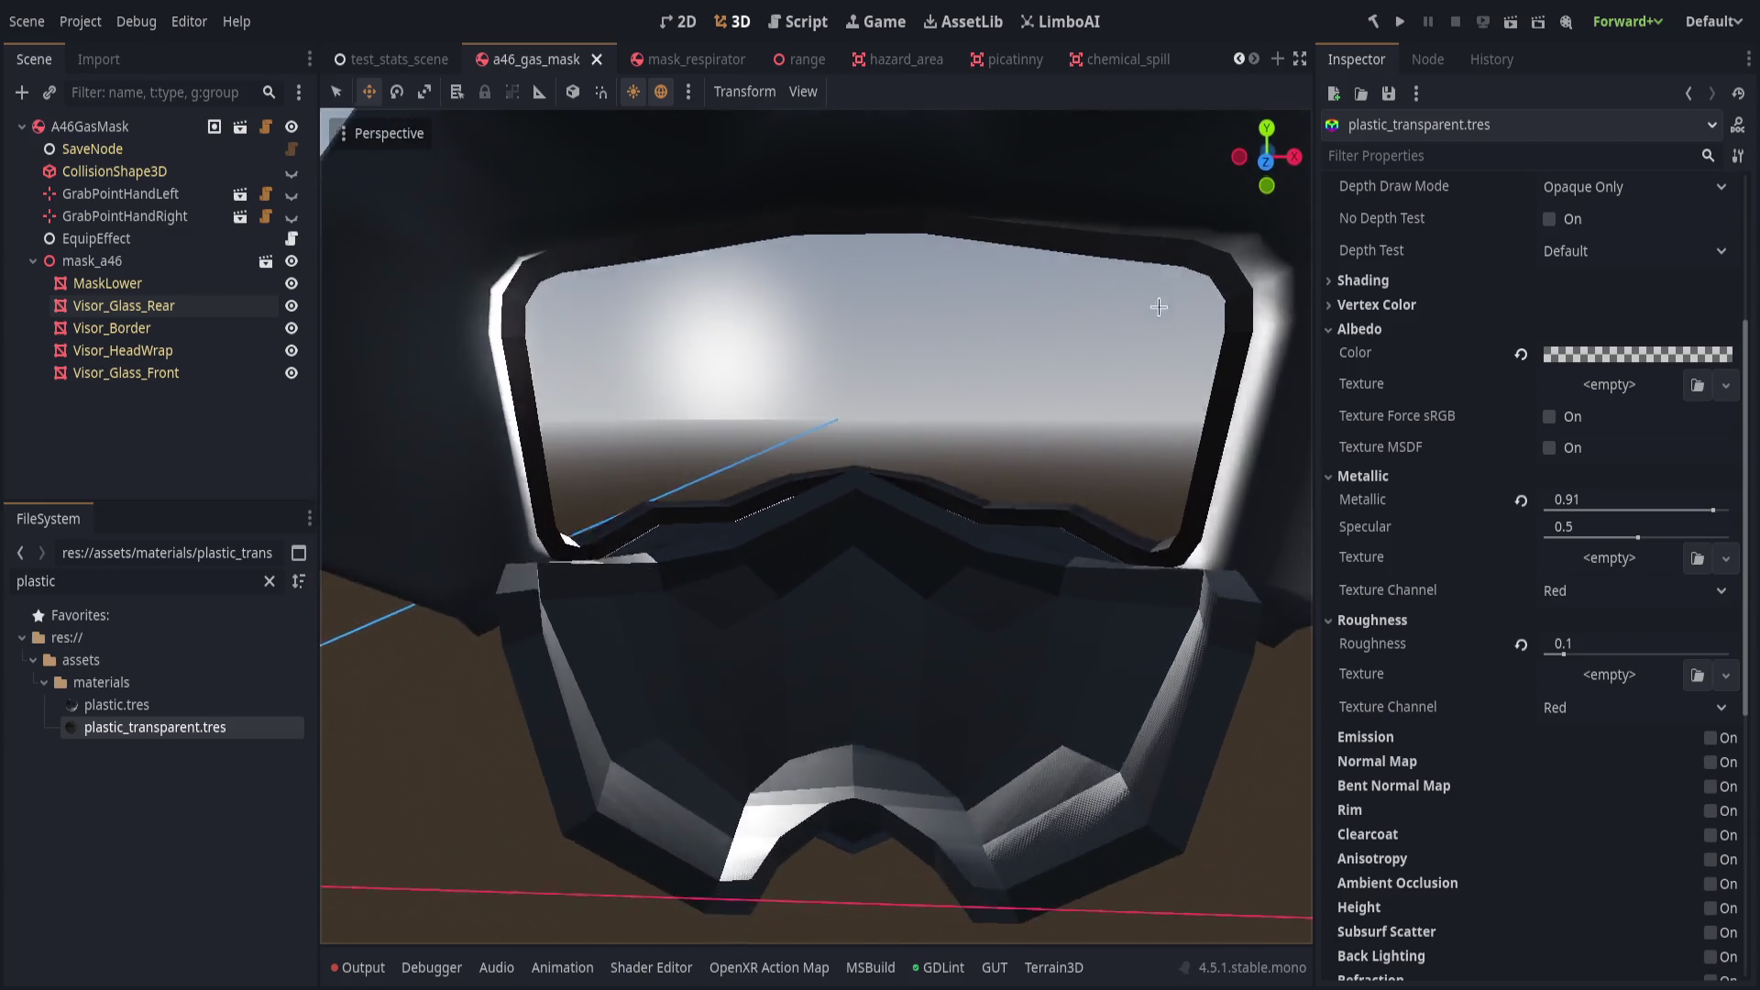
scroll(1159, 306, "up", 5)
scroll(1073, 401, "down", 8)
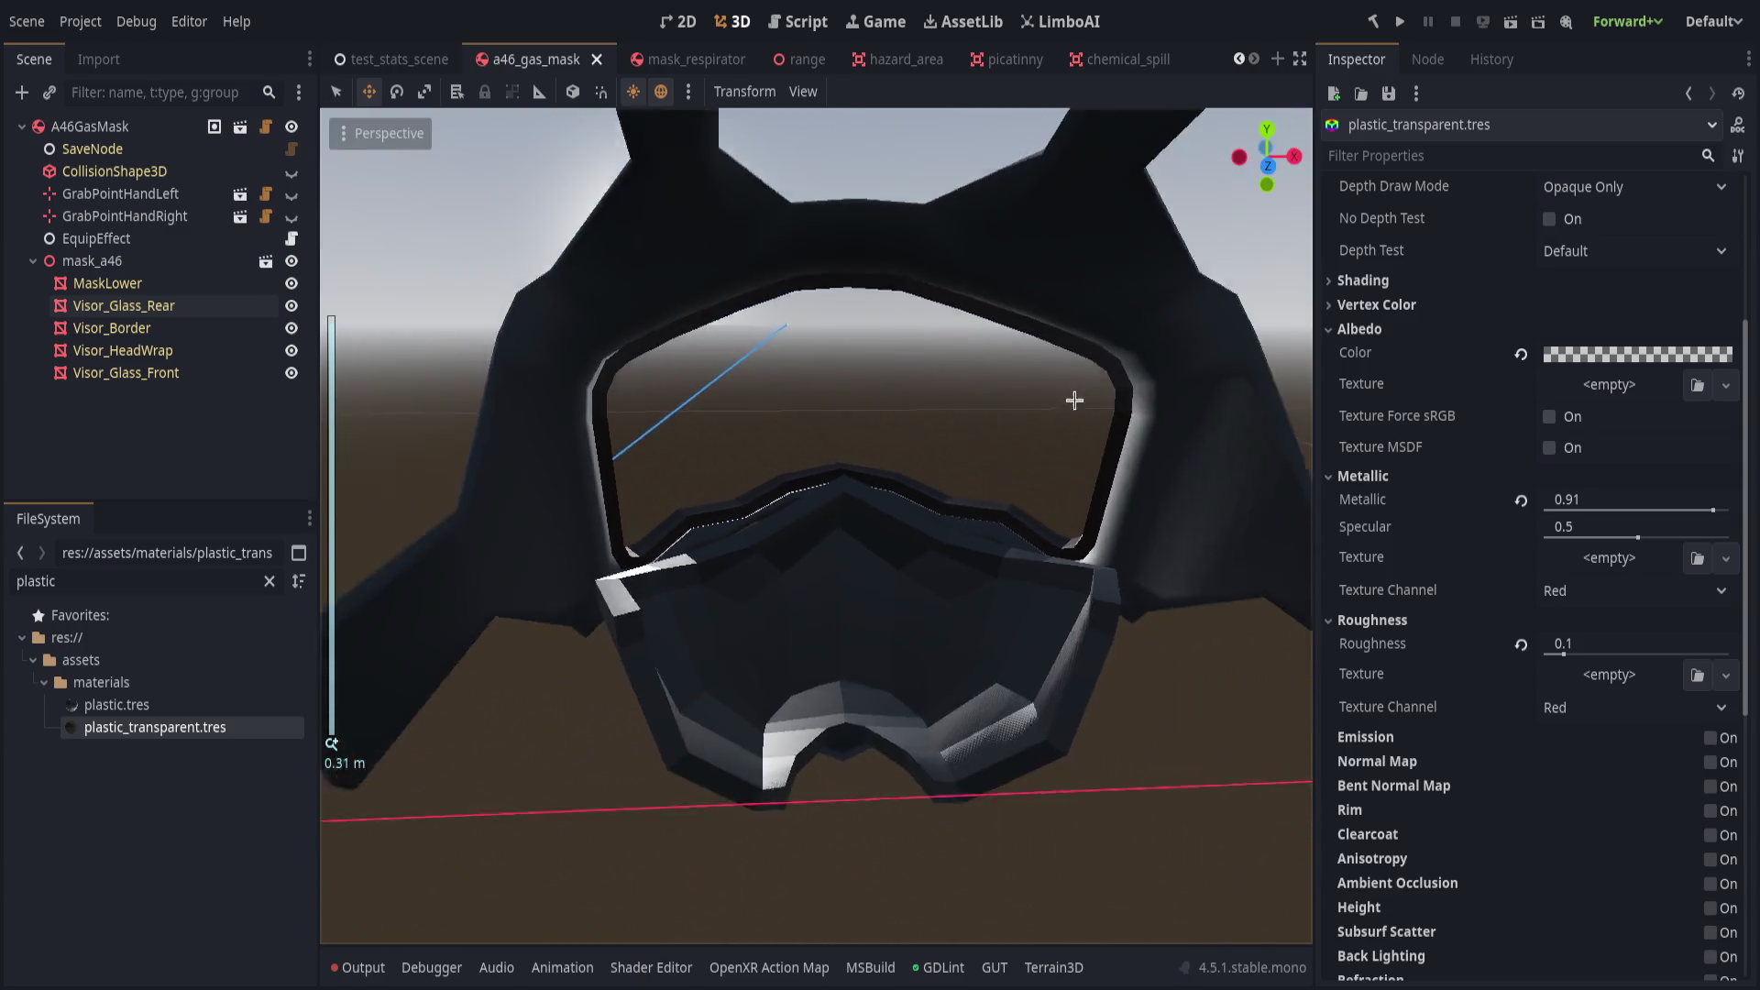
scroll(1064, 392, "down", 4)
Step: Enable Clearcoat on plastic_transparent.tres for a glossy see-through visor
mouse_move(1030, 354)
left_mouse_down()
mouse_move(1211, 409)
mouse_move(424, 383)
mouse_move(1116, 358)
mouse_move(856, 442)
left_mouse_up()
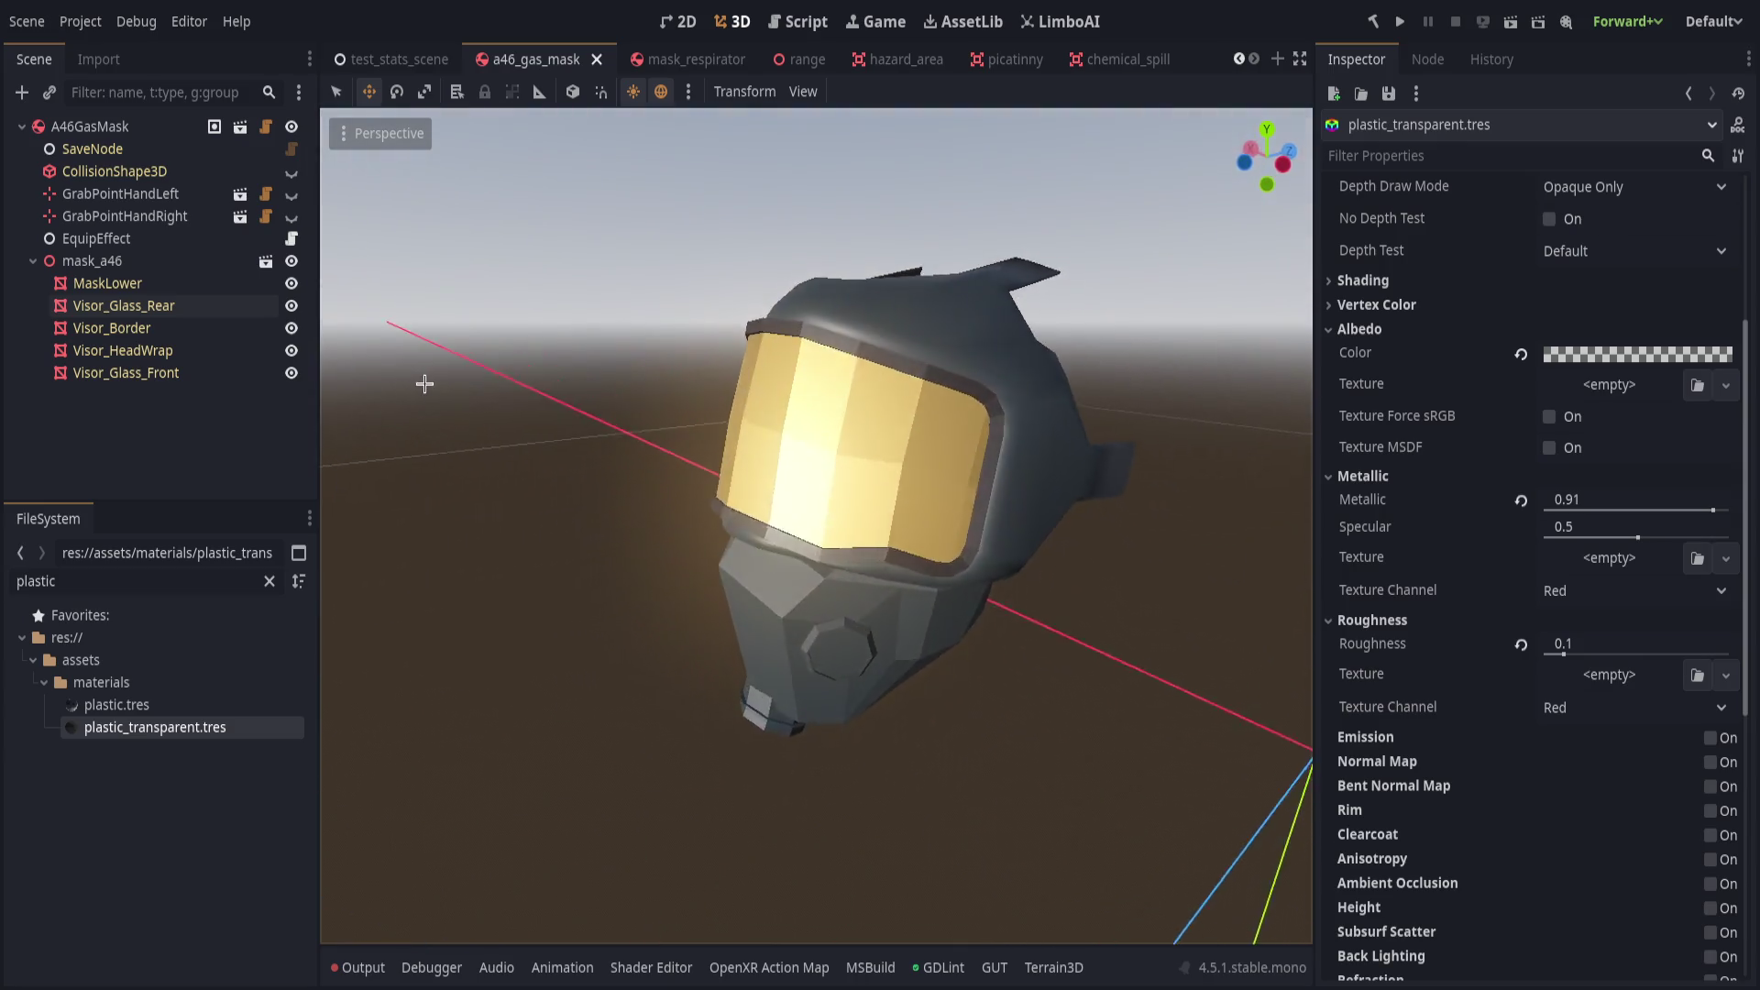
scroll(1116, 357, "up", 5)
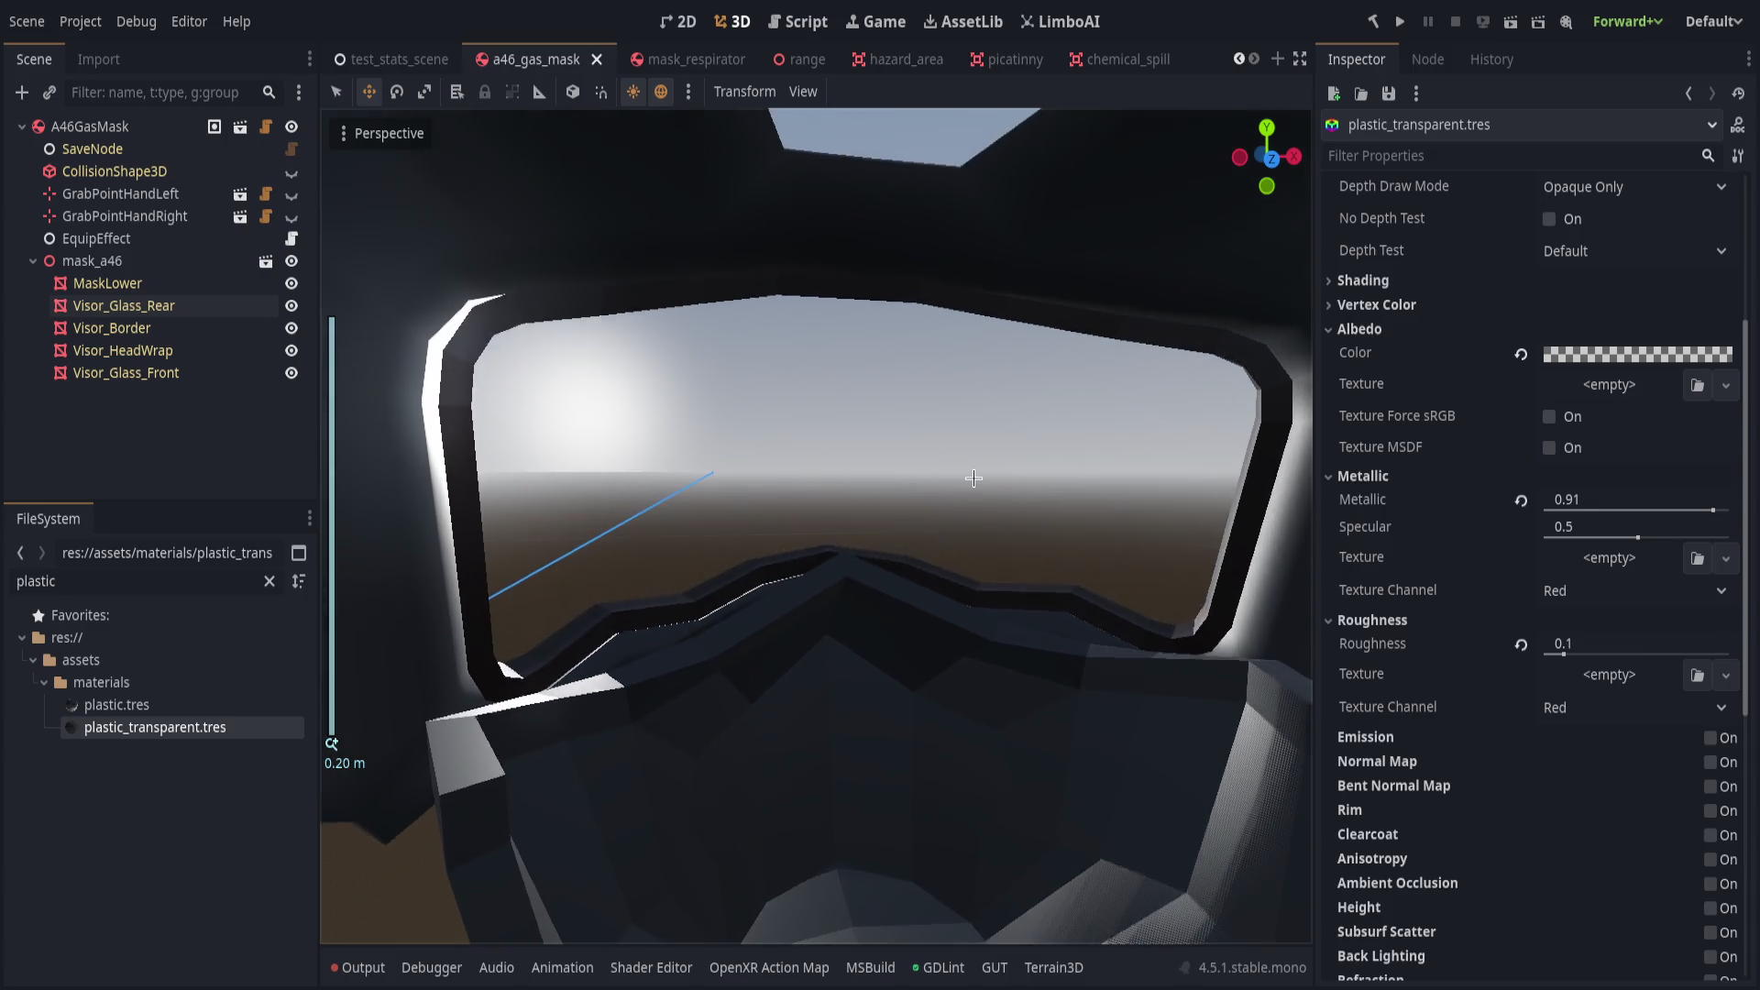
scroll(1316, 579, "down", 3)
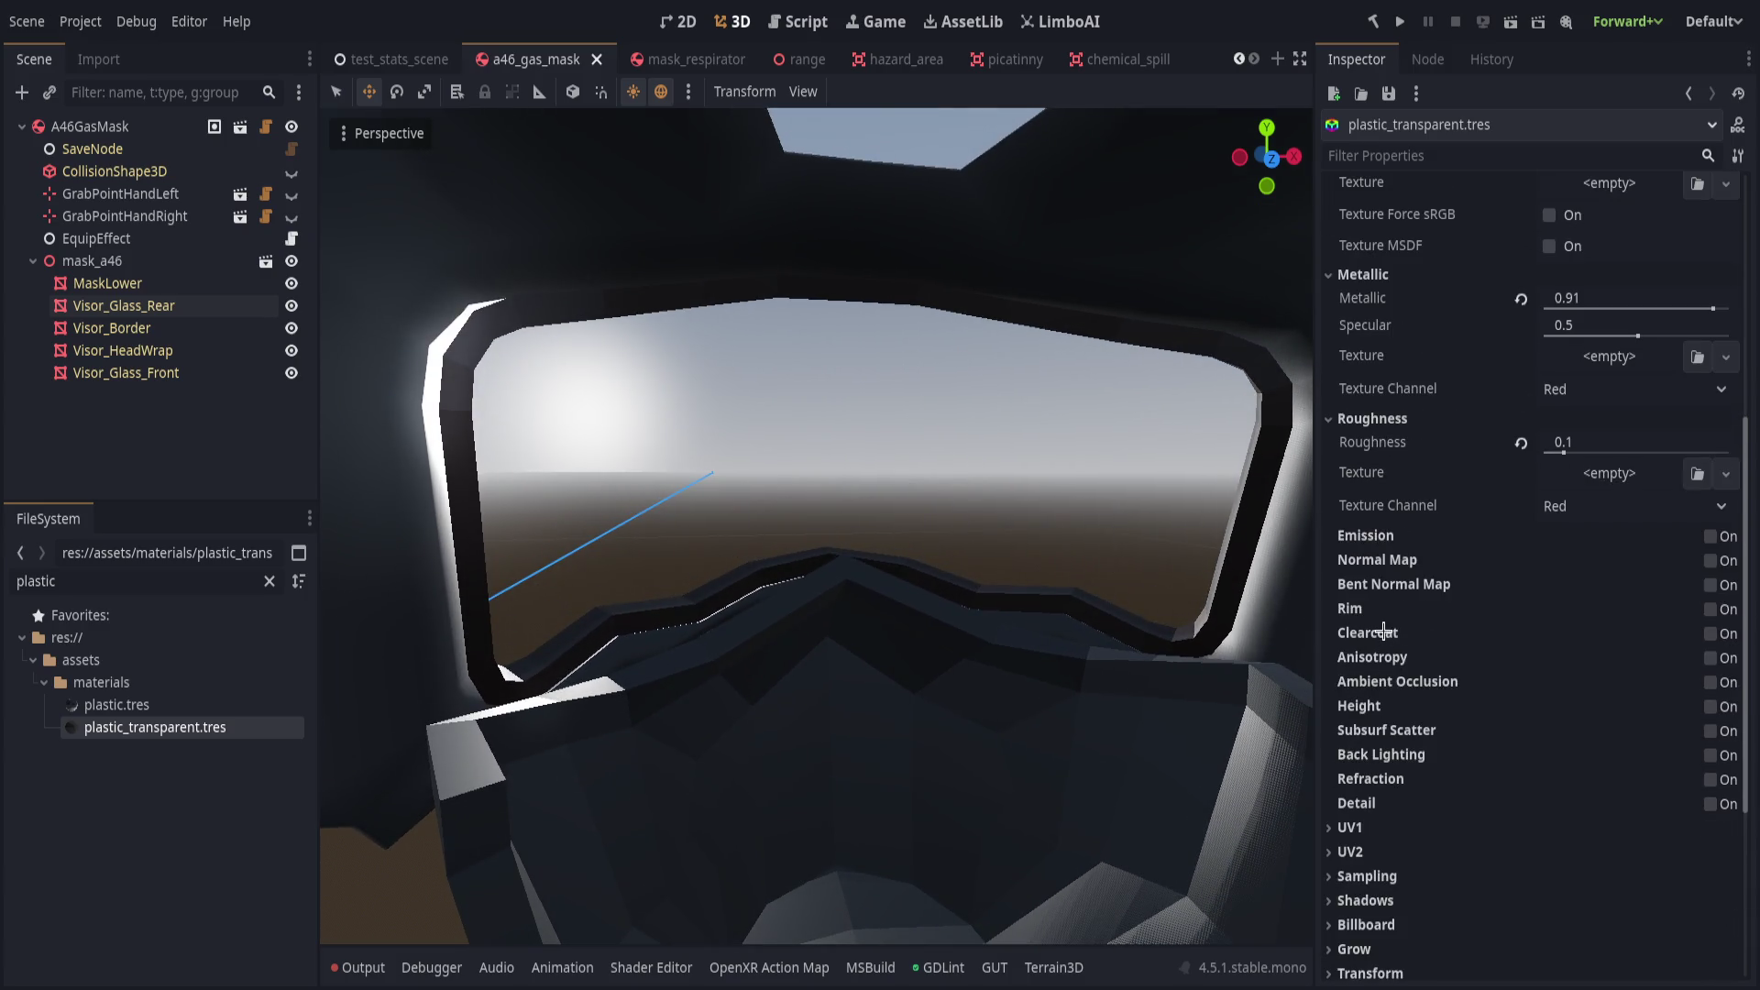
left_click(1708, 634)
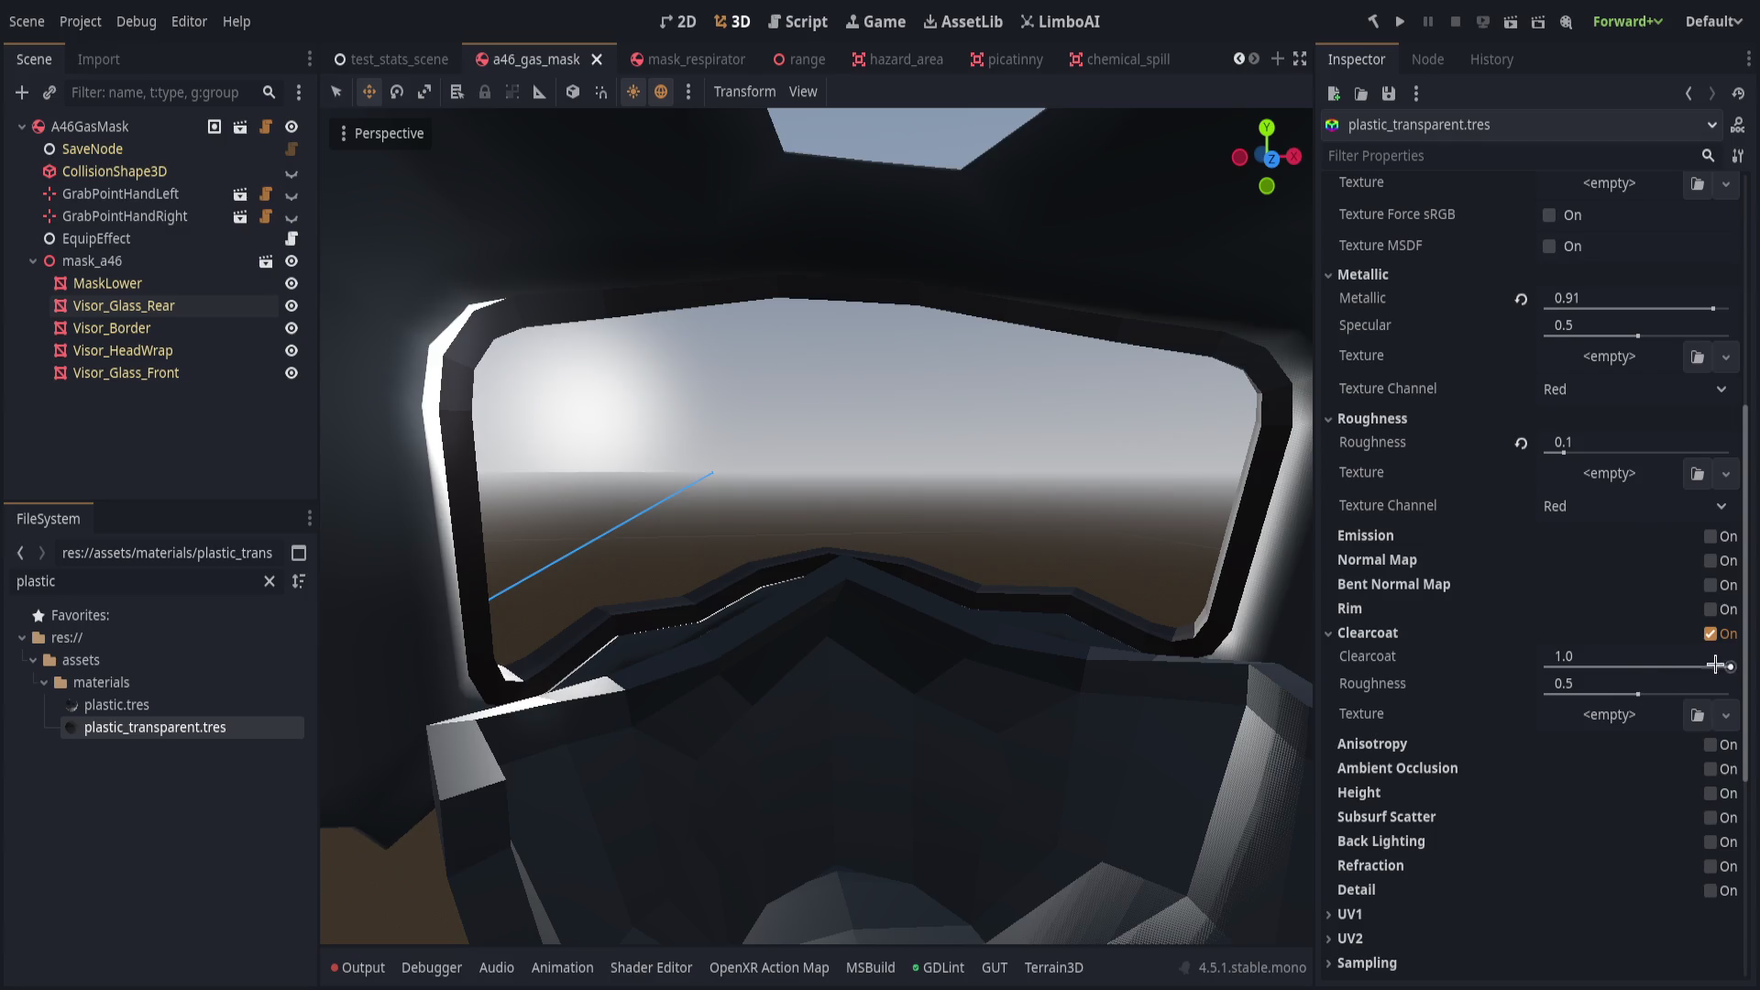
scroll(1448, 610, "up", 5)
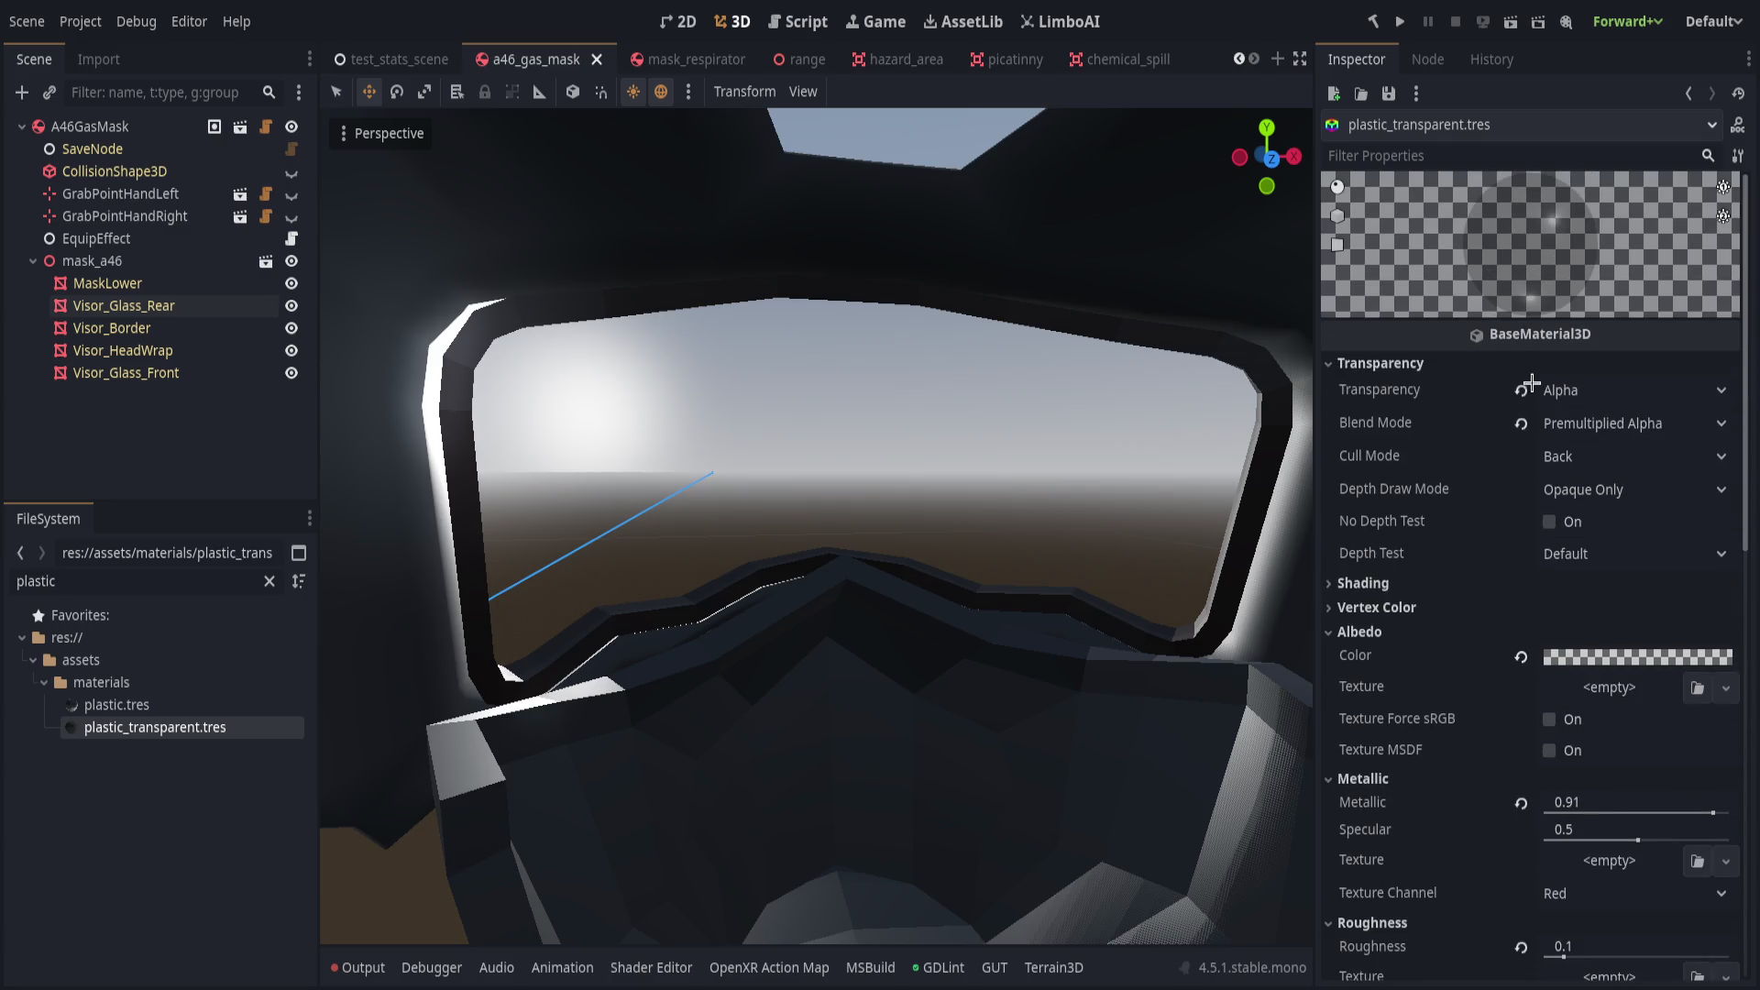
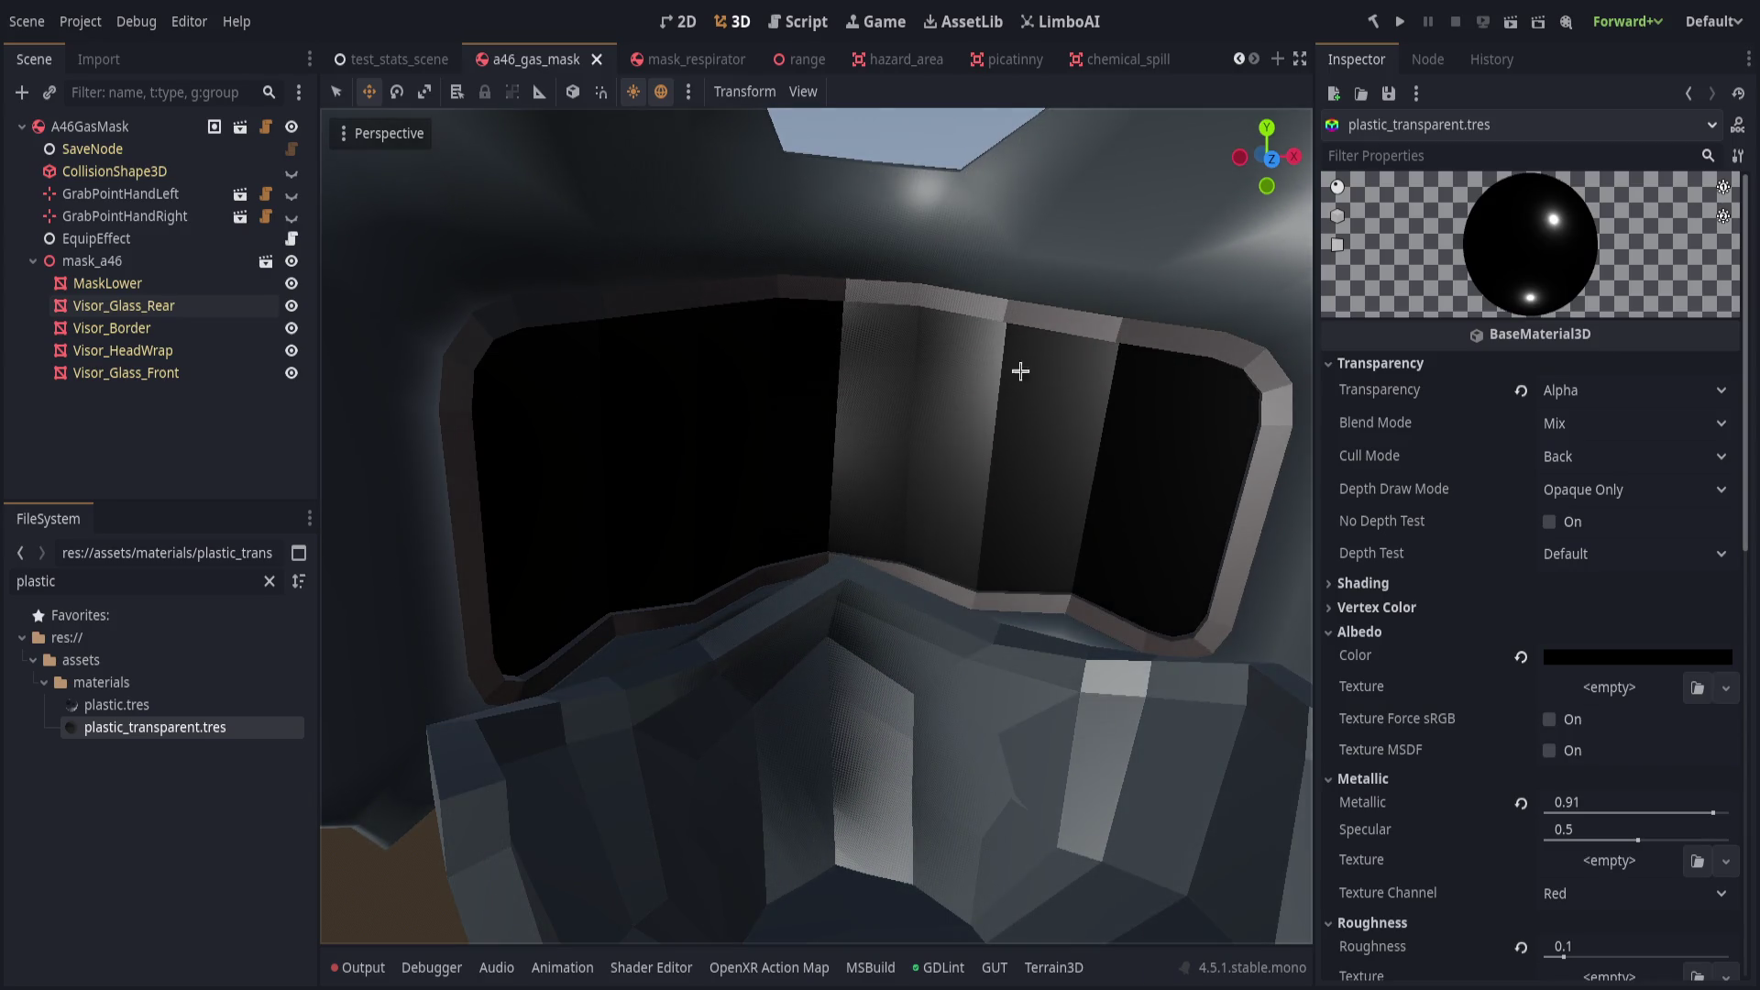
Step: On plastic_transparent.tres, set Metallic 0.0, Specular 1.0 and albedo colour alpha 0
mouse_move(1003, 334)
left_mouse_down()
mouse_move(833, 349)
mouse_move(1124, 358)
mouse_move(950, 338)
mouse_move(1124, 373)
mouse_move(891, 570)
mouse_move(829, 739)
mouse_move(365, 608)
mouse_move(852, 518)
mouse_move(870, 573)
left_mouse_up()
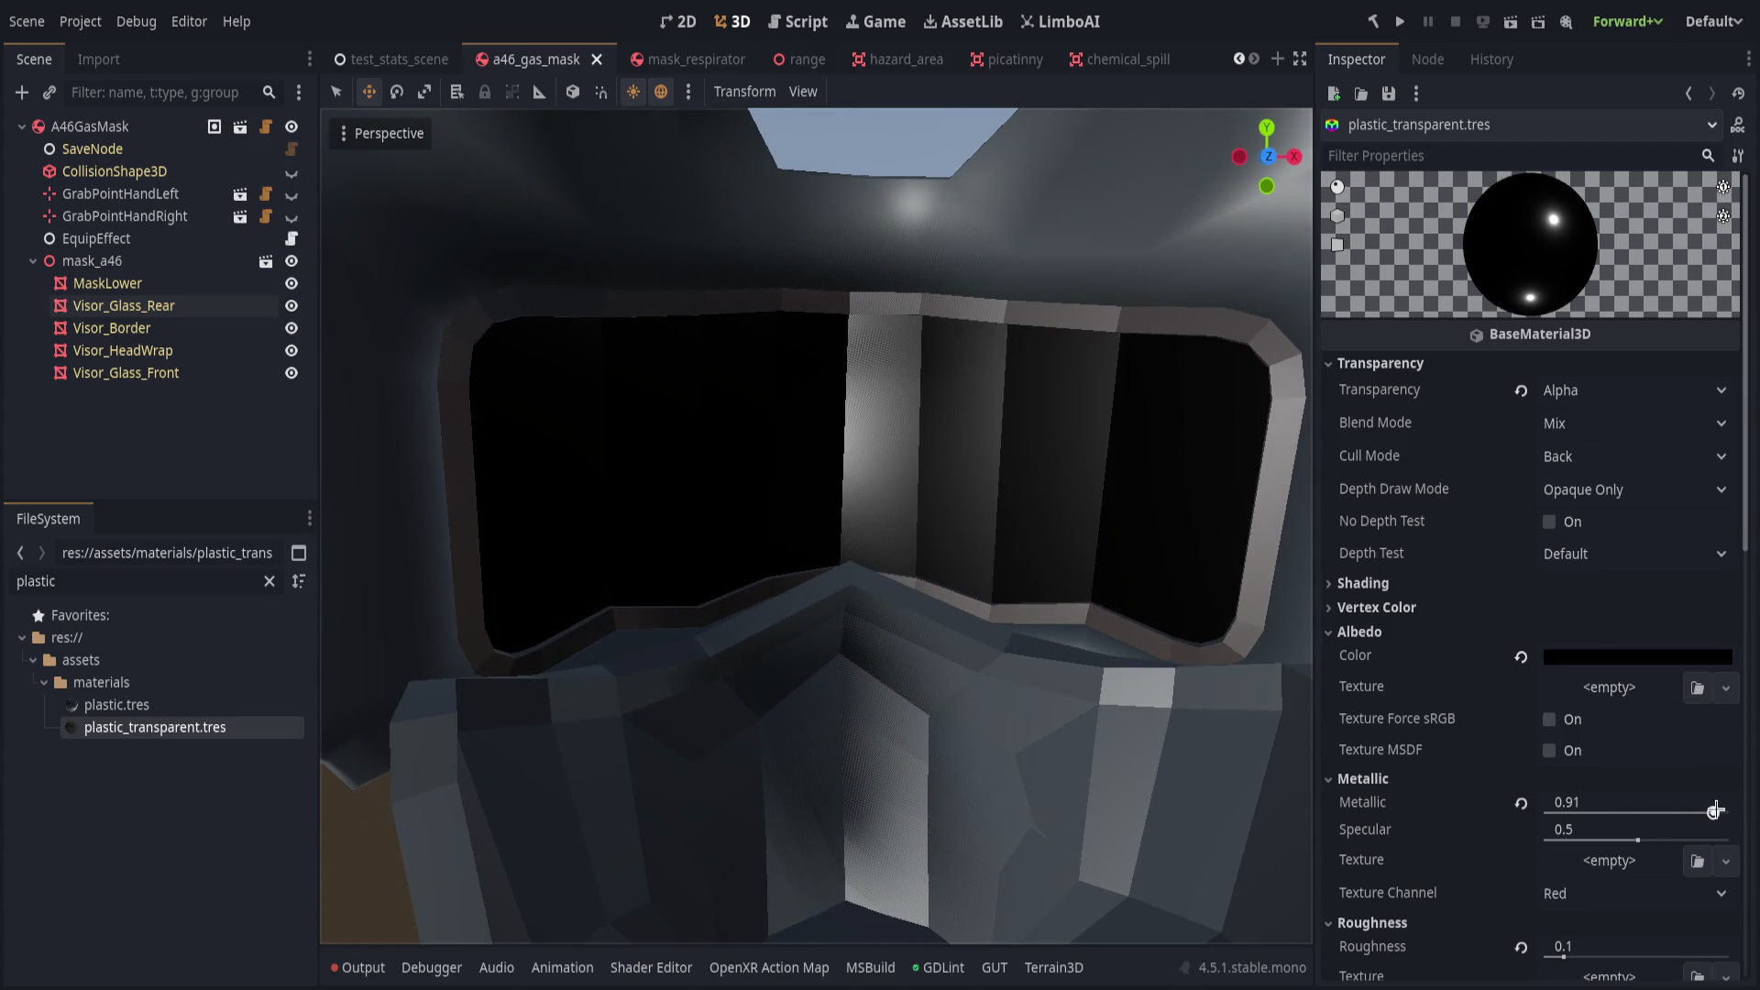
mouse_move(1685, 815)
left_mouse_down()
mouse_move(1459, 808)
mouse_move(1737, 812)
mouse_move(1474, 803)
left_mouse_up()
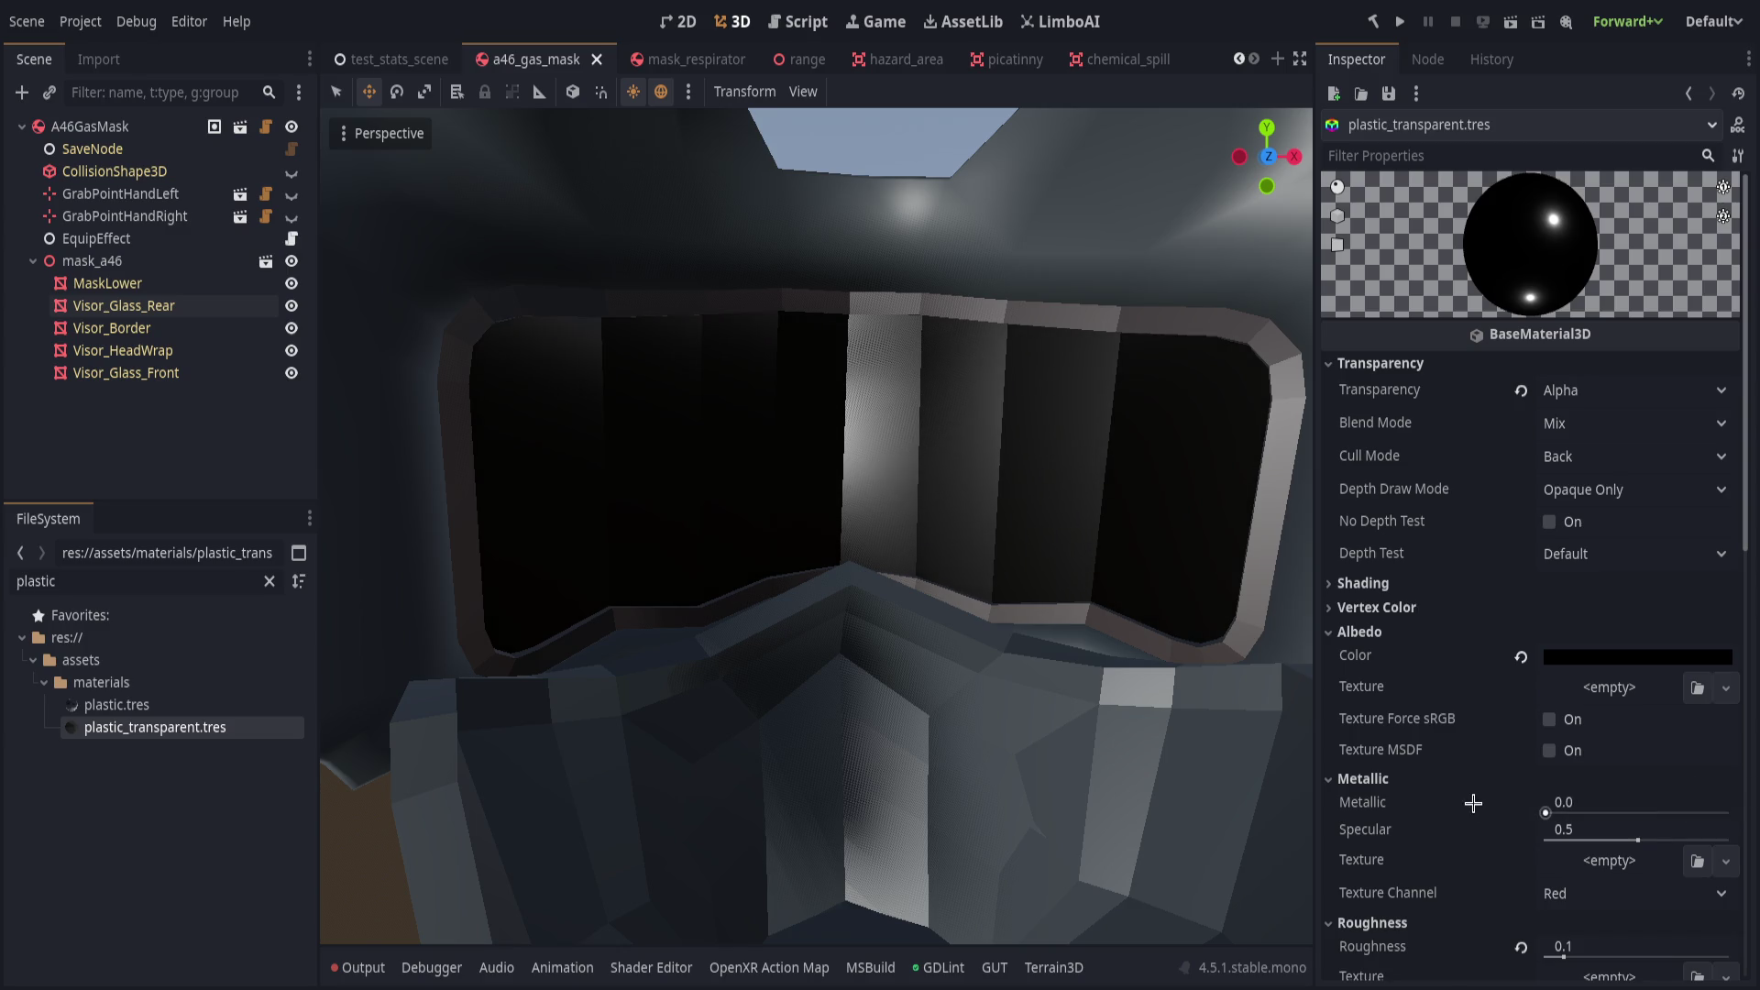
left_click_drag(1642, 834, 1753, 839)
mouse_move(1607, 813)
left_mouse_down()
mouse_move(1731, 813)
mouse_move(1317, 782)
mouse_move(1057, 476)
mouse_move(1105, 518)
mouse_move(1115, 507)
left_mouse_up()
mouse_move(1547, 813)
left_mouse_down()
mouse_move(1756, 813)
mouse_move(1328, 772)
left_mouse_up()
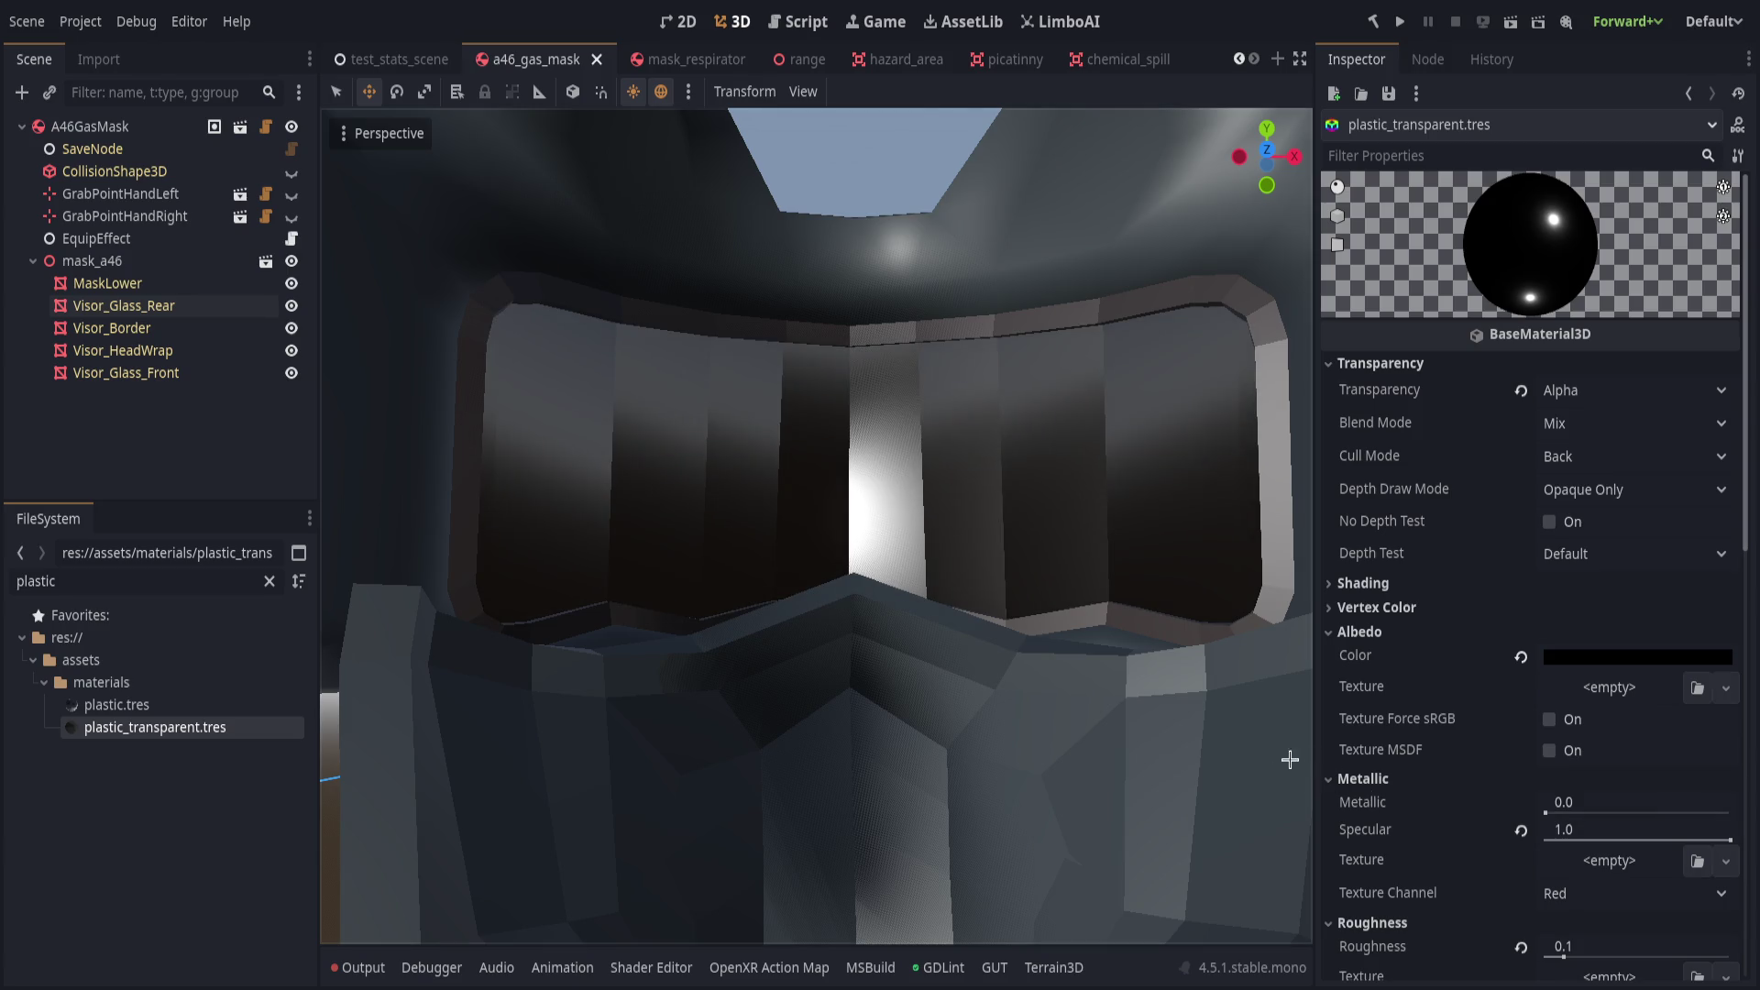
scroll(1758, 780, "down", 4)
mouse_move(1732, 635)
left_mouse_down()
mouse_move(1595, 628)
mouse_move(1731, 637)
left_mouse_up()
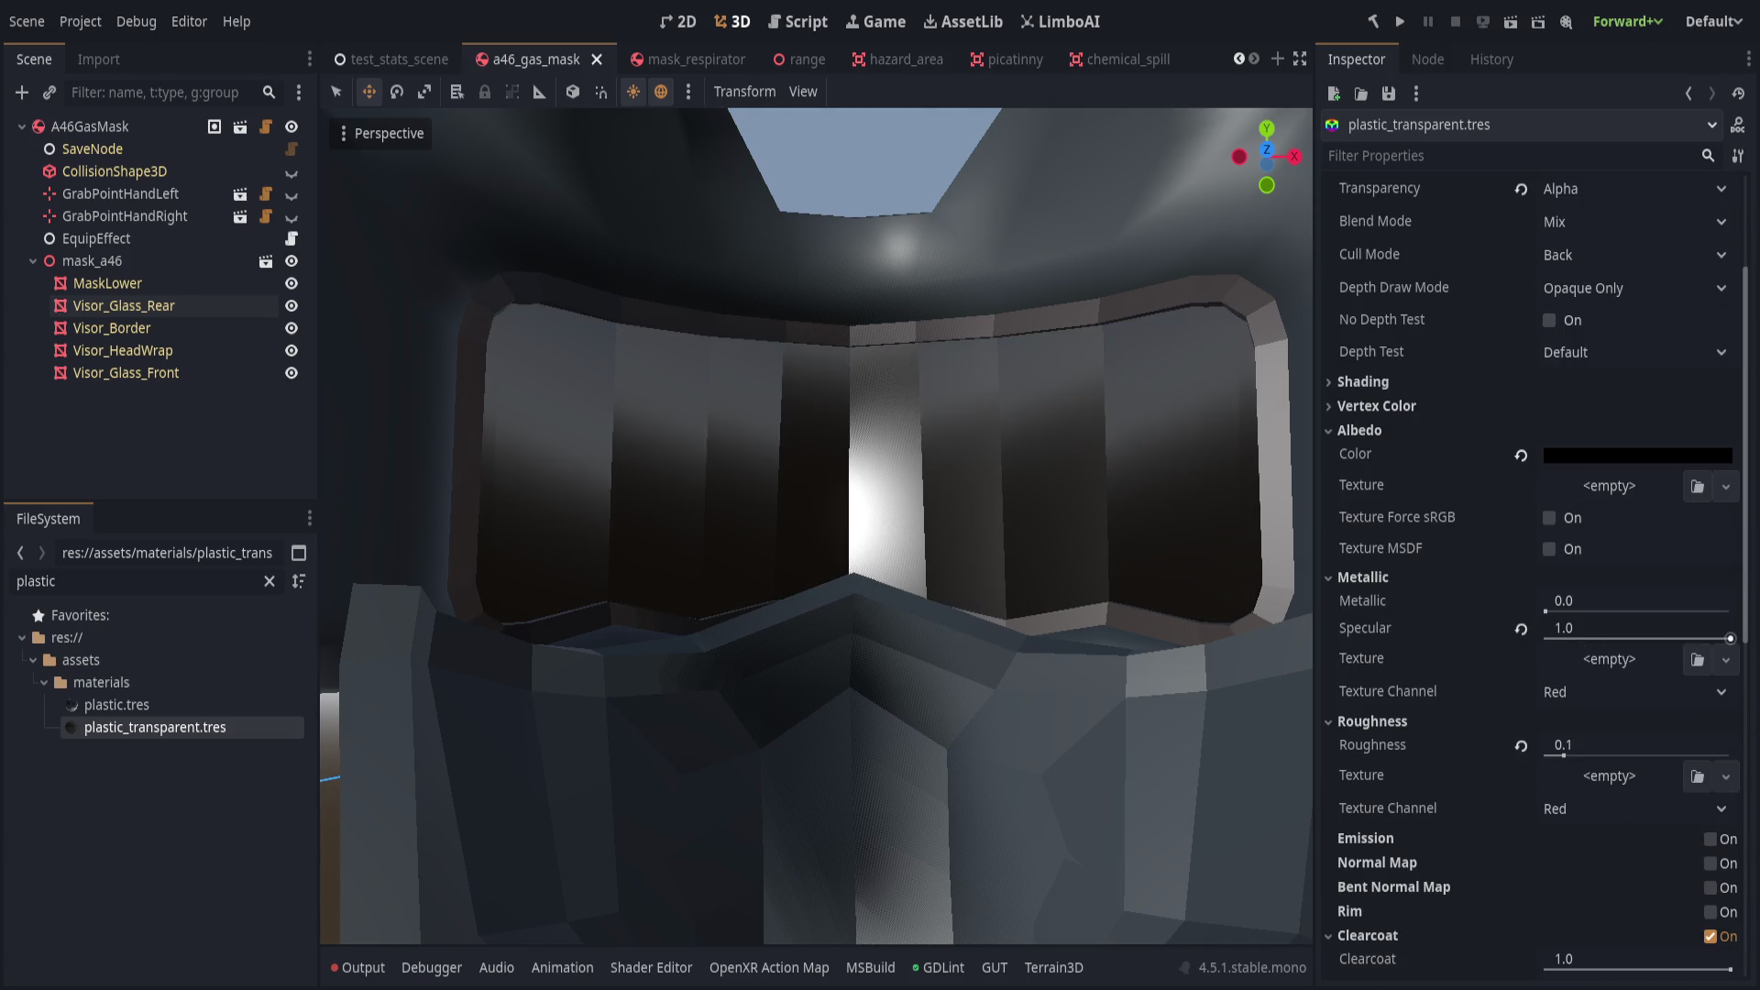
key("ctrl+z")
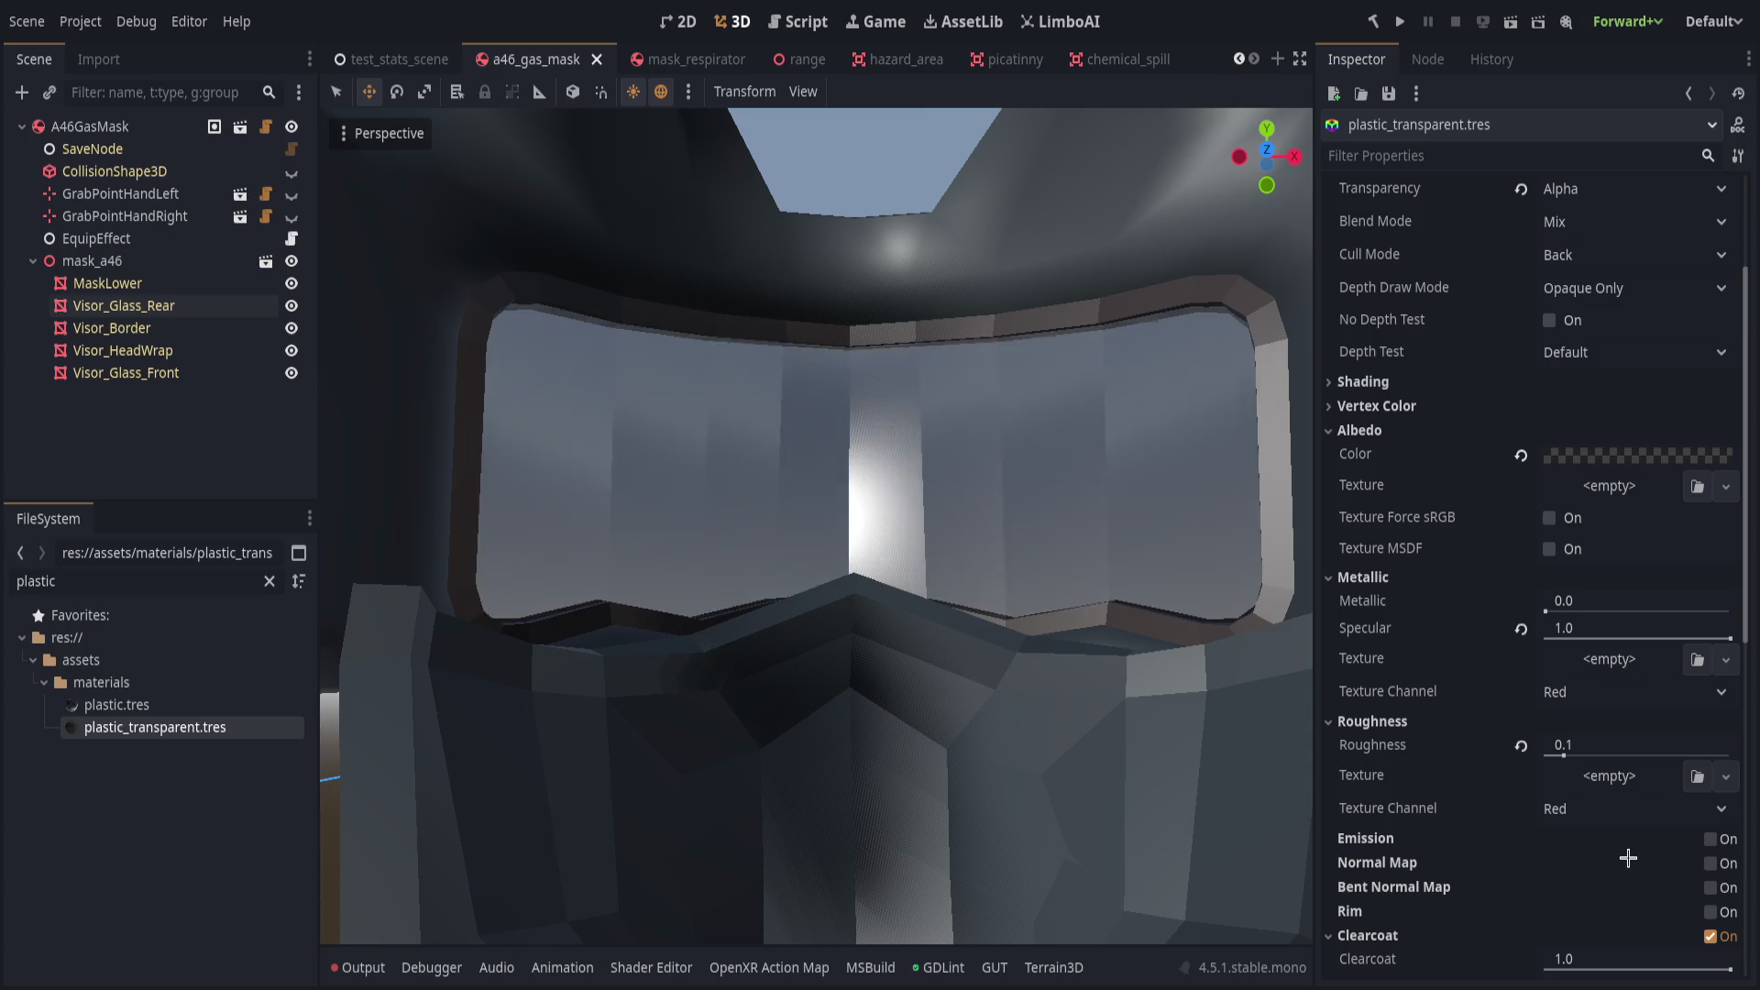
Step: Look through the visor from several angles and set the material's Cull Mode to Disabled
mouse_move(1284, 774)
left_mouse_down()
mouse_move(1279, 715)
mouse_move(1257, 730)
mouse_move(361, 730)
mouse_move(1277, 746)
mouse_move(1239, 715)
left_mouse_up()
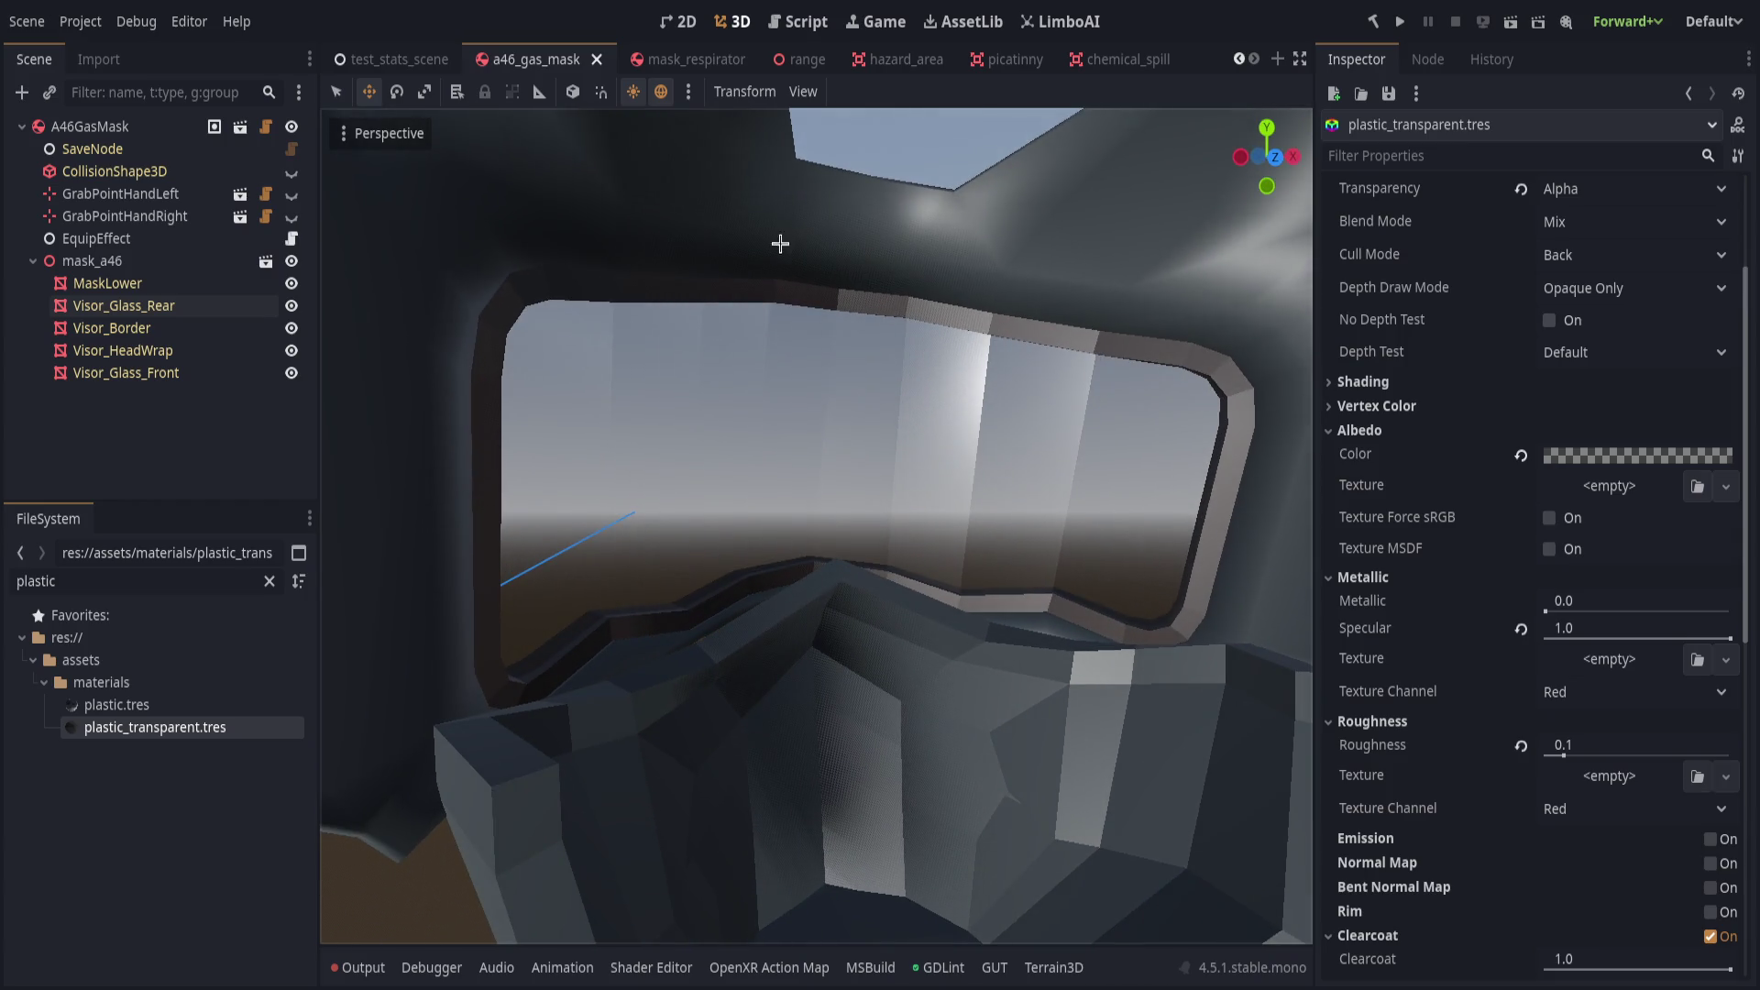
scroll(780, 243, "down", 2)
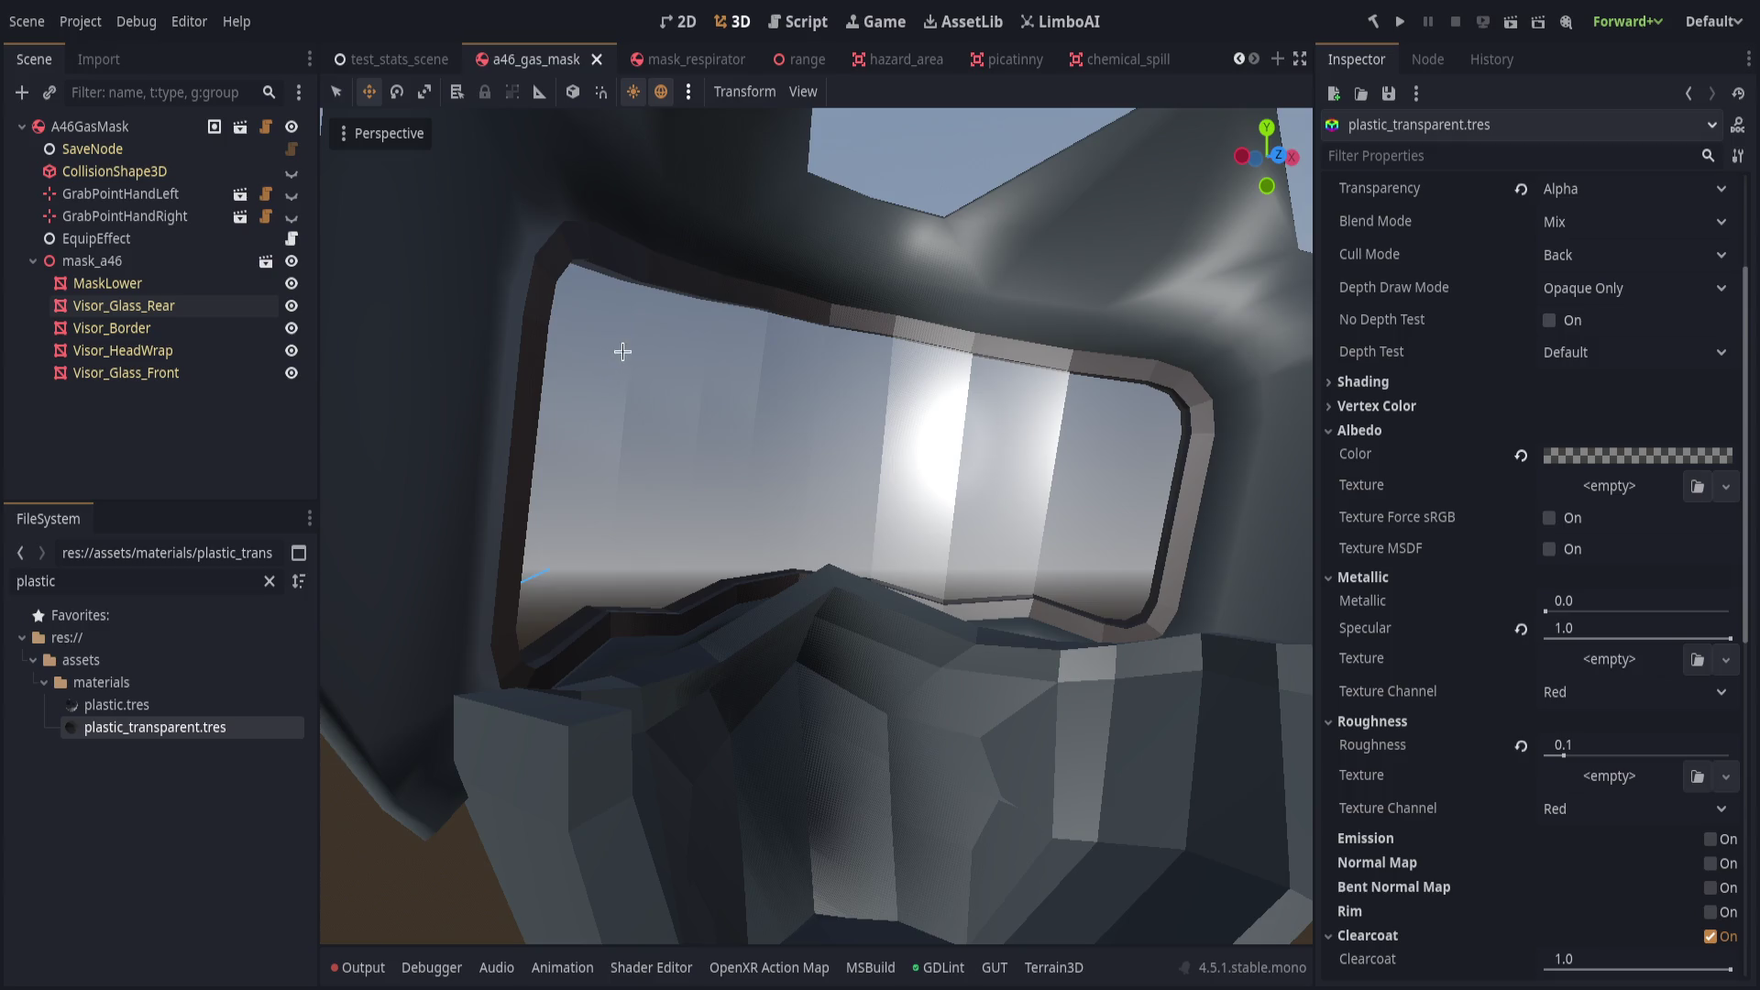
mouse_move(678, 367)
left_mouse_down()
mouse_move(1092, 593)
mouse_move(1042, 629)
left_mouse_up()
scroll(1045, 629, "down", 2)
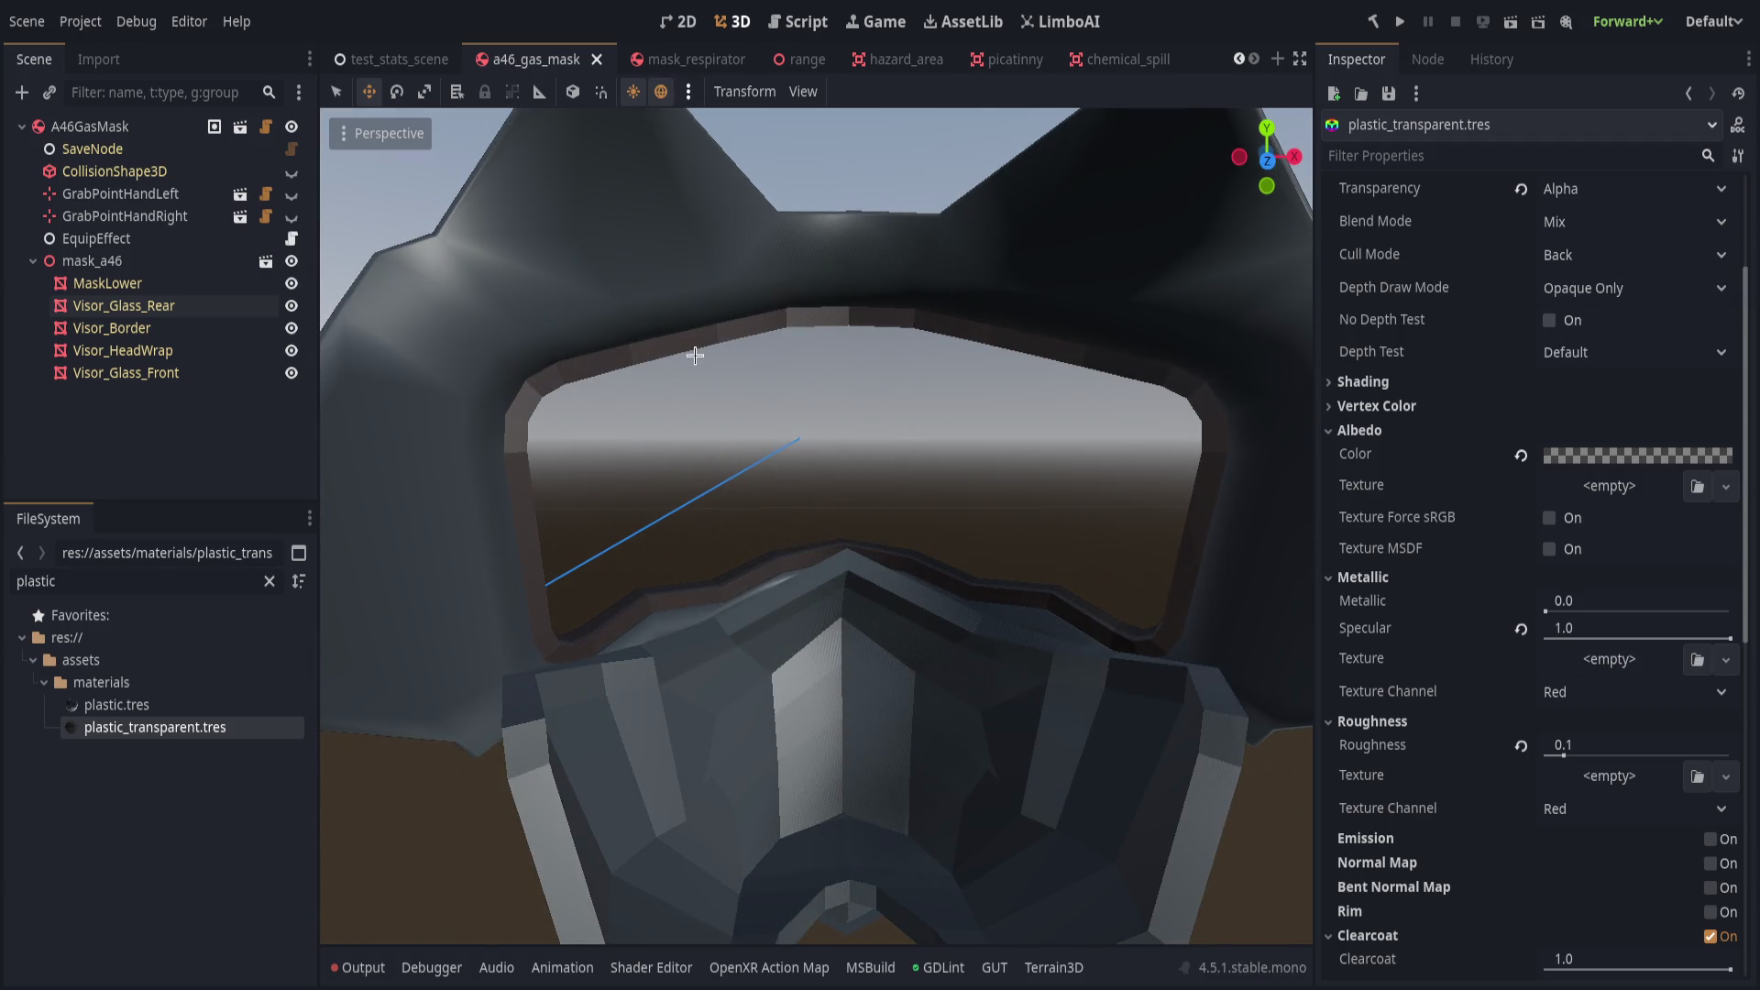
mouse_move(1136, 496)
left_mouse_down()
mouse_move(1009, 424)
mouse_move(1047, 443)
mouse_move(1109, 388)
mouse_move(1143, 491)
mouse_move(1106, 440)
left_mouse_up()
scroll(1399, 750, "up", 3)
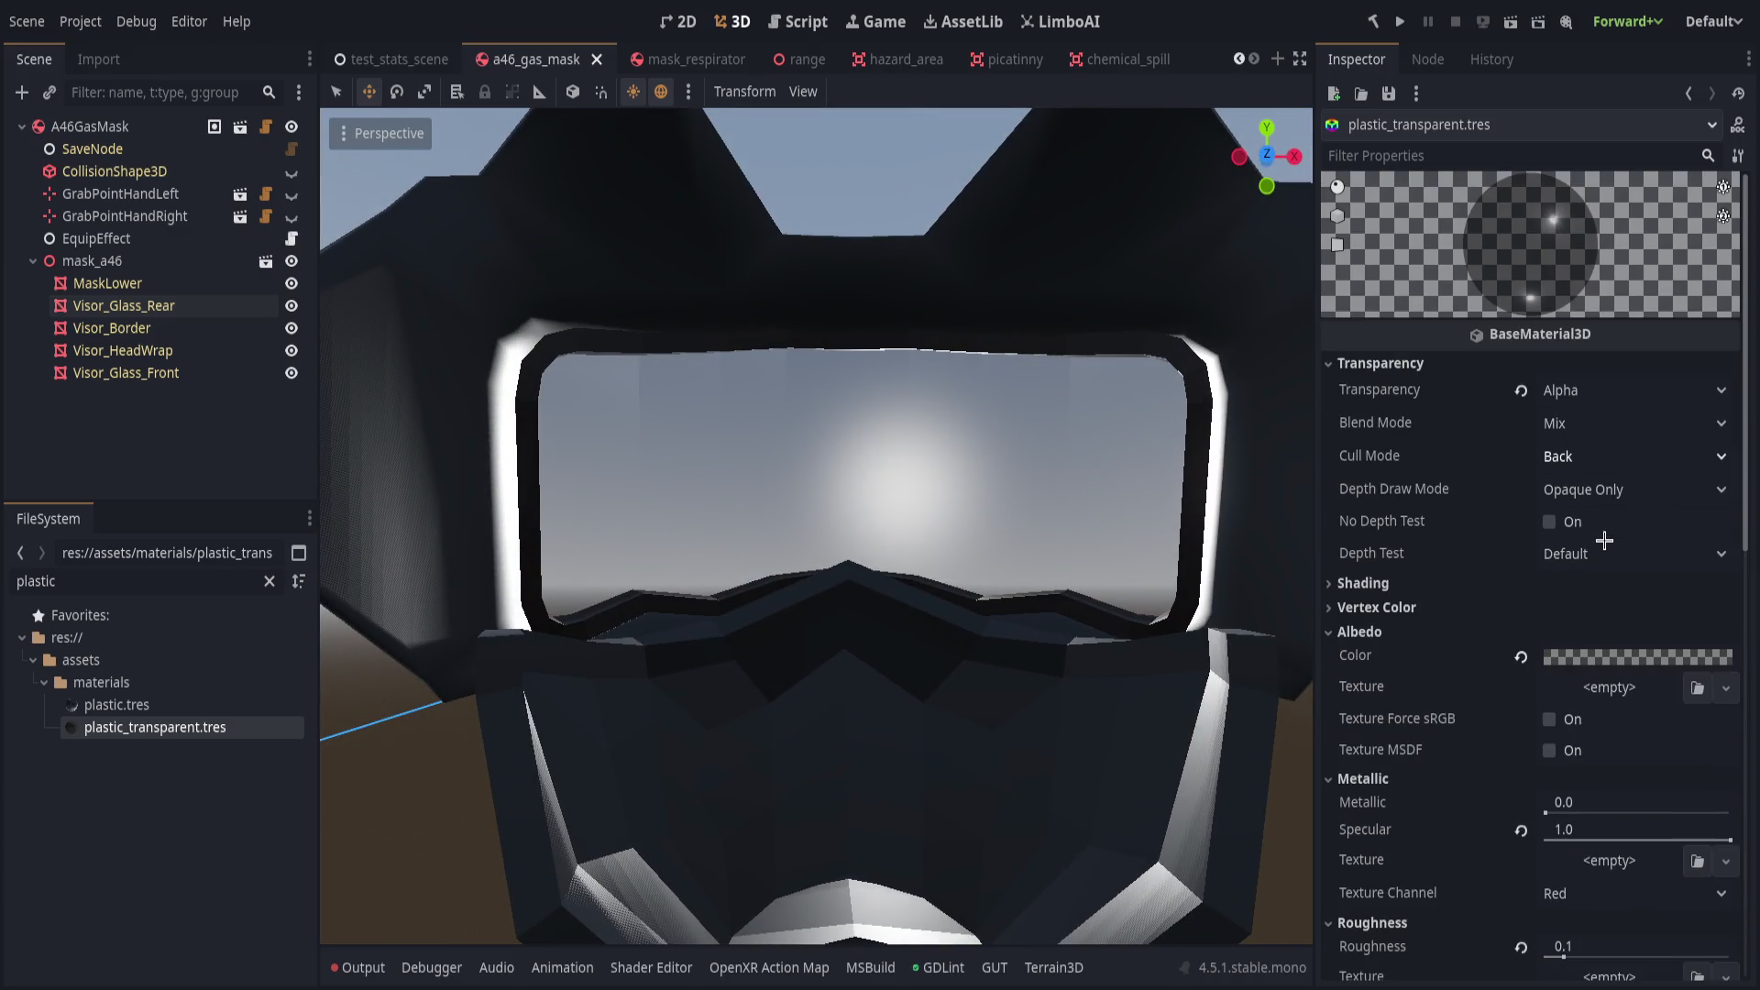
mouse_move(1048, 427)
left_mouse_down()
mouse_move(1045, 455)
mouse_move(1015, 437)
mouse_move(1104, 443)
mouse_move(1191, 416)
mouse_move(971, 411)
left_mouse_up()
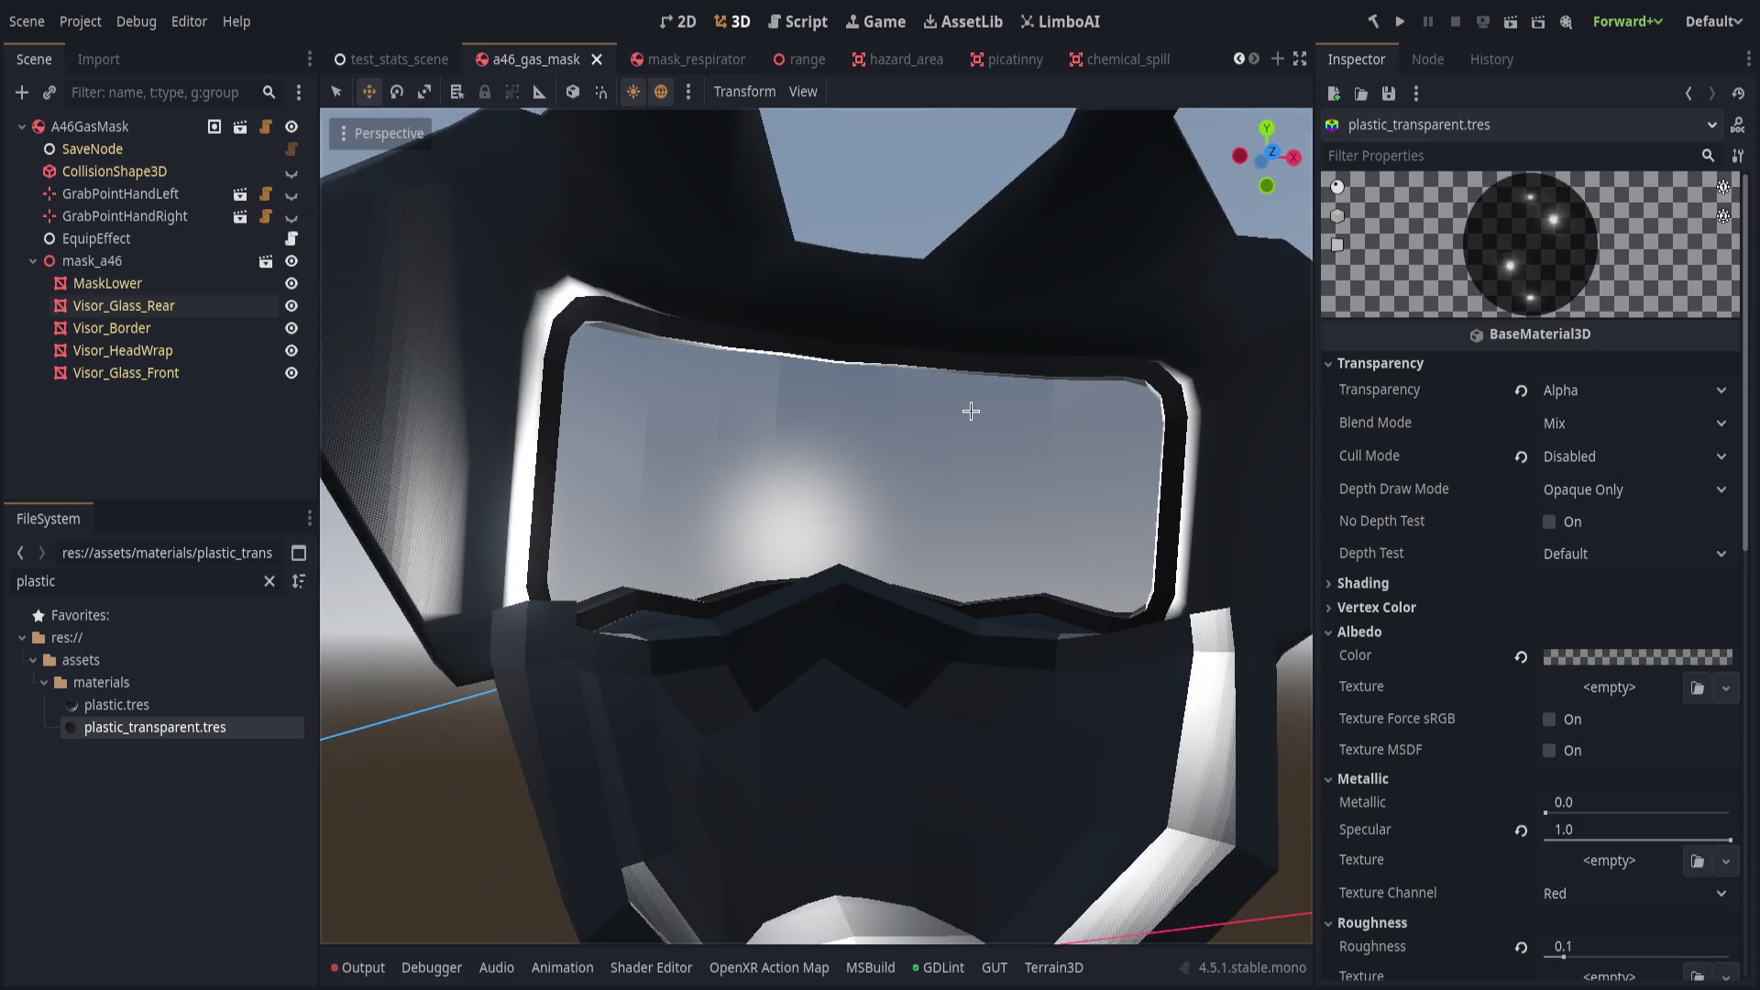
key("ctrl+z")
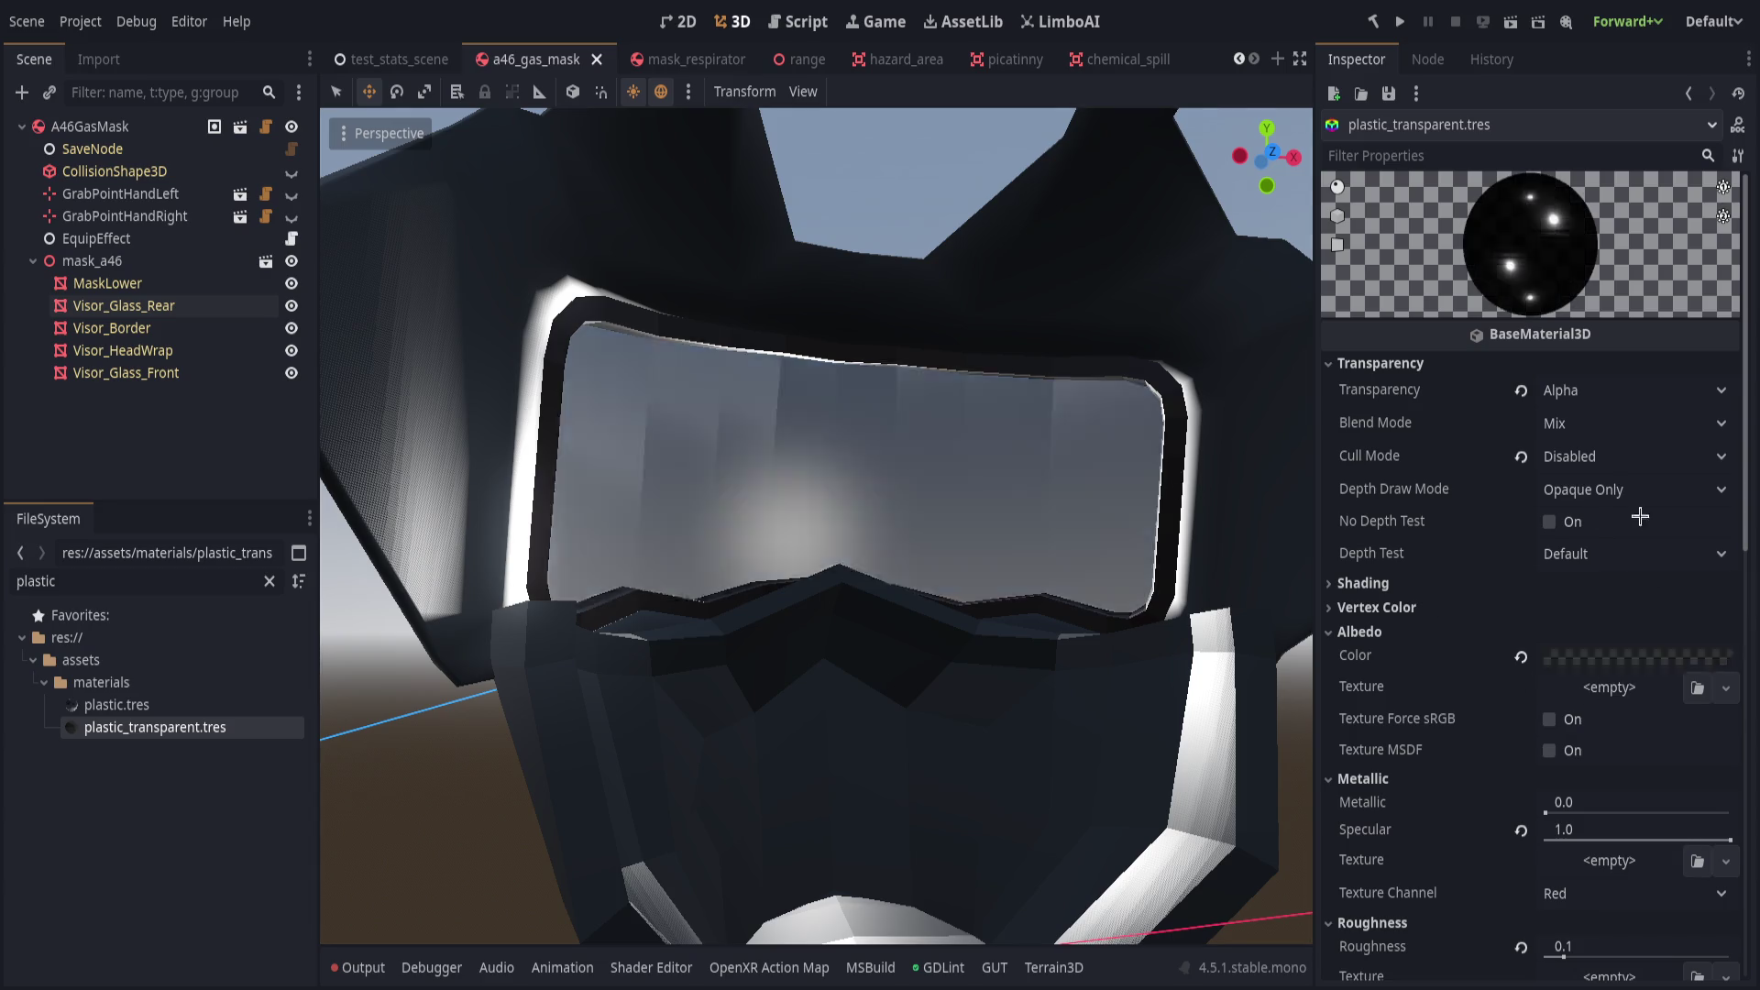
mouse_move(1076, 393)
left_mouse_down()
mouse_move(1077, 452)
mouse_move(1134, 412)
mouse_move(768, 353)
left_mouse_up()
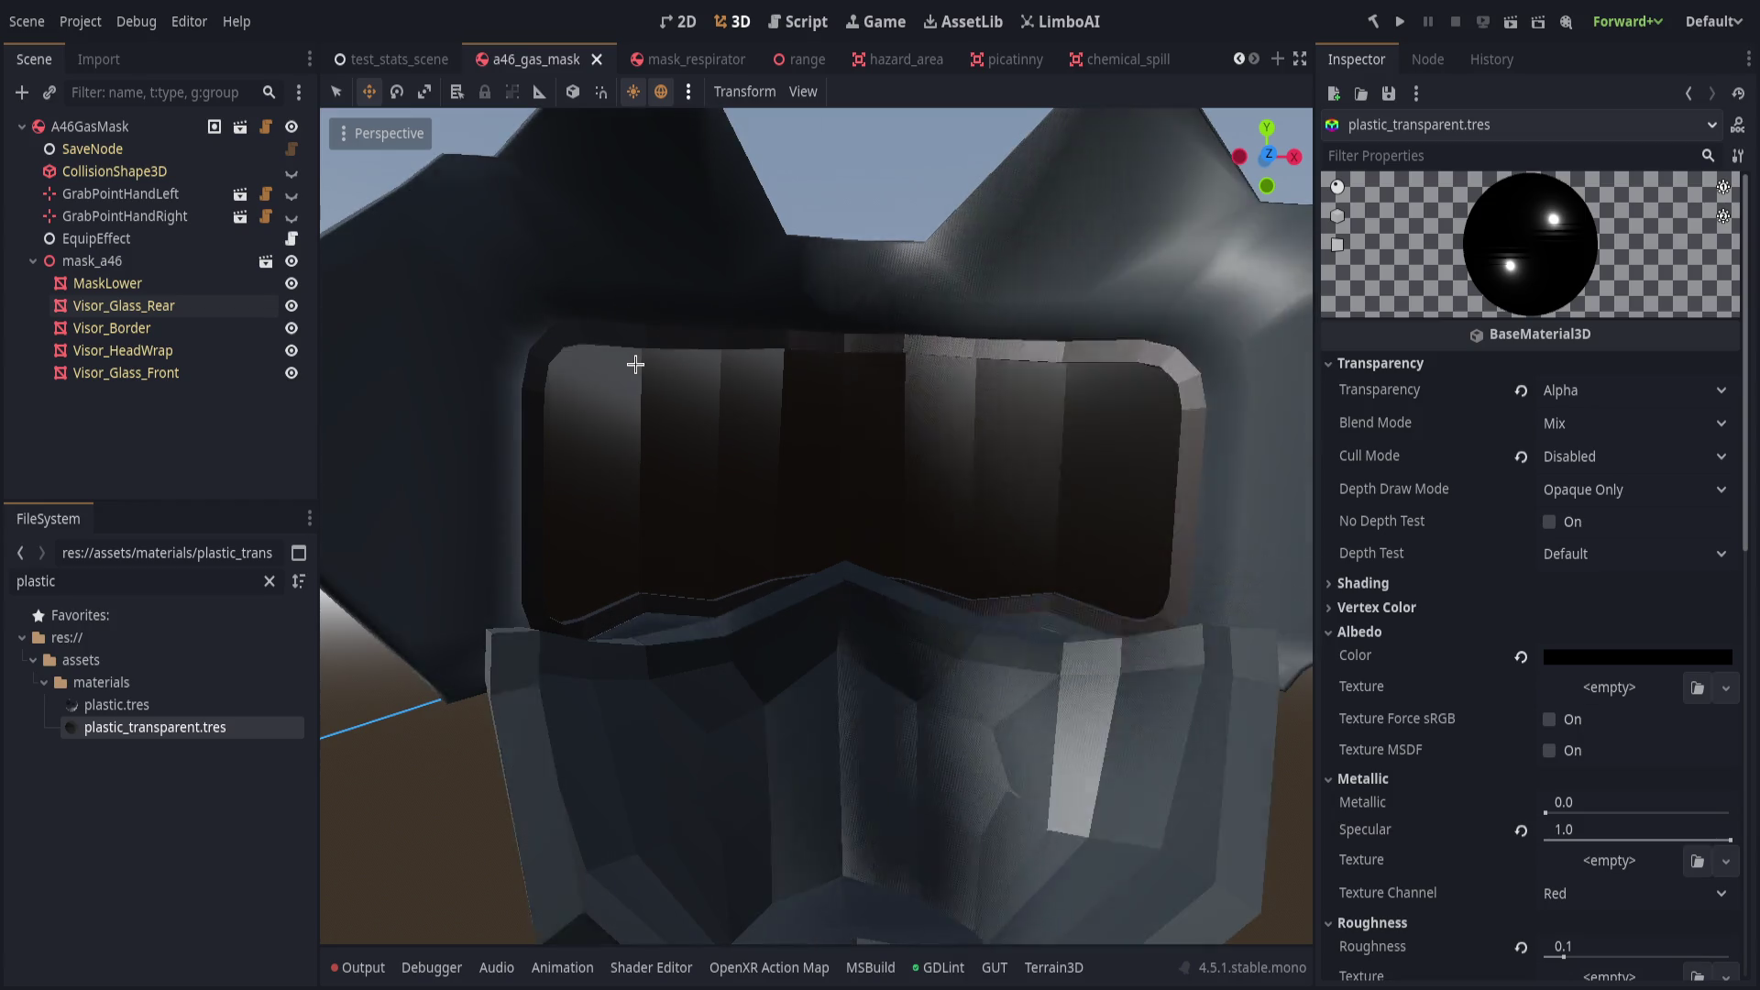
mouse_move(968, 342)
left_mouse_down()
mouse_move(829, 409)
mouse_move(935, 267)
mouse_move(1464, 413)
left_mouse_up()
mouse_move(900, 483)
left_mouse_down()
mouse_move(943, 448)
mouse_move(908, 412)
left_mouse_up()
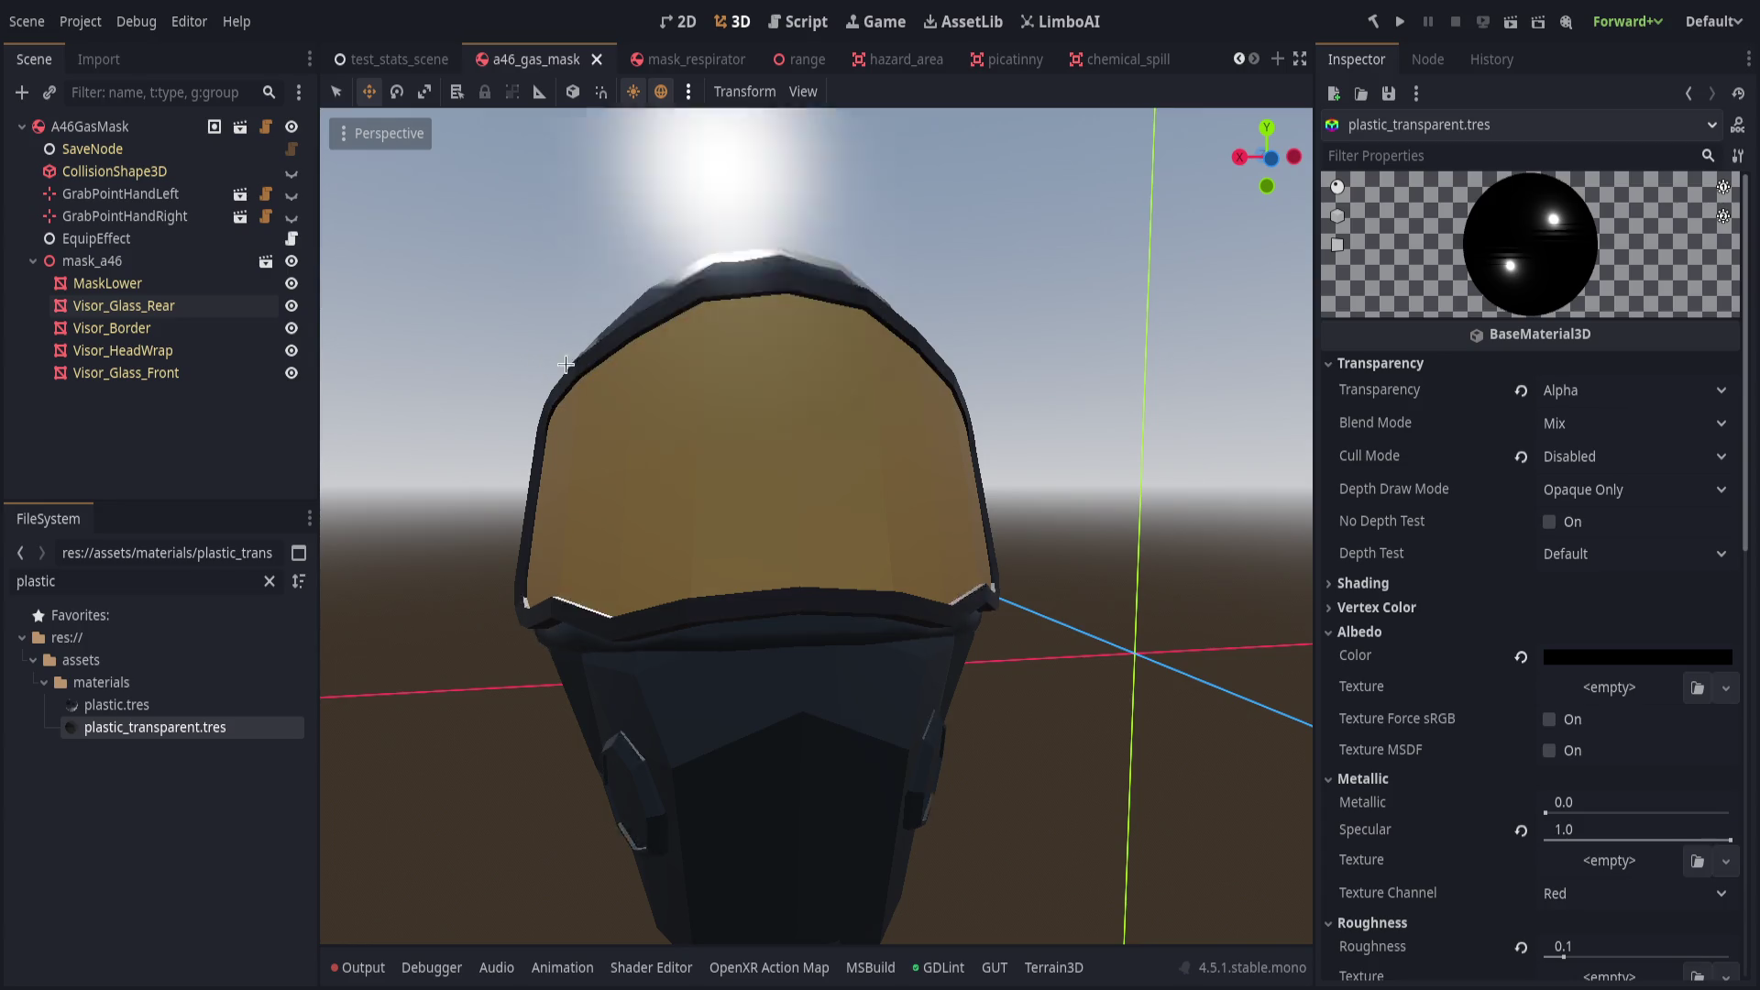
mouse_move(1037, 294)
left_mouse_down()
mouse_move(936, 394)
mouse_move(926, 358)
left_mouse_up()
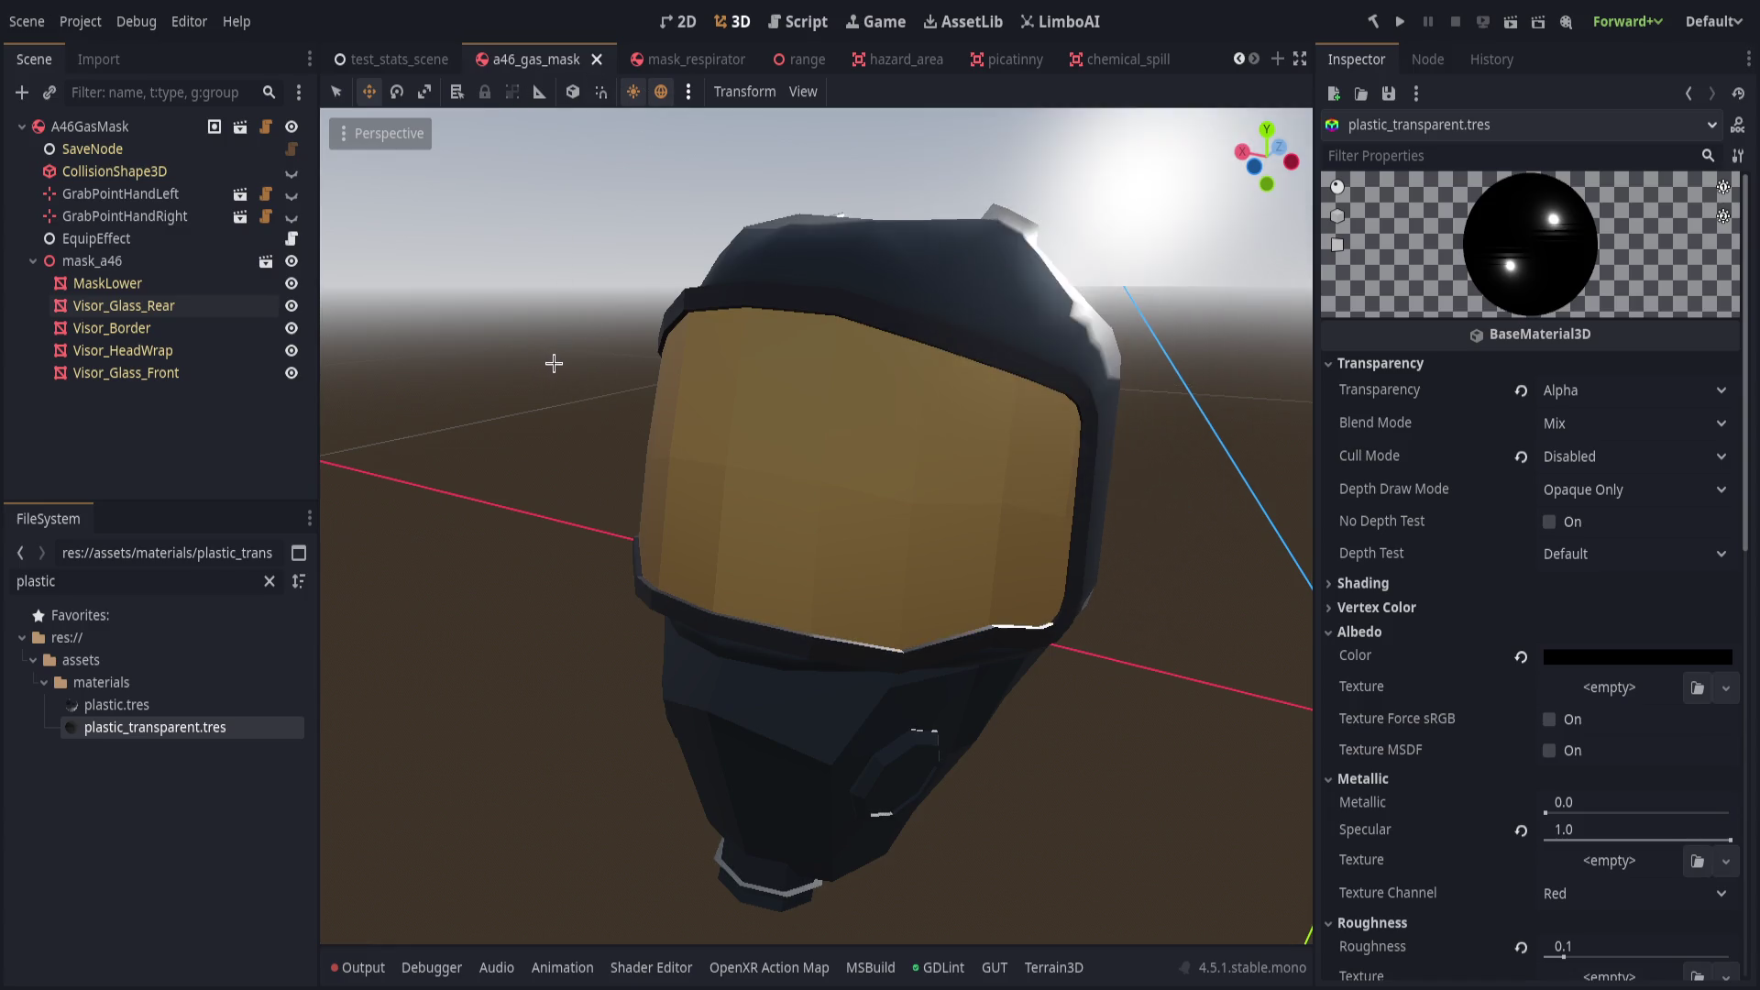
scroll(609, 302, "up", 5)
mouse_move(1201, 424)
left_mouse_down()
mouse_move(609, 302)
mouse_move(597, 260)
mouse_move(707, 338)
mouse_move(660, 407)
mouse_move(752, 466)
left_mouse_up()
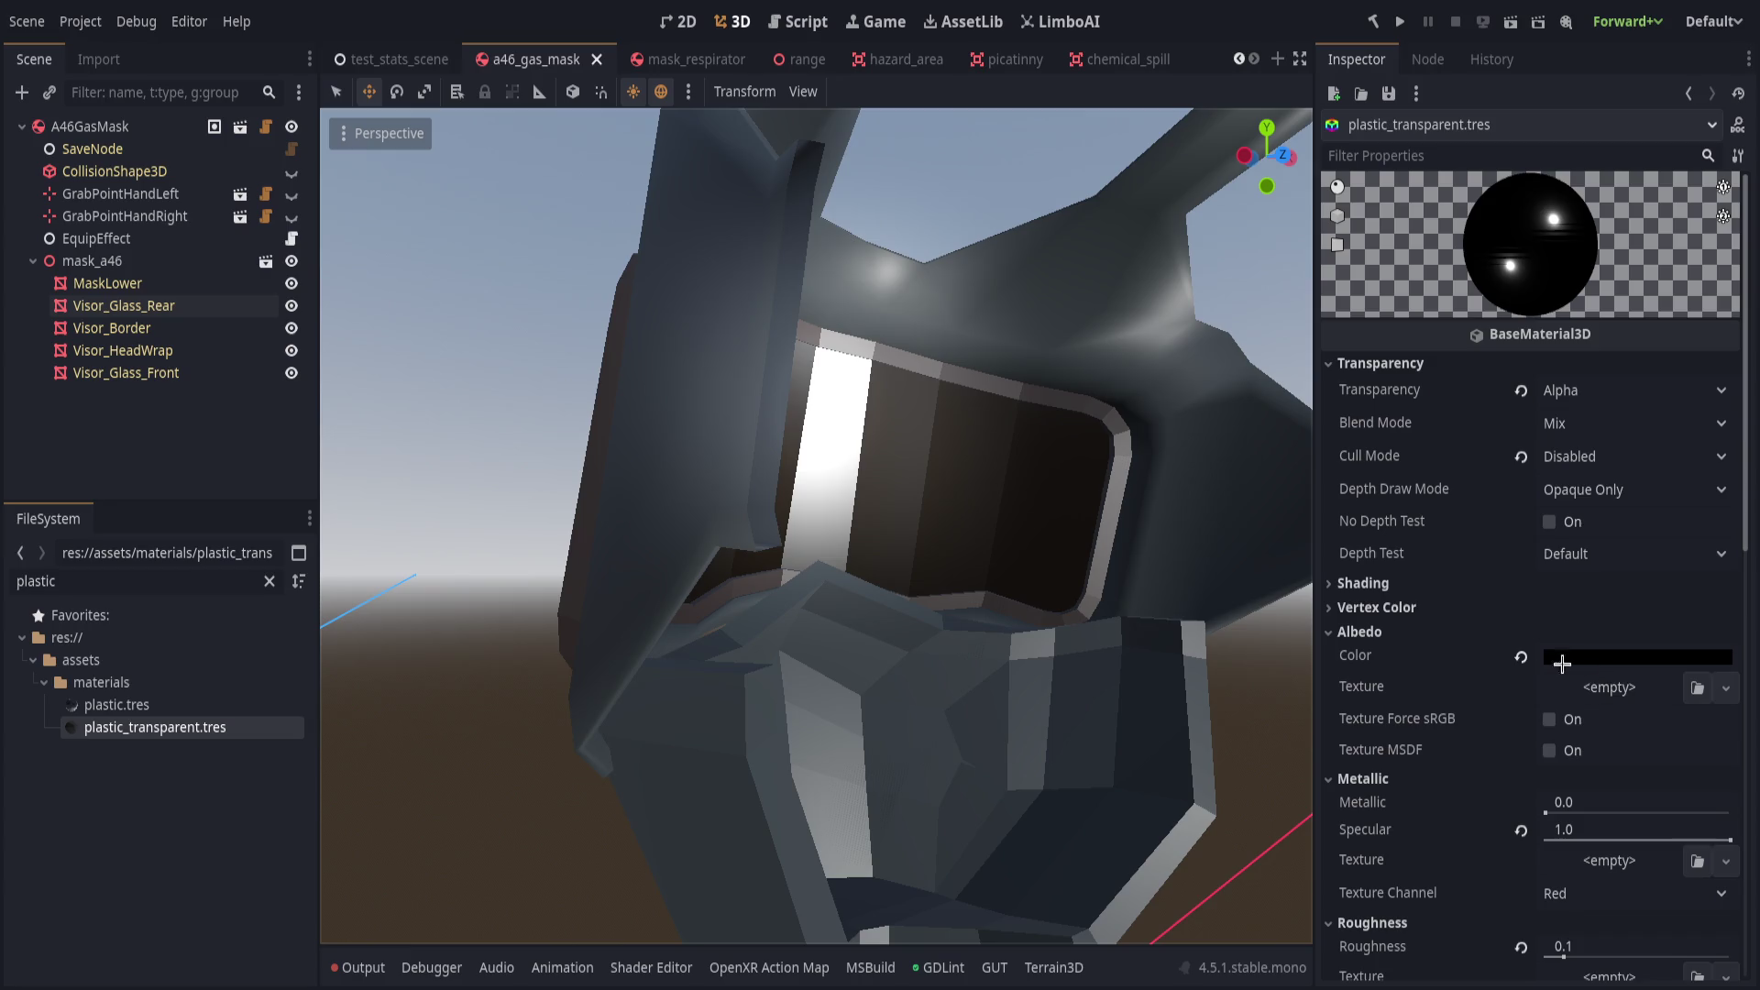
key("ctrl+z")
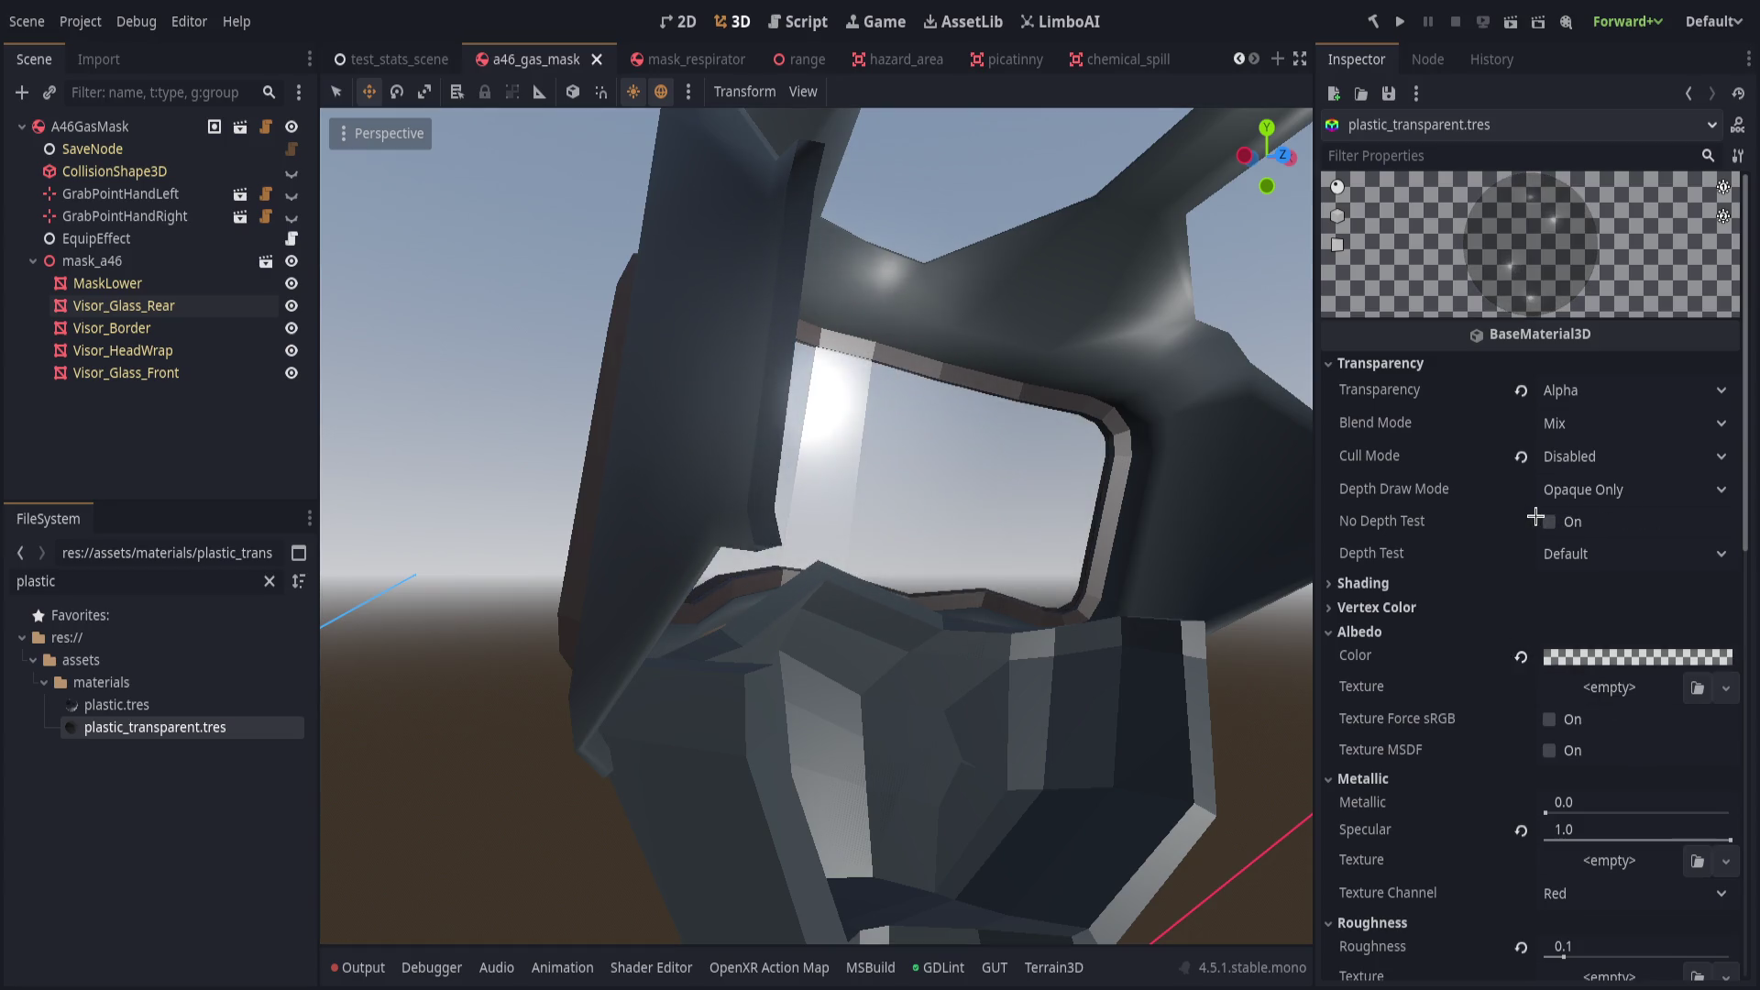
mouse_move(825, 532)
left_mouse_down()
mouse_move(788, 550)
mouse_move(802, 538)
mouse_move(990, 603)
mouse_move(1215, 639)
mouse_move(1183, 596)
mouse_move(896, 621)
mouse_move(1079, 611)
left_mouse_up()
scroll(990, 603, "up", 2)
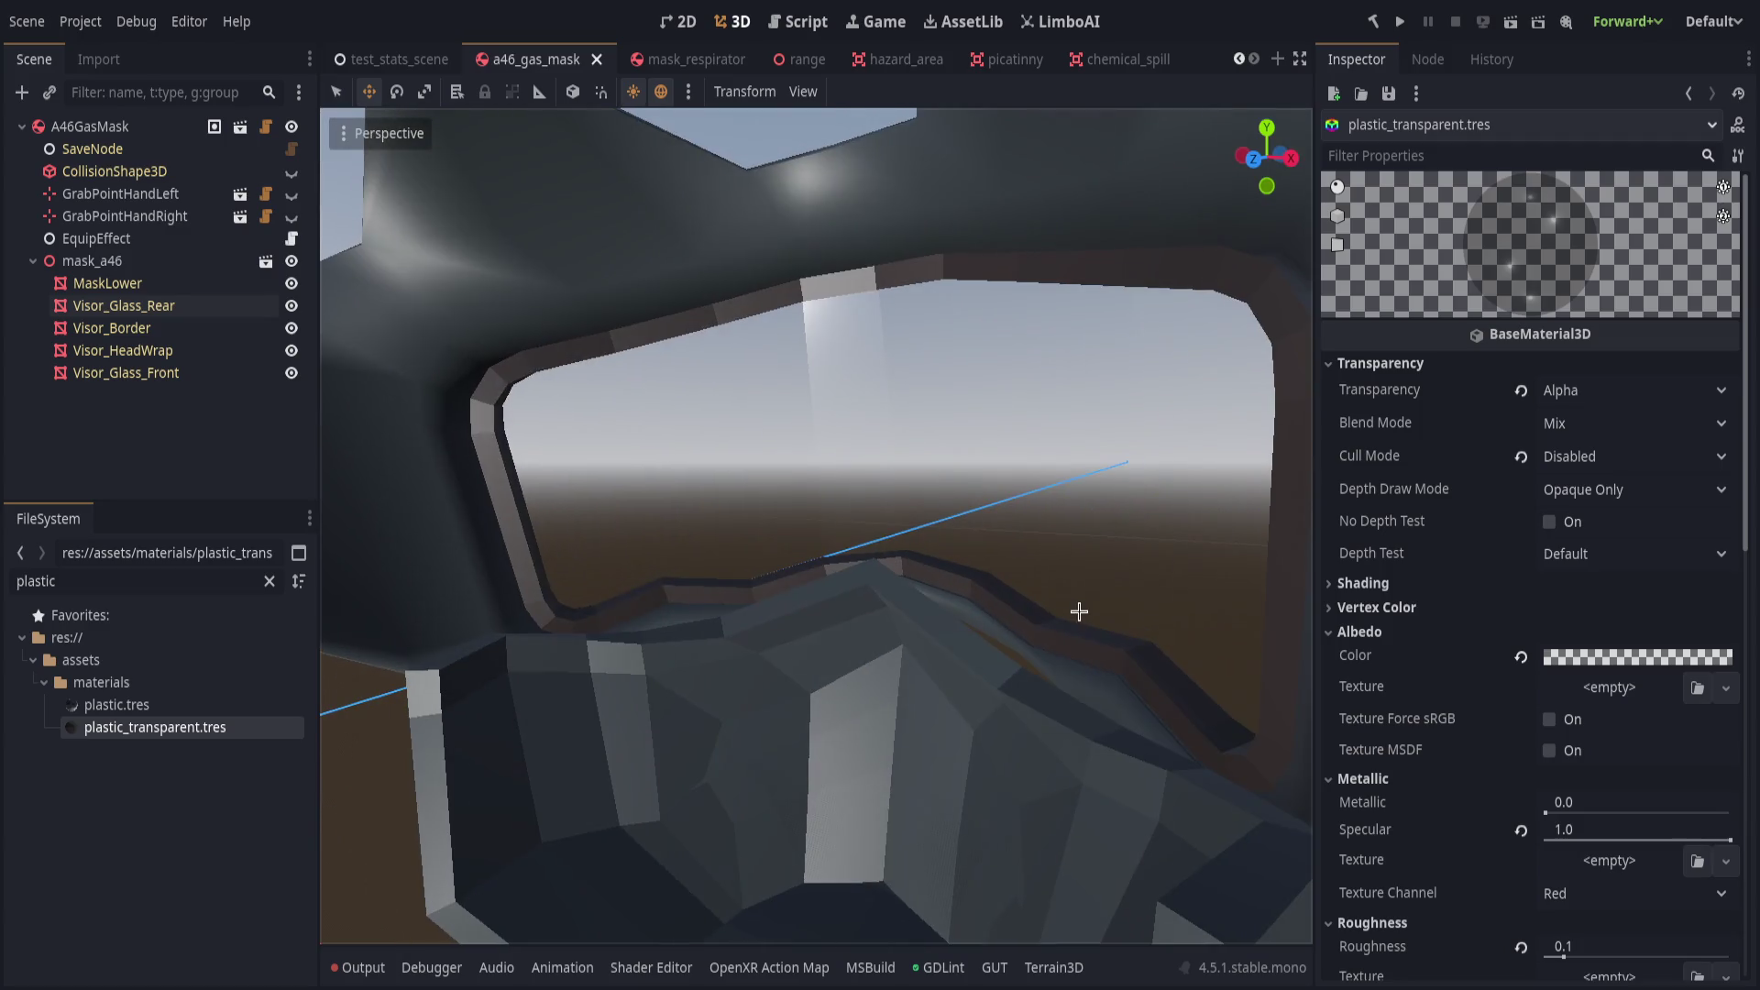
left_click(1519, 456)
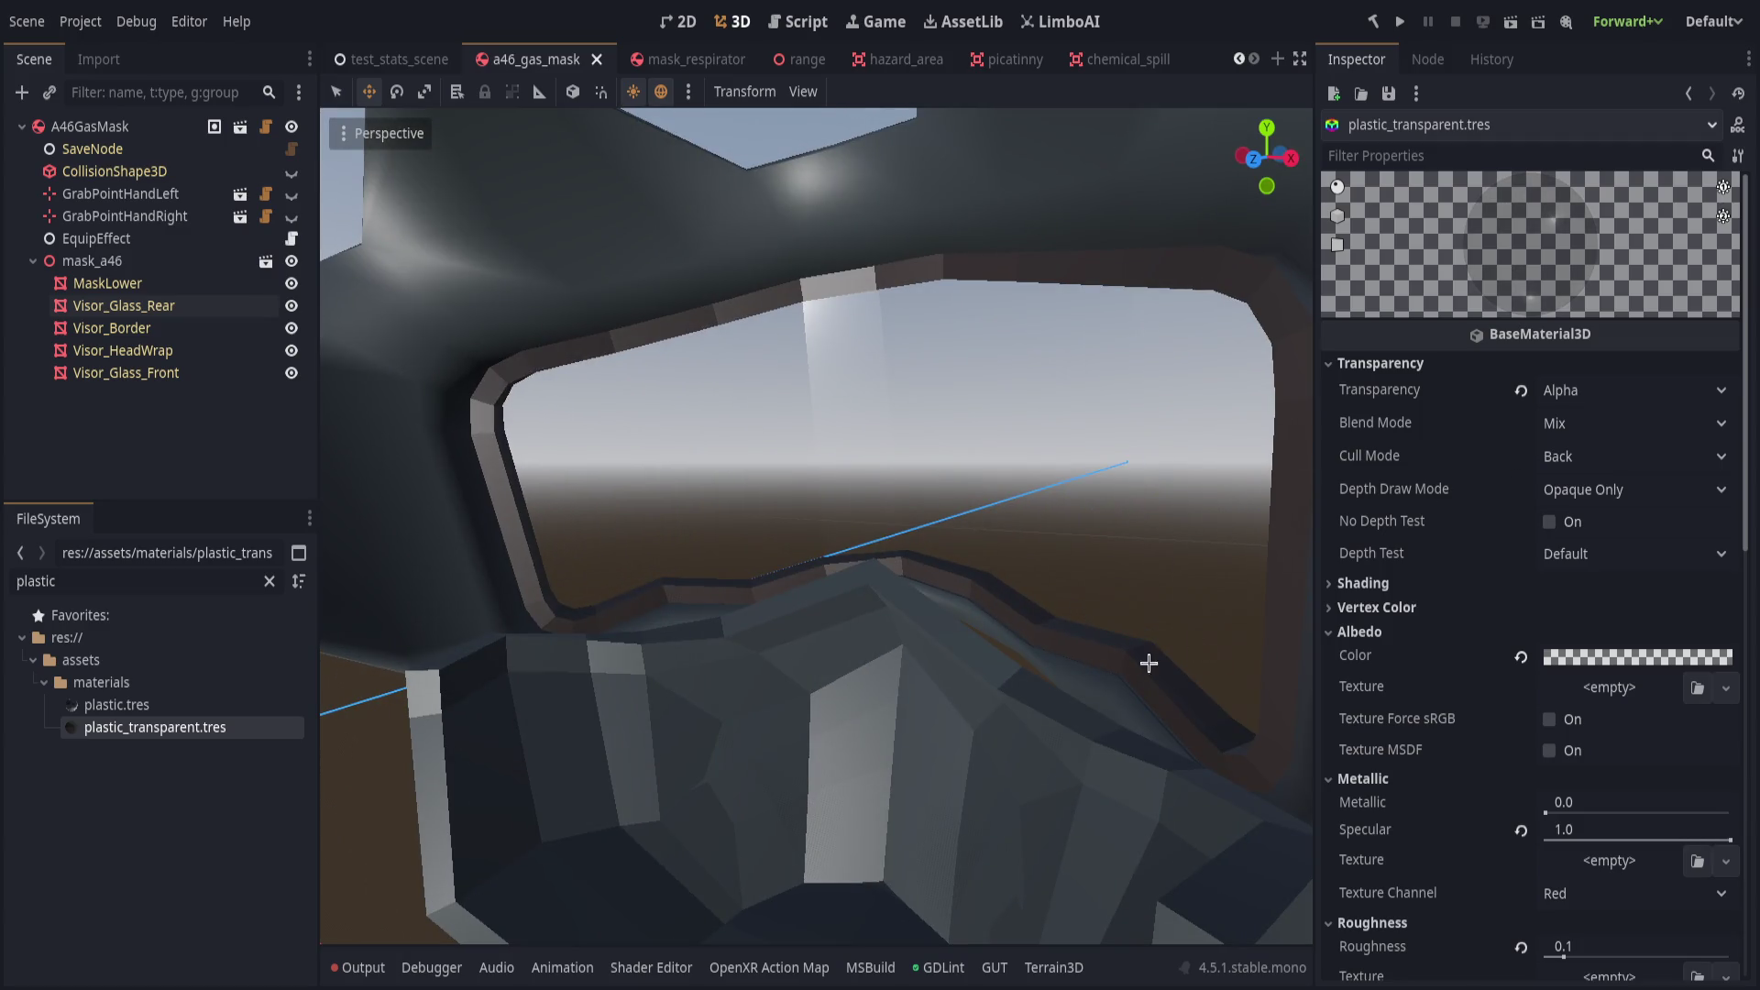
Step: Set Cull Mode back to Back and assign a new NoiseTexture2D as the Roughness texture
scroll(1455, 570, "down", 2)
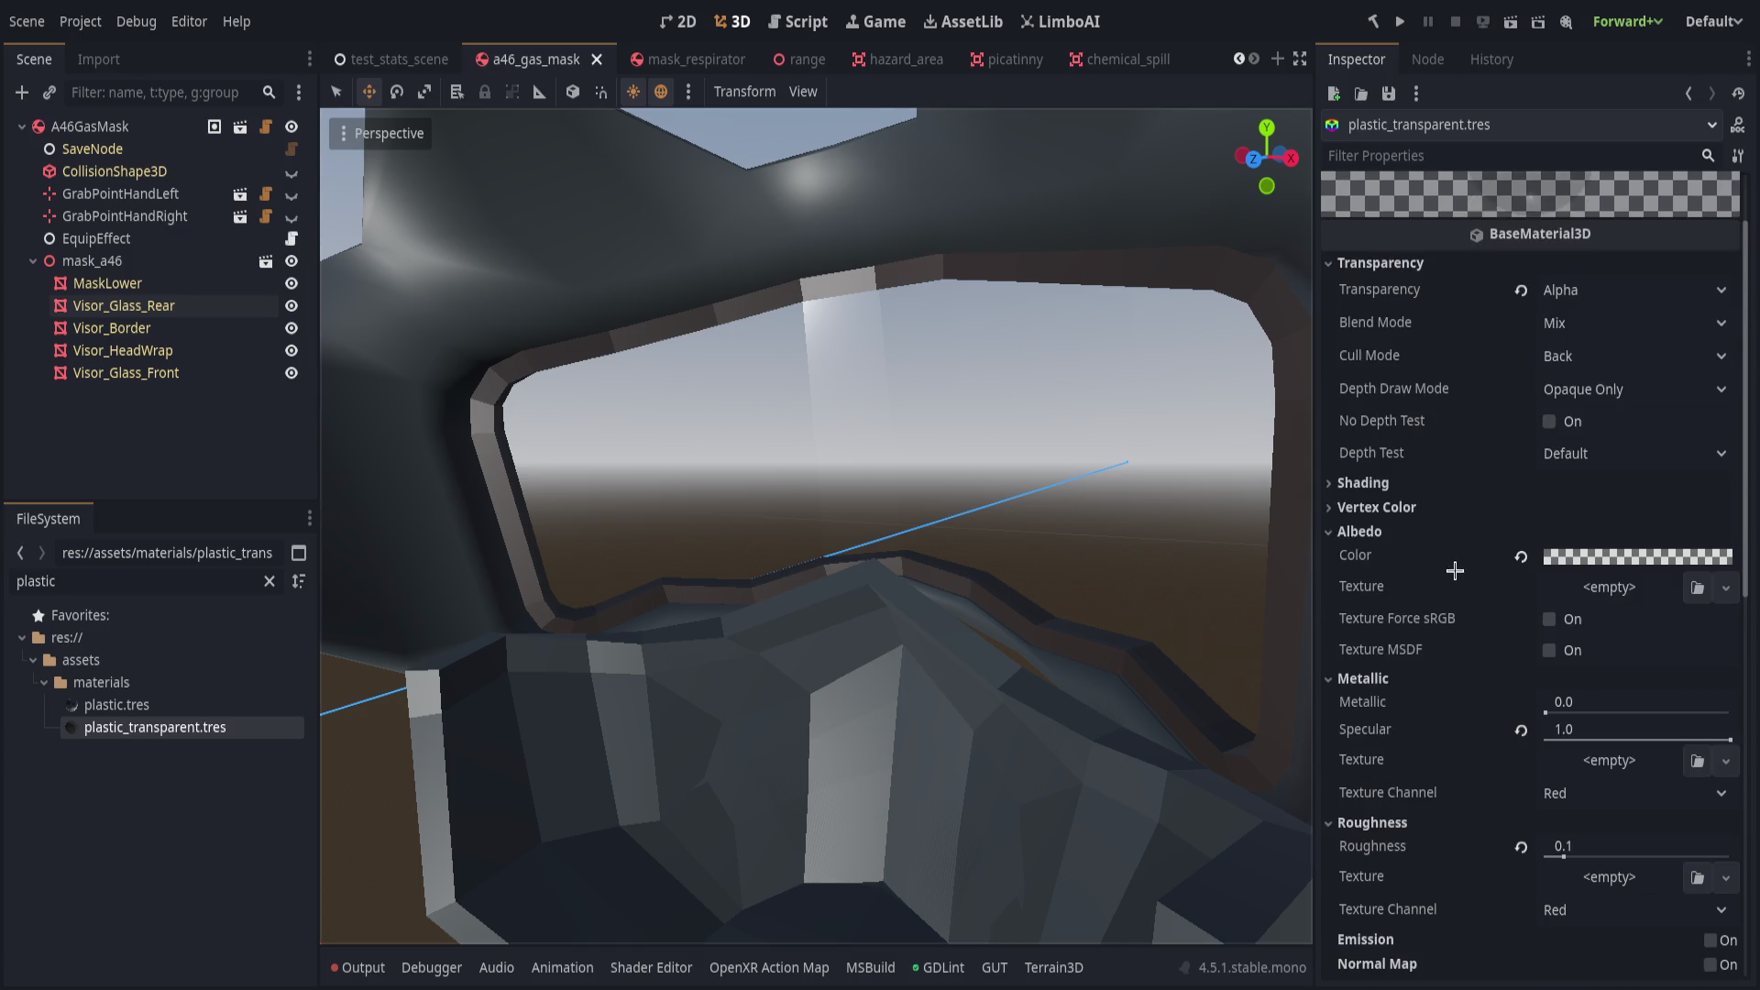
left_click_drag(1157, 734, 1320, 558)
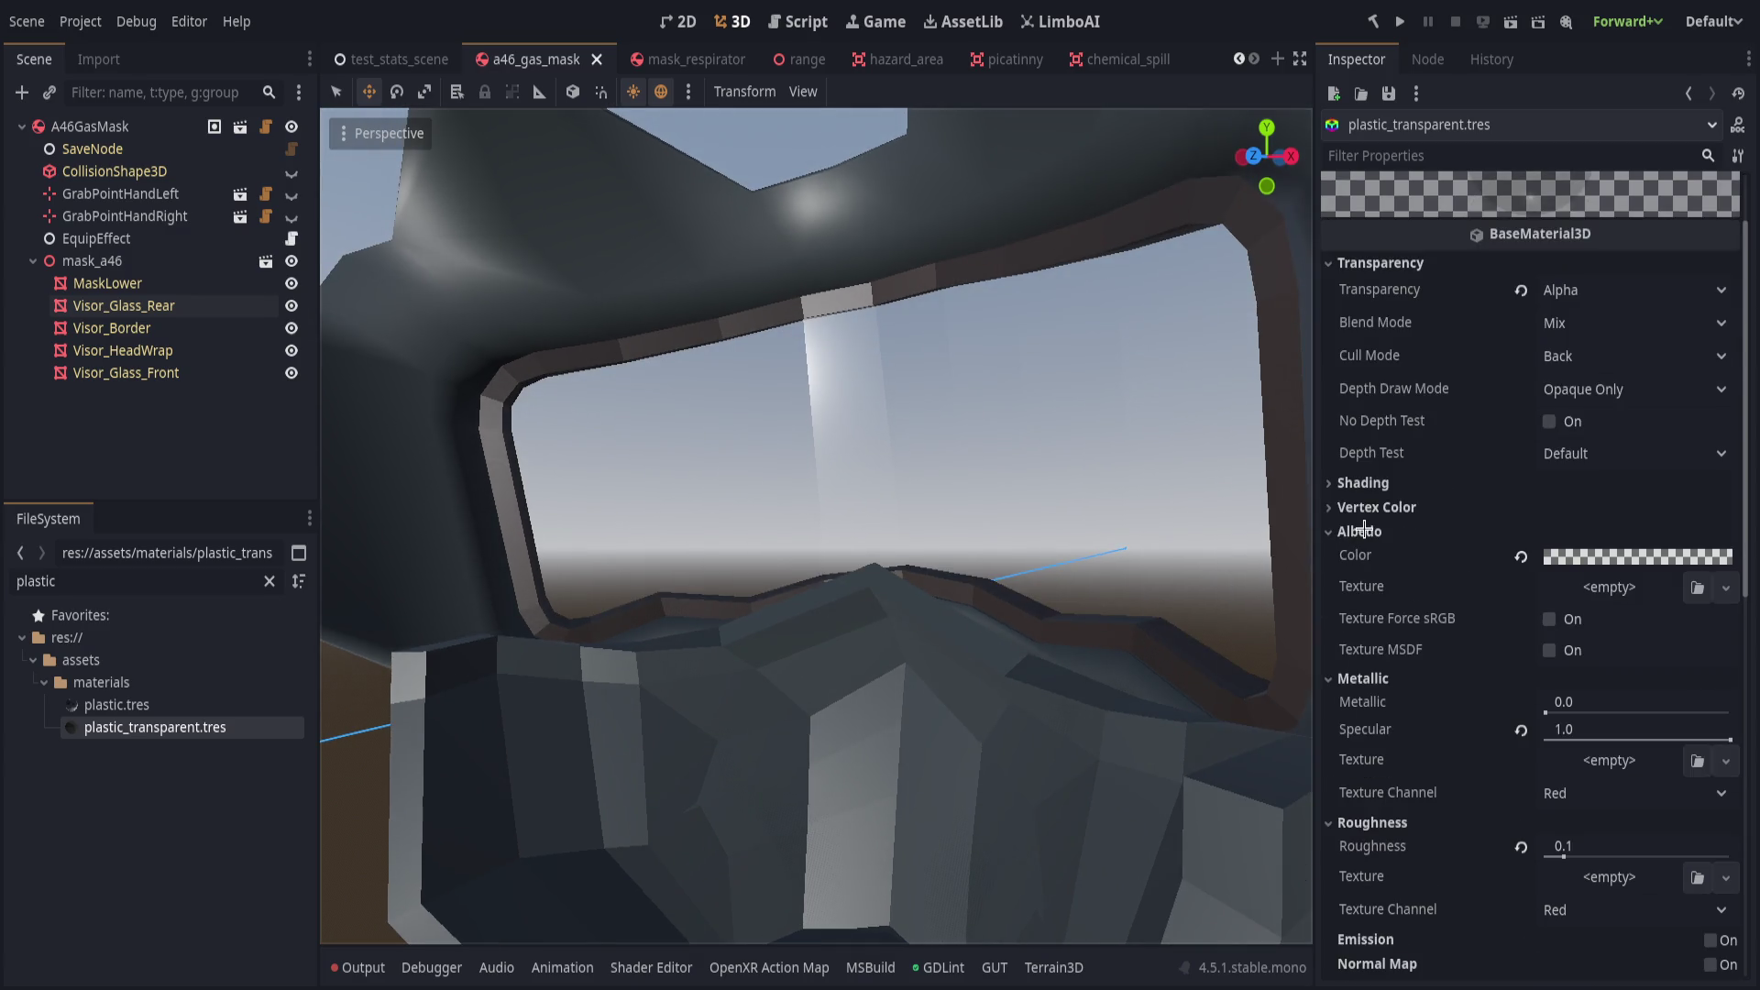
left_click(1343, 536)
mouse_move(905, 545)
left_mouse_down()
mouse_move(1006, 471)
mouse_move(970, 546)
mouse_move(915, 532)
left_mouse_up()
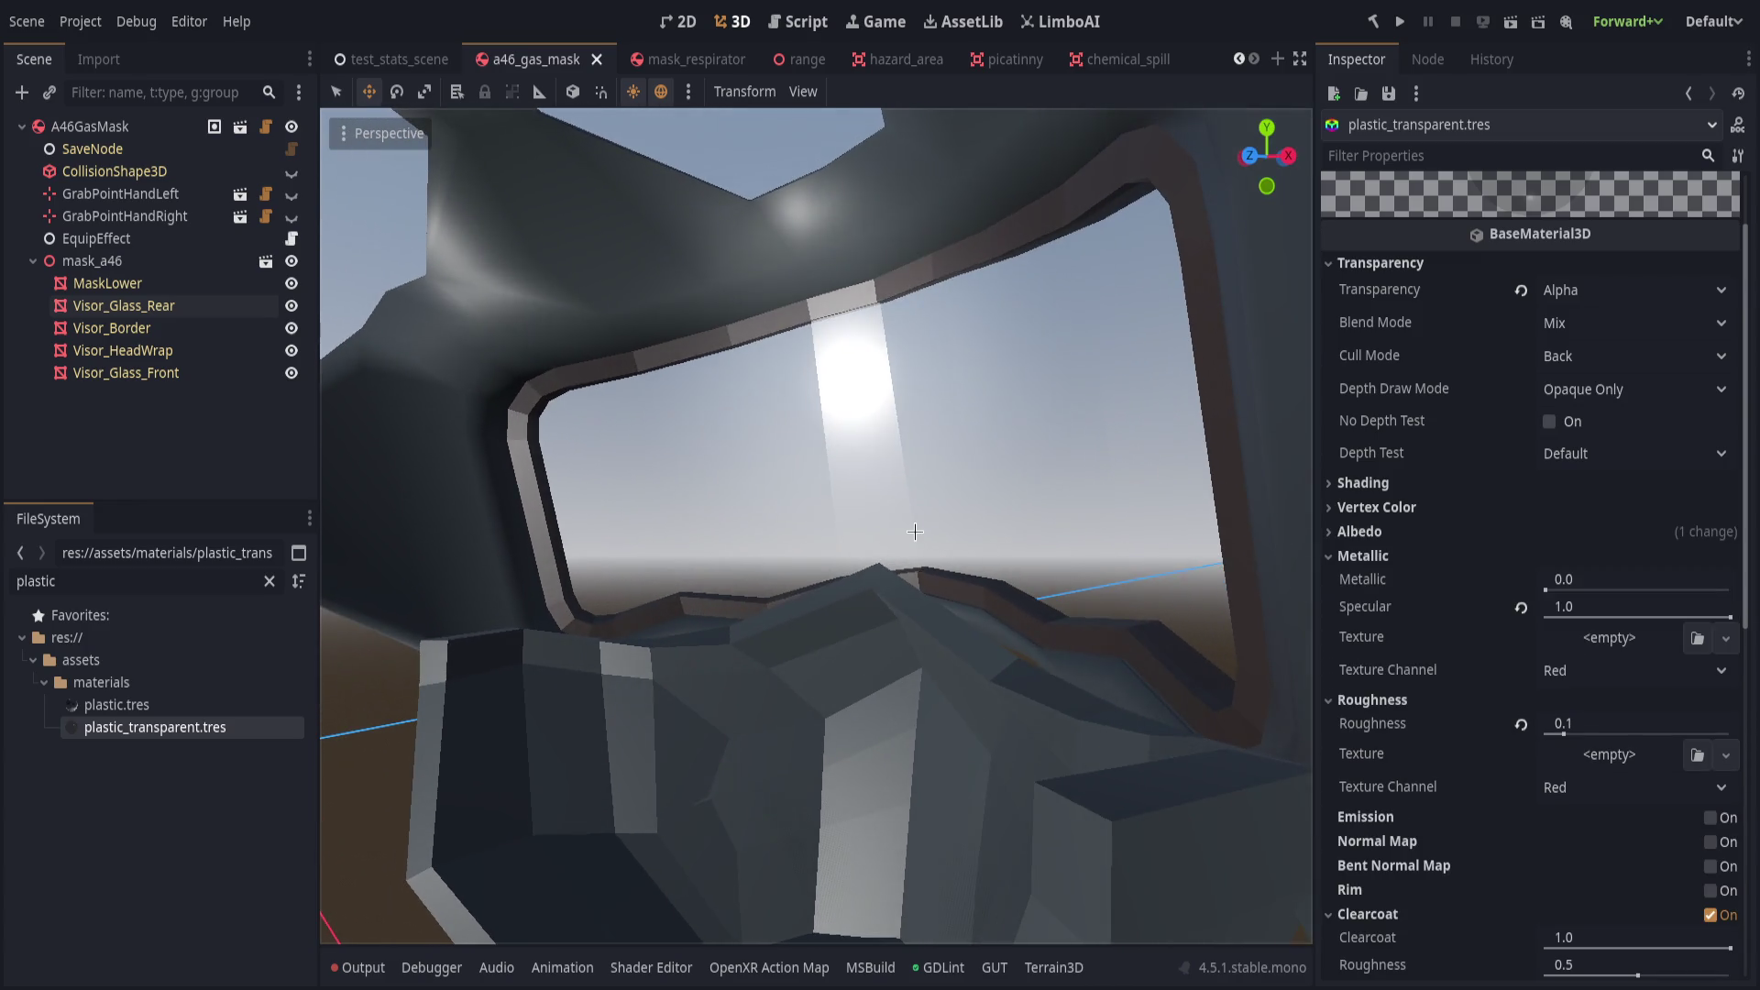
left_click(1349, 700)
scroll(1373, 736, "down", 2)
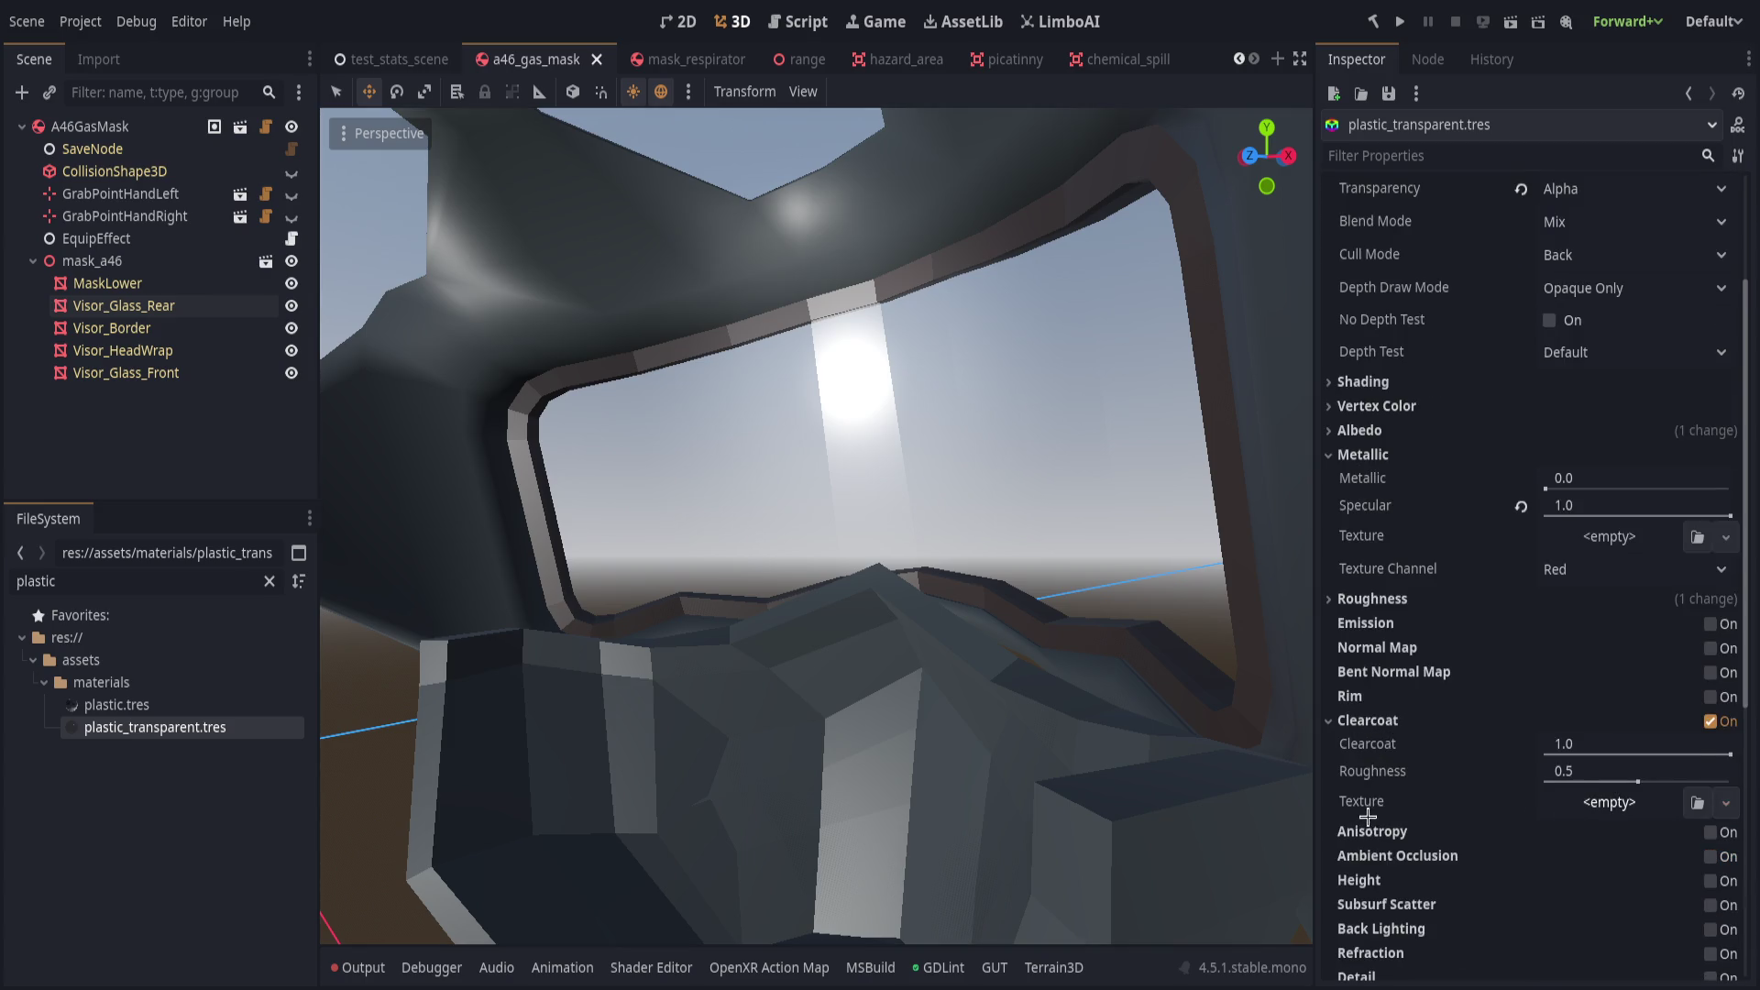
scroll(1367, 816, "down", 2)
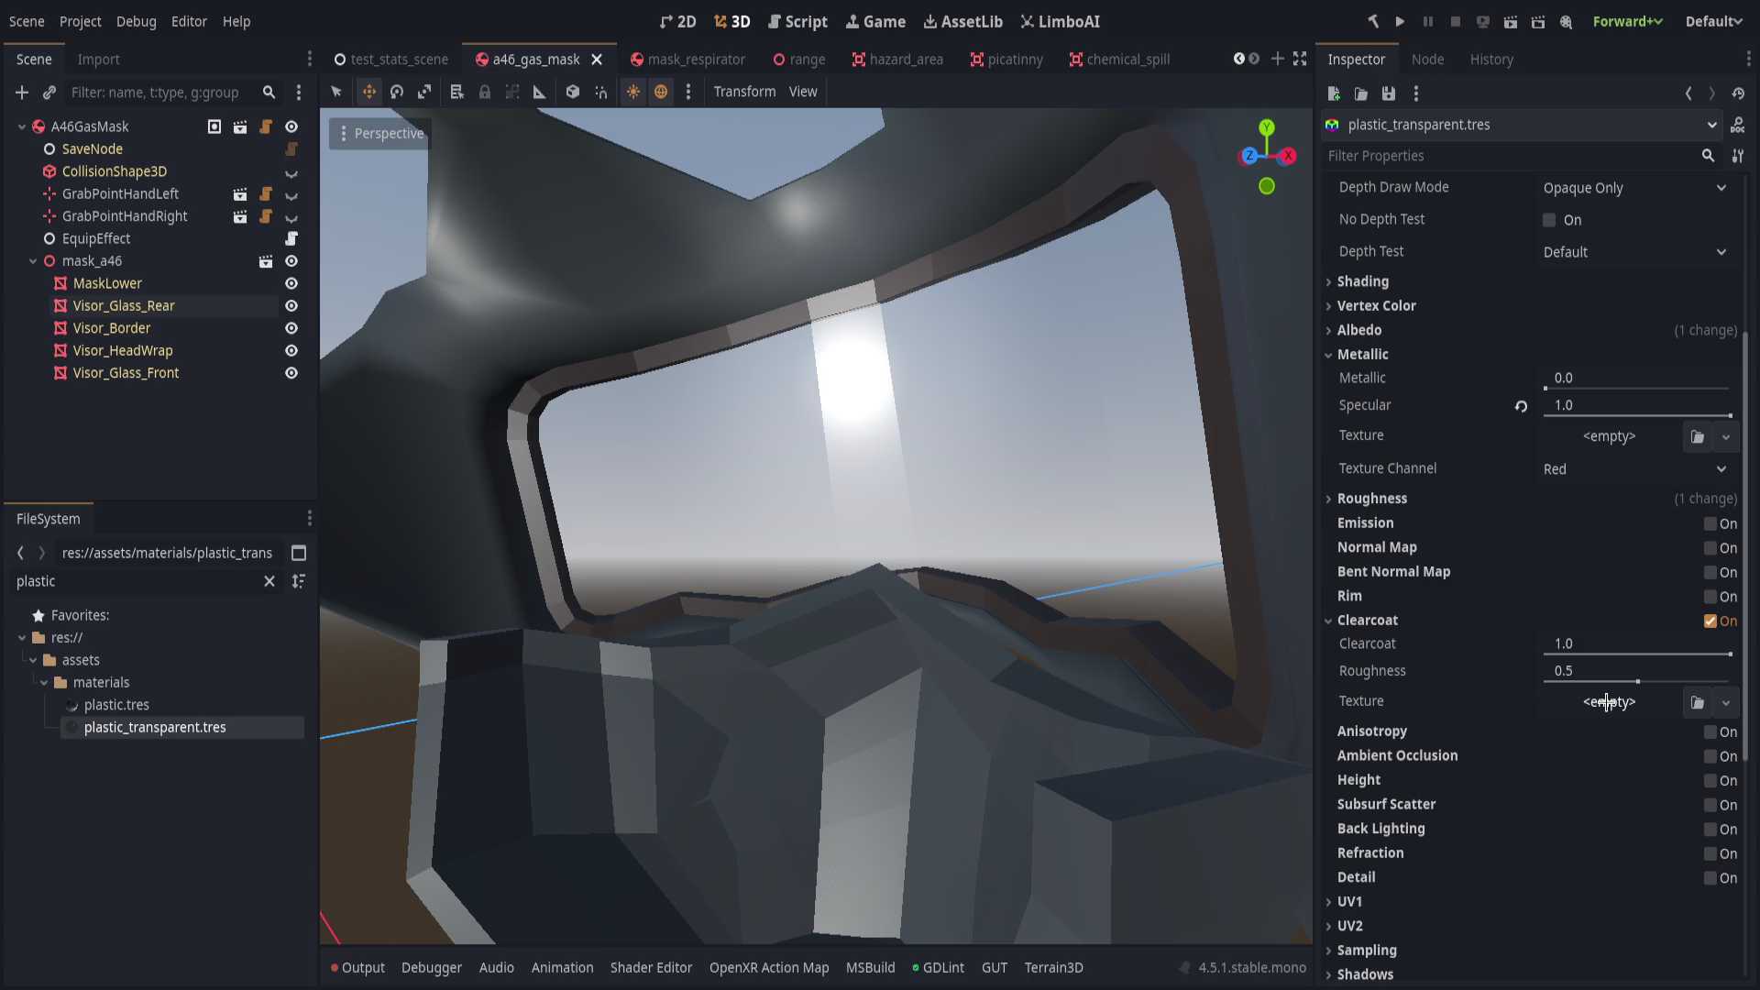
left_click(1373, 498)
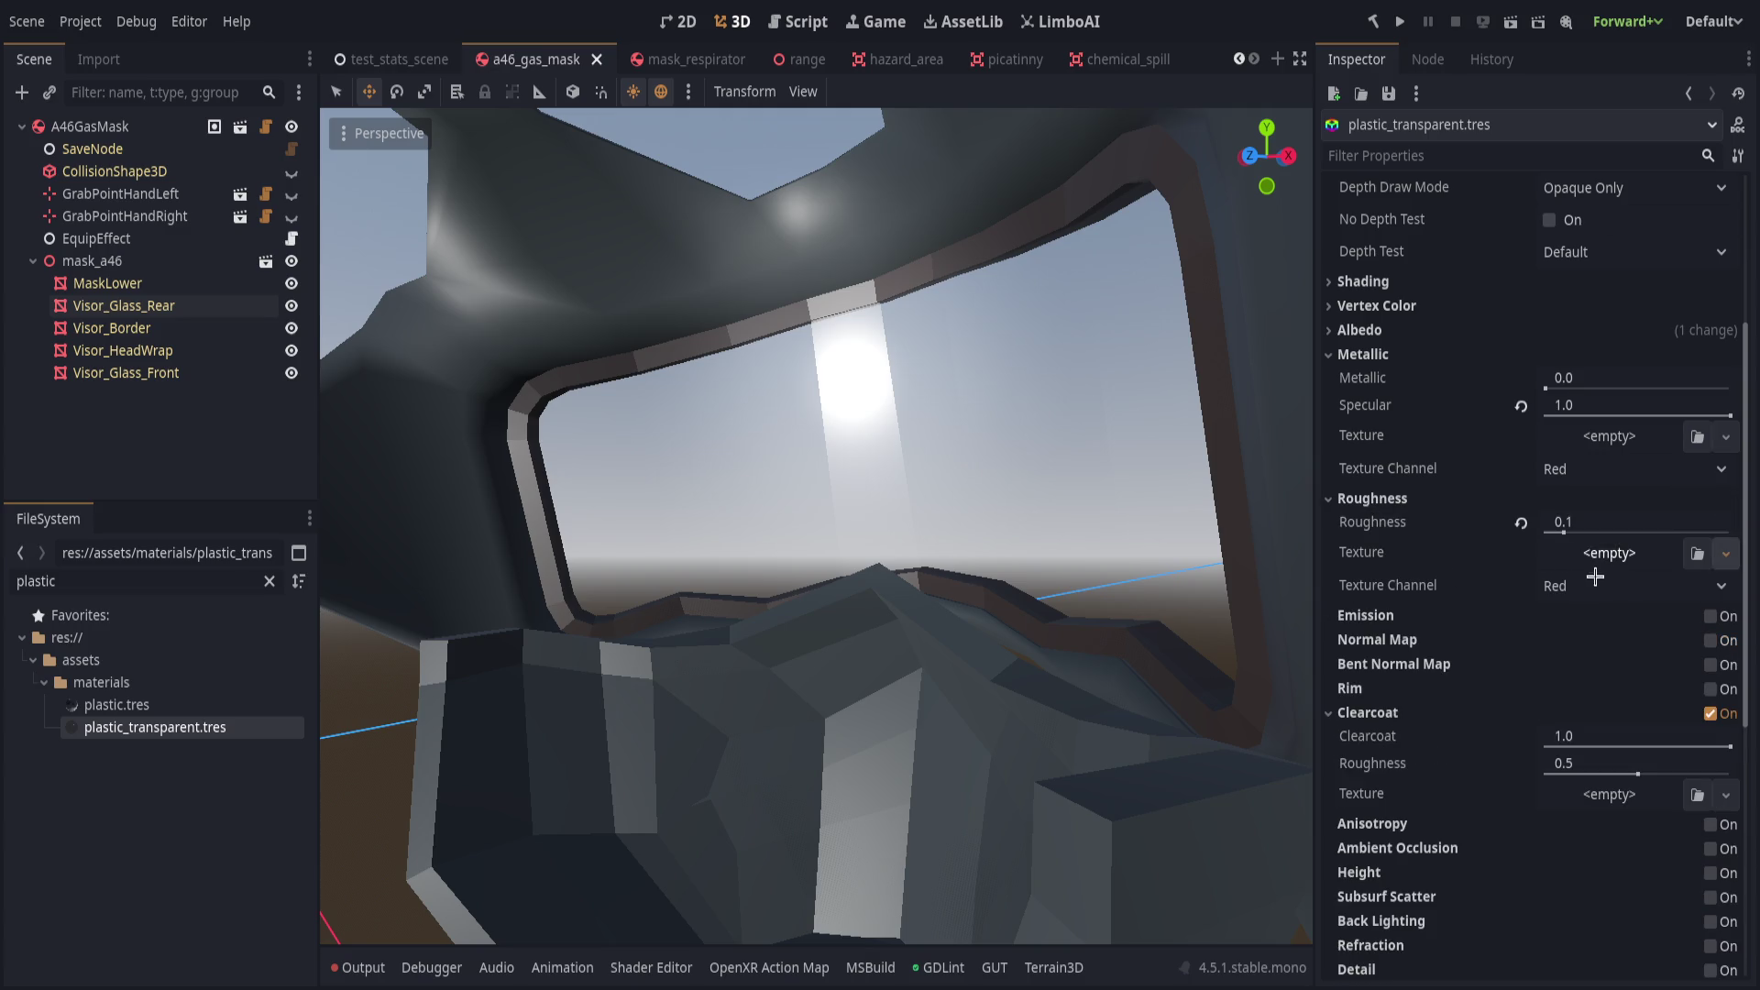
left_click(1615, 914)
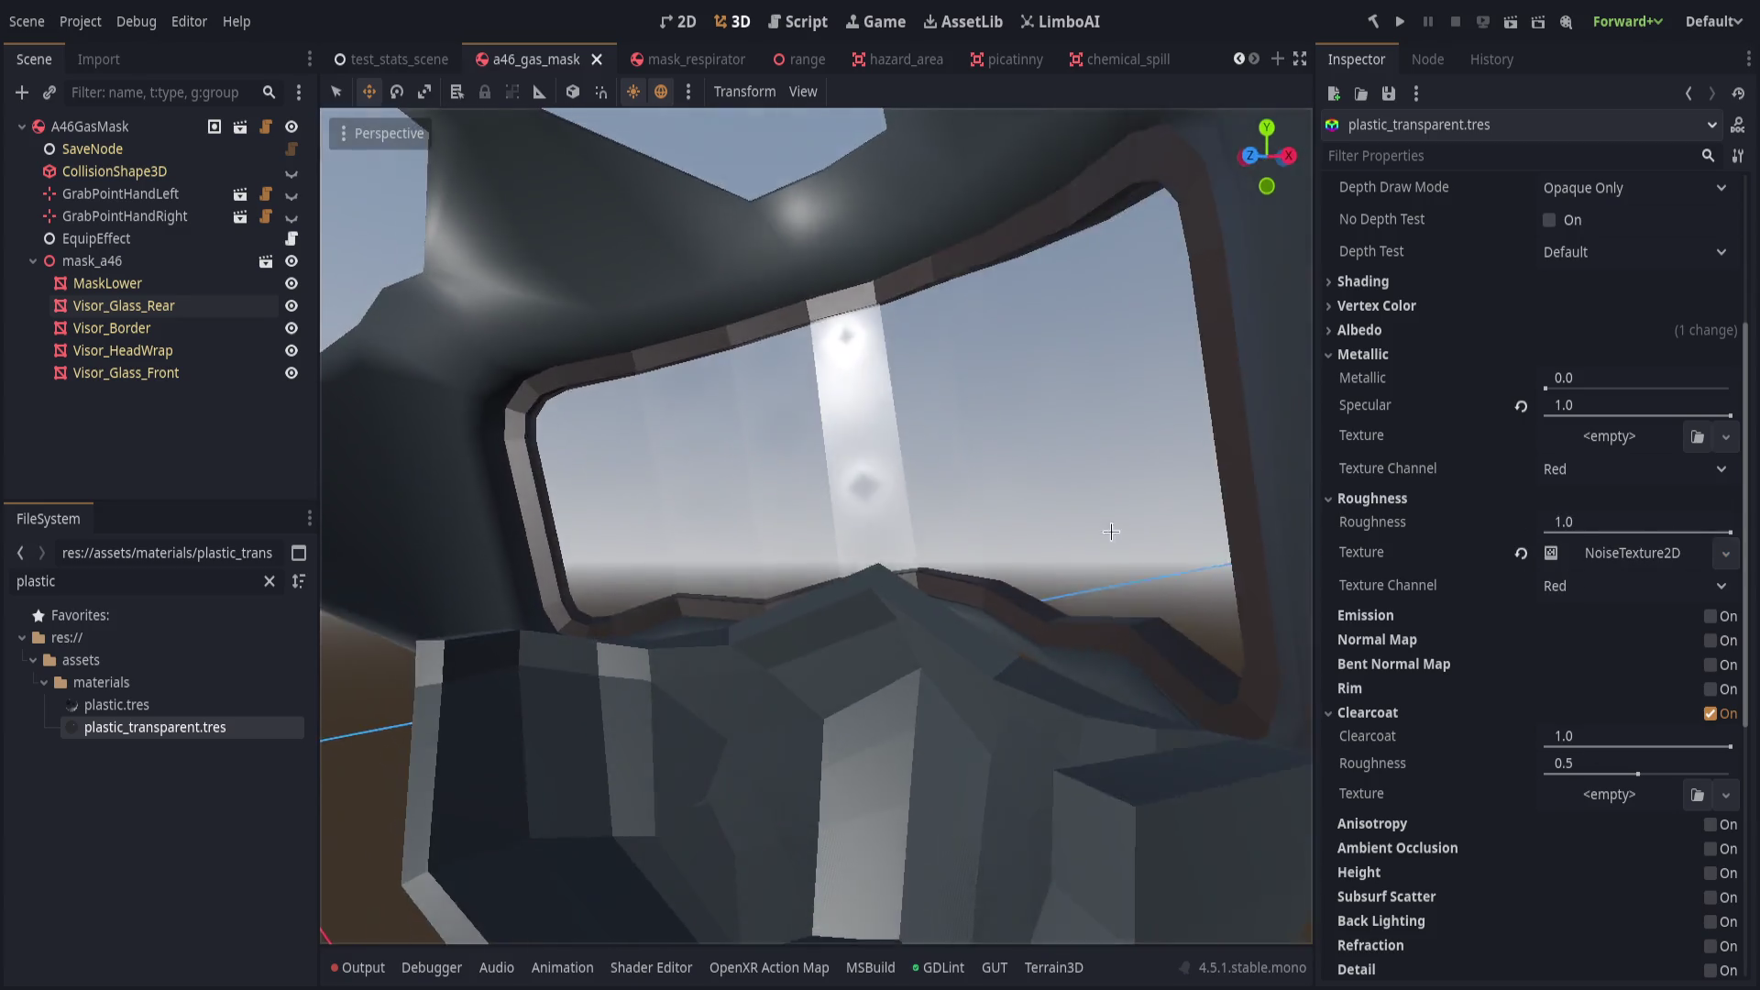
Step: Give the roughness NoiseTexture2D a new FastNoiseLite noise with frequency about 0.0206
mouse_move(1111, 532)
left_mouse_down()
mouse_move(1108, 479)
mouse_move(1061, 550)
mouse_move(1007, 548)
mouse_move(1155, 617)
mouse_move(1179, 660)
mouse_move(1211, 668)
left_mouse_up()
mouse_move(1101, 628)
left_mouse_down()
mouse_move(1257, 609)
mouse_move(1210, 609)
left_mouse_up()
left_click(1614, 550)
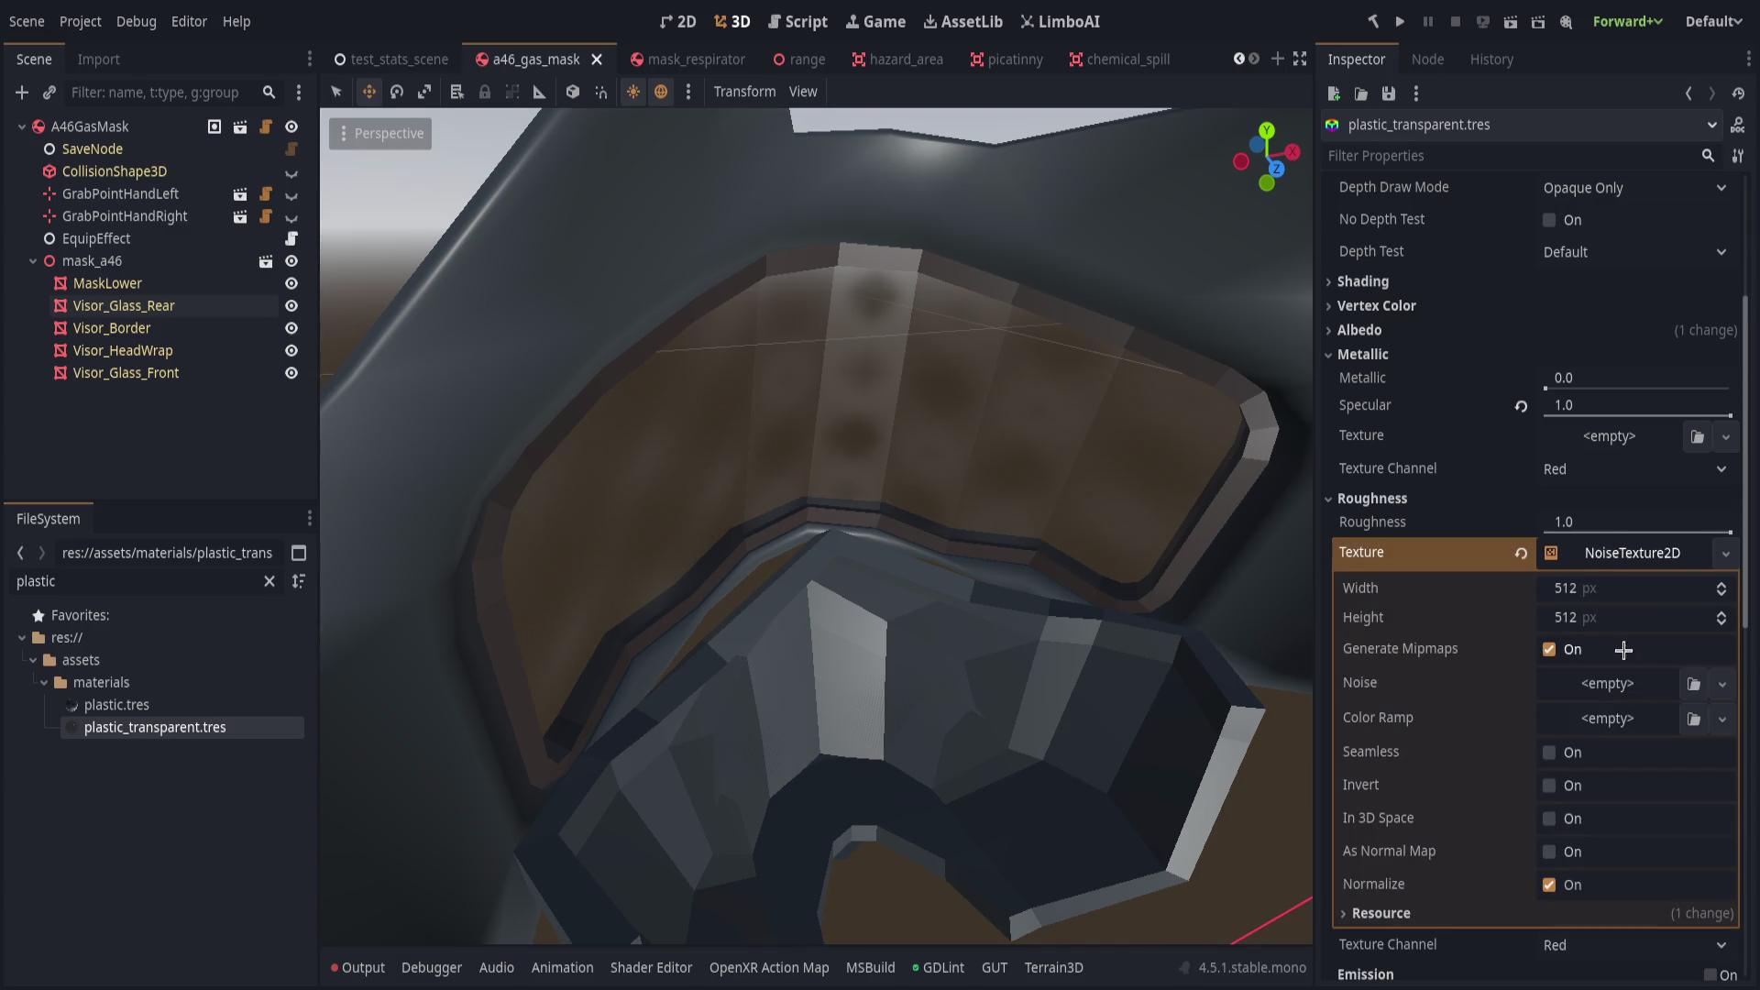
mouse_move(1192, 587)
left_mouse_down()
mouse_move(1140, 535)
mouse_move(1162, 593)
left_mouse_up()
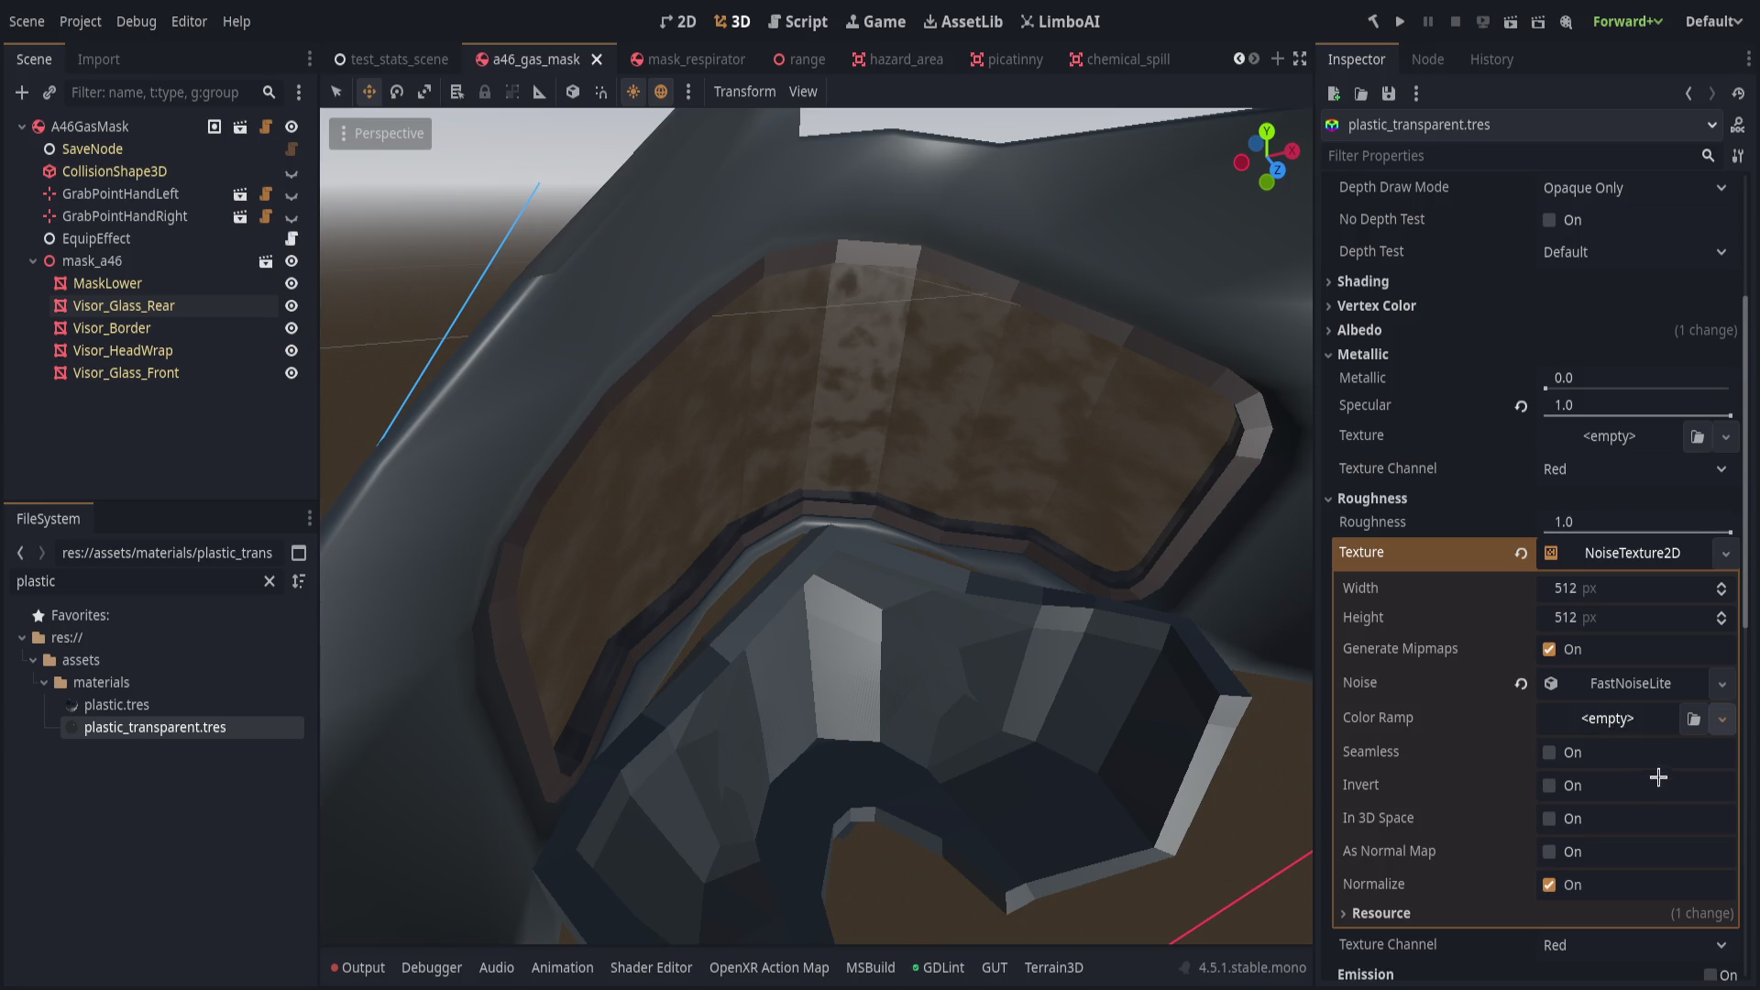
left_click(1563, 689)
left_click_drag(1628, 937, 1570, 948)
left_click_drag(1009, 641, 1013, 720)
mouse_move(1568, 939)
left_mouse_down()
mouse_move(1648, 941)
mouse_move(1609, 940)
mouse_move(1650, 893)
mouse_move(1678, 893)
left_mouse_up()
Step: Try noise frequencies of 0.4 and 0.23, settling back at 1.0 while viewing the visor
scroll(1471, 781, "down", 2)
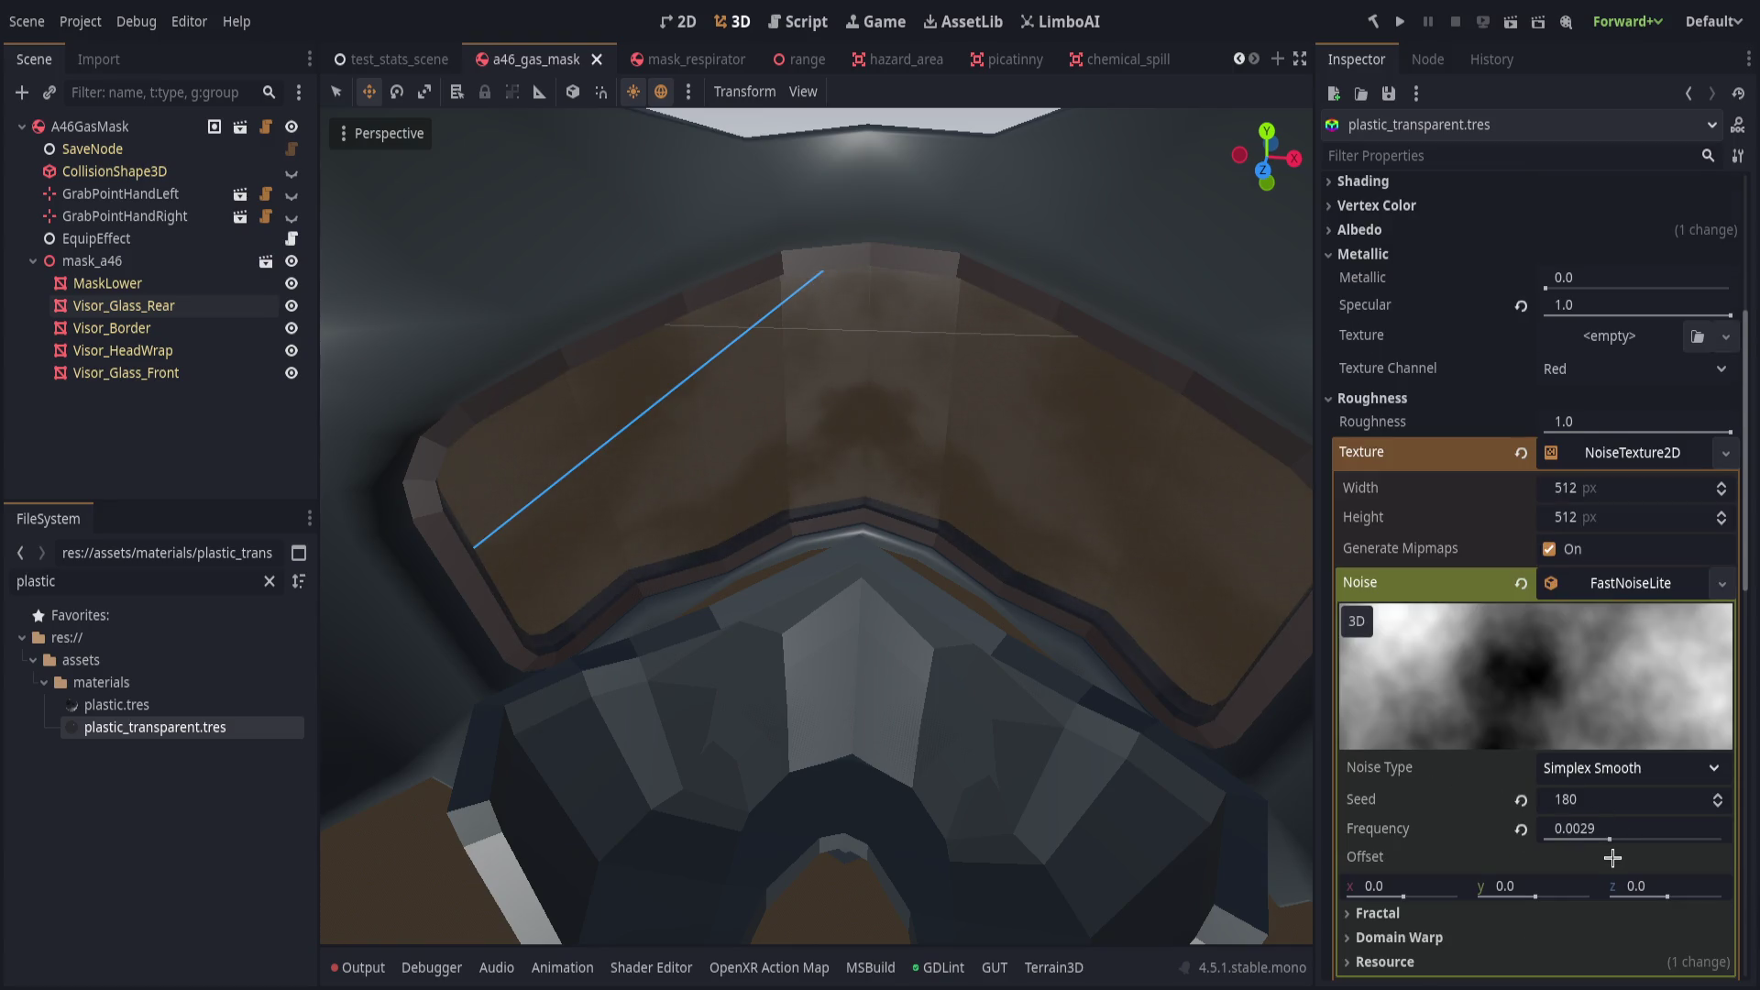
scroll(1627, 768, "down", 1)
scroll(1230, 686, "down", 5)
scroll(1230, 686, "up", 4)
left_click_drag(1605, 840, 1732, 840)
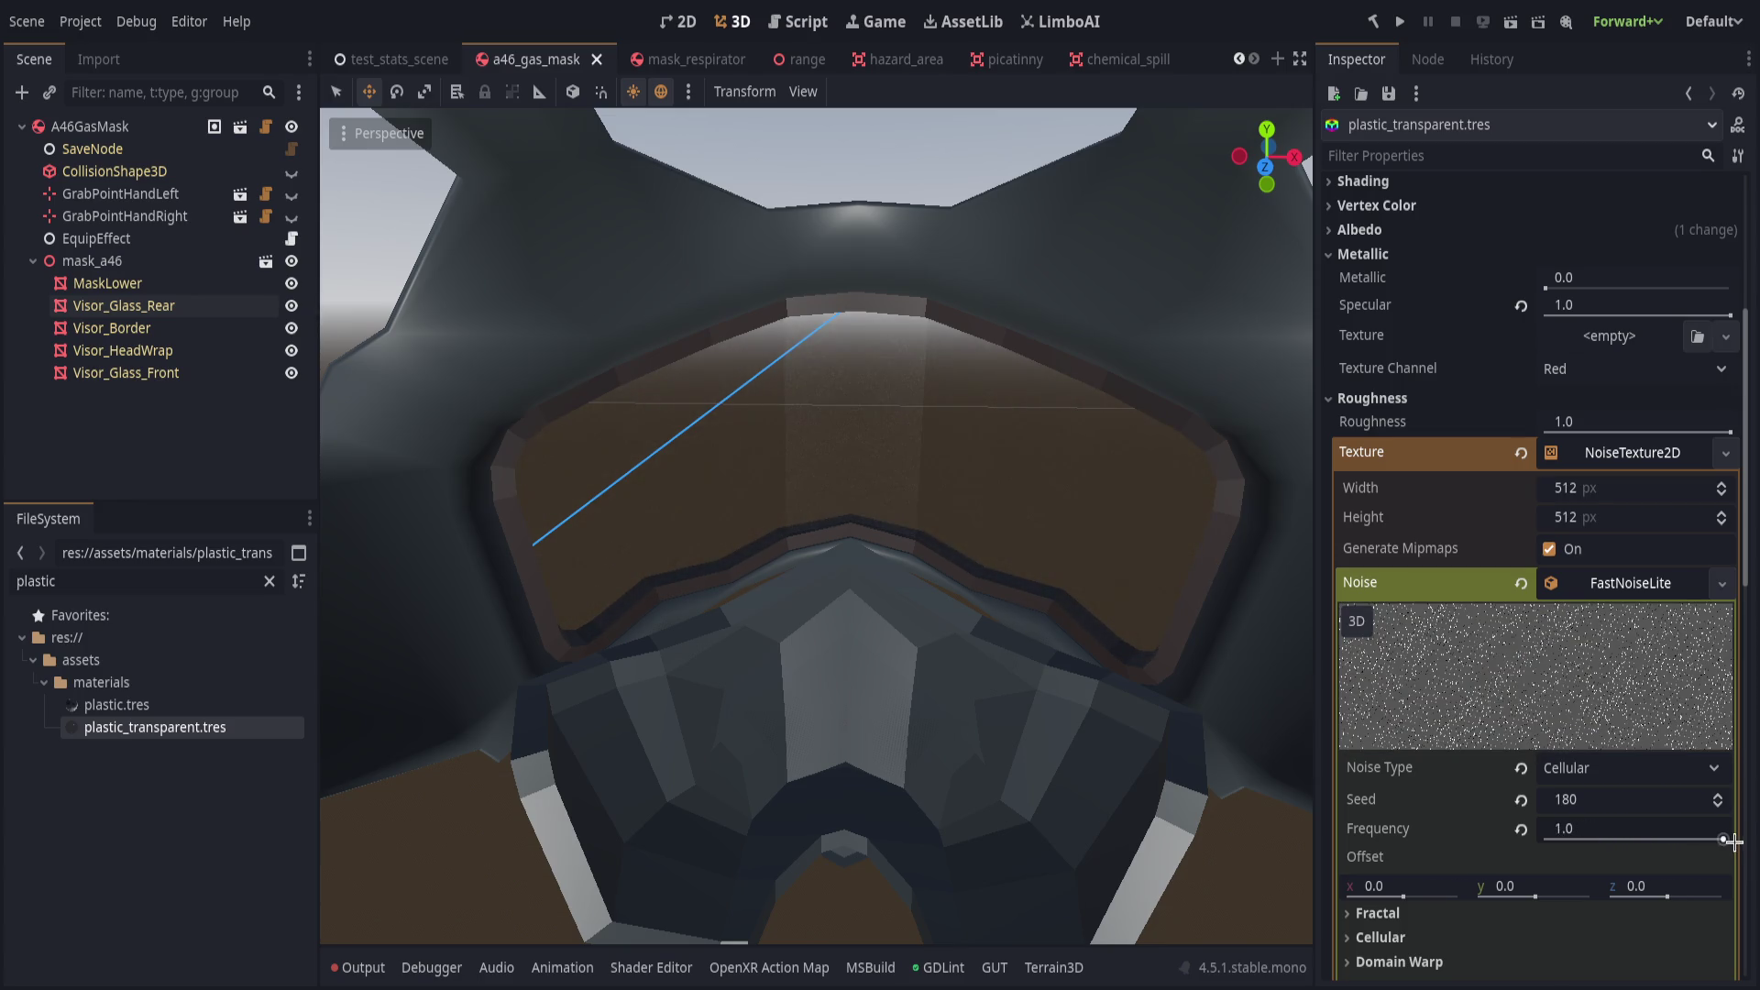
scroll(1119, 640, "up", 2)
mouse_move(1120, 640)
left_mouse_down()
mouse_move(1179, 578)
mouse_move(1279, 646)
left_mouse_up()
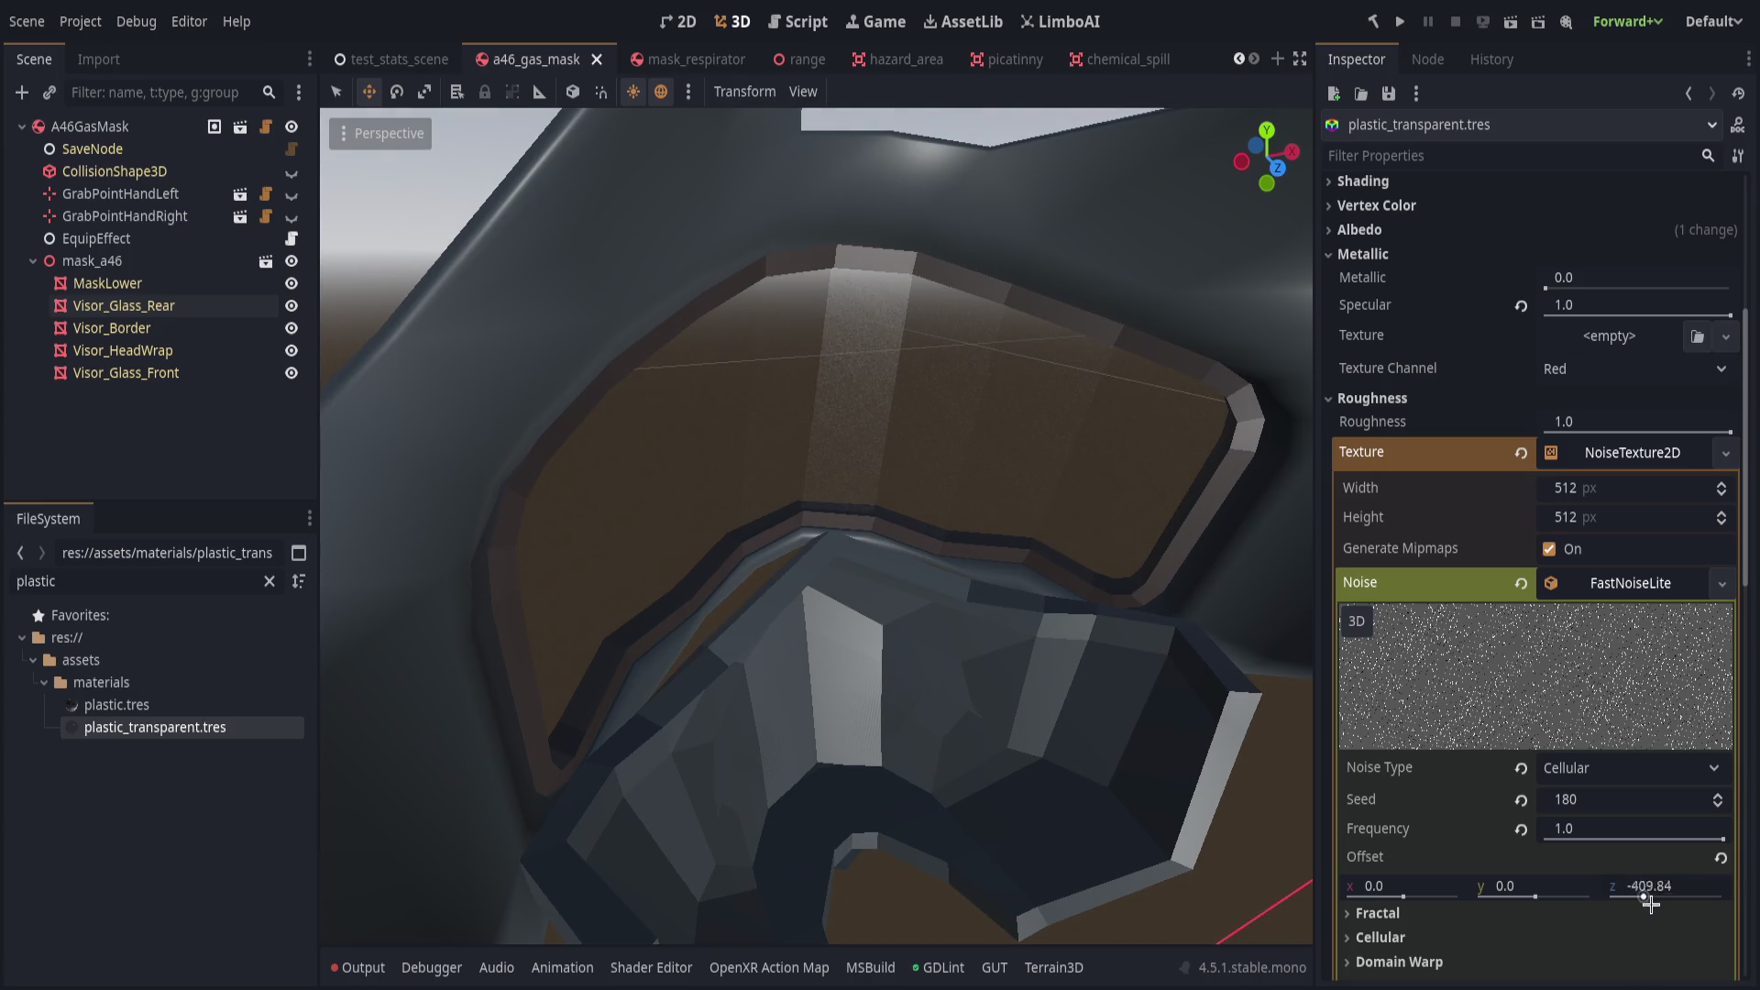
left_click_drag(1723, 839, 1693, 839)
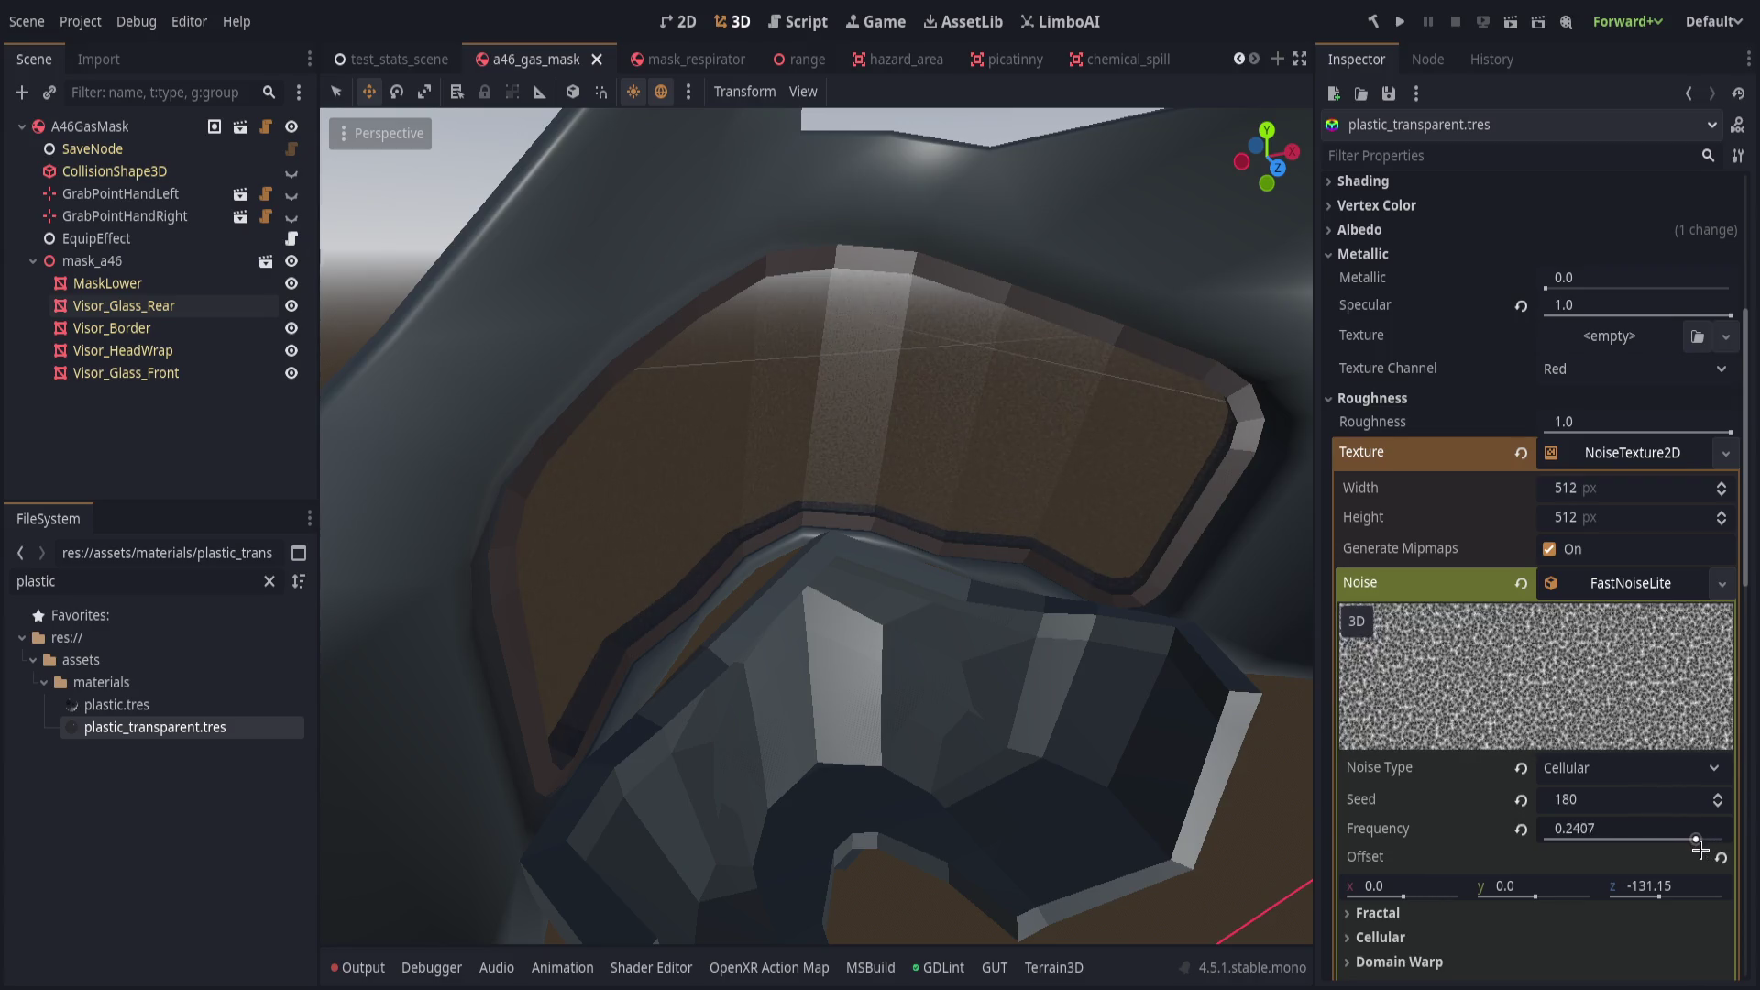
scroll(1018, 553, "up", 2)
left_click_drag(1018, 553, 1263, 751)
mouse_move(1691, 836)
left_mouse_down()
mouse_move(1734, 843)
mouse_move(1650, 839)
mouse_move(1724, 840)
left_mouse_up()
scroll(1100, 553, "up", 3)
mouse_move(1100, 554)
left_mouse_down()
mouse_move(794, 589)
mouse_move(888, 546)
mouse_move(937, 564)
mouse_move(935, 620)
mouse_move(873, 589)
left_mouse_up()
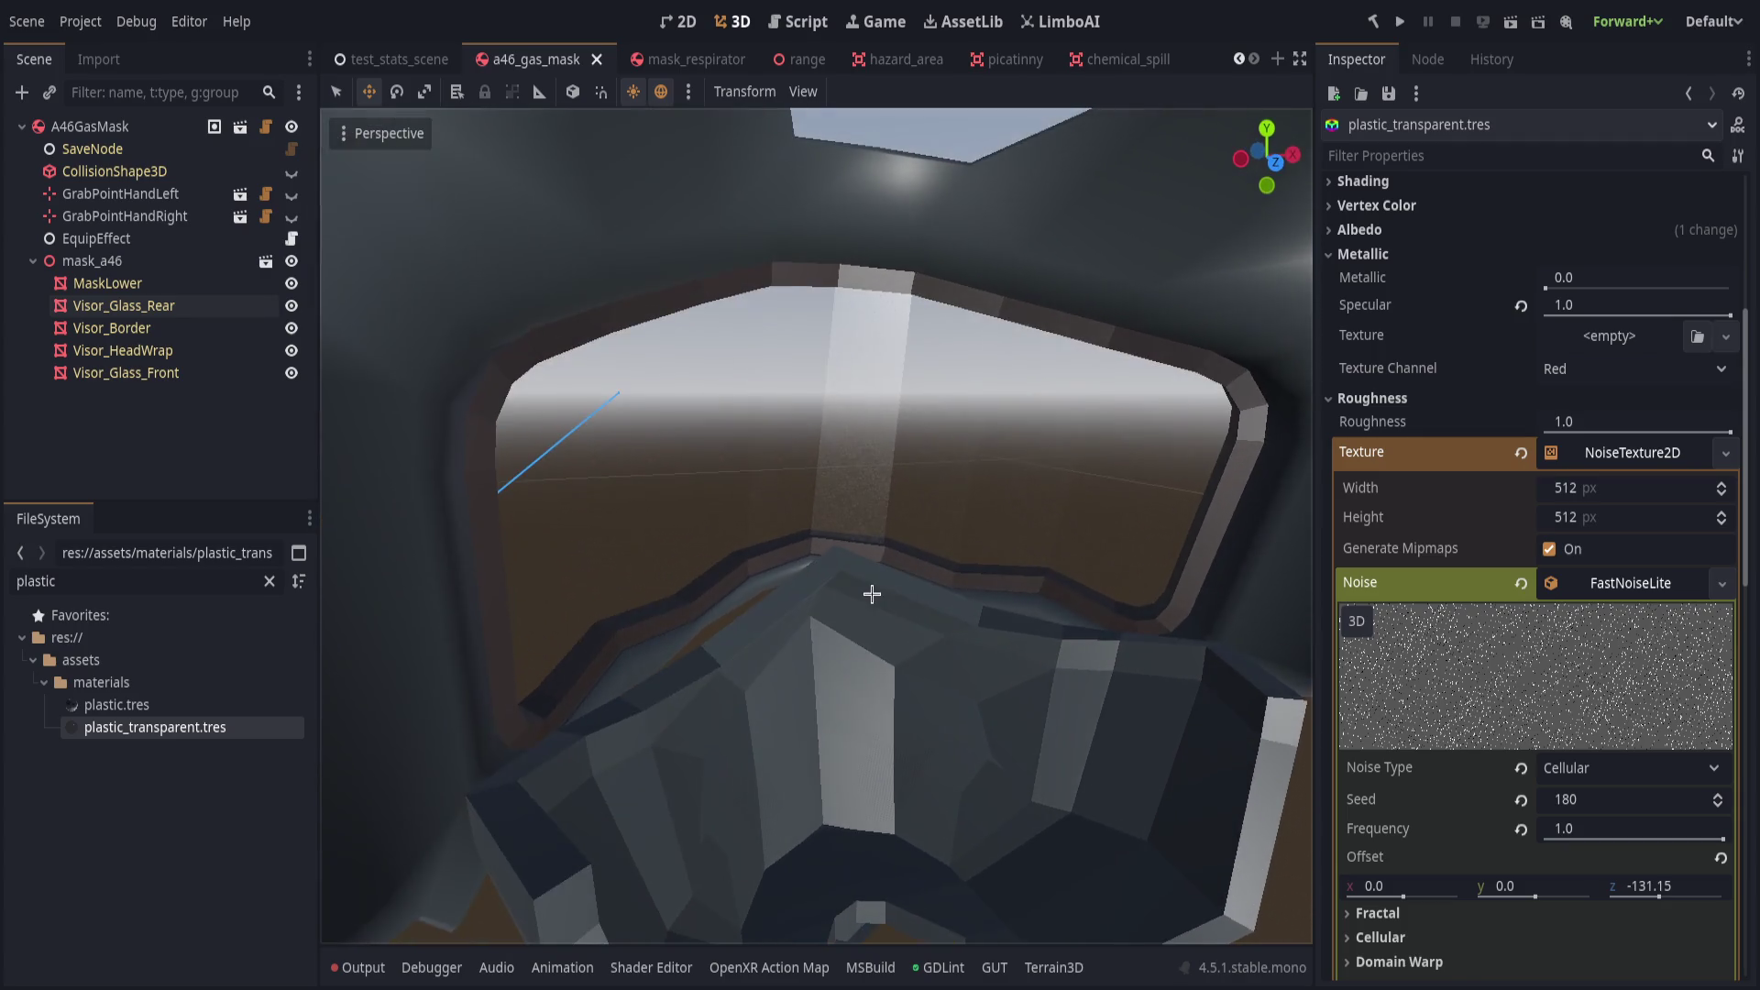
Step: Enable Seamless and In 3D Space on the noise texture and add a new Gradient colour ramp
left_click(1623, 594)
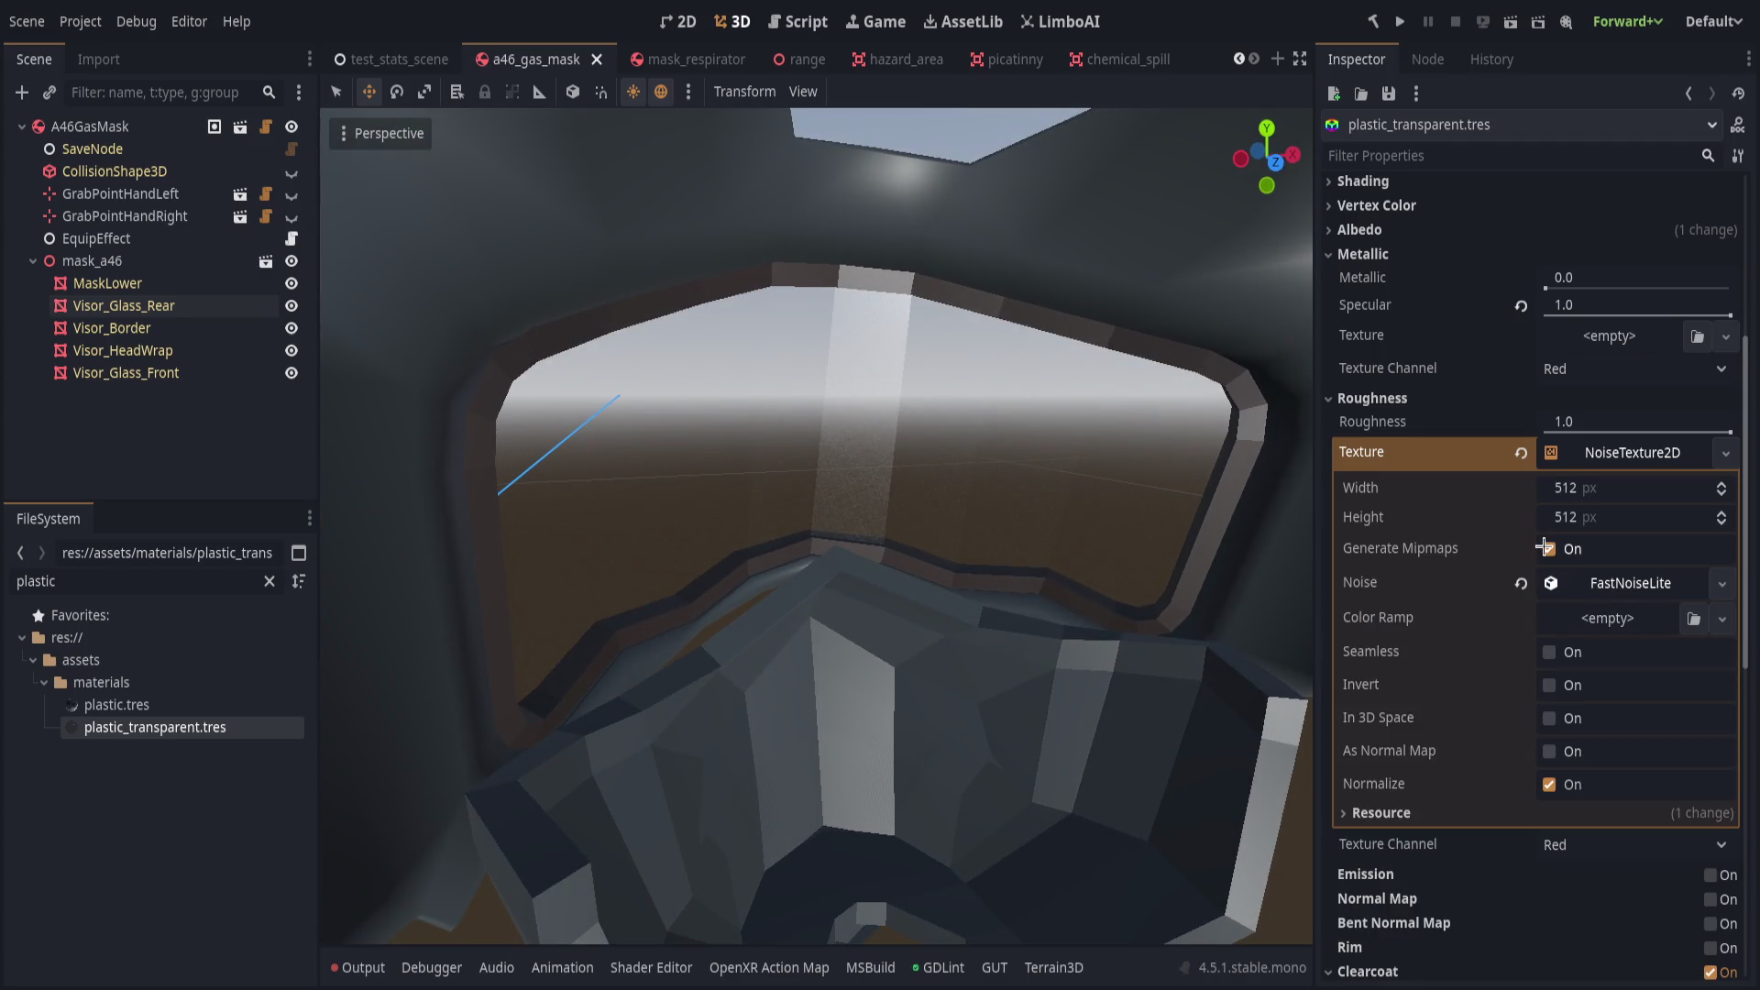
left_click(1567, 649)
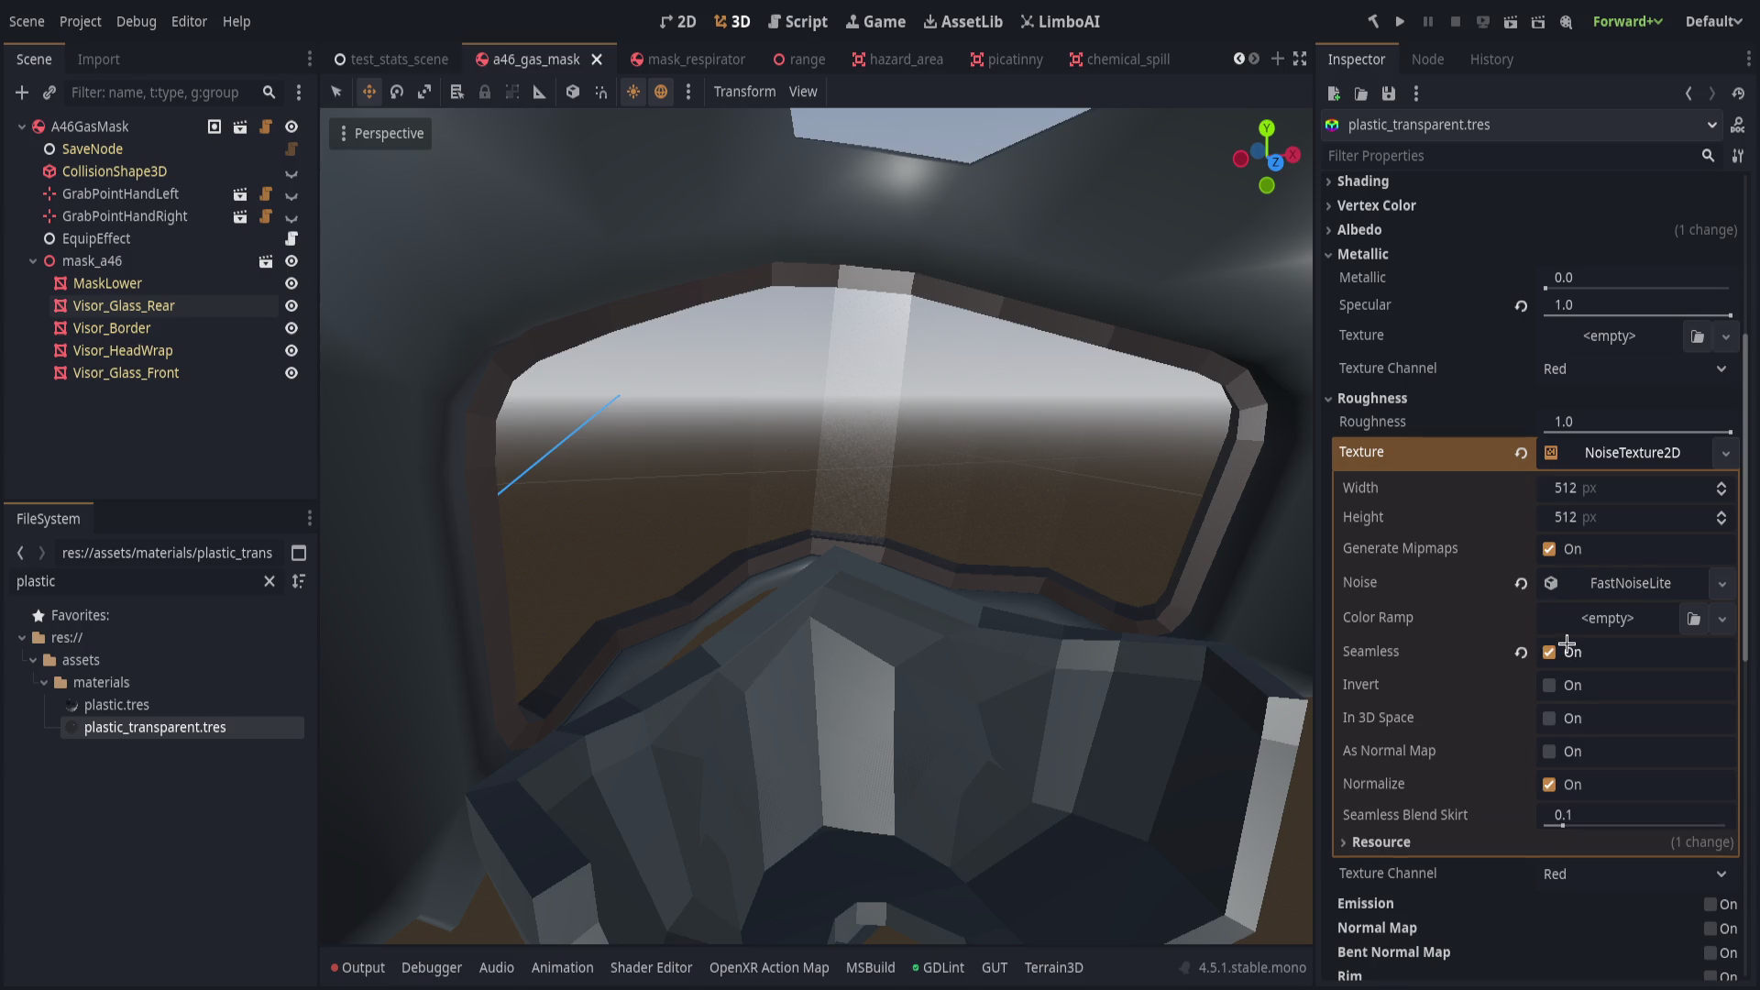
scroll(1061, 629, "up", 5)
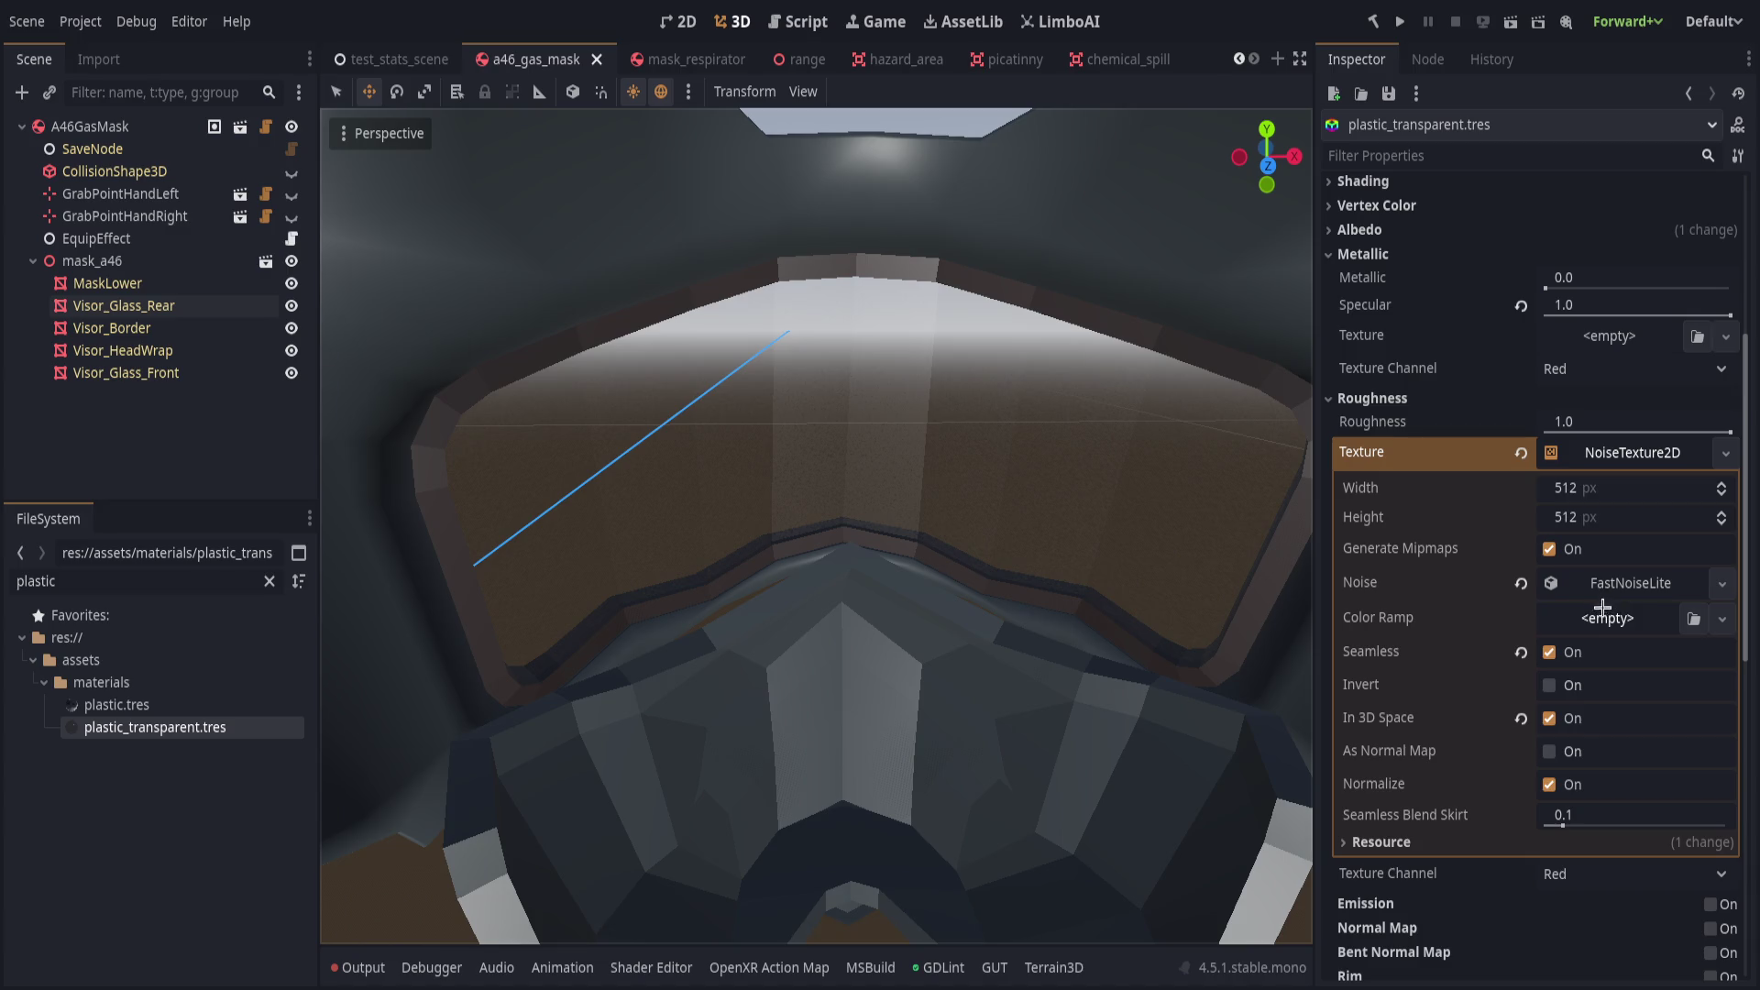
left_click(1583, 584)
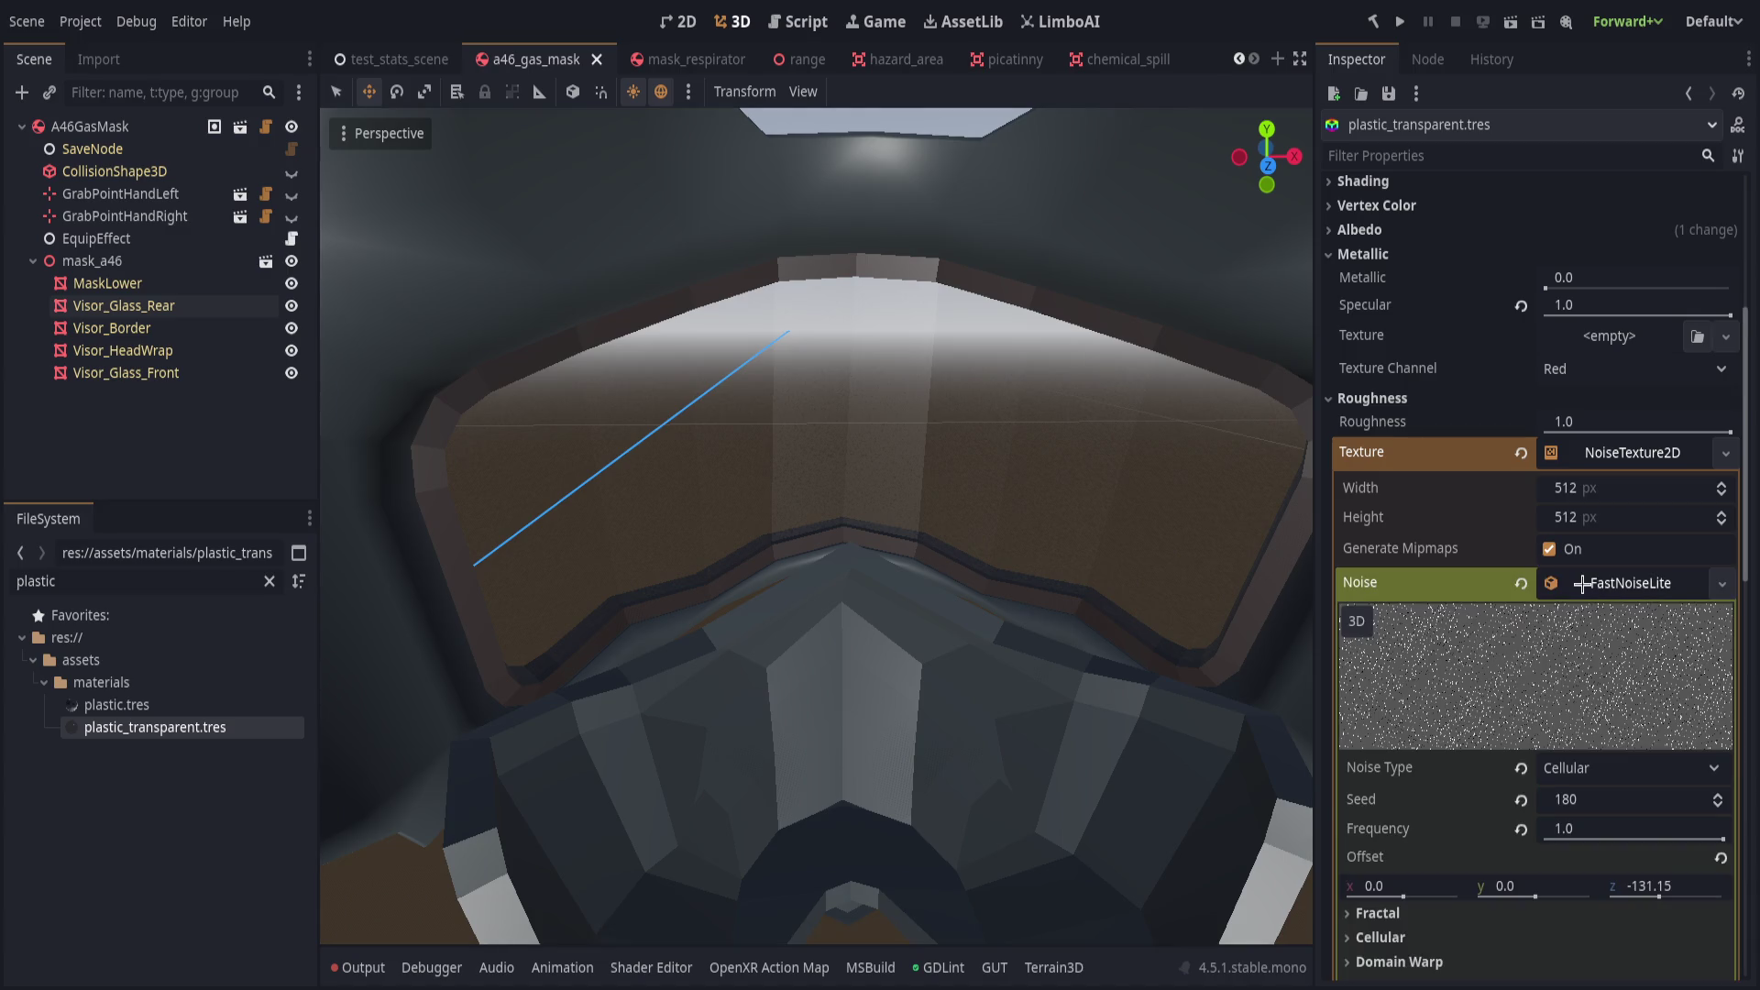
left_click(1585, 585)
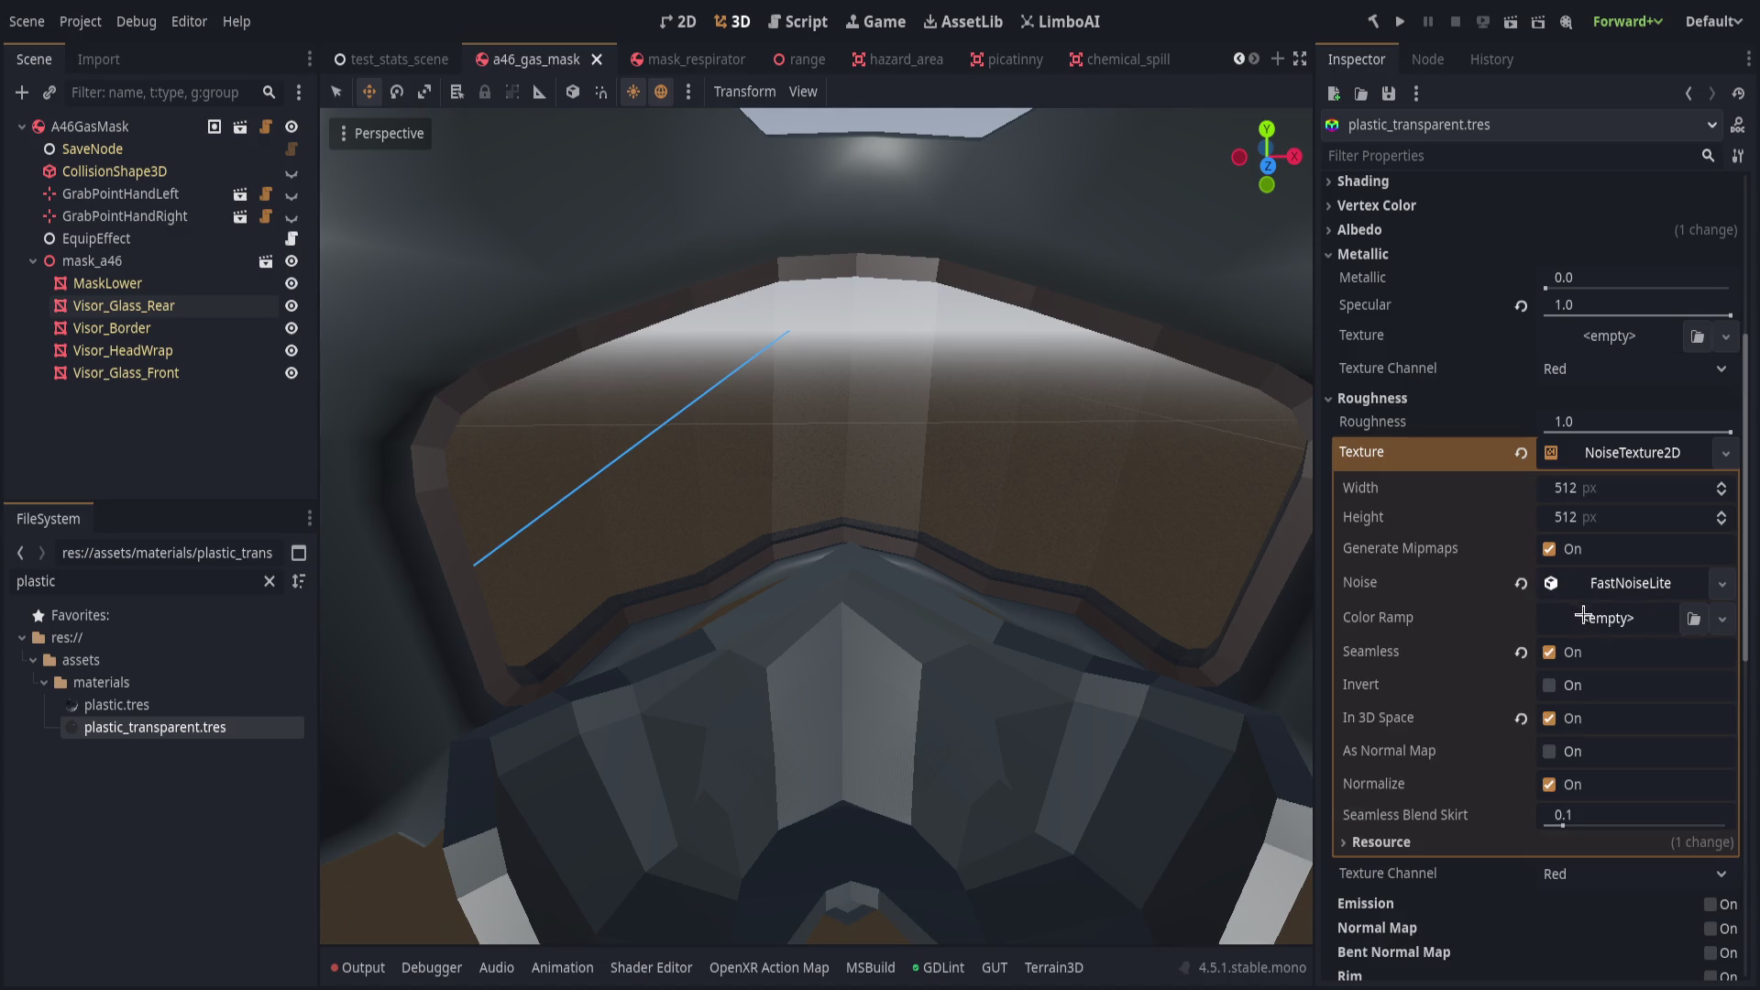
left_click(1584, 612)
Step: Slide the Color Ramp's black stop right until it sits near the white stop
mouse_move(1343, 701)
left_mouse_down()
mouse_move(1604, 701)
mouse_move(1538, 727)
mouse_move(1556, 712)
left_mouse_up()
left_click_drag(1108, 531, 1129, 458)
left_click_drag(1559, 706, 1652, 706)
mouse_move(916, 569)
left_mouse_down()
mouse_move(679, 614)
mouse_move(884, 641)
mouse_move(1014, 617)
left_mouse_up()
Step: Inspect the darkened visor streak, selecting Visor_Glass_Front and mask_a46 along the way
scroll(956, 712, "down", 2)
mouse_move(956, 712)
left_mouse_down()
mouse_move(917, 678)
mouse_move(853, 676)
mouse_move(1112, 676)
mouse_move(894, 593)
left_mouse_up()
scroll(853, 676, "down", 1)
left_click(854, 546)
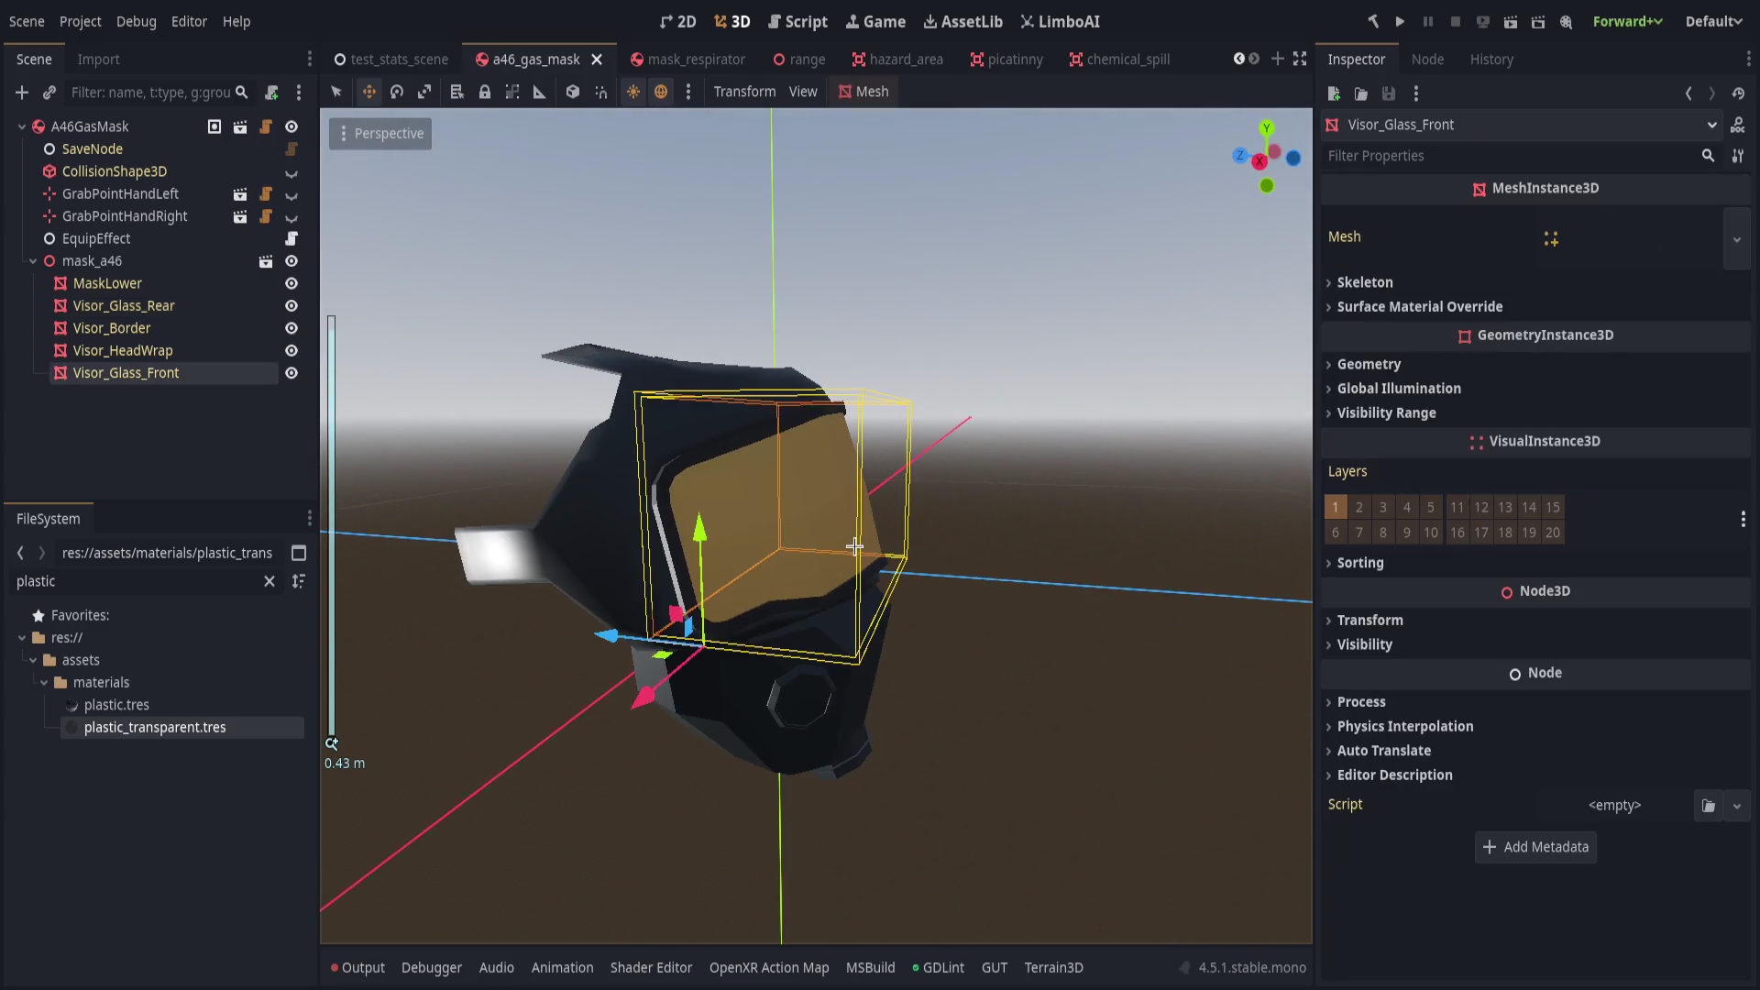
left_click(108, 261)
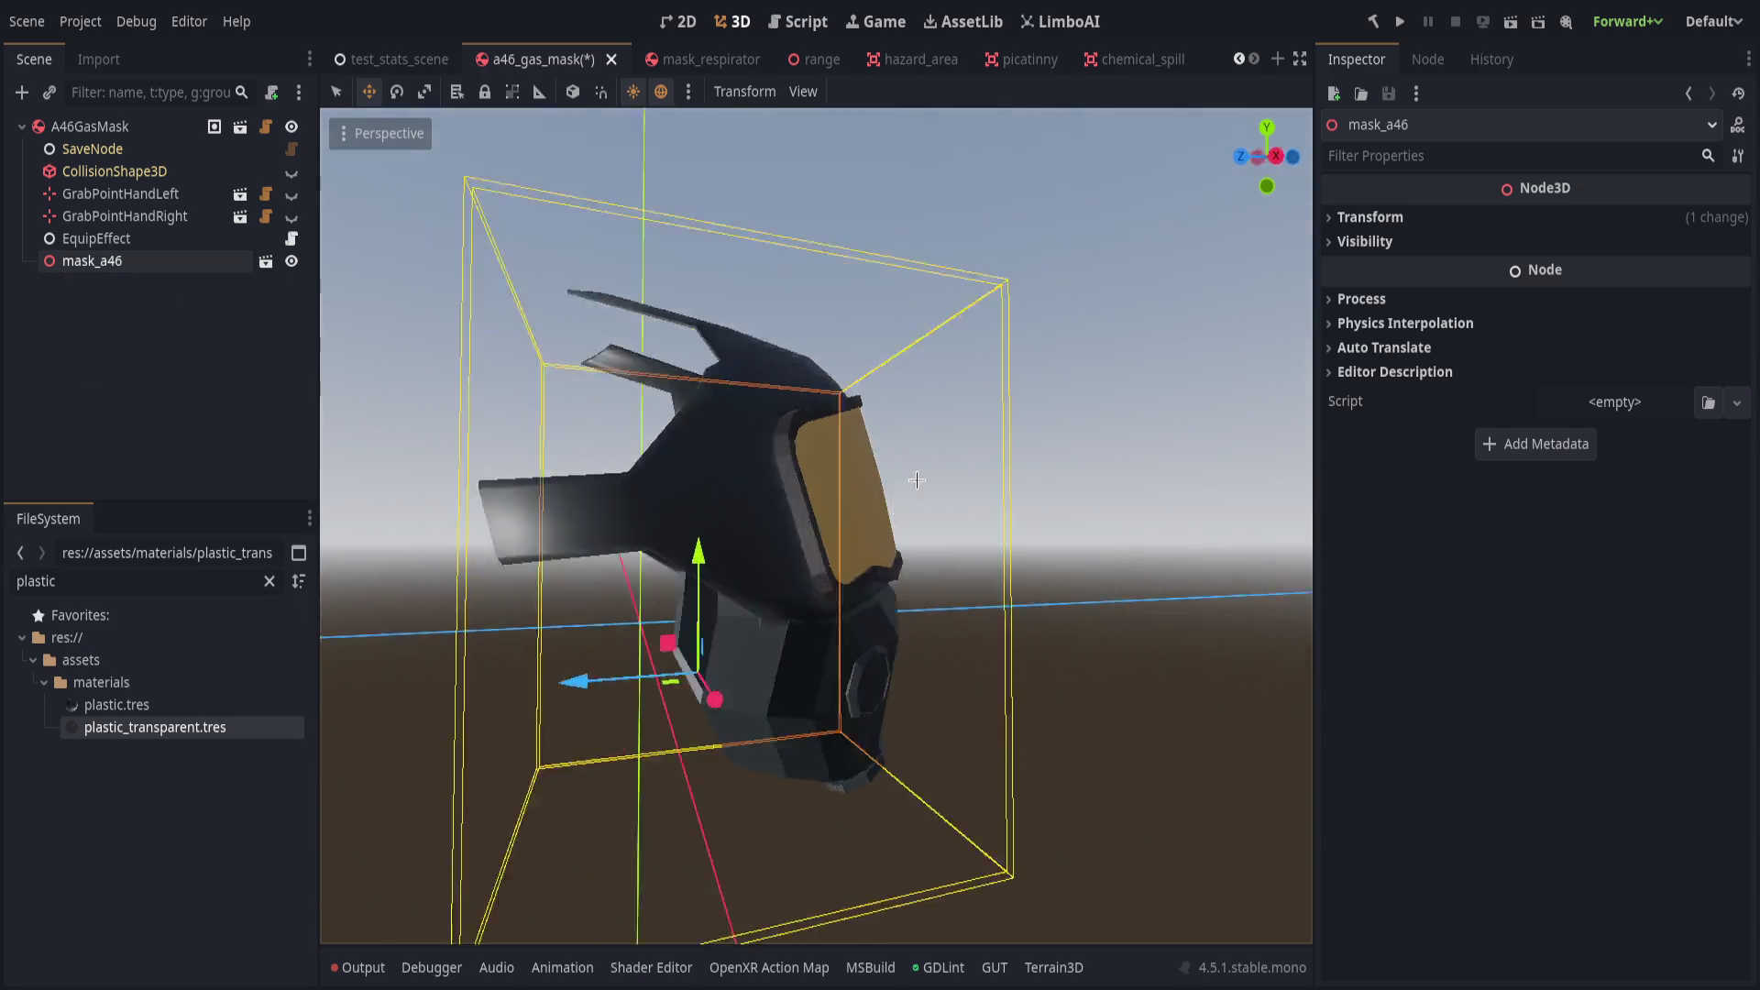
scroll(782, 629, "up", 10)
scroll(898, 688, "down", 3)
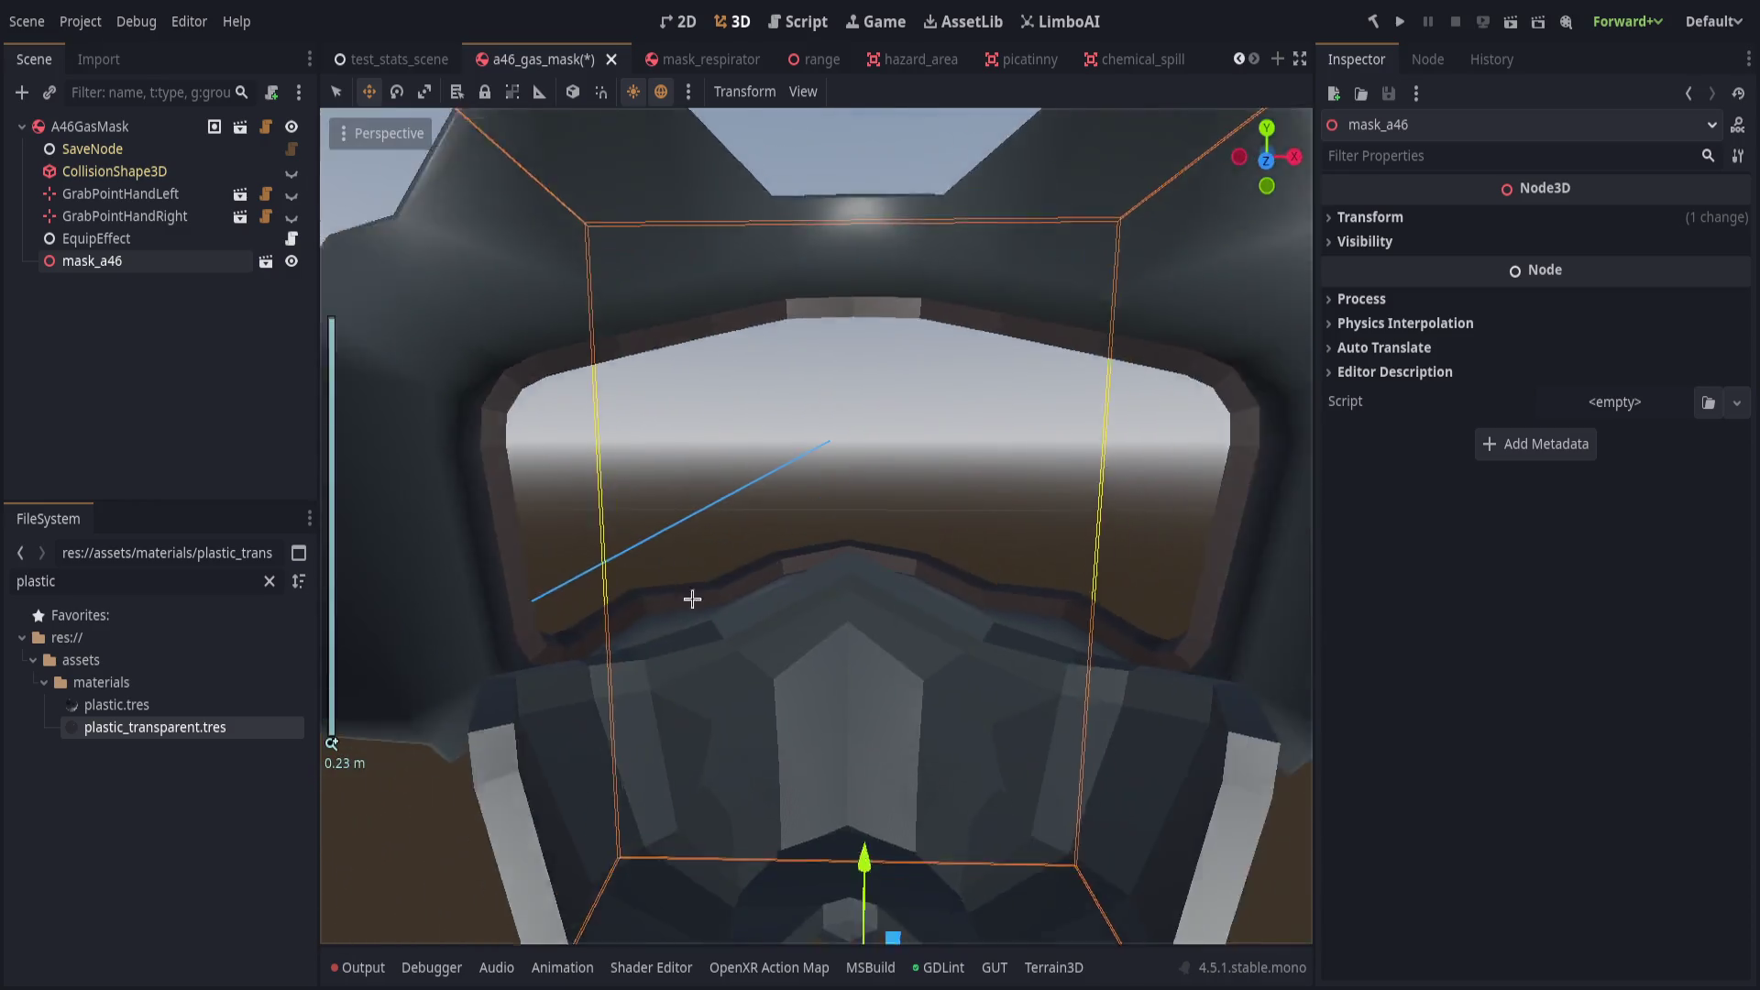
left_click(415, 400)
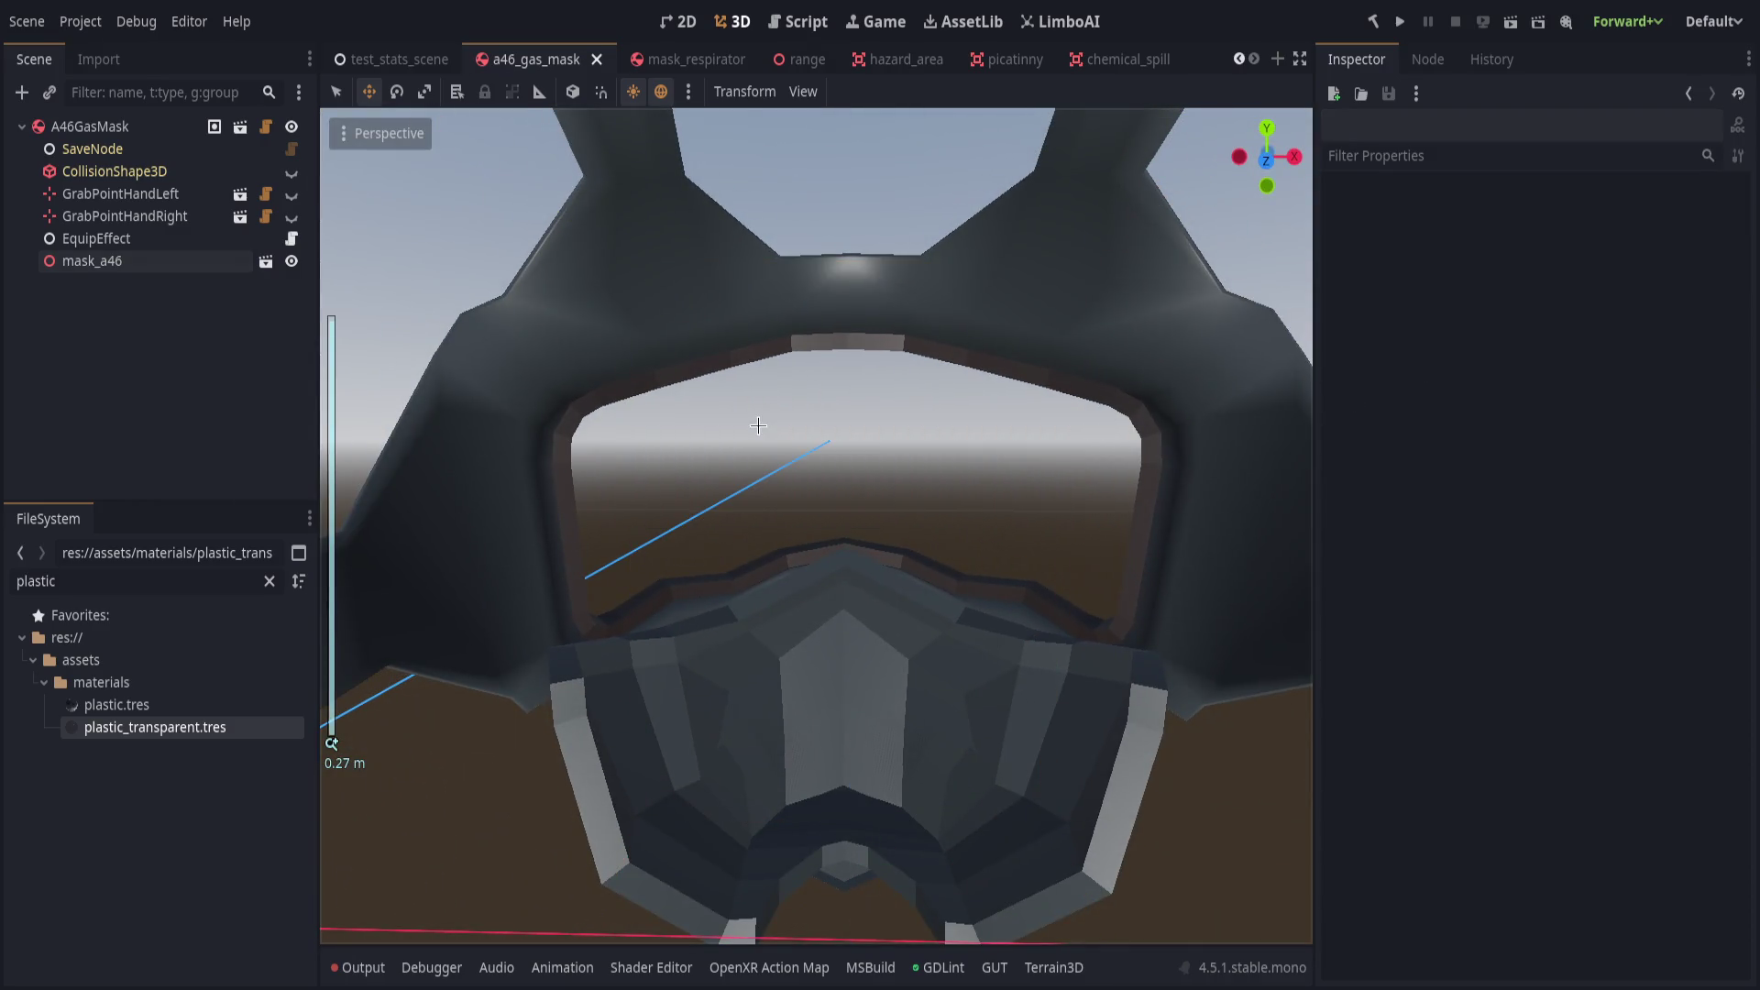
scroll(770, 349, "up", 3)
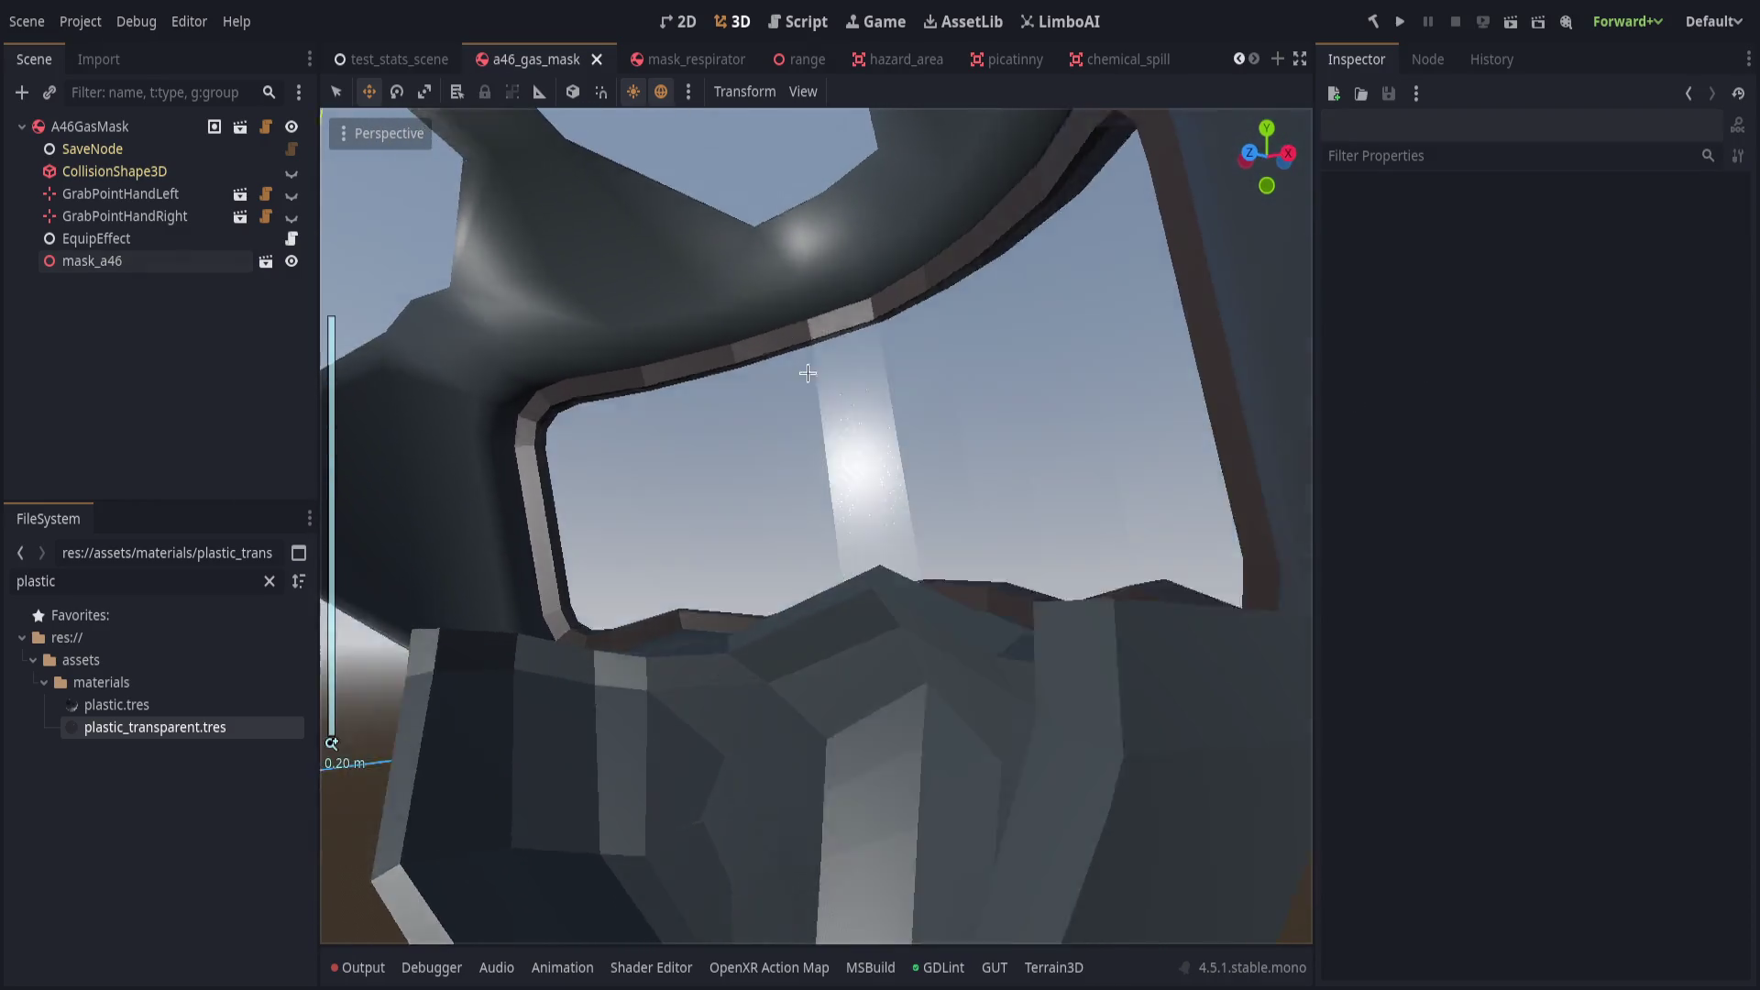
scroll(913, 479, "down", 2)
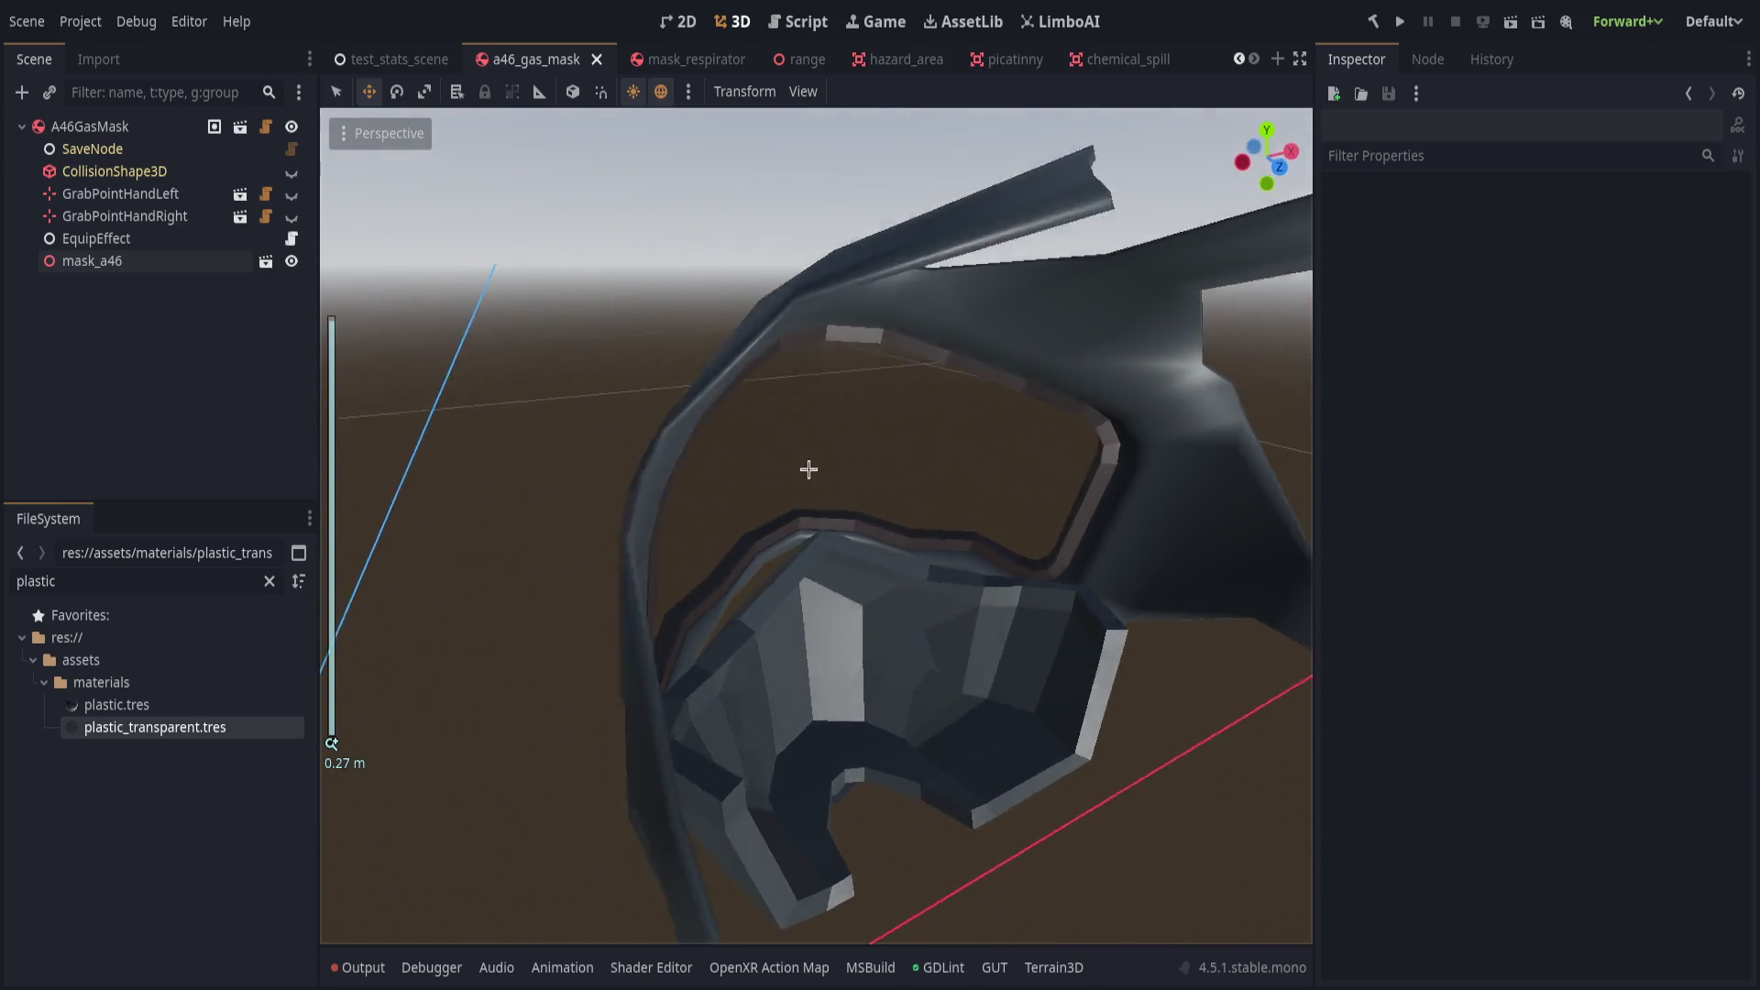
Step: Filter the FileSystem for 'a46' and rename the scene's root node to MaskA46
scroll(809, 470, "down", 3)
left_click(173, 261)
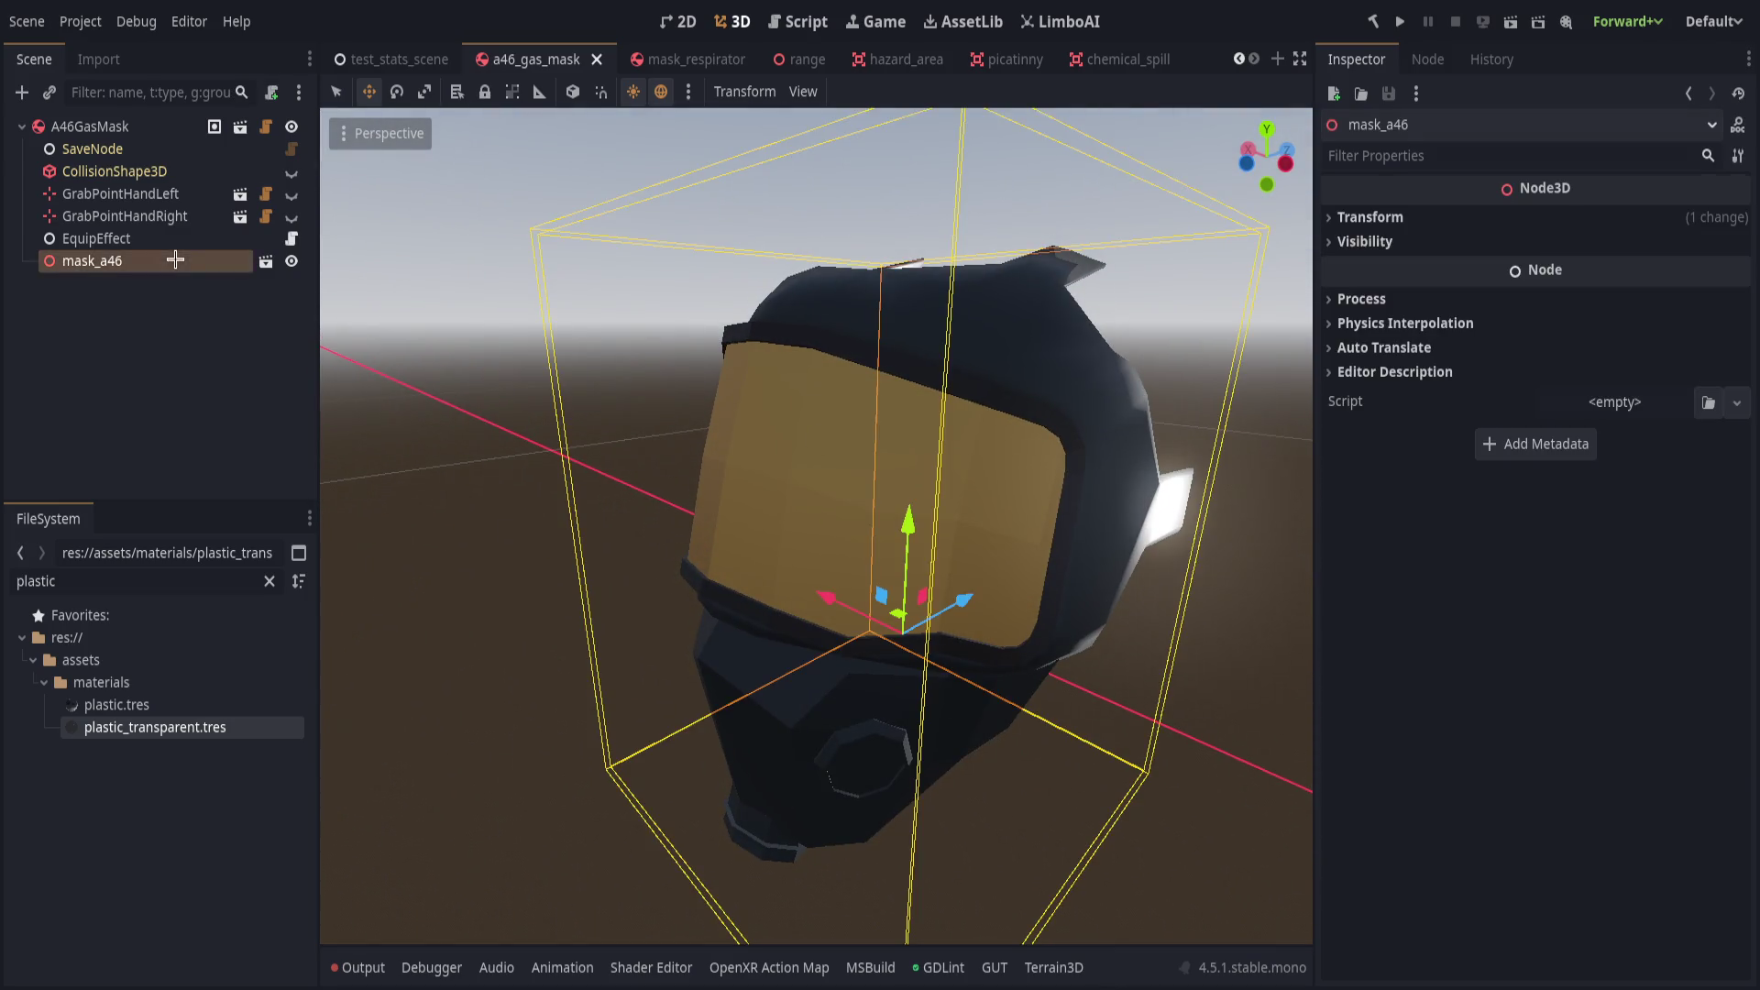
left_click(269, 581)
scroll(206, 738, "down", 1)
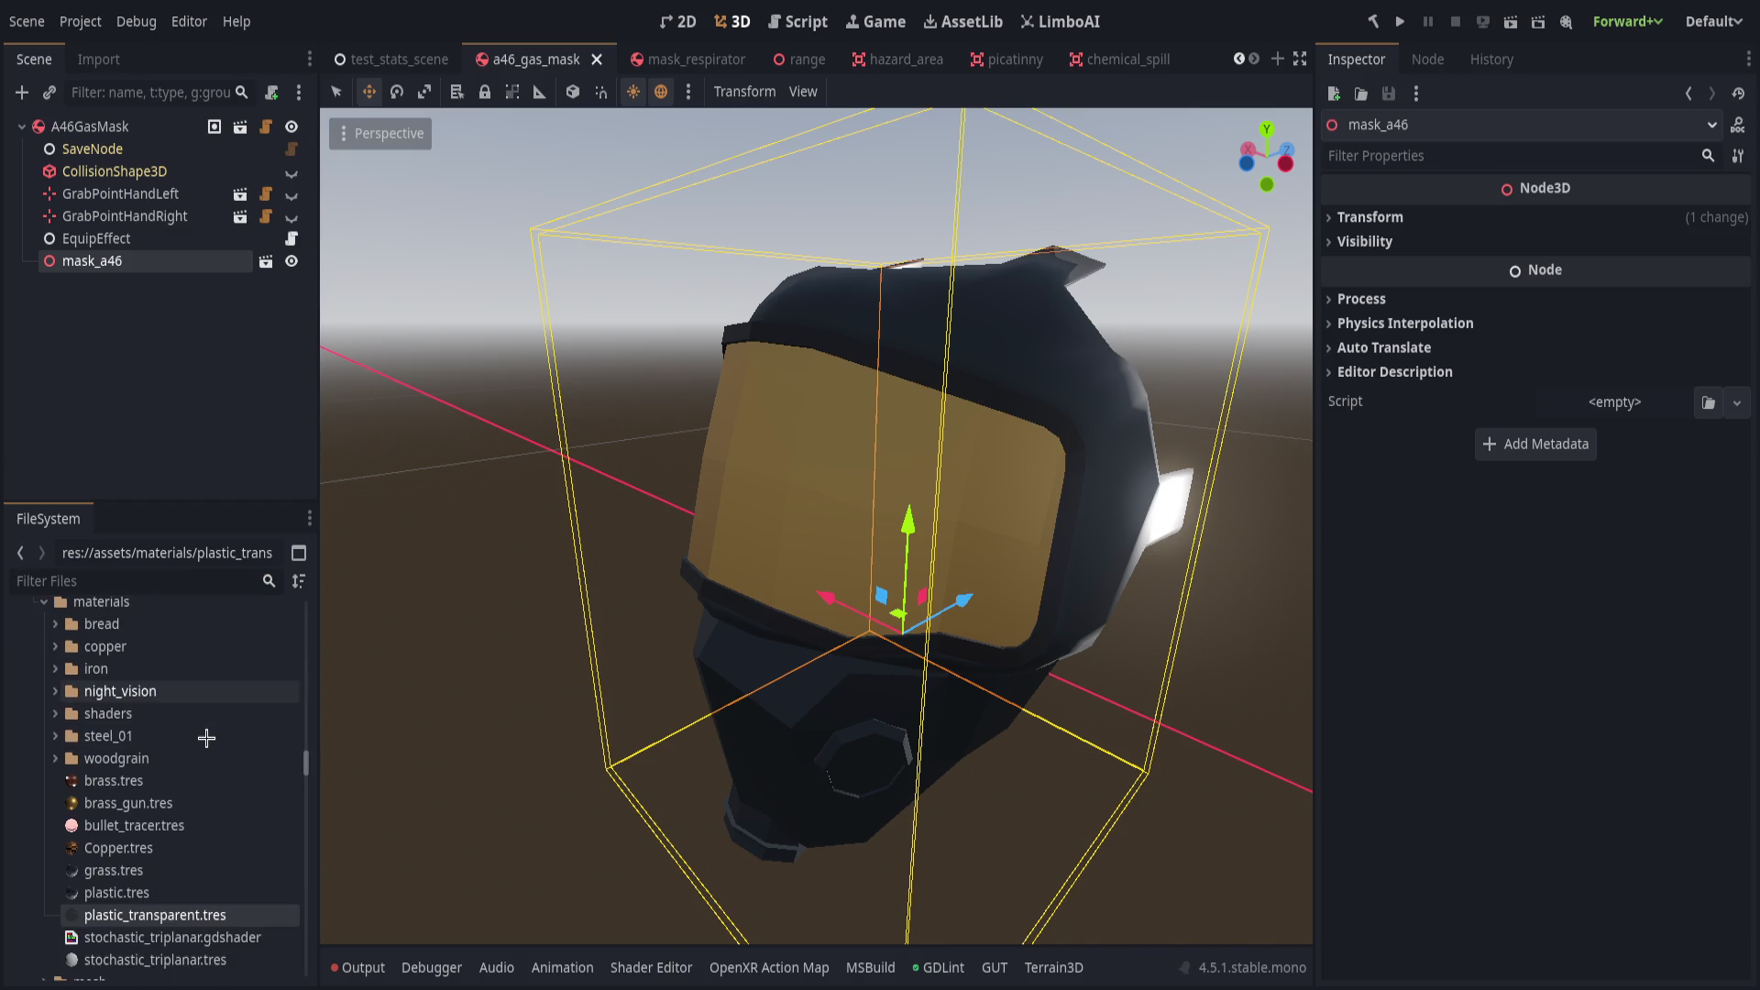
left_click(178, 572)
type("a46")
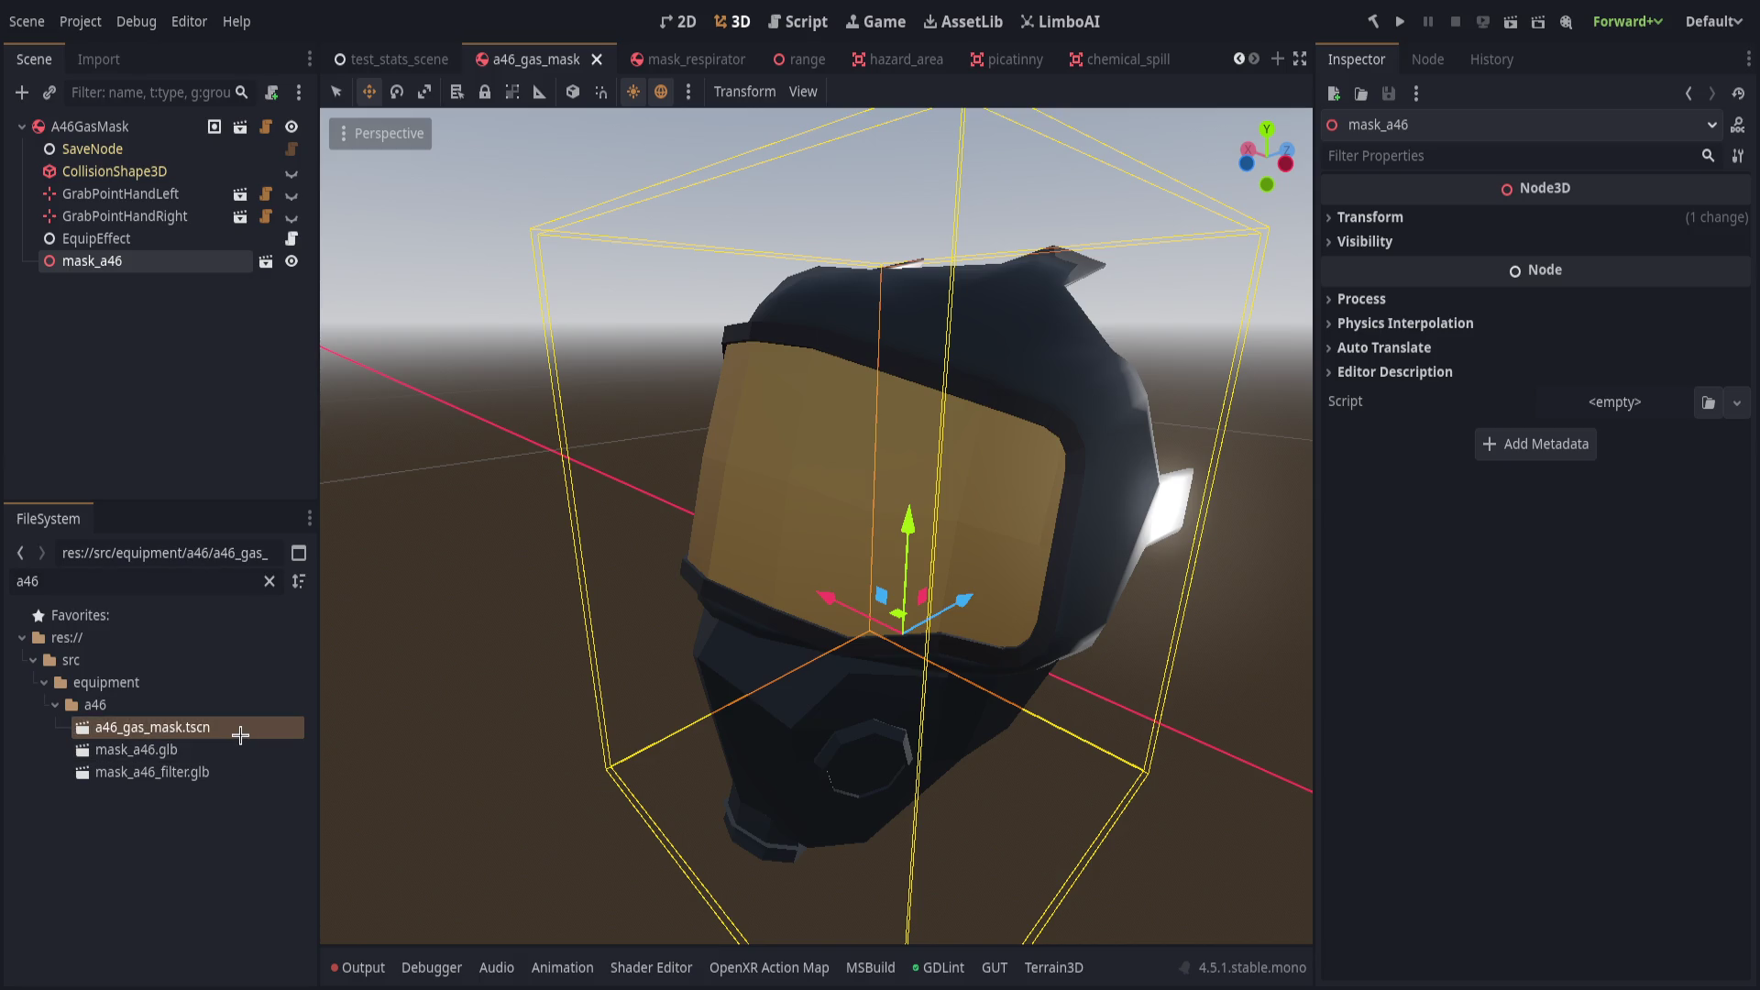
left_click(152, 130)
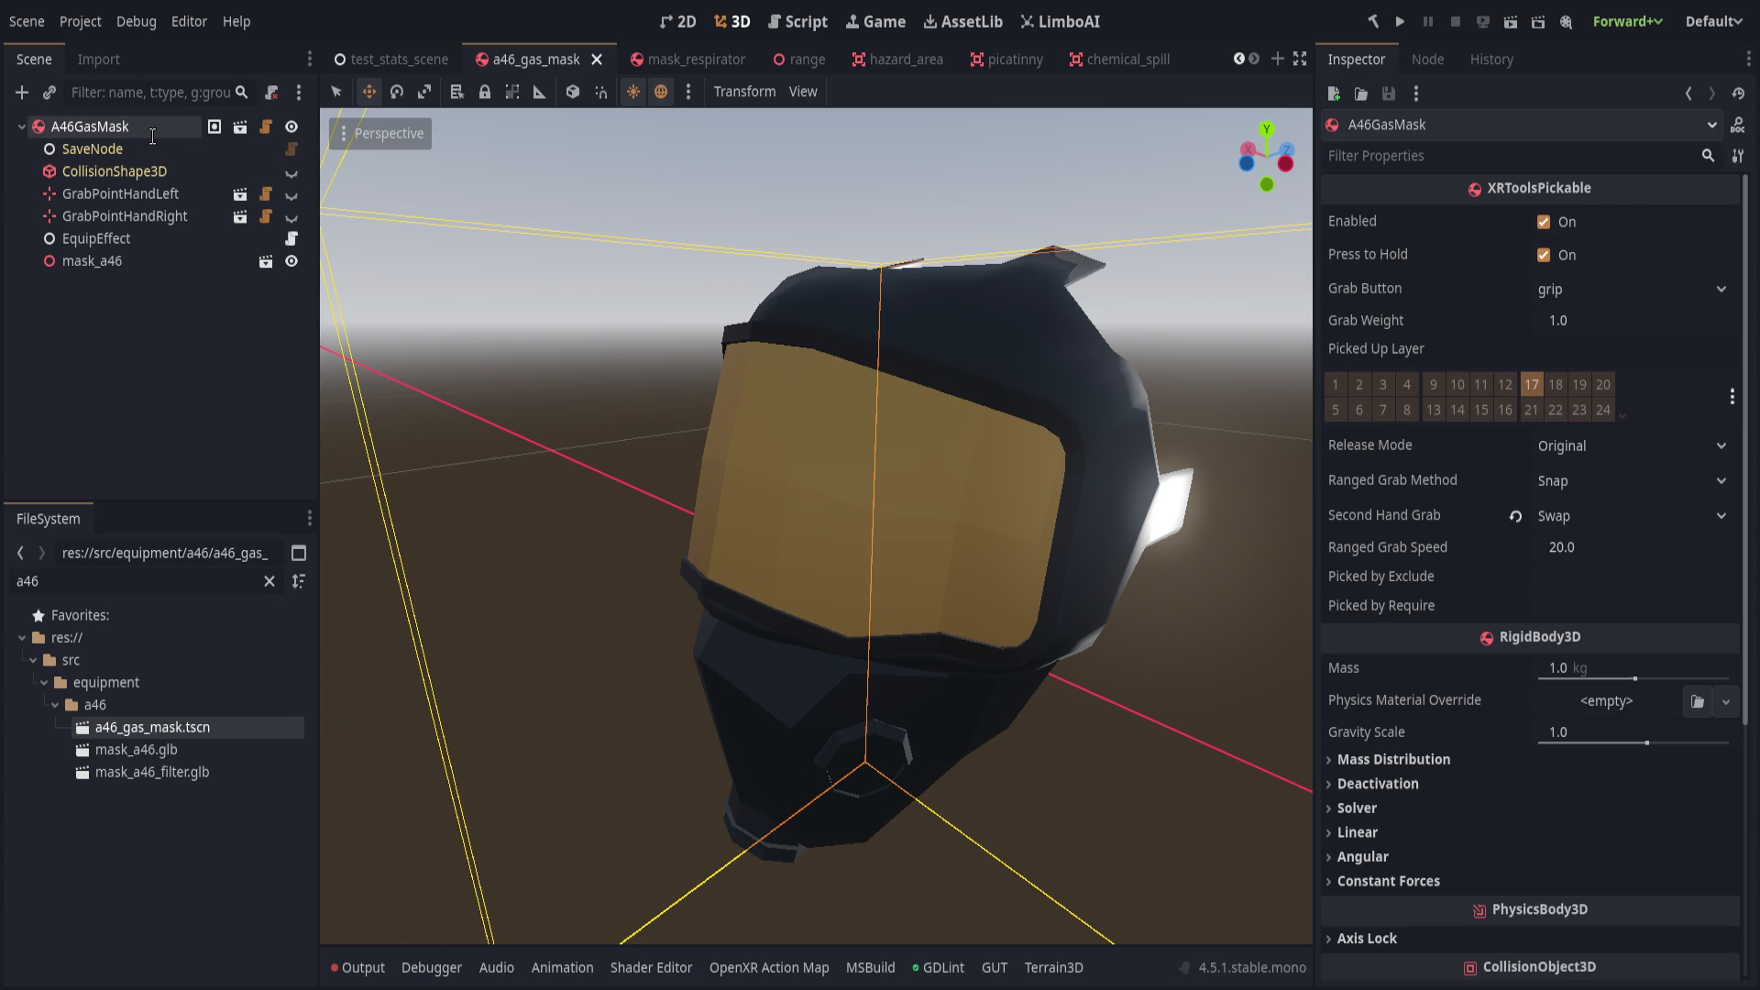
Step: Rename a46_gas_mask.tscn to mask_a46.tscn and save the scene
left_click(198, 720)
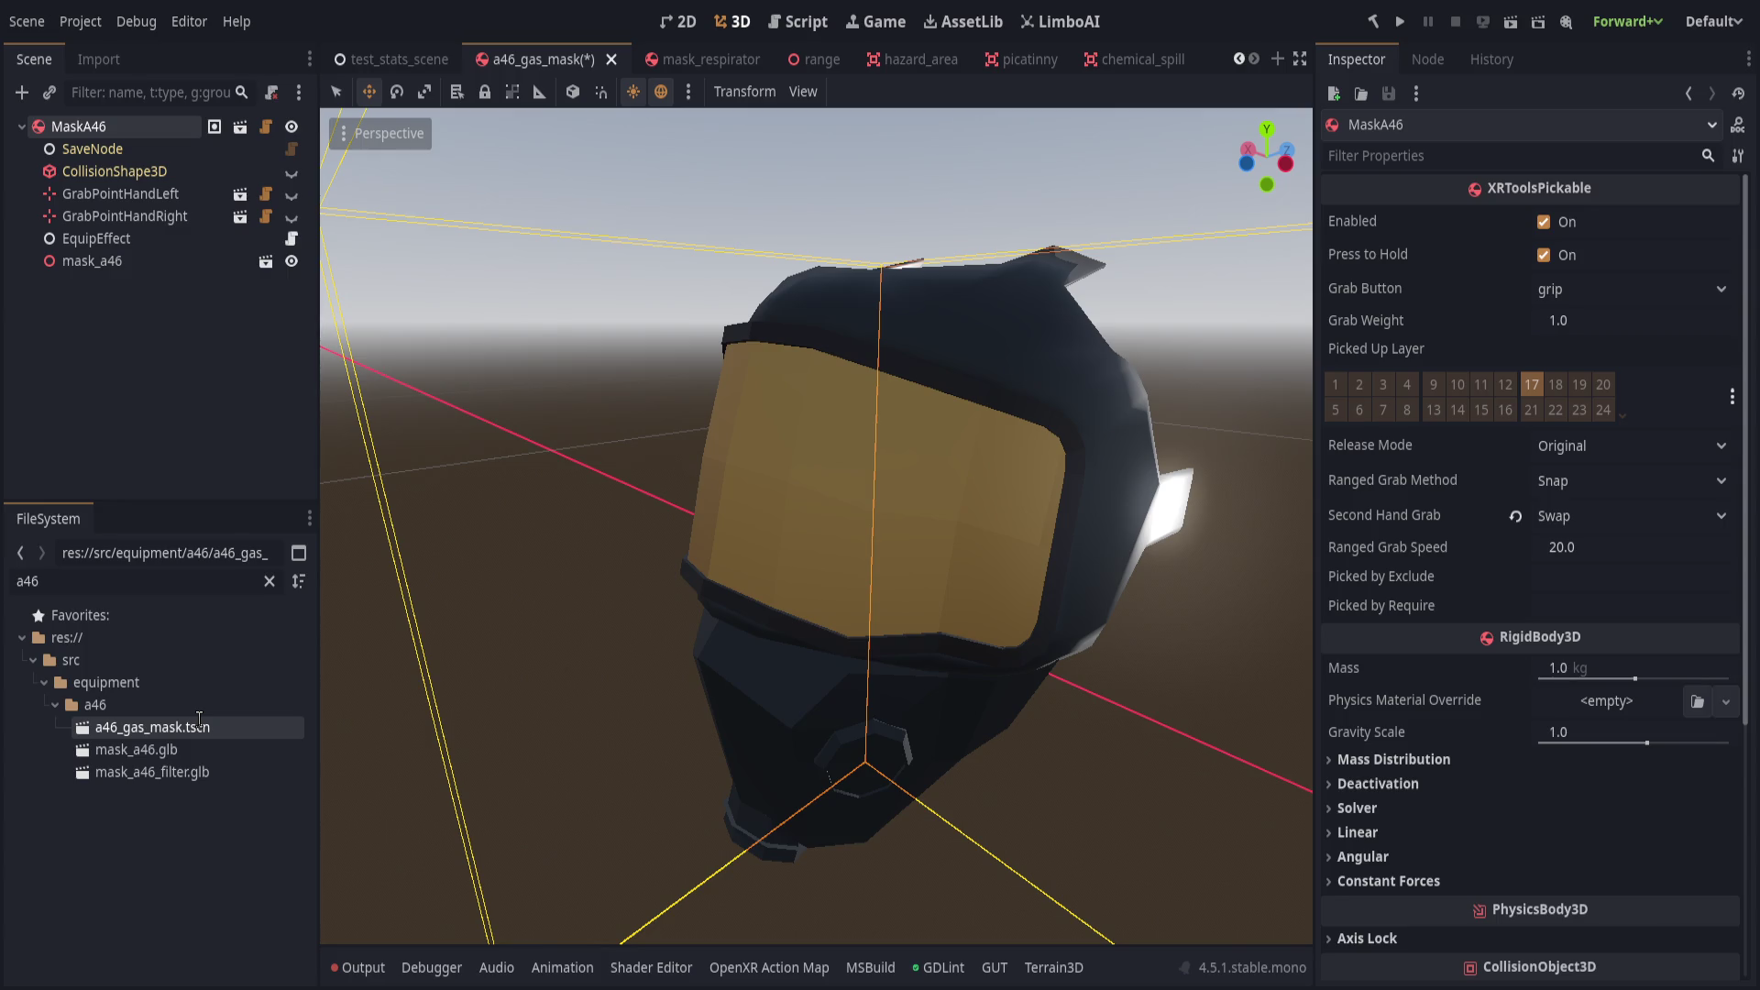
left_click(273, 580)
scroll(136, 738, "down", 5)
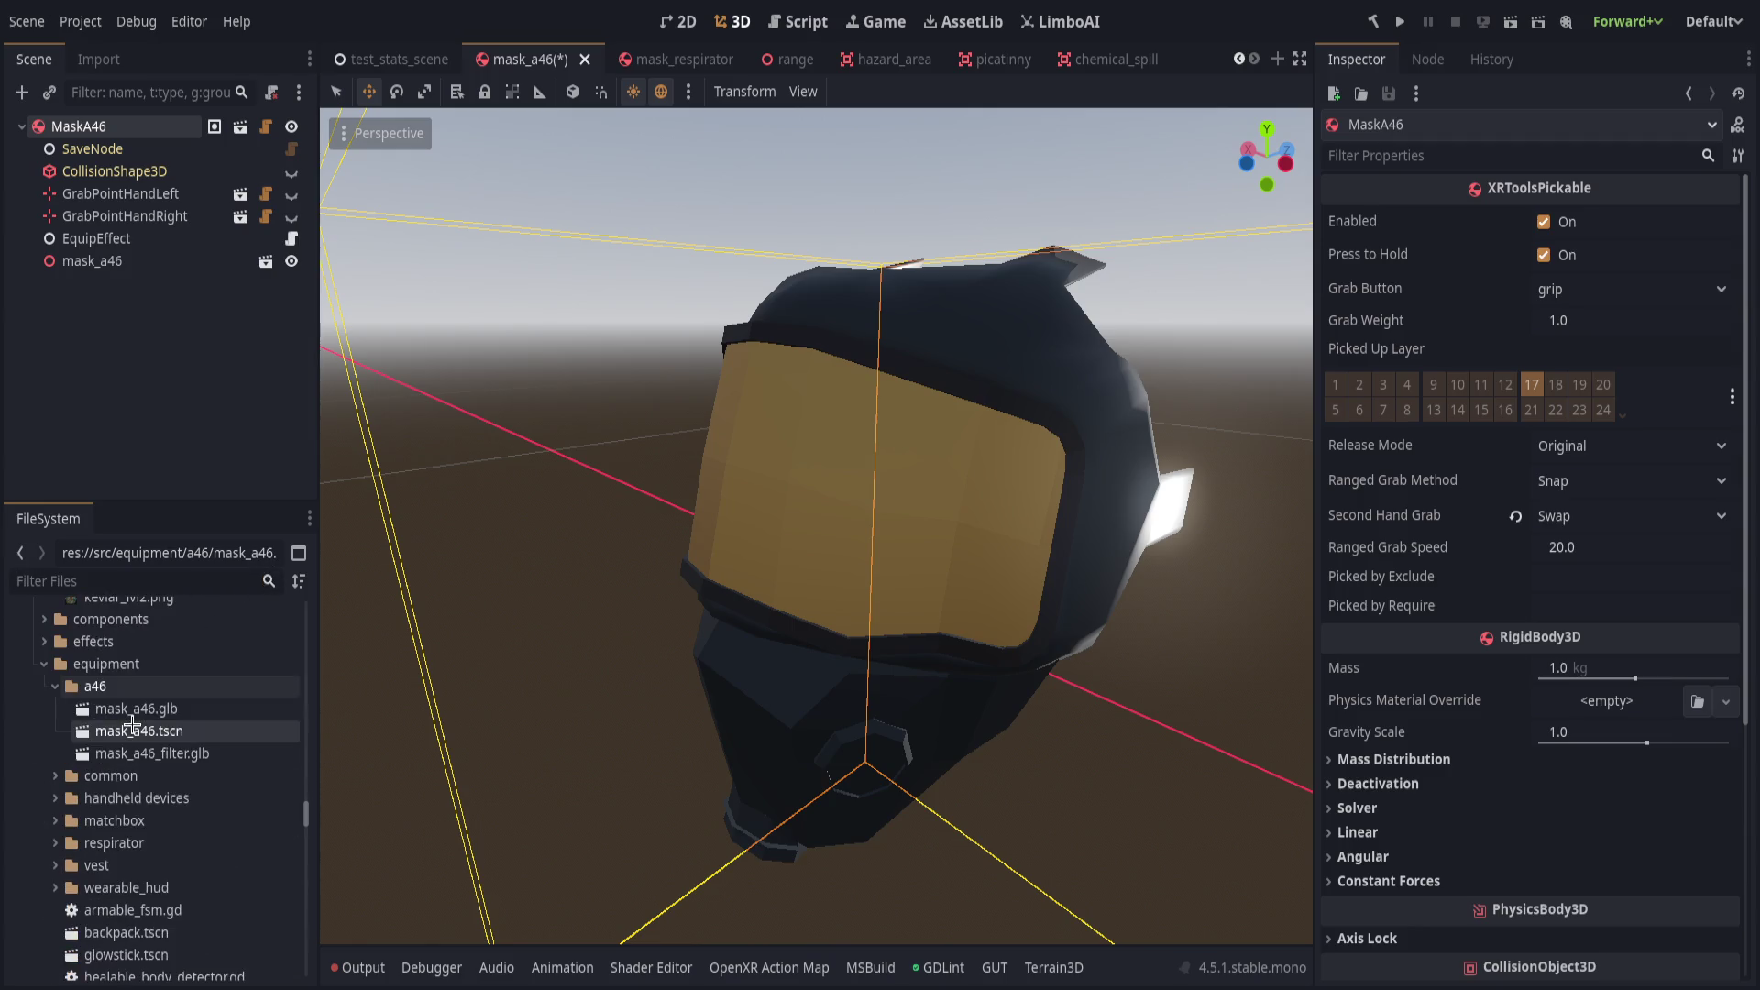
key("ctrl+s")
Step: Revert the mask_a46 mesh's Position to the origin and frame it in the view
scroll(899, 589, "down", 5)
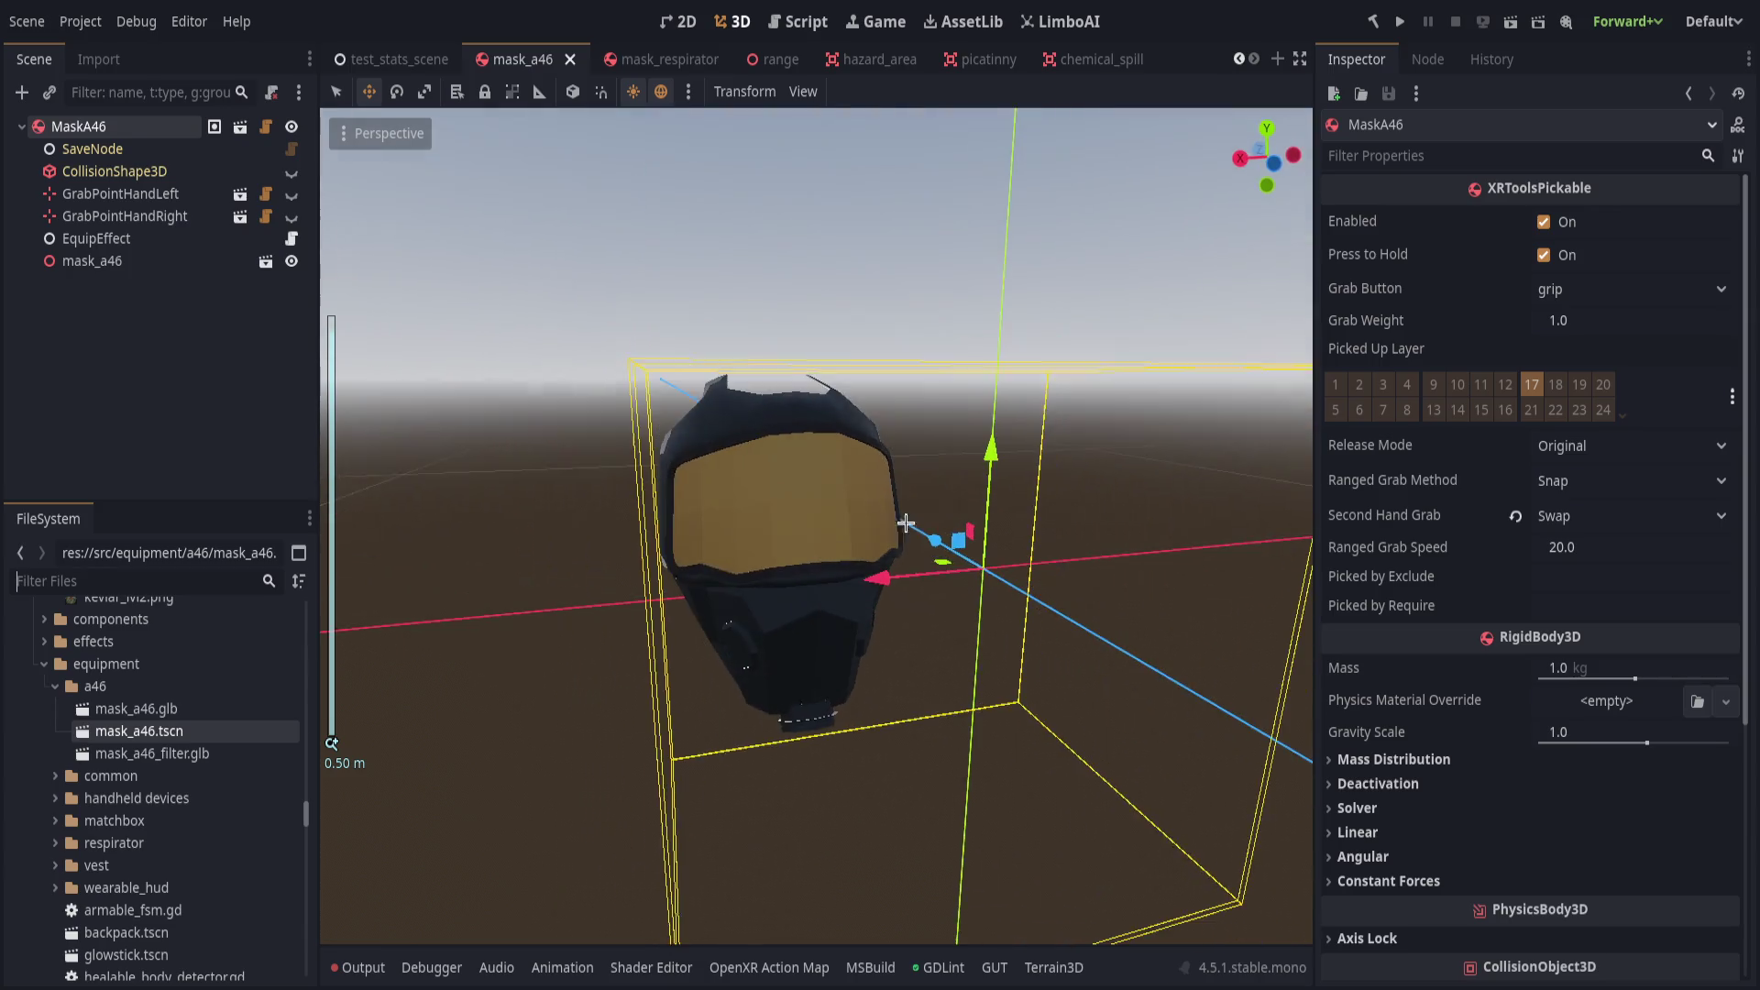
mouse_move(702, 491)
left_mouse_down()
mouse_move(676, 609)
mouse_move(755, 599)
left_mouse_up()
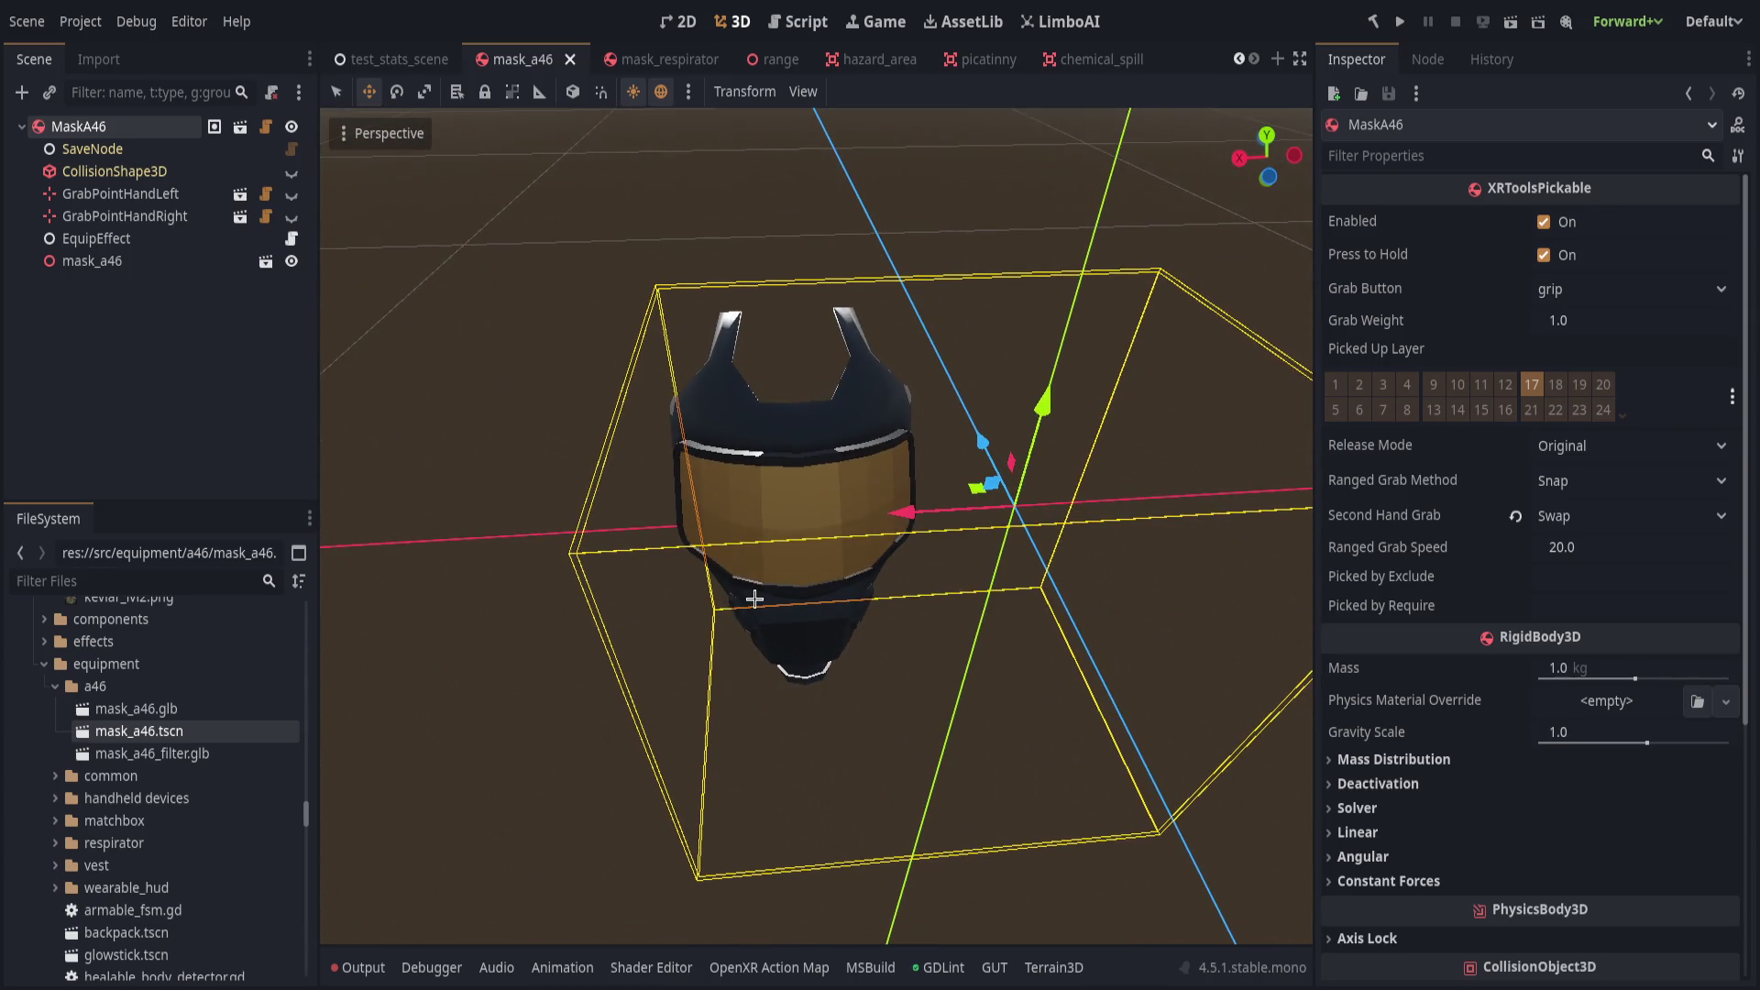
left_click(151, 263)
left_click(1409, 221)
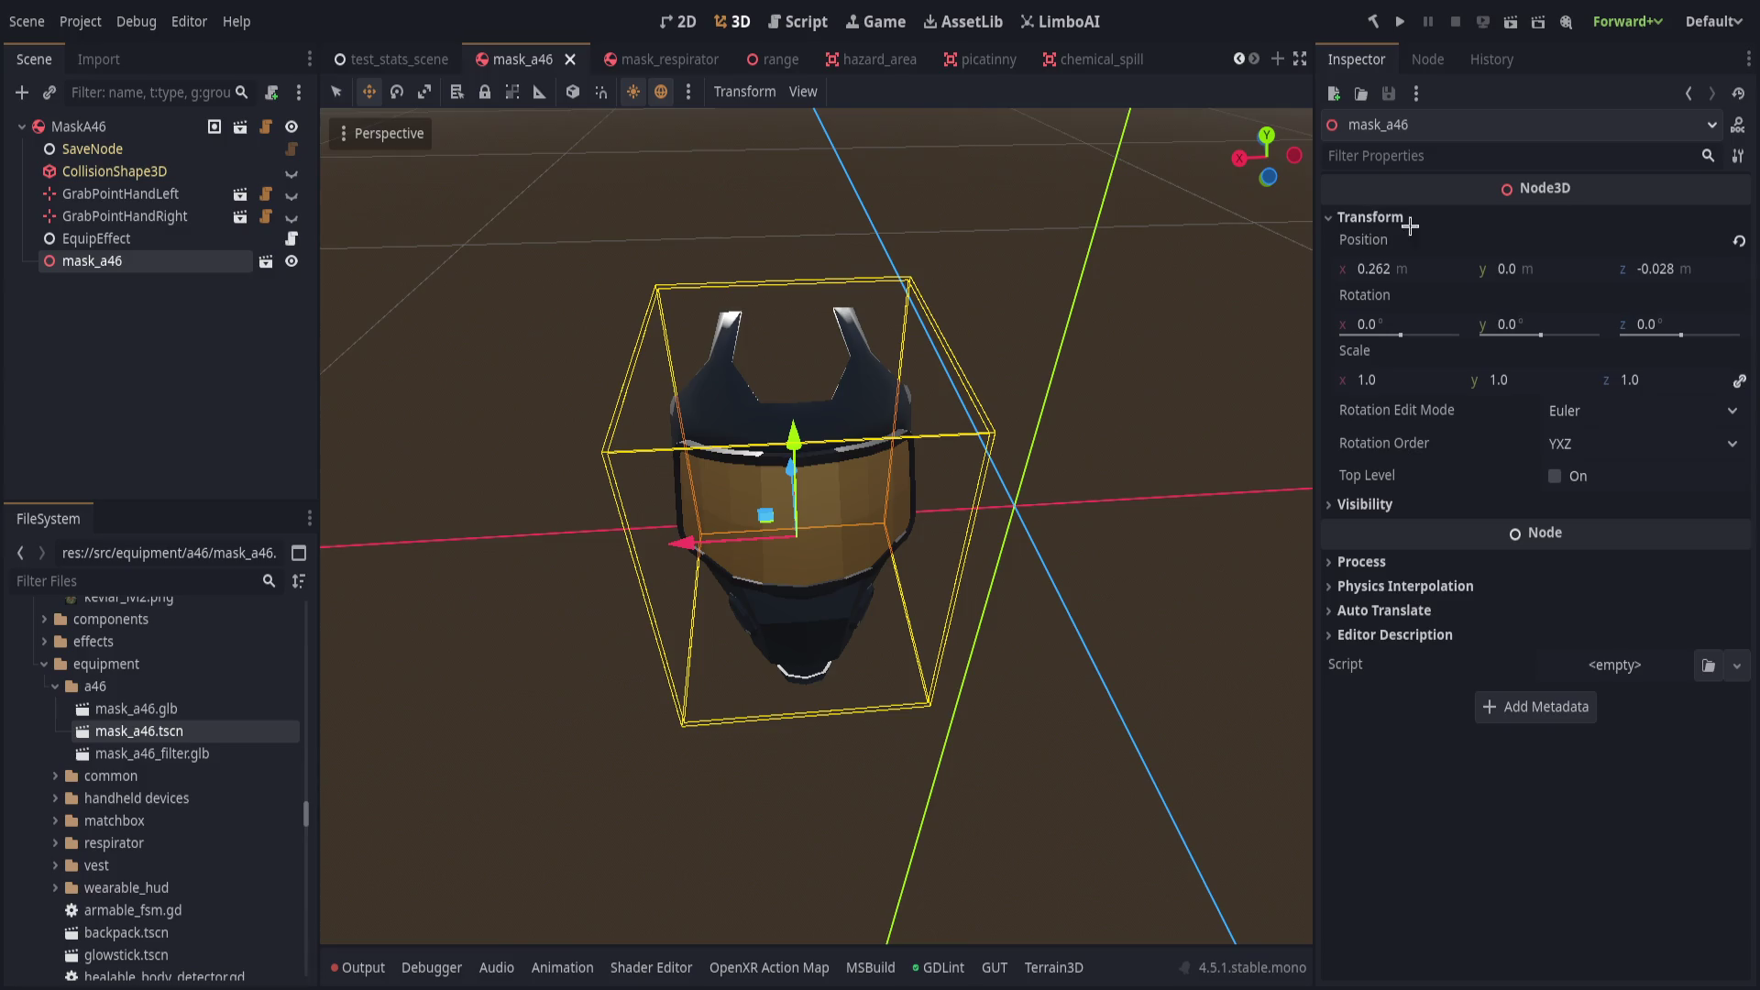
left_click(1735, 243)
mouse_move(826, 413)
left_mouse_down()
mouse_move(871, 432)
mouse_move(323, 537)
left_mouse_up()
scroll(871, 432, "up", 3)
key("f")
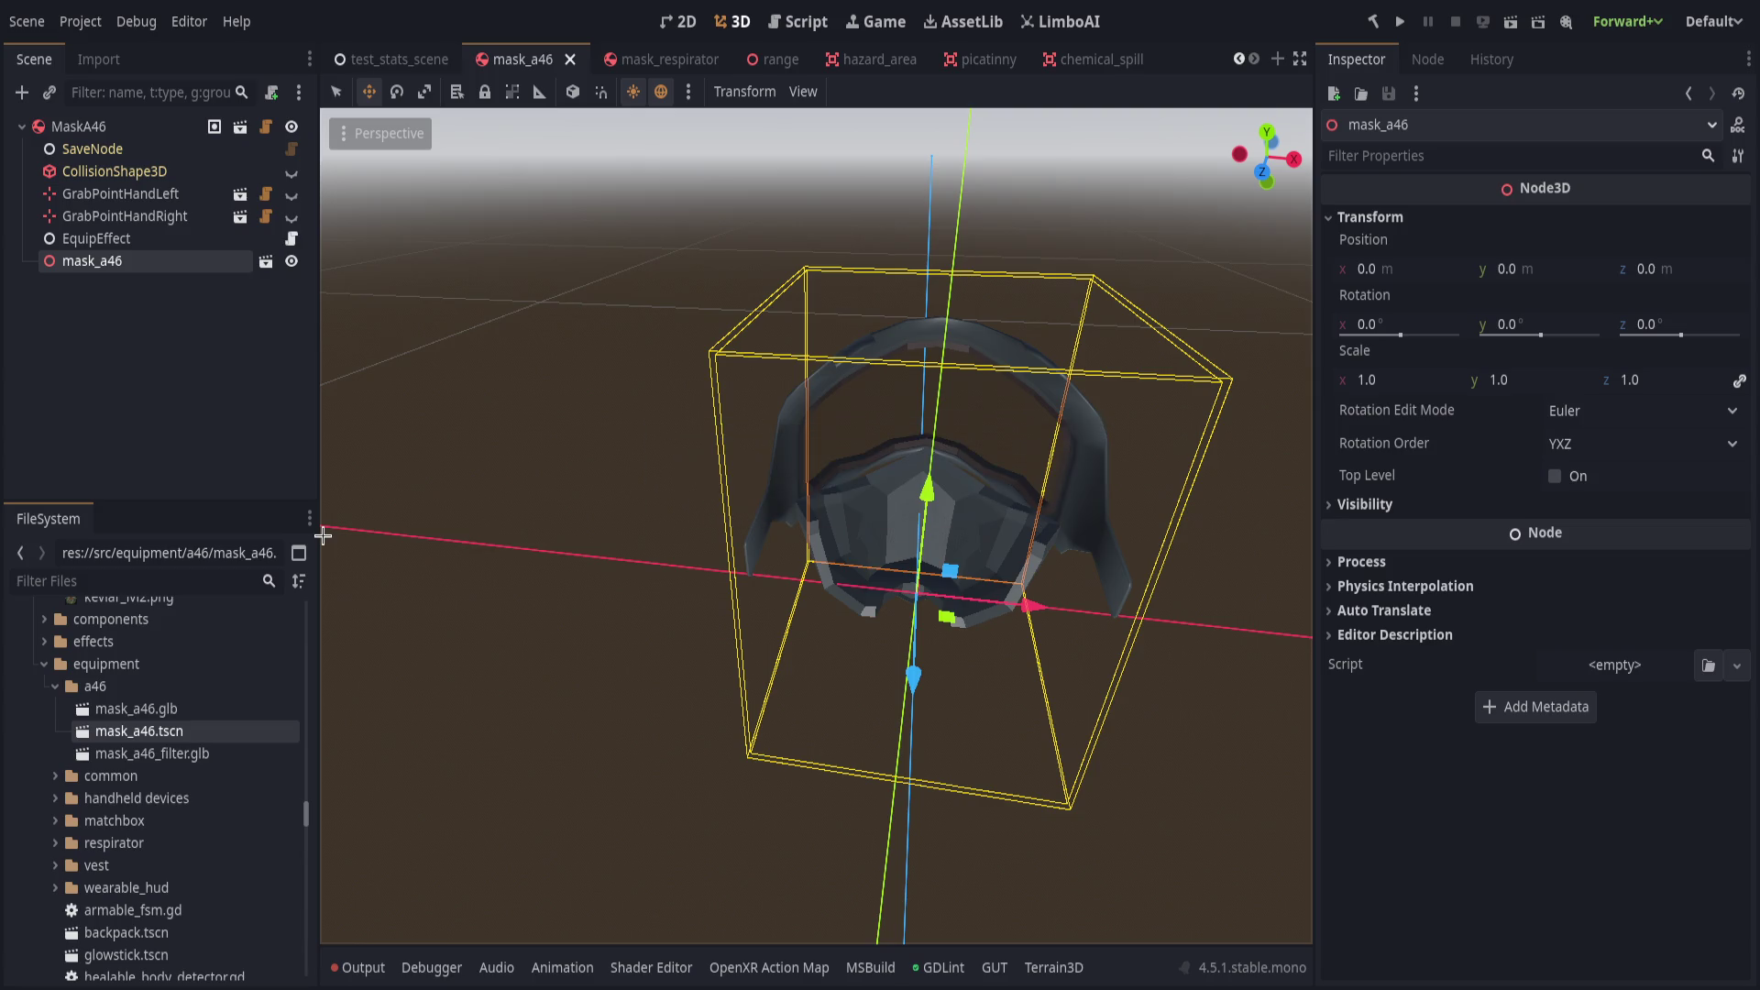
Step: Compare the mask's placement with the mask_respirator scene from a top-down view
left_click(647, 59)
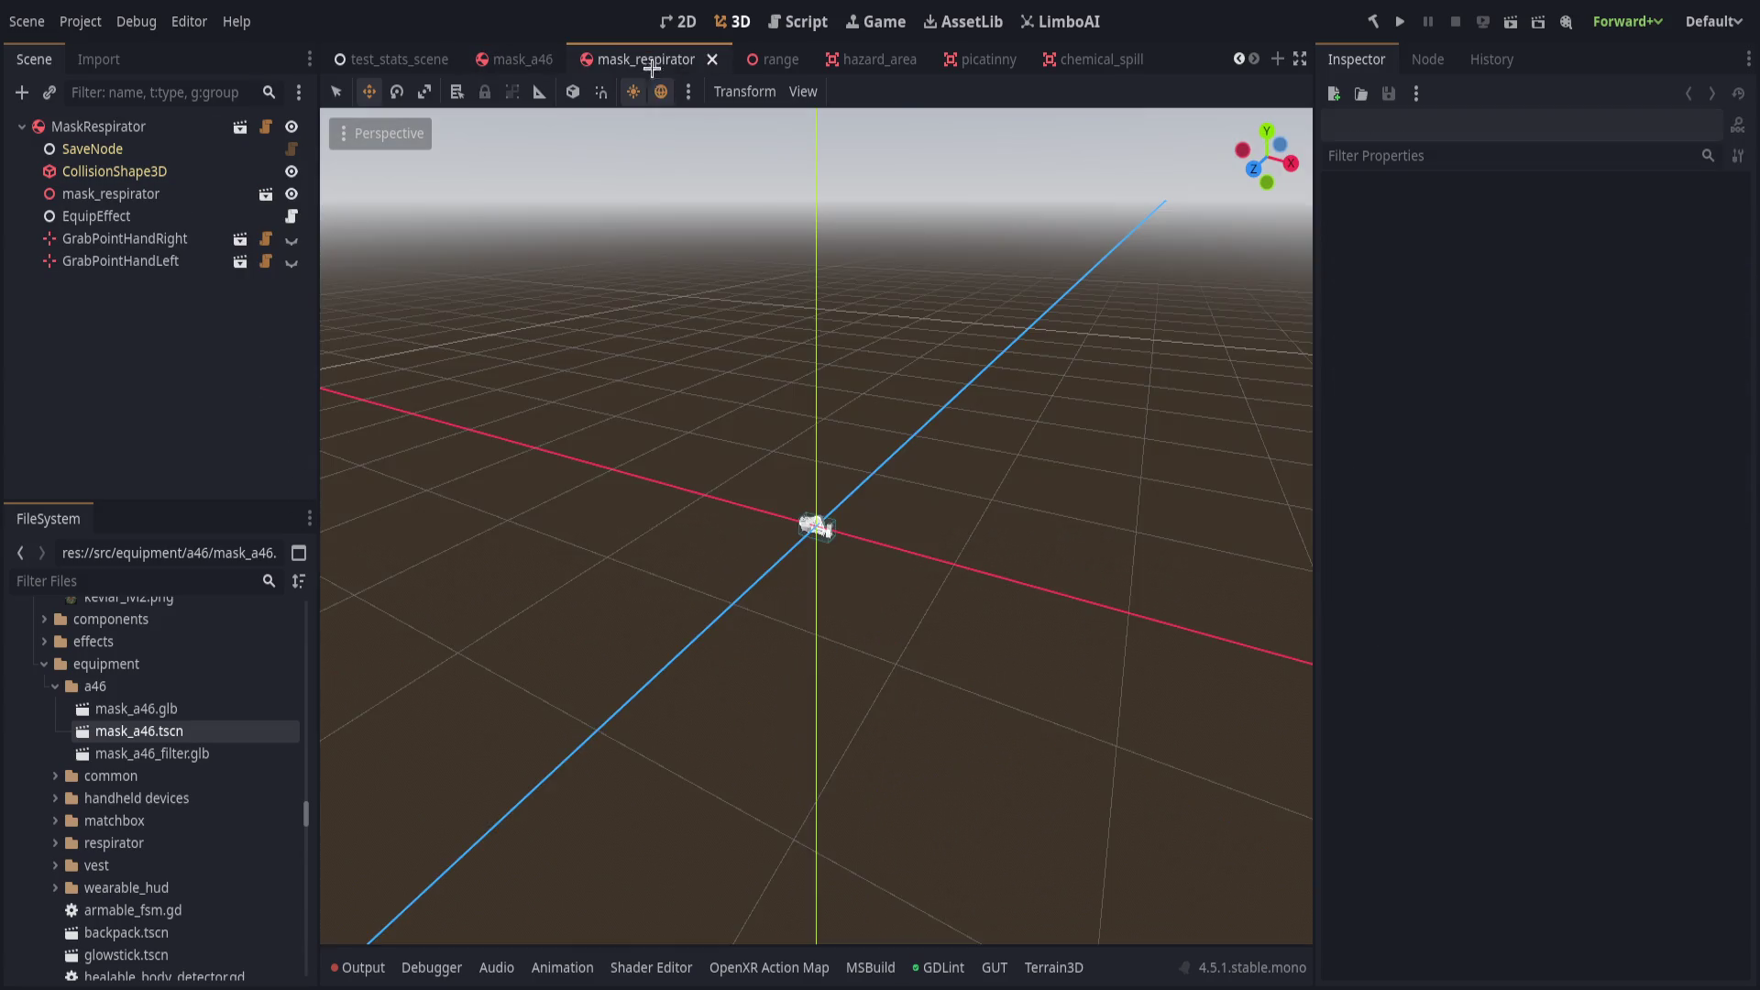
scroll(888, 538, "up", 5)
mouse_move(915, 544)
left_mouse_down()
mouse_move(1206, 299)
mouse_move(974, 538)
mouse_move(1056, 572)
left_mouse_up()
scroll(1207, 299, "up", 4)
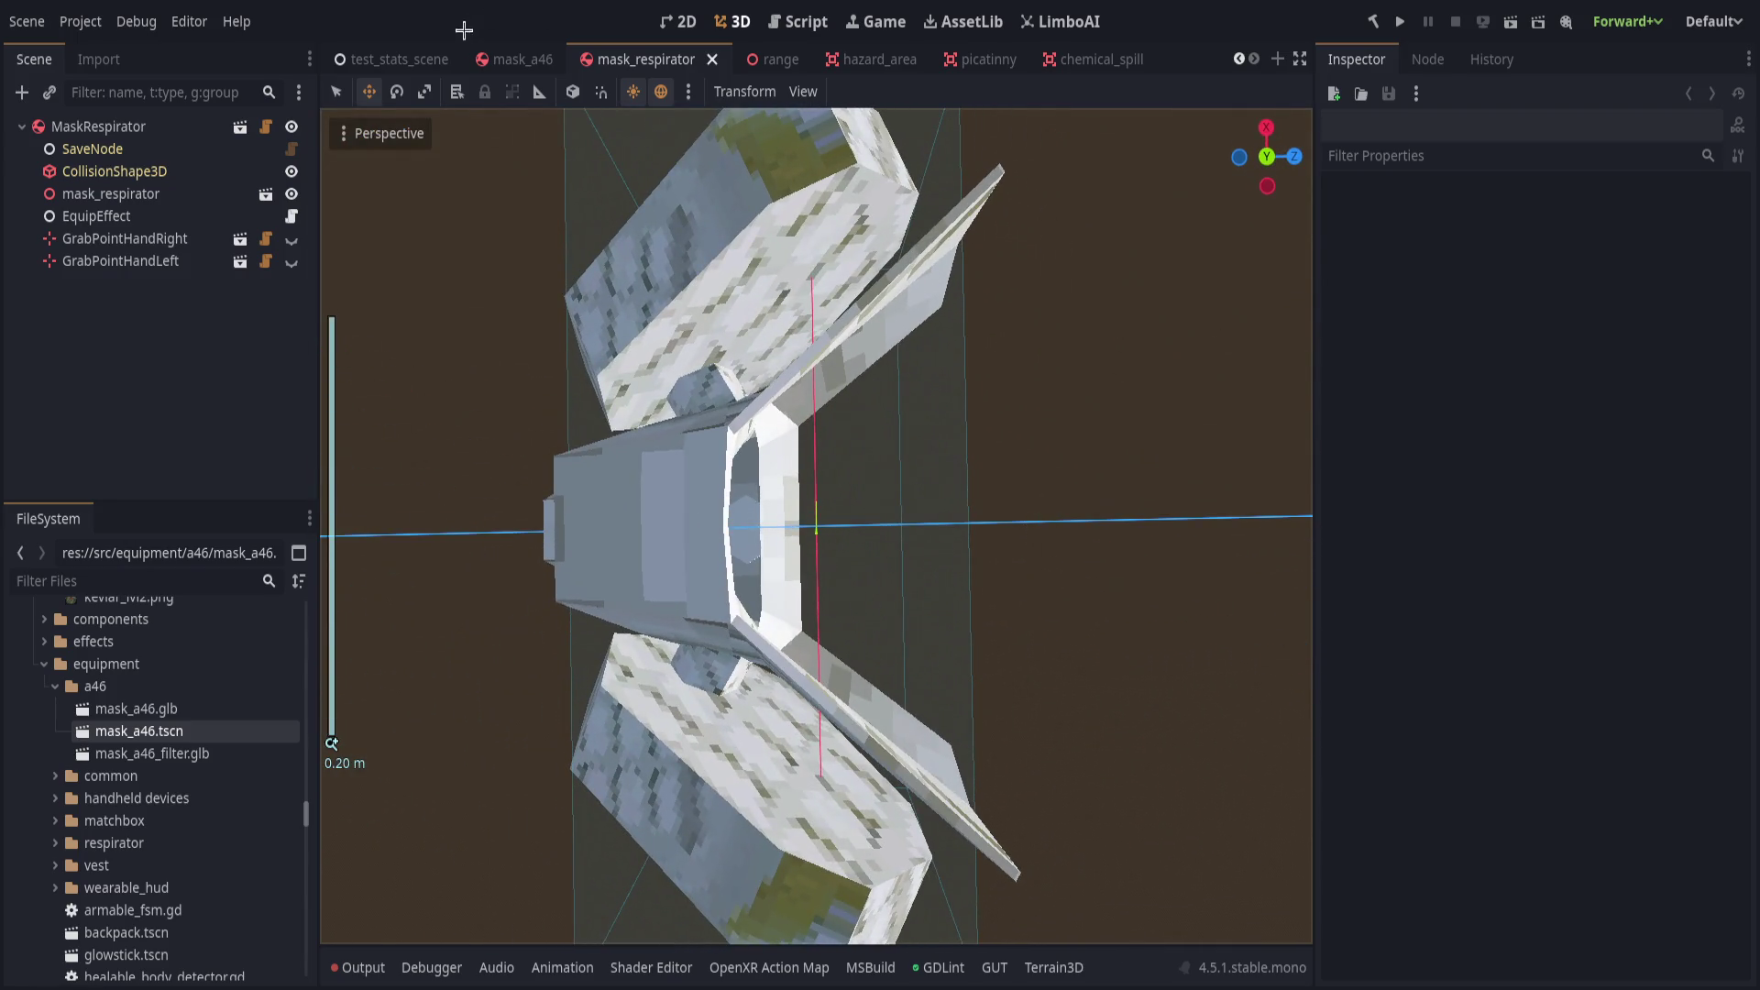
left_click(523, 59)
scroll(871, 668, "up", 3)
mouse_move(872, 668)
left_mouse_down()
mouse_move(1041, 841)
mouse_move(759, 332)
mouse_move(801, 718)
left_mouse_up()
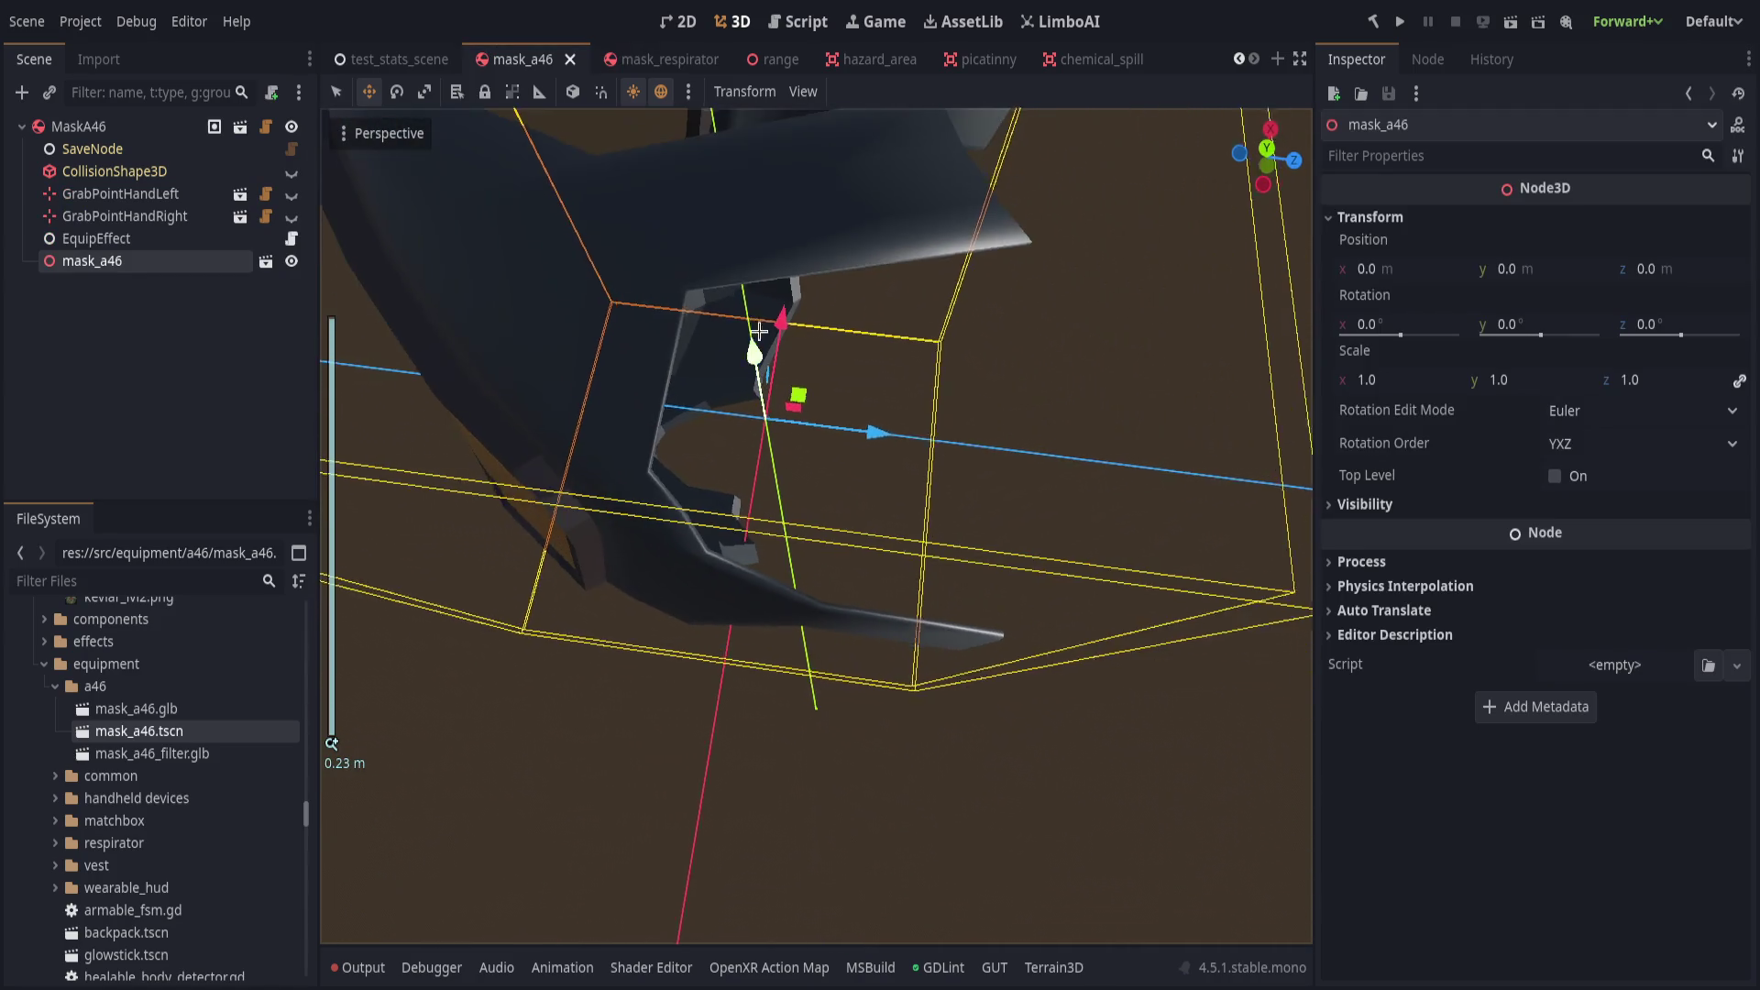
Step: Move mask_a46 along Z to about 0.066, checking top views against mask_respirator
mouse_move(898, 849)
left_mouse_down()
mouse_move(944, 837)
mouse_move(813, 864)
mouse_move(916, 642)
mouse_move(940, 64)
left_mouse_up()
mouse_move(979, 747)
left_mouse_down()
mouse_move(899, 731)
mouse_move(641, 539)
mouse_move(643, 831)
mouse_move(562, 927)
left_mouse_up()
left_click(1266, 157)
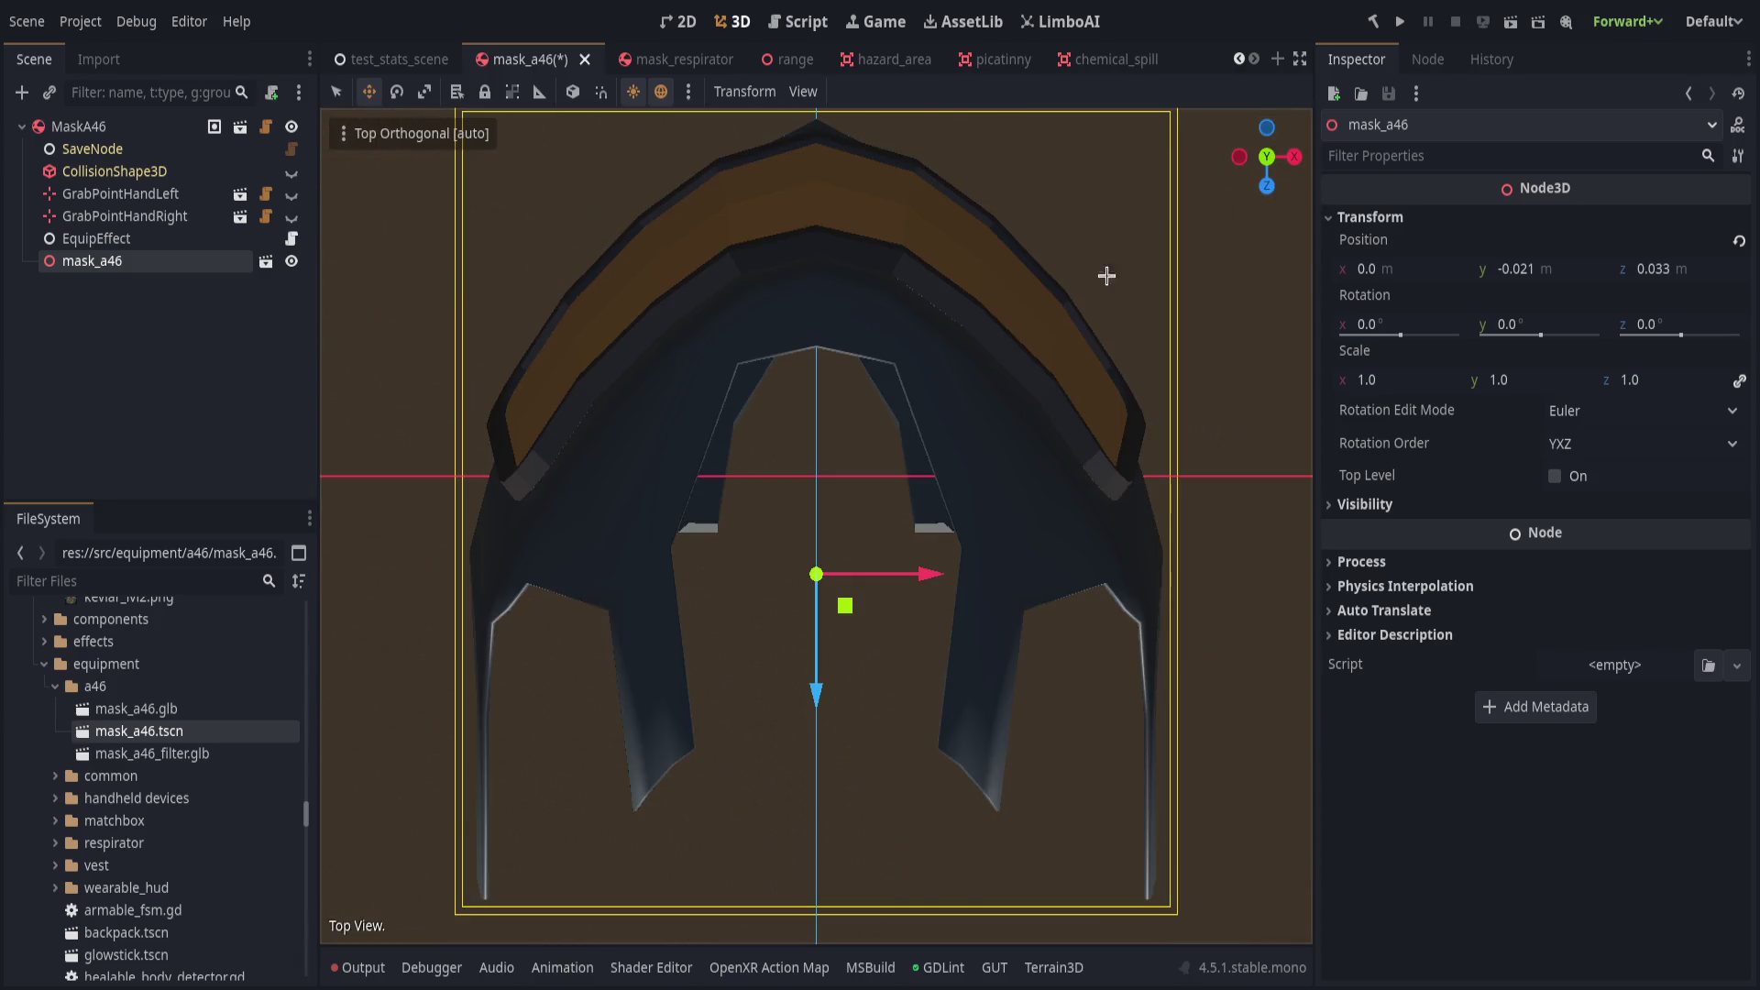
left_click(646, 56)
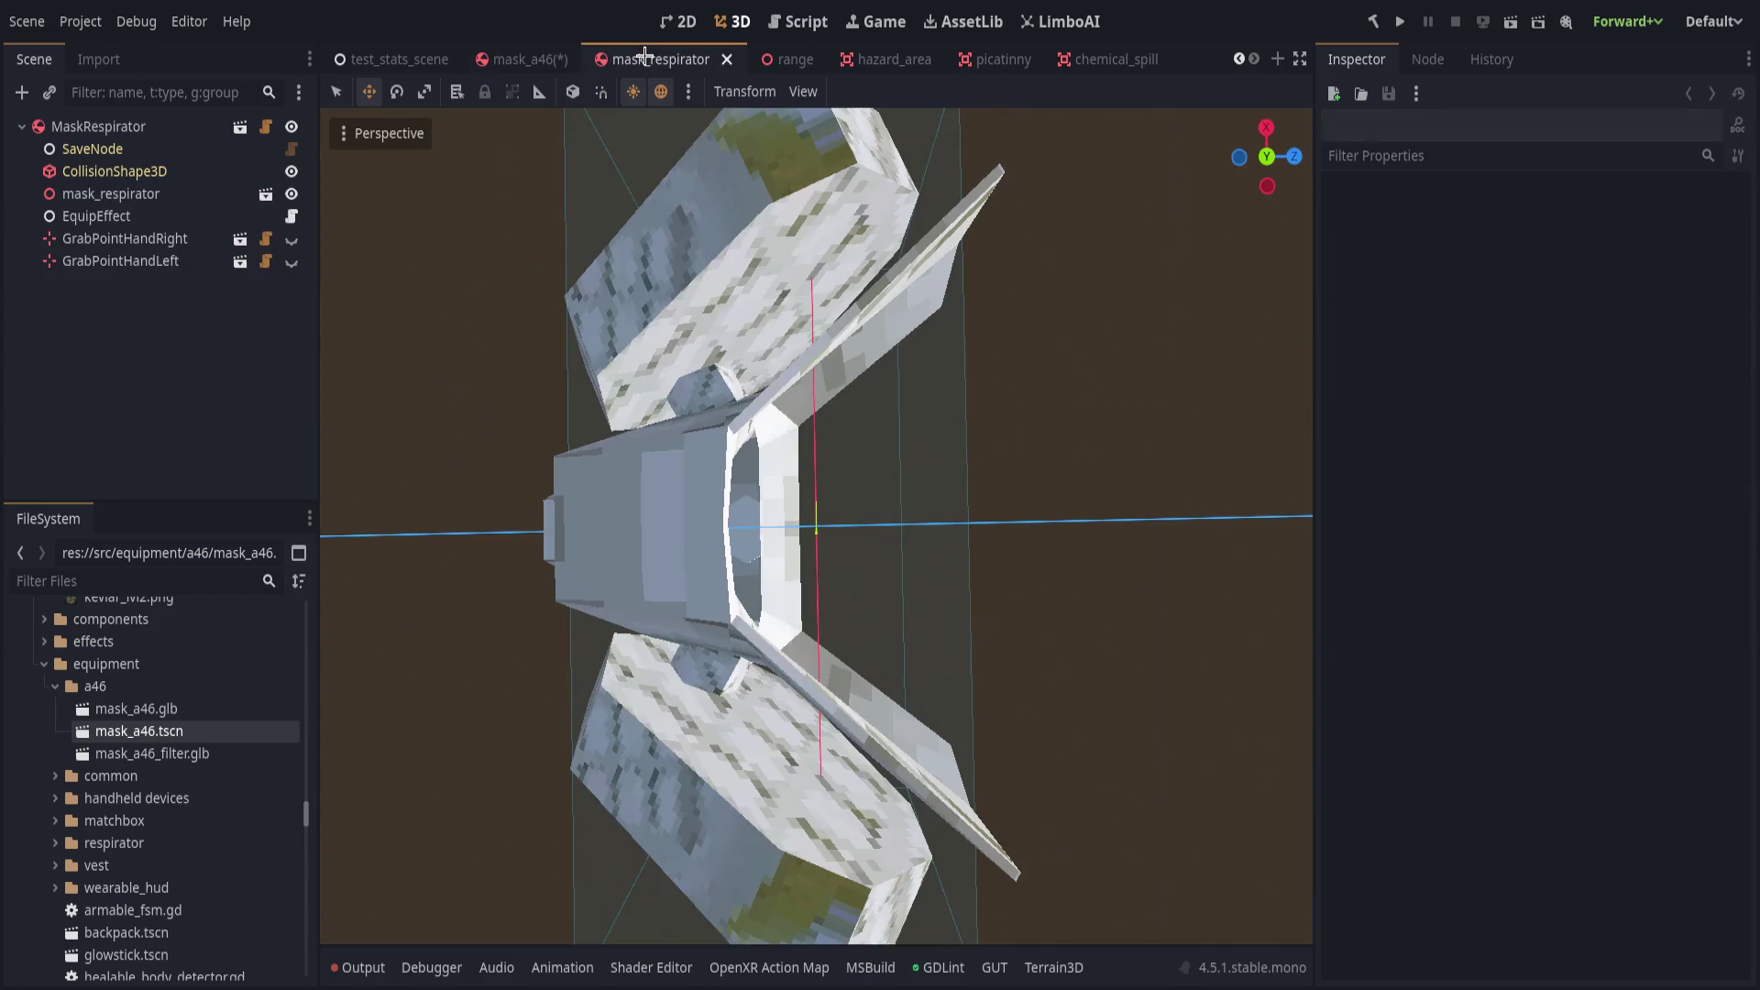
left_click(1266, 157)
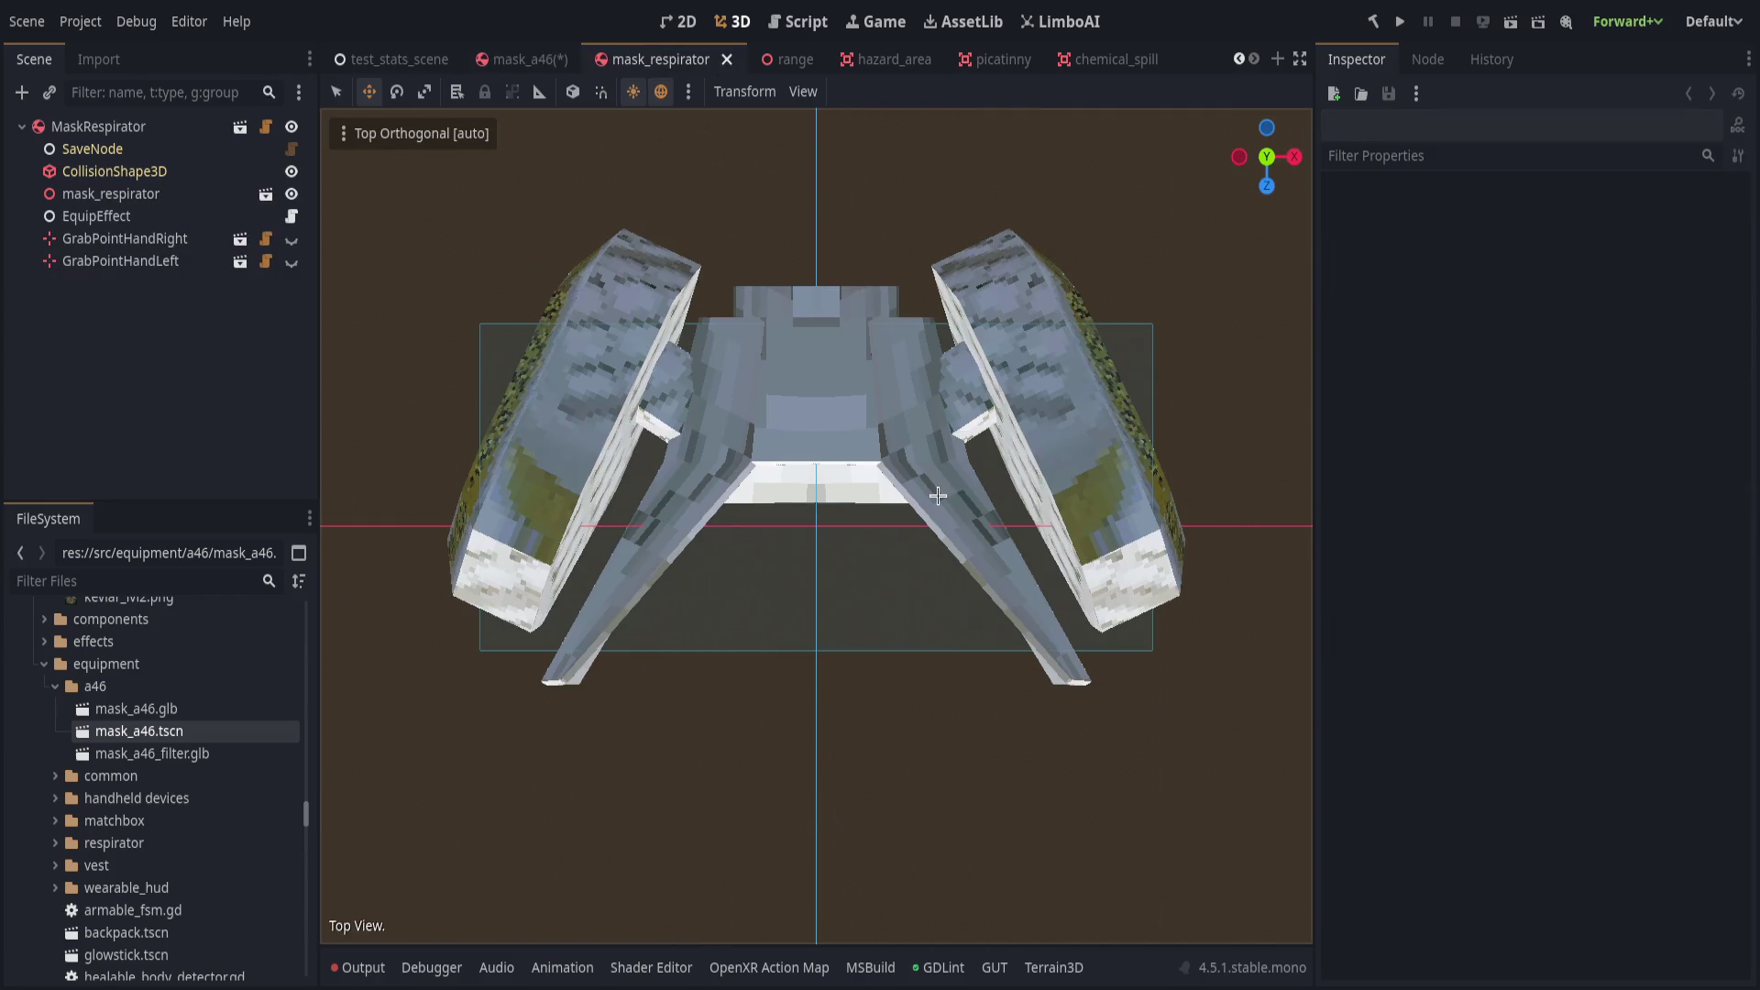
left_click(494, 60)
left_click_drag(813, 704, 812, 805)
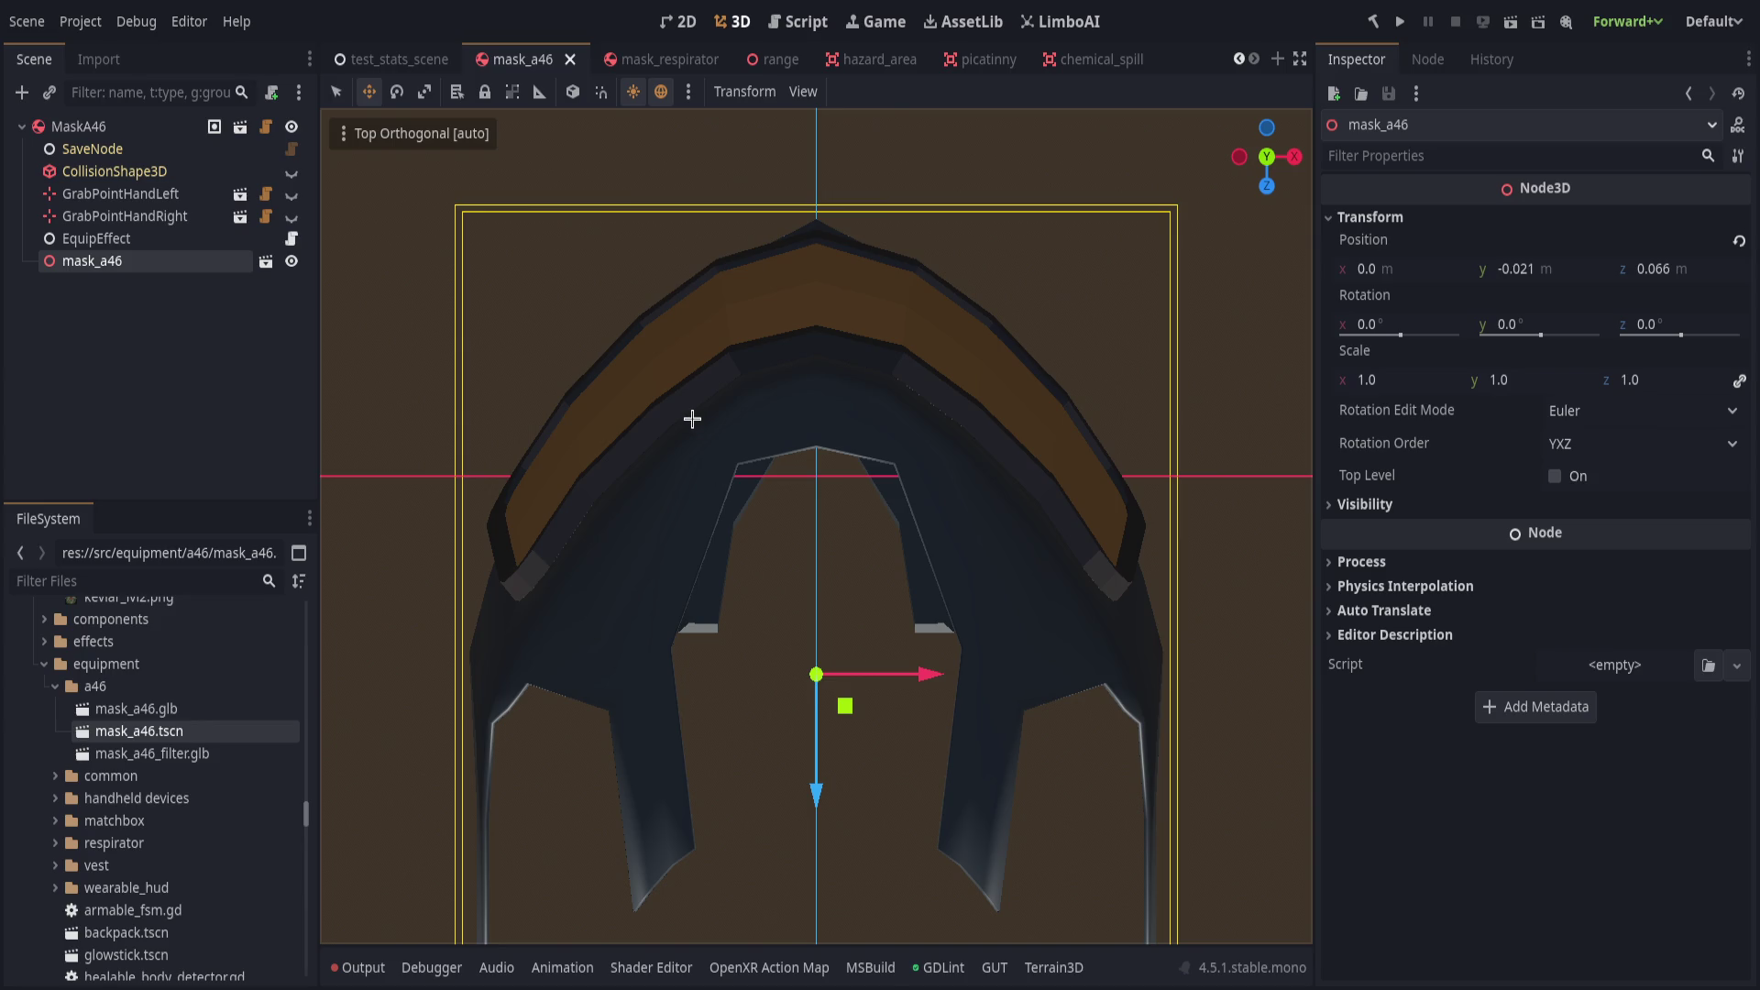
Step: Review the repositioned mask from the front, then open the range scene
mouse_move(677, 375)
left_mouse_down()
mouse_move(1139, 239)
mouse_move(880, 204)
left_mouse_up()
scroll(1139, 239, "down", 2)
left_click(880, 221)
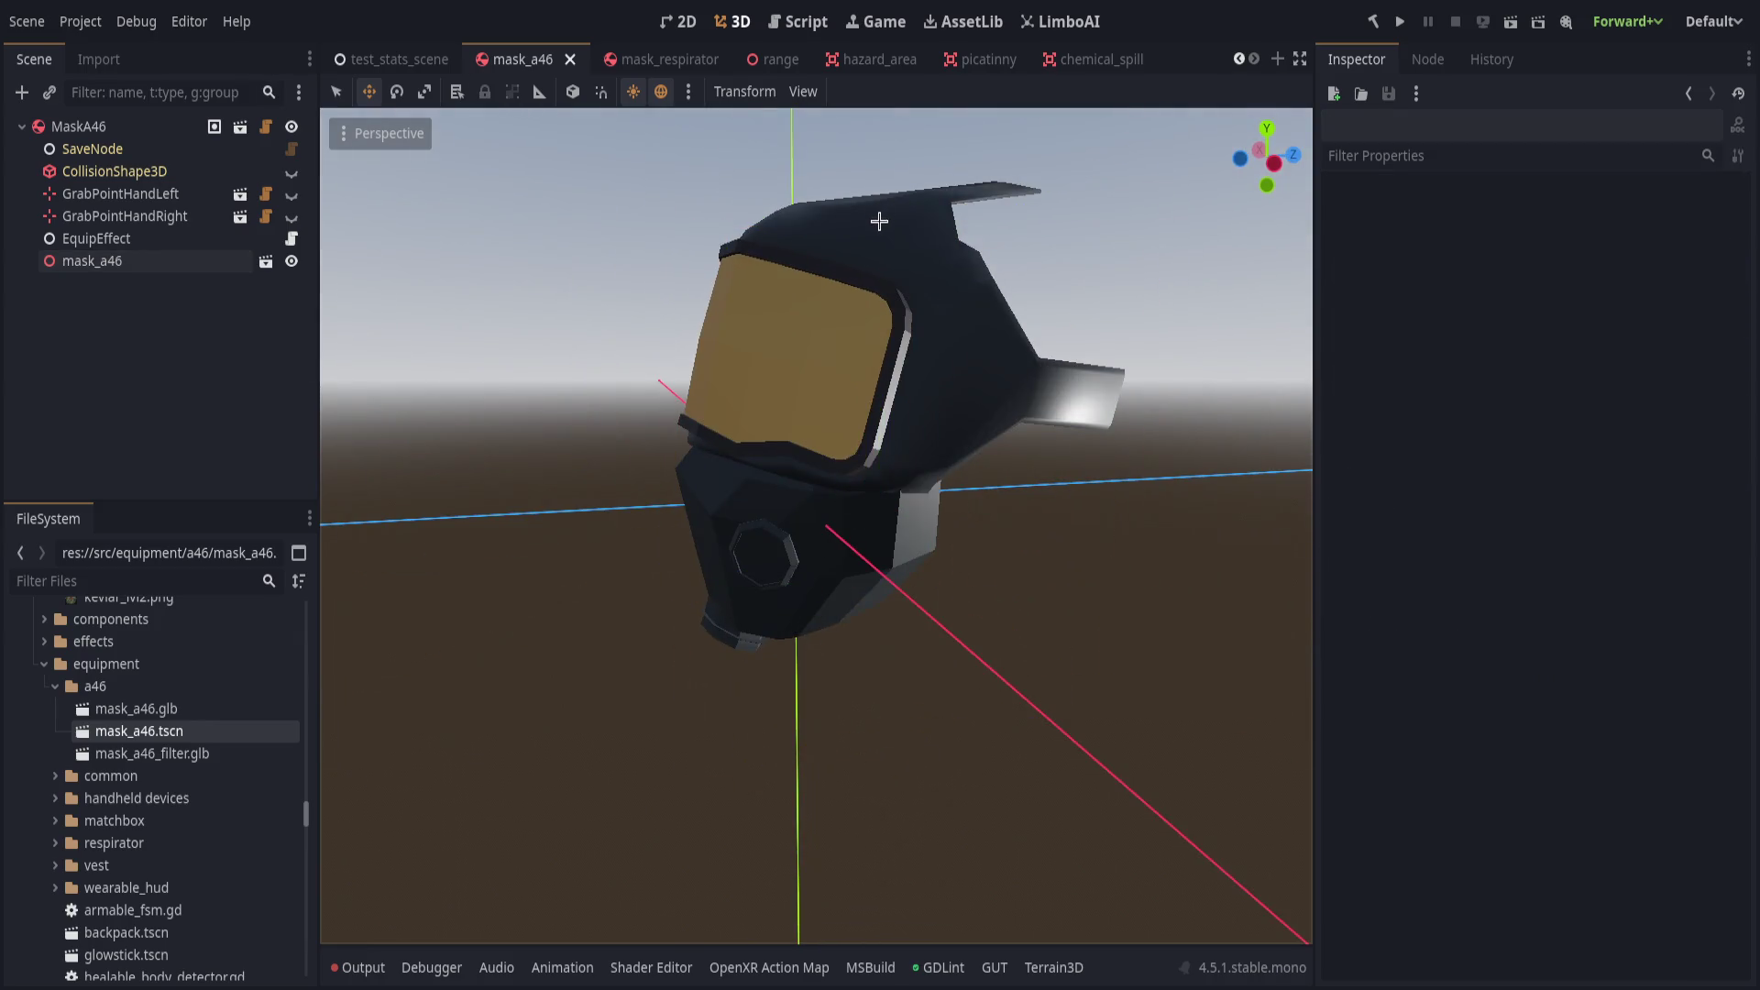
mouse_move(964, 301)
left_mouse_down()
mouse_move(774, 381)
mouse_move(1246, 397)
left_mouse_up()
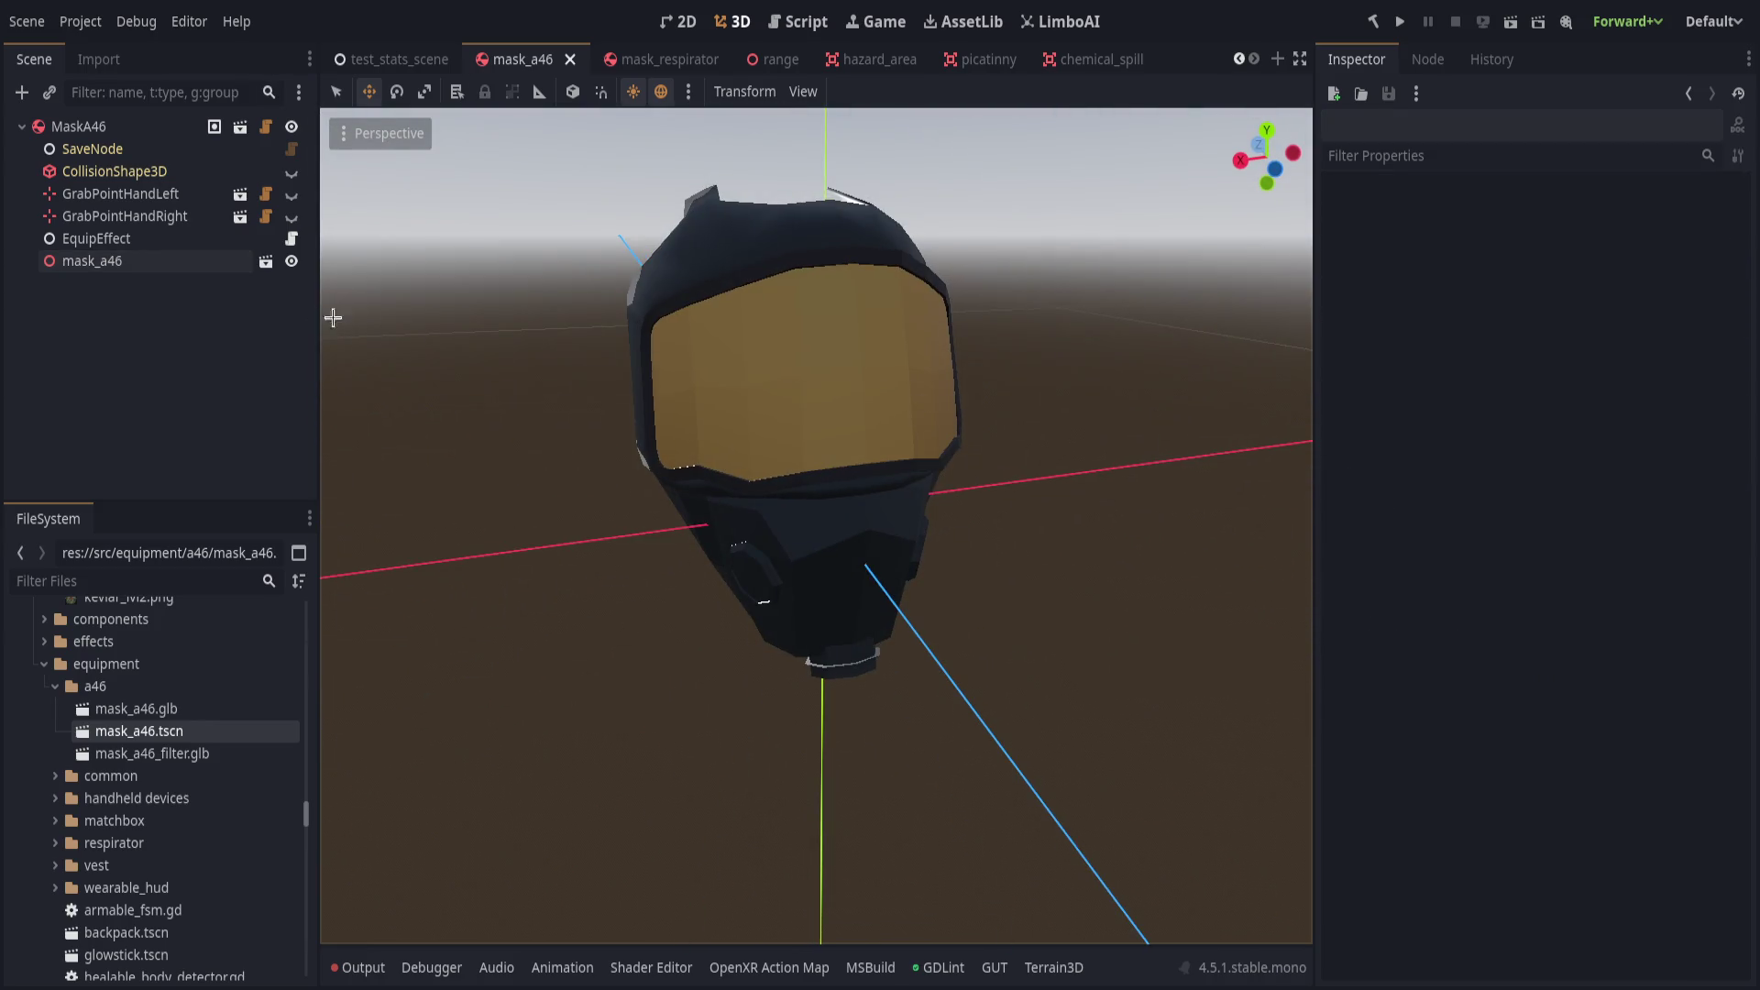
left_click(760, 48)
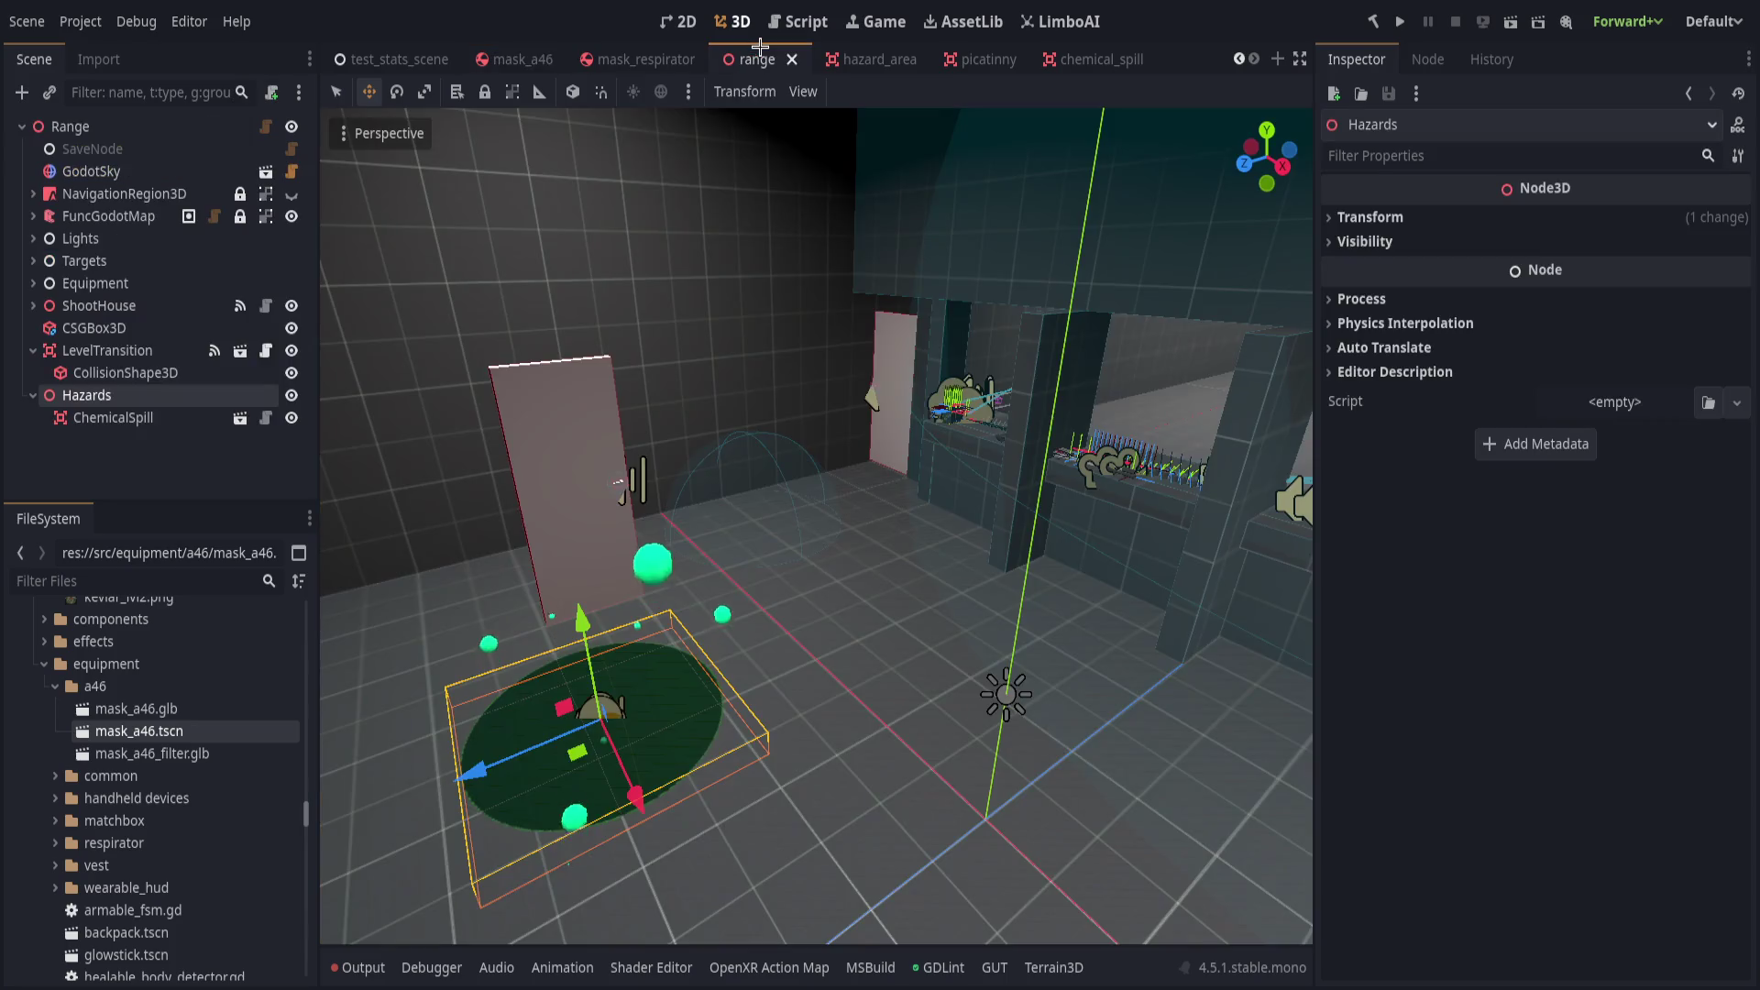
Step: Paste a MaskA46 copy under Hazards, move it to the spill's lower-left, and save
left_click_drag(824, 410, 824, 411)
left_click_drag(793, 493, 793, 492)
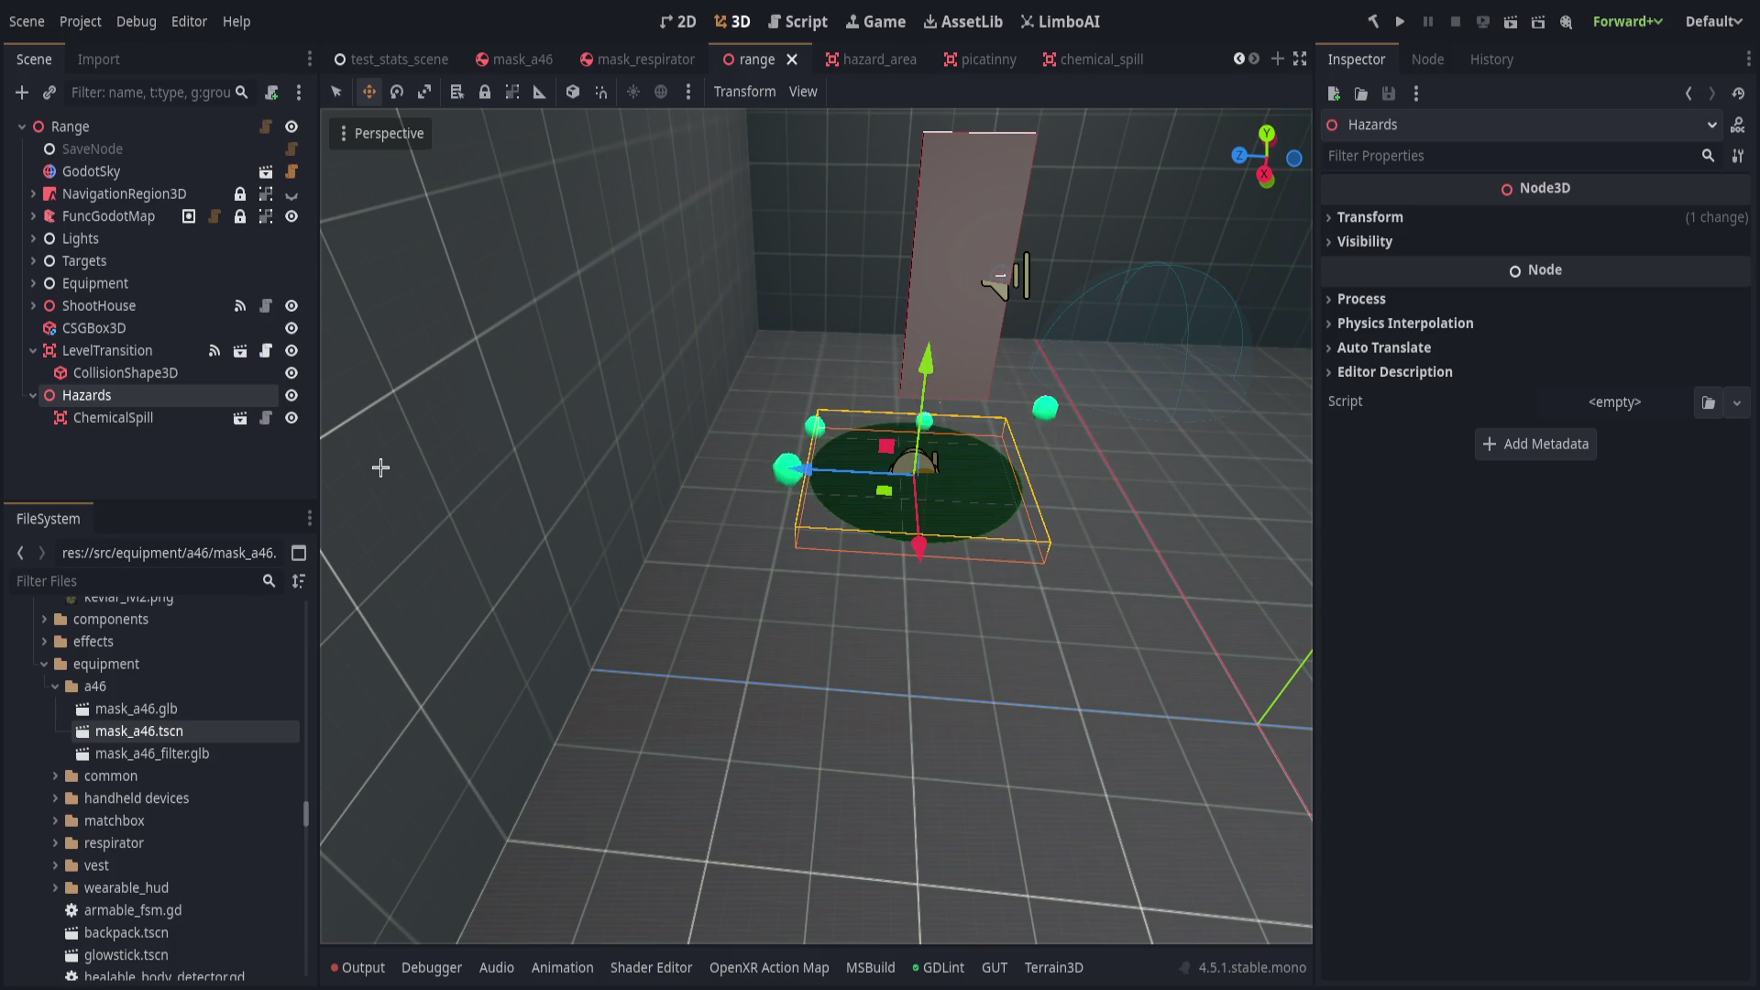
key("ctrl+v")
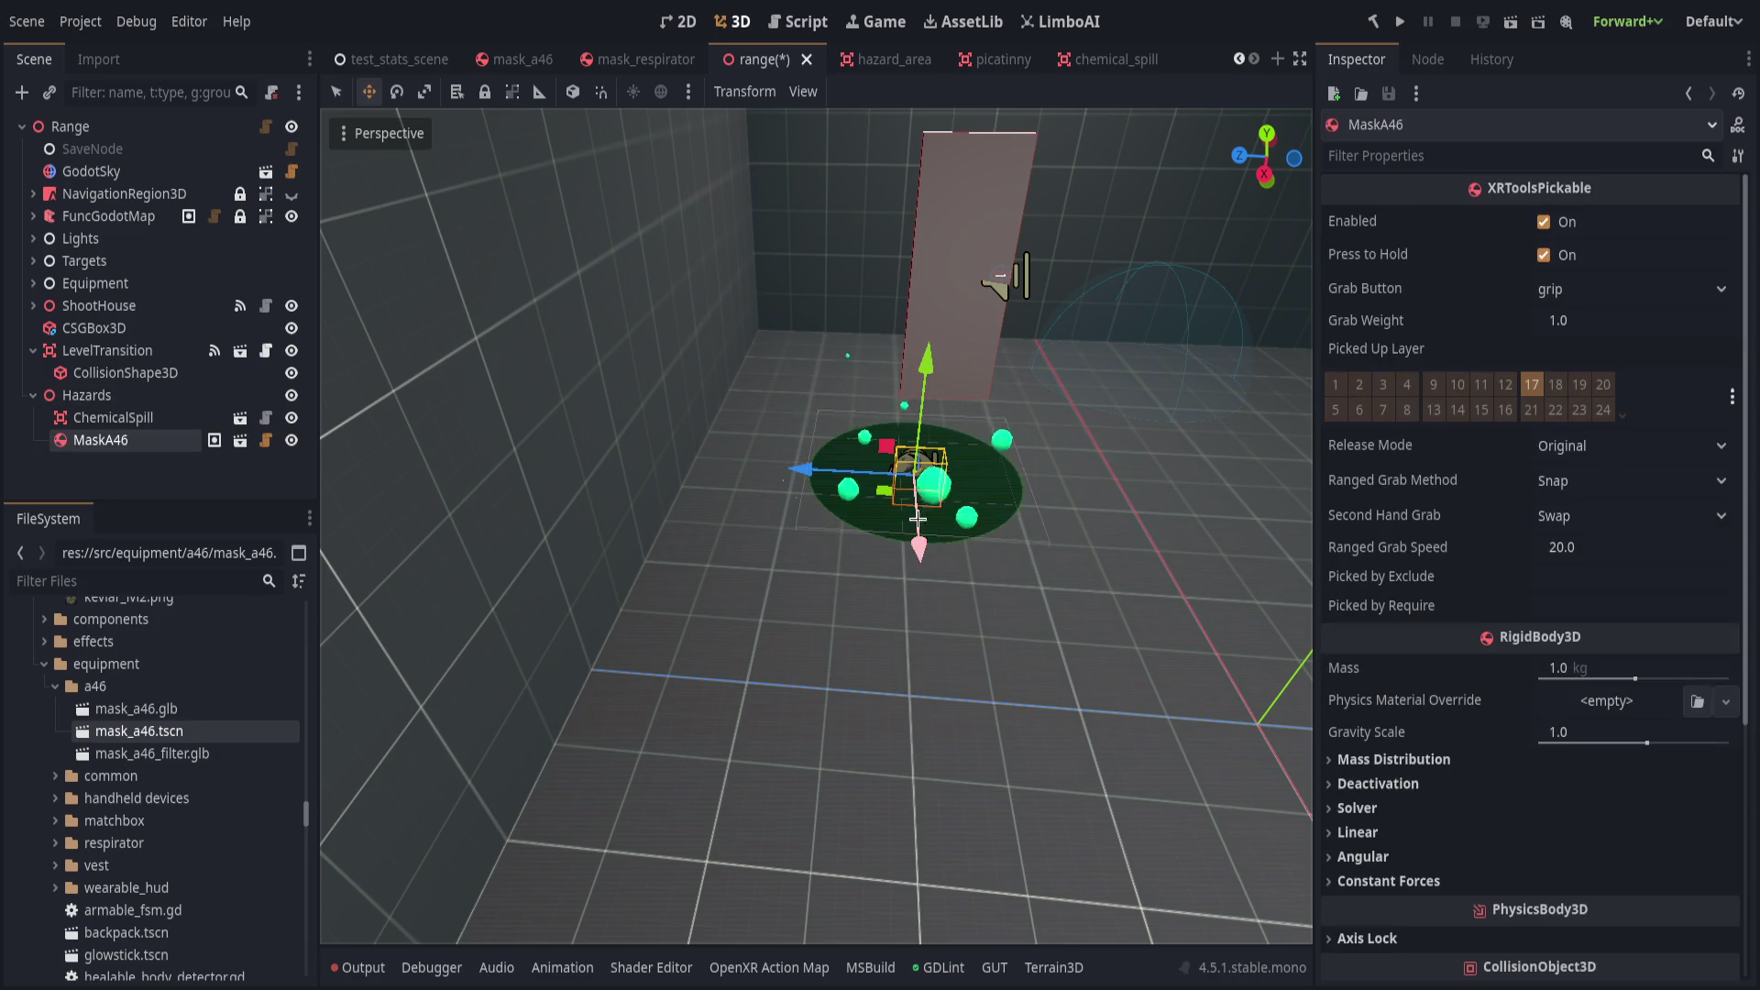
left_click_drag(879, 502, 721, 625)
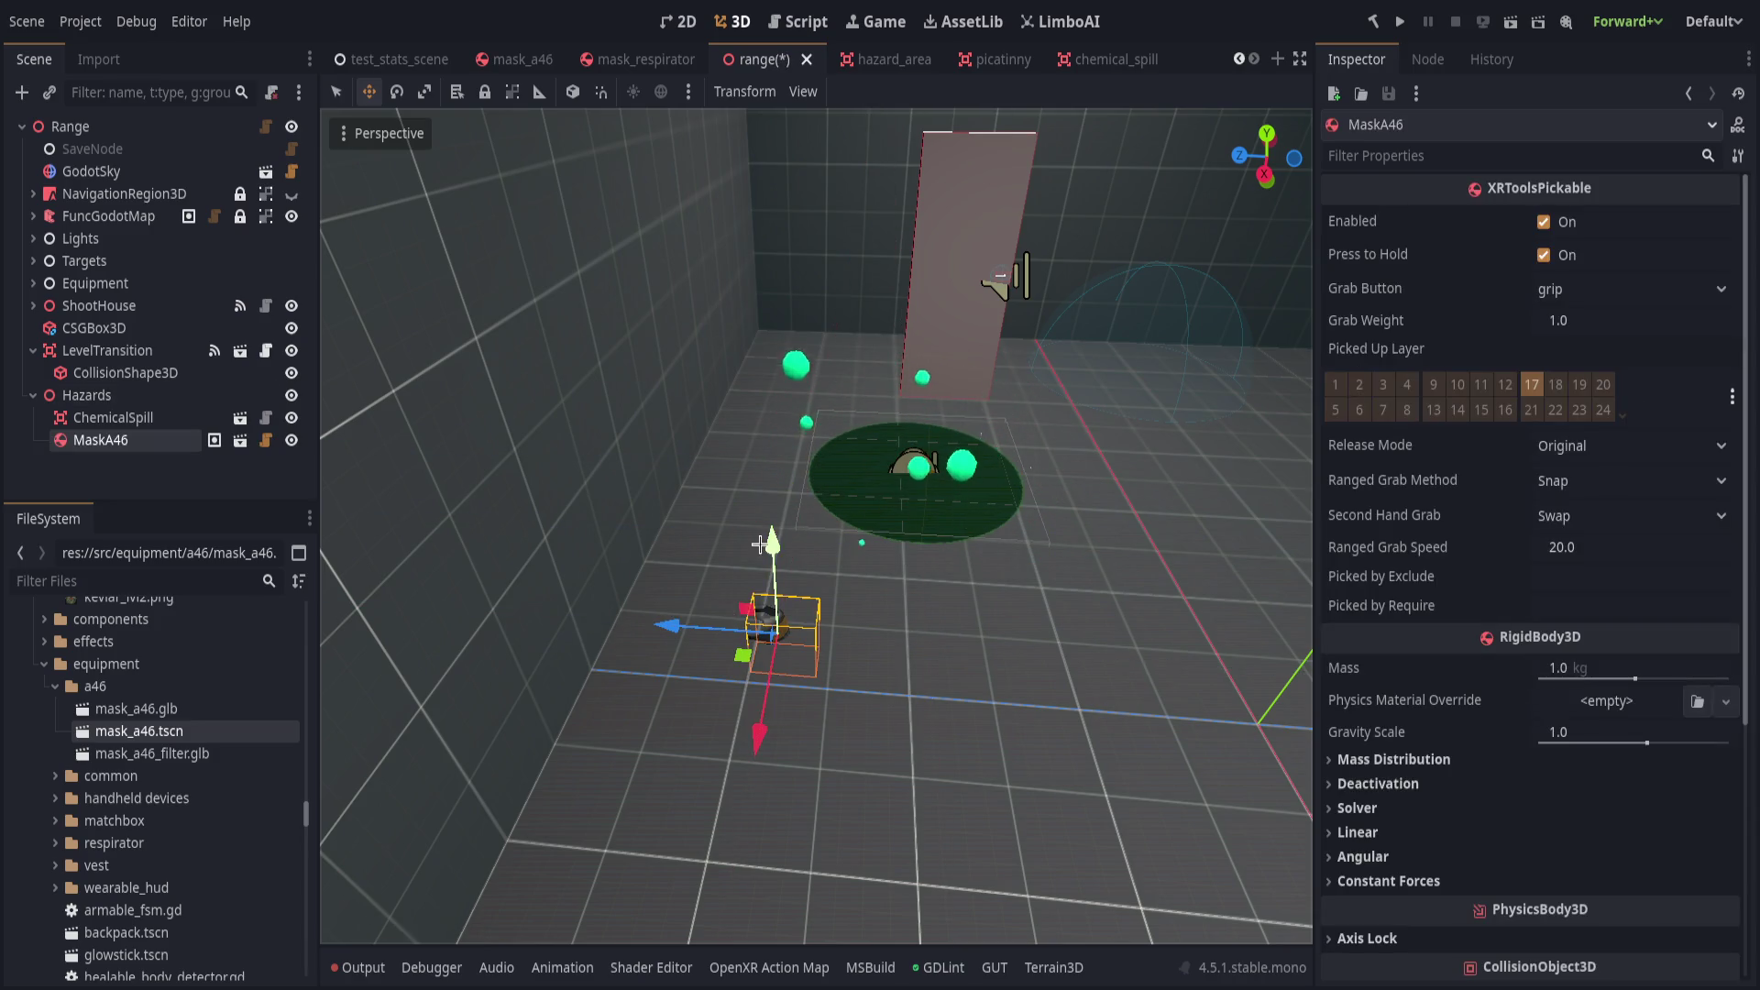
scroll(672, 529, "up", 5)
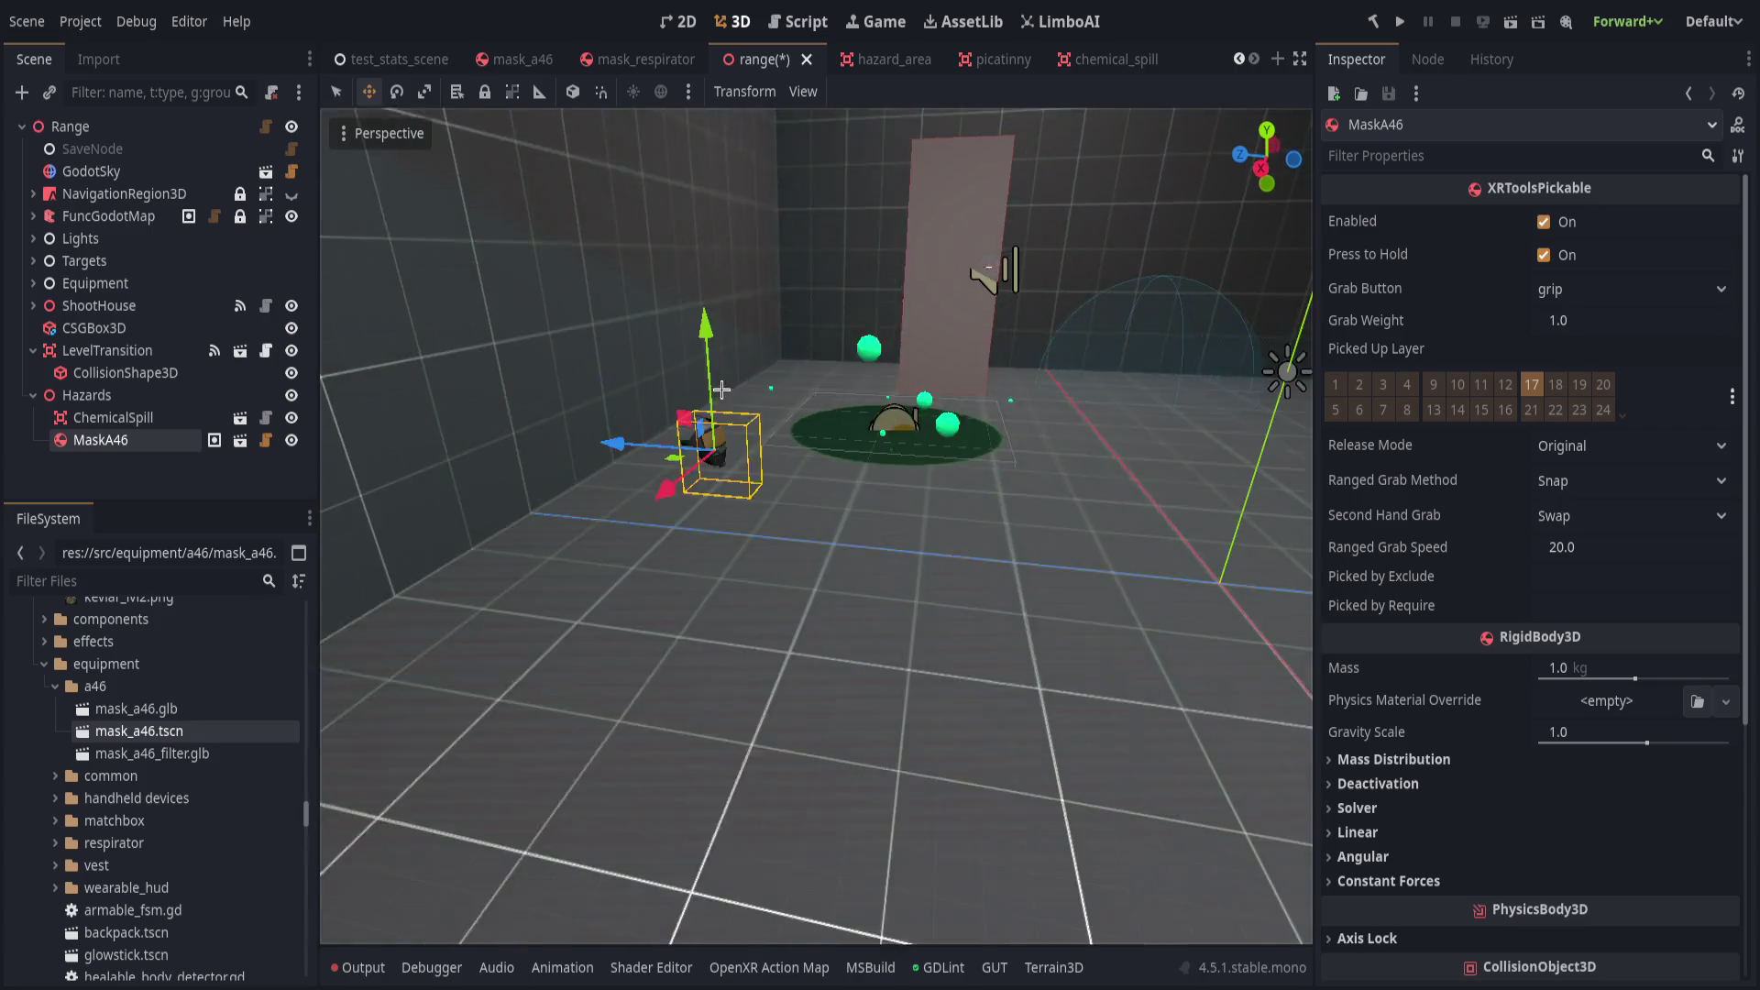
scroll(672, 529, "down", 2)
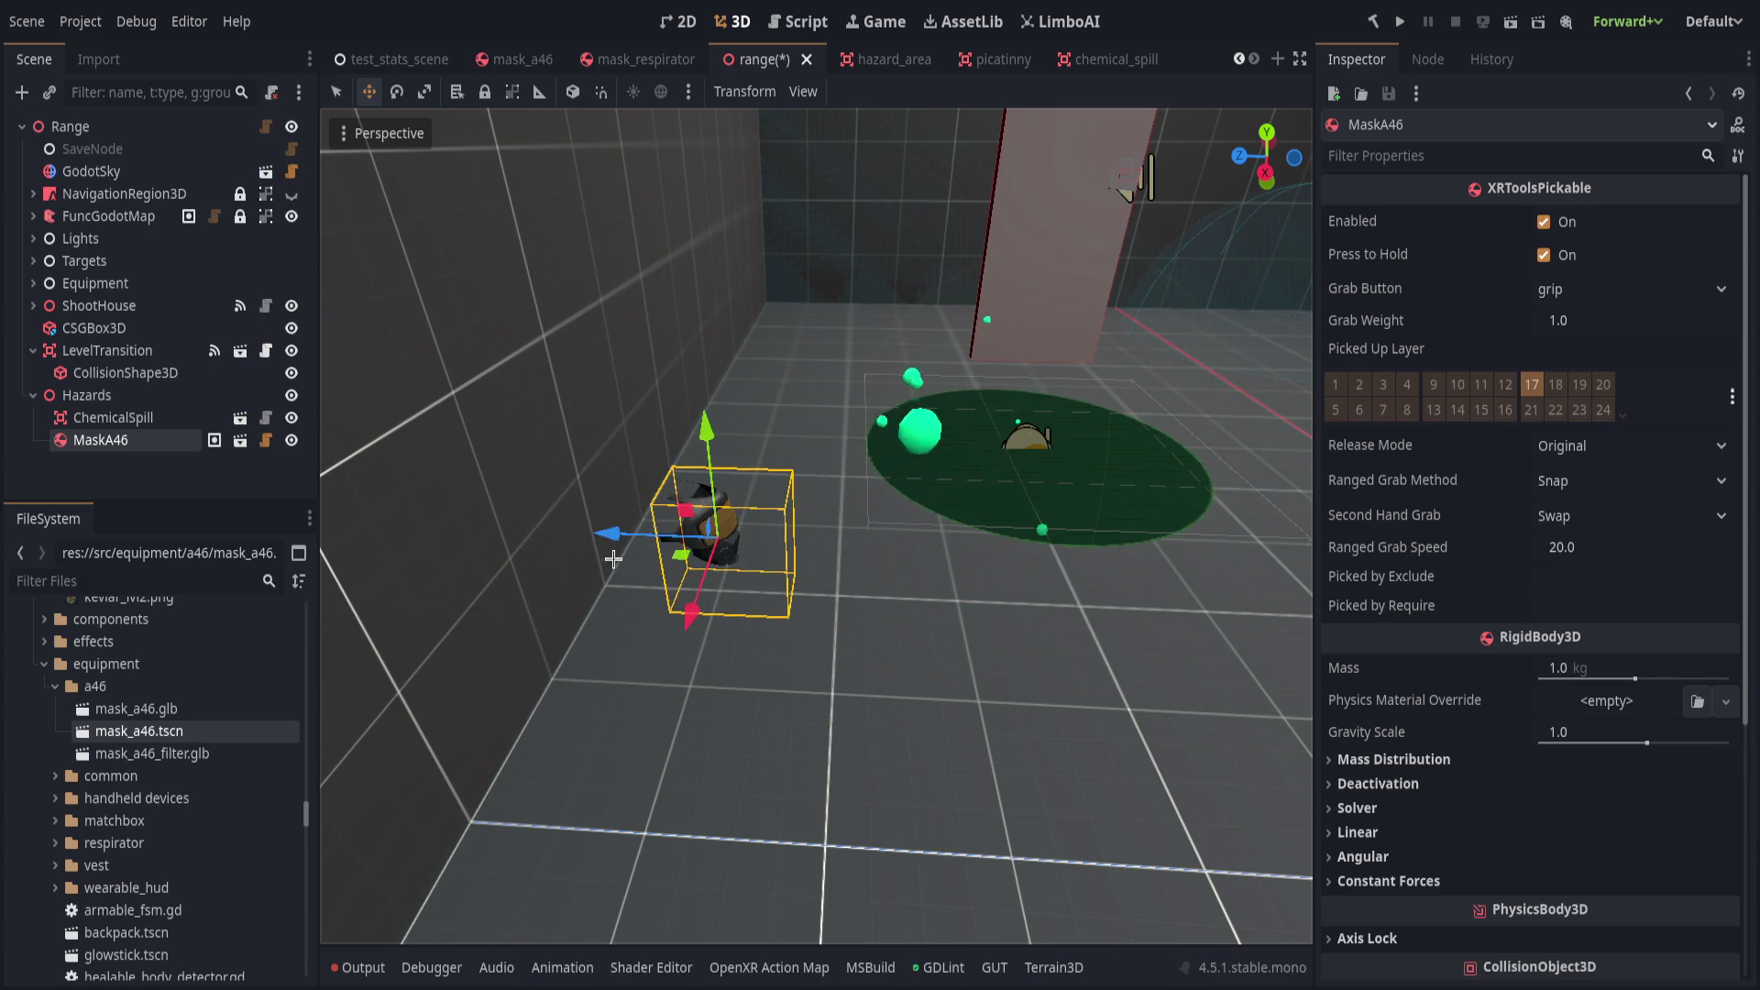
key("ctrl+s")
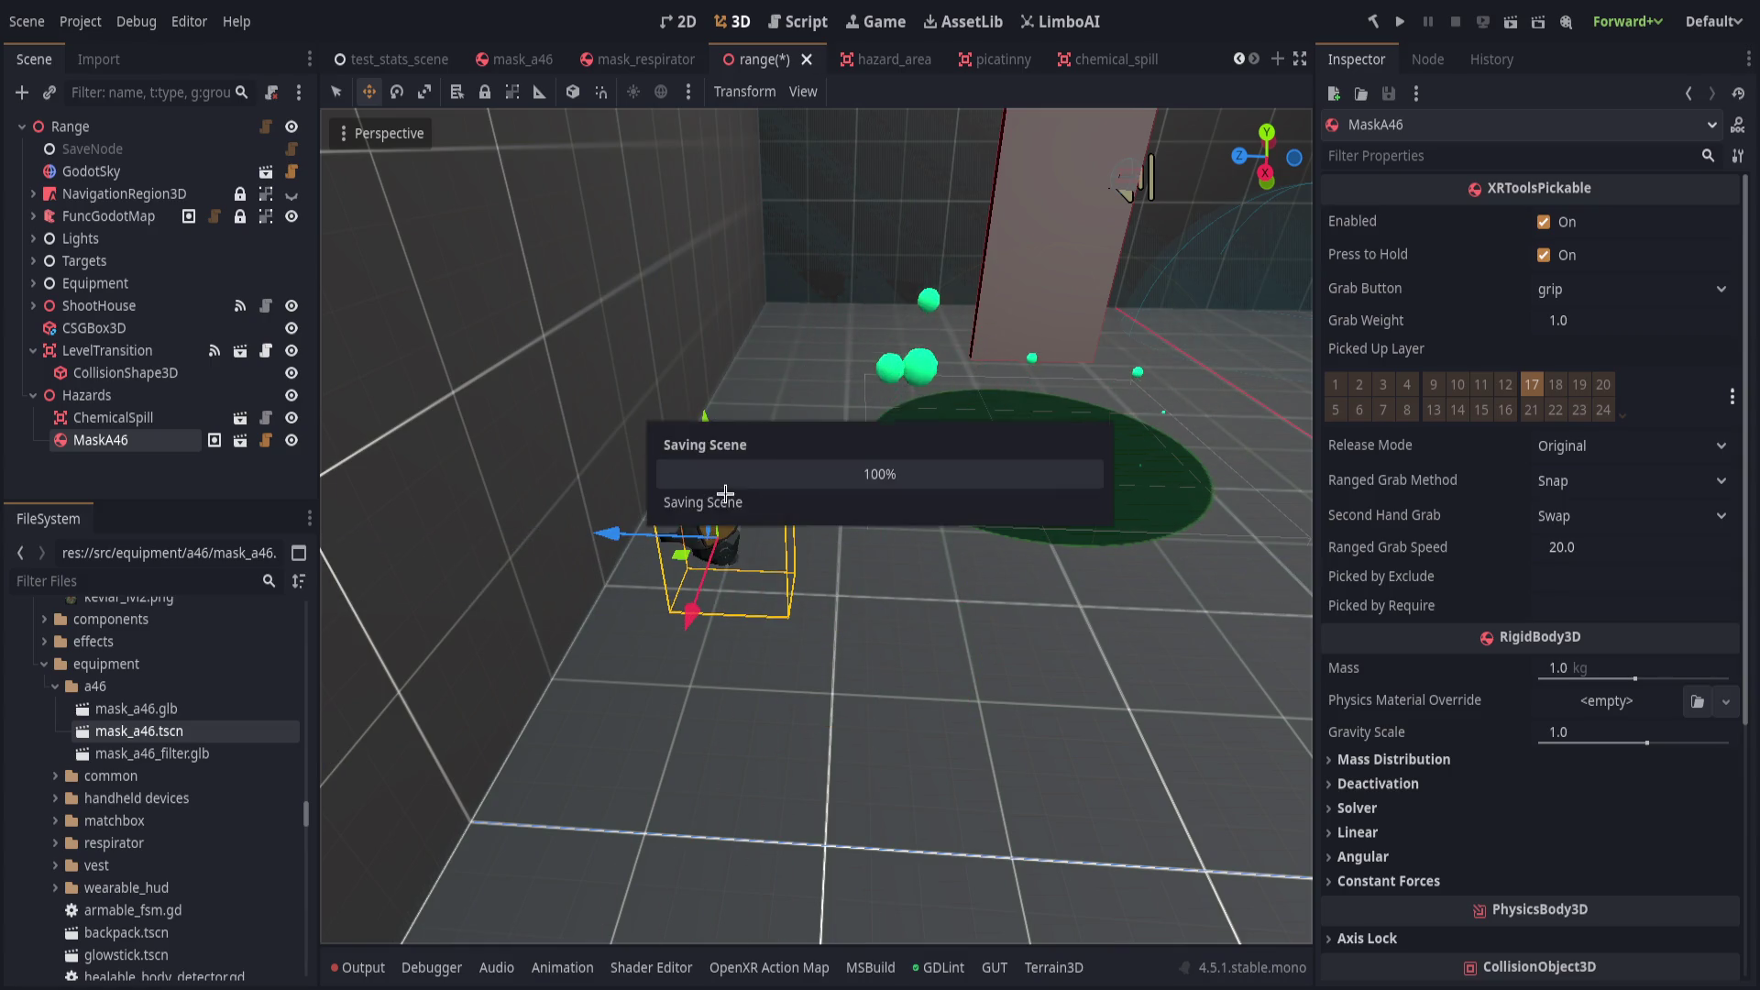
scroll(621, 472, "up", 3)
left_click_drag(621, 472, 684, 487)
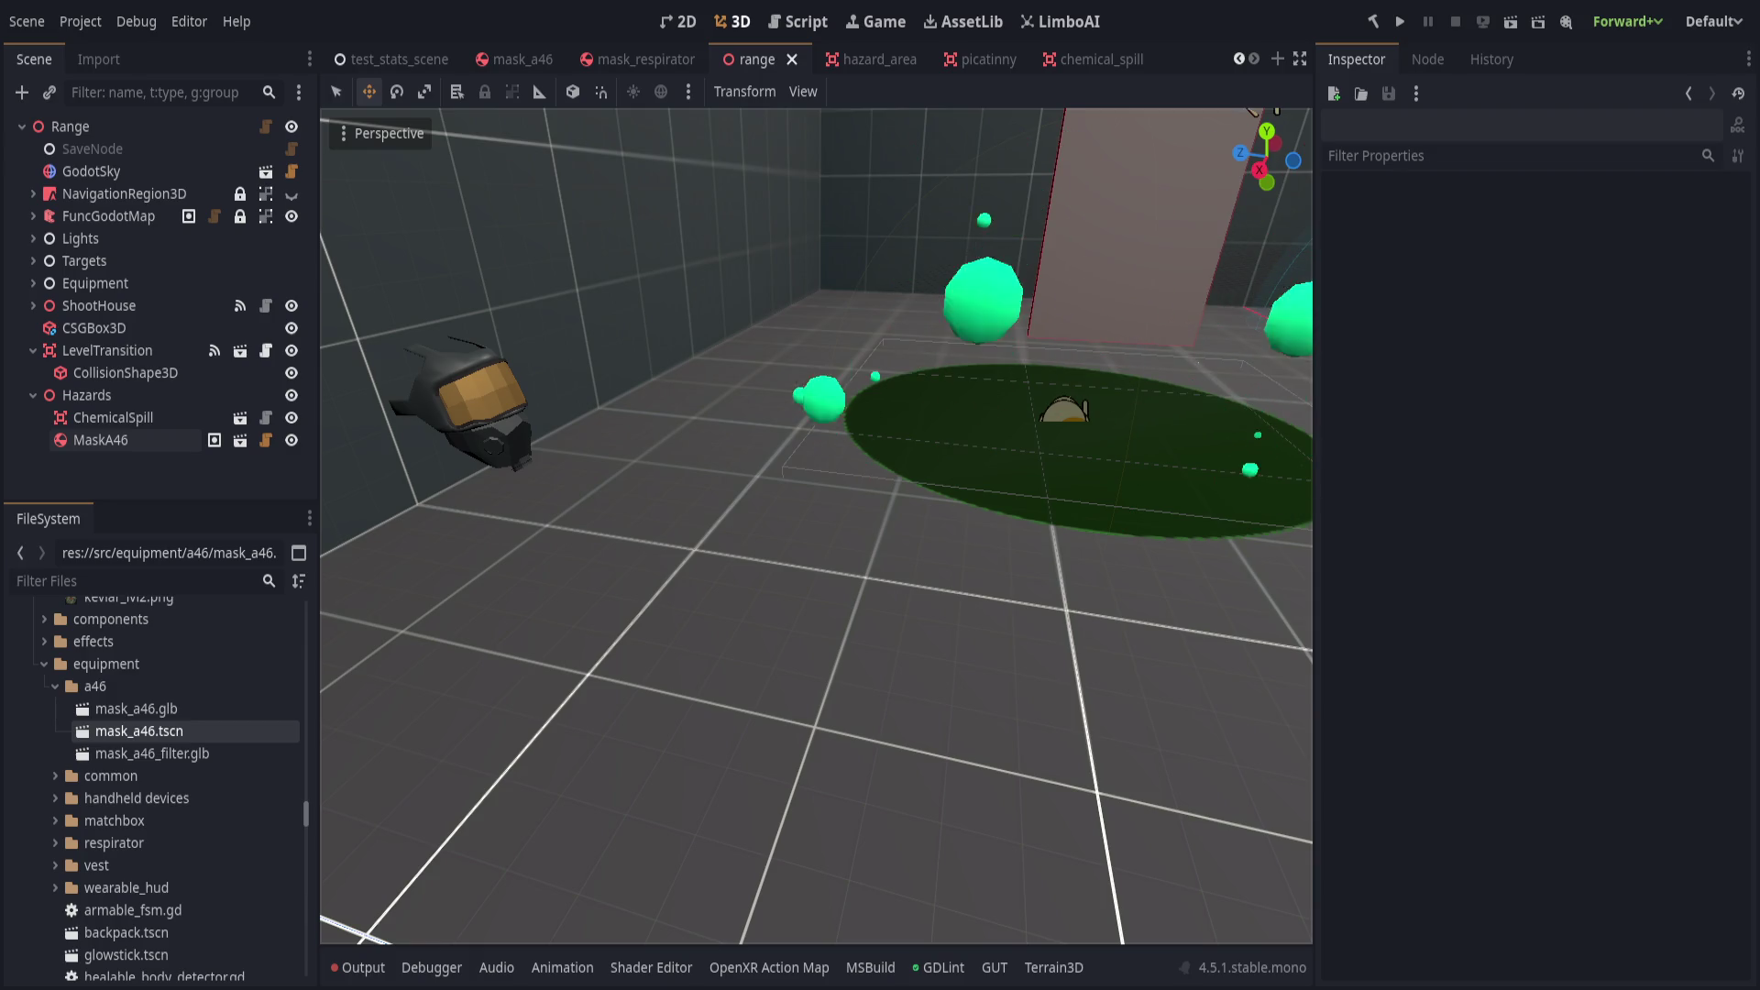
Step: Drag the A46 mask down and right with the move gizmo to the spill's edge
scroll(830, 602, "up", 5)
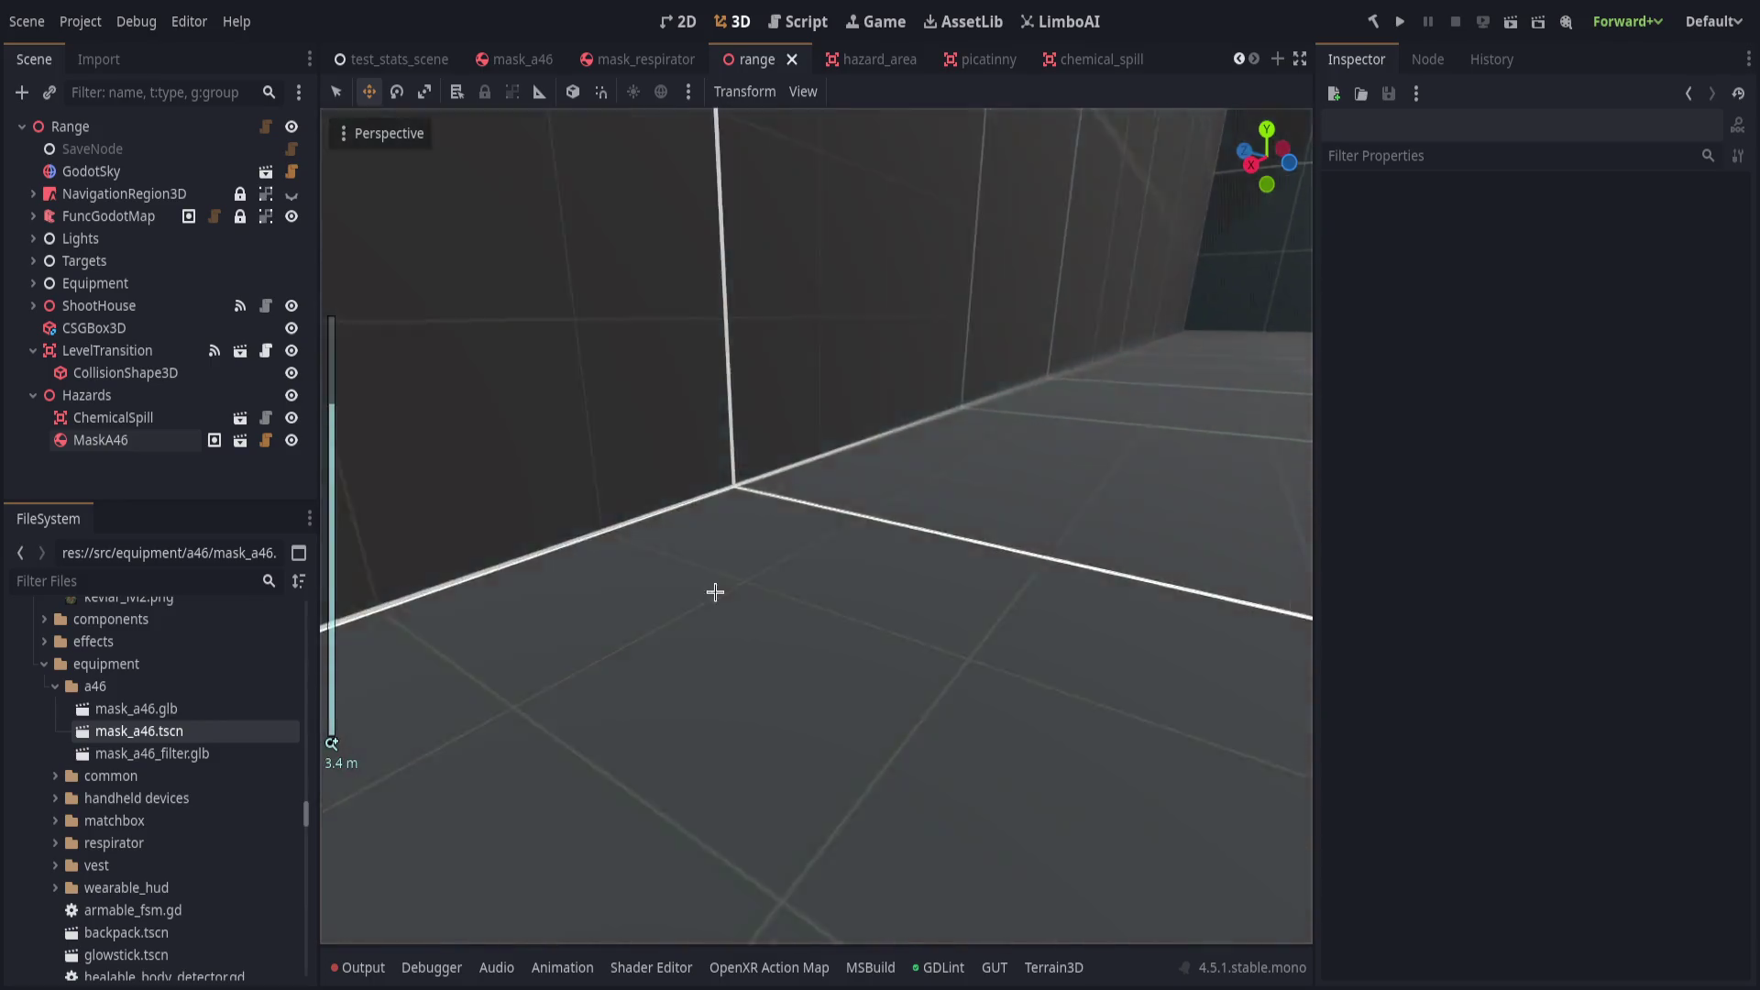
scroll(715, 591, "down", 6)
left_click(735, 511)
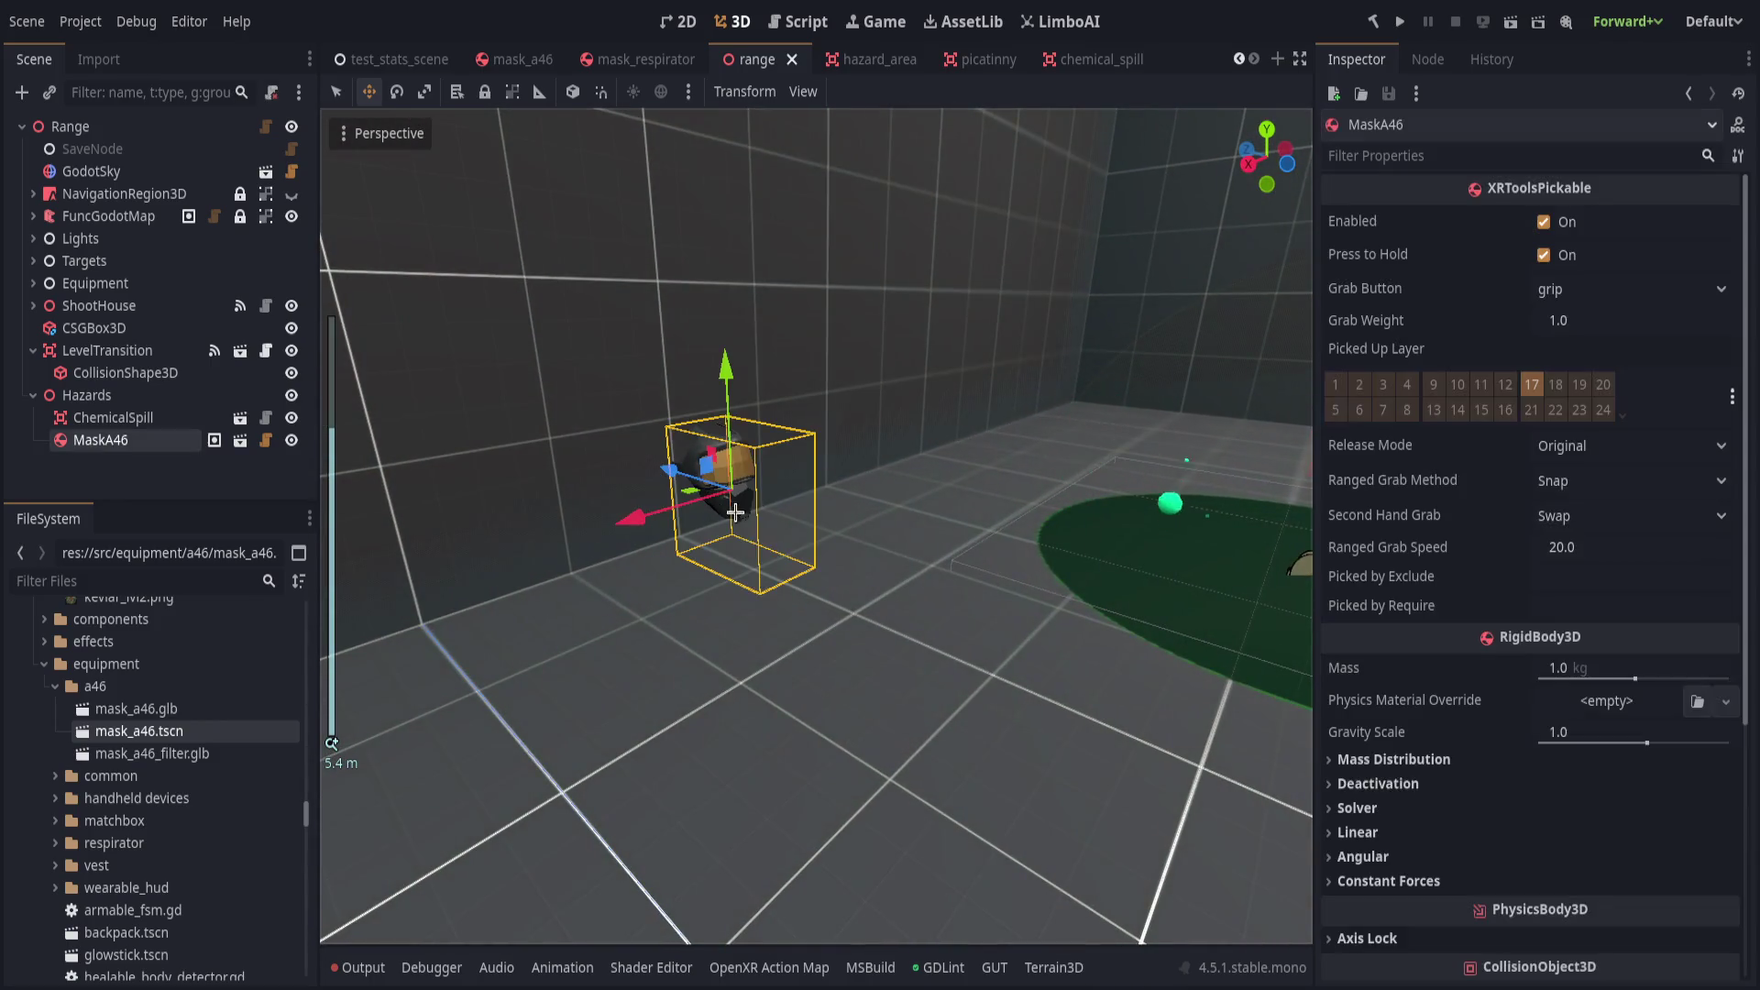
mouse_move(682, 488)
left_mouse_down()
mouse_move(994, 617)
mouse_move(1061, 592)
left_mouse_up()
scroll(888, 605, "down", 3)
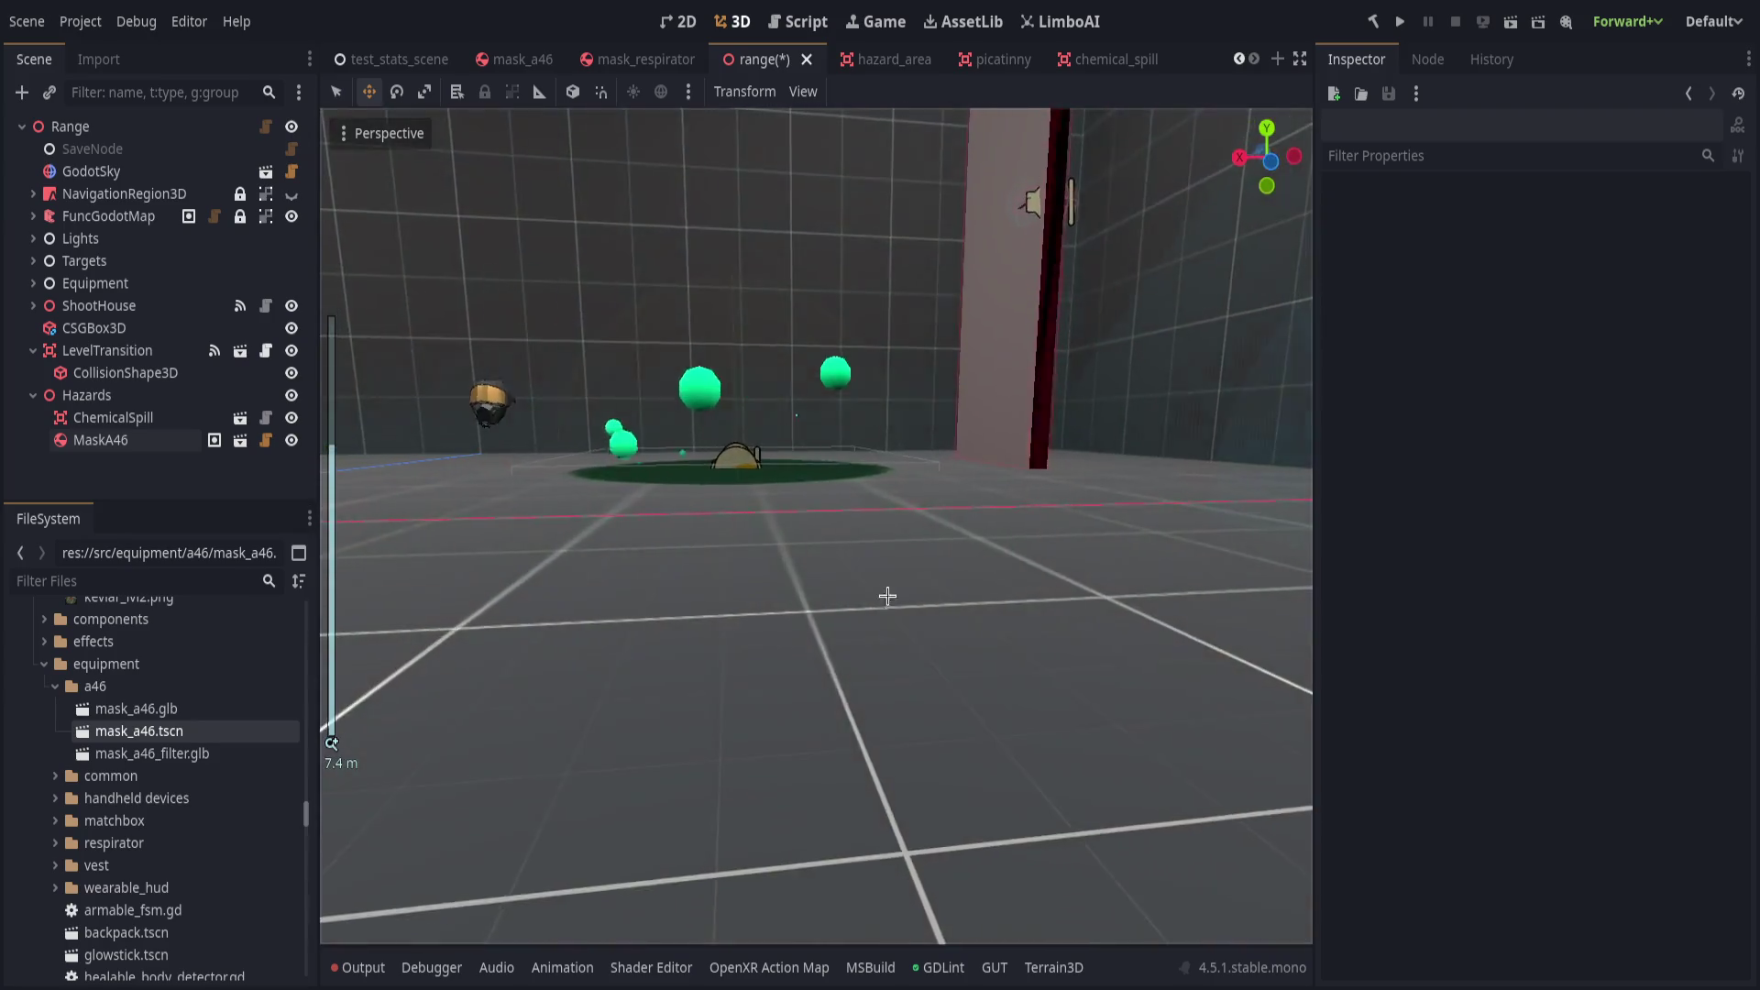
scroll(888, 663, "up", 3)
left_click(456, 508)
mouse_move(474, 502)
left_mouse_down()
mouse_move(472, 601)
mouse_move(479, 583)
mouse_move(513, 626)
mouse_move(770, 669)
mouse_move(802, 697)
mouse_move(829, 632)
mouse_move(782, 609)
left_mouse_up()
scroll(782, 610, "down", 3)
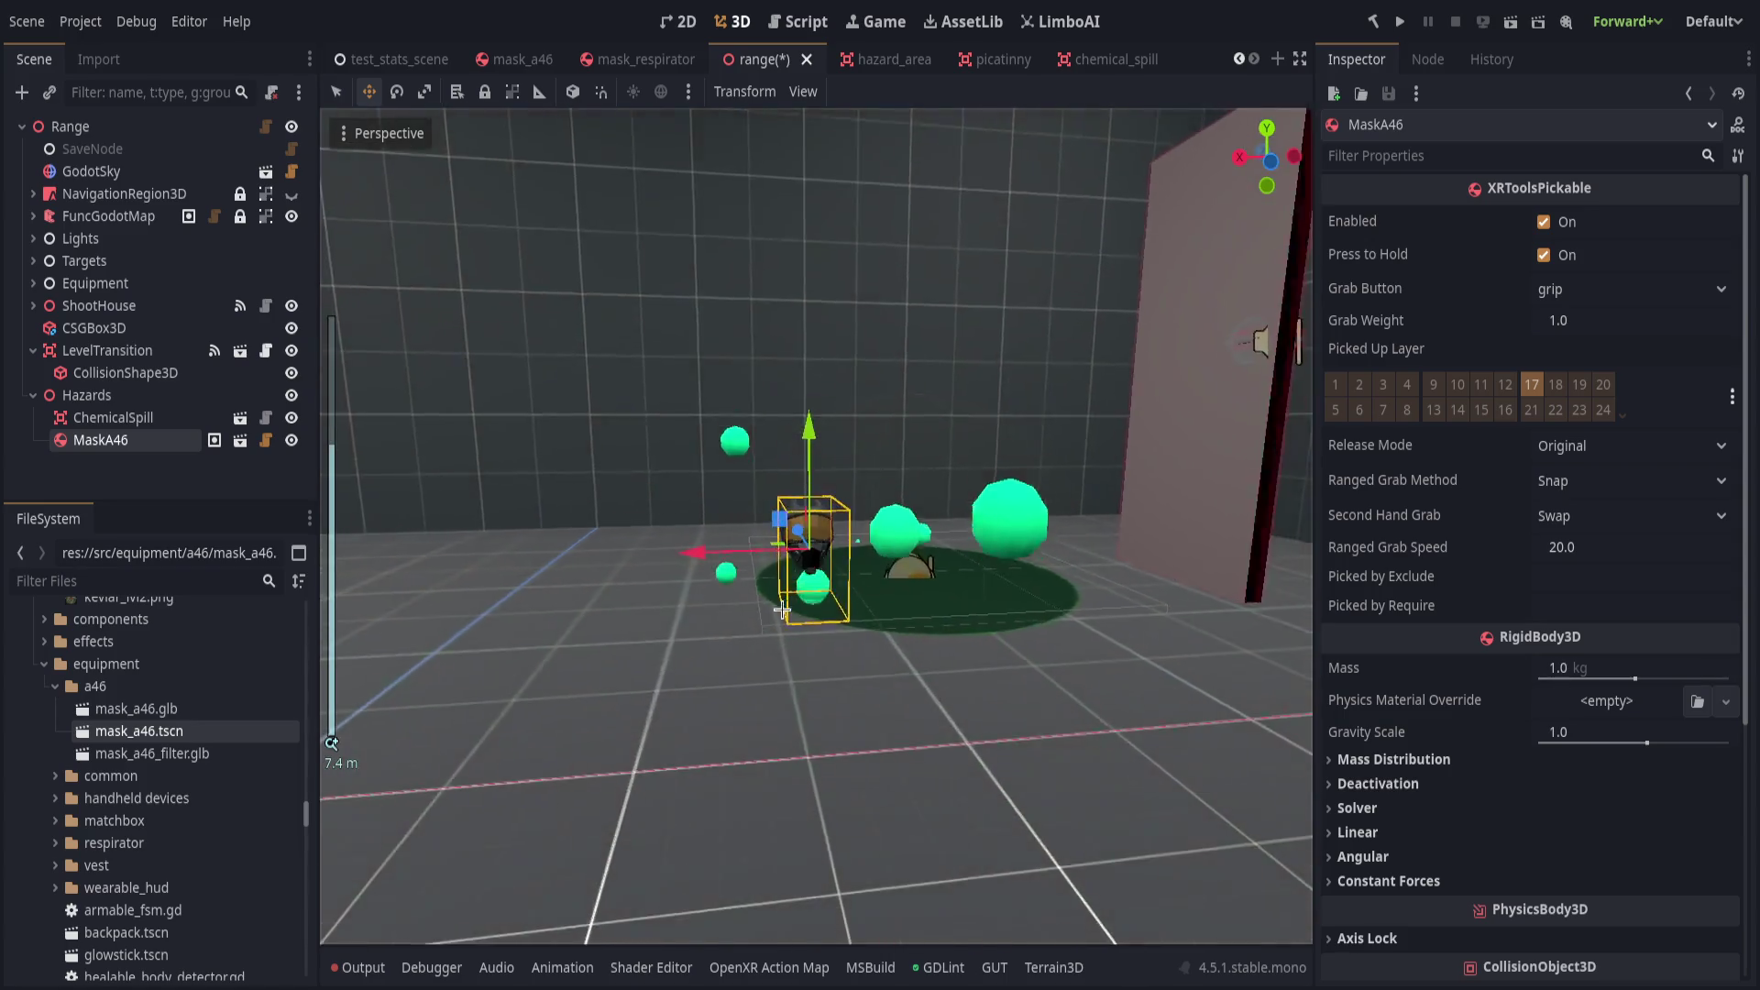
scroll(782, 609, "up", 5)
left_click(797, 619)
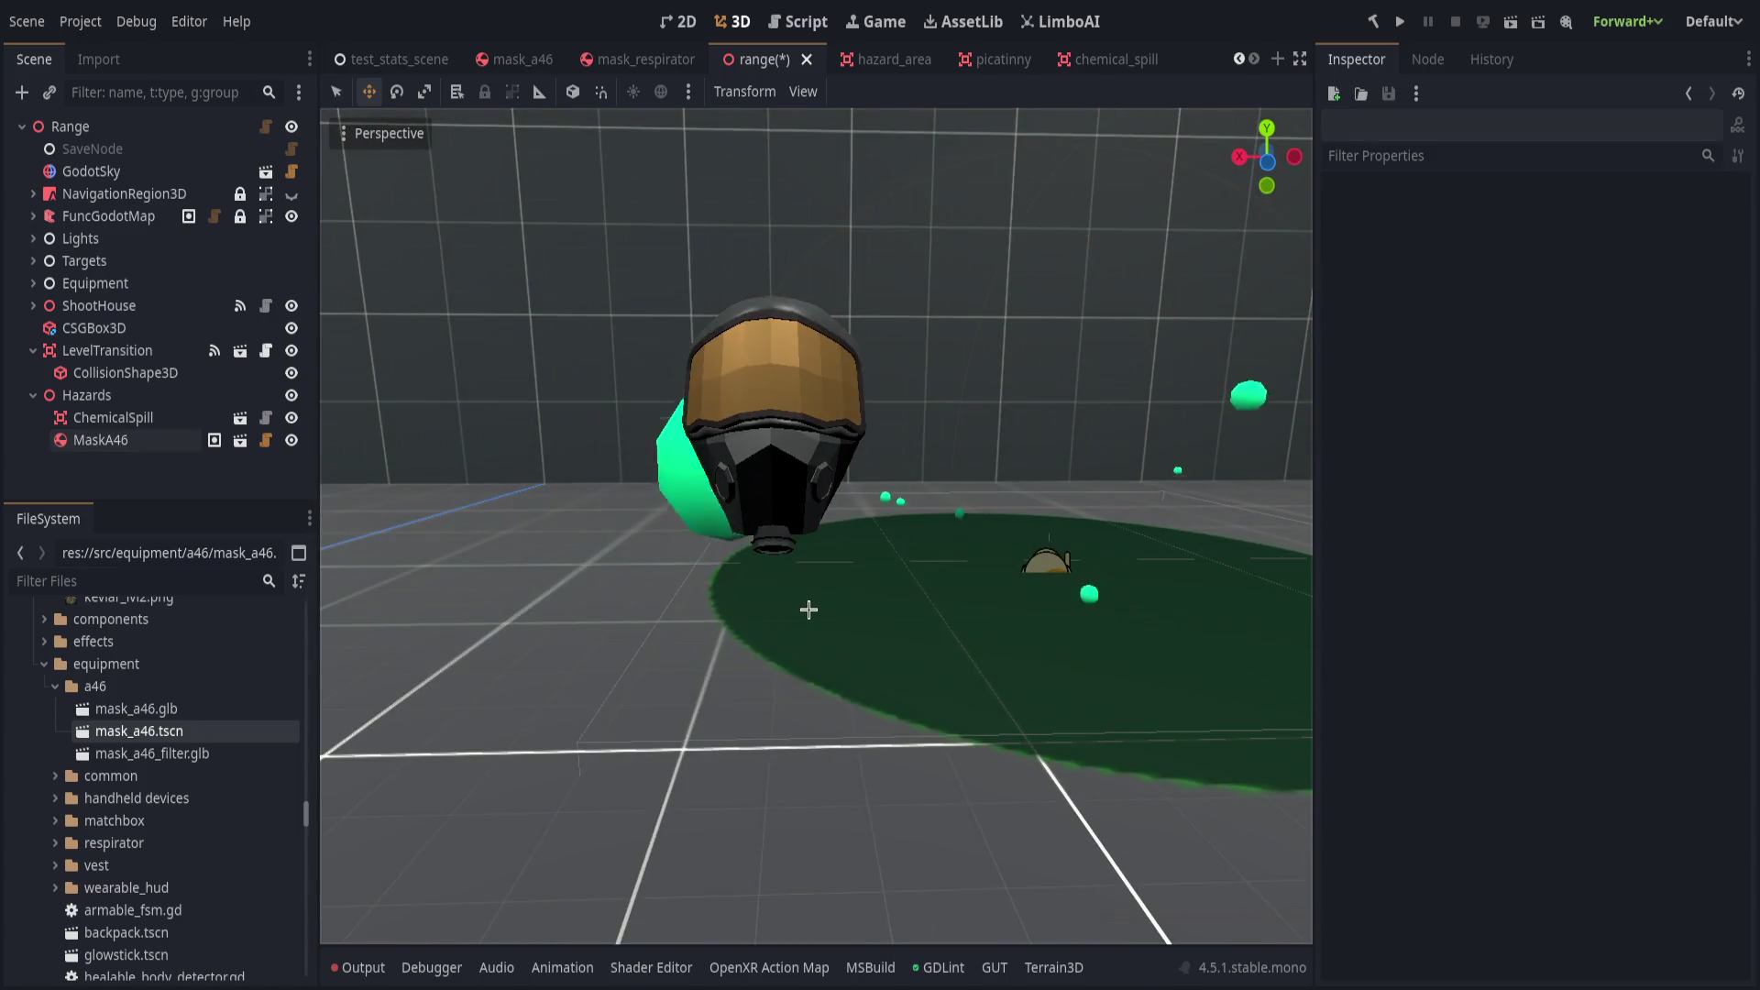
Step: Tilt the mask about 16 degrees with the Rotate tool
left_click(805, 585)
key("e")
left_click_drag(775, 549, 782, 541)
left_click(954, 648)
scroll(909, 661, "down", 3)
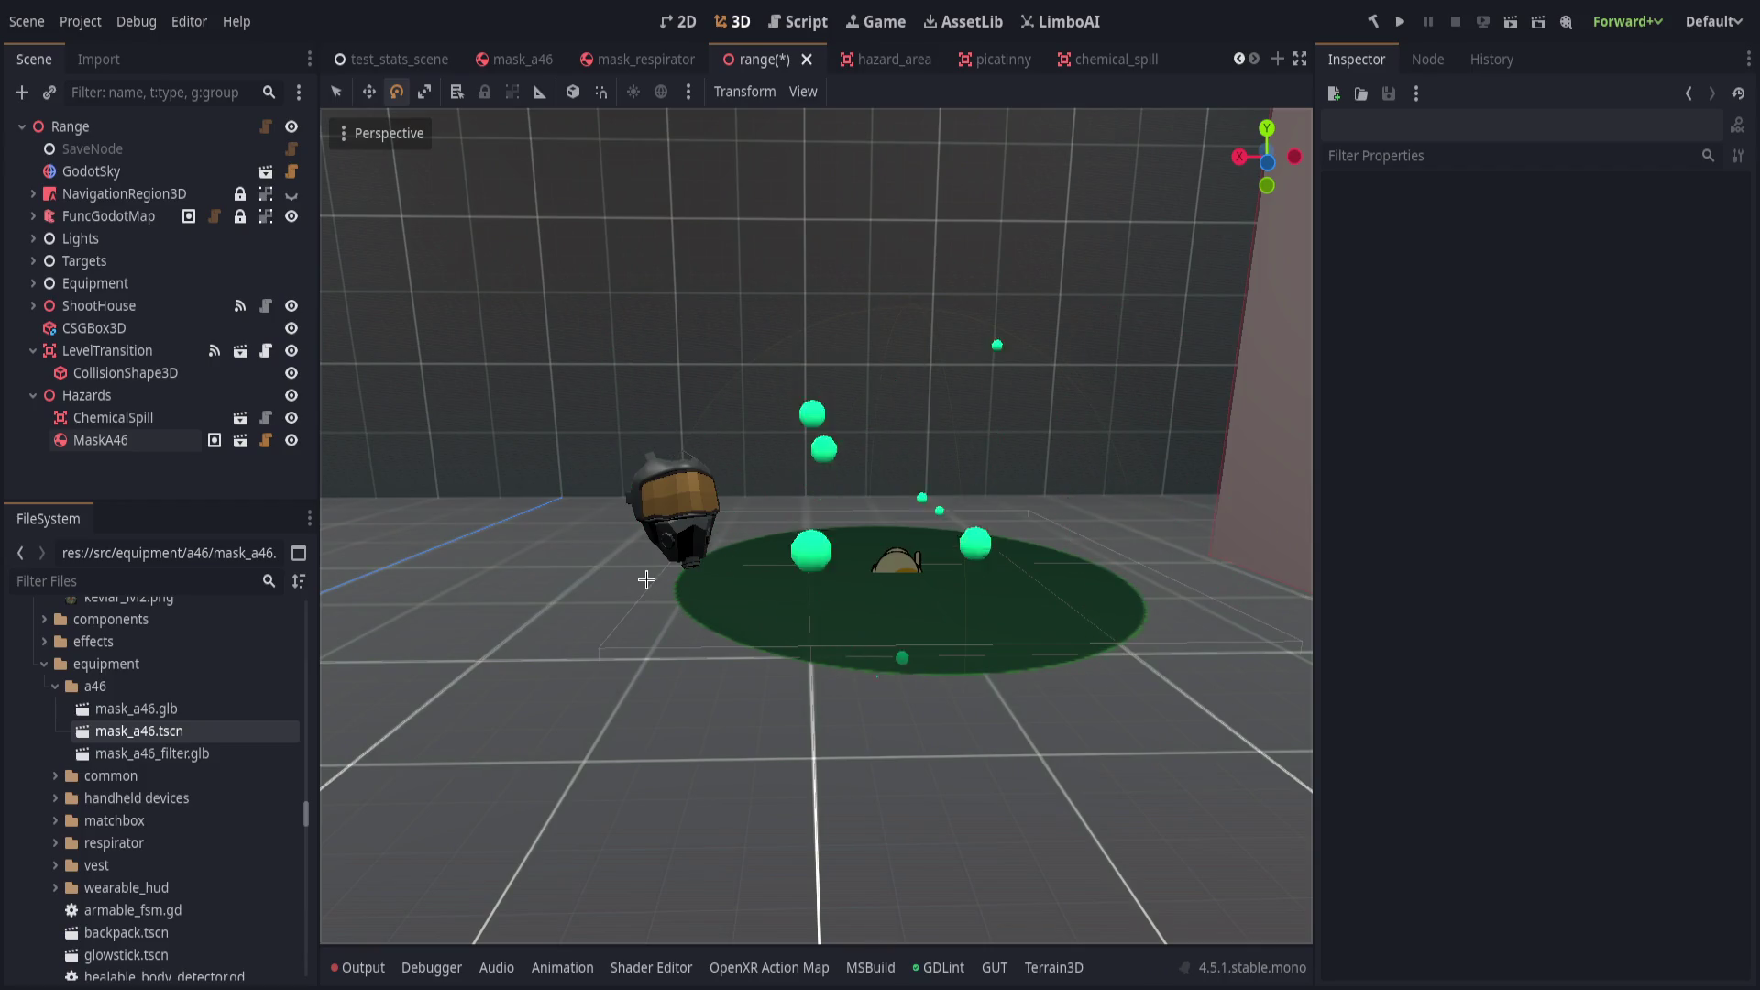
scroll(806, 582, "up", 2)
Step: Turn on Distraction Free Mode and inspect the mask beside the chemical spill
left_click(1300, 59)
mouse_move(983, 581)
left_mouse_down()
mouse_move(1005, 582)
mouse_move(1012, 612)
mouse_move(1052, 609)
mouse_move(1006, 614)
left_mouse_up()
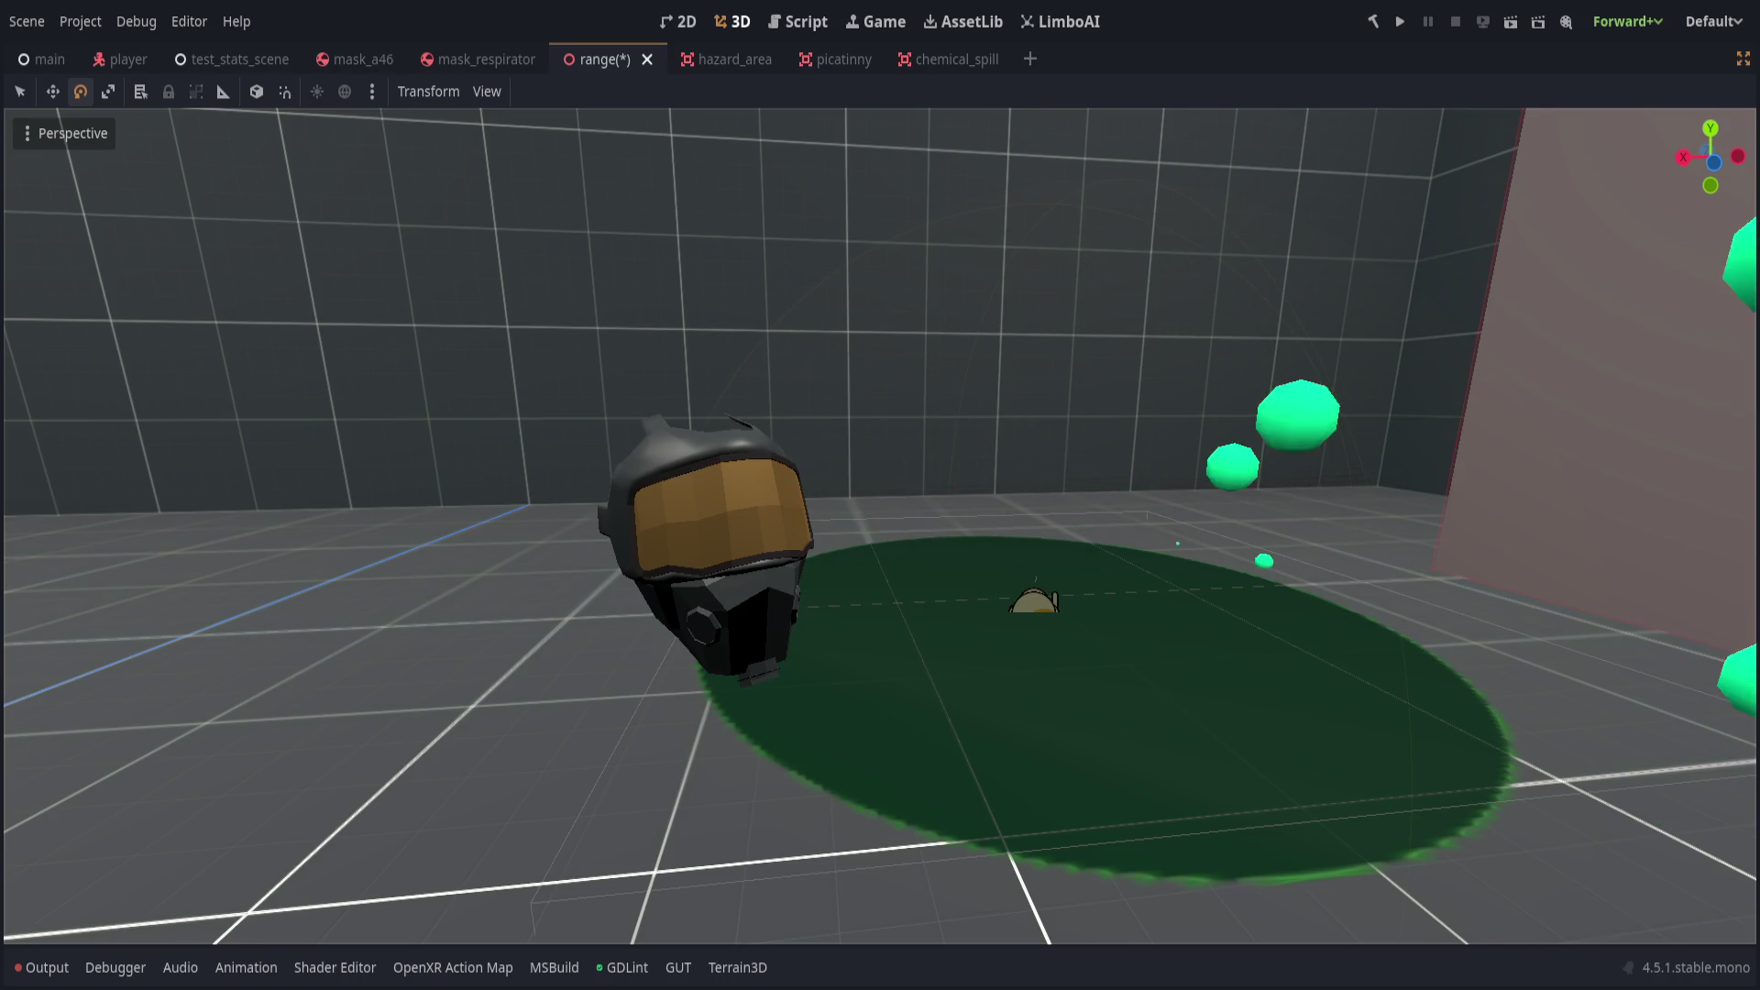
left_click_drag(880, 495, 1100, 513)
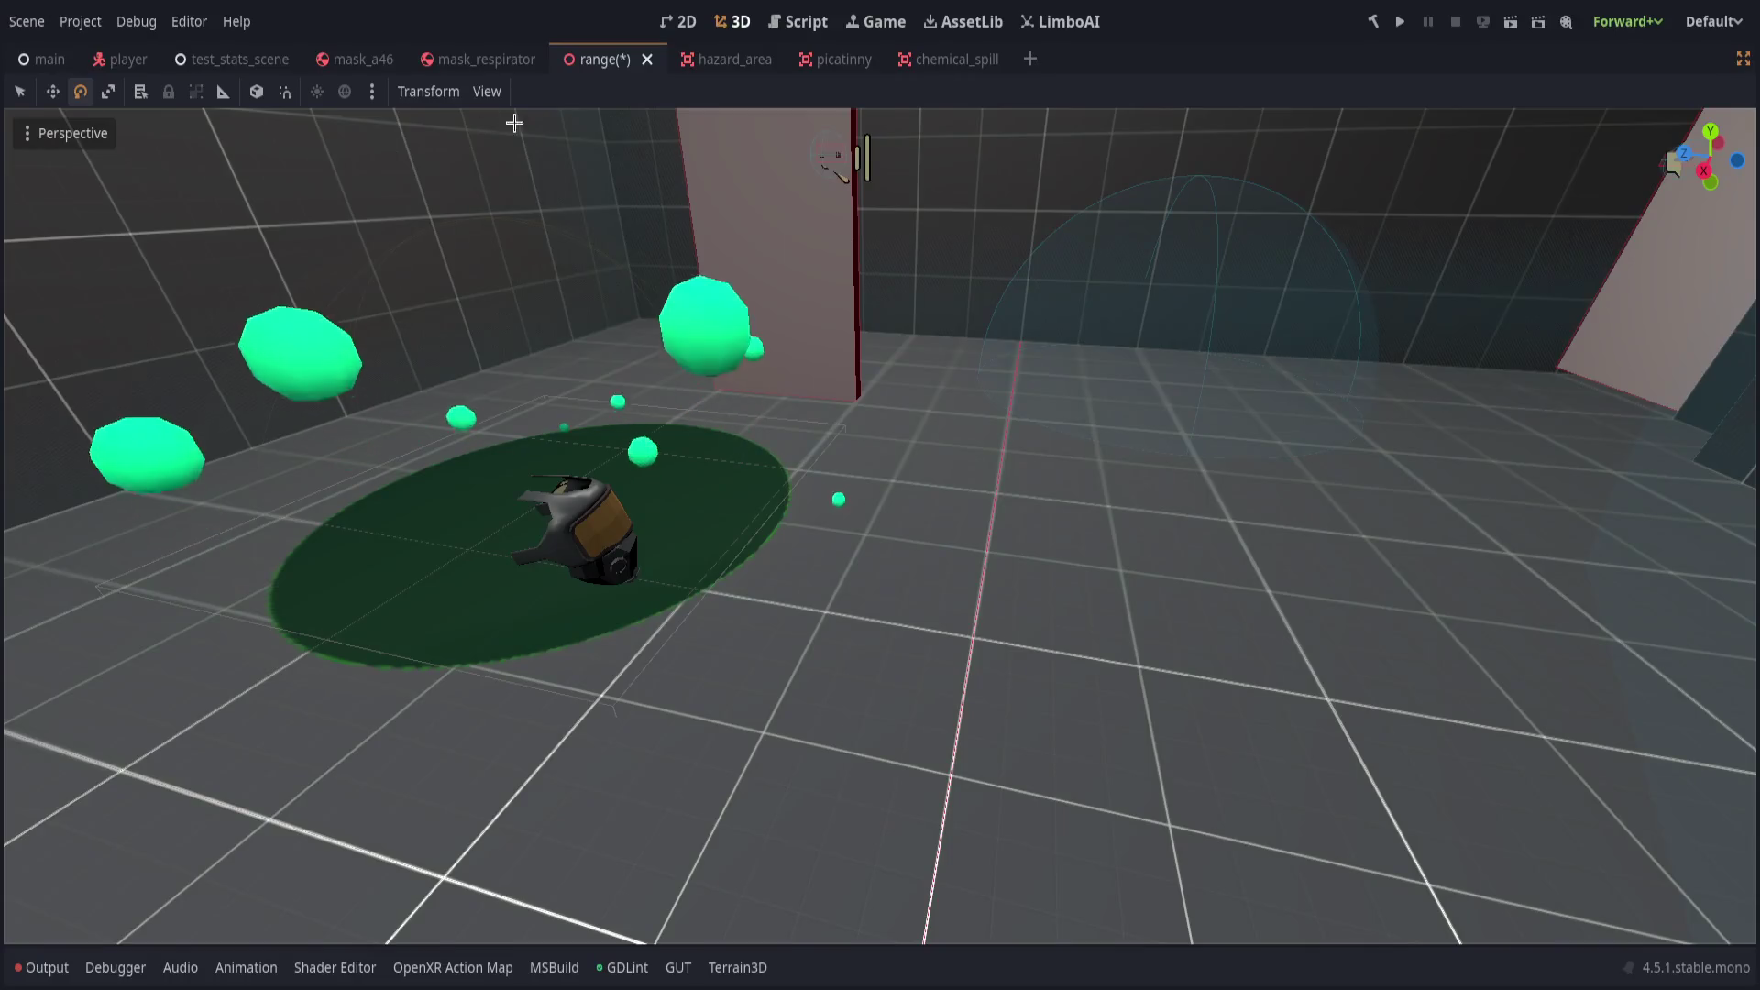
Step: Save range.tscn with the A46 mask lying in the chemical spill
key("ctrl+s")
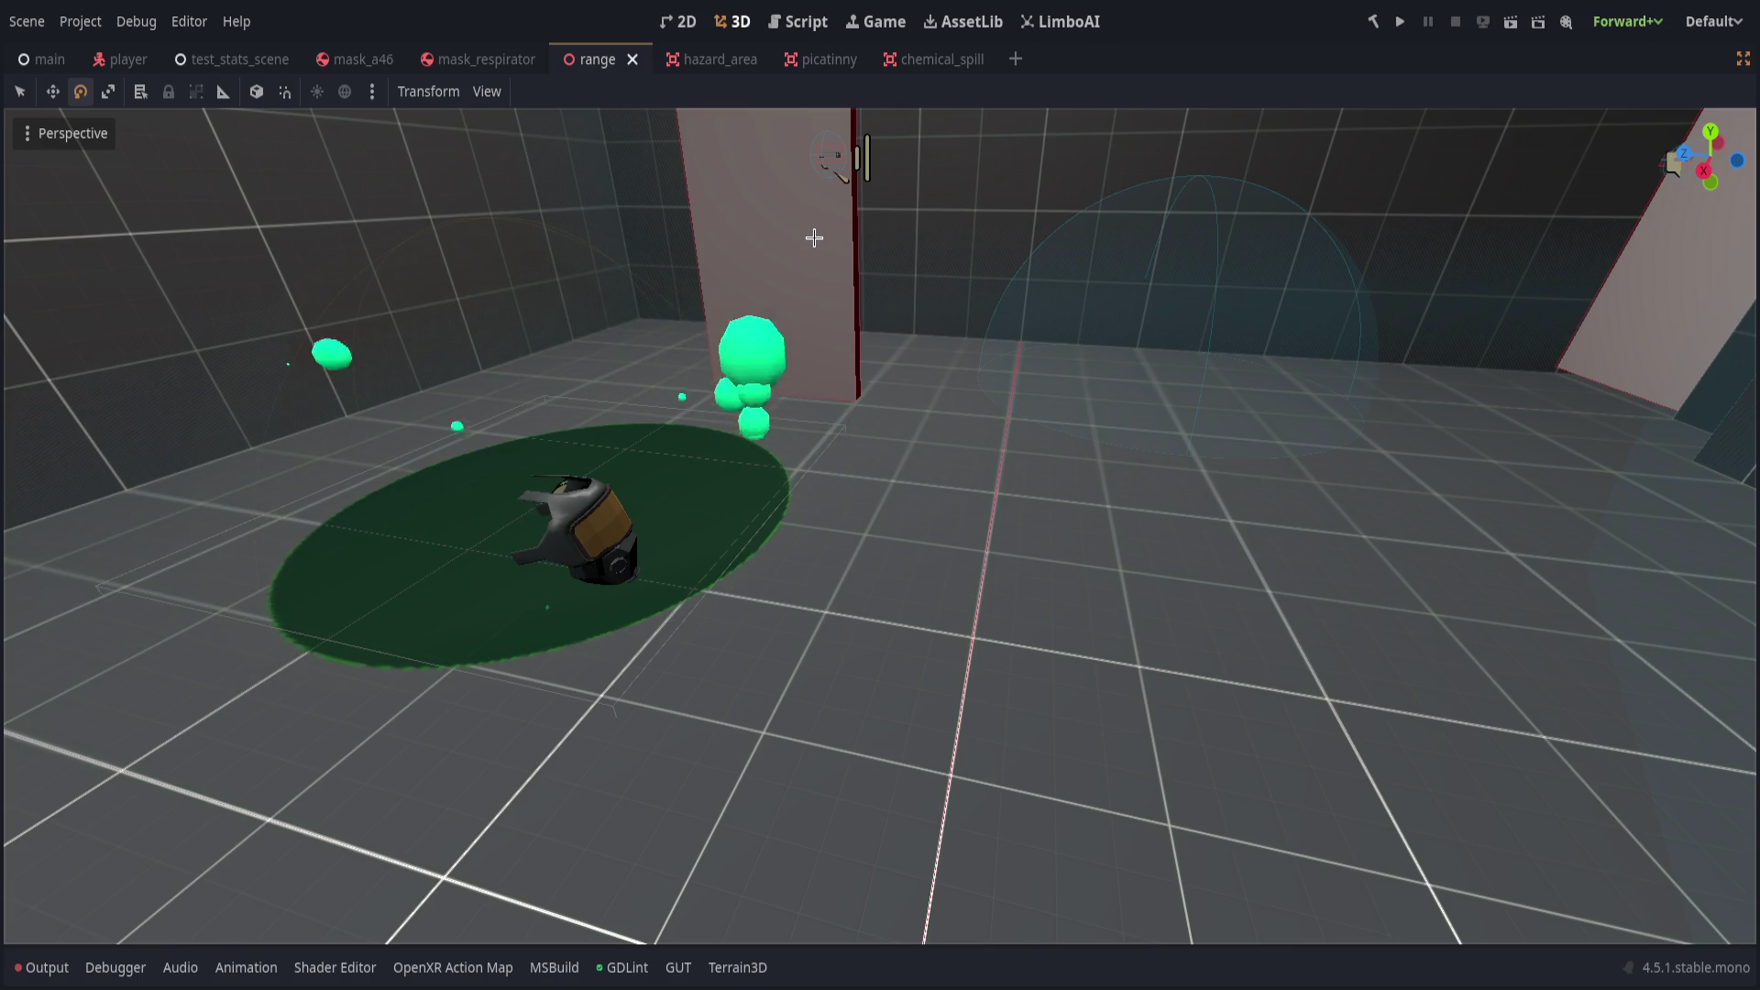
Step: Return to the mask_a46 scene, restore the side panels and reorder the mask_a46 node
left_click(480, 60)
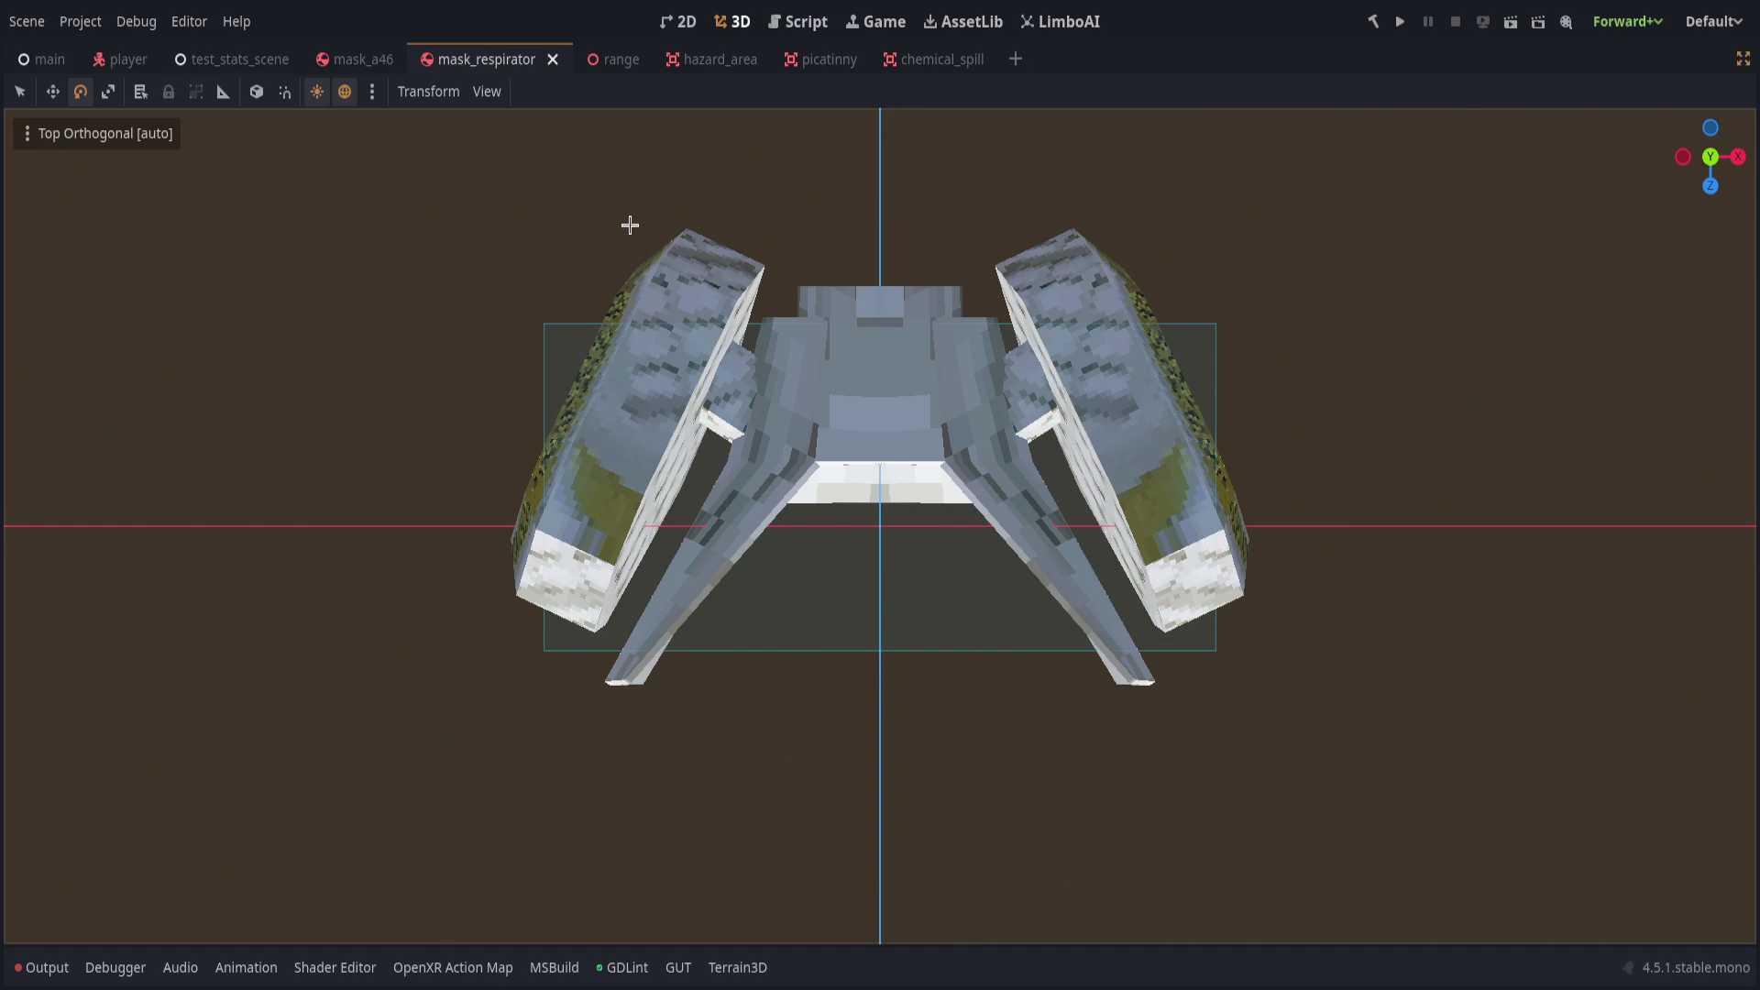
scroll(646, 488, "down", 2)
mouse_move(645, 488)
left_mouse_down()
mouse_move(716, 358)
mouse_move(752, 366)
mouse_move(263, 346)
left_mouse_up()
left_click(357, 60)
left_click(357, 329)
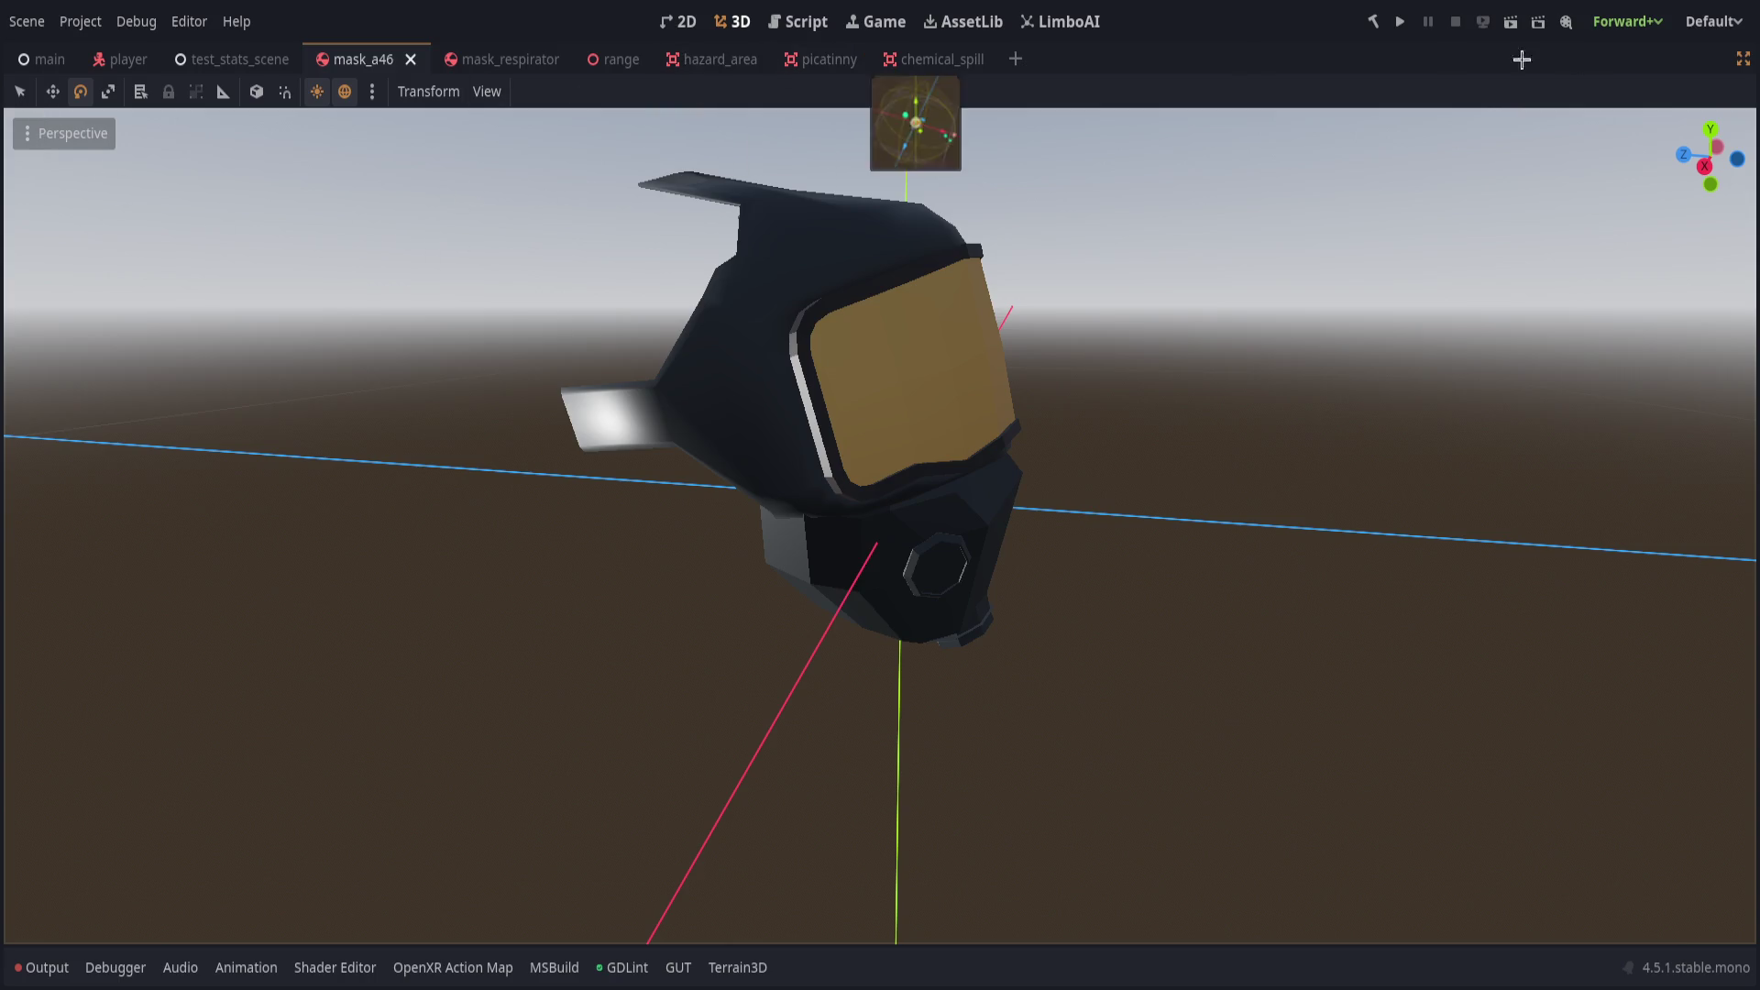
left_click(1741, 61)
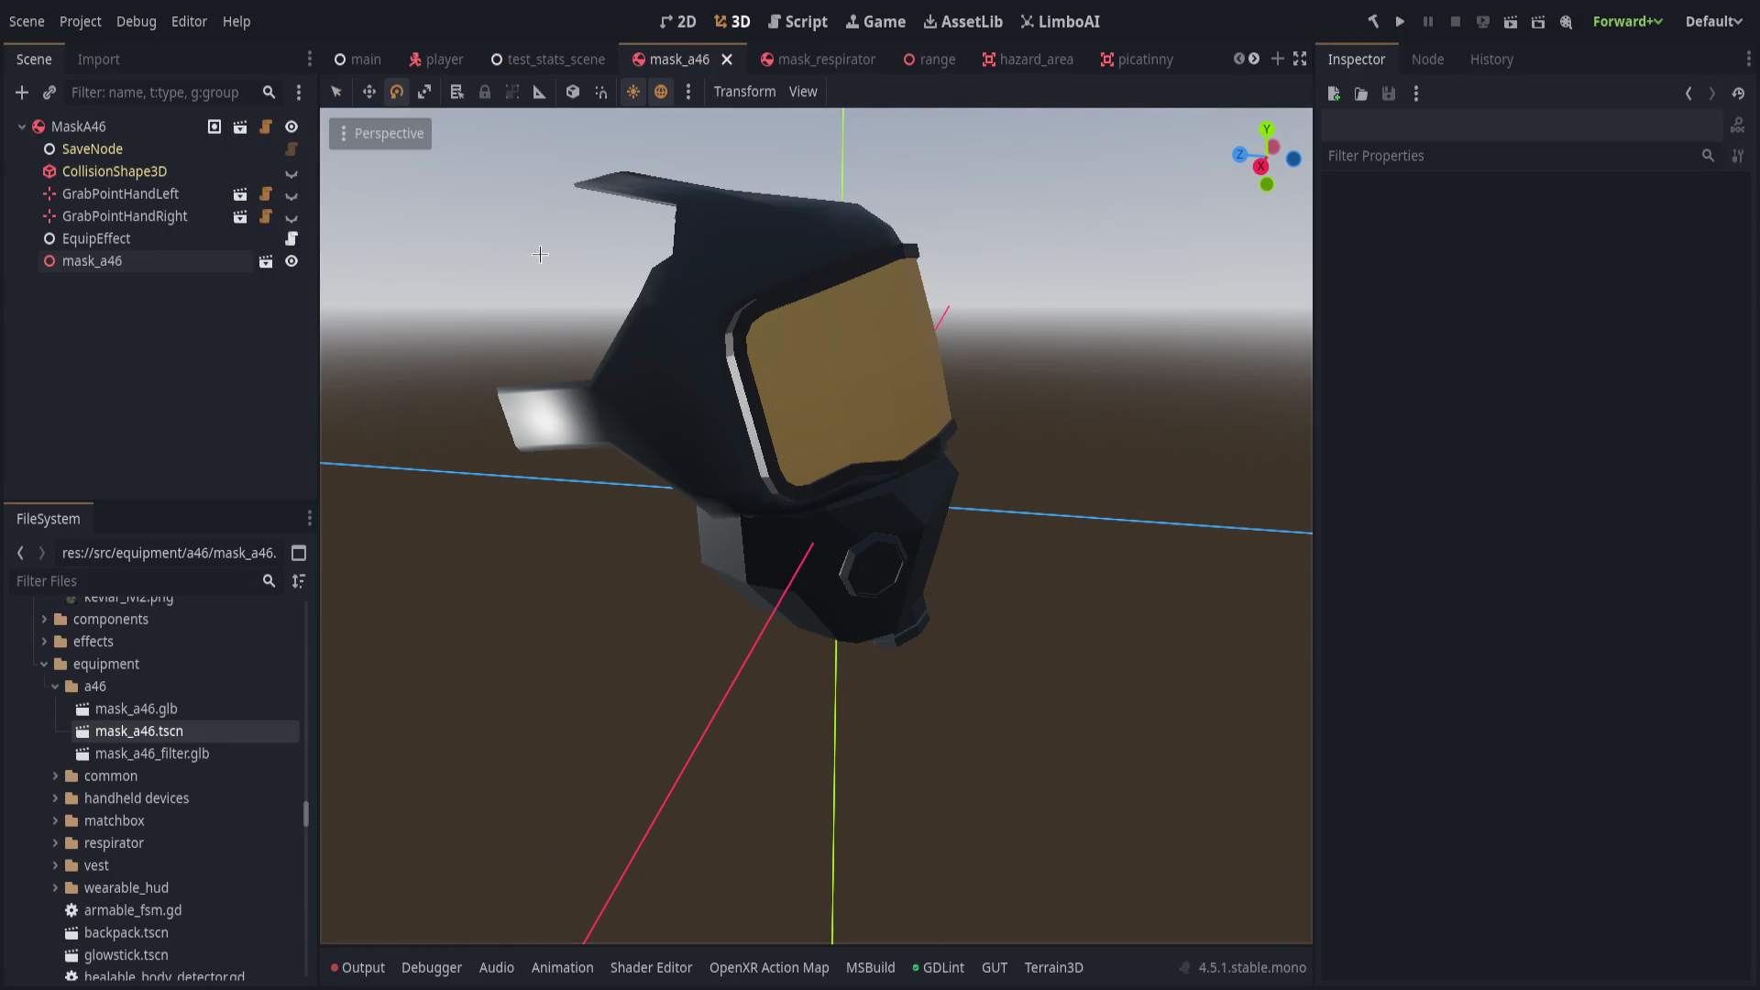
left_click_drag(109, 261, 132, 181)
Step: Give CollisionShape3D a SphereShape3D shape and save mask_a46
left_click(807, 357)
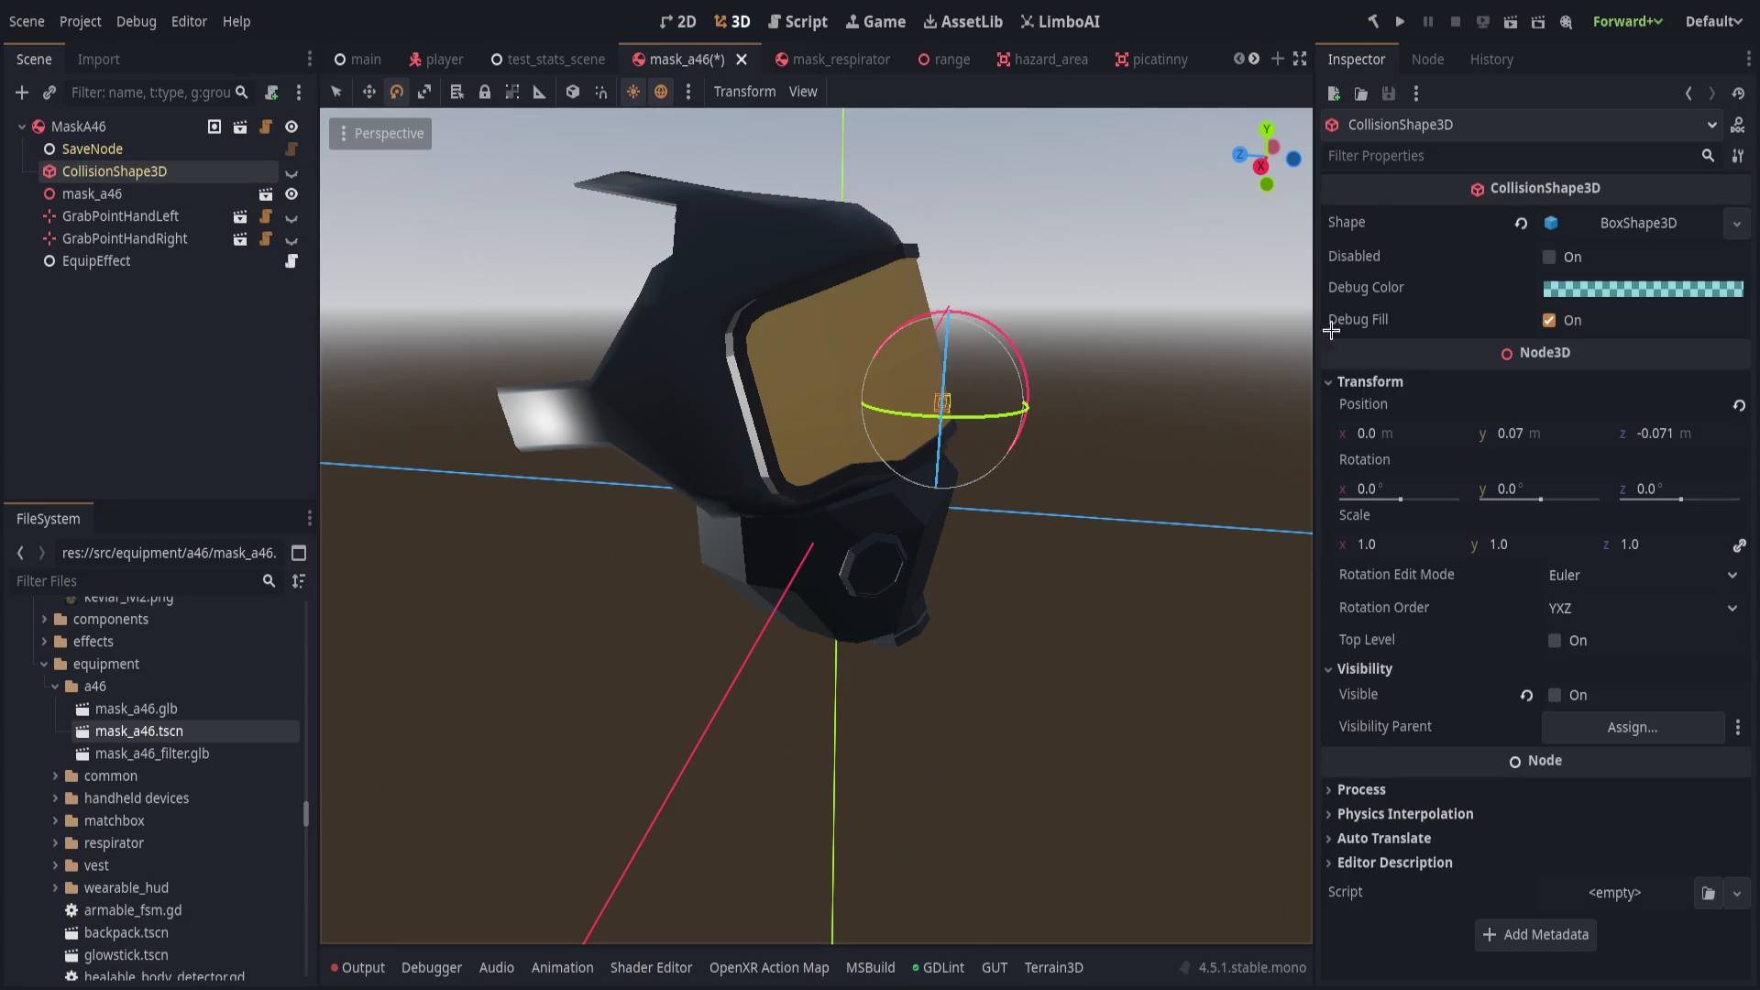
scroll(1053, 425, "down", 5)
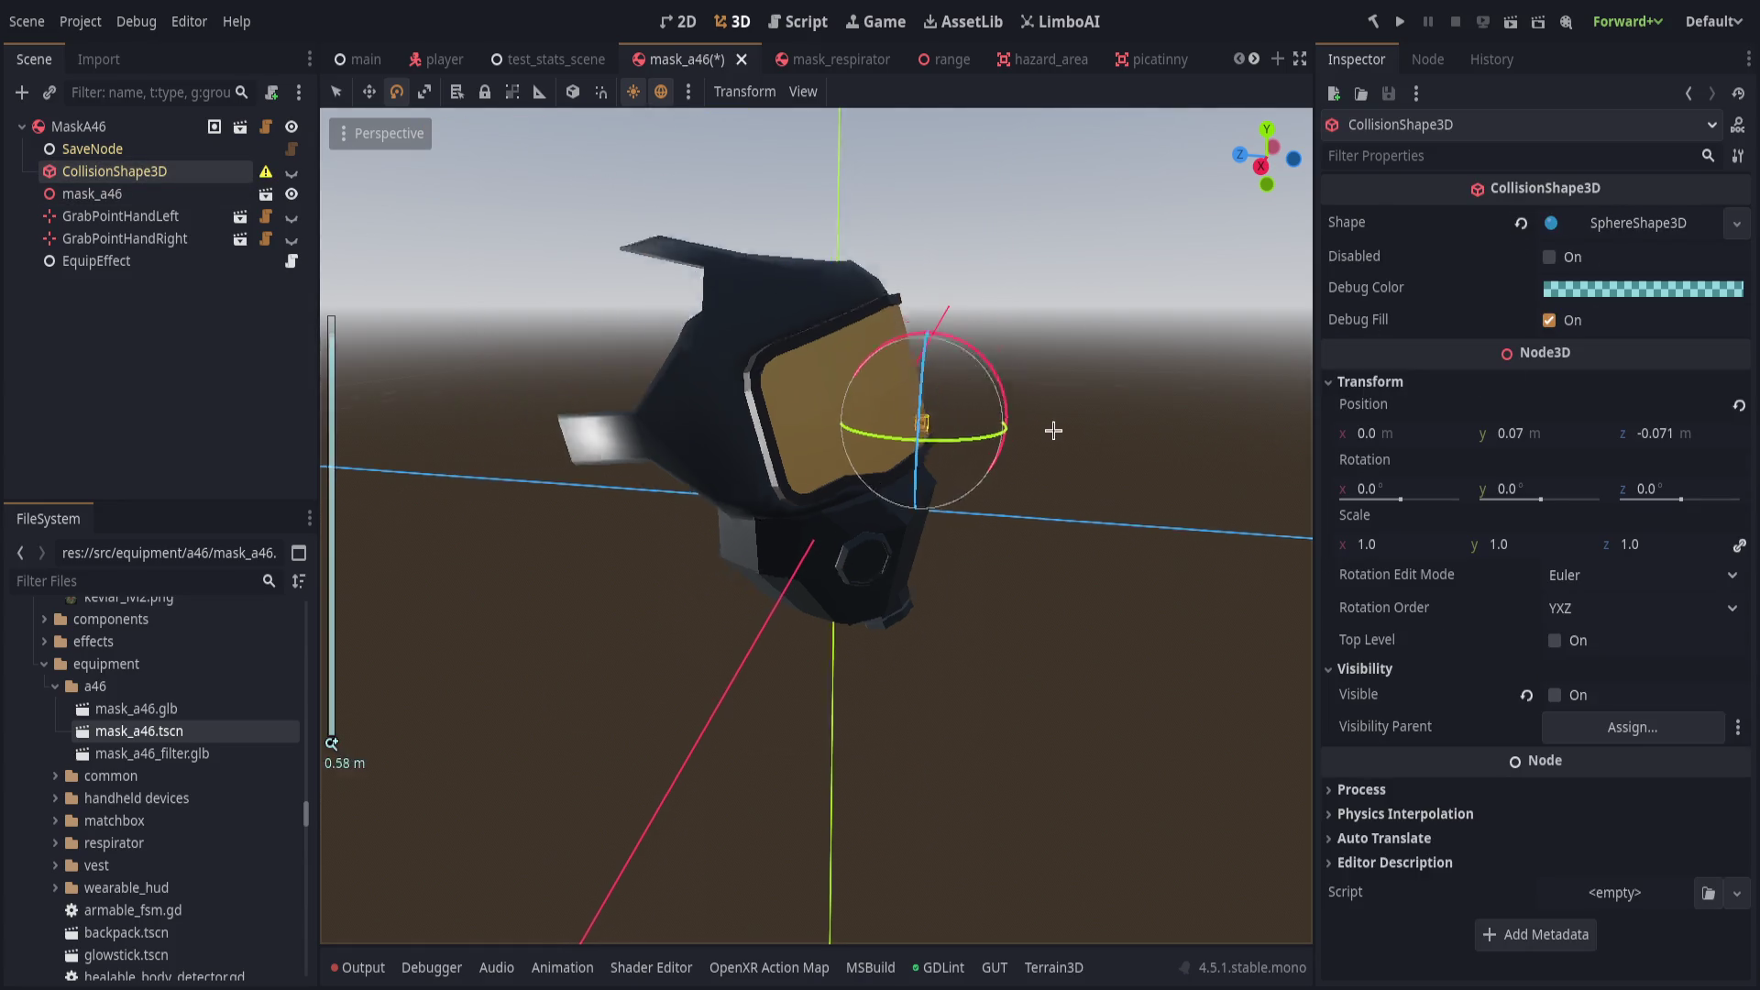
scroll(1112, 397, "up", 3)
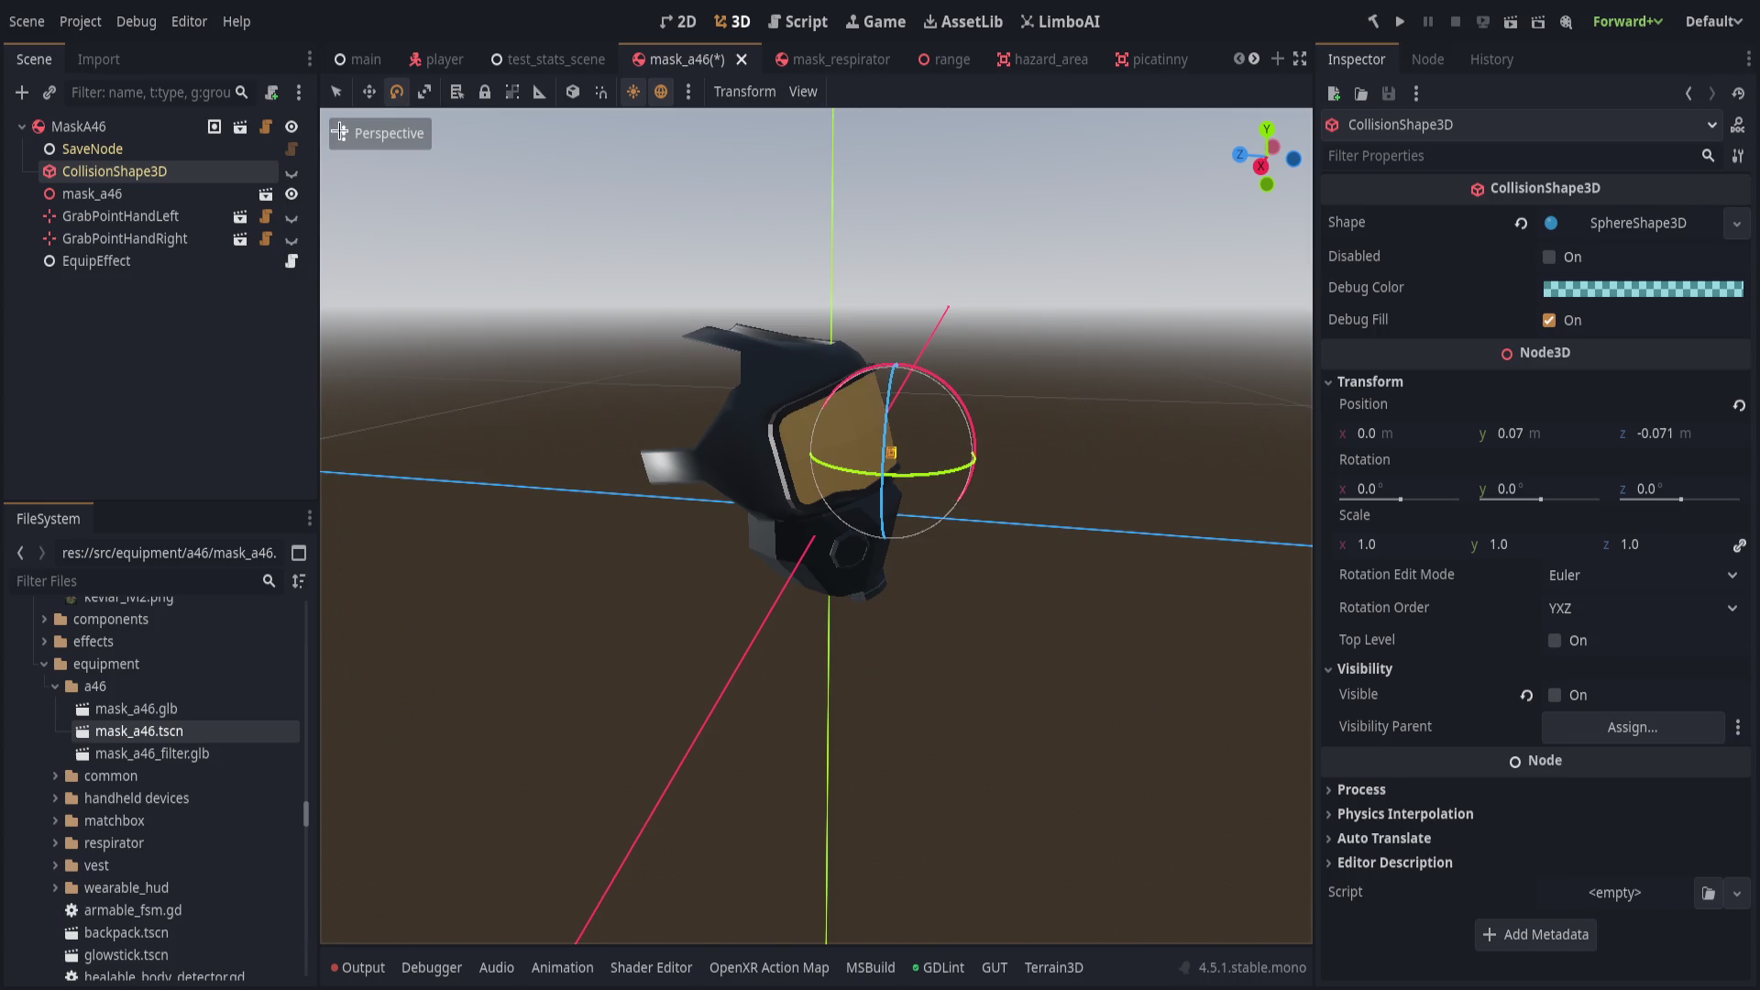
scroll(766, 626, "down", 8)
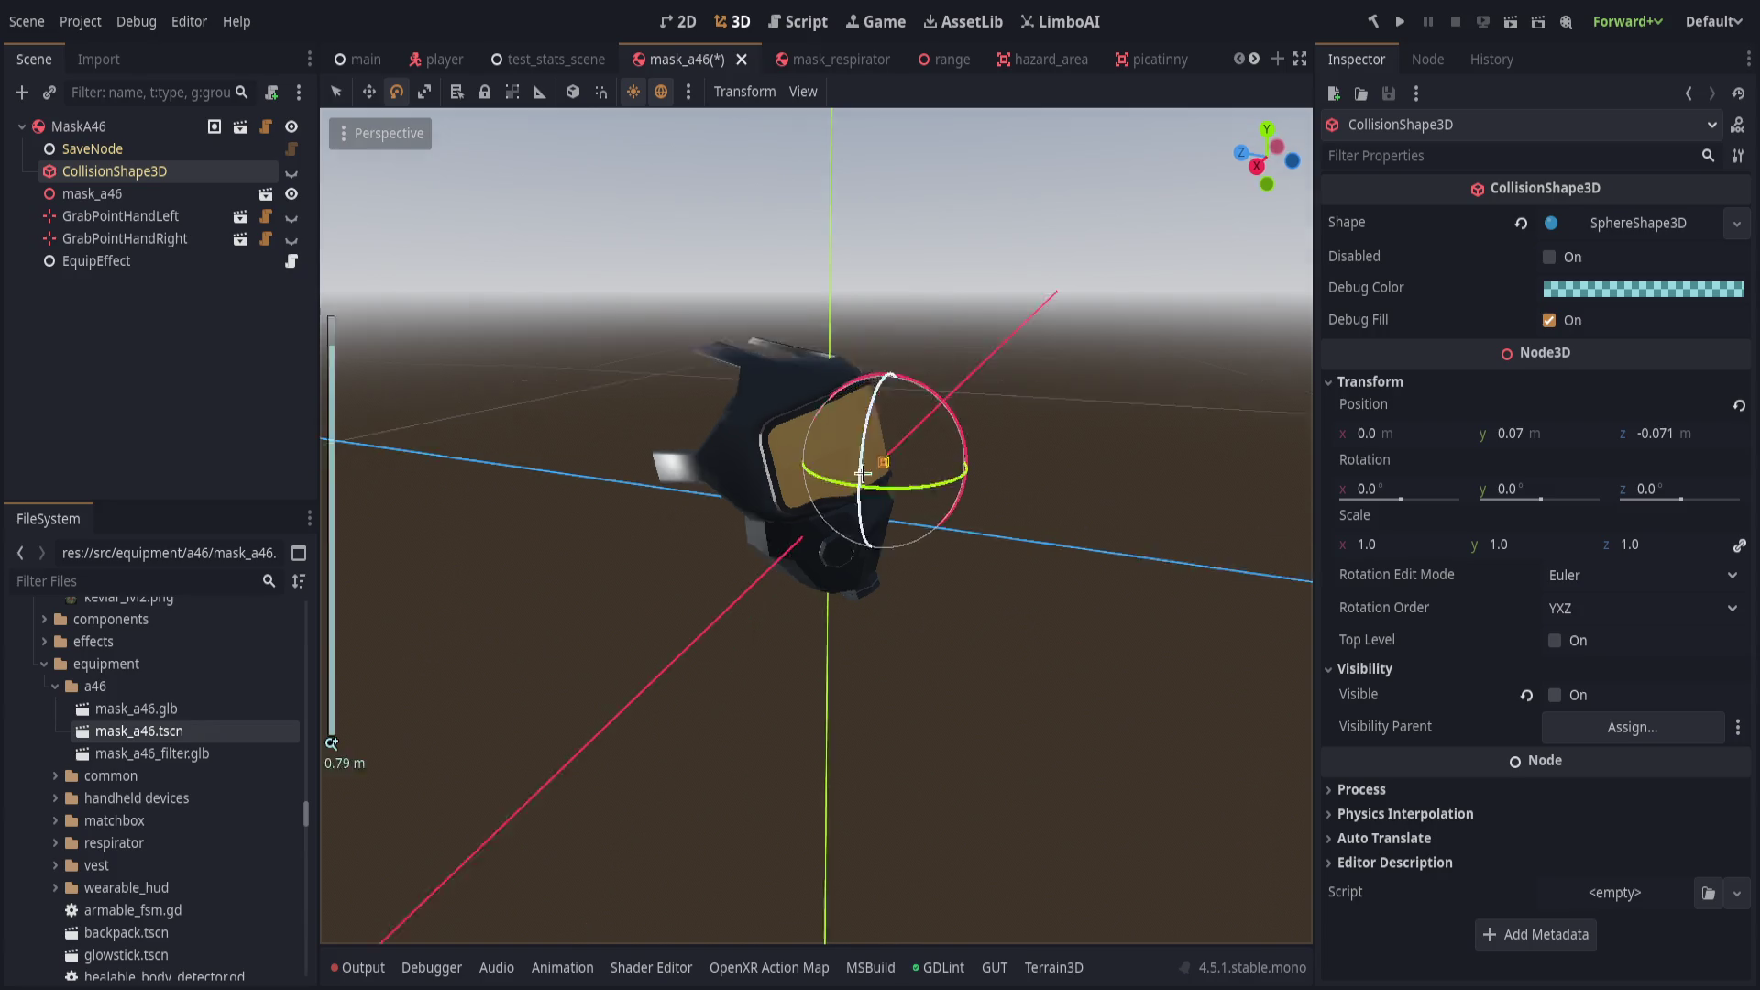
left_click(1616, 217)
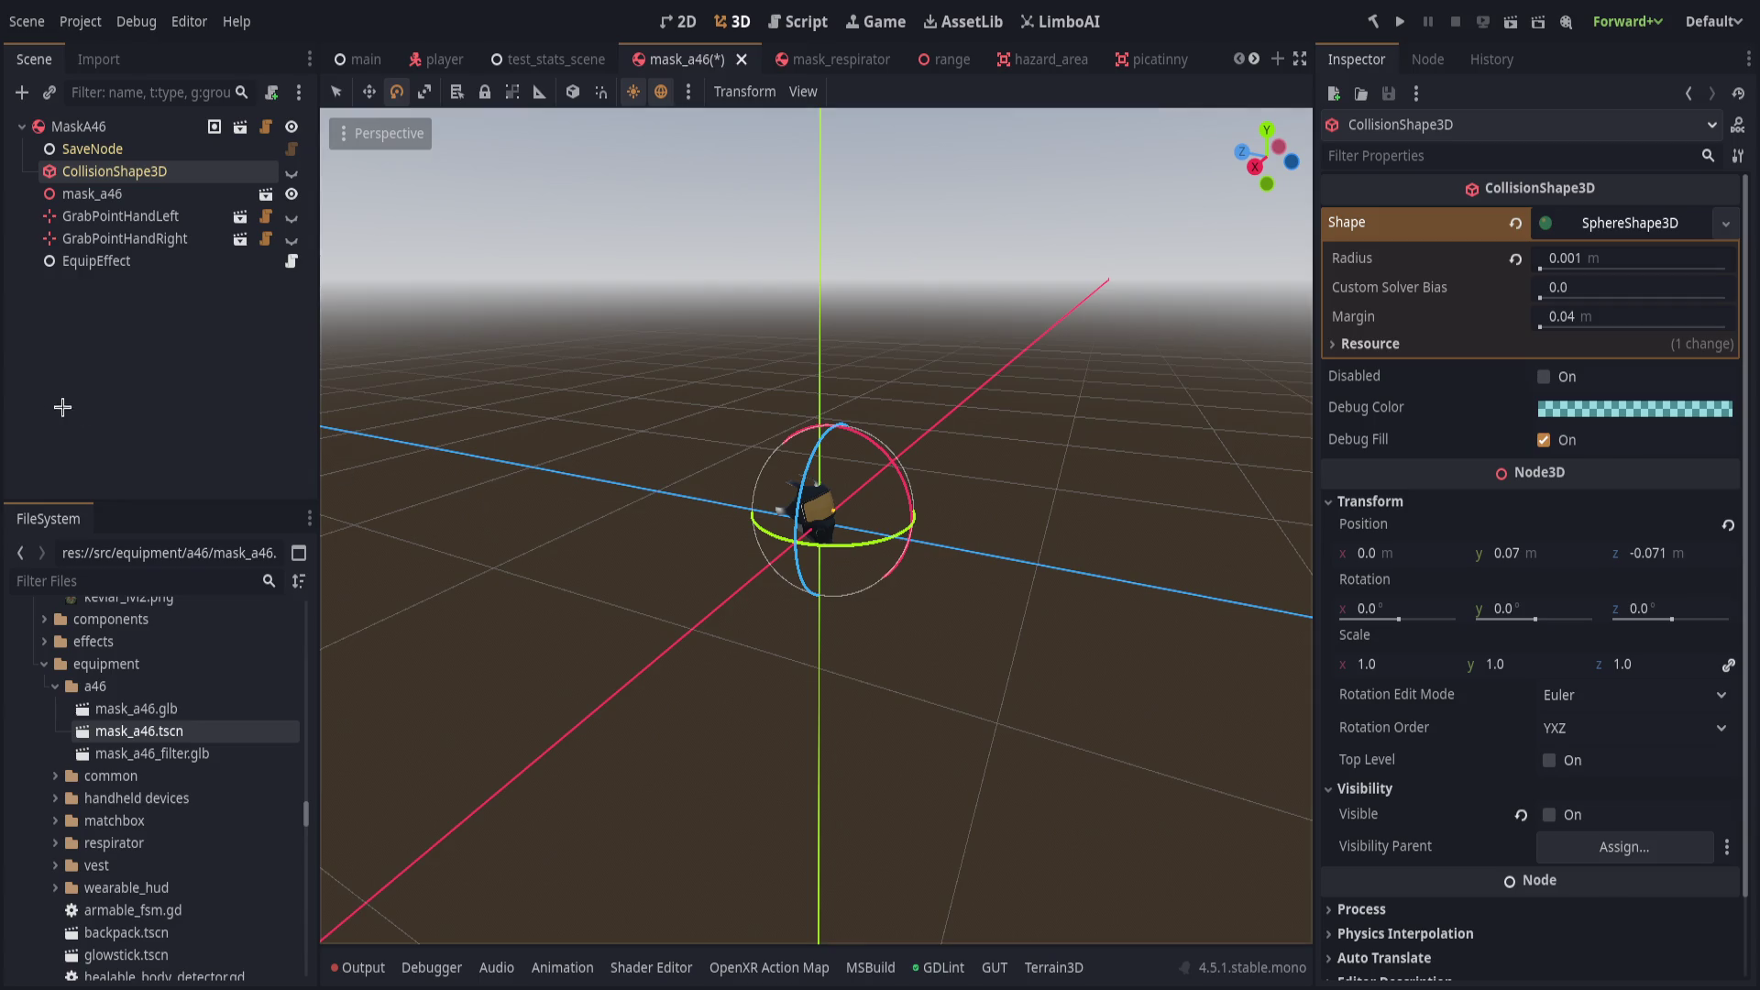
key("ctrl+s")
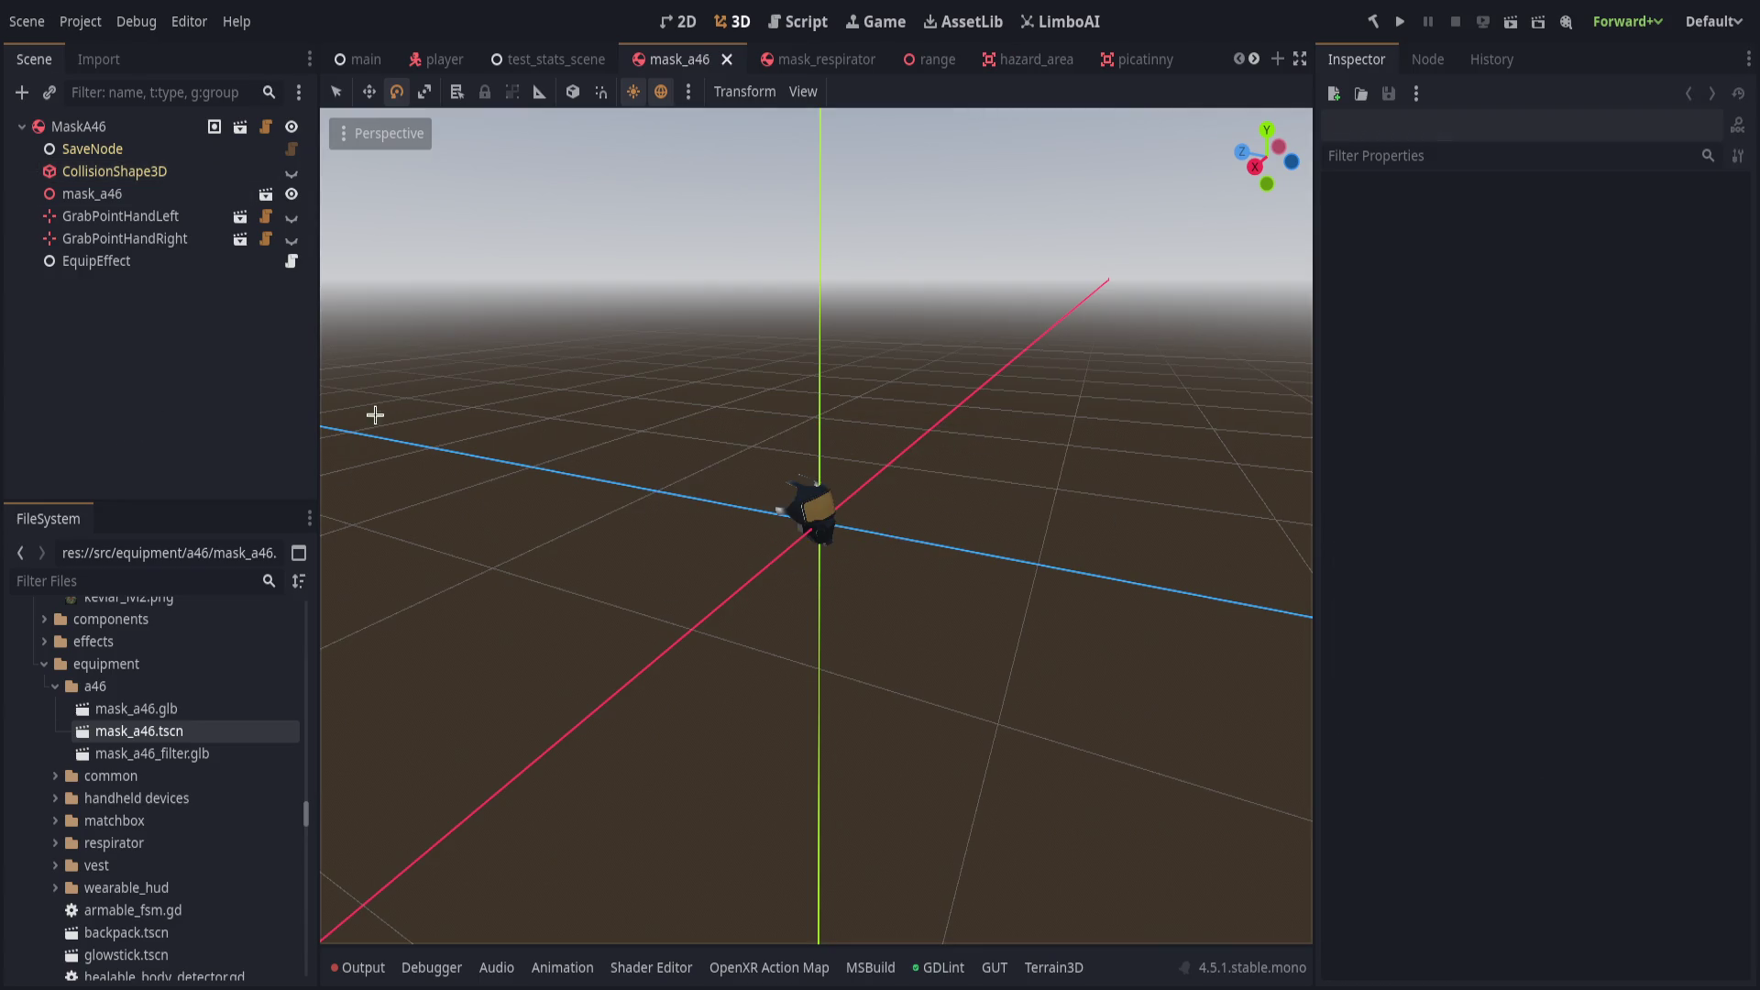
Step: Make the collision sphere visible, viewed from the front of the mask
left_click(115, 171)
scroll(785, 492, "up", 15)
left_click_drag(786, 493, 936, 447)
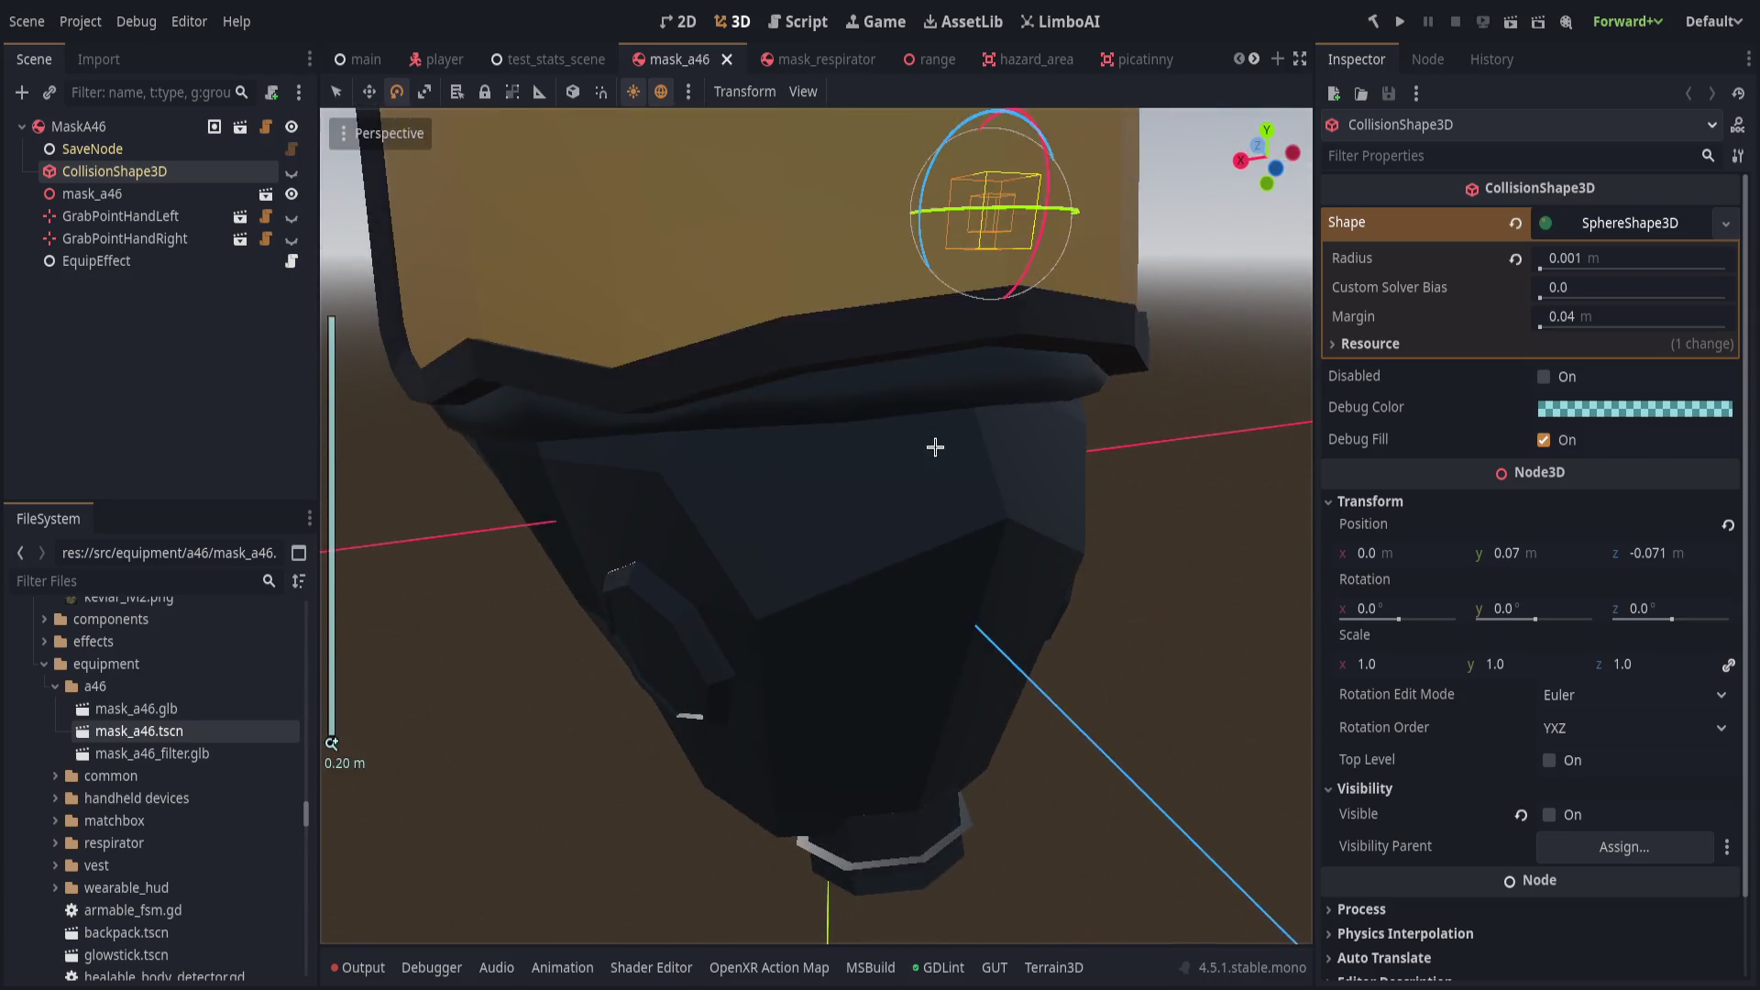
scroll(935, 447, "down", 15)
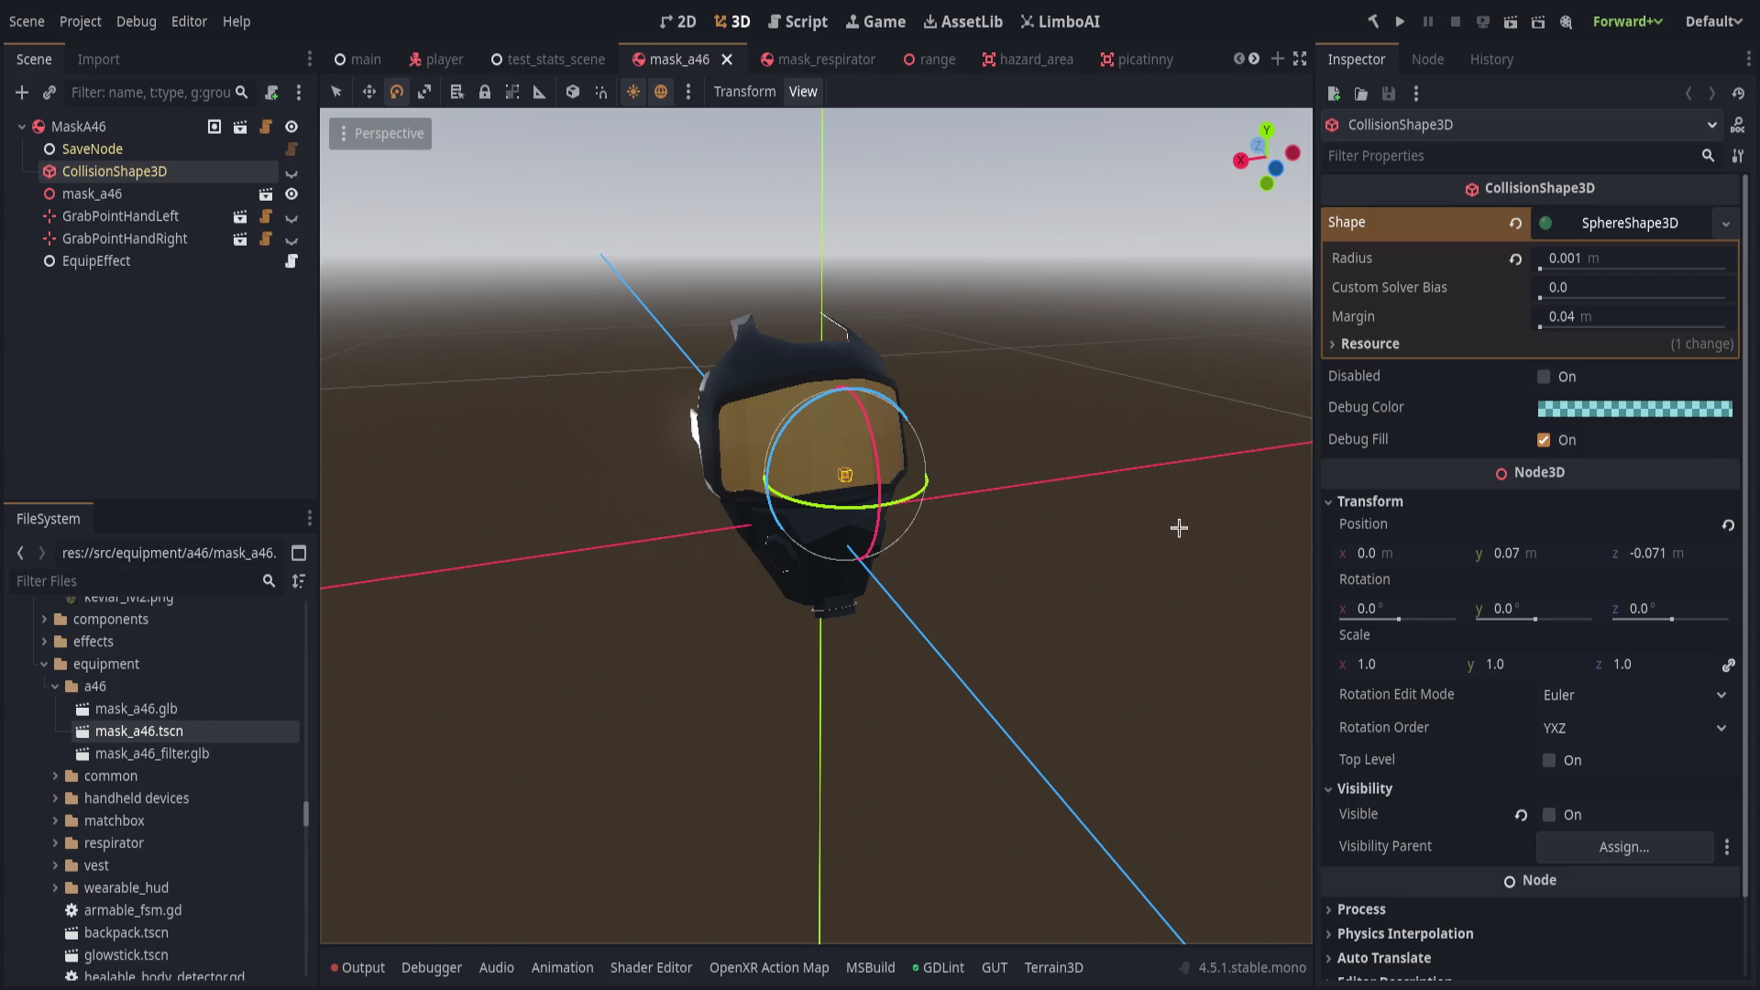
left_click(291, 172)
Step: Grow the sphere to about 0.125 m radius, shift it forward along Z, and duplicate it
mouse_move(841, 476)
left_mouse_down()
mouse_move(935, 444)
mouse_move(912, 464)
mouse_move(366, 466)
mouse_move(674, 550)
left_mouse_up()
scroll(911, 464, "up", 5)
scroll(674, 550, "down", 2)
left_click_drag(800, 585, 806, 581)
left_click_drag(706, 521, 584, 520)
mouse_move(672, 556)
left_mouse_down()
mouse_move(600, 616)
mouse_move(633, 587)
mouse_move(612, 587)
left_mouse_up()
left_click_drag(571, 518, 537, 523)
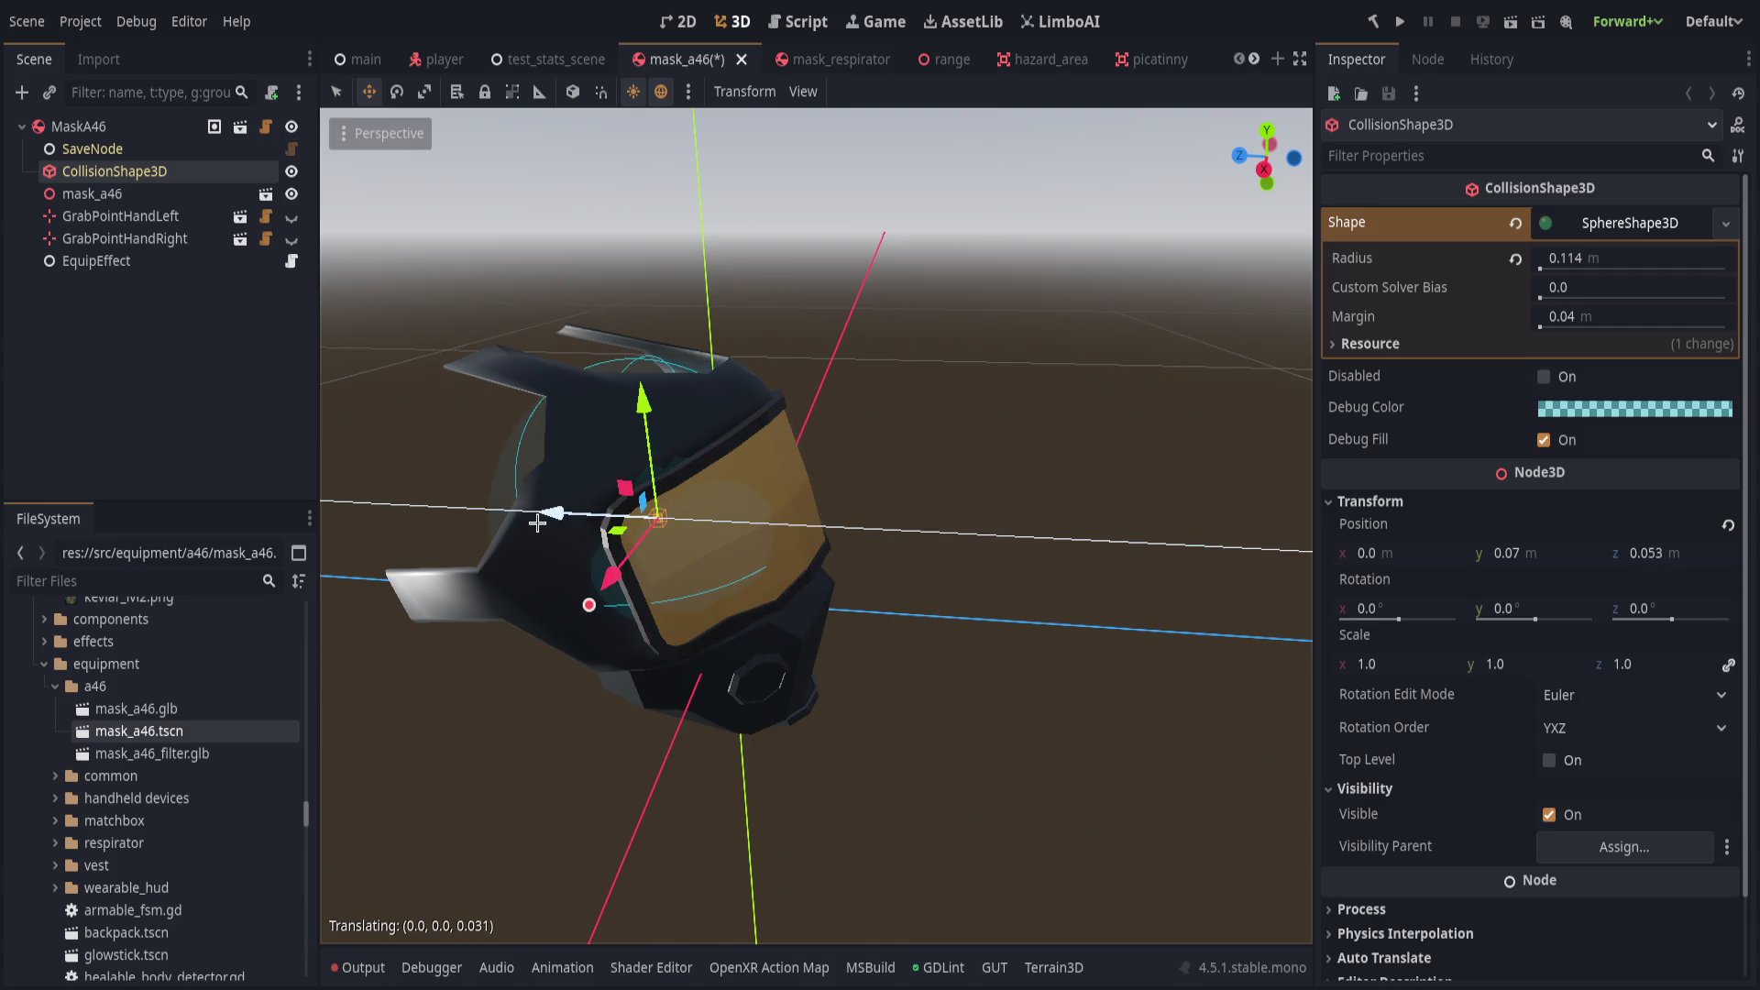
left_click_drag(588, 605, 1288, 565)
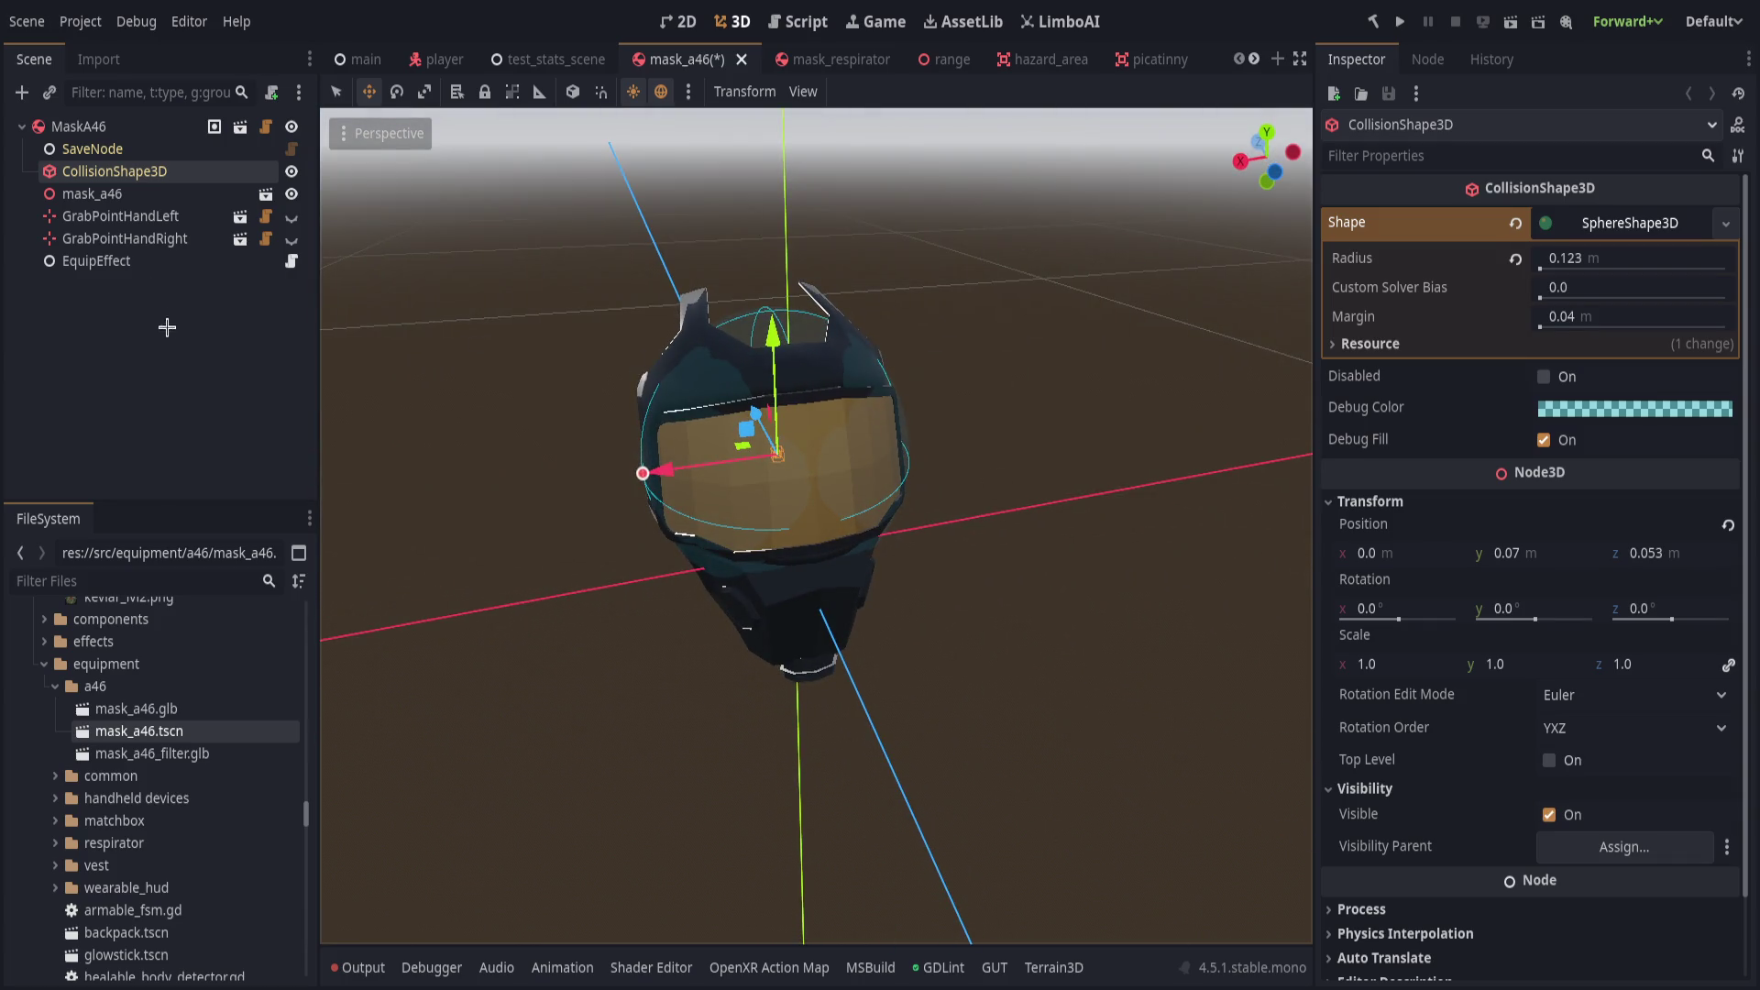
key("ctrl+d")
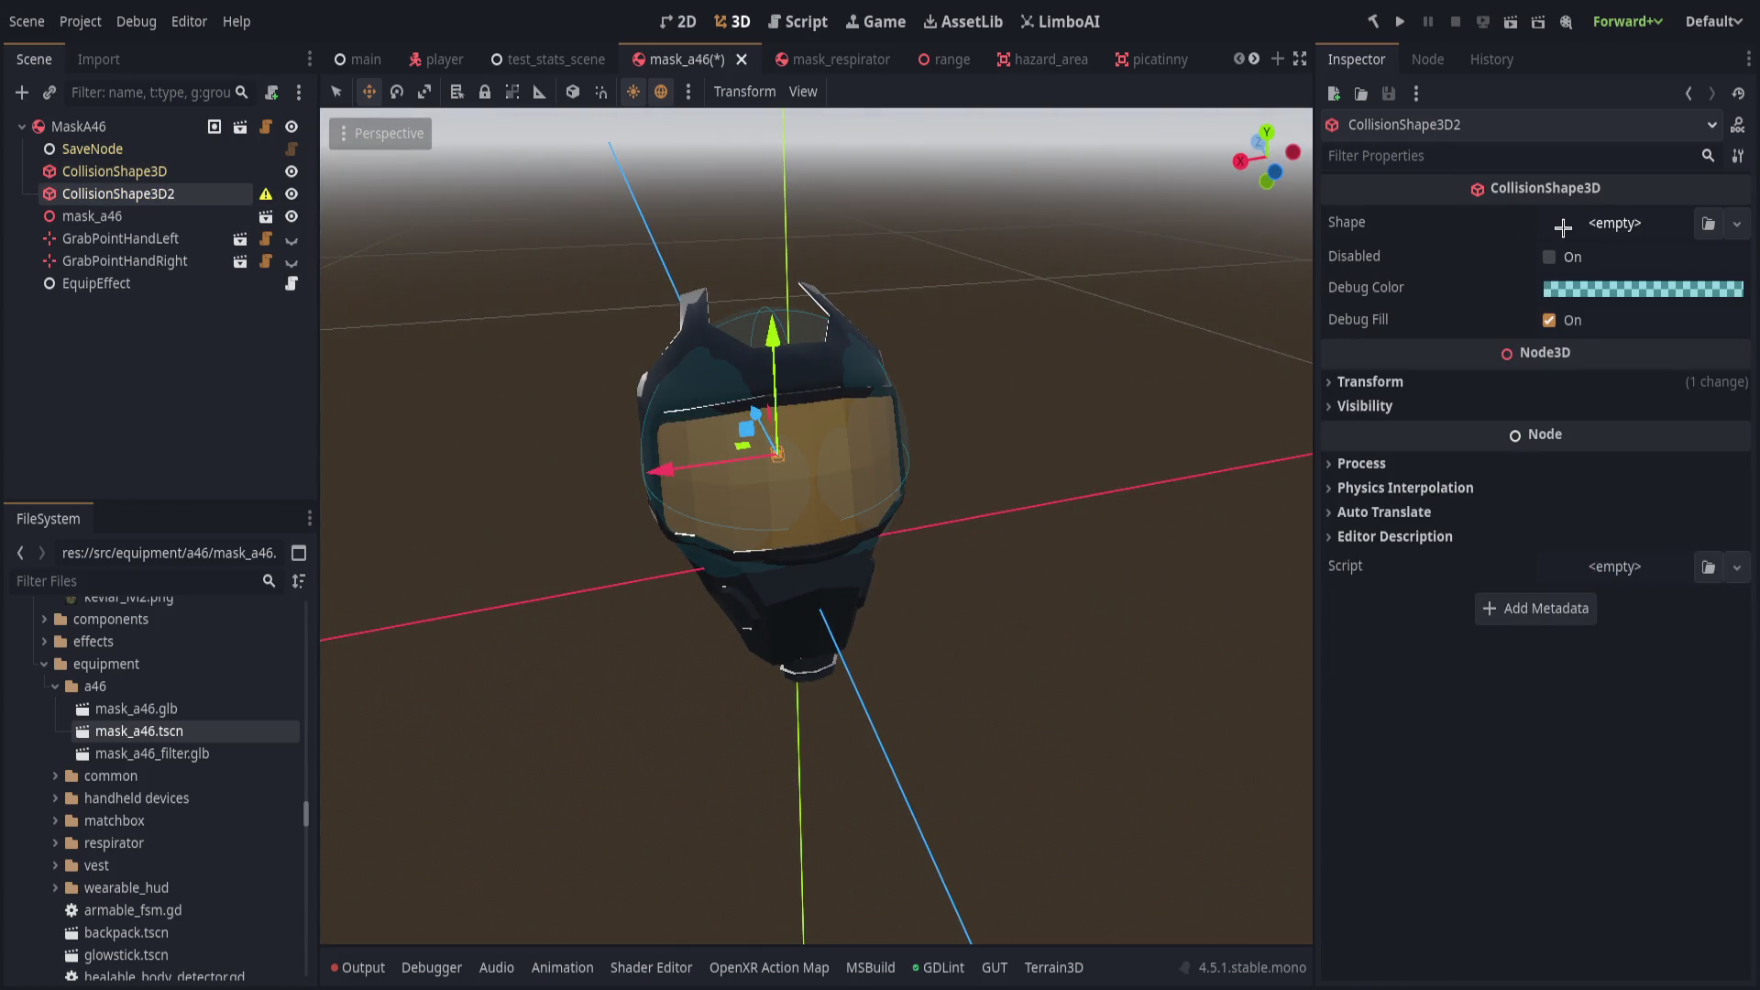
Step: Resize the duplicated box into a narrower, shorter column over the filter
left_click_drag(917, 550, 779, 513)
left_click_drag(816, 367, 700, 533)
scroll(700, 534, "down", 4)
mouse_move(444, 489)
left_mouse_down()
mouse_move(642, 569)
mouse_move(682, 613)
left_mouse_up()
left_click_drag(747, 694, 755, 619)
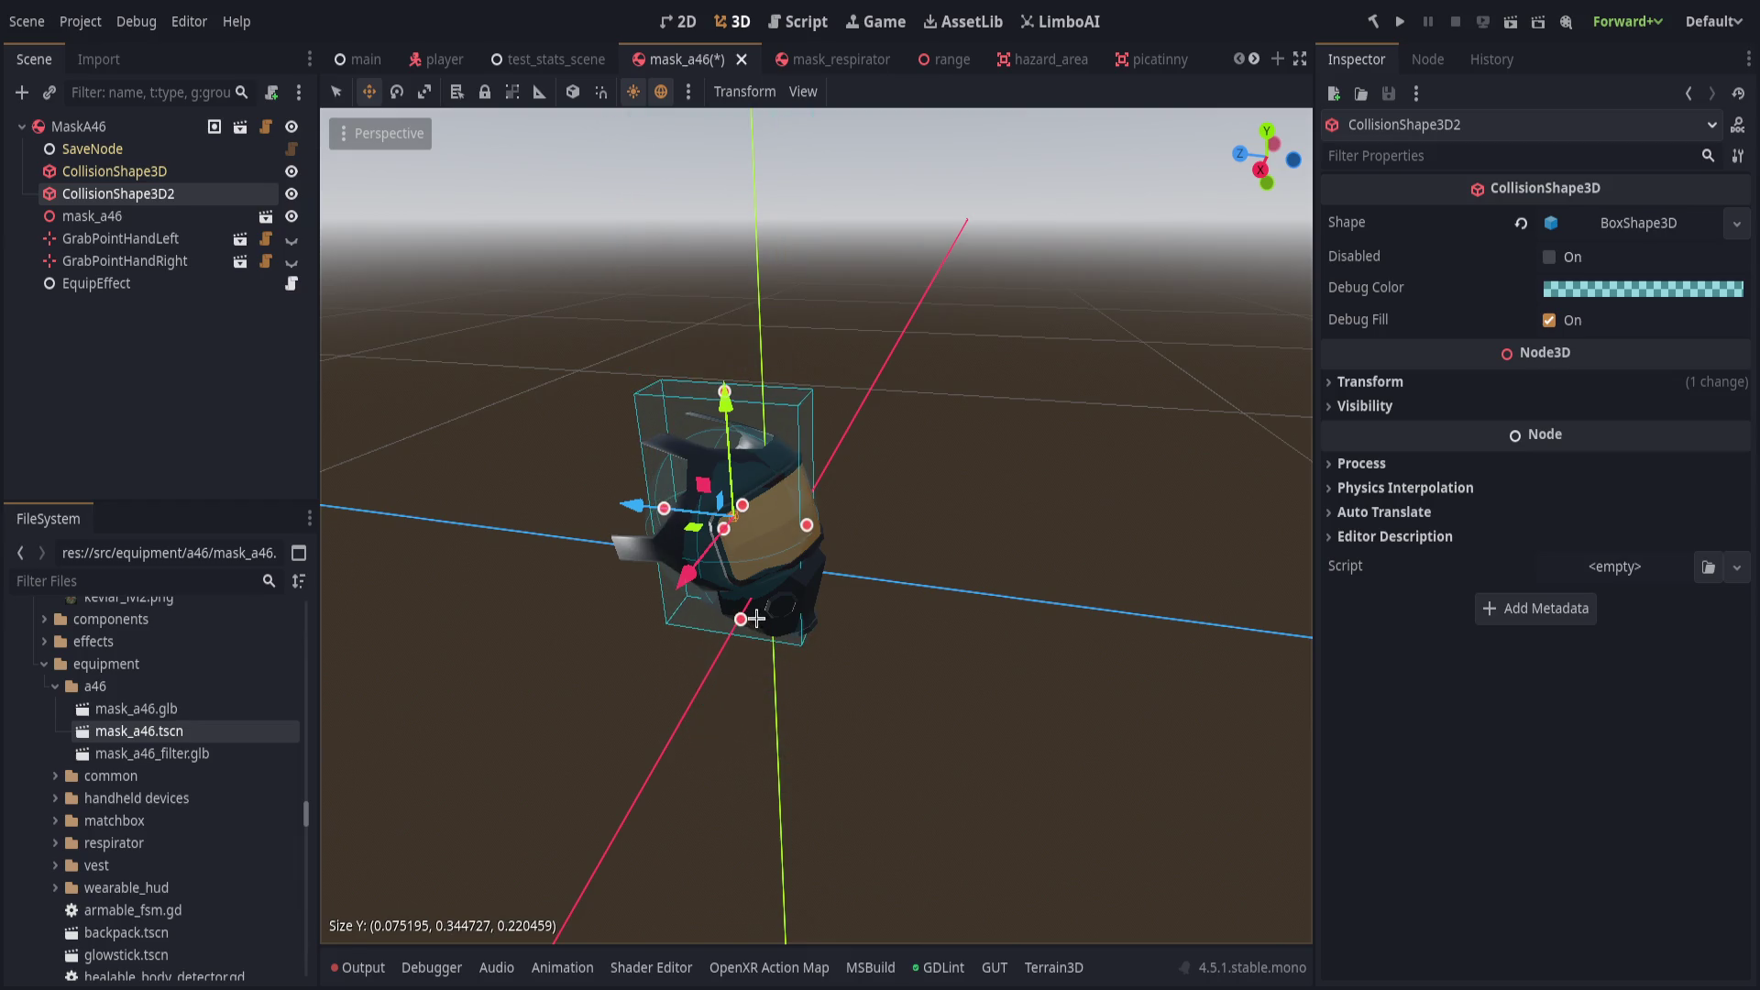
mouse_move(727, 392)
left_mouse_down()
mouse_move(721, 557)
mouse_move(642, 563)
mouse_move(727, 590)
left_mouse_up()
scroll(728, 536, "up", 3)
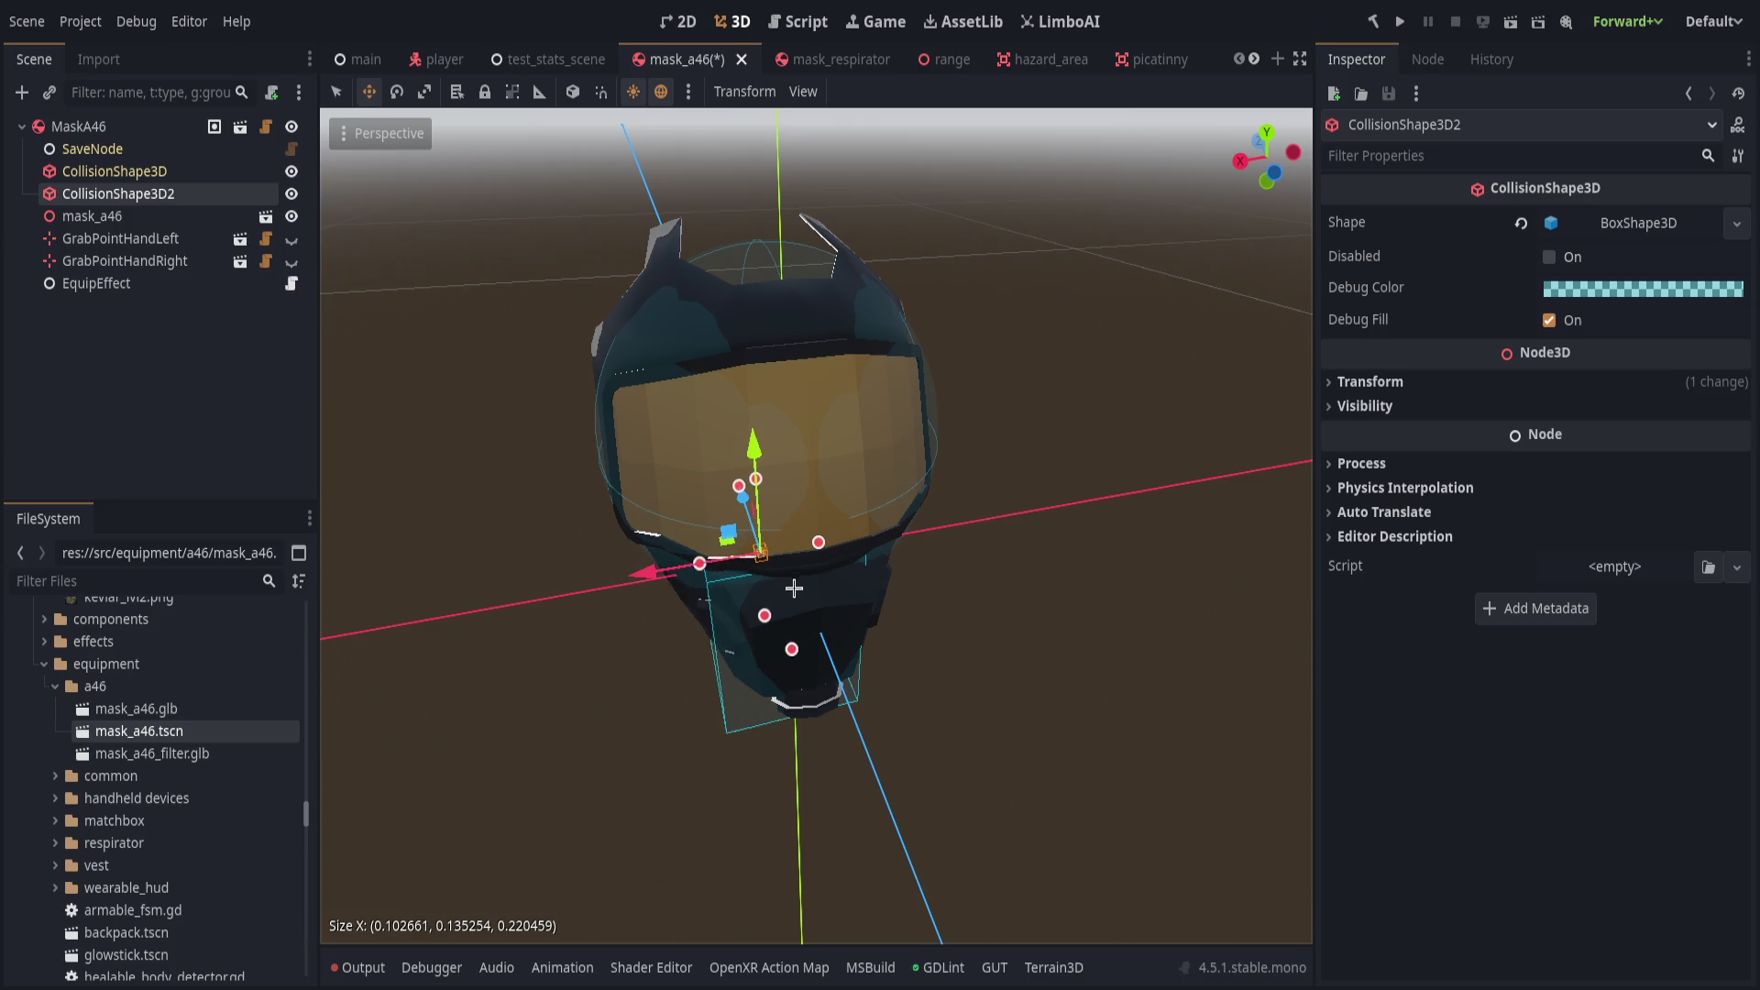
Step: Refine the box to 0.153 width and 0.142 depth, then save mask_a46
left_click_drag(856, 551, 800, 471)
left_click_drag(744, 600, 728, 550)
mouse_move(717, 628)
left_mouse_down()
mouse_move(806, 734)
mouse_move(586, 831)
left_mouse_up()
scroll(780, 706, "up", 3)
scroll(587, 831, "down", 3)
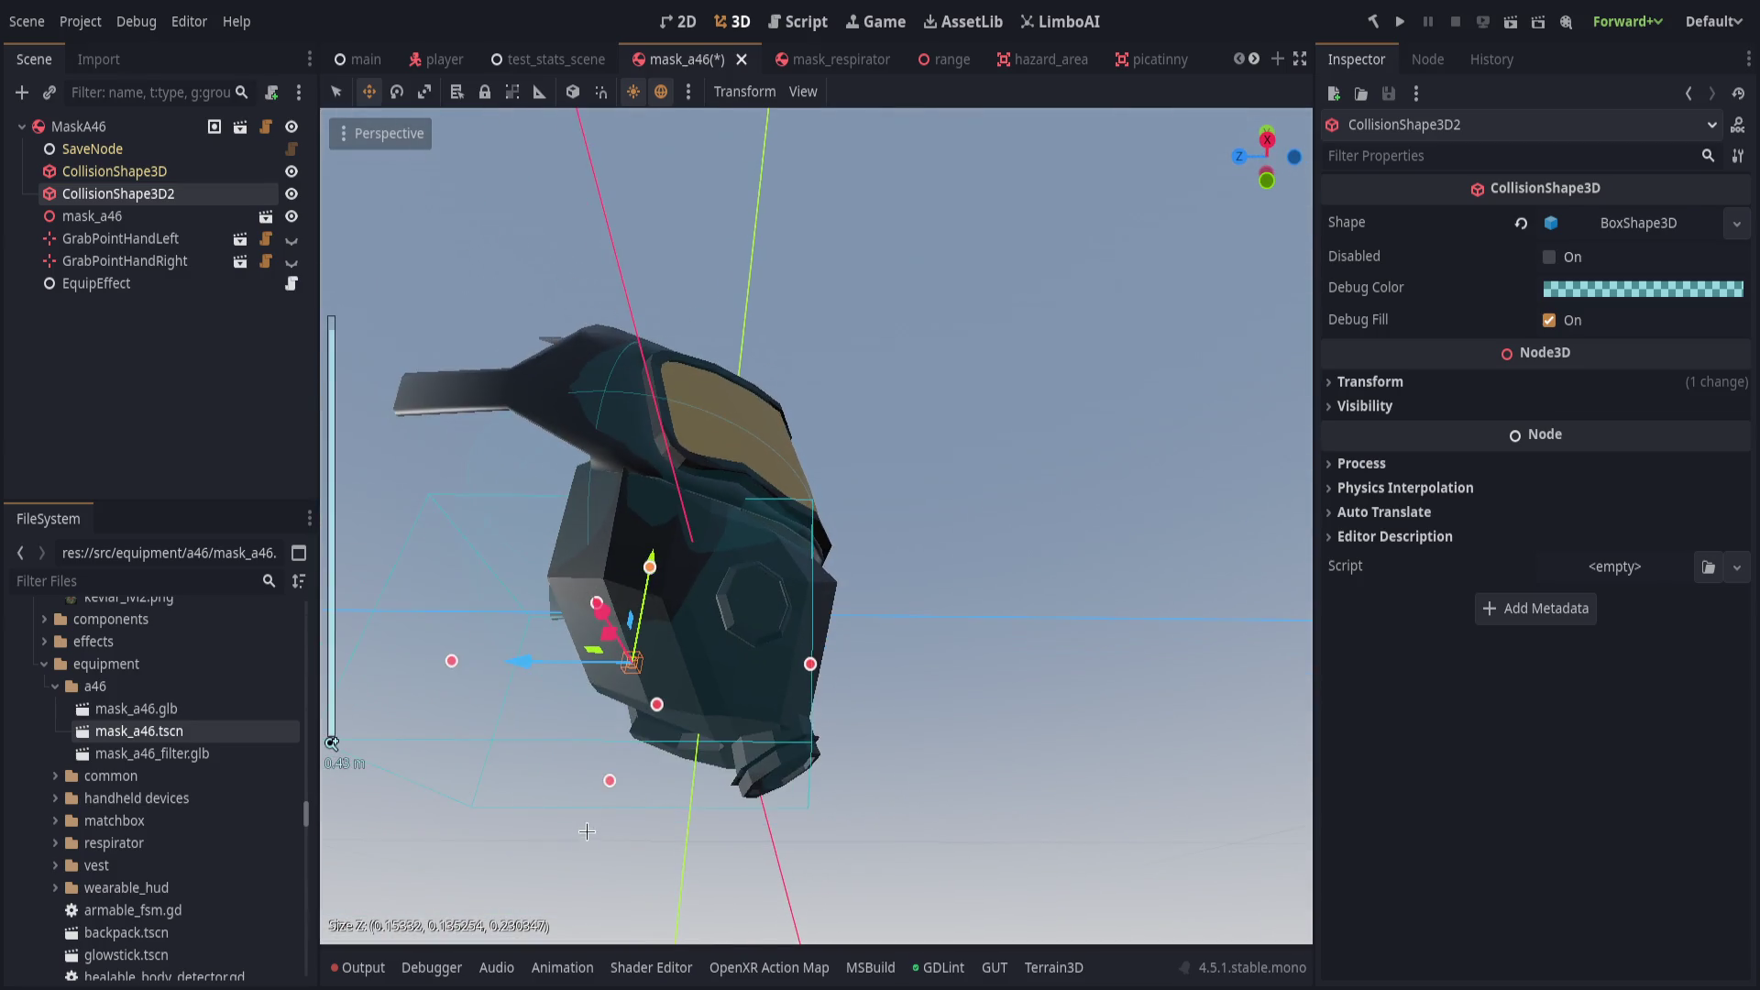
left_click_drag(615, 755, 648, 672)
mouse_move(456, 674)
left_mouse_down()
mouse_move(609, 669)
mouse_move(557, 687)
mouse_move(369, 675)
mouse_move(487, 779)
mouse_move(998, 456)
mouse_move(1073, 522)
mouse_move(987, 620)
mouse_move(600, 658)
mouse_move(515, 487)
mouse_move(722, 518)
left_mouse_up()
scroll(370, 676, "down", 2)
left_click(998, 456)
key("ctrl+s")
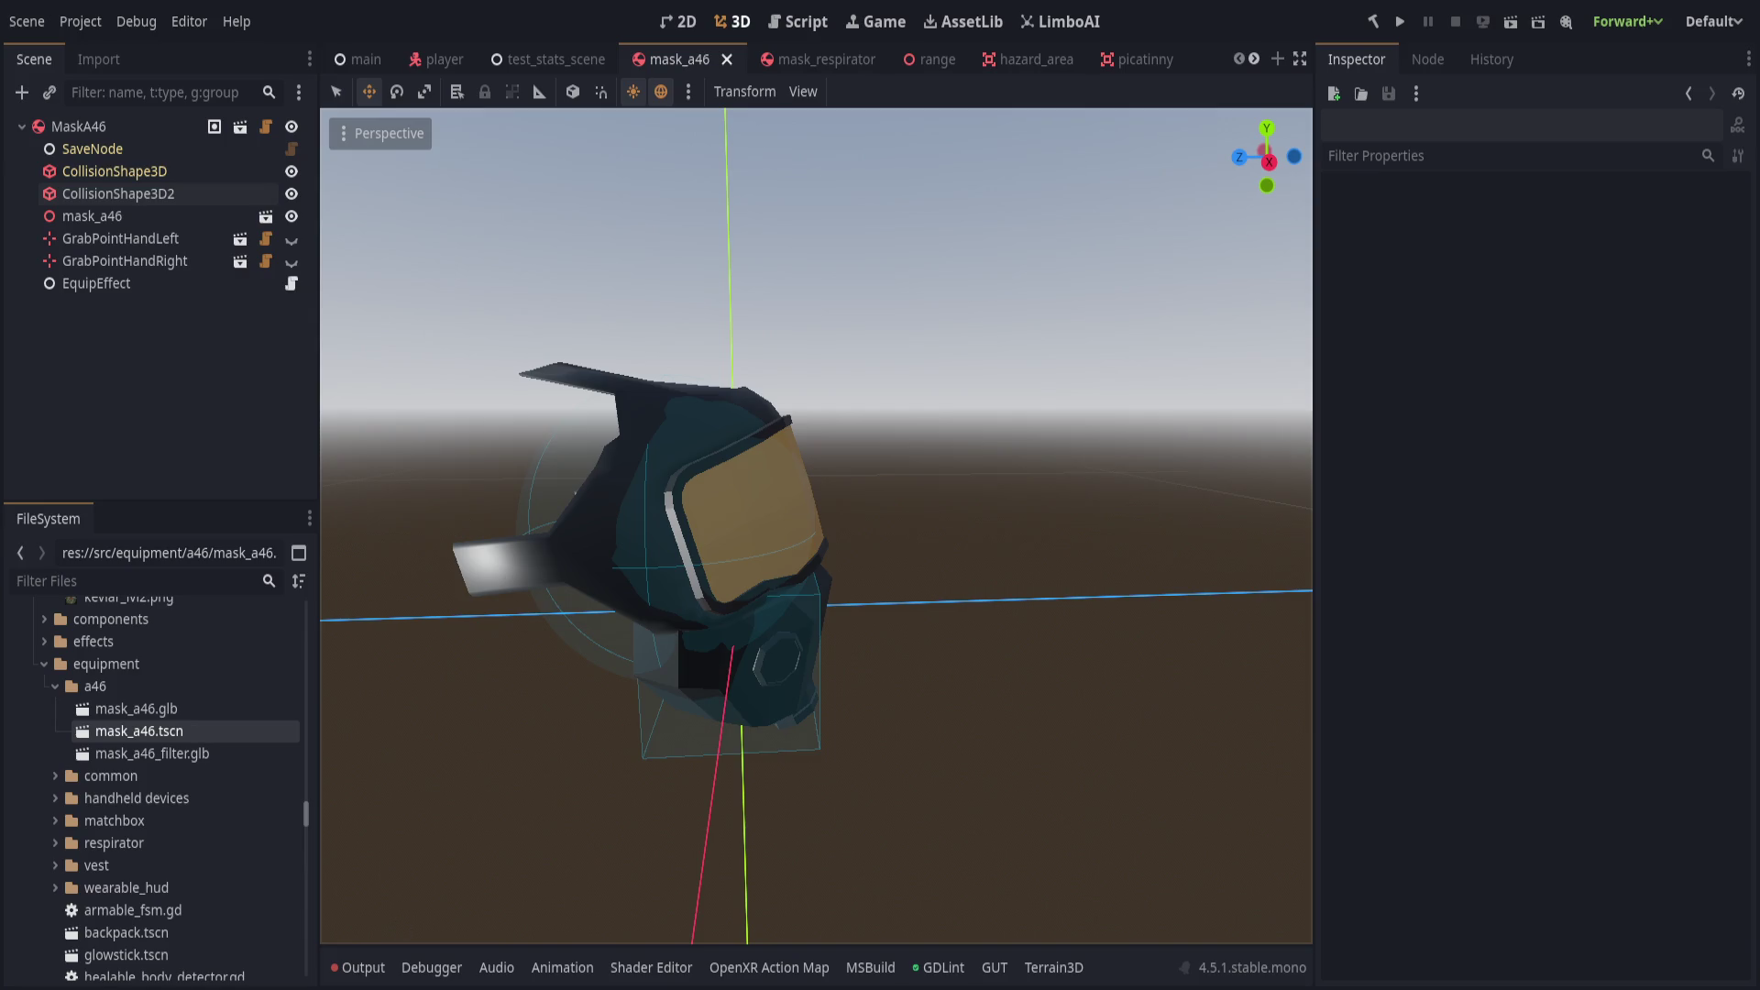
left_click(359, 968)
left_click(360, 968)
left_click(360, 969)
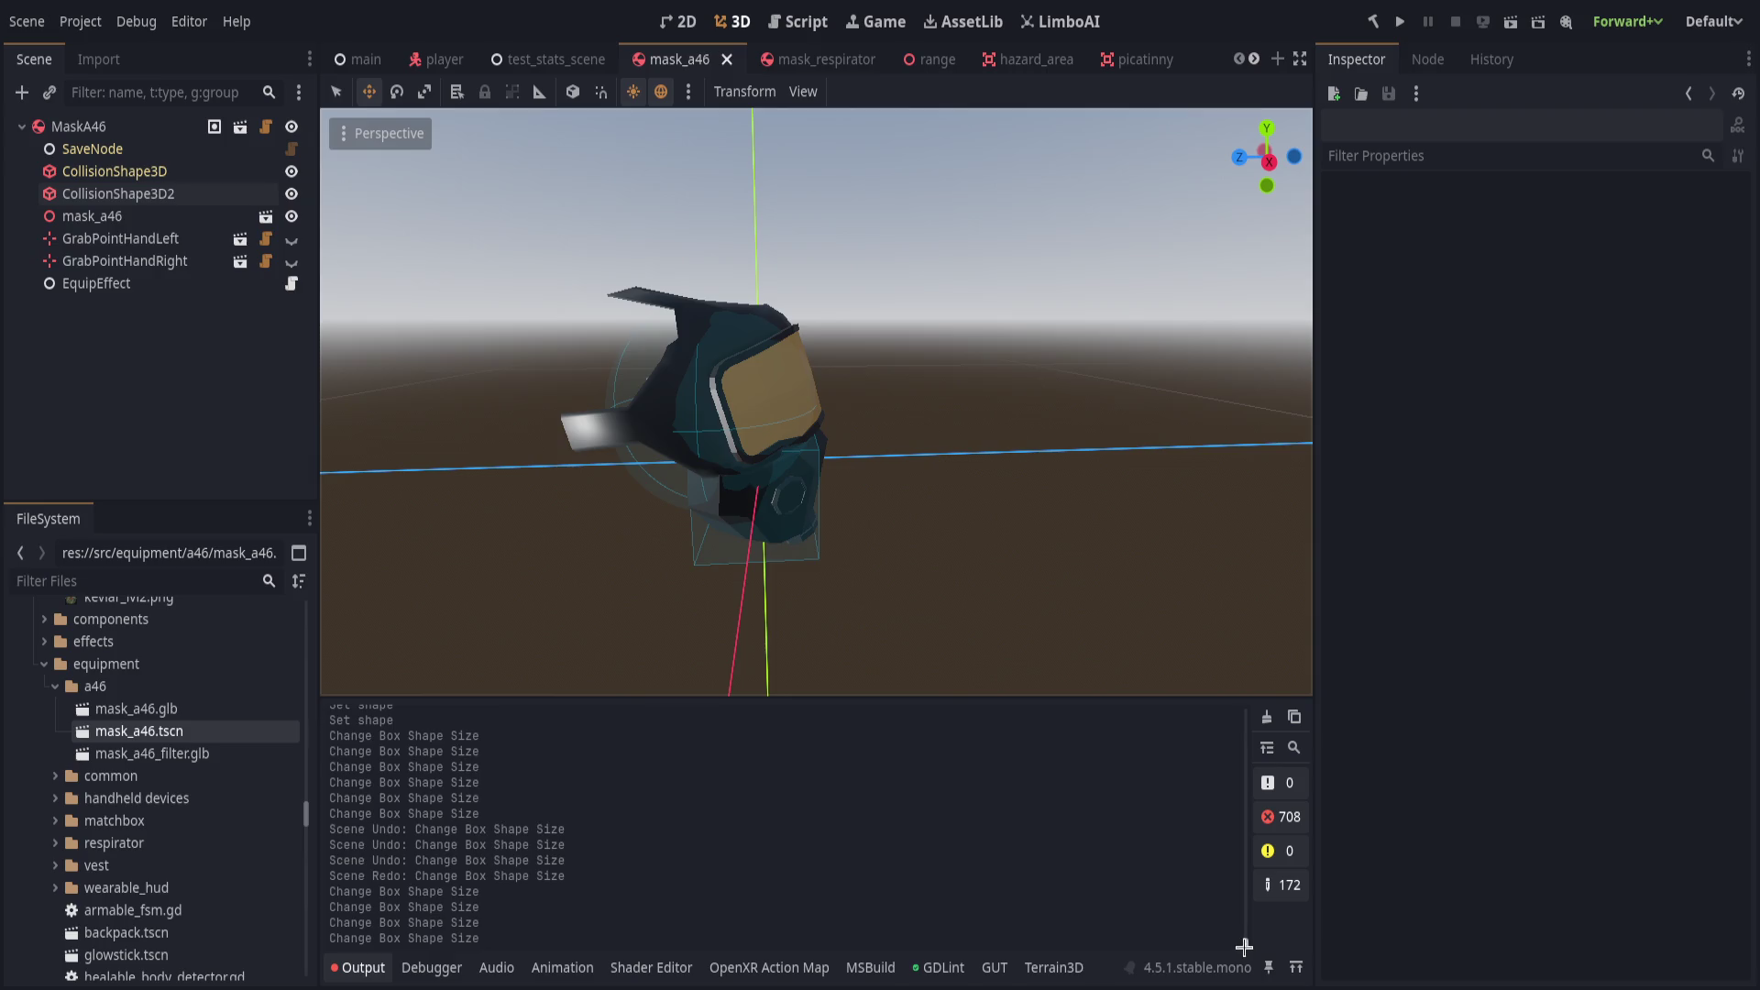
left_click_drag(1244, 947, 1249, 904)
left_click(359, 968)
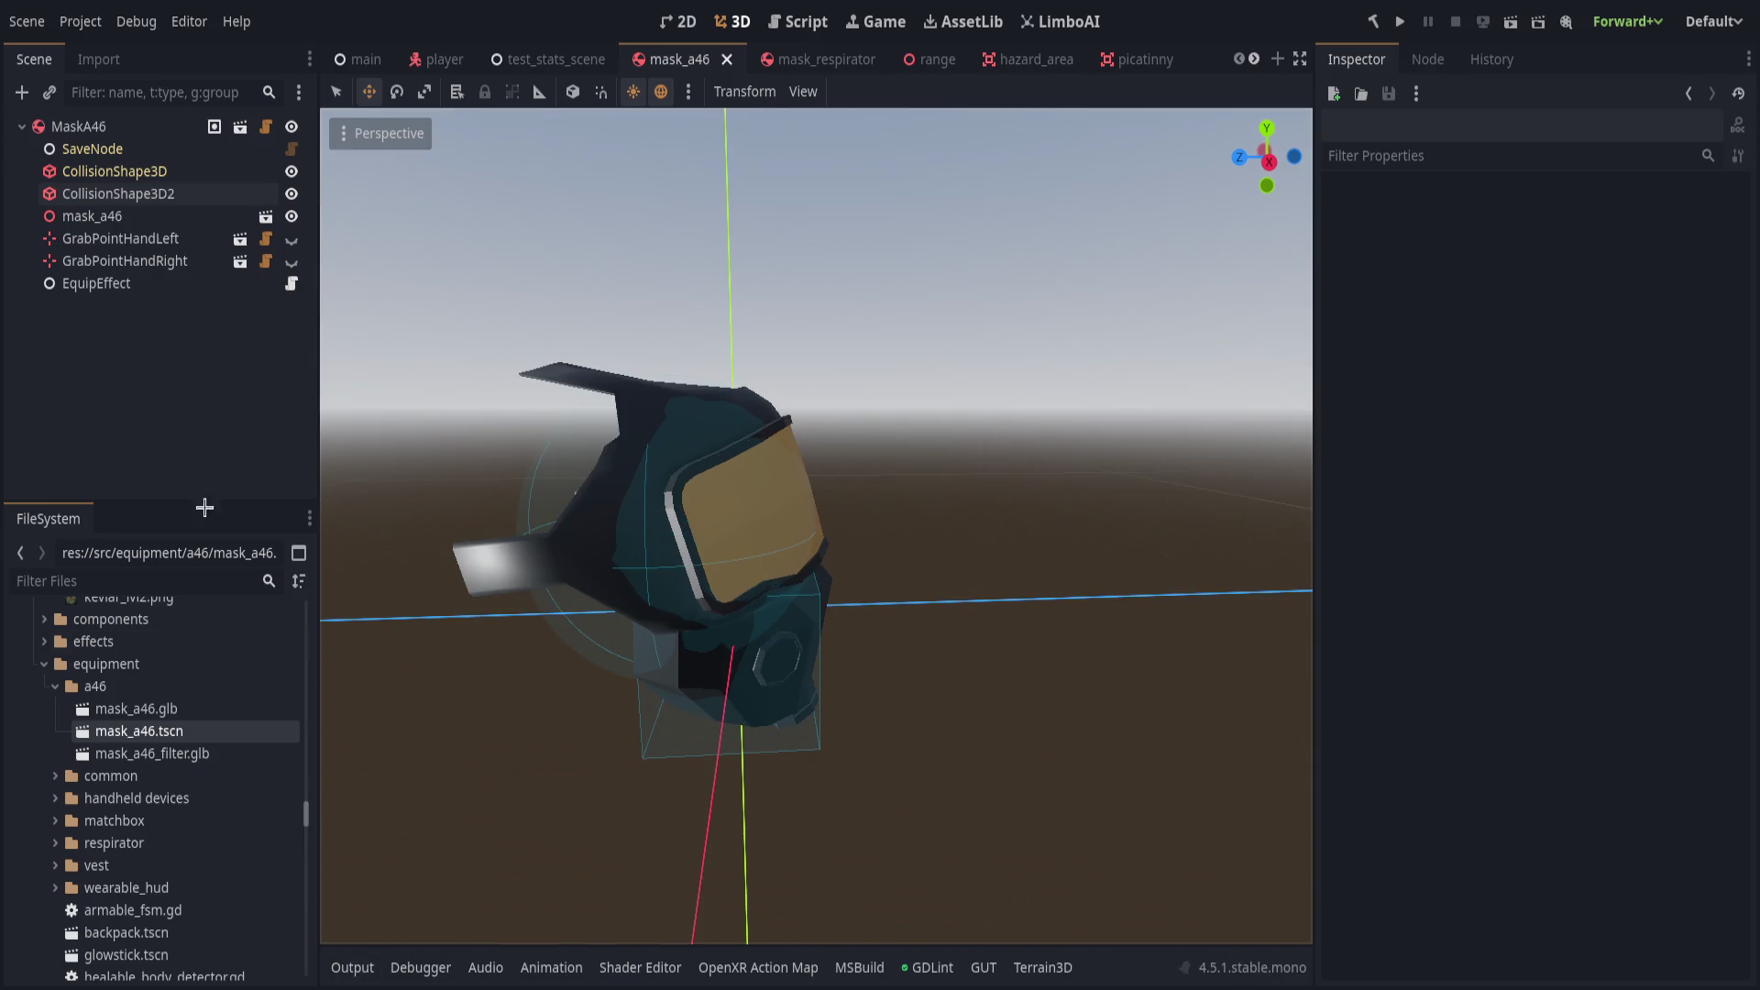
mouse_move(642, 622)
left_mouse_down()
mouse_move(907, 656)
mouse_move(234, 602)
left_mouse_up()
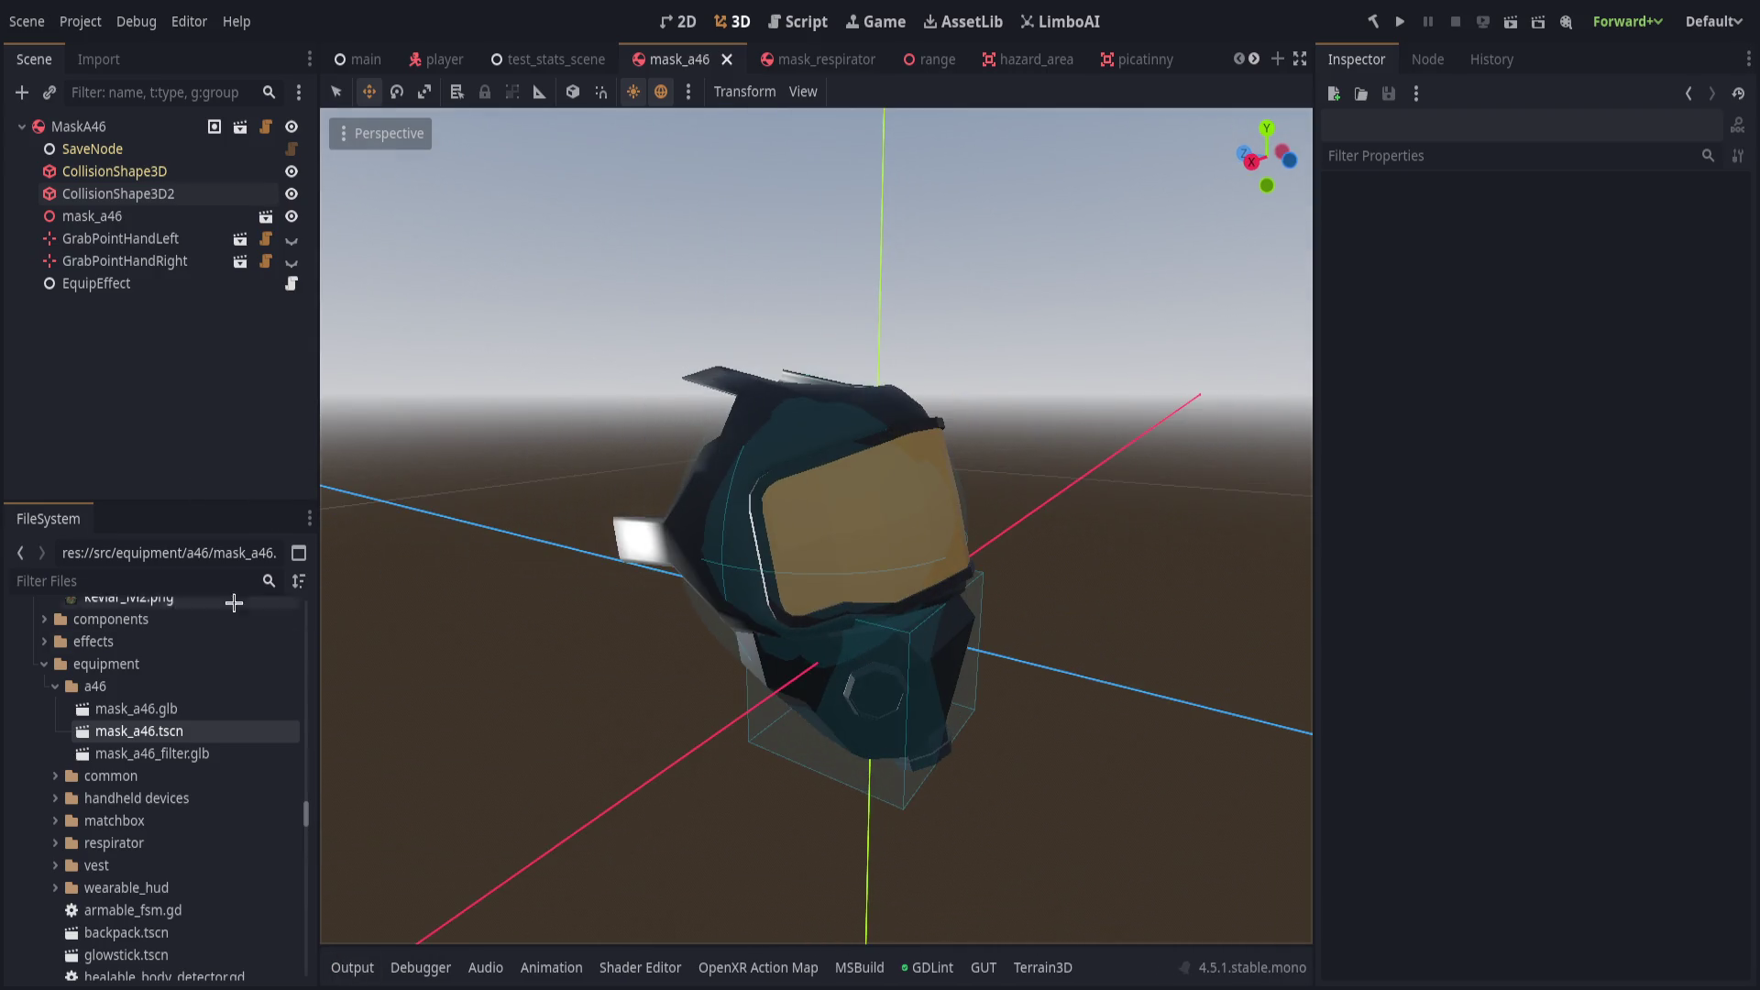
left_click(155, 286)
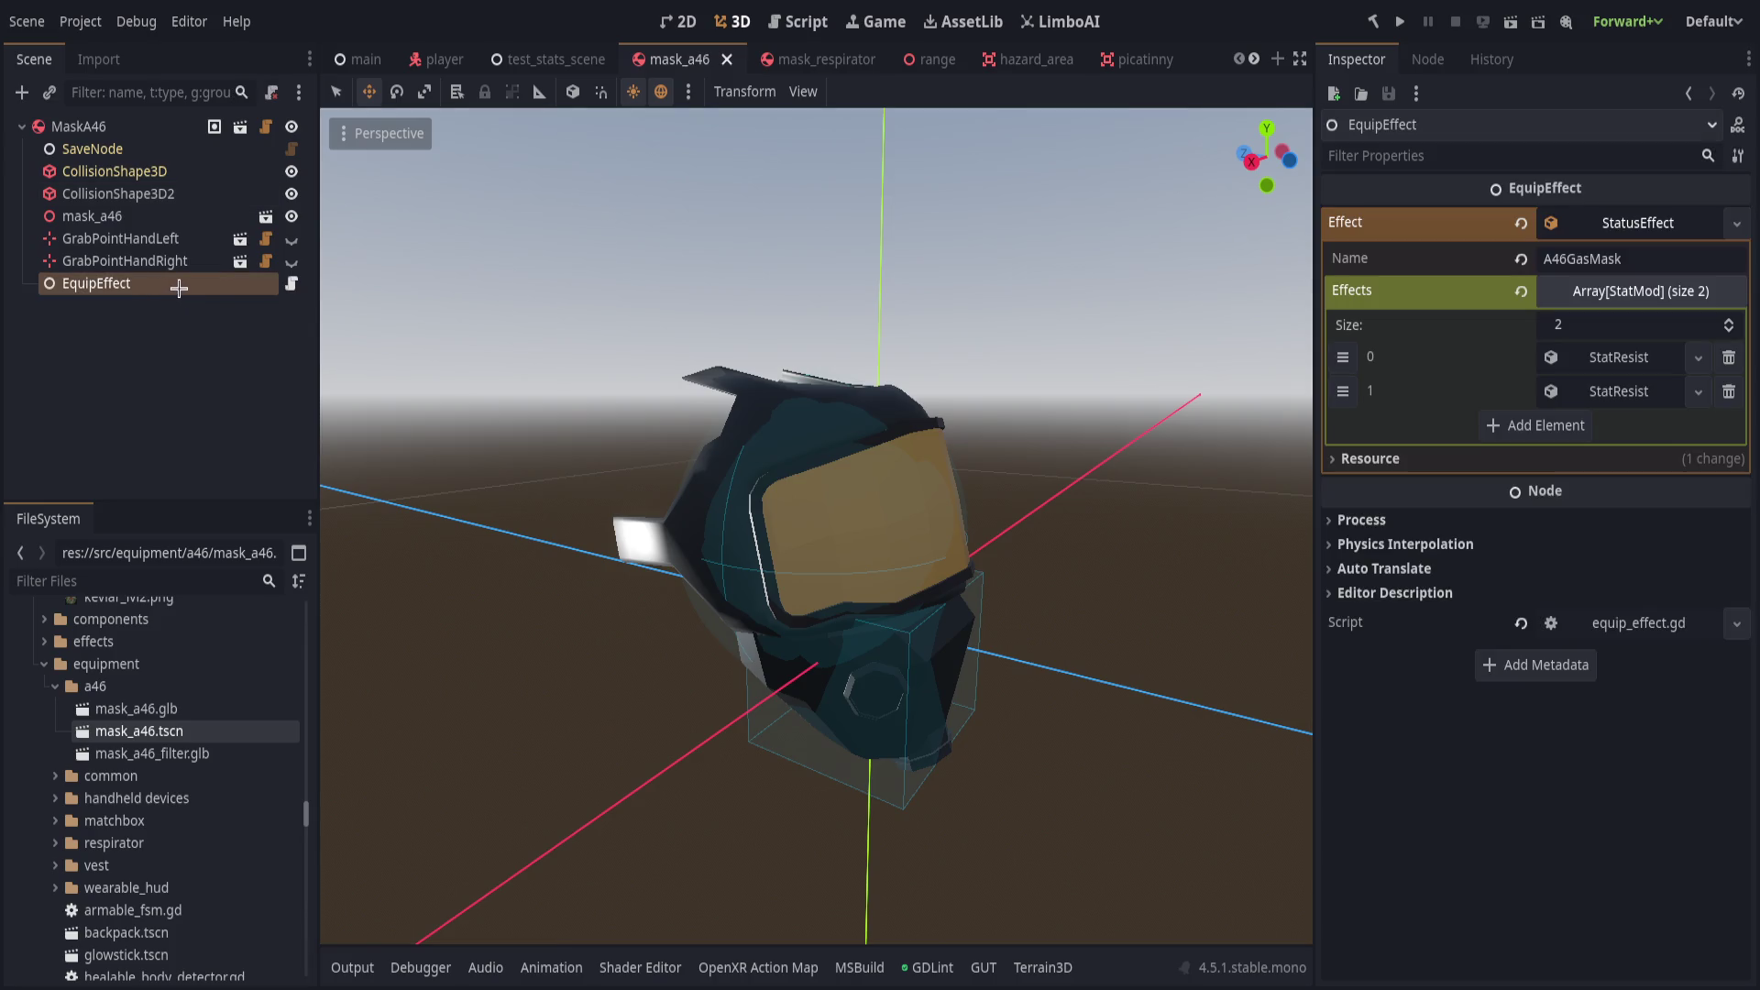
left_click(1613, 392)
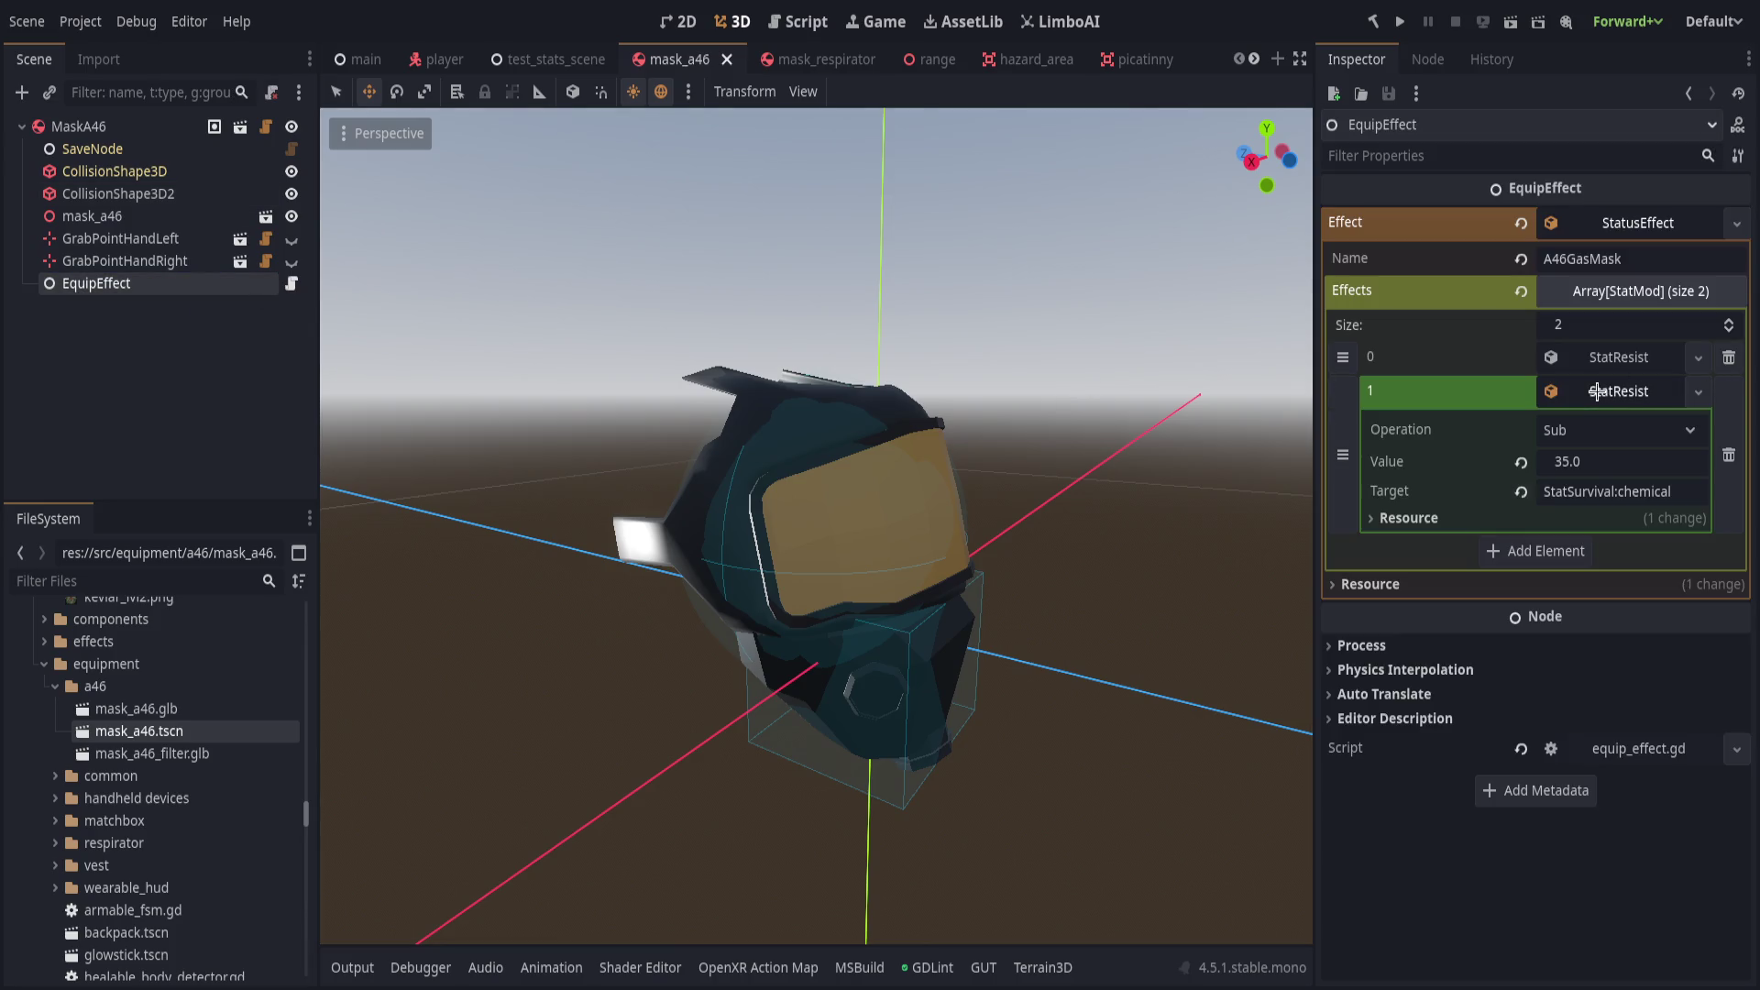
left_click(1600, 357)
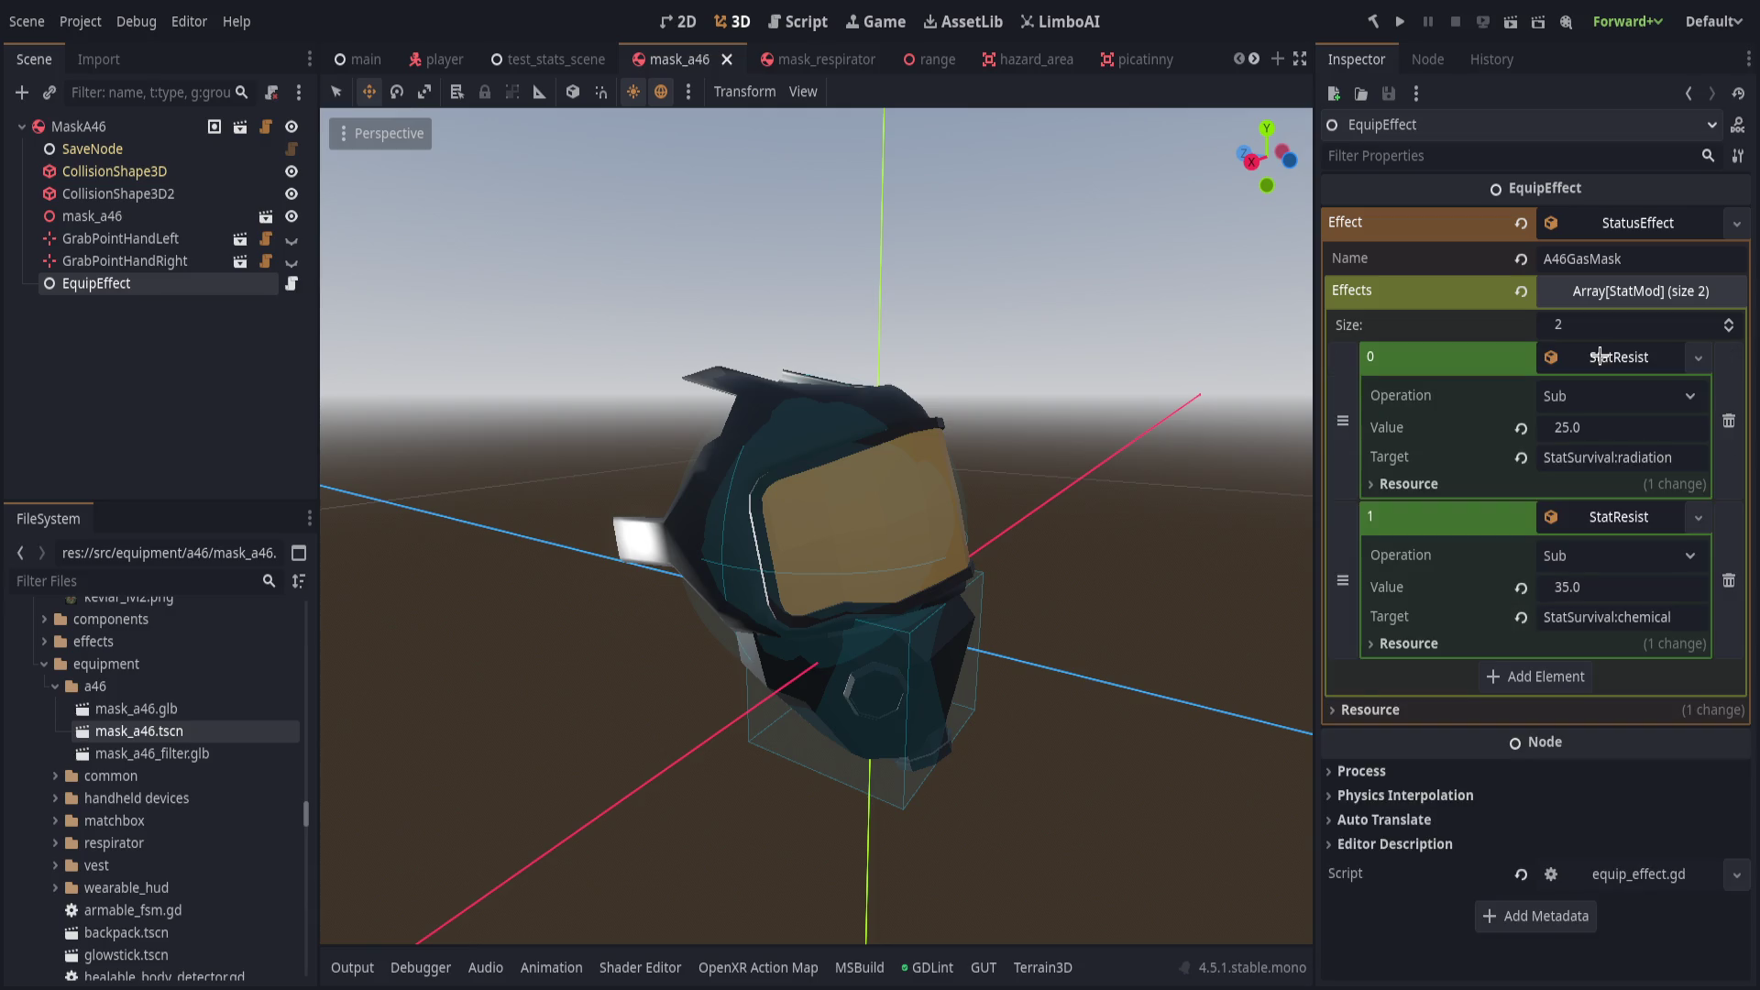
left_click(1600, 357)
left_click(1602, 390)
left_click(1595, 291)
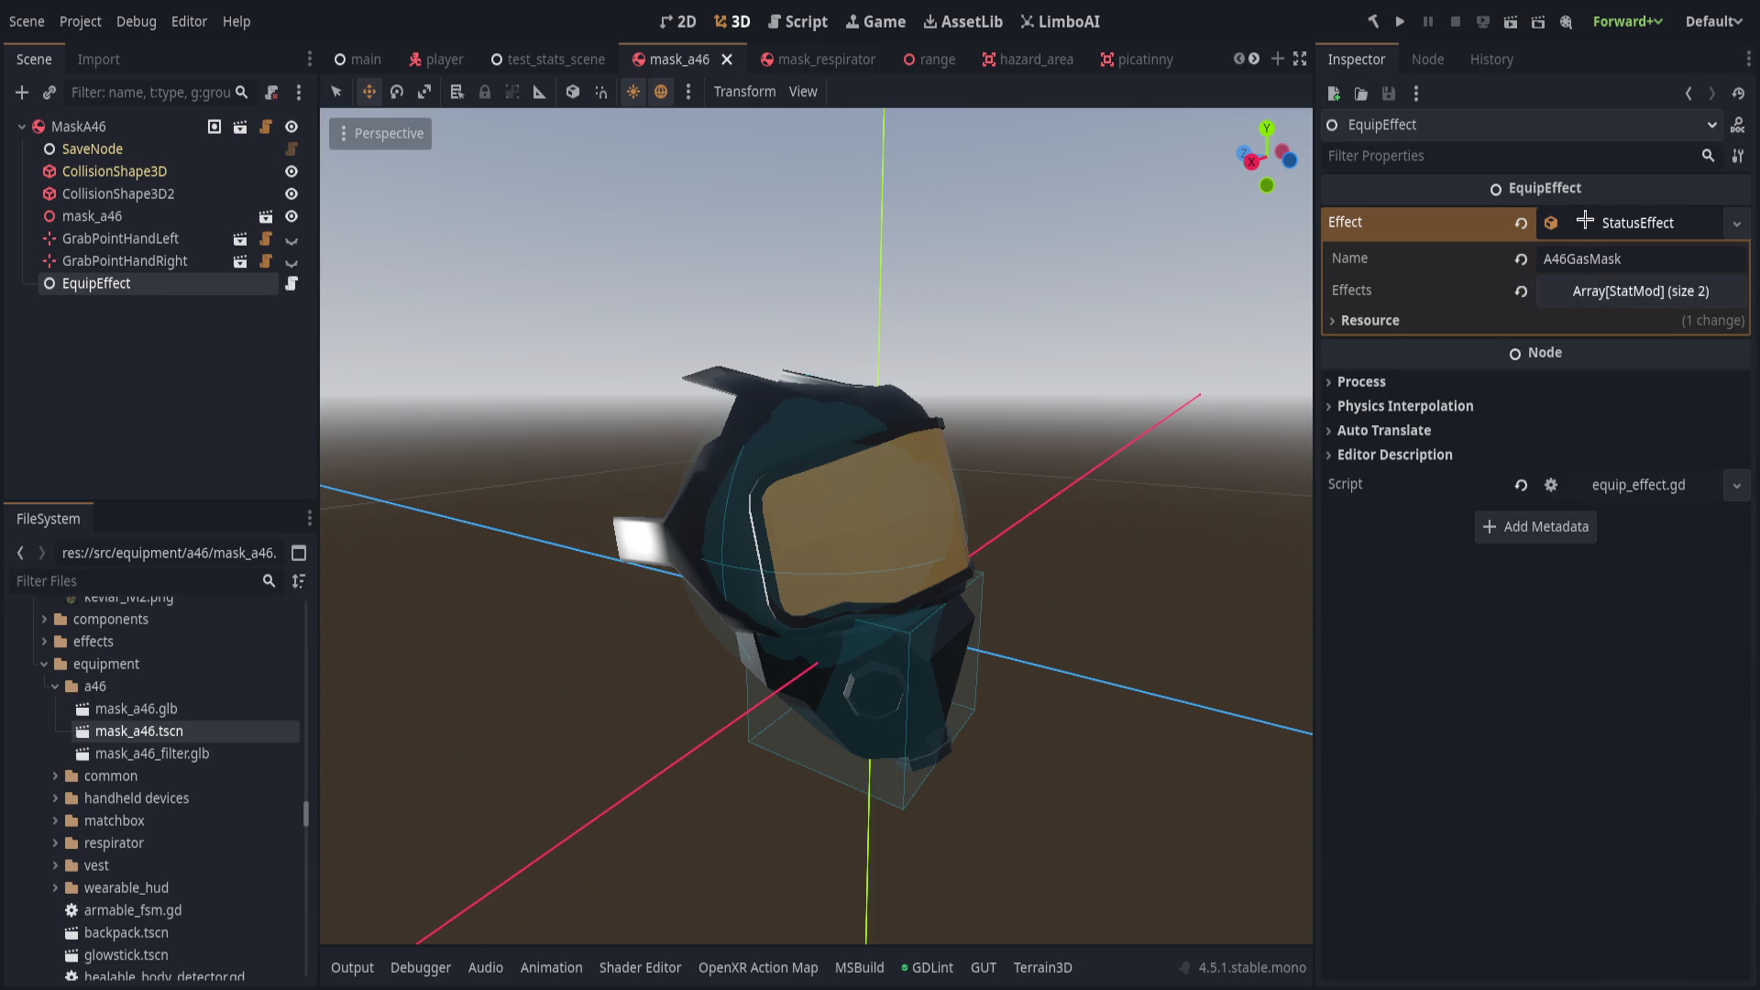
left_click(1585, 220)
mouse_move(650, 415)
left_mouse_down()
mouse_move(632, 306)
mouse_move(432, 412)
mouse_move(415, 475)
mouse_move(550, 366)
mouse_move(459, 389)
left_mouse_up()
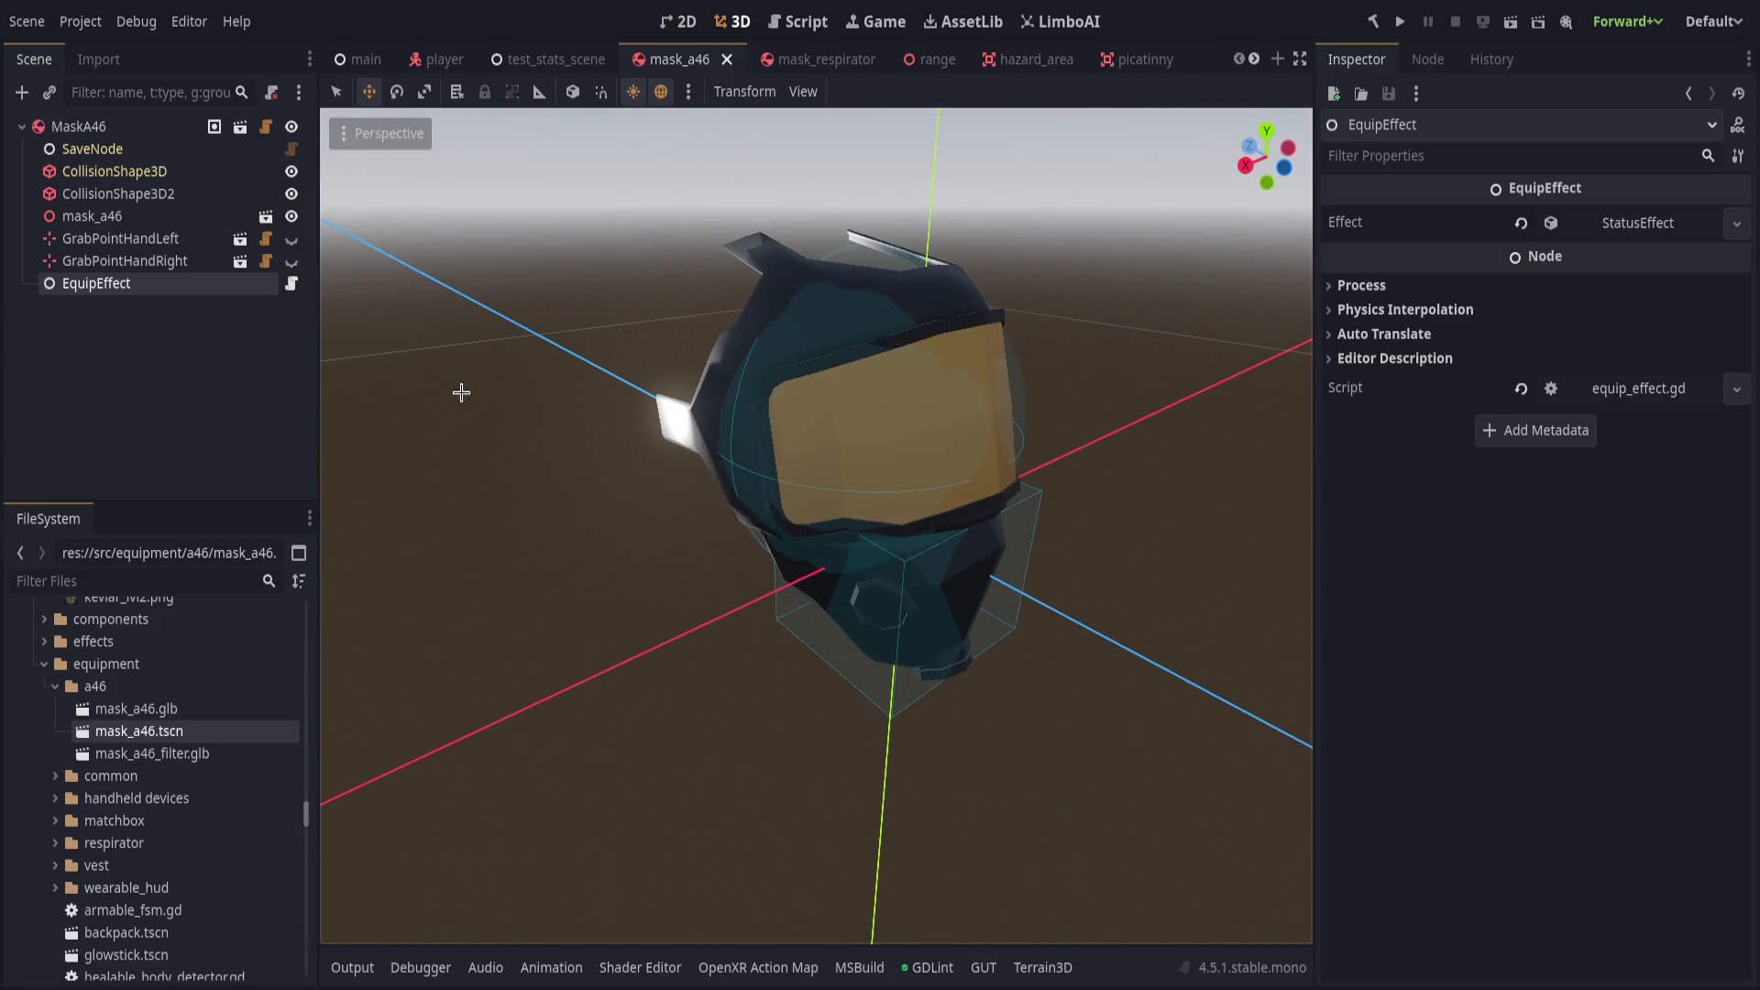
Step: Show both grab-point hands and move them together slightly along Z
left_click(459, 389)
left_click(291, 239)
left_click(291, 262)
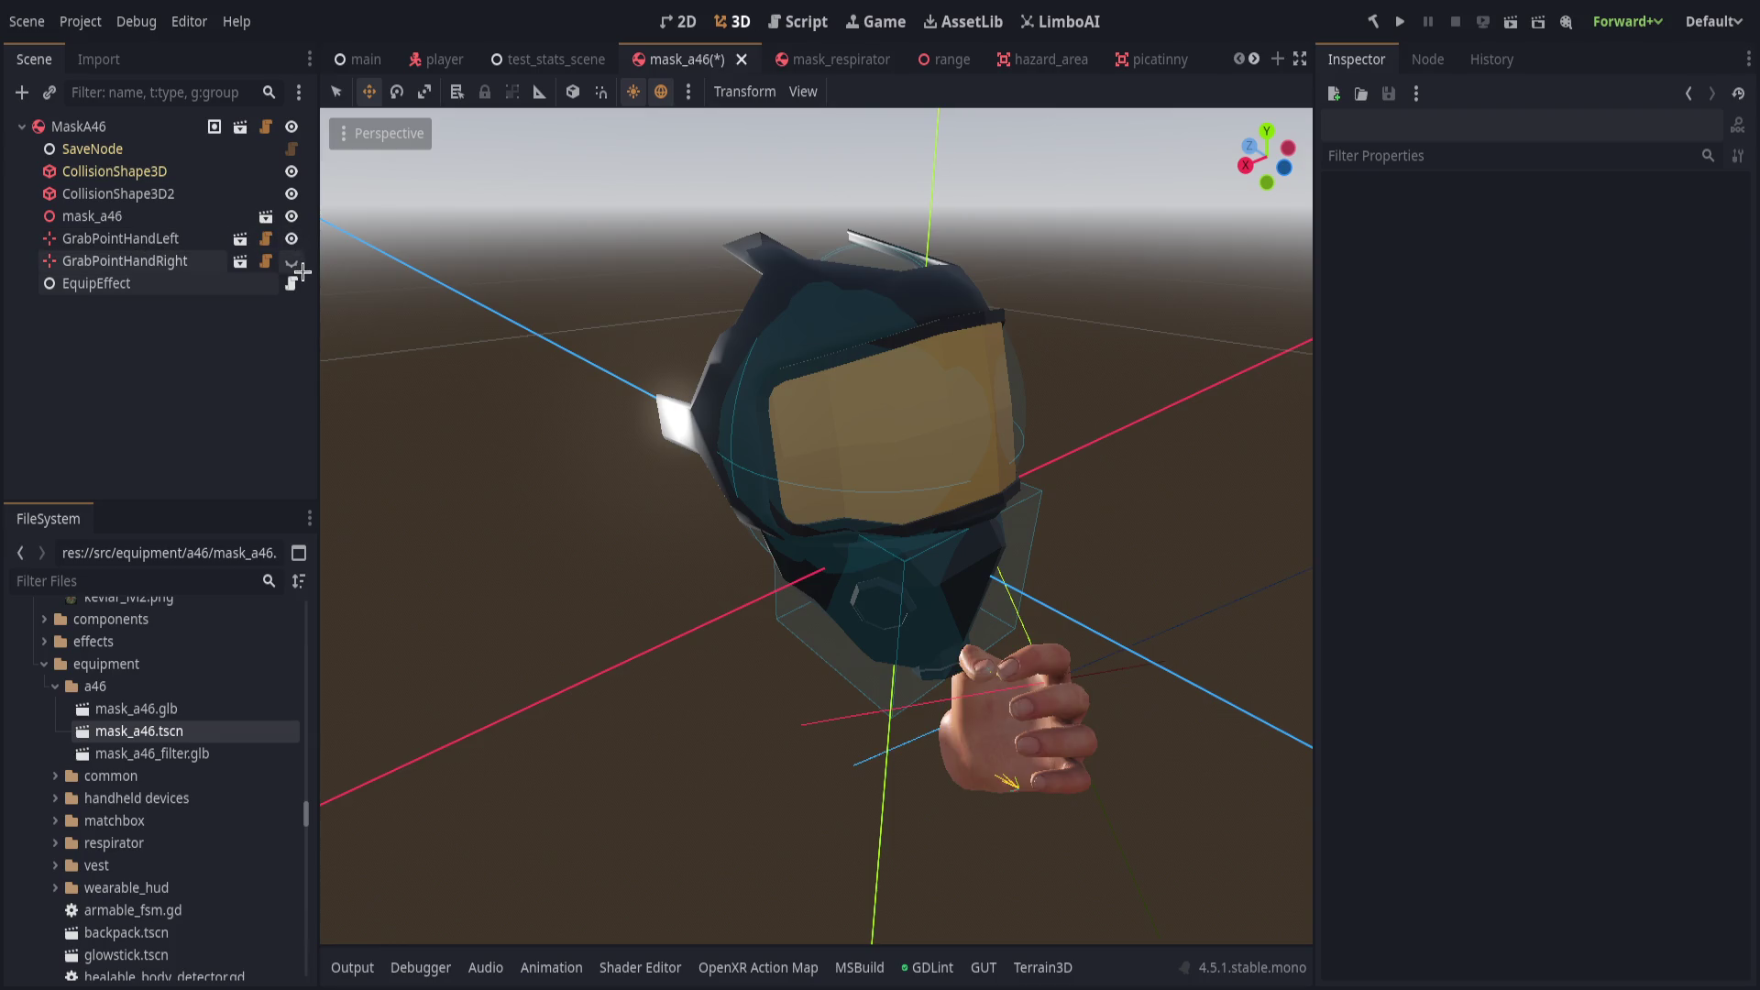
left_click(170, 239)
left_click(172, 261, "shift")
mouse_move(945, 661)
left_mouse_down()
mouse_move(846, 653)
mouse_move(1155, 534)
mouse_move(1245, 532)
mouse_move(917, 495)
mouse_move(477, 394)
left_mouse_up()
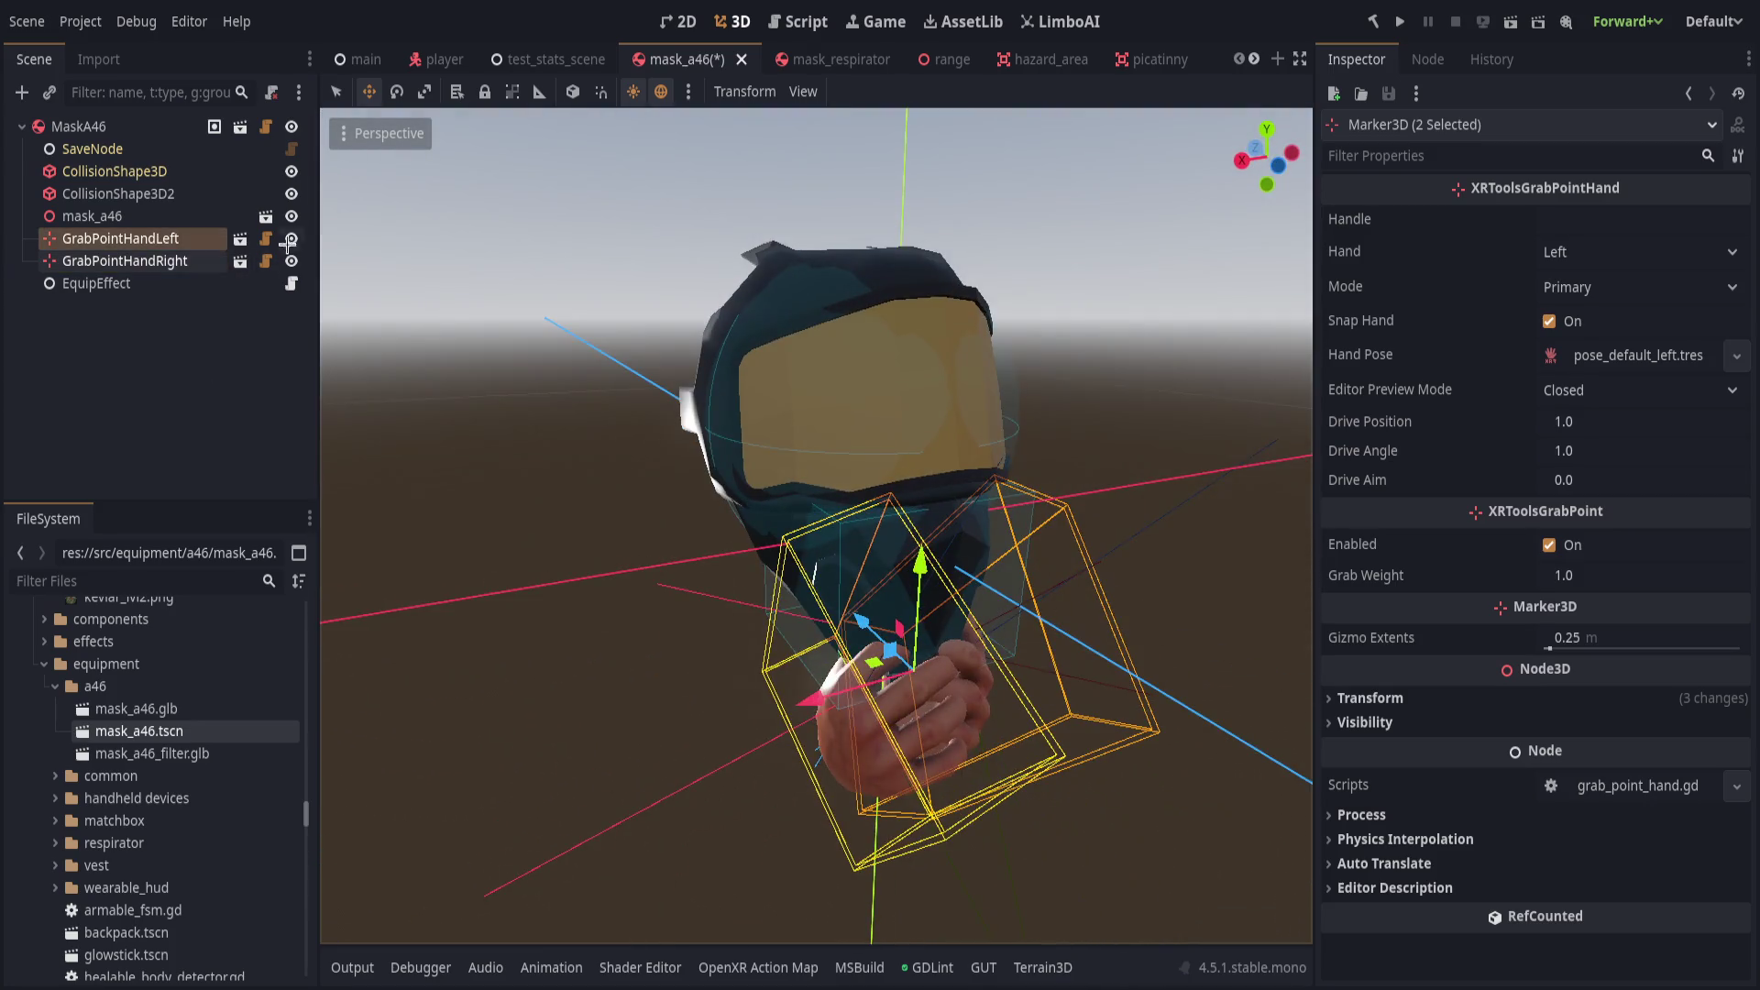
Step: Hide both grab-point hands again and save the mask scene
left_click(291, 239)
left_click(291, 262)
left_click(158, 343)
key("ctrl+s")
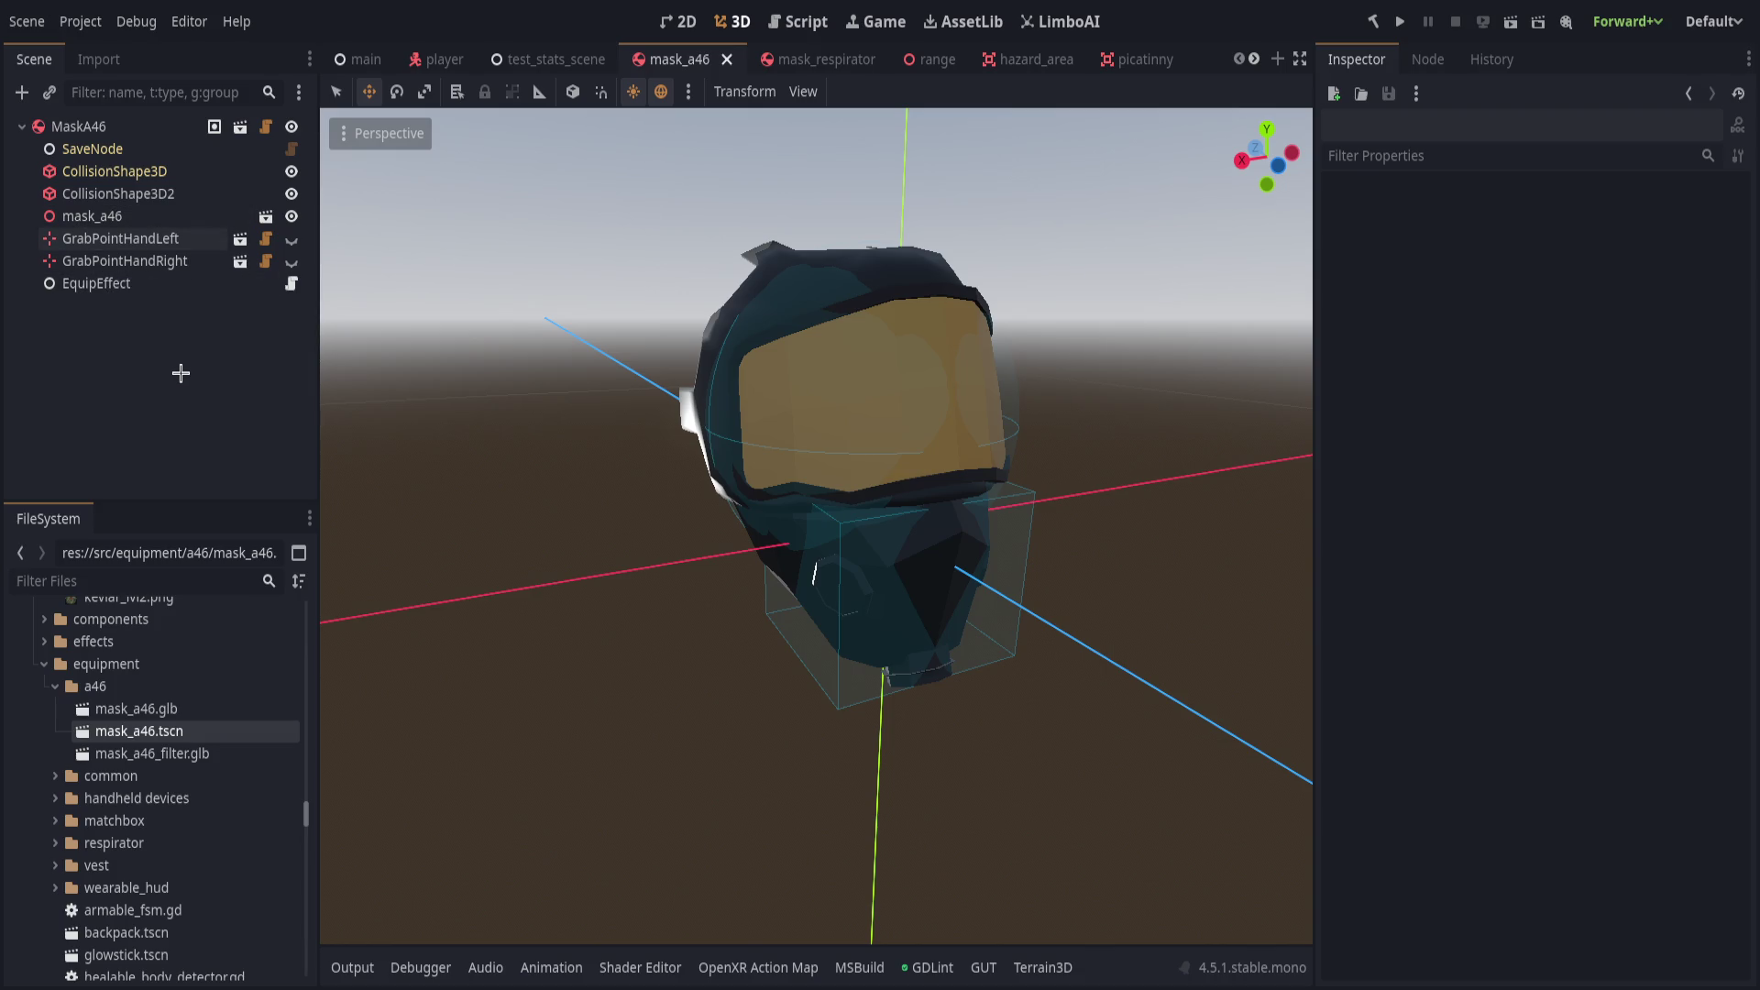
left_click_drag(596, 404, 686, 422)
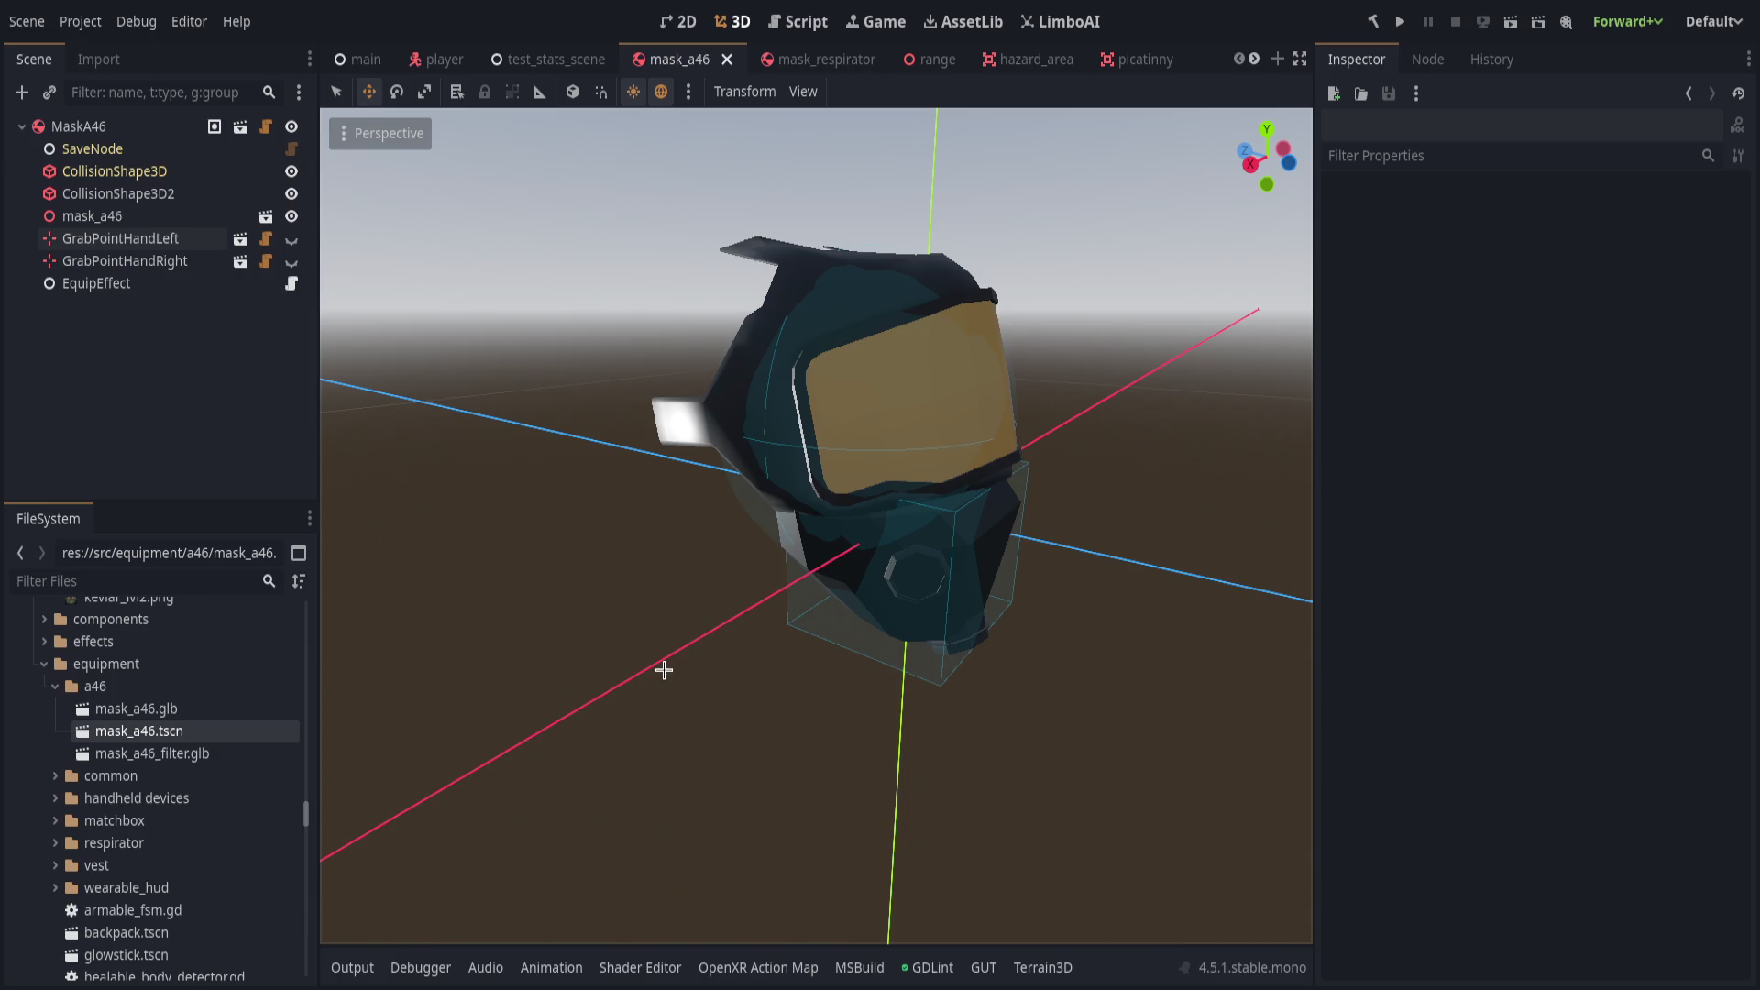
Step: Widen the 3D viewport, hide gizmos and grid, and orbit around the helmet
scroll(696, 523, "down", 2)
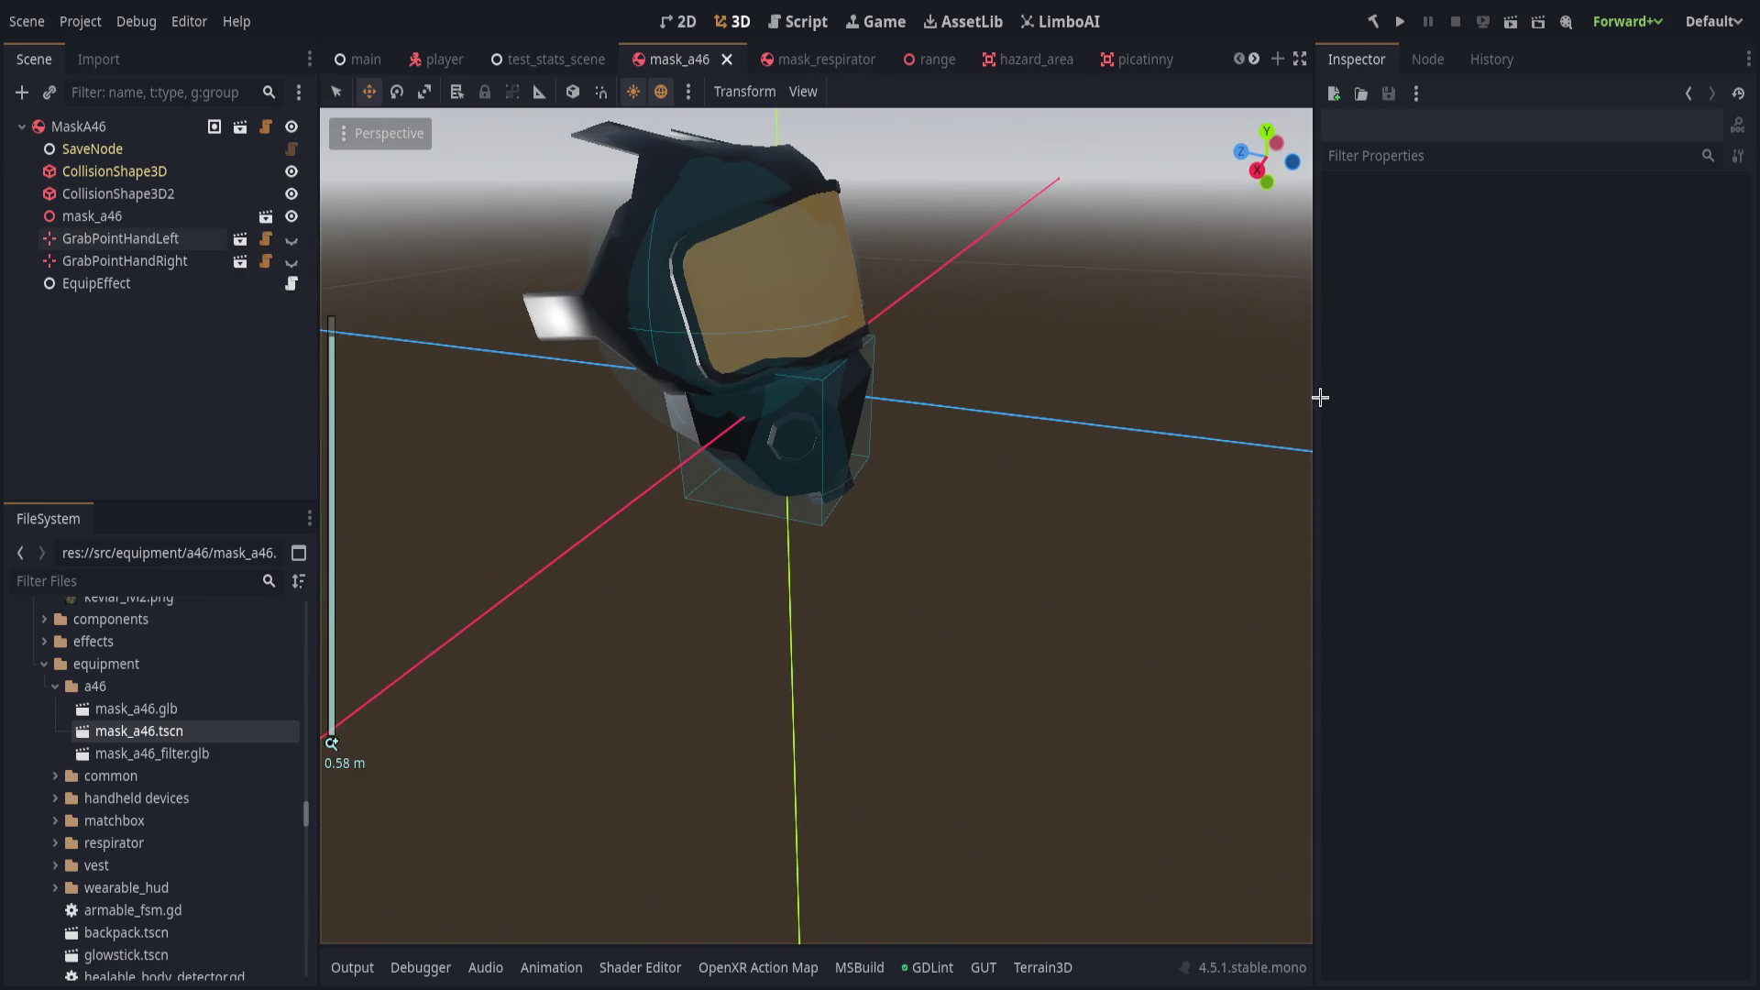
left_click_drag(1321, 397, 1446, 393)
left_click_drag(318, 342, 289, 342)
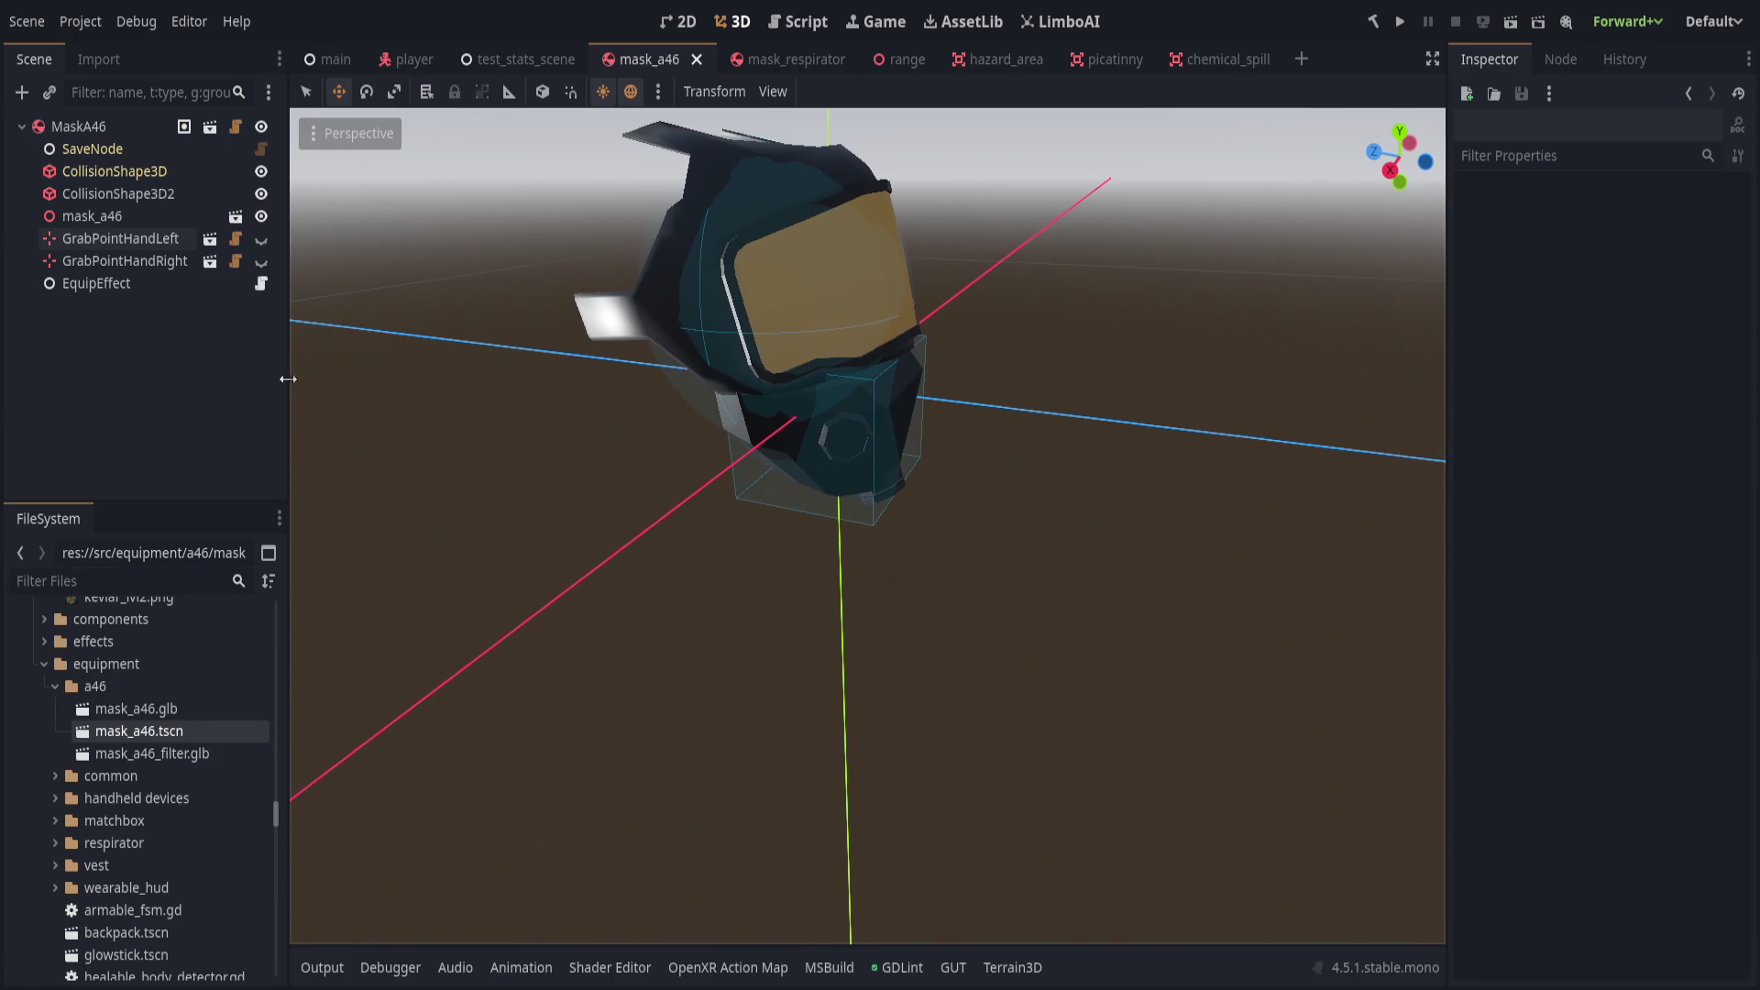
scroll(867, 526, "down", 2)
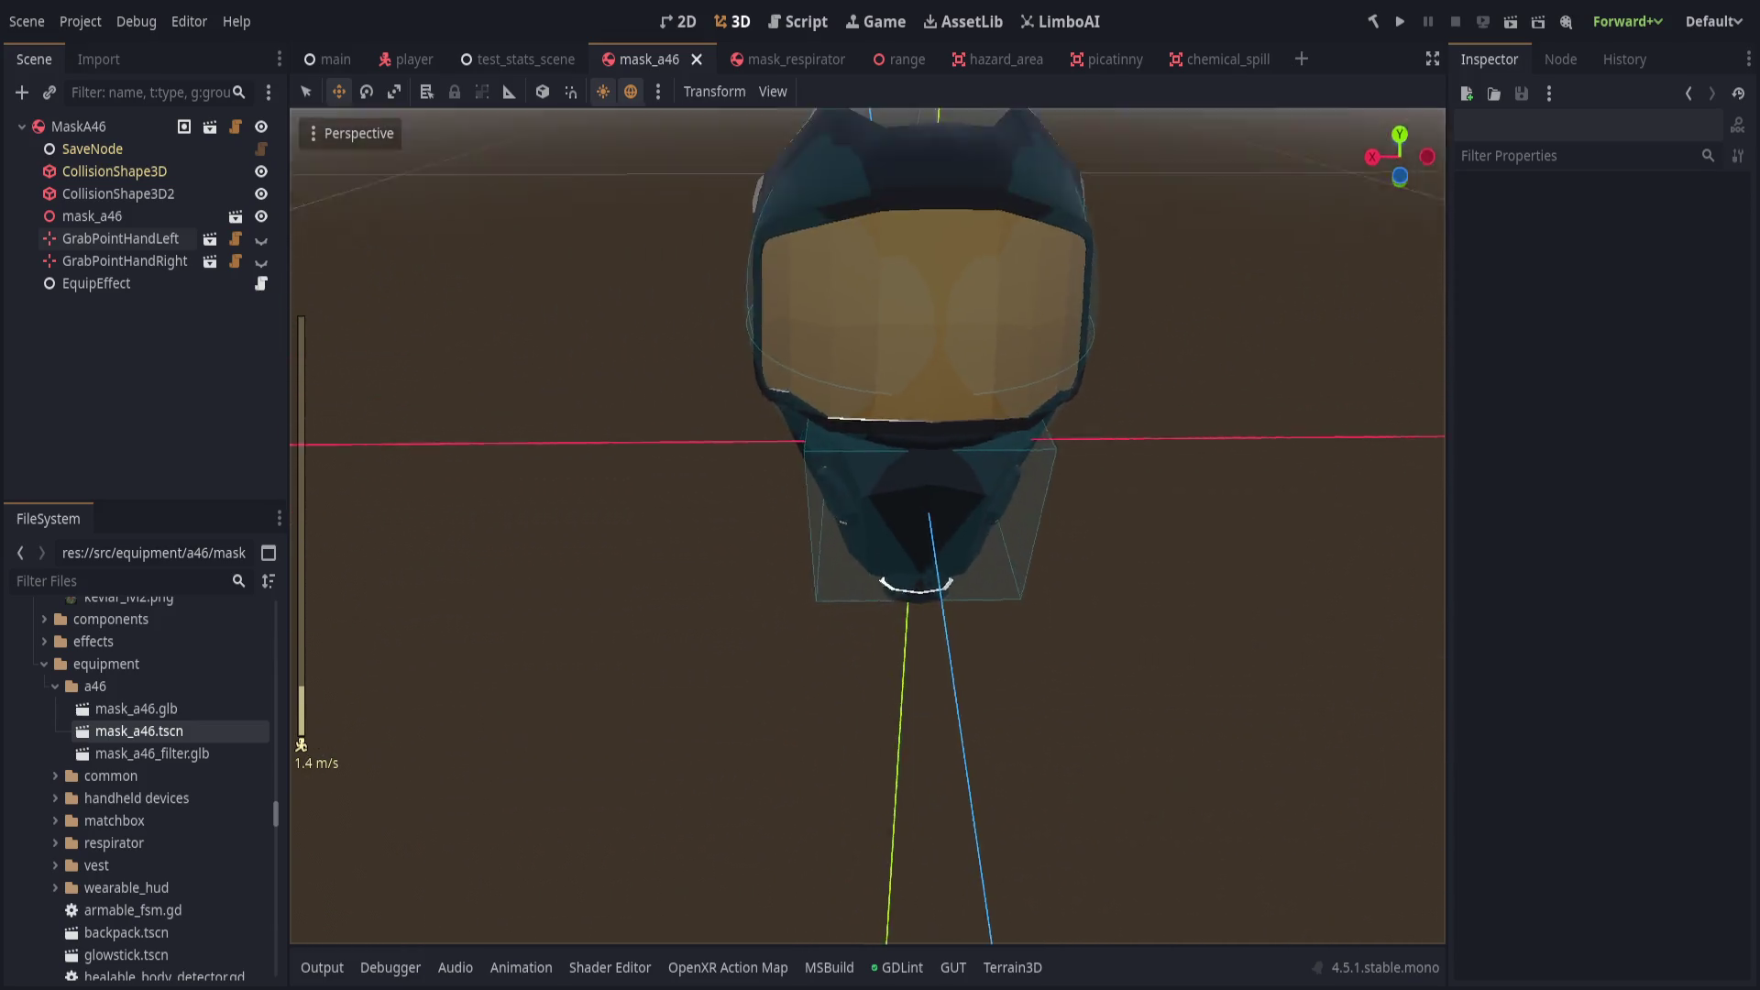
left_click(668, 354)
left_click(1050, 387)
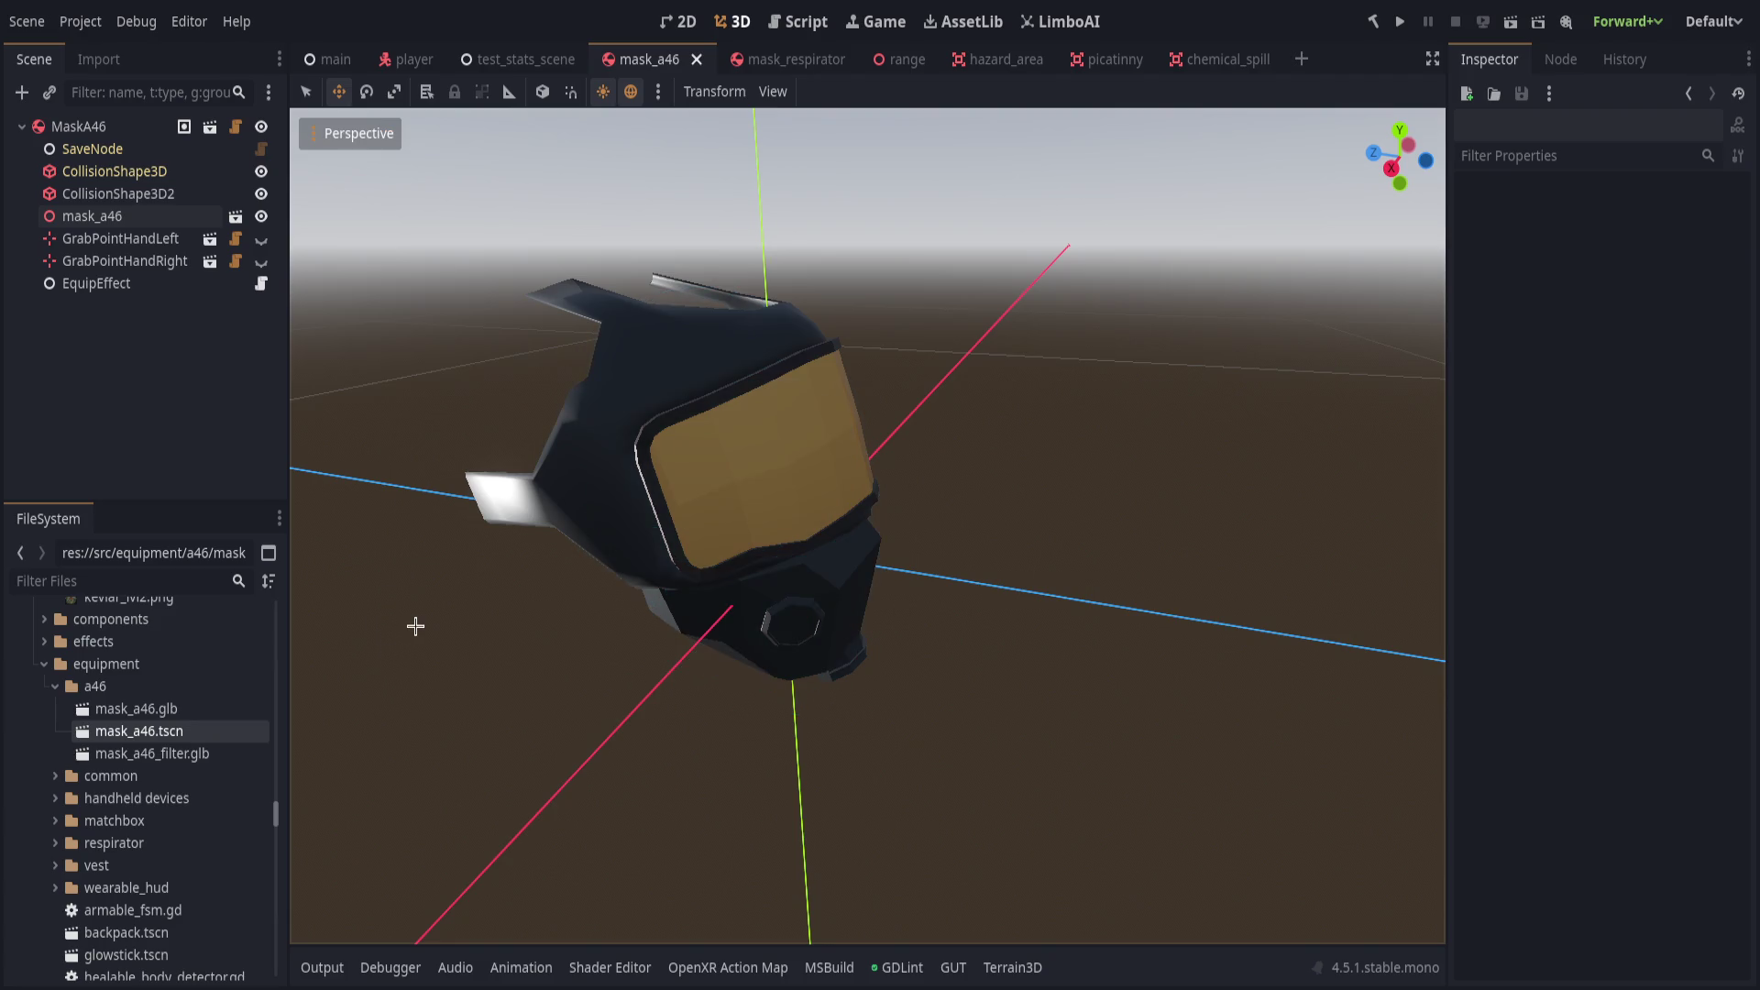
key("ctrl+g")
mouse_move(1004, 477)
left_mouse_down()
mouse_move(833, 442)
mouse_move(837, 456)
left_mouse_up()
scroll(609, 621, "up", 5)
mouse_move(609, 621)
left_mouse_down()
mouse_move(425, 480)
mouse_move(403, 564)
mouse_move(417, 421)
mouse_move(1202, 679)
mouse_move(1069, 833)
mouse_move(1319, 499)
mouse_move(1064, 582)
mouse_move(1061, 338)
mouse_move(1262, 421)
mouse_move(490, 598)
mouse_move(605, 727)
mouse_move(551, 688)
mouse_move(869, 797)
mouse_move(1386, 722)
mouse_move(1293, 652)
mouse_move(1184, 620)
mouse_move(1242, 679)
mouse_move(339, 703)
left_mouse_up()
scroll(1060, 338, "up", 2)
scroll(605, 727, "down", 3)
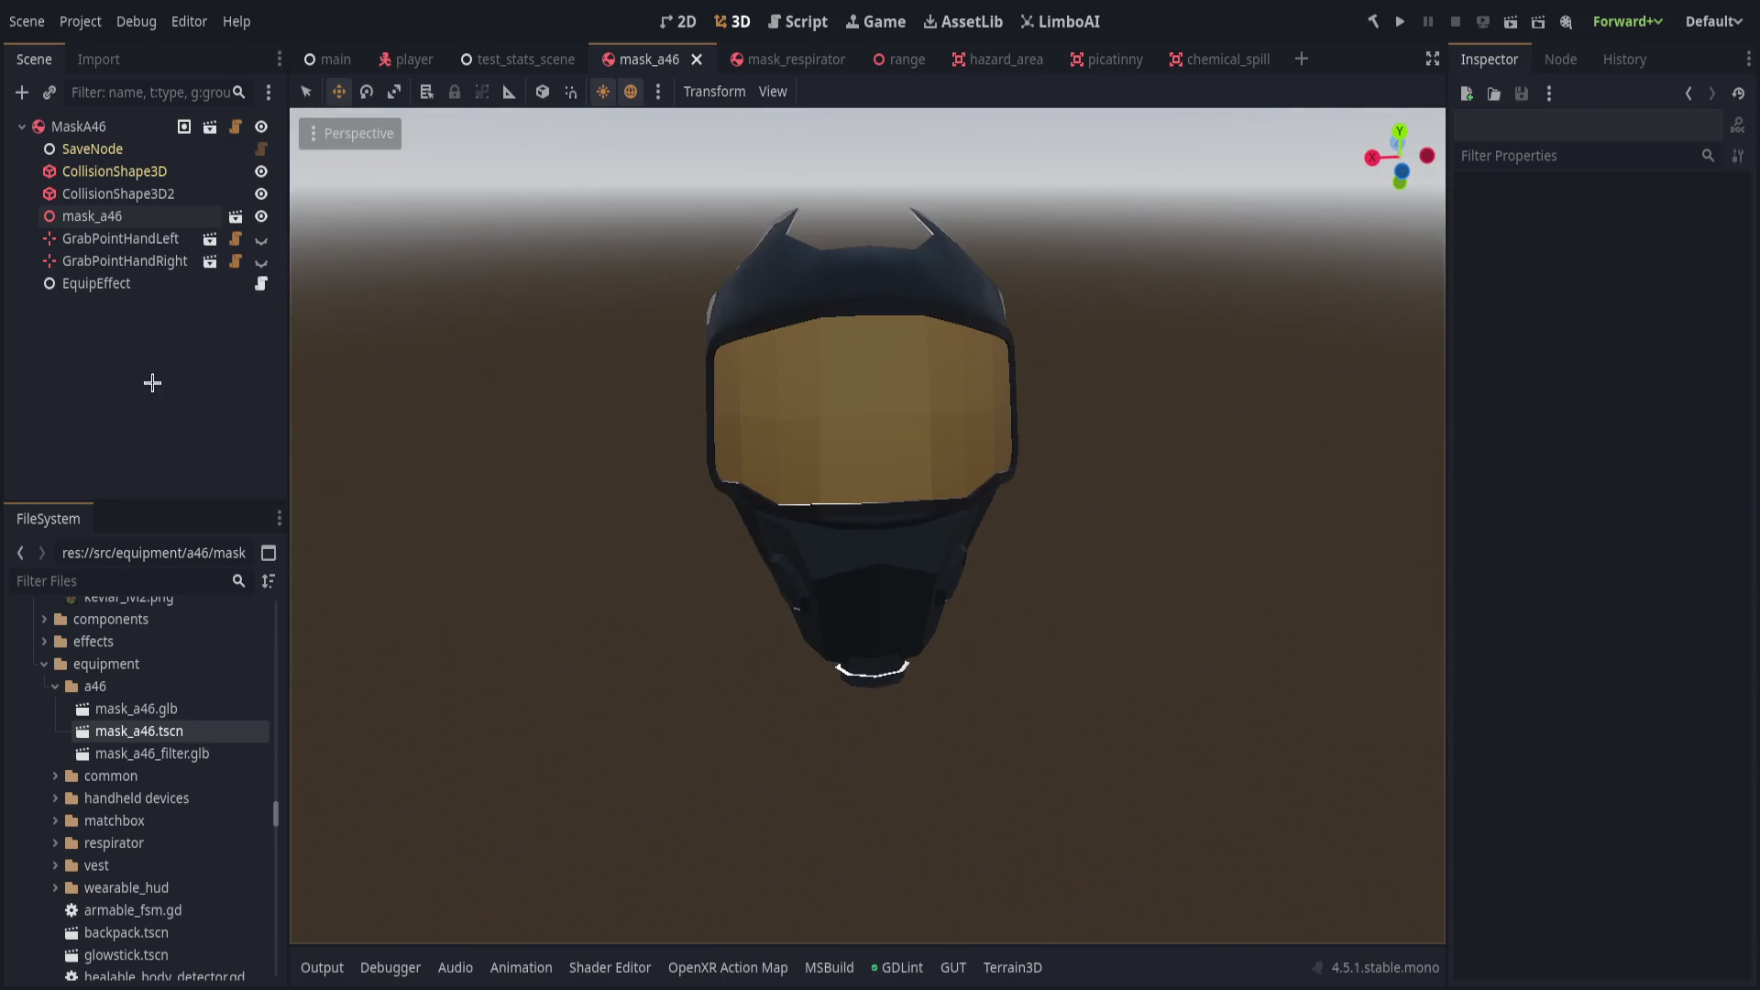
Step: Inspect the mask from rear, front, side and top views, save it, and open wearable_screen.tscn
mouse_move(793, 443)
left_mouse_down()
mouse_move(723, 475)
mouse_move(830, 422)
left_mouse_up()
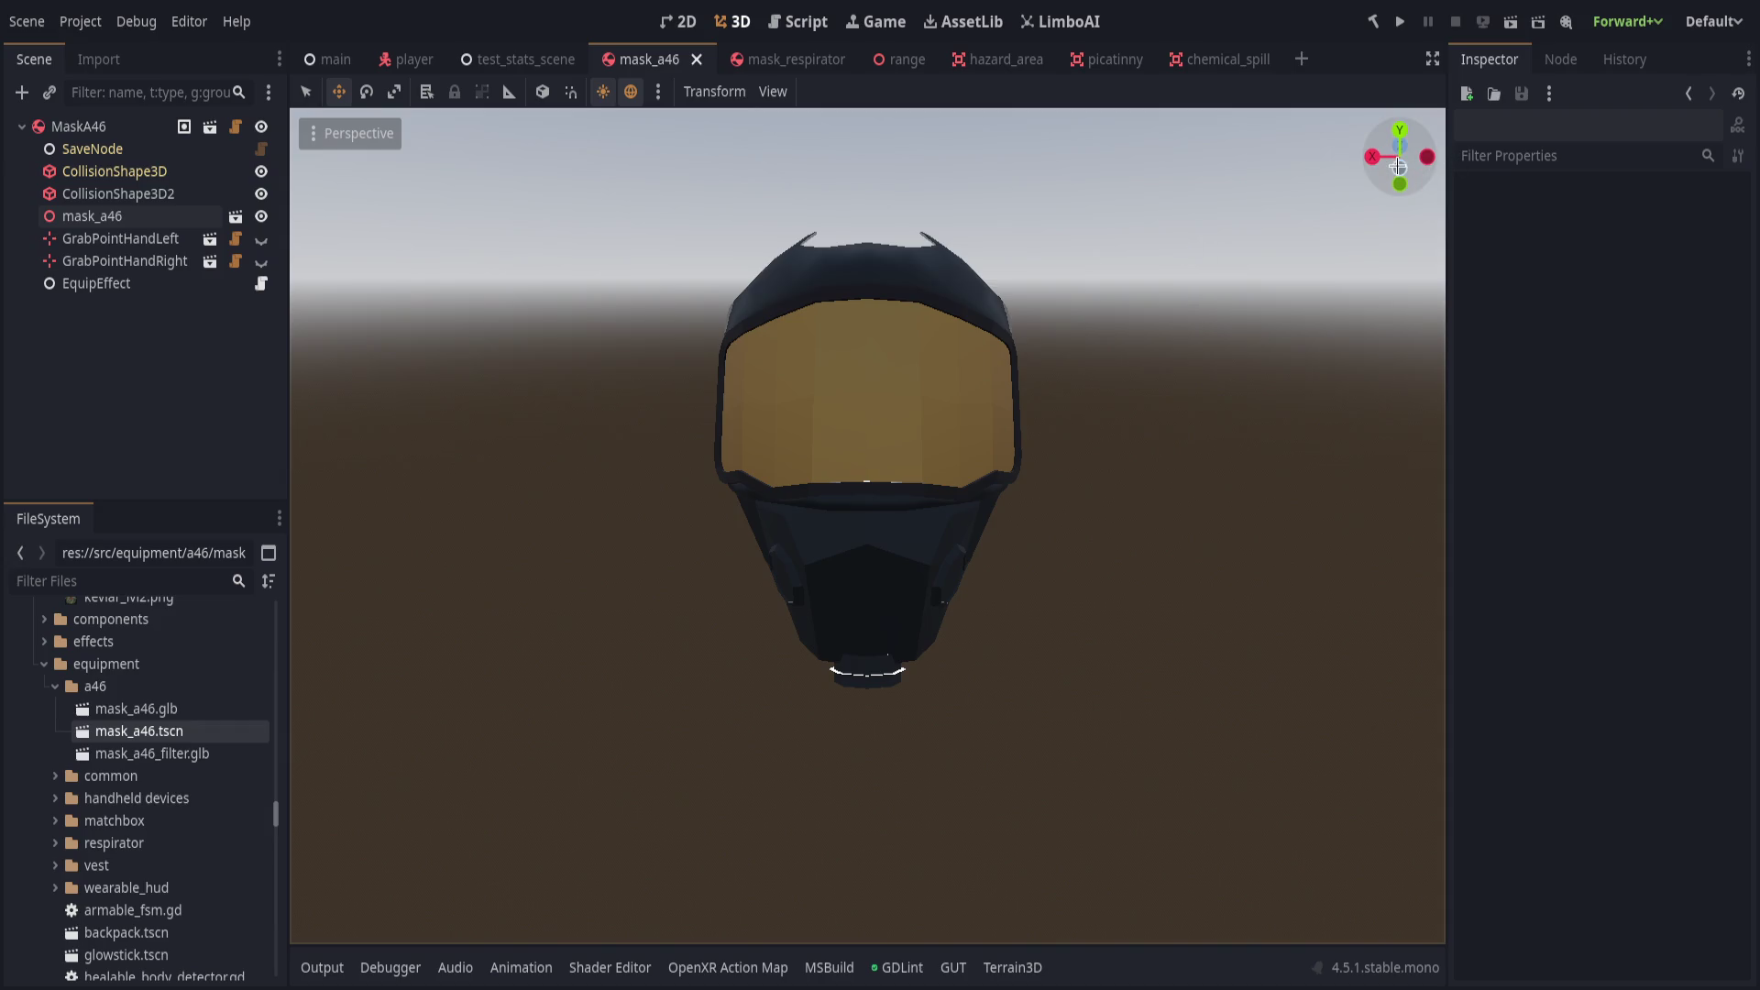
left_click(1398, 166)
mouse_move(1124, 352)
left_mouse_down()
mouse_move(1045, 422)
mouse_move(1041, 462)
mouse_move(1205, 334)
mouse_move(1299, 336)
mouse_move(1021, 385)
mouse_move(1364, 614)
mouse_move(1283, 571)
mouse_move(778, 620)
mouse_move(990, 480)
mouse_move(955, 546)
mouse_move(1235, 247)
mouse_move(1323, 459)
mouse_move(656, 229)
mouse_move(992, 369)
mouse_move(856, 291)
left_mouse_up()
scroll(1363, 614, "up", 3)
scroll(844, 495, "up", 5)
mouse_move(844, 495)
left_mouse_down()
mouse_move(1076, 614)
mouse_move(998, 579)
mouse_move(927, 606)
mouse_move(797, 489)
left_mouse_up()
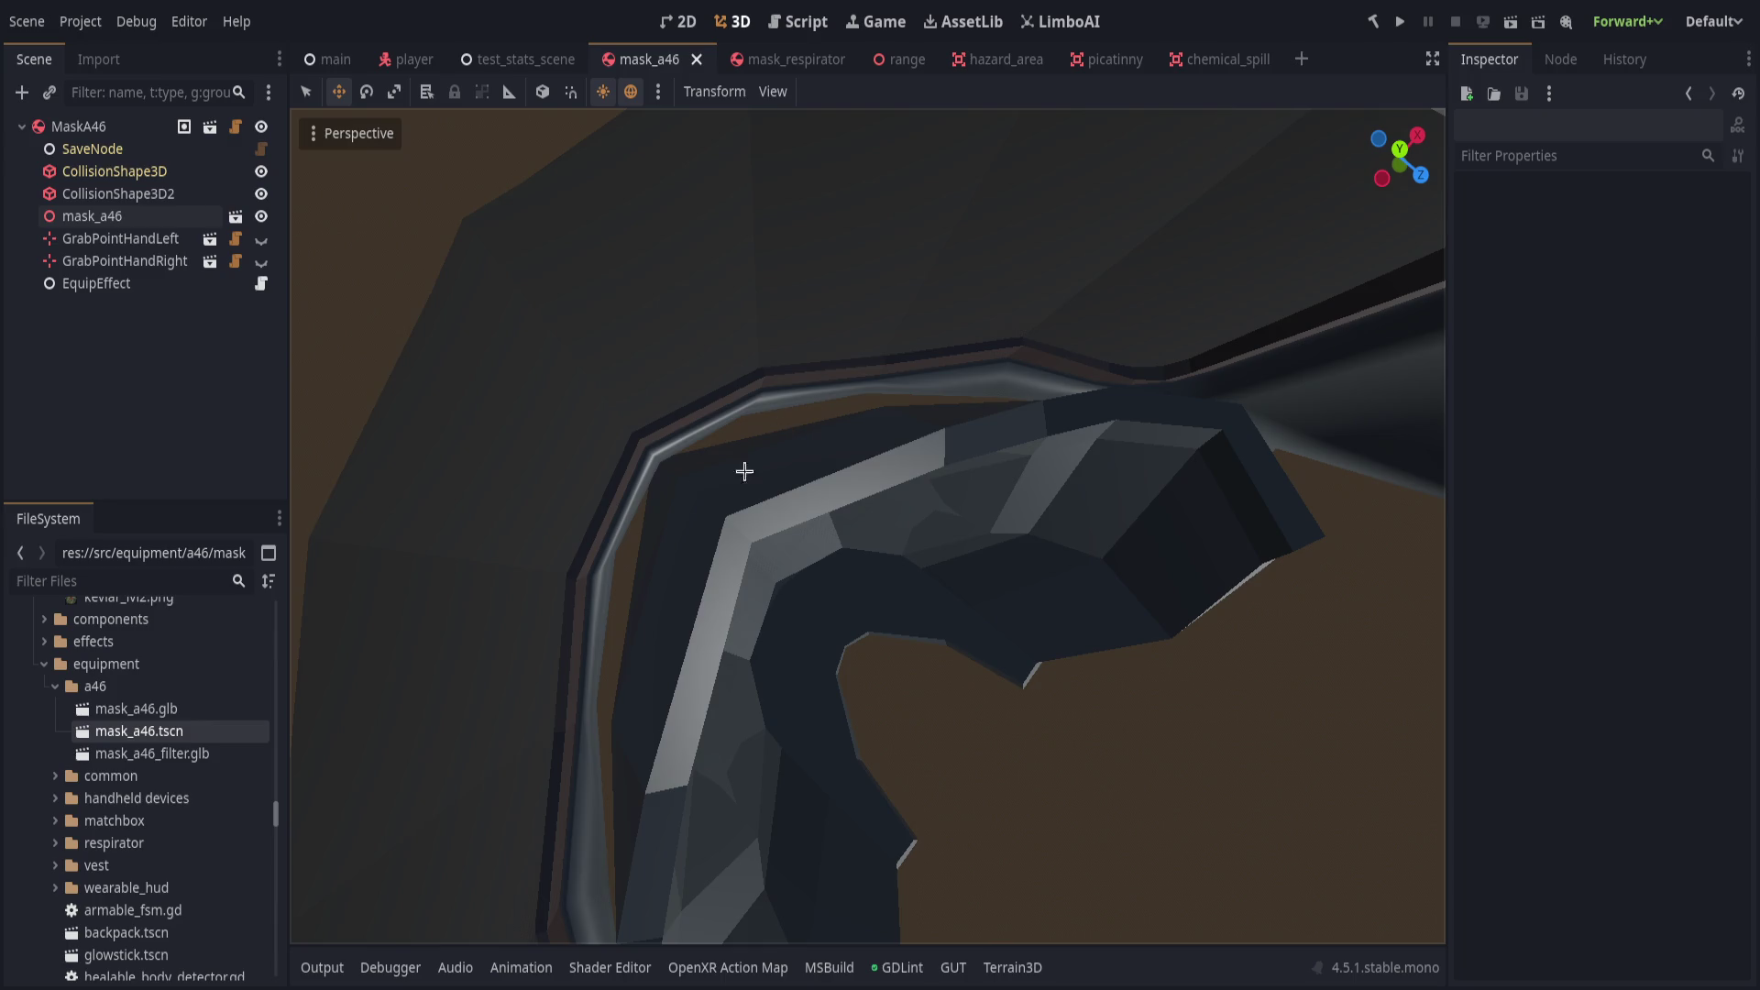
scroll(833, 451, "down", 3)
left_click_drag(834, 452, 971, 388)
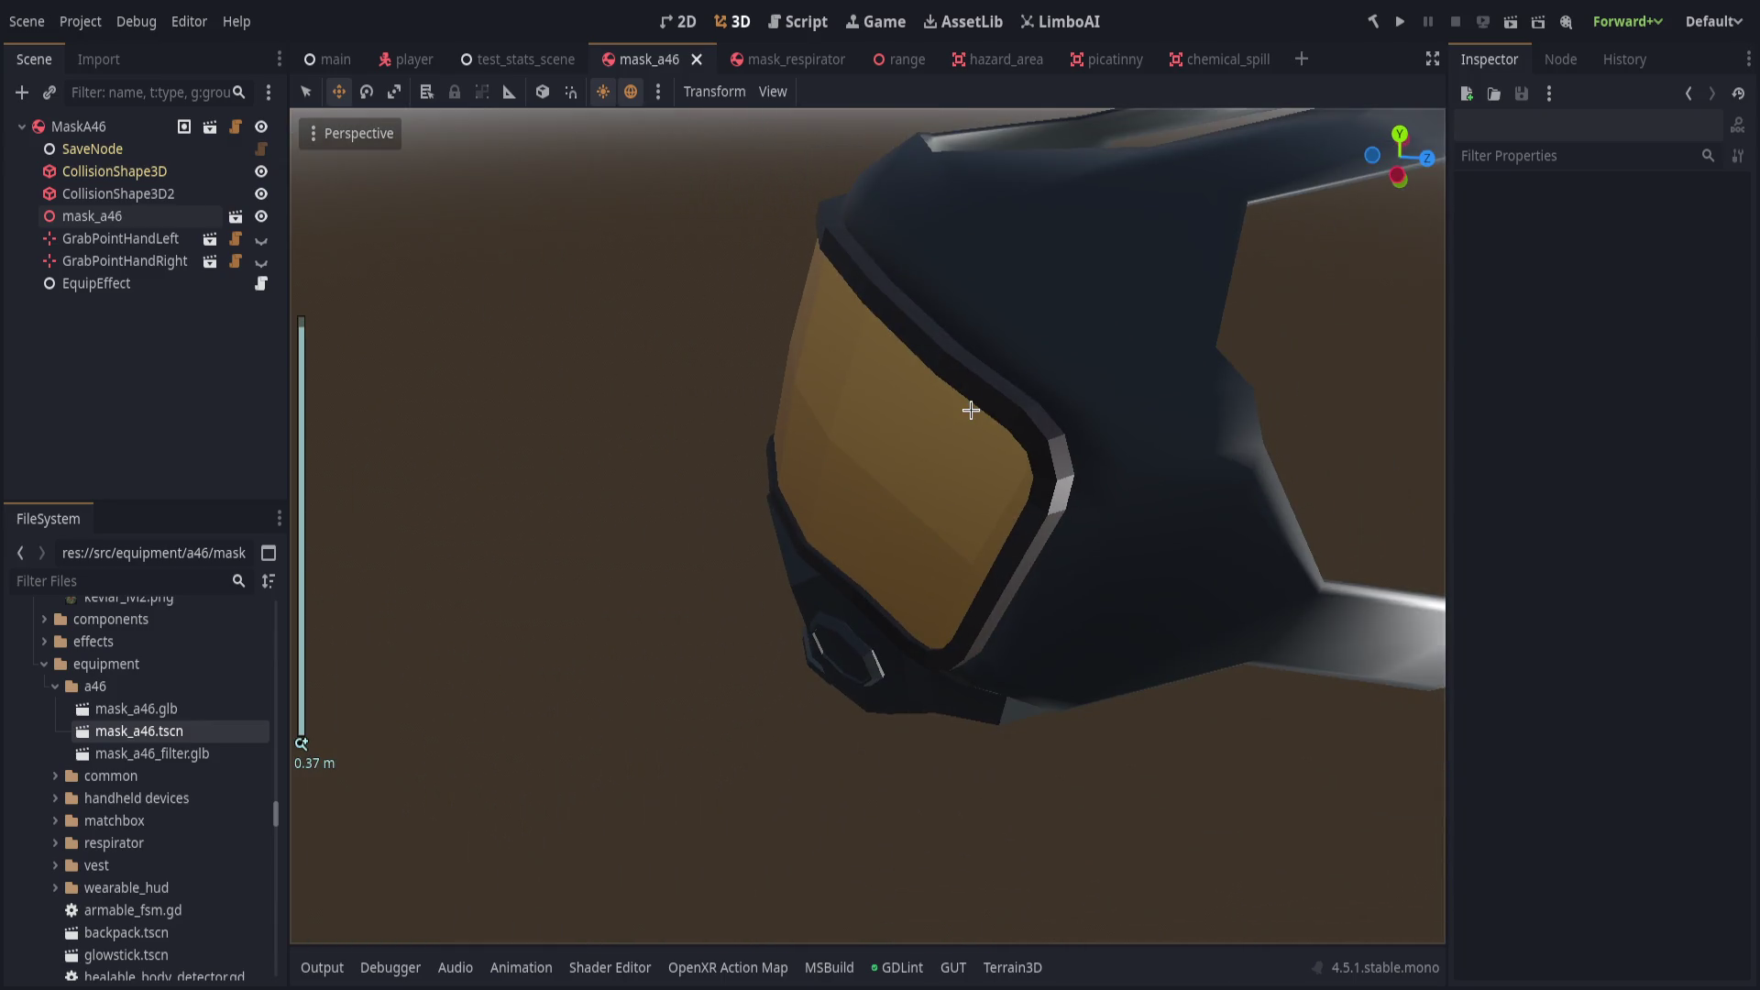
key("KP_1")
scroll(1105, 370, "down", 3)
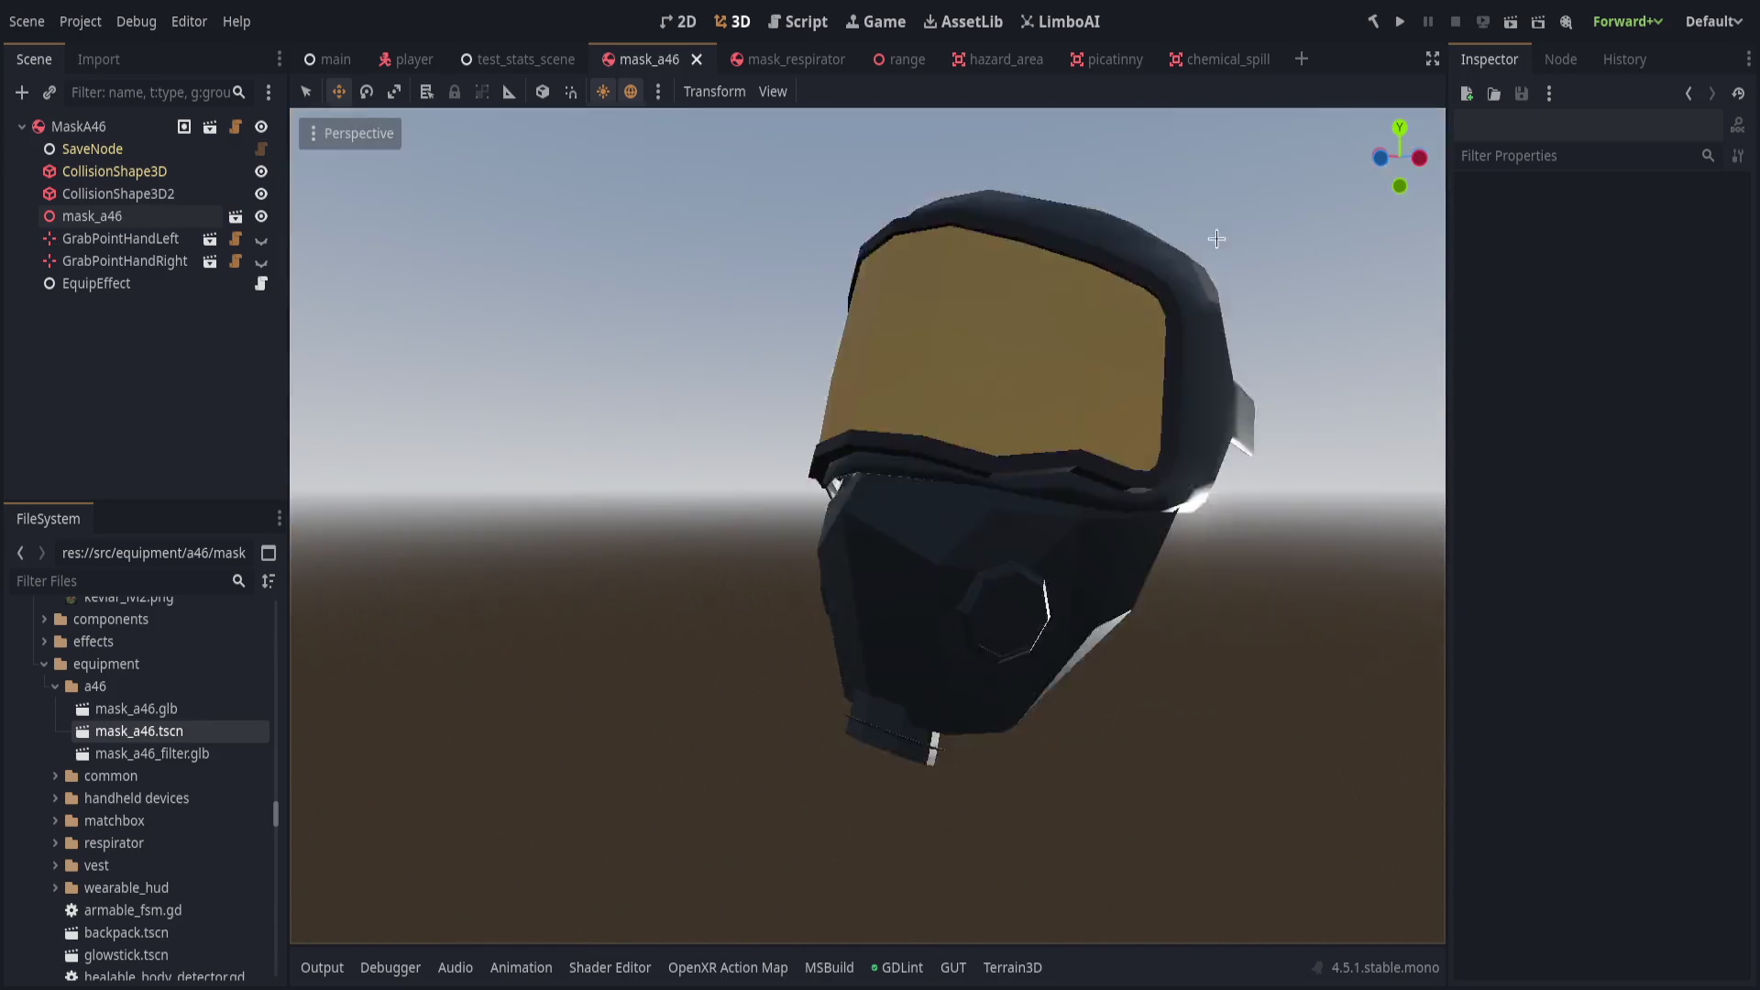
mouse_move(1102, 371)
left_mouse_down()
mouse_move(1100, 403)
mouse_move(1088, 302)
mouse_move(1077, 487)
mouse_move(899, 319)
left_mouse_up()
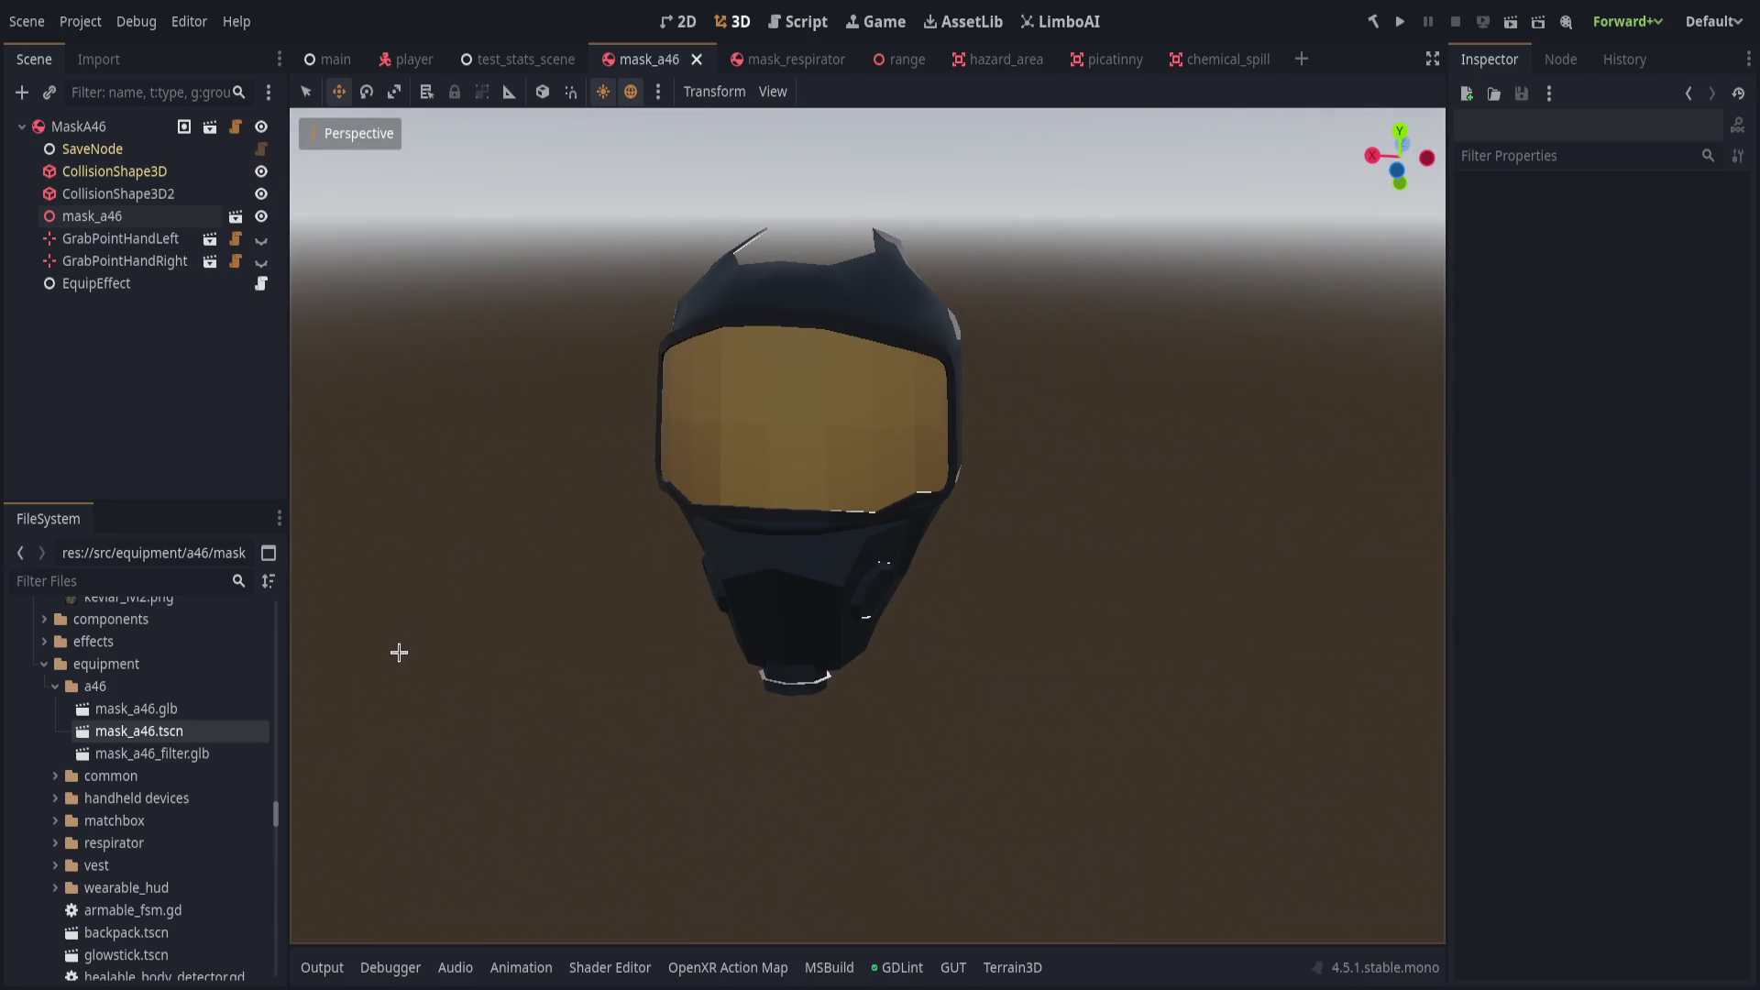
left_click_drag(1097, 421, 848, 346)
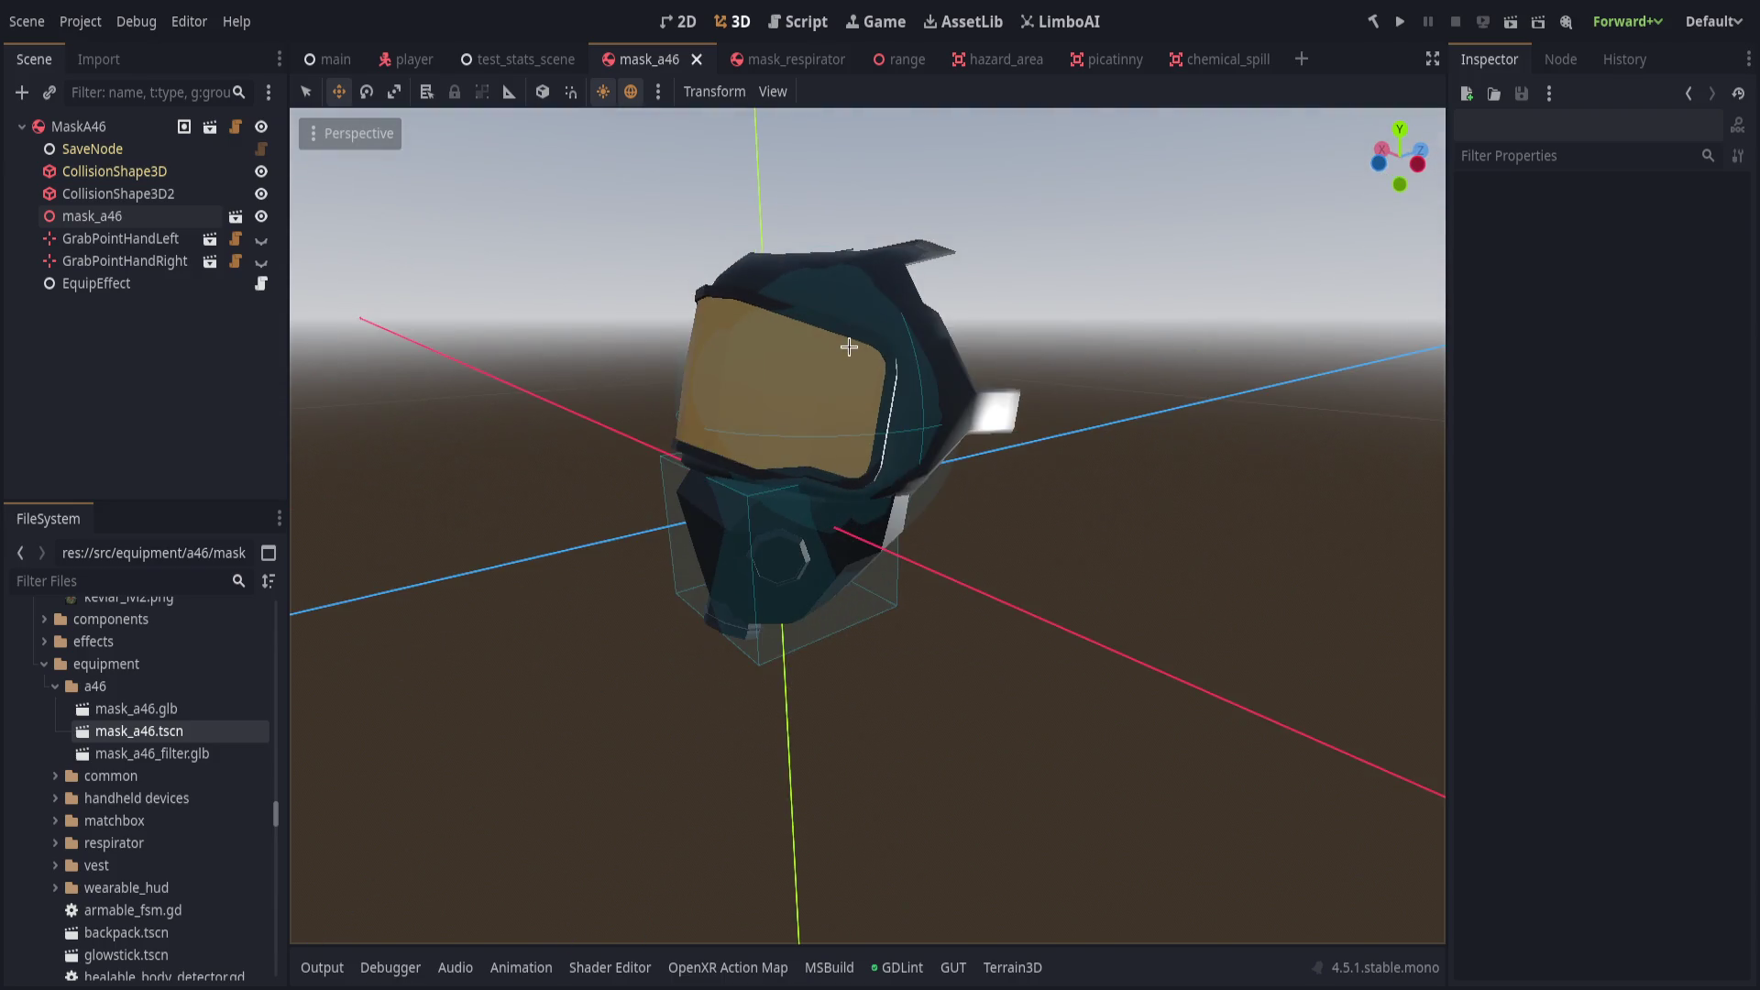
left_click_drag(350, 313, 609, 392)
key("ctrl+s")
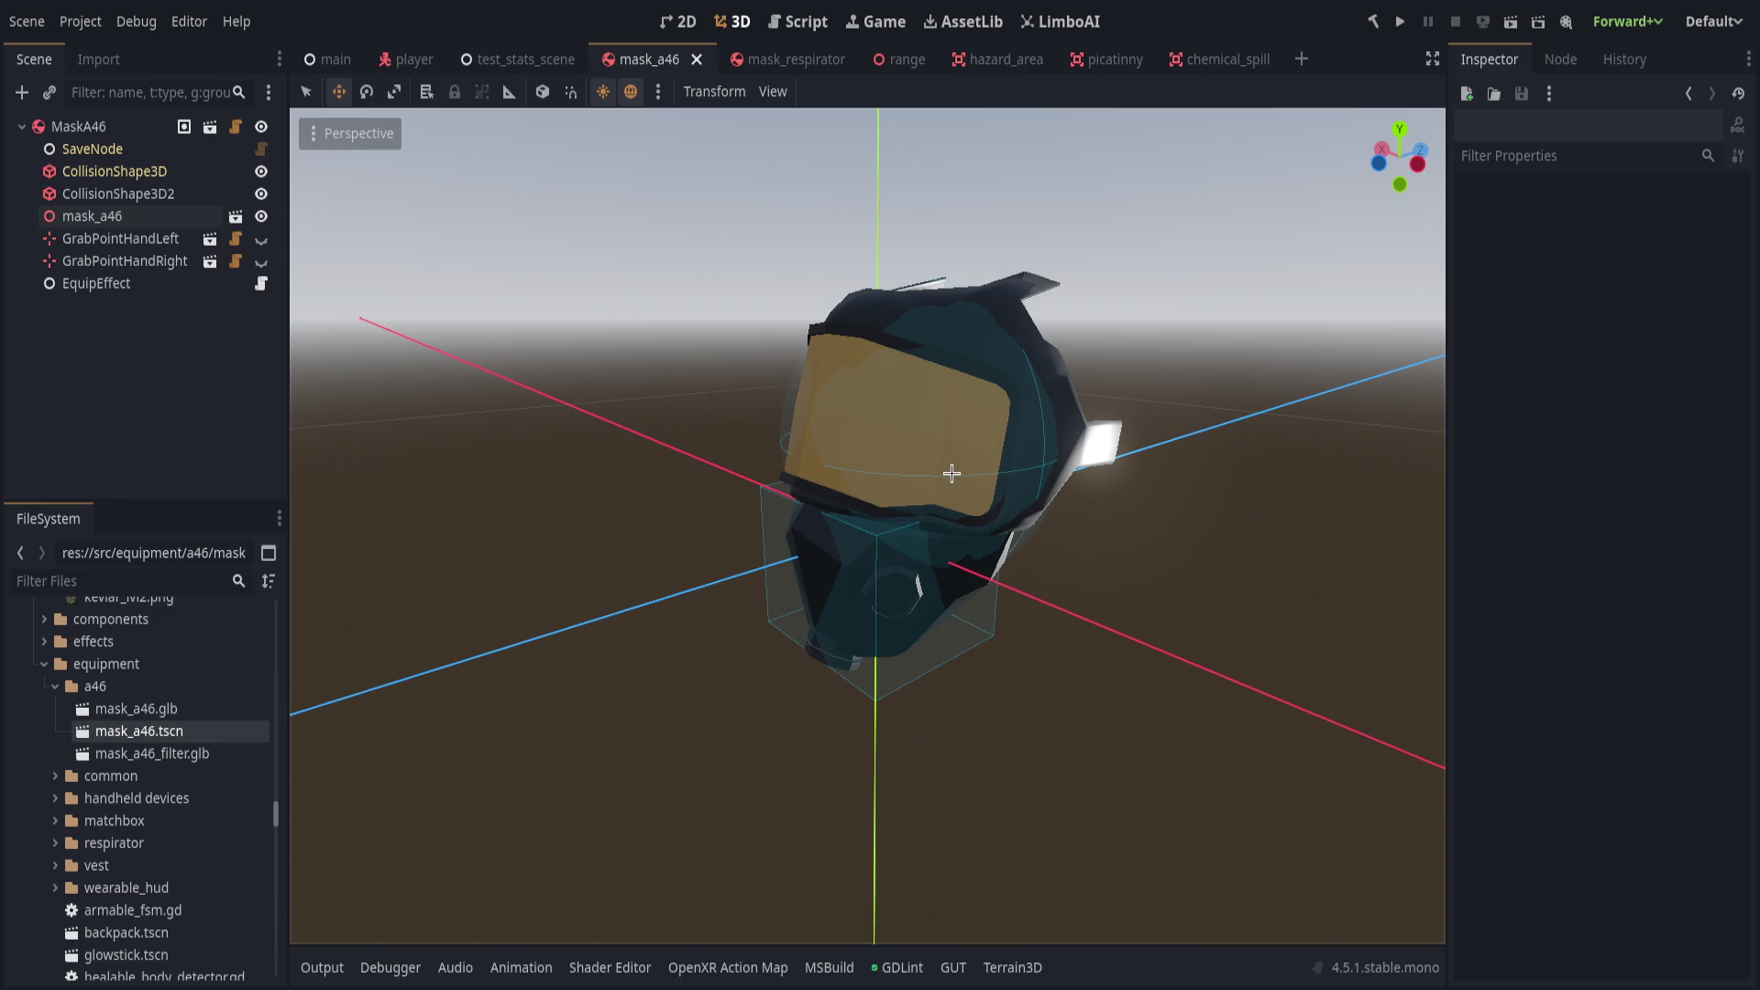
key("ctrl+shift+t")
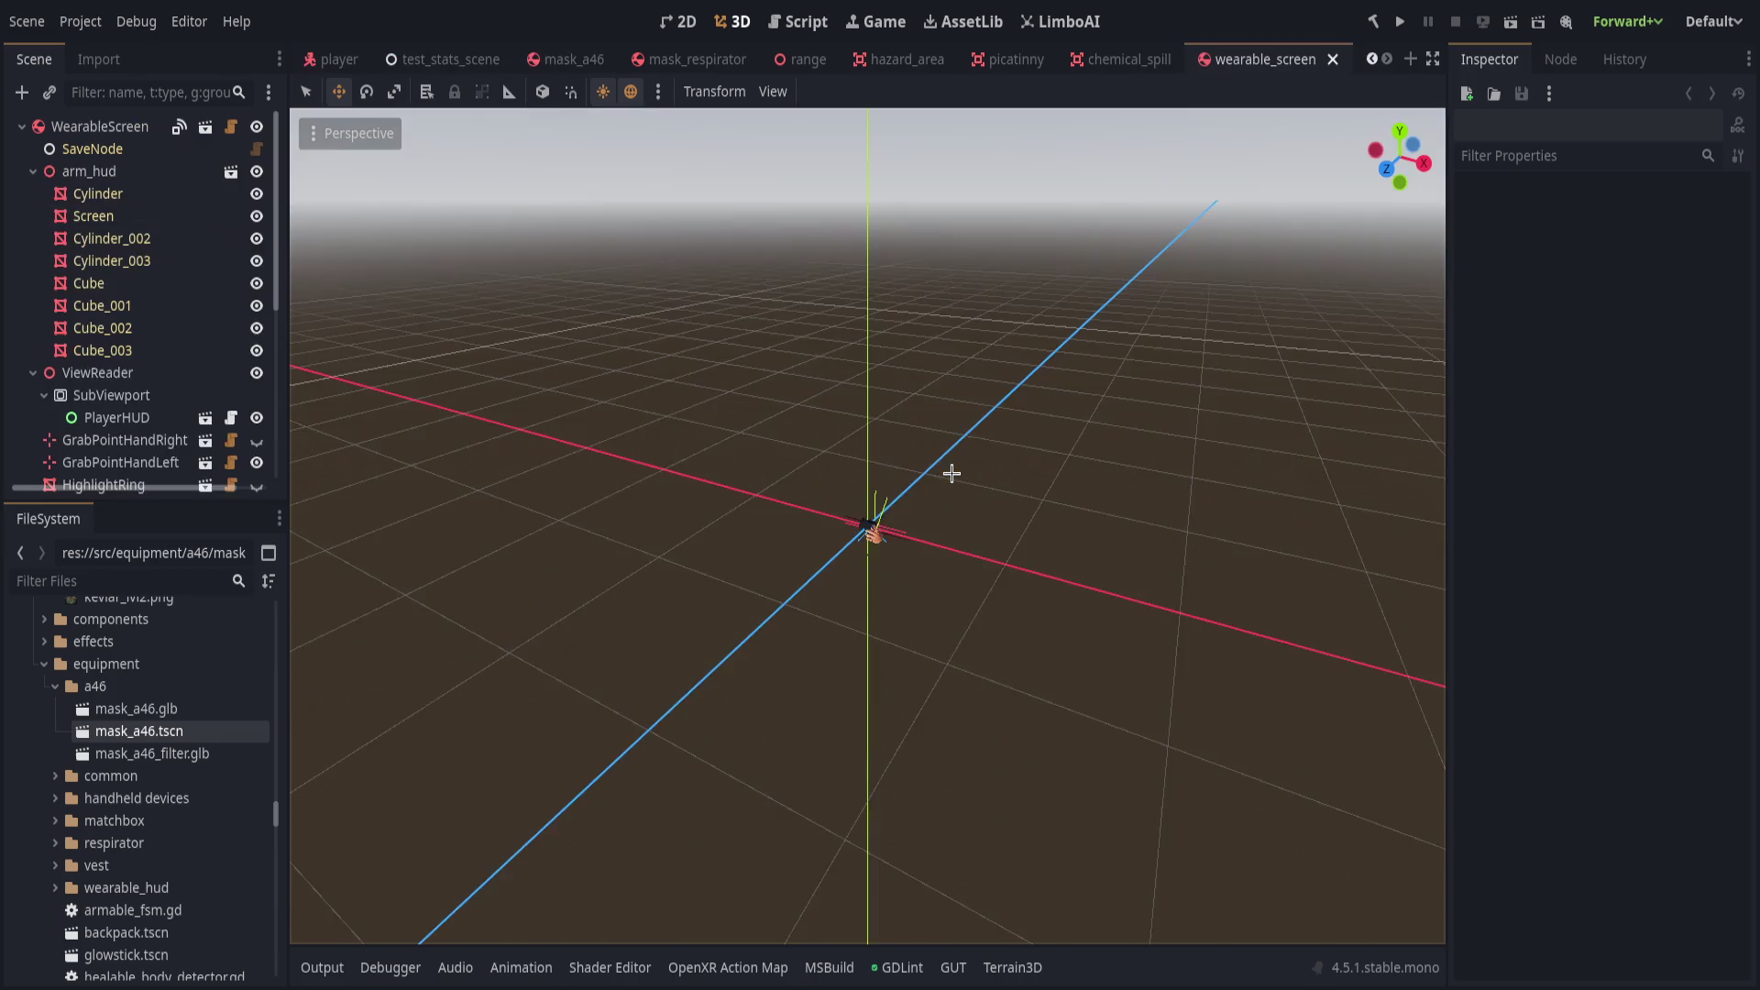
Step: Open the PlayerHUD scene and expand its TabContainer and VBoxContainer branches
left_click_drag(217, 502, 217, 647)
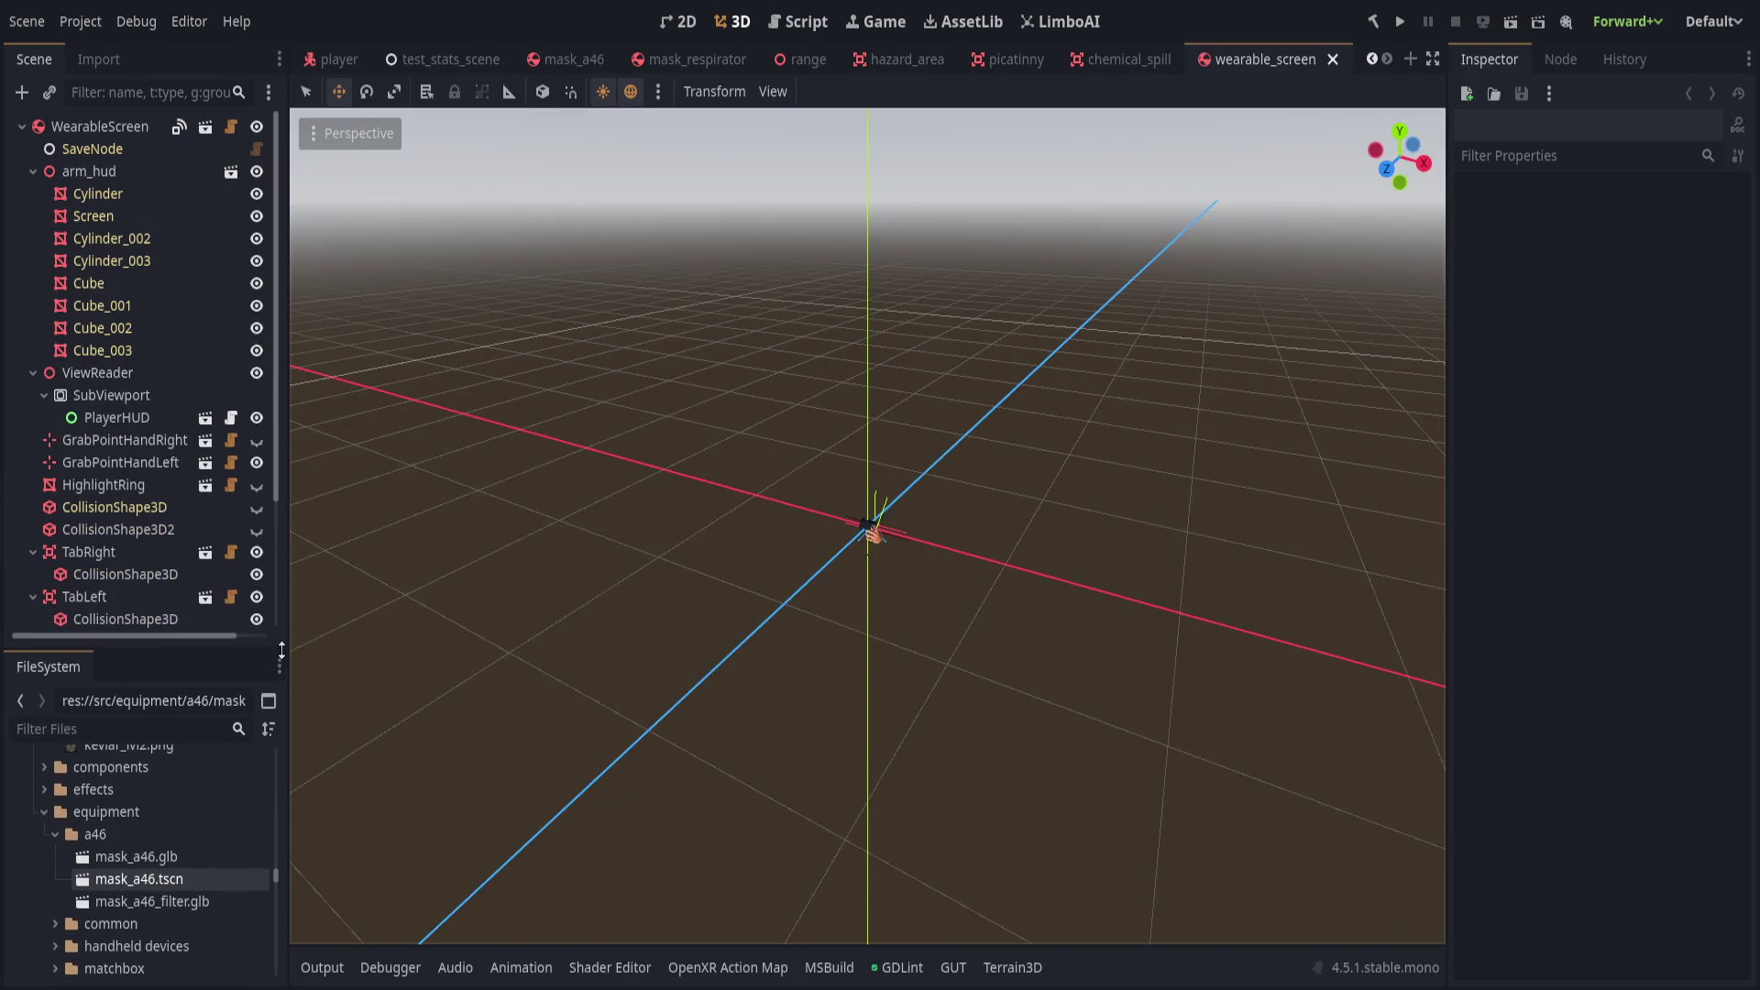
left_click(33, 172)
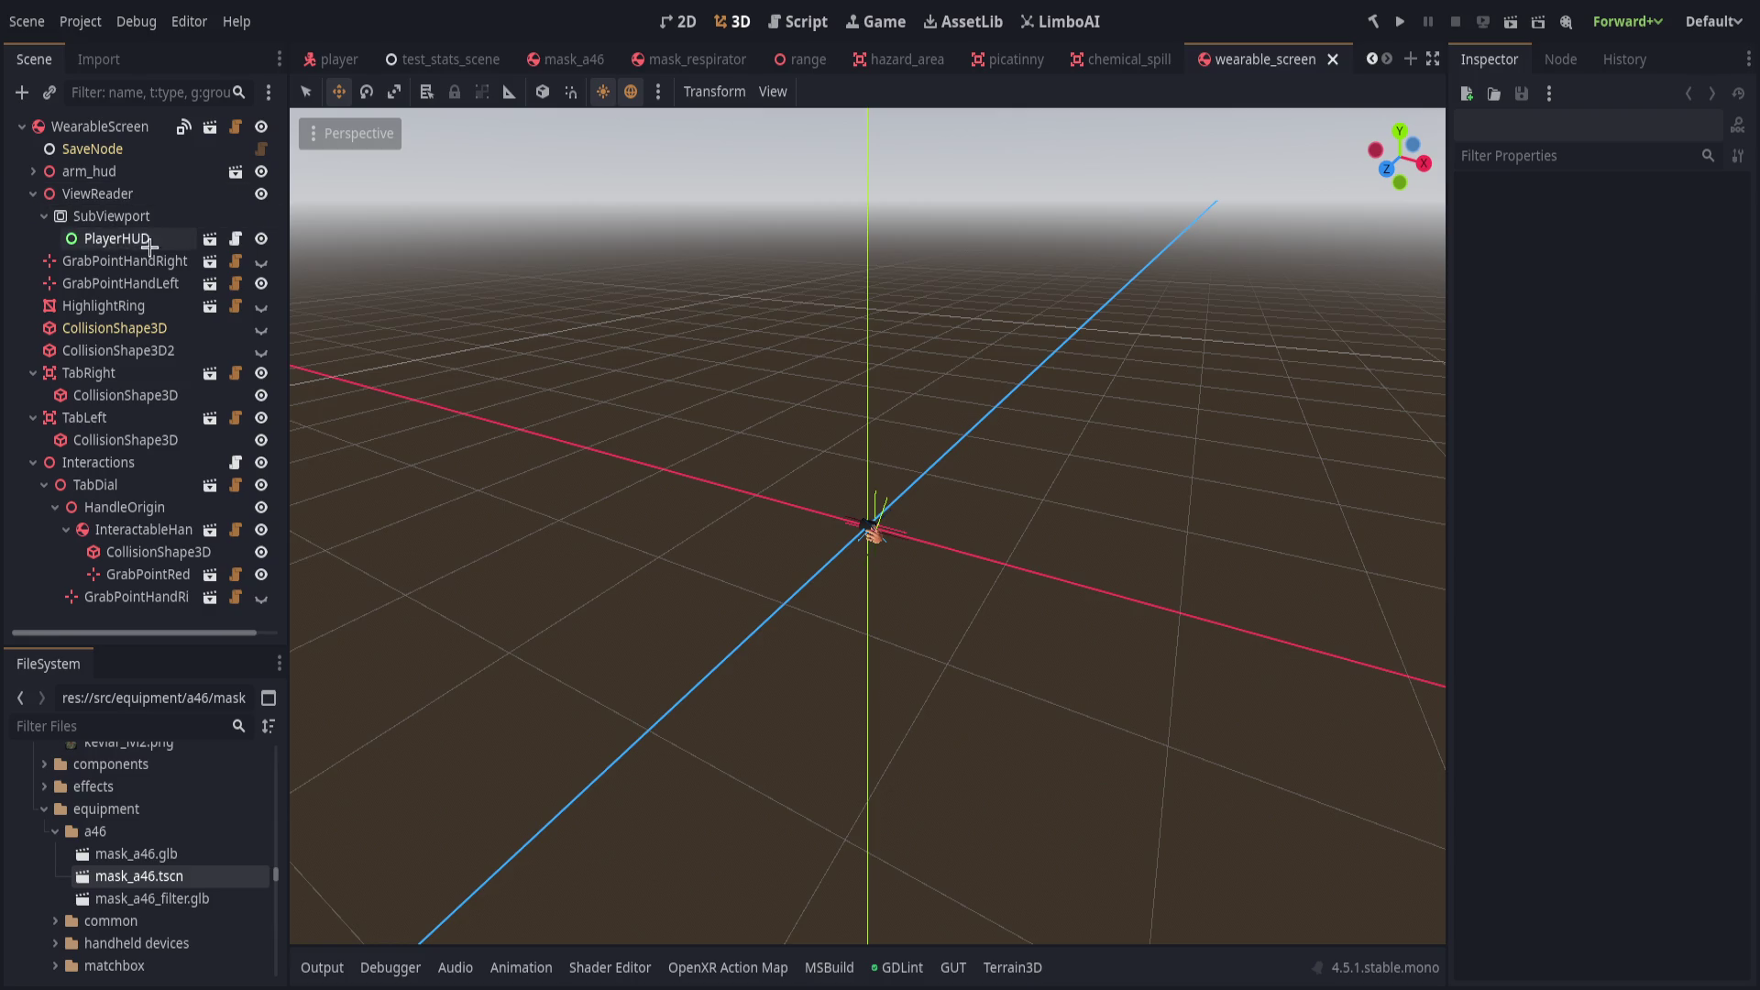
left_click(210, 239)
scroll(546, 349, "down", 2)
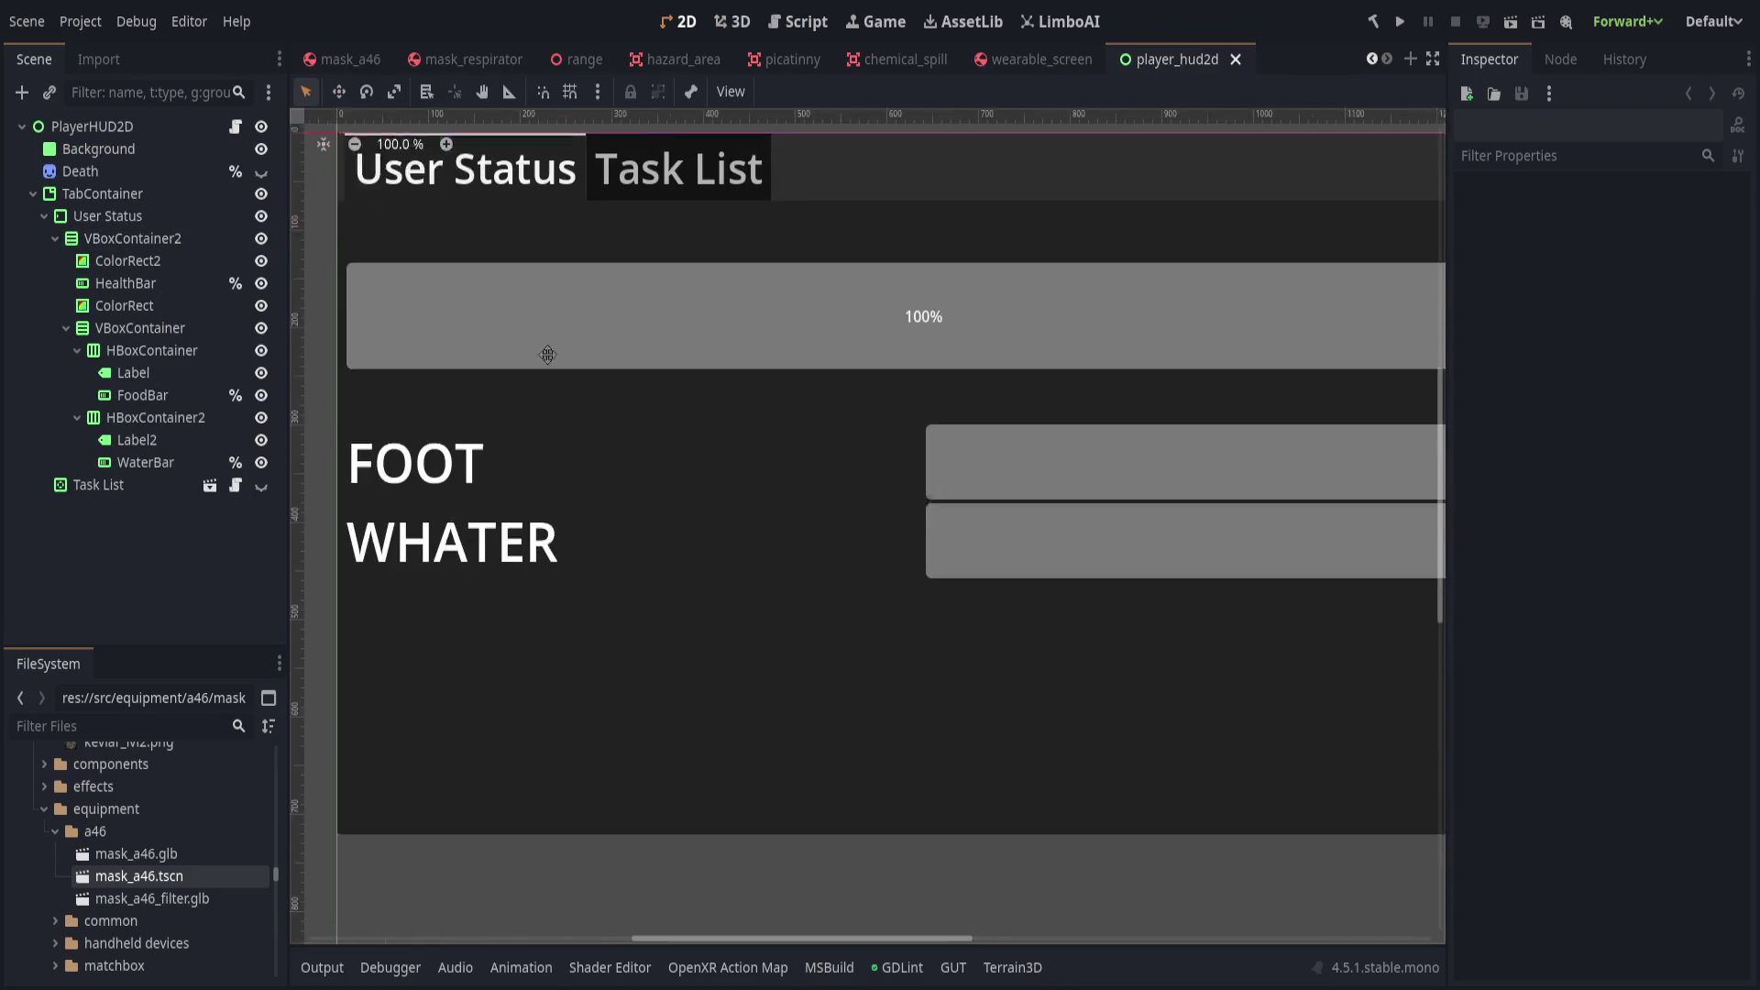
left_click(33, 193)
left_click(33, 194)
left_click(64, 327)
left_click(64, 328)
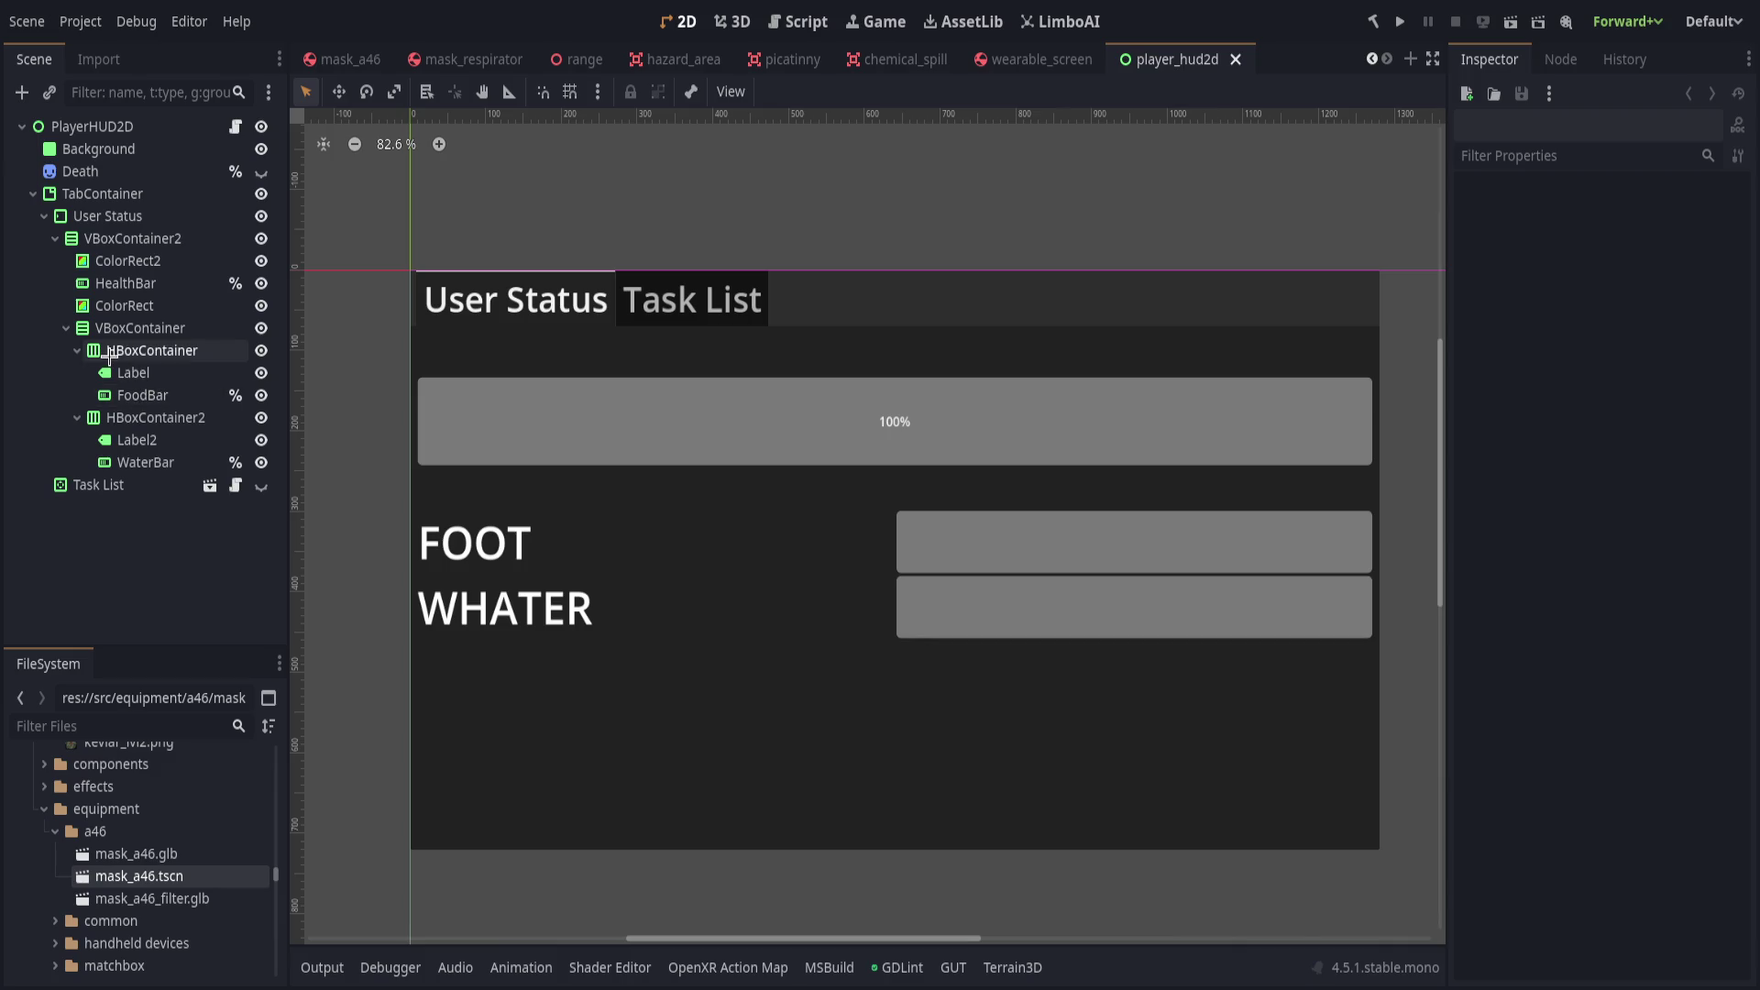
Step: Select the VBoxContainer and add a new Label beneath it
left_click(140, 417)
left_click(151, 396)
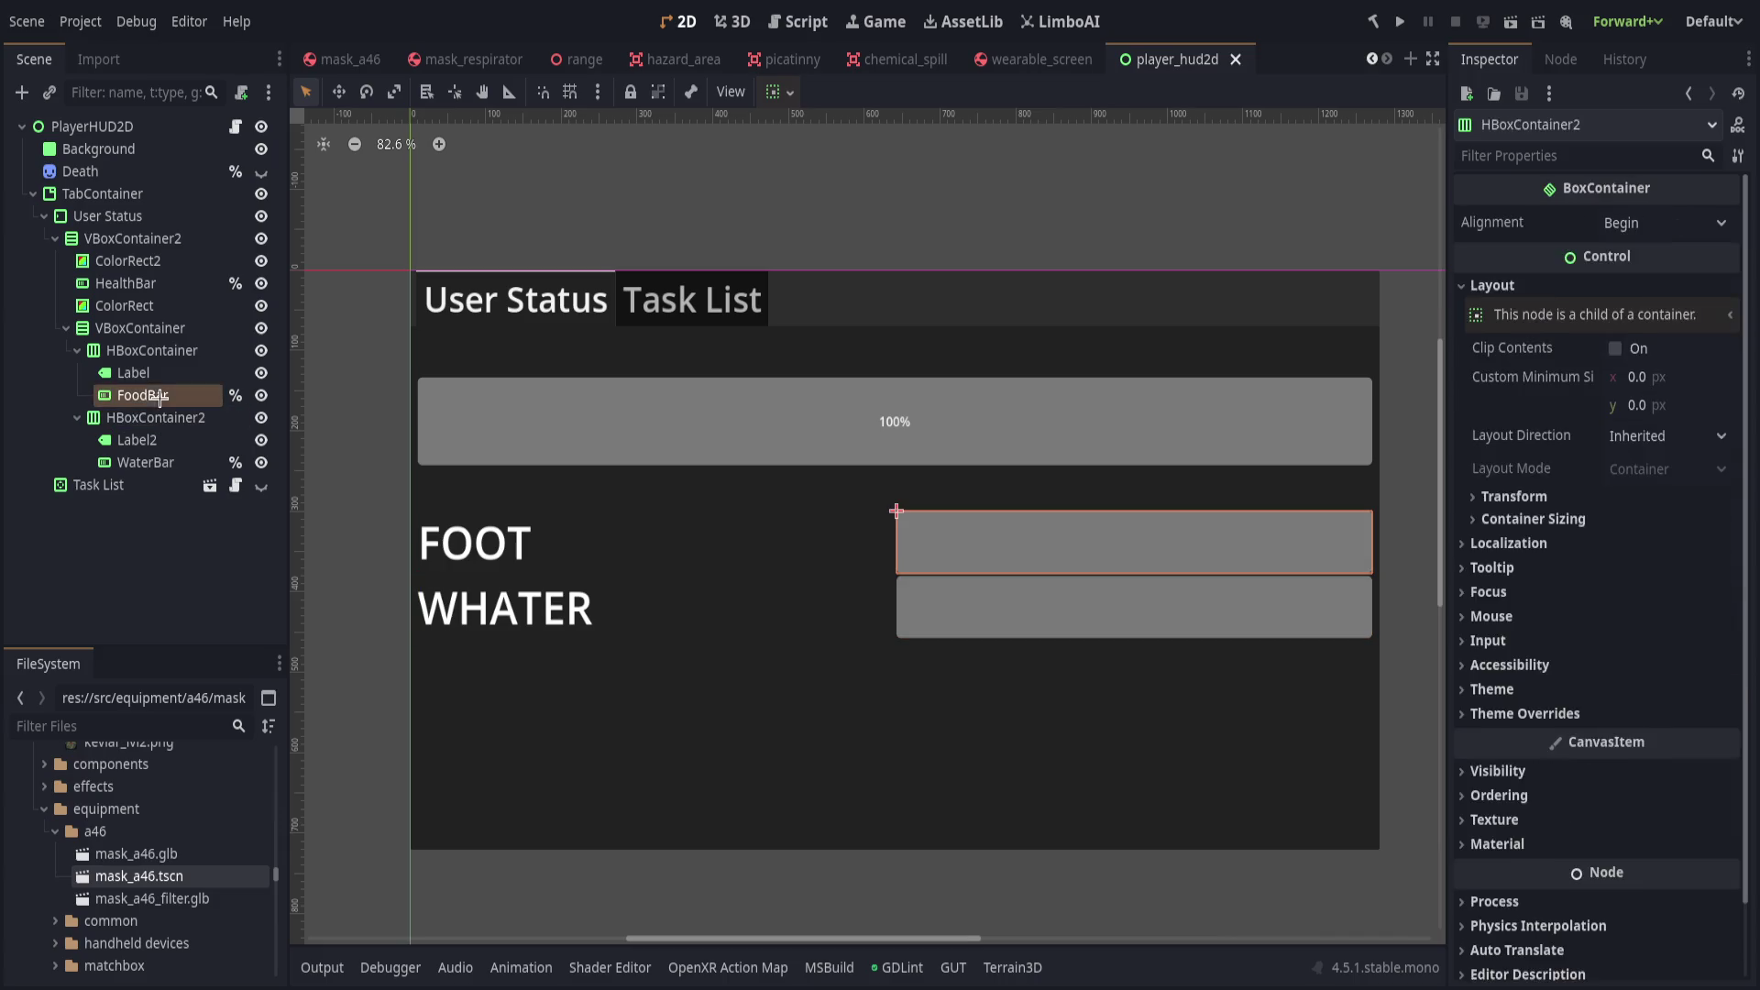
left_click(159, 414)
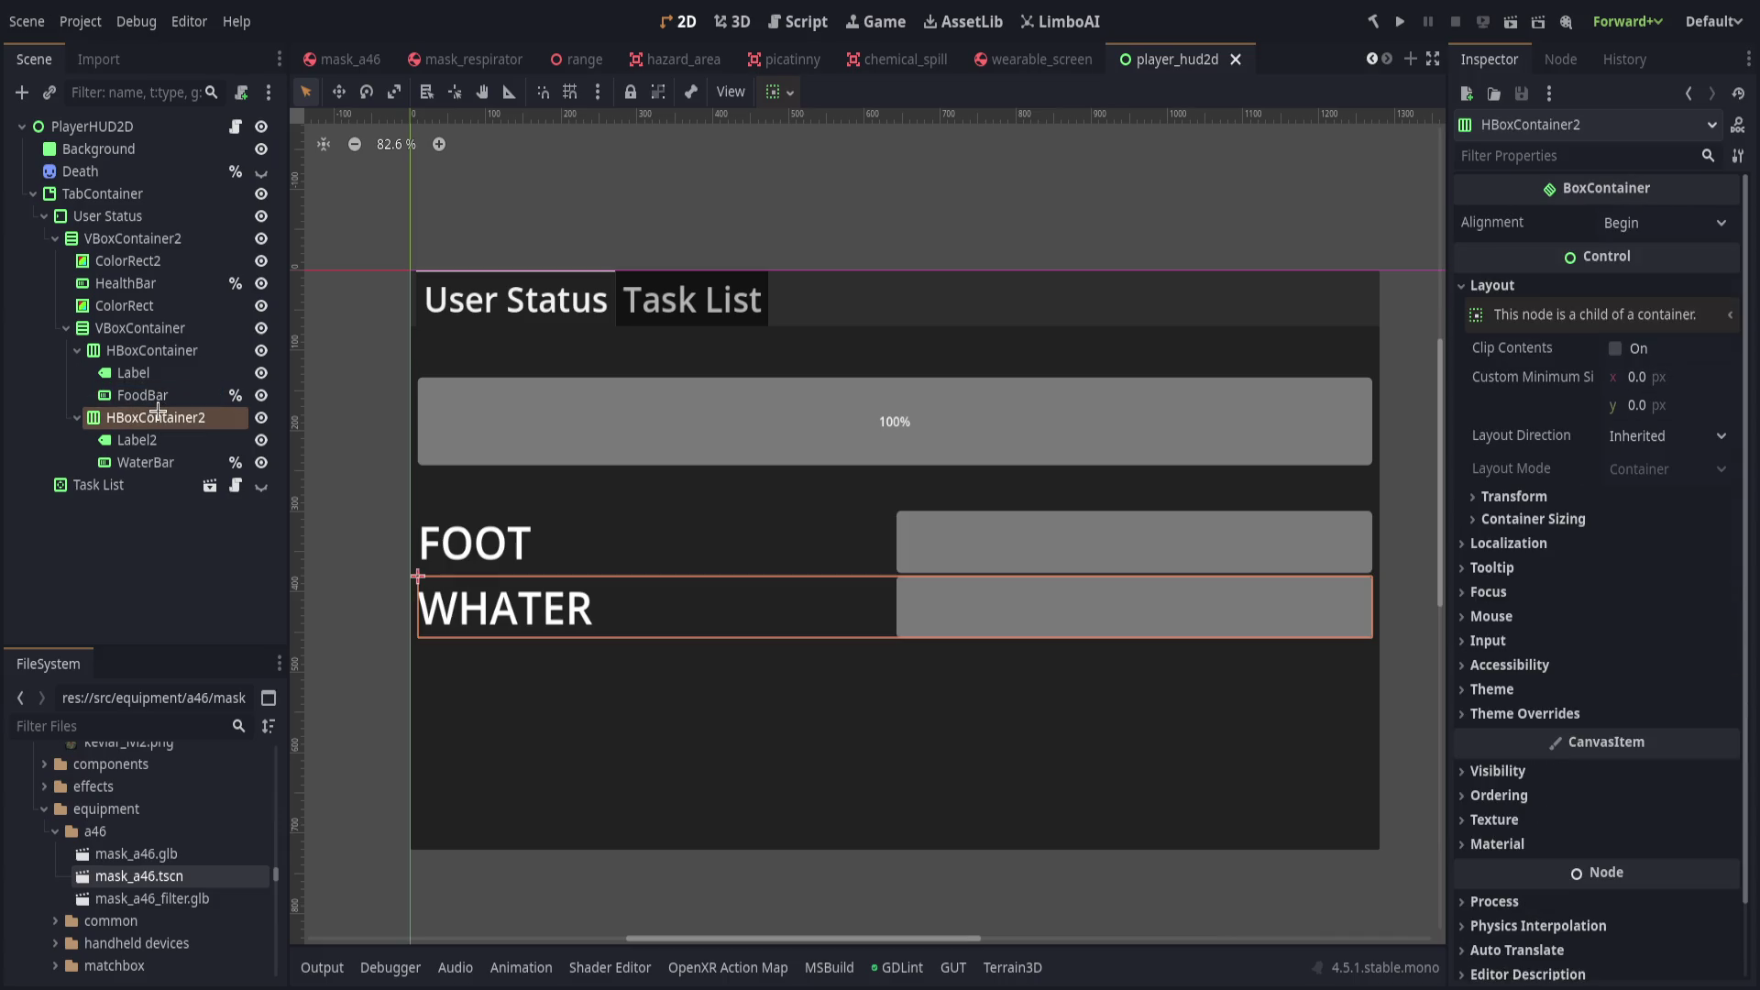
left_click(60, 326)
left_click(58, 326)
left_click(59, 326)
left_click(141, 328)
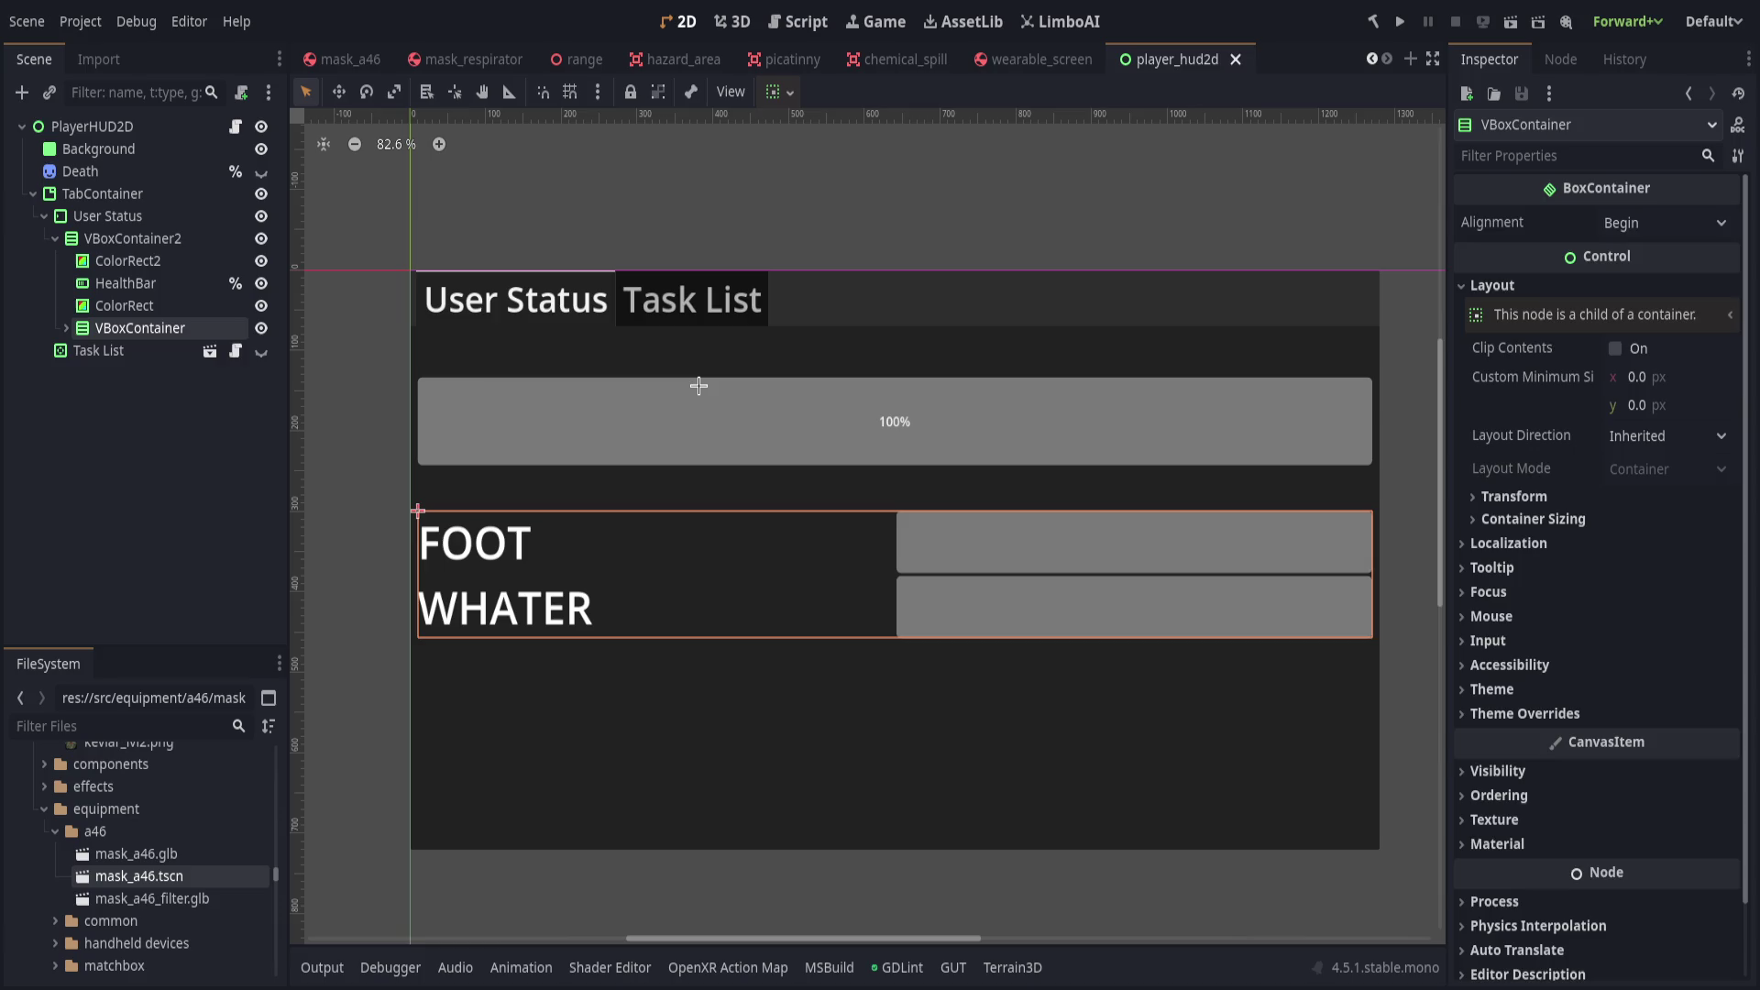
key("ctrl+v")
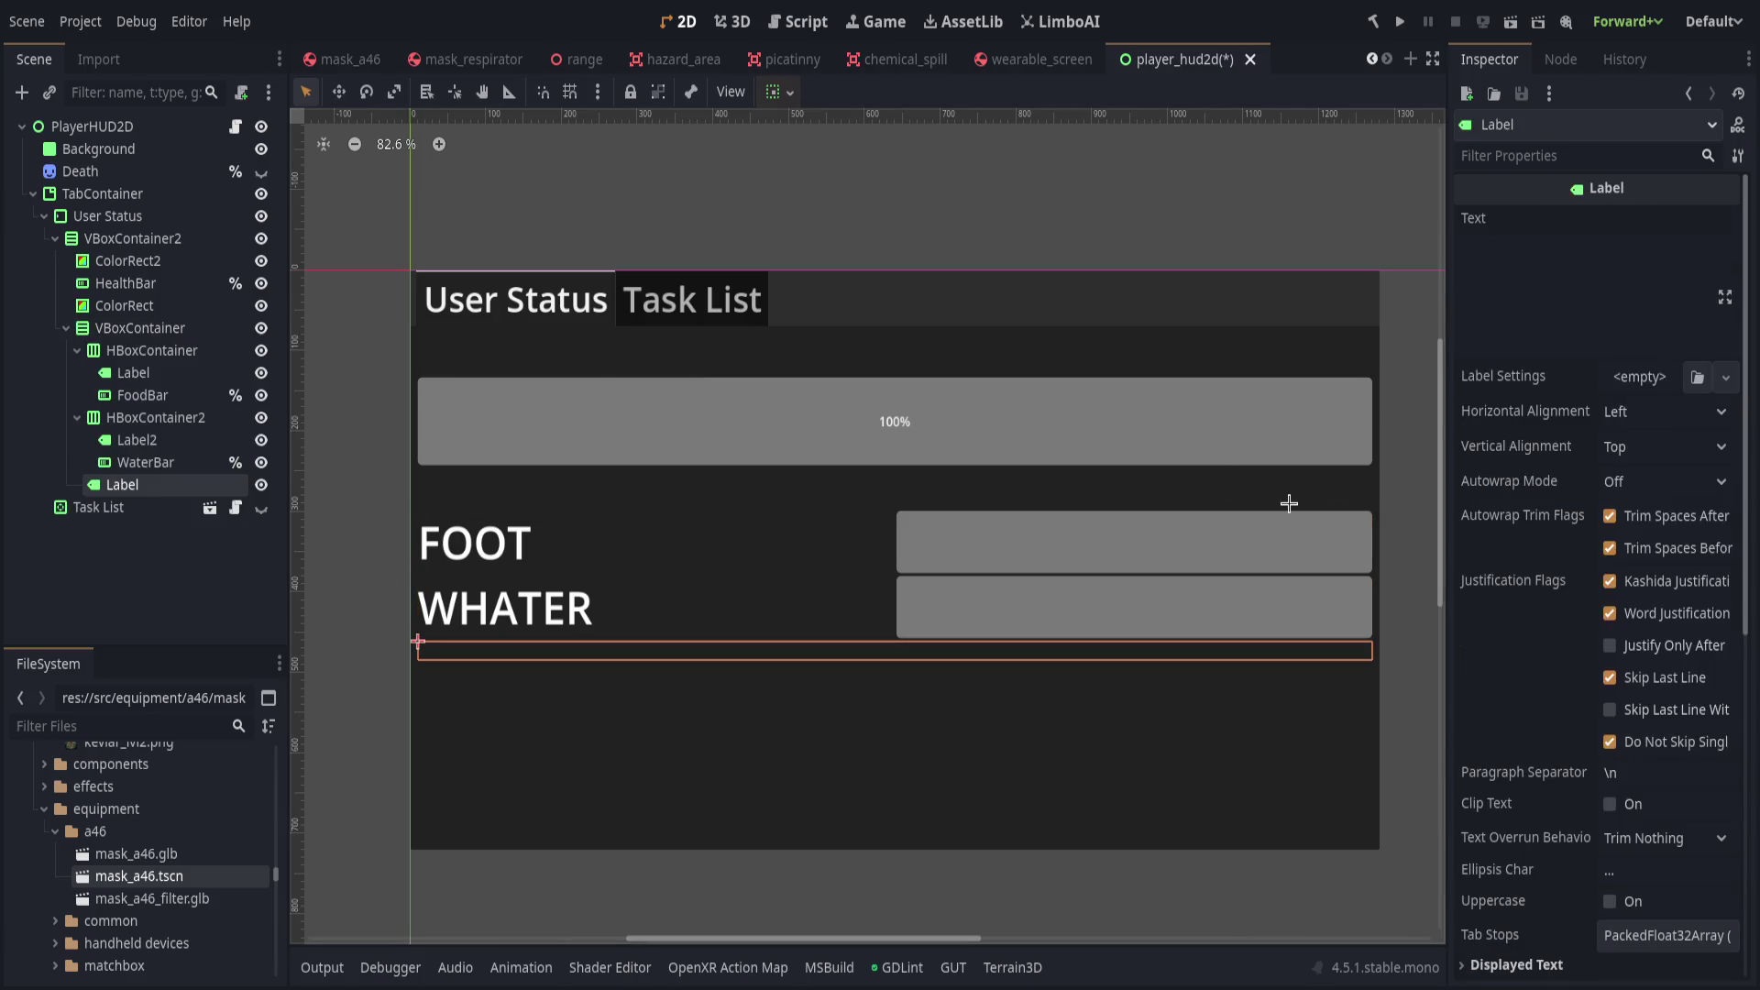
Step: Set the new label's text to 'THIS IS A LABEL'
scroll(1531, 442, "down", 5)
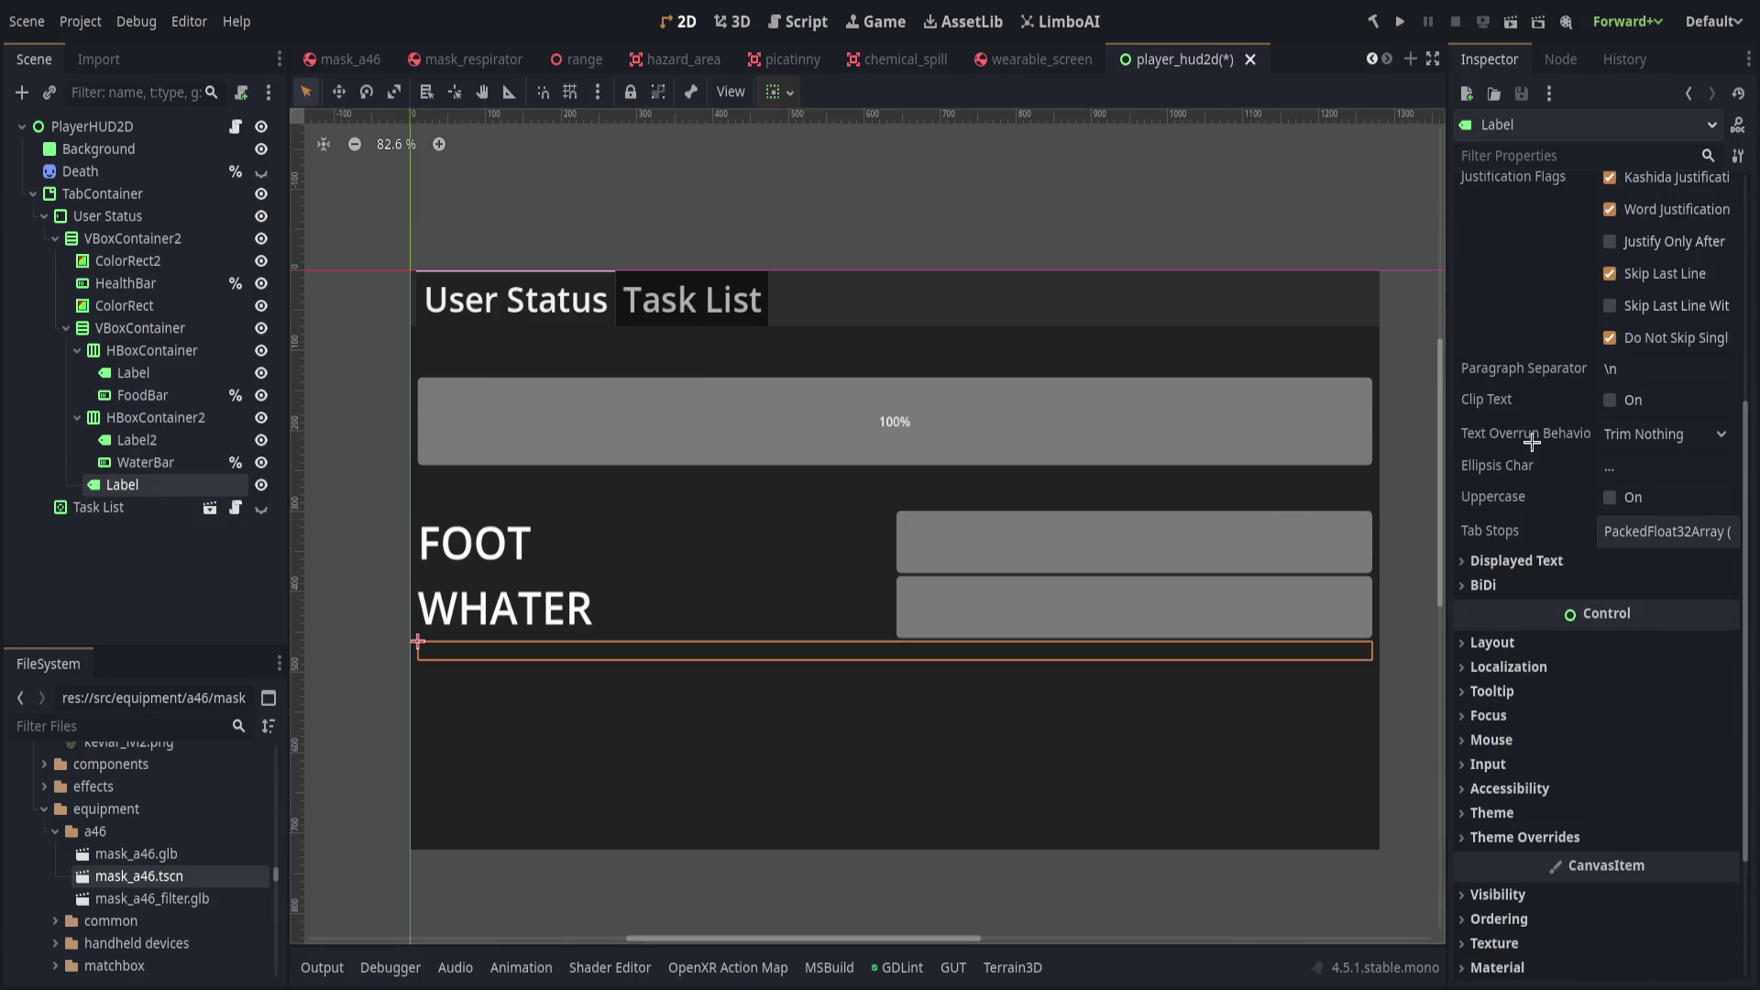
left_click(1498, 578)
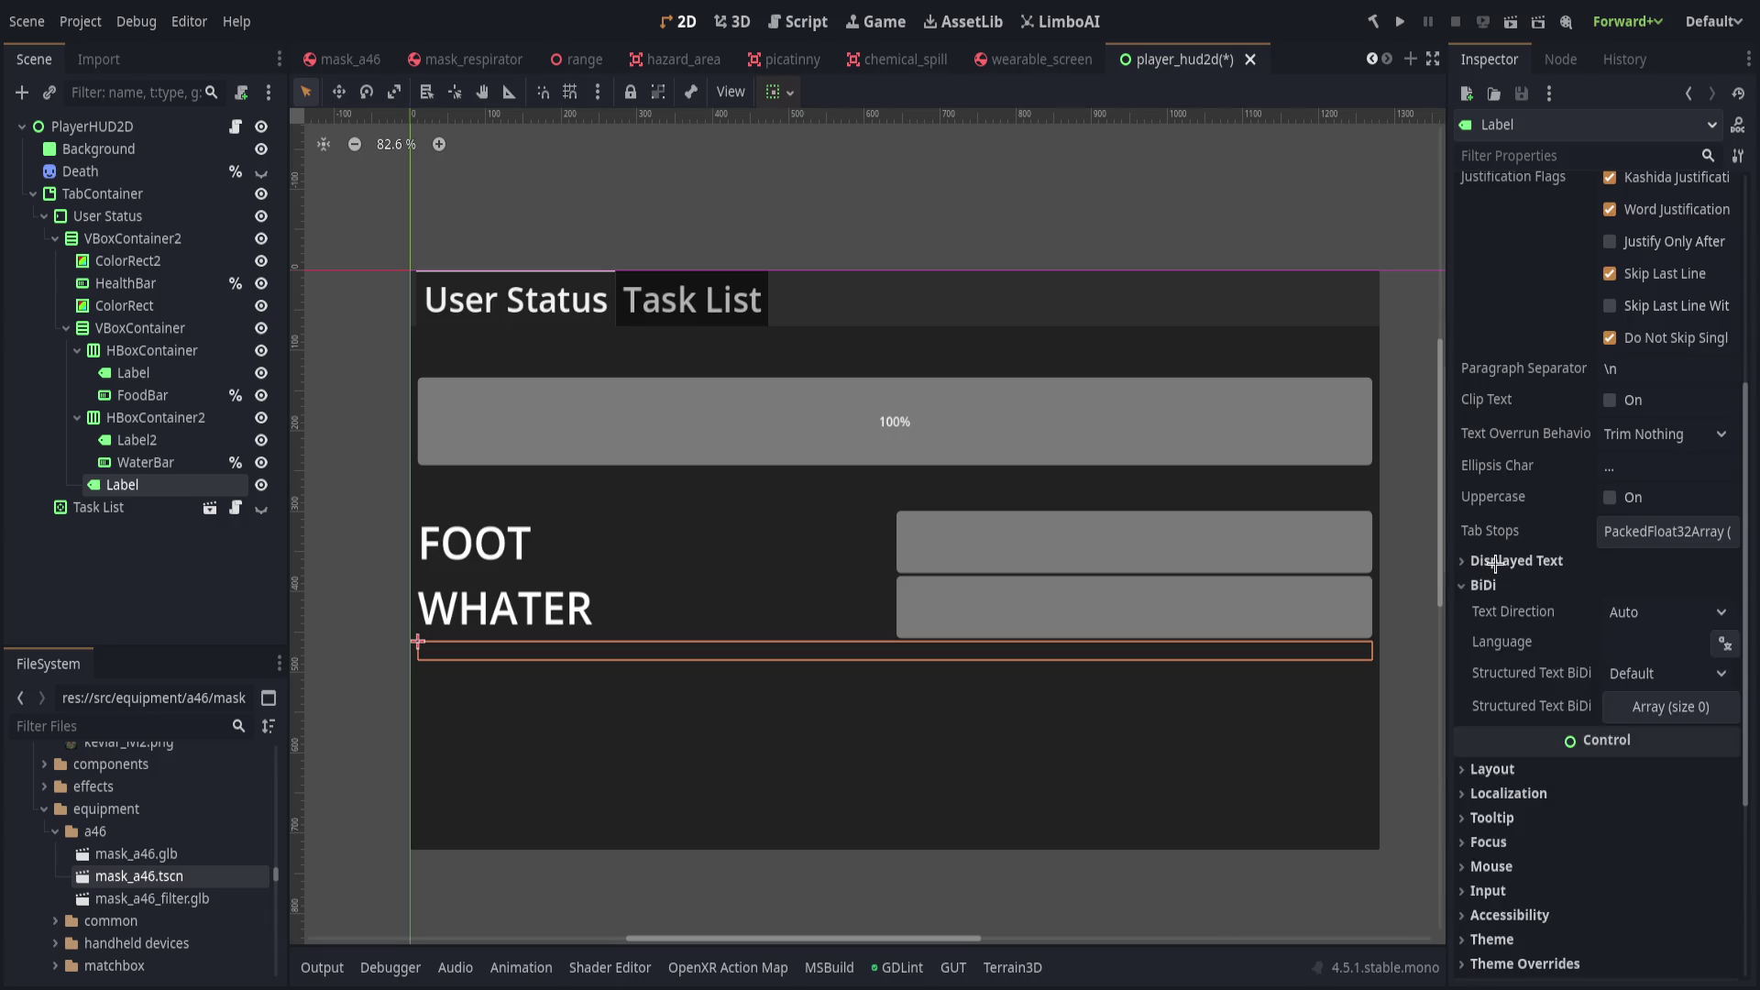
left_click(1492, 586)
scroll(1525, 629, "up", 5)
left_click(1561, 274)
type("HIS IS A LA")
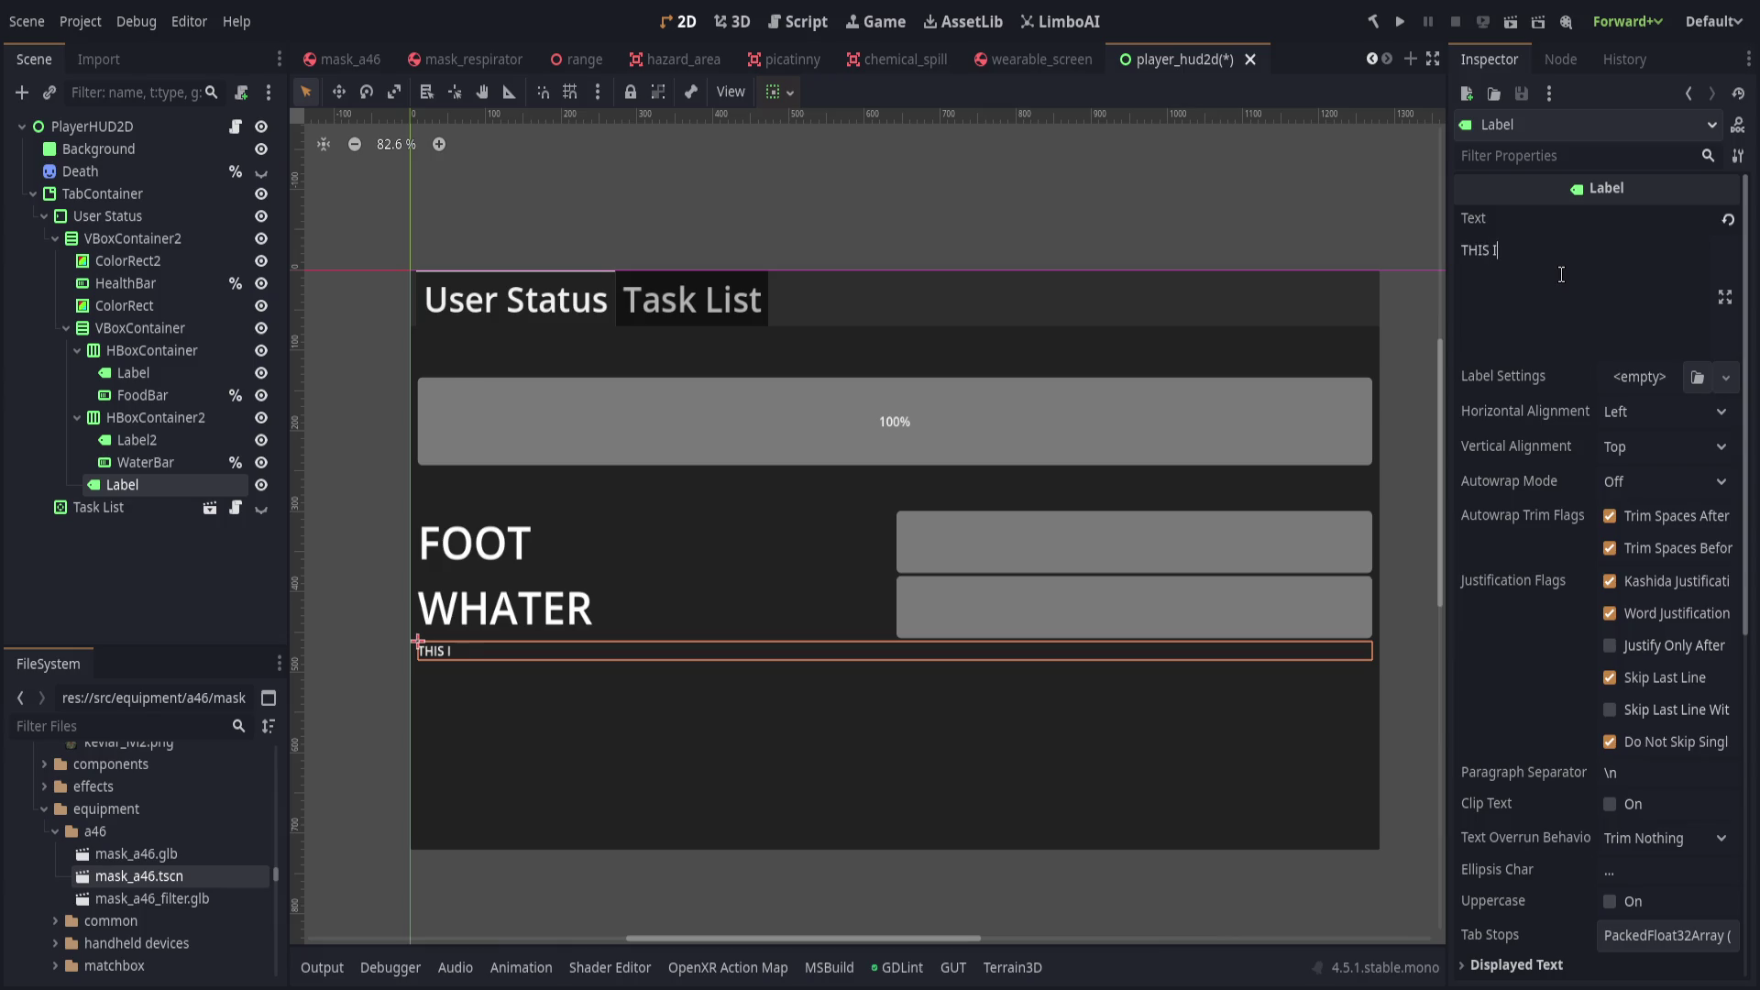
type("BEL")
Step: Paste a copy of the WHATER Label2 into VBoxContainer and delete the test label
left_click(132, 441)
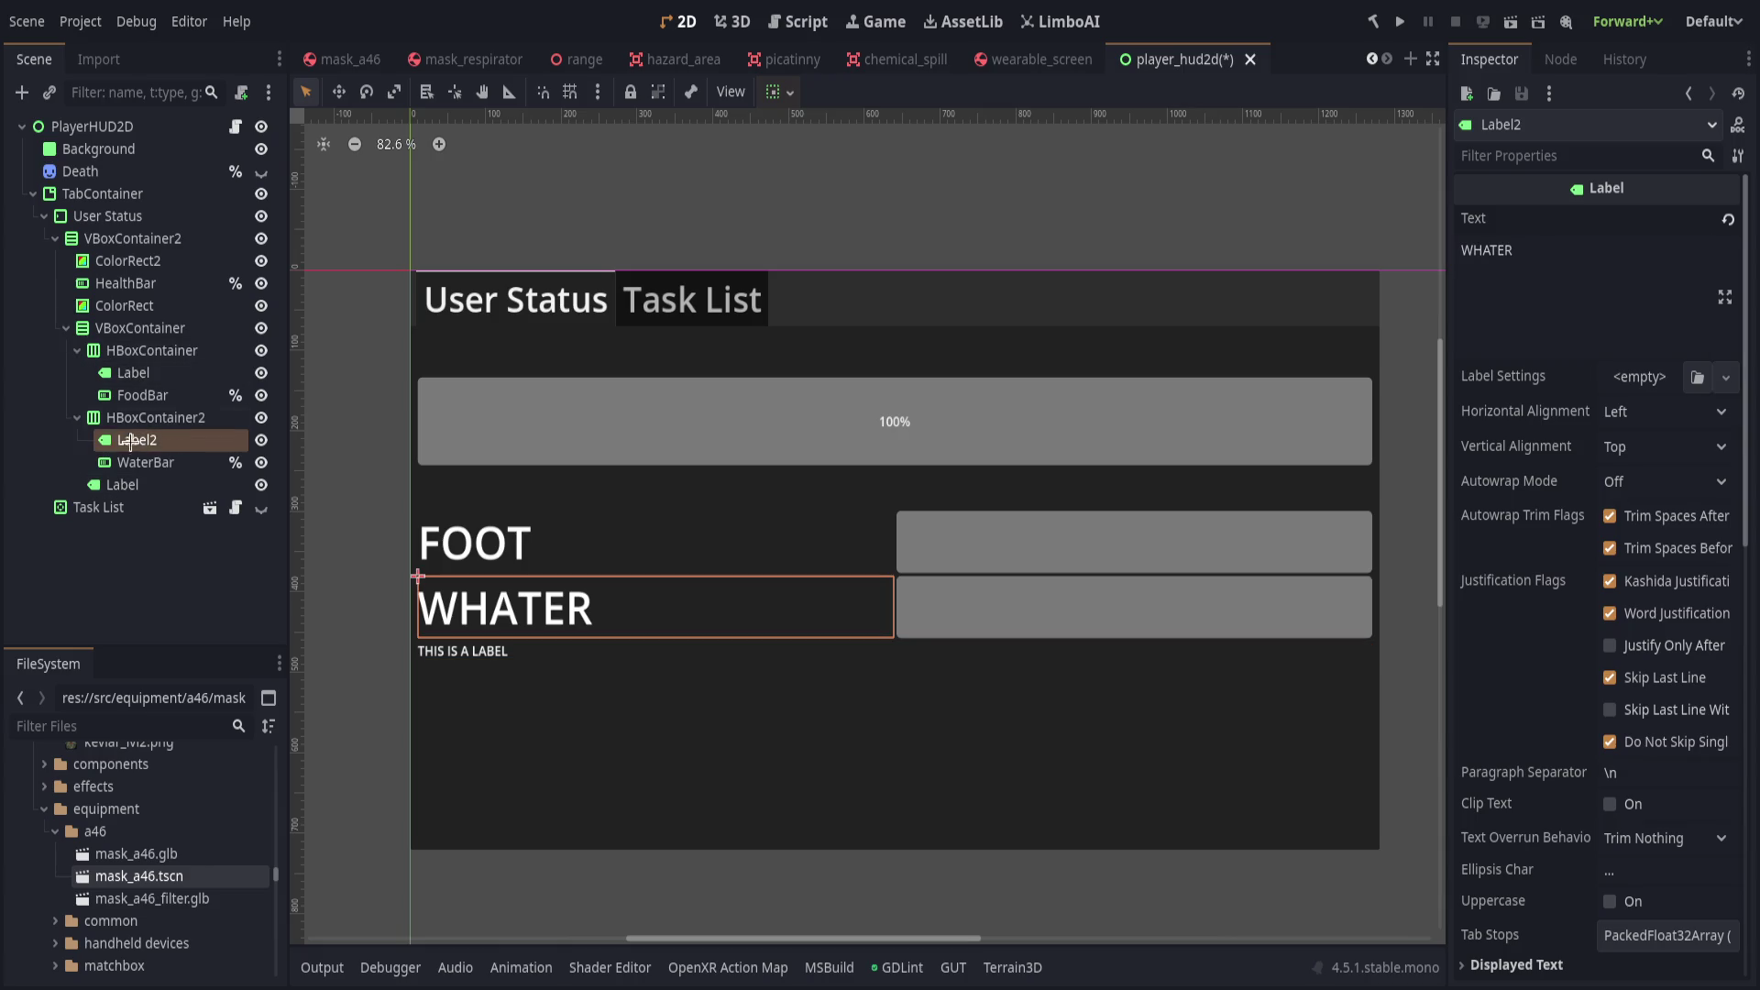
left_click(141, 328)
key("ctrl+v")
left_click(158, 485)
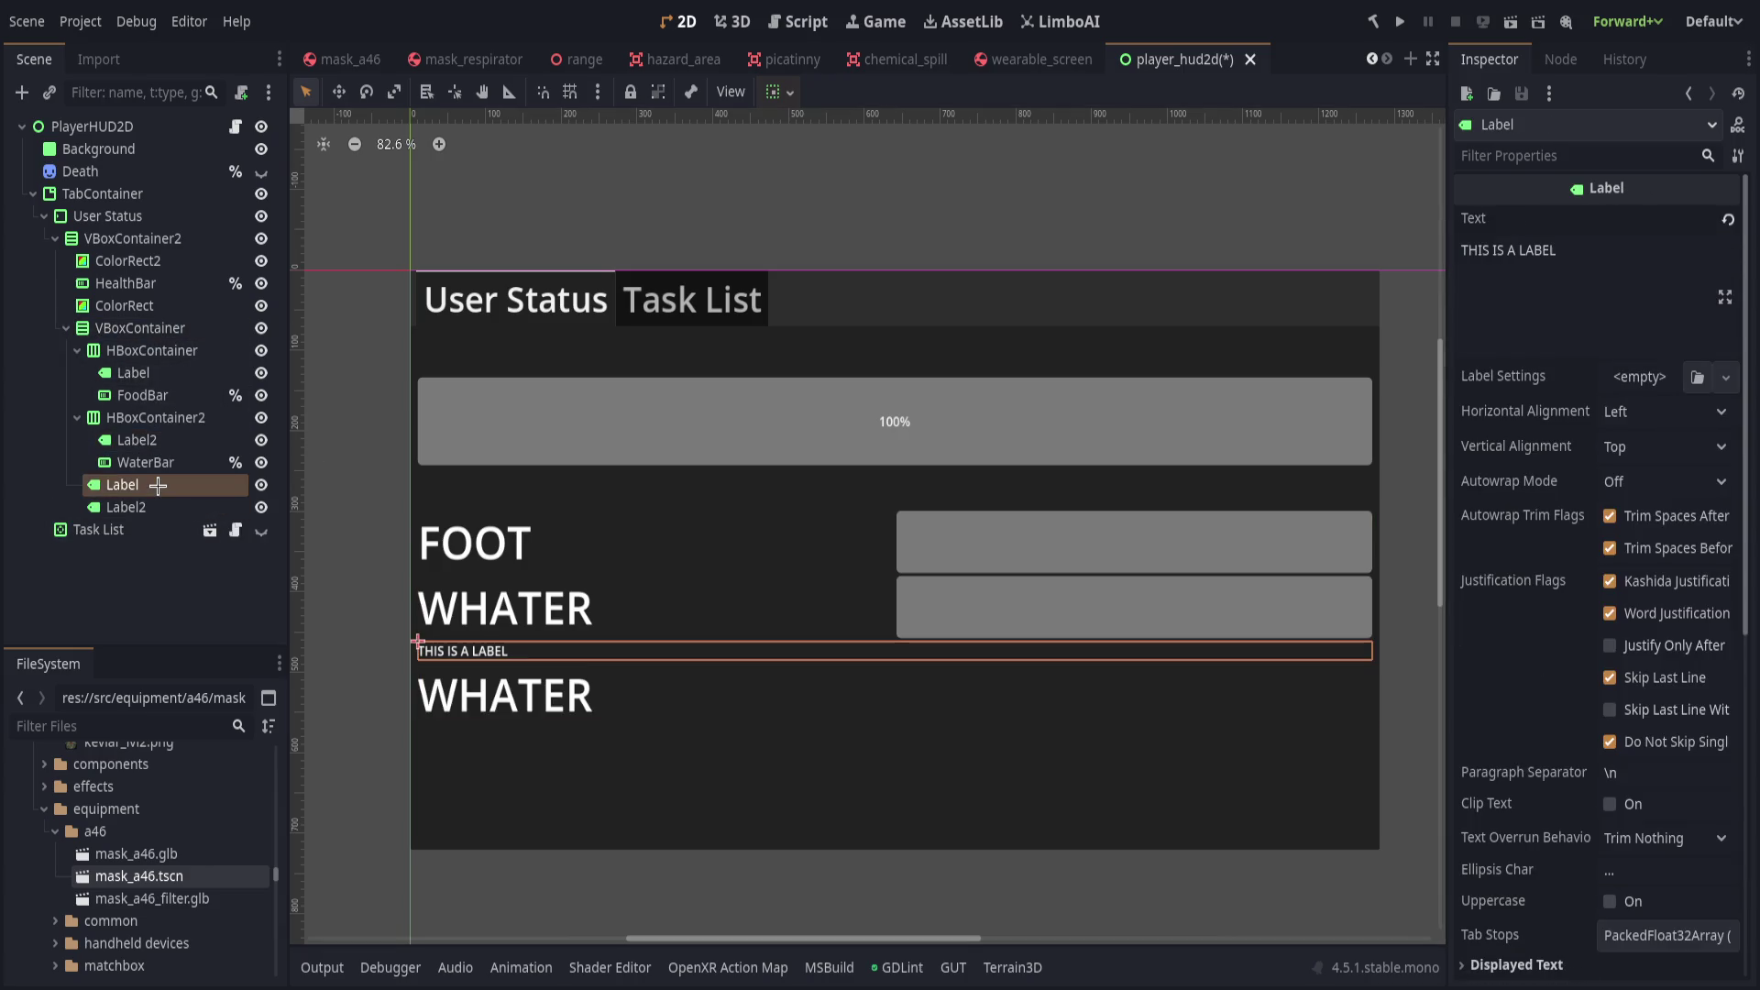
key("Delete")
Step: Rename the pasted WHATER label copy to StatLabel
left_click(158, 484)
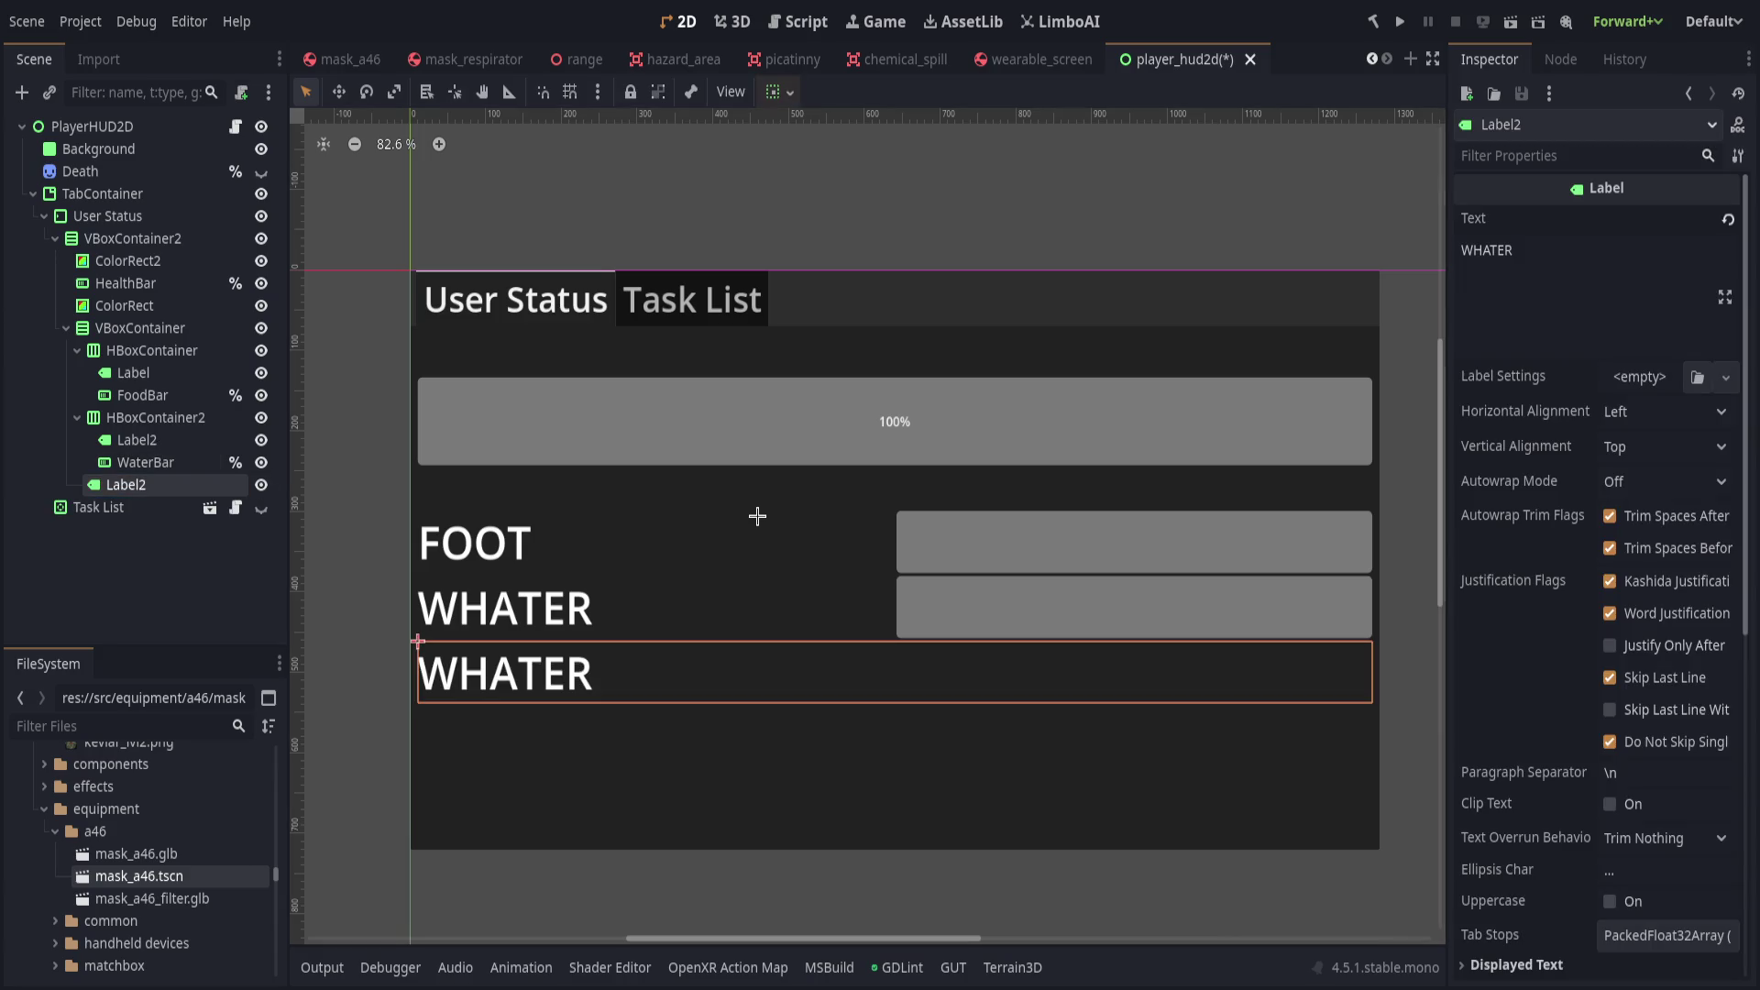
key("F2")
type("StatLabel")
key("Return")
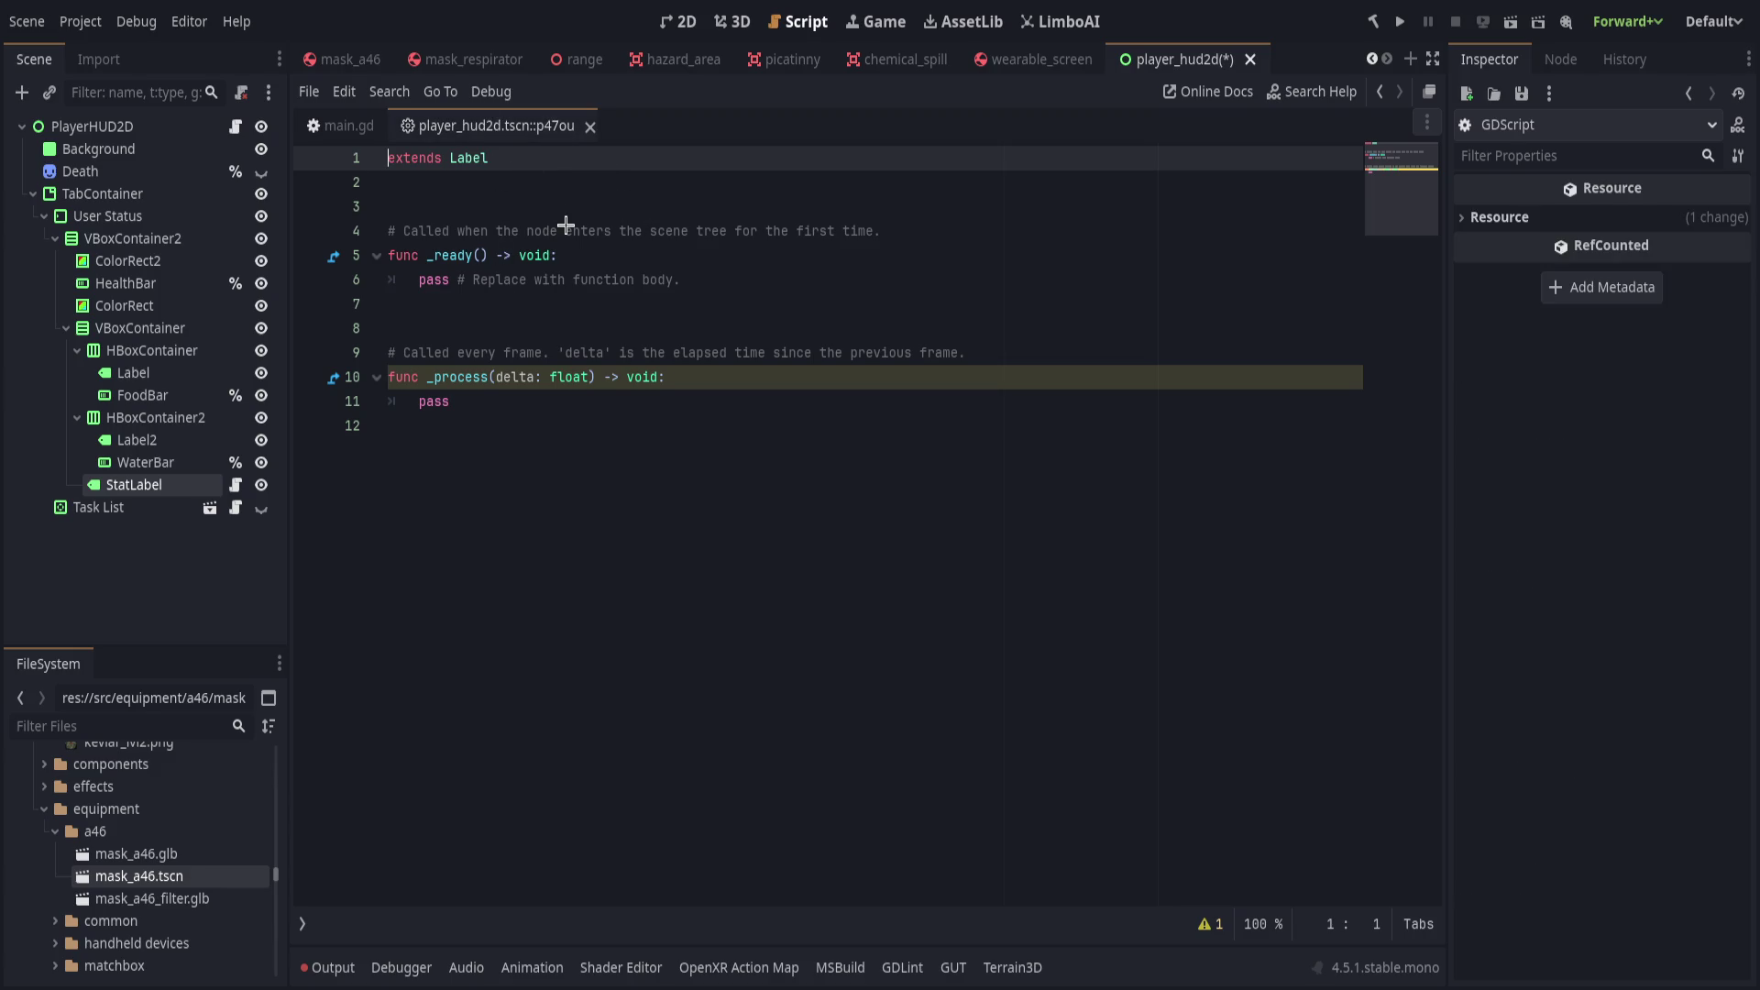
Step: Detach StatLabel's built-in script and attach a new script to it
key("ctrl+w")
left_click(244, 92)
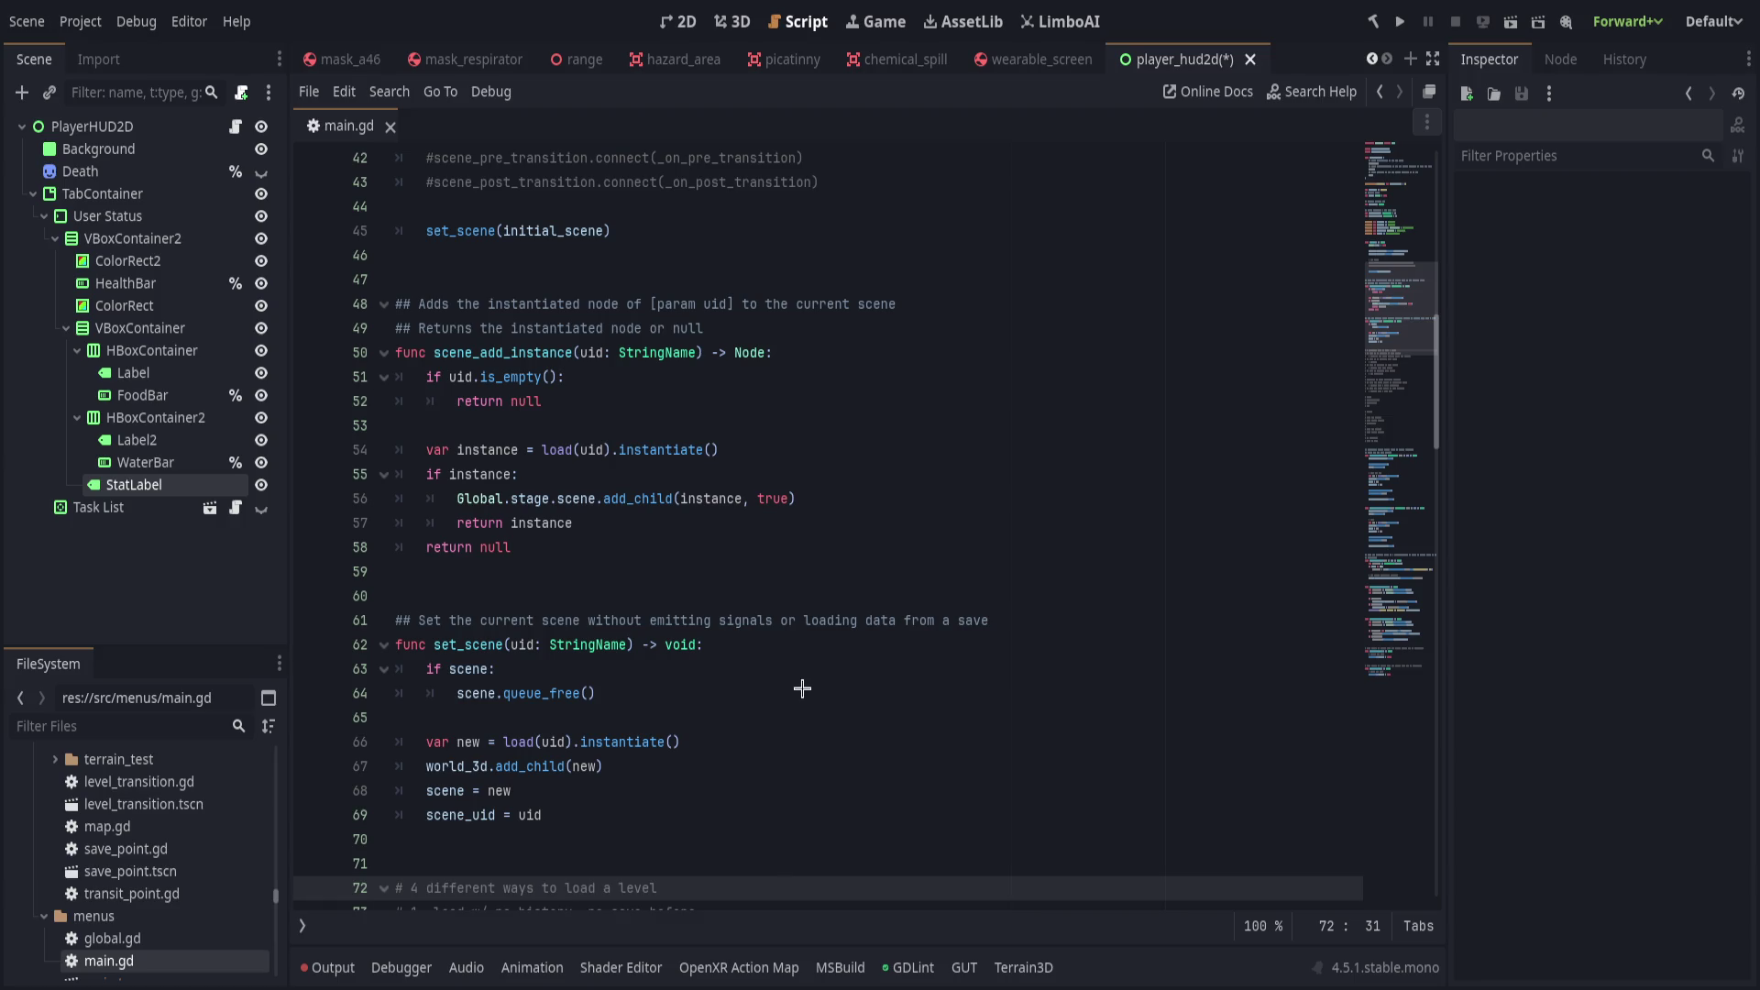
key("ctrl+z")
left_click(77, 417)
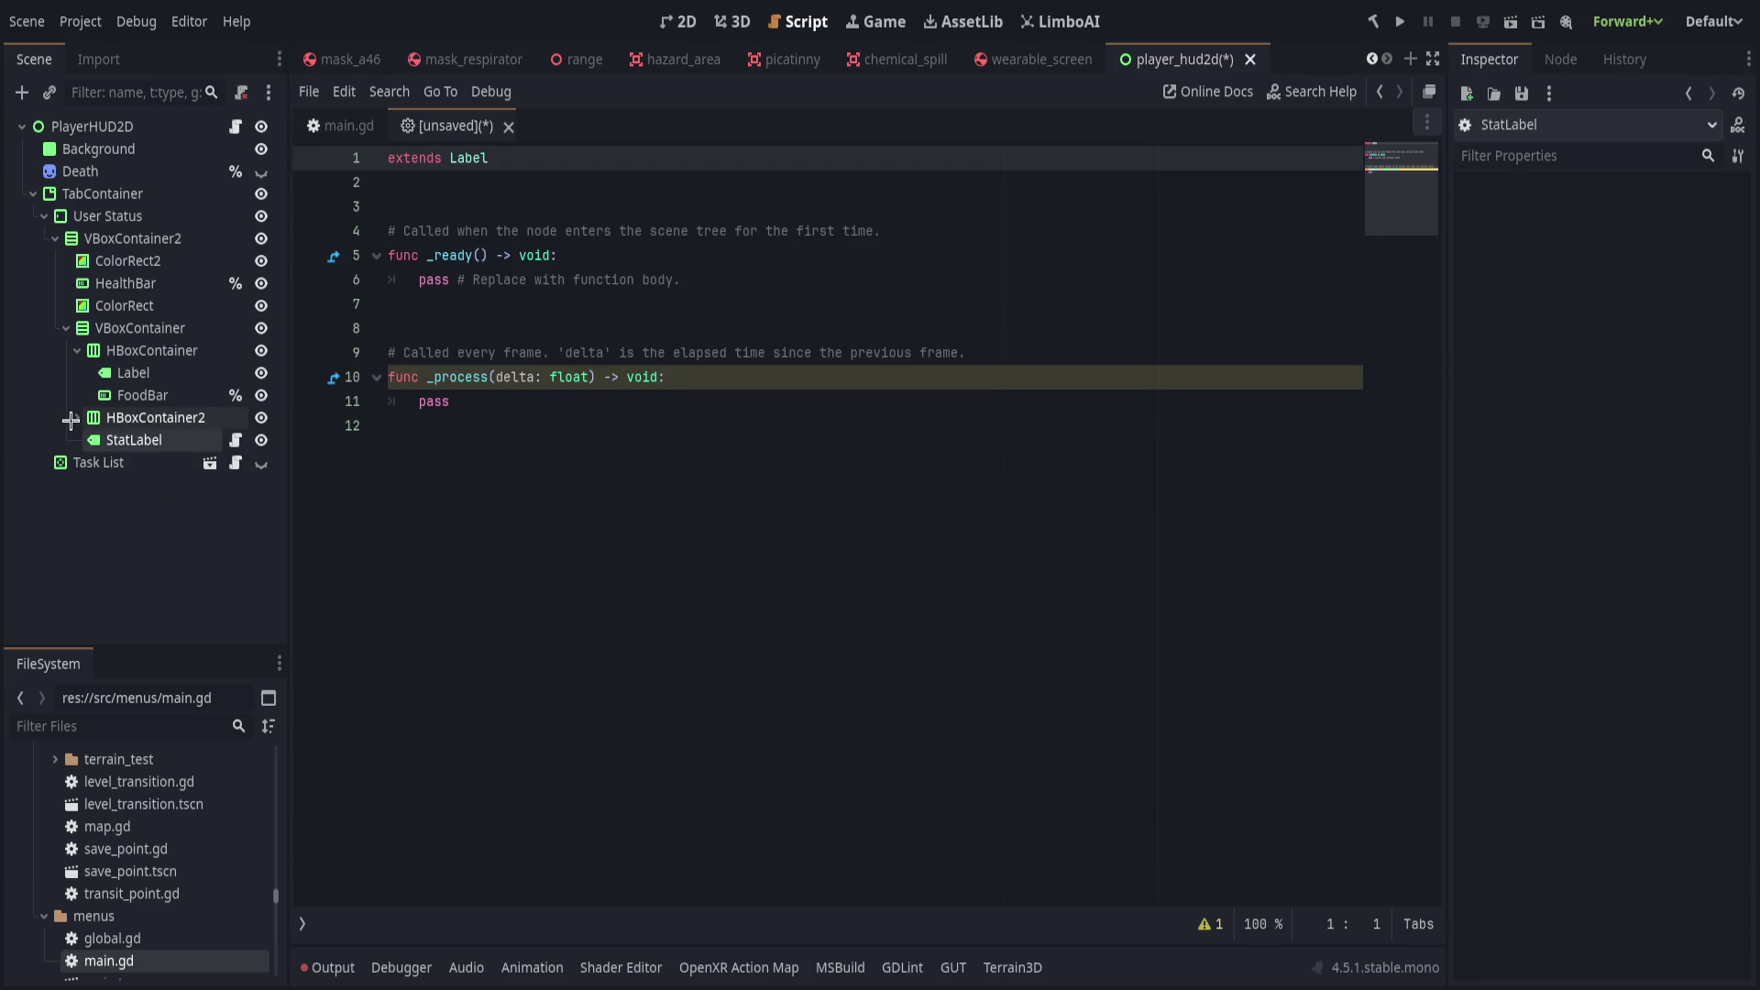
left_click(77, 350)
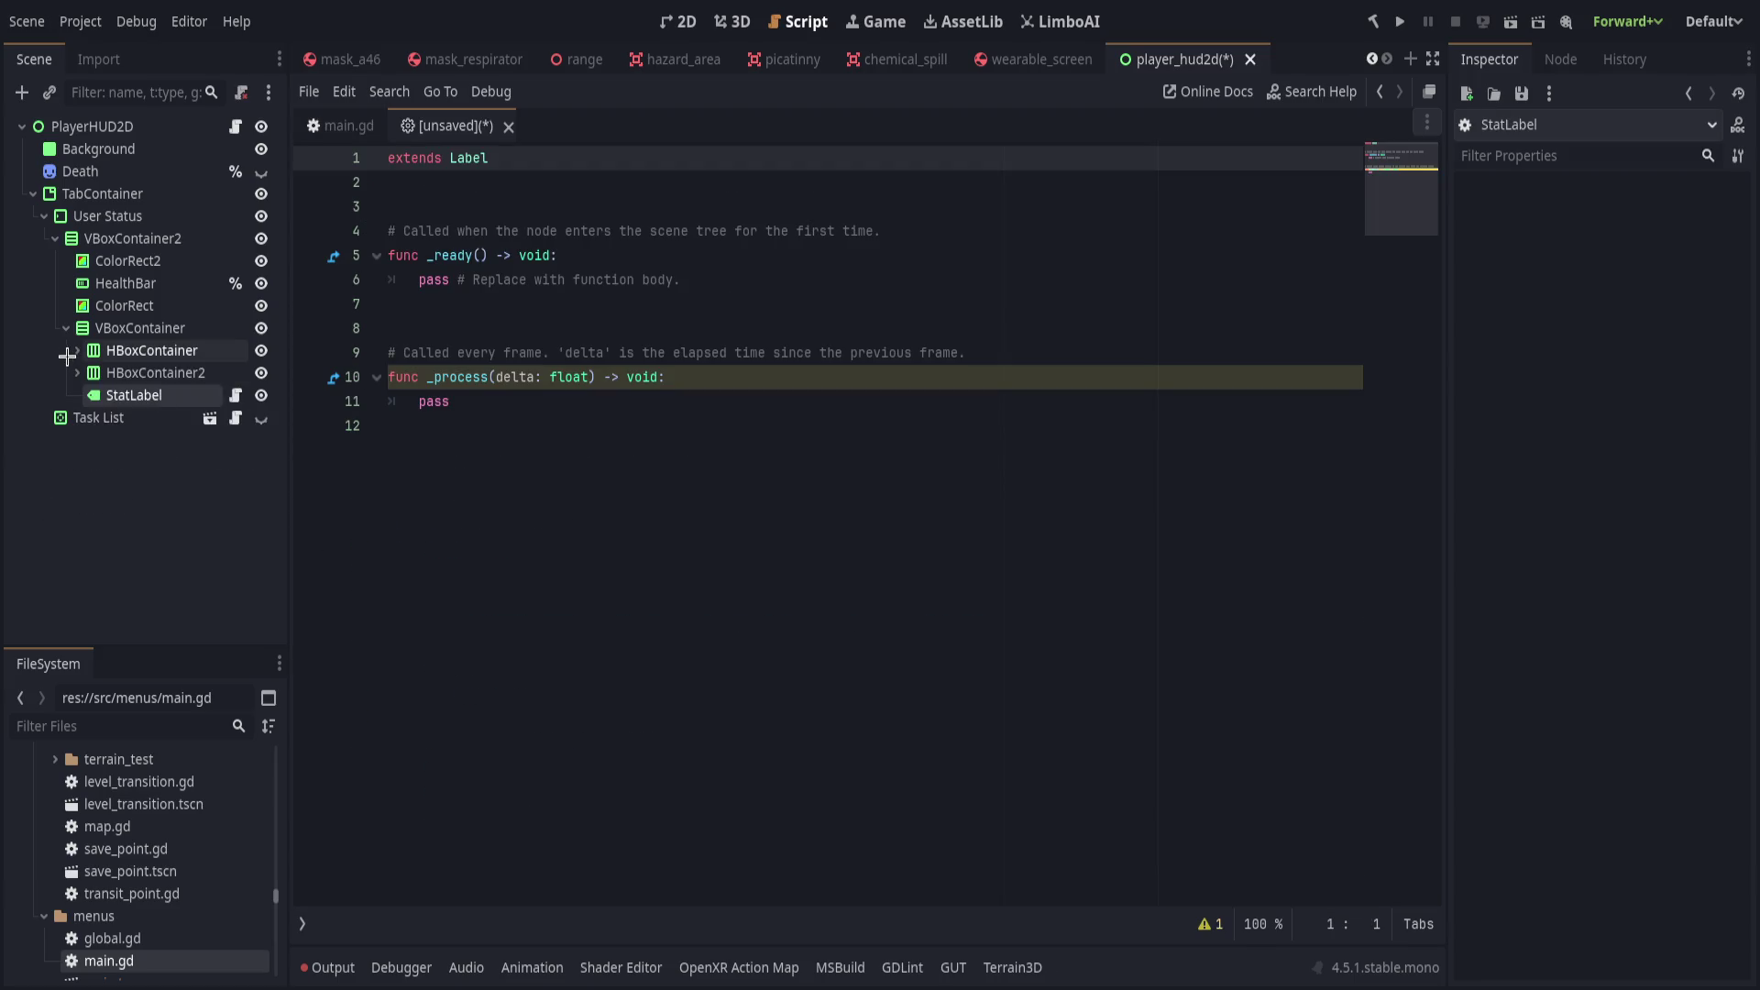
left_click(148, 395)
Step: Declare var _tracking := StatValue below the extends Label line
left_click(736, 211)
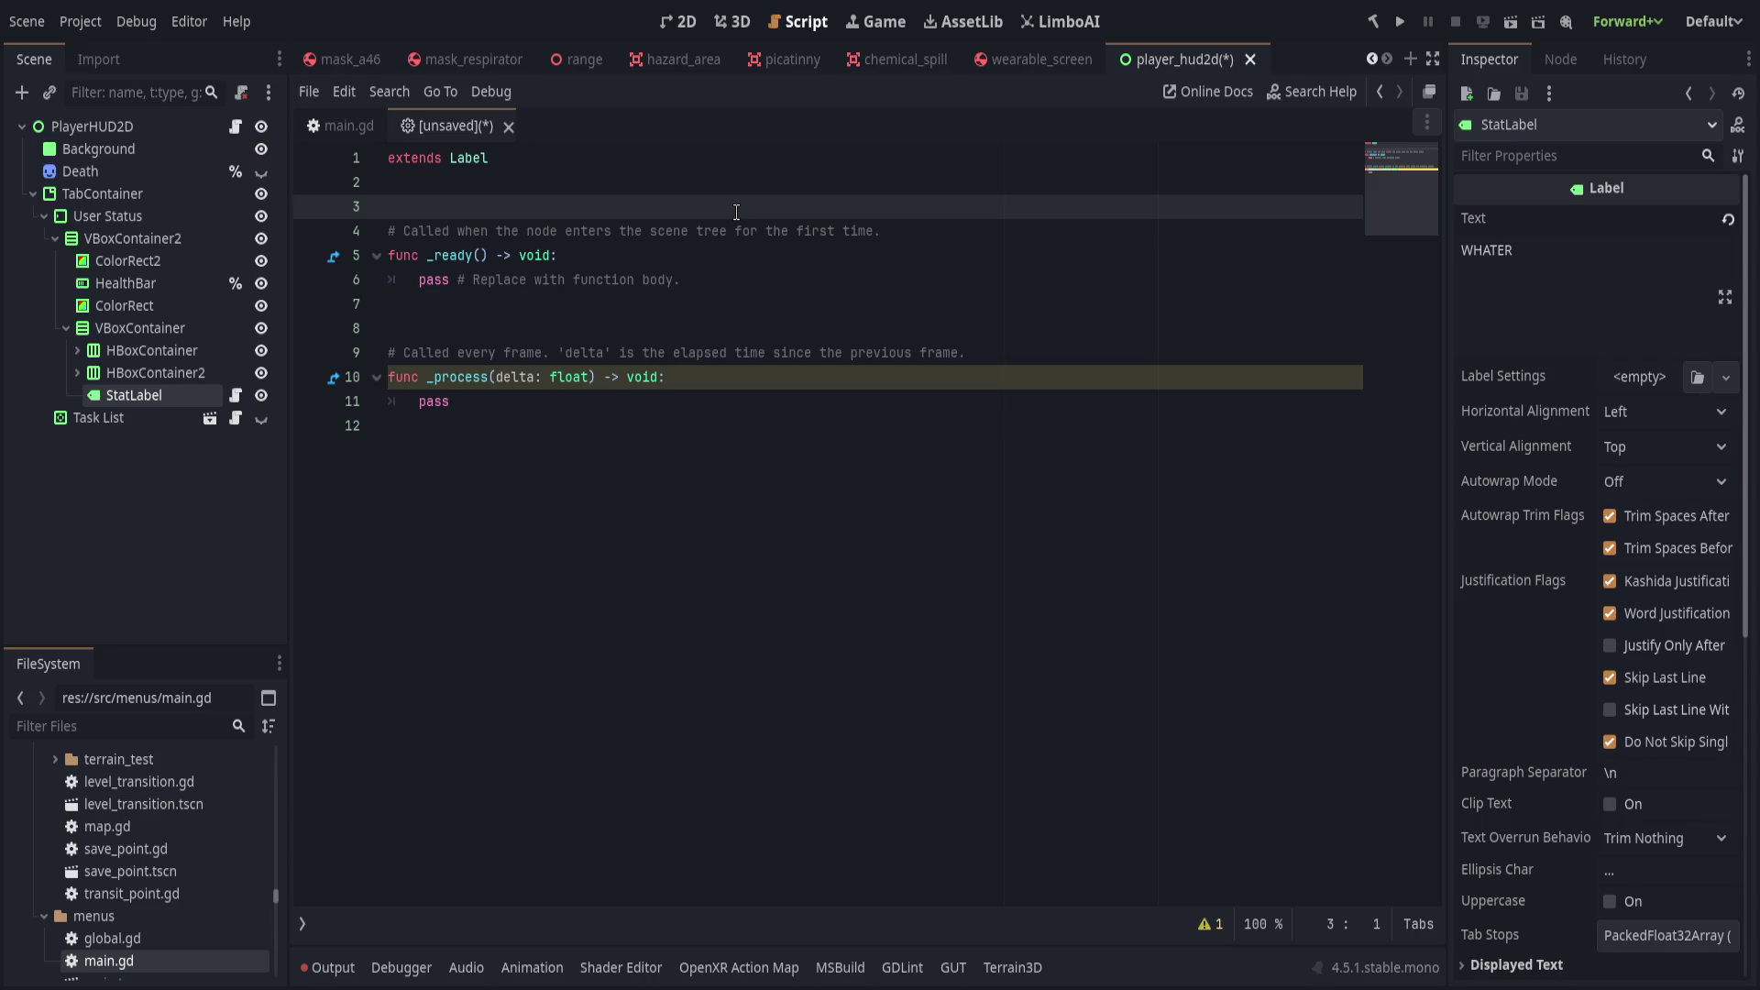
key("Return")
type("var _tr")
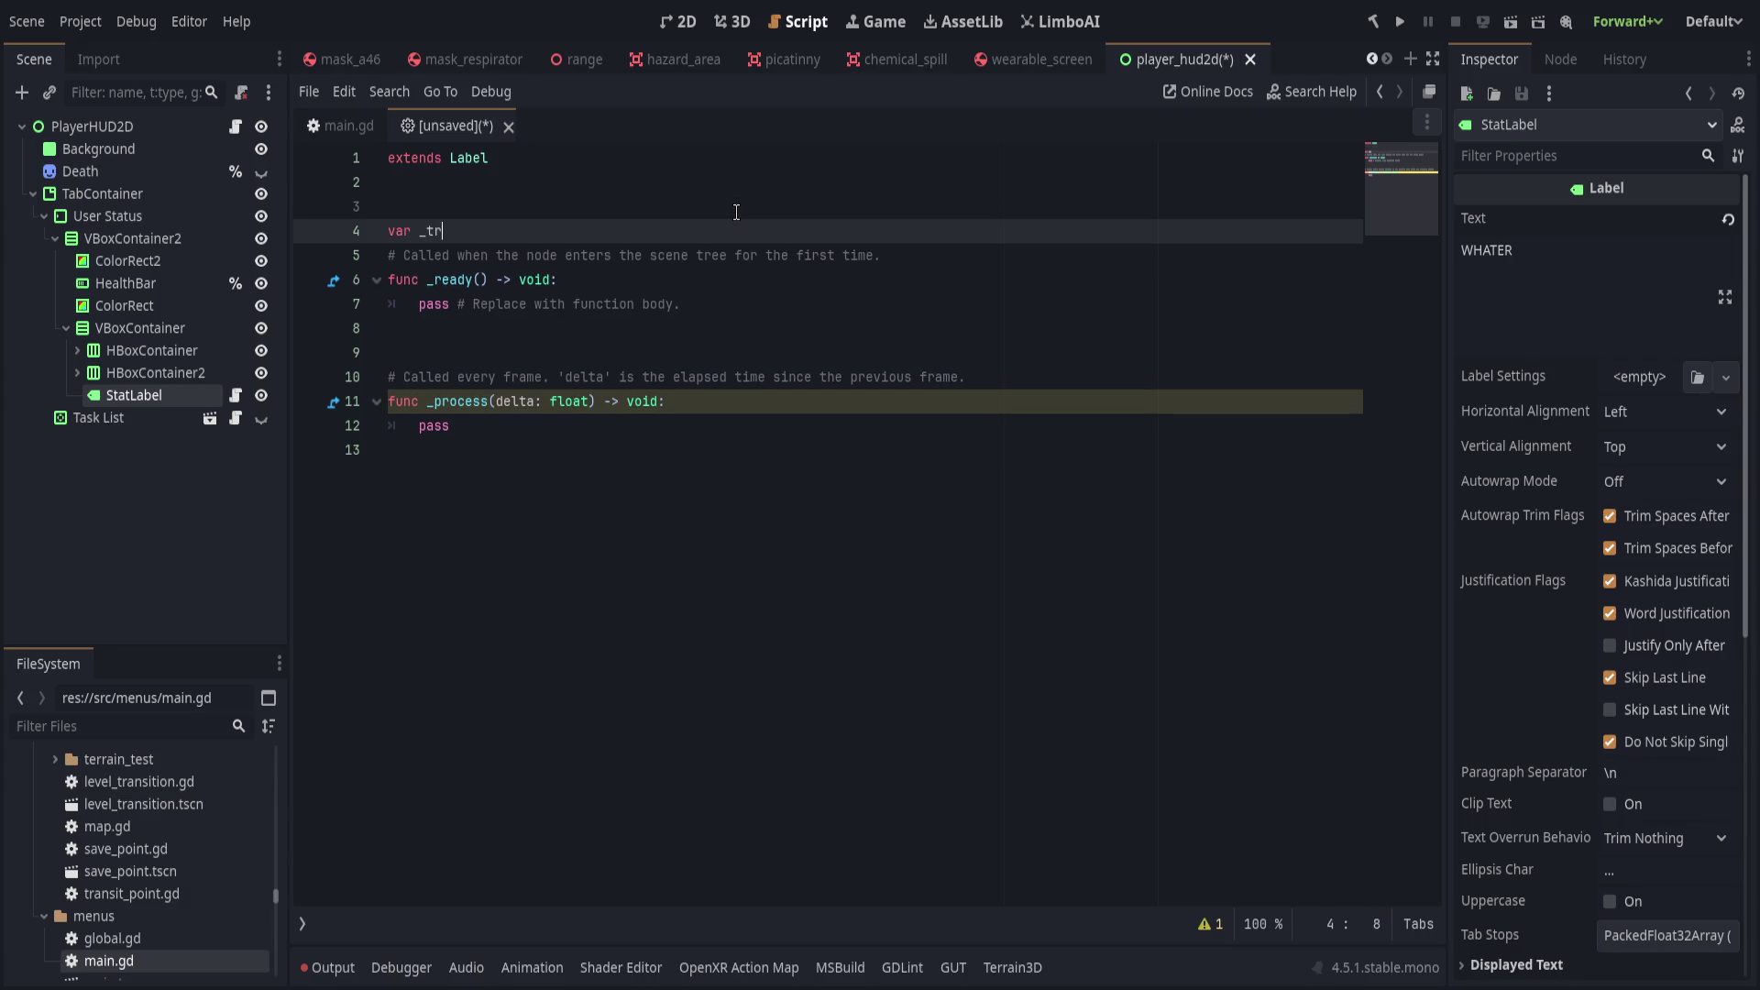
type("acking := ")
type("Stat")
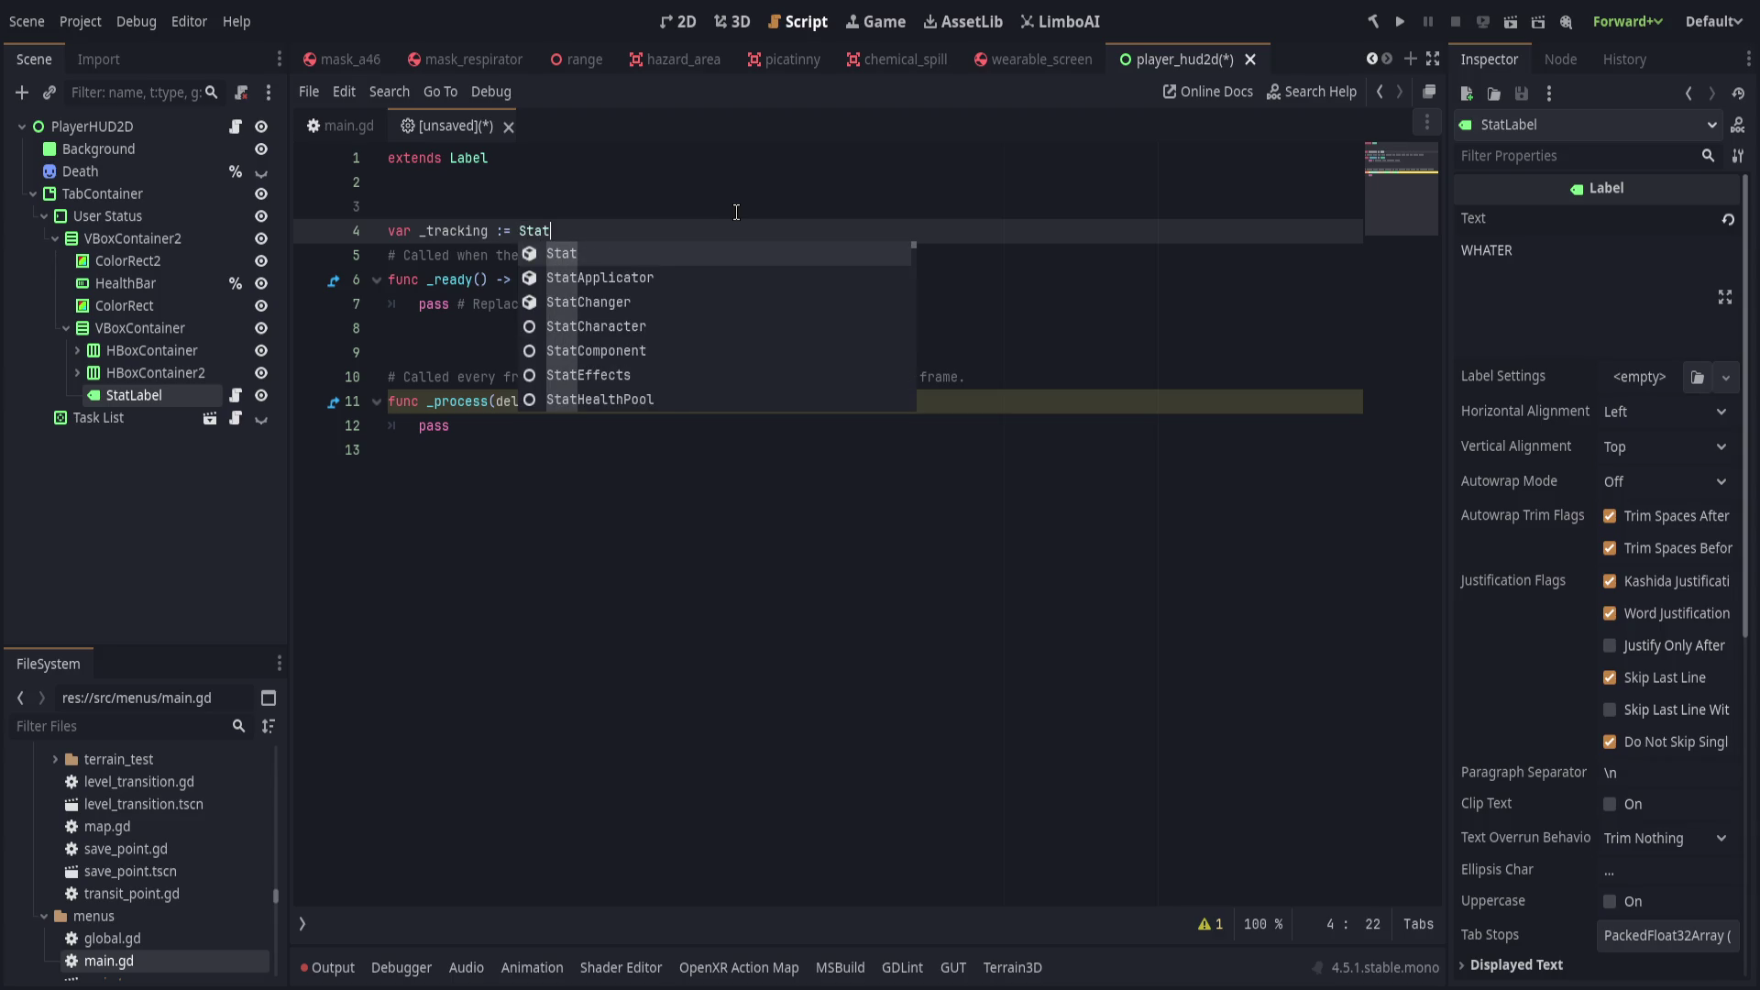
type("Value")
key("Return")
key("Return")
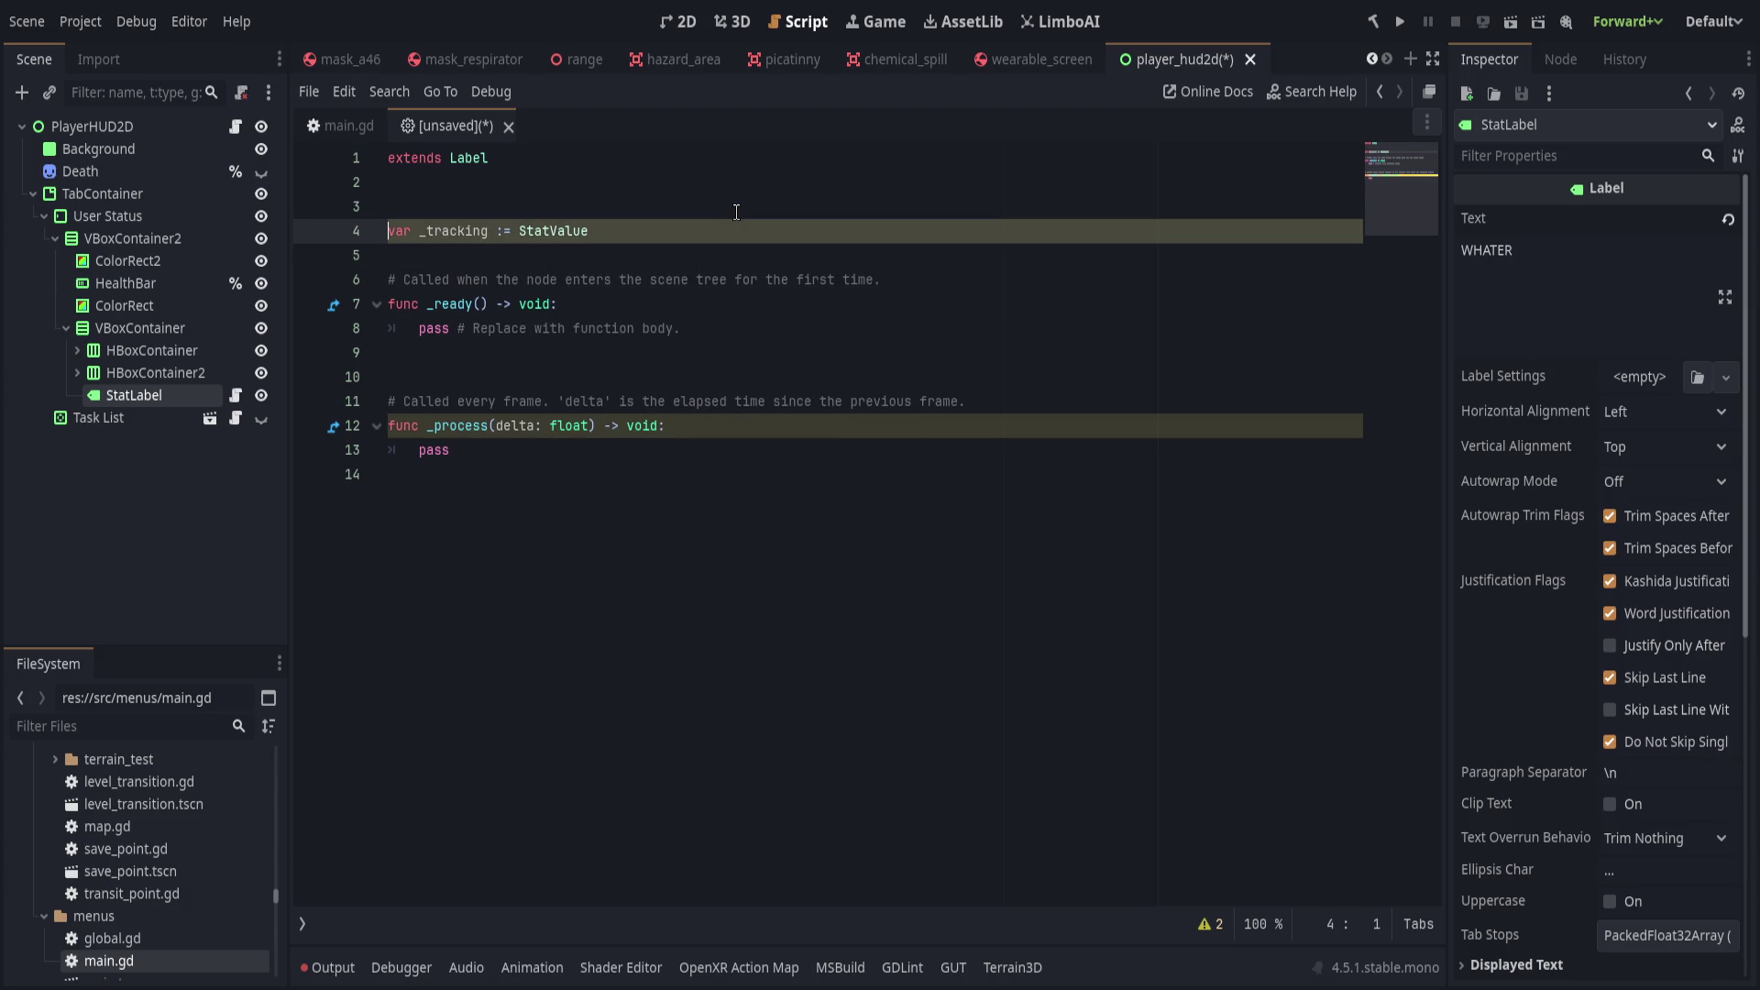
Step: Add the function signature func set_tracking(stat: StatValue) at the end of the script
key("ctrl+End")
key("Return")
key("Return")
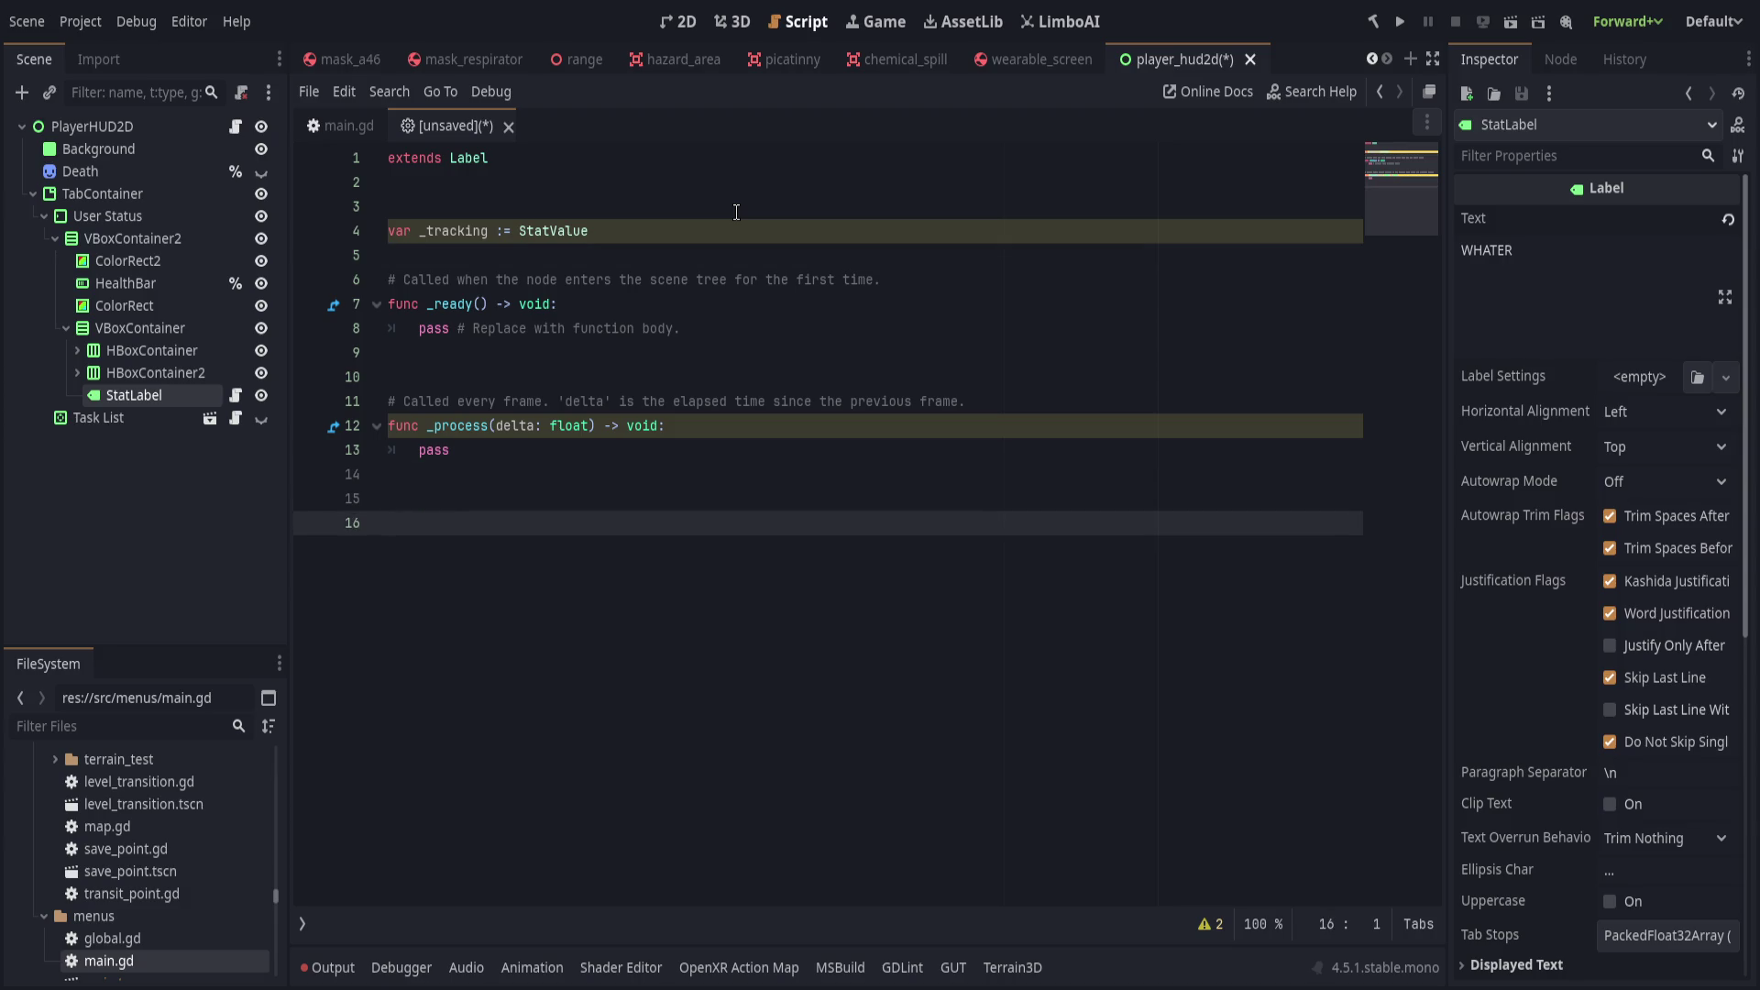
type("_tracking(stat: Stav")
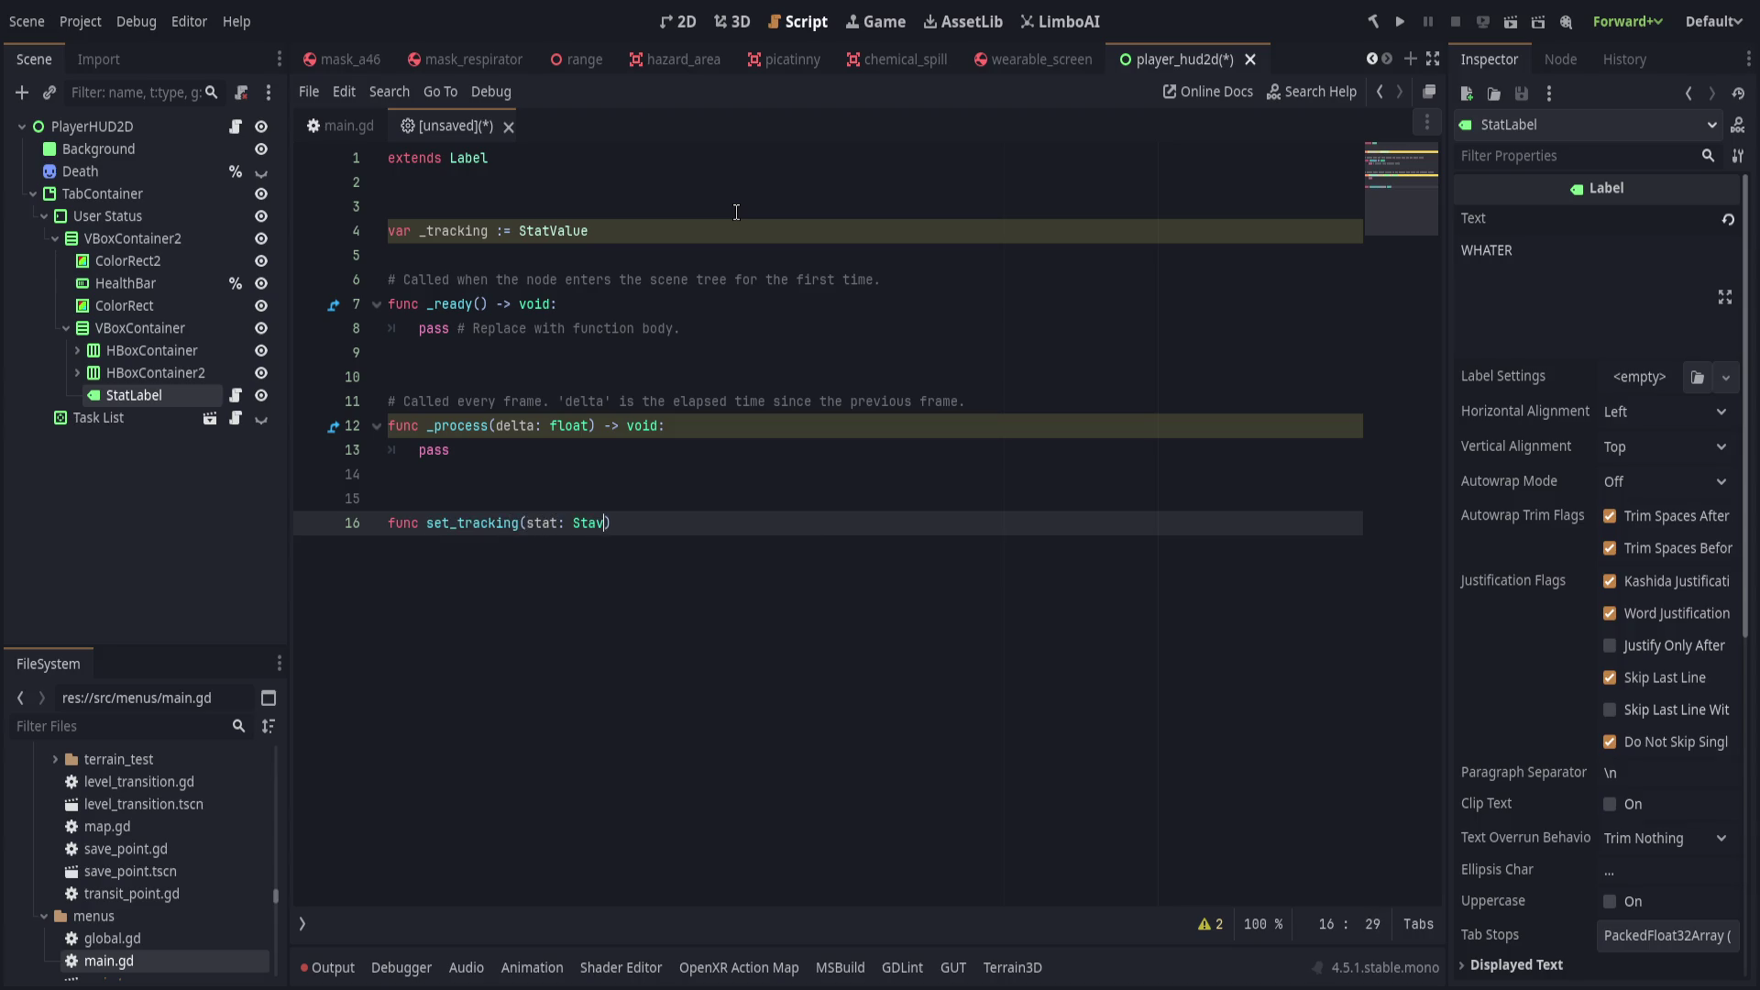
key("BackSpace")
type("tValue")
key("Return")
type(") -> void:")
key("Return")
type("stat.")
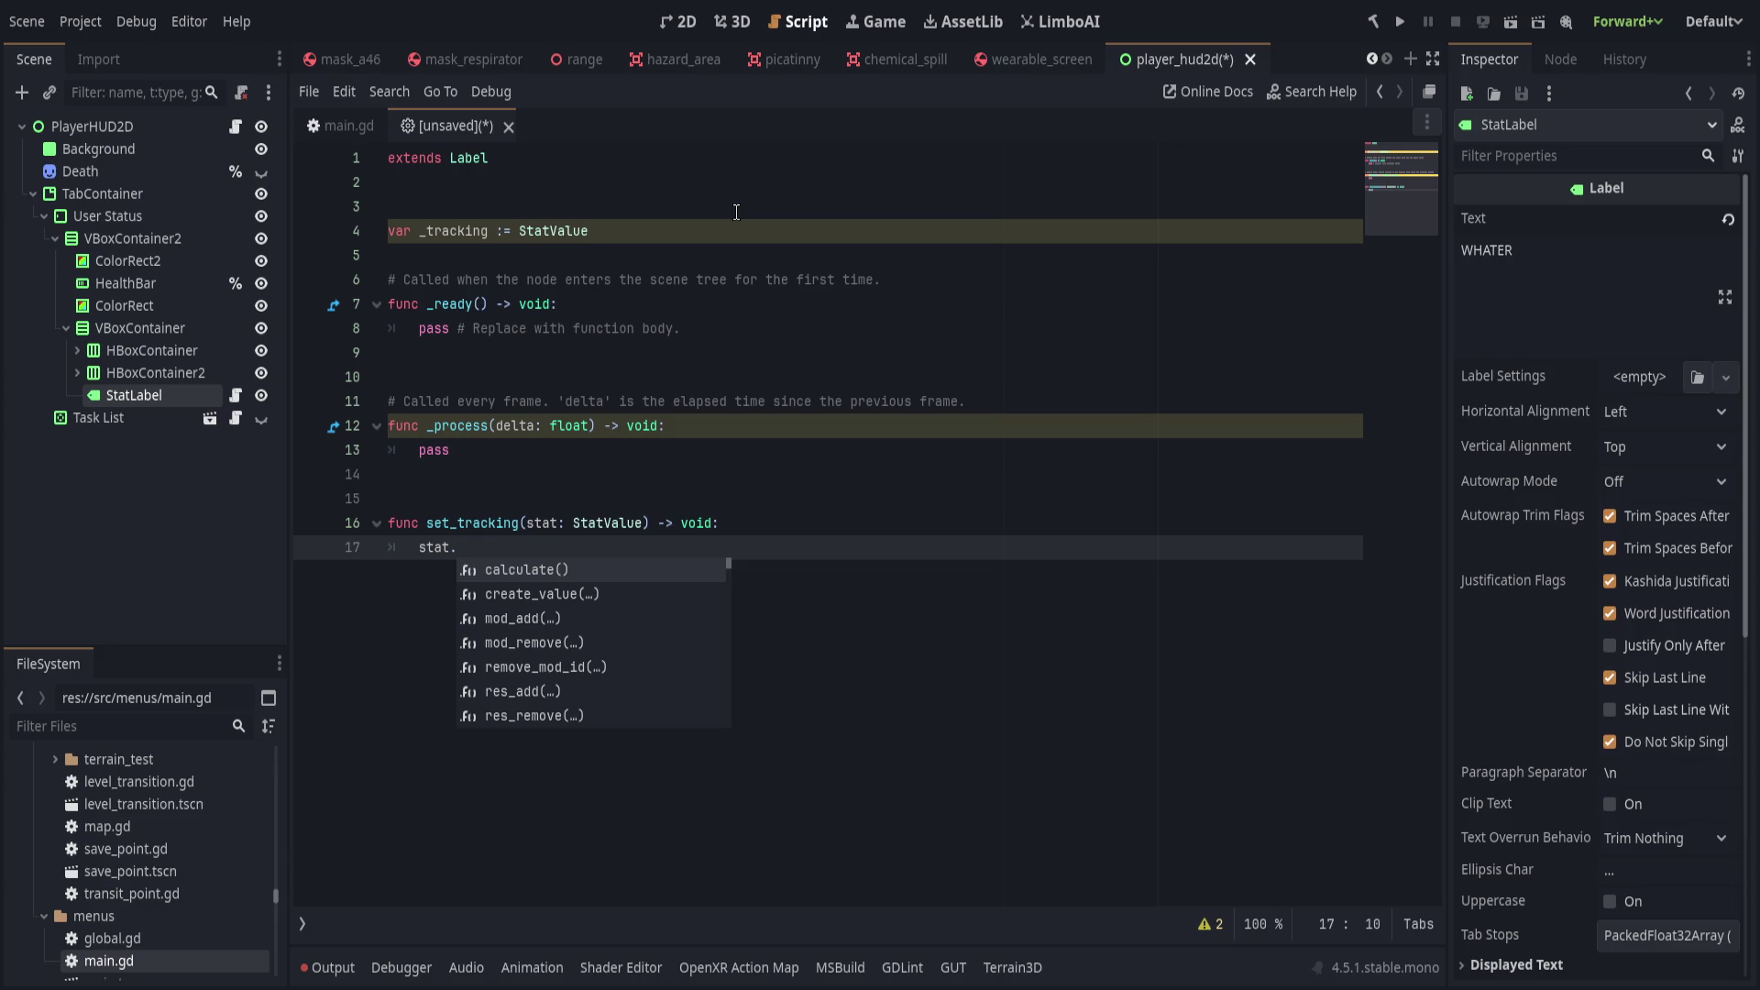
Step: Reference value_changed and value_base_changed in the set_tracking body
type("cha")
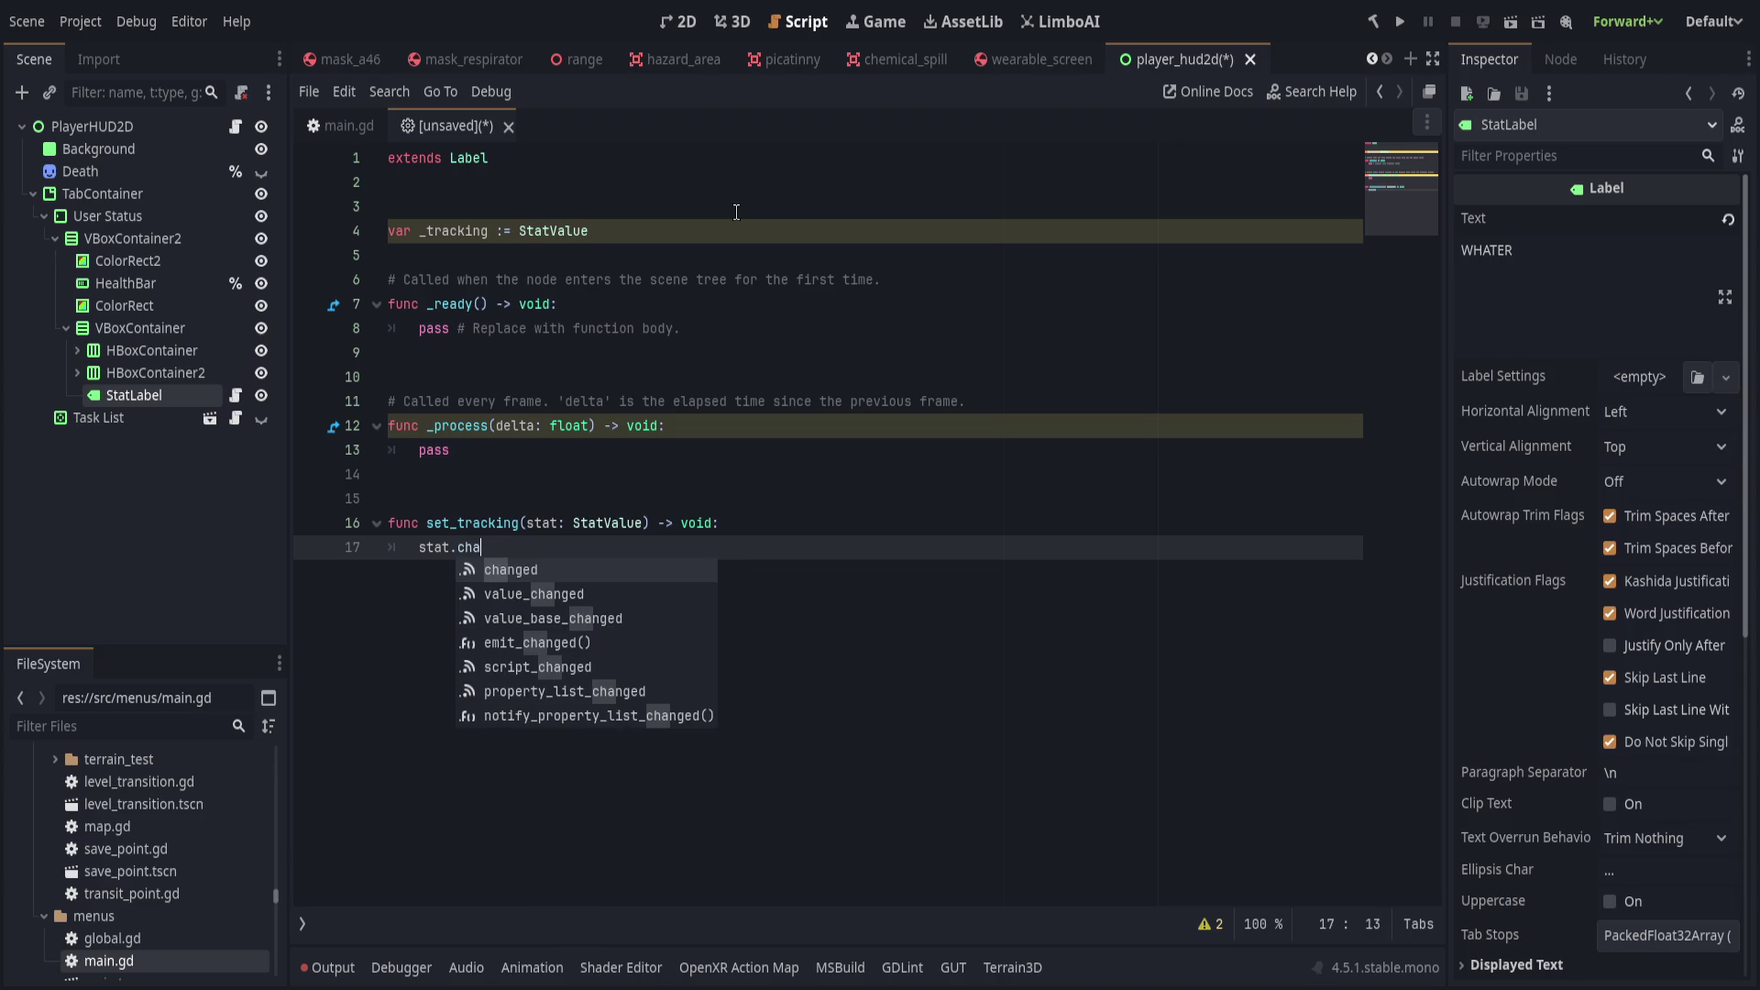
key("Down")
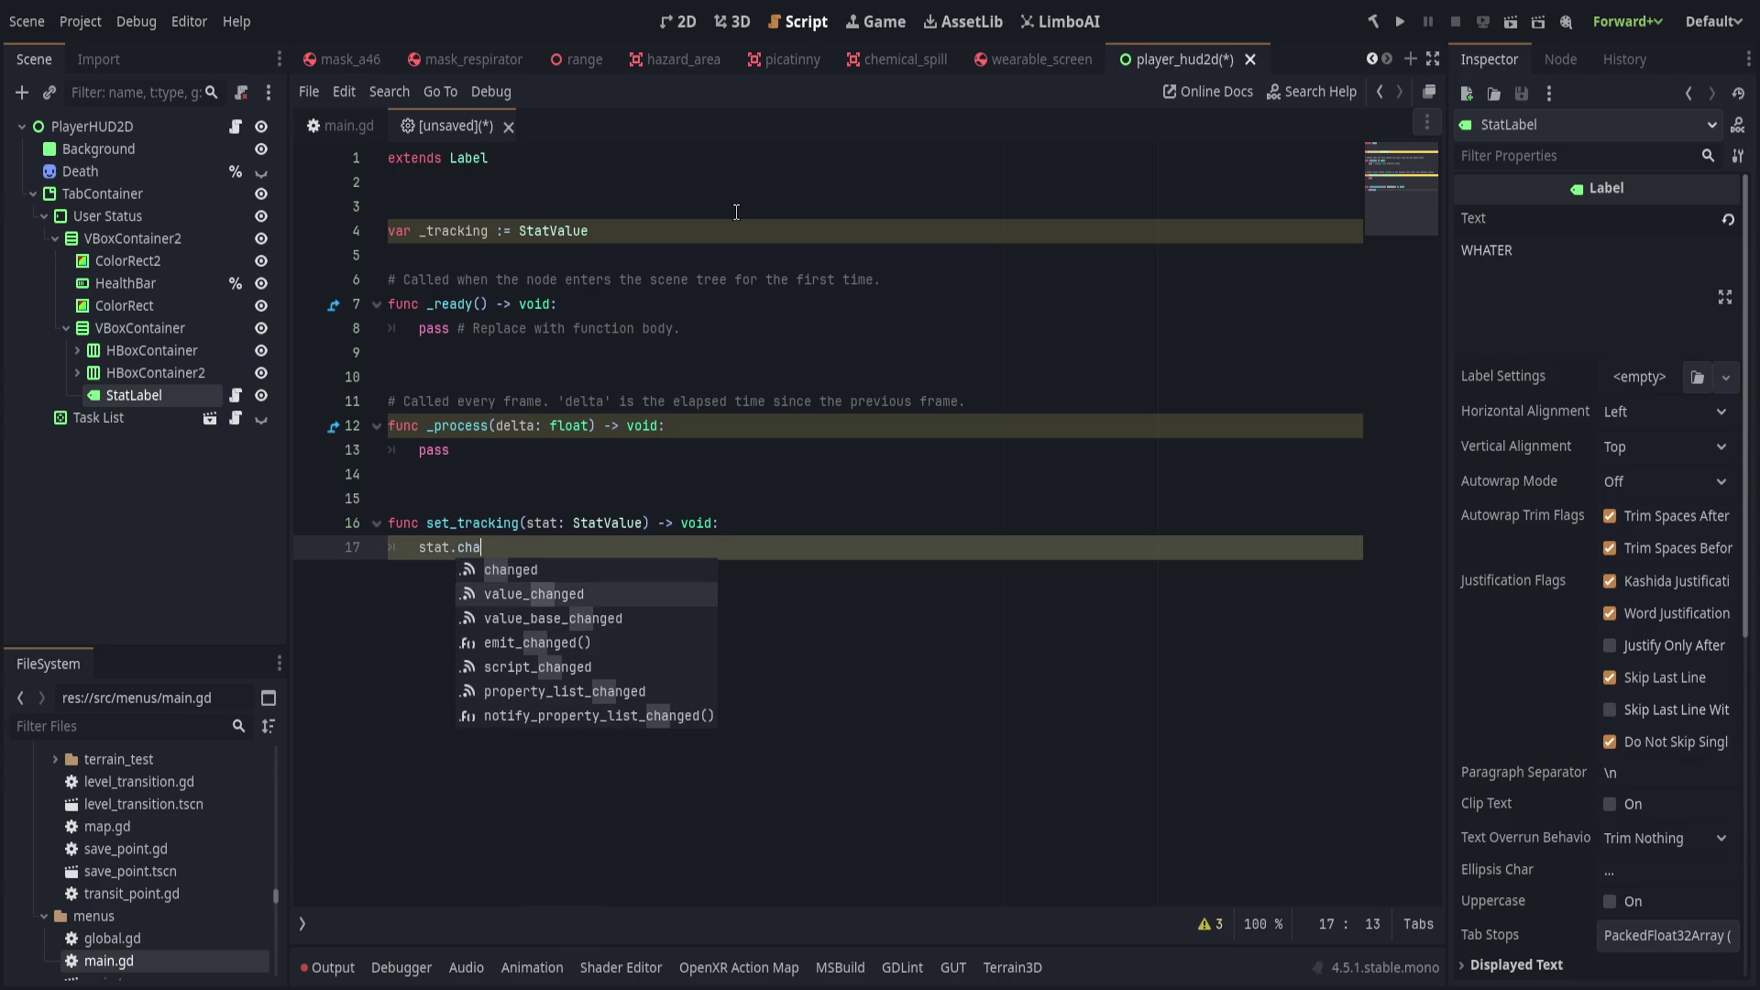
key("Return")
key("Return")
type("t.value_base")
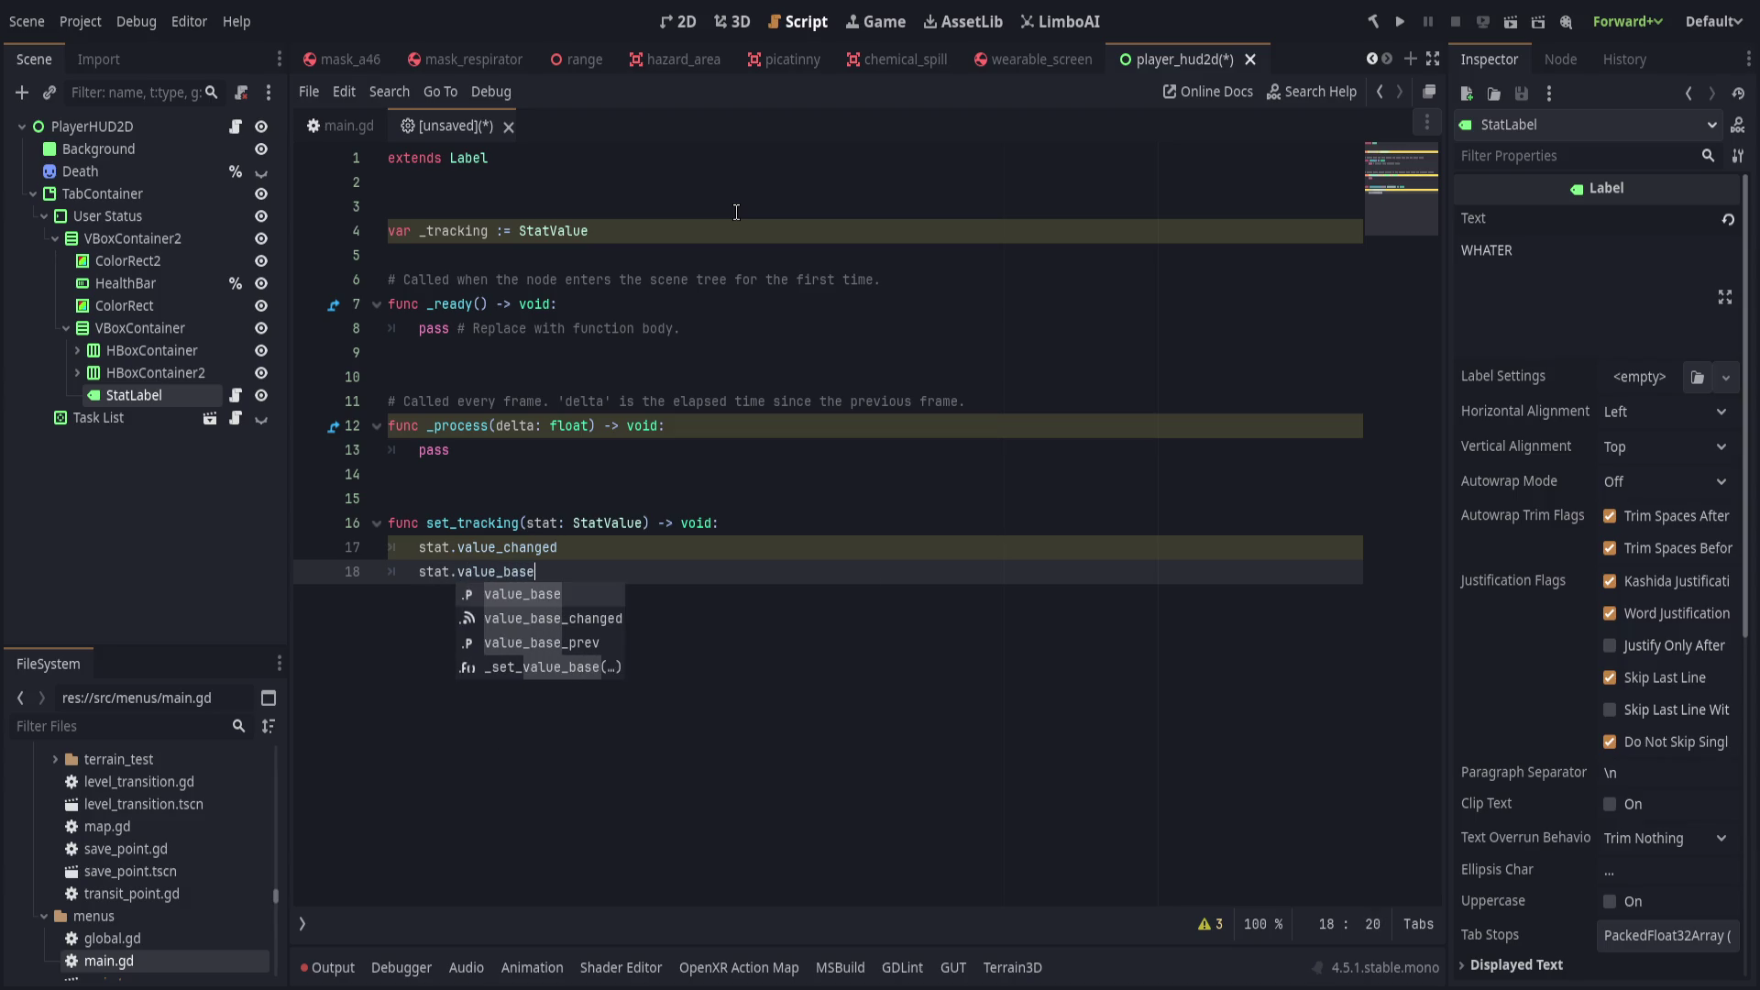
key("Down")
key("Return")
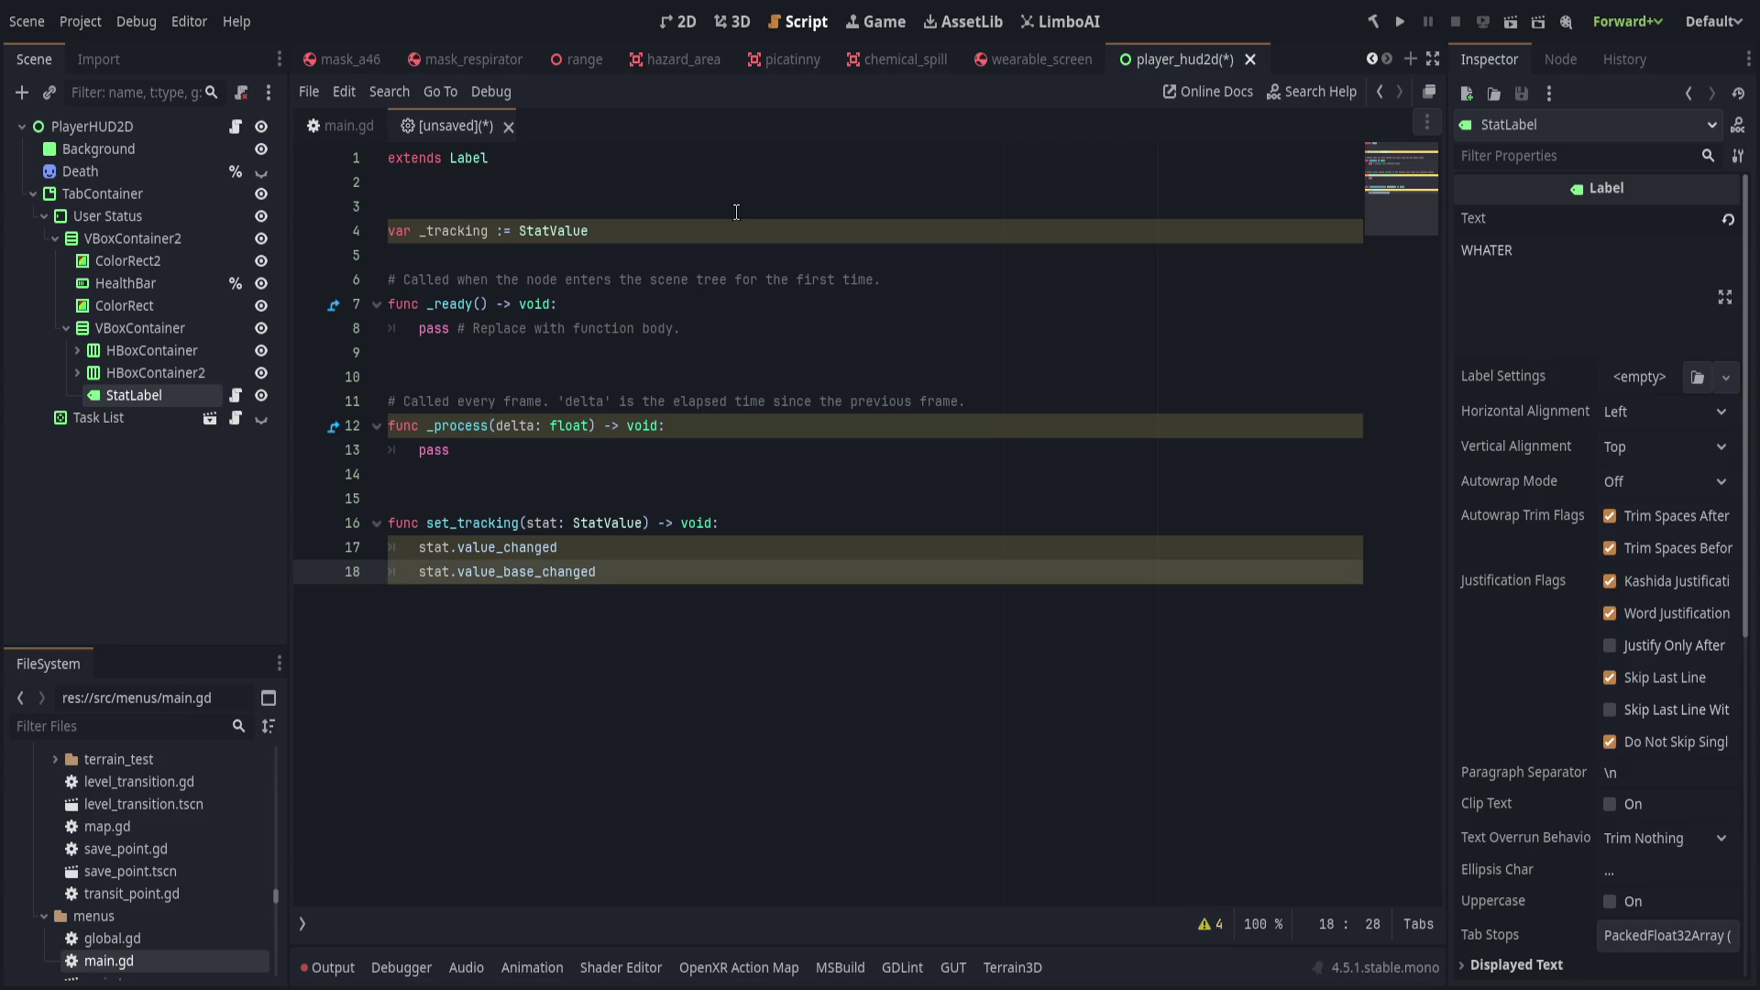
key("Return")
key("Return")
key("Return")
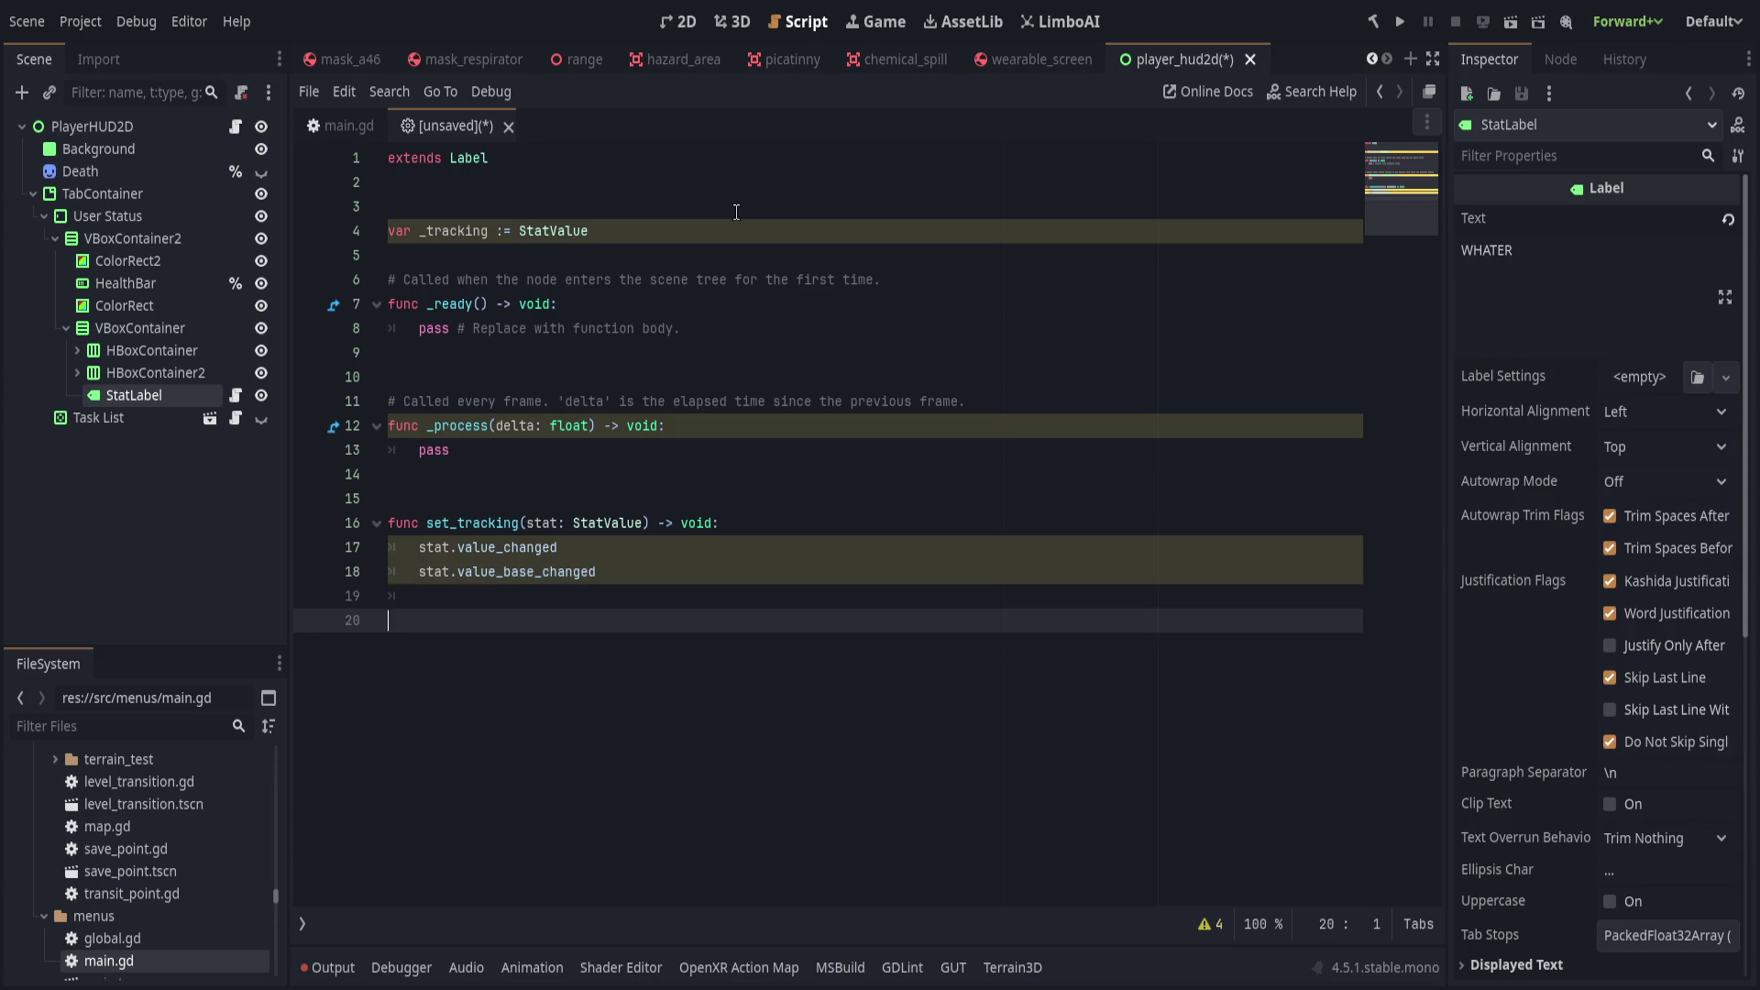
Step: Add an _update() function whose body starts with an 'if _tracking:' check
type("func ")
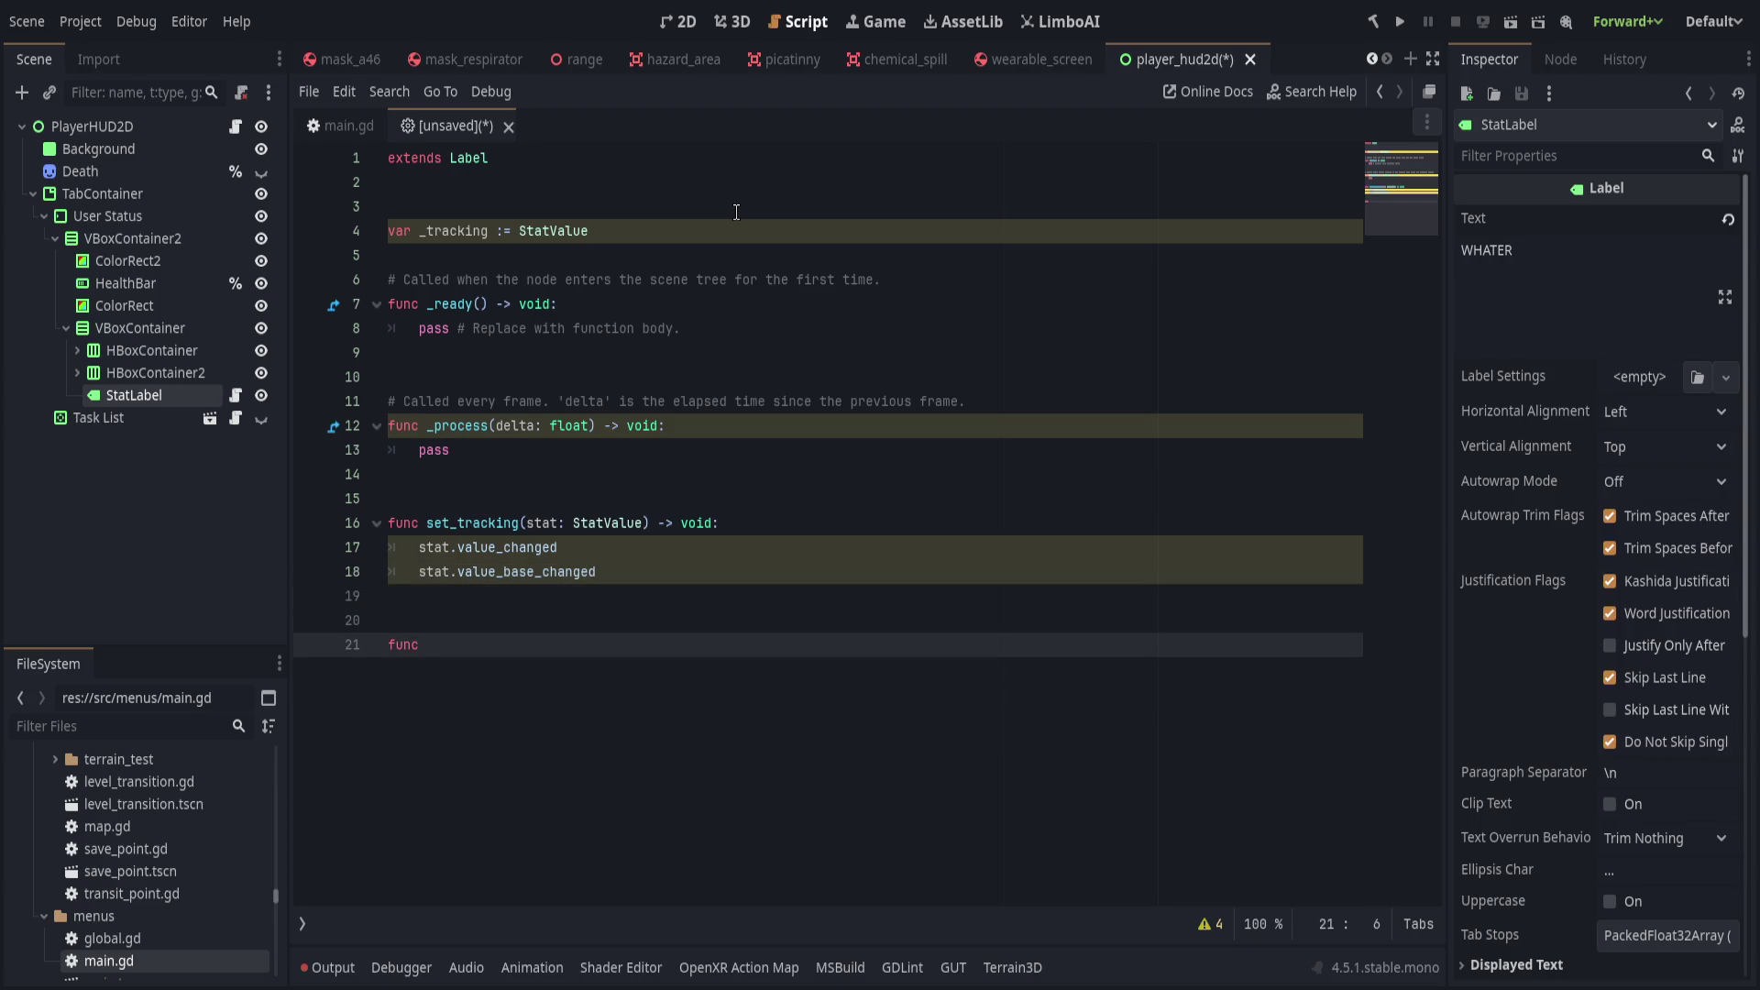
type("_upc")
key("BackSpace")
type("date() -> void")
type(":")
key("Return")
type("if _")
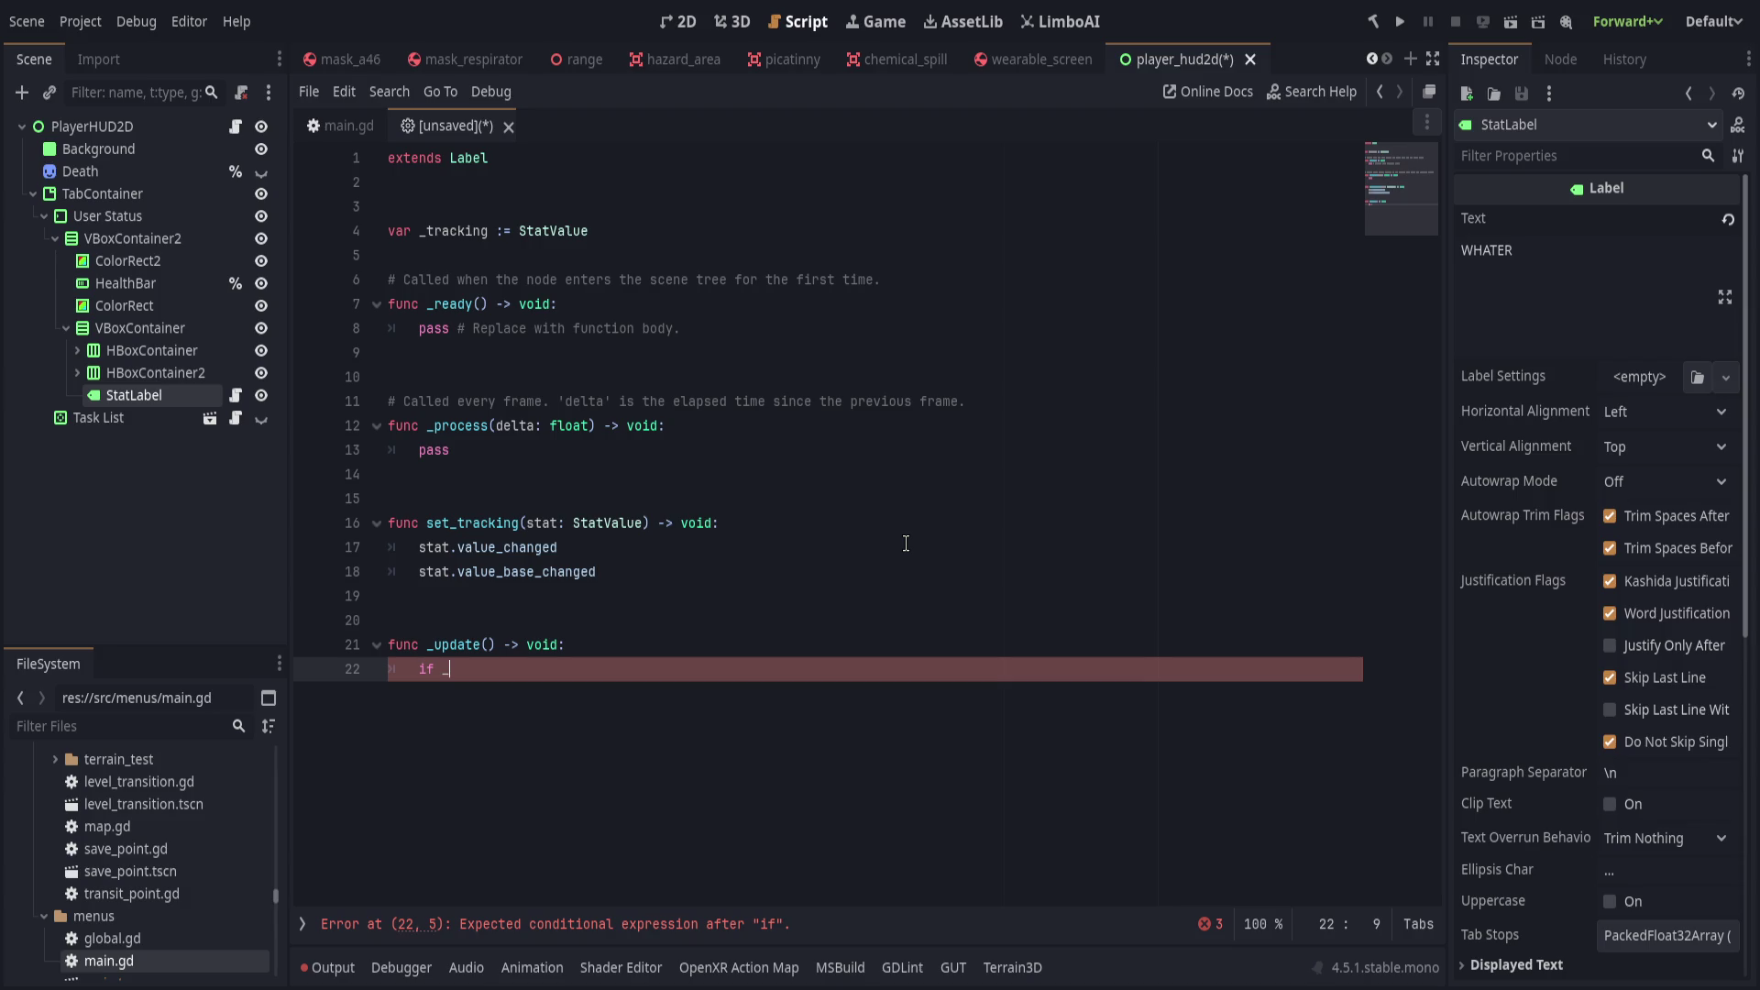
type("tracking:")
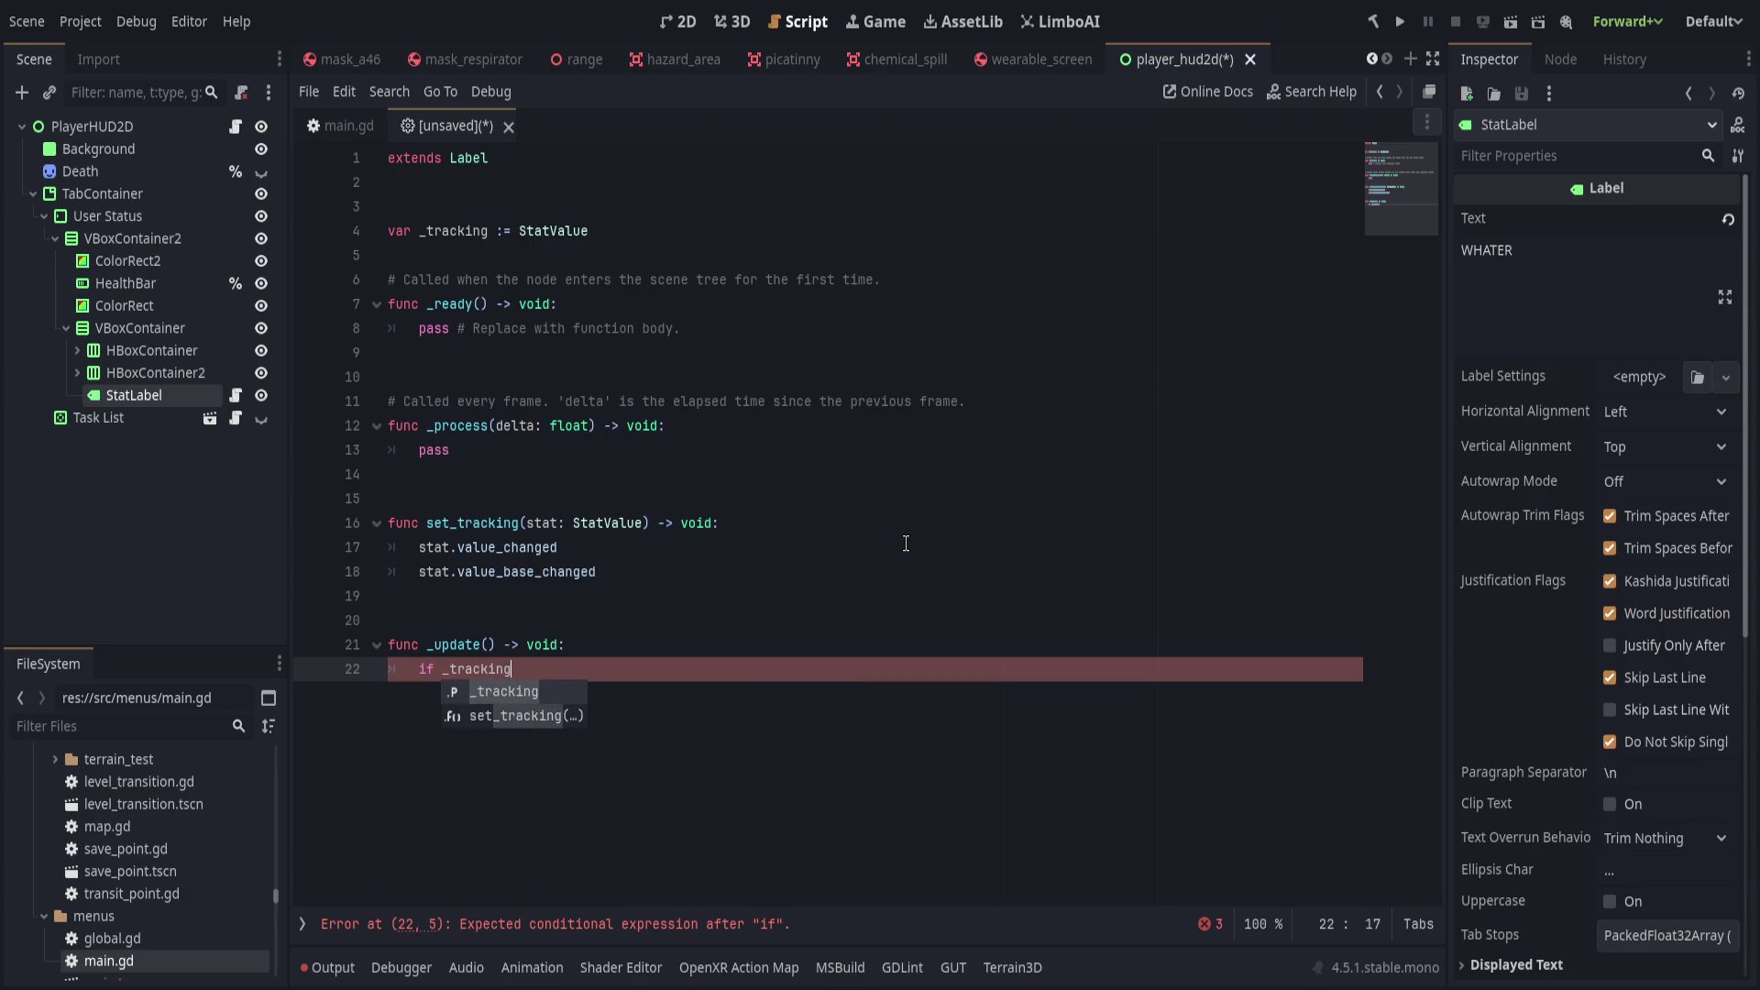
key("Return")
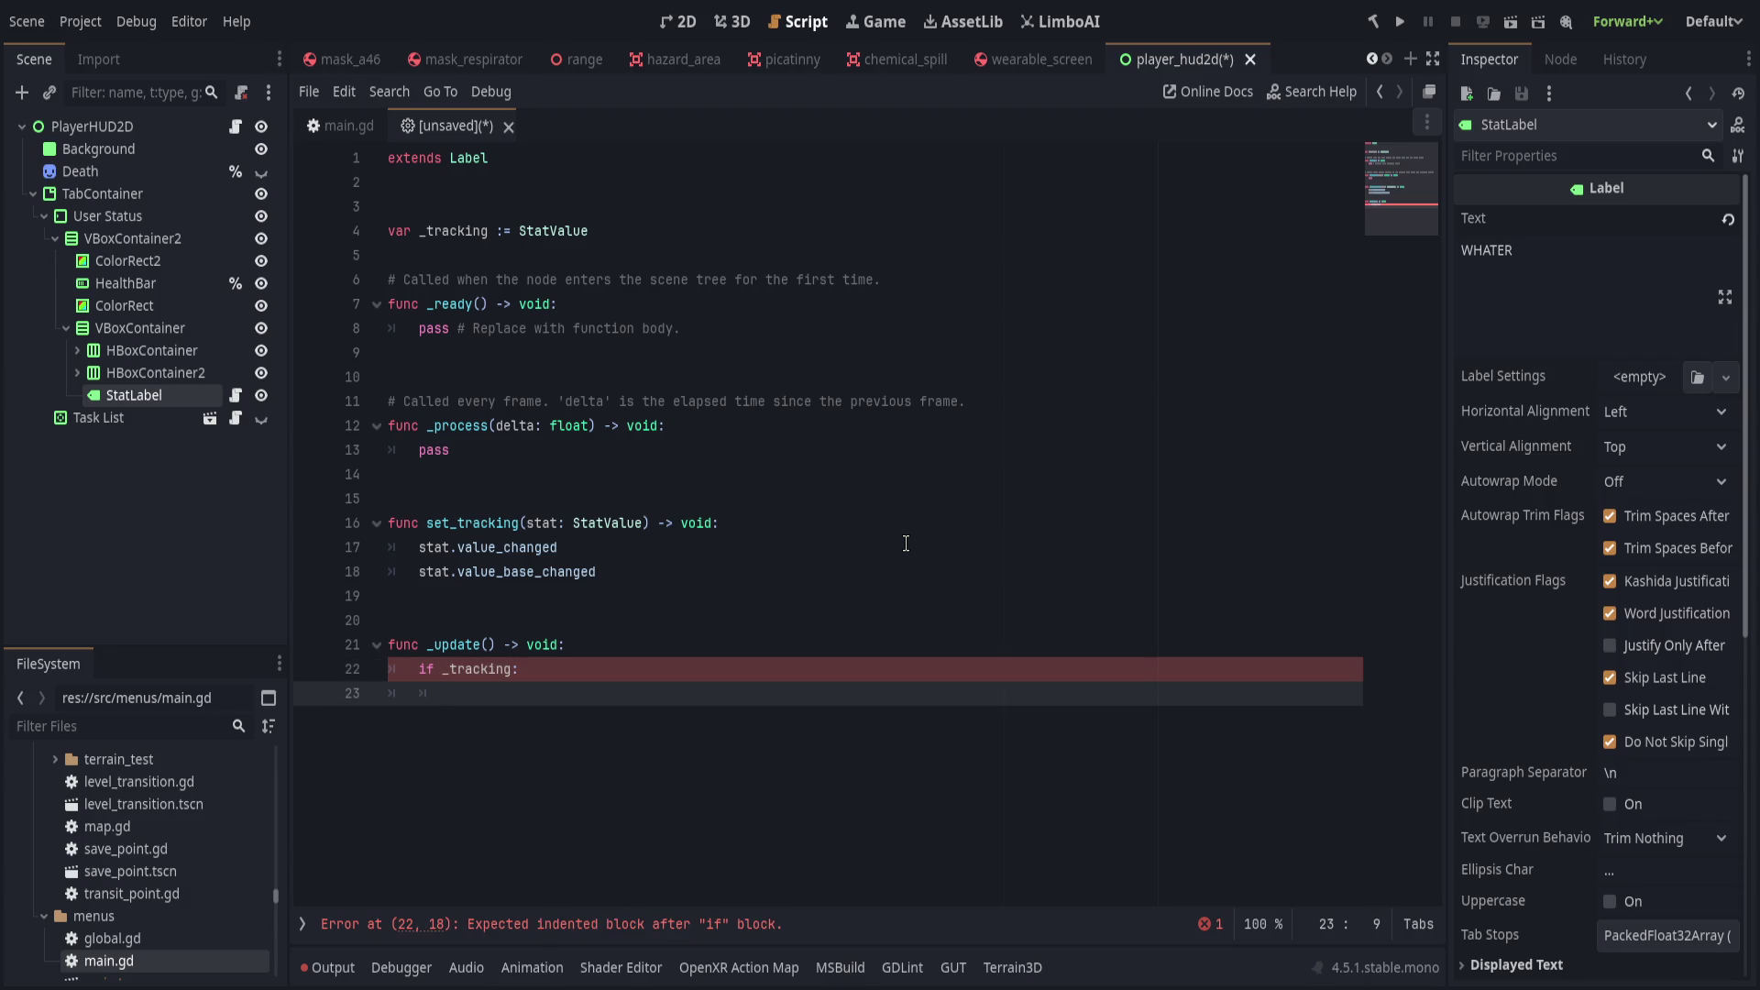
Step: Delete the template _ready and _process functions and put _tracking inside the if block
left_click_drag(796, 255, 865, 517)
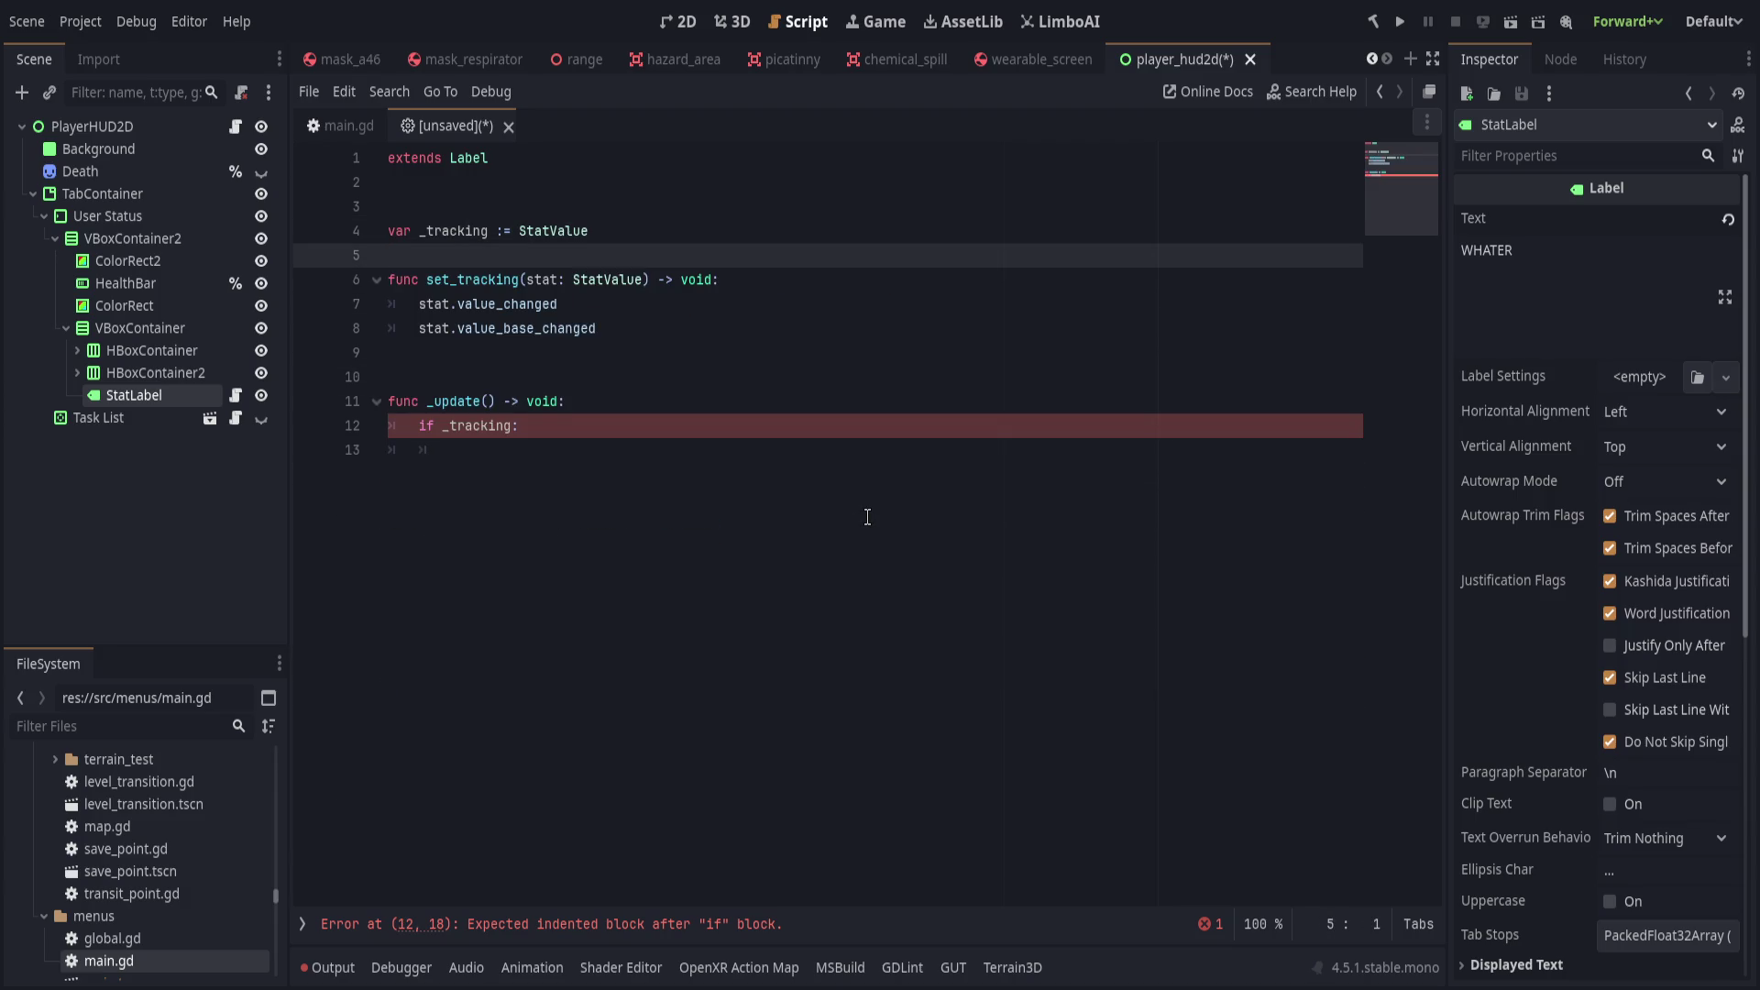
key("Return")
left_click(867, 517)
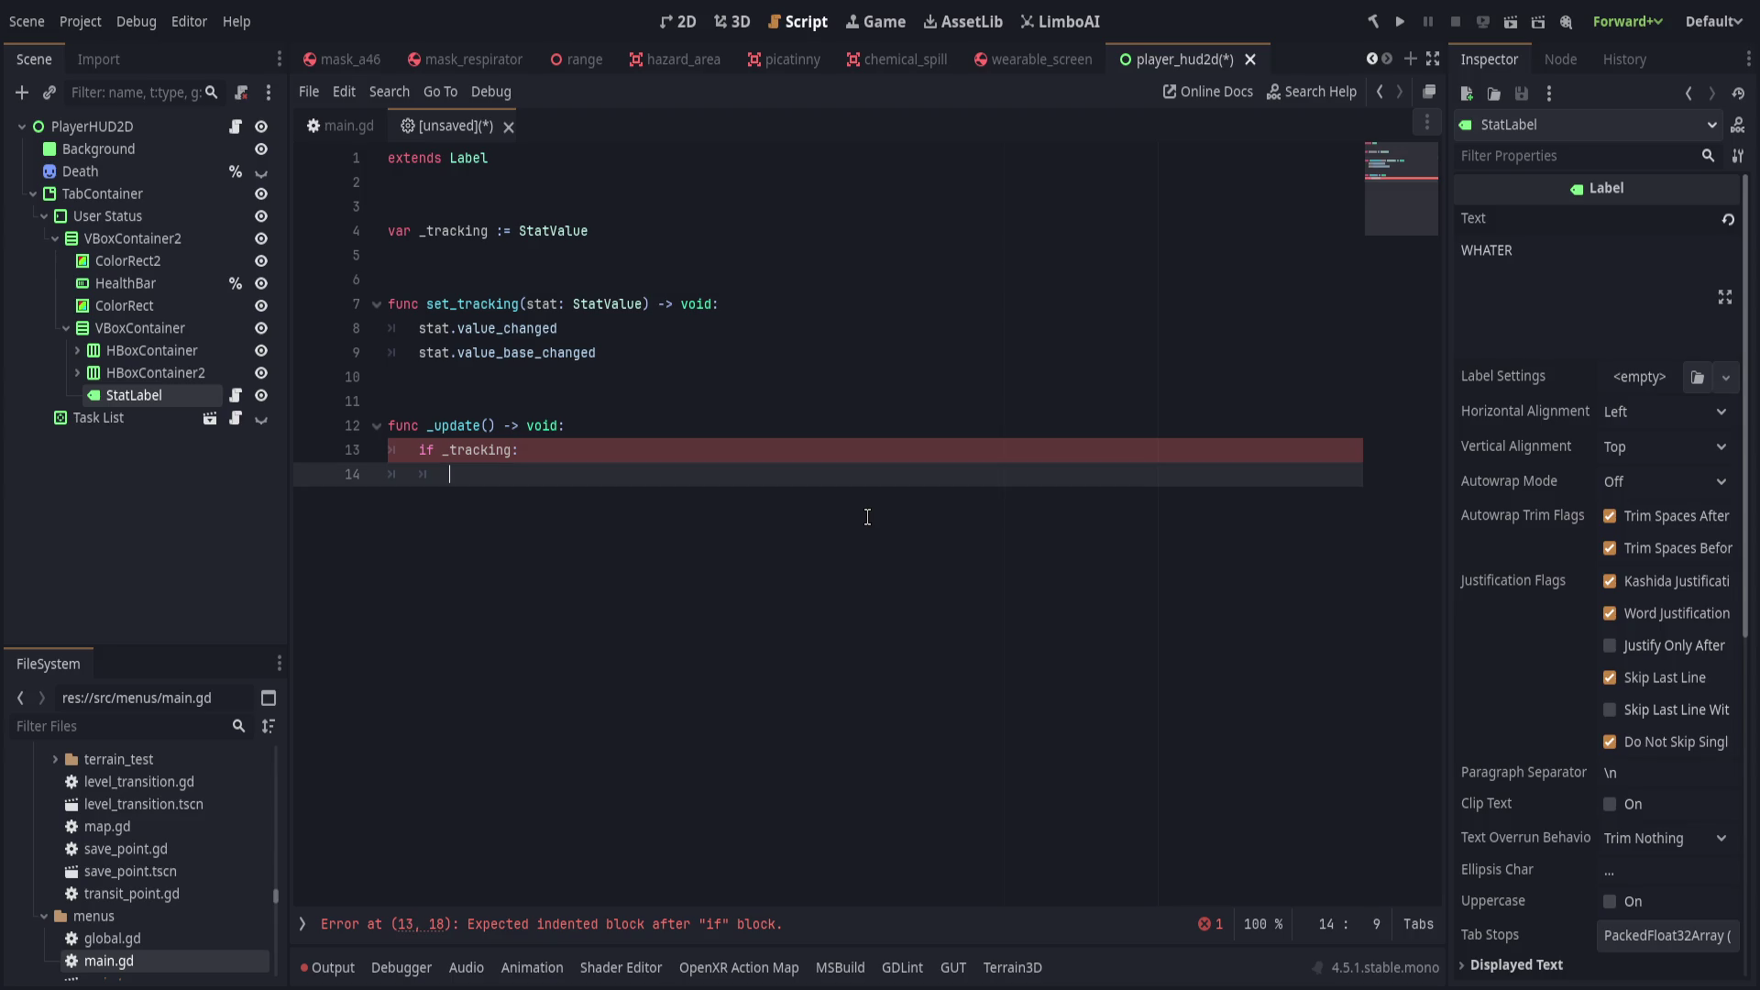
type("_tracking.v")
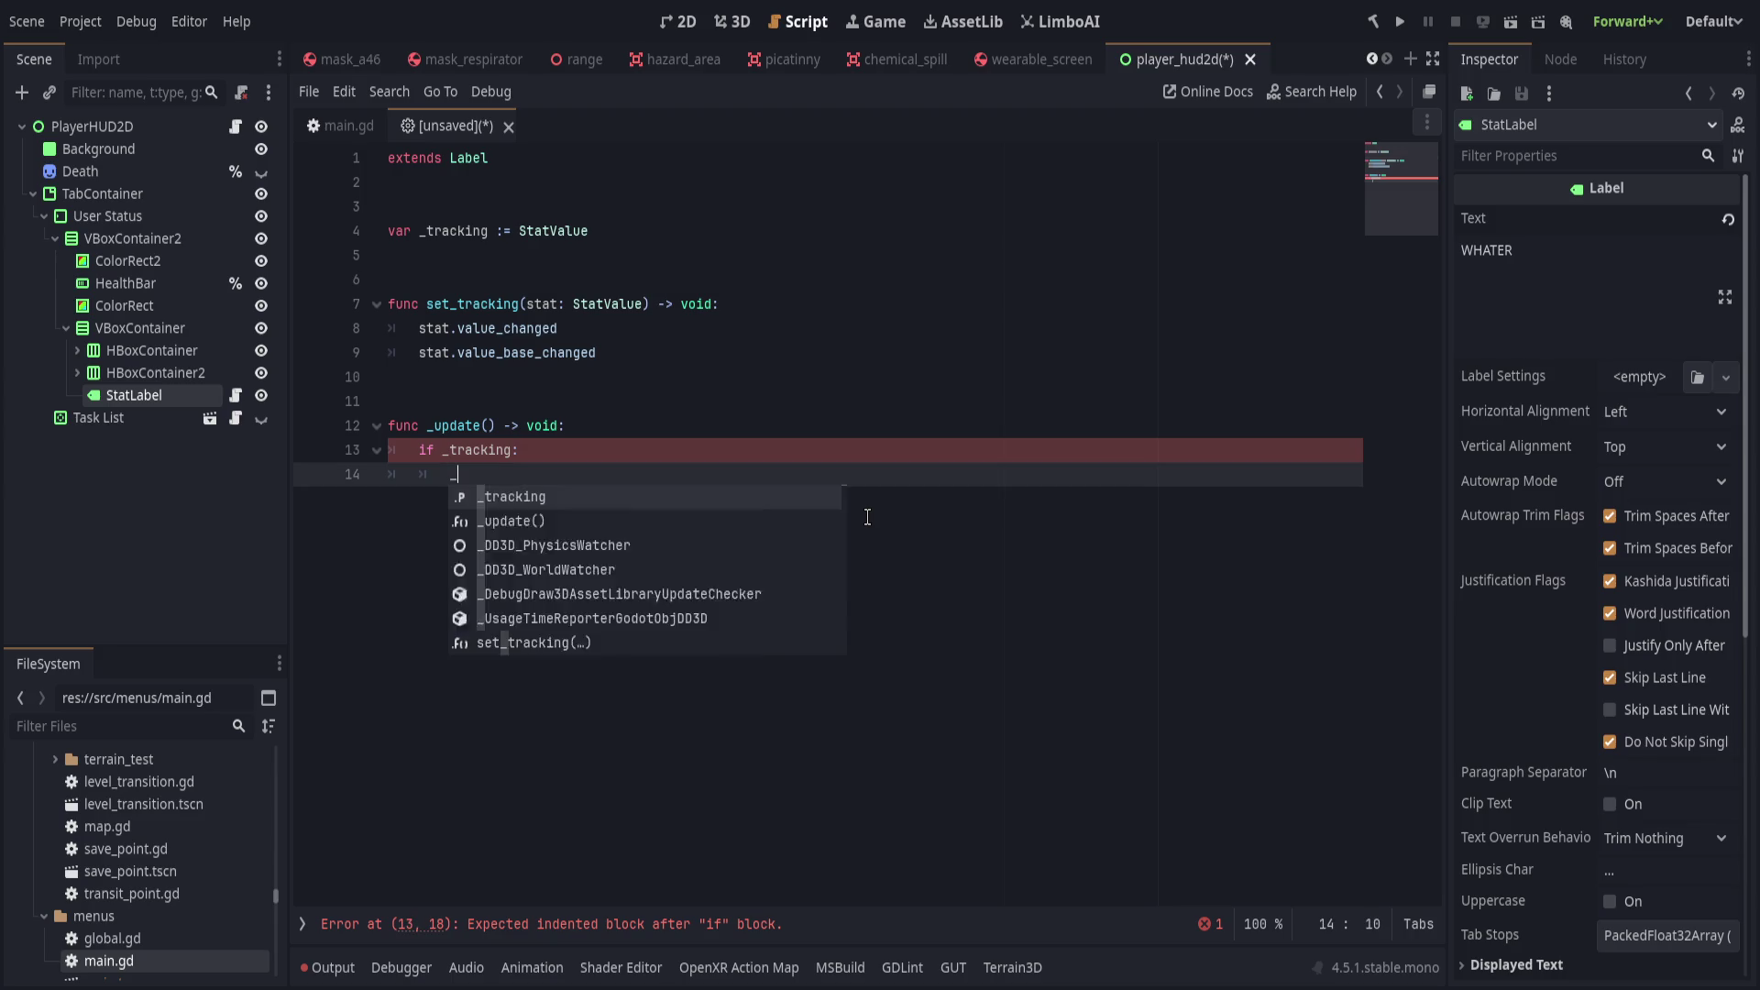
type("alue")
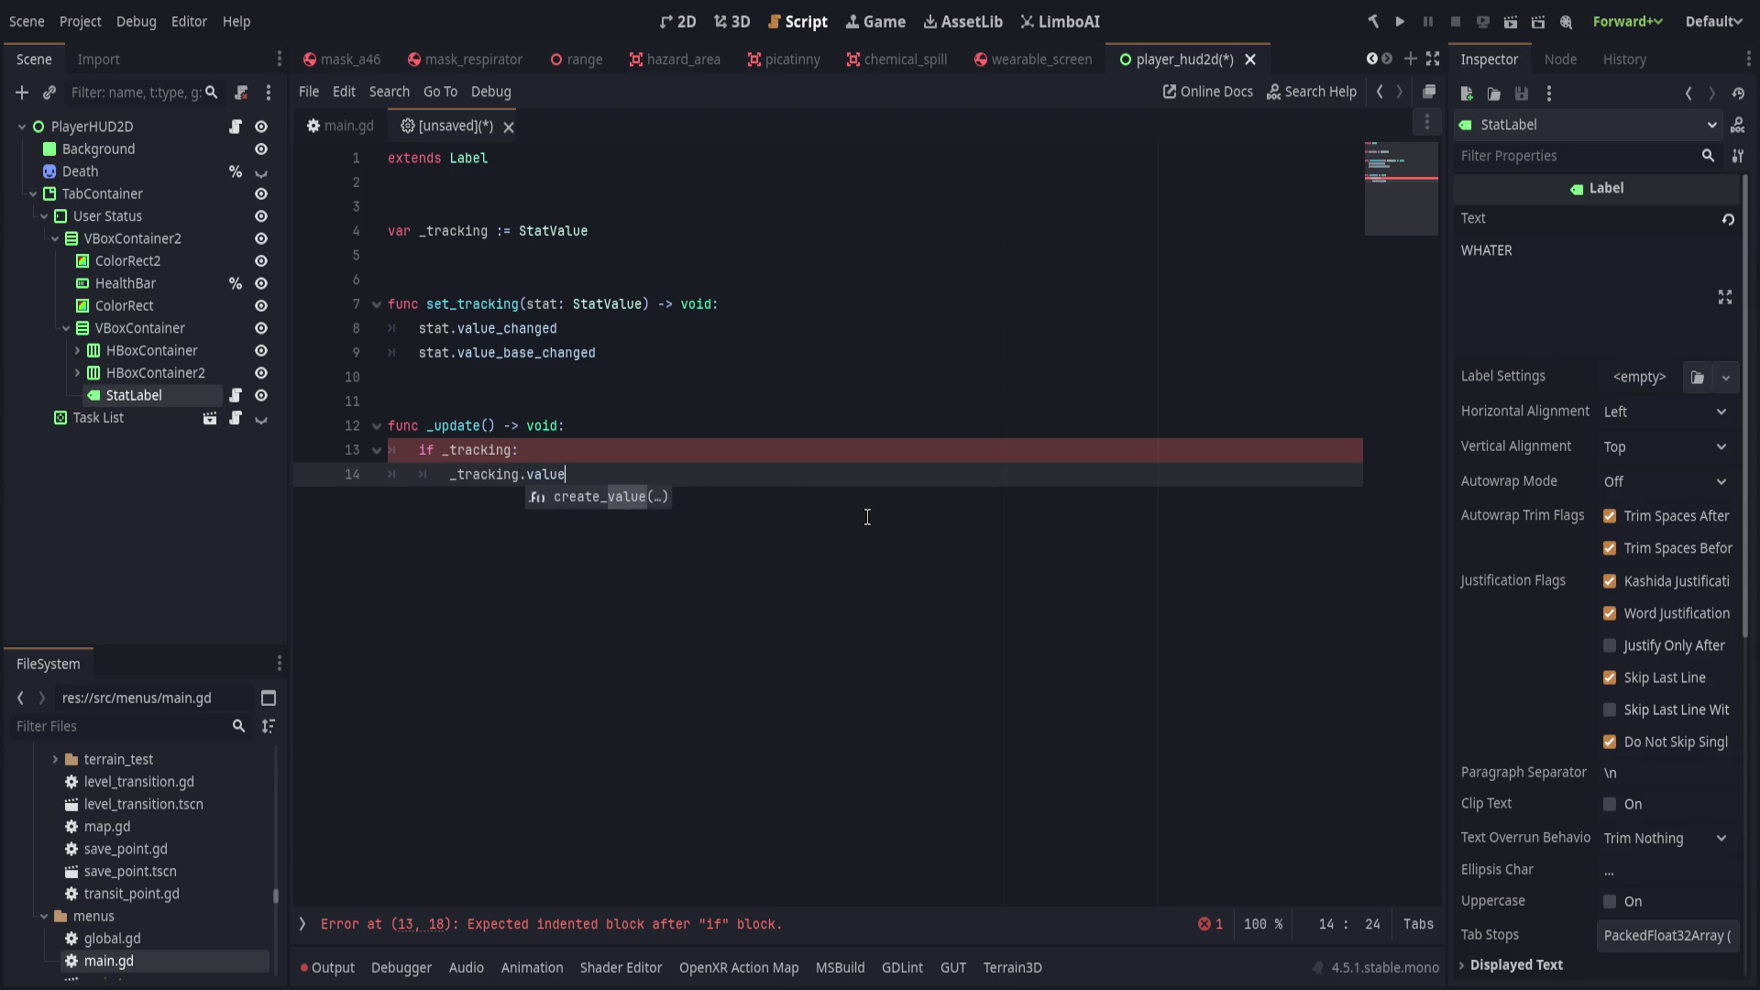
key("BackSpace")
key("BackSpace")
key("BackSpace")
type("v")
key("BackSpace")
key("BackSpace")
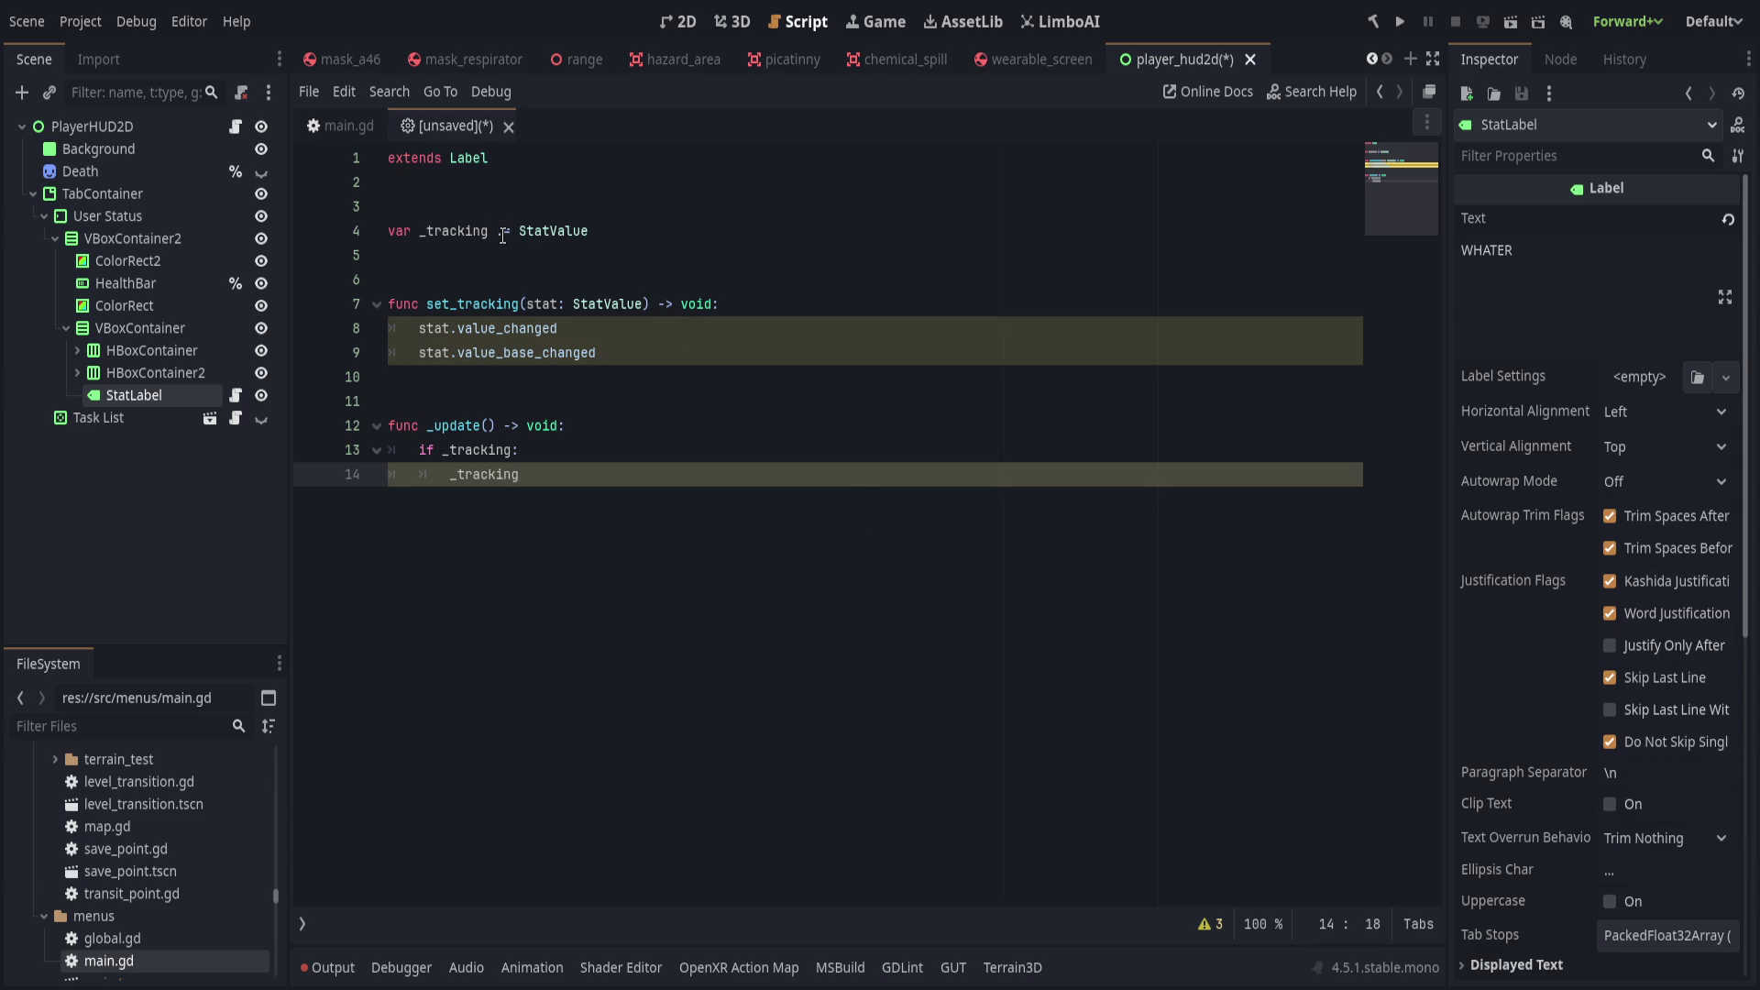
Step: Declare _tracking as an explicit StatValue defaulting to null, then save the script
left_click(503, 234)
key("Delete")
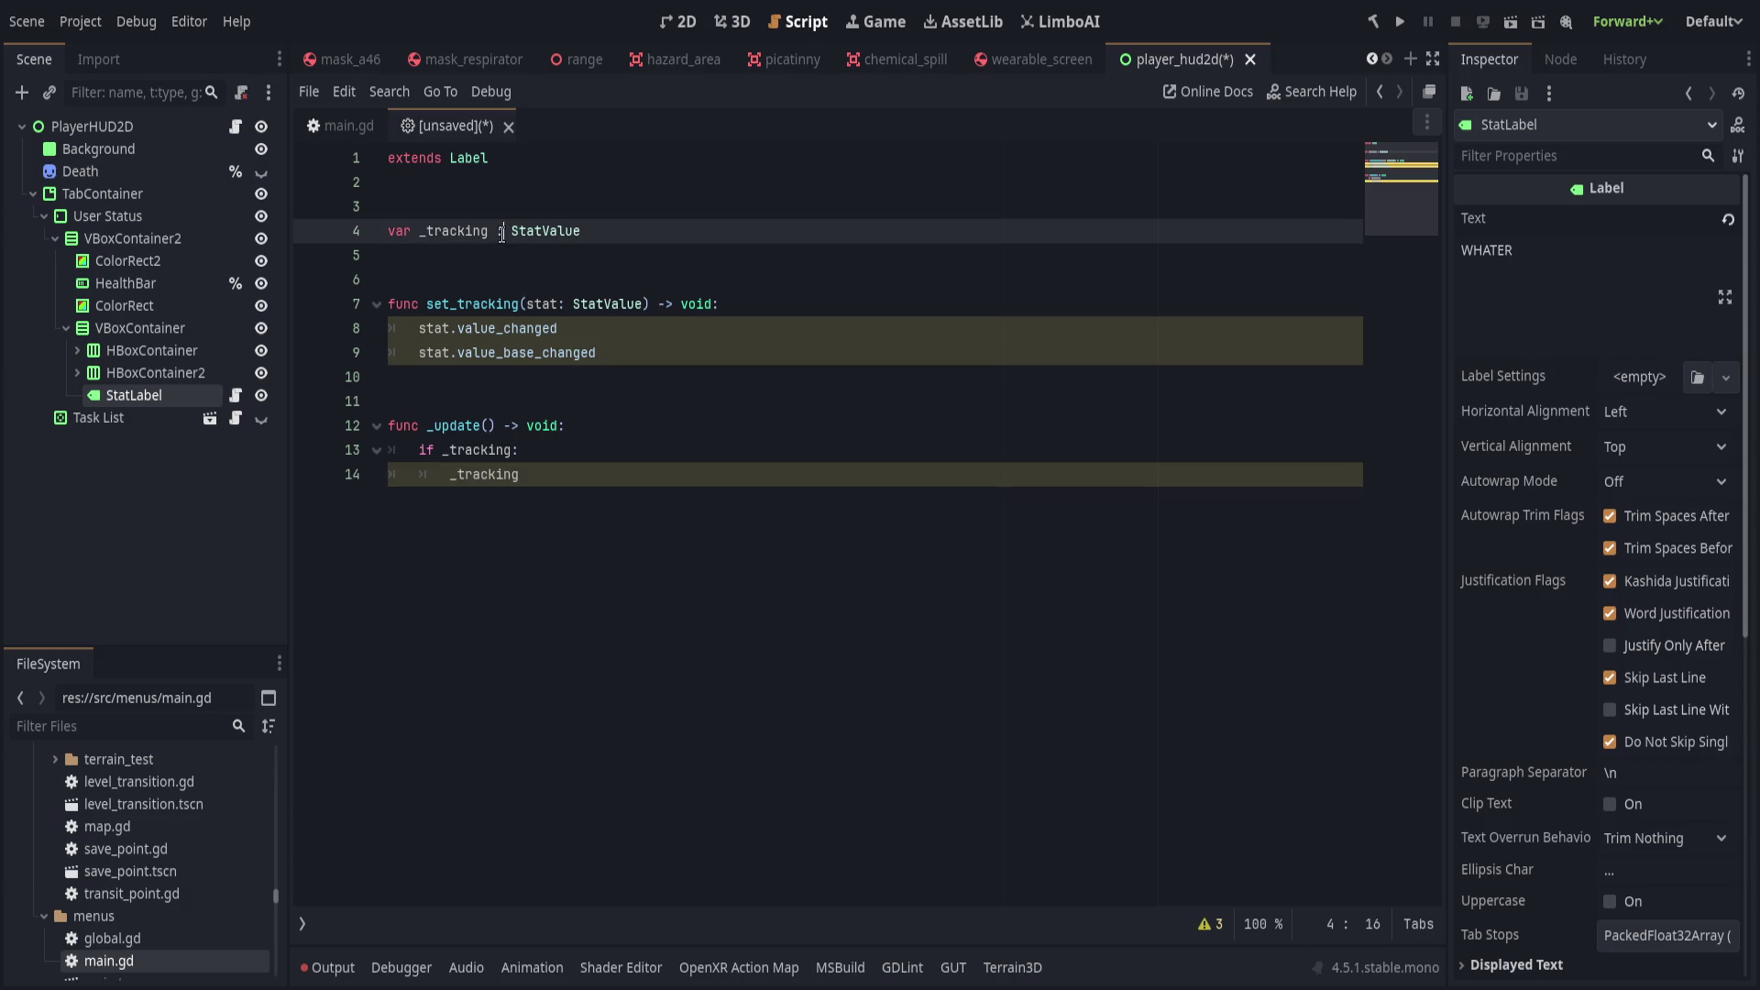
type("=null")
left_click(1008, 474)
key("ctrl+s")
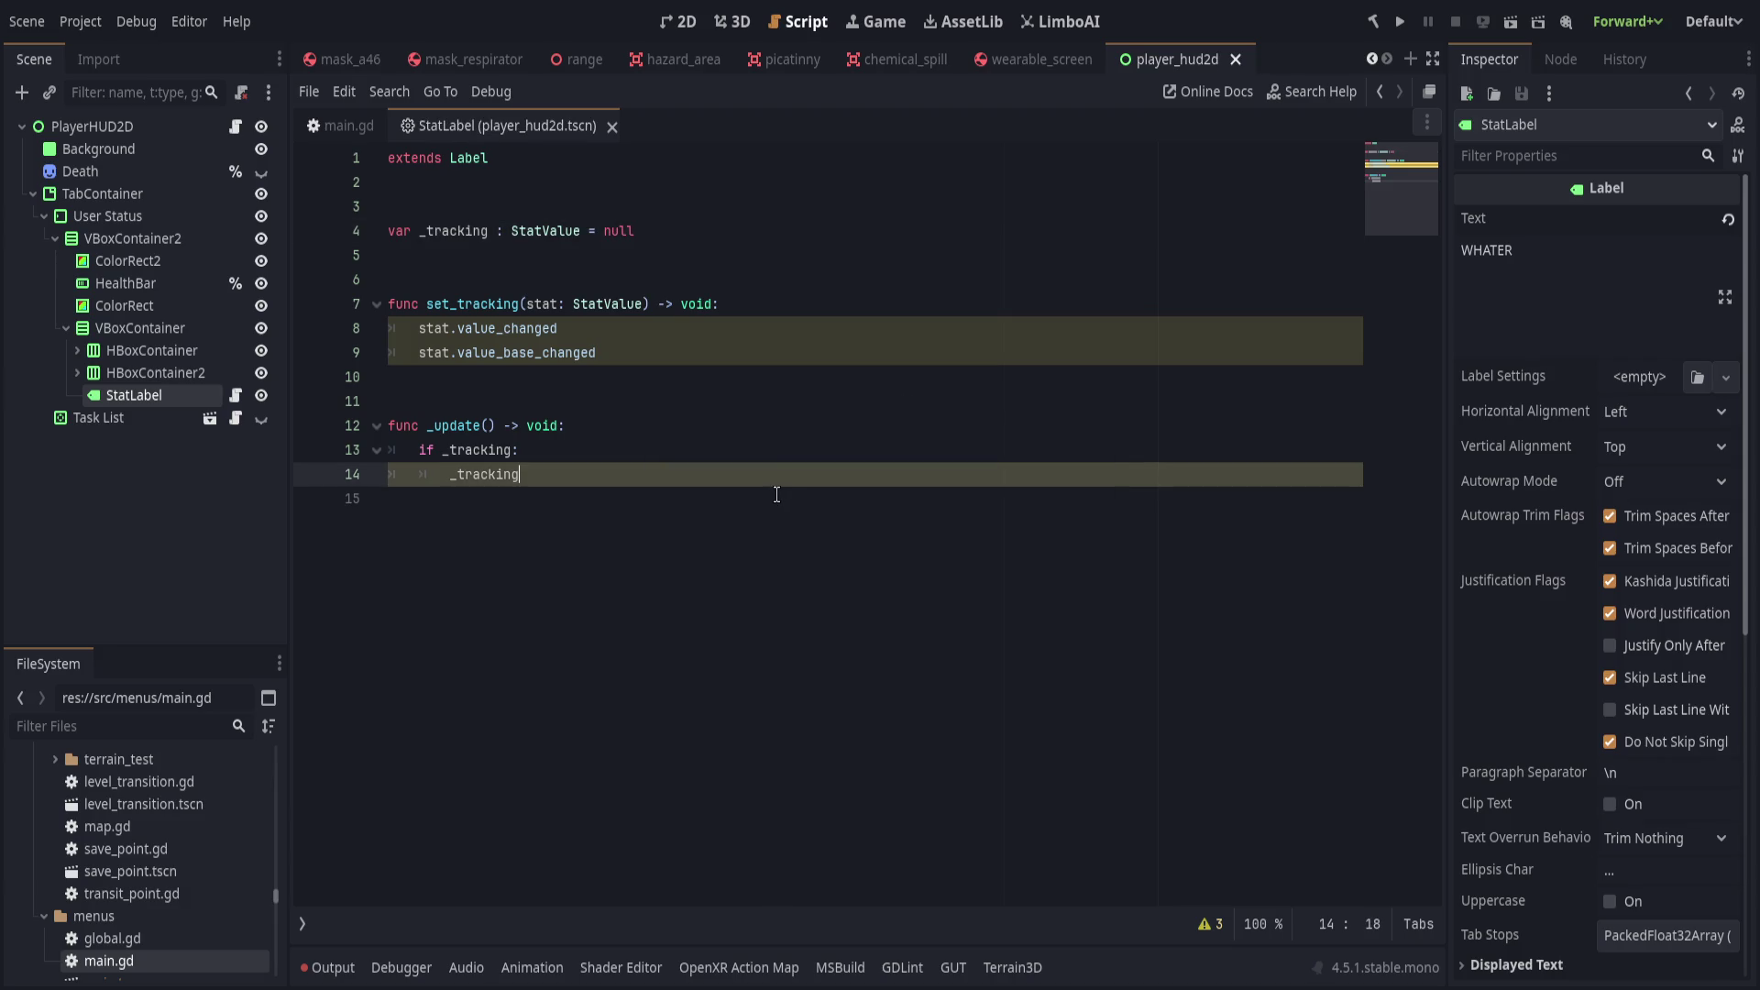
Step: Above _tracking.value, start the line text = "%s: %s" % [_tracking
type(".v")
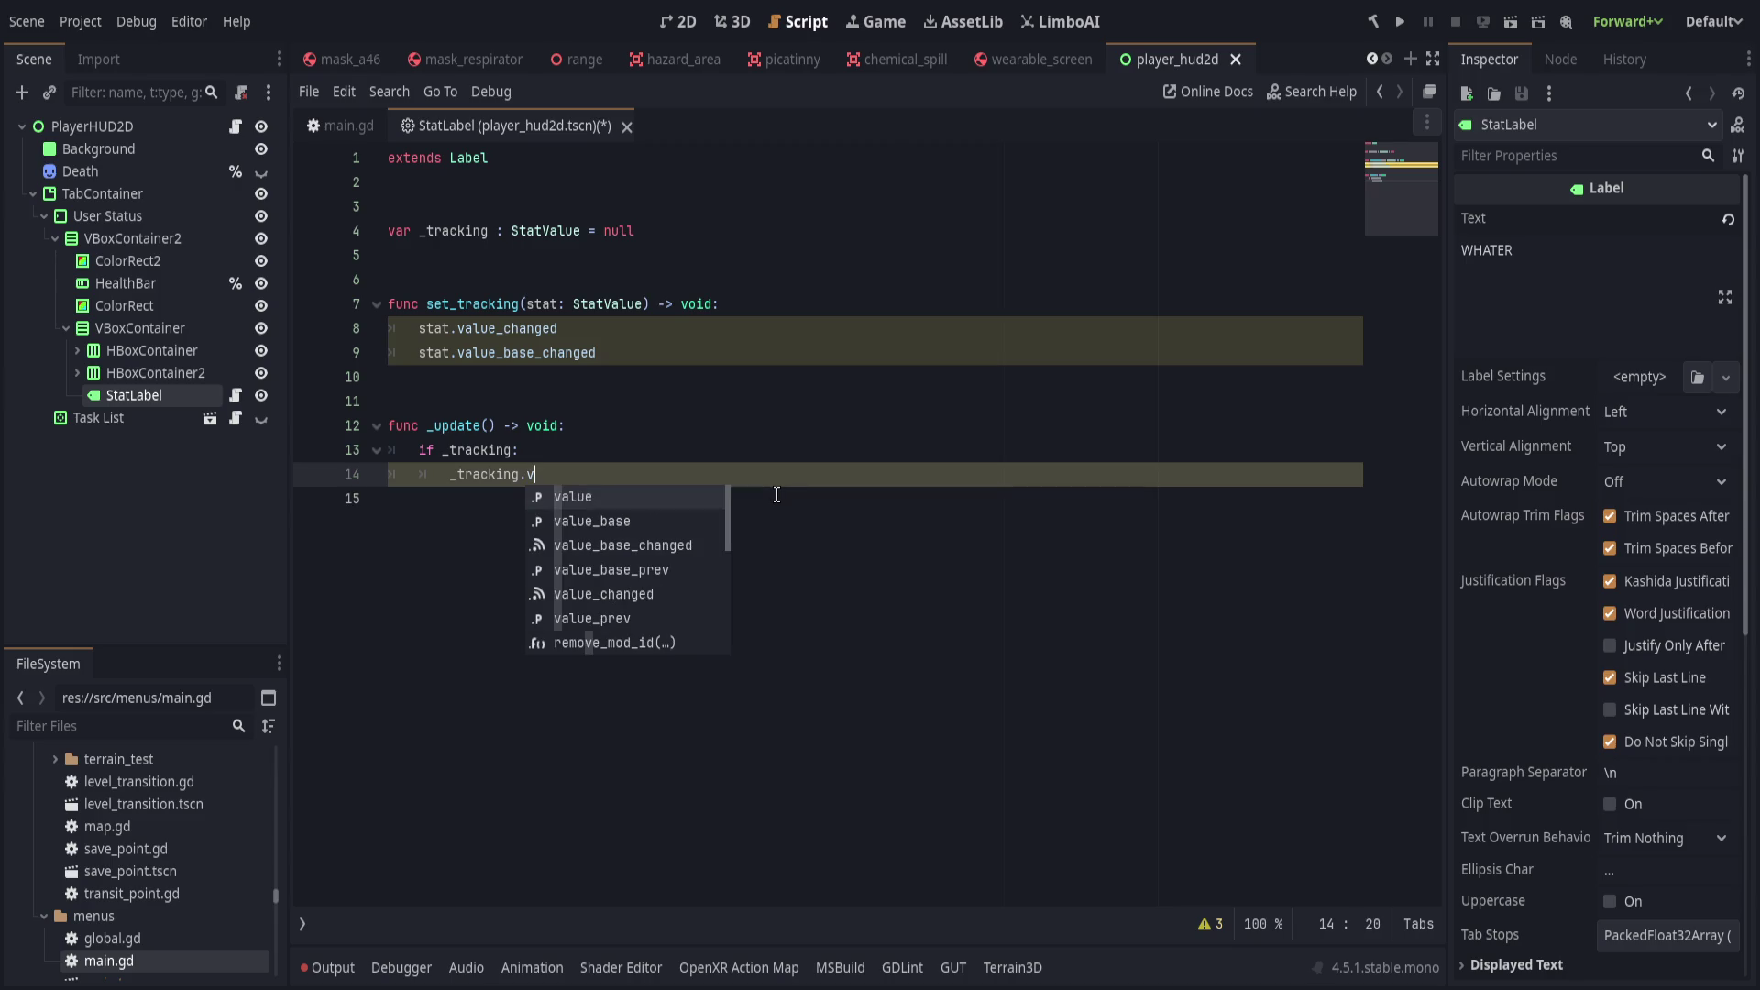
key("Return")
key("ctrl+shift+Return")
type("$")
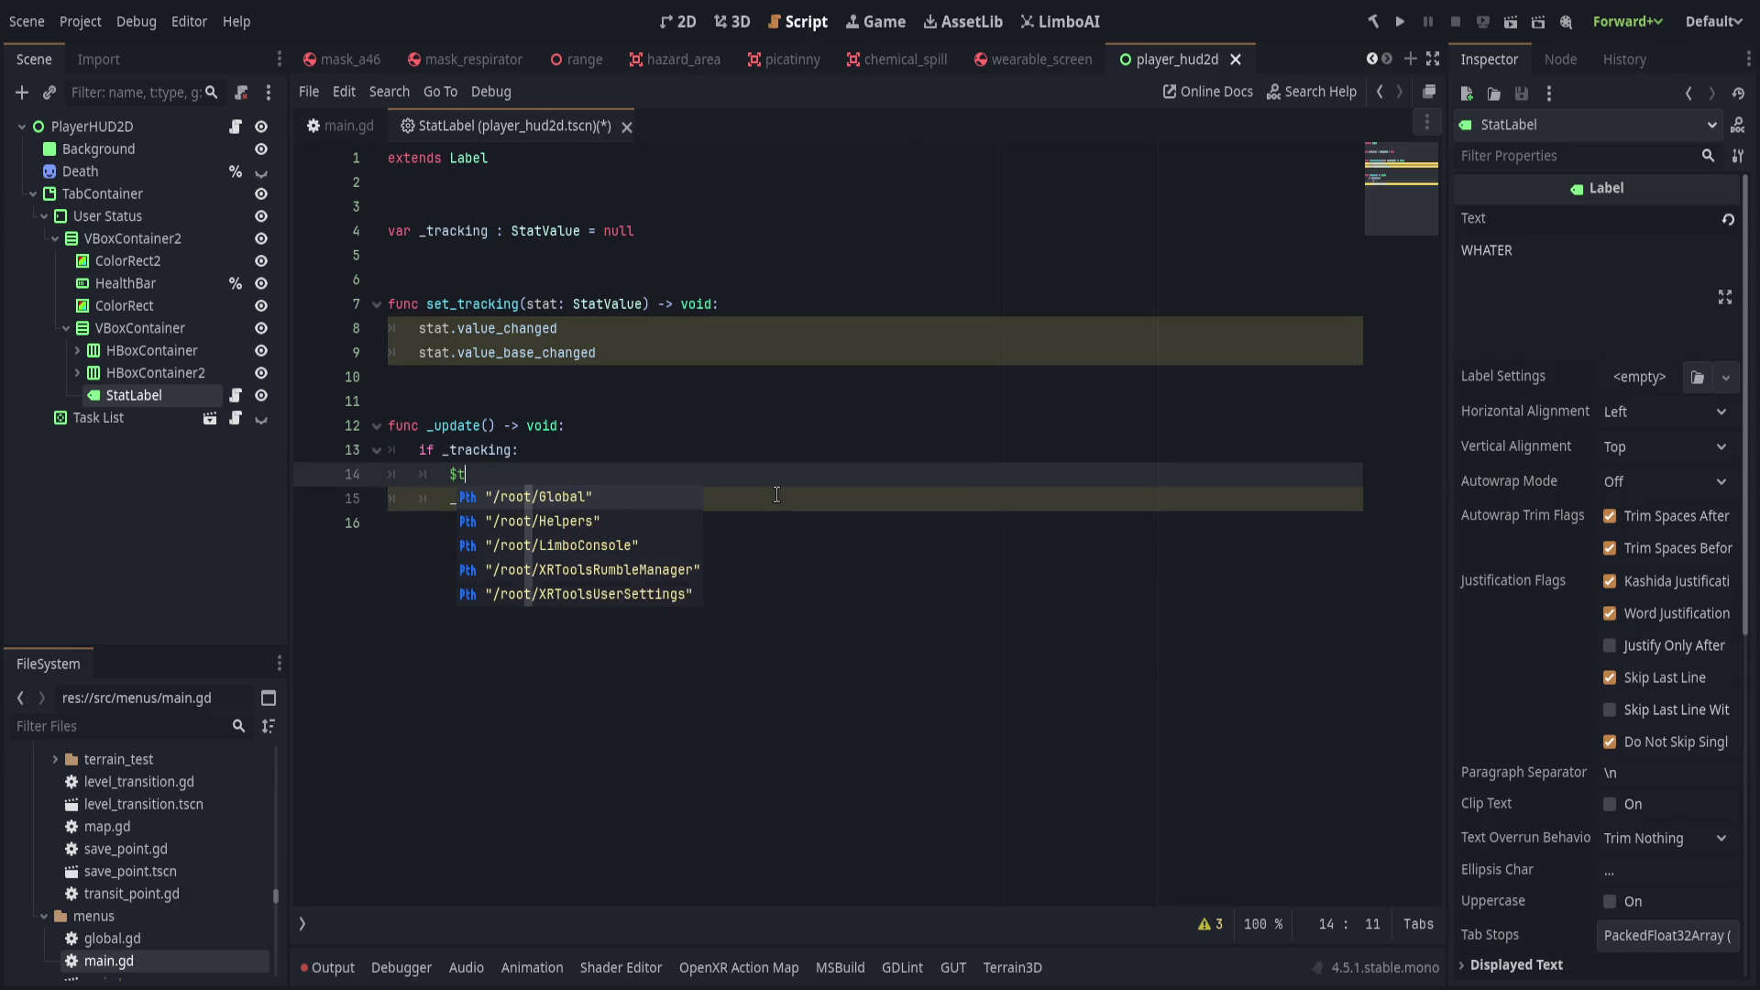
key("BackSpace")
type("text")
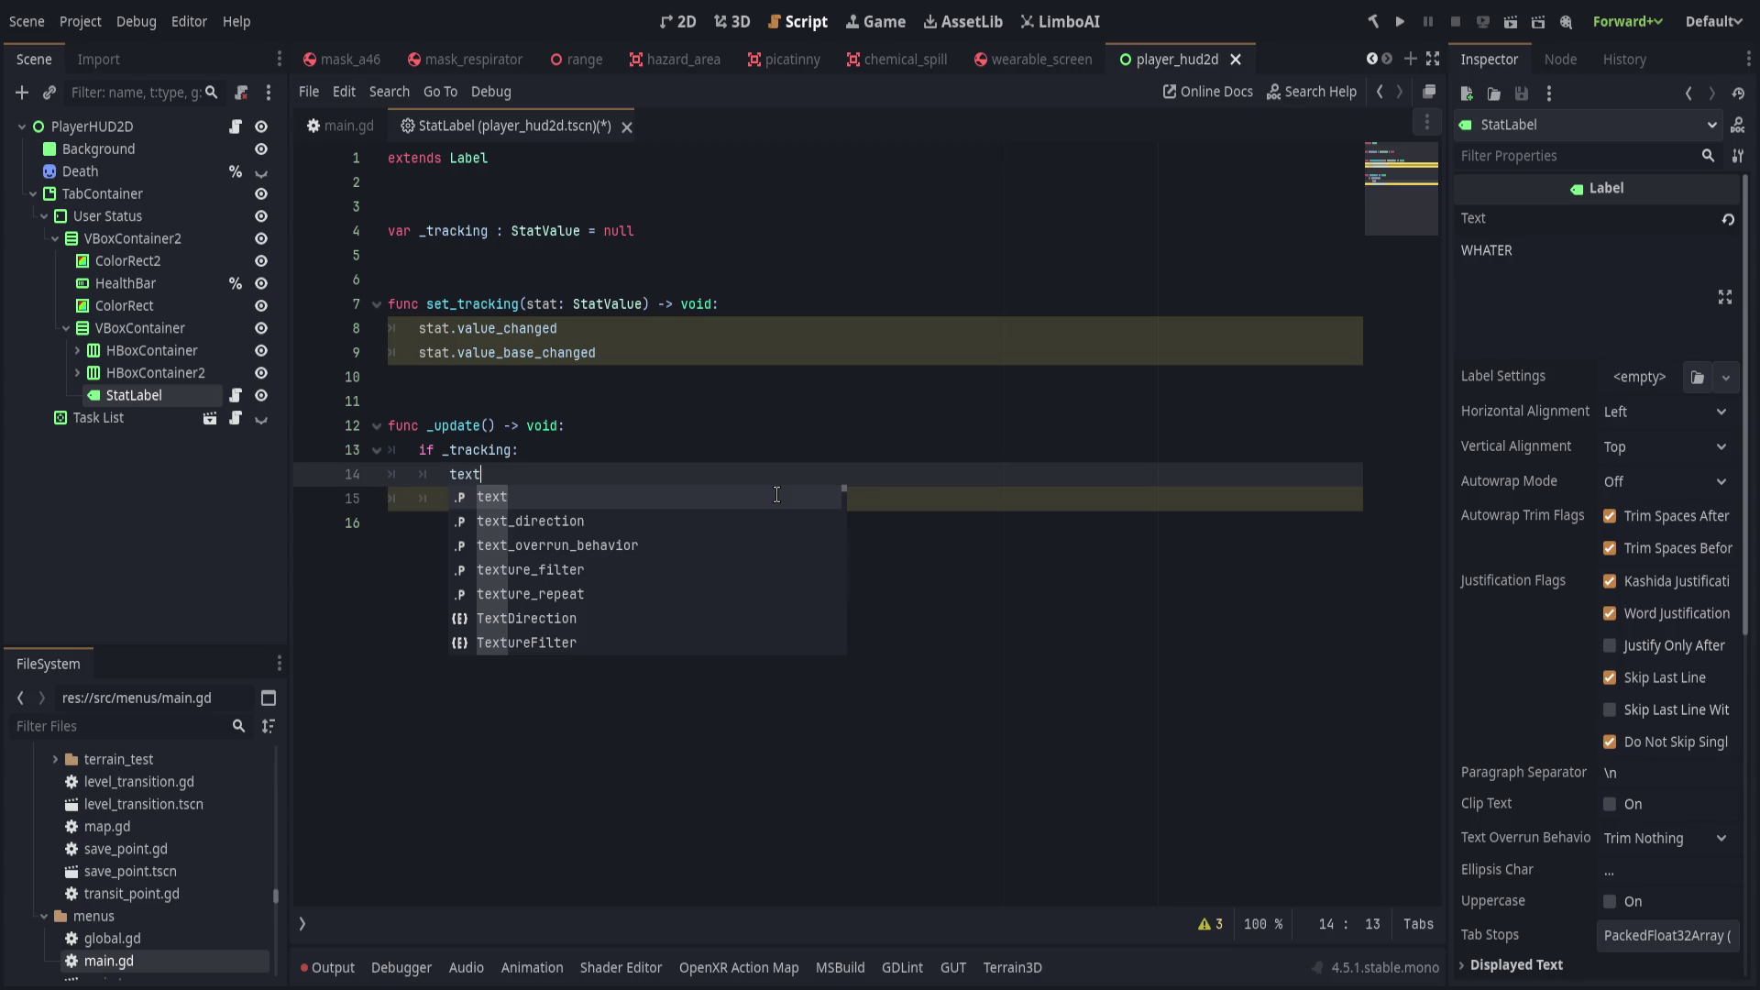
type(" = \"%")
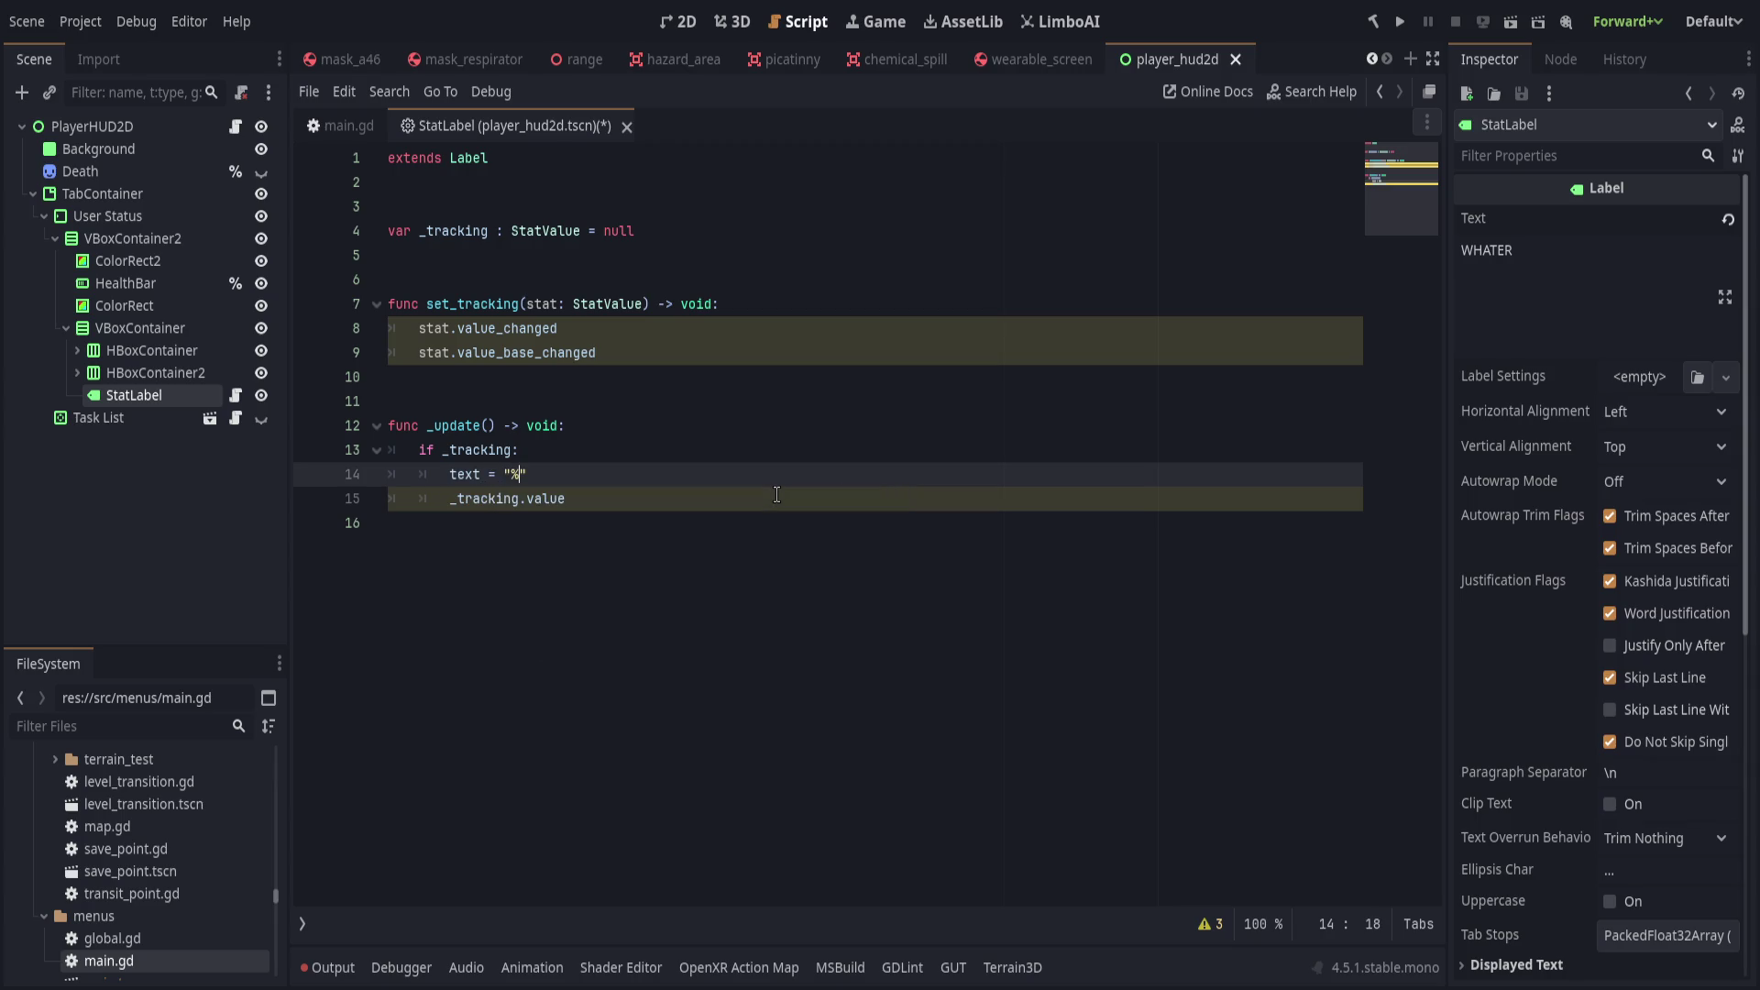
type("s")
type(" / %s")
key("BackSpace")
key("BackSpace")
key("BackSpace")
type(": %s\"")
type(" % [")
type("_tracking")
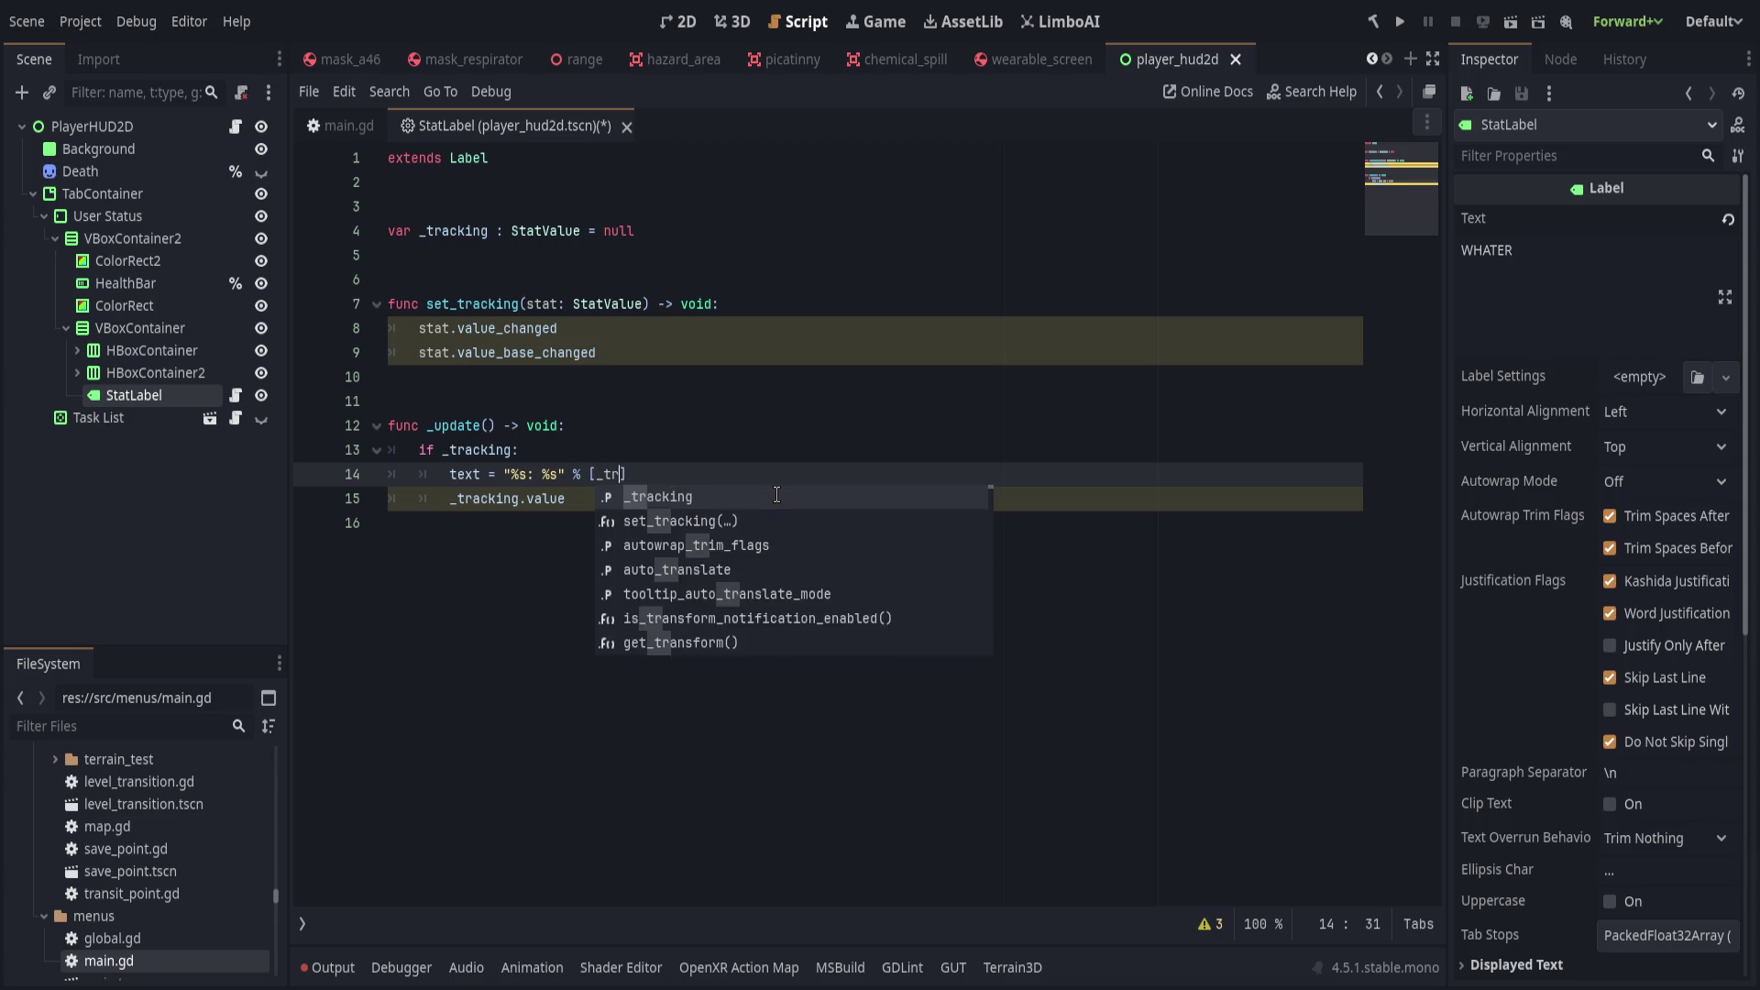
type(".")
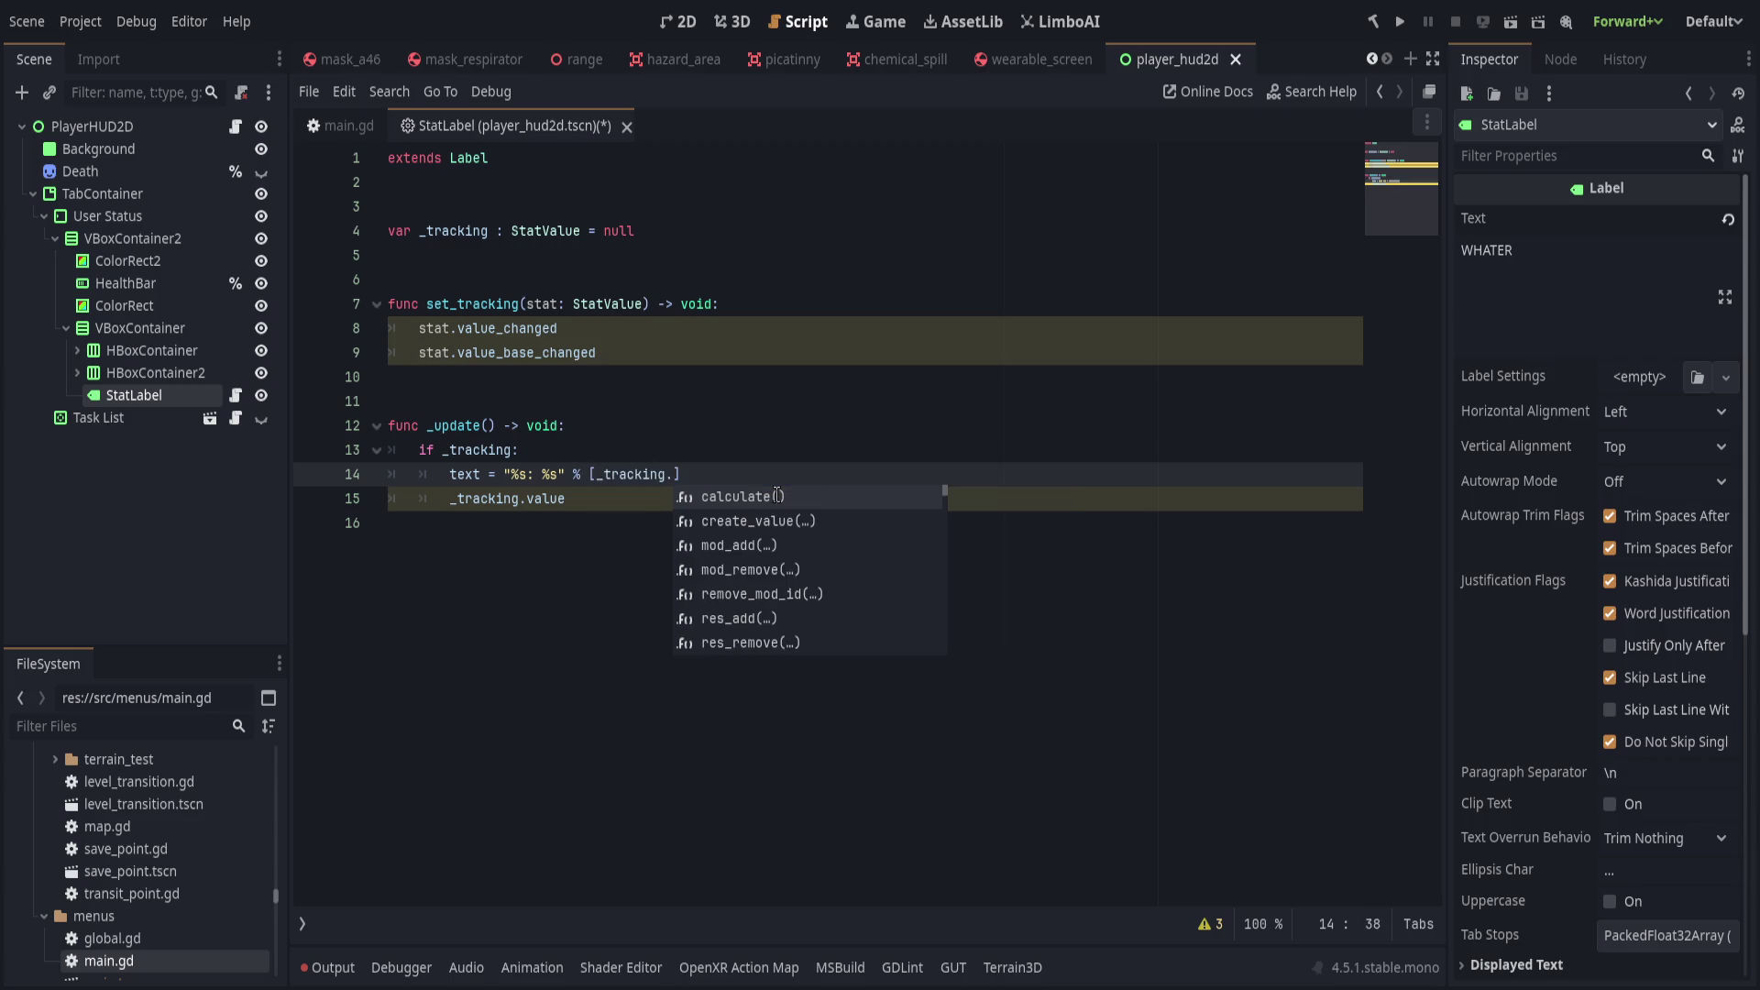
Step: Finish the array with resource_name and _tracking.value, then cut the leftover _tracking.value line
scroll(761, 514, "down", 20)
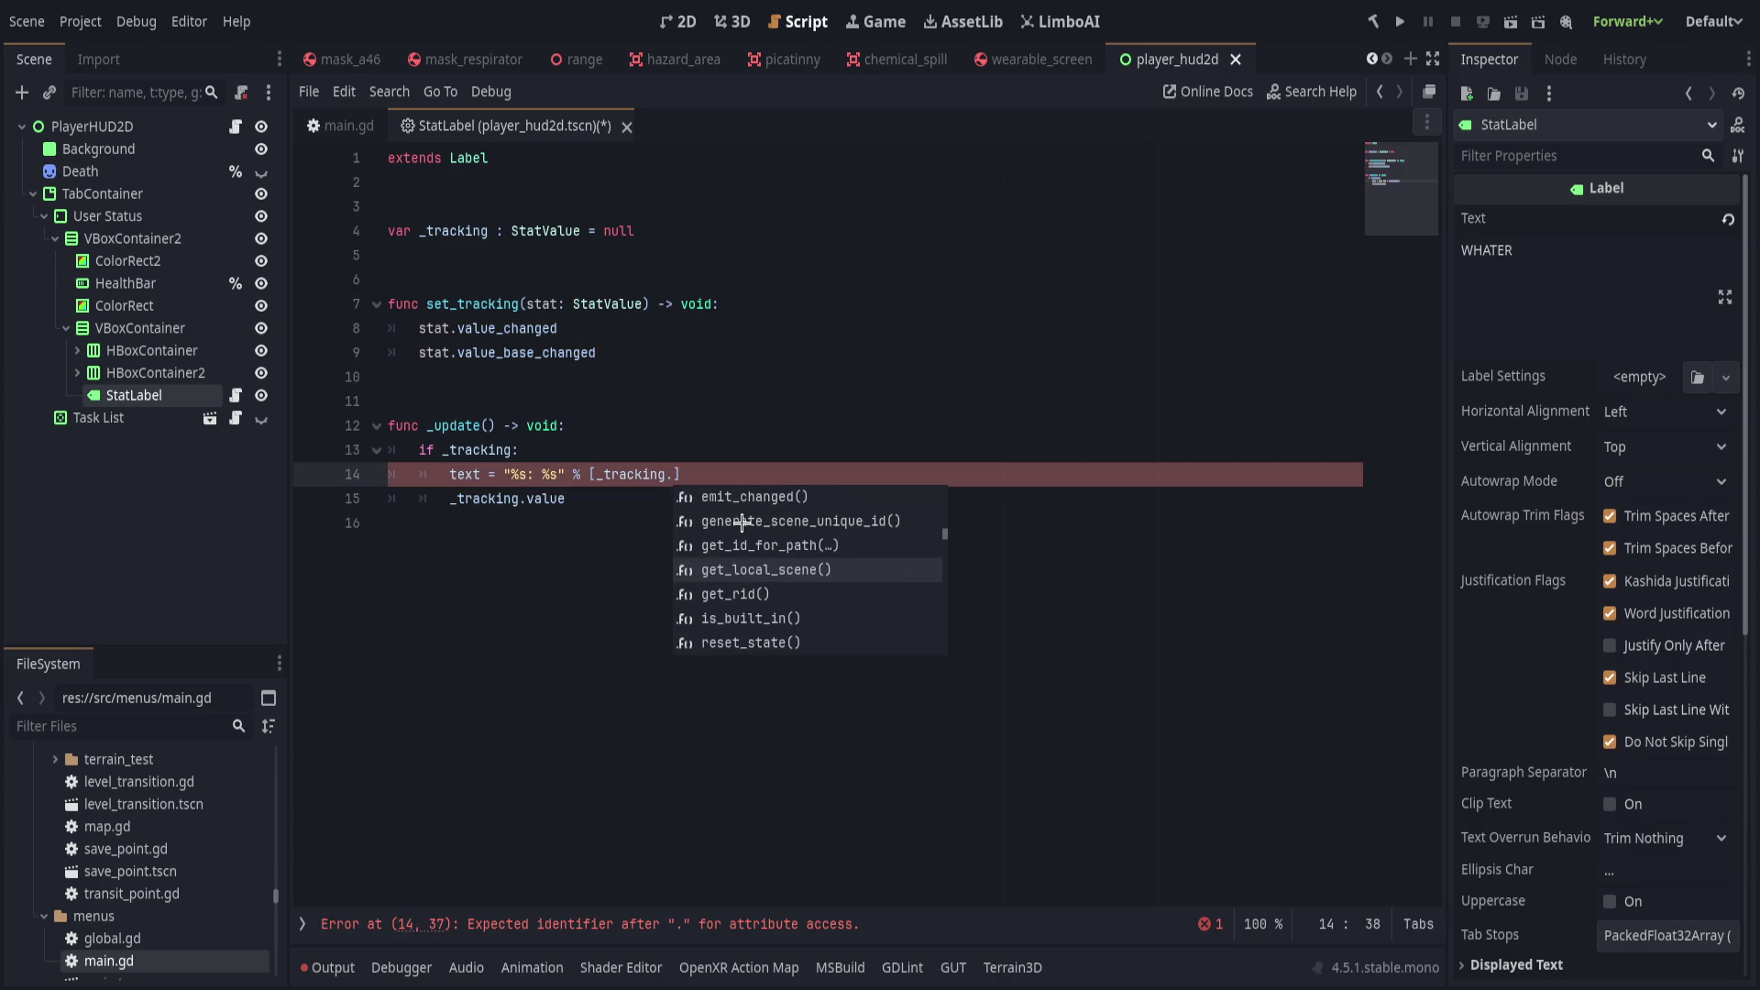
scroll(766, 504, "down", 4)
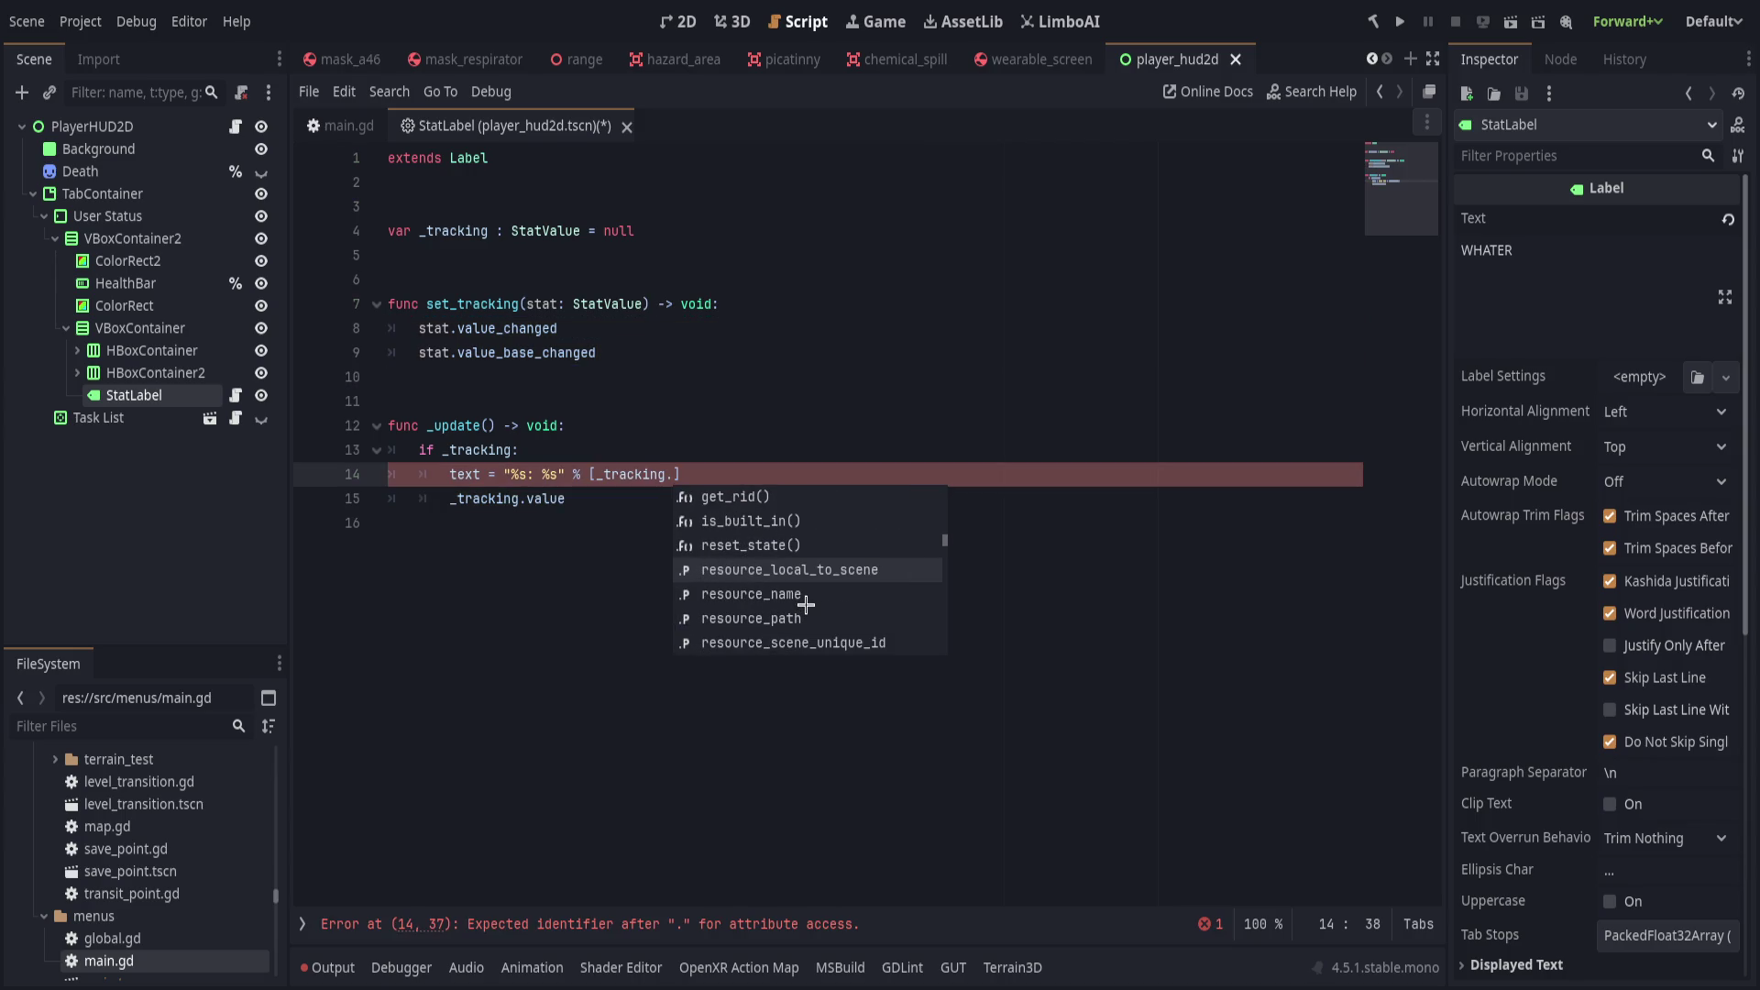
left_click(806, 601)
type(", ")
type("_tracking.value")
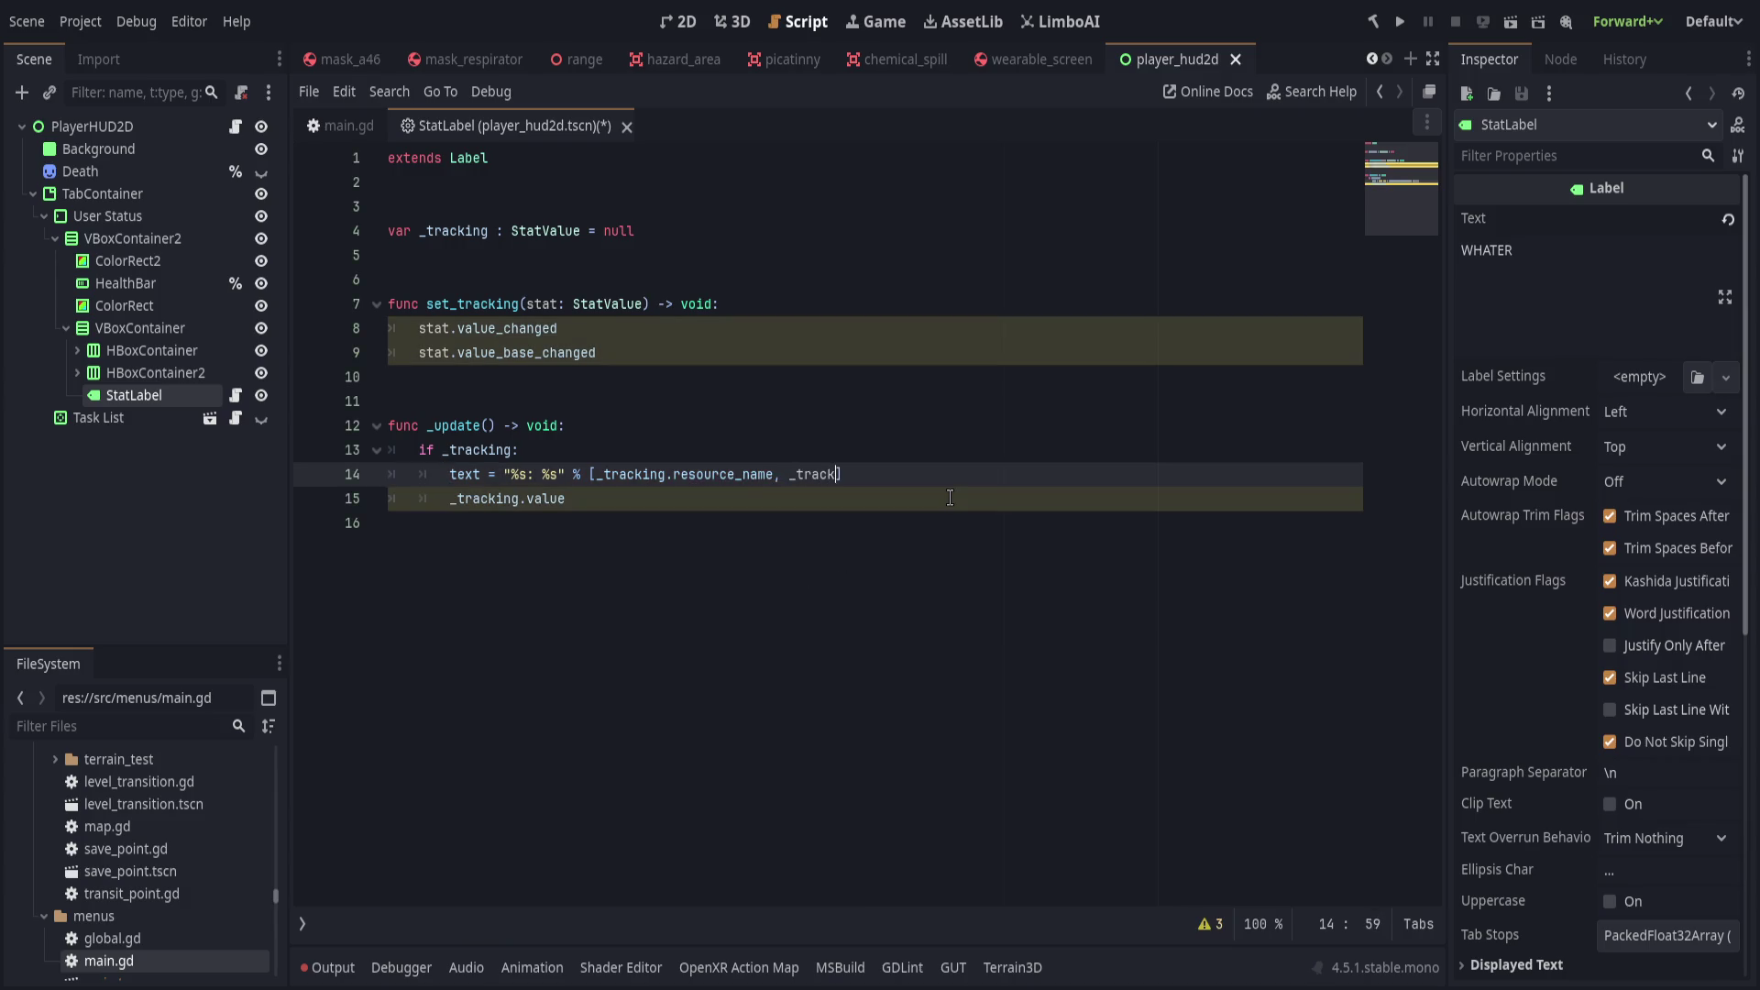
left_click(950, 498)
key("ctrl+x")
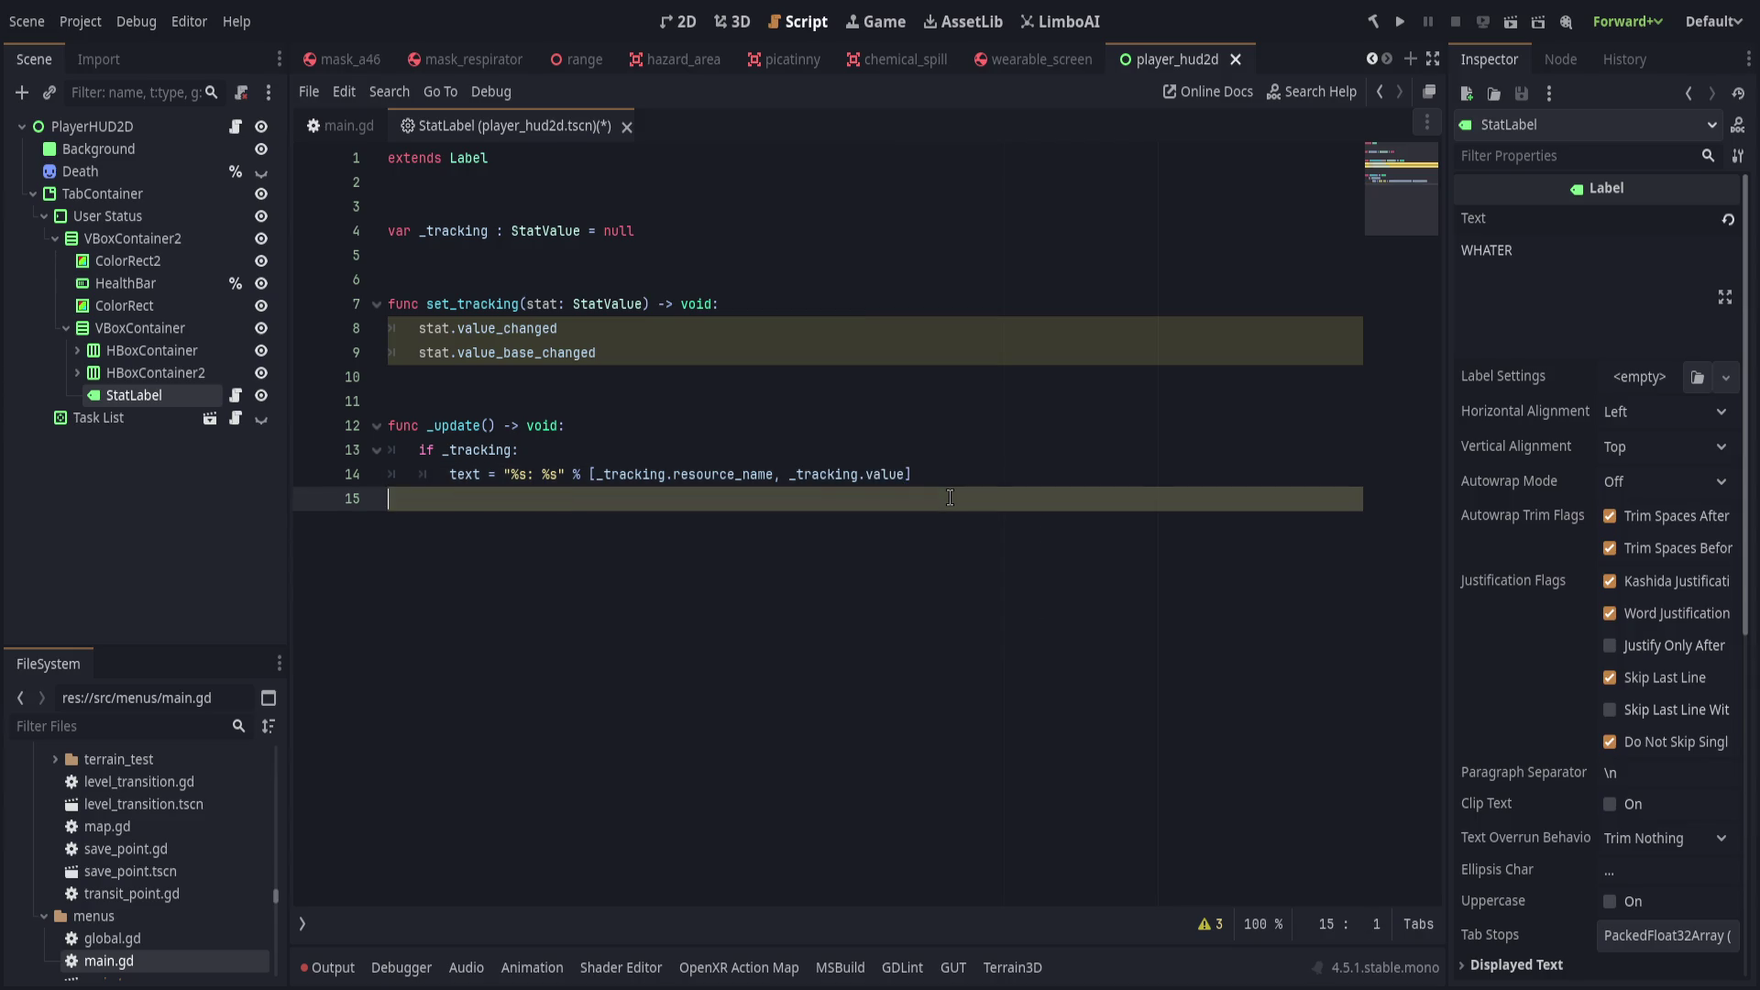
Step: Connect both stat signals in set_tracking to _update with .connect(_update), then save
left_click(789, 454)
left_click(721, 320)
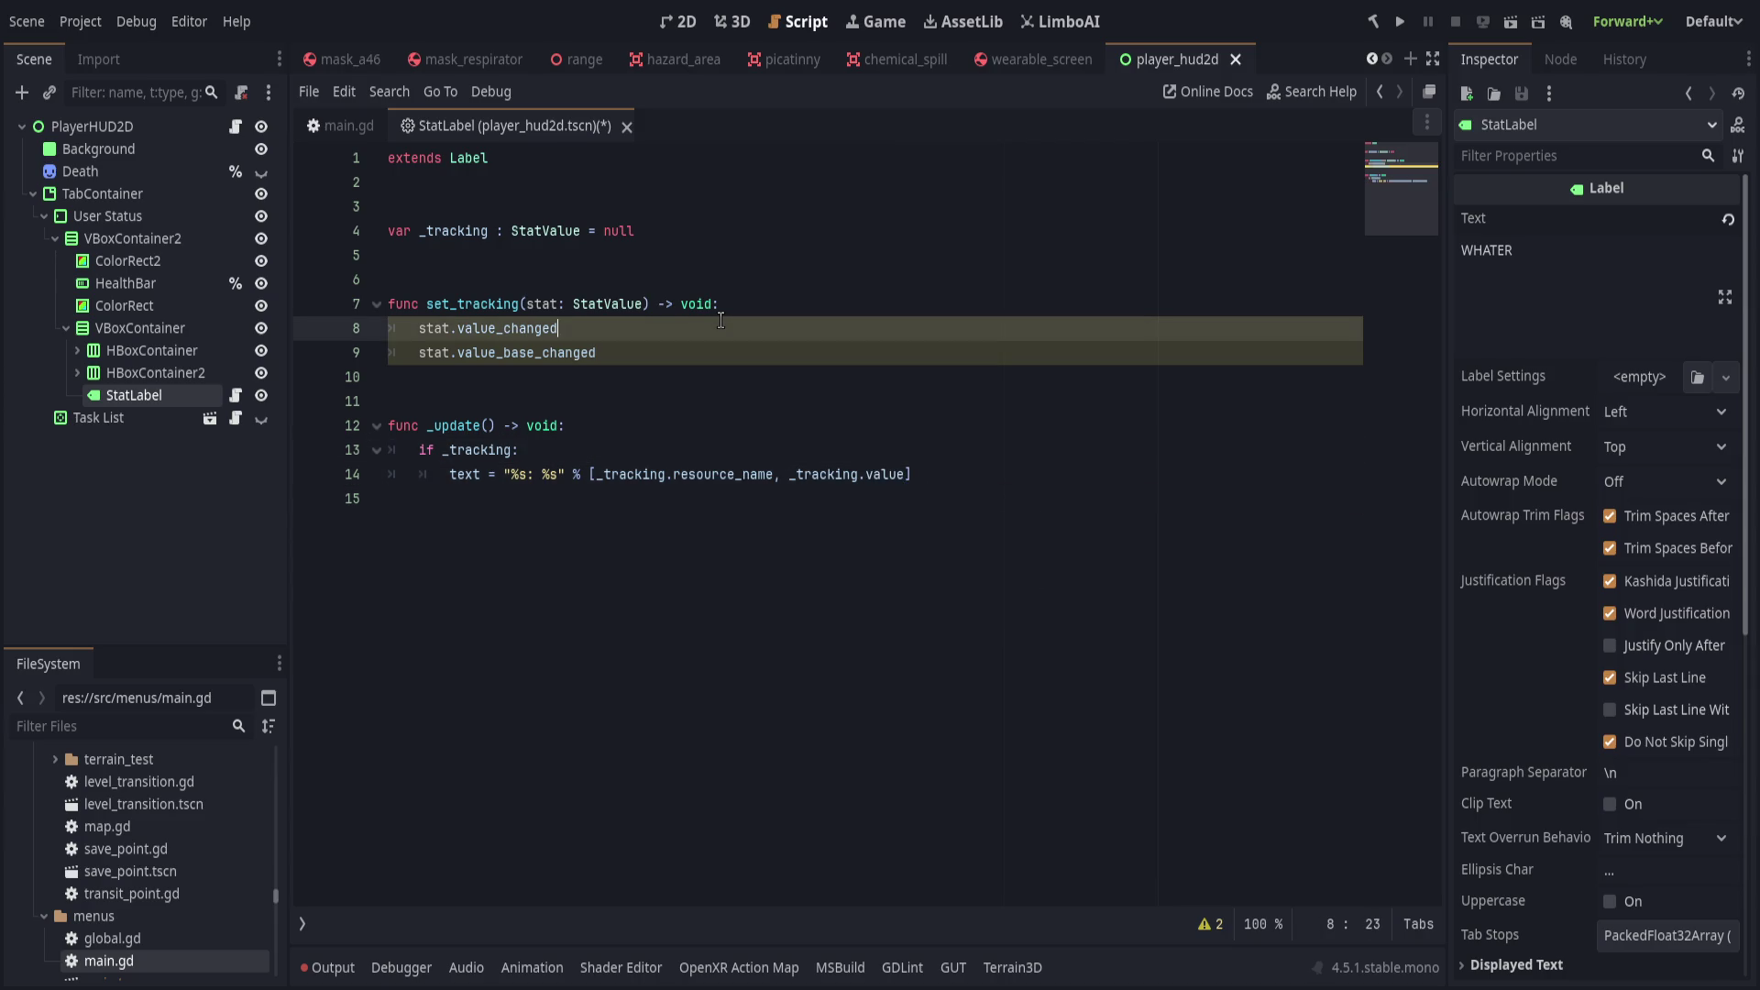
type(".")
key("Return")
type("update")
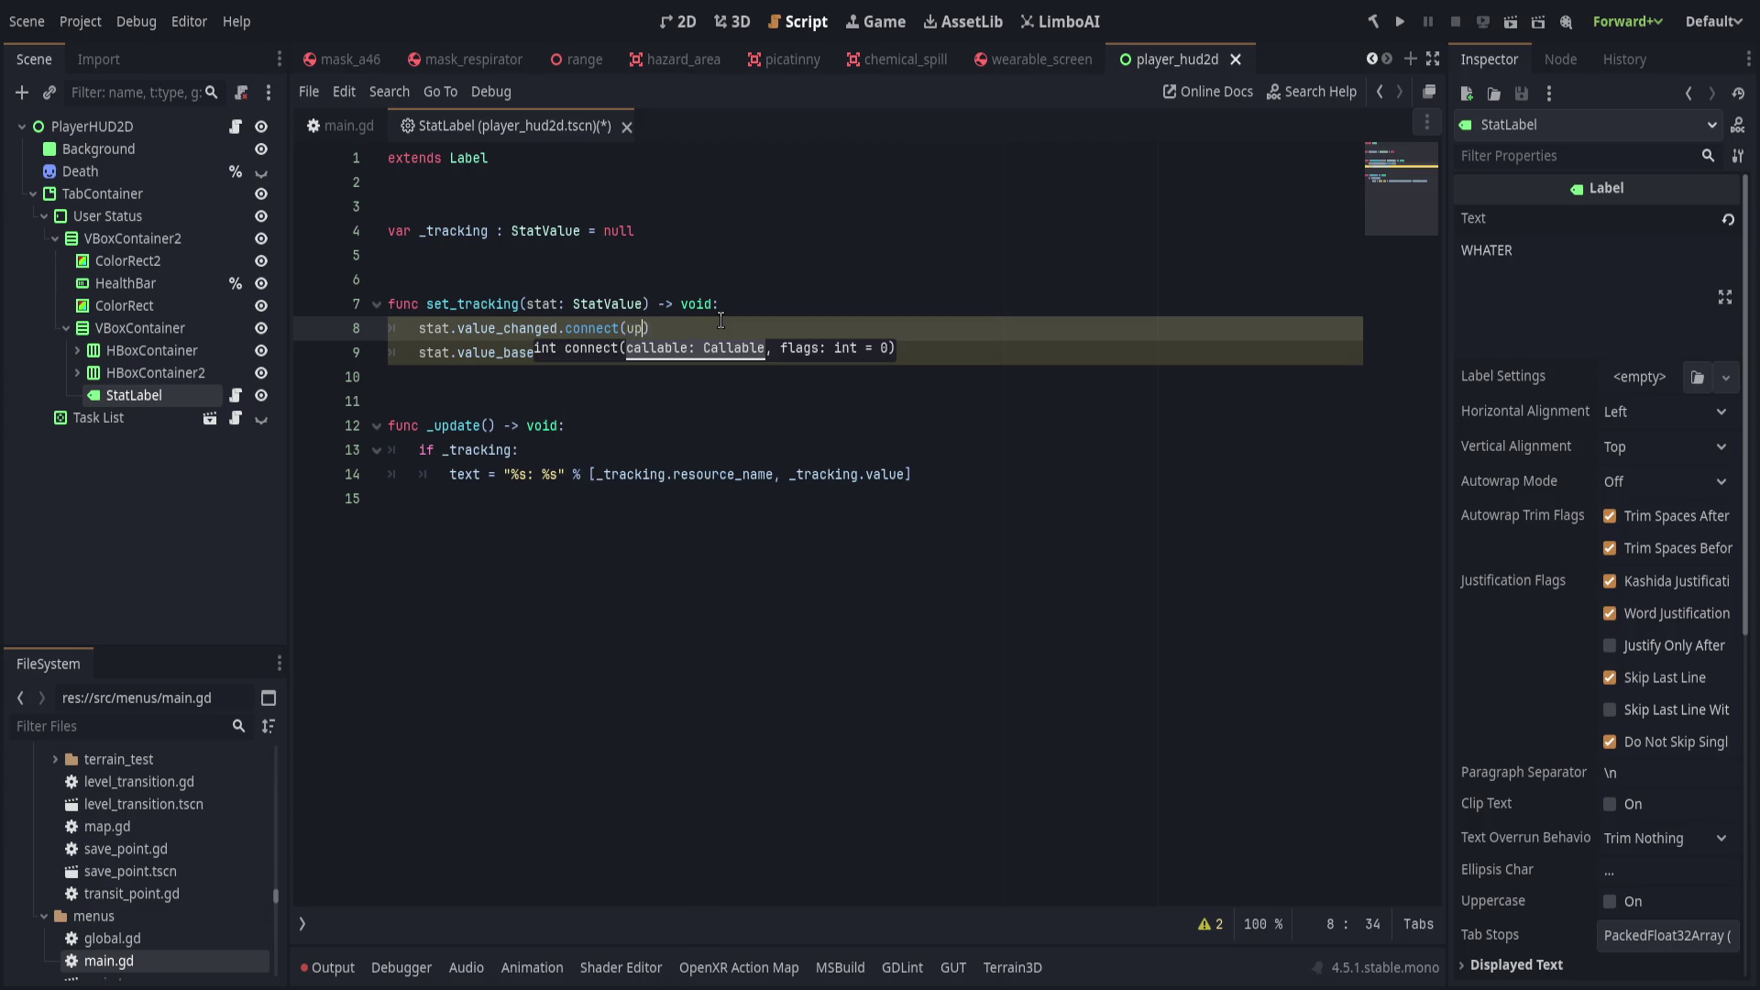
key("Return")
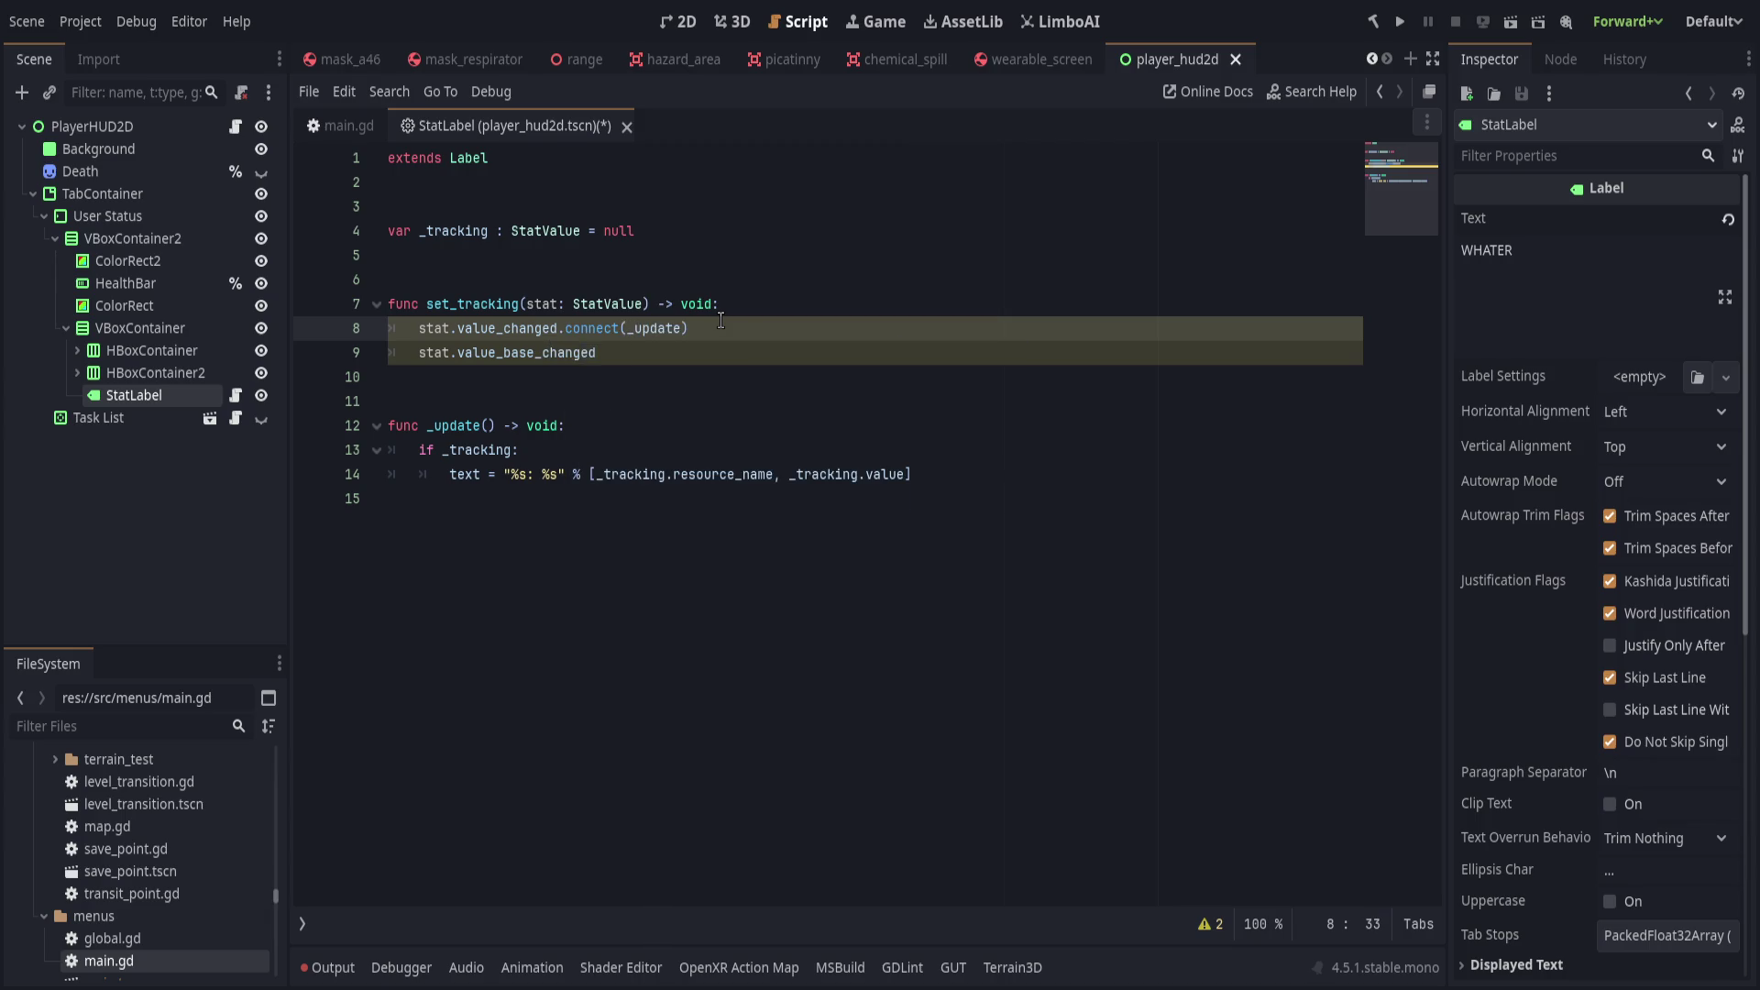
key("Down")
type(".connect(_update)")
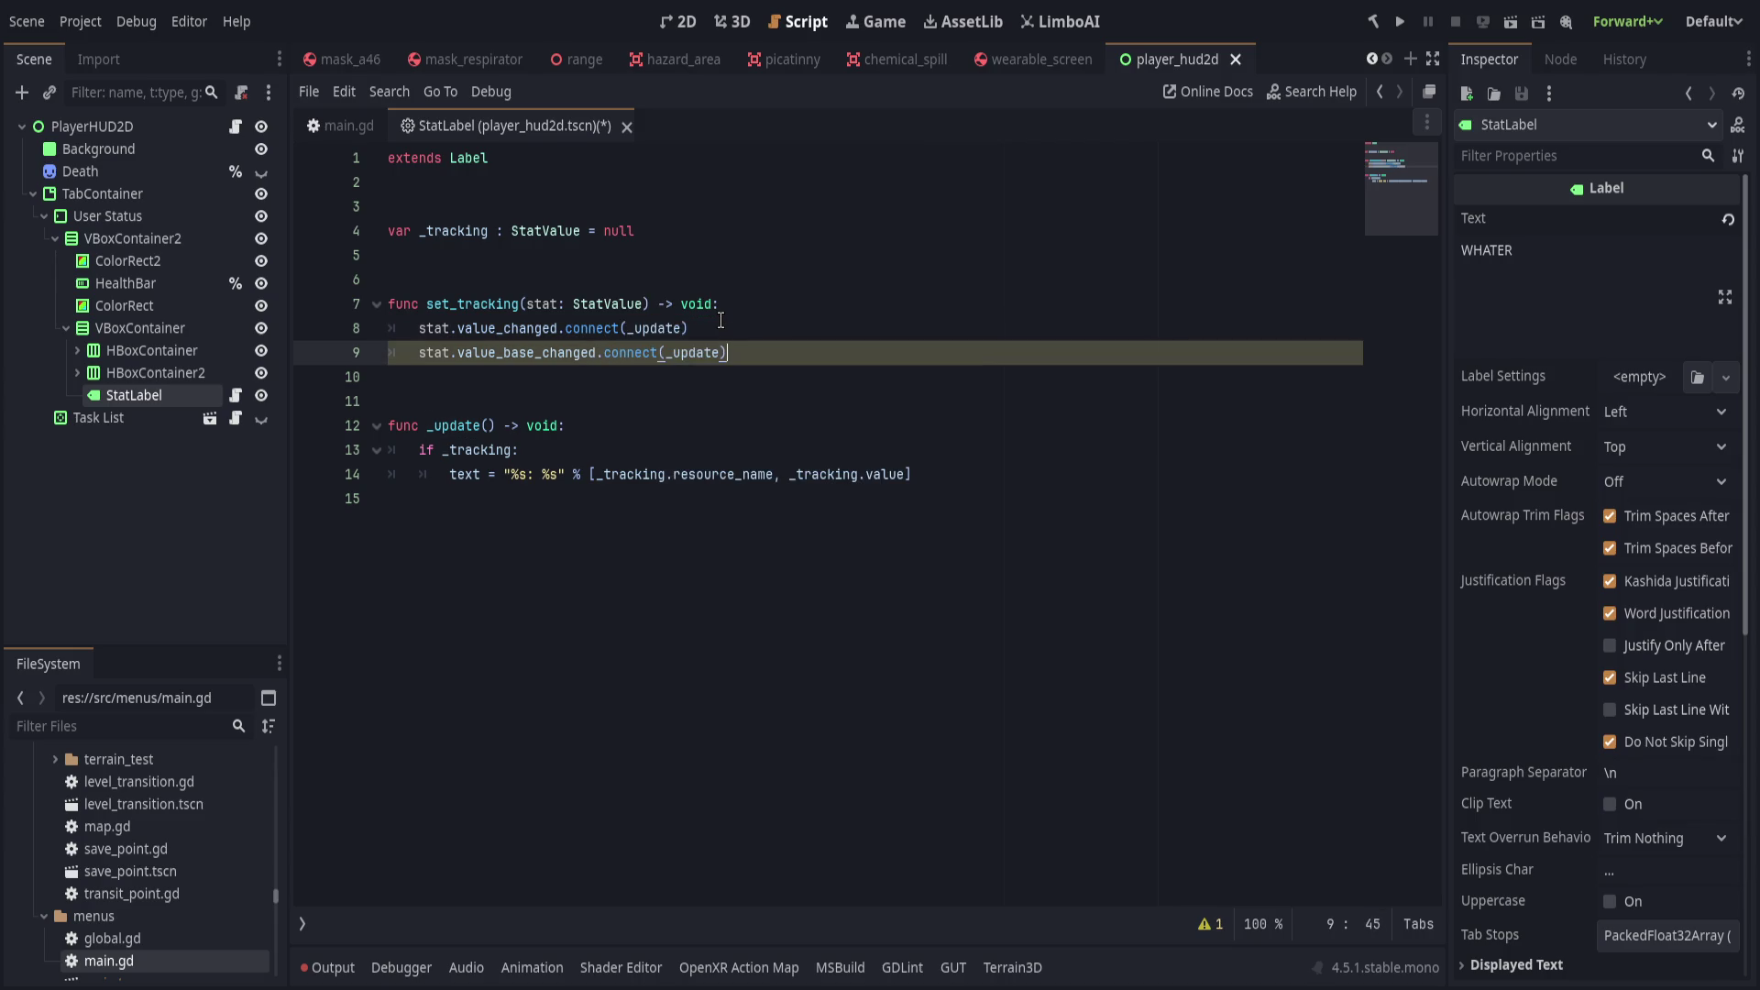
left_click(804, 441)
key("ctrl+s")
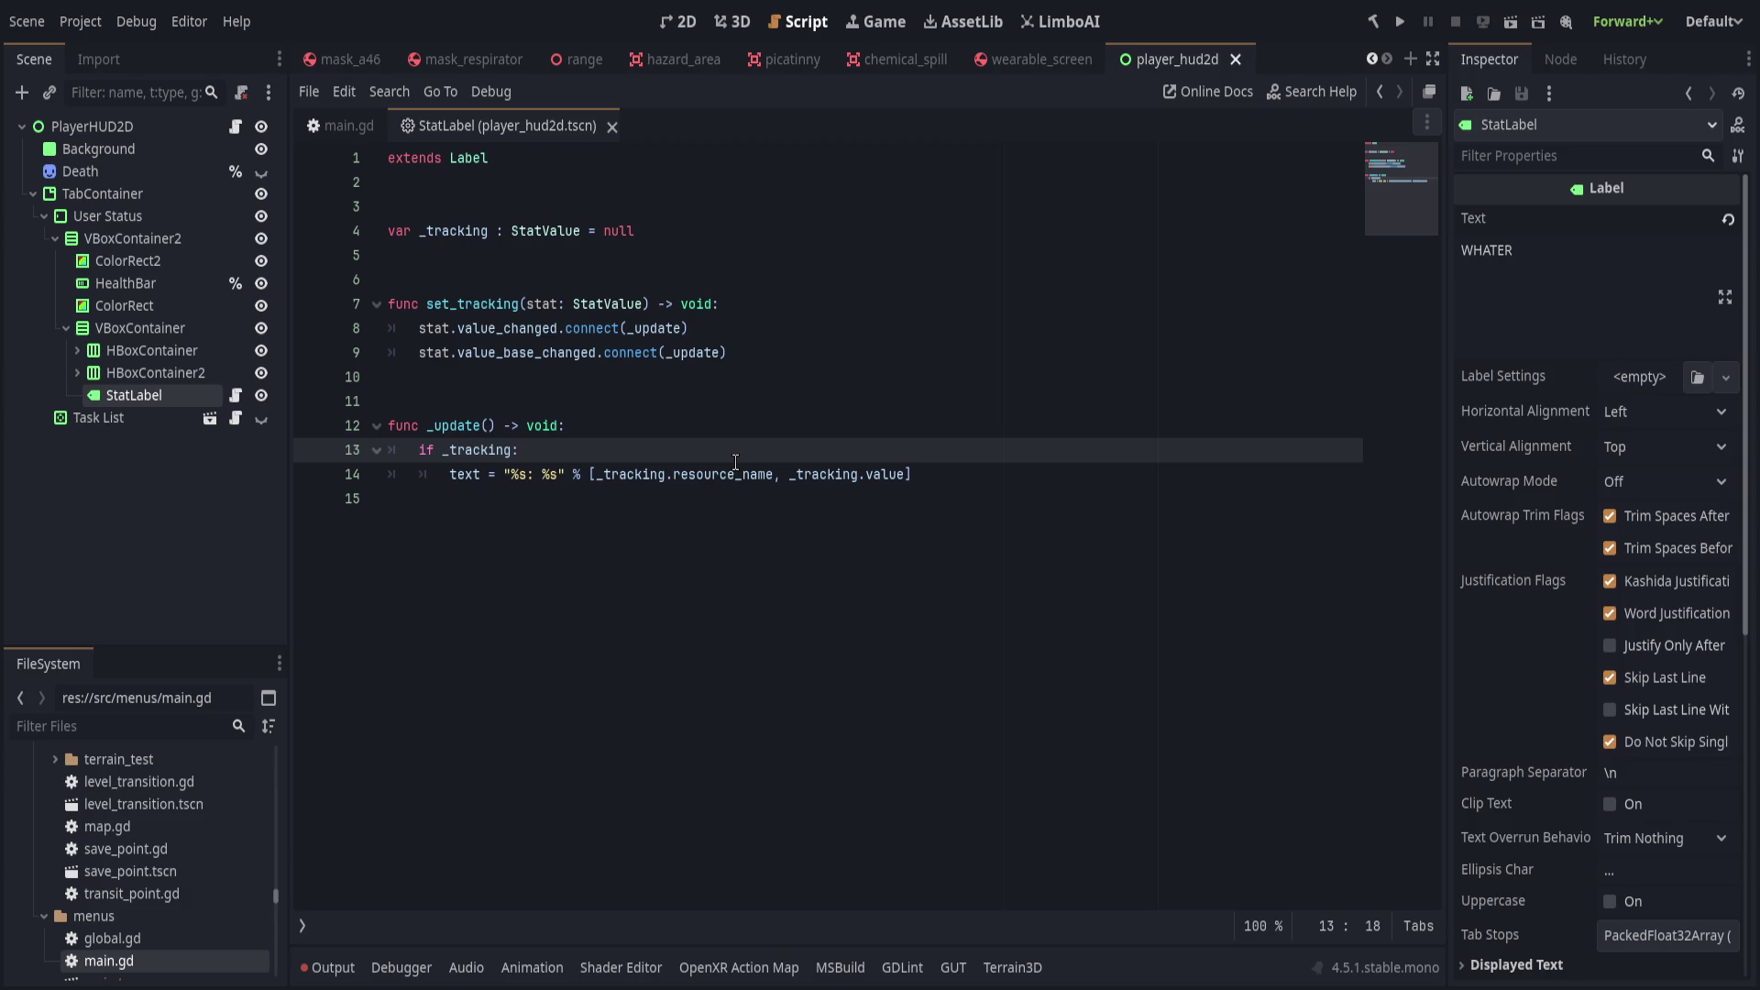
Step: Call _update() after the connect lines, save, and select the StatLabel node
left_click(764, 360)
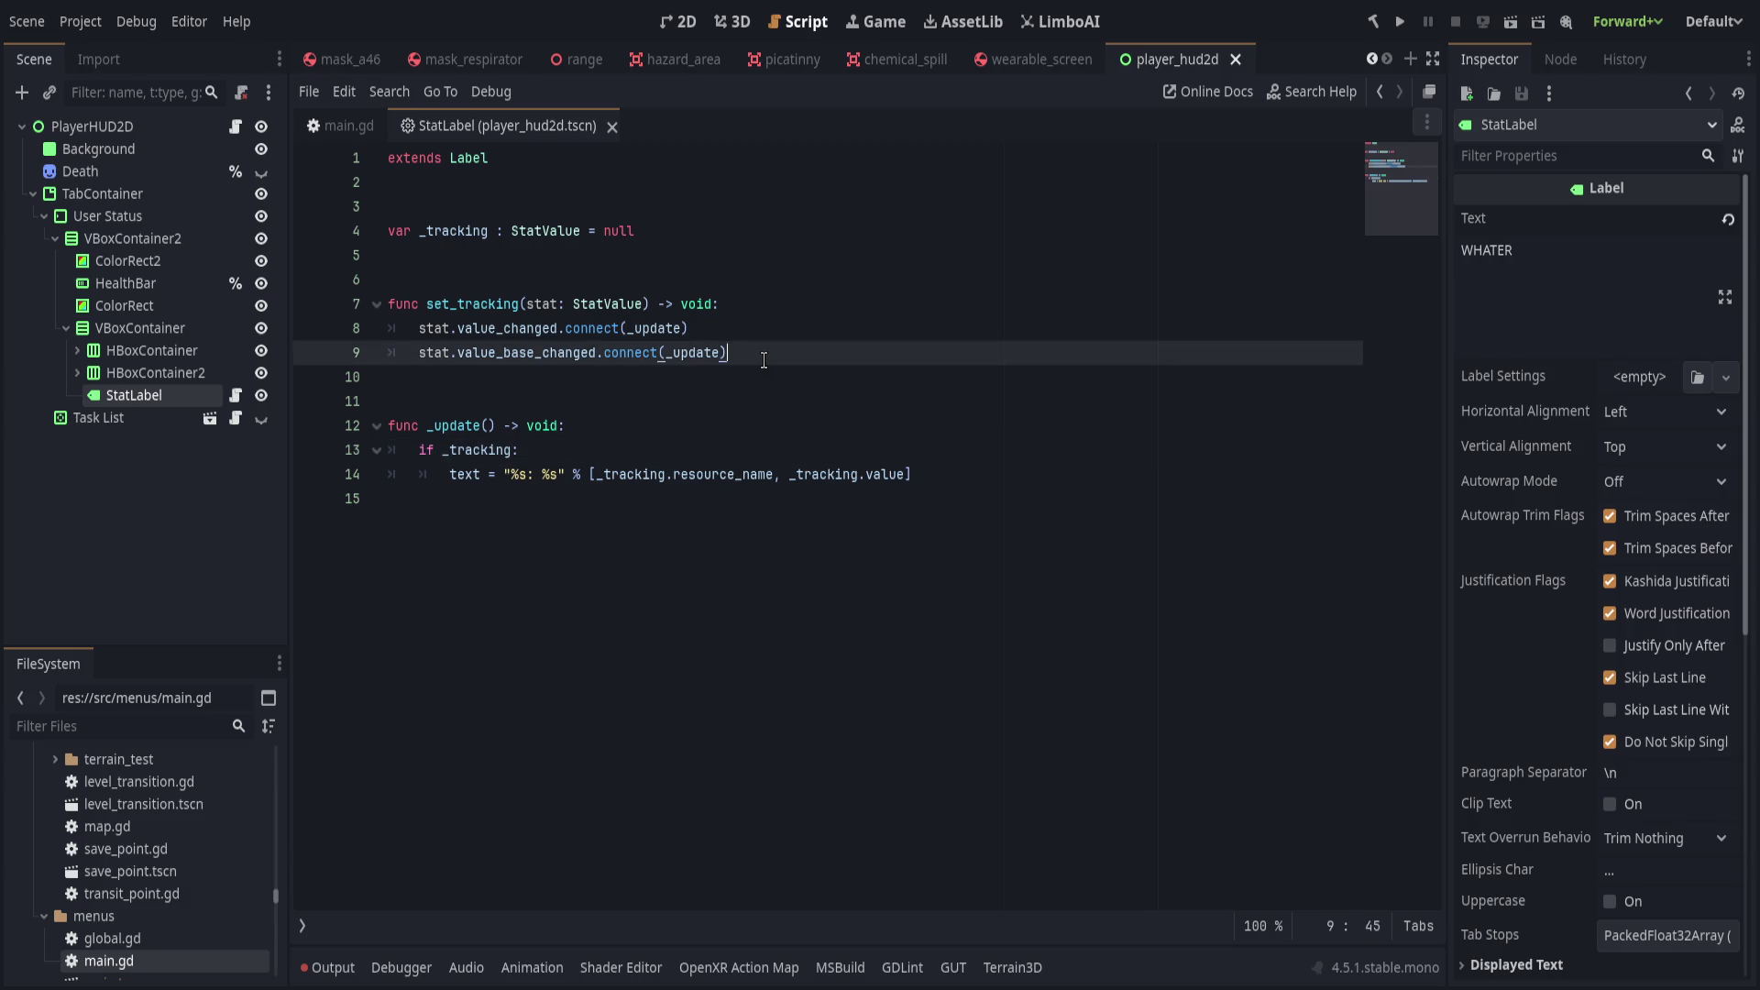
key("Return")
type("_up")
key("Return")
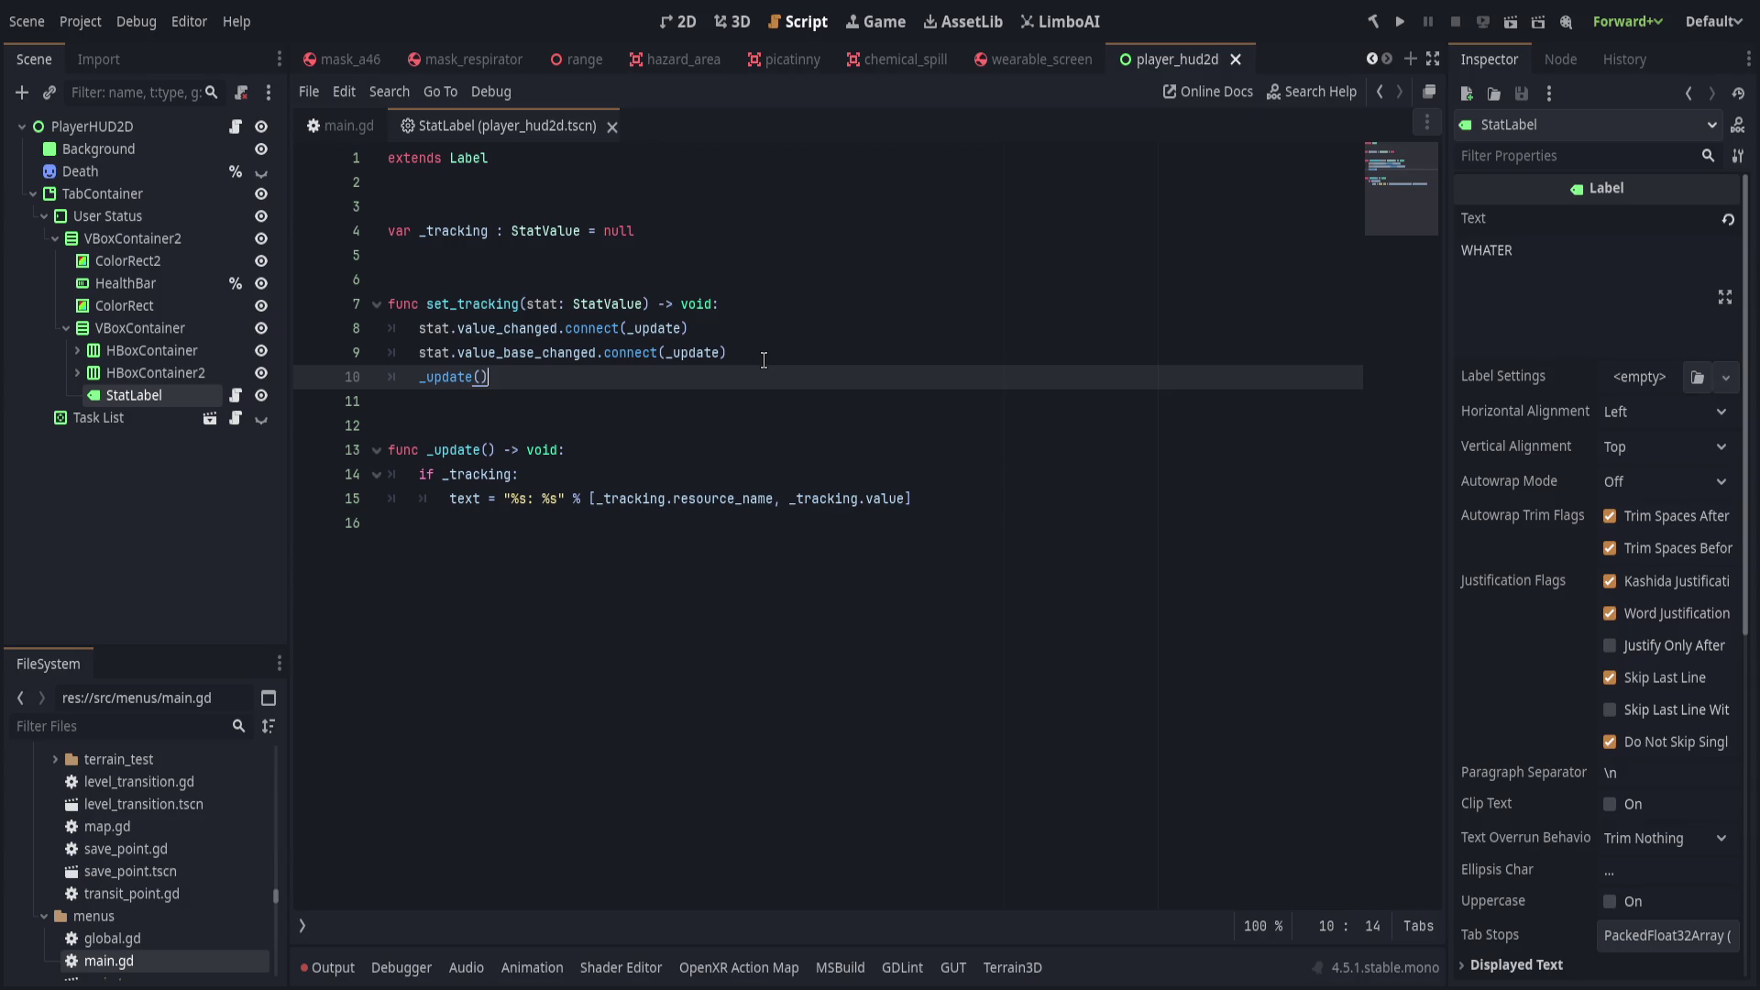
key("ctrl+s")
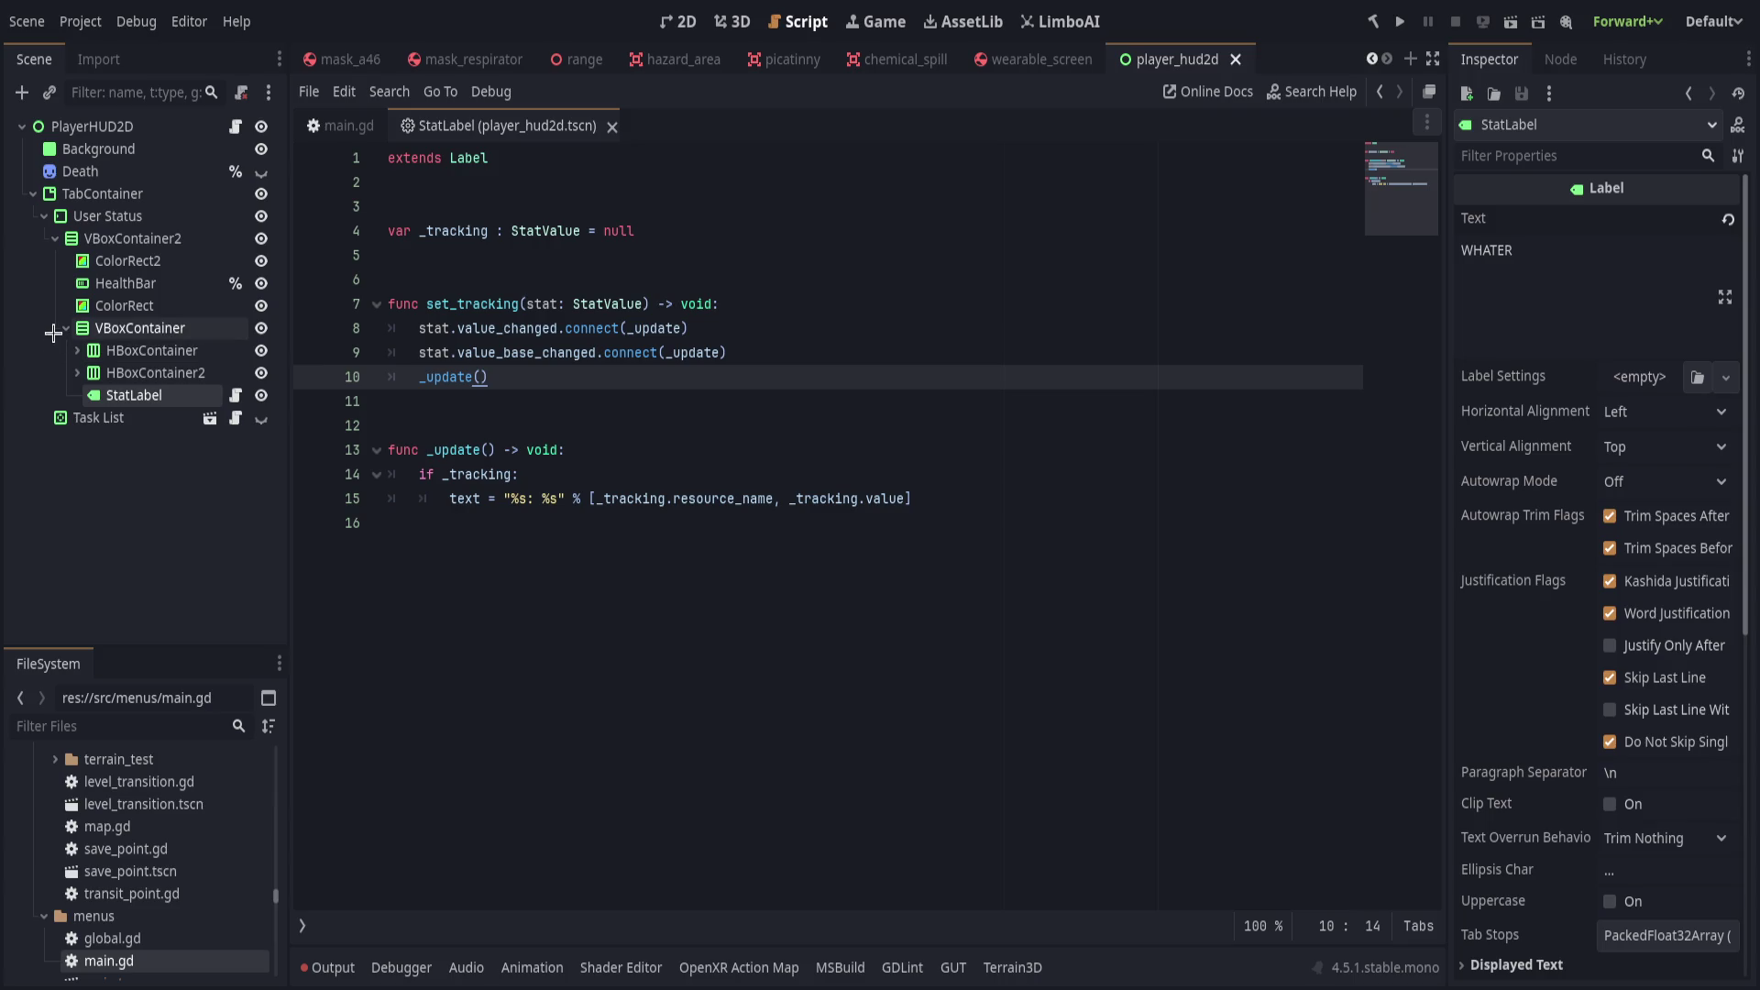
left_click(114, 394)
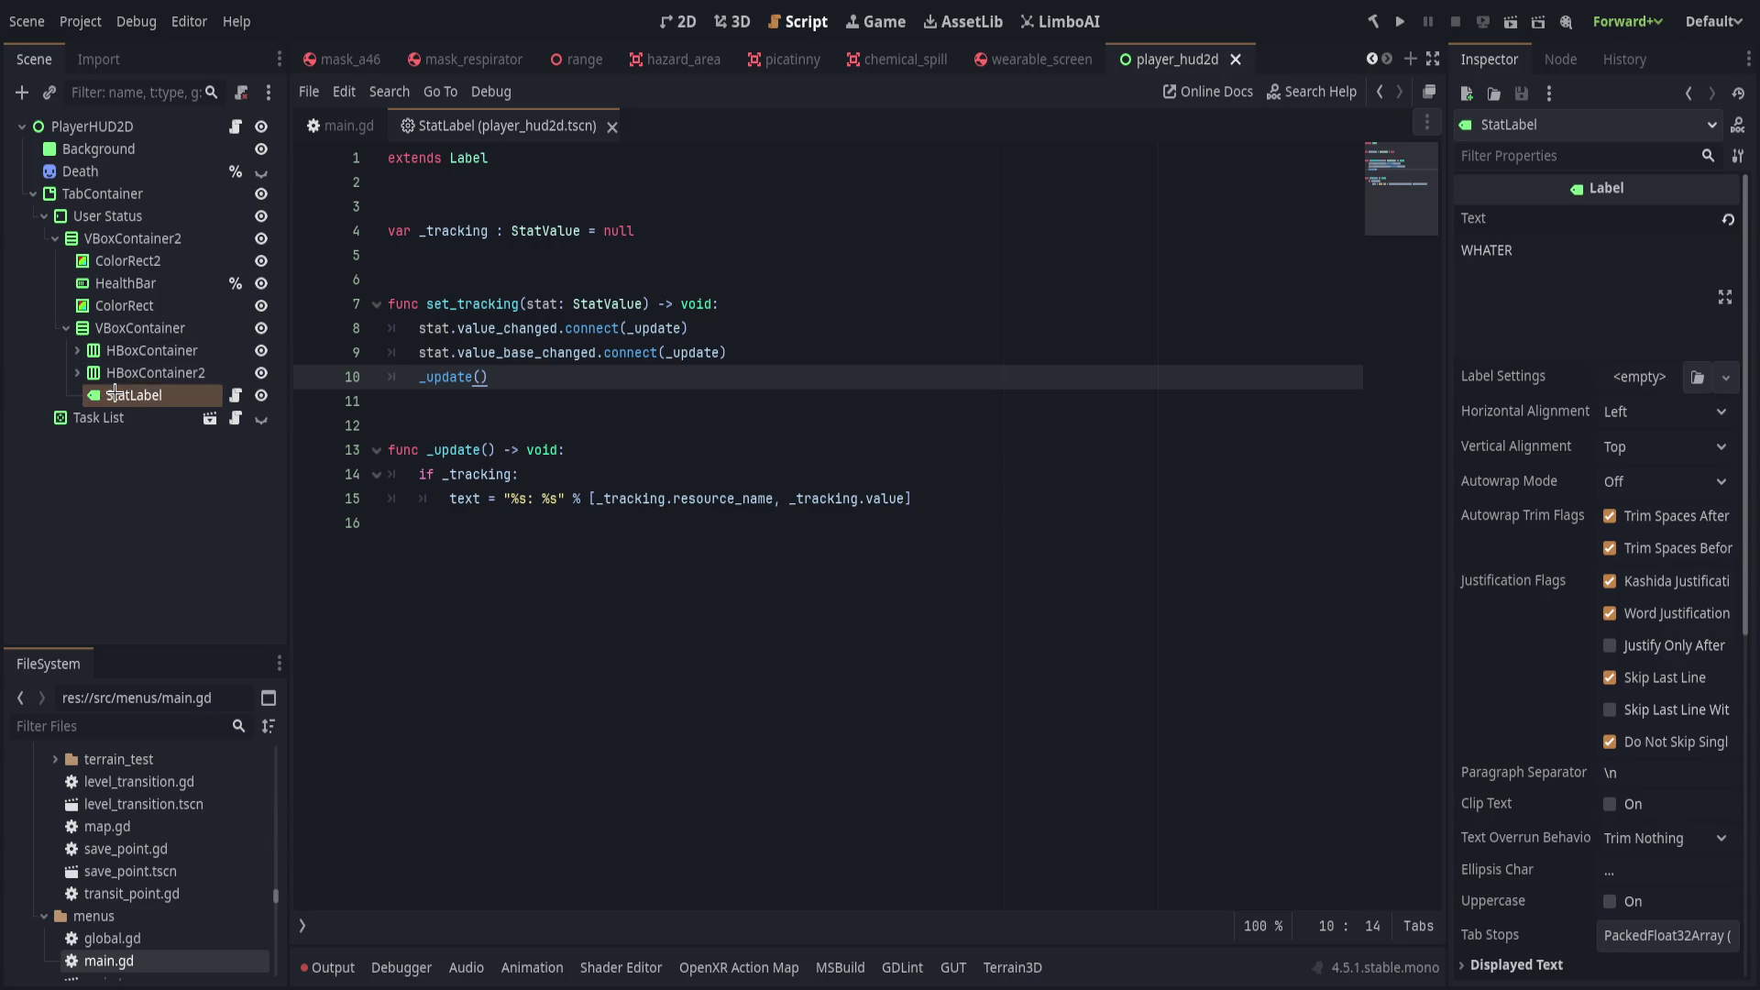
left_click(612, 188)
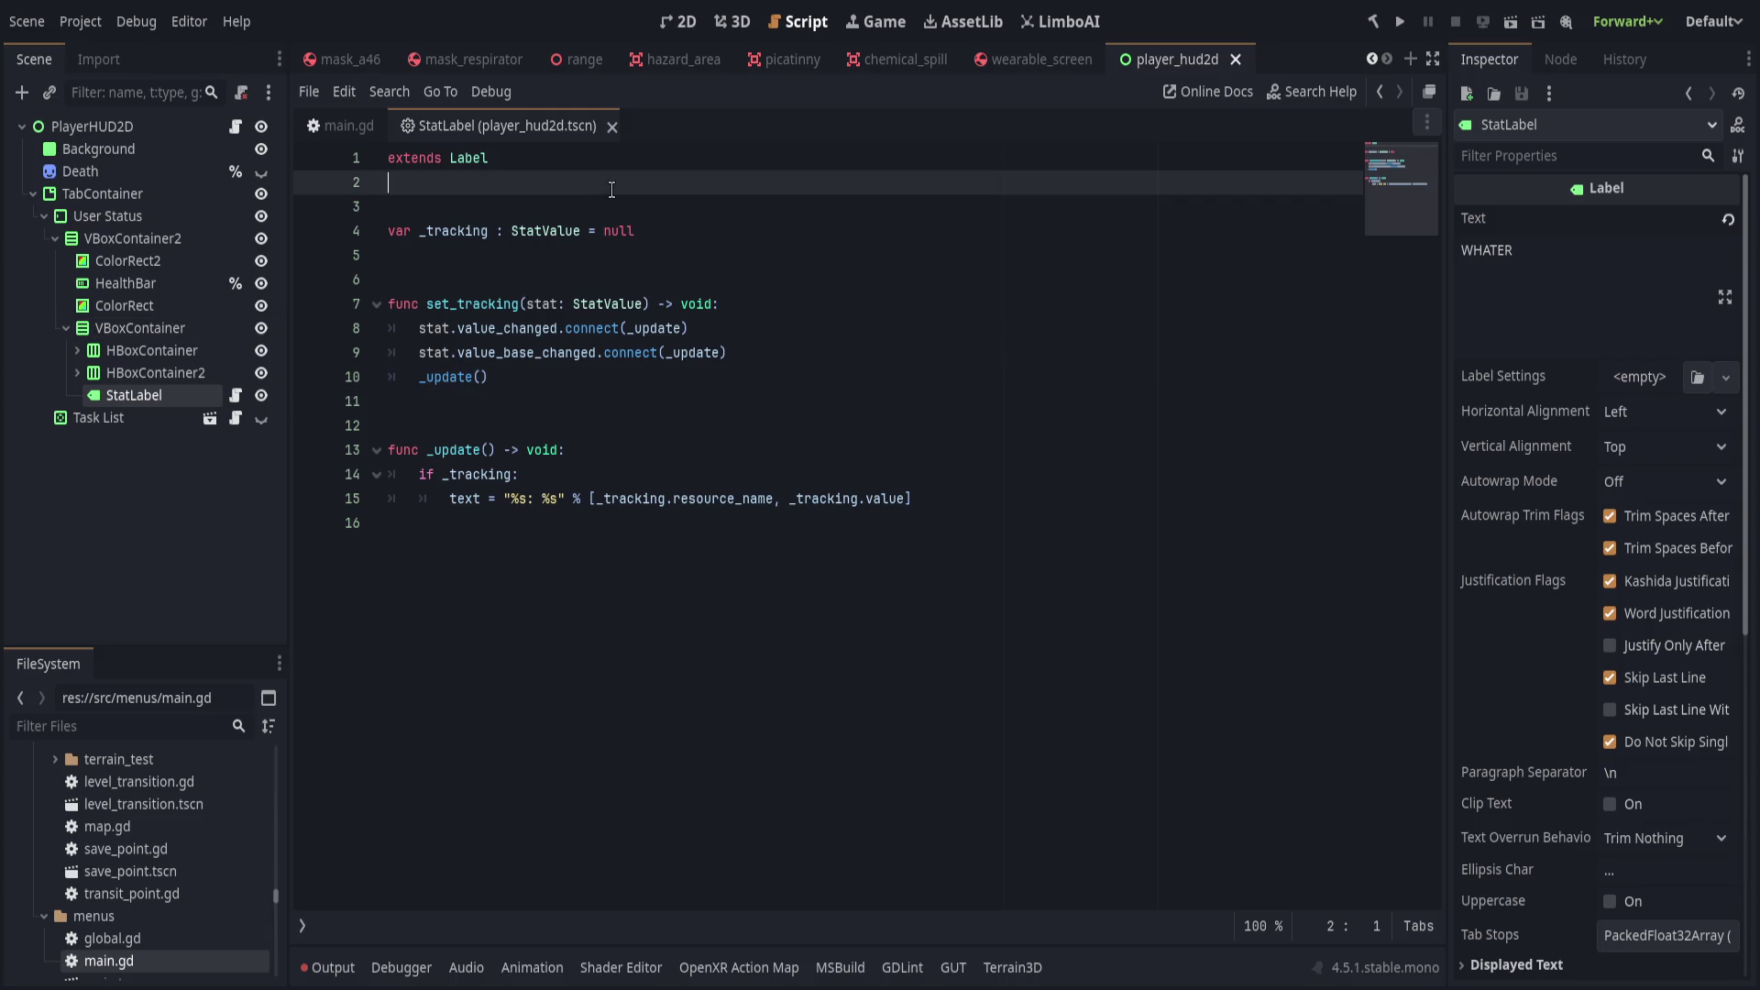
left_click(665, 198)
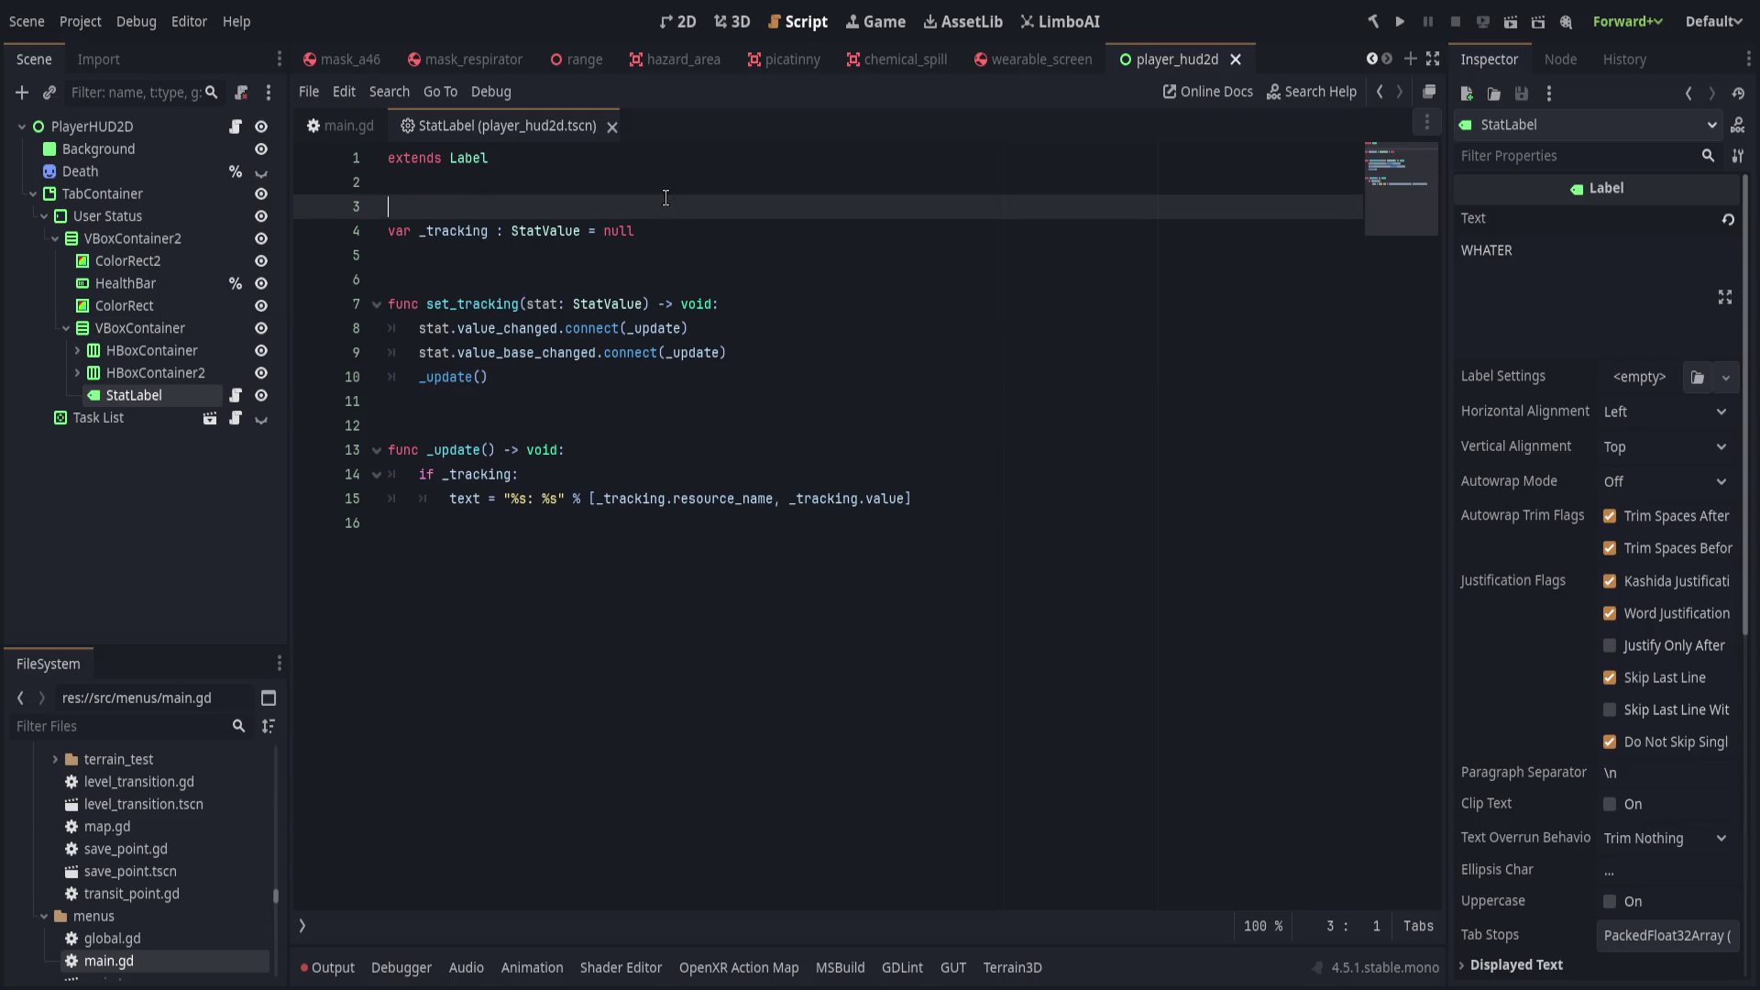
type("@export var ")
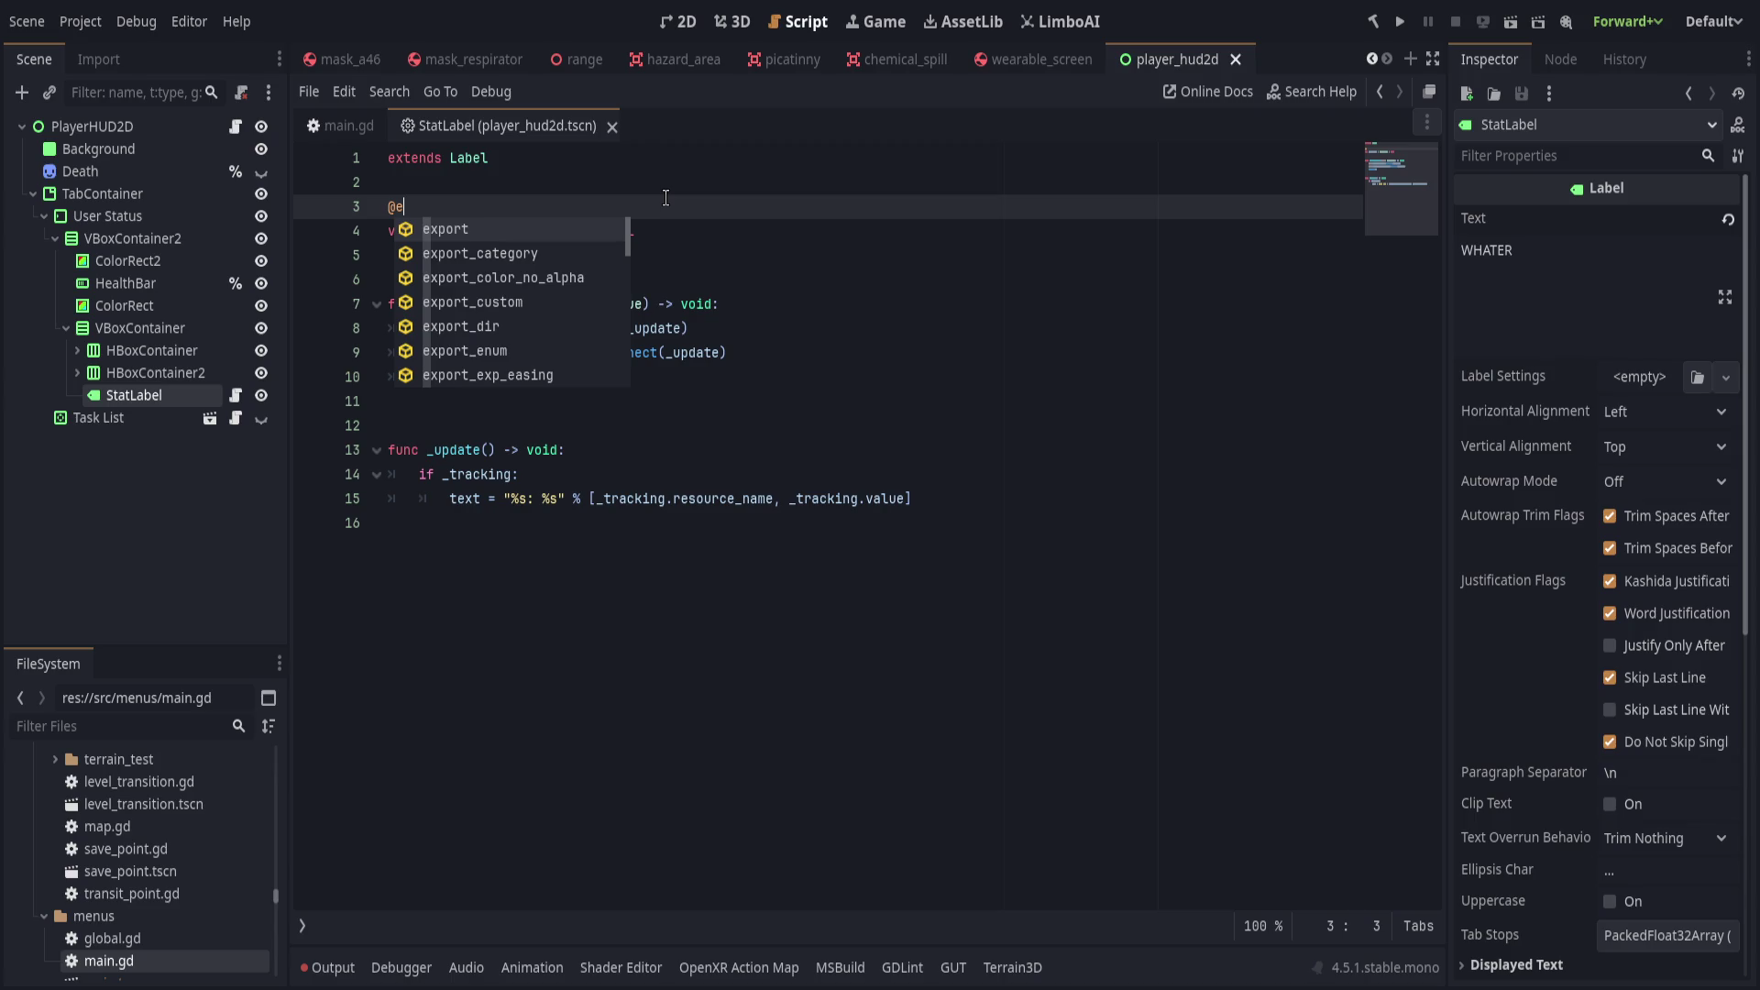
type("target")
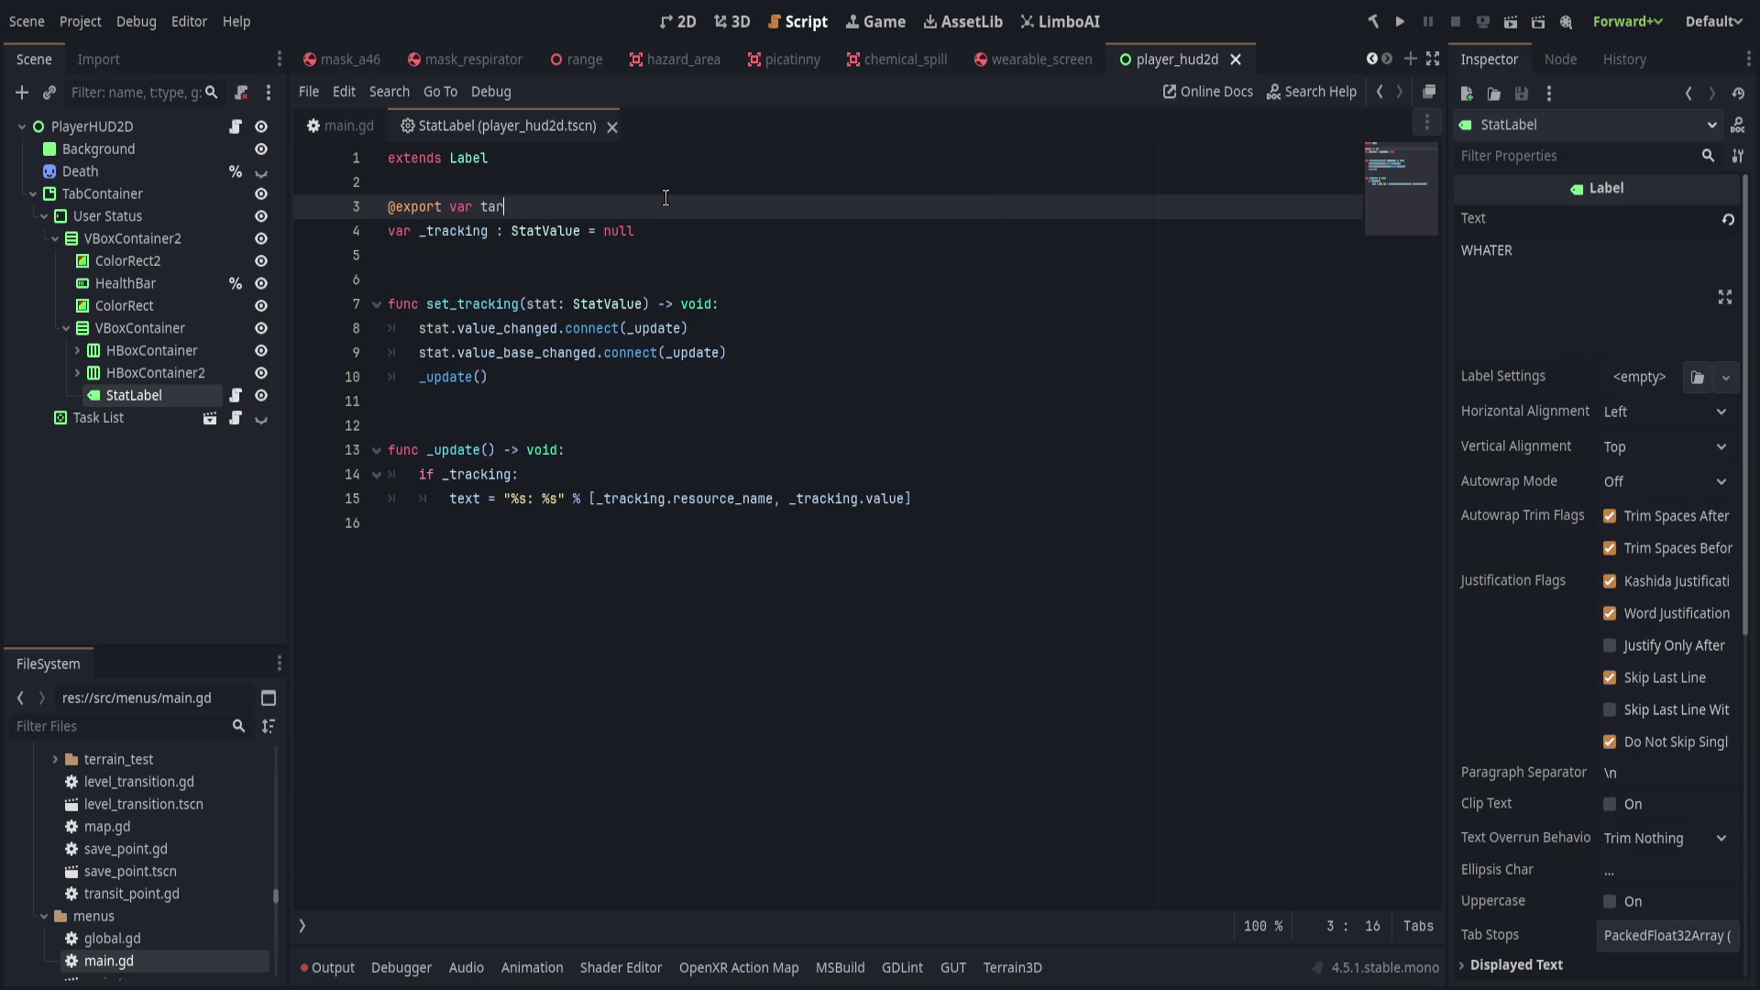
type(": ")
type("NodePath")
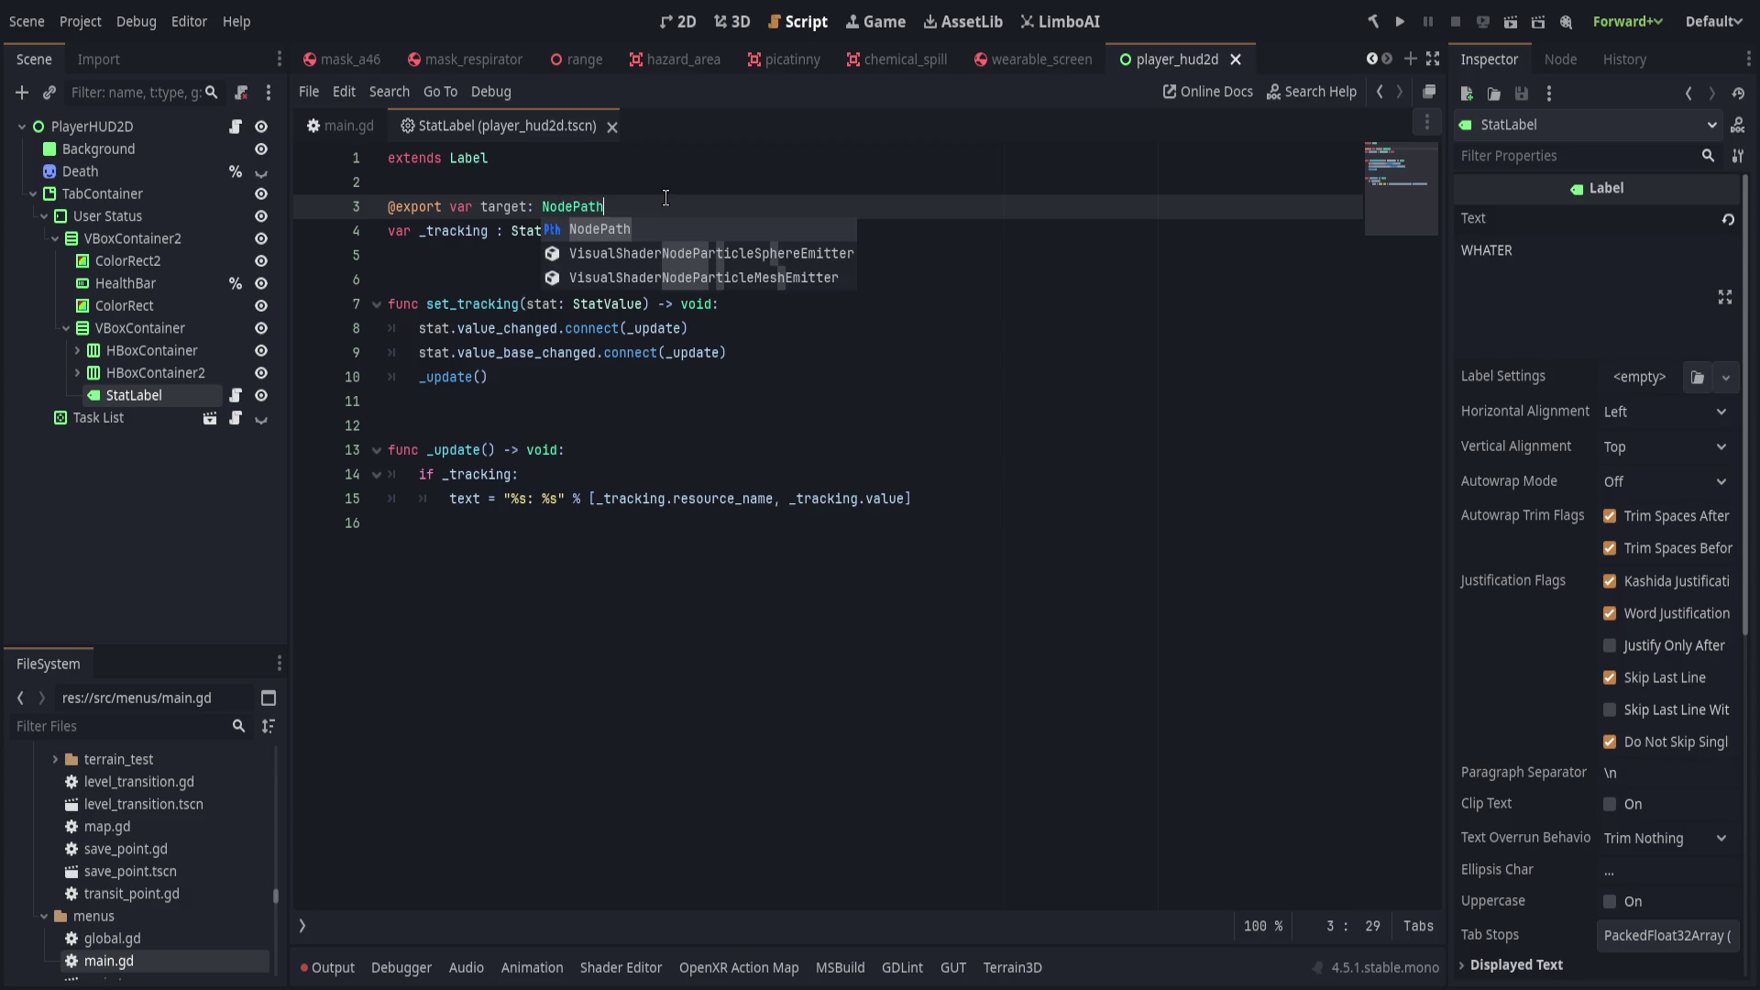
key("BackSpace")
key("BackSpace")
key("BackSpace")
type("StringNam")
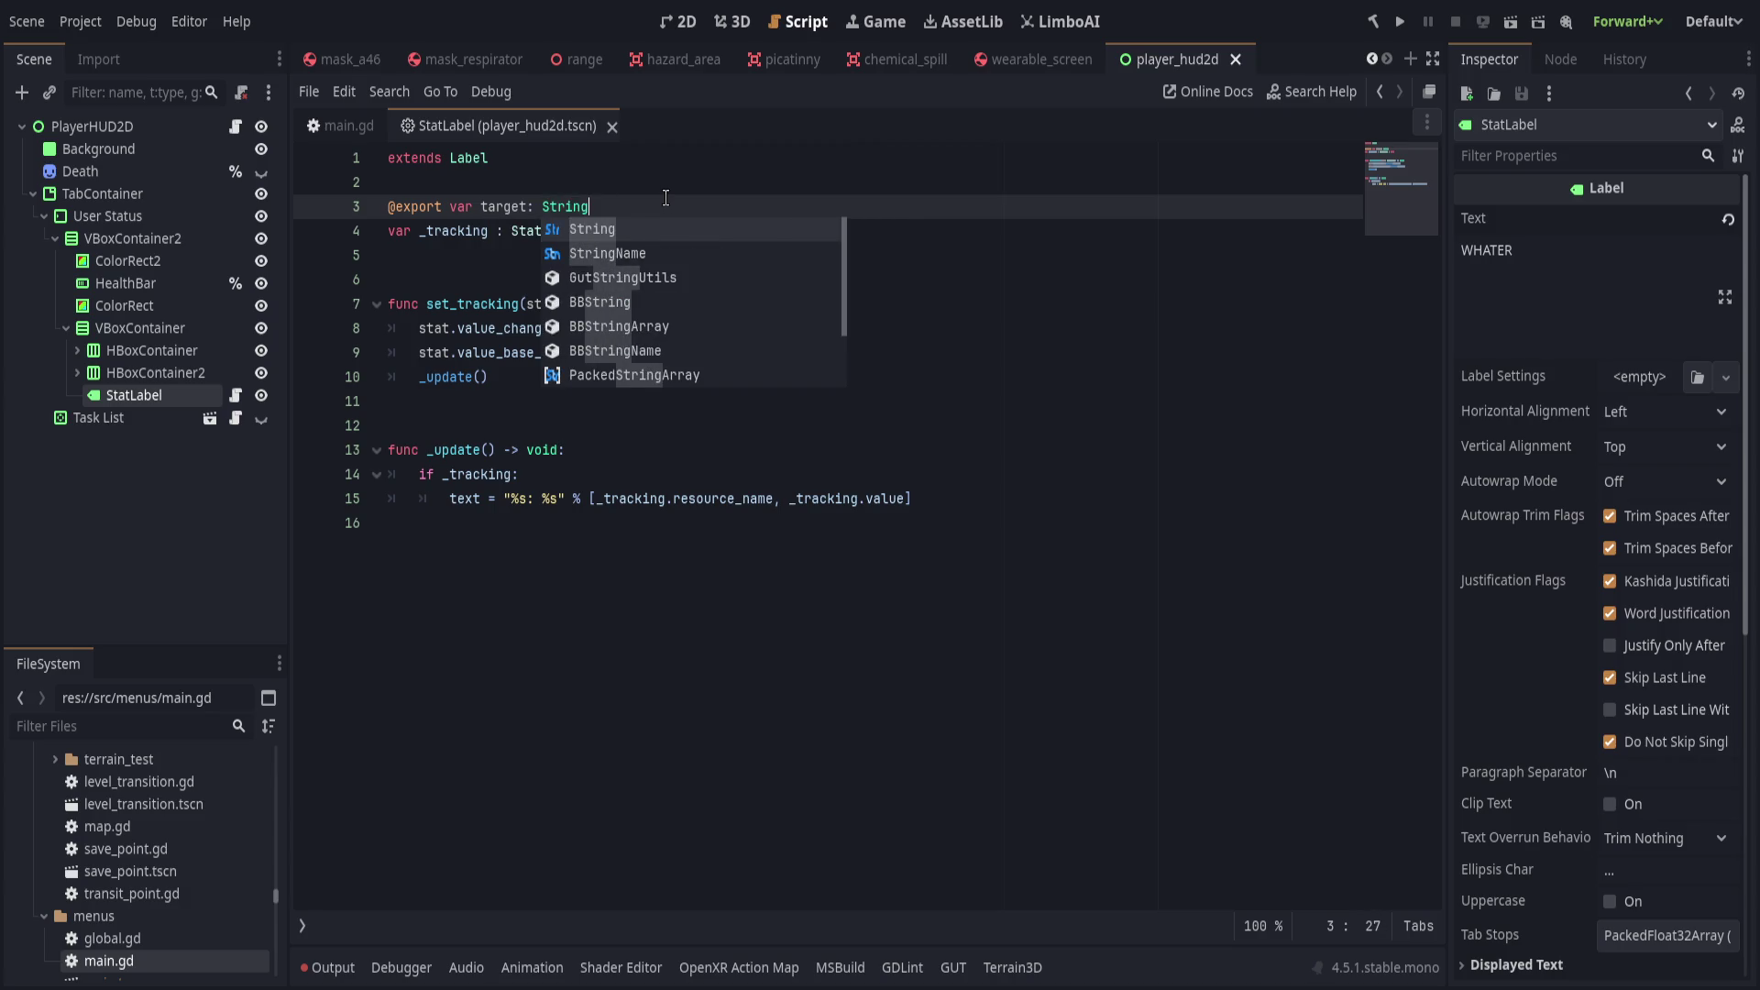
type("e")
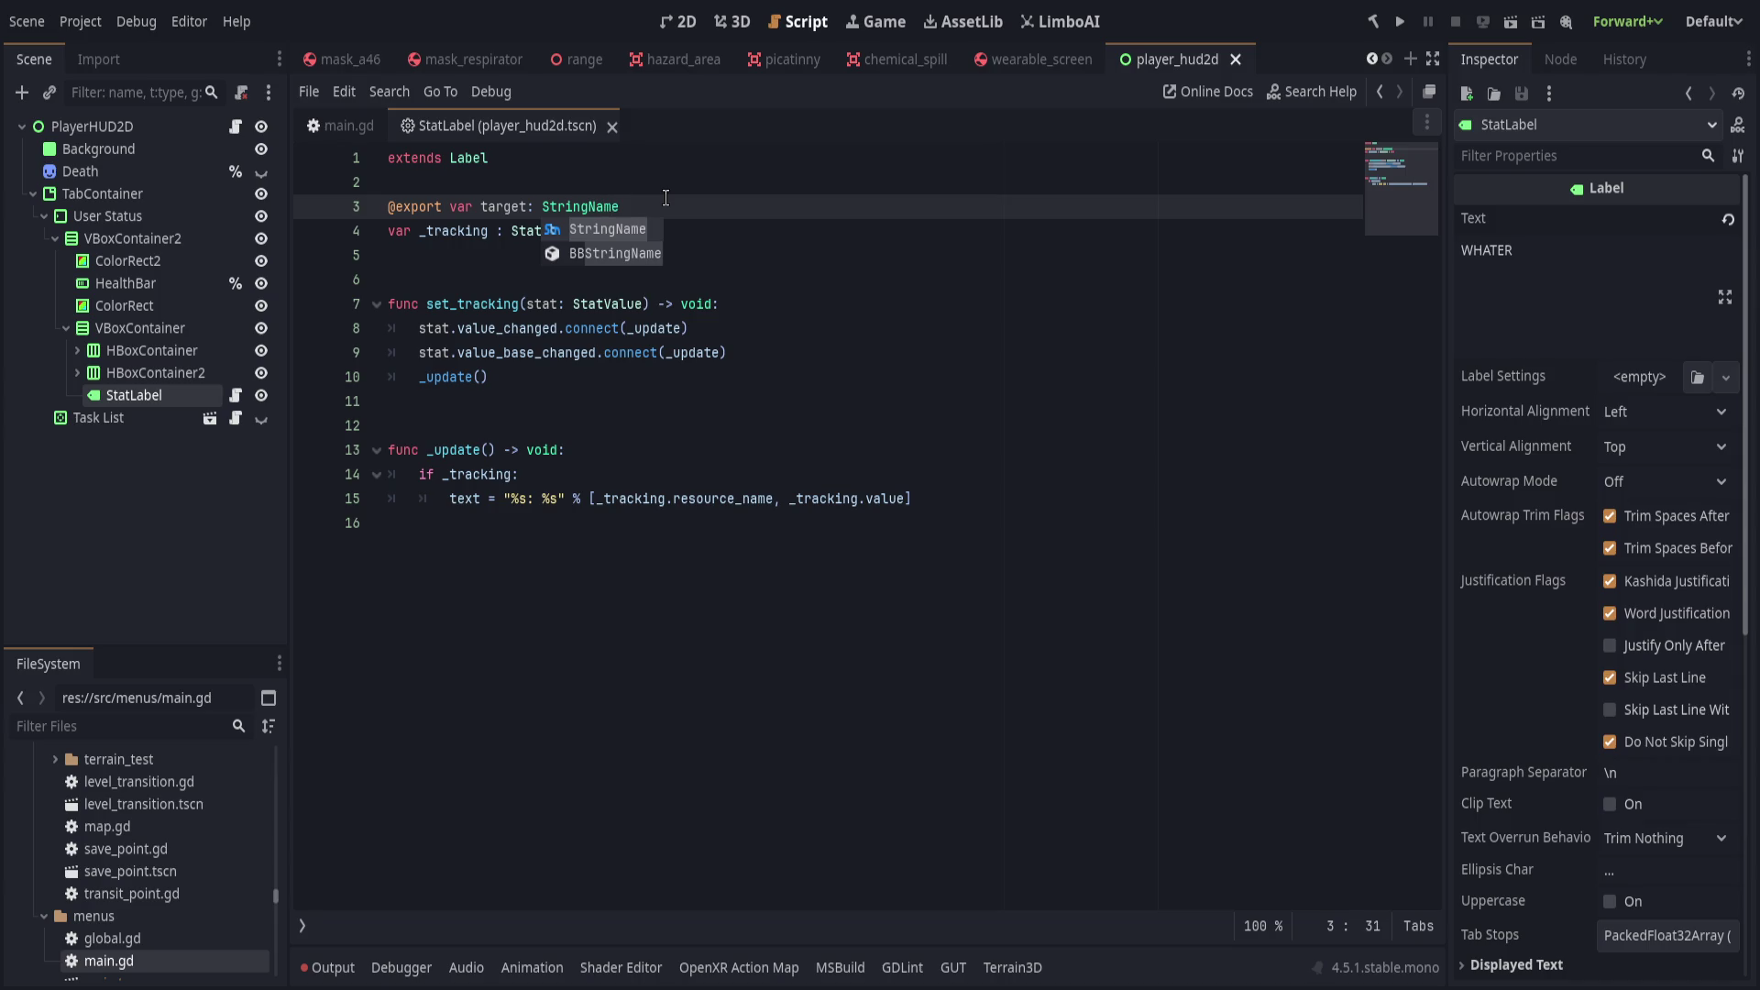
type(" = \"\"")
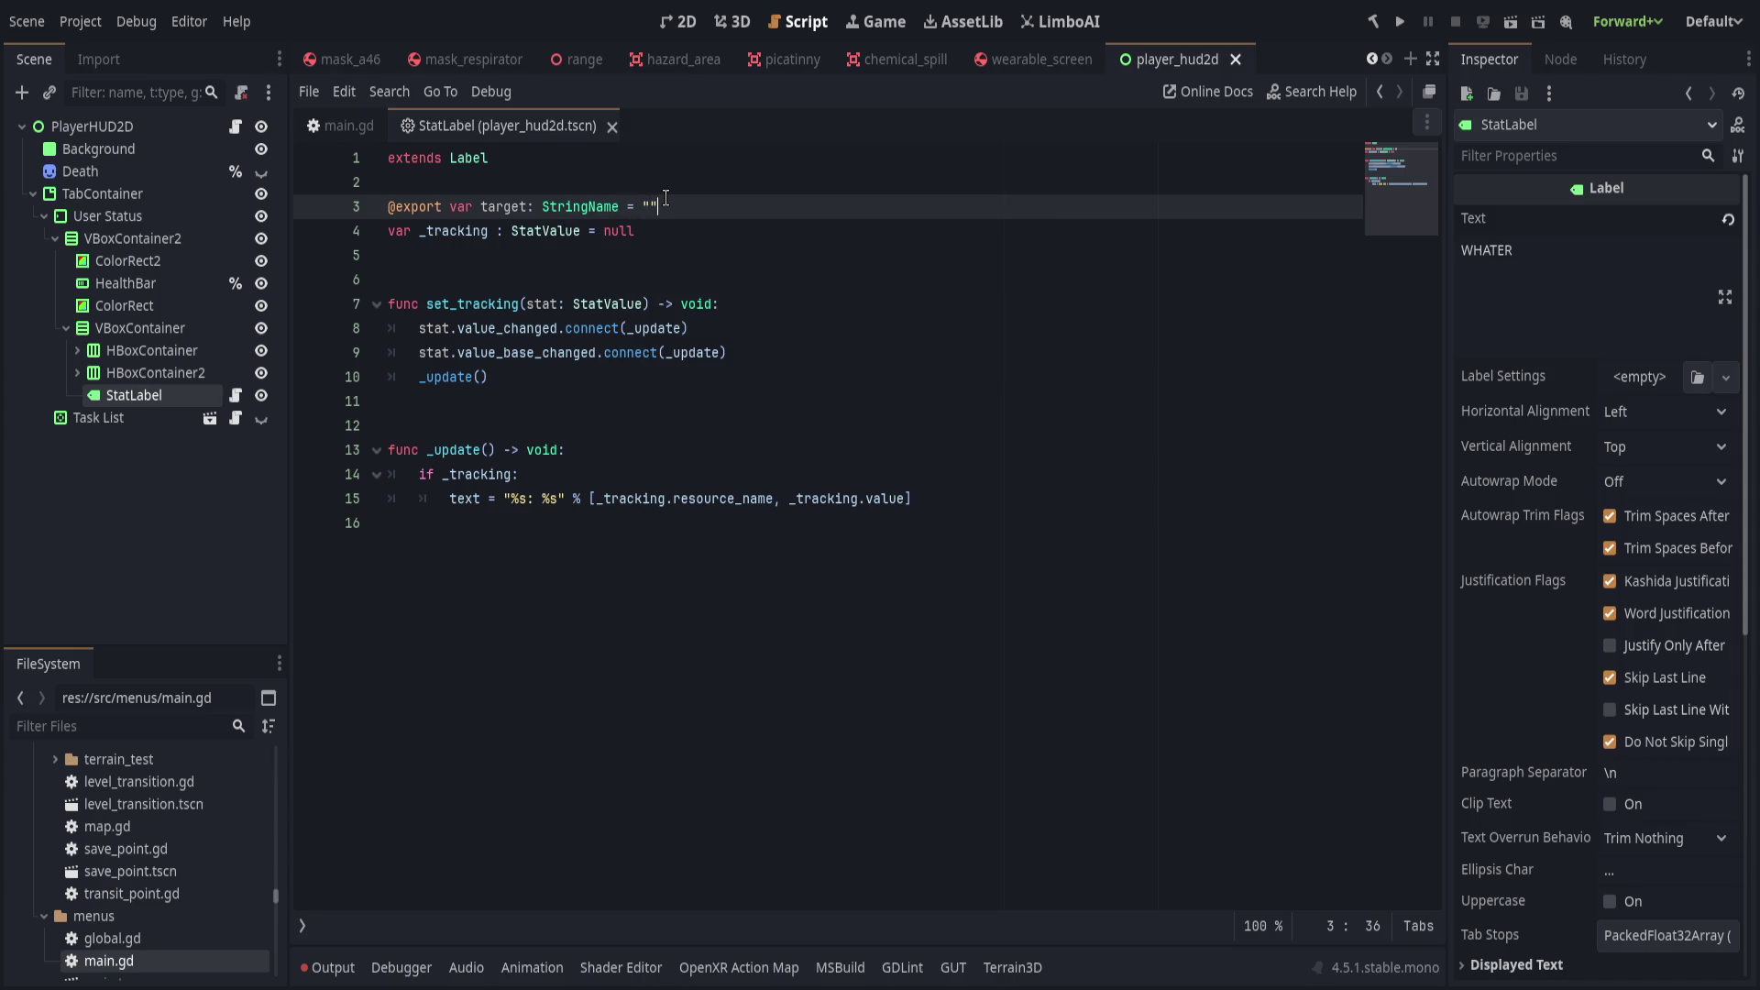
Step: Add an empty 'func on_equip(body: Node) -> void:' above set_tracking
key("Down")
key("Down")
key("Down")
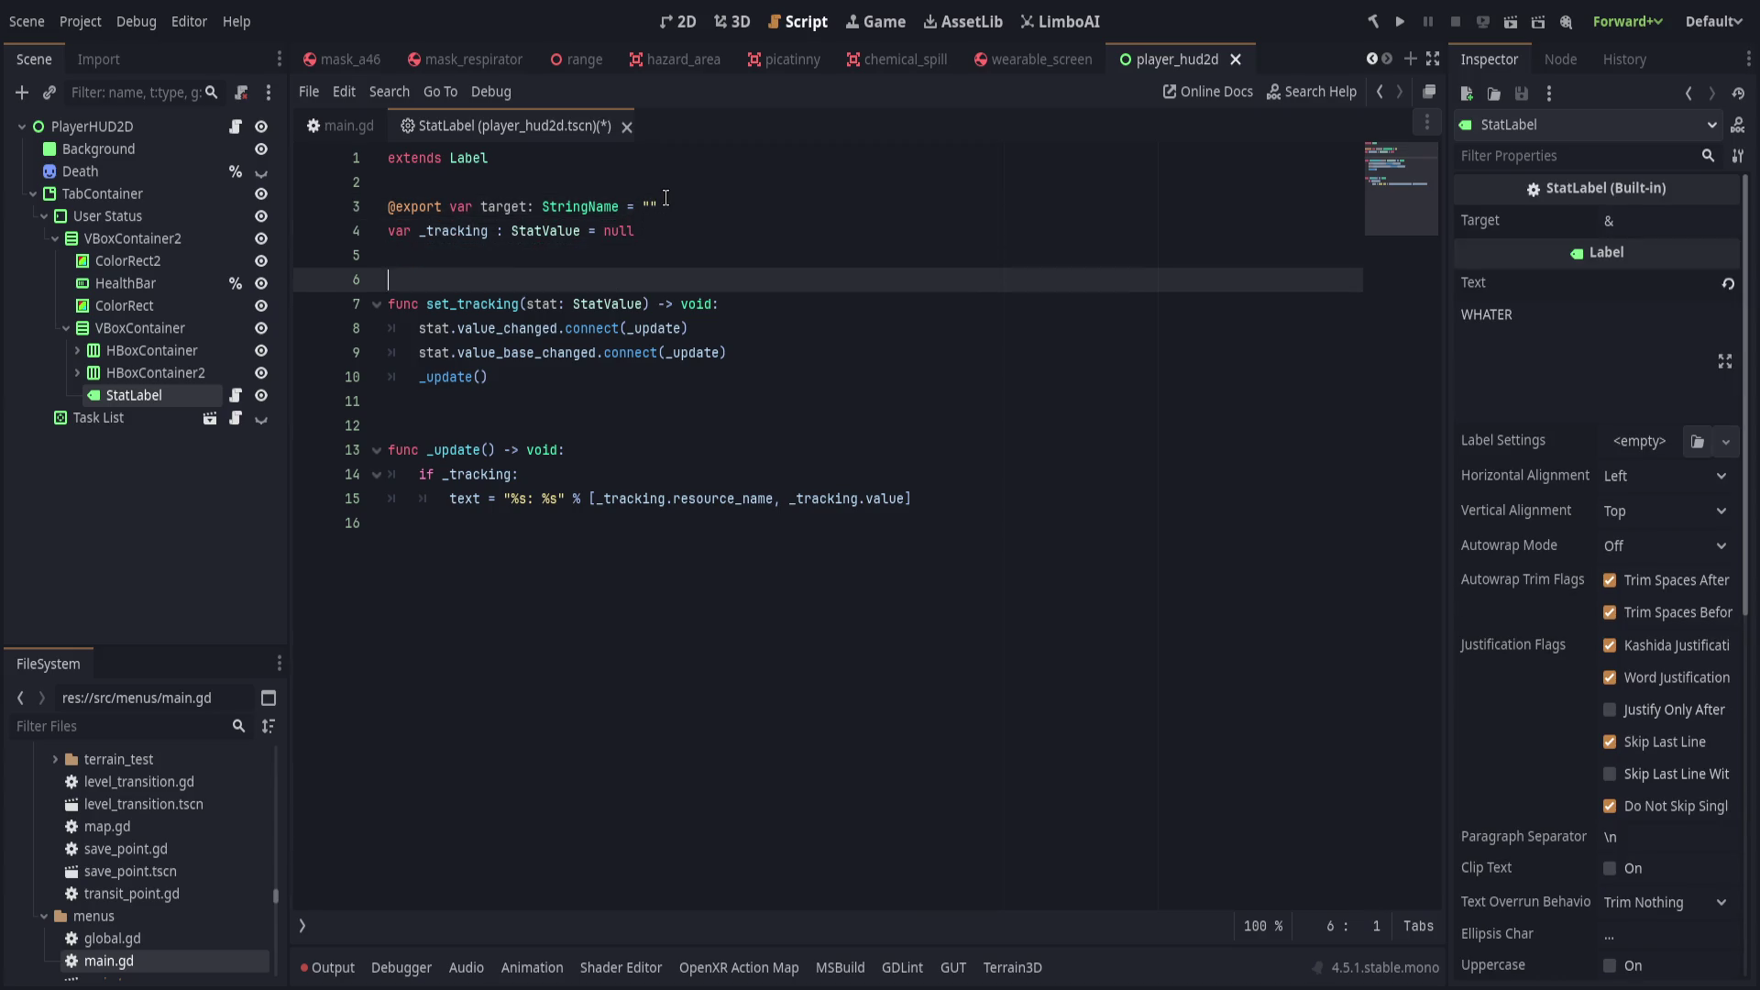
key("Up")
key("Return")
key("Up")
key("Return")
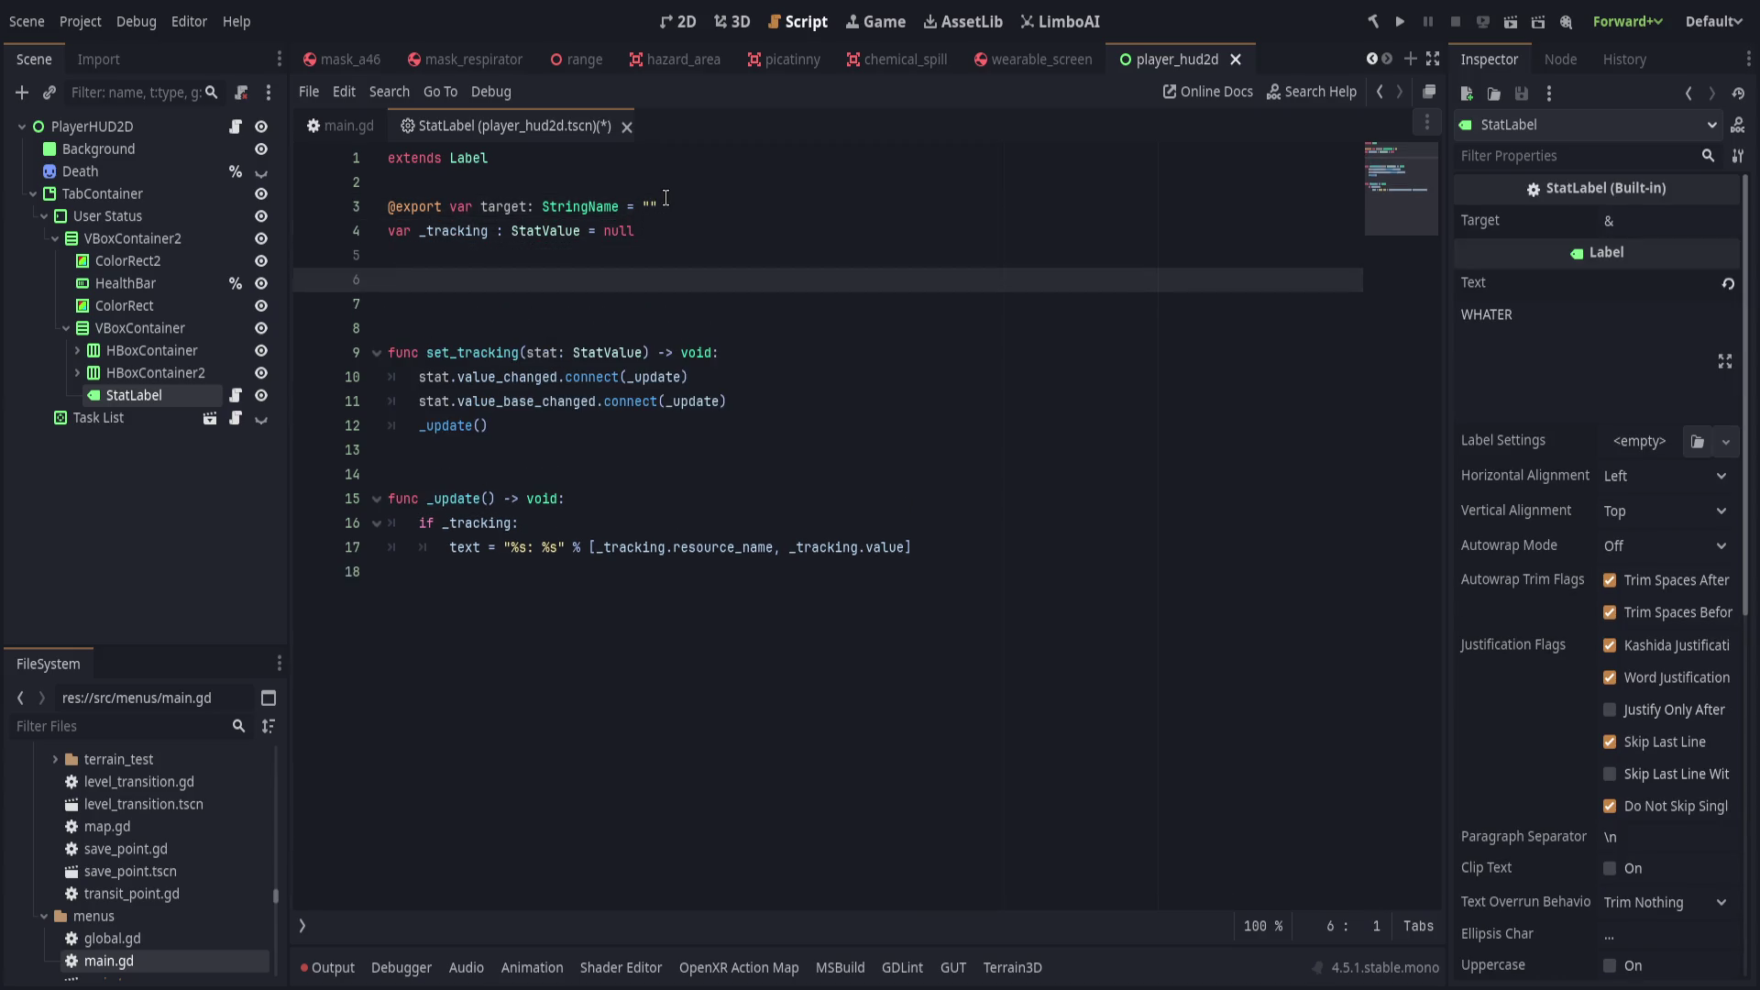
key("Return")
type("func on_")
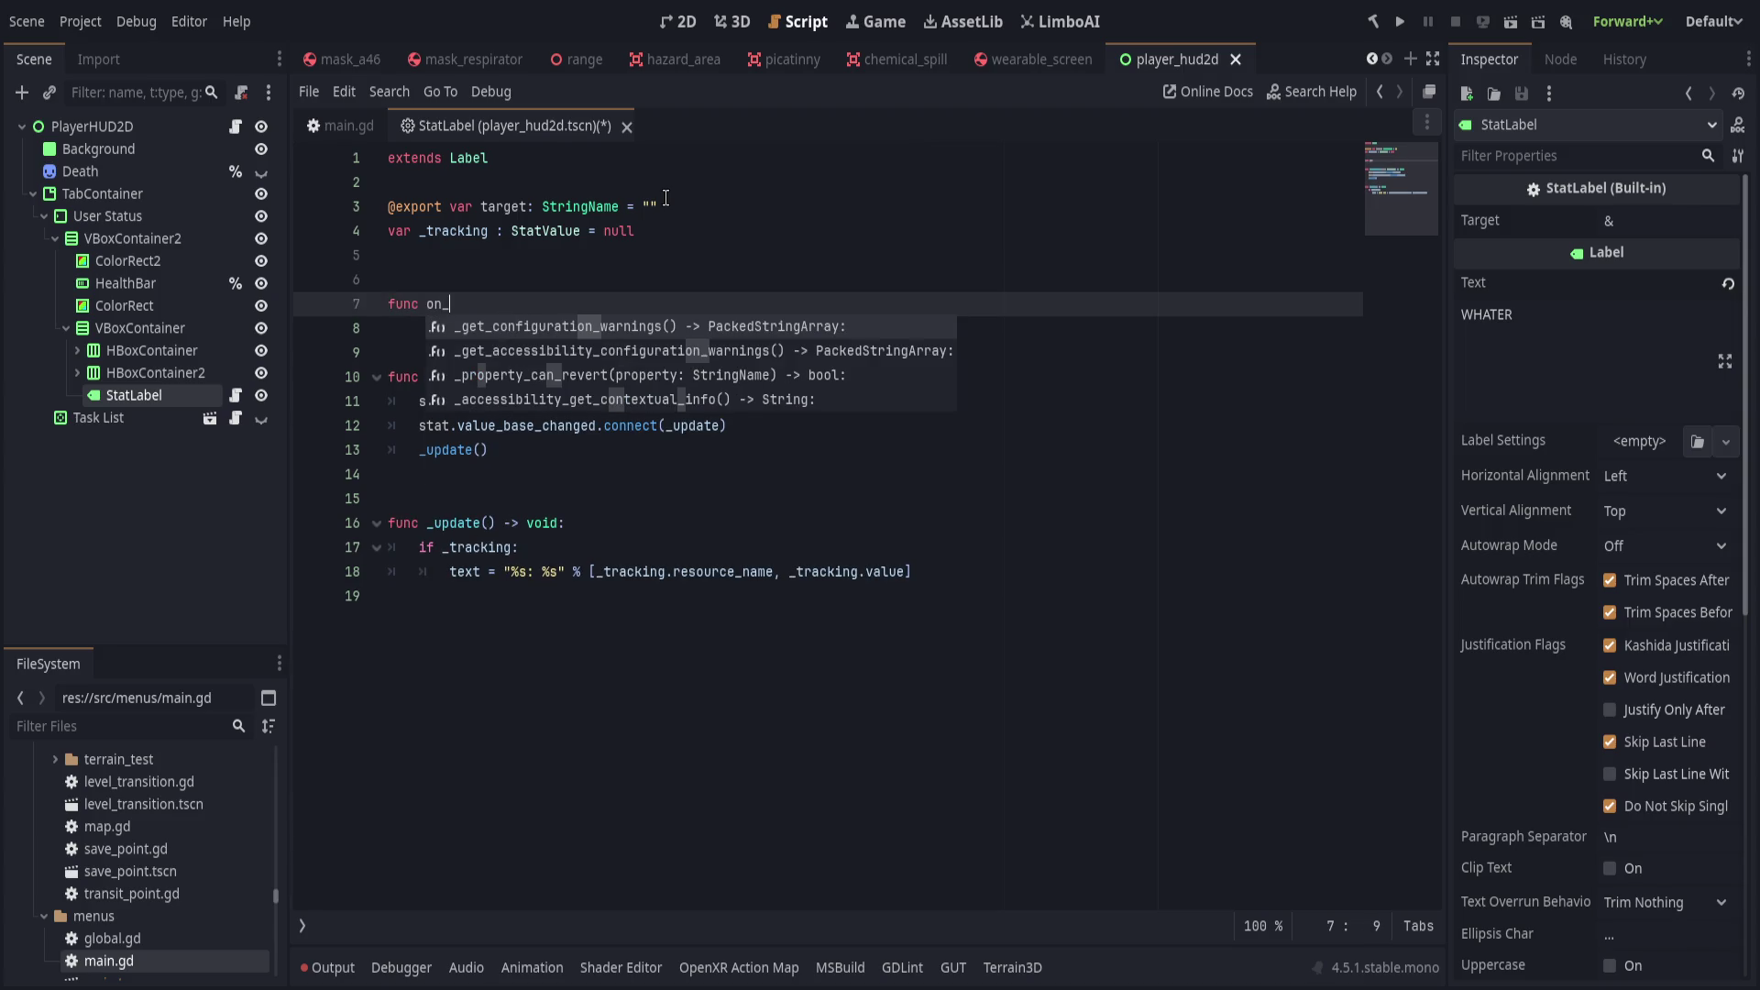
type("equip() -")
key("BackSpace")
key("BackSpace")
key("BackSpace")
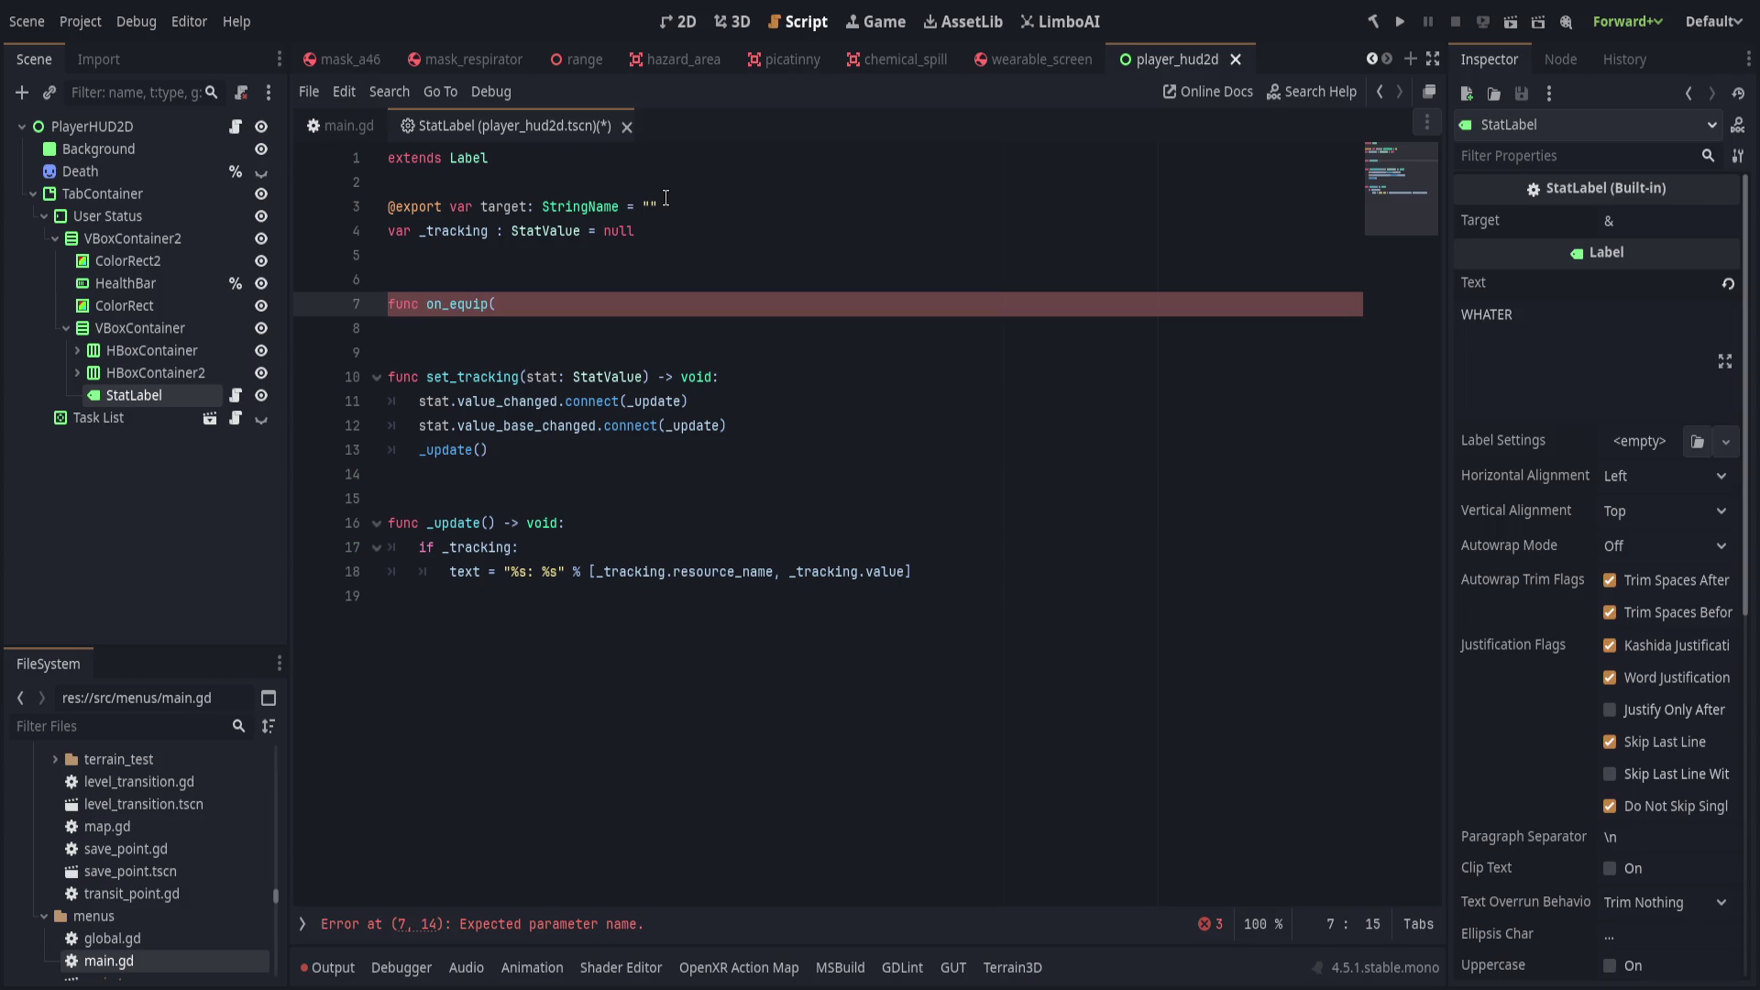
type("body: Node) -> void")
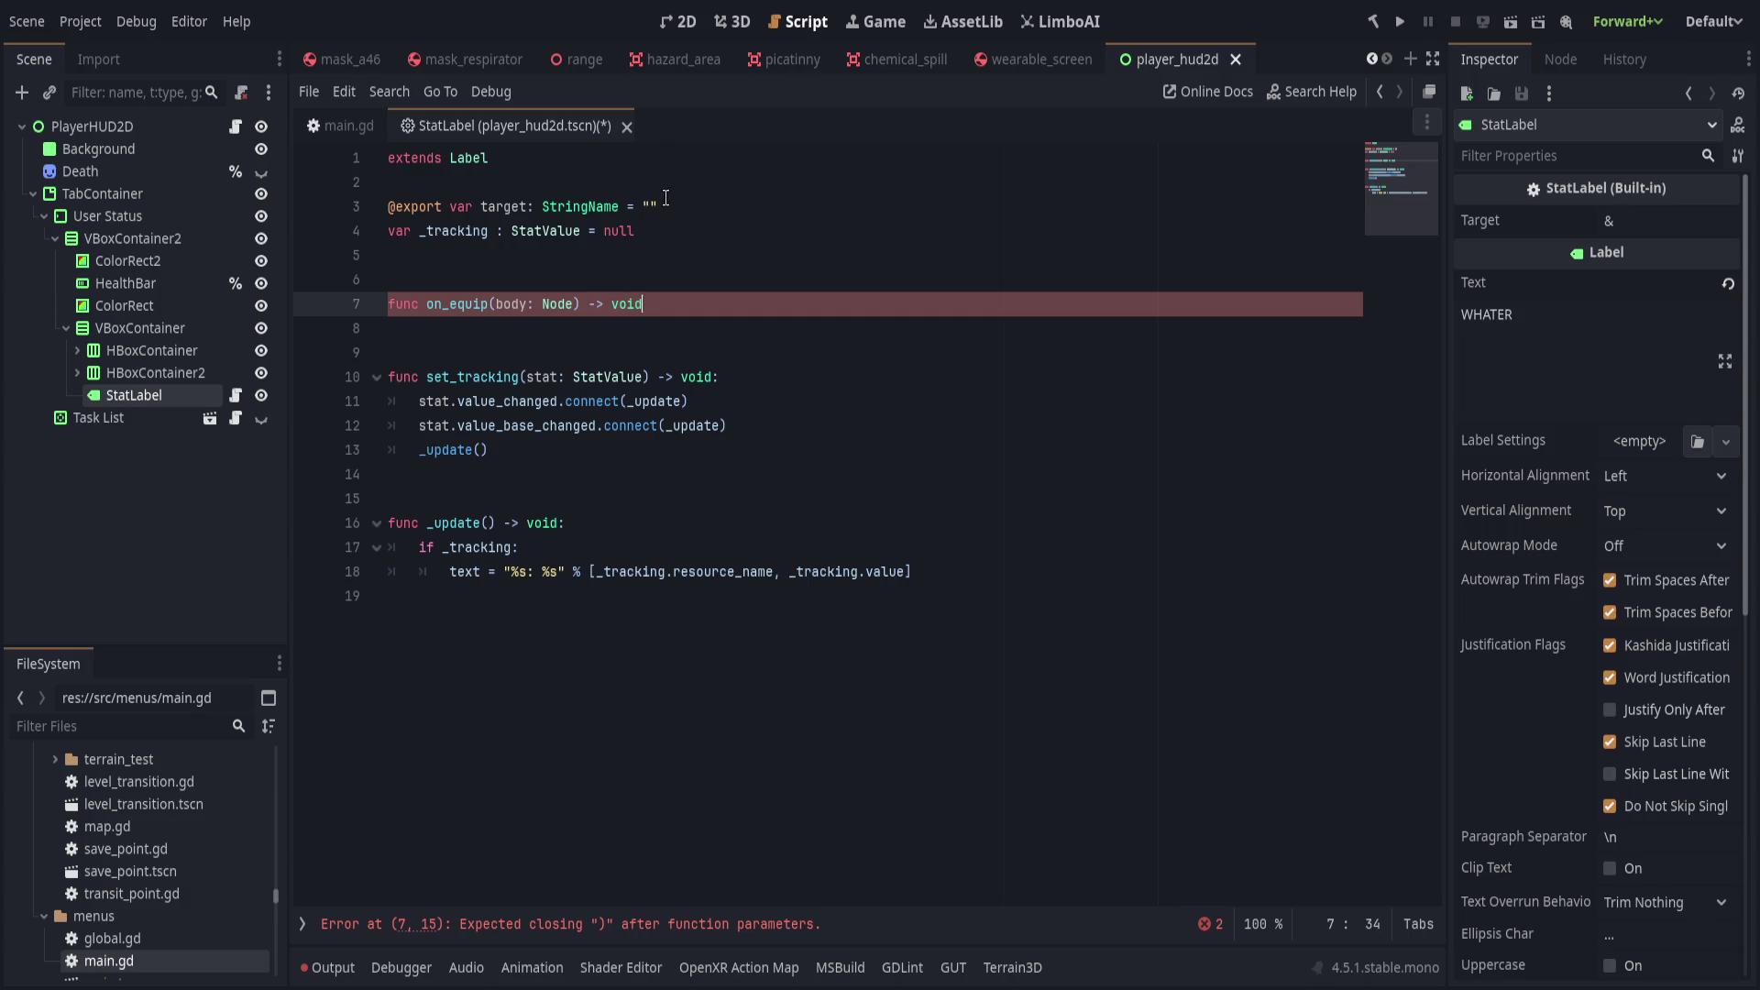
type(":")
key("Return")
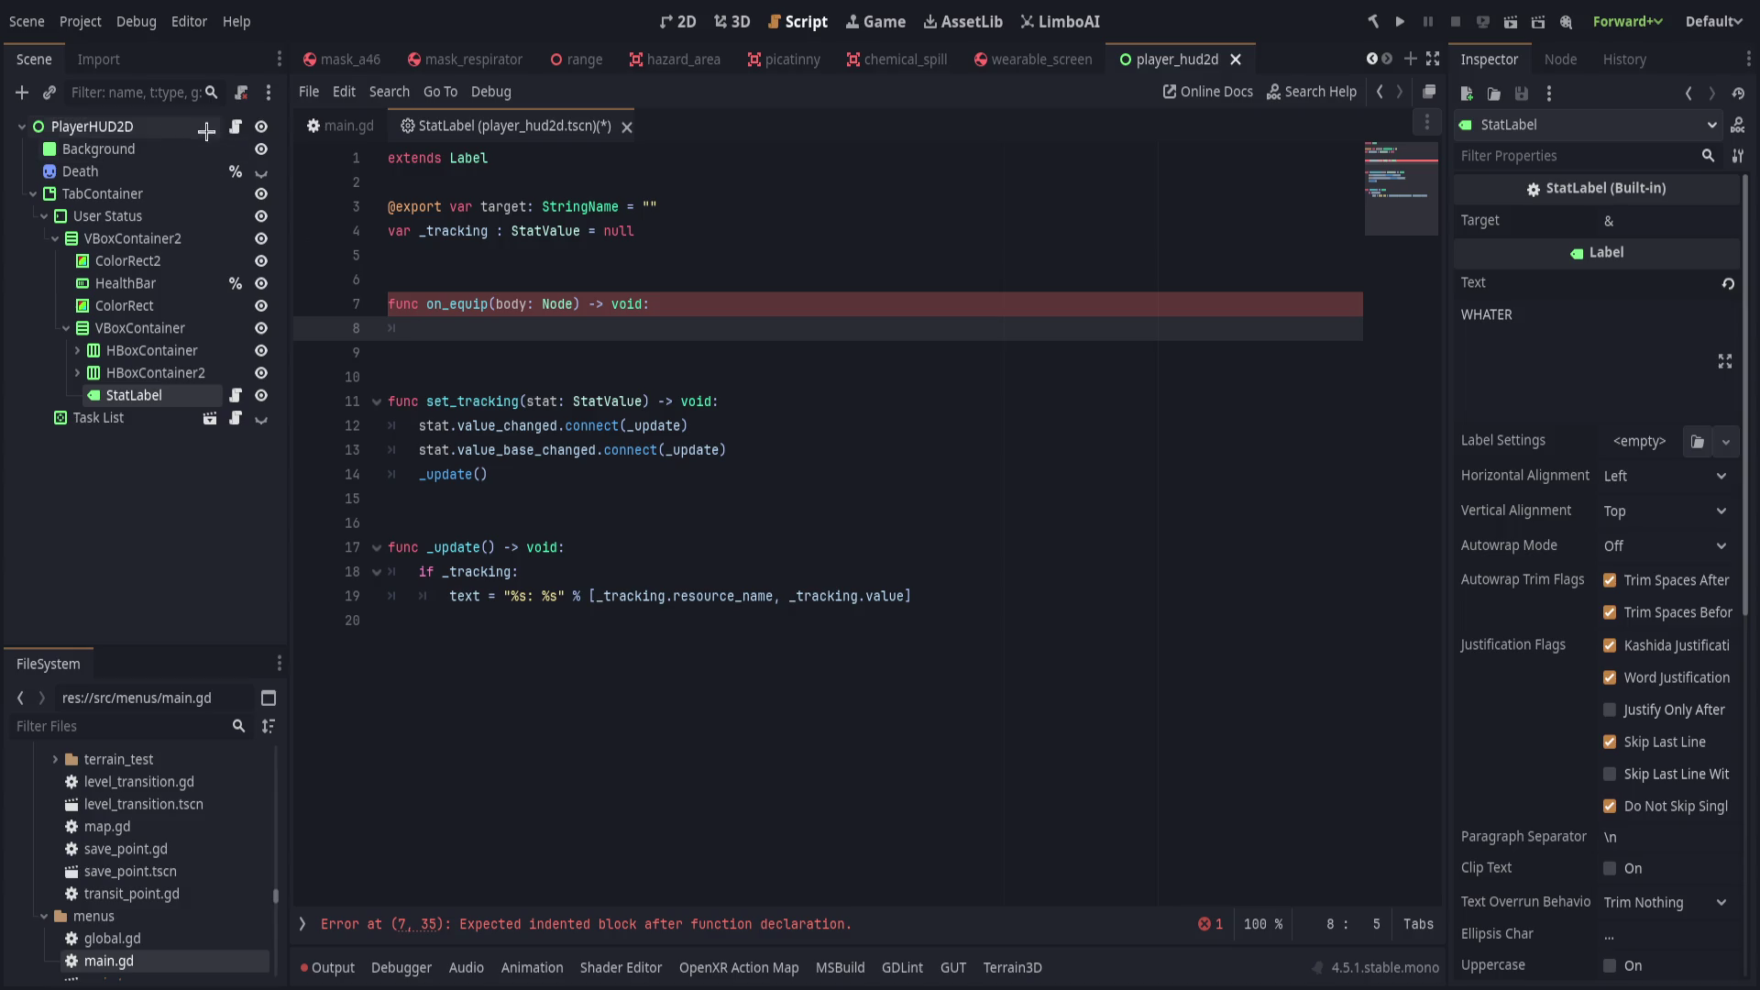
left_click(427, 303)
left_click(165, 126)
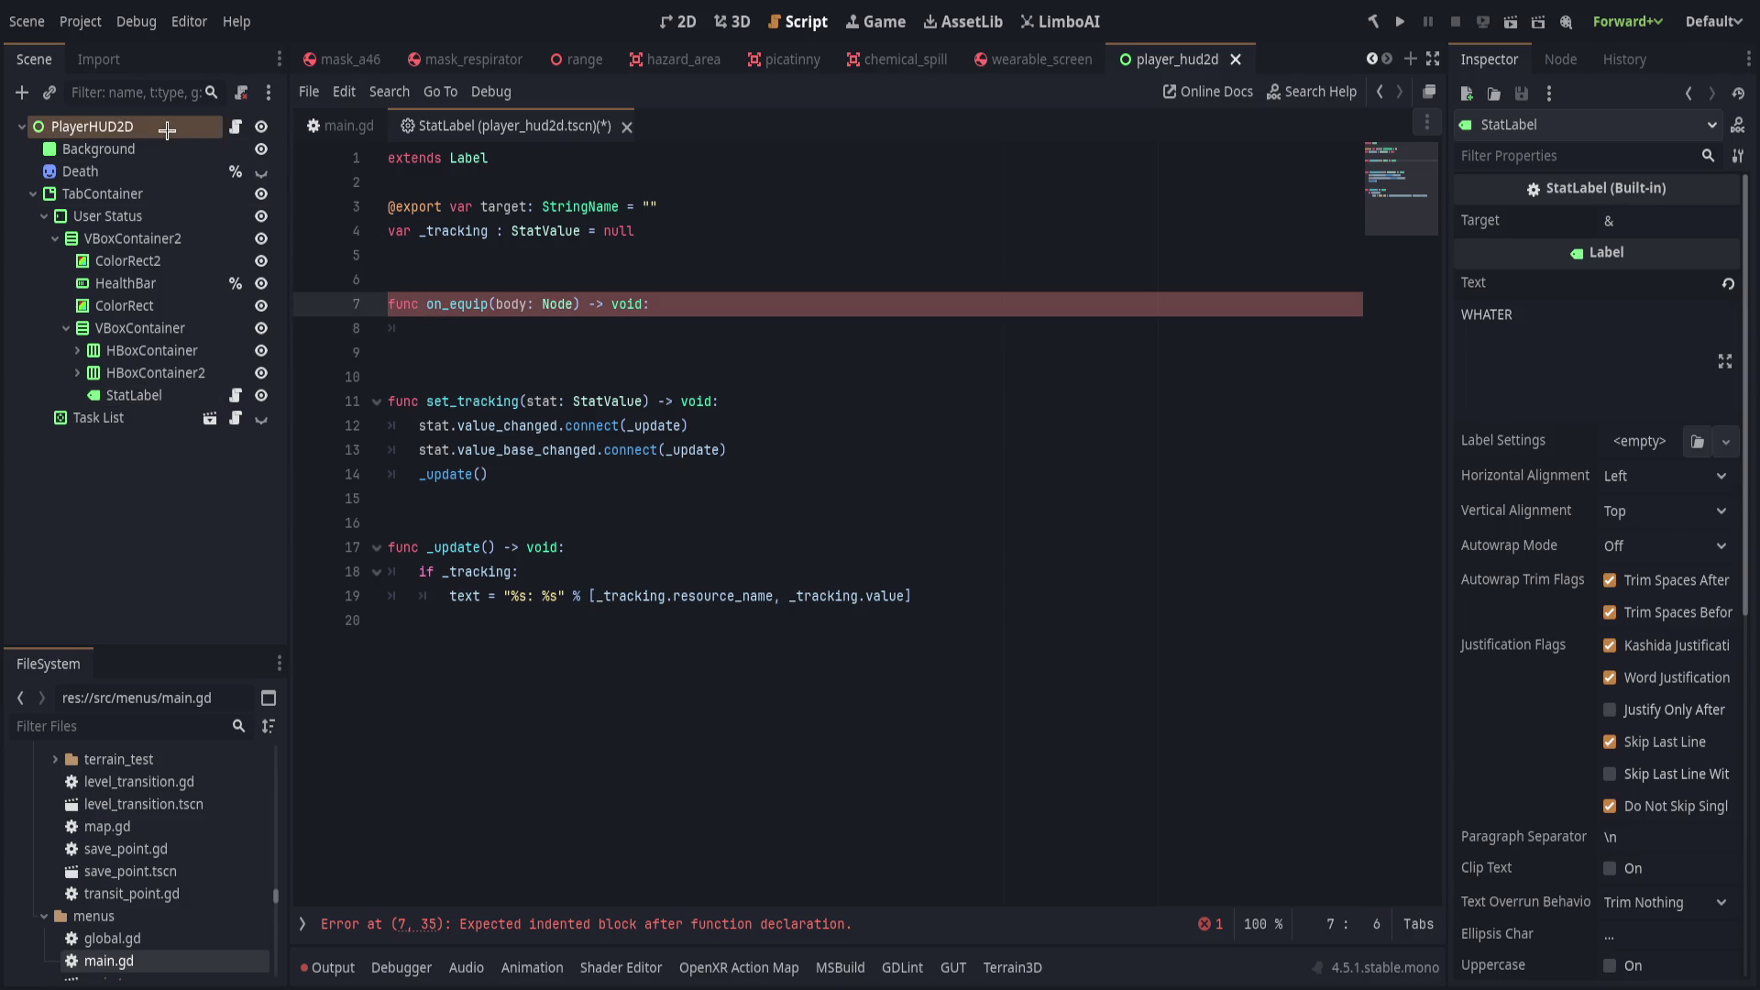
left_click(237, 127)
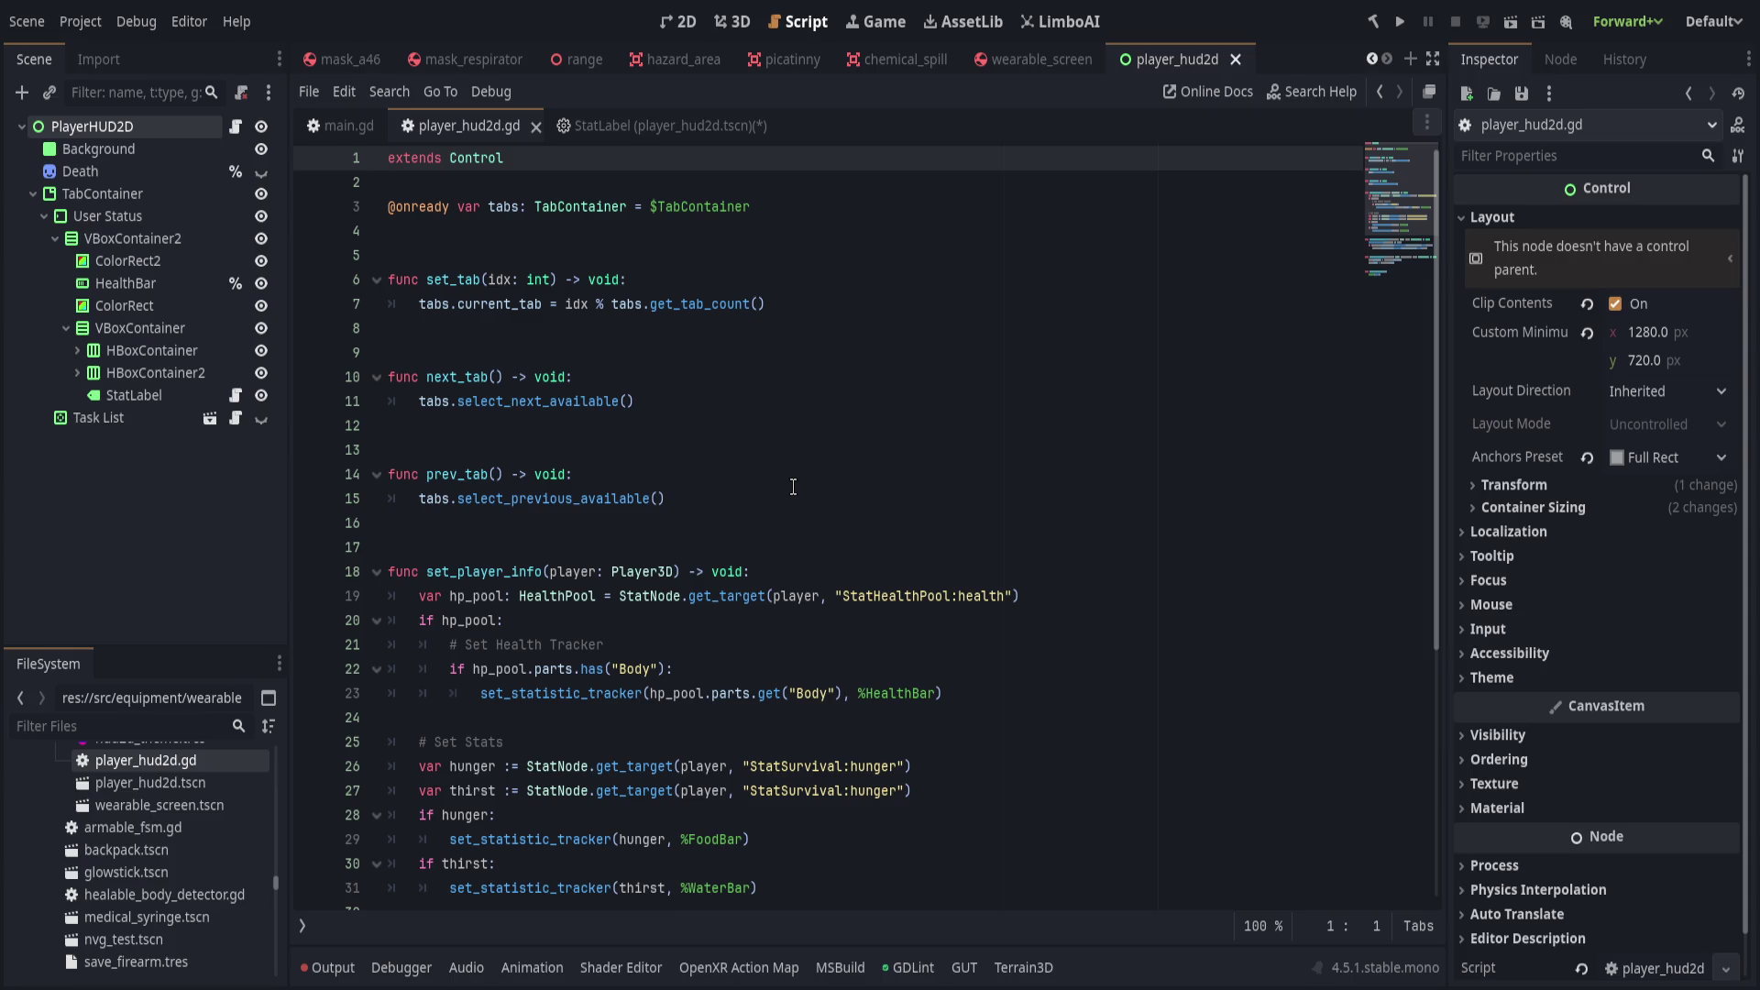
scroll(793, 487, "down", 2)
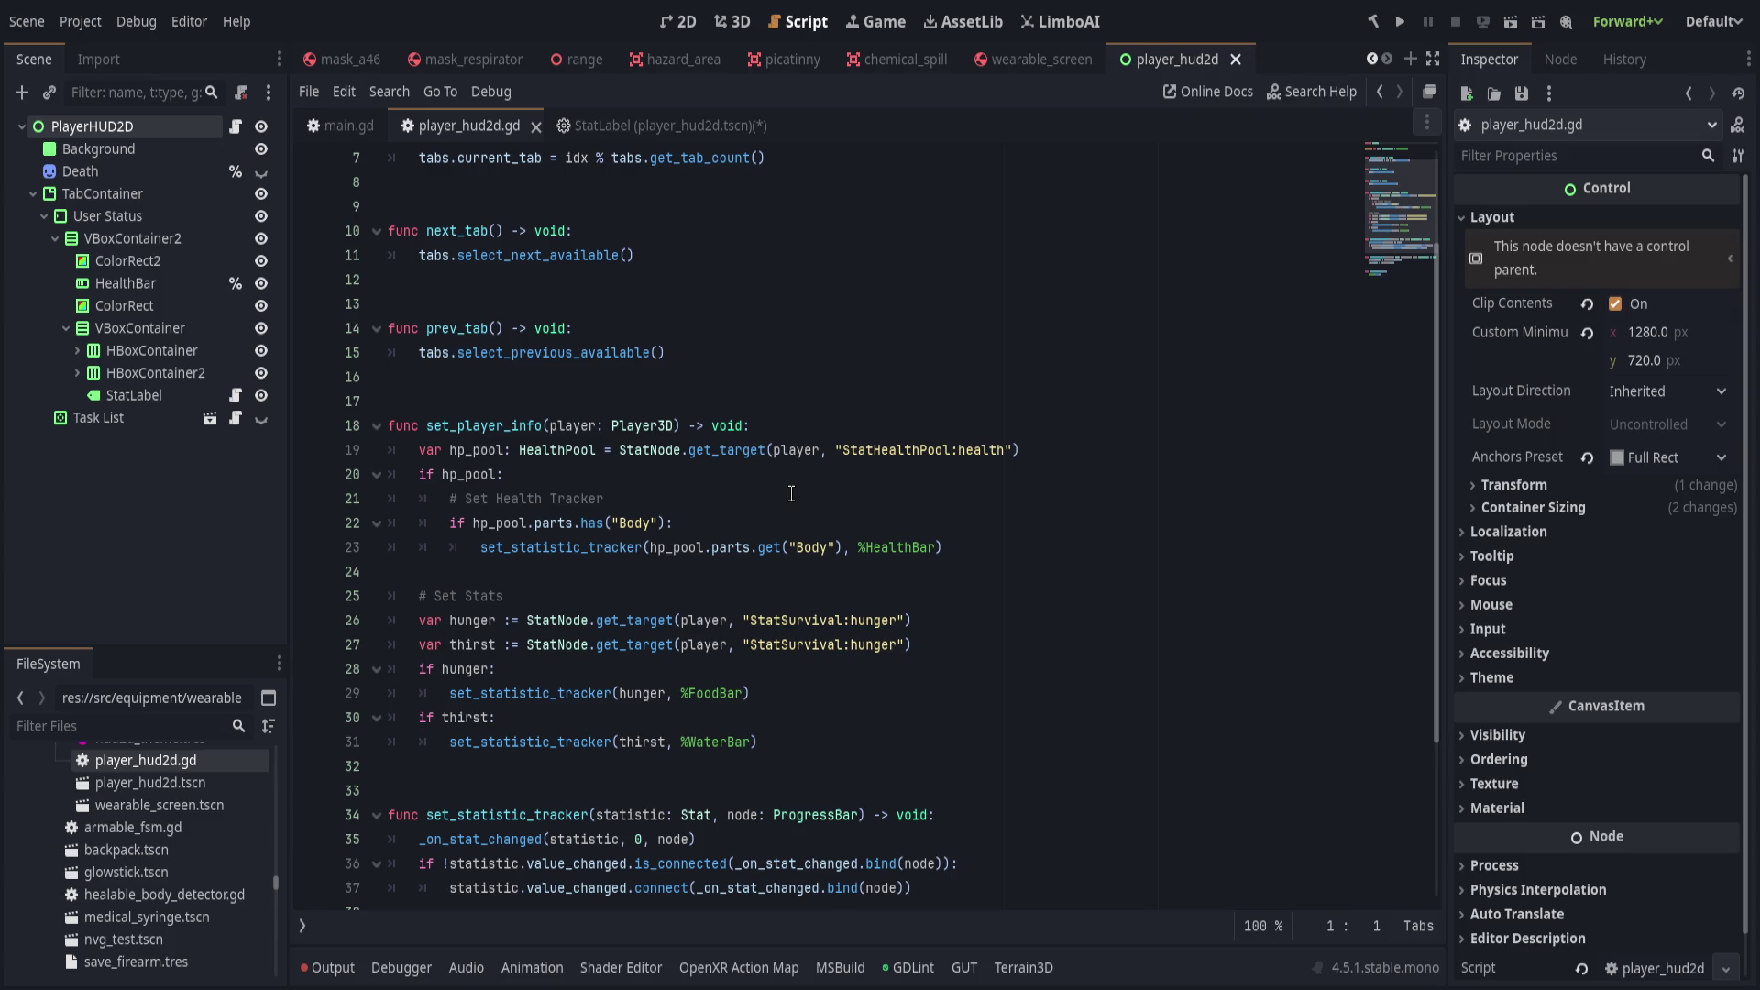
scroll(791, 494, "up", 2)
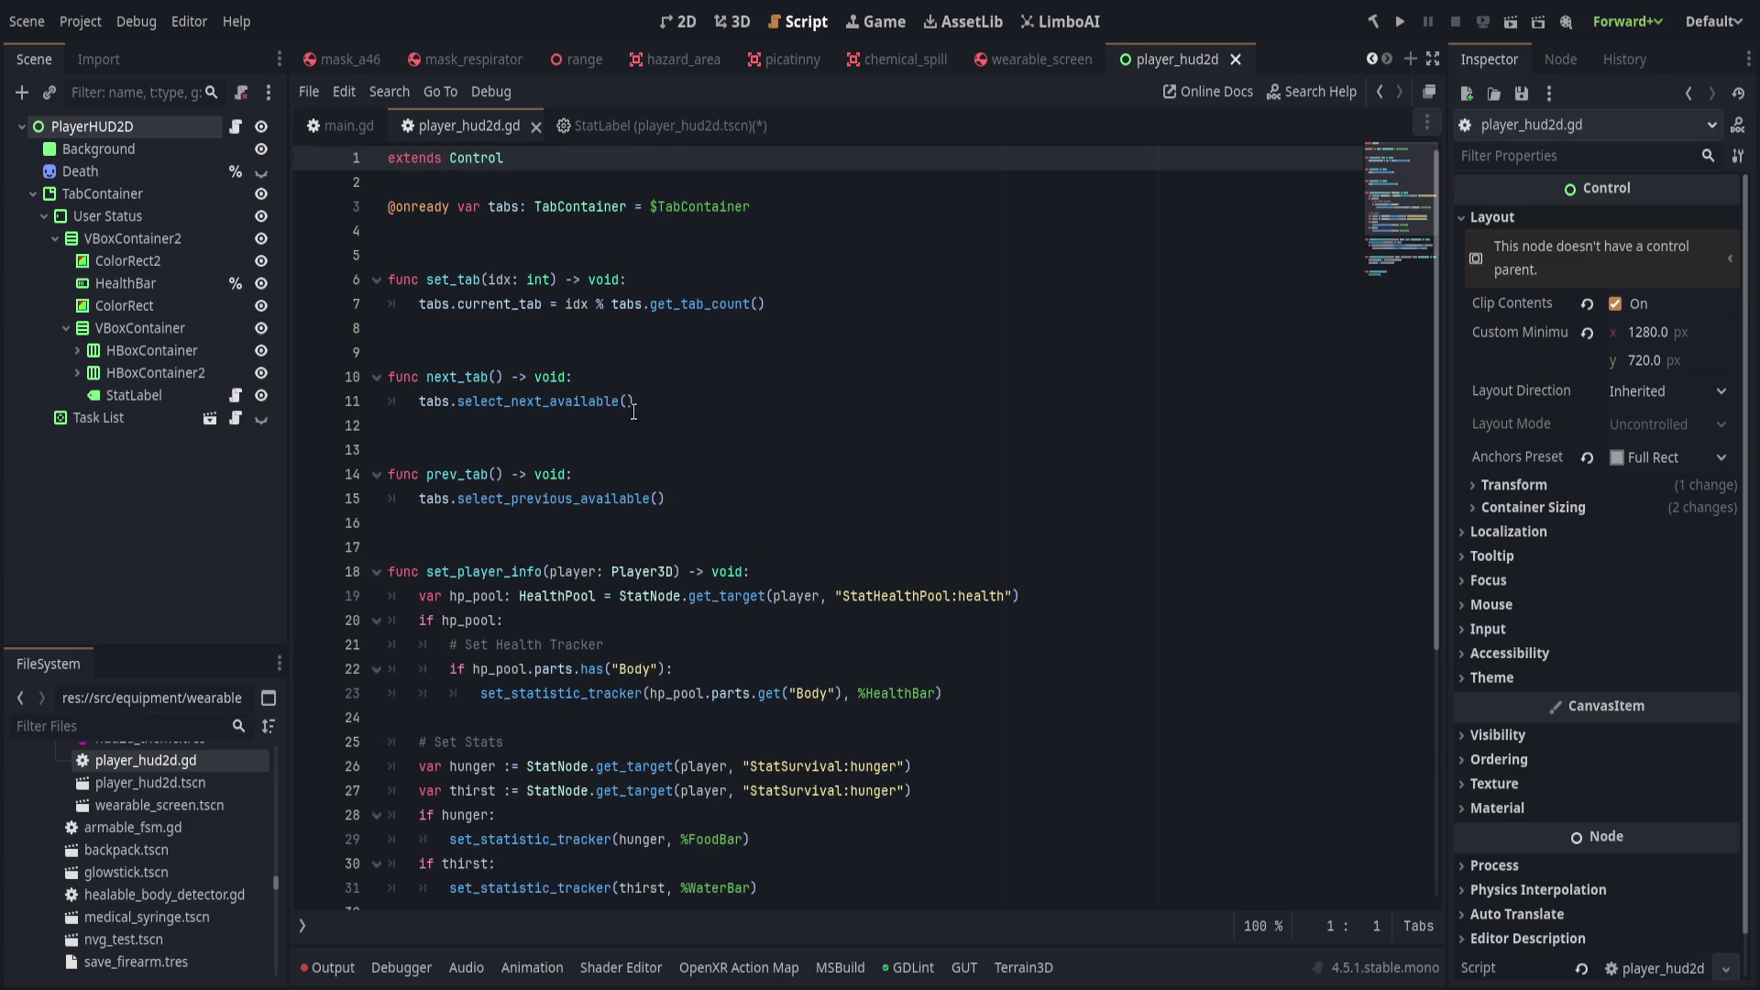
left_click(714, 231)
key("Up")
key("ctrl+shift+Return")
type("@export var ")
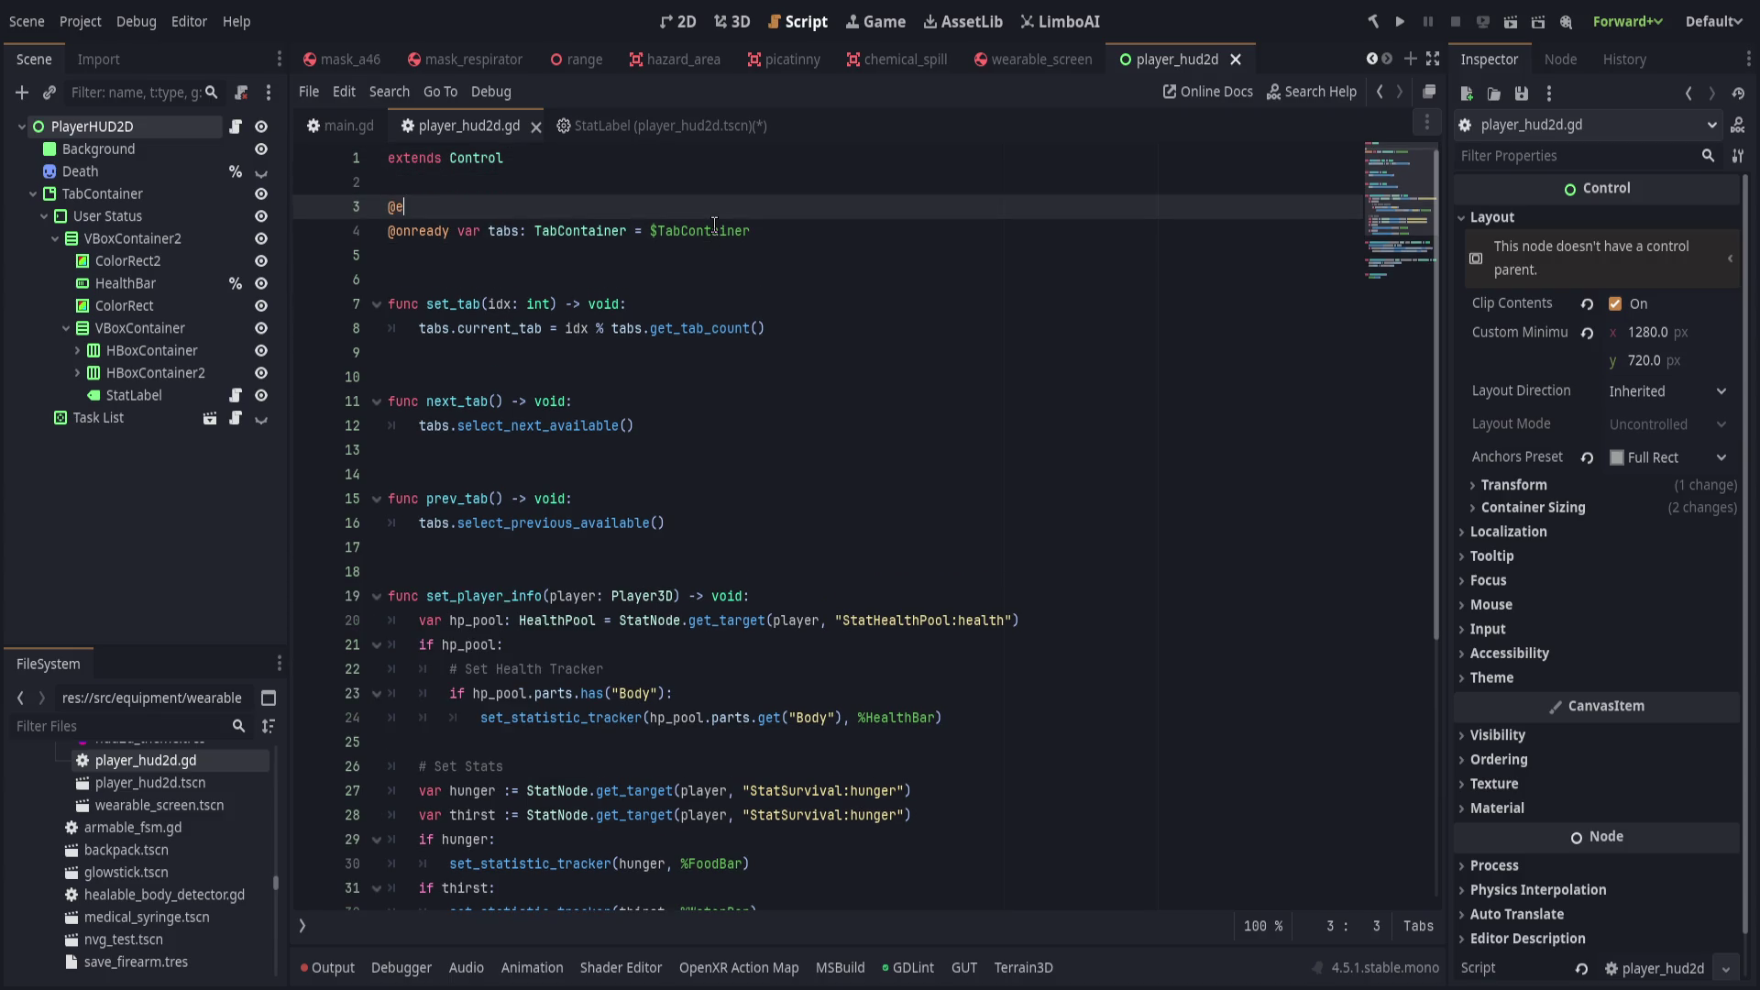
type("stat_lab")
type("els ")
type(":= Array")
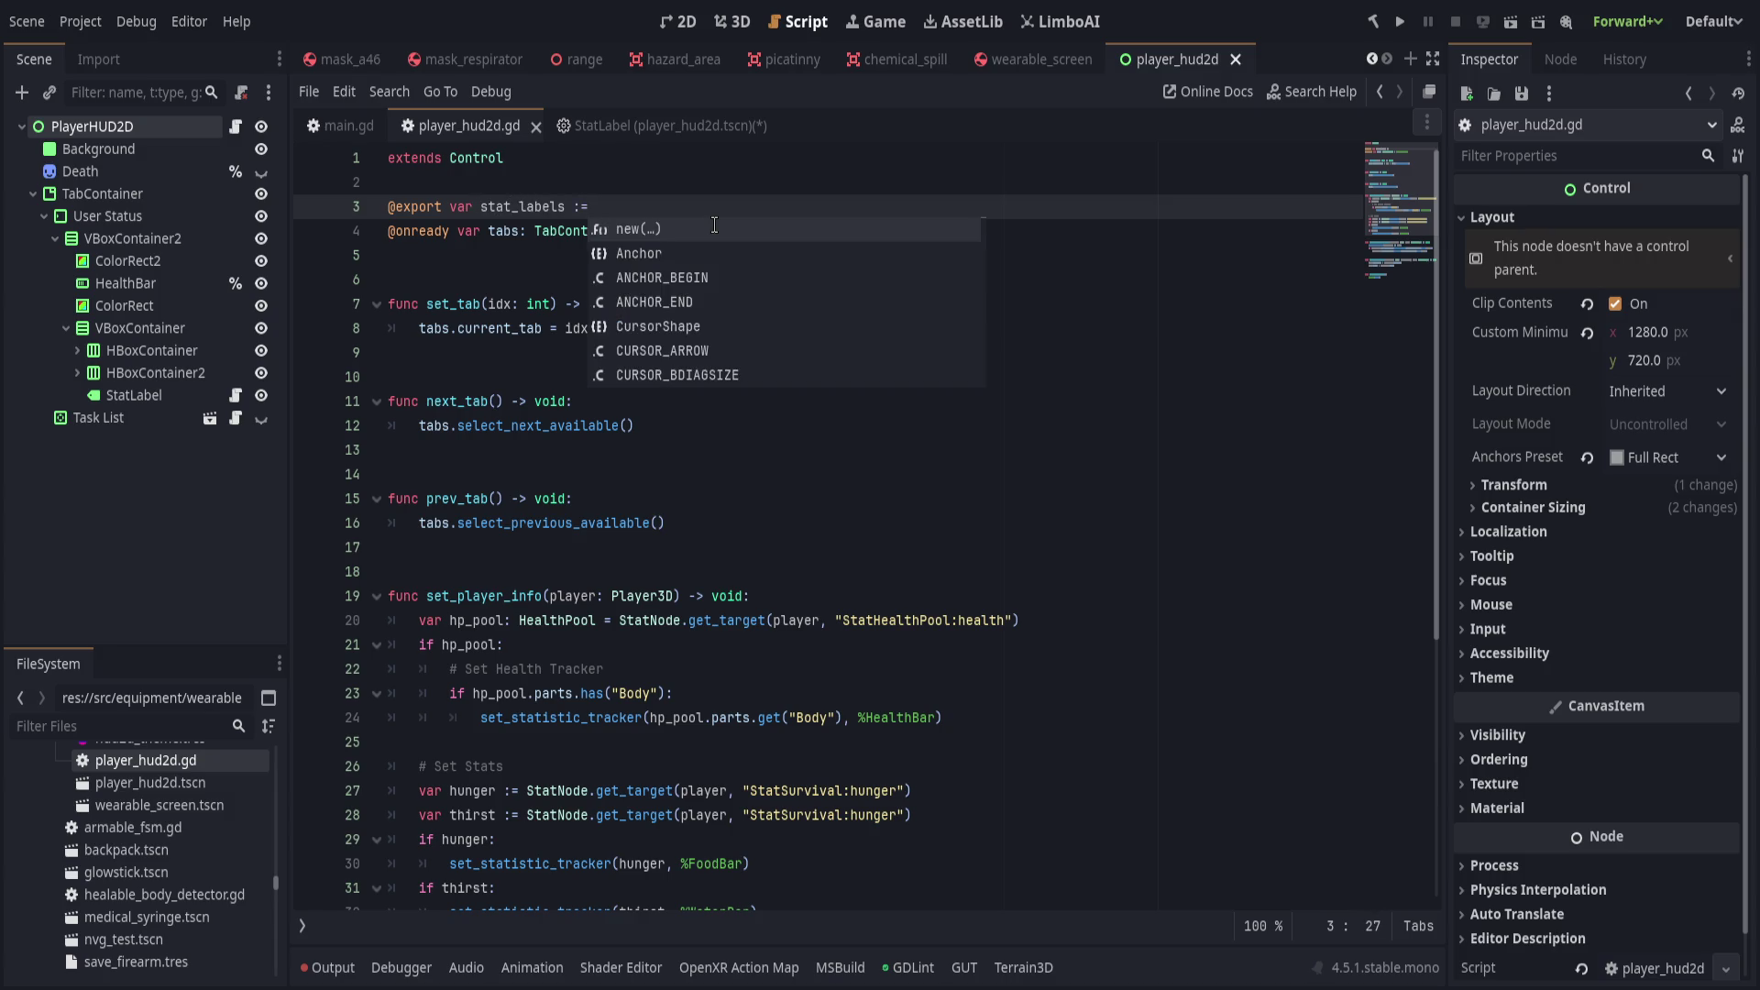
key("BackSpace")
key("BackSpace")
key("BackSpace")
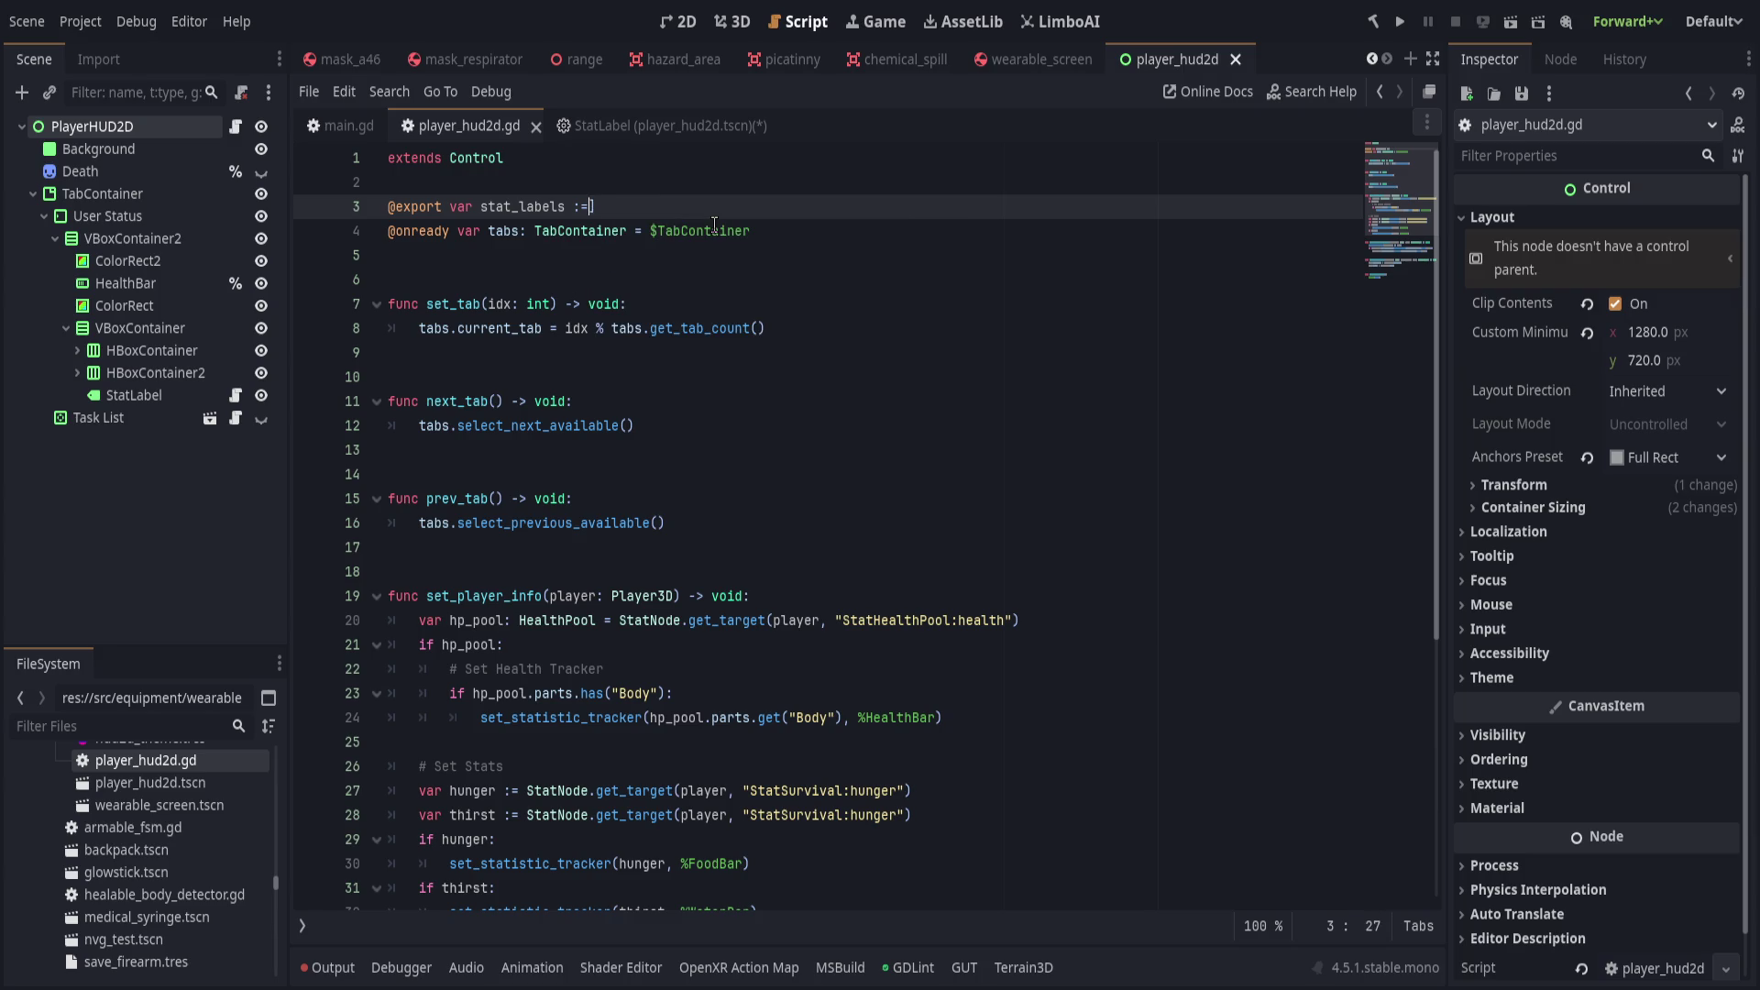
type("Array[")
type("StatLabel")
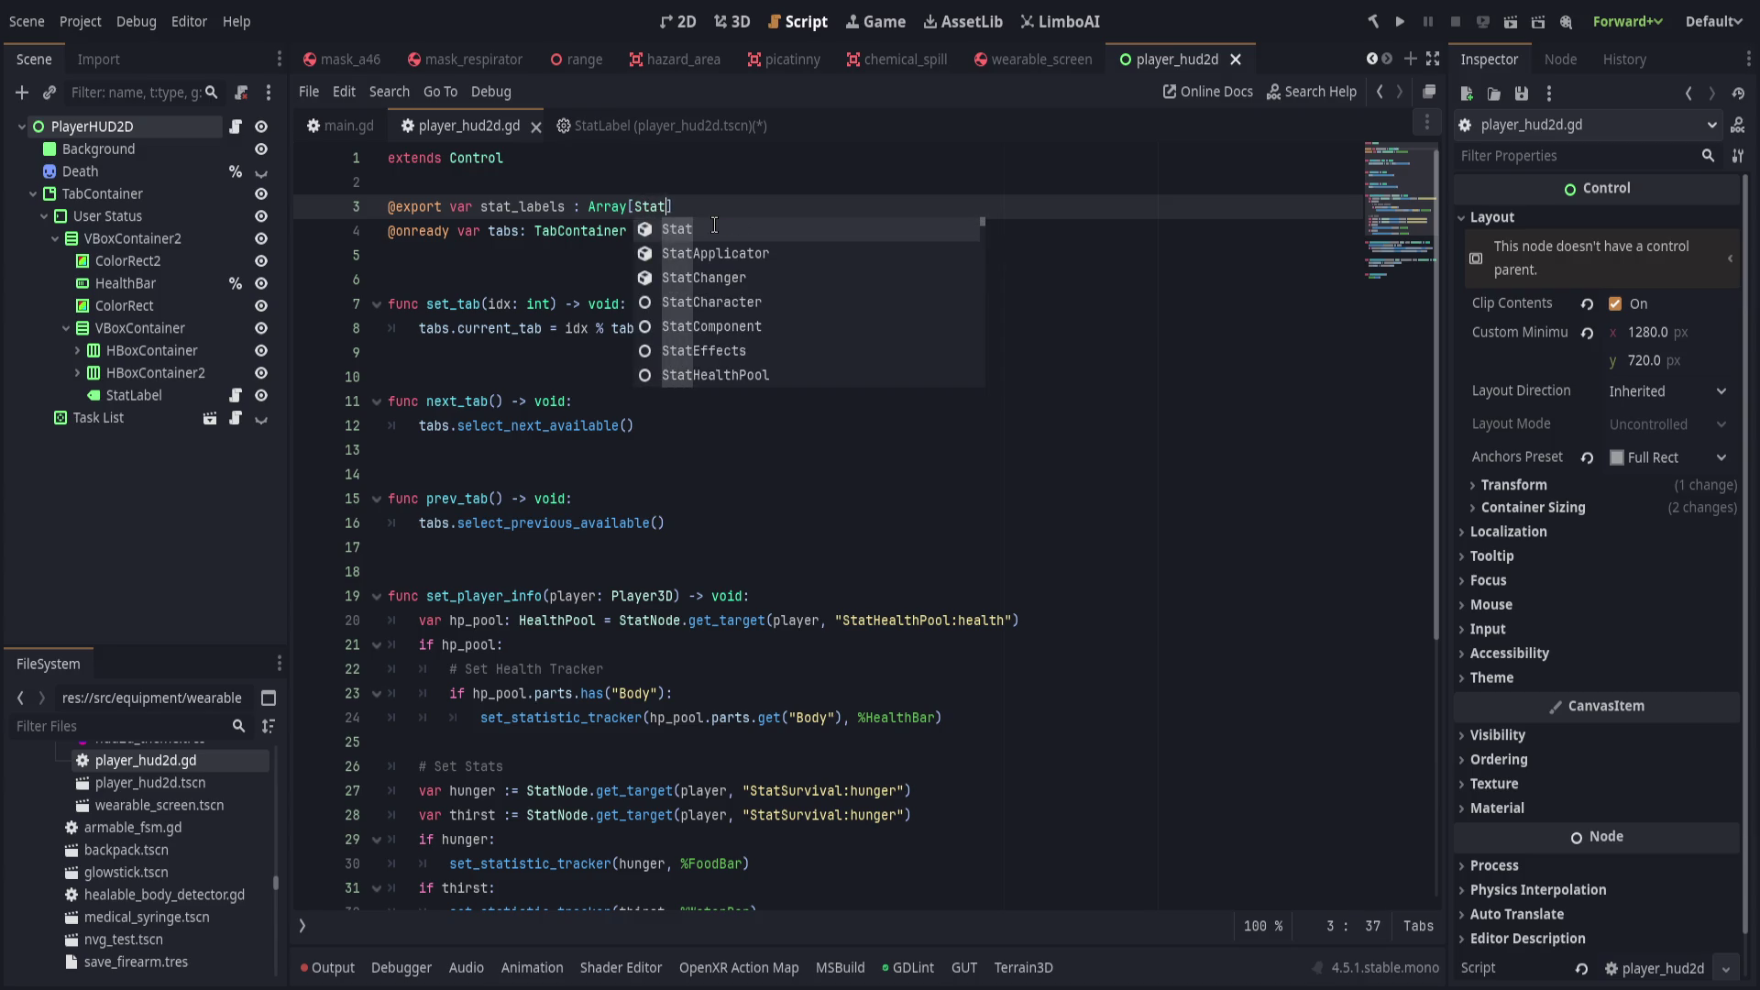
Step: Add 'class_name StatLabel' to line 1, delete the unfinished on_equip function, and save
left_click(632, 125)
key("Home")
type("class_name S")
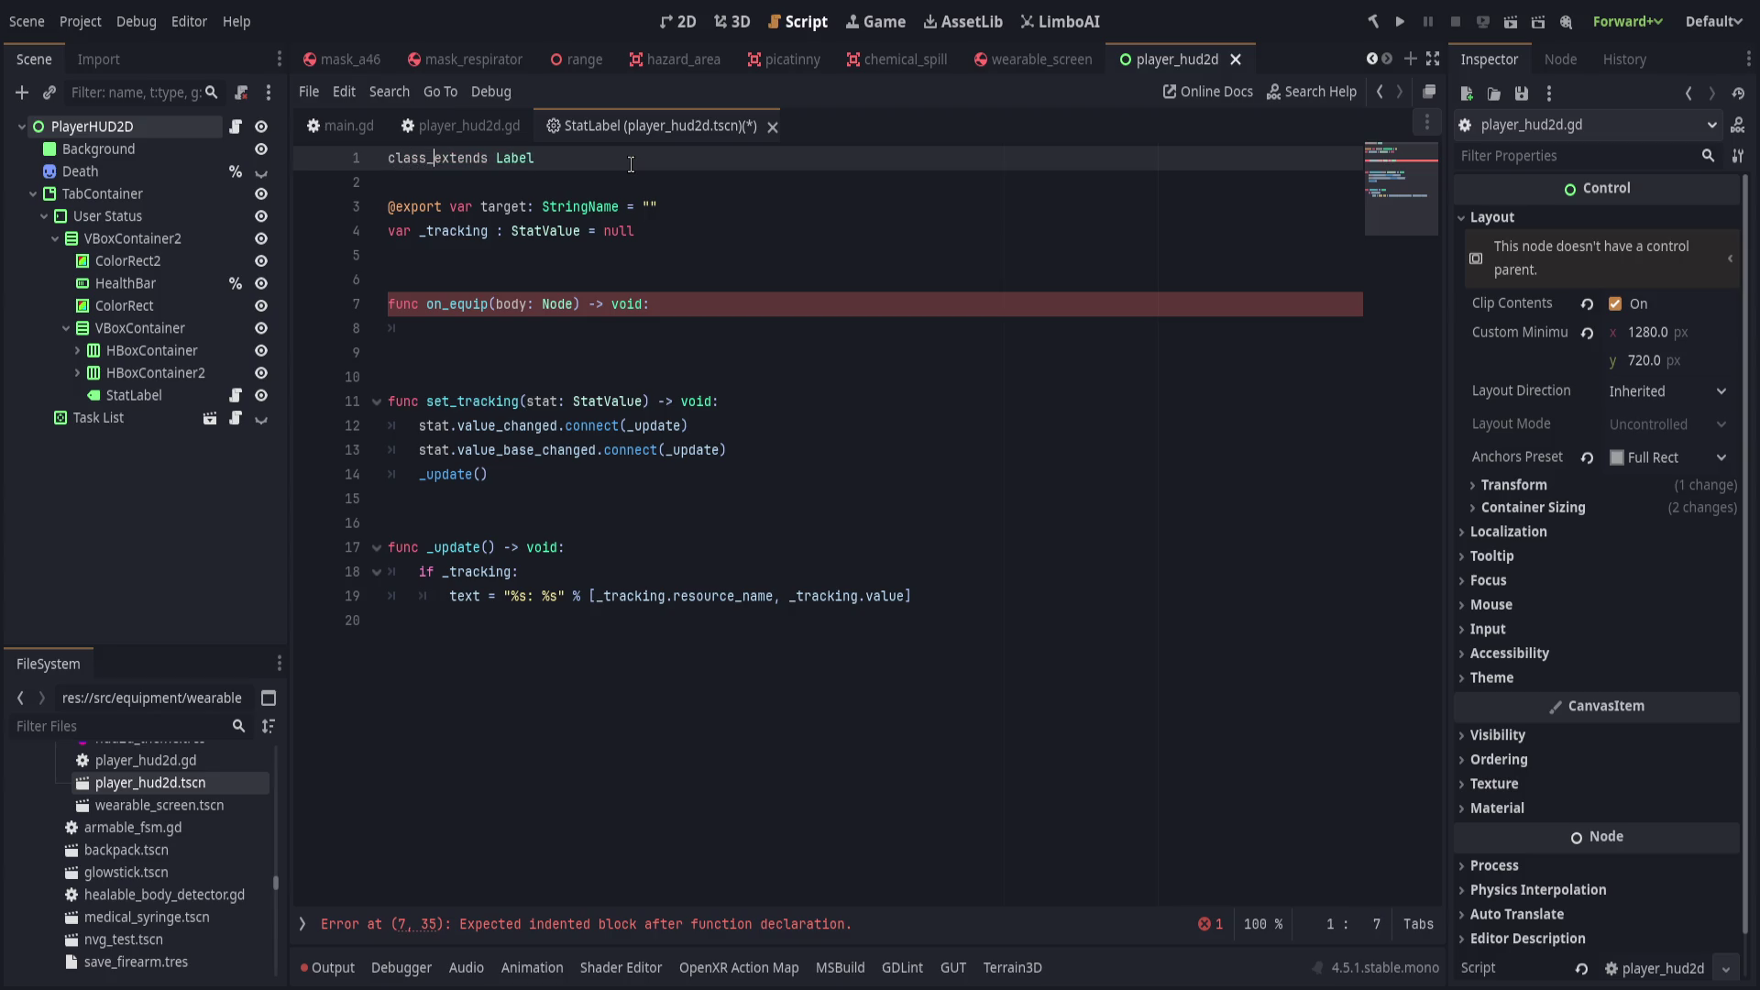
type("tatLabel")
key("End")
left_click_drag(394, 377, 789, 290)
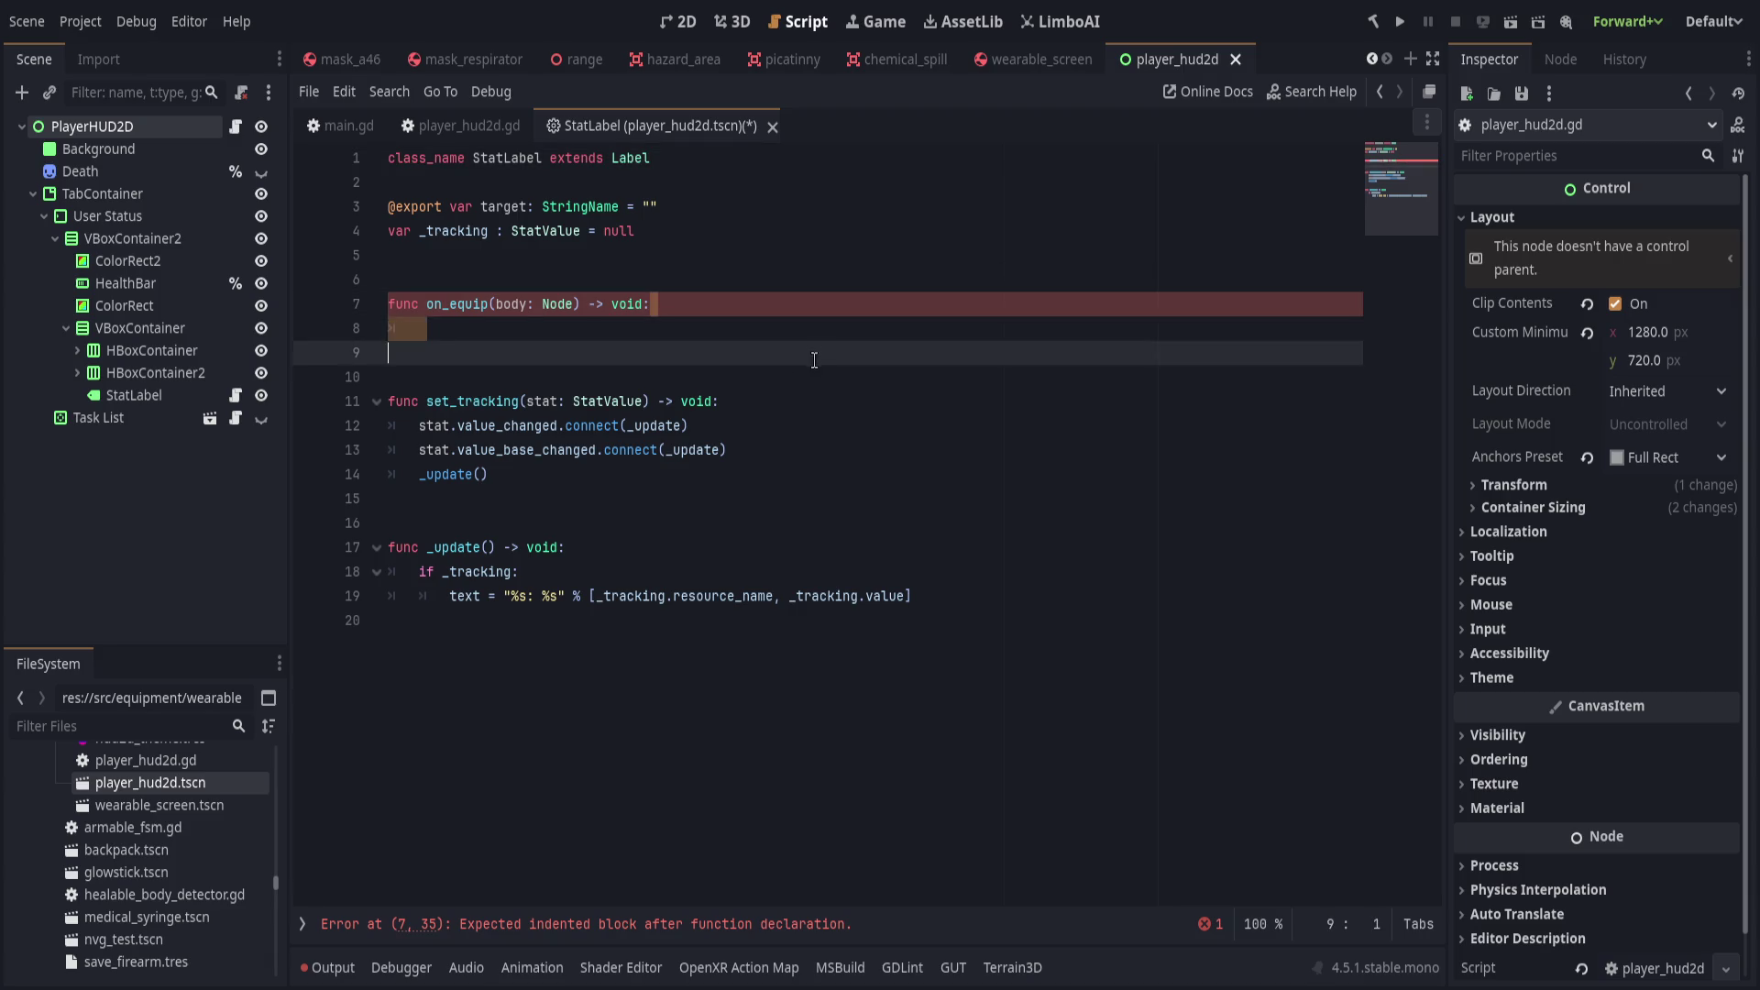
key("BackSpace")
key("ctrl+s")
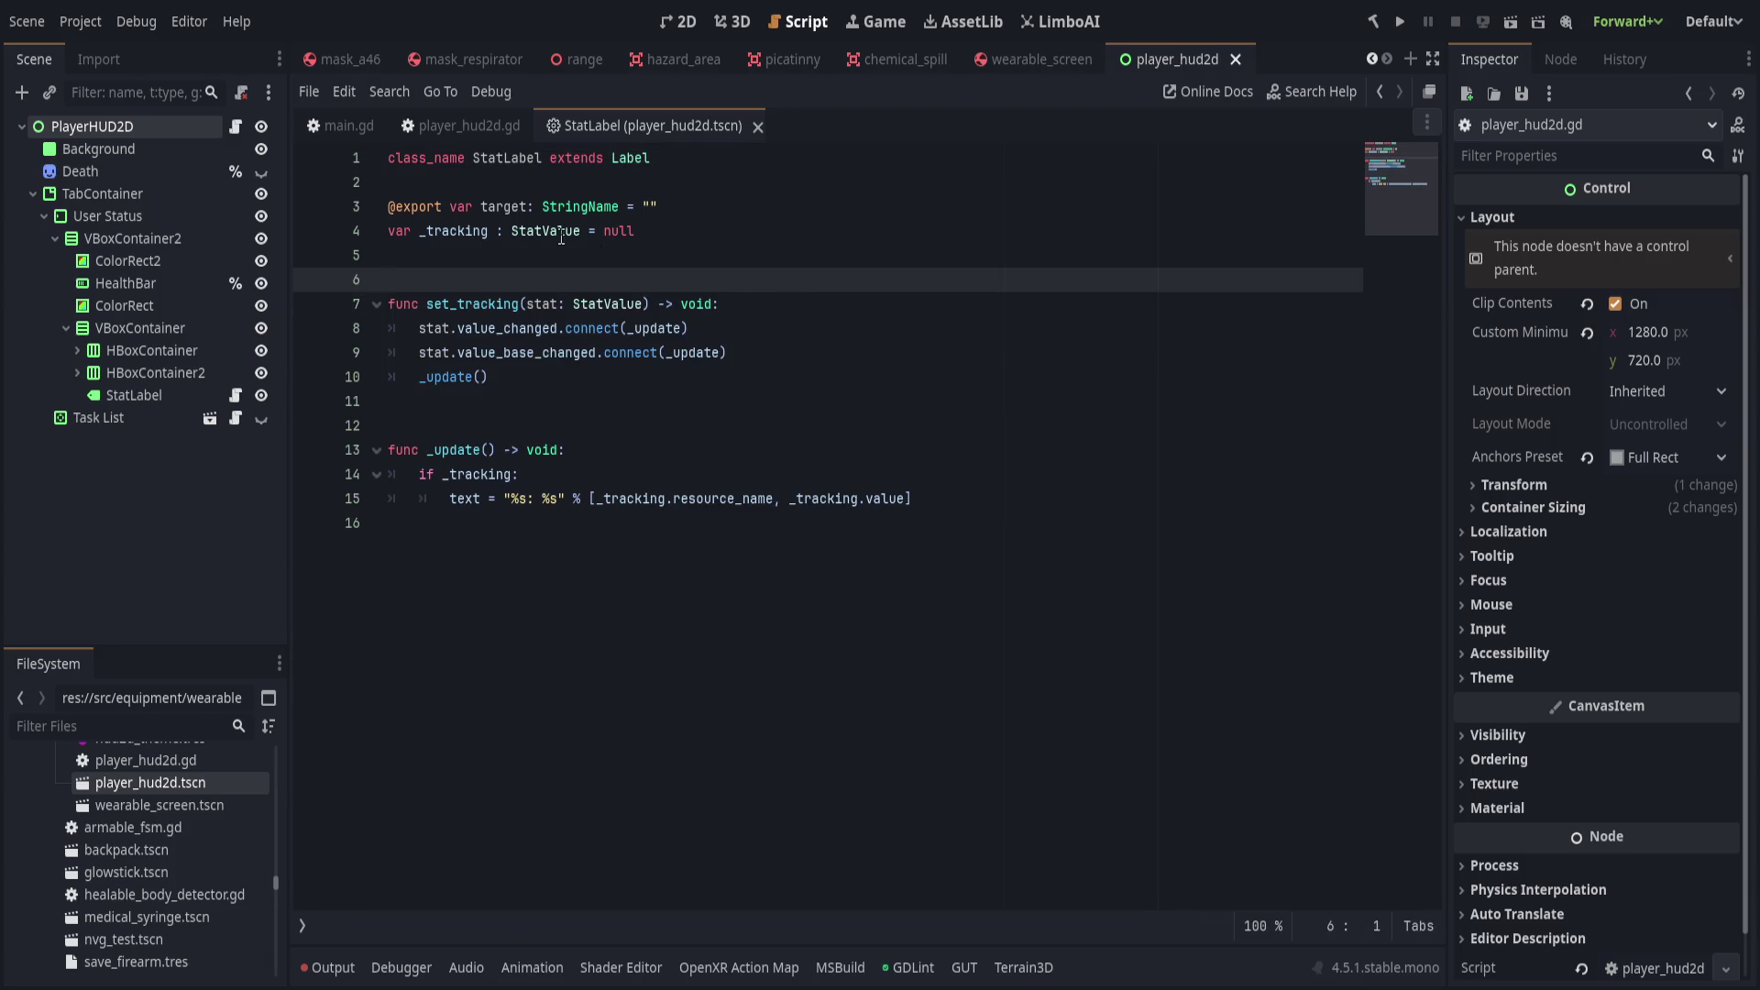
Step: End the stat_labels declaration with '= []' in player_hud2d.gd, save, and inspect the root node
left_click(463, 125)
type("= []")
key("ctrl+s")
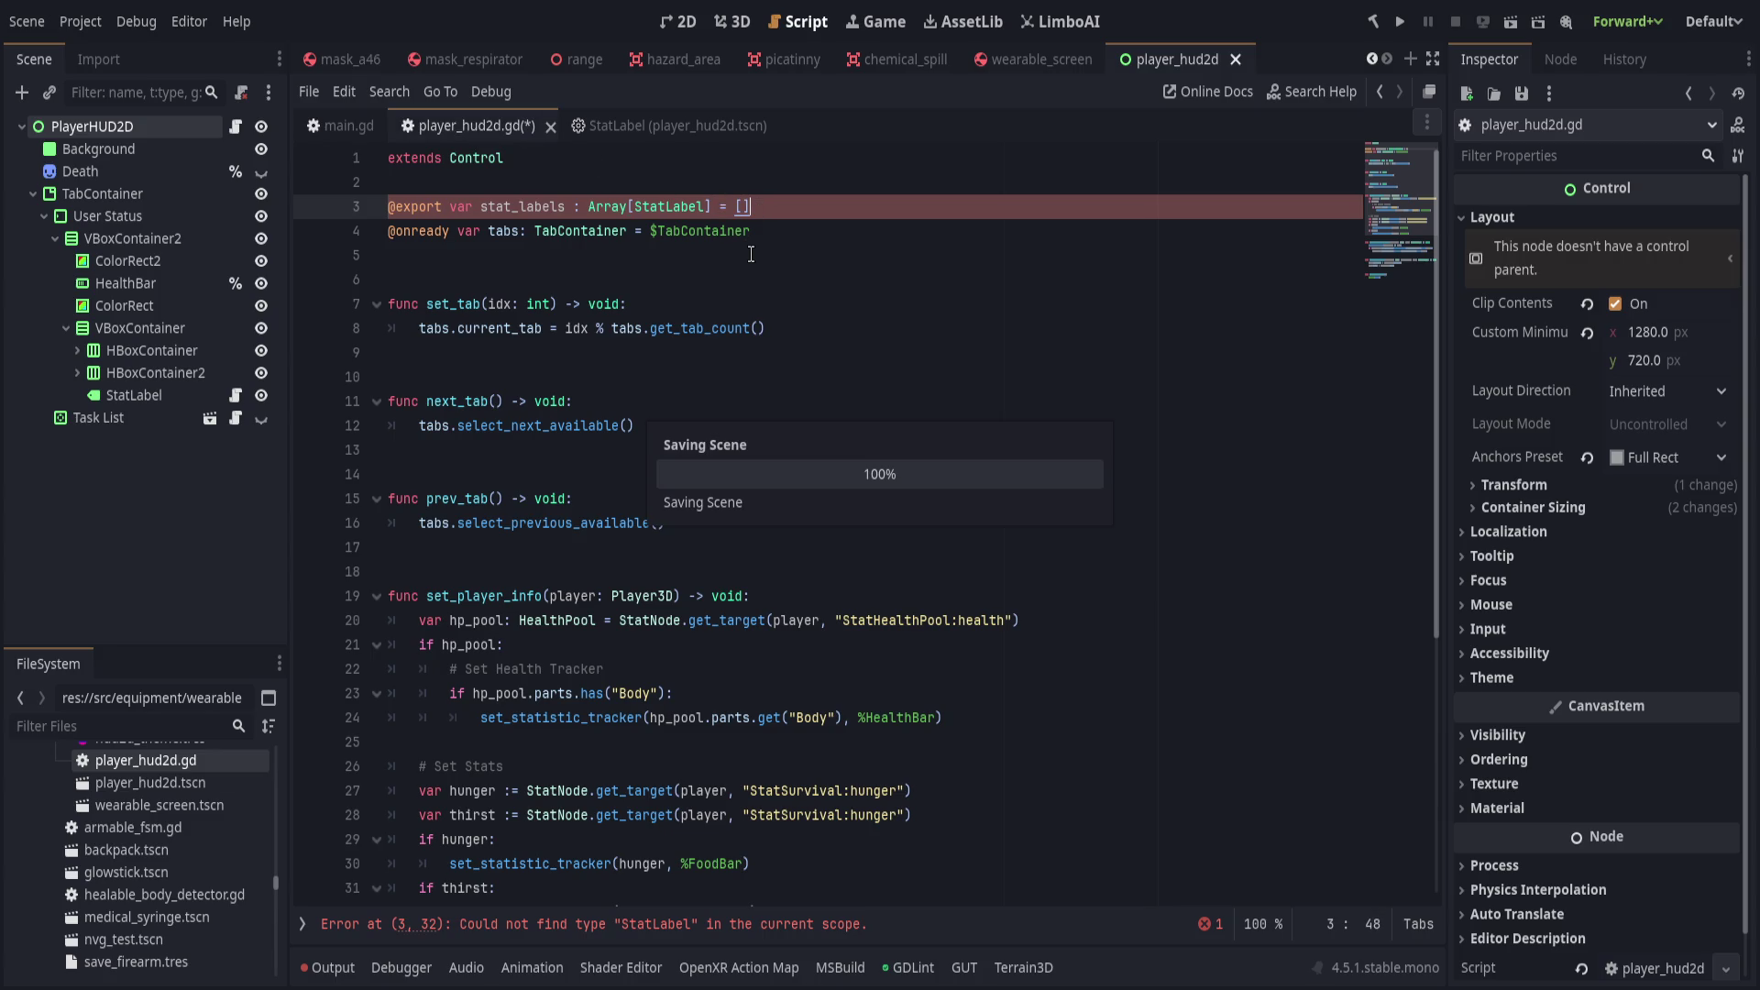
left_click(751, 254)
left_click(144, 135)
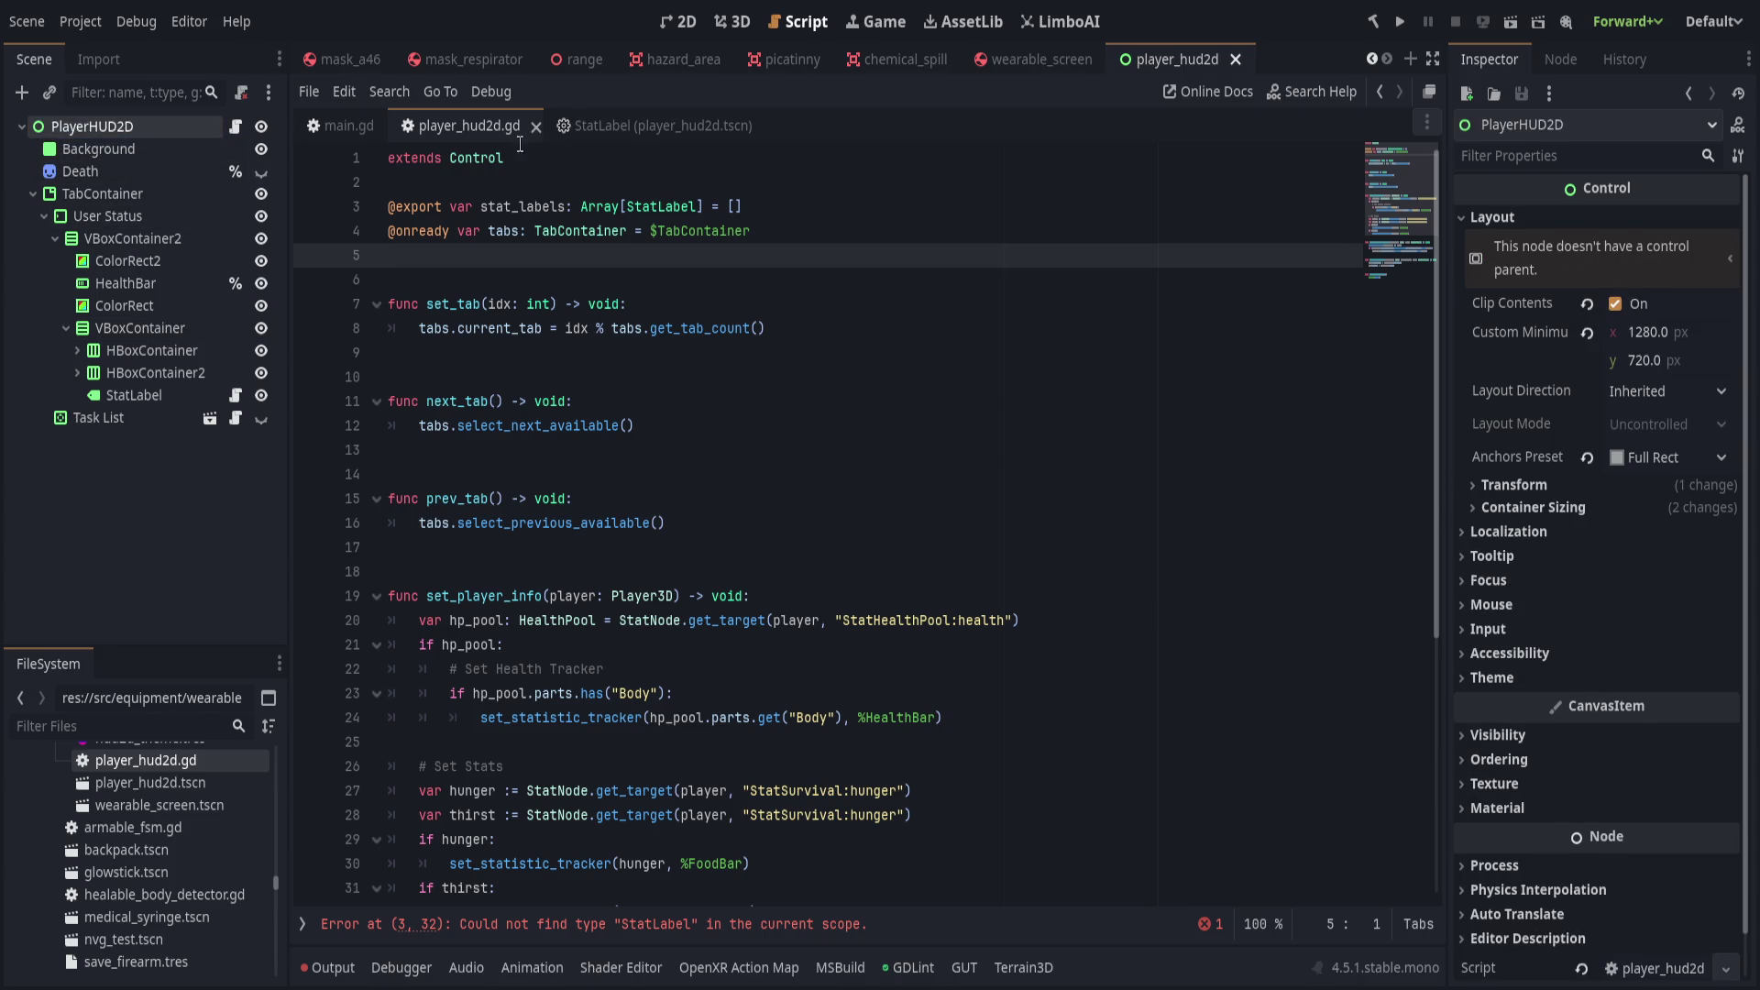
scroll(1528, 424, "down", 1)
scroll(1528, 424, "up", 1)
Step: Fold the root's layout properties and select the StatLabel type name on line 3
left_click(908, 209)
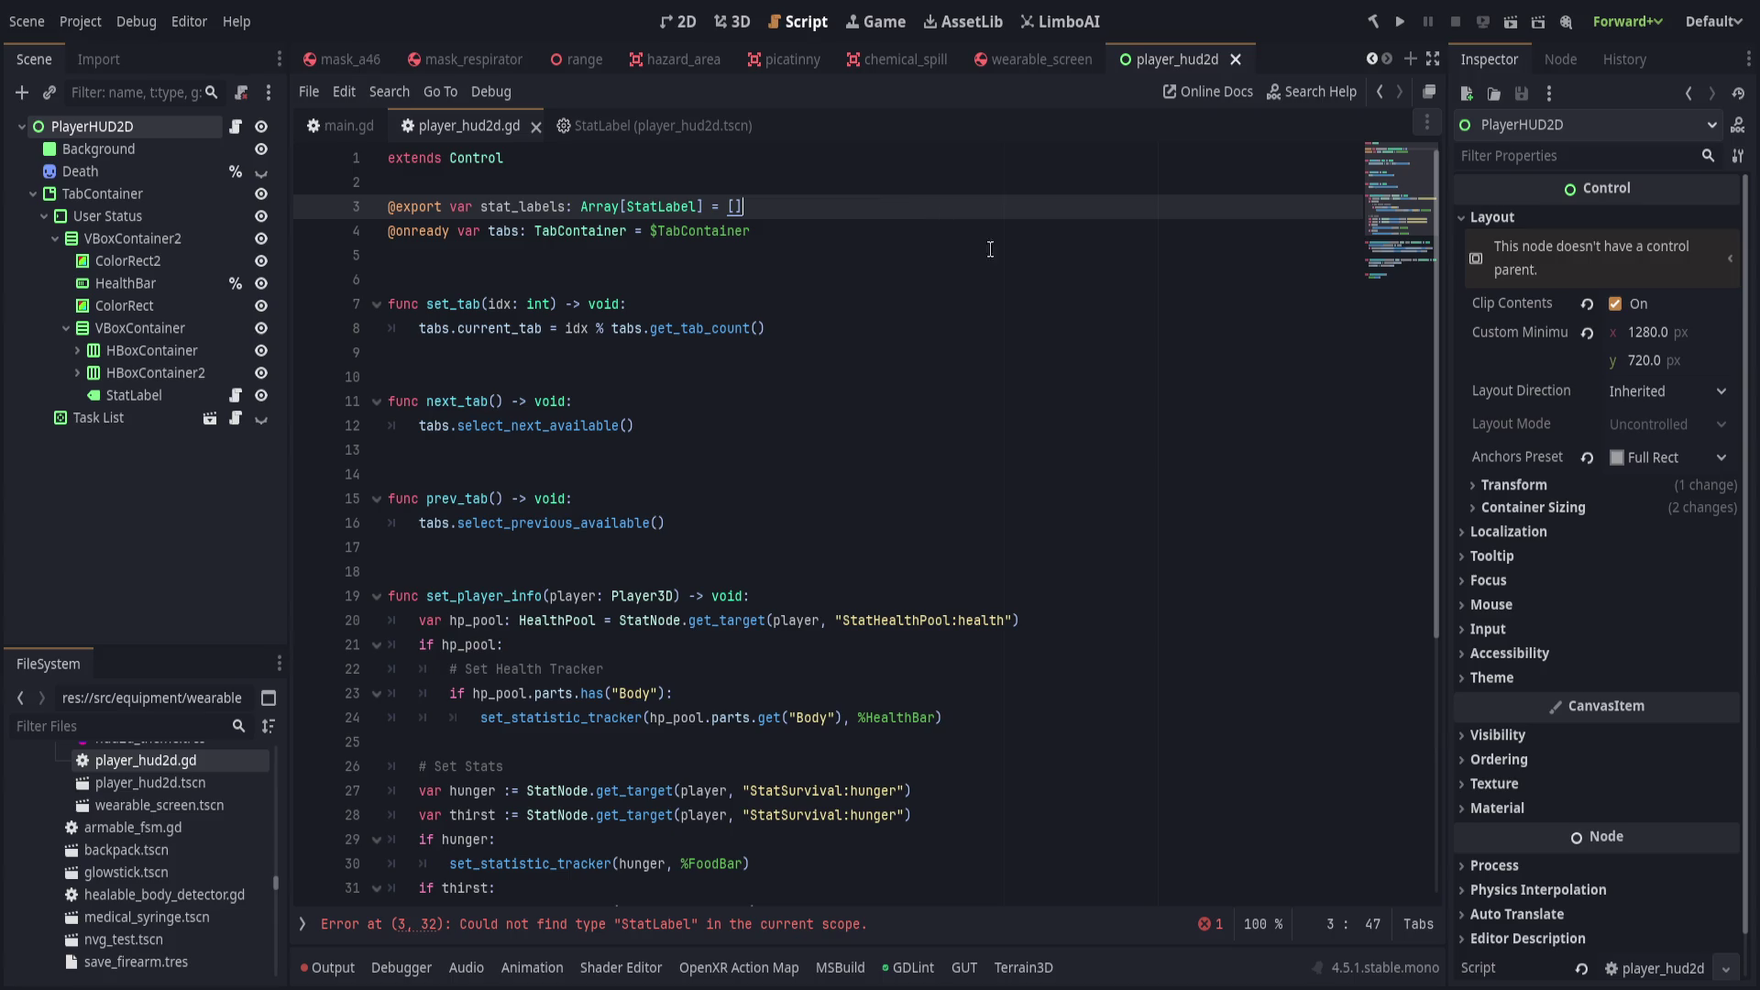
scroll(999, 587, "down", 1)
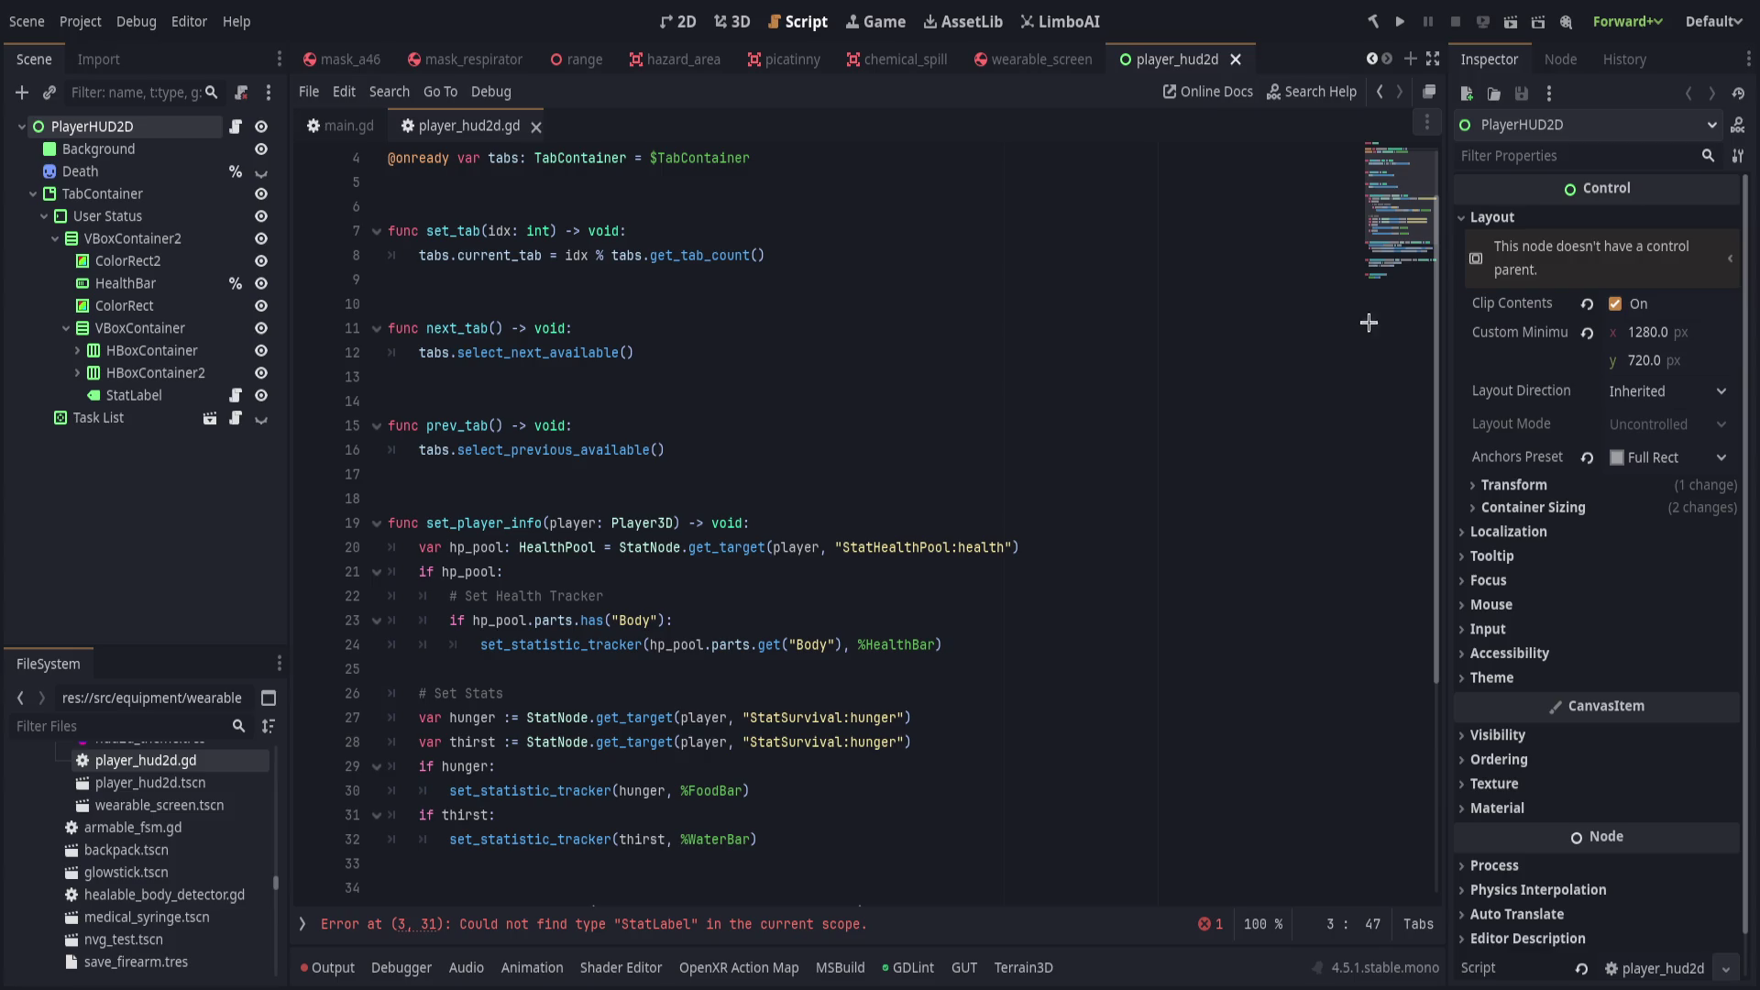
left_click(1493, 223)
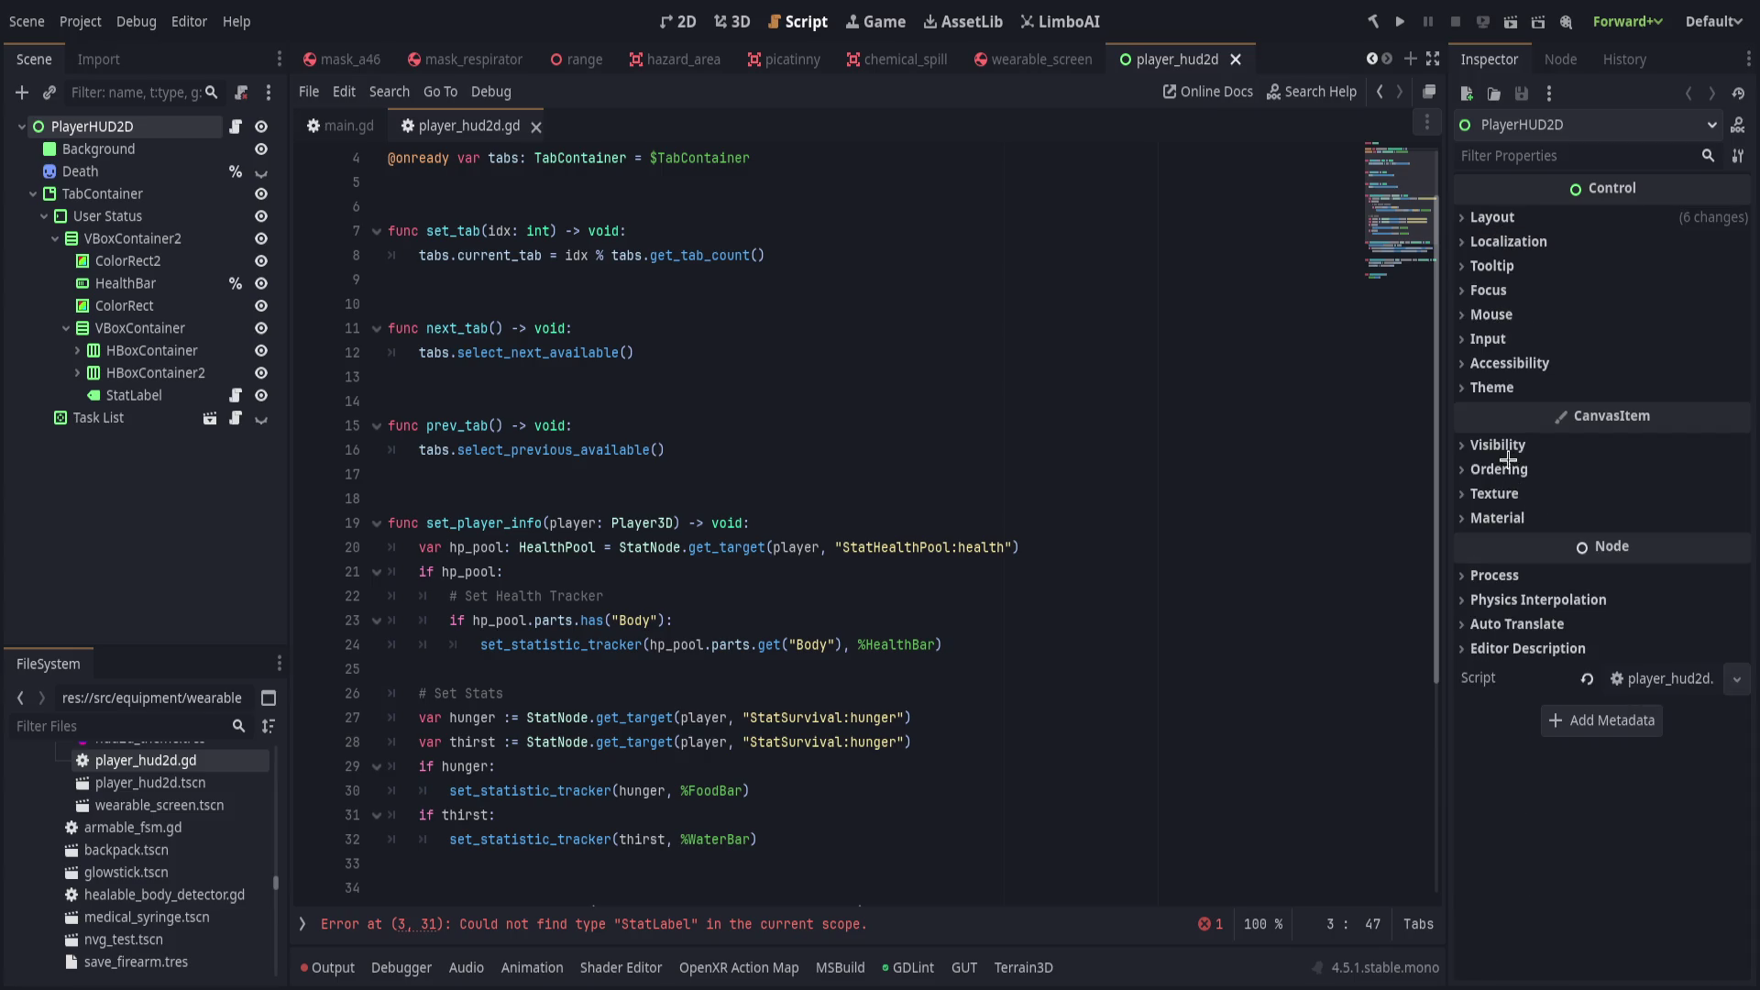
left_click(978, 203)
left_click(507, 158)
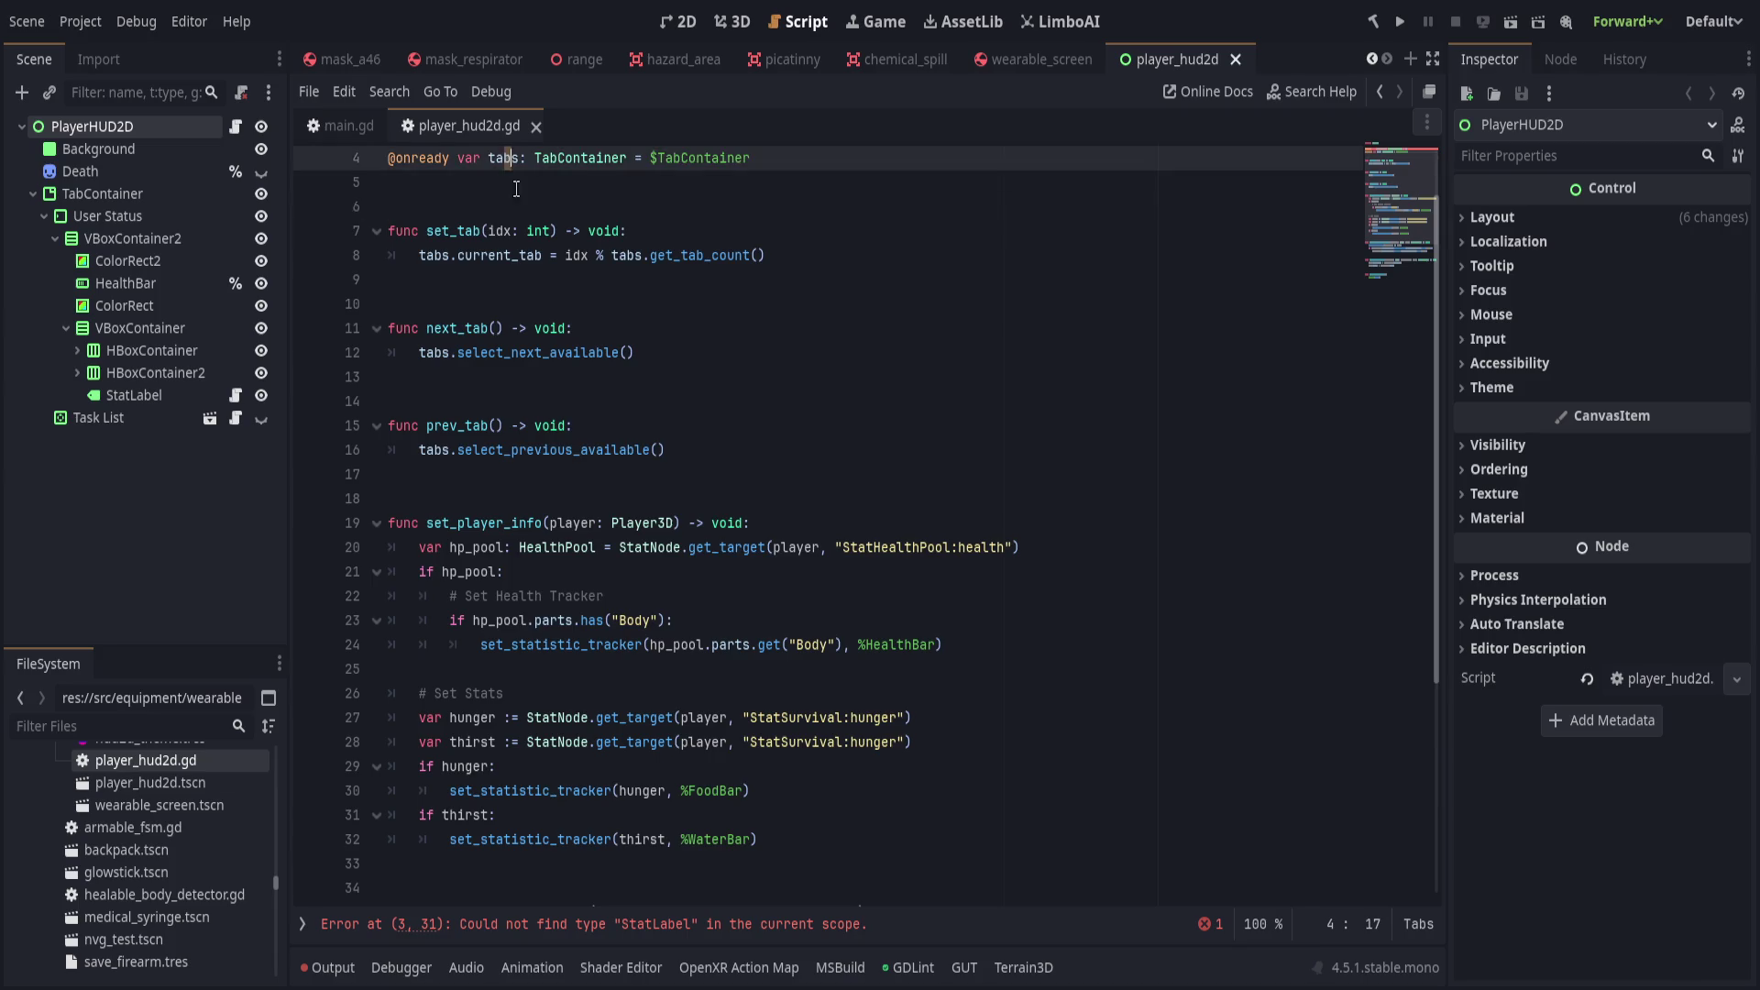
scroll(507, 183, "up", 1)
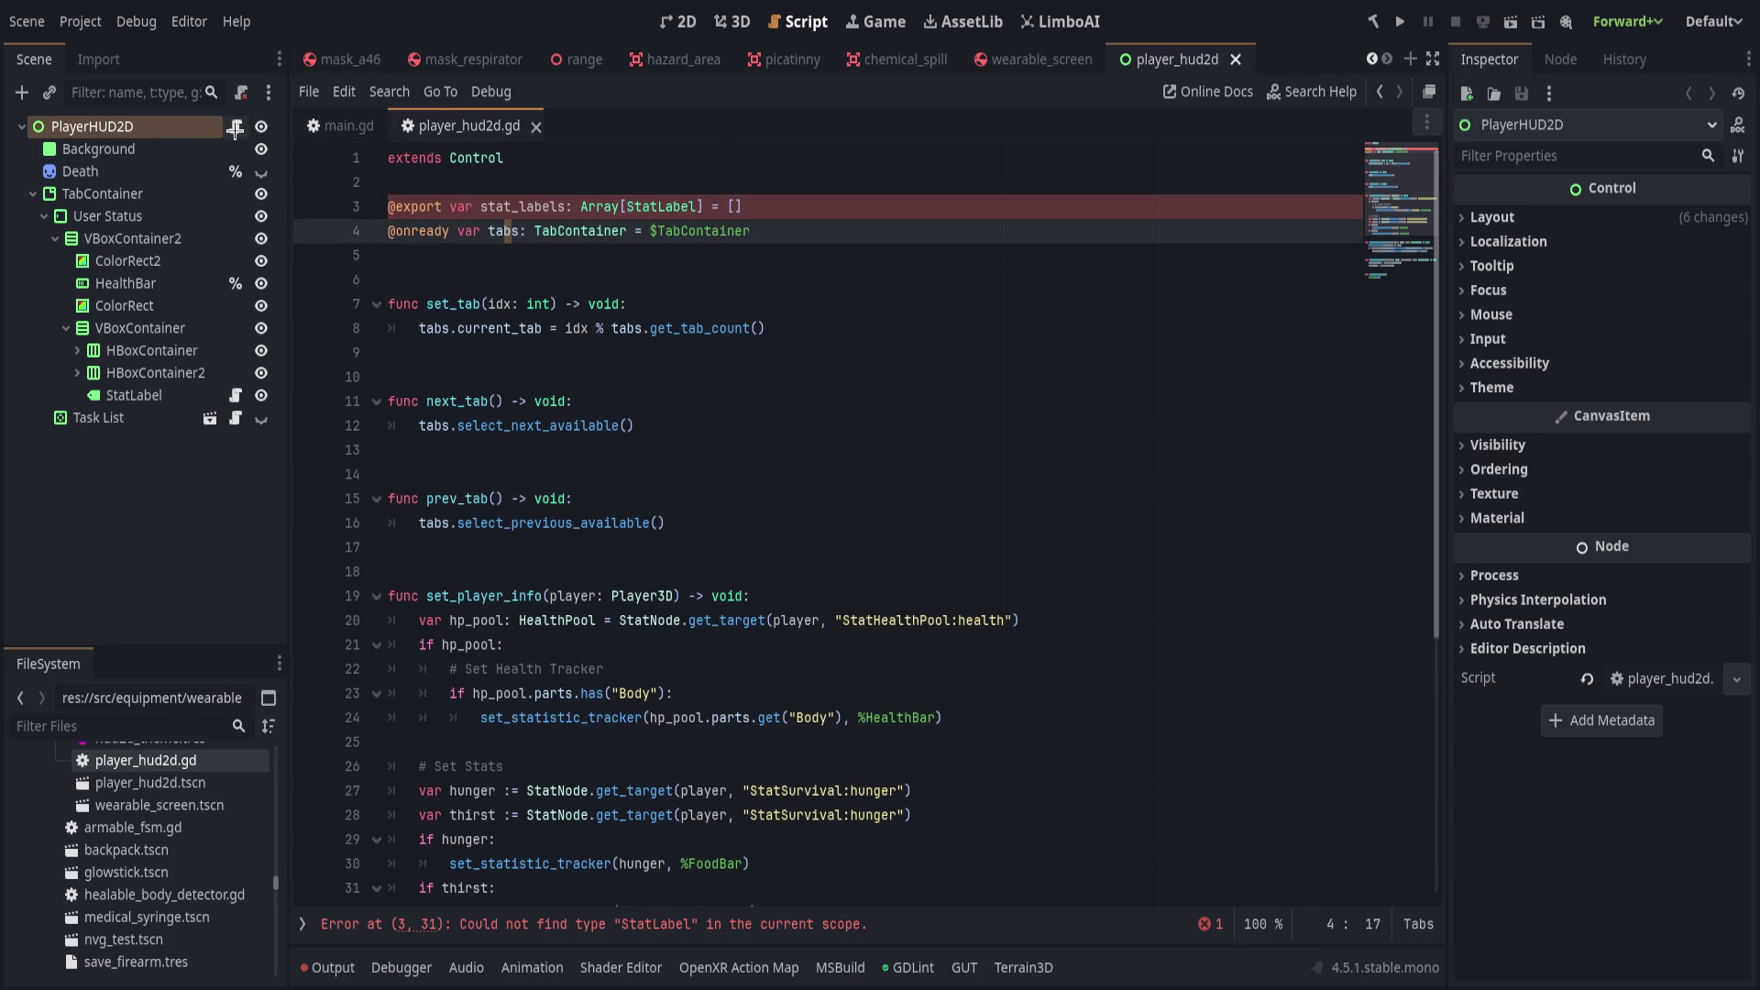
left_click(529, 161)
left_click(830, 200)
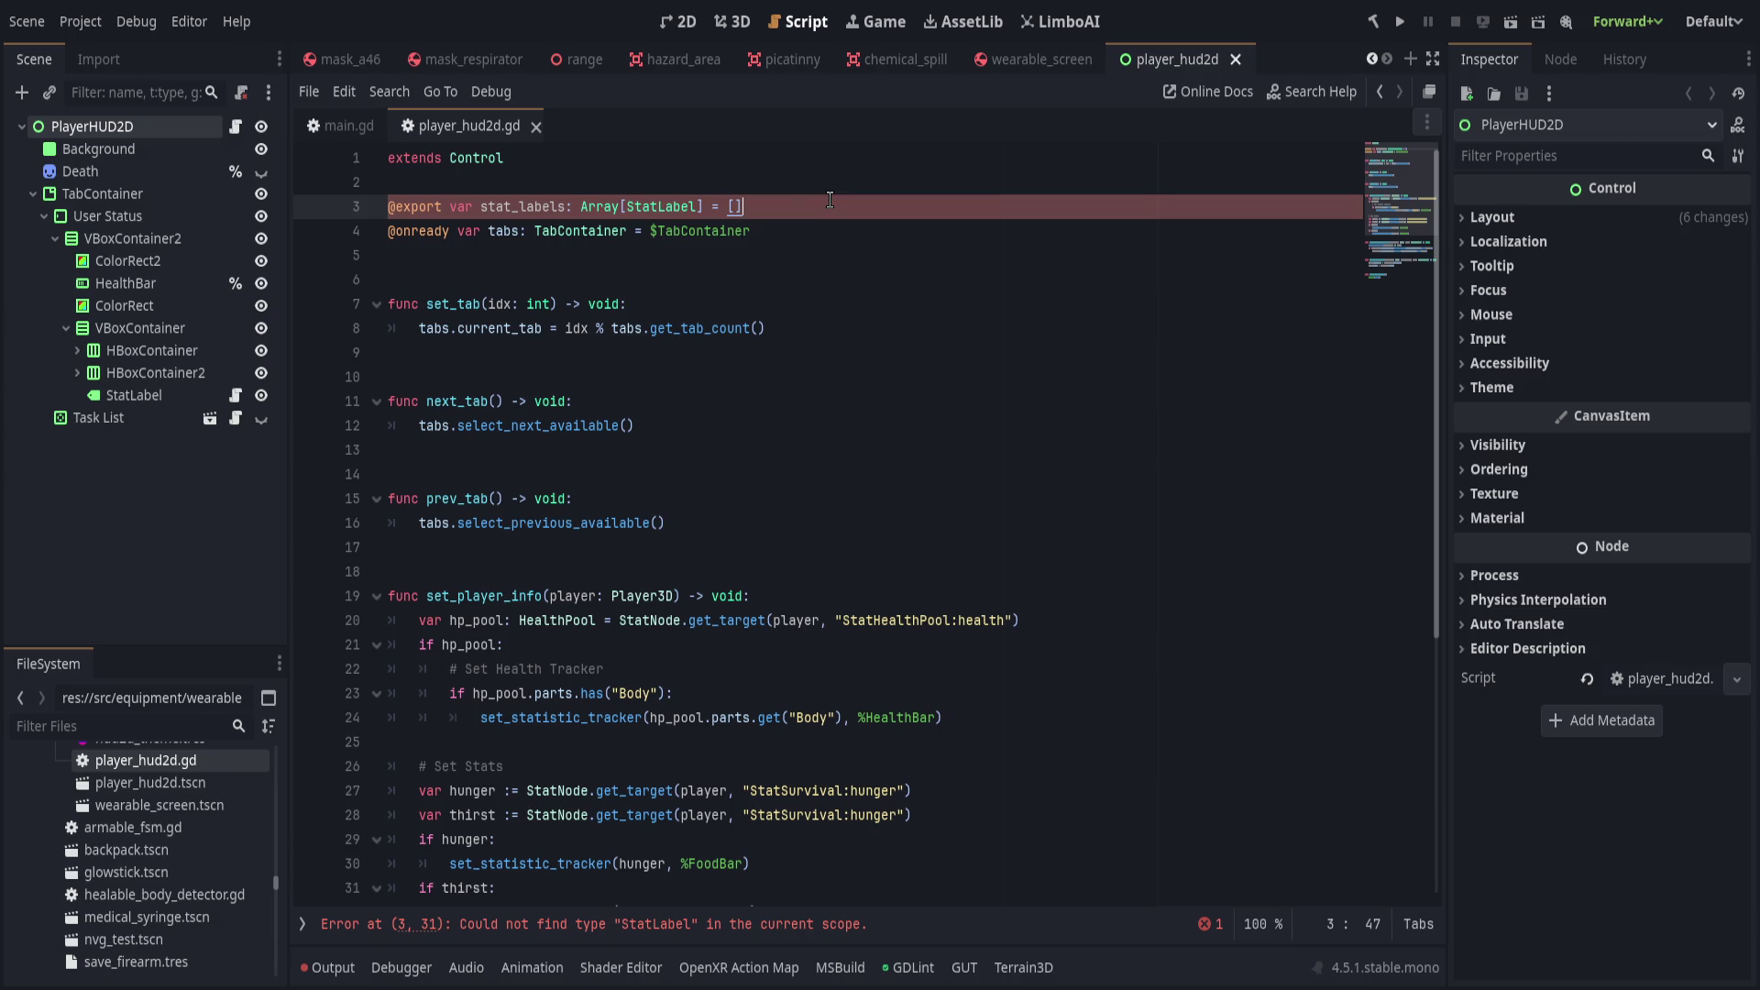
double_click(660, 206)
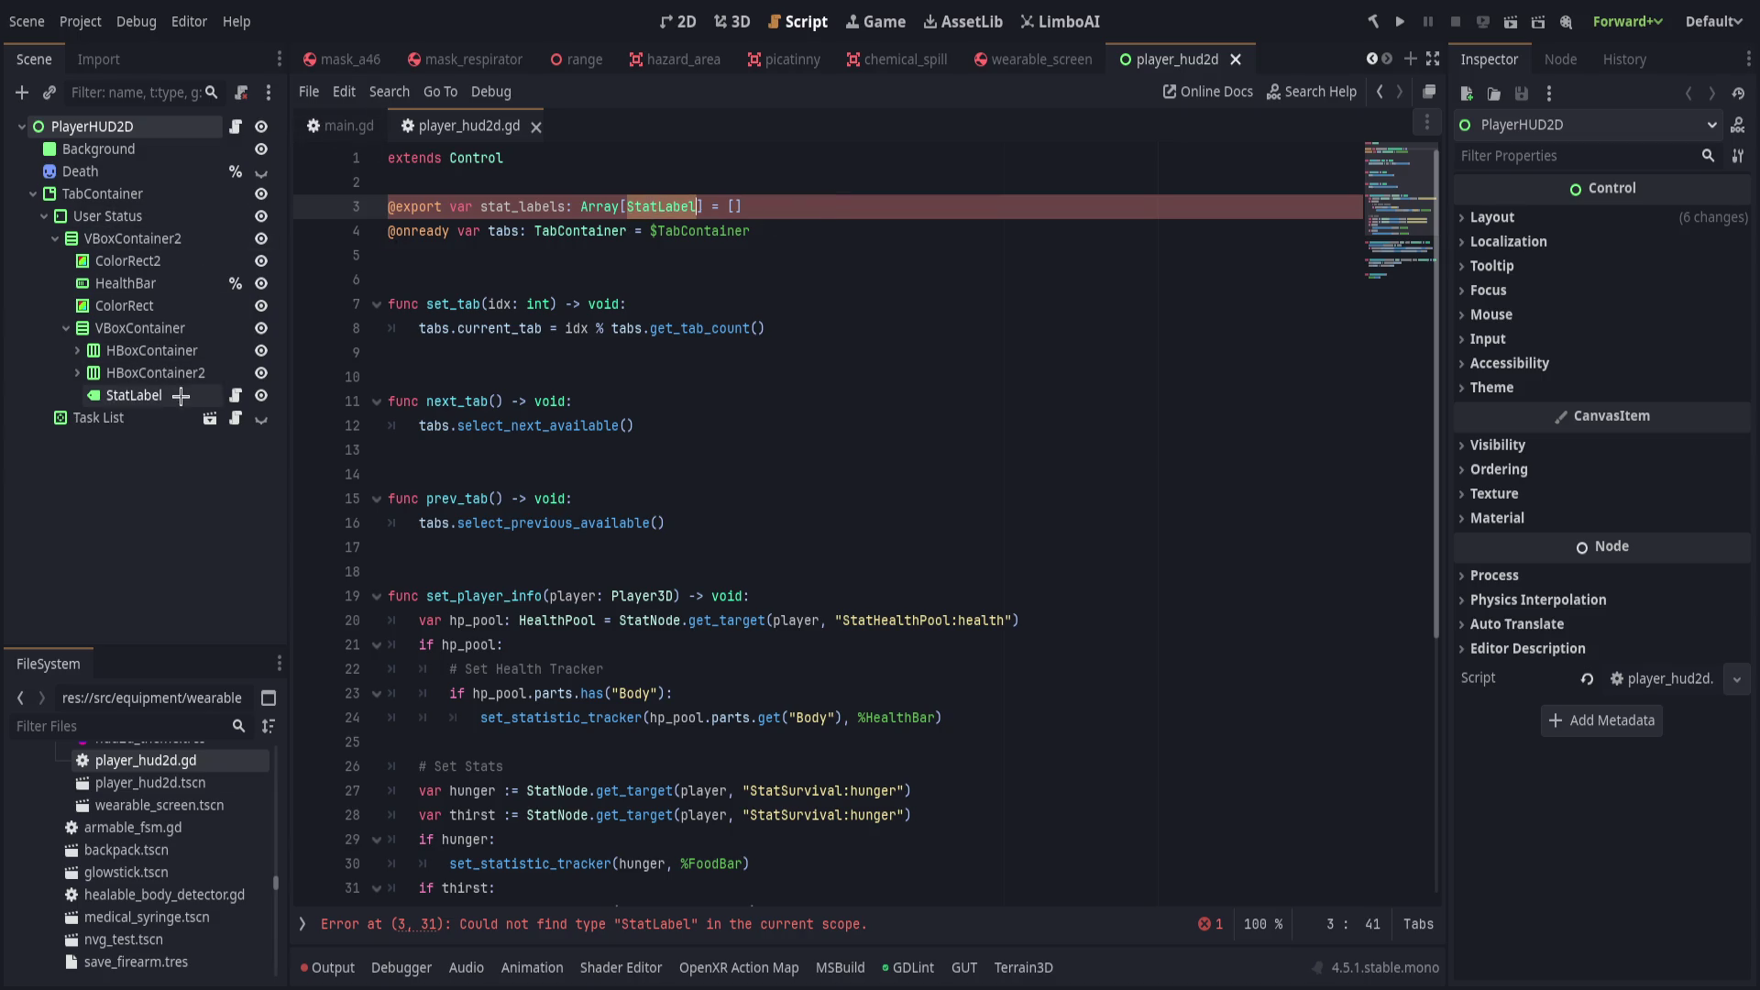
Step: Remove the 'class_name StatLabel' declaration from the label's script
left_click(237, 396)
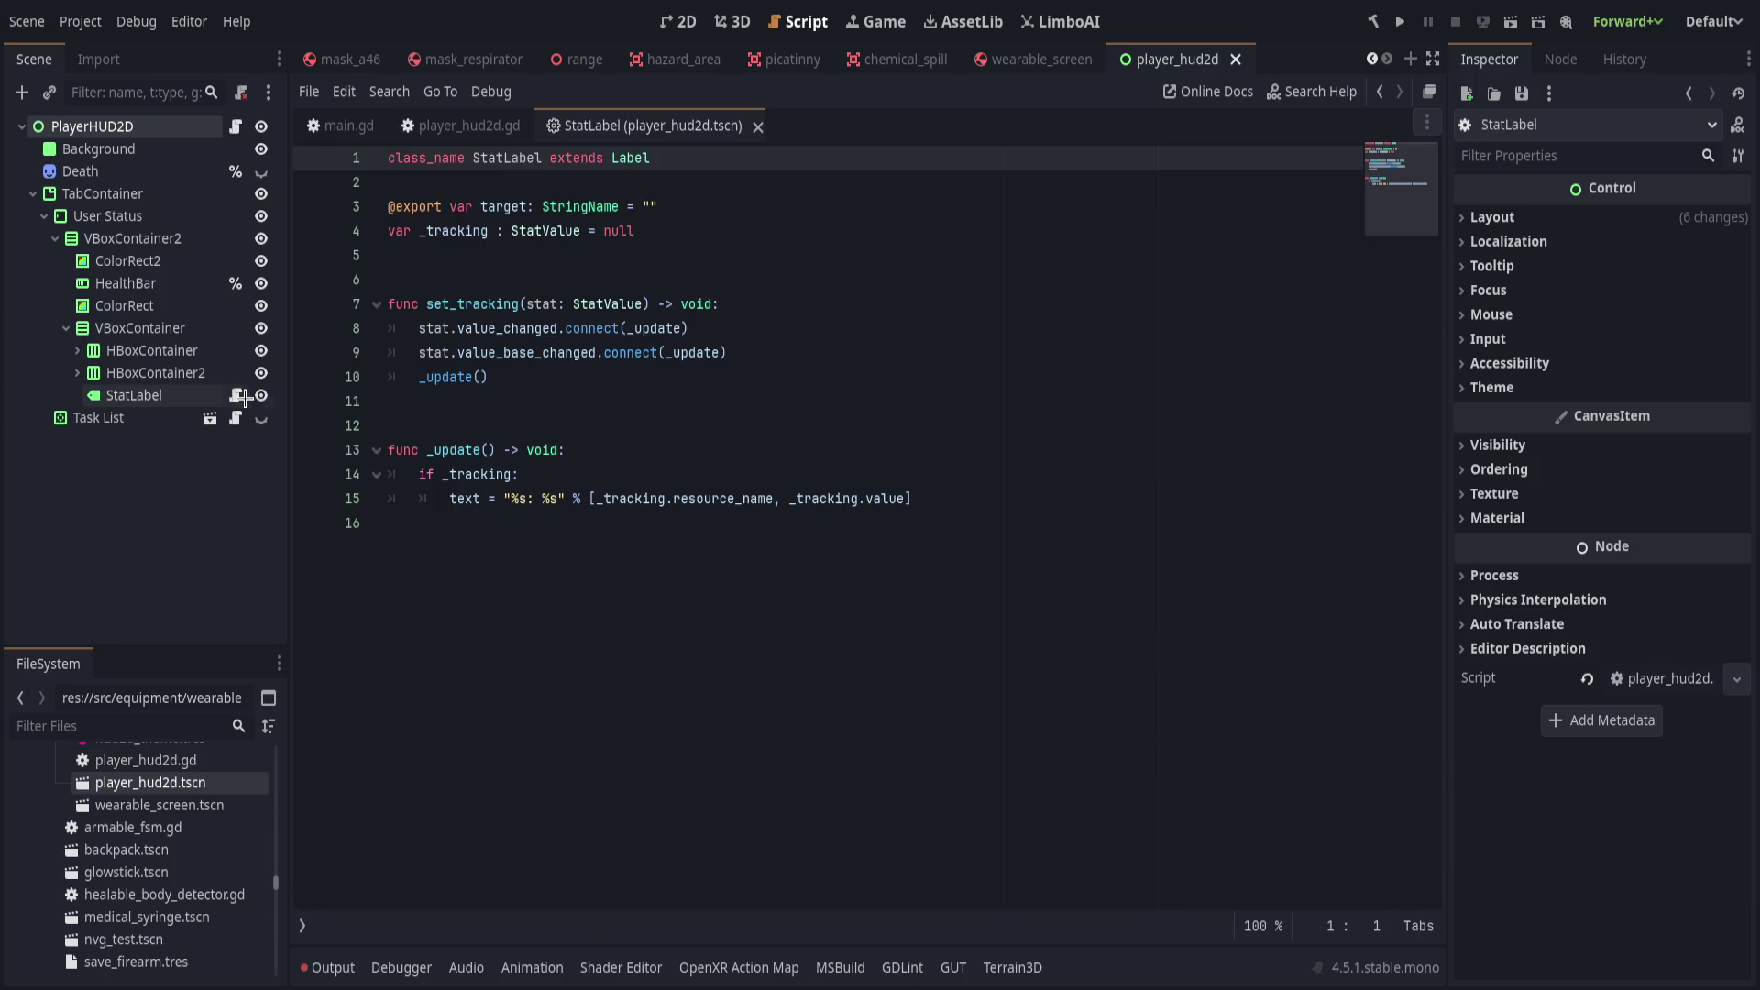
double_click(524, 160)
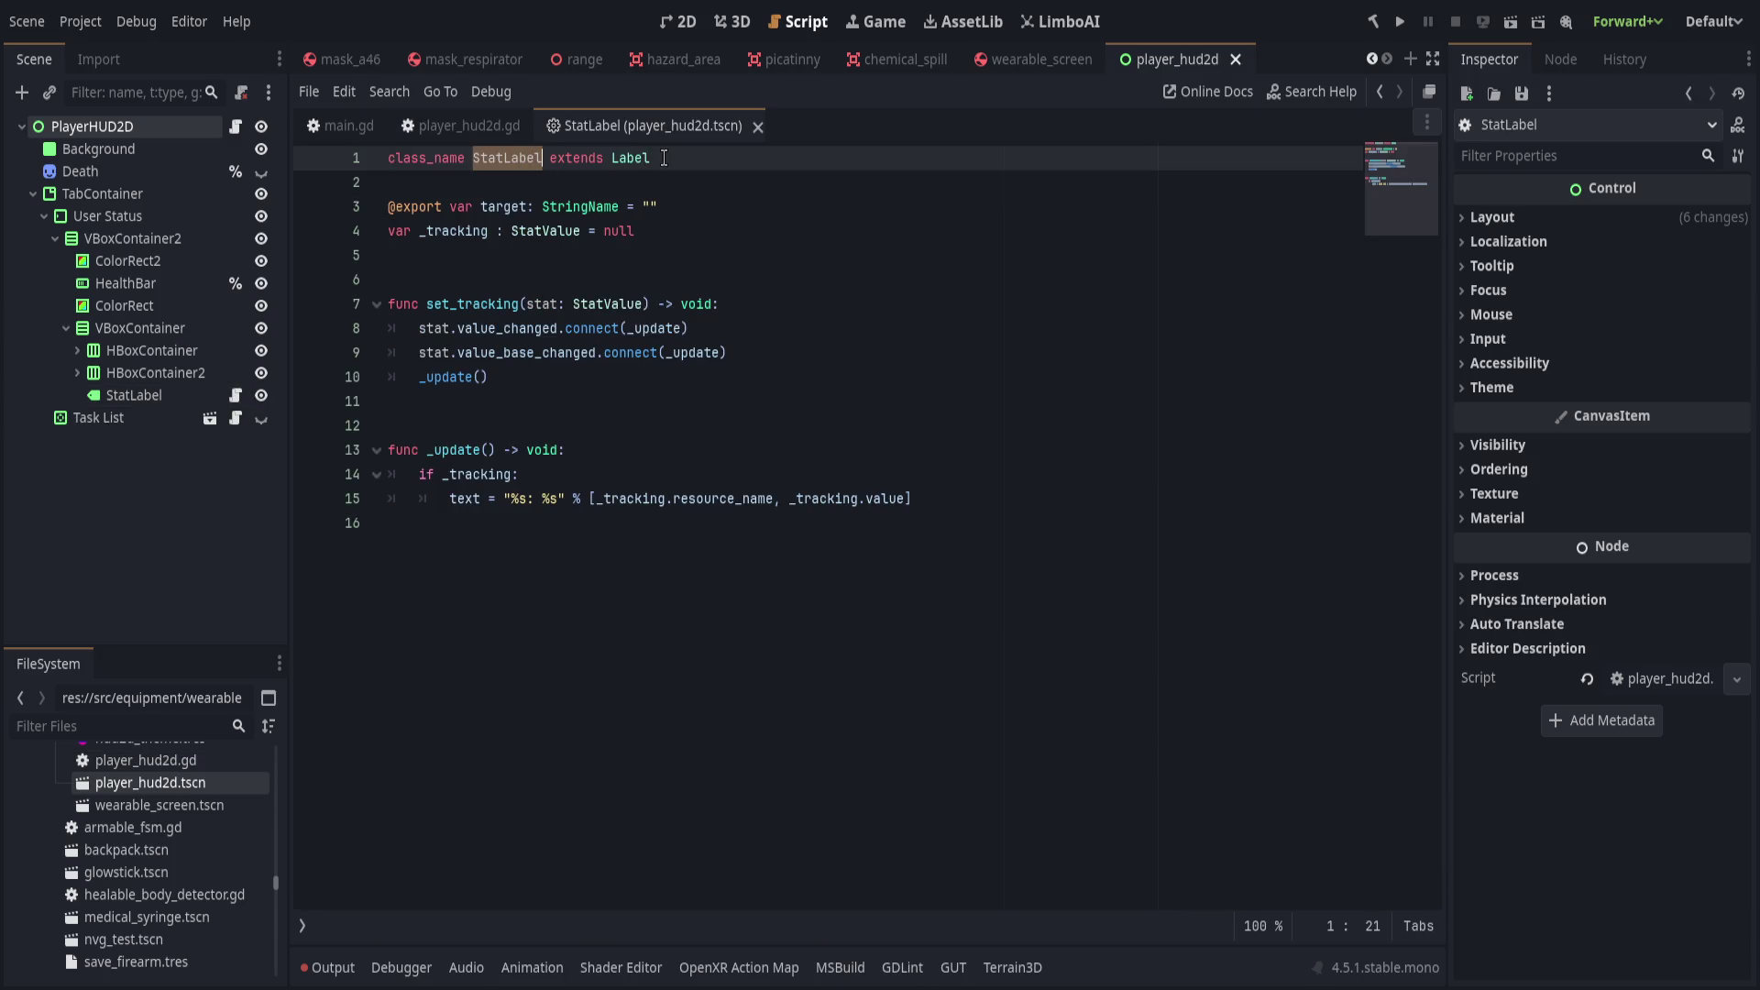
left_click_drag(550, 157, 283, 160)
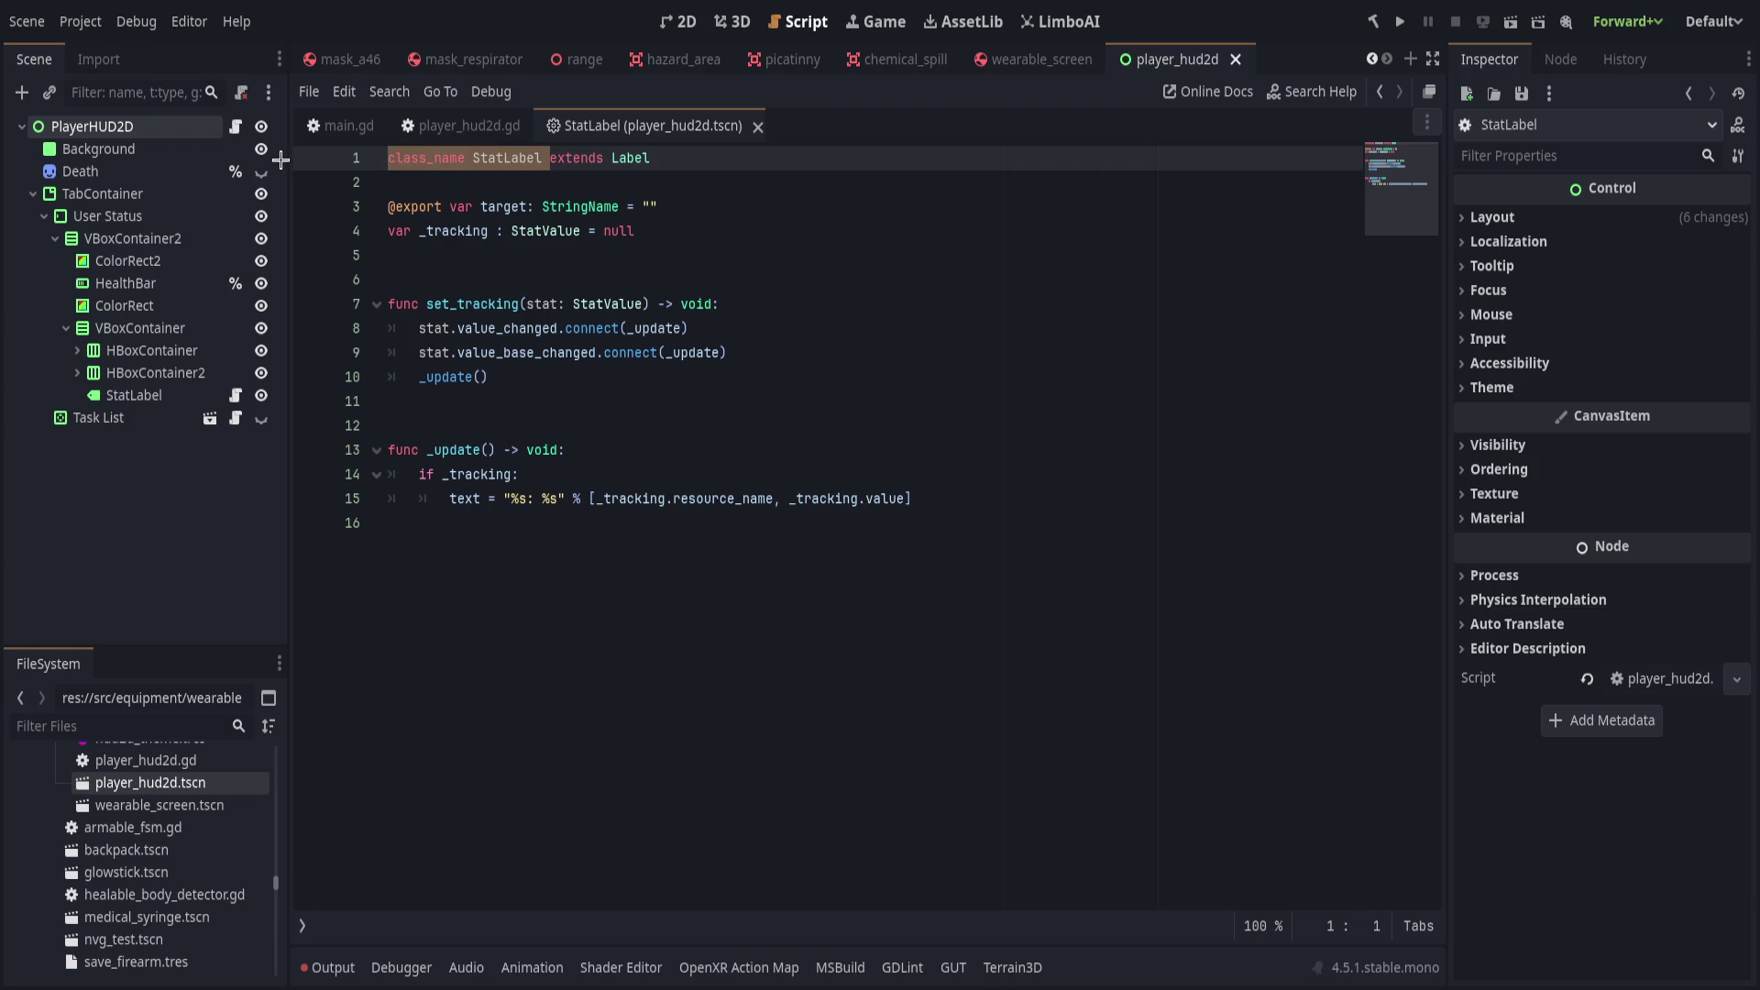
key("BackSpace")
left_click(332, 962)
left_click(332, 963)
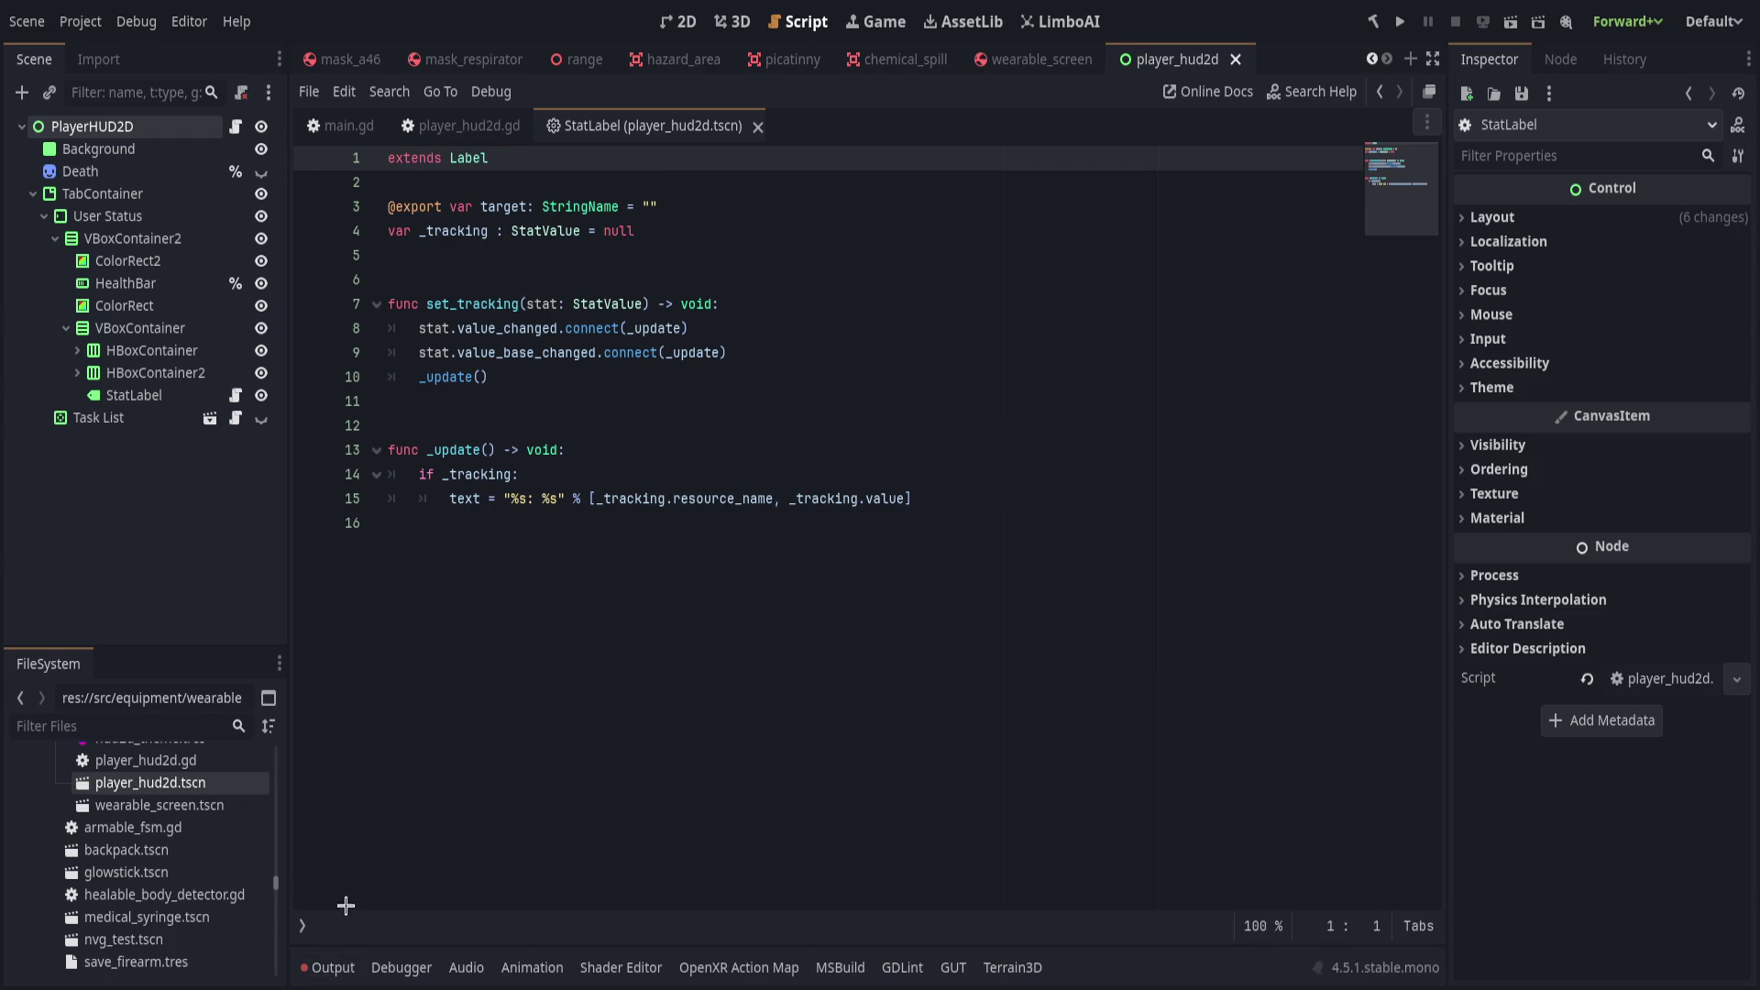
Step: Retype stat_labels as Array[Label], save, and add one element to Stat Labels in the Inspector
left_click(236, 125)
left_click(630, 207)
left_click_drag(629, 206, 658, 207)
key("BackSpace")
left_click(789, 206)
key("ctrl+s")
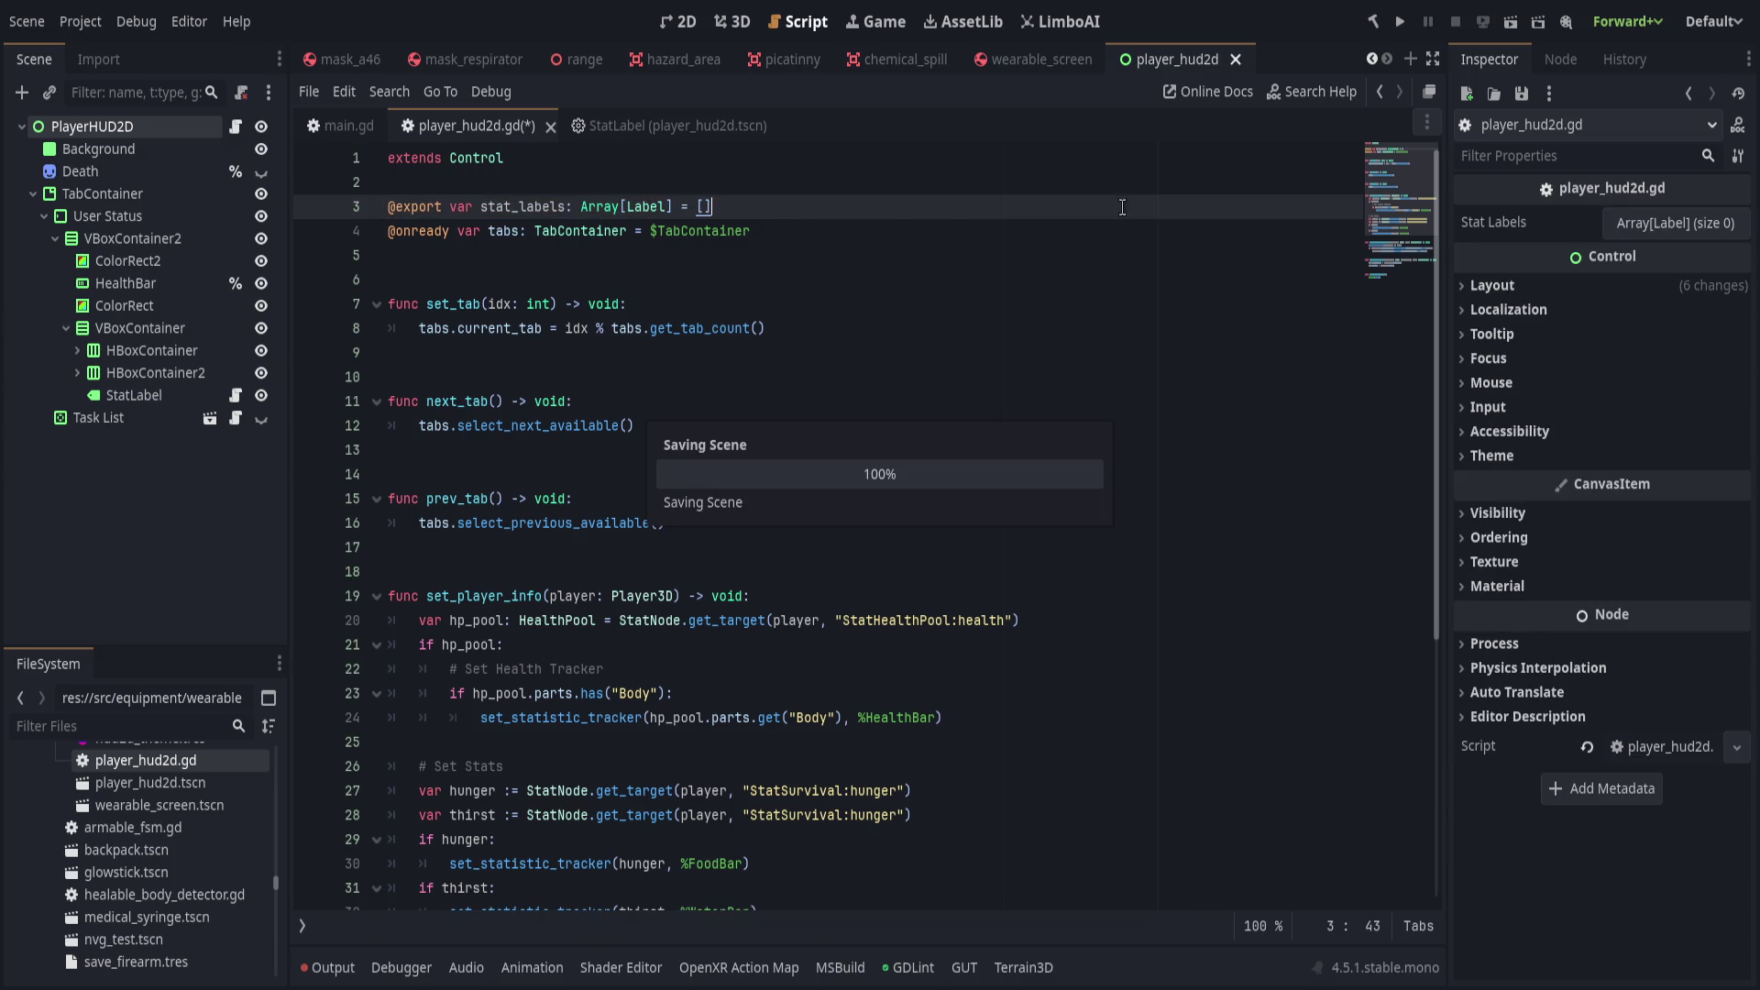
left_click(1682, 221)
left_click(1609, 281)
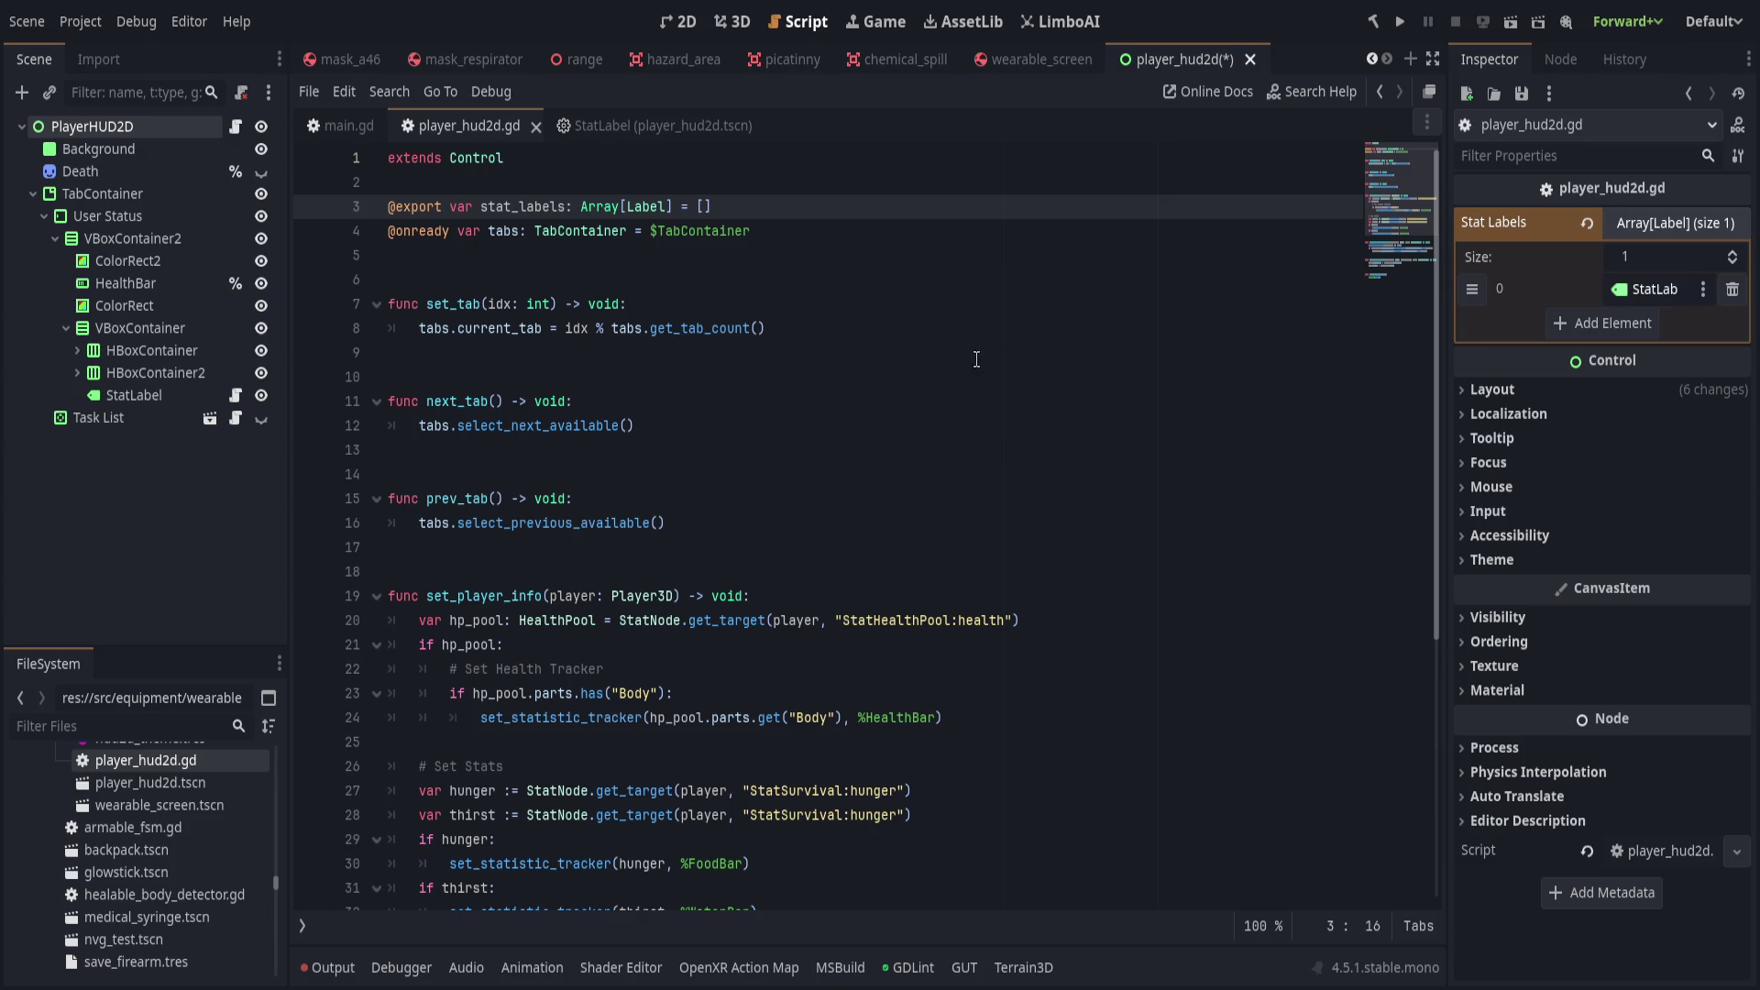
Step: Duplicate the StatLabel node and name the two labels Rad and Chem
left_click_drag(134, 395, 349, 409)
key("ctrl+d")
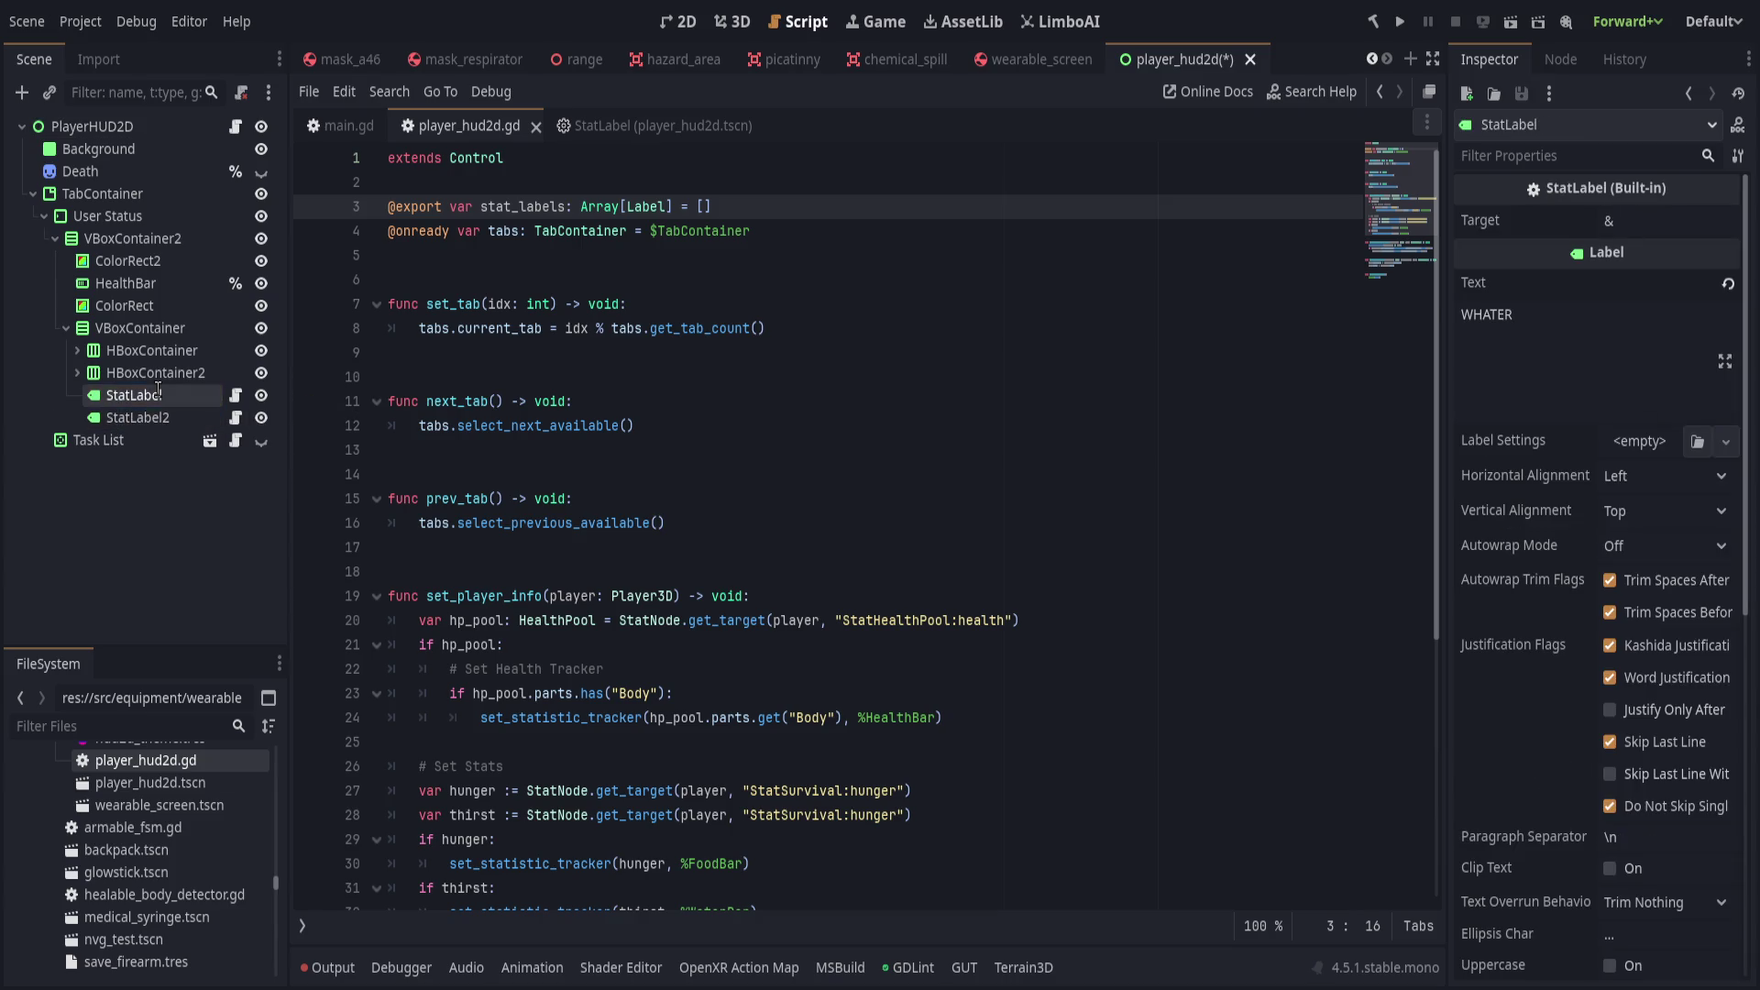
double_click(158, 390)
type("Rad")
left_click(170, 413)
double_click(170, 415)
type("Chem")
Step: Begin entering 'StatSuiv' as Rad's Target property
left_click(171, 396)
left_click(1648, 220)
type("StatSu")
type("ival")
left_click(235, 395)
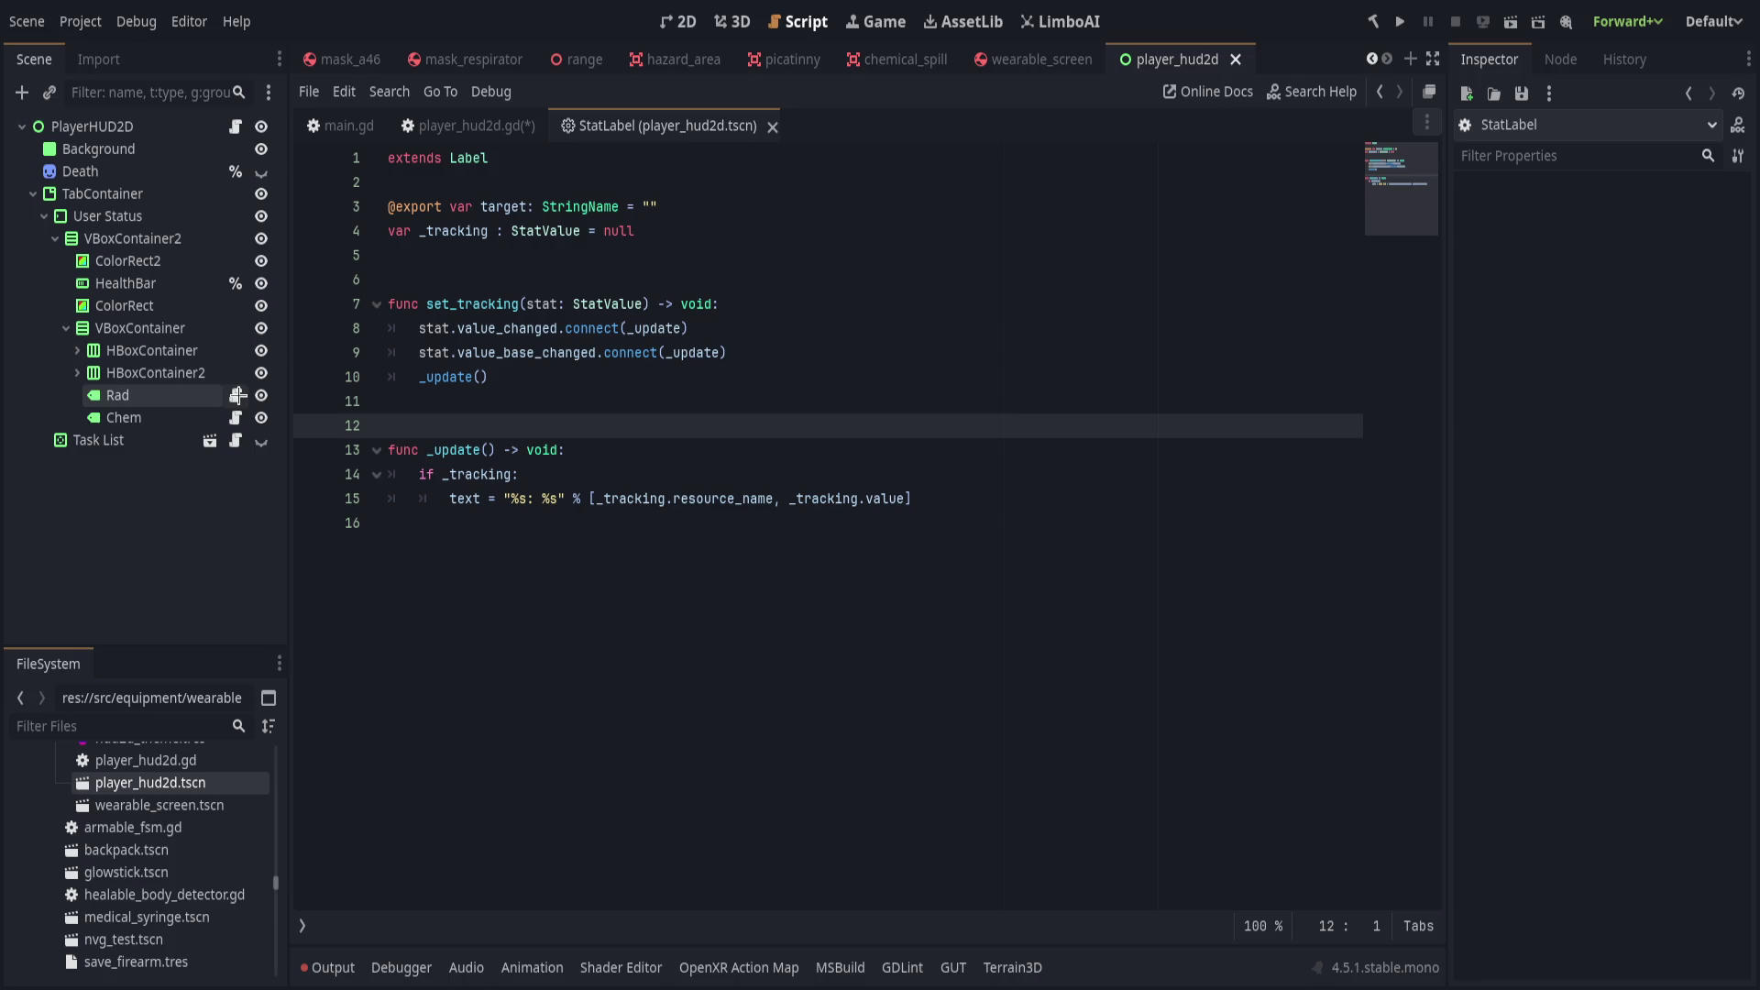
Step: Save player_hud2d.gd with its s.set_tracking(StatNode.get_target(player, s.target)) loop, then reopen Rad's script
key("alt+Left")
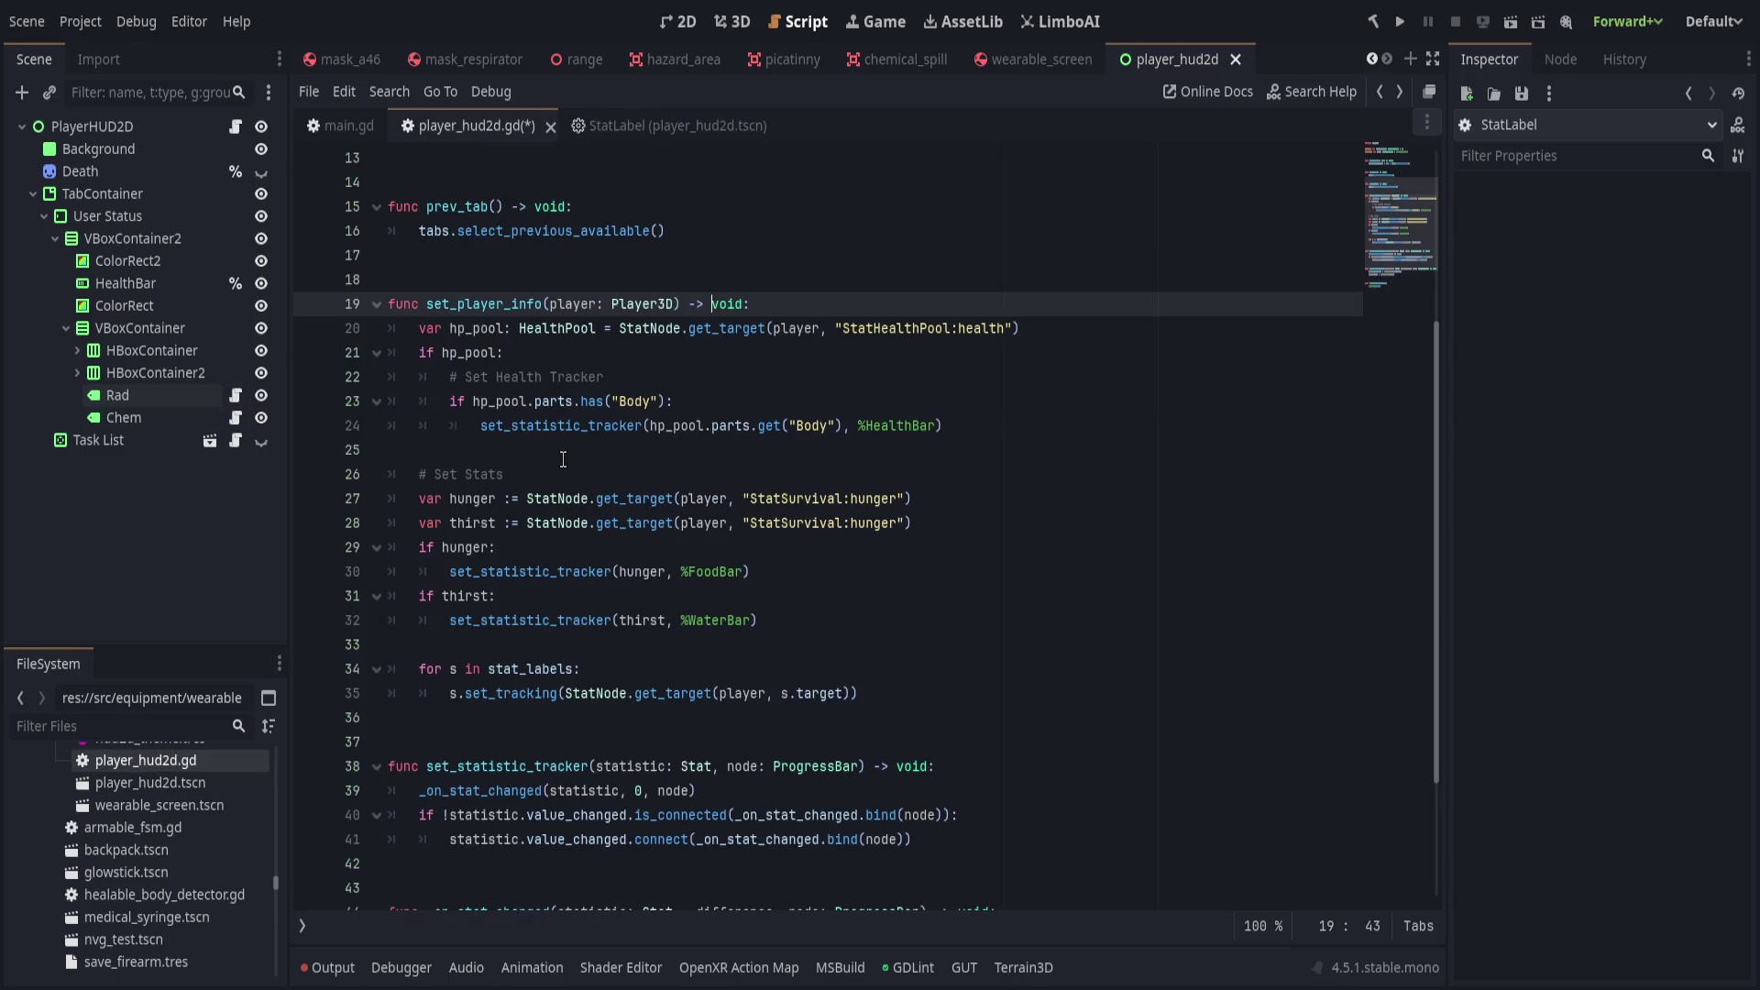
left_click(977, 677)
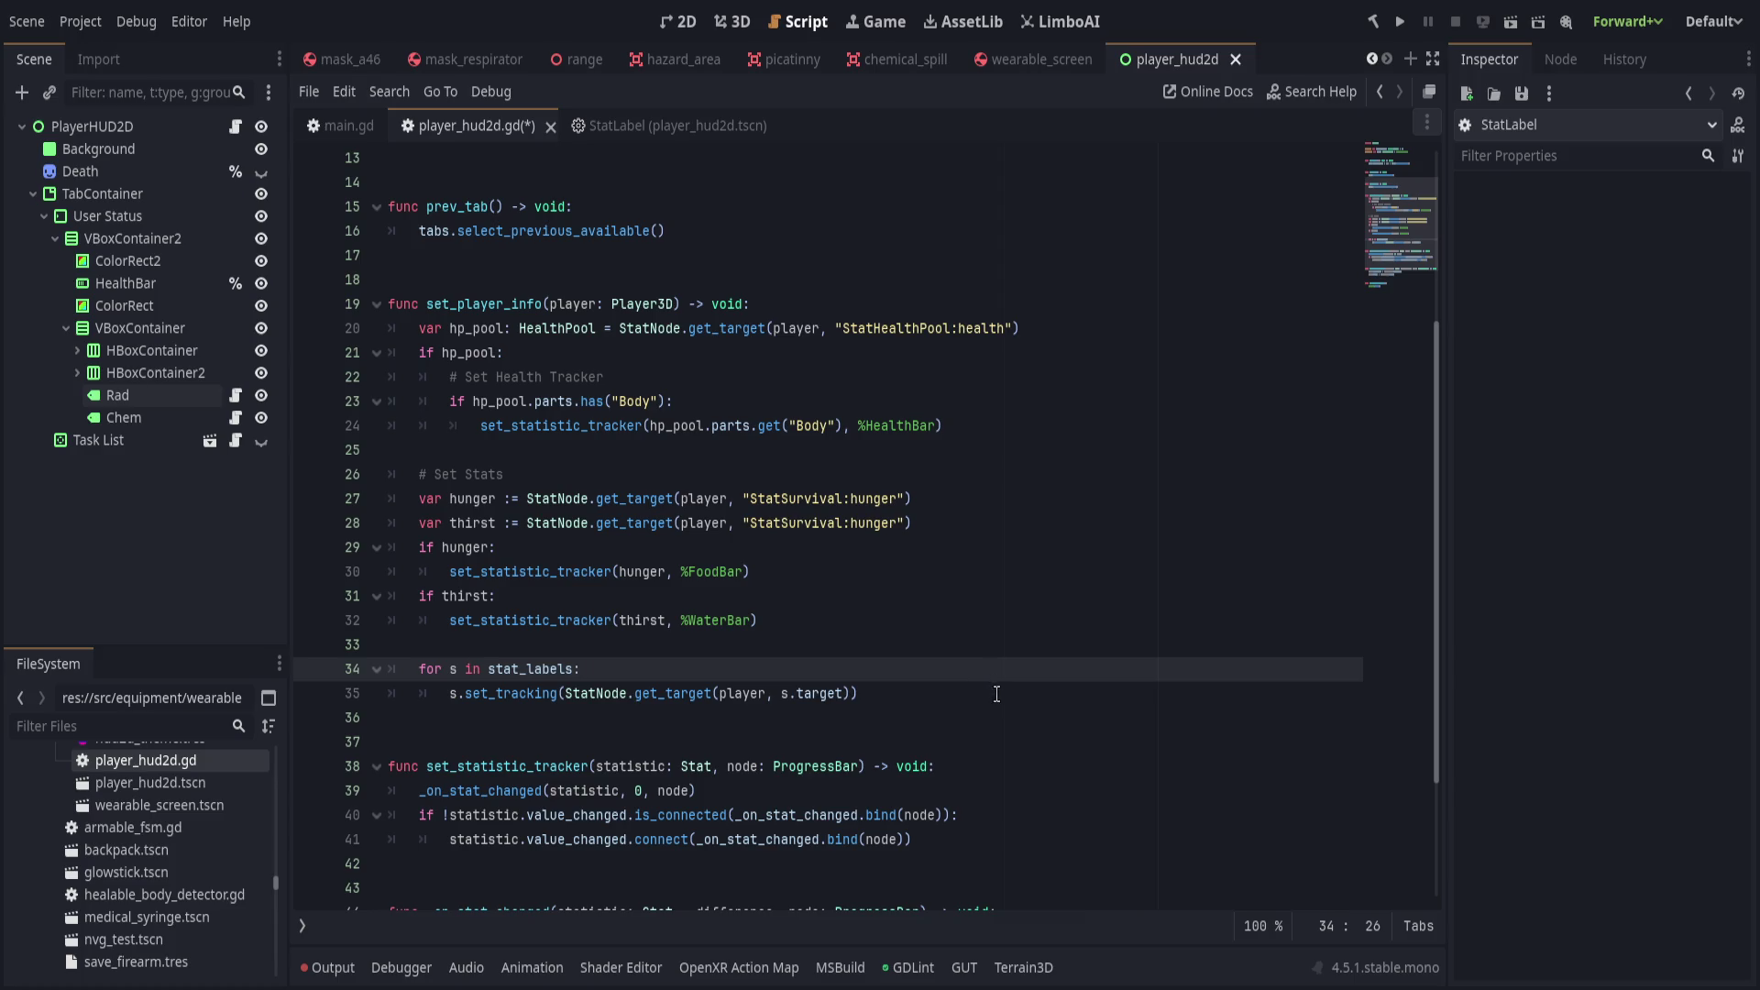
left_click(996, 694)
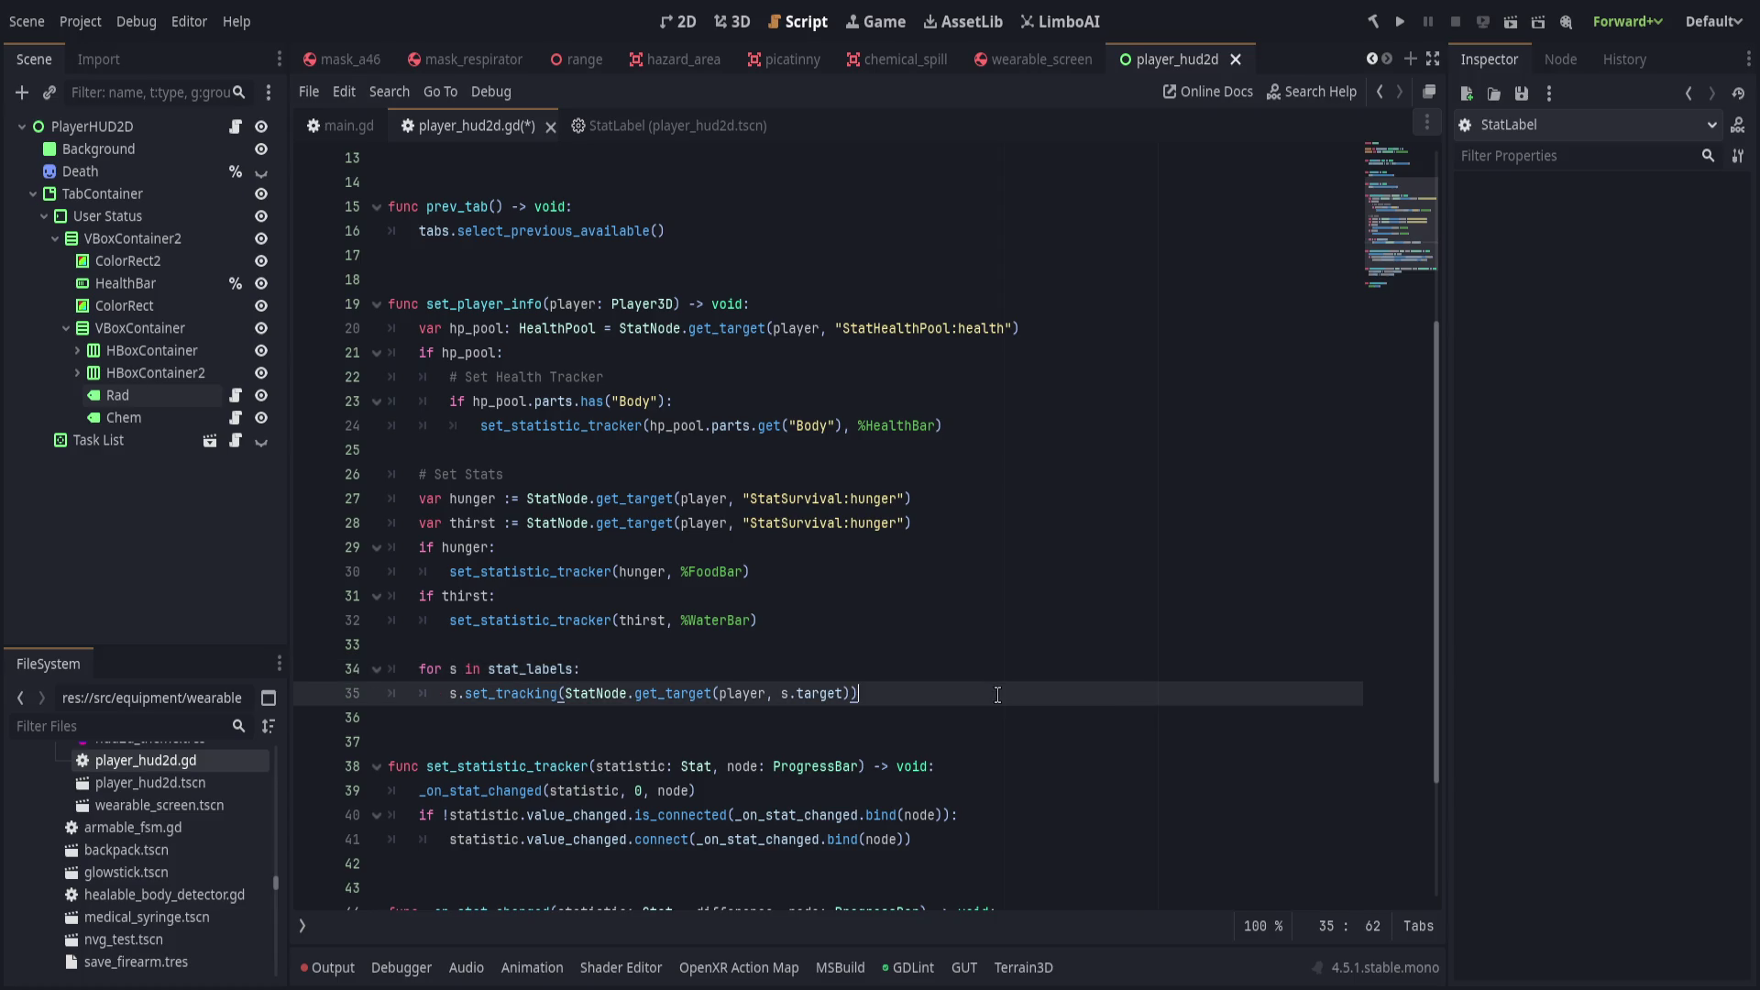
left_click(772, 693)
key("ctrl+s")
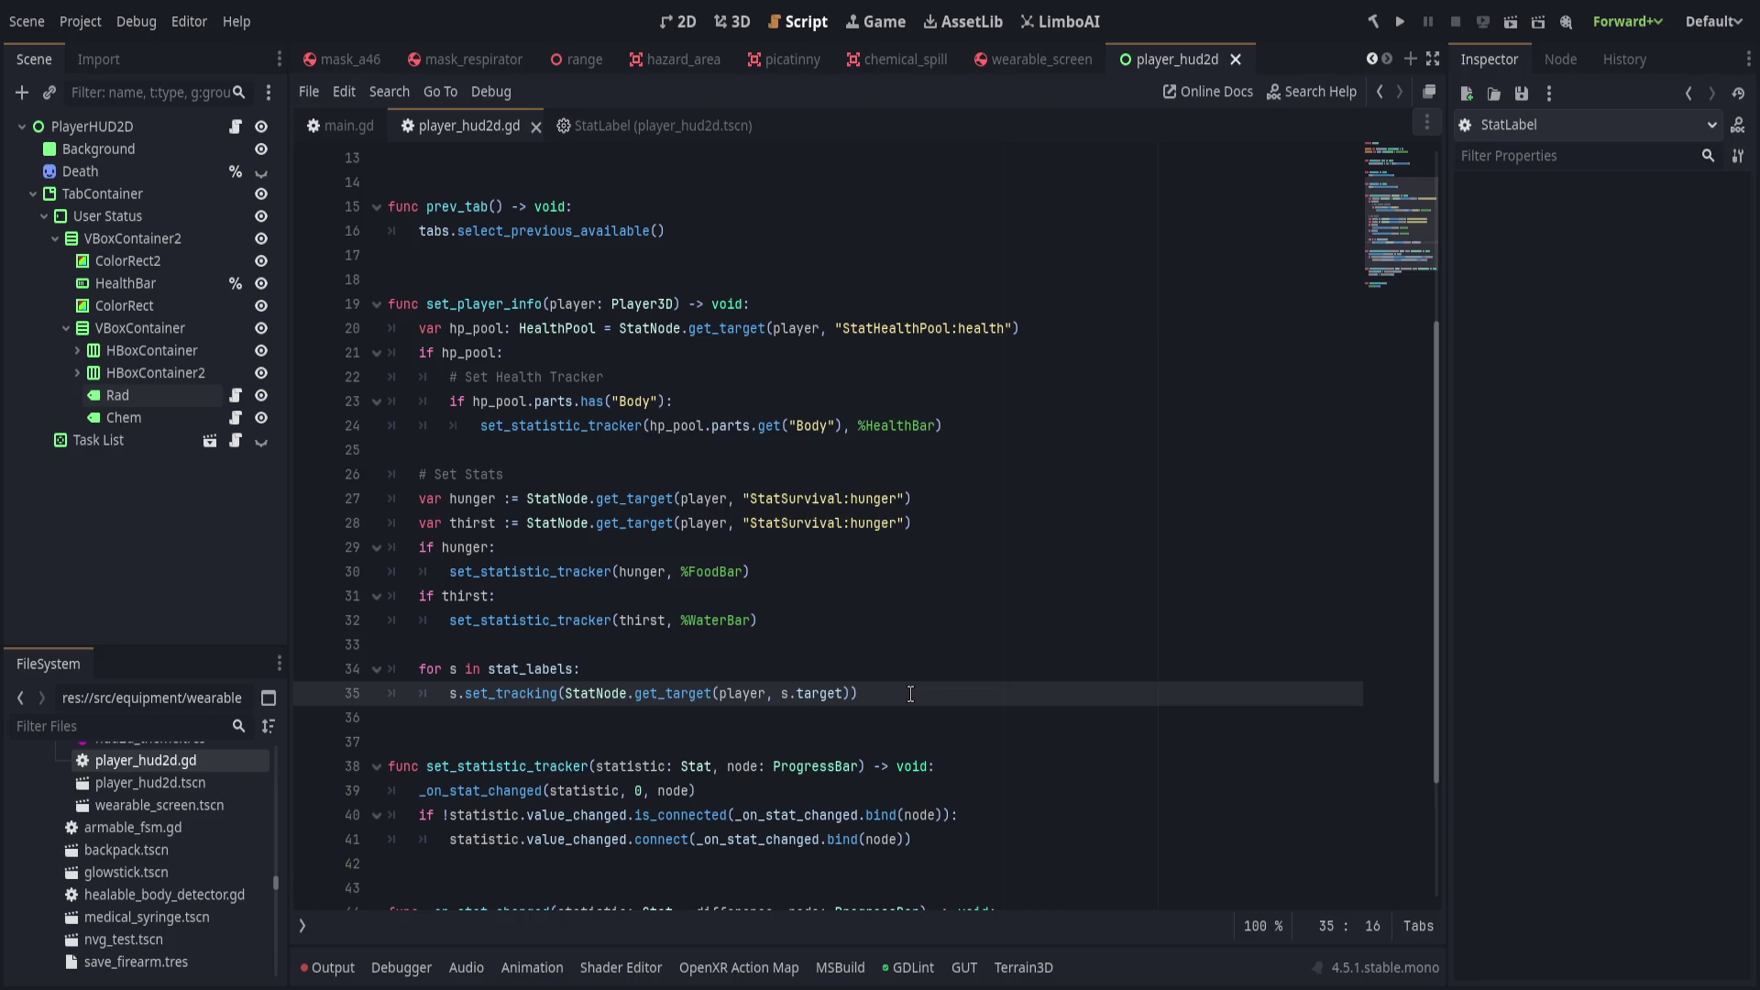
scroll(911, 694, "down", 3)
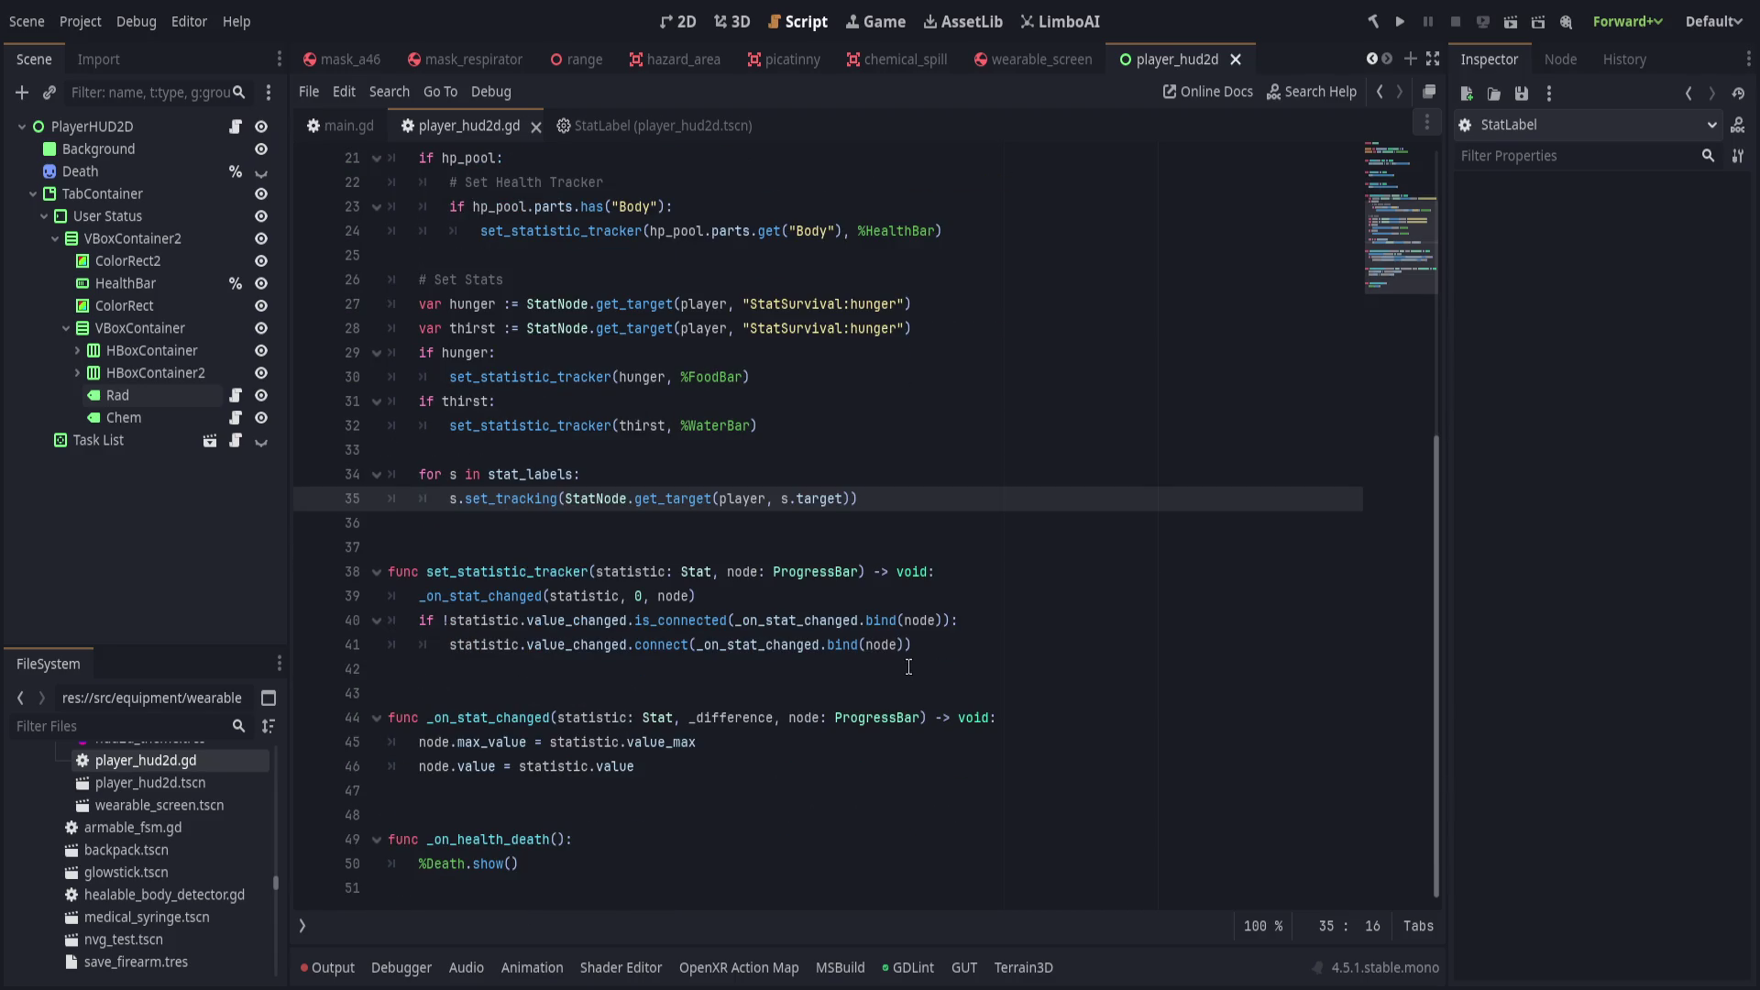
scroll(908, 663, "up", 2)
scroll(908, 664, "down", 2)
left_click(235, 395)
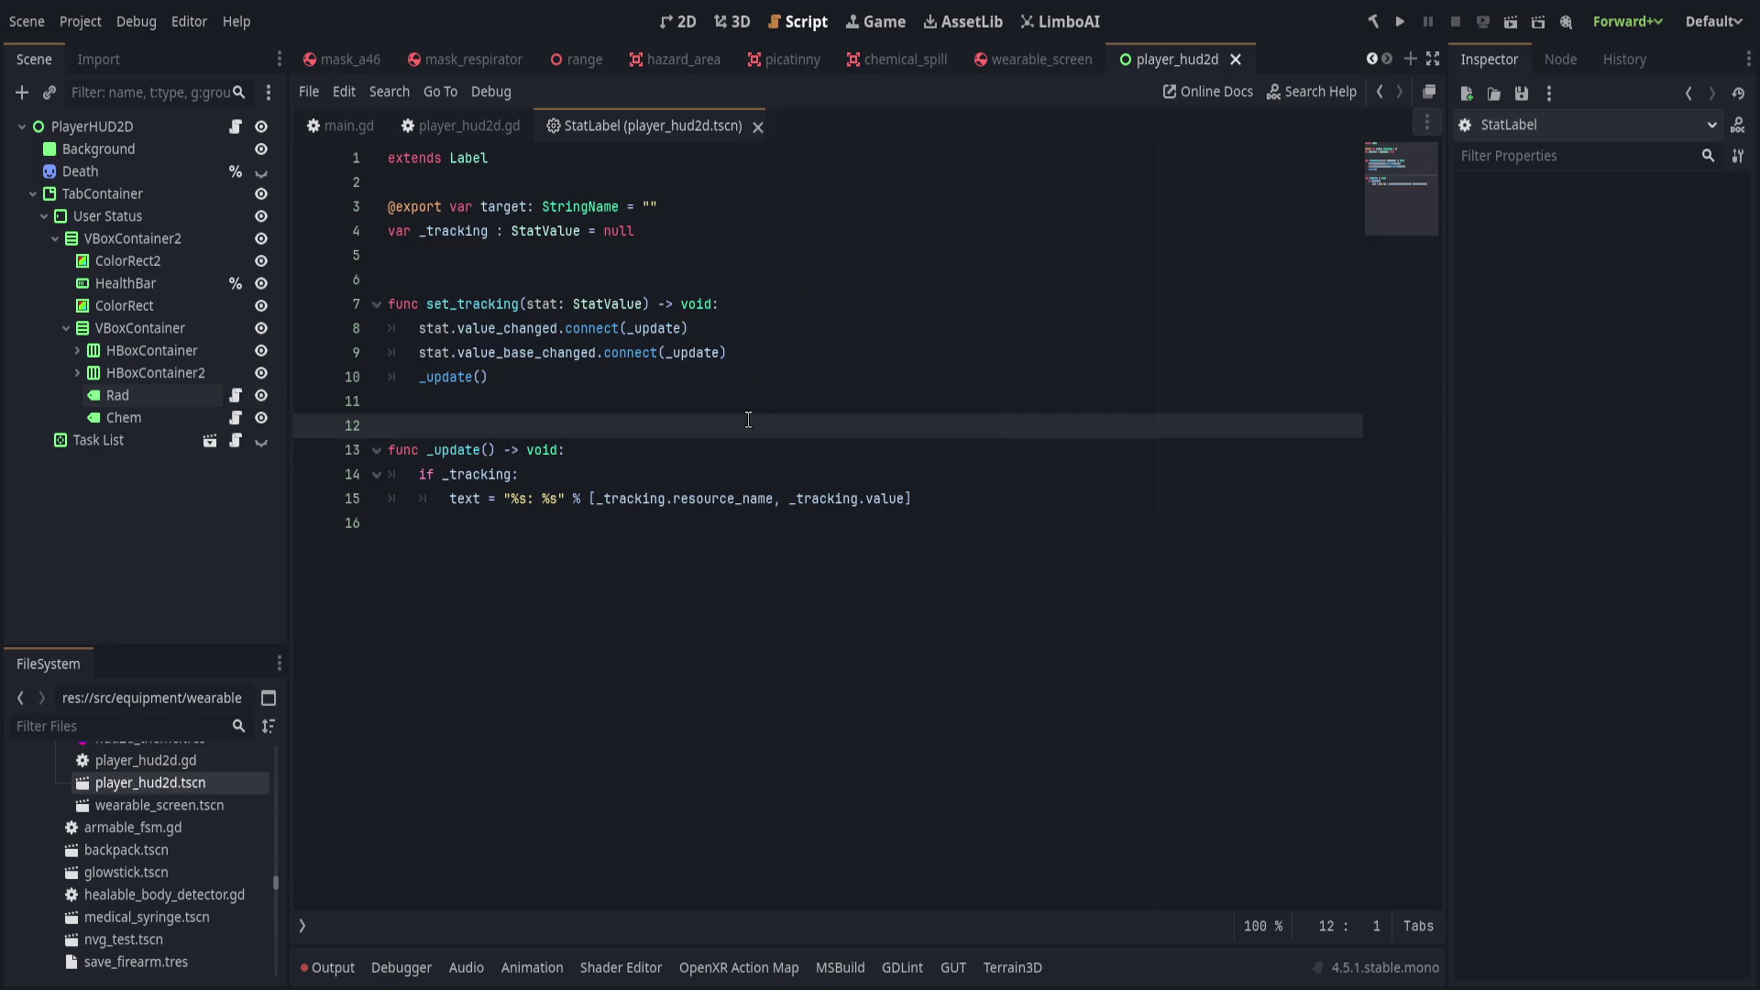
Step: Add a func untrack() -> void: whose body sets _tracking = null
left_click(775, 382)
key("Down")
key("Return")
key("Return")
key("Return")
key("Up")
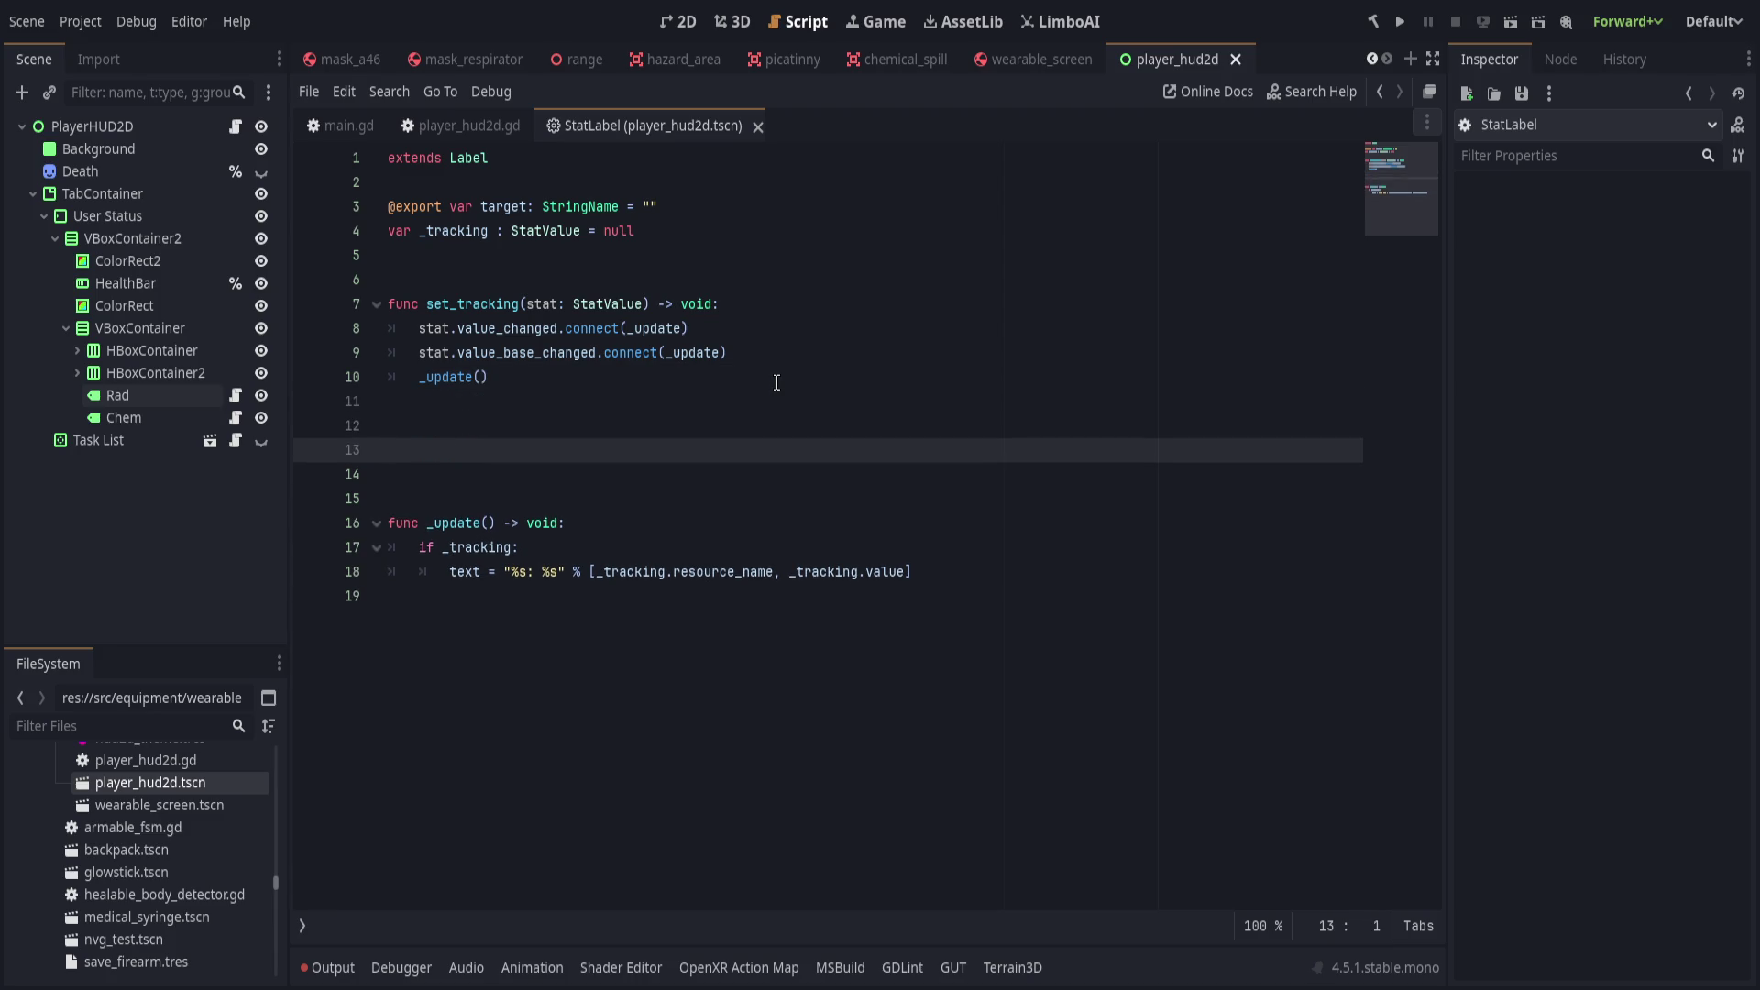
type("func remove")
key("ctrl+BackSpace")
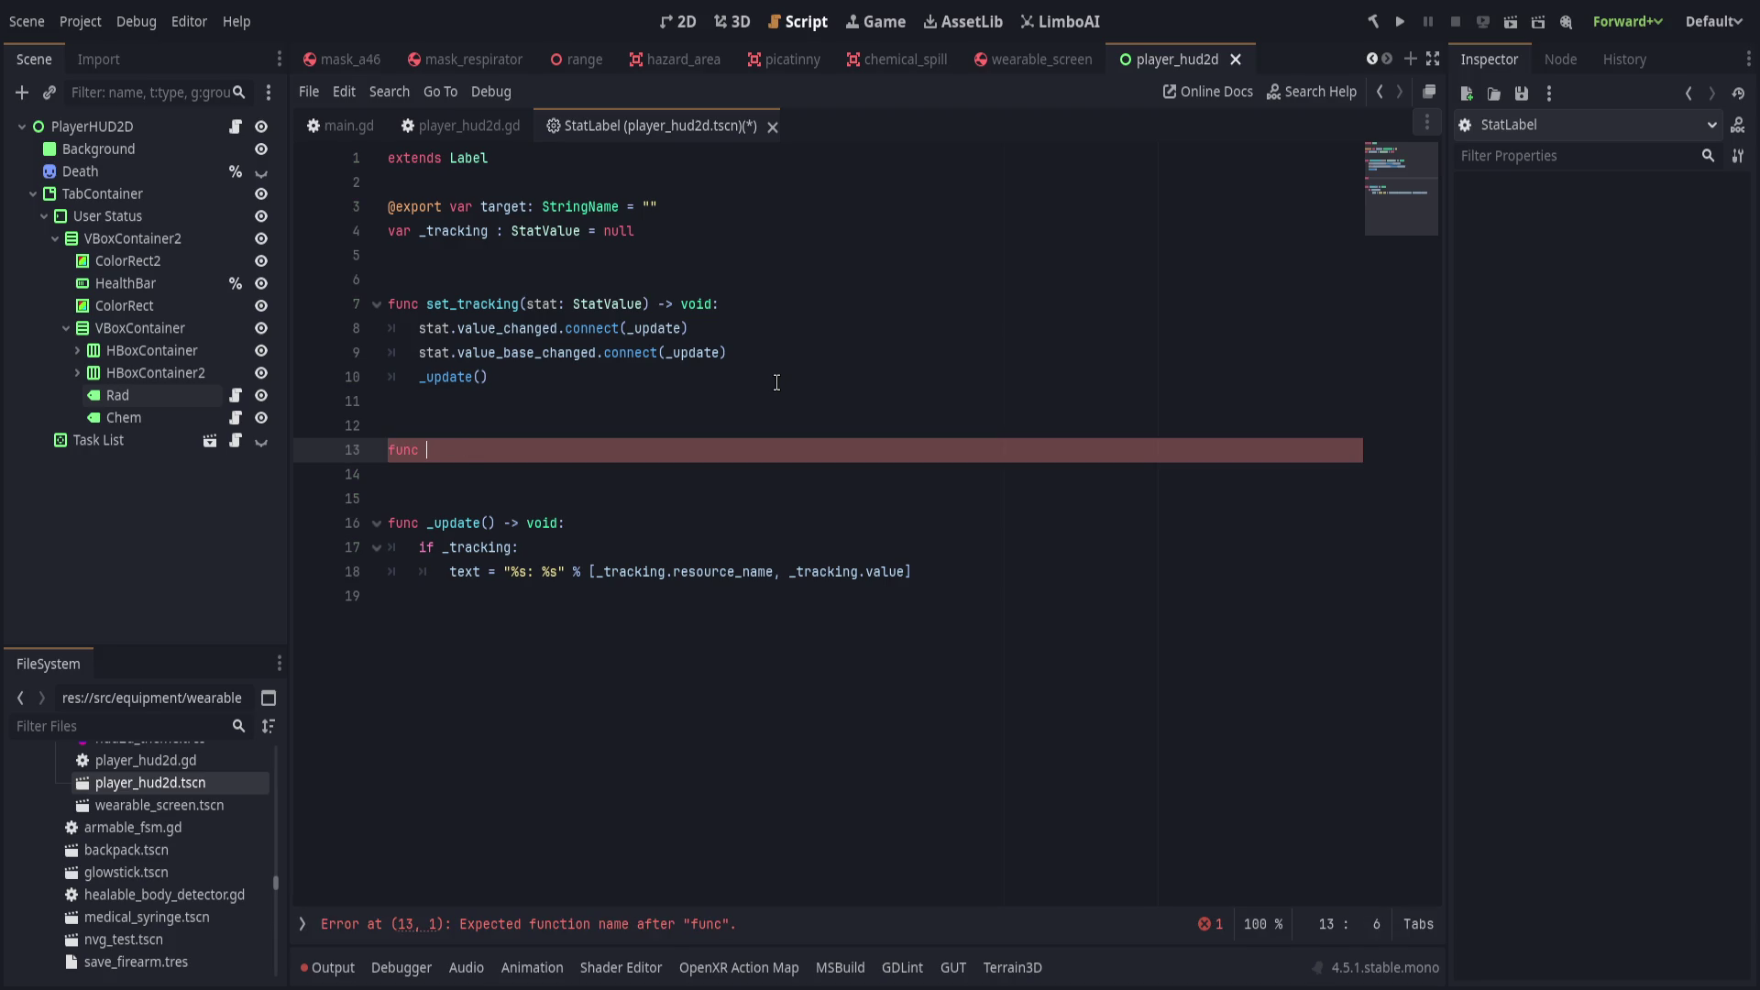
type("untrack() -")
type("> void:")
key("Return")
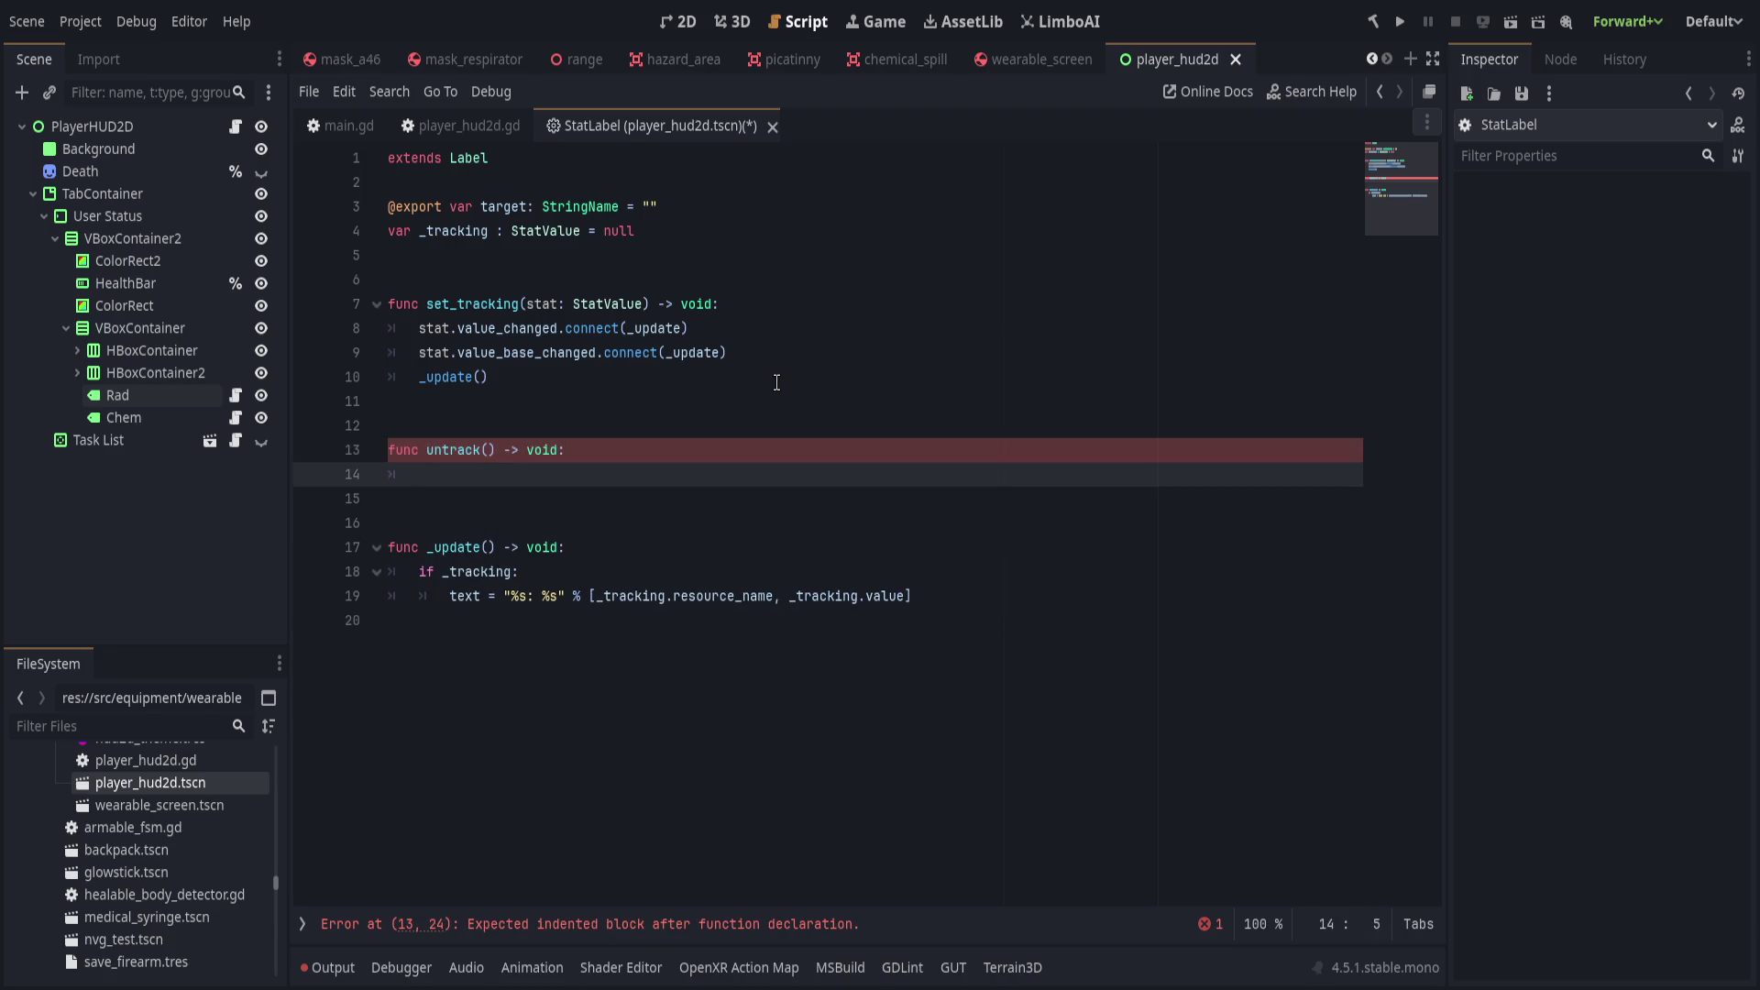
type("_tracking = nul")
key("Return")
Step: Store the stat in set_tracking with _tracking = stat
key("Up")
key("Up")
key("Up")
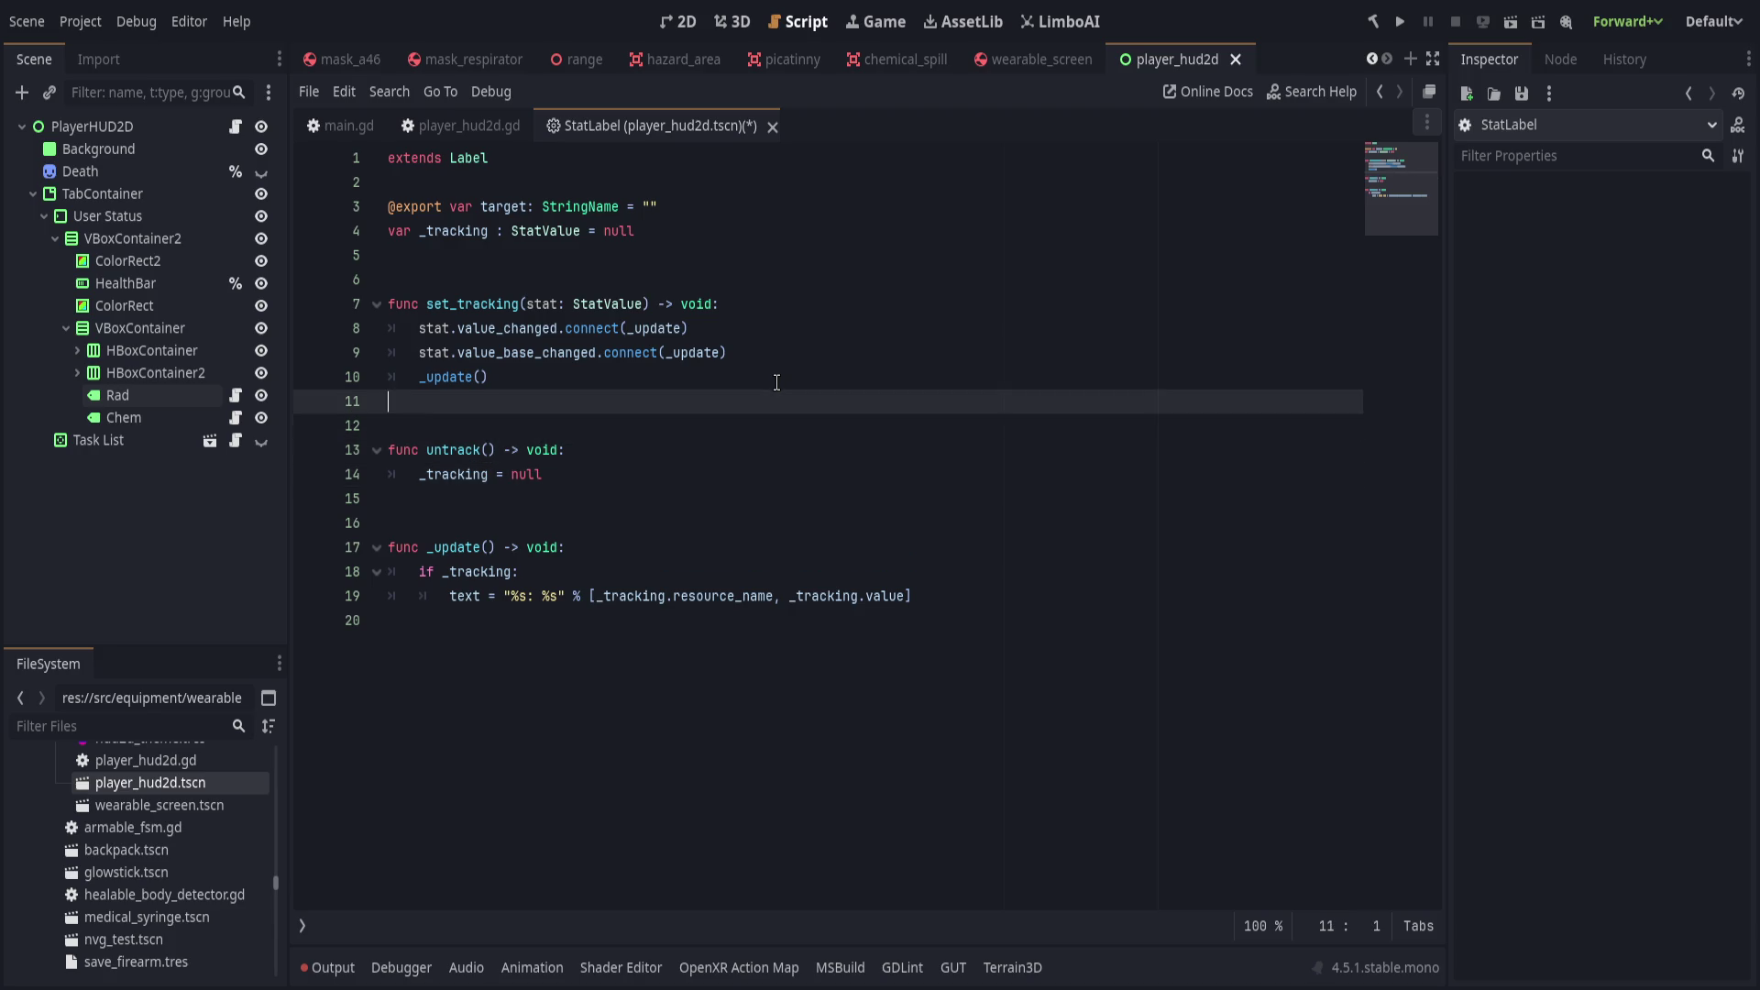
key("End")
key("Return")
type("tracking = stat")
key("Return")
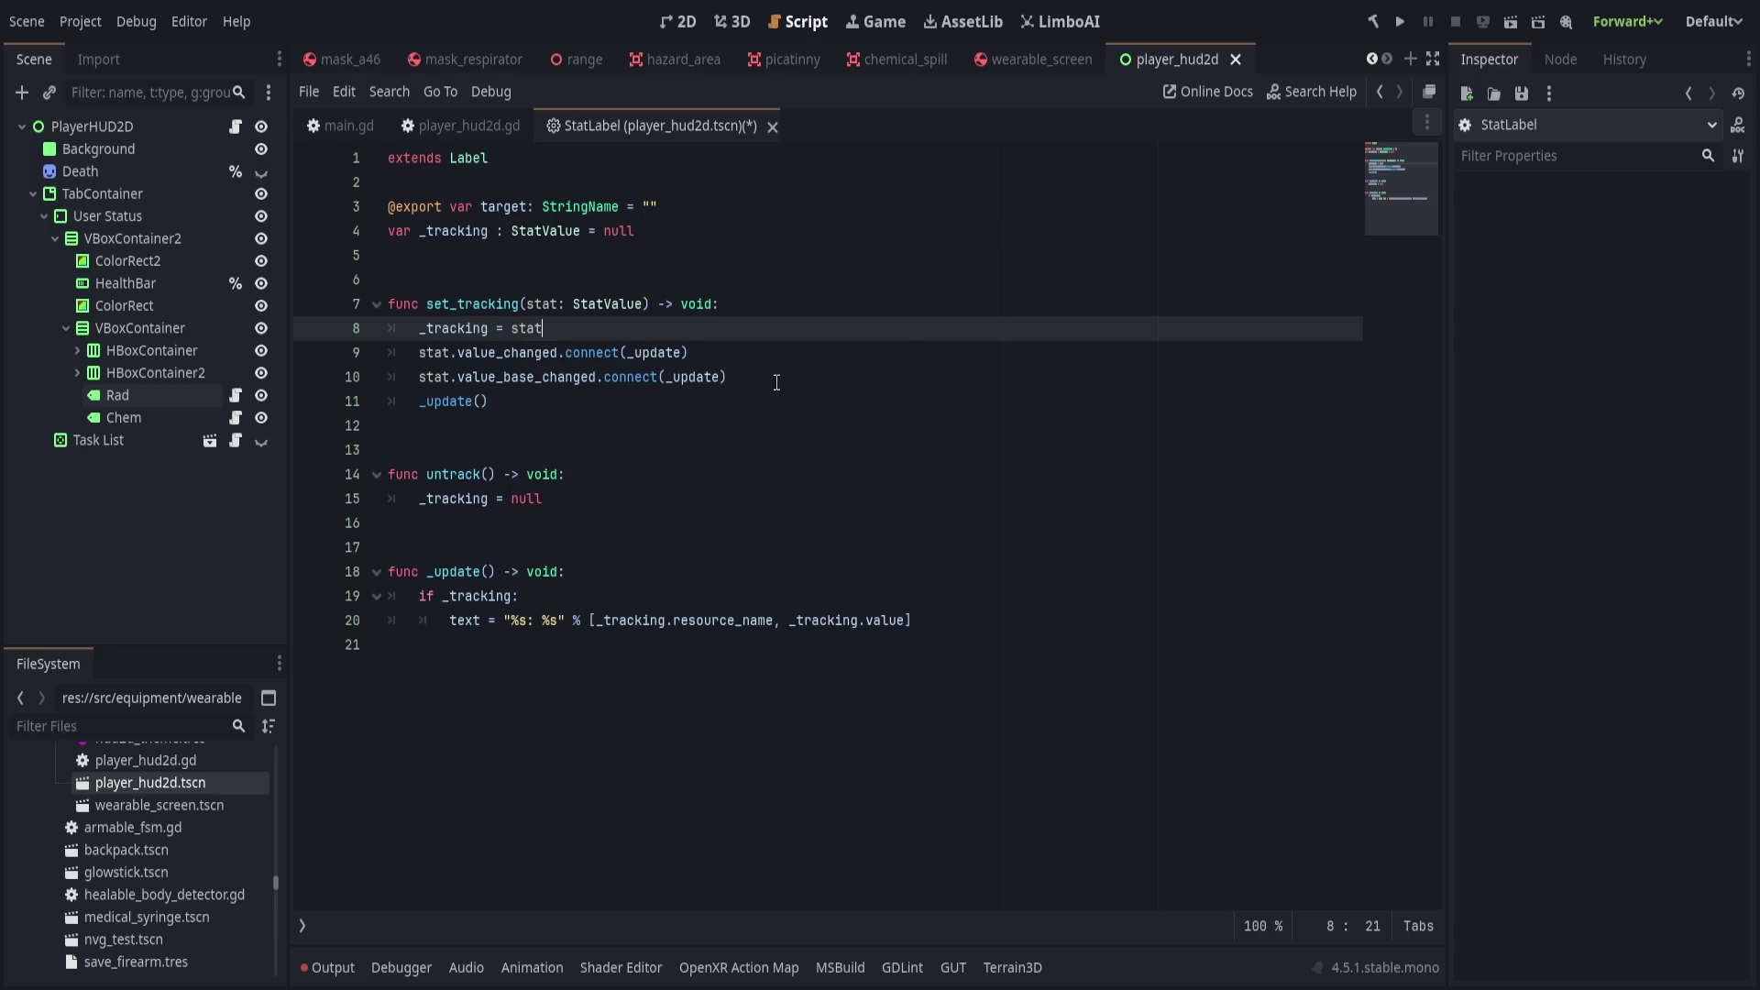
Step: Replace stat with _tracking at the start of lines 9 and 10
double_click(469, 328)
key("ctrl+c")
double_click(434, 352)
key("ctrl+v")
double_click(435, 377)
key("ctrl+v")
left_click(853, 354)
left_click(858, 377)
Step: In untrack, disconnect _tracking.value_changed from _update
left_click(720, 478)
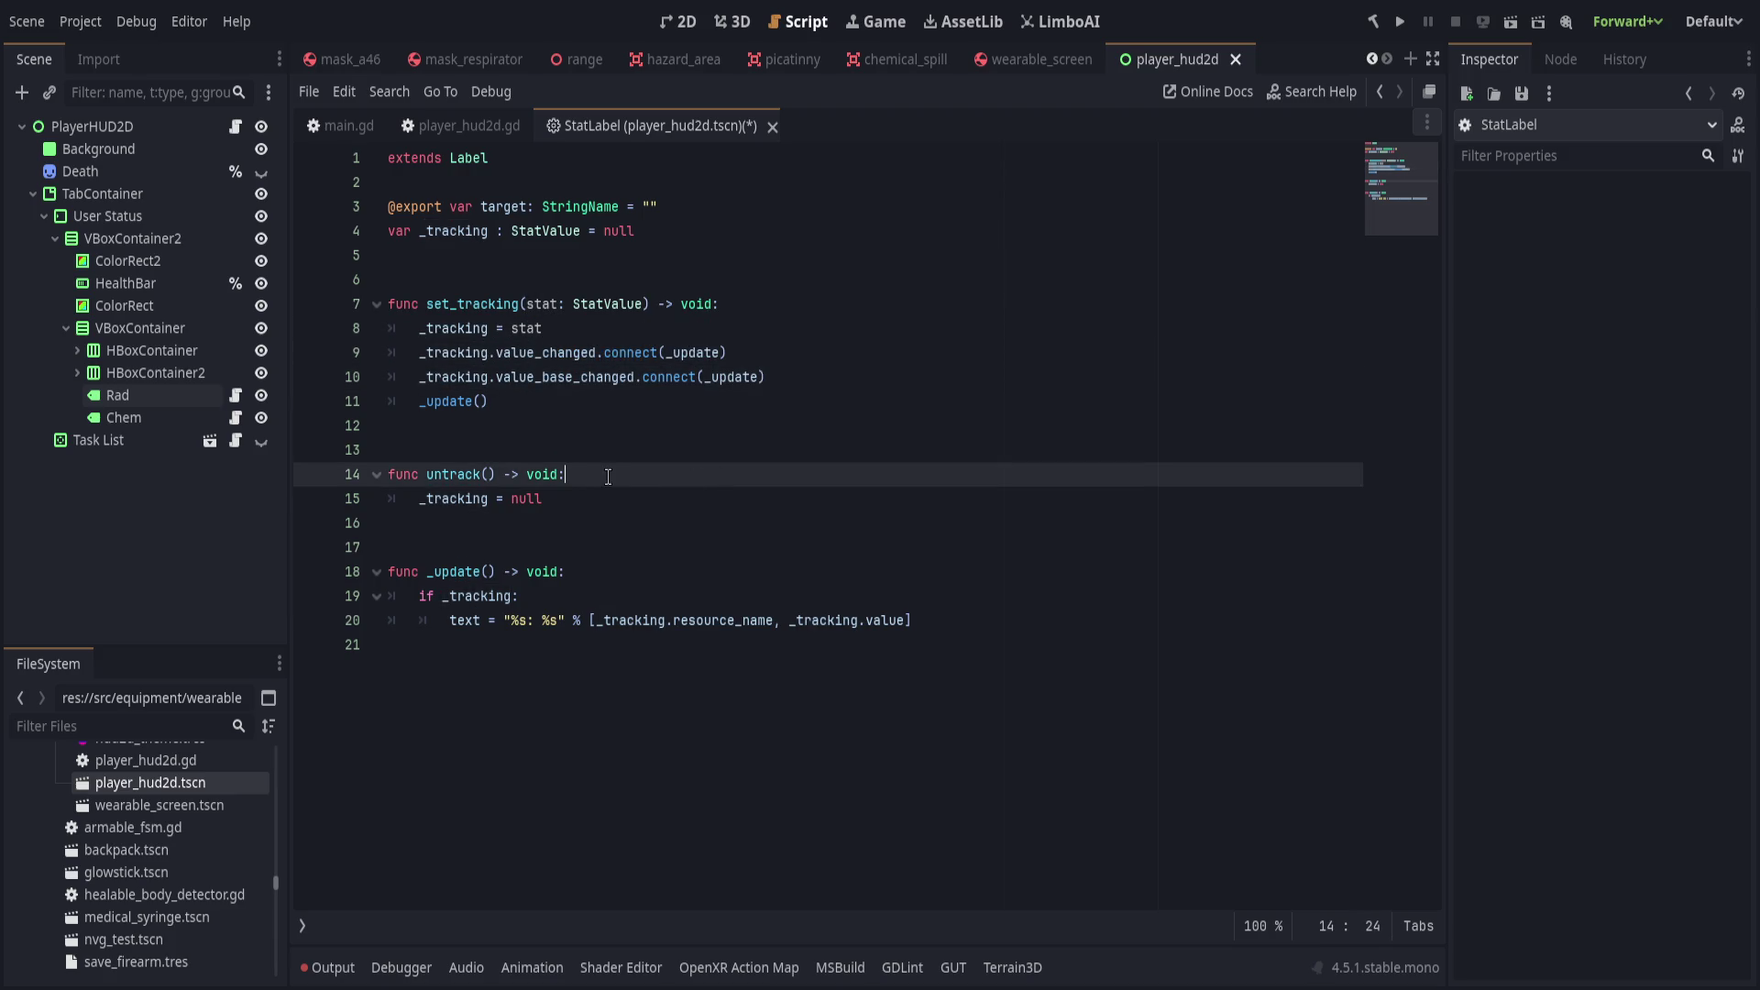
key("Return")
type("_tracking.val")
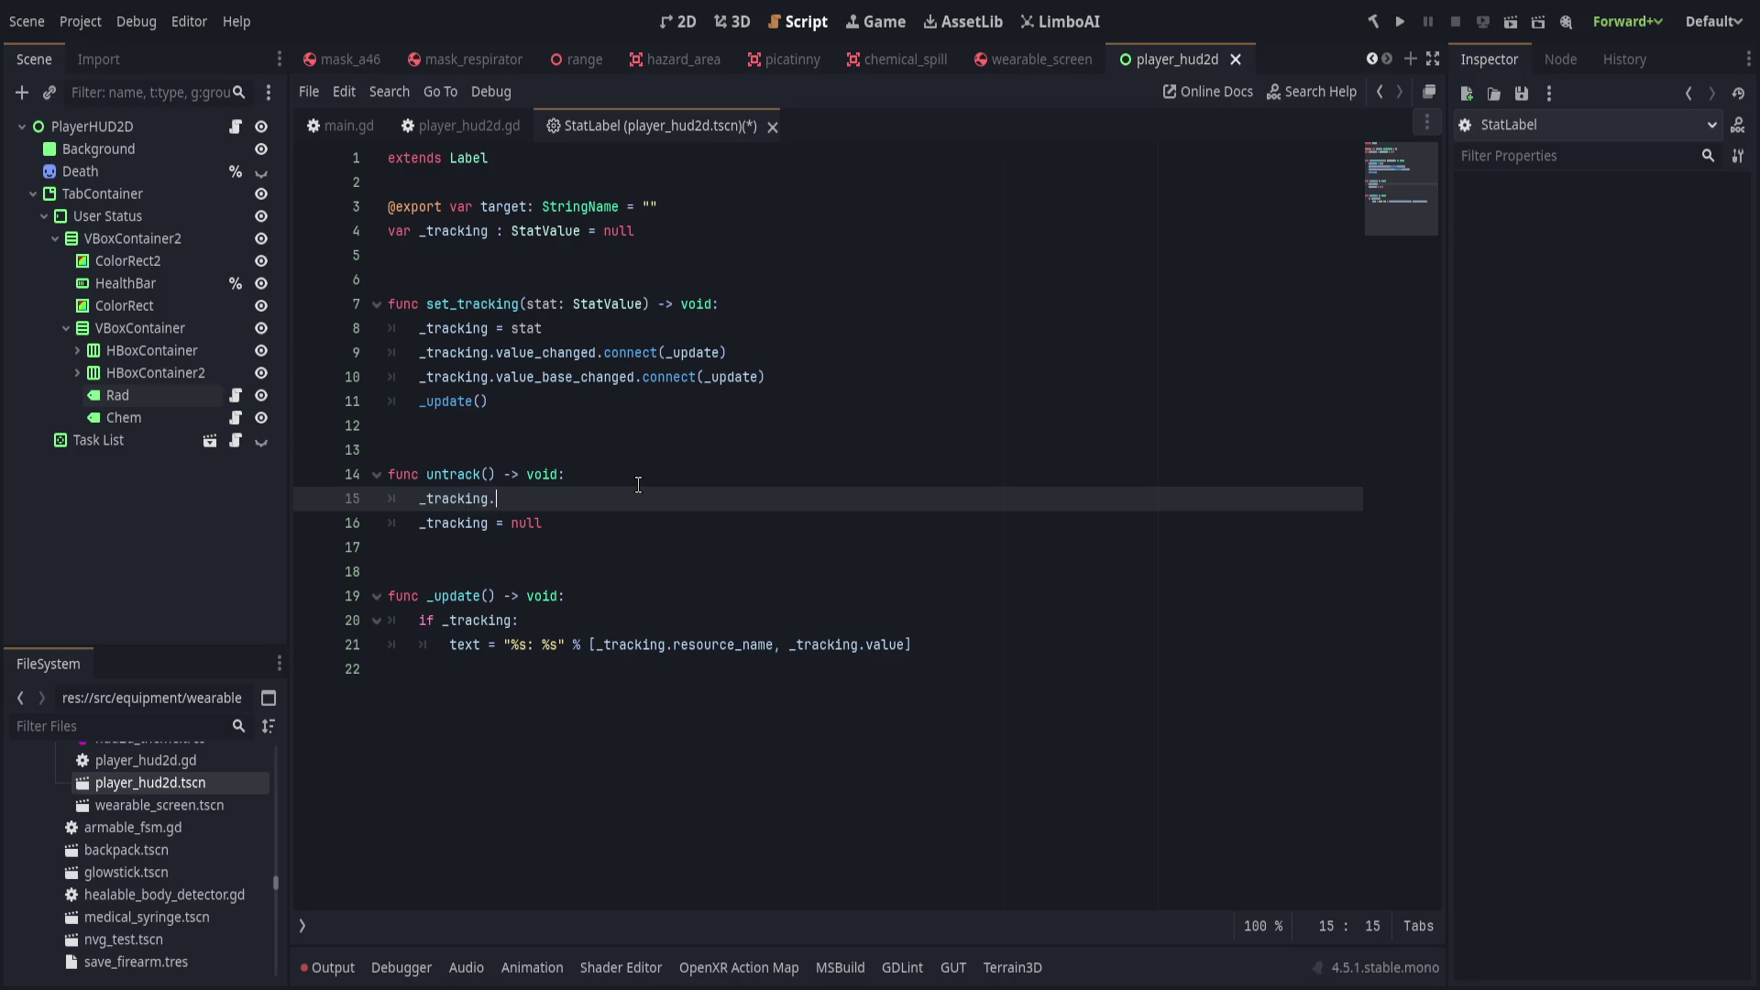
type("ue_ch")
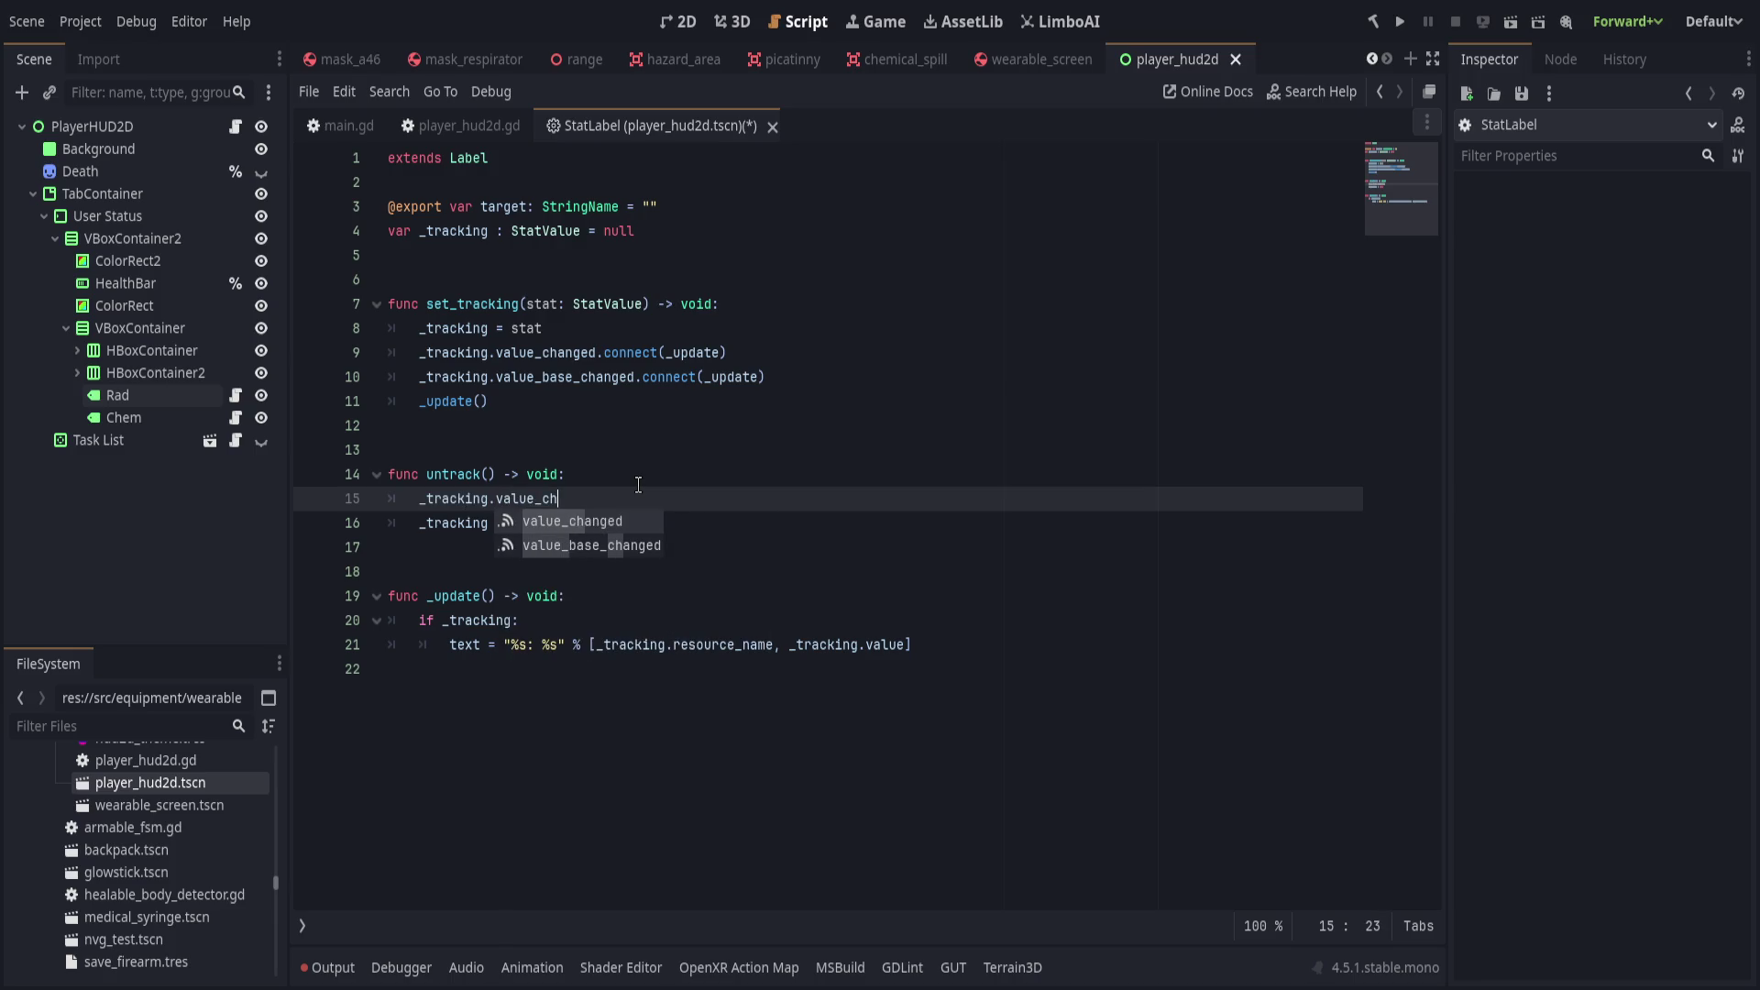
key("Return")
type(".dis")
key("Return")
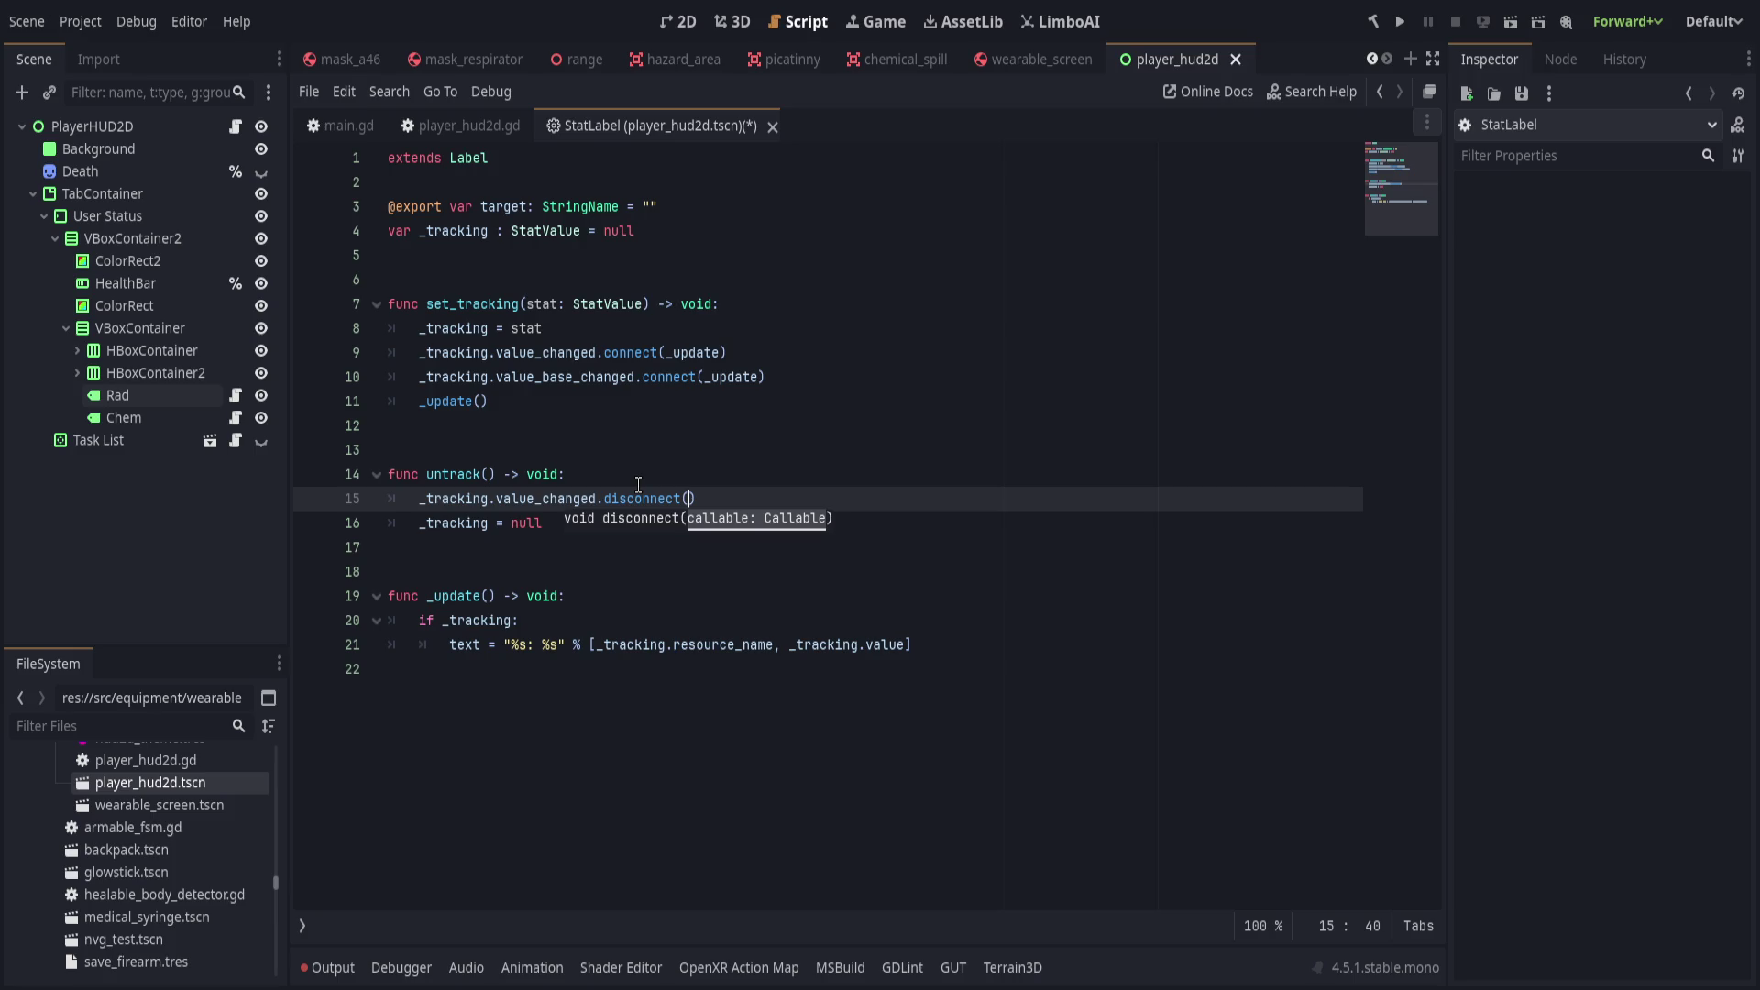
type("_updat")
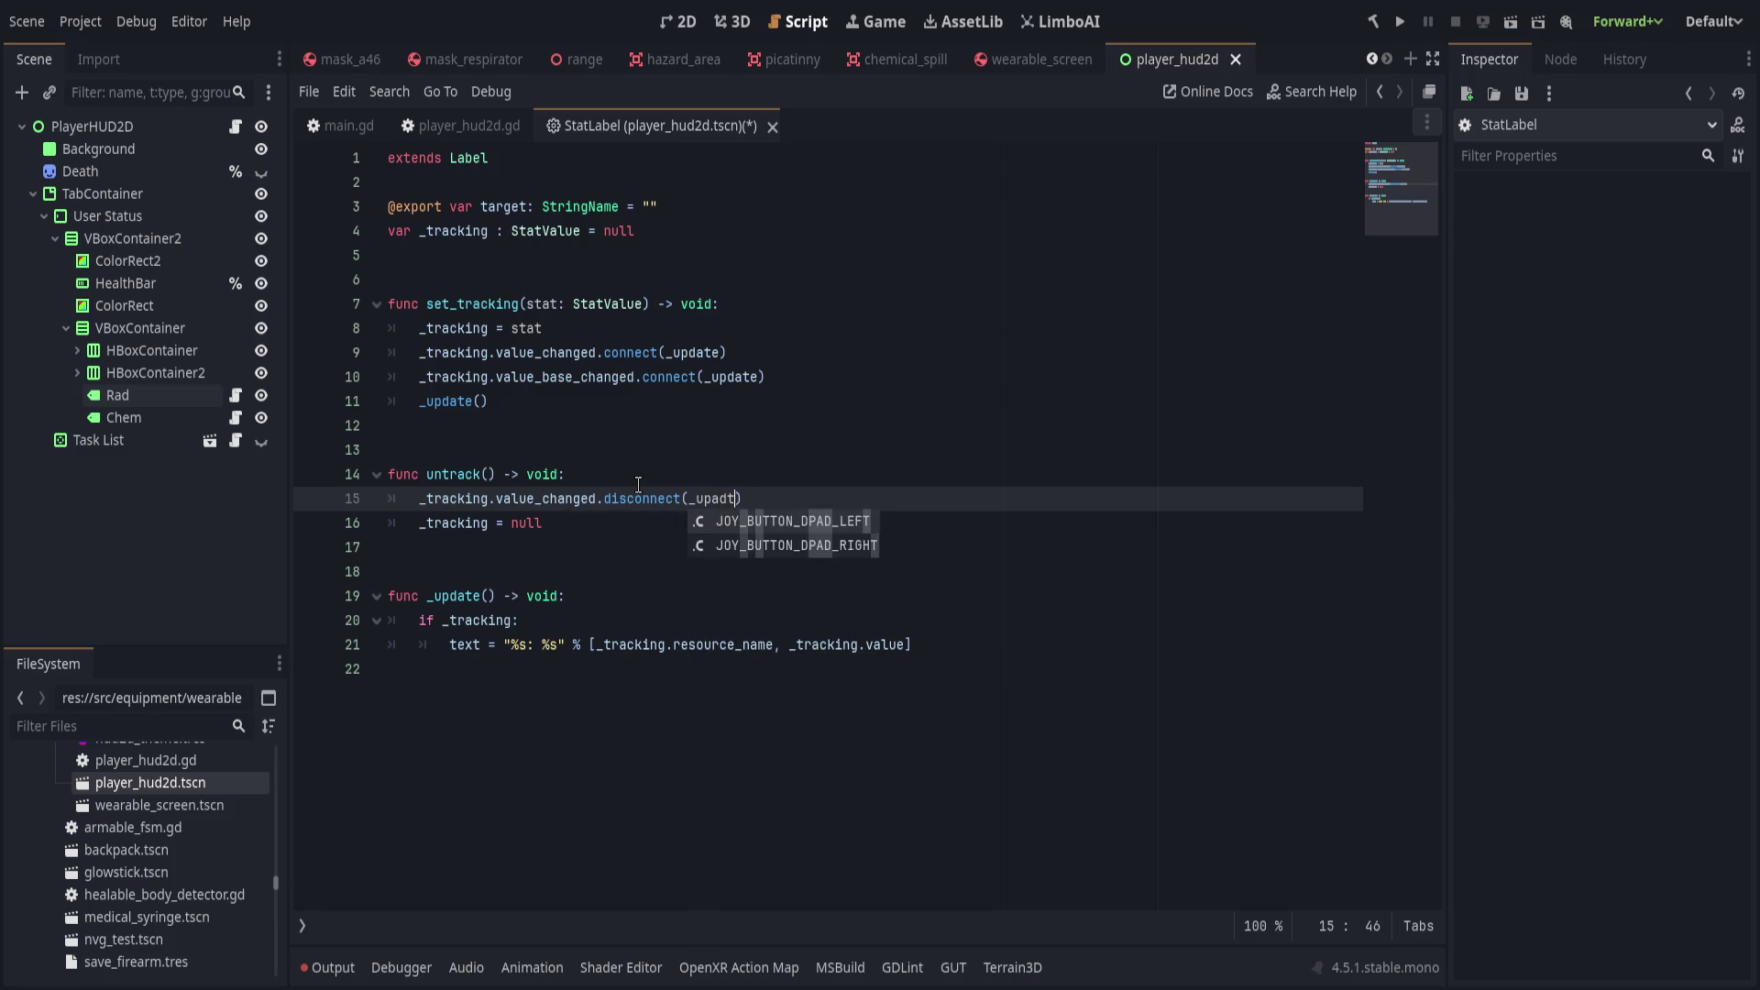
type("e)")
Step: Guard untrack with if _tracking, disconnect value_base_changed too, indent, and save
key("Home")
key("Return")
key("Up")
type("if _tracking:")
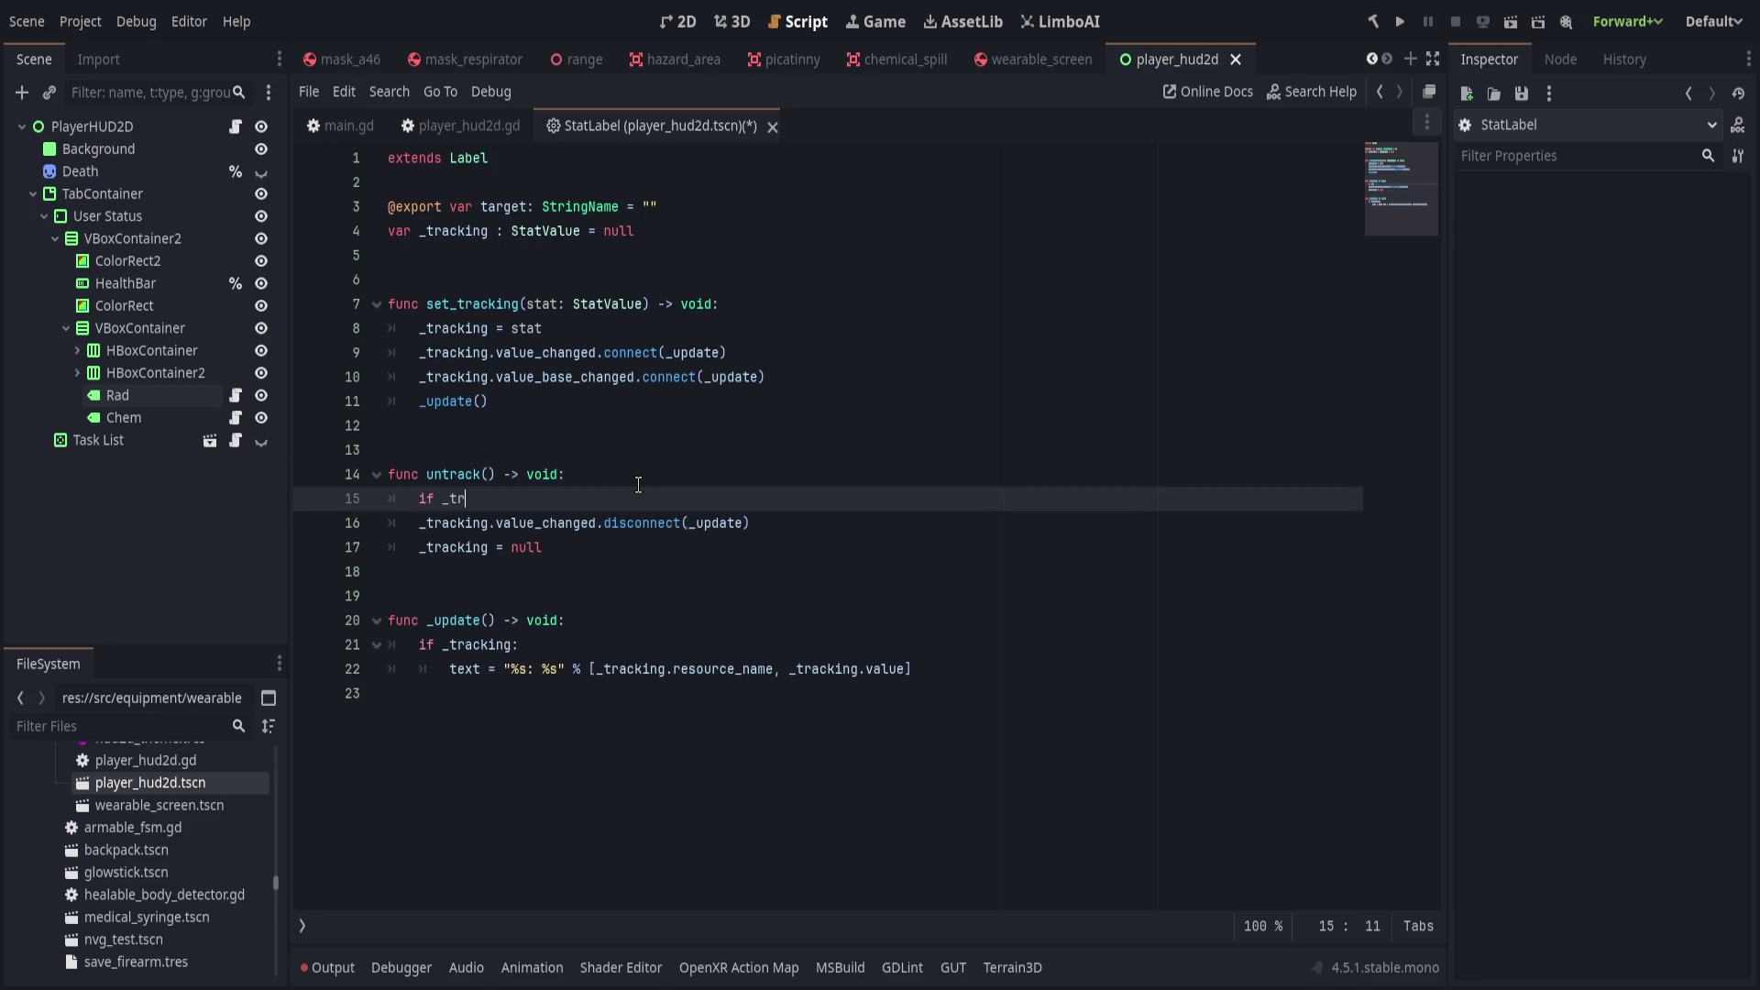
key("Down")
key("End")
key("Return")
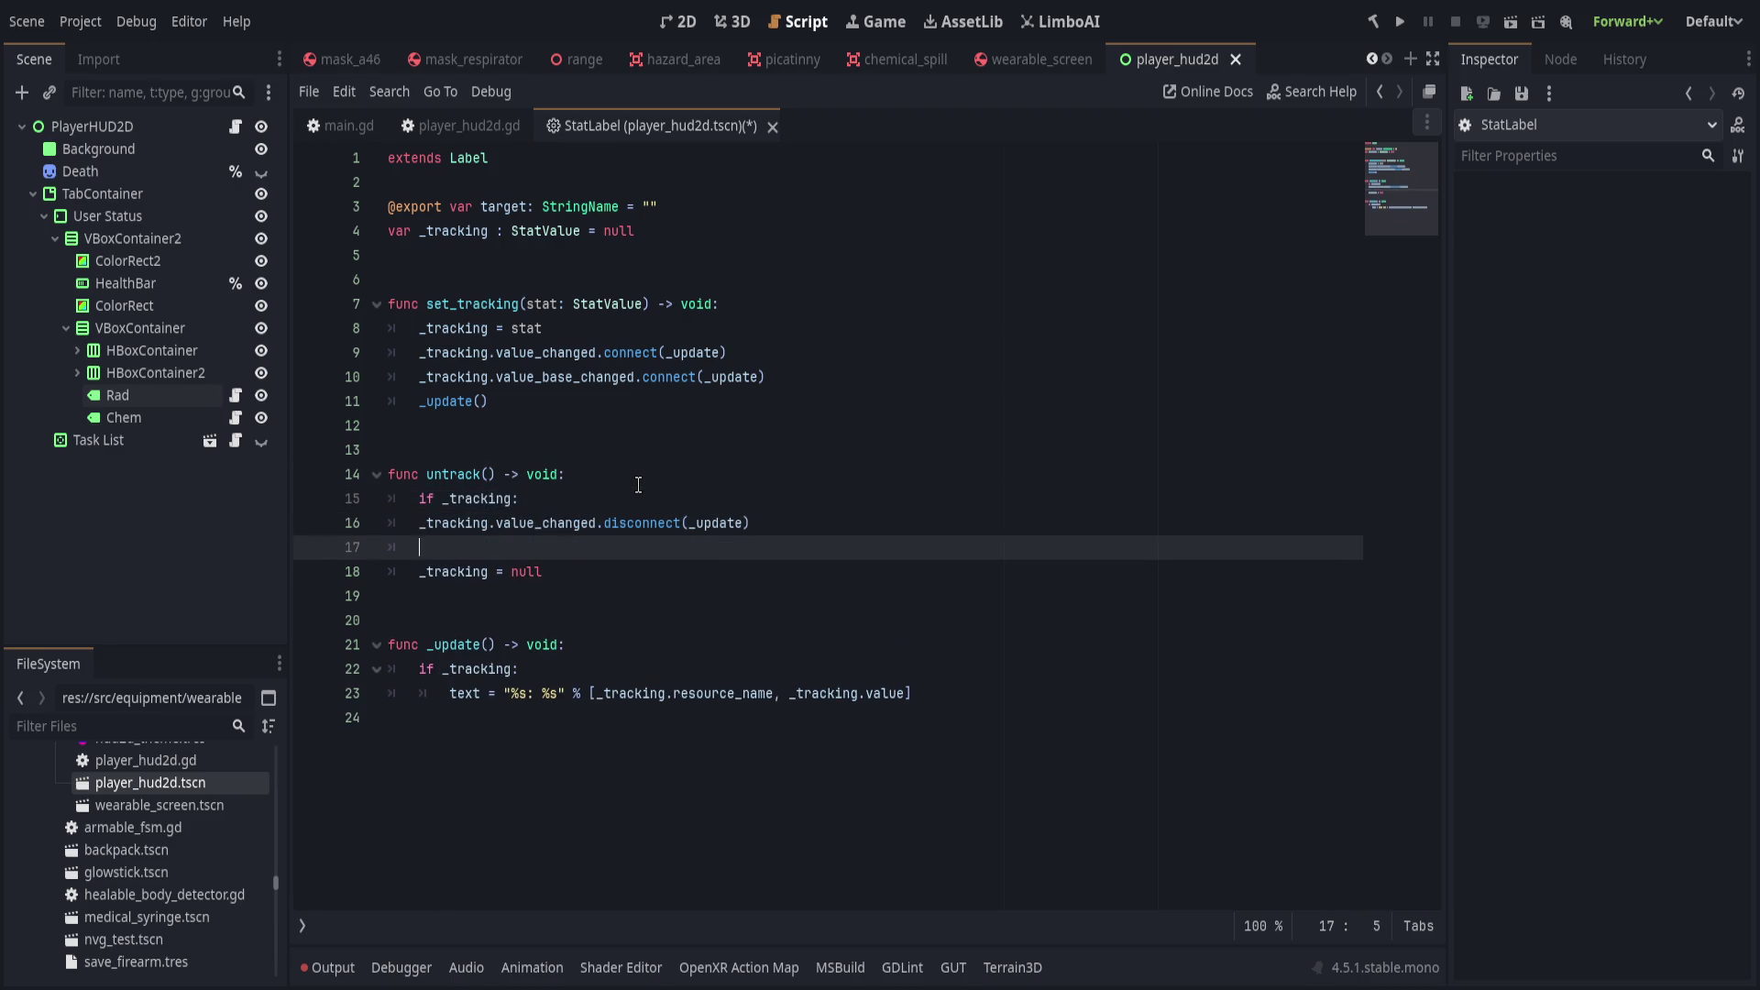
type("tracking.value")
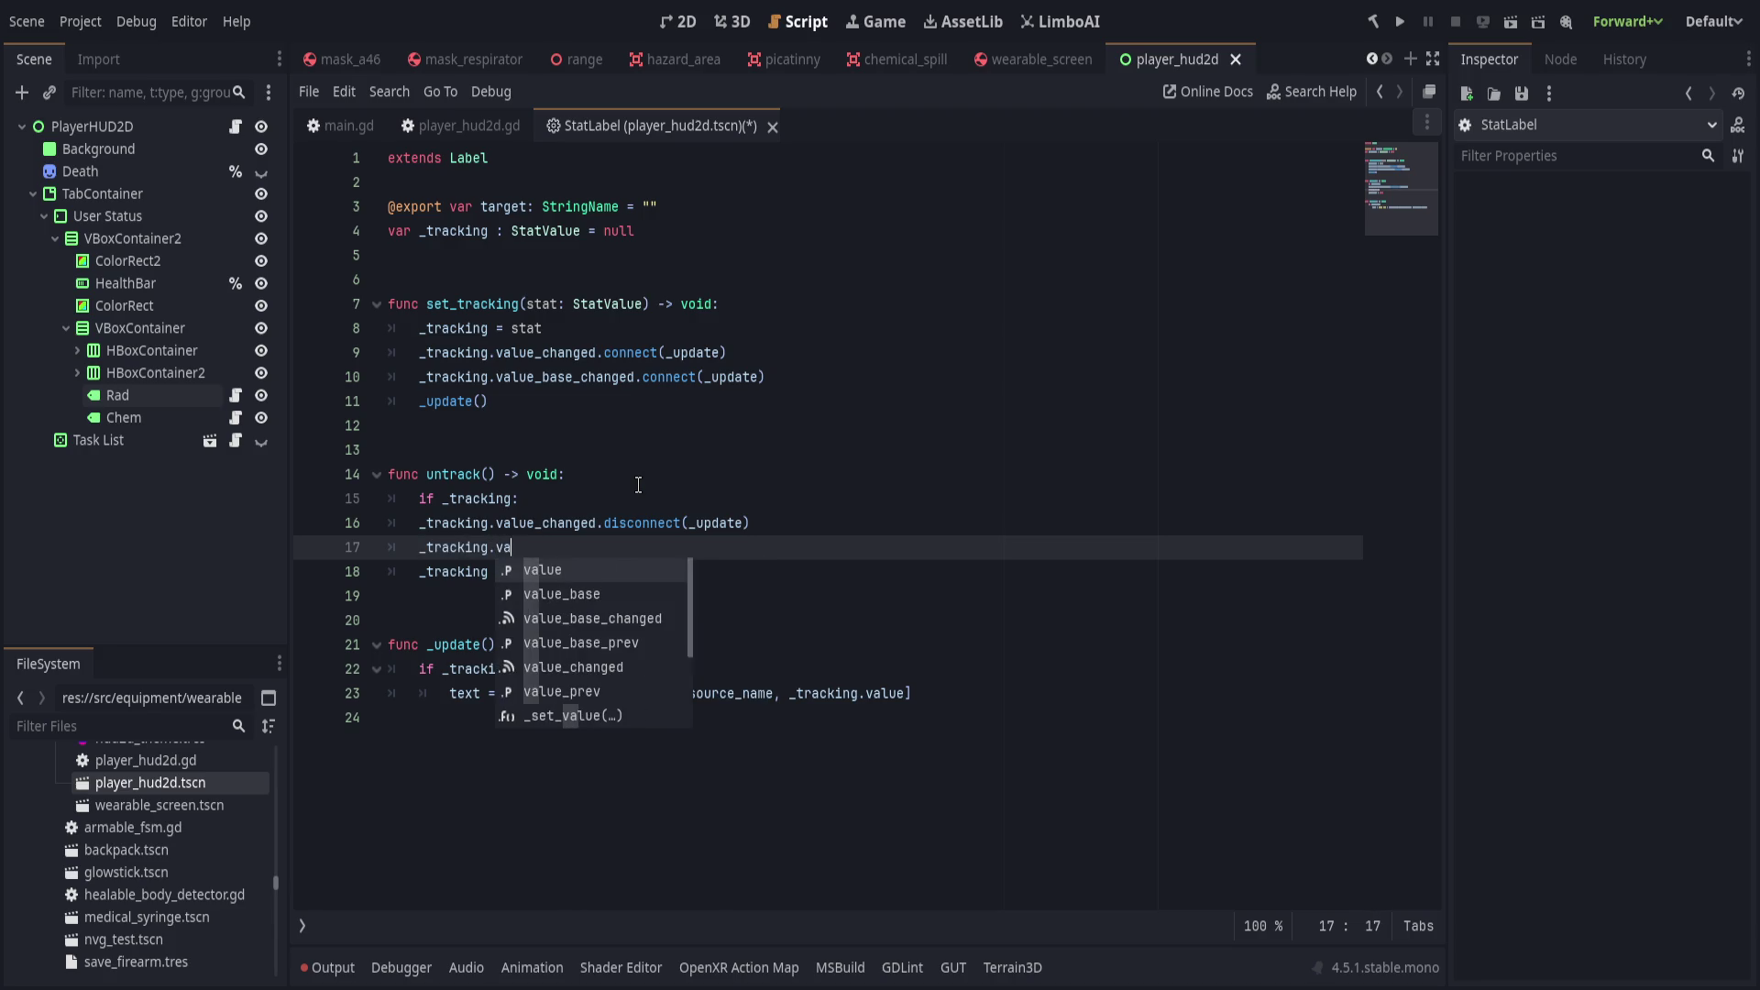
type("_base_changed.")
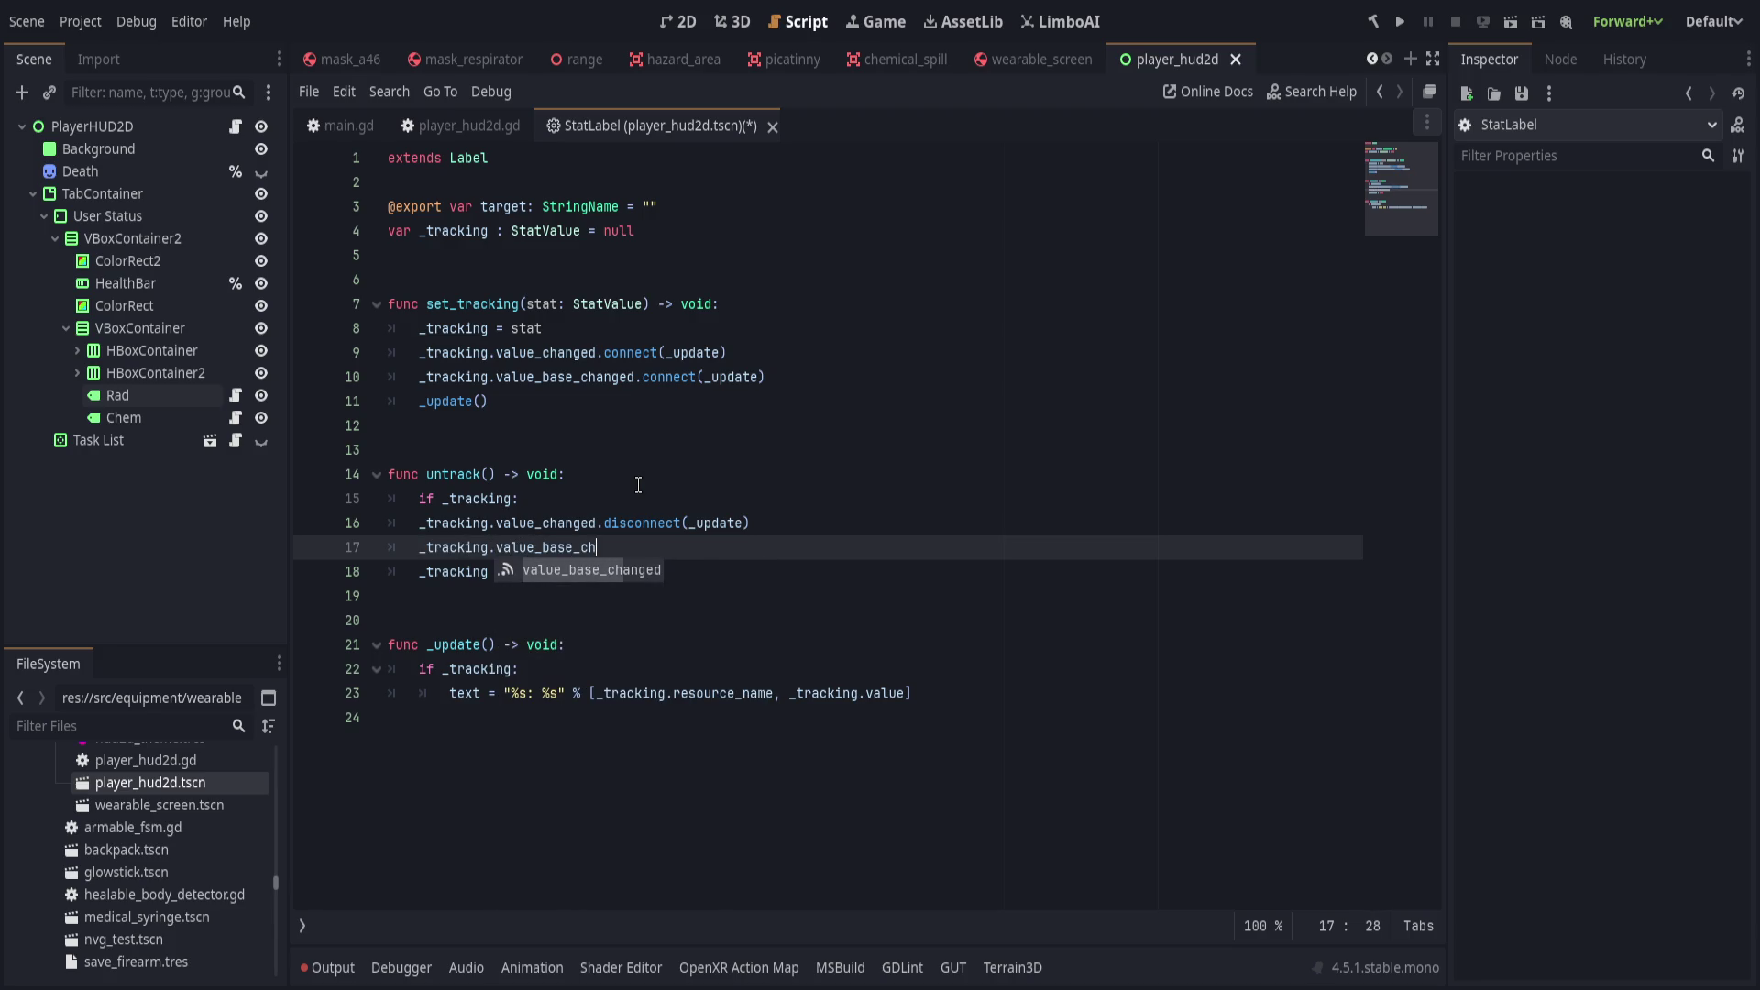
type("disconnect(_")
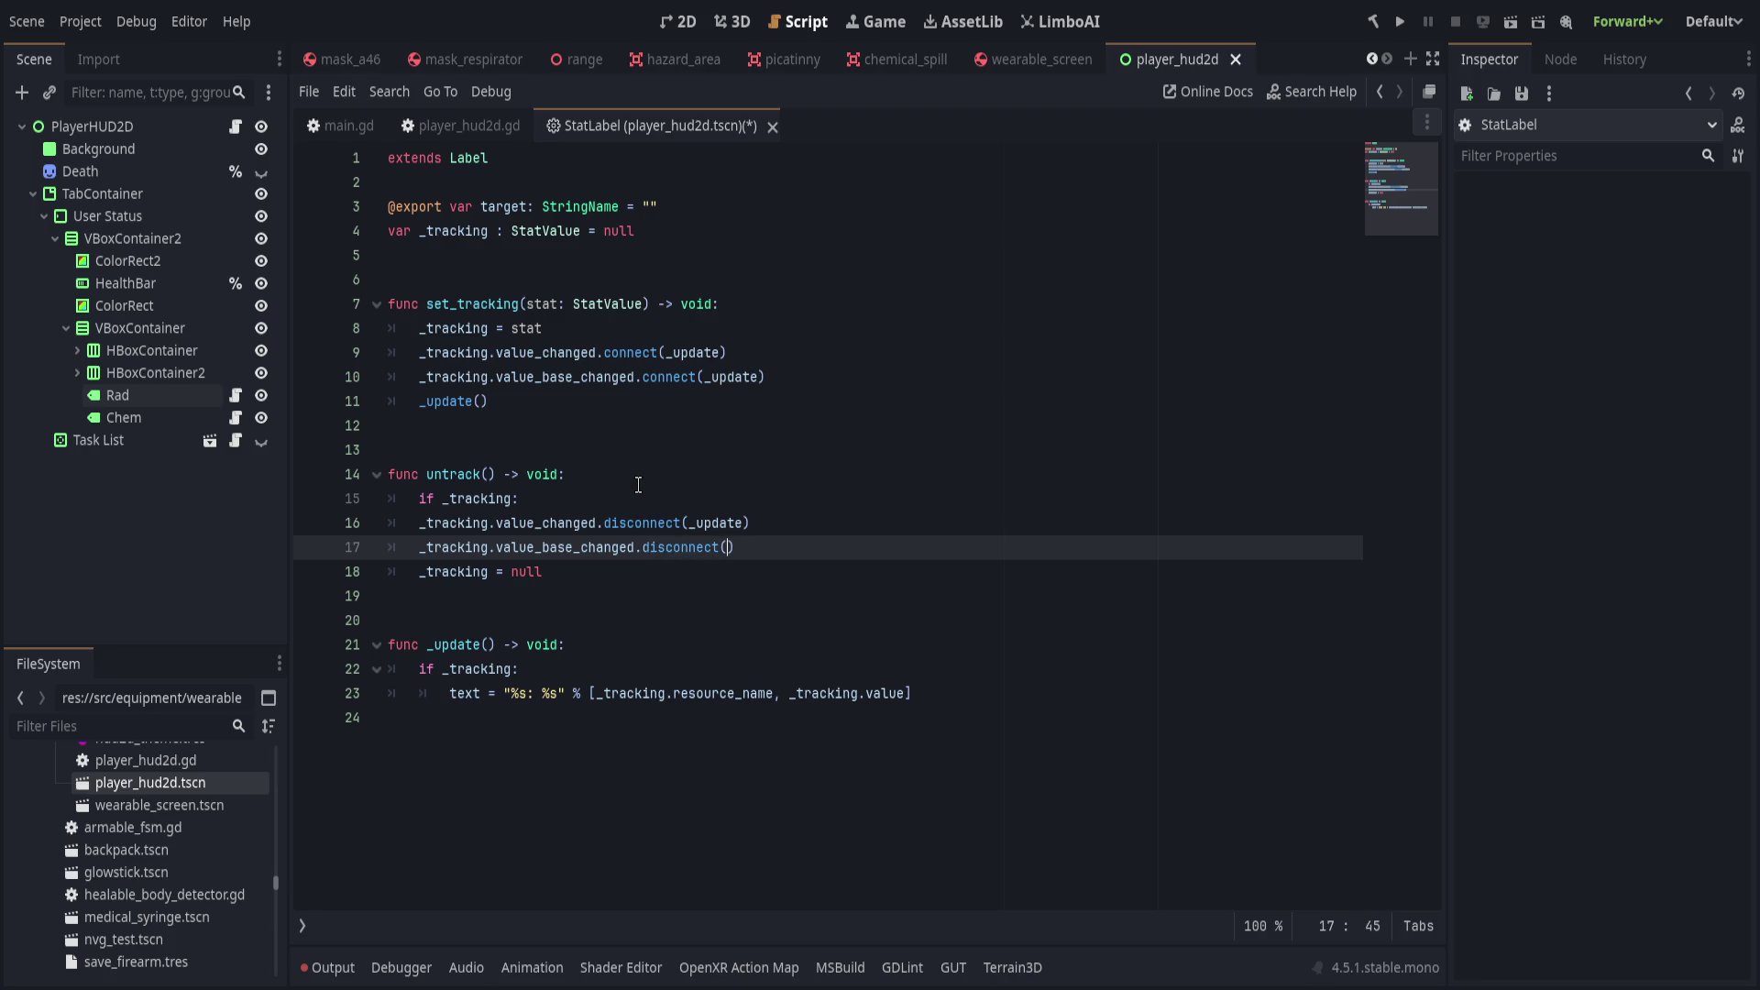
type("update)")
left_click_drag(493, 524, 648, 573)
key("Tab")
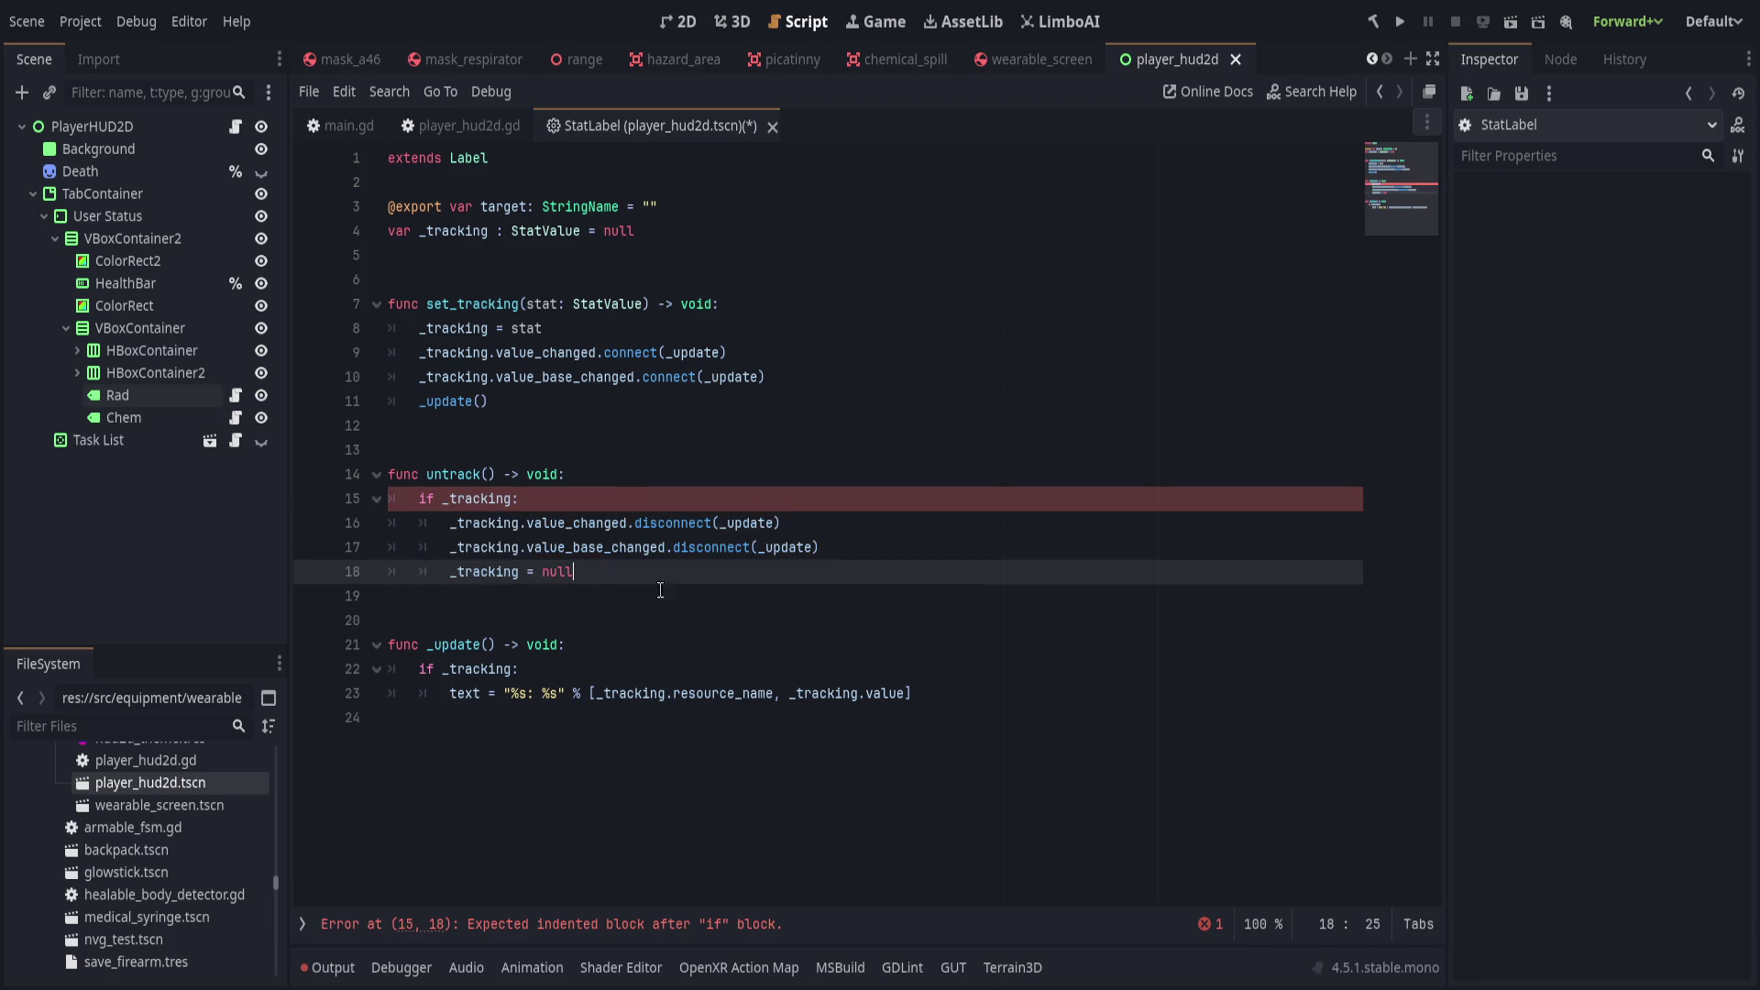
key("ctrl+s")
key("ctrl+s")
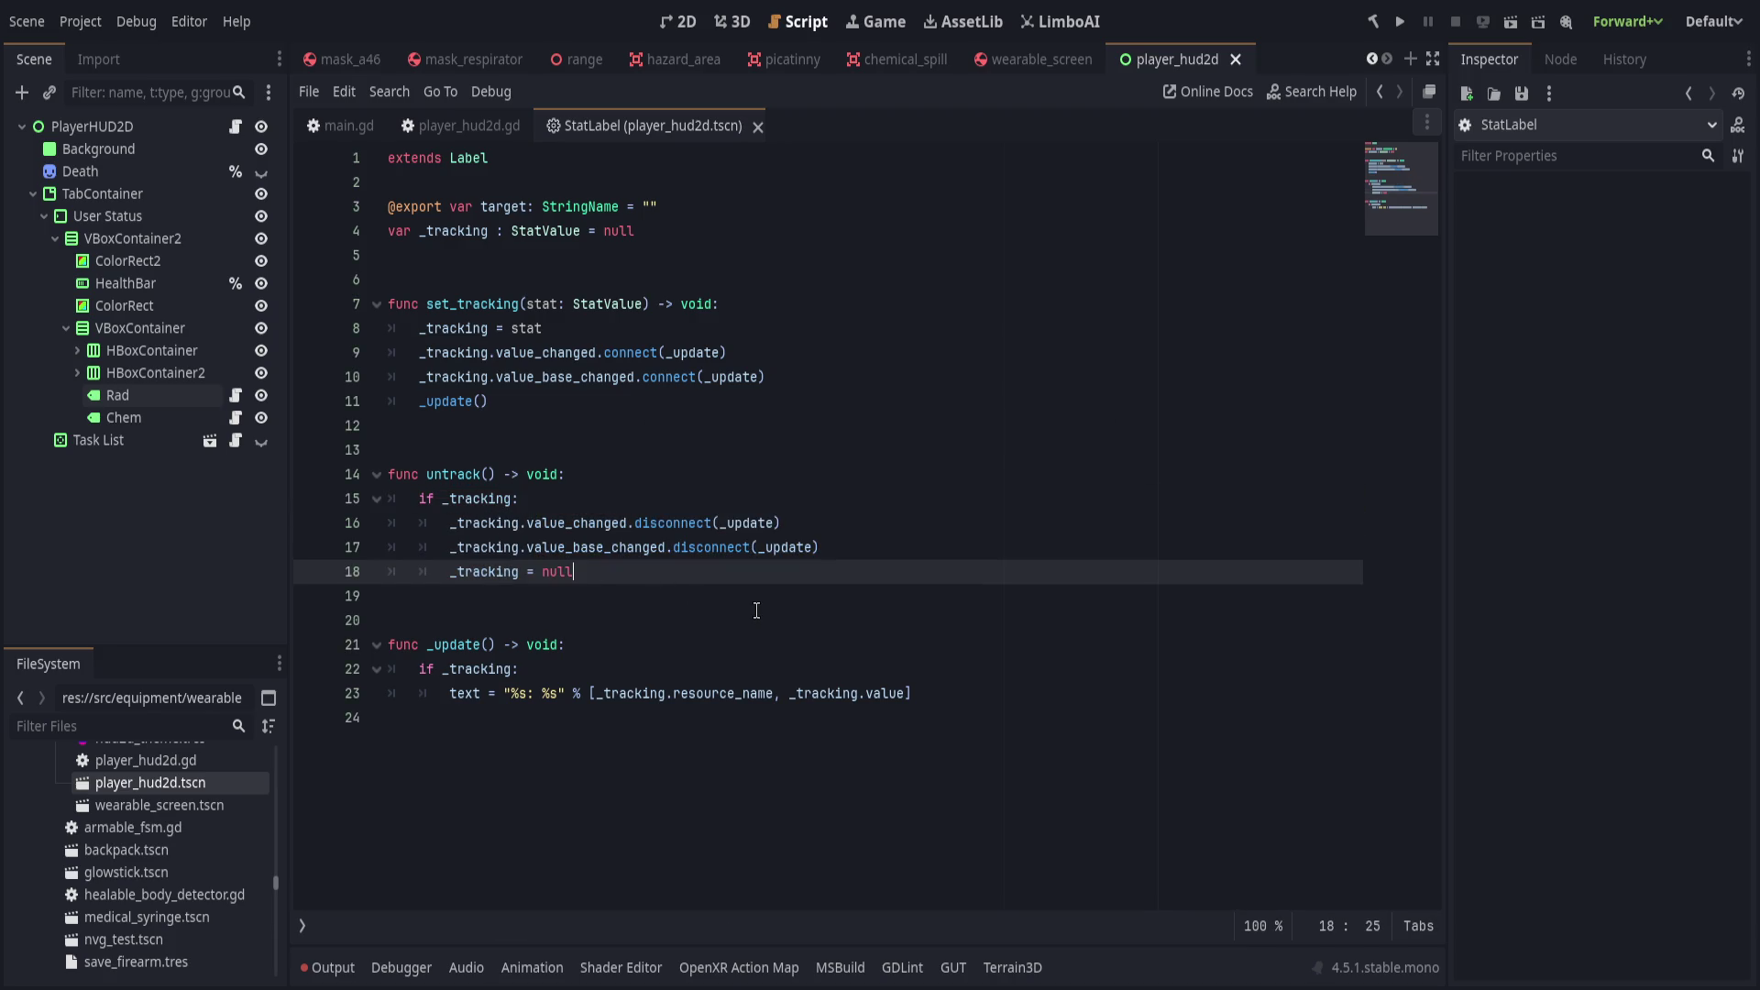
Step: Review the player_hud2d.gd script, placing the caret at the end of line 16
left_click(468, 126)
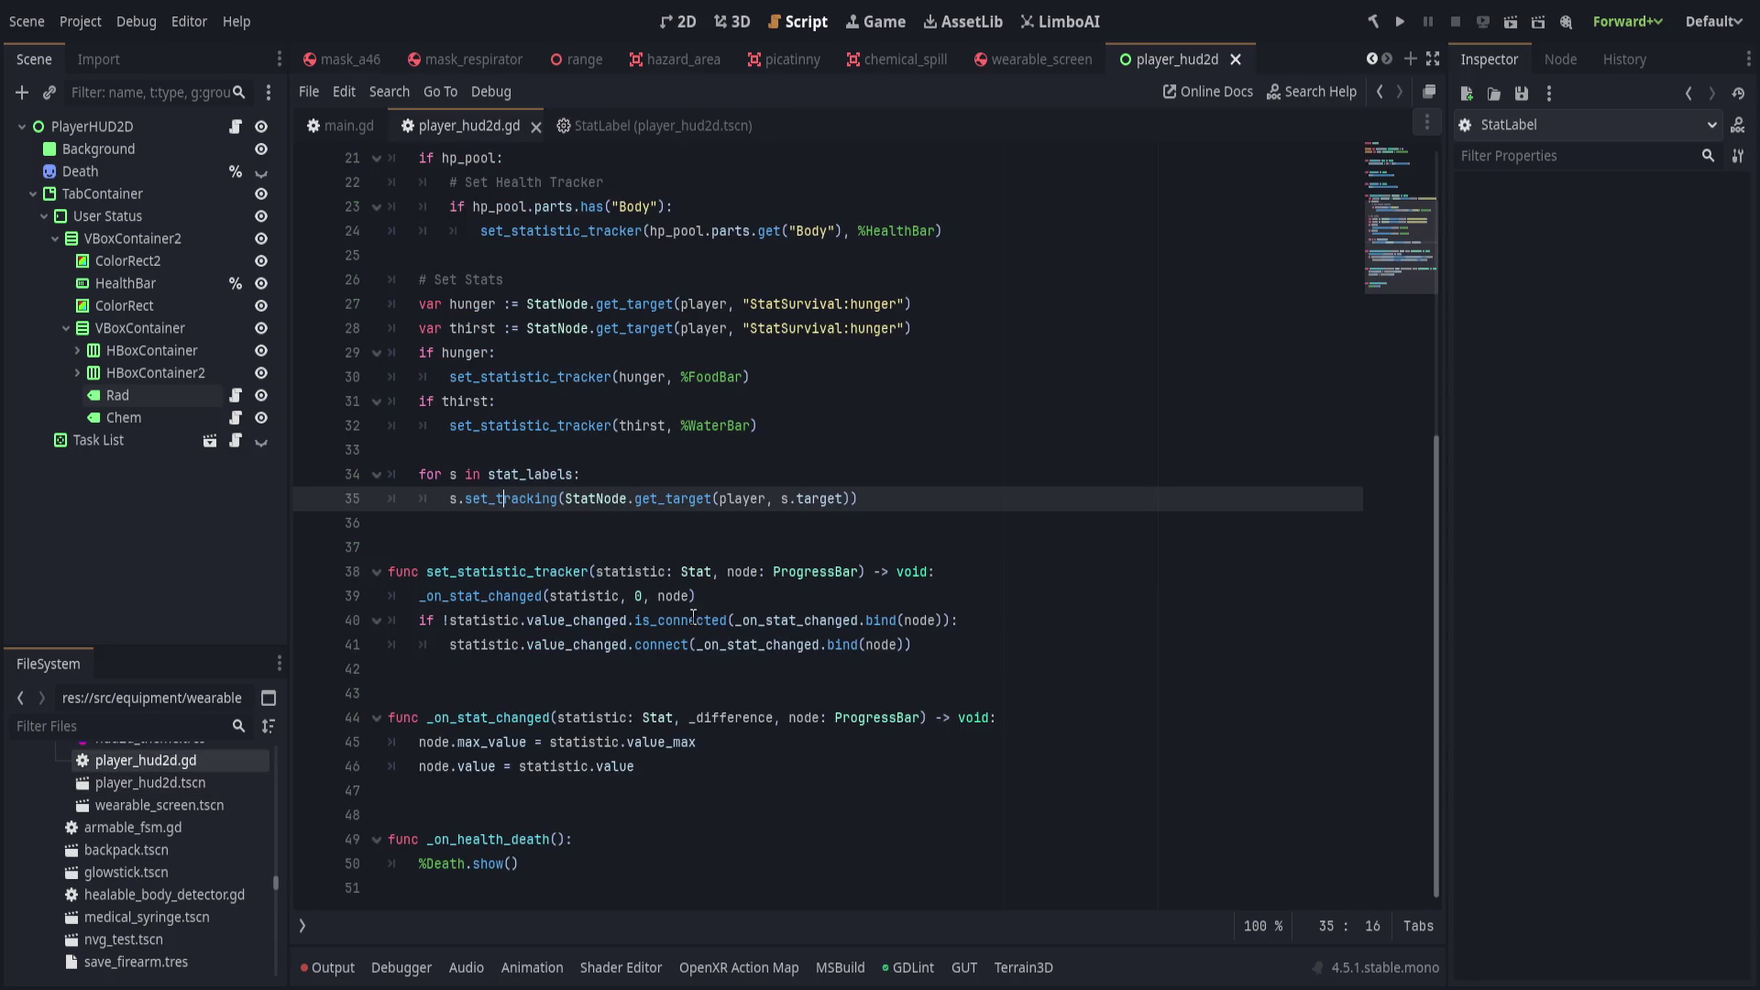
scroll(731, 562, "down", 2)
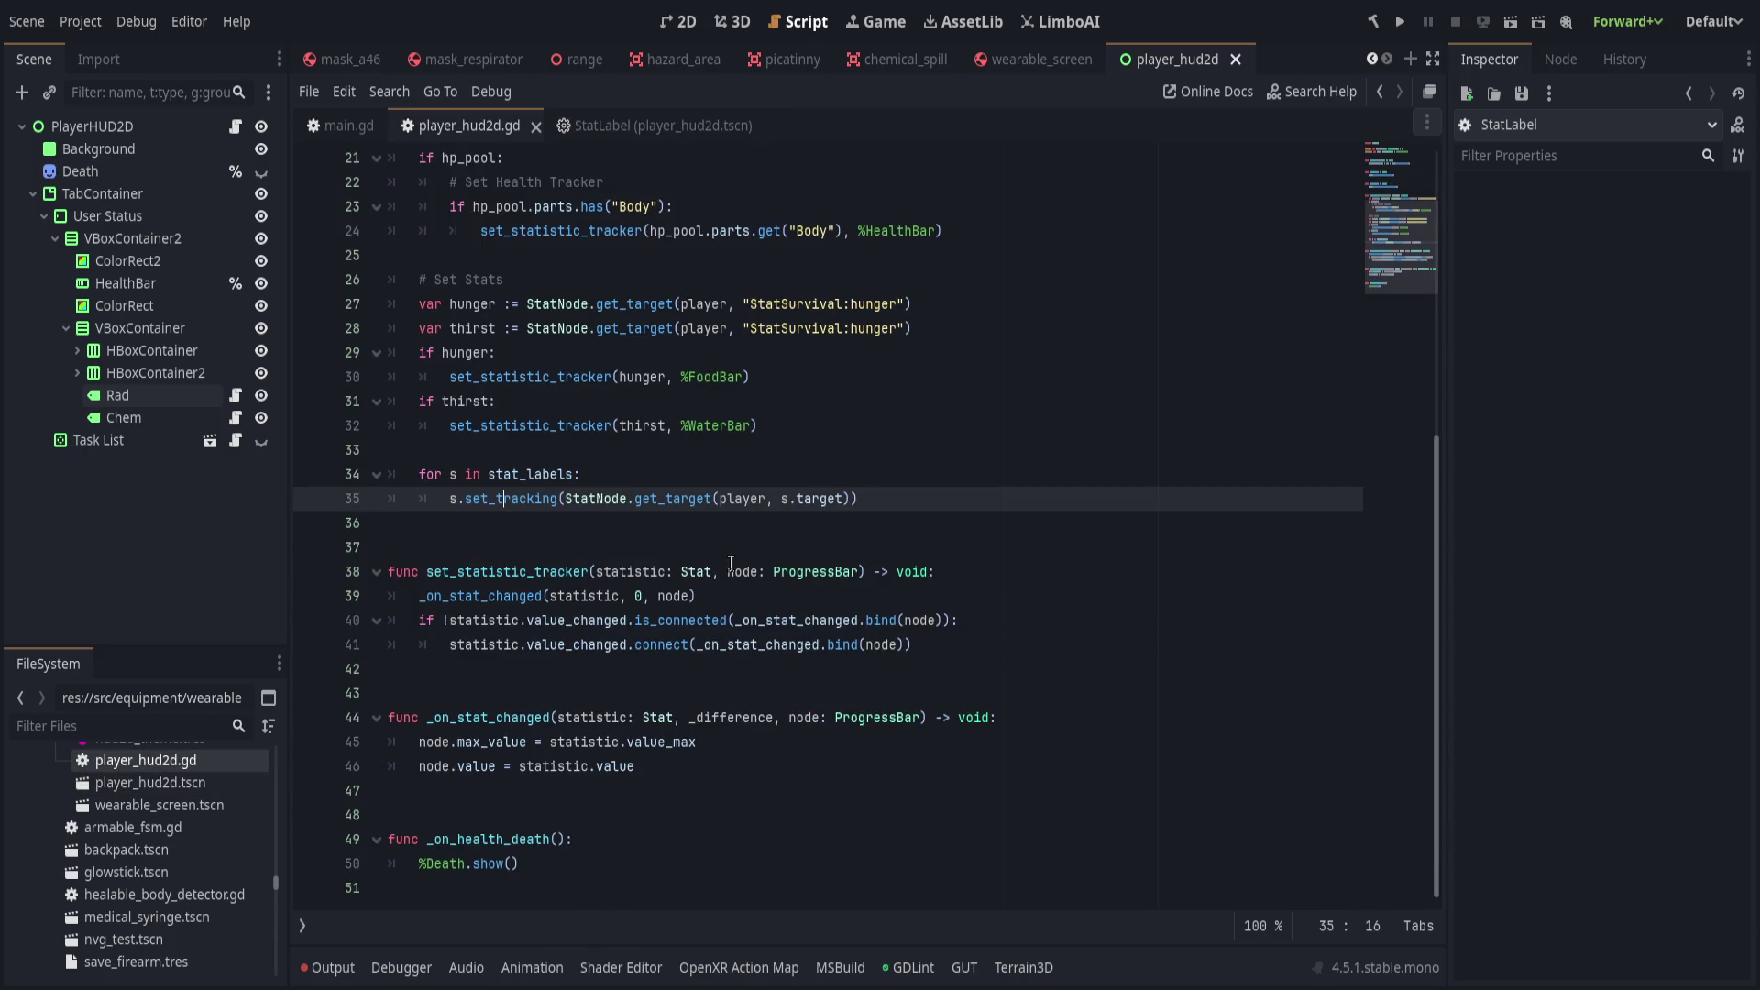
left_click(743, 768)
scroll(743, 809, "up", 4)
scroll(743, 808, "up", 3)
left_click(773, 514)
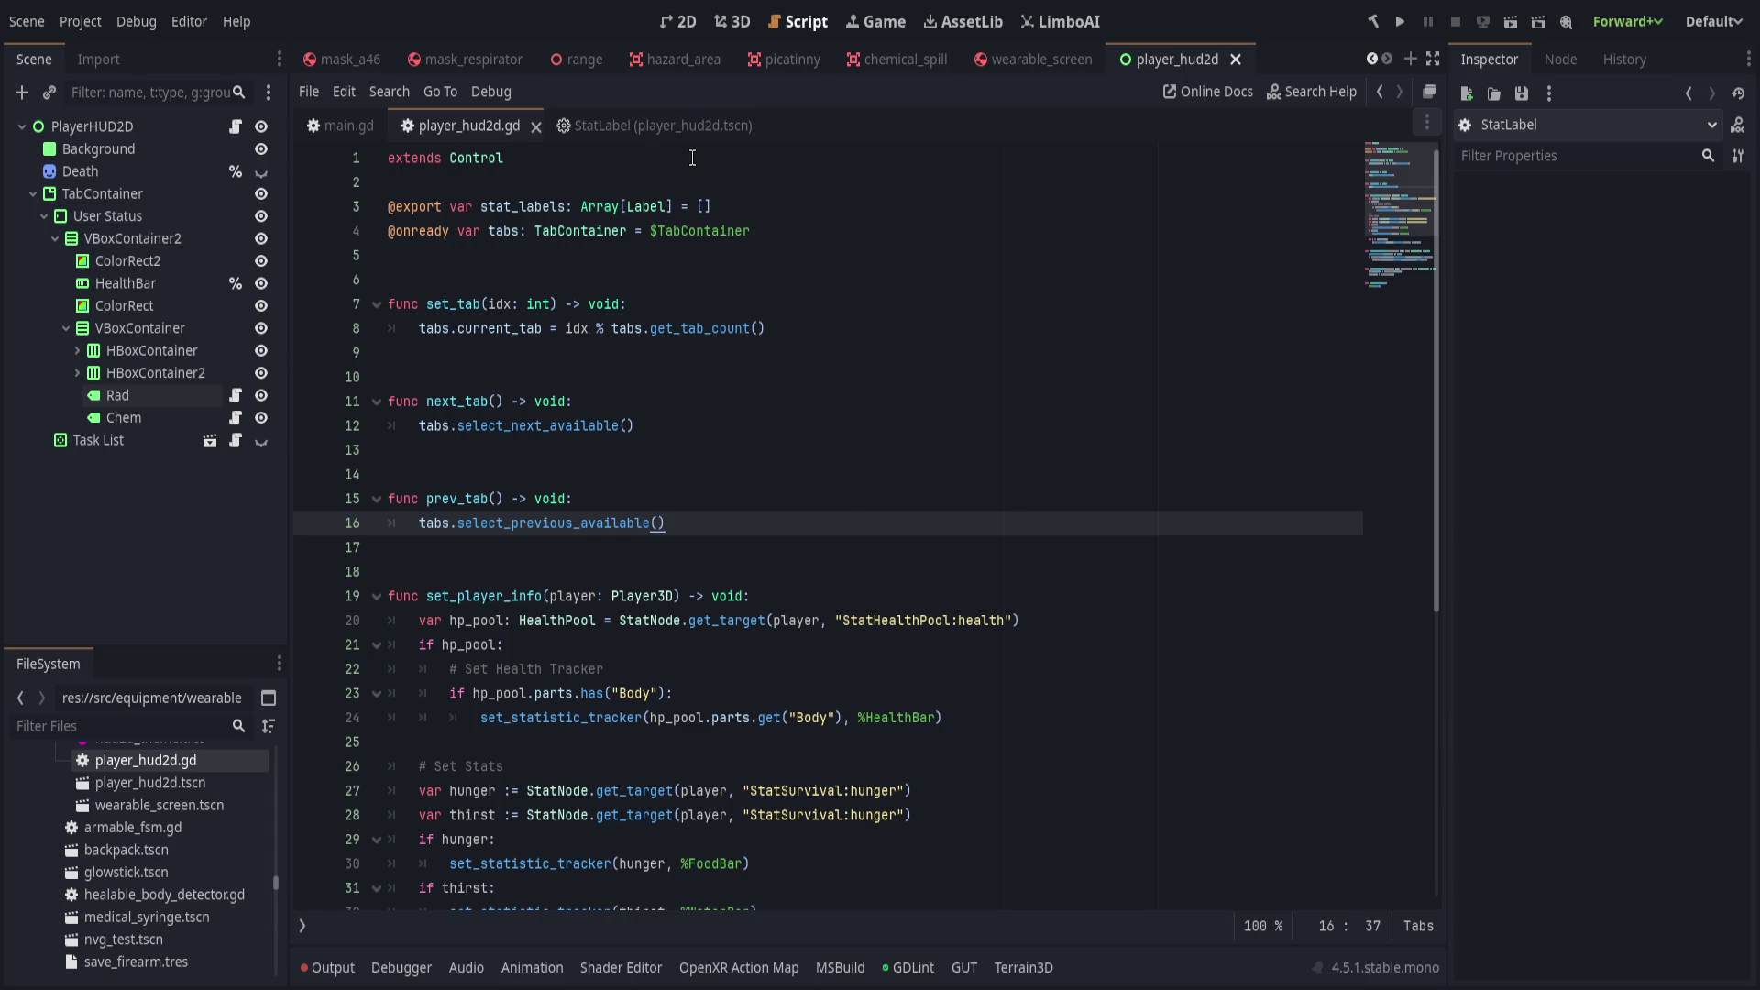
Step: Test and clear the Rad label's Text field, save the HUD scene, and open Rad's StatLabel script
left_click(183, 396)
key("ctrl+F2")
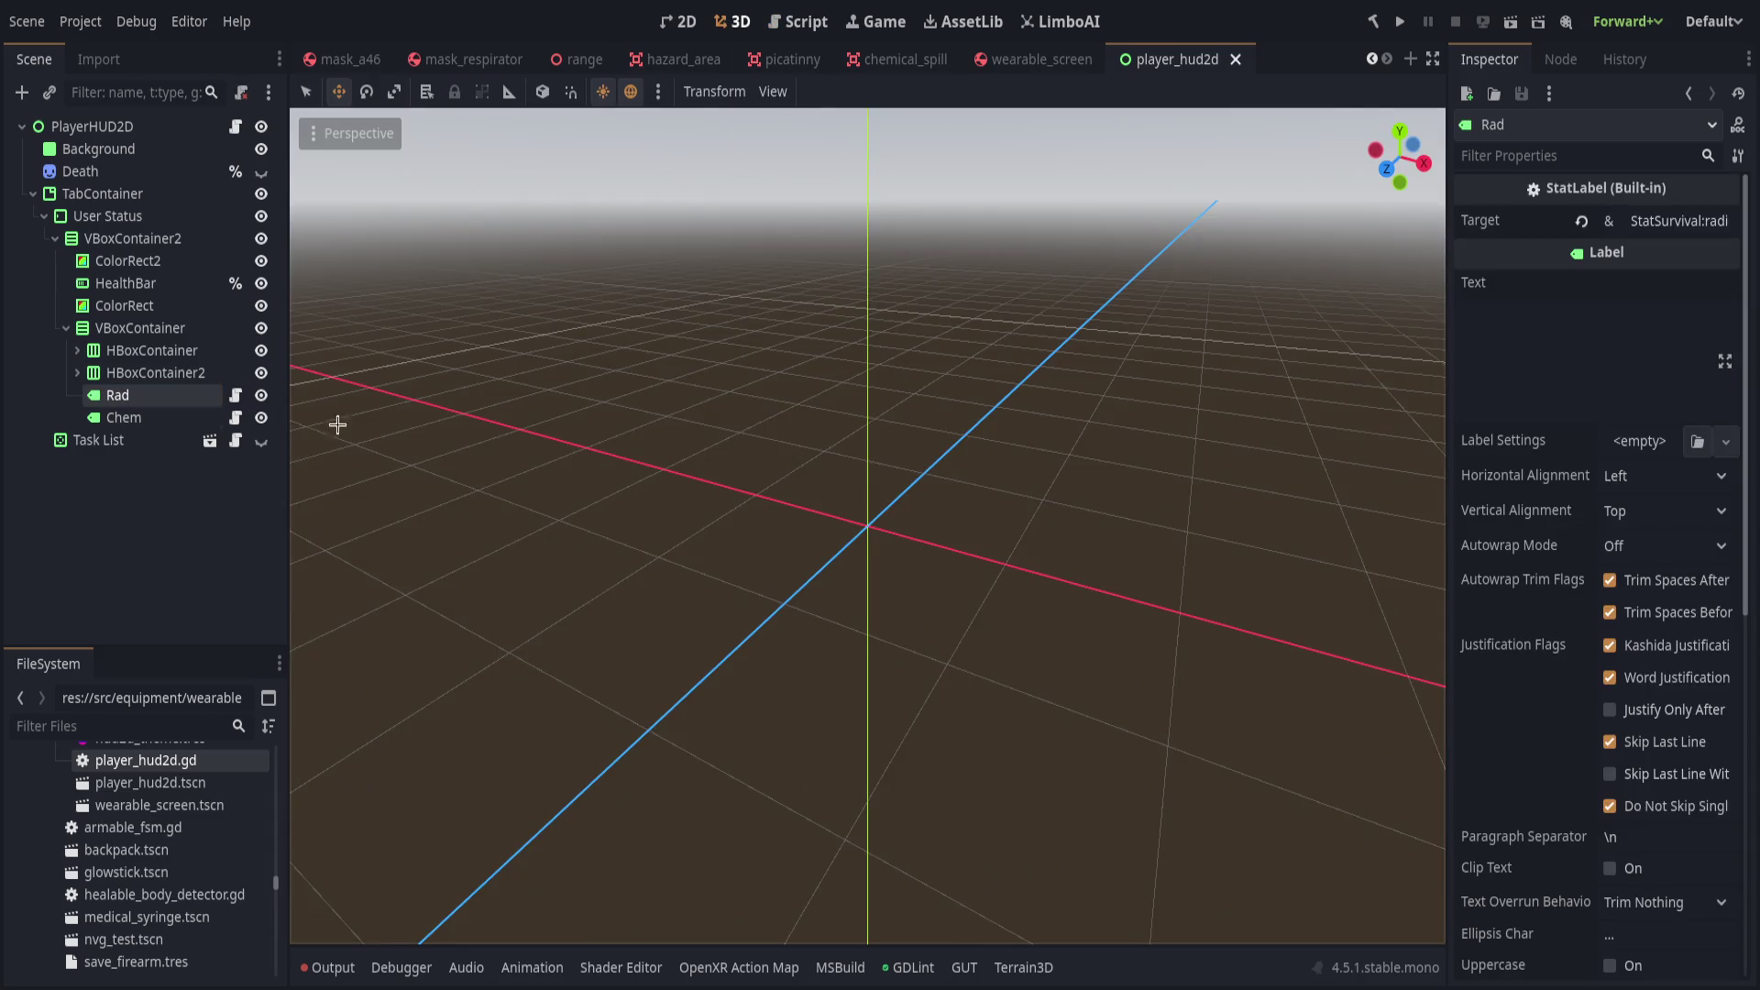
left_click(680, 21)
left_click(1593, 338)
type("asda")
key("BackSpace")
key("BackSpace")
key("BackSpace")
key("ctrl+s")
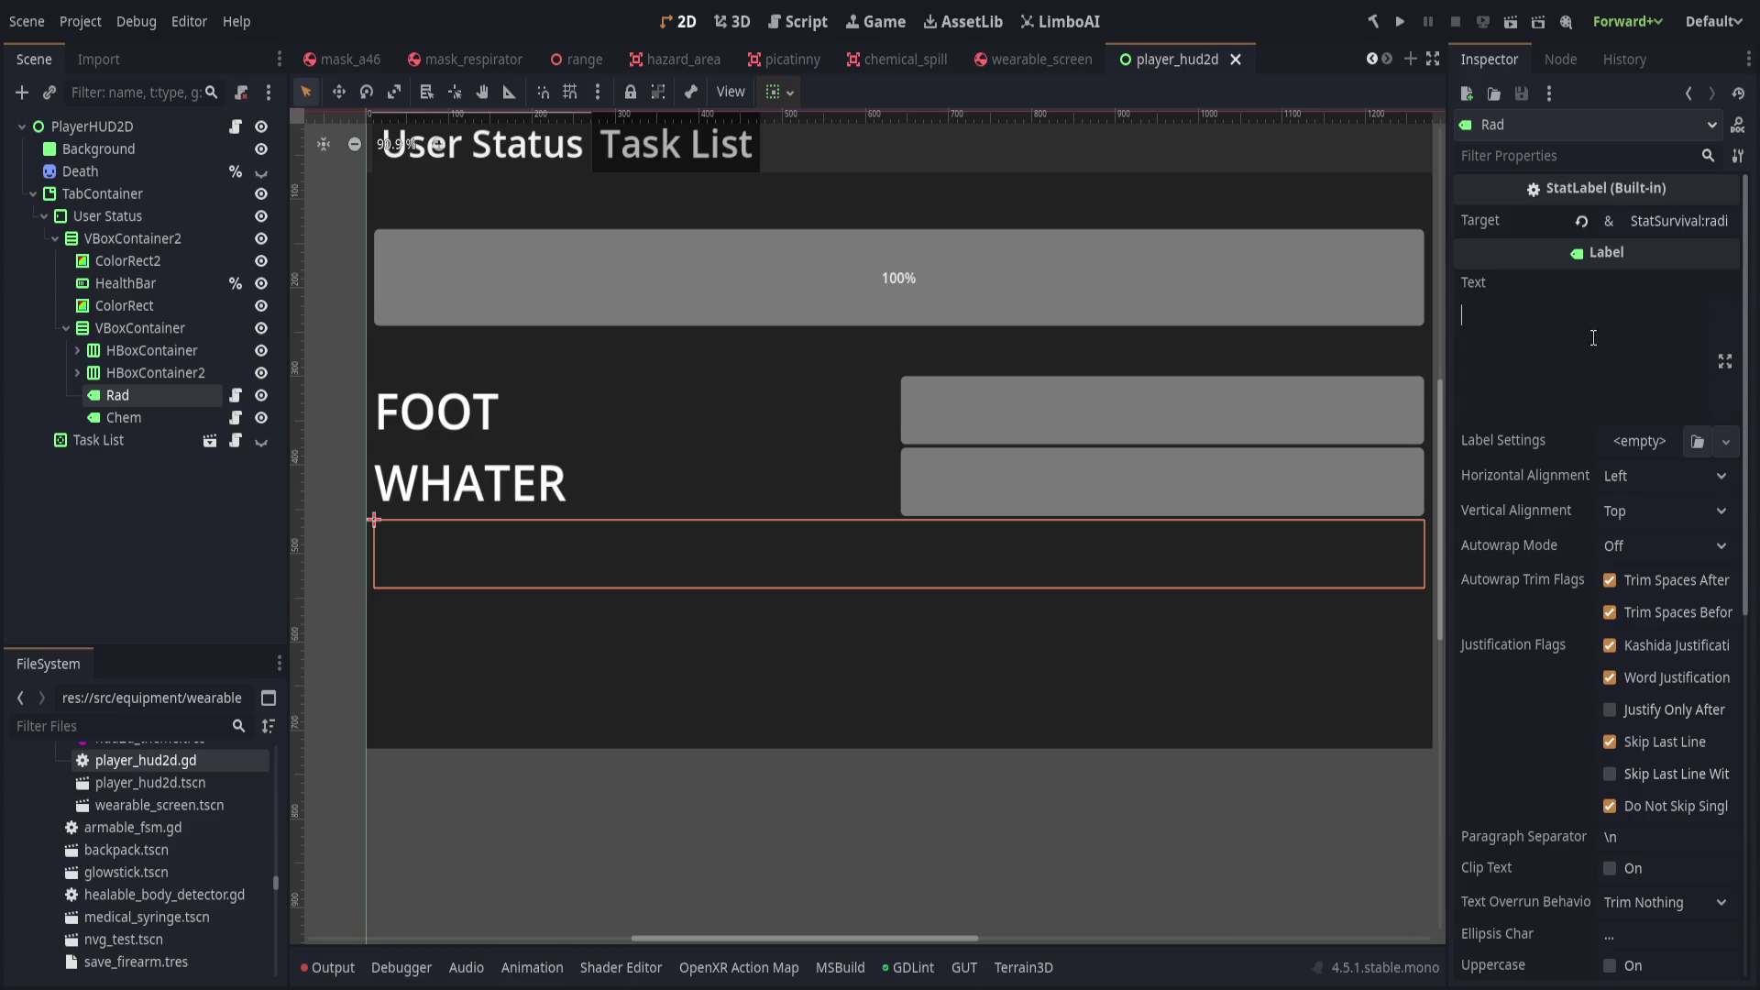
left_click(236, 395)
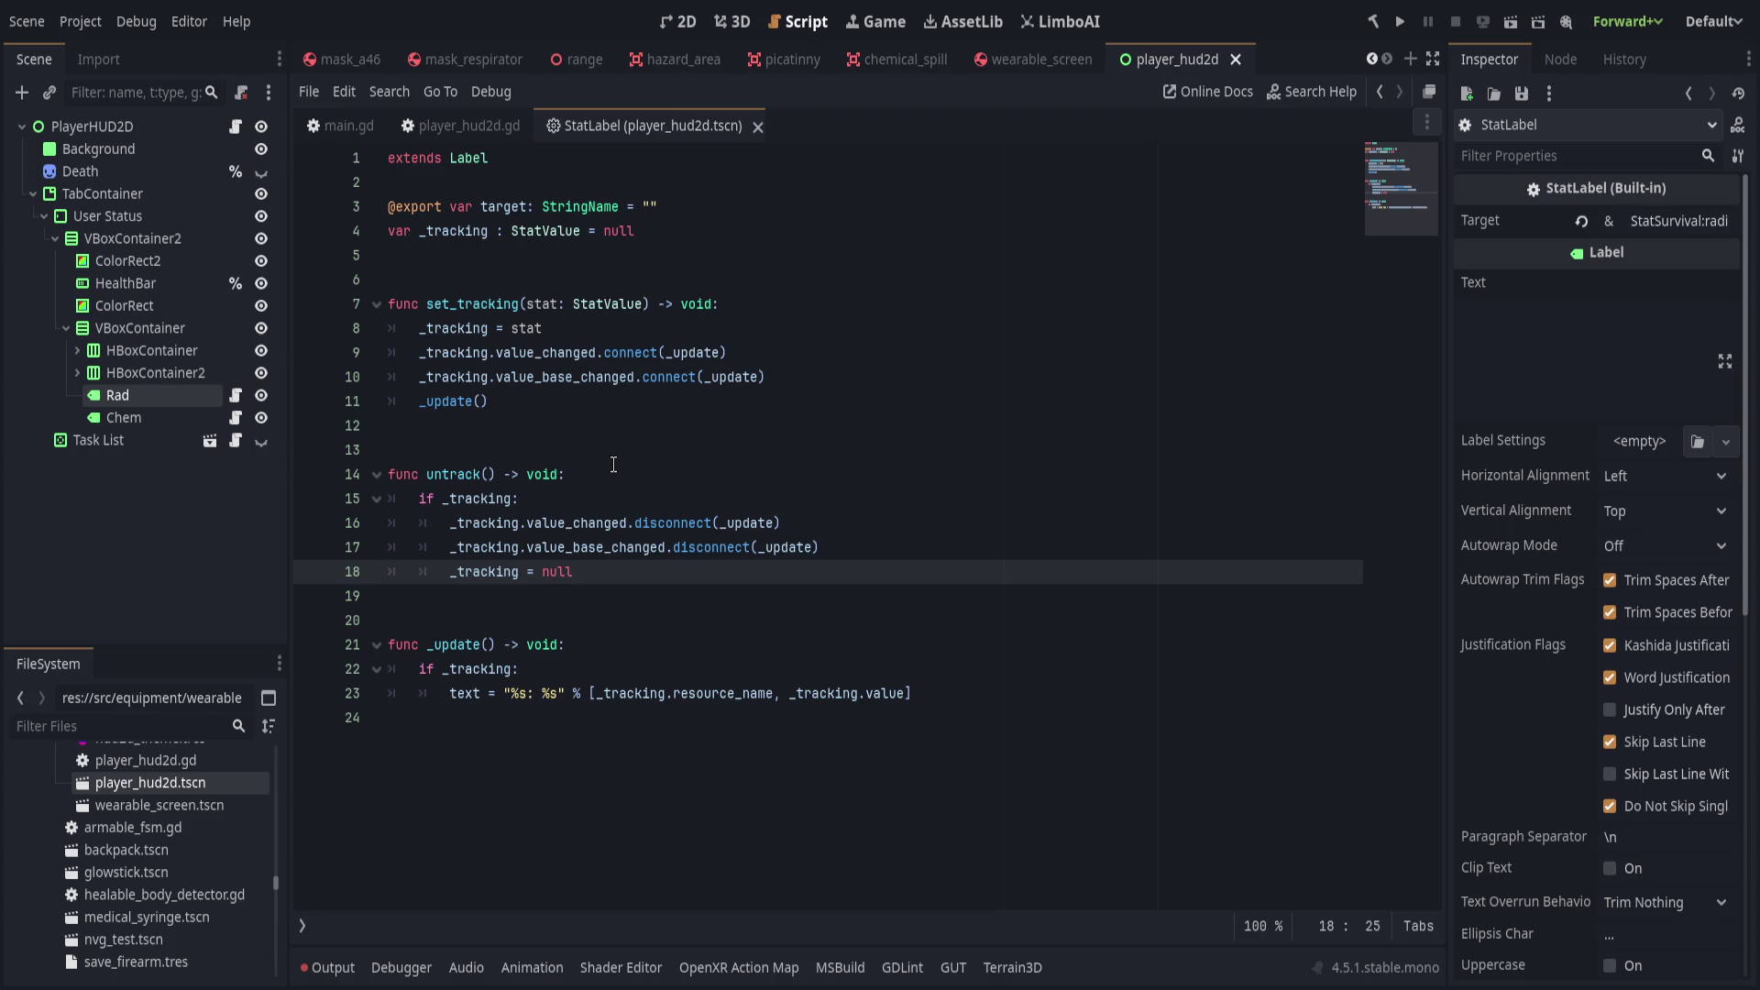
Step: Replace _tracking.resource_name on line 23 with target.split("/")[1]
double_click(717, 693)
left_click_drag(717, 693, 636, 694)
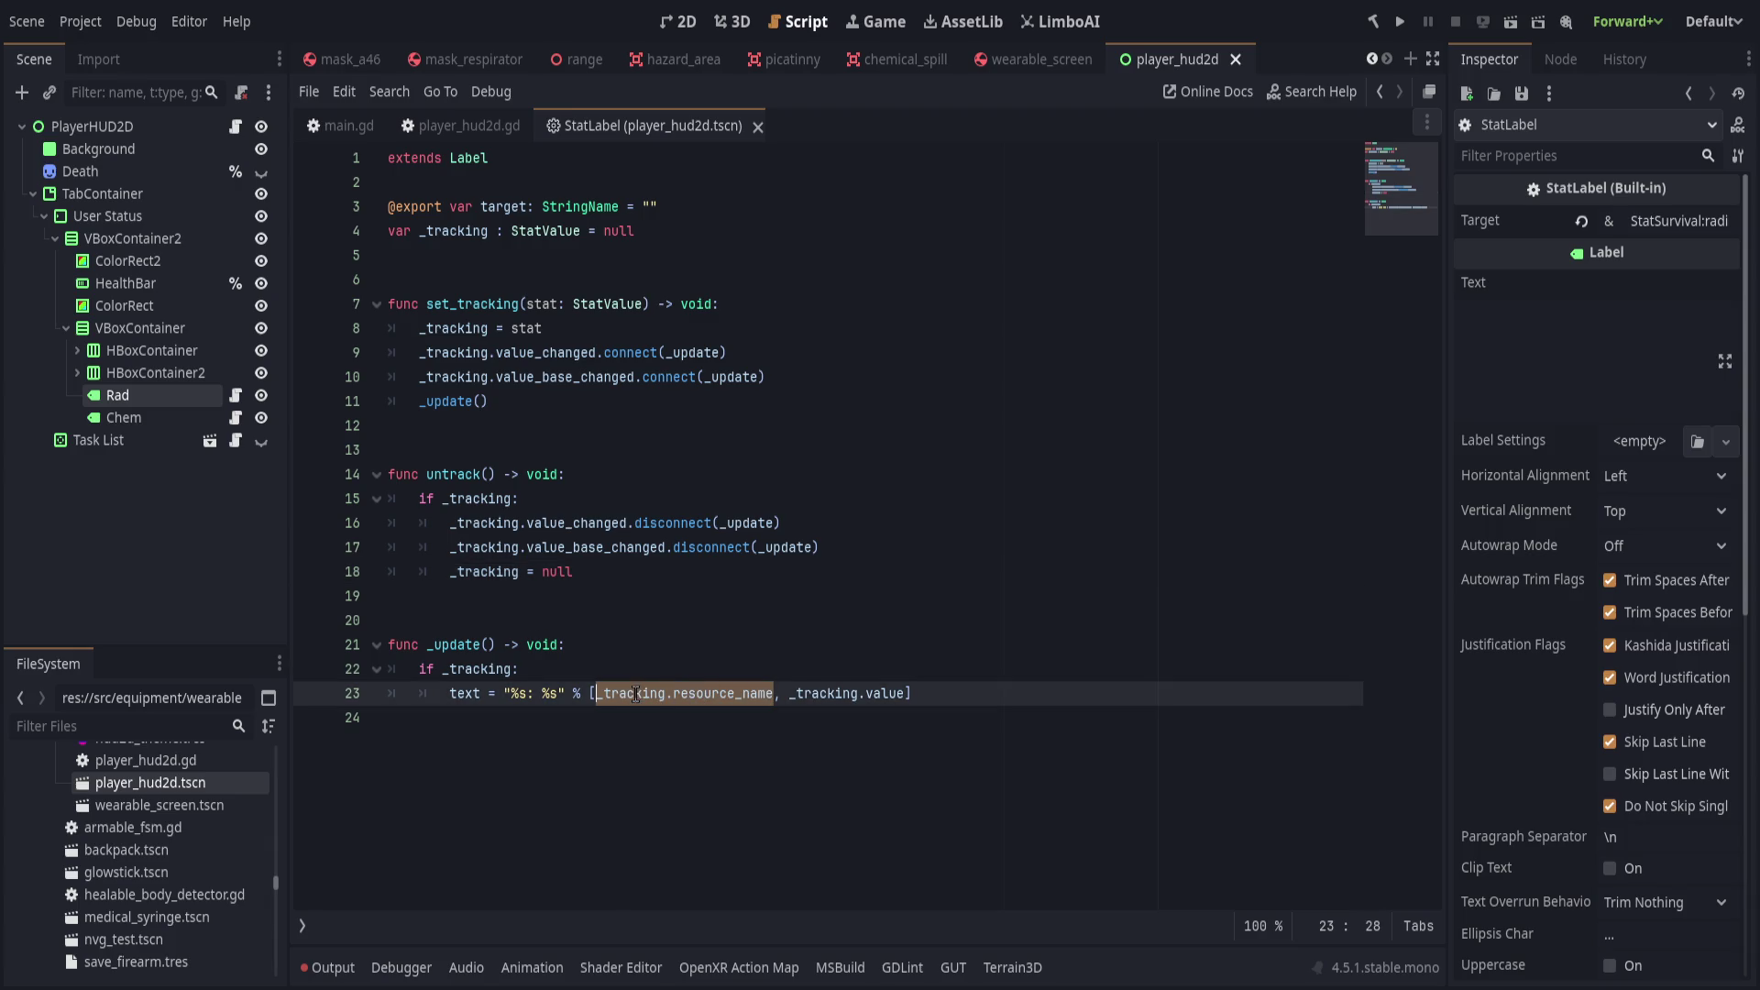
key("BackSpace")
type("target.")
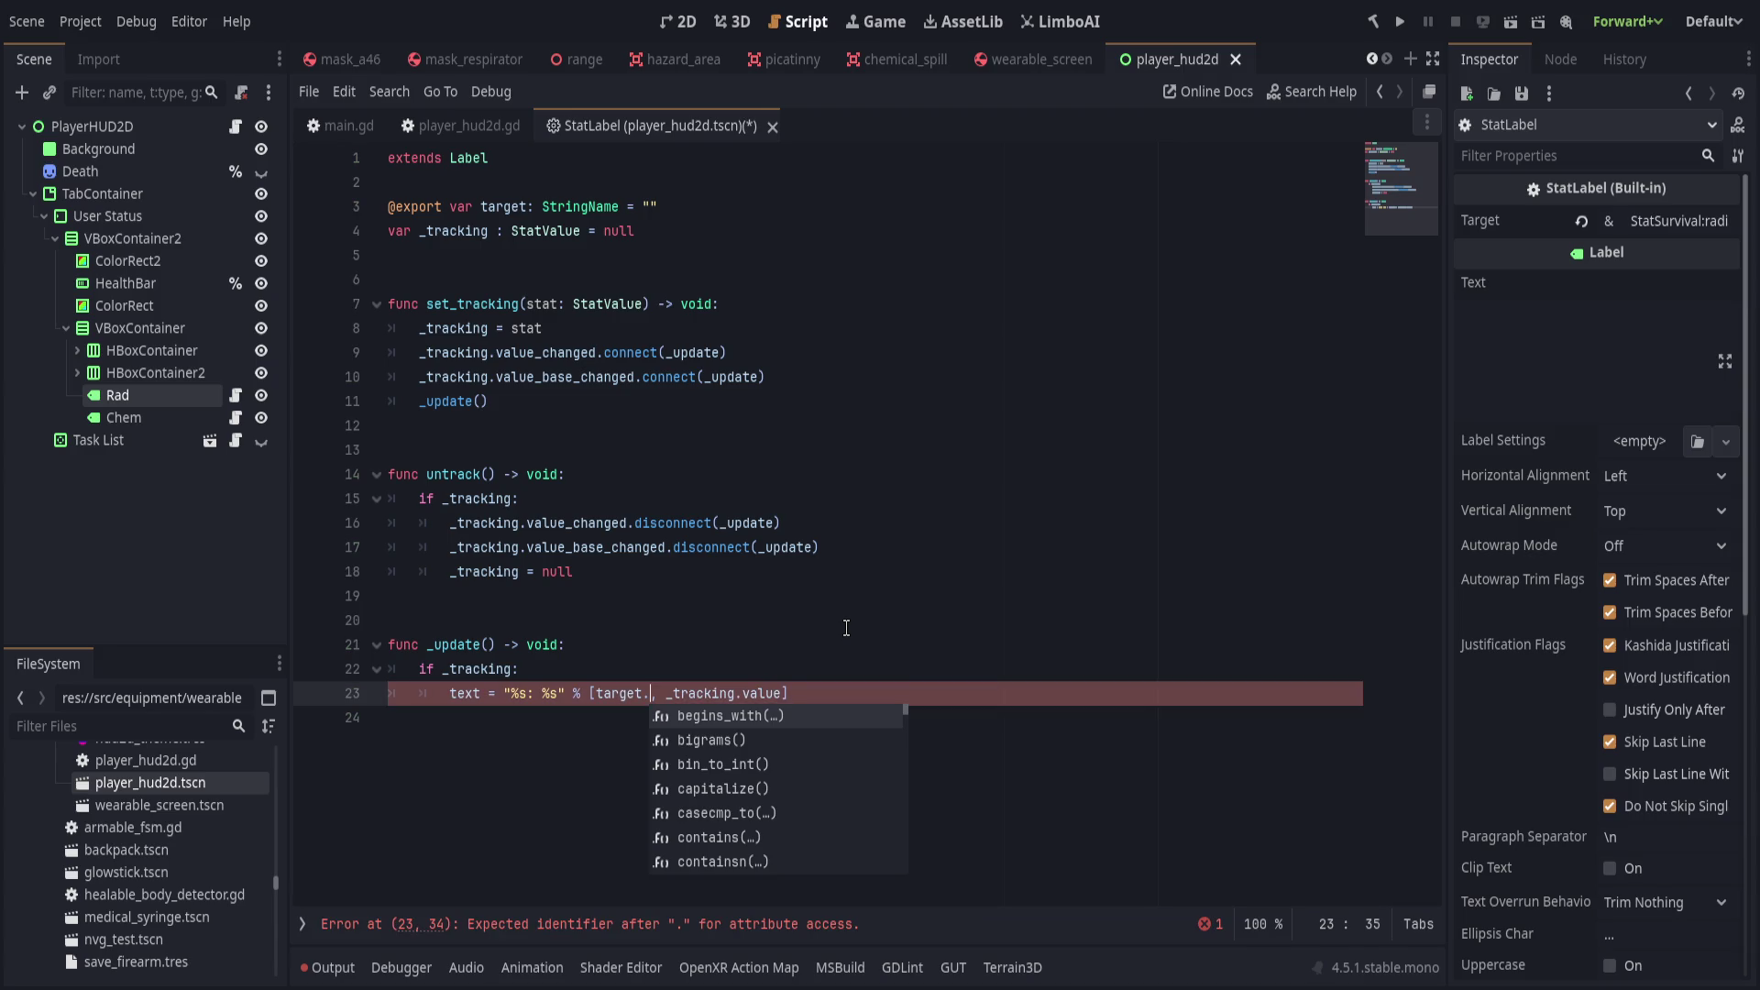
type("split(")
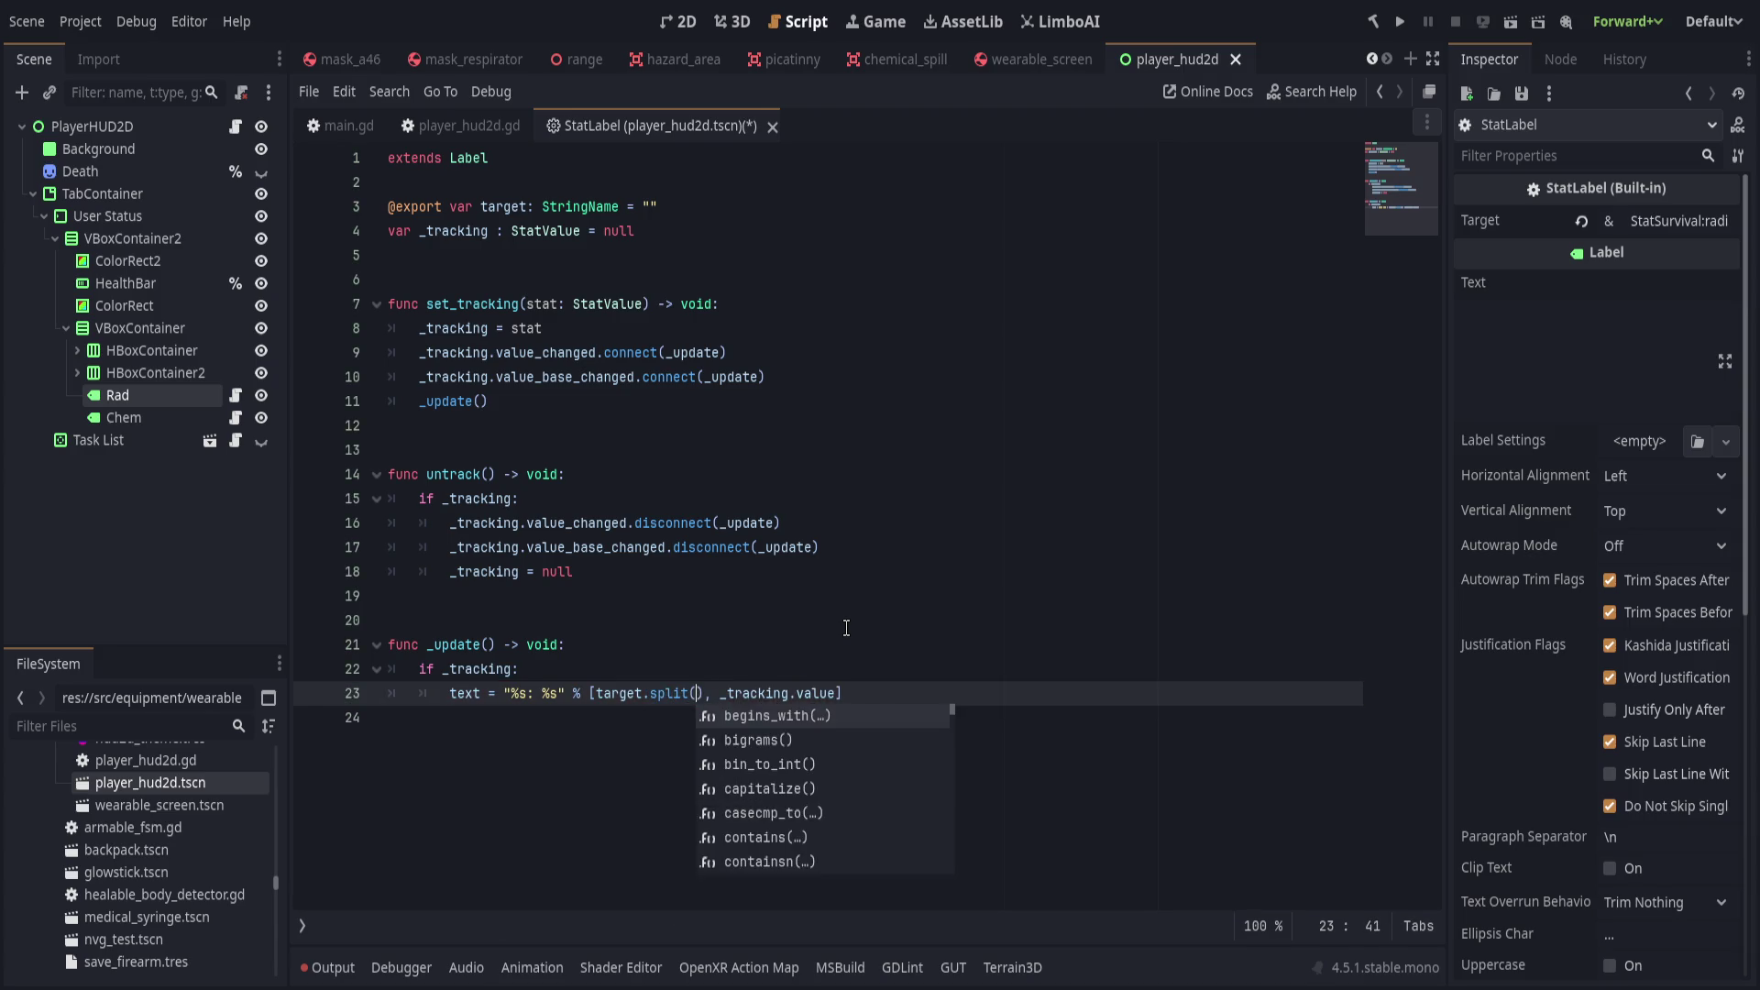
type("\"/\"")
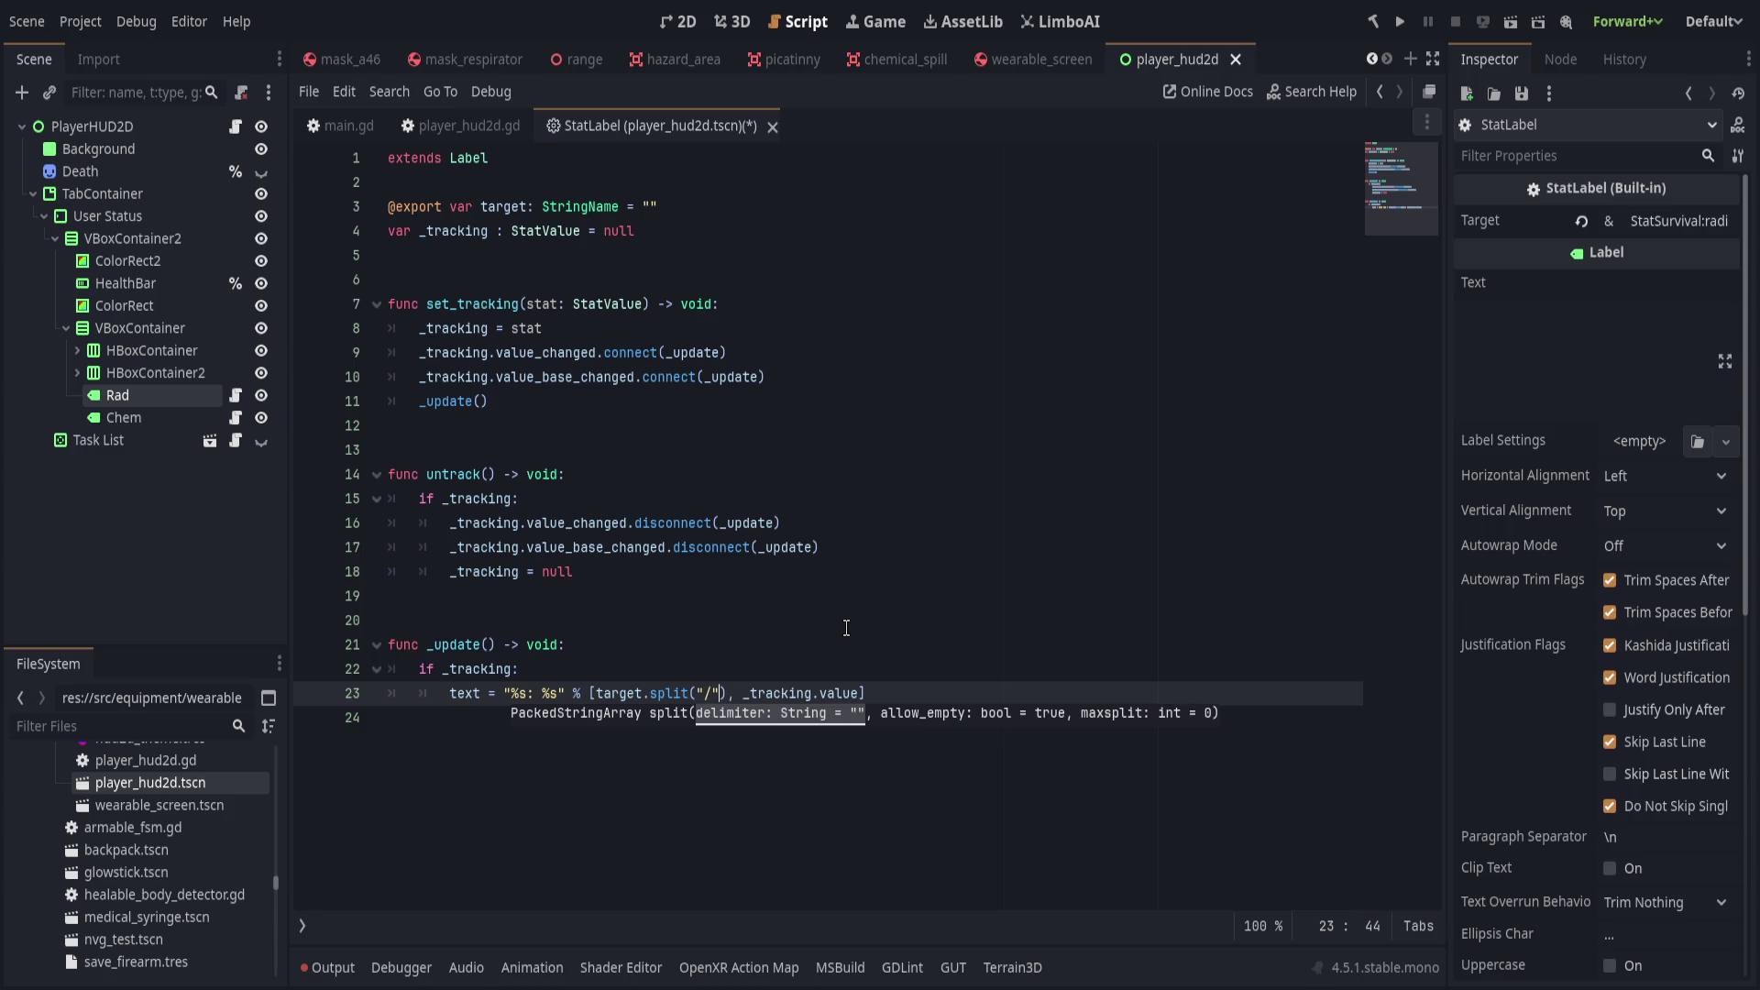
type(")")
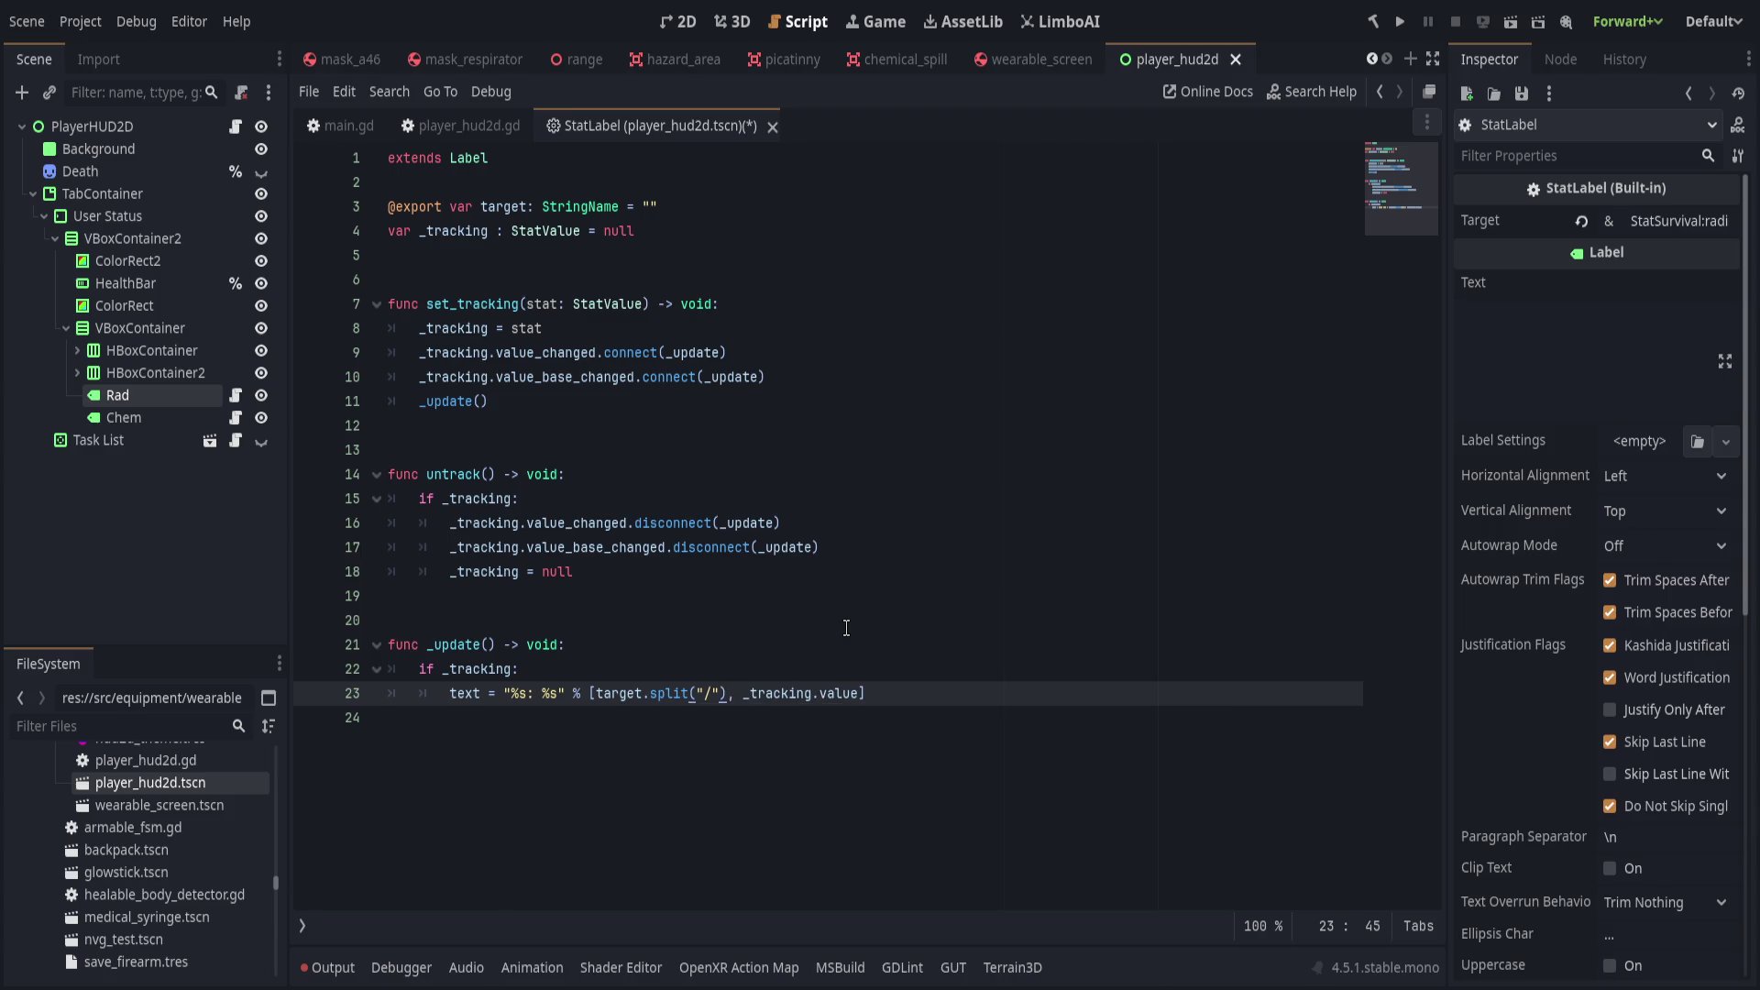
type(",")
key("BackSpace")
type("[1]")
Step: Declare var t = target.split("/").get(1) above the text assignment
key("ctrl+shift+Return")
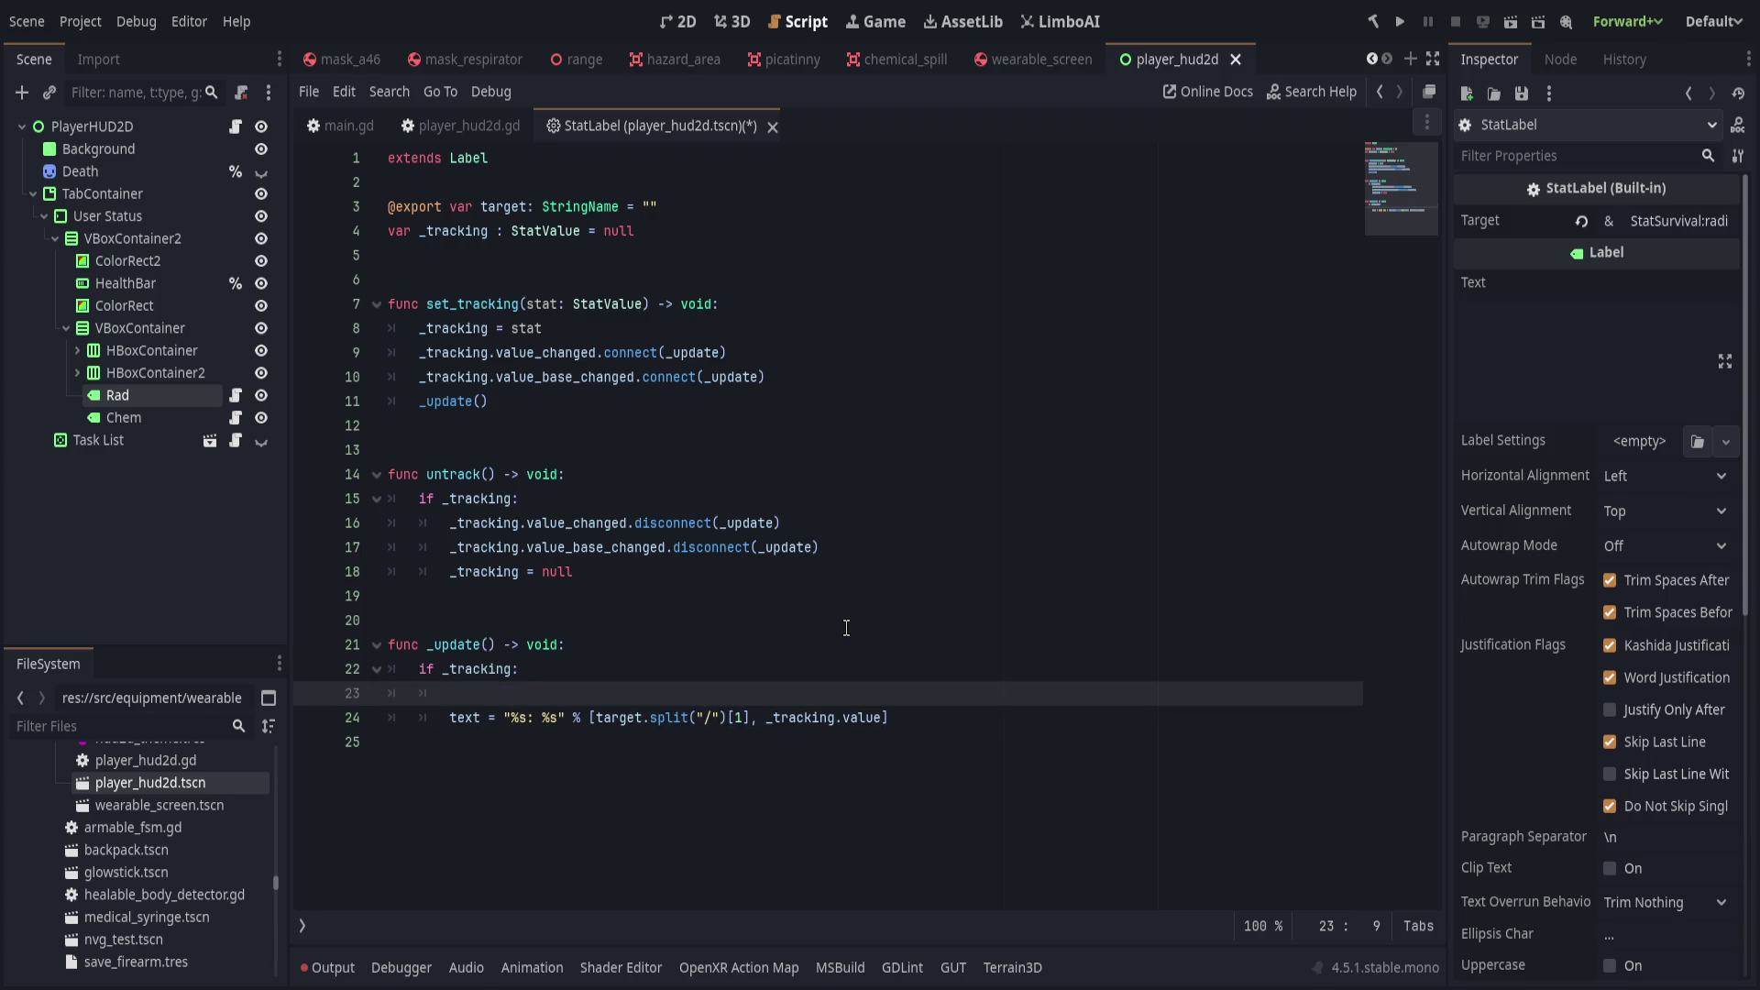
type("var t ")
type("=")
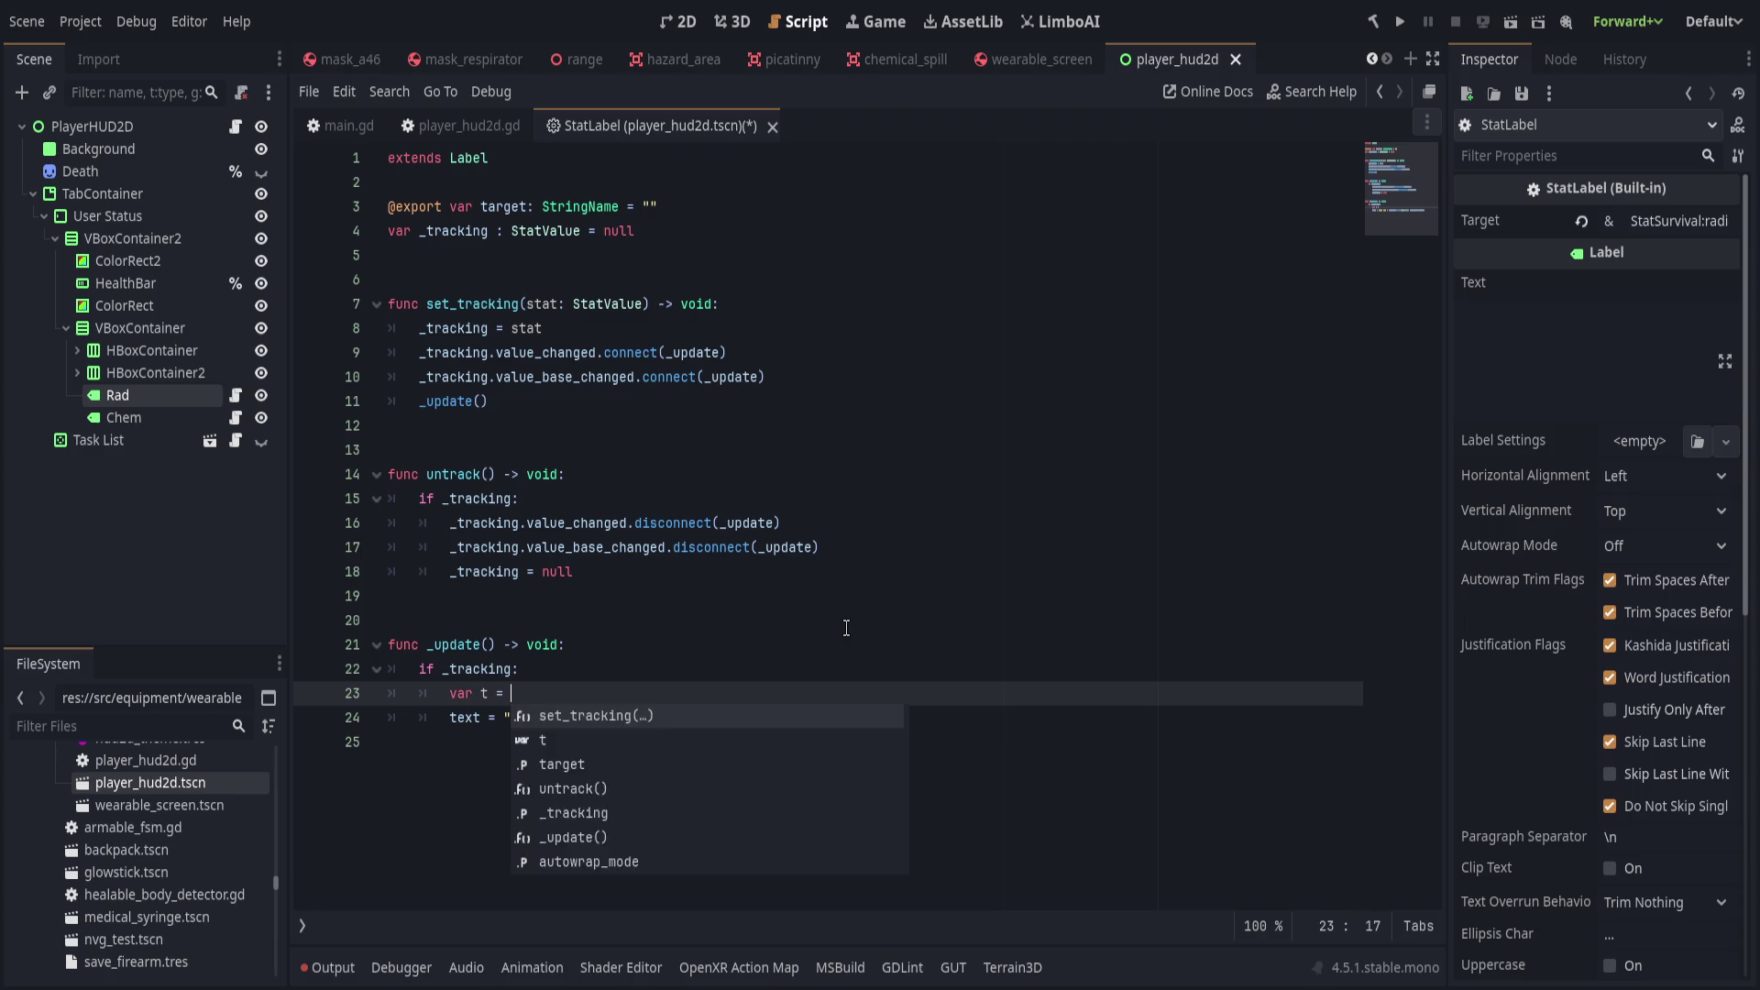
key("Escape")
left_click(613, 718)
left_click_drag(592, 718, 725, 718)
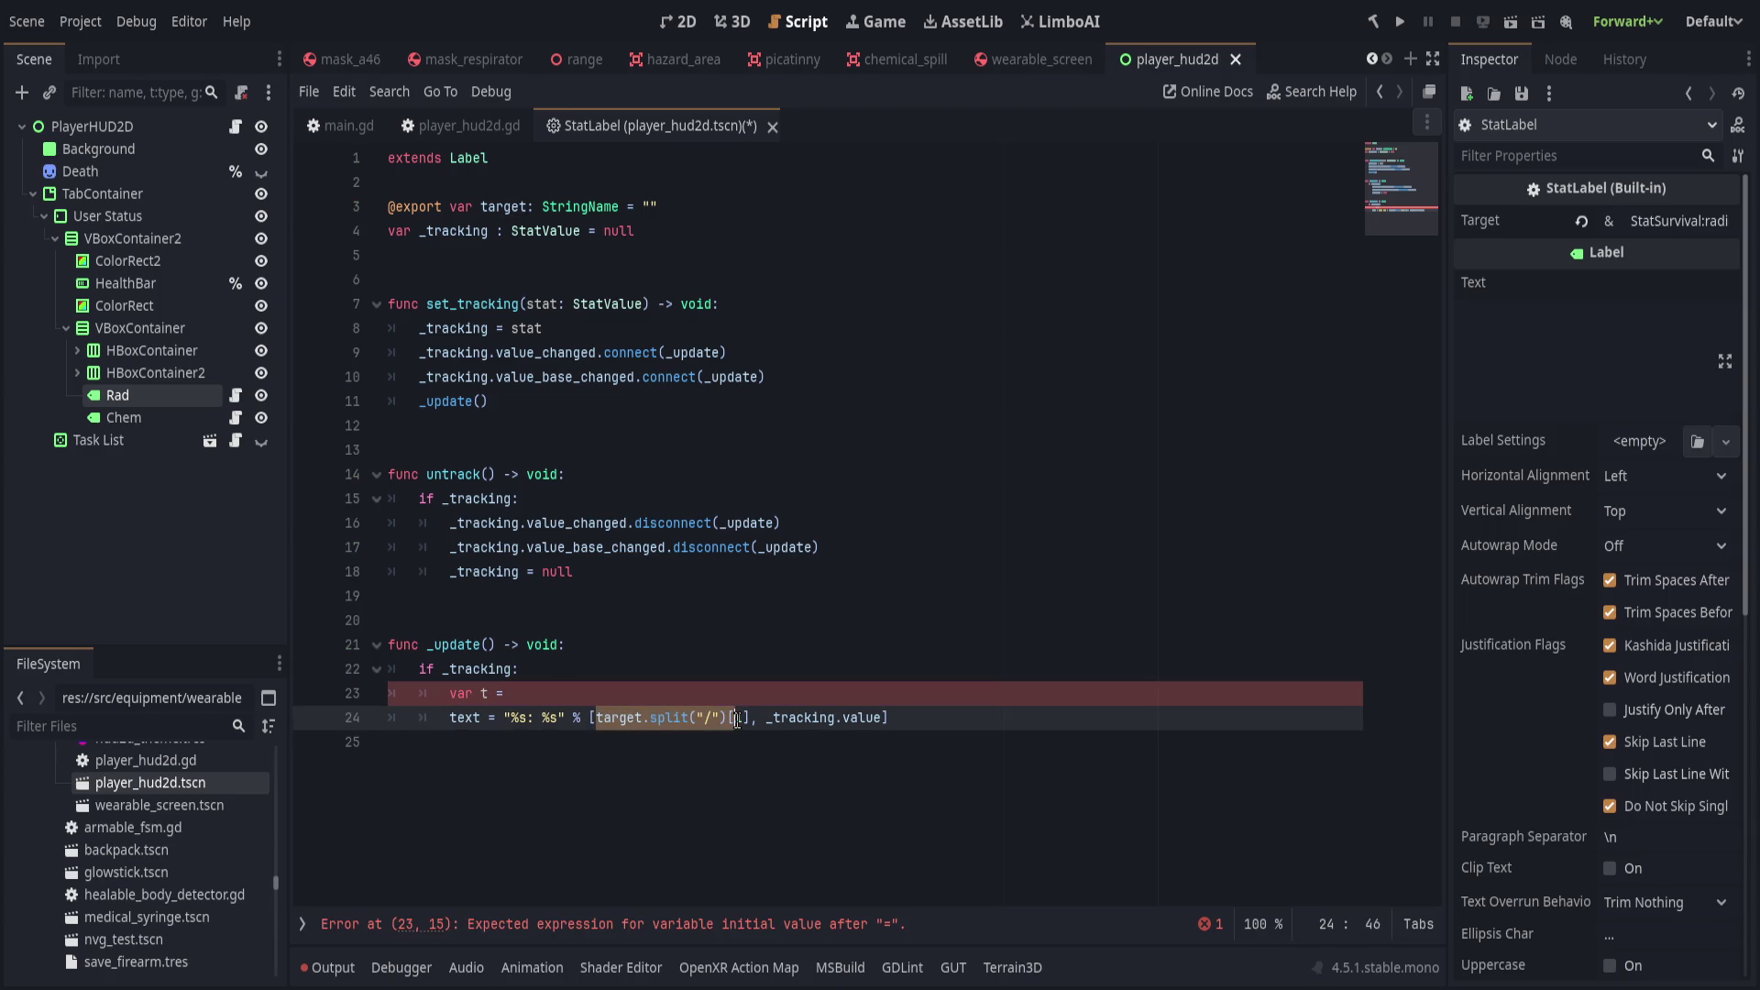
key("ctrl+x")
left_click(712, 693)
key("ctrl+v")
type(".get(")
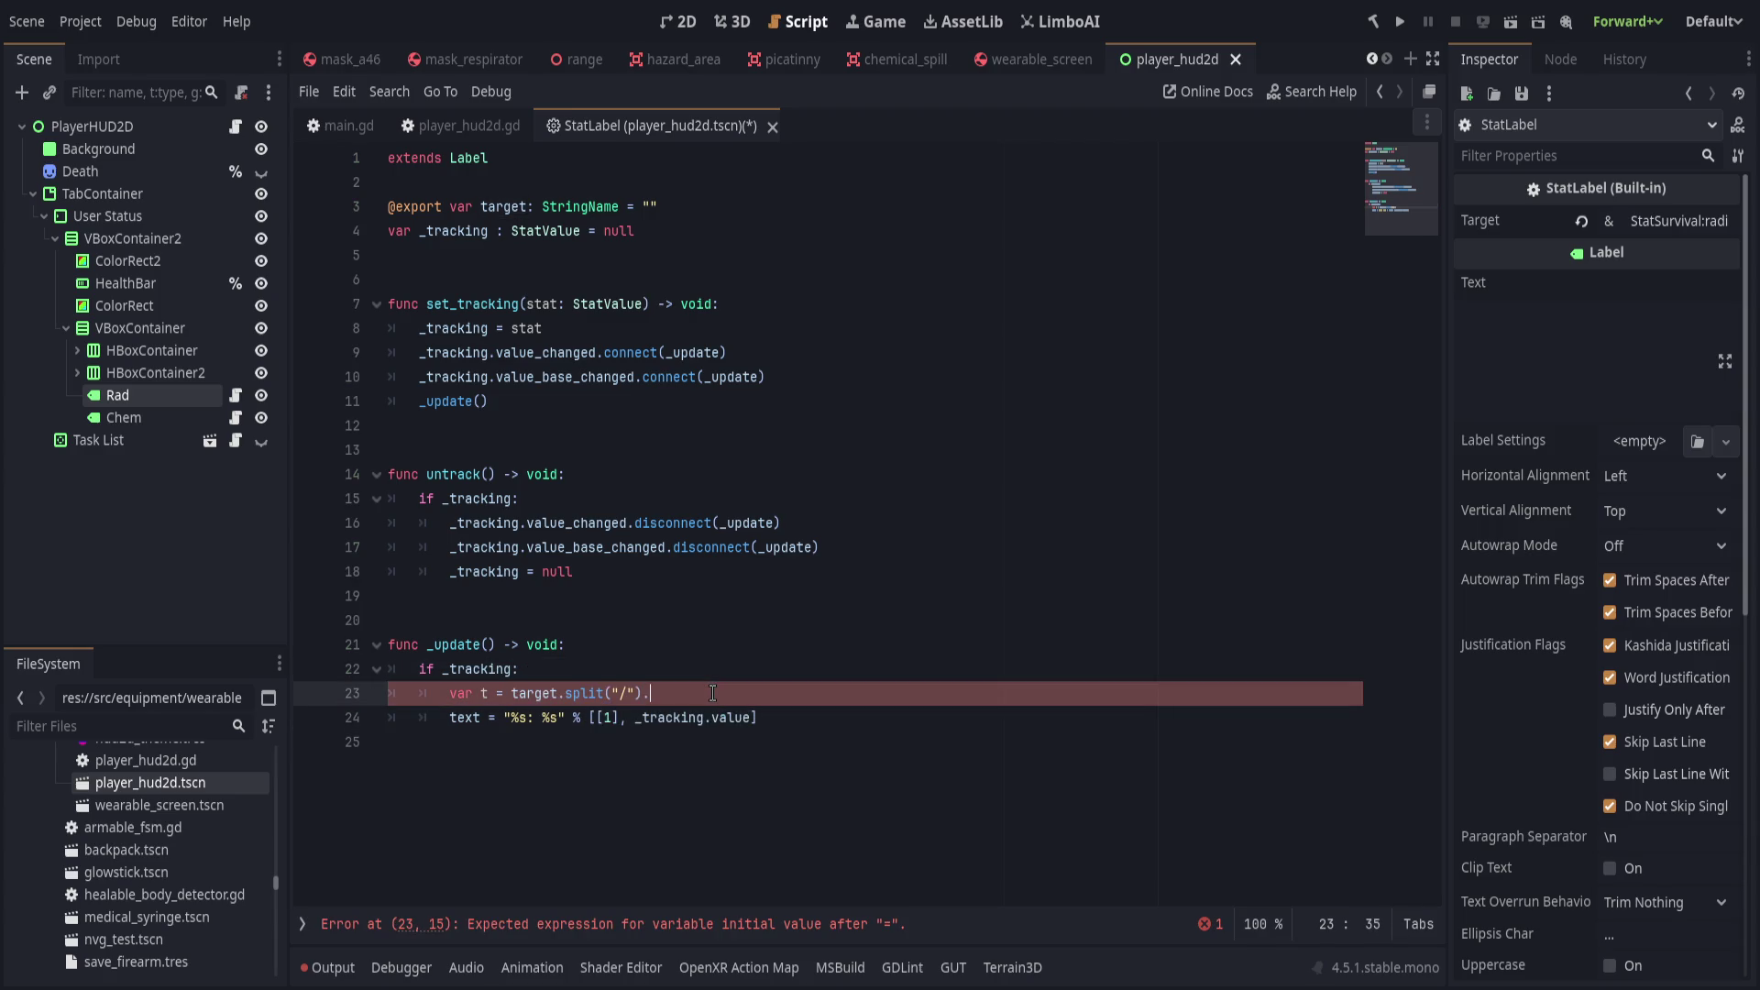
type("1")
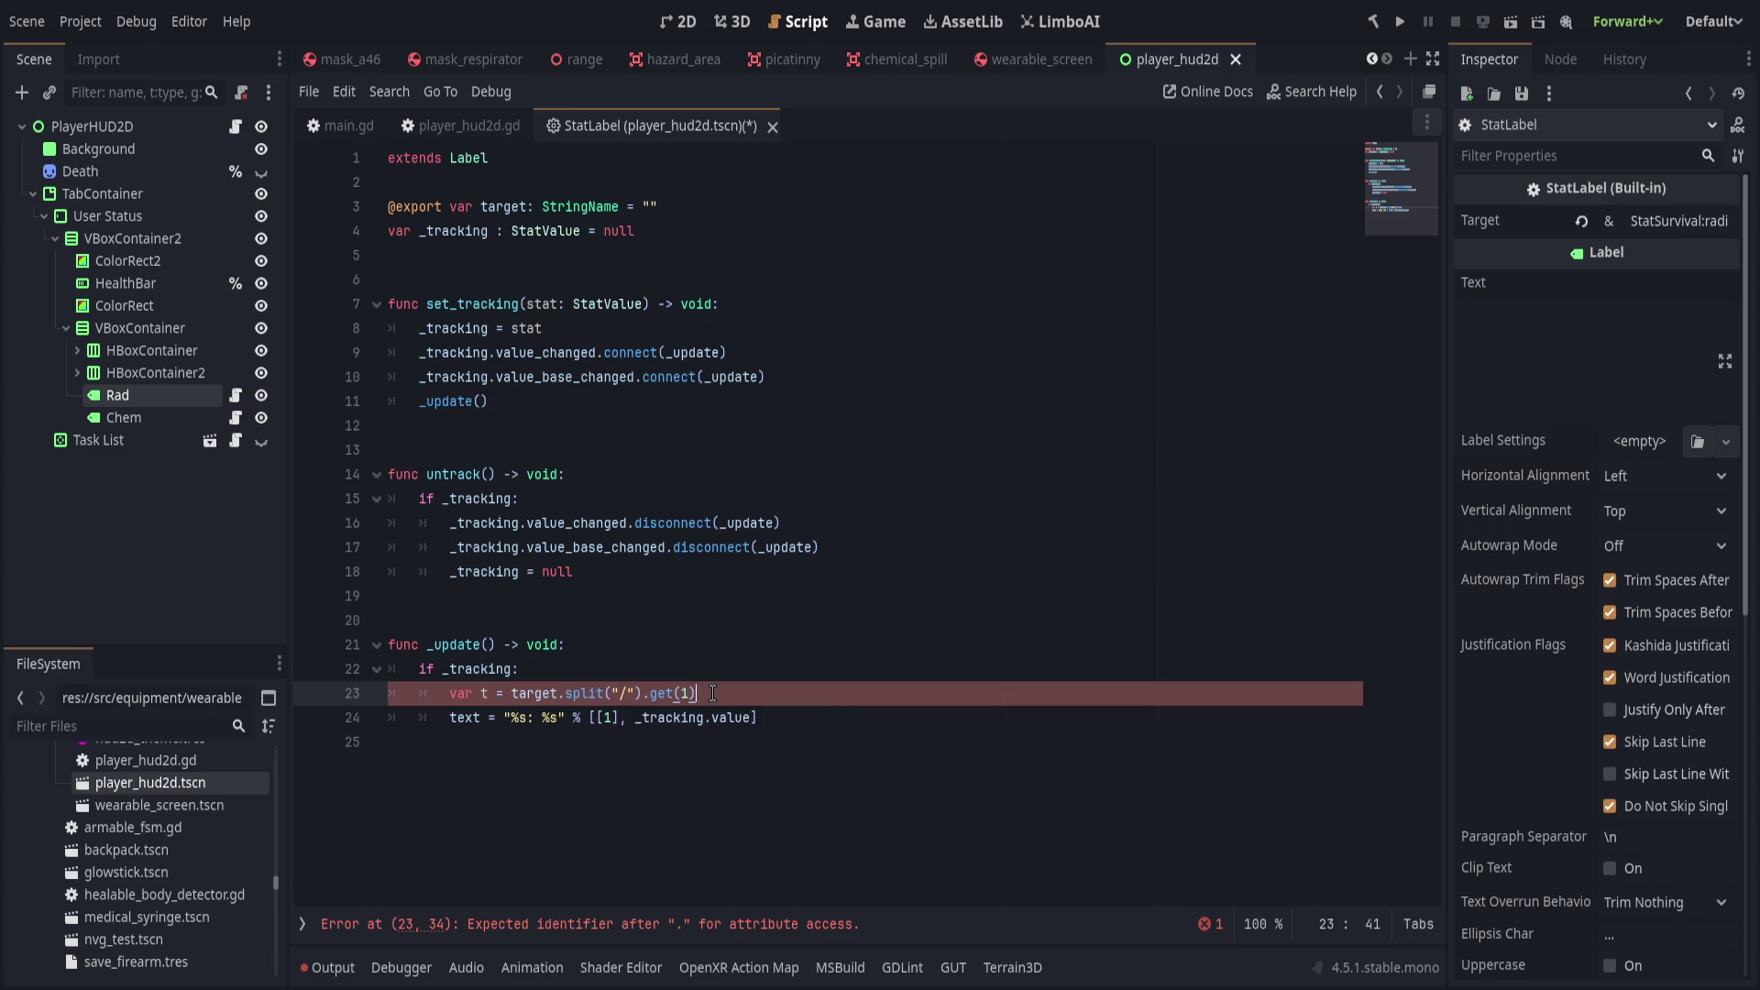
Step: Remove the leftover [1] and put t into the text array
left_click(621, 721)
key("BackSpace")
key("BackSpace")
key("BackSpace")
key("Up")
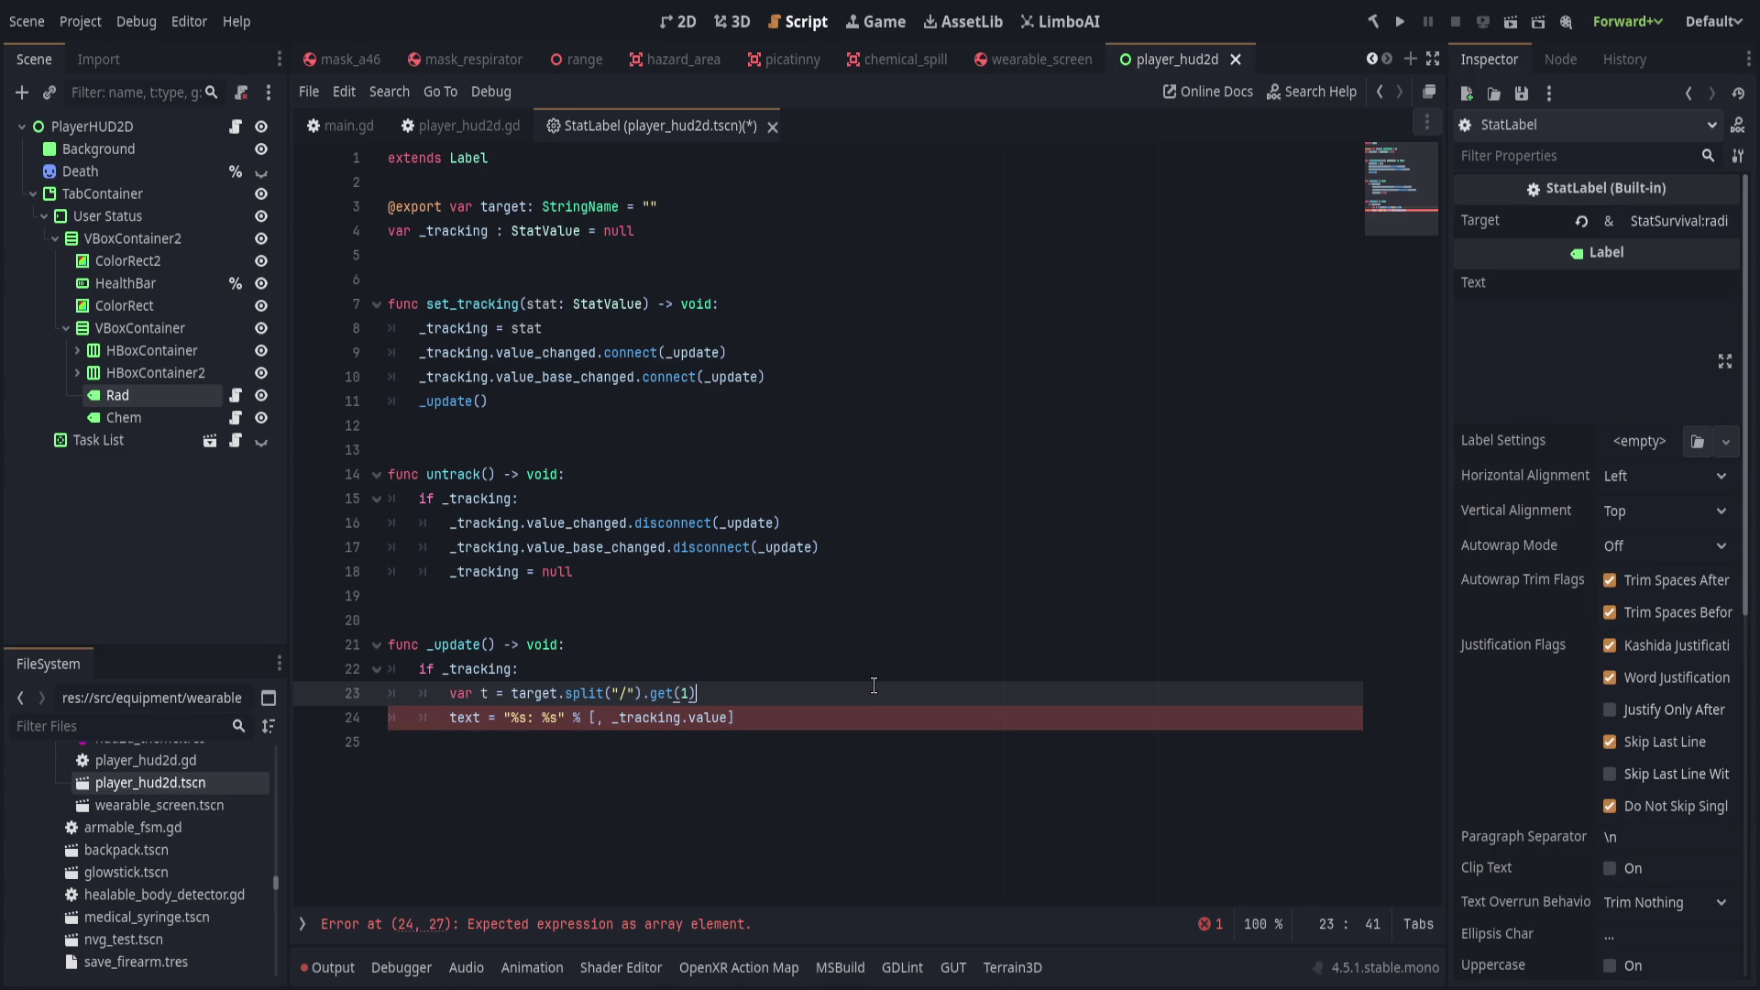
key("Down")
type("t")
Step: Save the StatLabel script and switch to the player scene
key("ctrl+s")
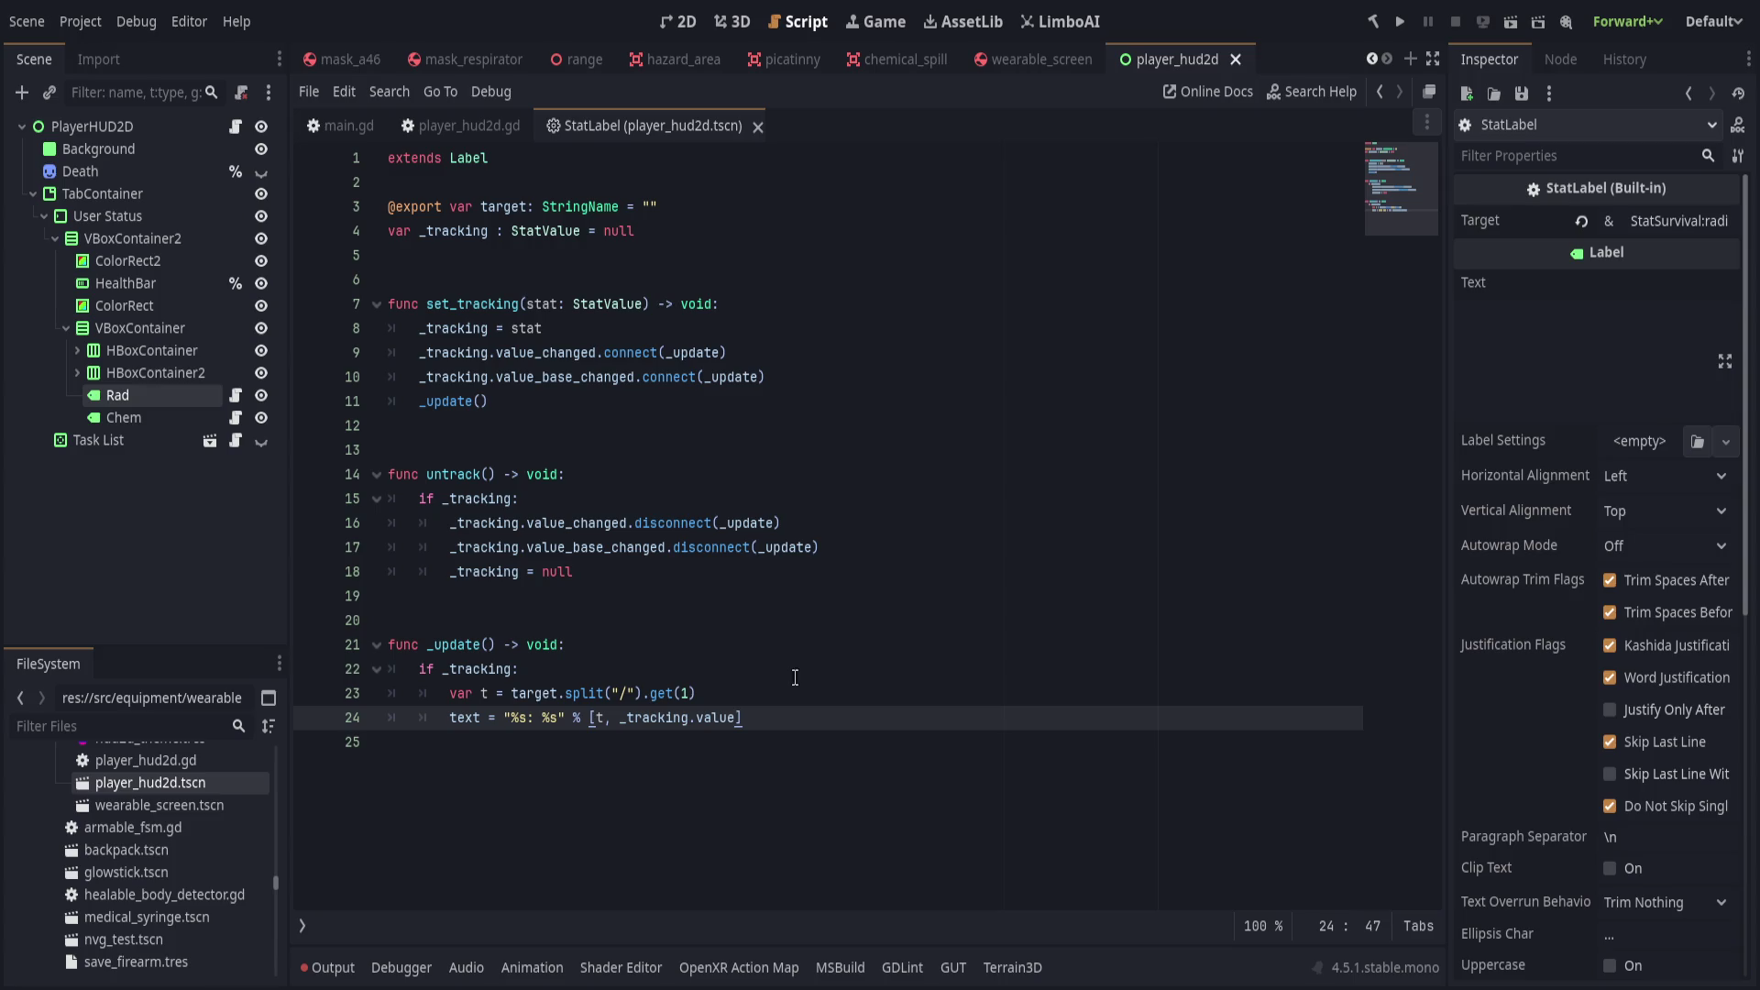
left_click(756, 694)
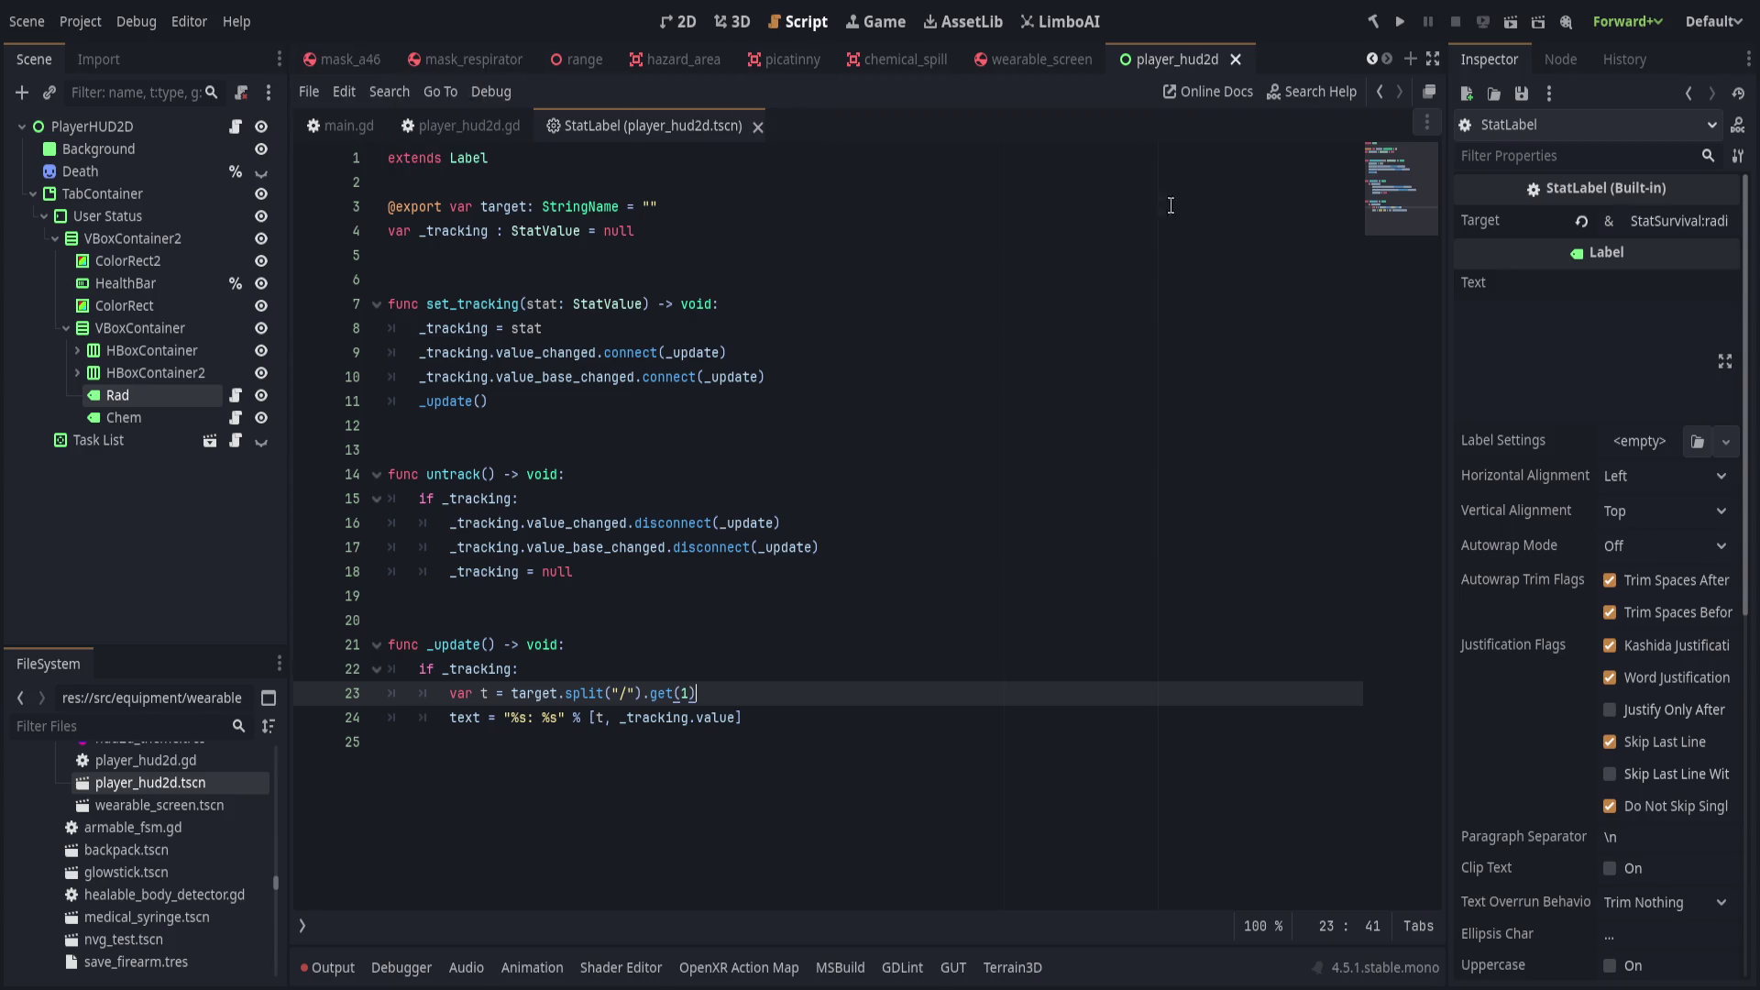
left_click(1079, 184, "shift")
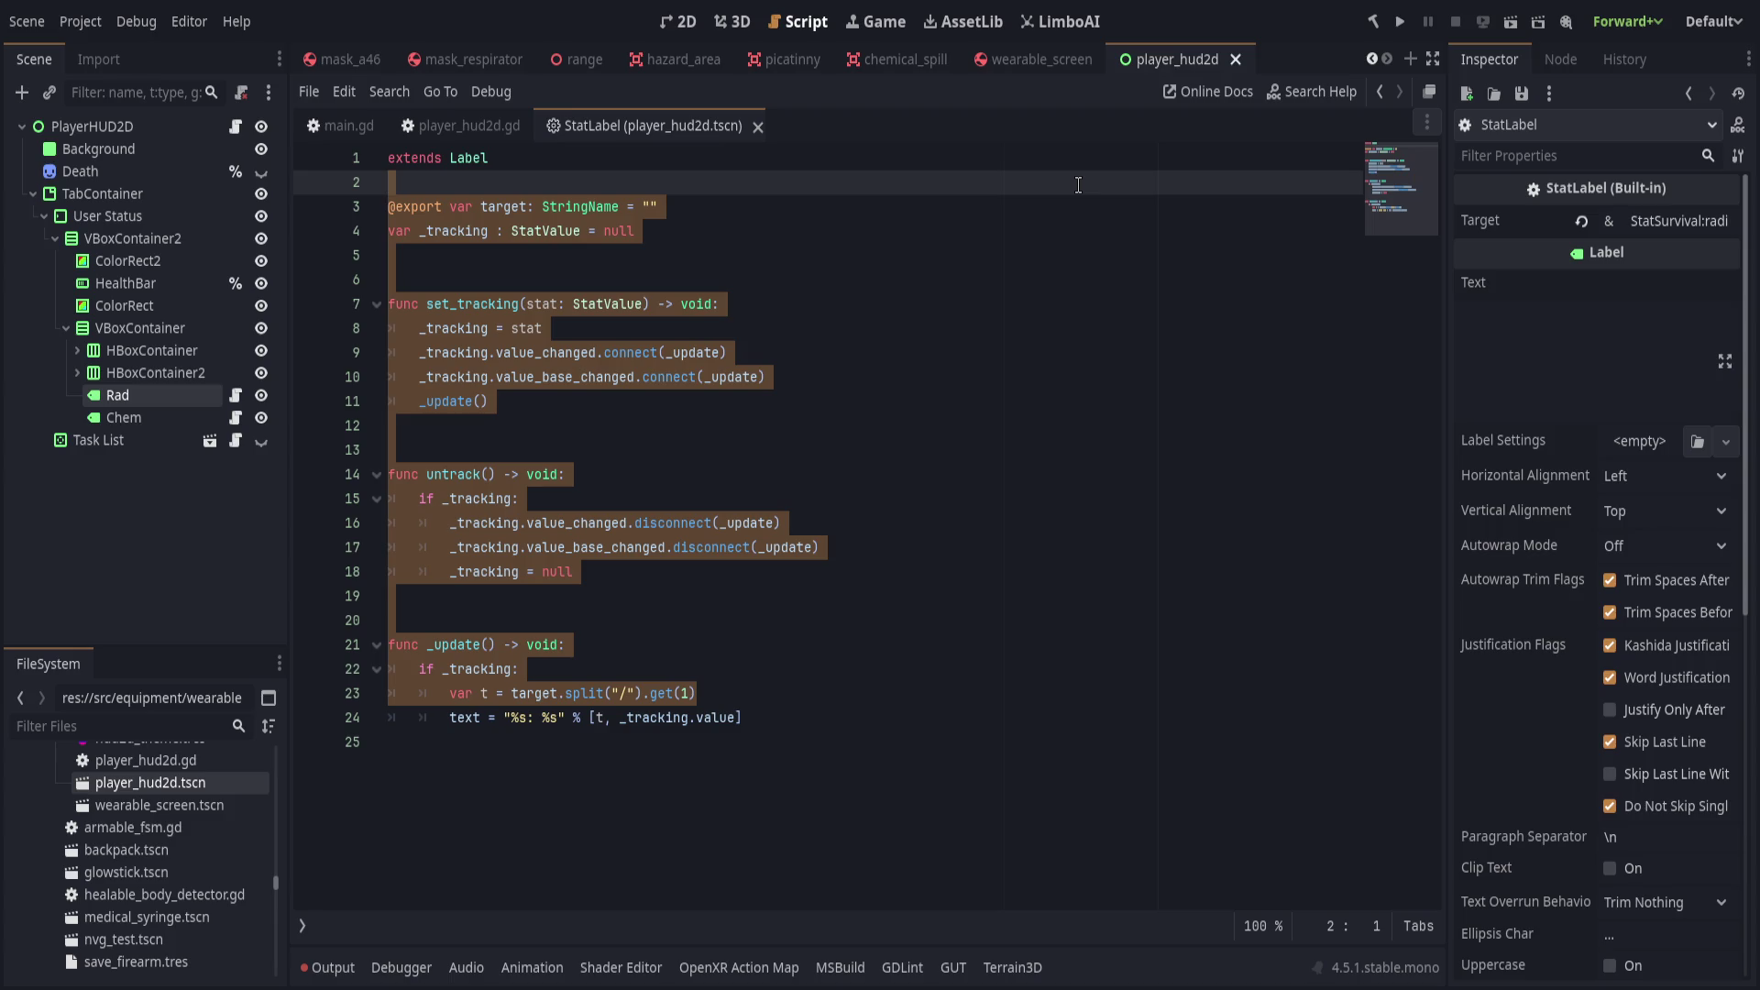
key("ctrl+Tab")
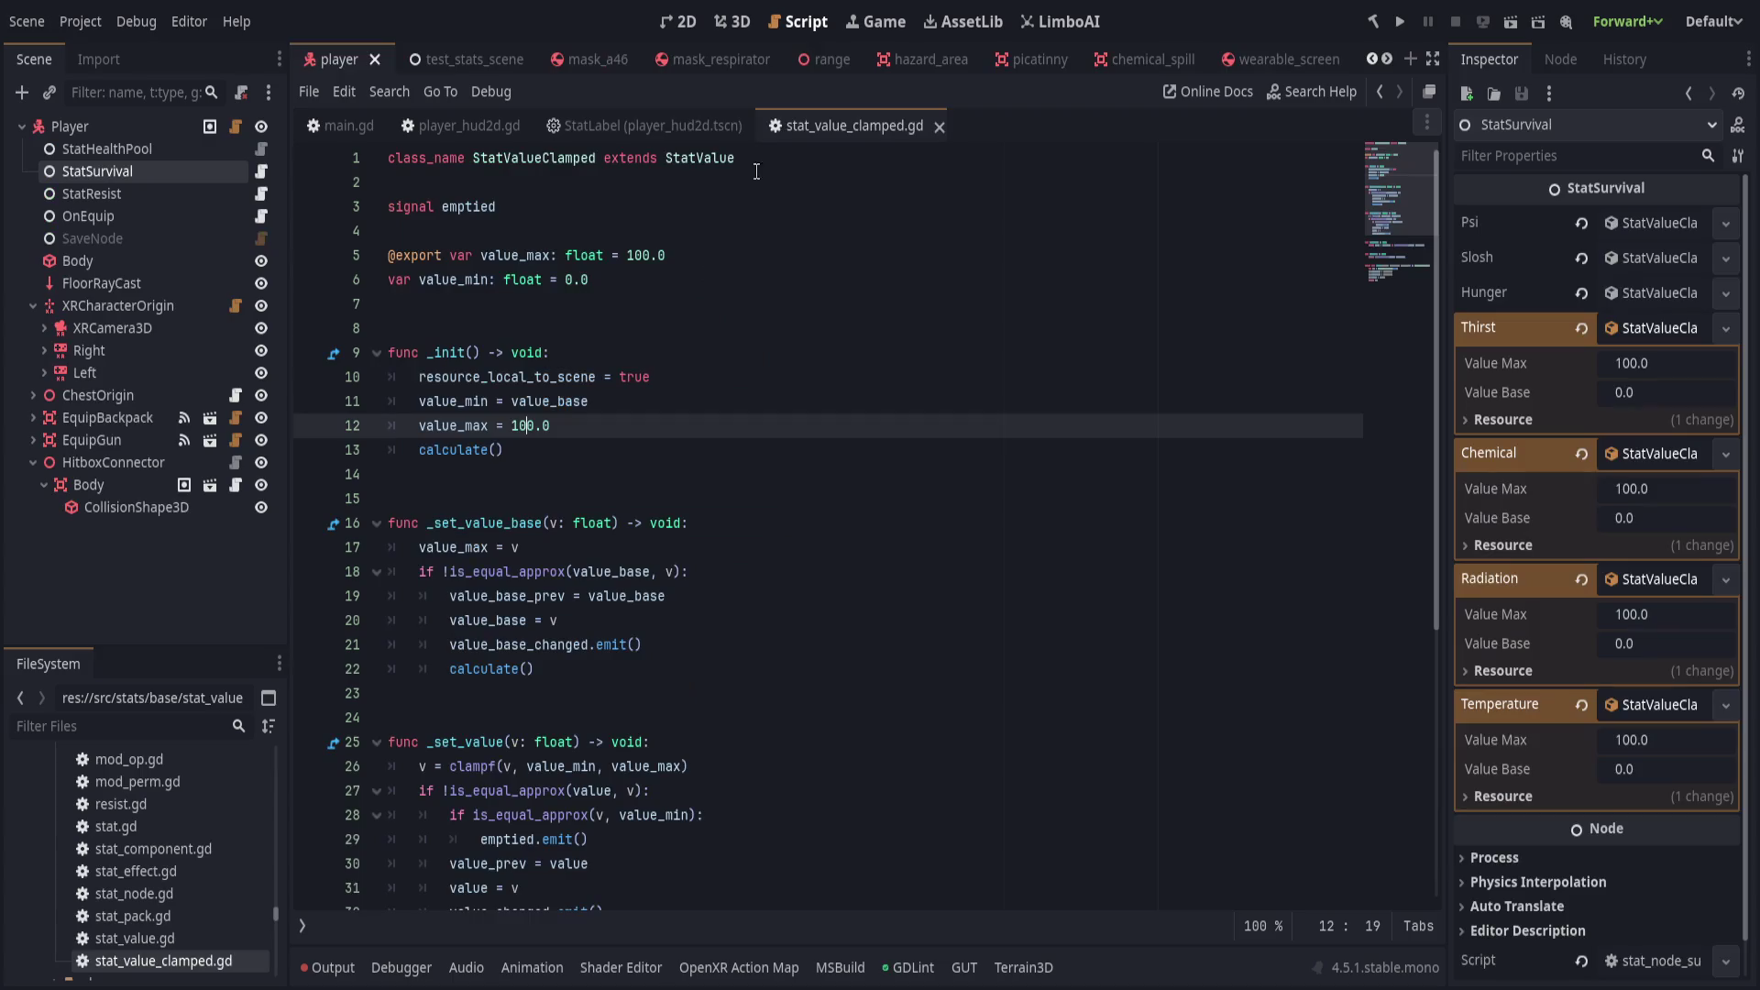
Step: In the 3D view, expand XRCharacterOrigin's Left and Right hands and frame the Right hand
left_click(739, 21)
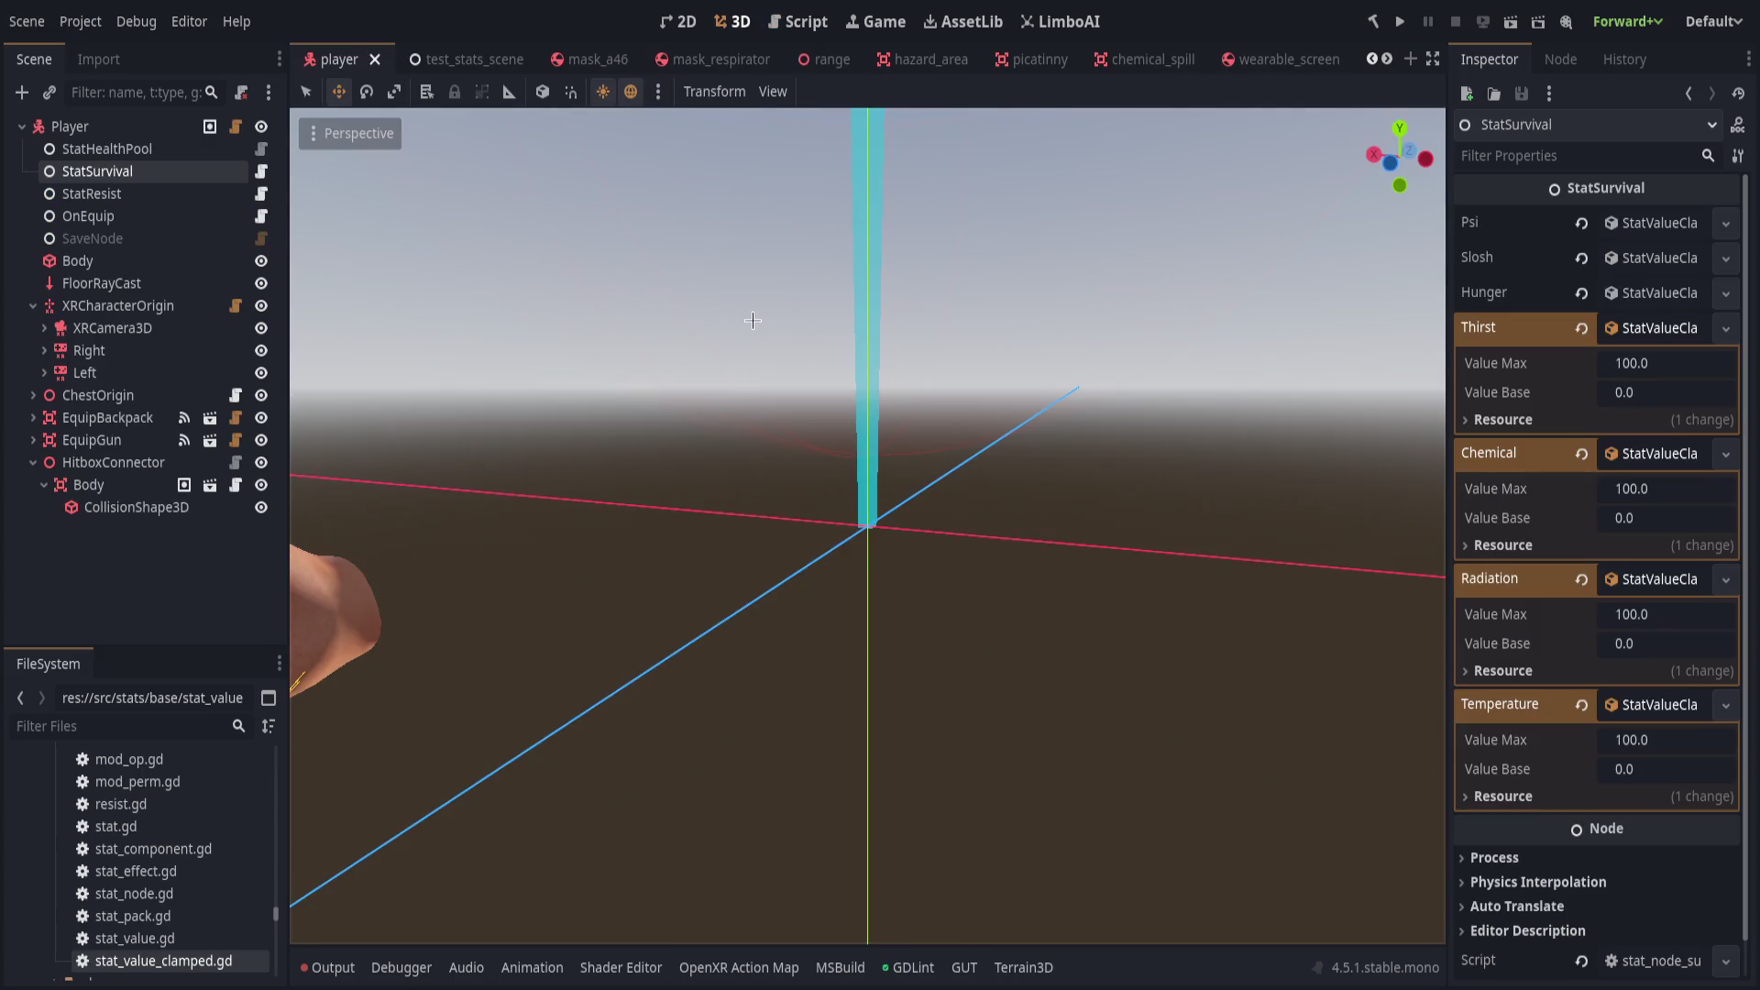
scroll(750, 326, "up", 5)
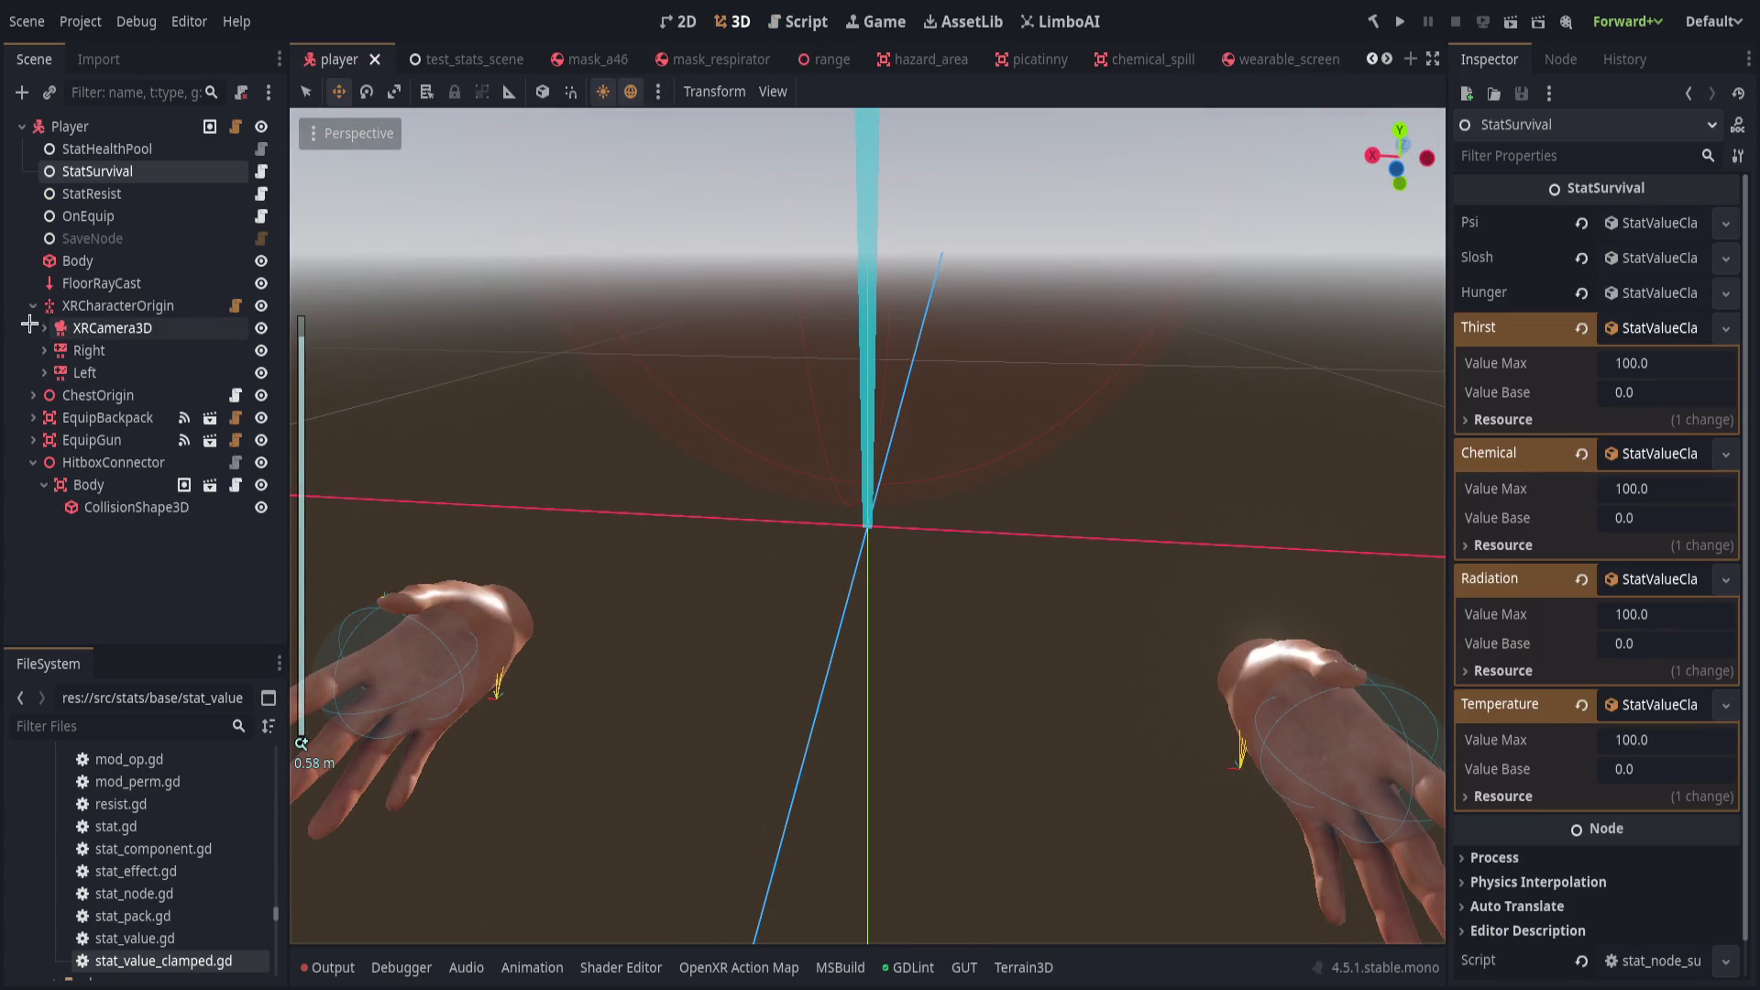
left_click(32, 306)
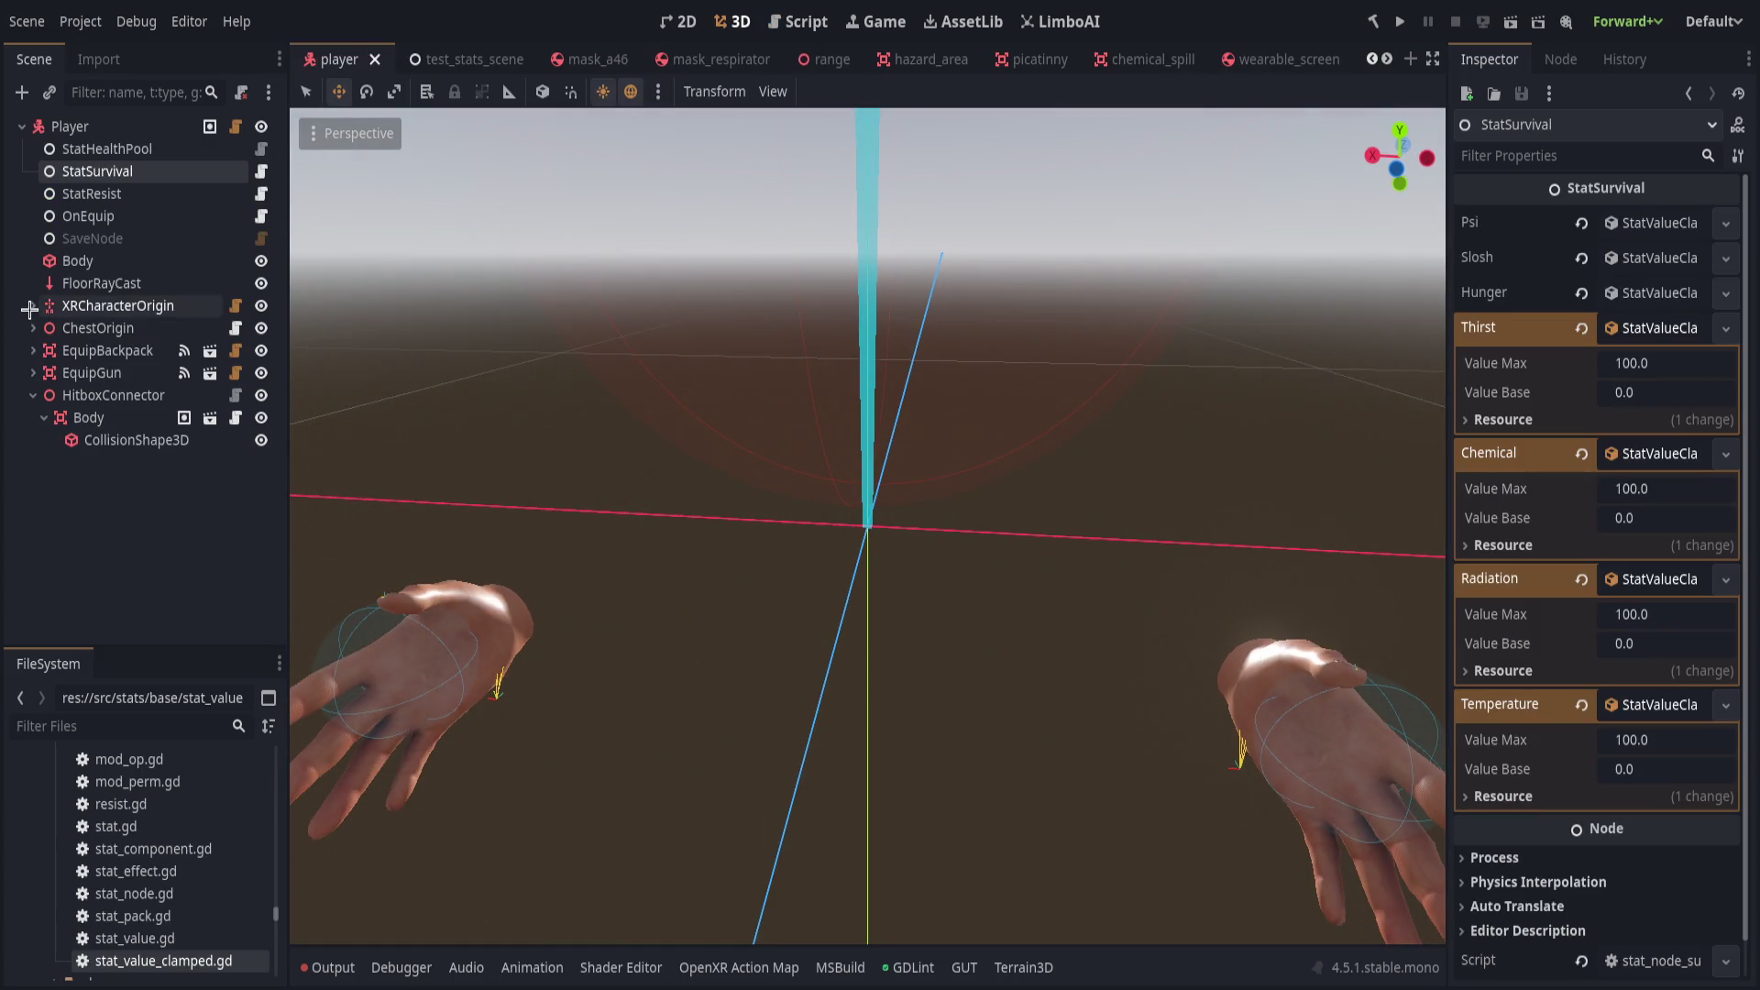
left_click(30, 395)
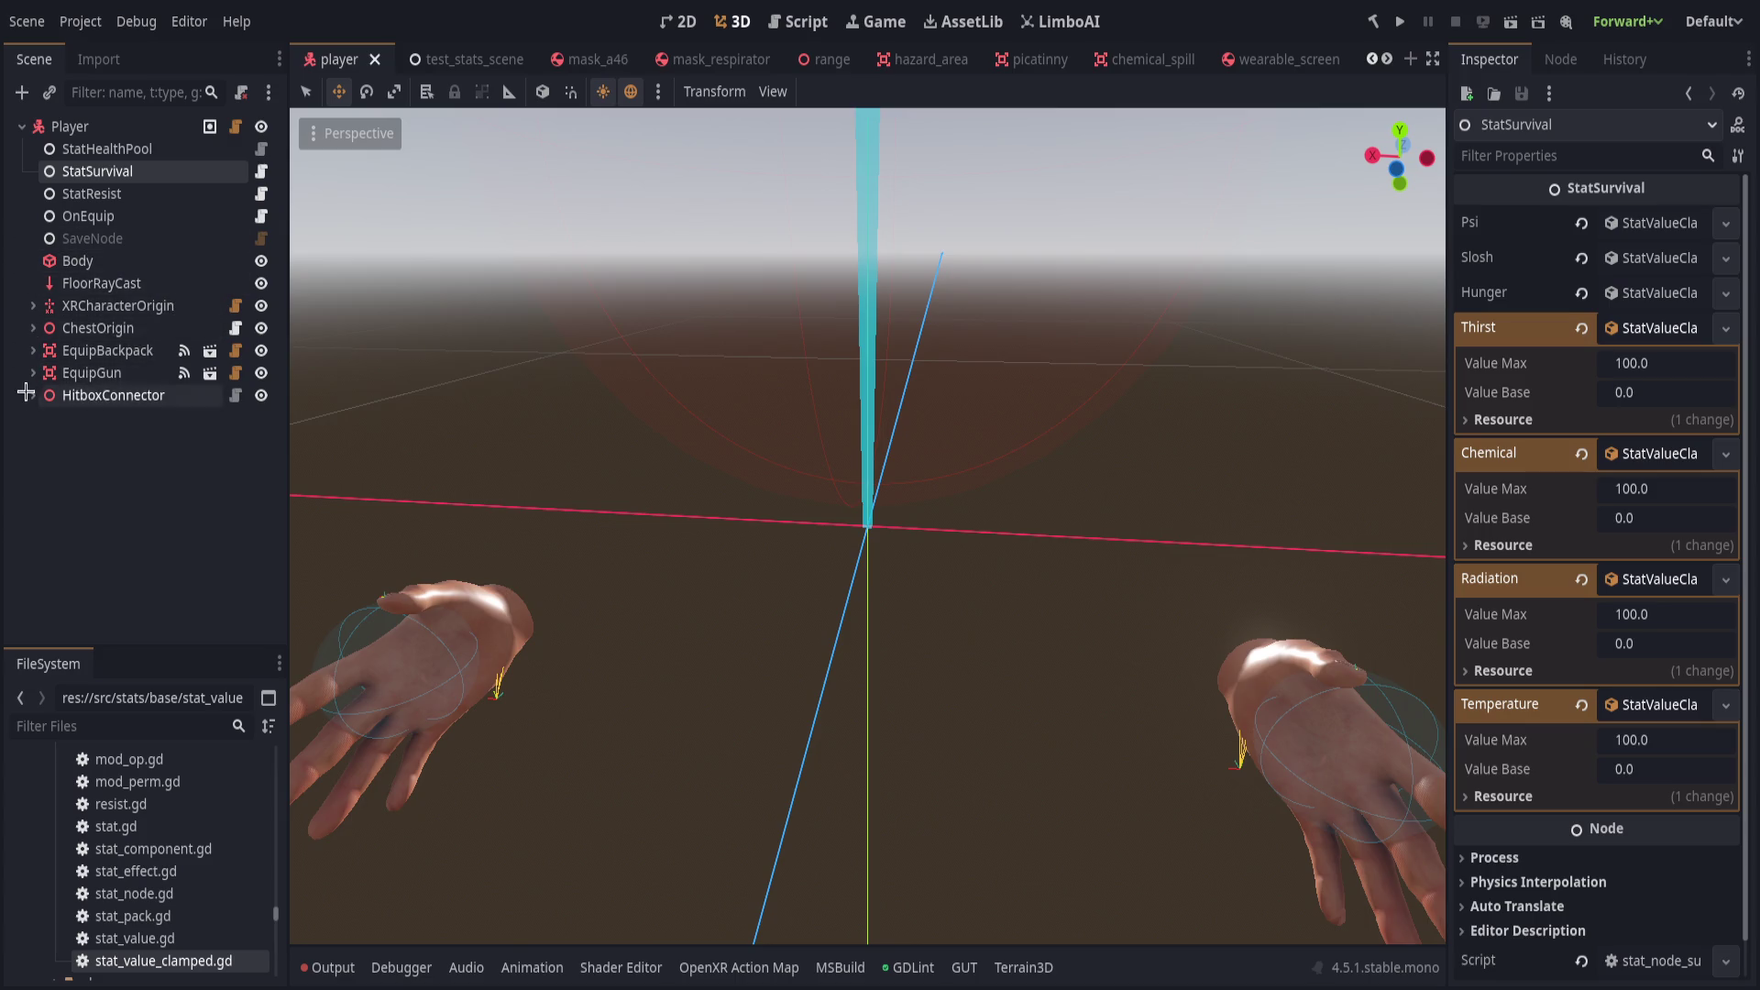
left_click(25, 307)
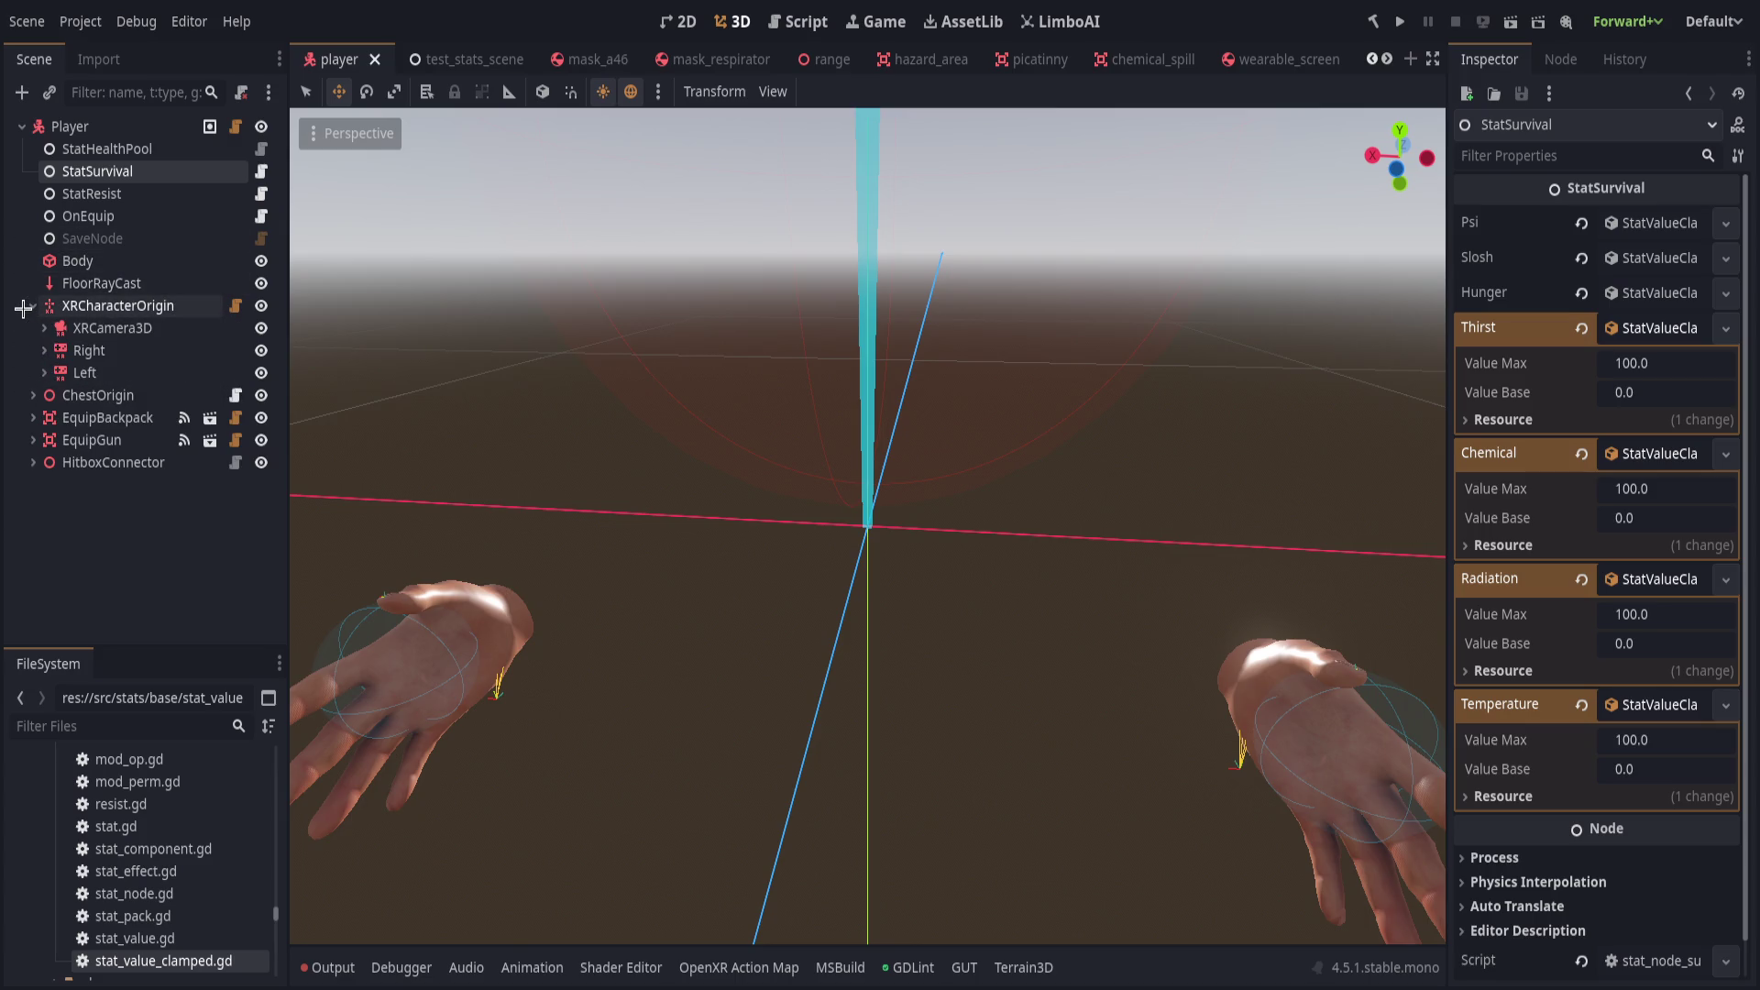
left_click(44, 372)
left_click(44, 351)
left_click(89, 350)
key("f")
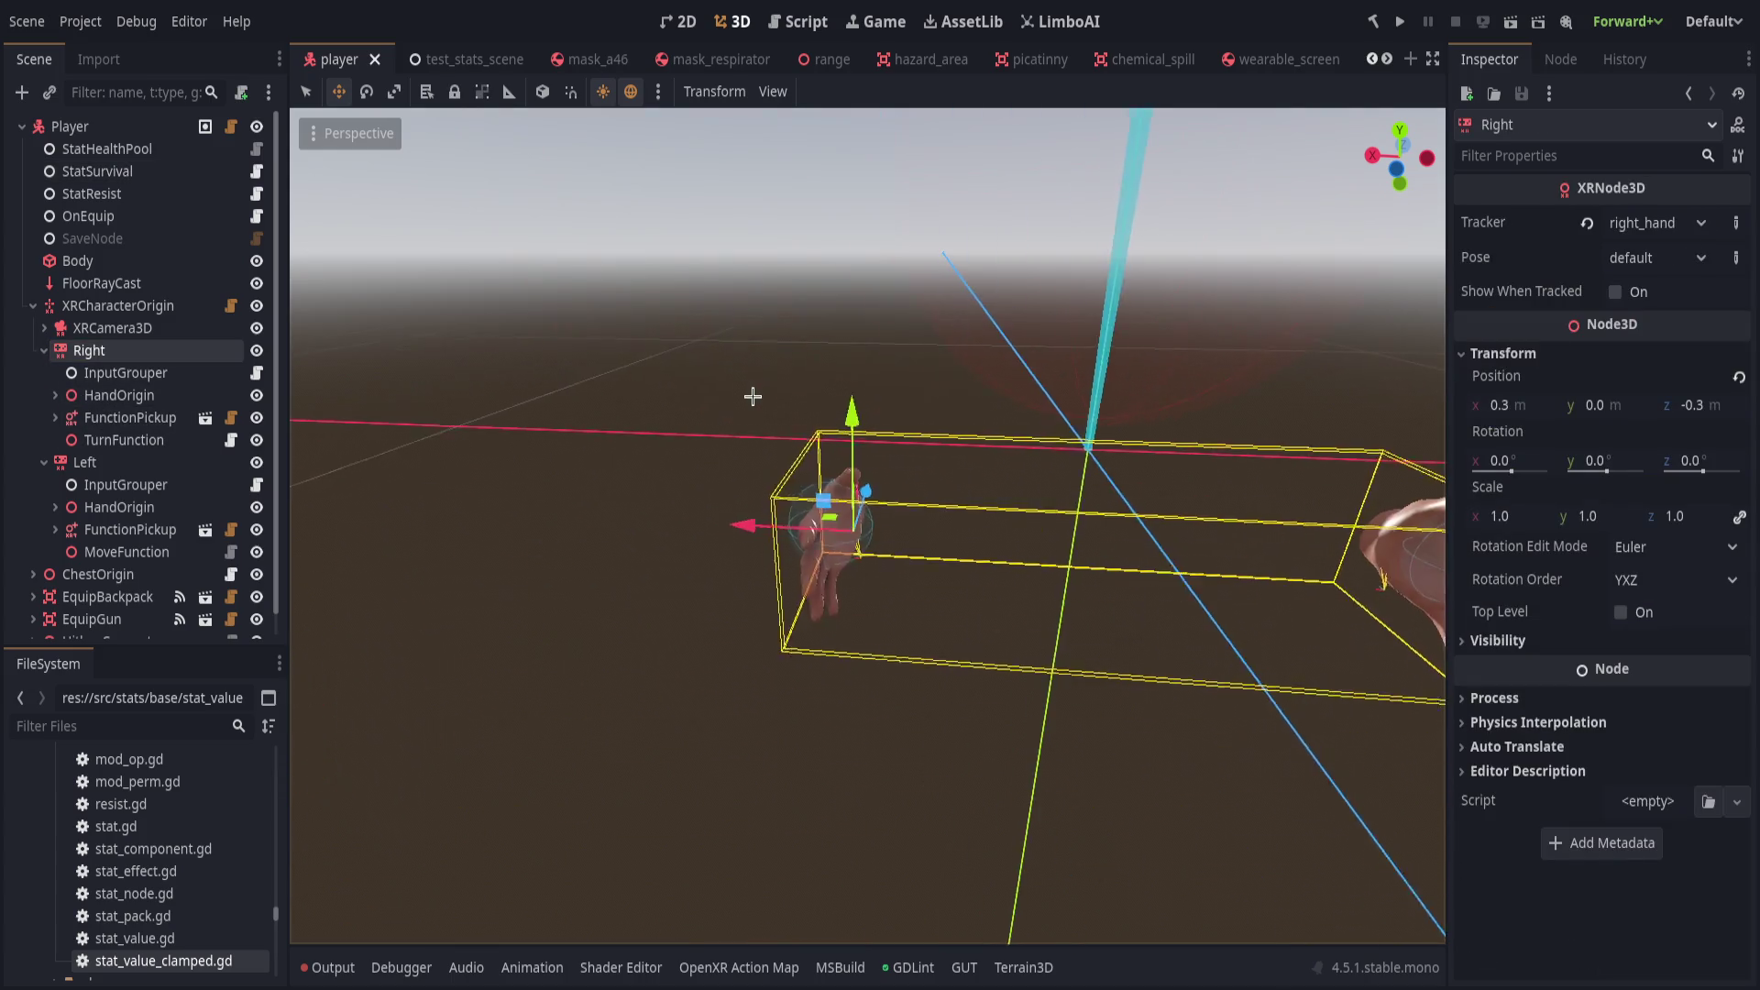
scroll(676, 396, "up", 3)
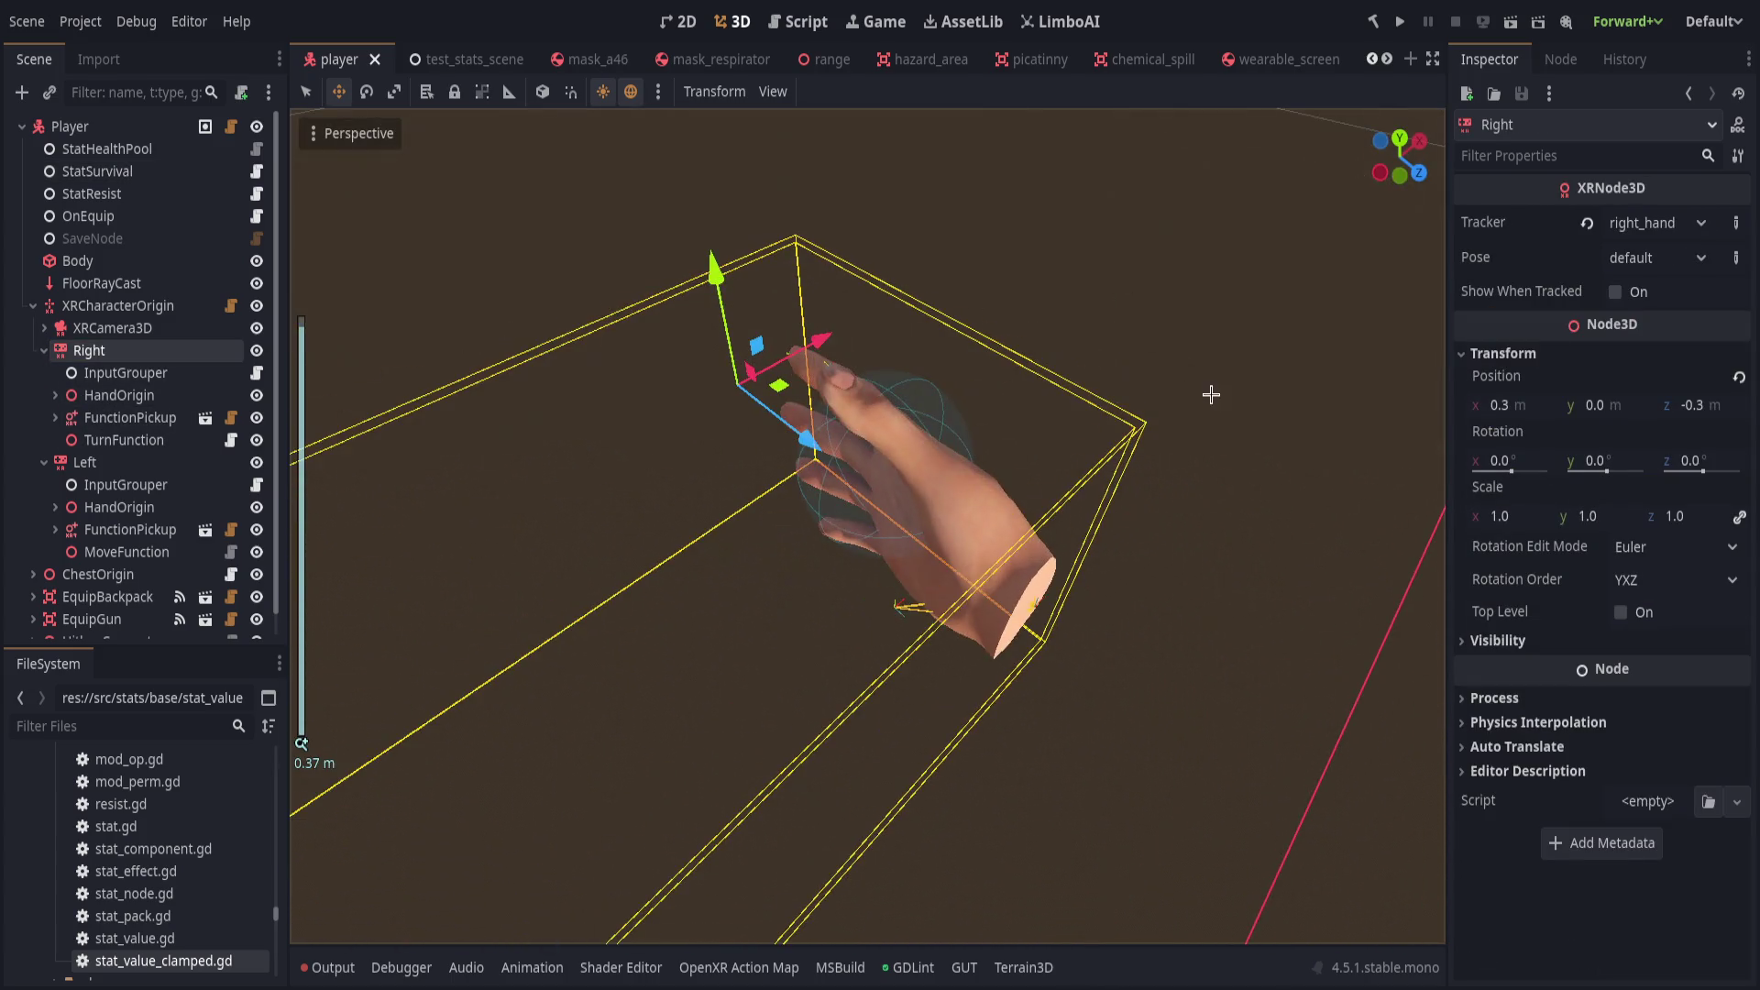
Step: Review the Right hand's child nodes, then paste an XRToolsSnapZone child under Right
left_click(123, 372)
left_click(119, 395)
left_click(131, 417)
left_click(123, 440)
left_click(89, 350)
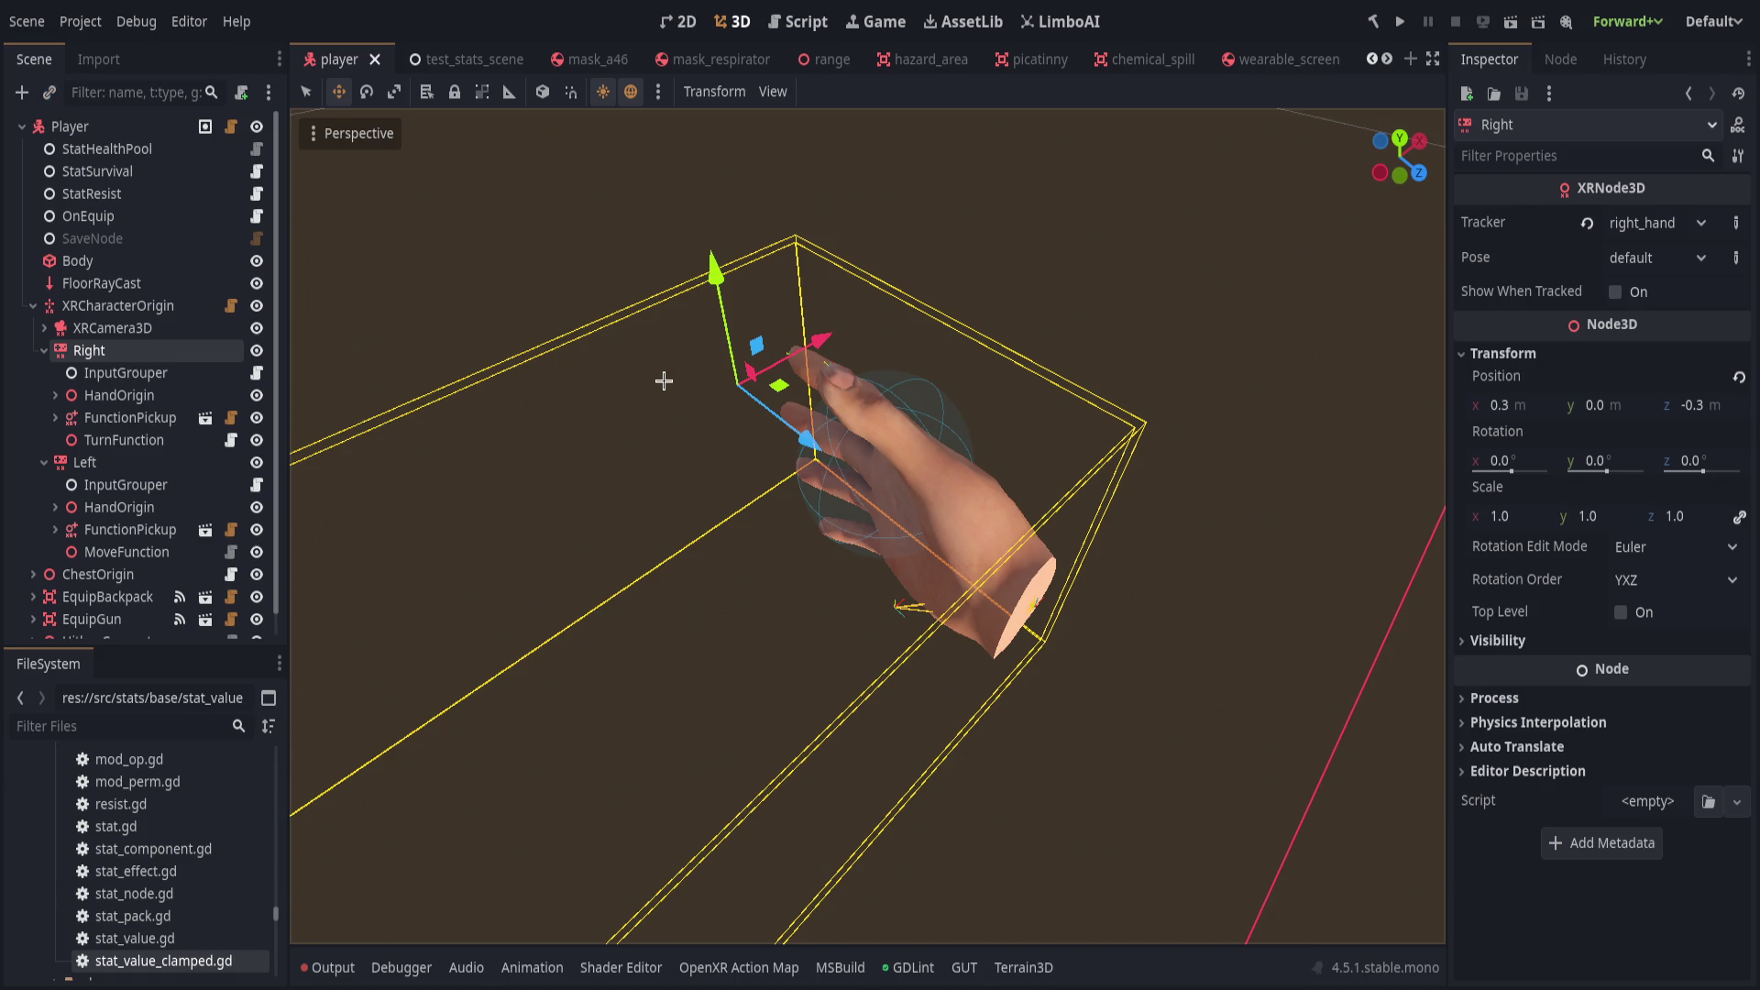
key("ctrl+v")
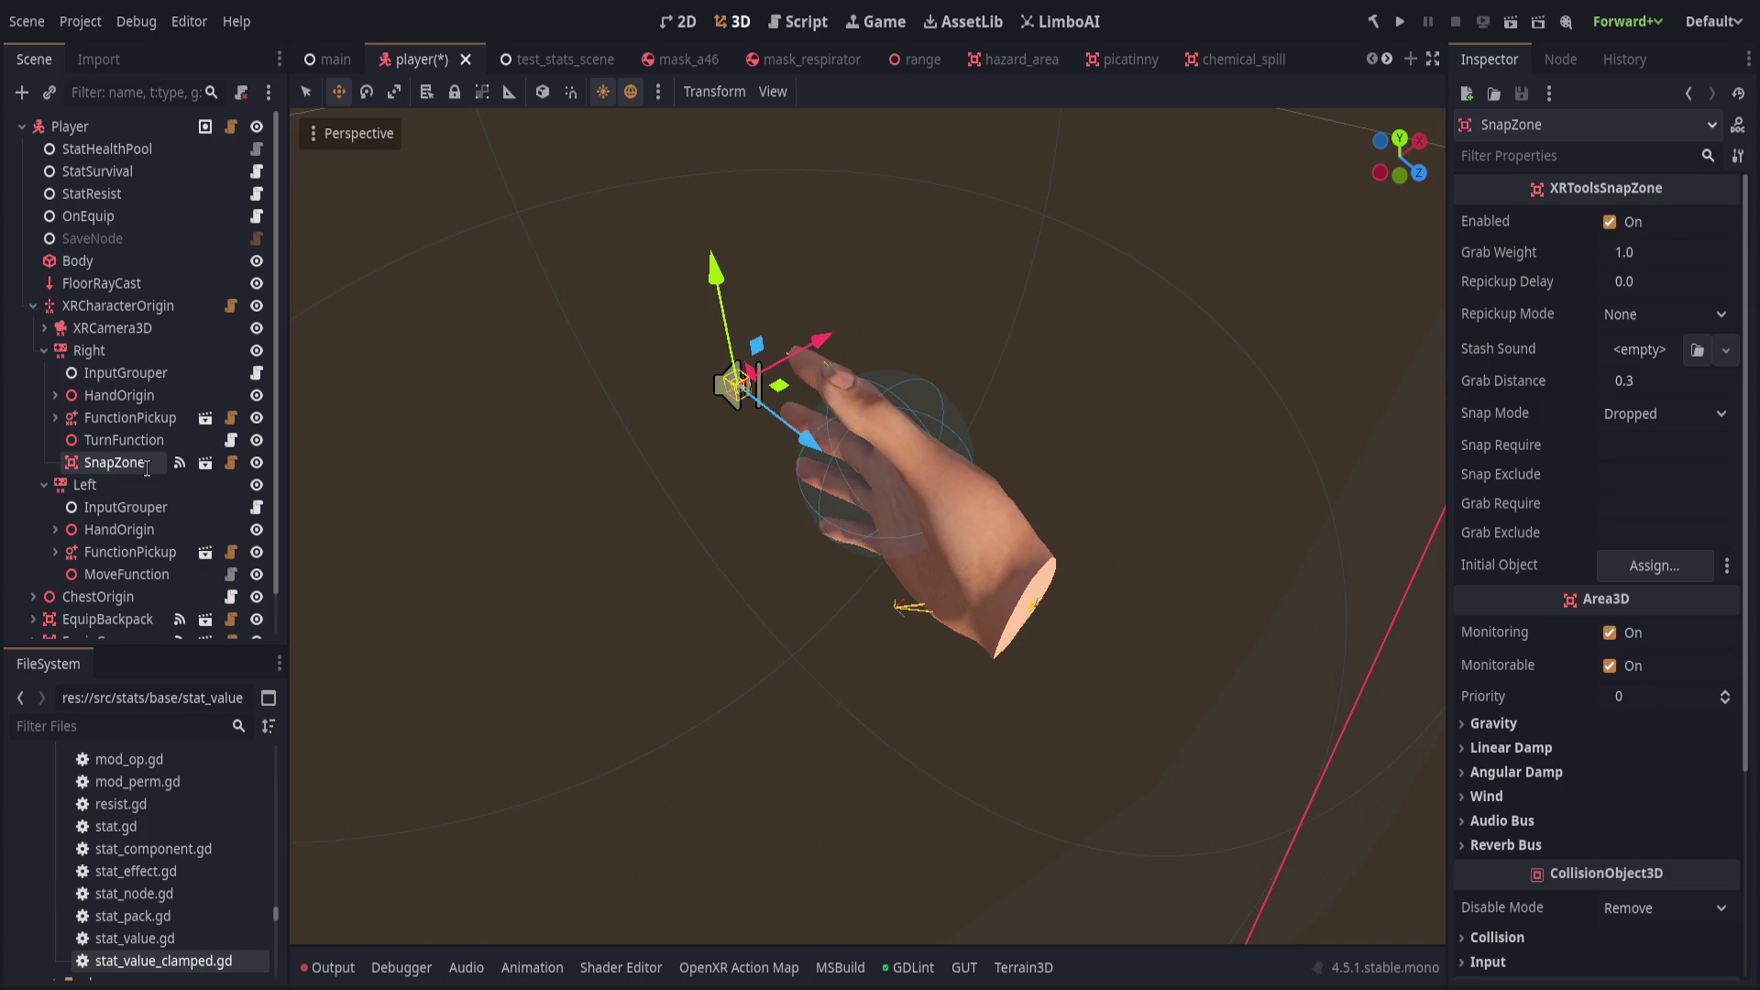
Step: Rename the snap zone EquipWrist and add a SaveNode child with Save set to SavePickup
type("EquipWrist")
key("Return")
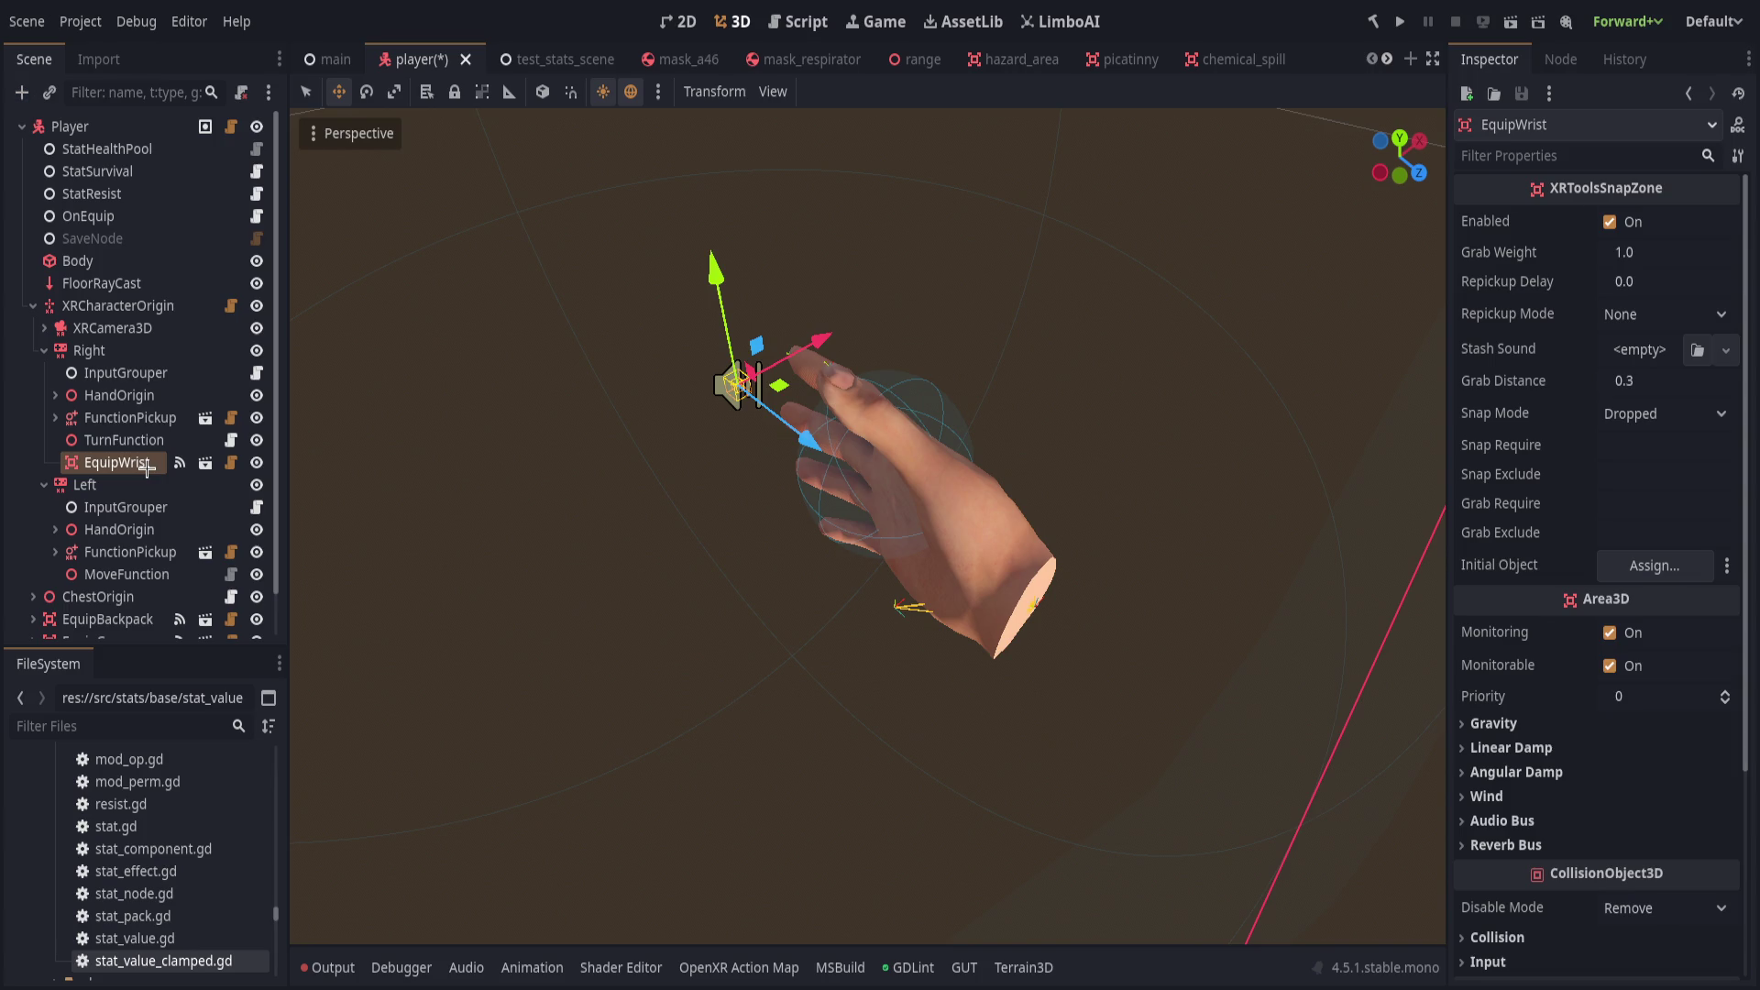
key("ctrl+v")
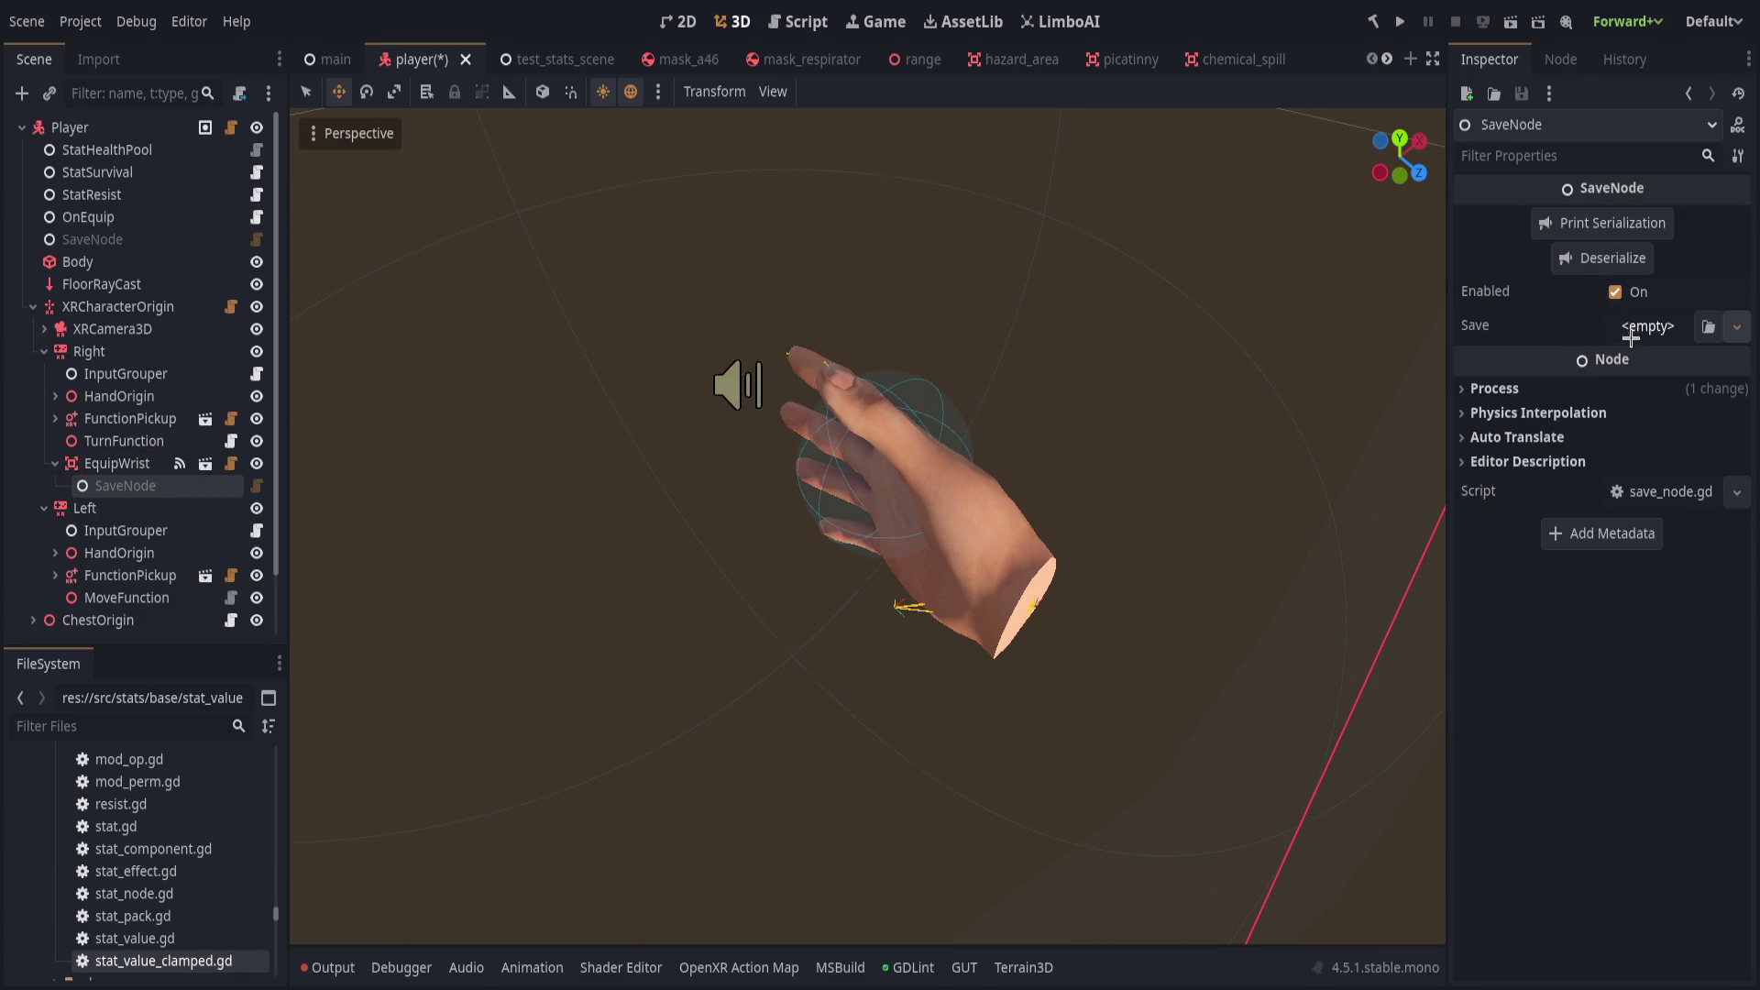
left_click_drag(1644, 401, 1670, 500)
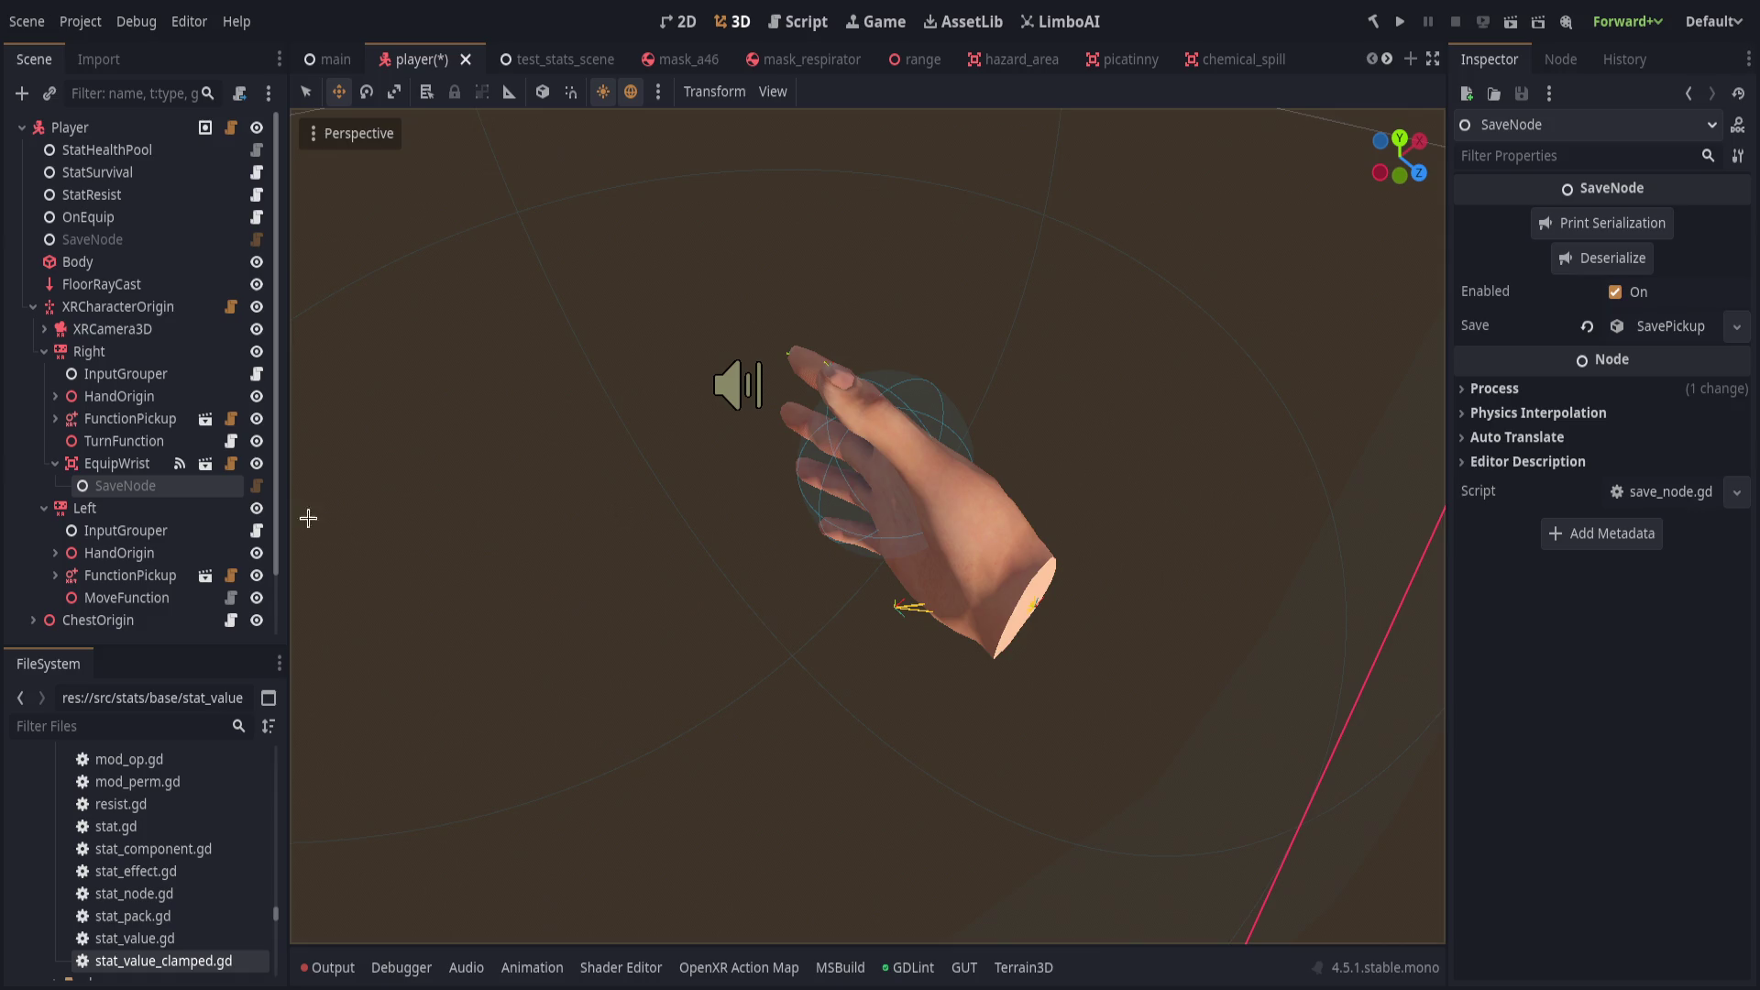
Step: Select EquipWrist and orbit the view around the right hand
left_click(97, 463)
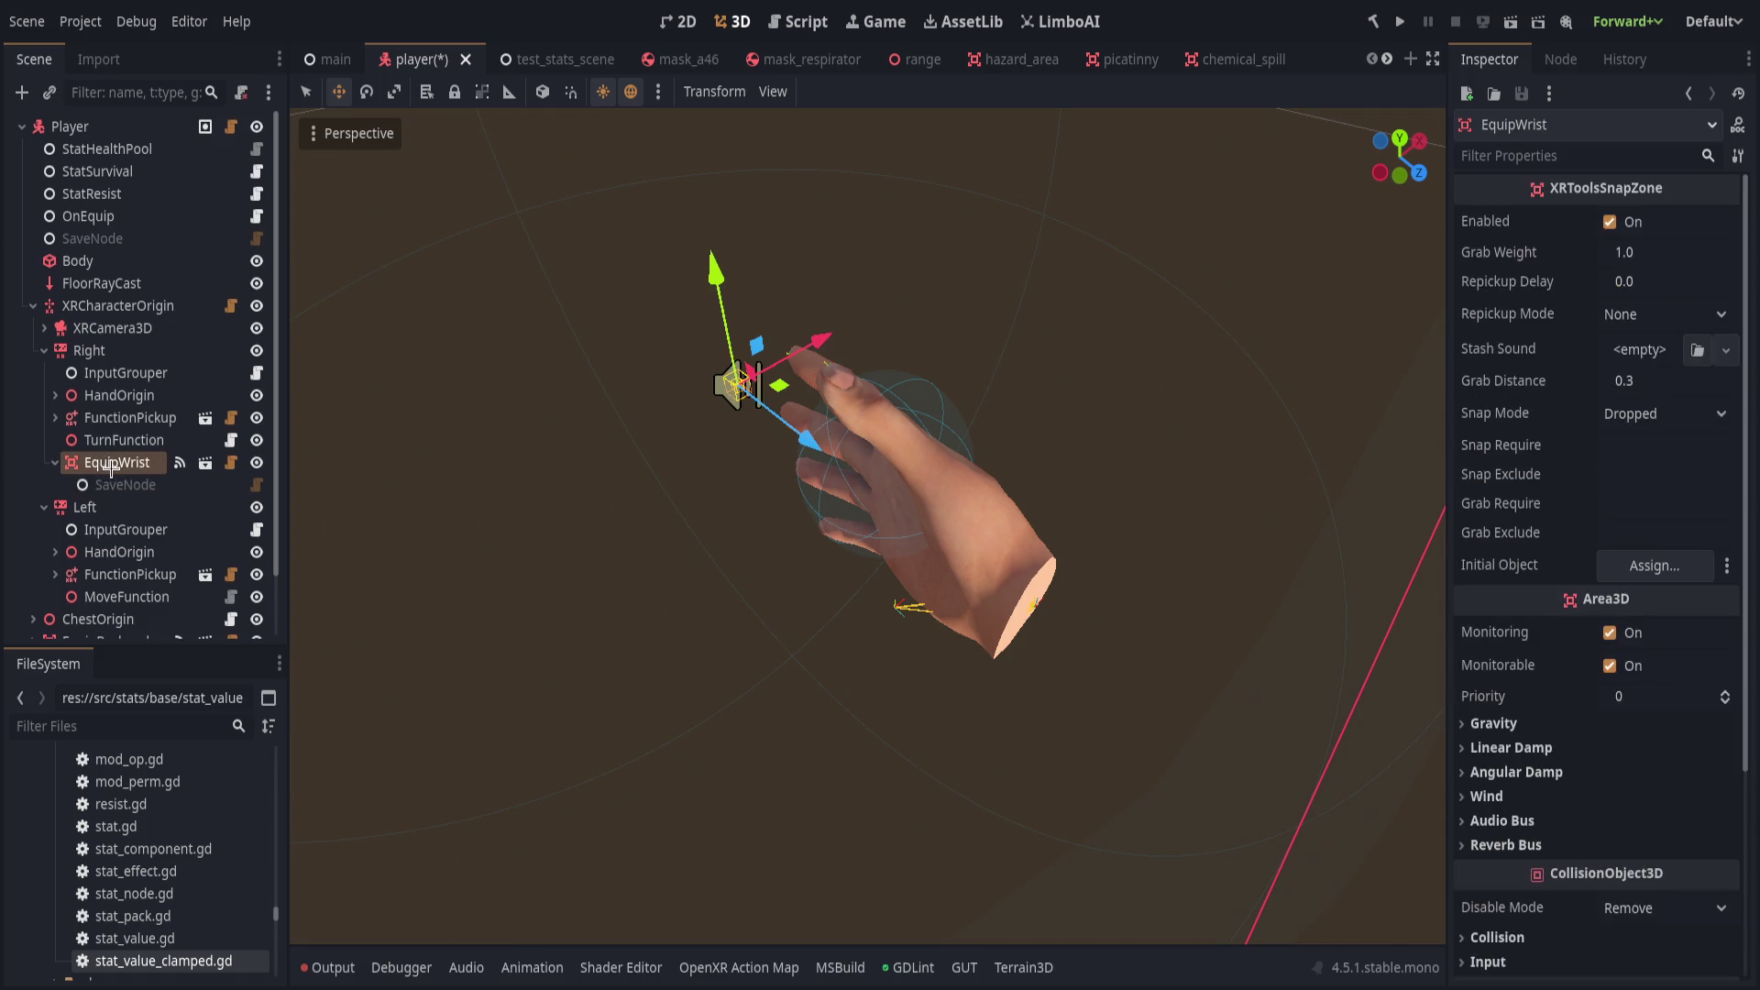
left_click_drag(1167, 388, 941, 388)
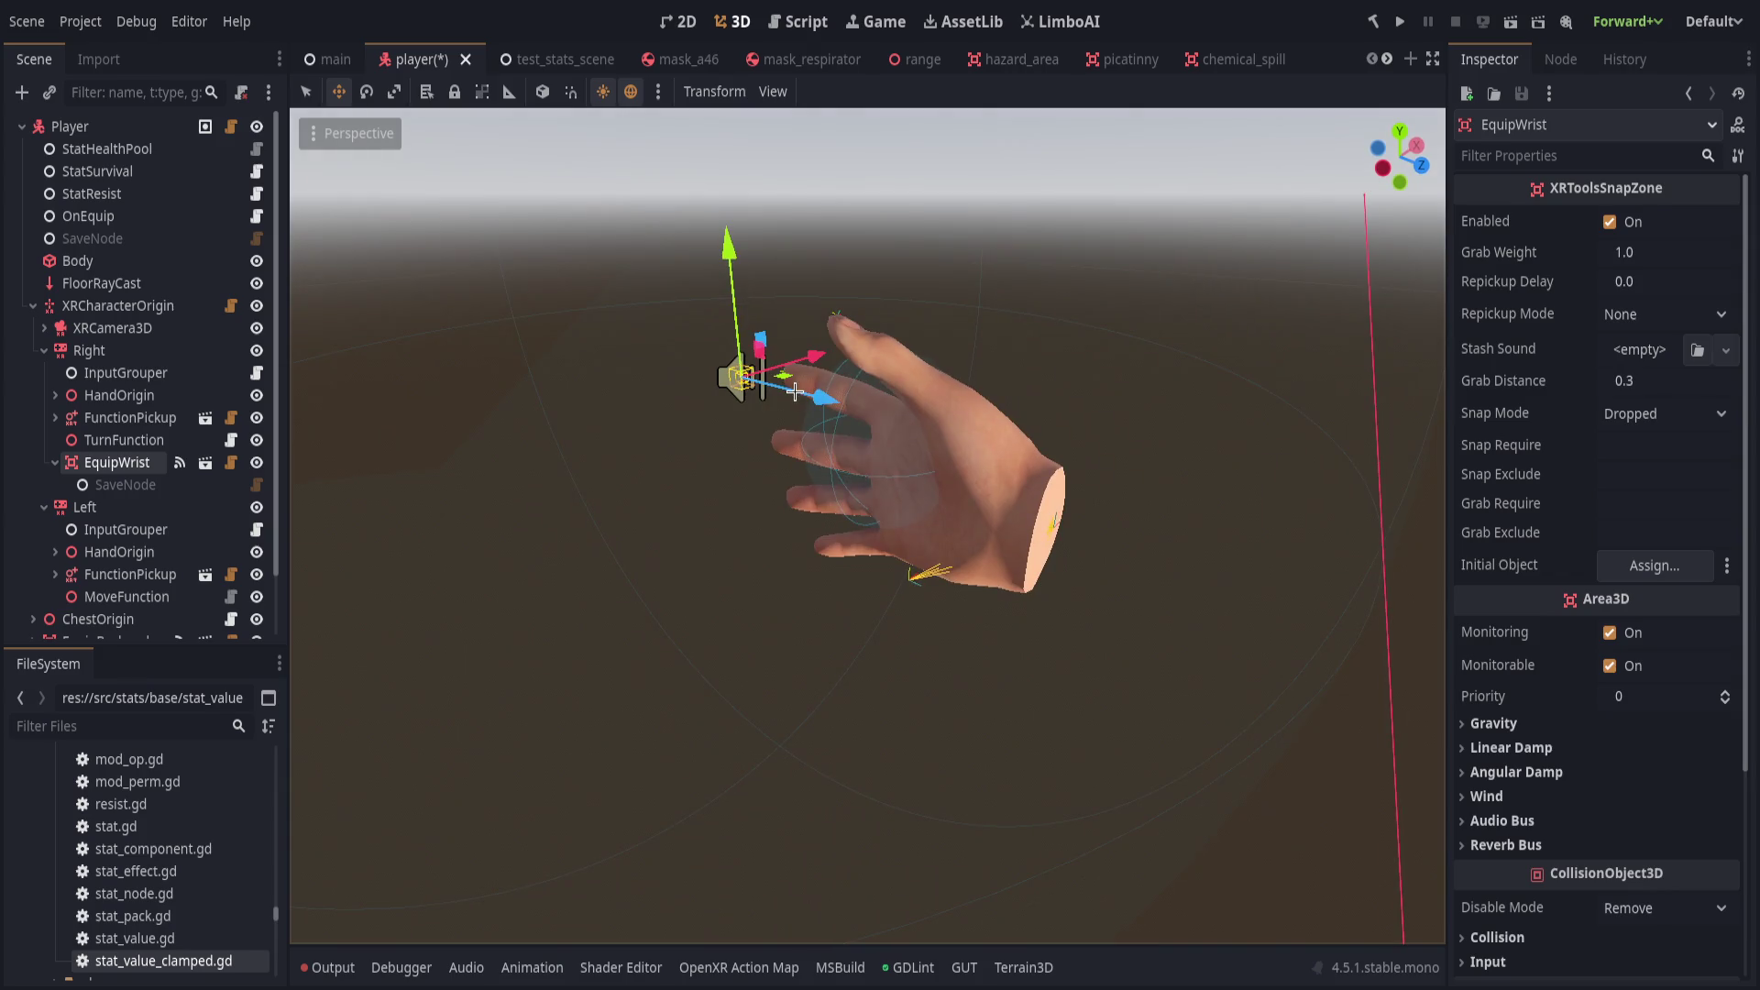
mouse_move(757, 351)
left_mouse_down()
mouse_move(1135, 609)
mouse_move(1127, 561)
mouse_move(843, 617)
mouse_move(837, 699)
mouse_move(912, 648)
mouse_move(986, 518)
mouse_move(1069, 479)
mouse_move(1219, 471)
mouse_move(366, 498)
left_mouse_up()
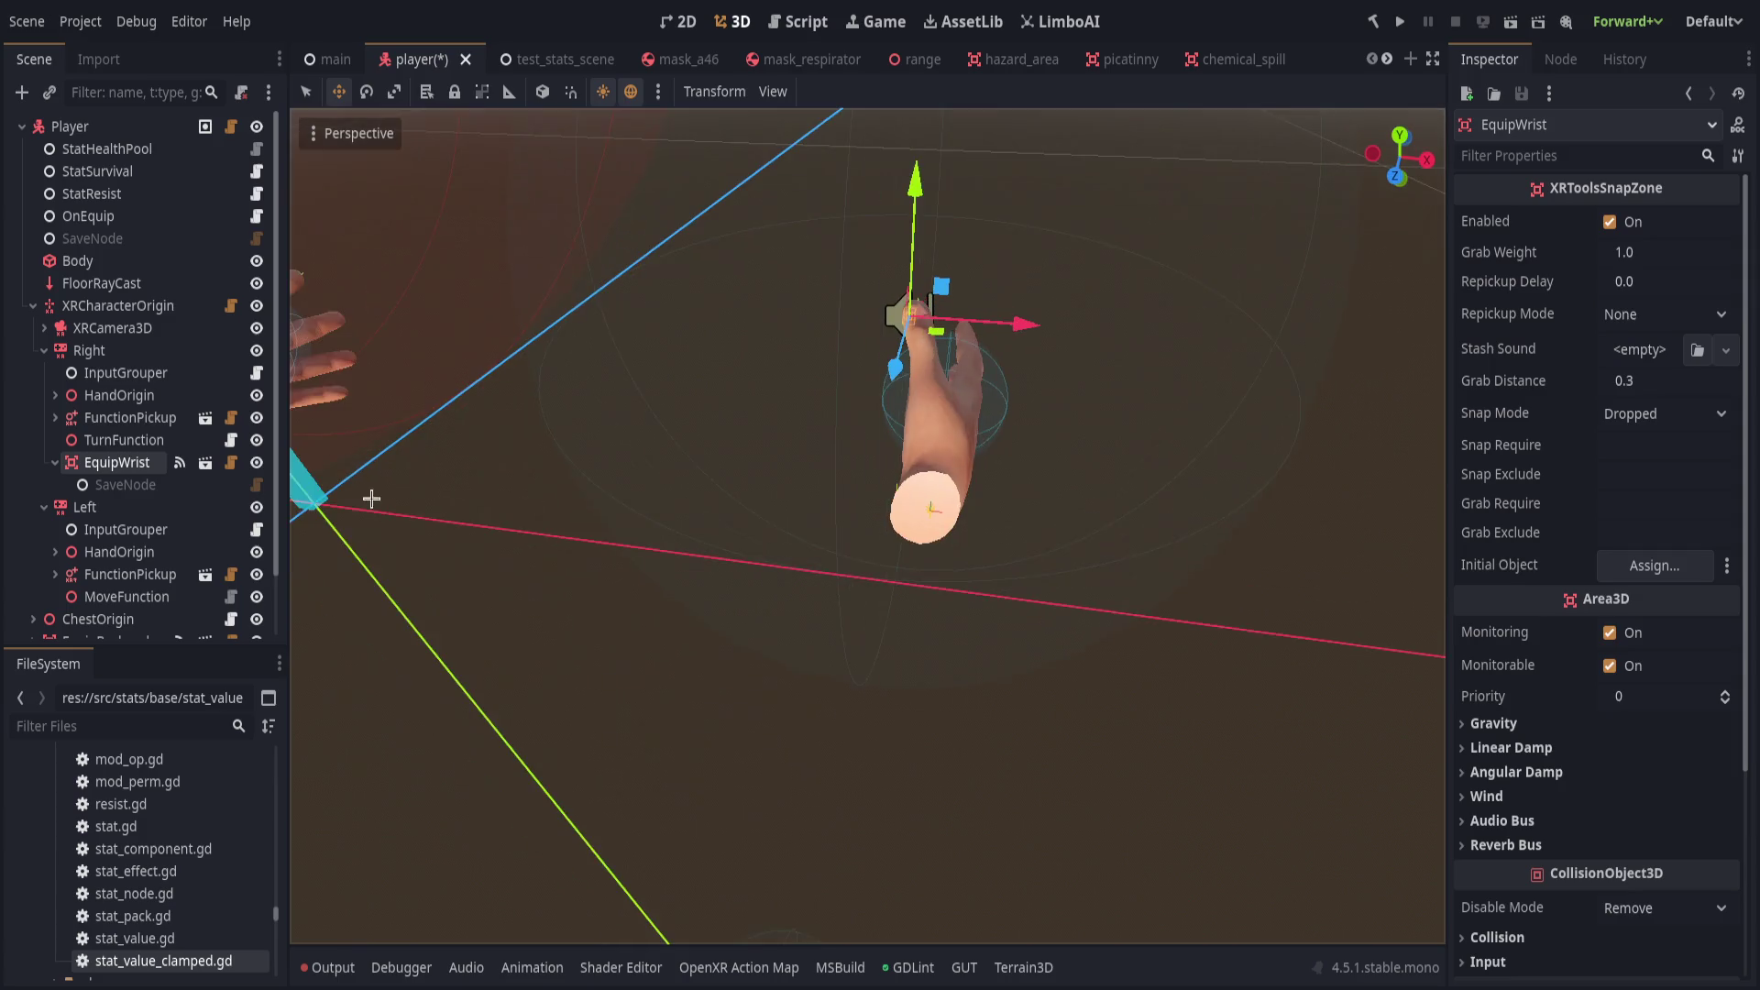
Step: Set Snap Require to EquipWrist and begin entering the Grab Require value
left_click(1637, 448)
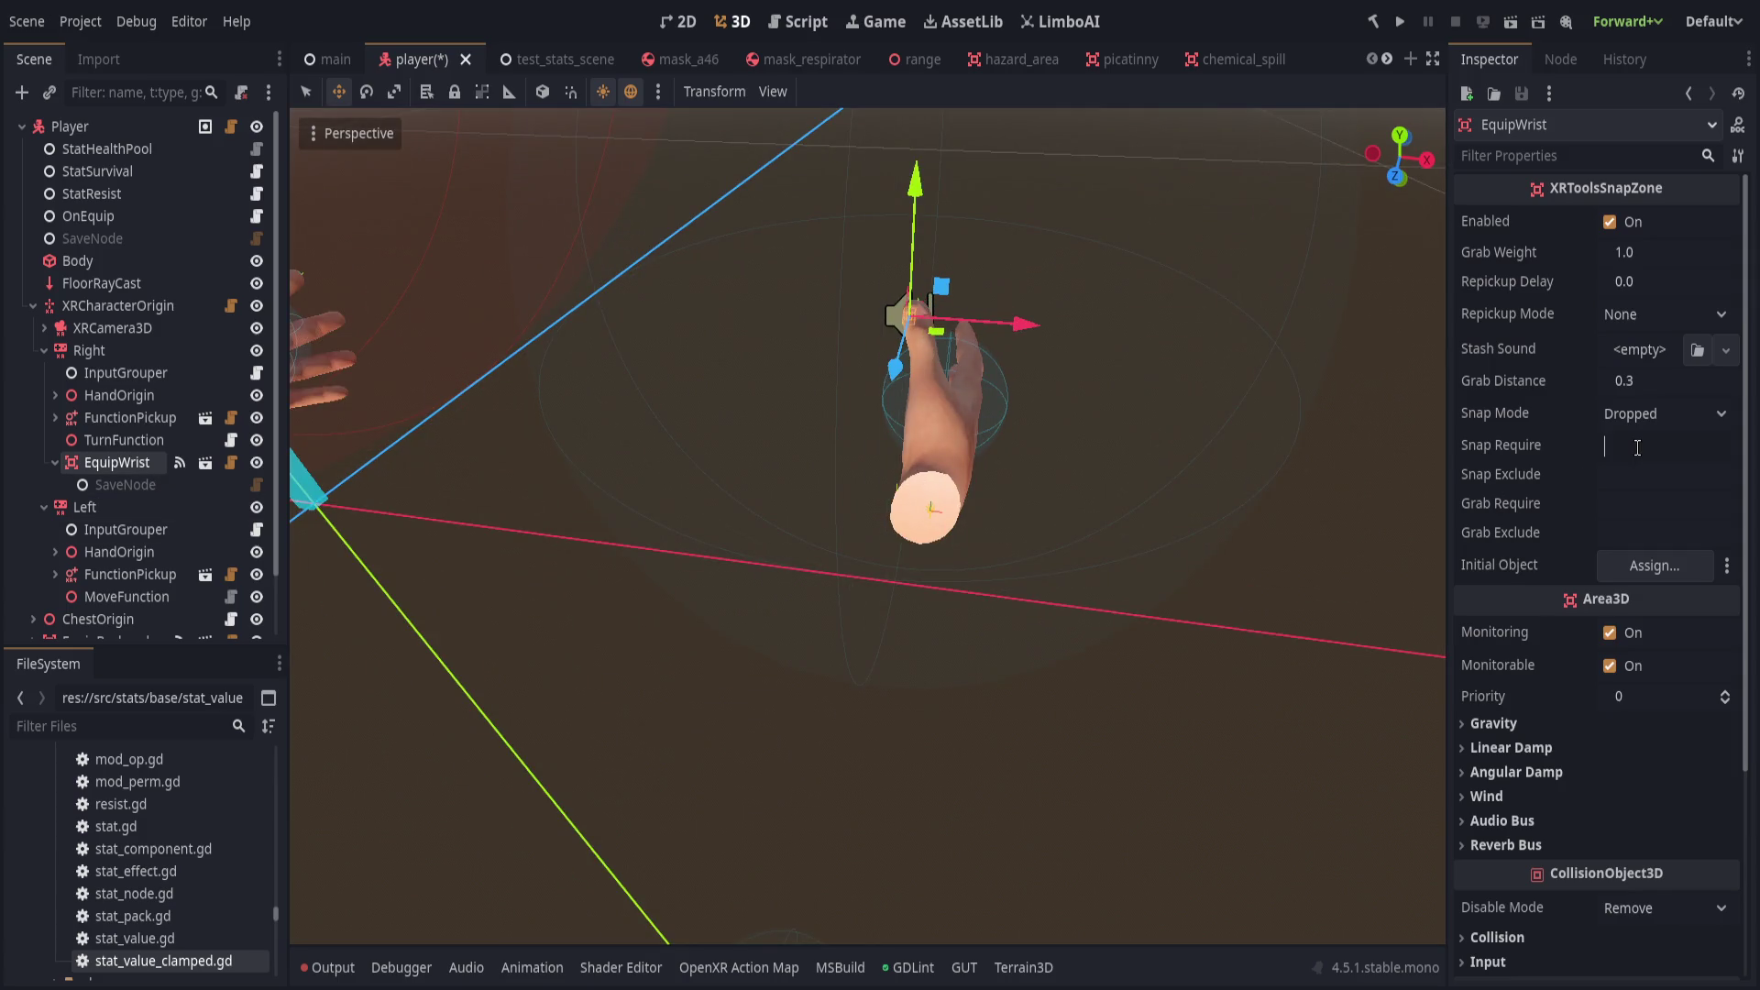
type("EquipWrist")
key("Return")
key("Tab")
key("Tab")
type("E")
Step: Check EquipWrist's groups and the global groups list, then return to its properties
left_click(1558, 57)
left_click(1641, 92)
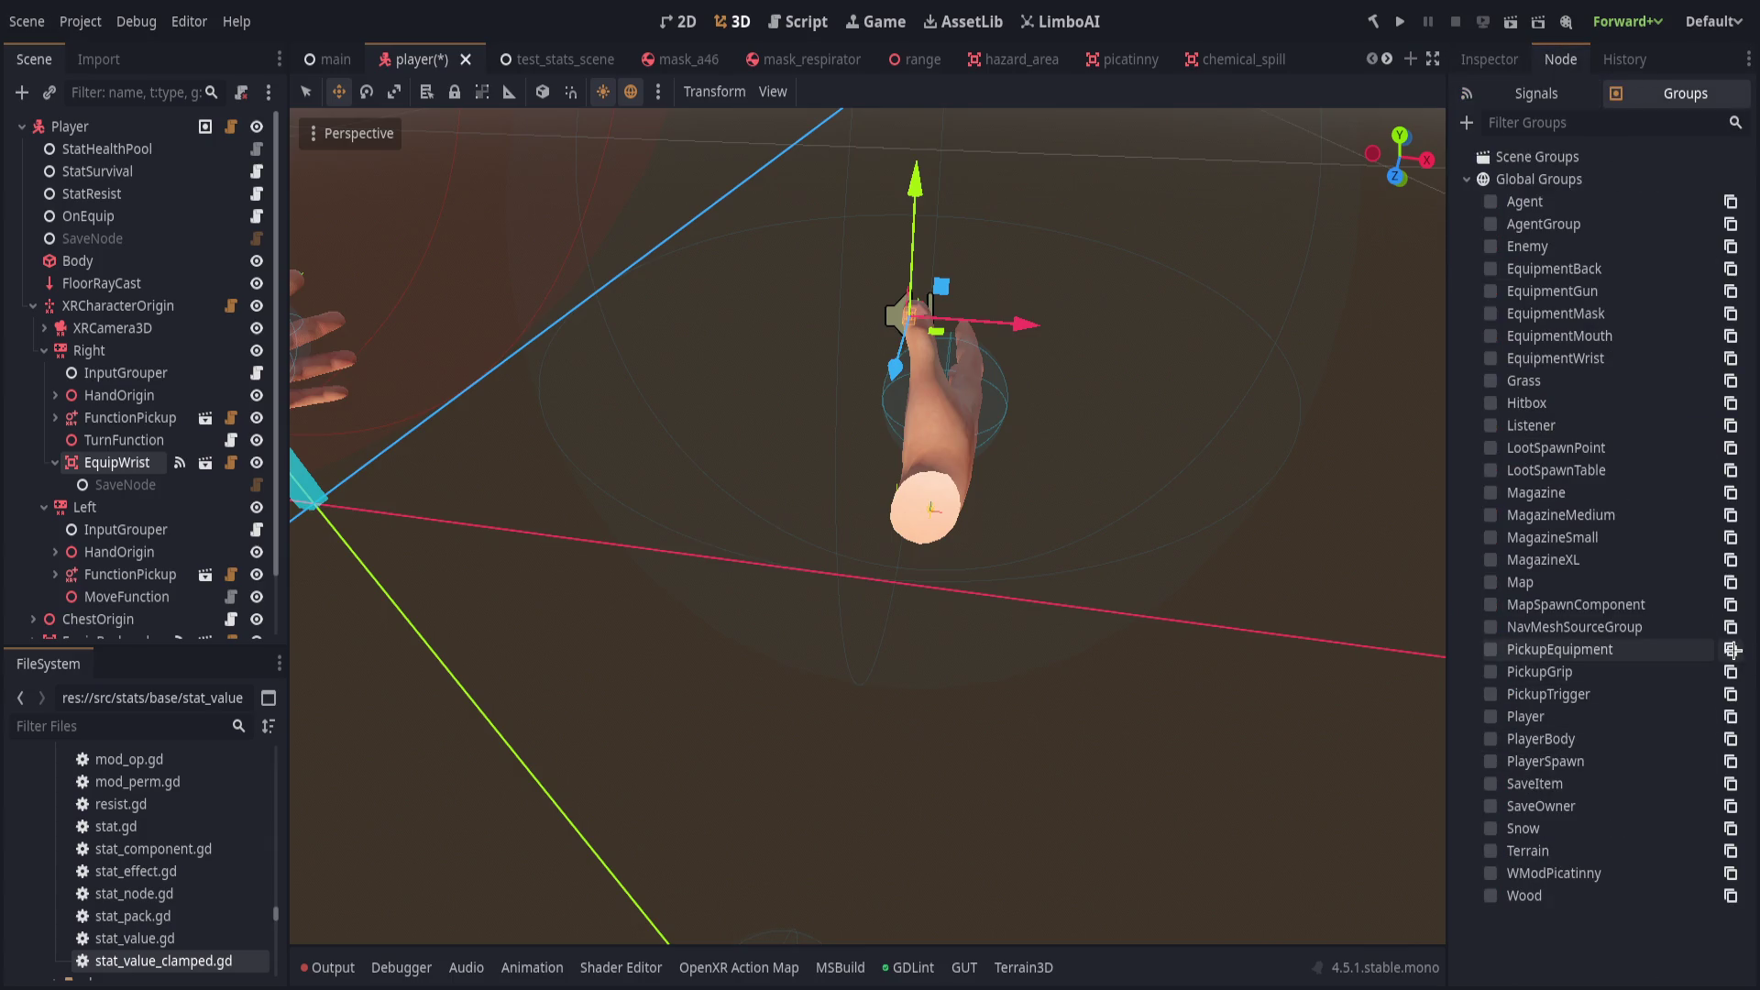
left_click(1518, 84)
left_click(1511, 62)
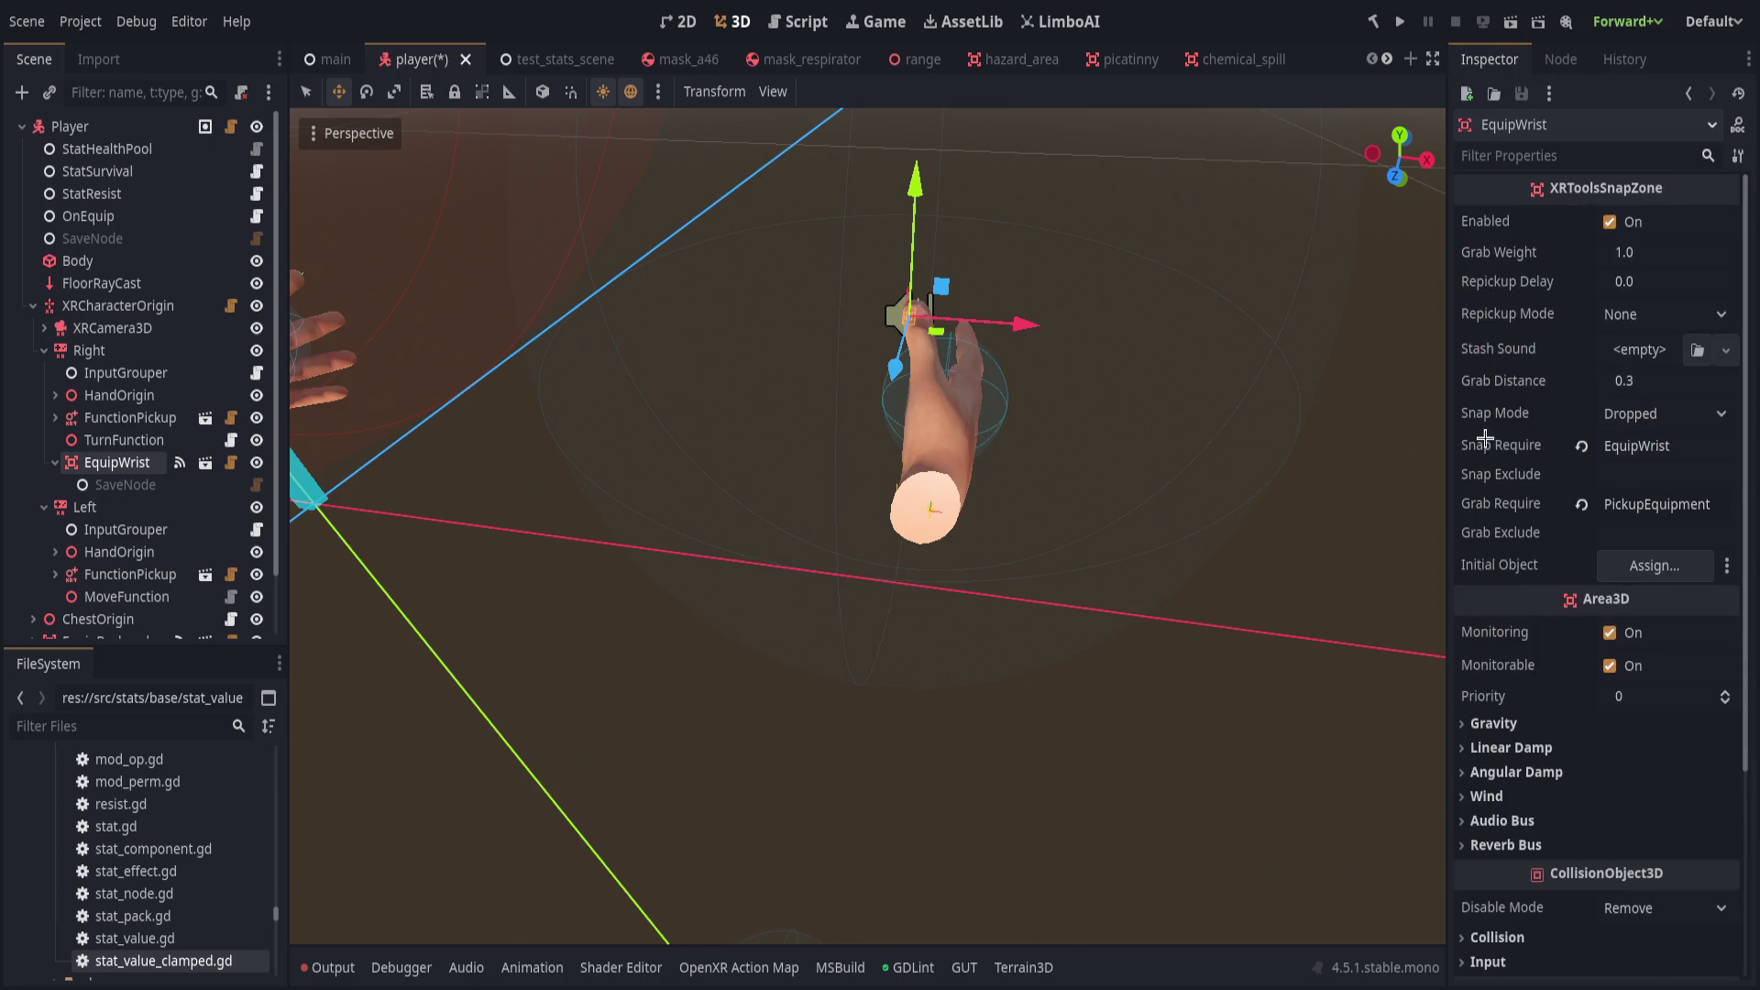
scroll(1141, 316, "down", 2)
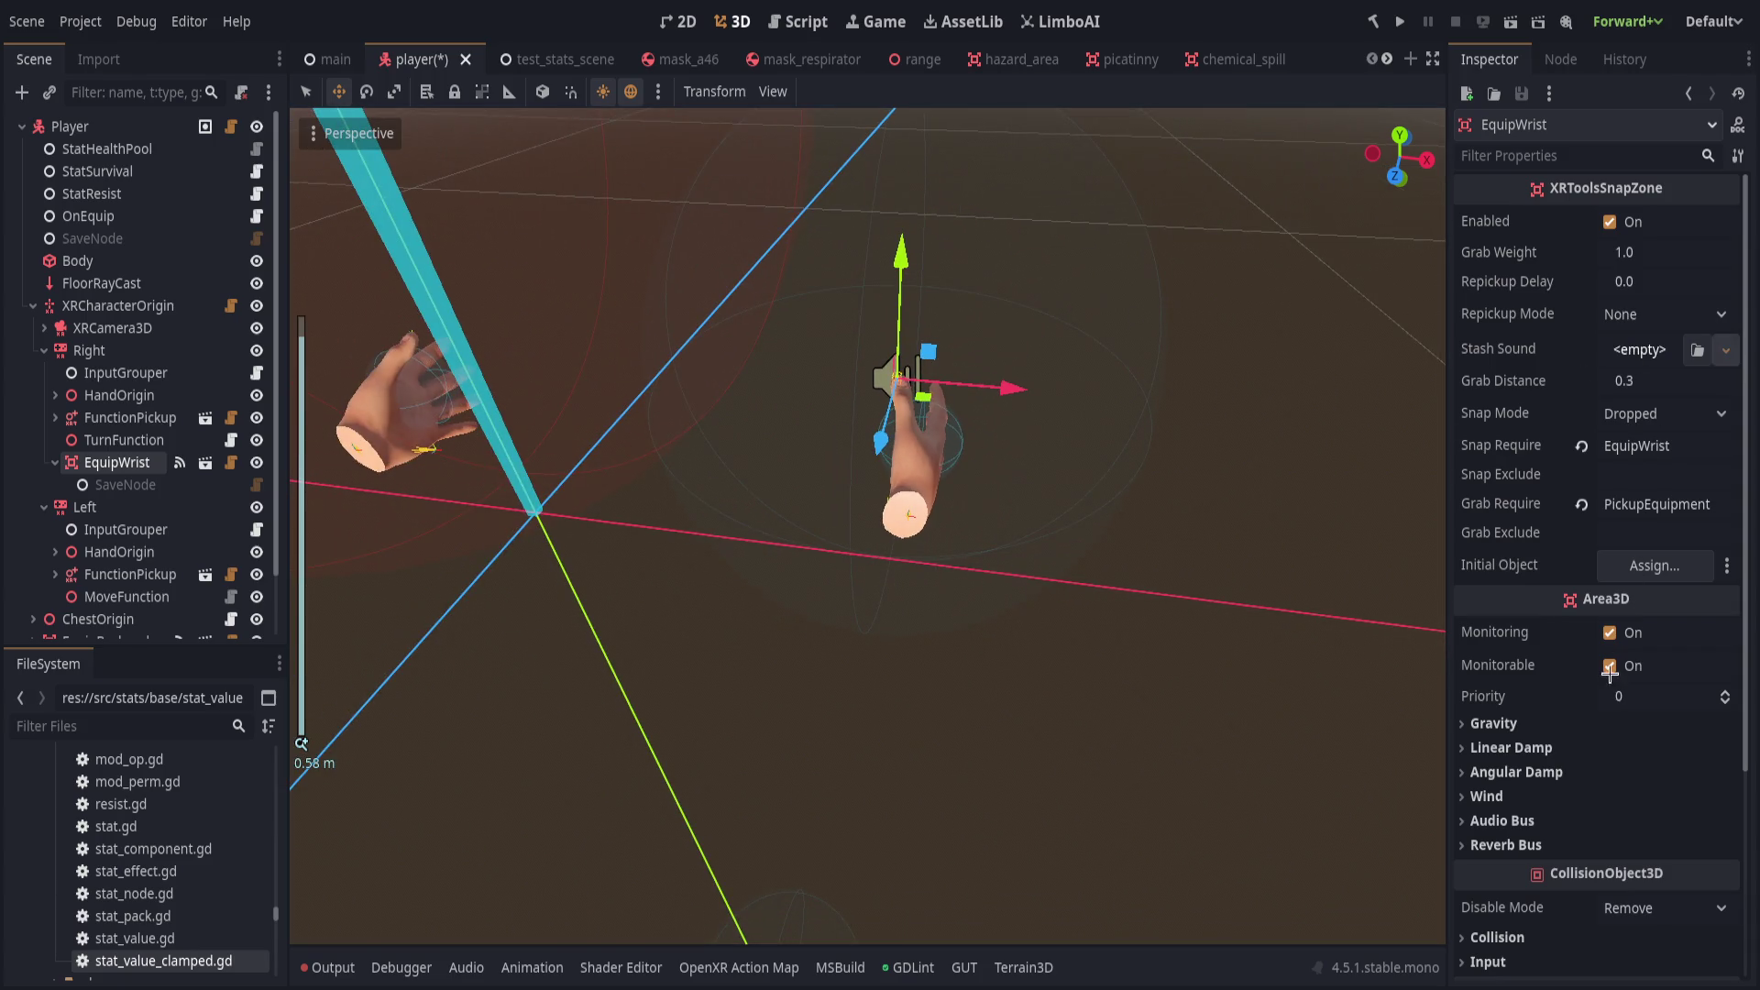
scroll(1061, 440, "up", 3)
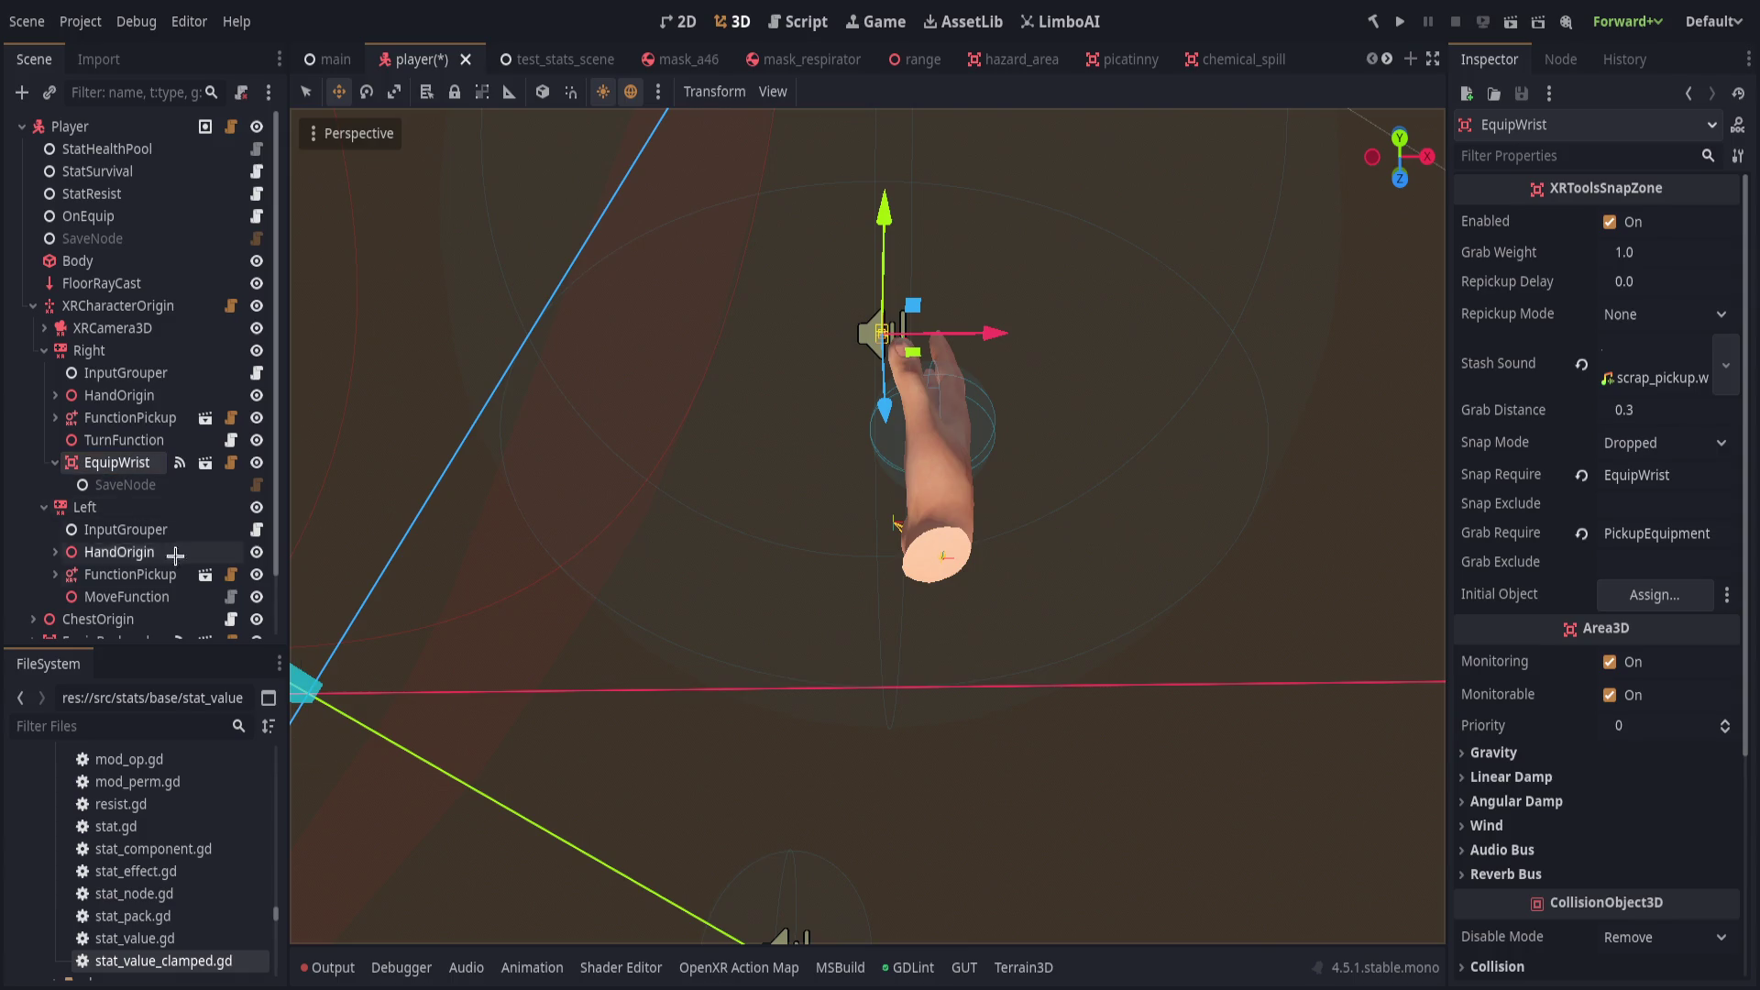
Step: Paste a copy of the Right EquipWrist snap zone under the Left hand node
left_click(98, 441)
left_click(101, 462)
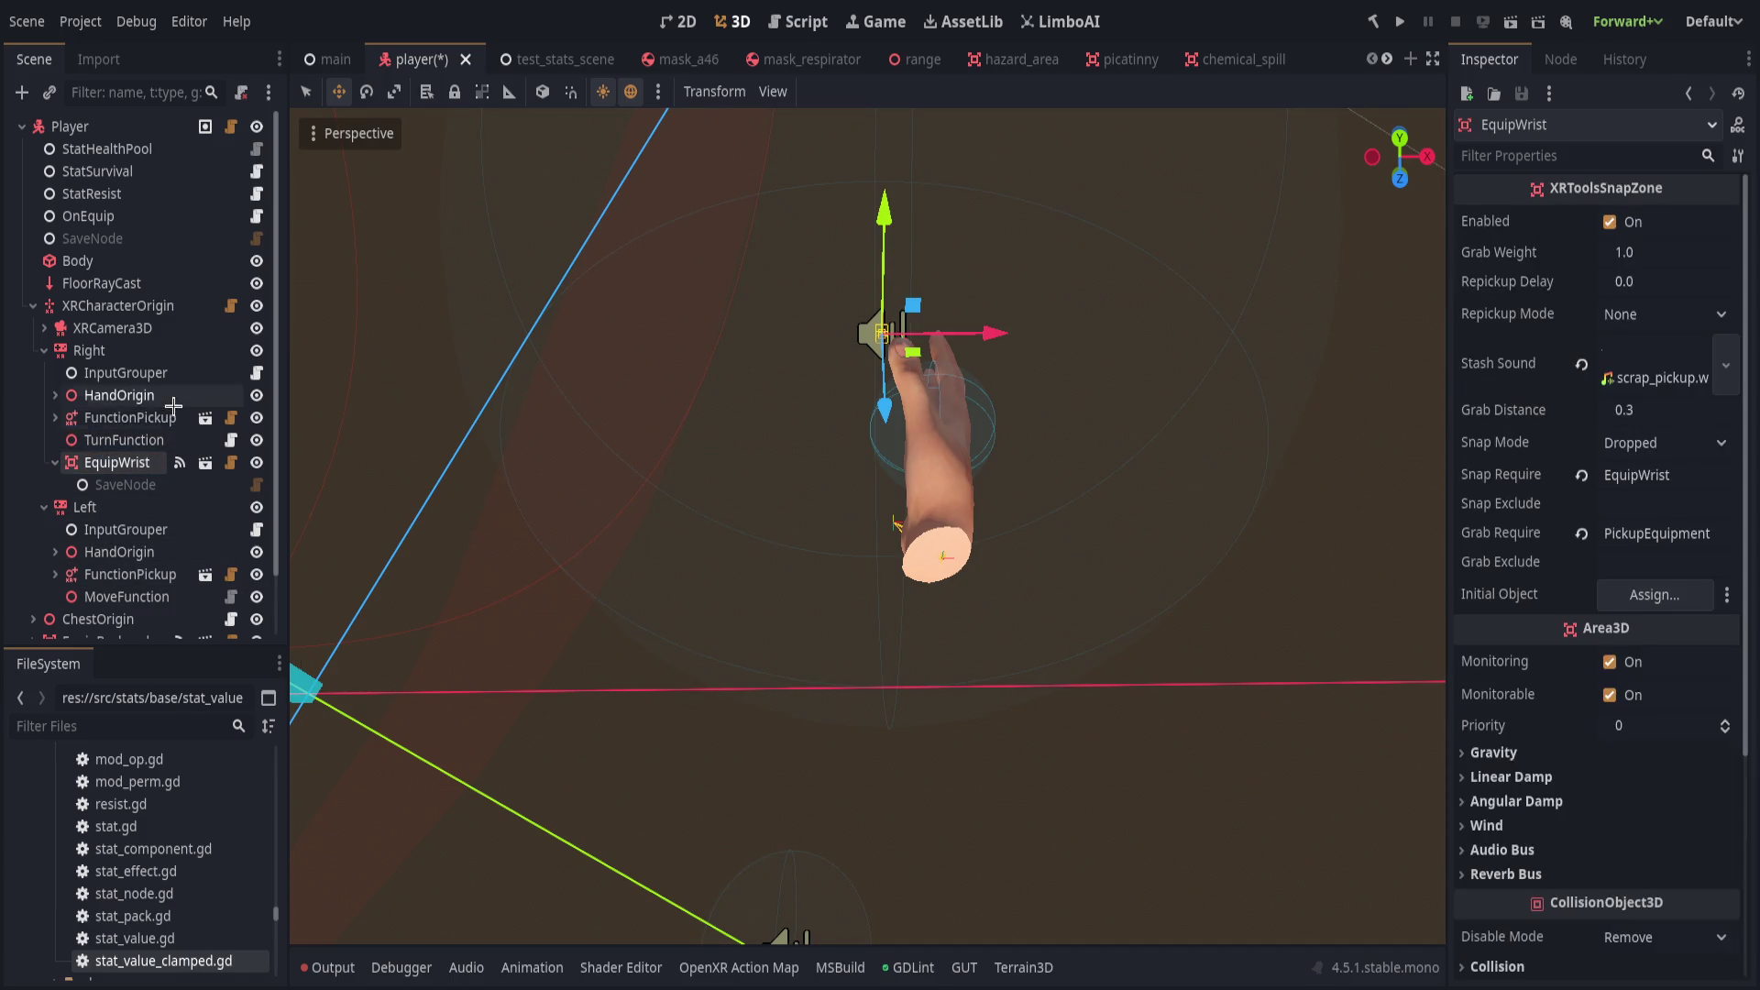
left_click(44, 350)
left_click(87, 373)
key("ctrl+v")
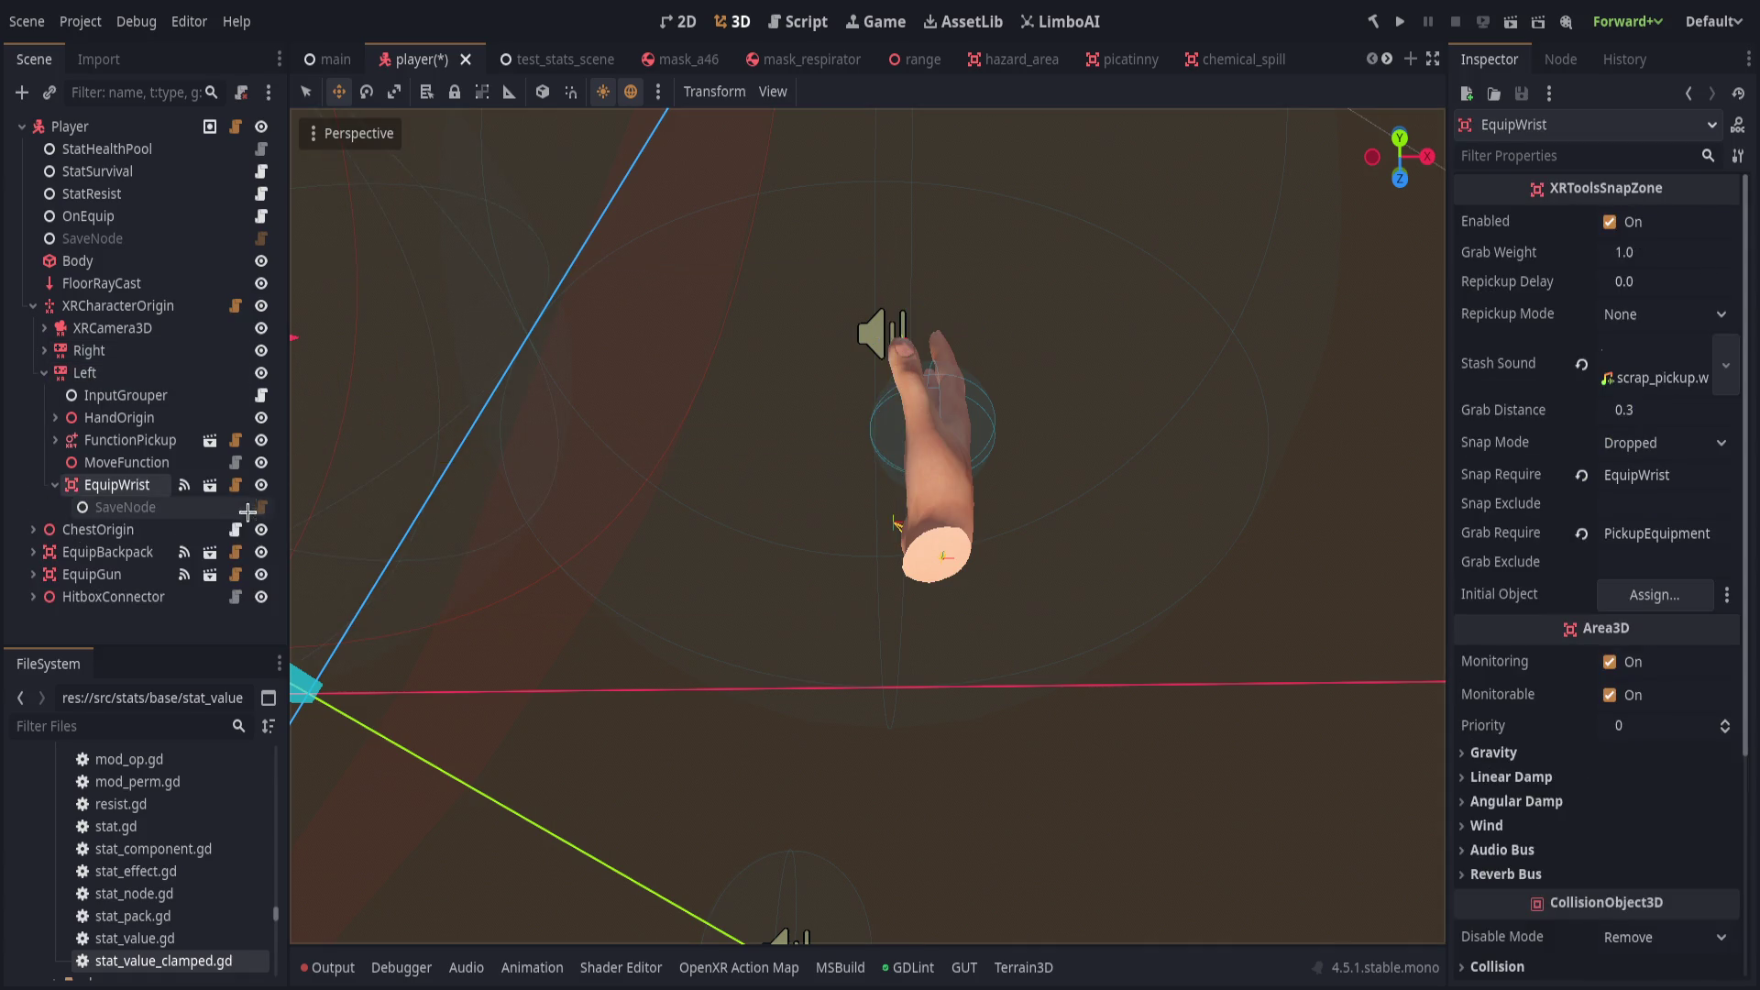
Step: Frame both EquipWrist zones in the view and save the player scene
left_click(44, 350)
left_click(118, 456, "ctrl")
key("f")
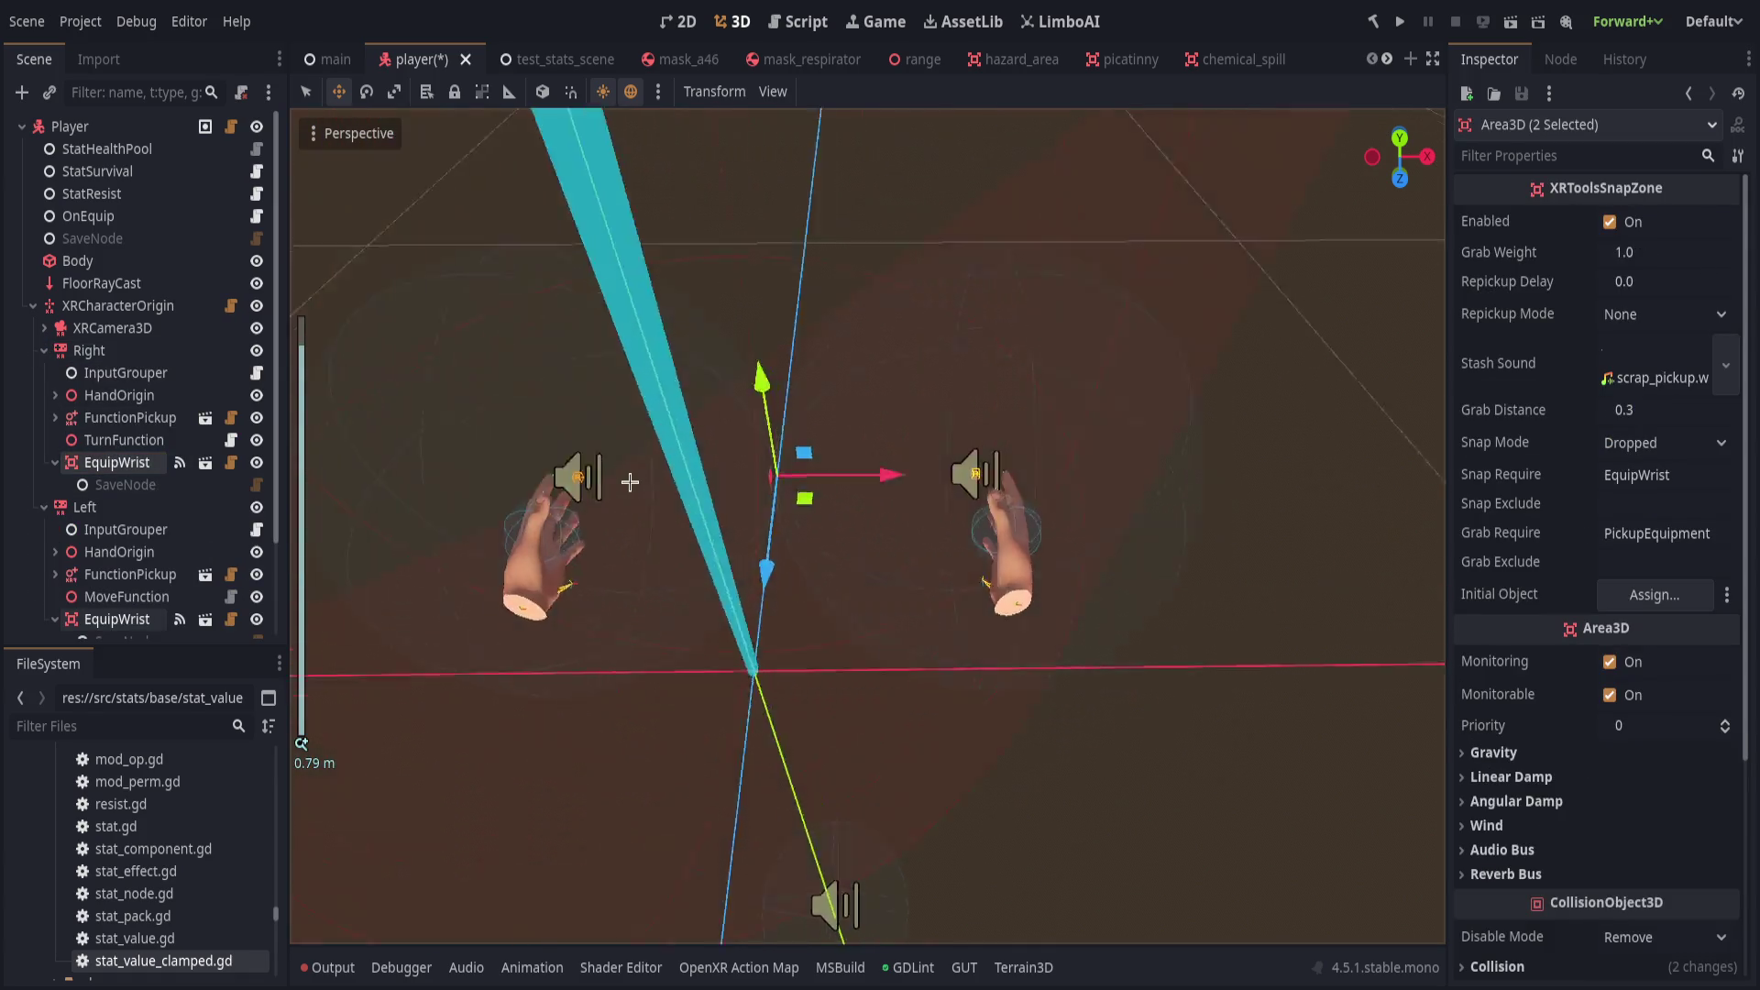
mouse_move(973, 528)
left_mouse_down()
mouse_move(1014, 614)
mouse_move(880, 367)
mouse_move(766, 472)
mouse_move(735, 582)
mouse_move(774, 688)
mouse_move(774, 795)
mouse_move(761, 778)
mouse_move(806, 628)
mouse_move(868, 660)
mouse_move(904, 609)
mouse_move(1084, 492)
mouse_move(981, 584)
left_mouse_up()
scroll(876, 358, "up", 3)
left_click(875, 356)
key("ctrl+s")
left_click(954, 588)
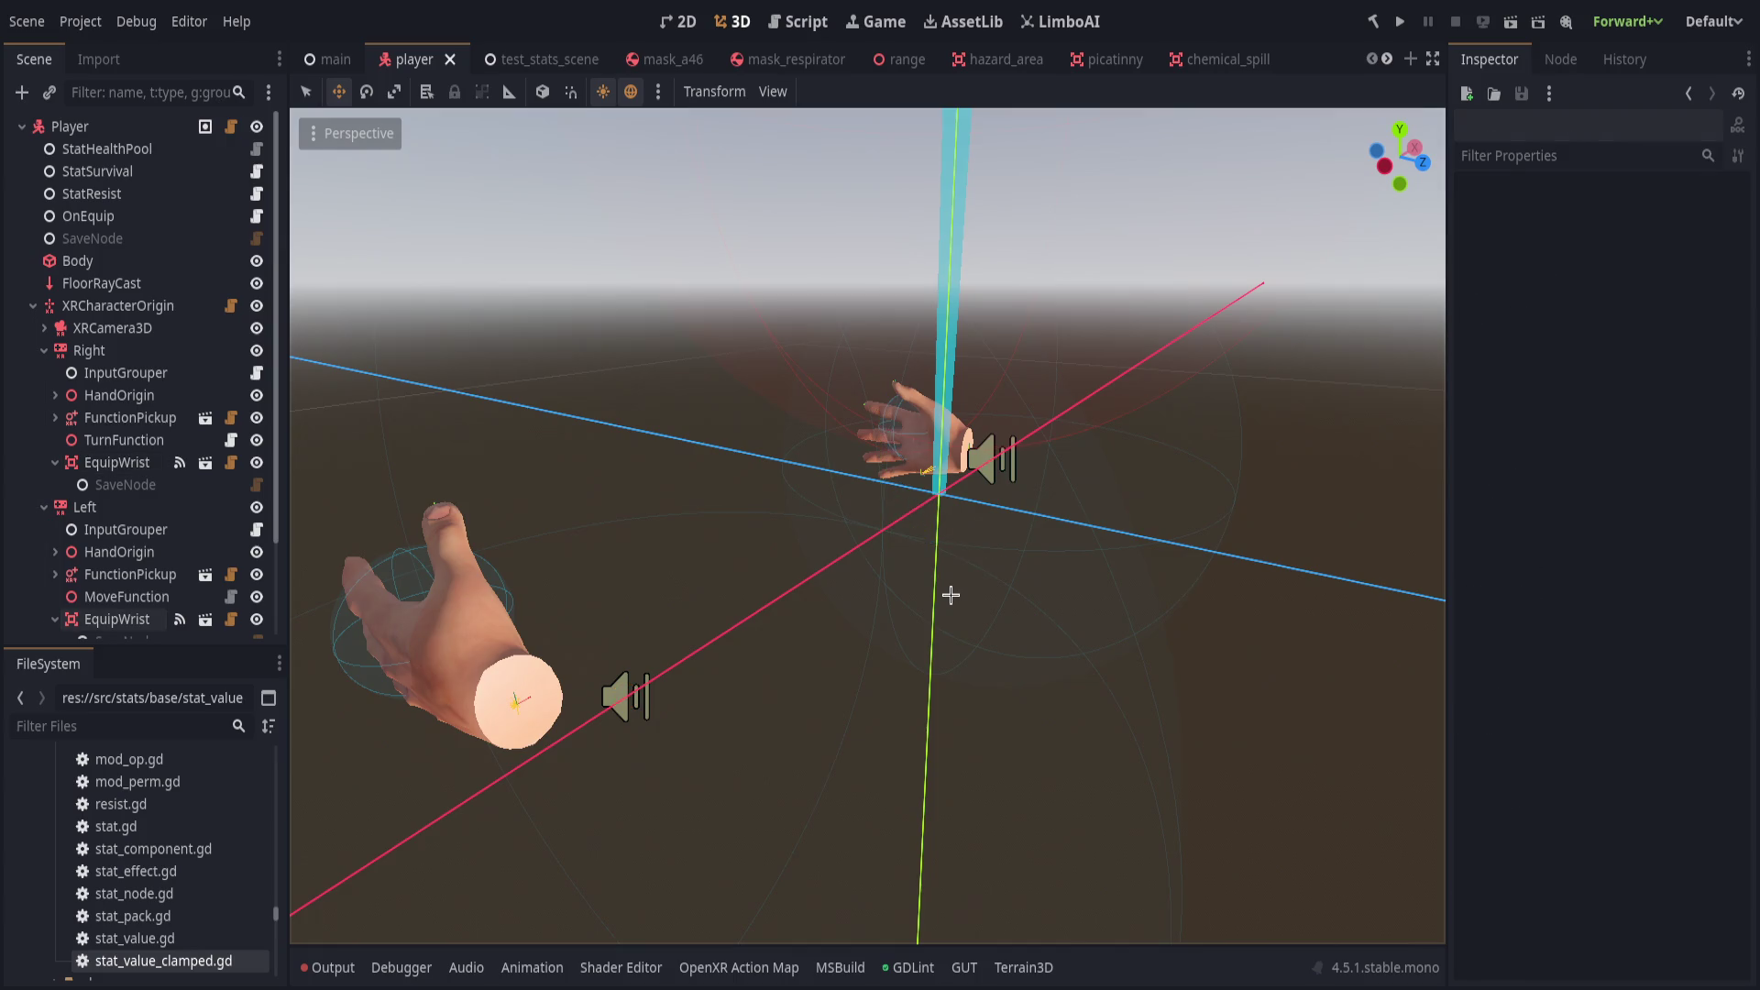
left_click_drag(940, 585, 825, 452)
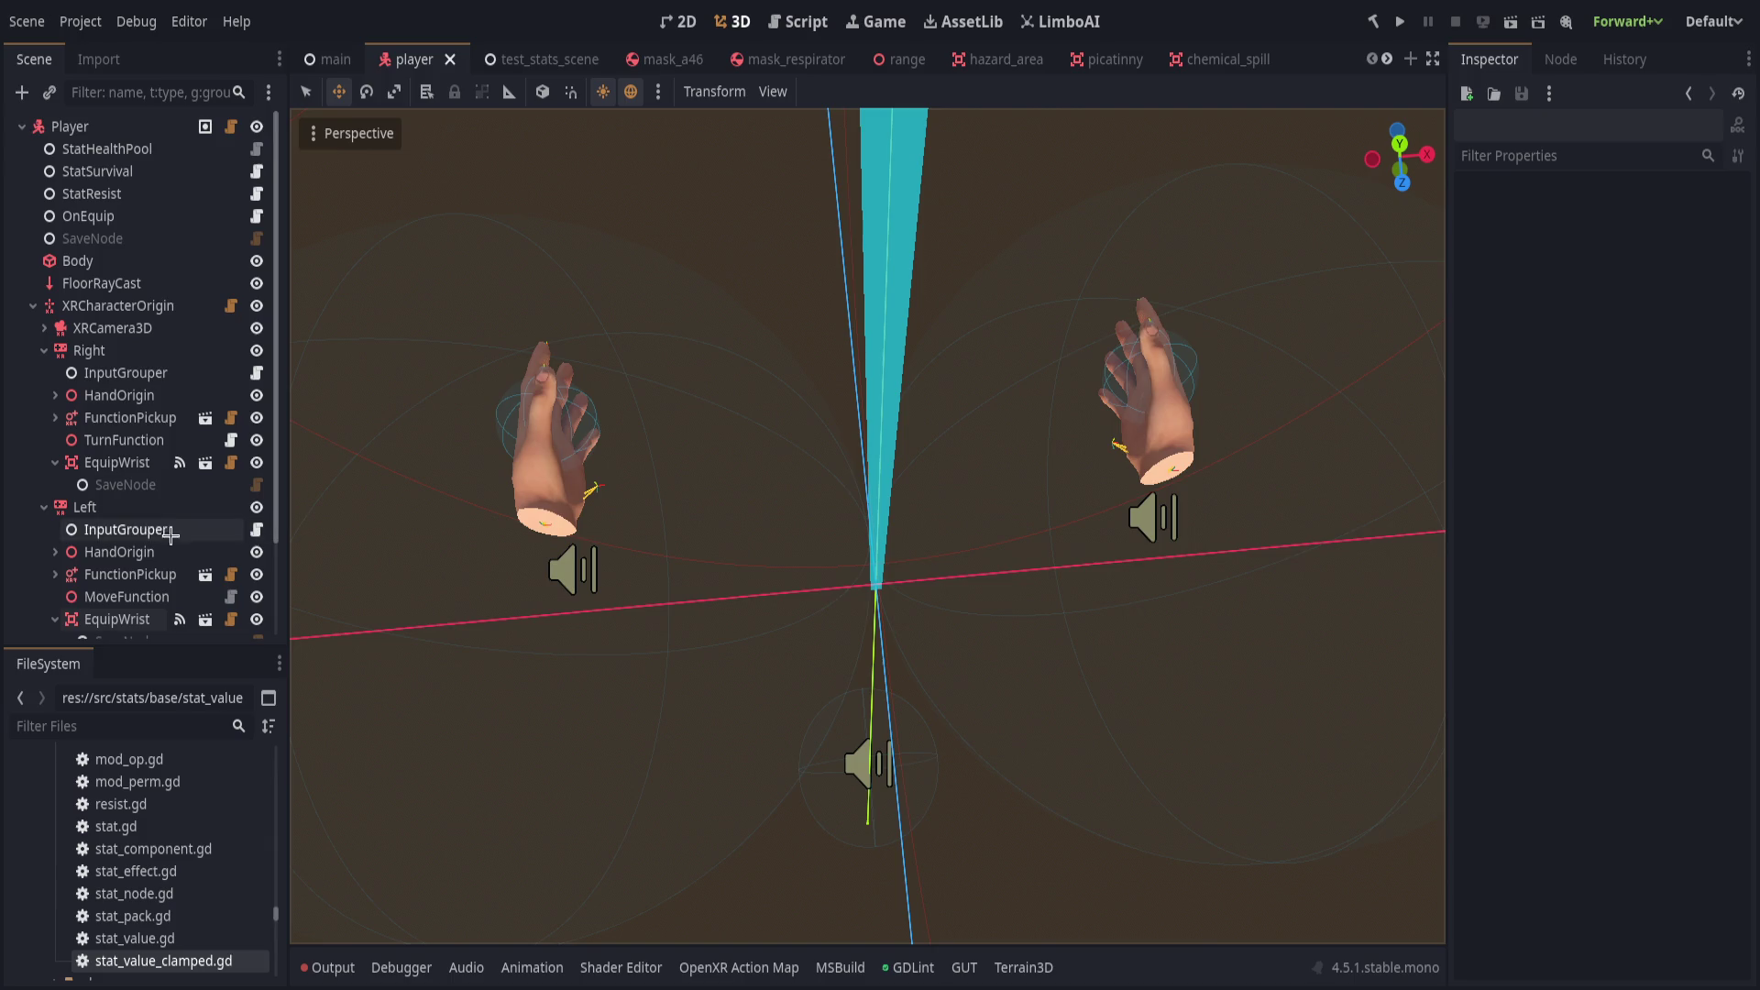
Step: Add a WearableScreen instance under the right hand's EquipWrist
scroll(156, 513, "down", 2)
left_click(120, 352)
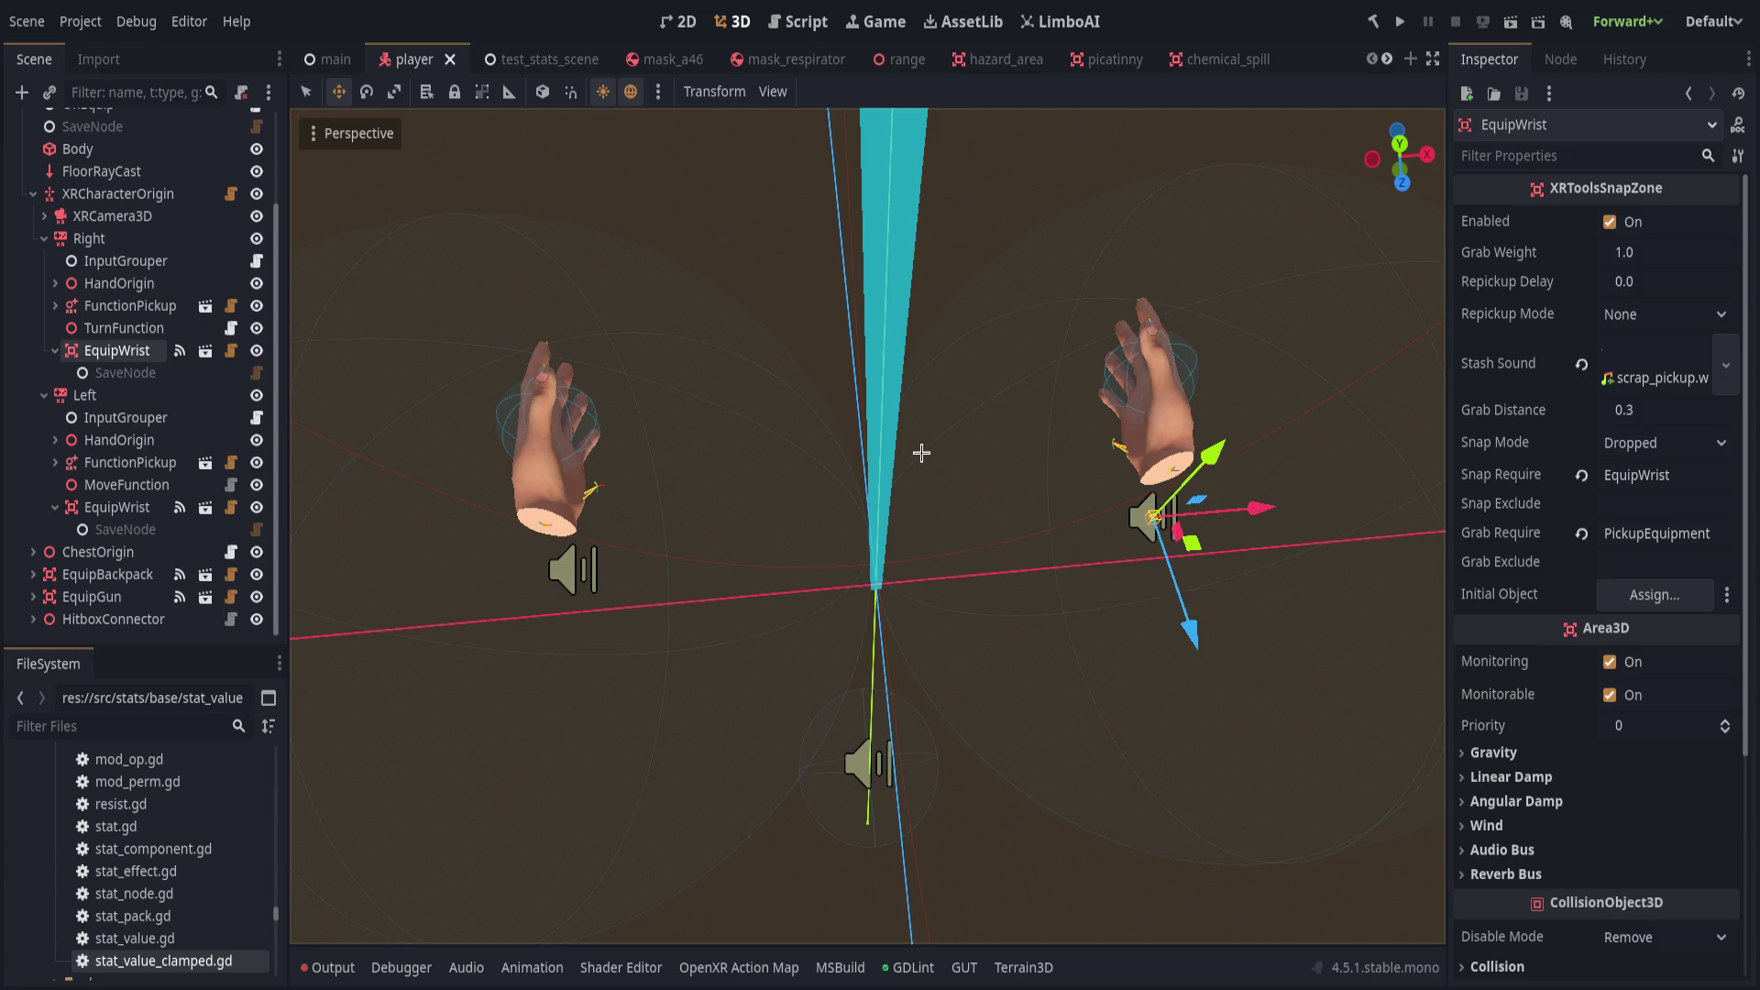
key("ctrl+v")
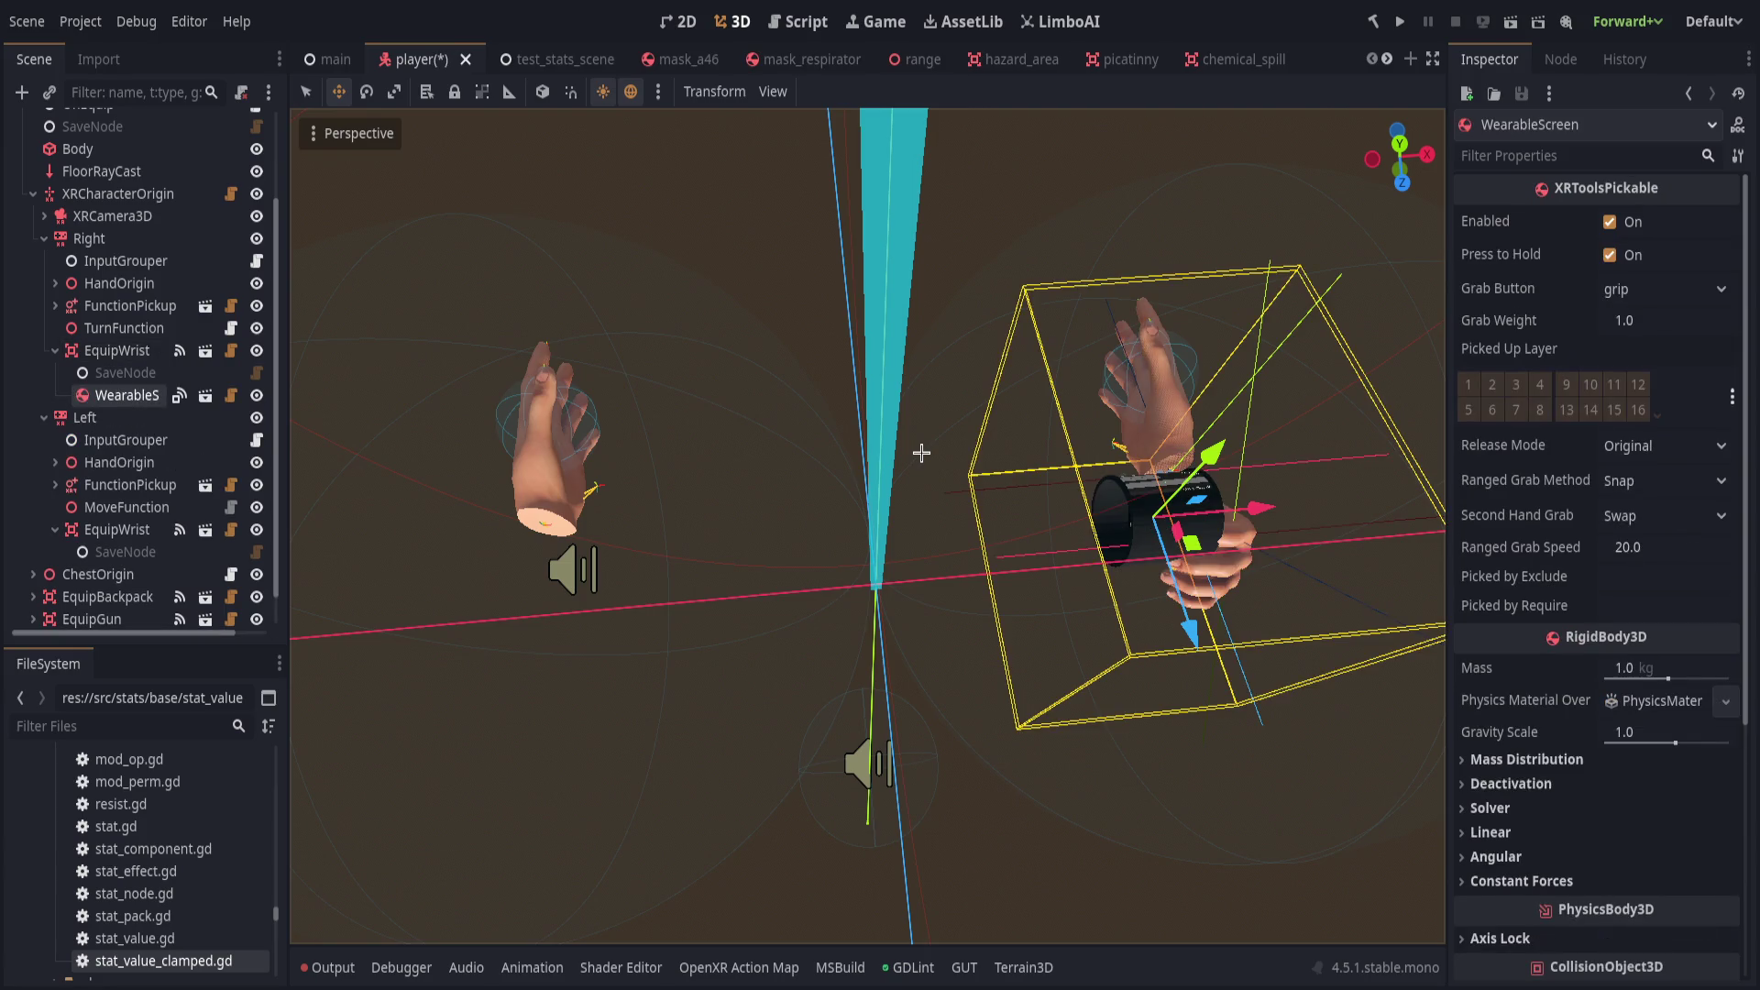
Step: Open the wearable_screen scene and hide its GrabPointHandLeft node
left_click(205, 396)
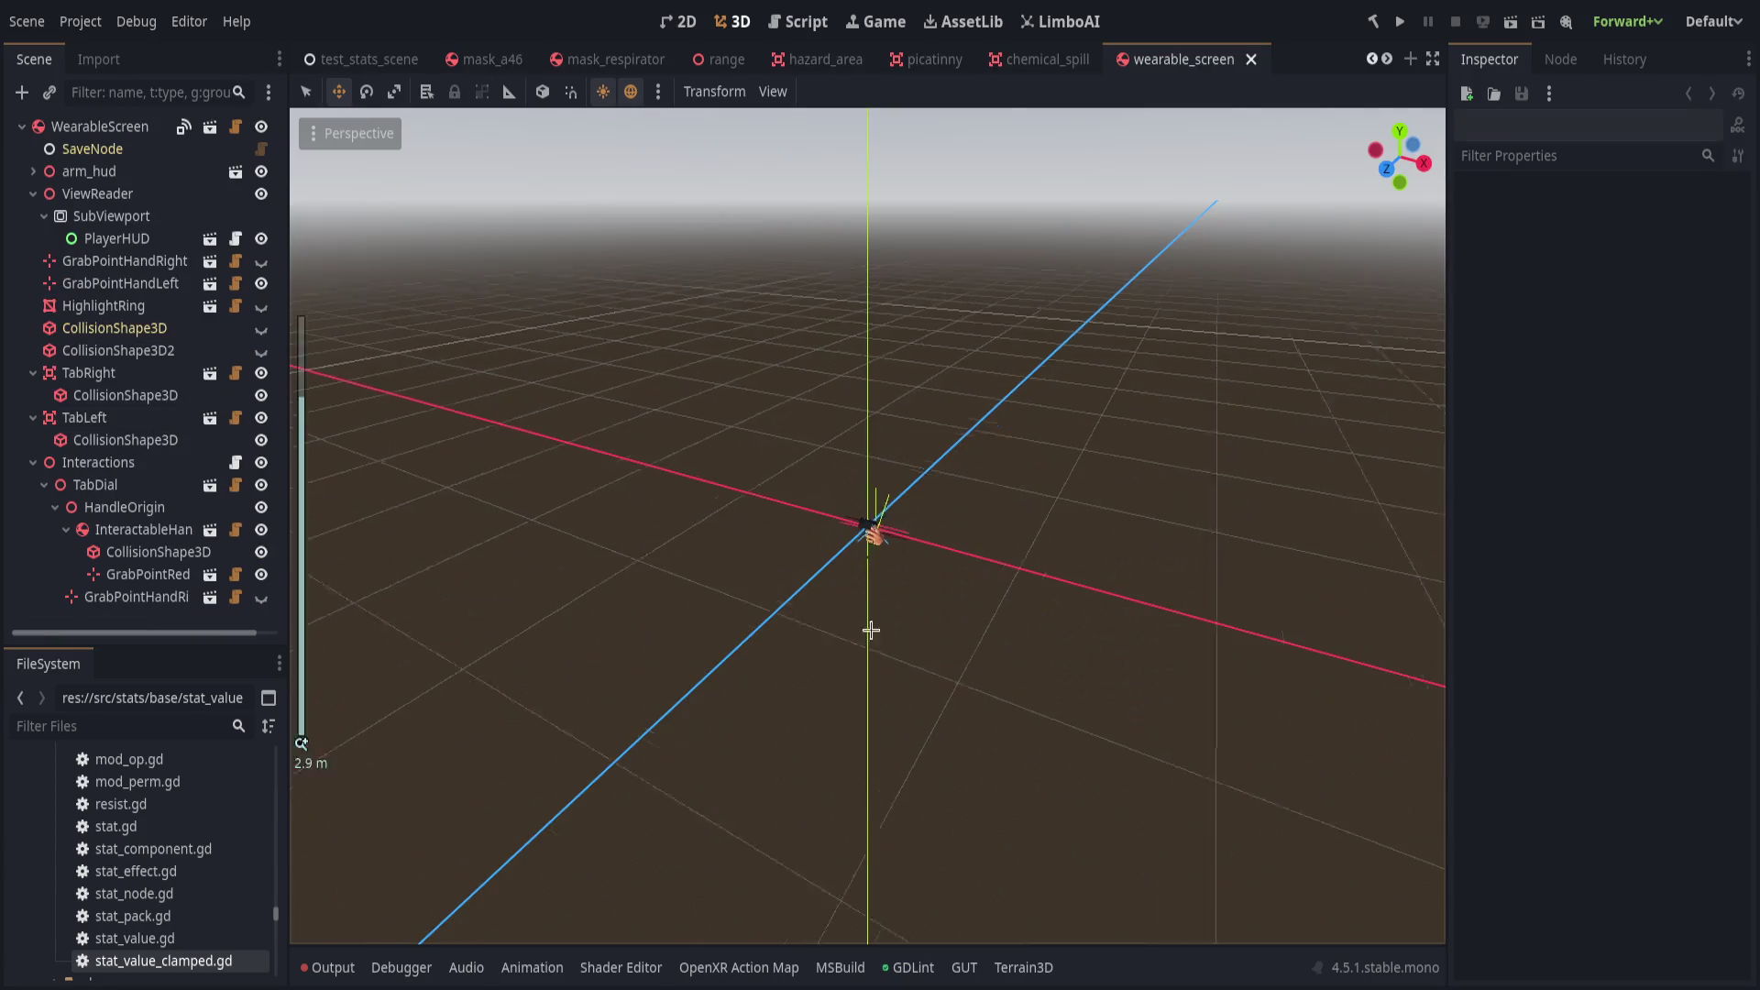
scroll(871, 630, "up", 5)
left_click(990, 610)
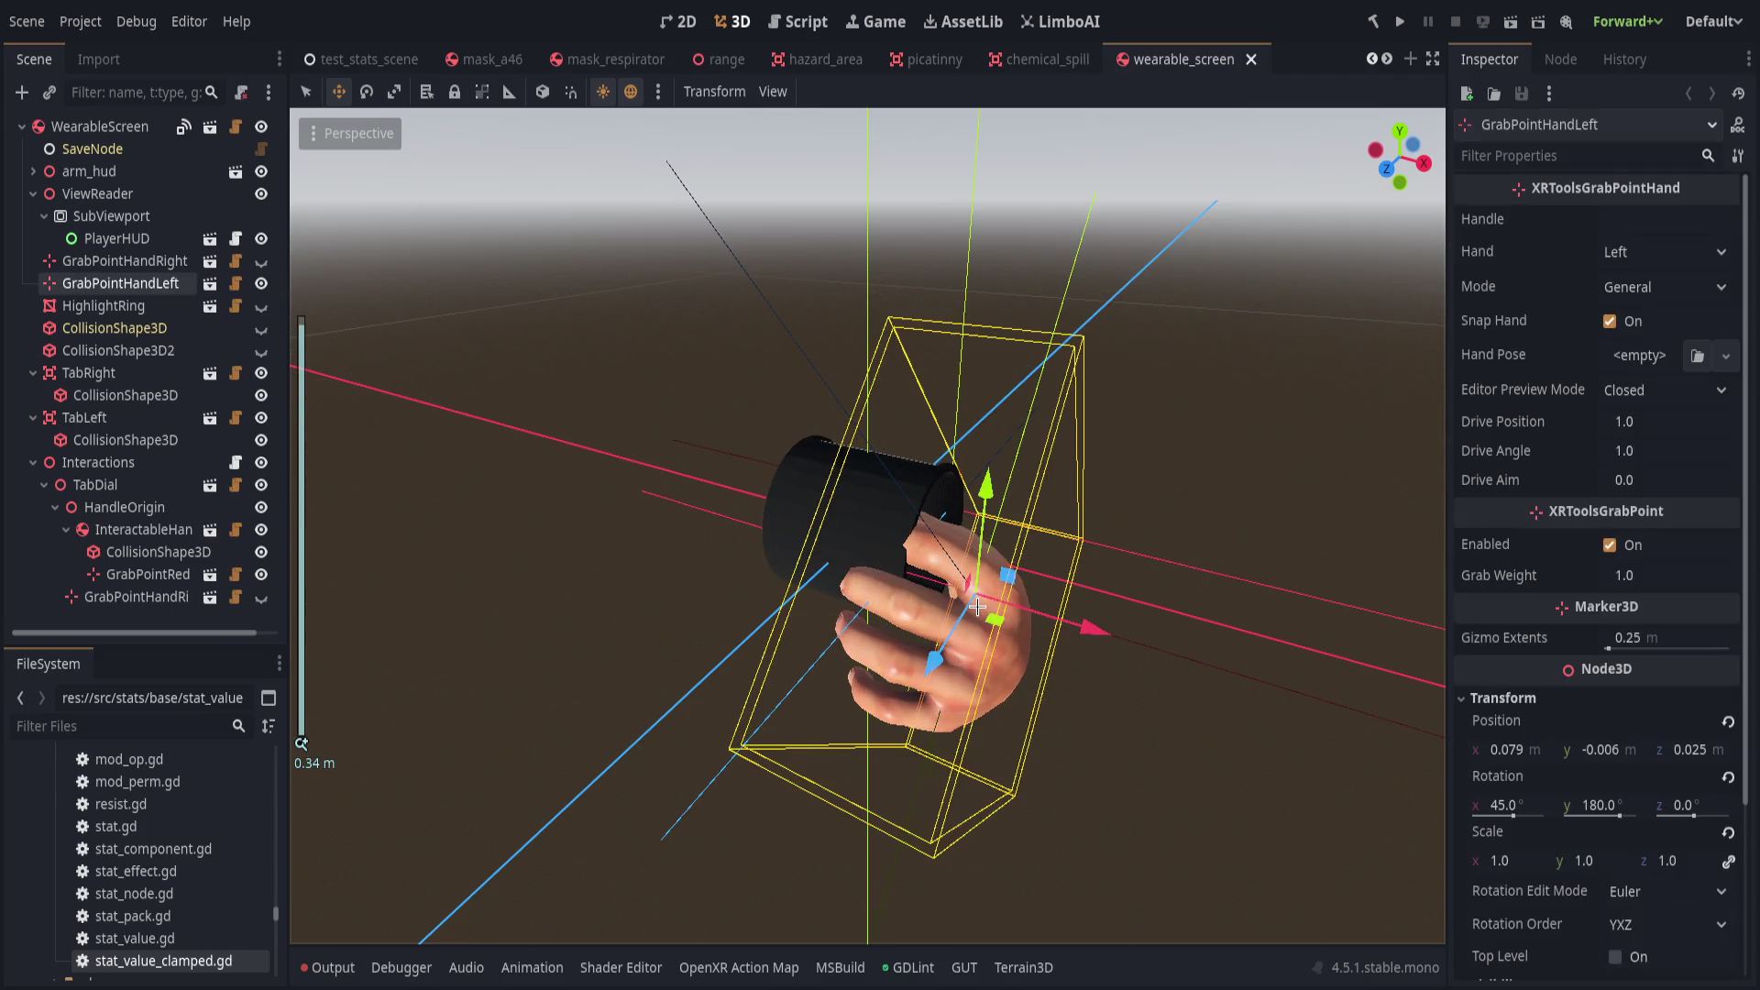
left_click(257, 286)
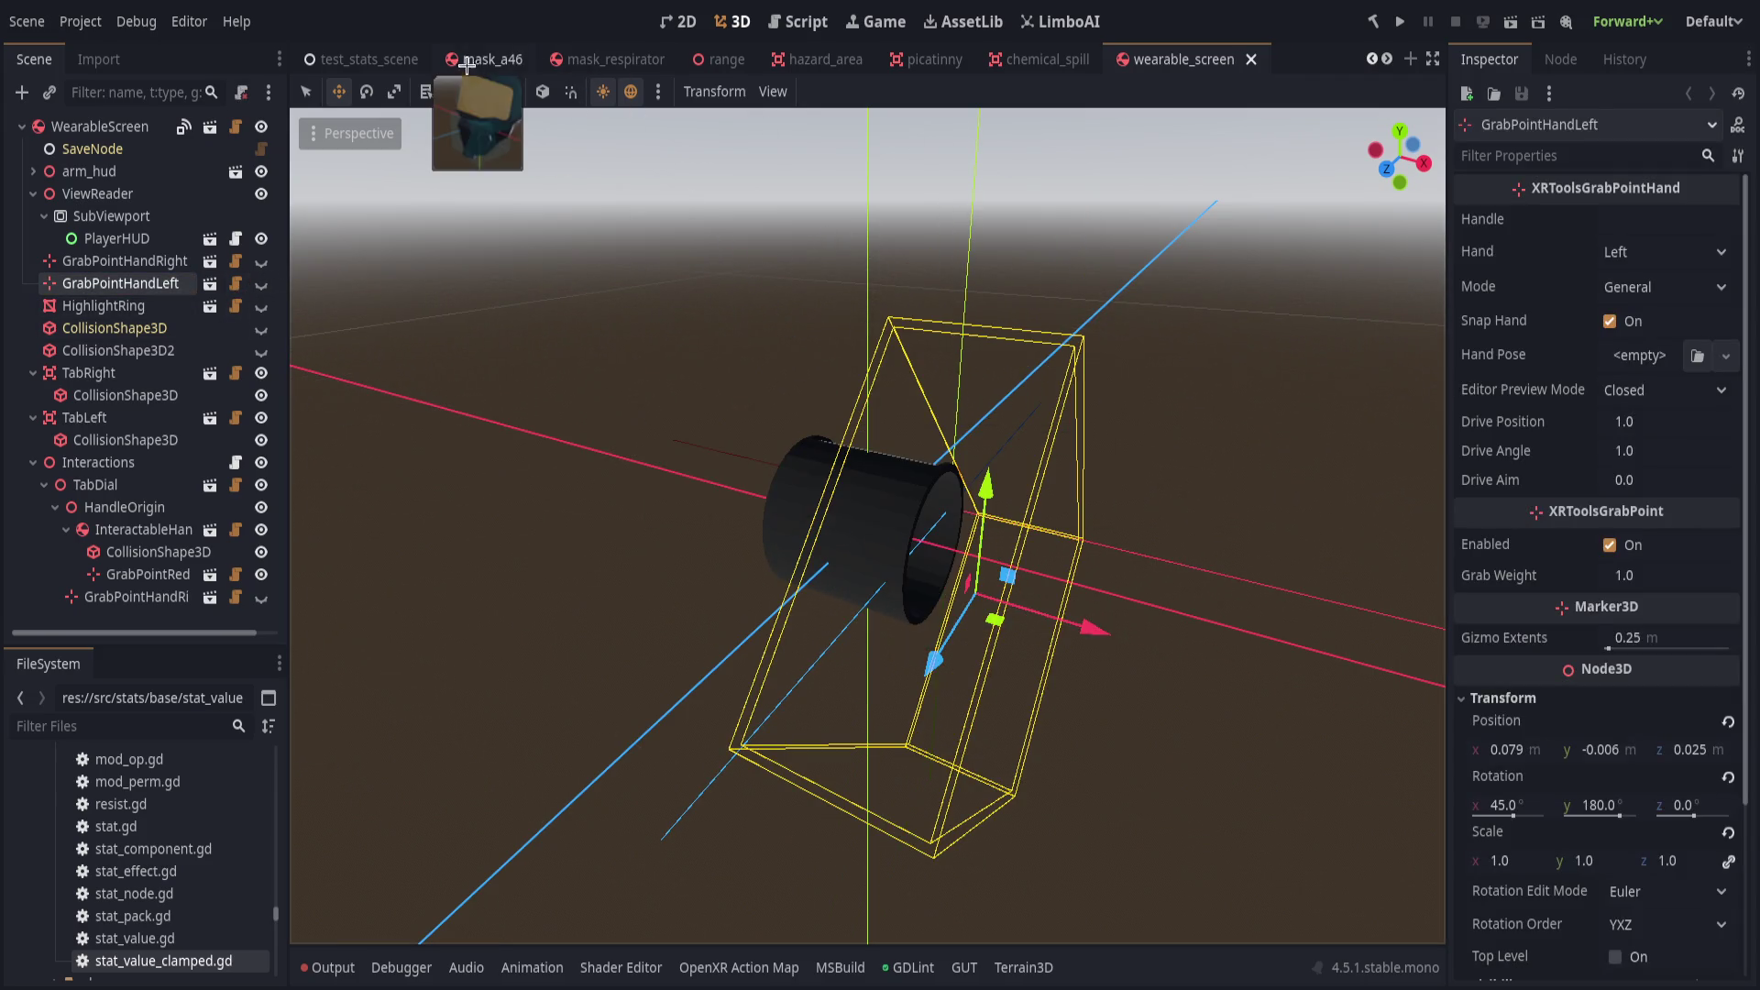
left_click(641, 286)
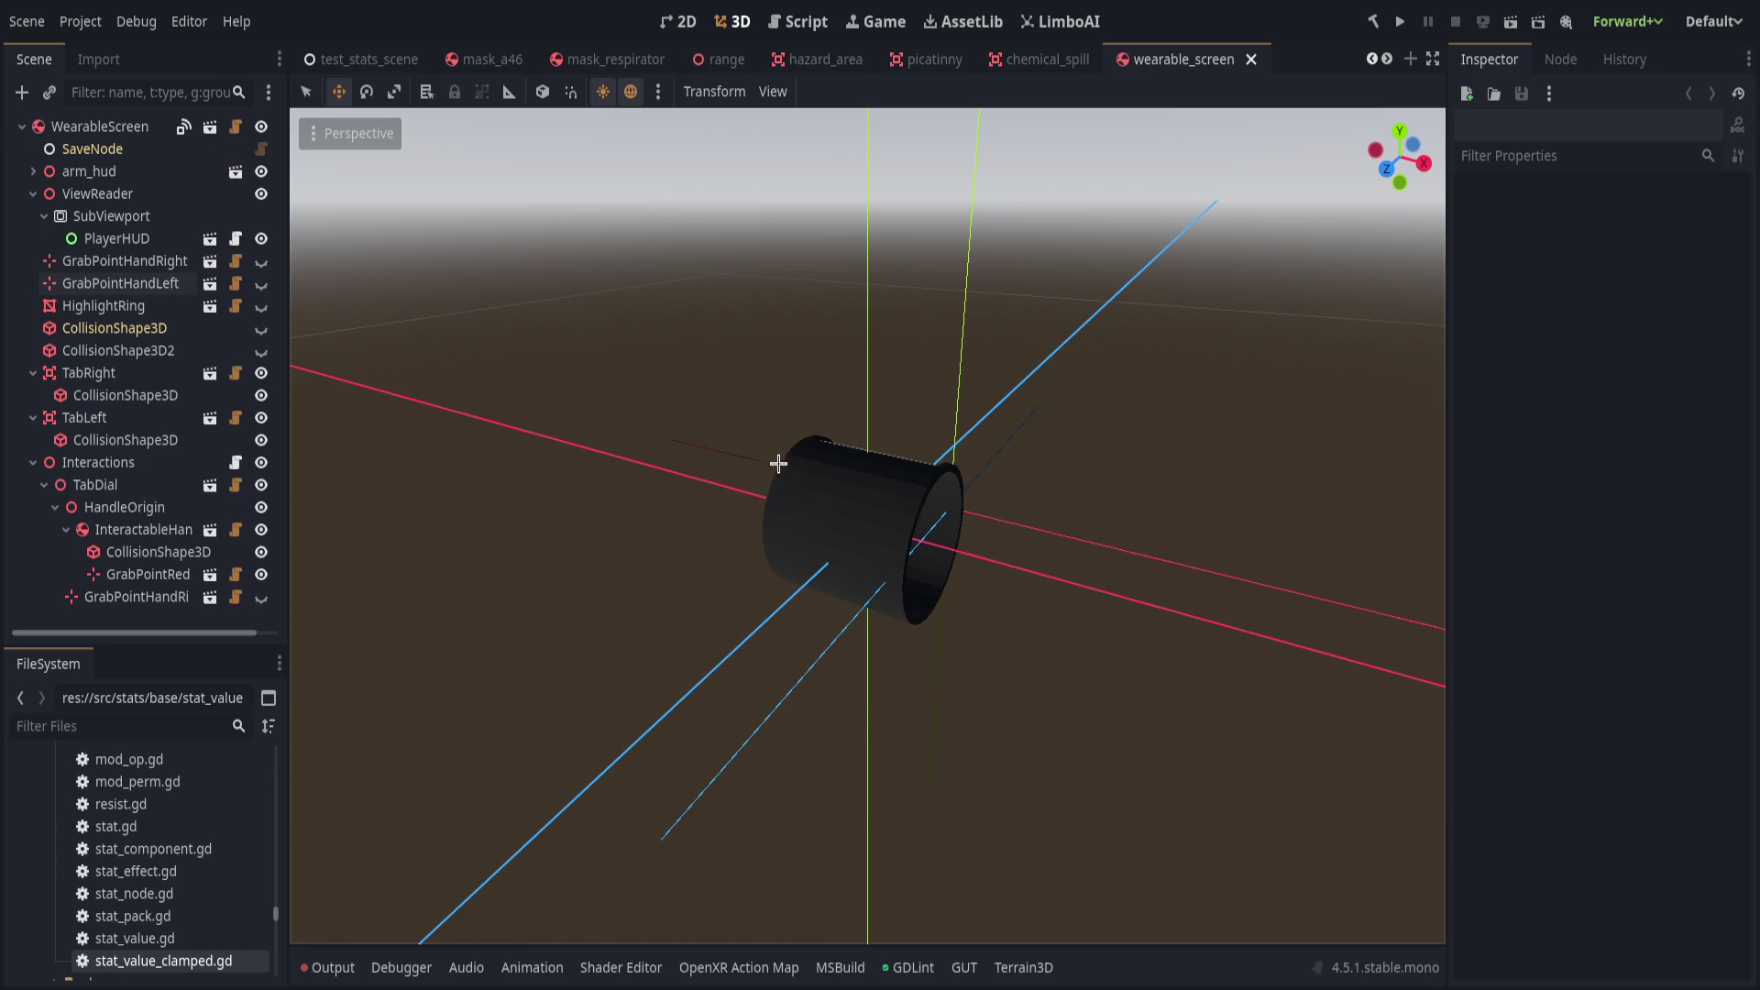
Step: Switch from the wearable_screen tab back to the player scene tab
scroll(896, 591, "up", 5)
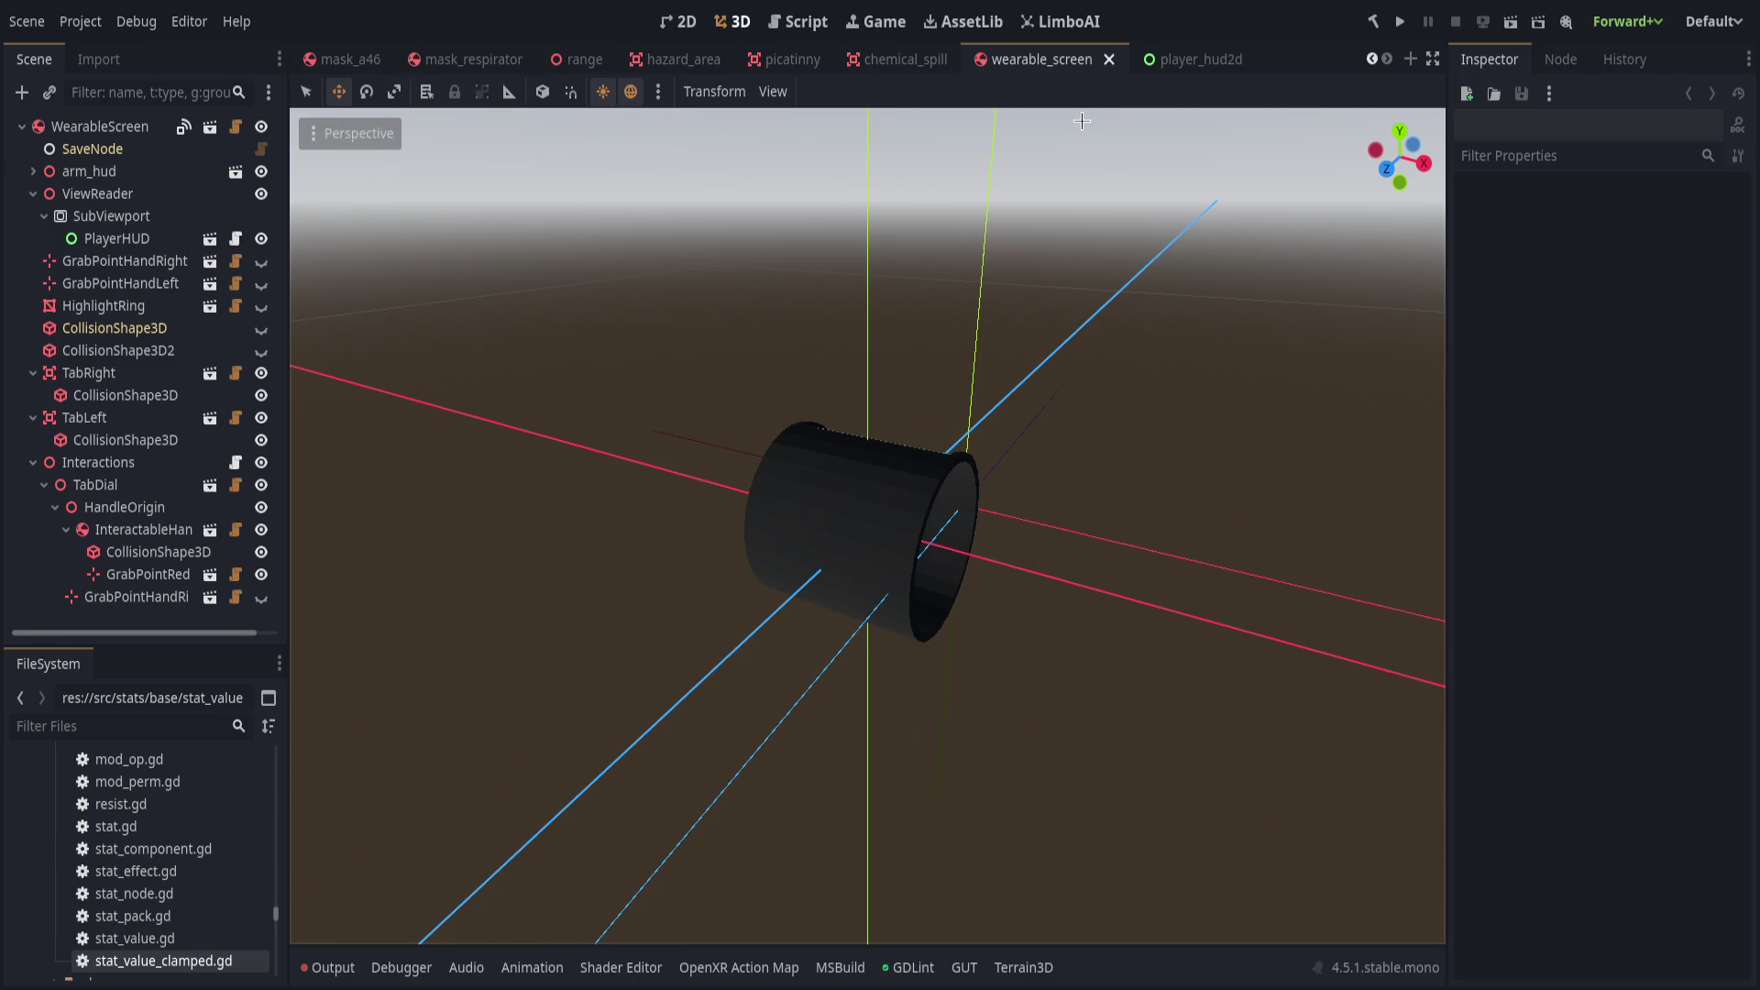
key("ctrl+Tab")
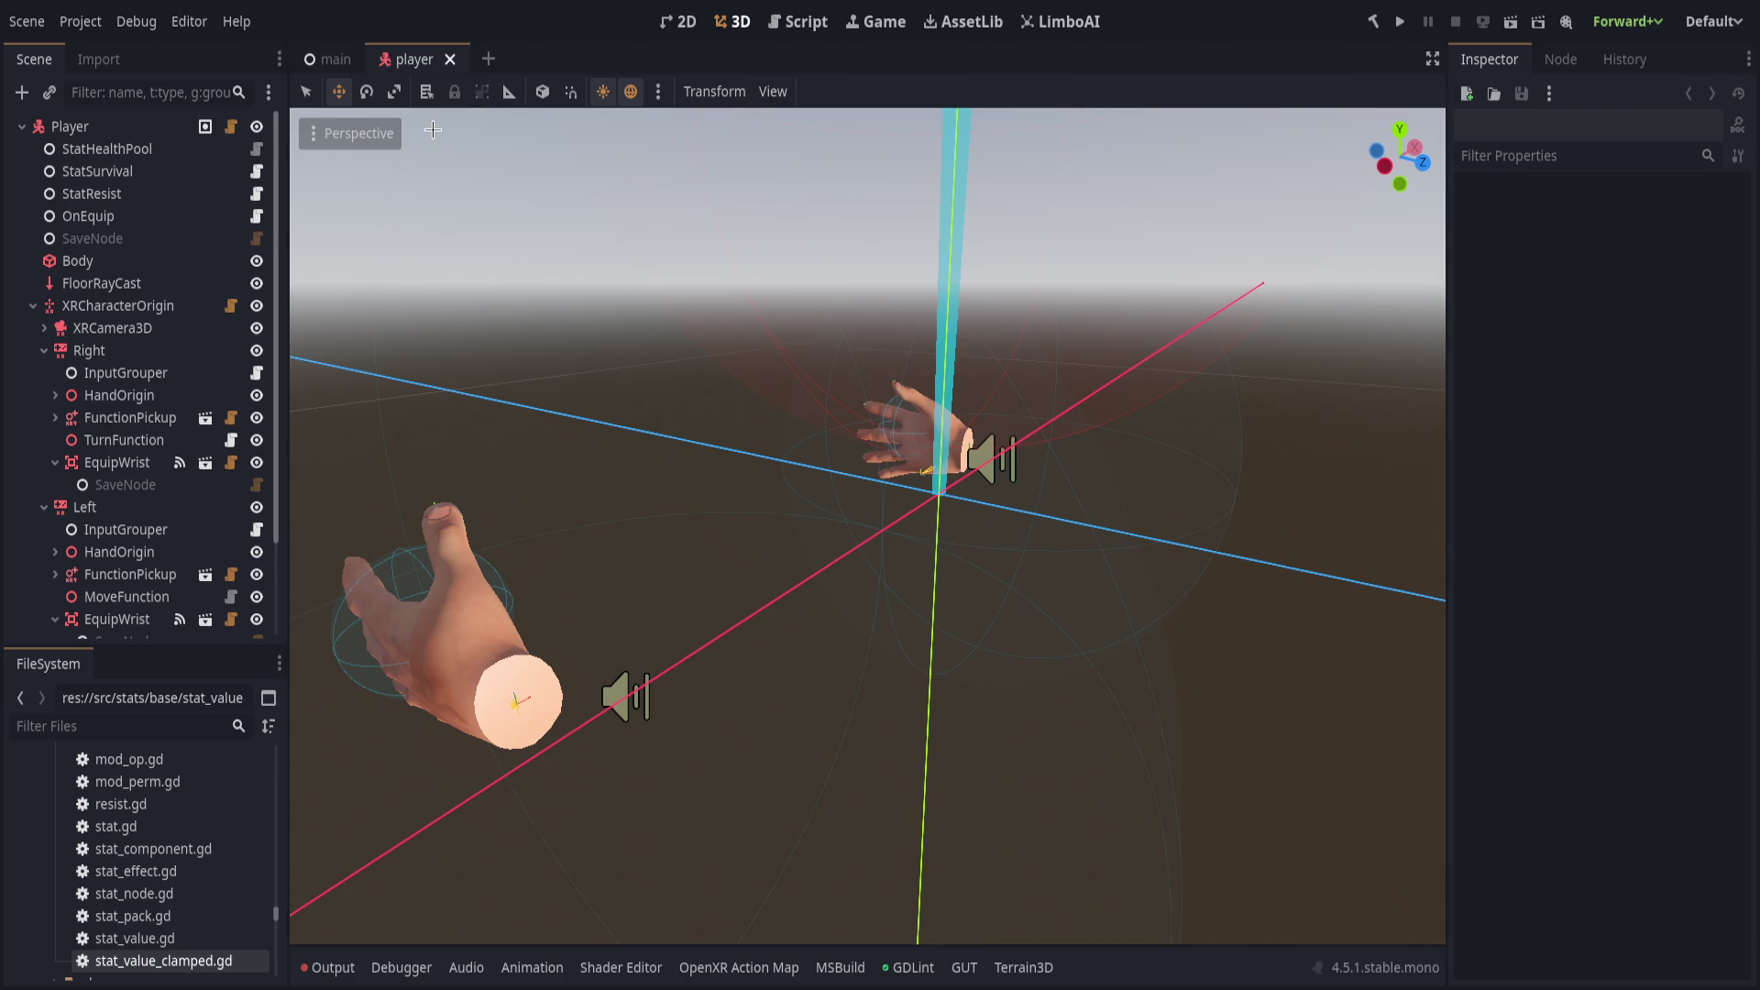
Step: Close the main scene tab and paste a WearableScreen under the right EquipWrist
left_click(364, 59)
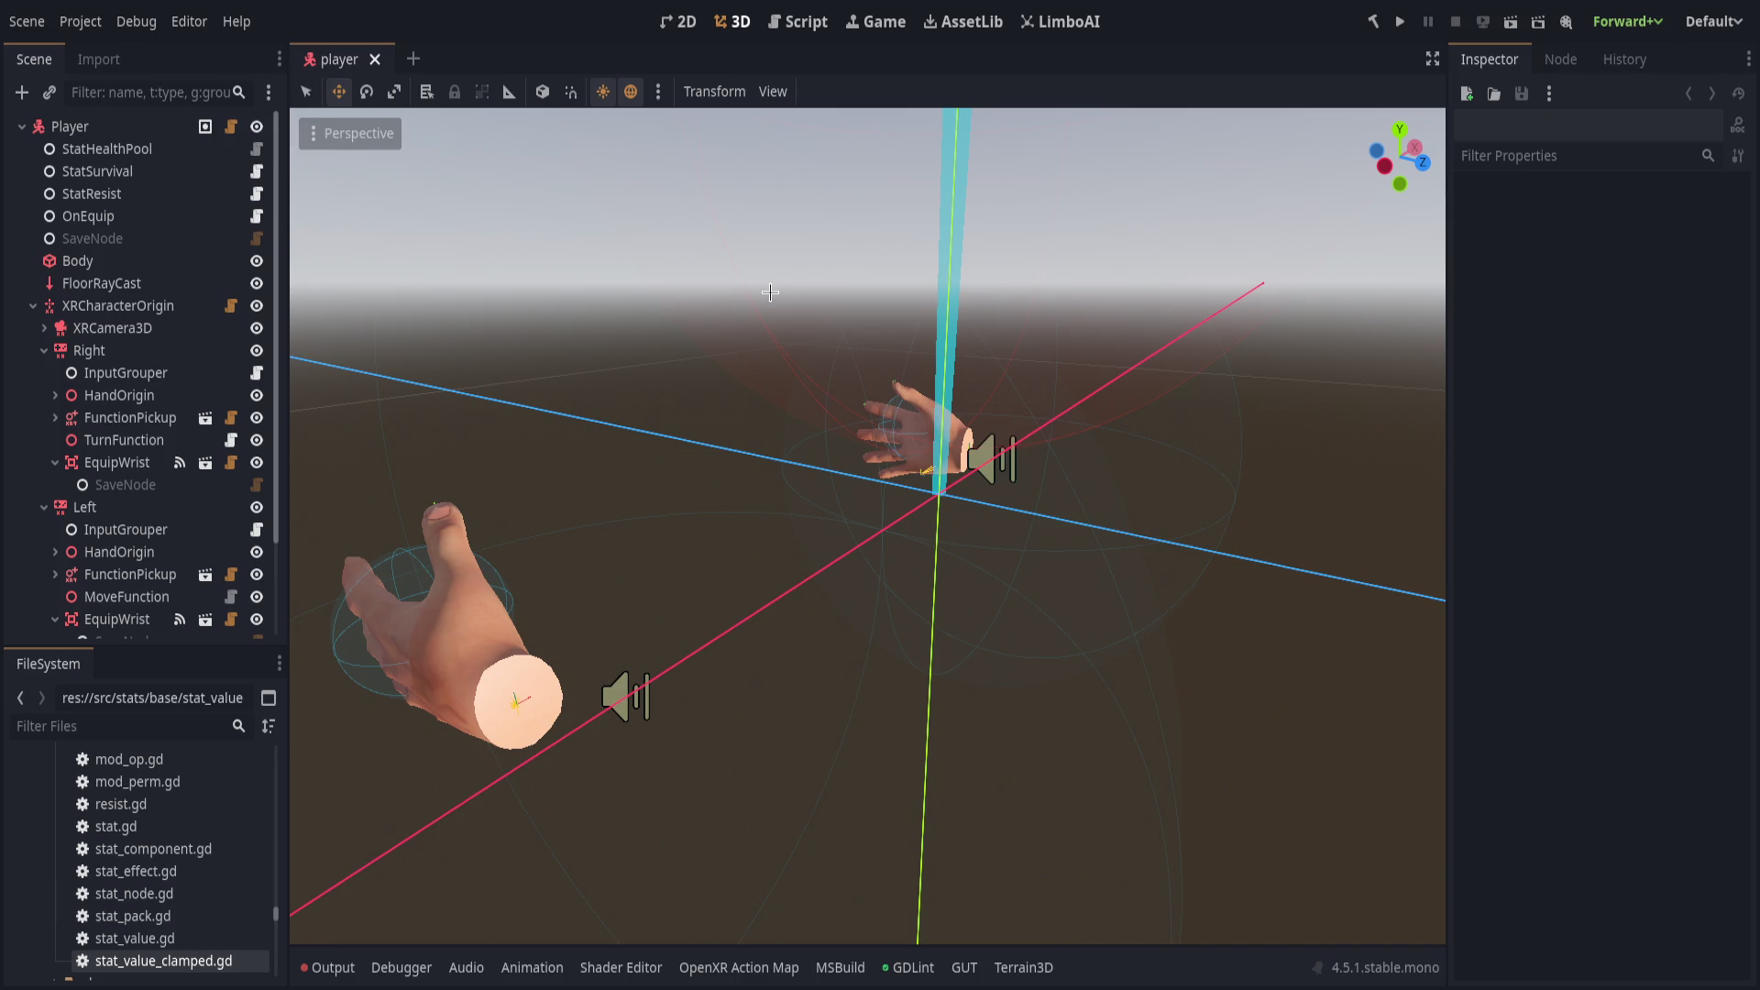
left_click_drag(777, 273, 639, 316)
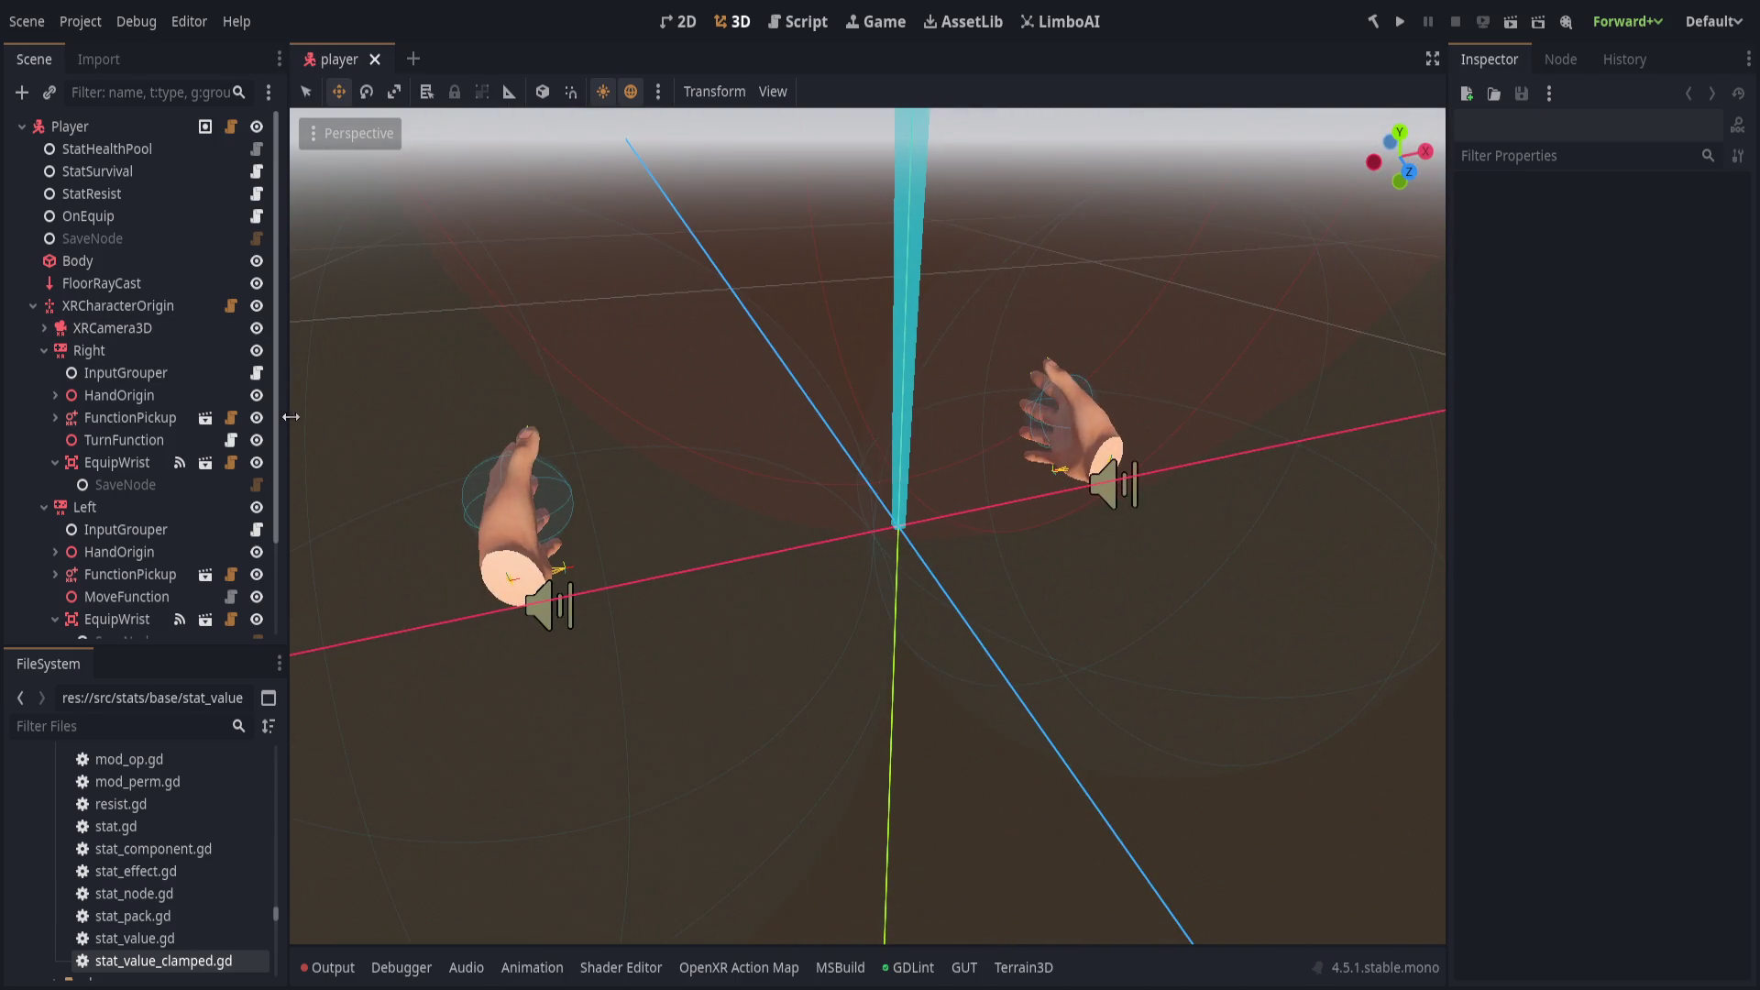
mouse_move(243, 647)
left_mouse_down()
mouse_move(238, 766)
mouse_move(238, 678)
left_mouse_up()
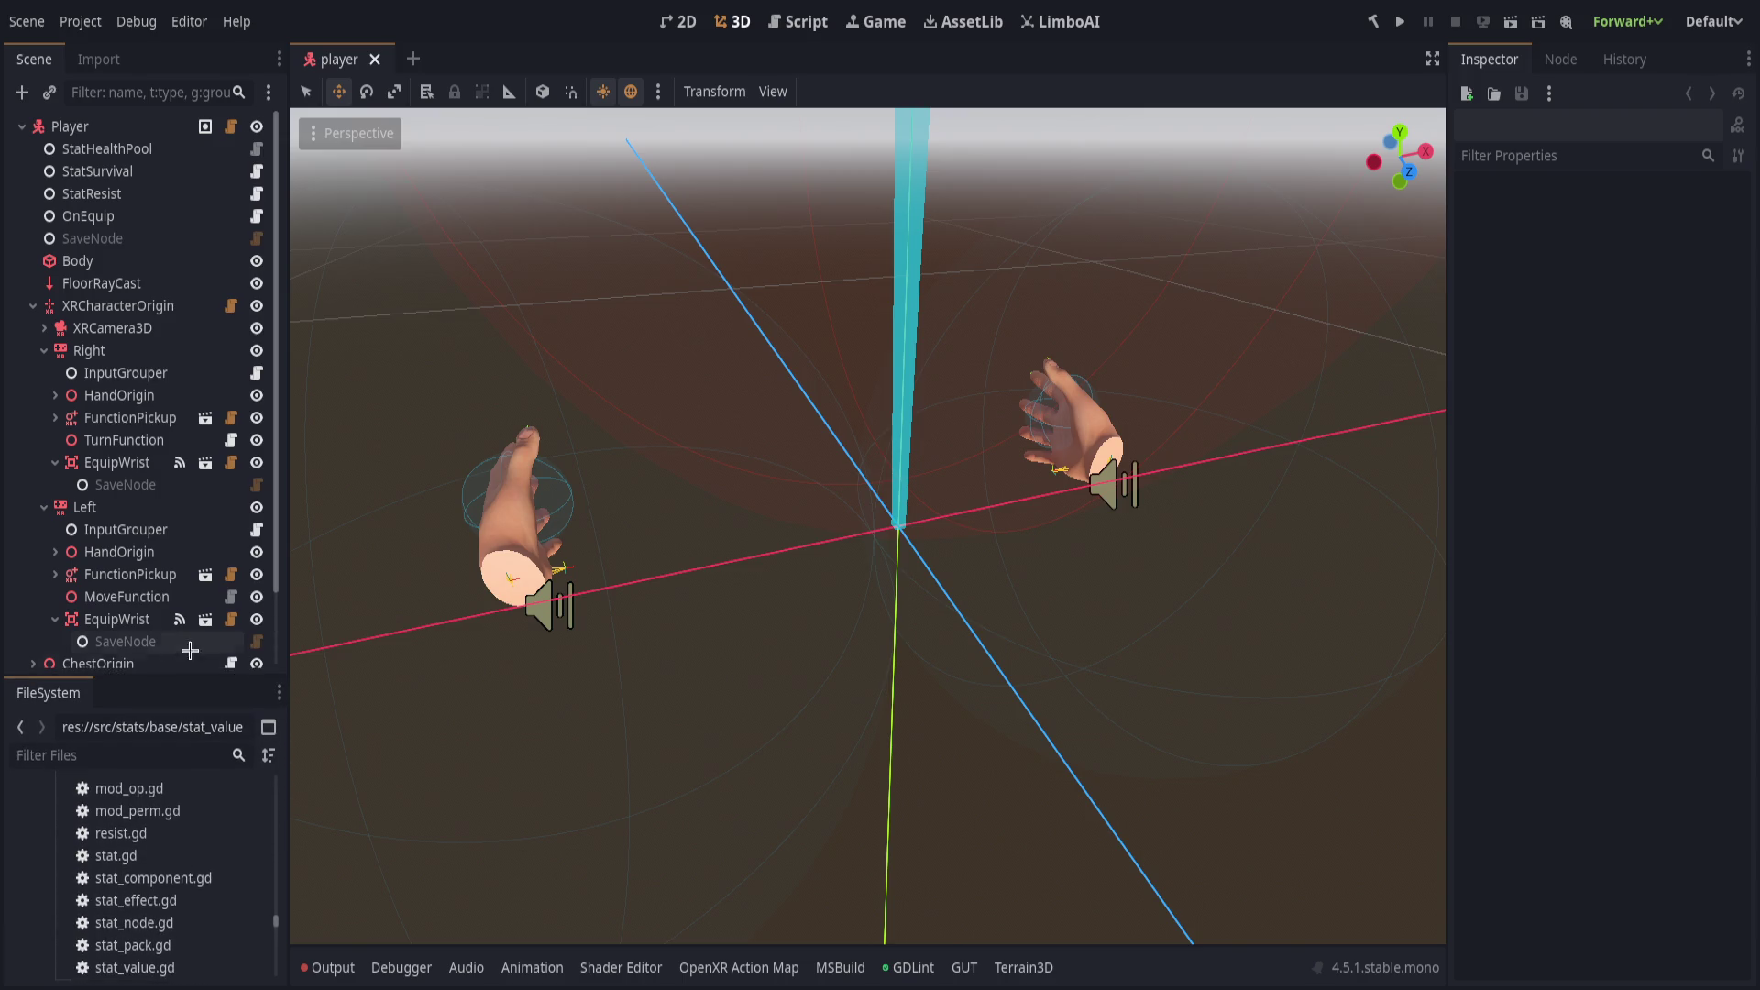
left_click(115, 458)
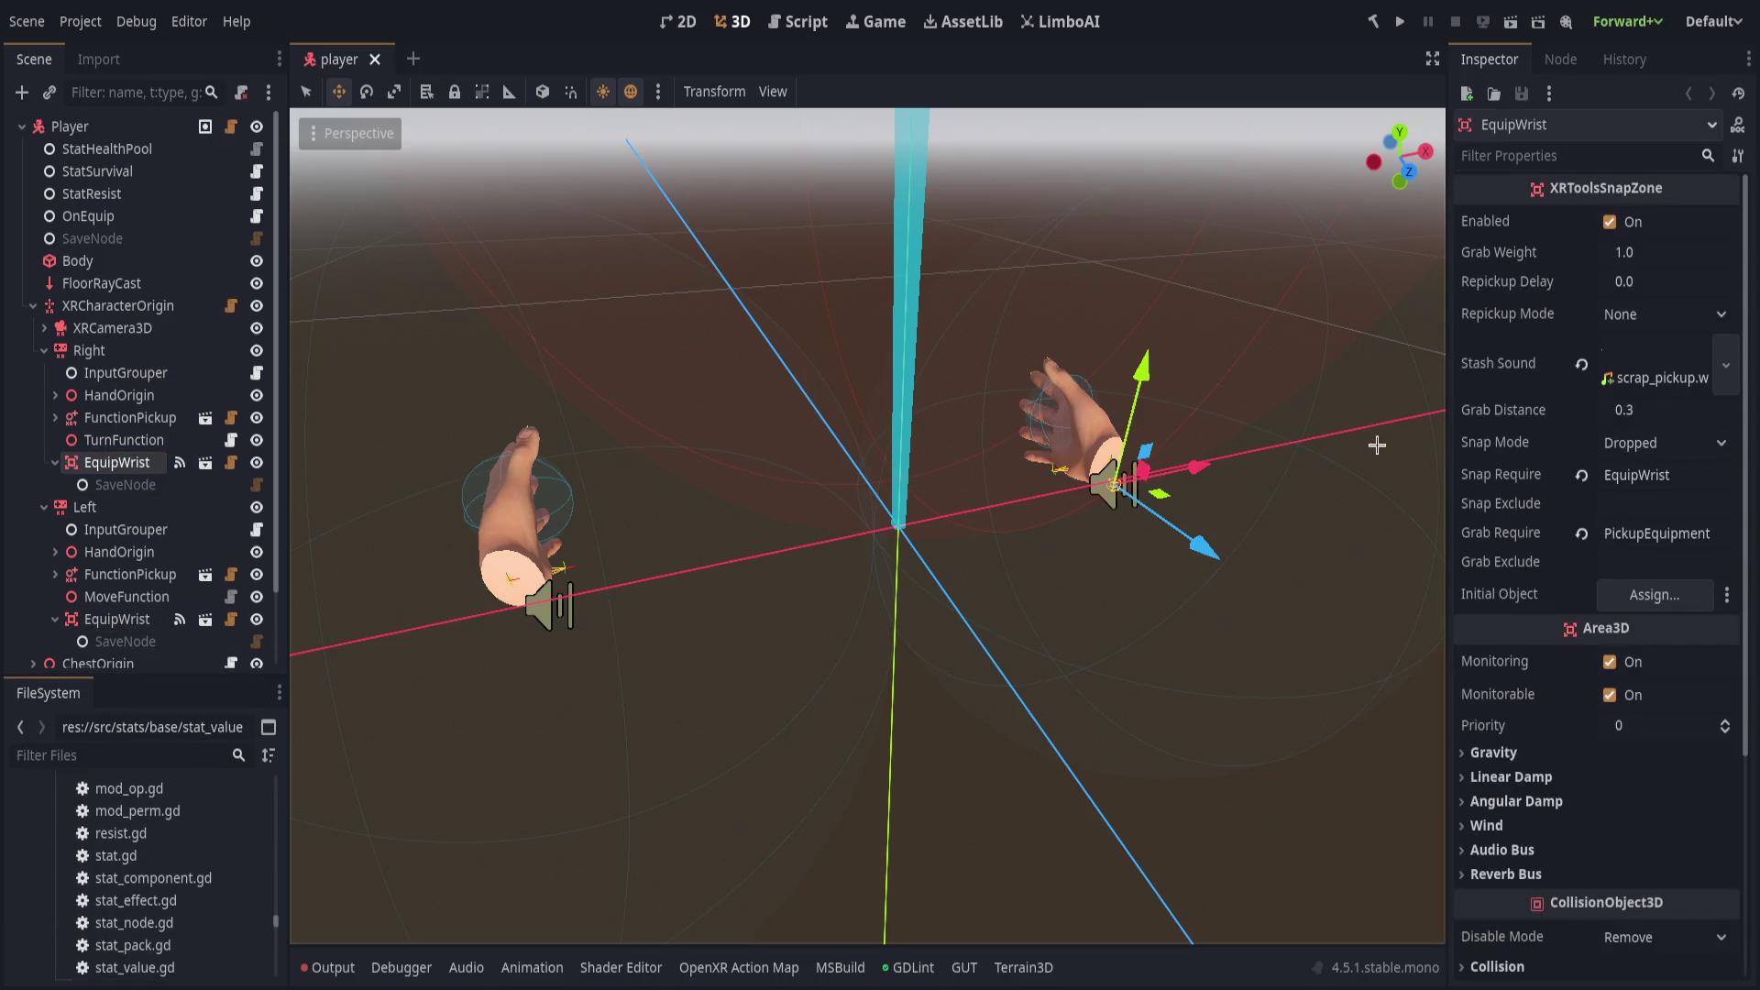
key("ctrl+v")
key("f")
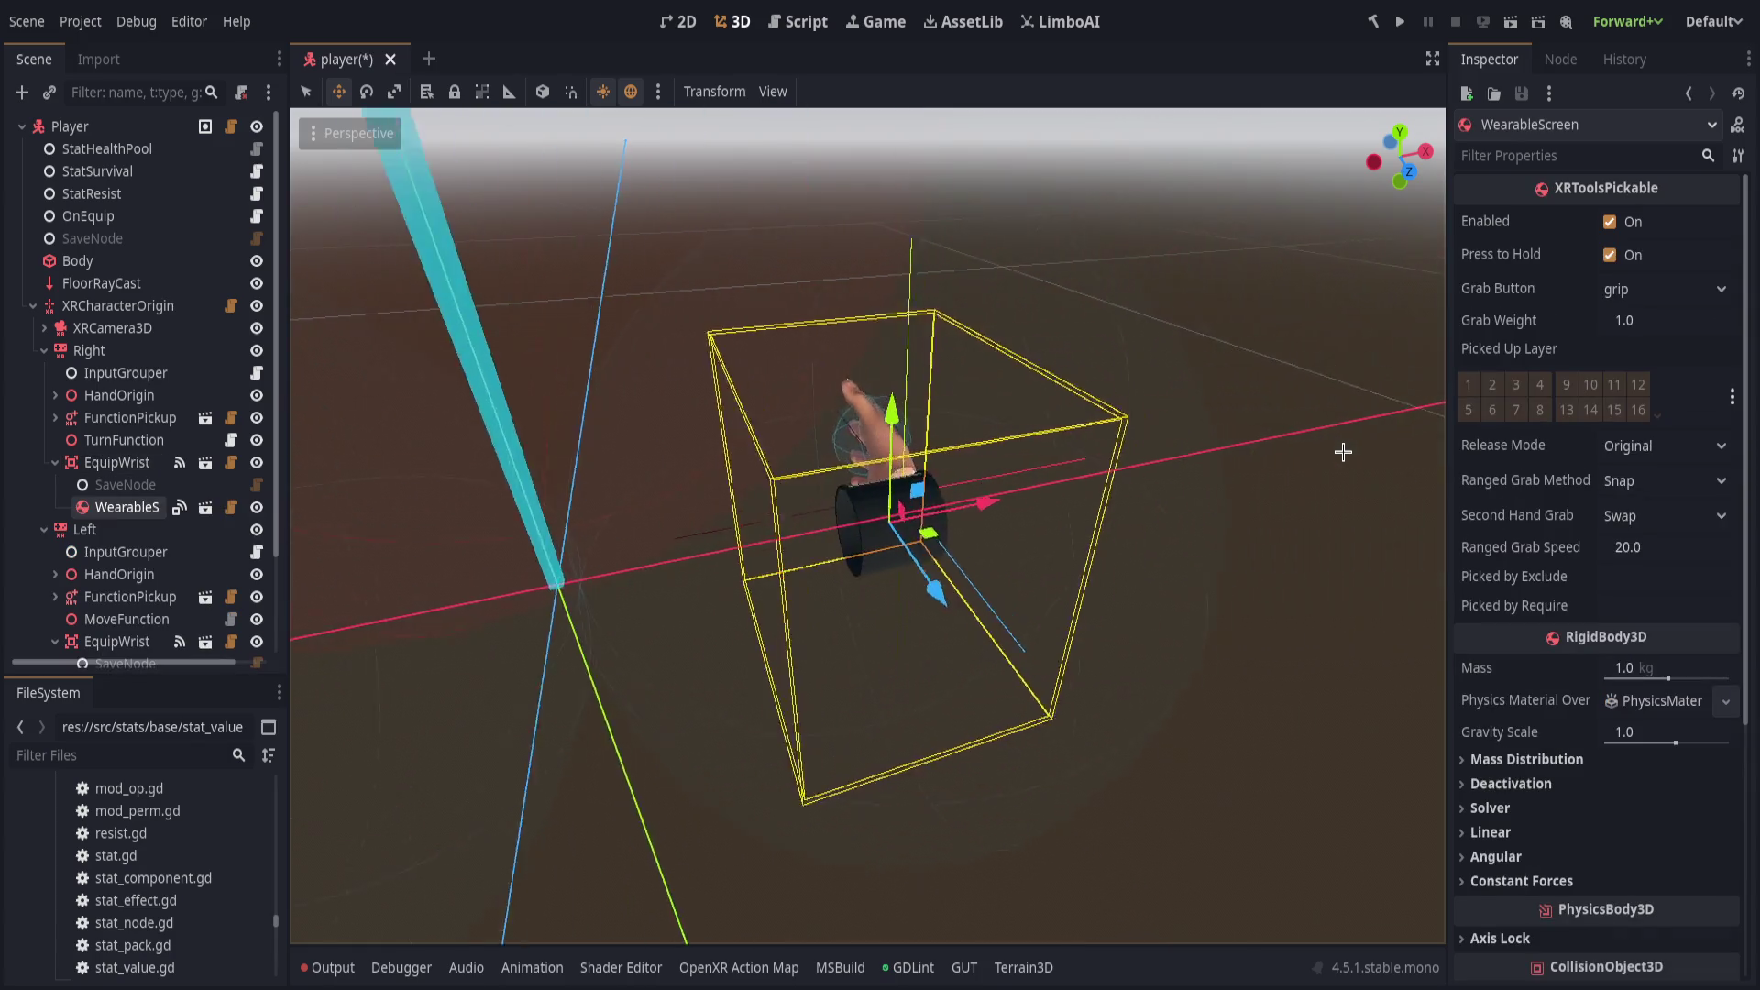
scroll(1343, 452, "up", 5)
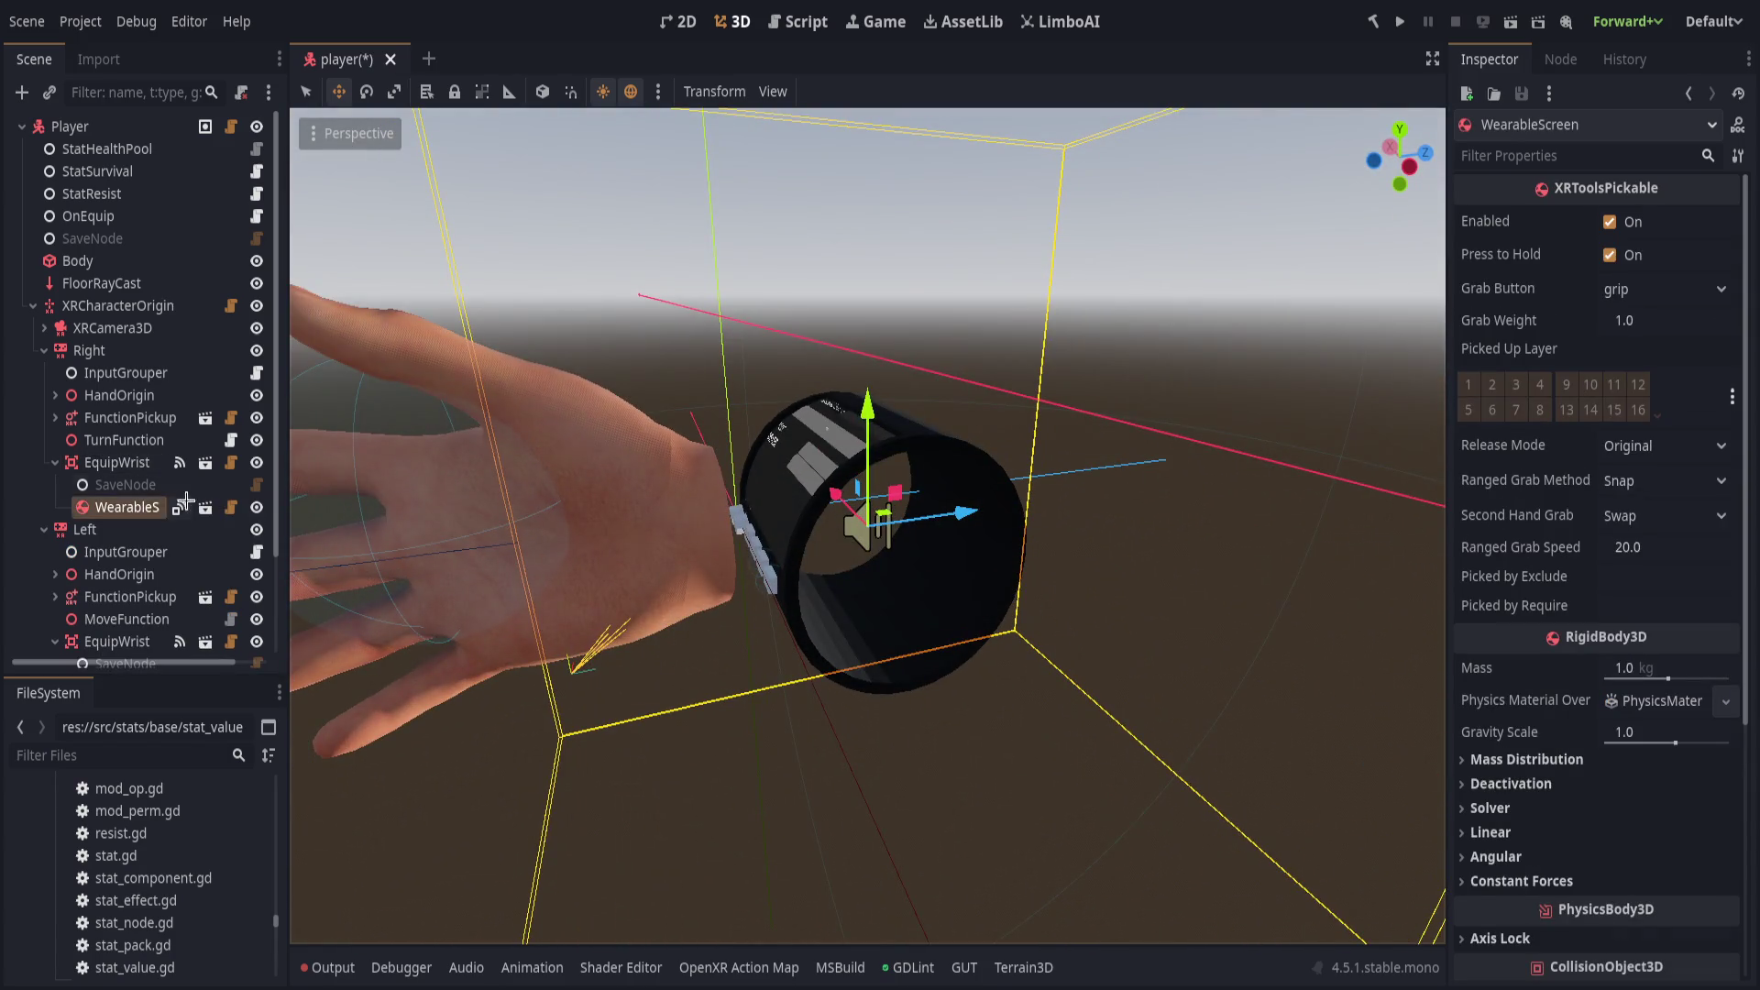
Step: Rotate the right EquipWrist about 105 degrees so its screen sits on the wrist
left_click(115, 462)
key("e")
mouse_move(823, 459)
left_mouse_down()
mouse_move(921, 551)
mouse_move(862, 573)
mouse_move(836, 610)
mouse_move(1159, 409)
mouse_move(318, 492)
left_mouse_up()
scroll(137, 413, "down", 2)
Step: Turn the left wrist's wearable screen about 90 degrees to fit the wrist
left_click(163, 575)
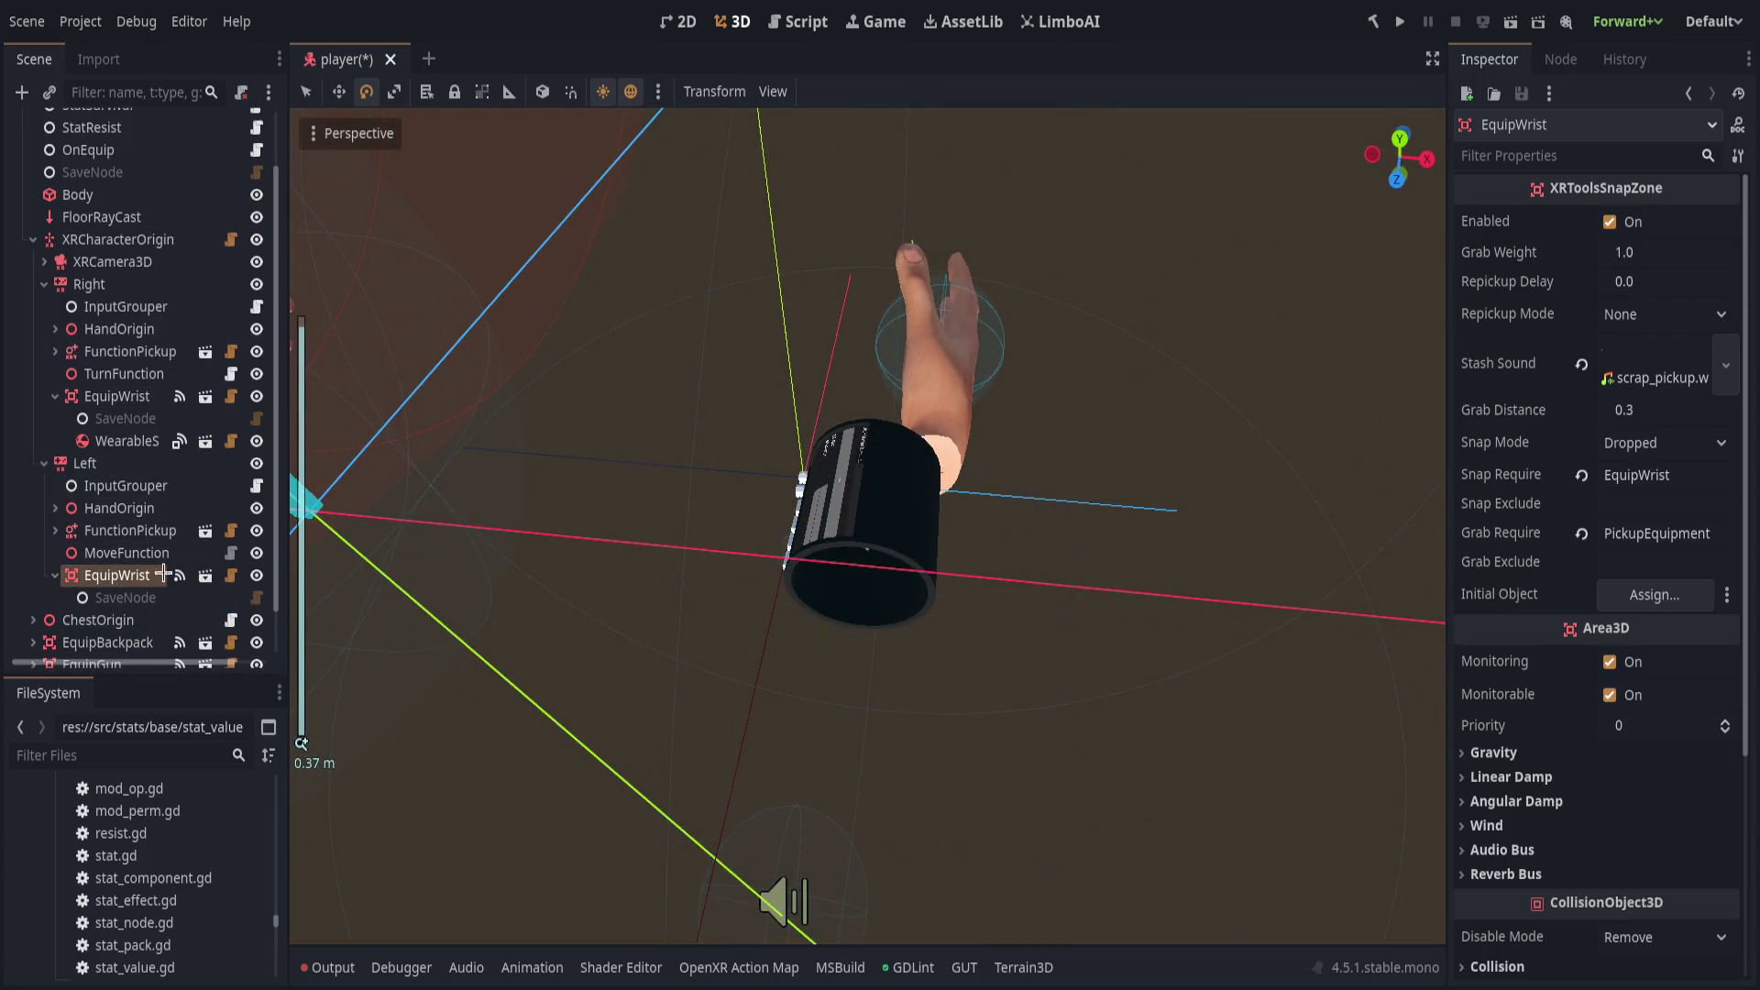
left_click(1003, 482)
key("f")
mouse_move(927, 590)
left_mouse_down()
mouse_move(759, 608)
mouse_move(731, 504)
mouse_move(634, 577)
mouse_move(1009, 629)
mouse_move(917, 587)
mouse_move(688, 550)
left_mouse_up()
scroll(761, 609, "down", 2)
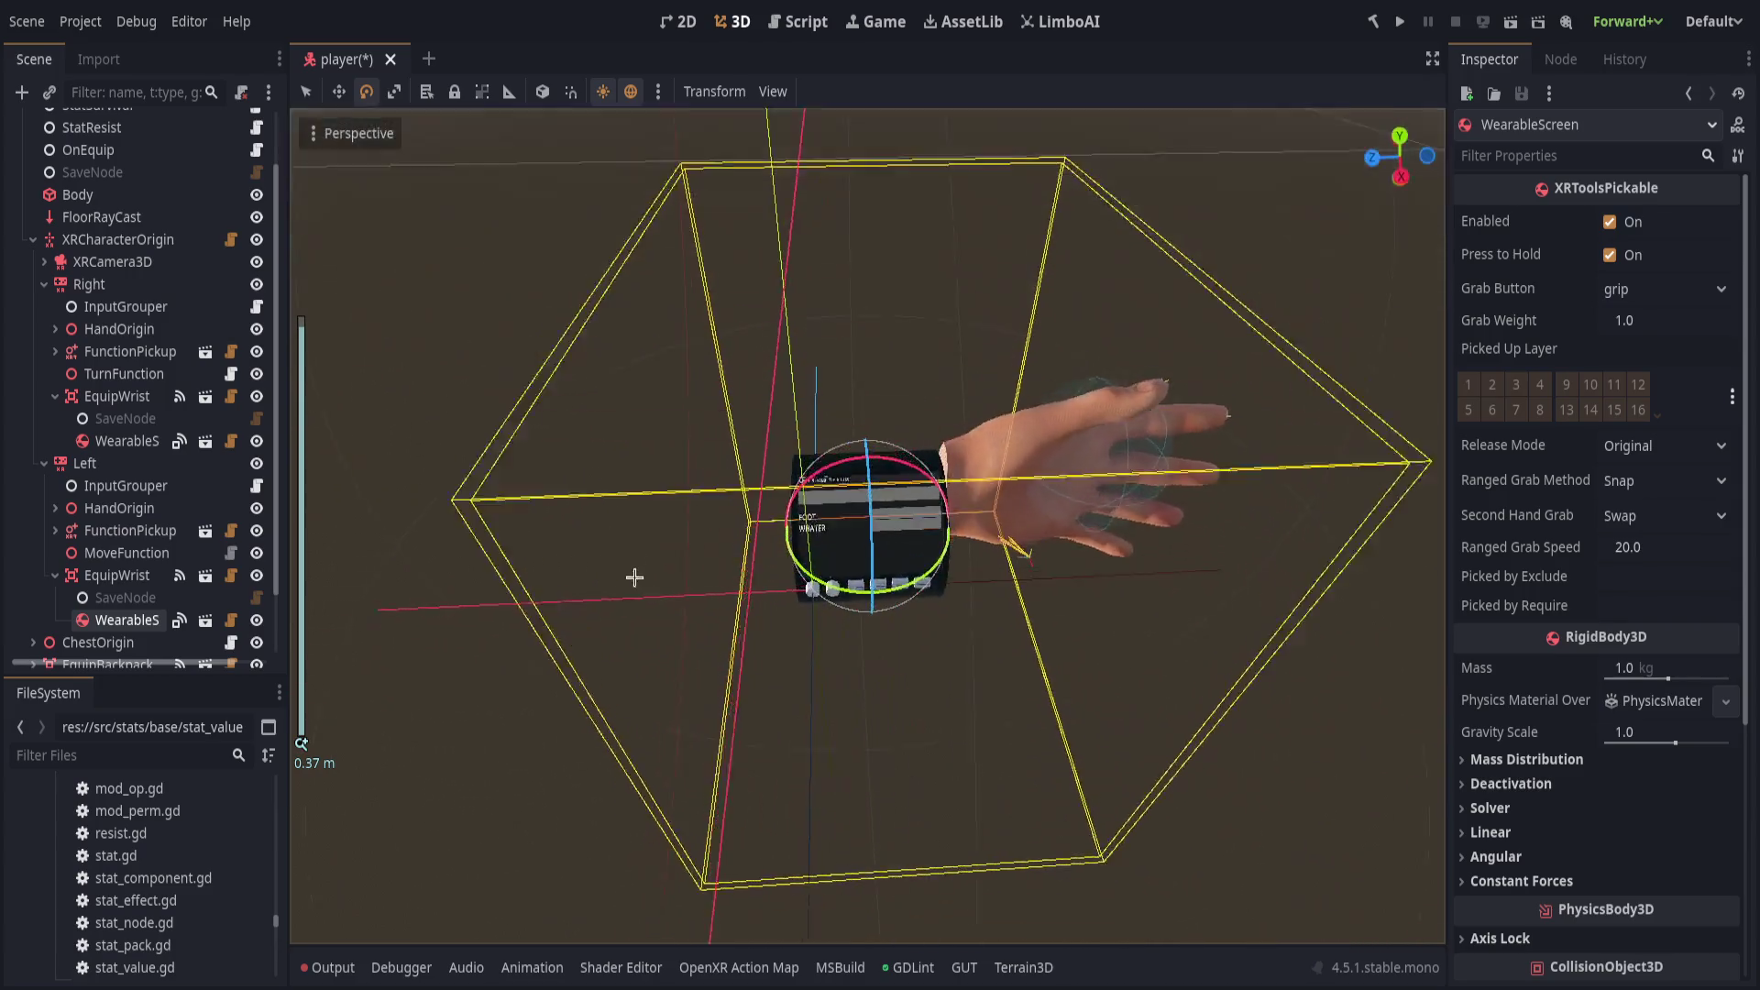
scroll(635, 576, "down", 2)
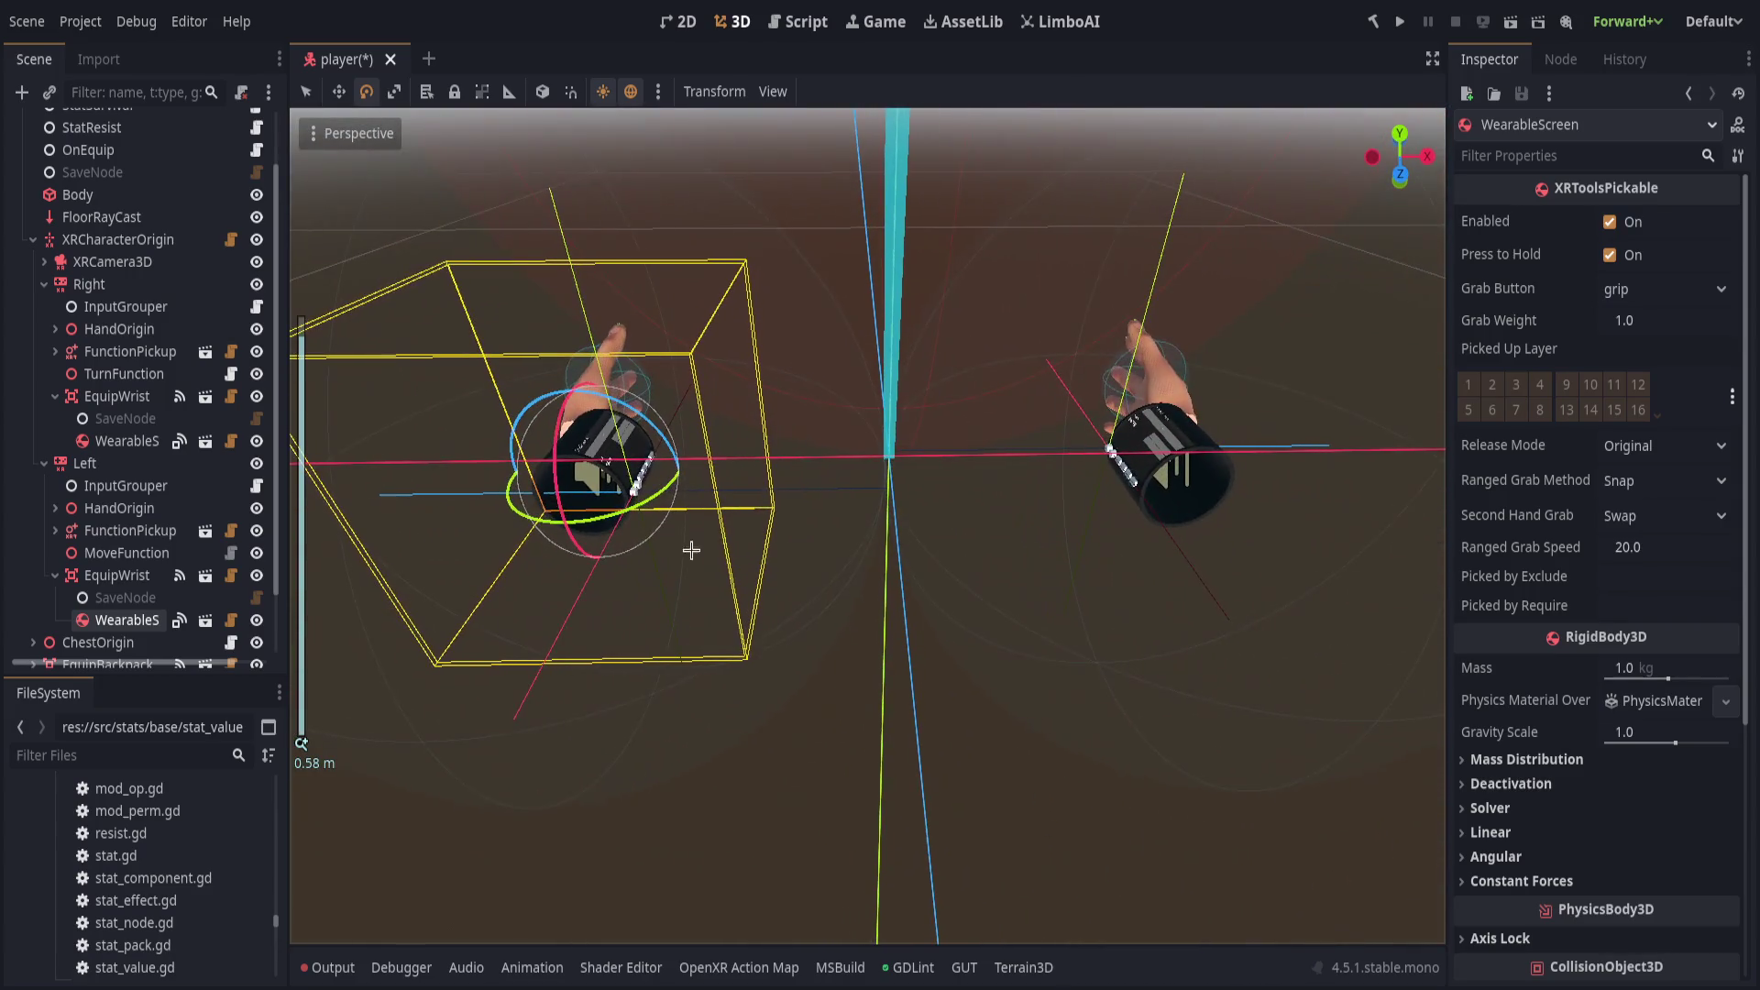
key("ctrl+z")
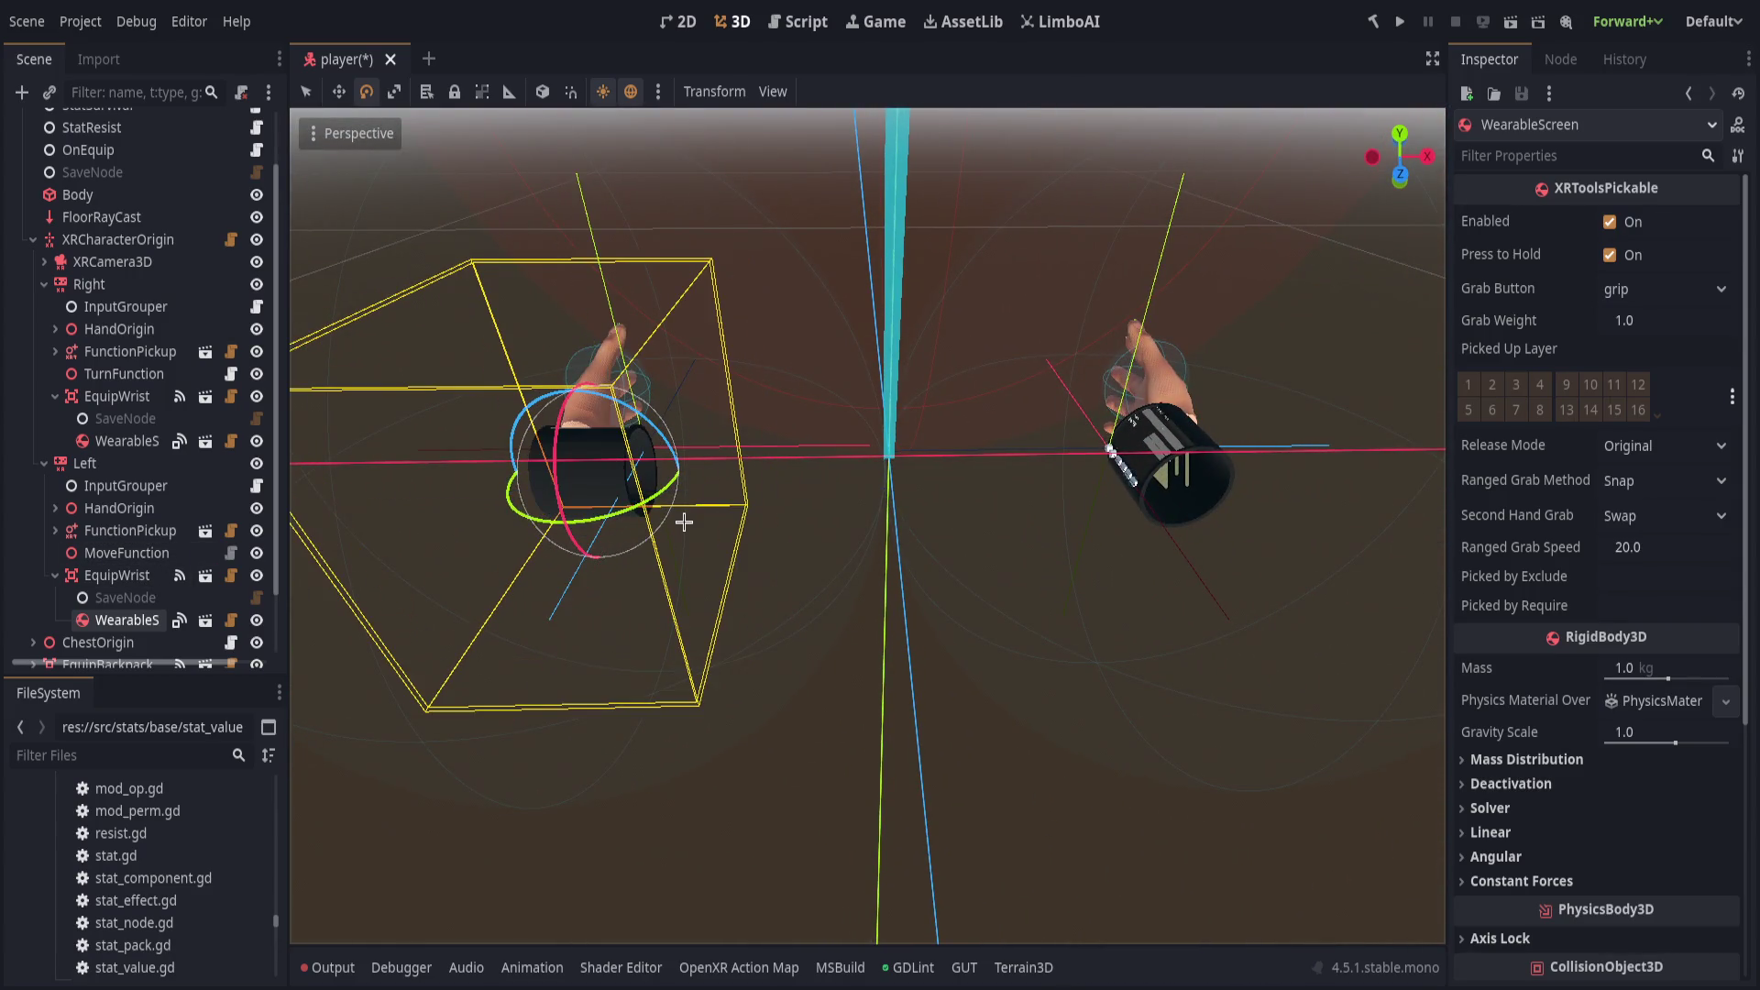
scroll(1546, 550, "down", 5)
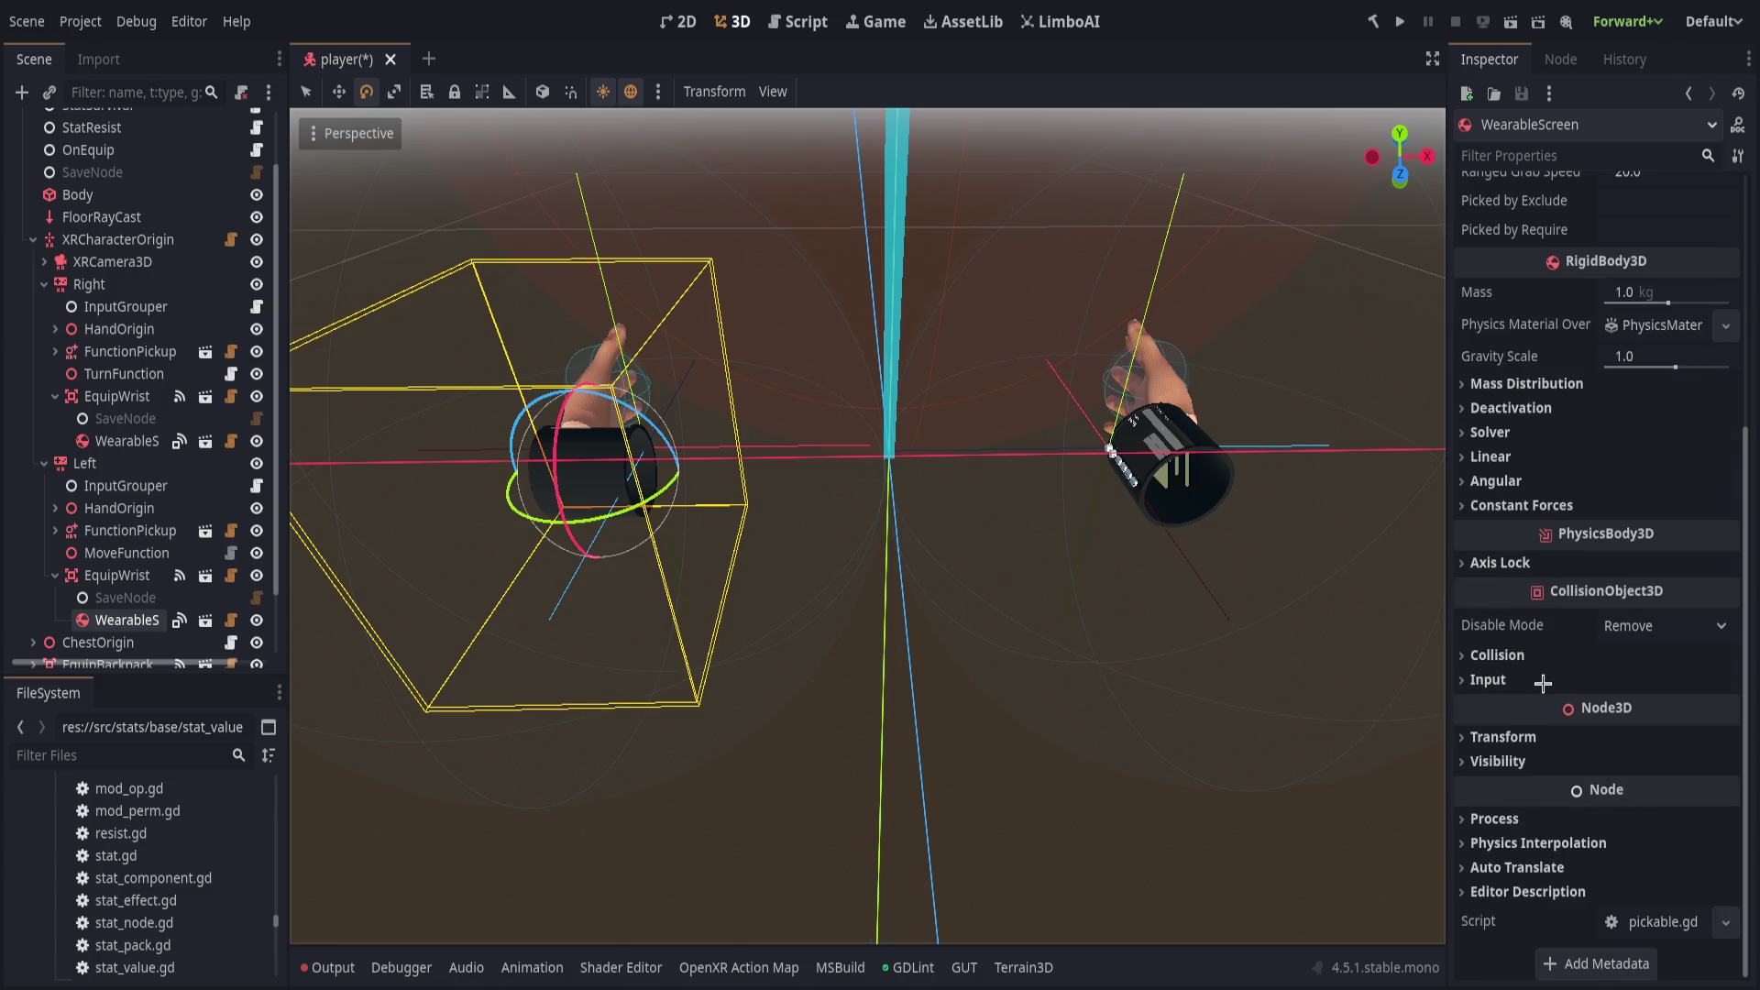
Step: Compare both wearable screens' Transform values and select both EquipWrist zones
left_click(1508, 738)
left_click(1504, 737)
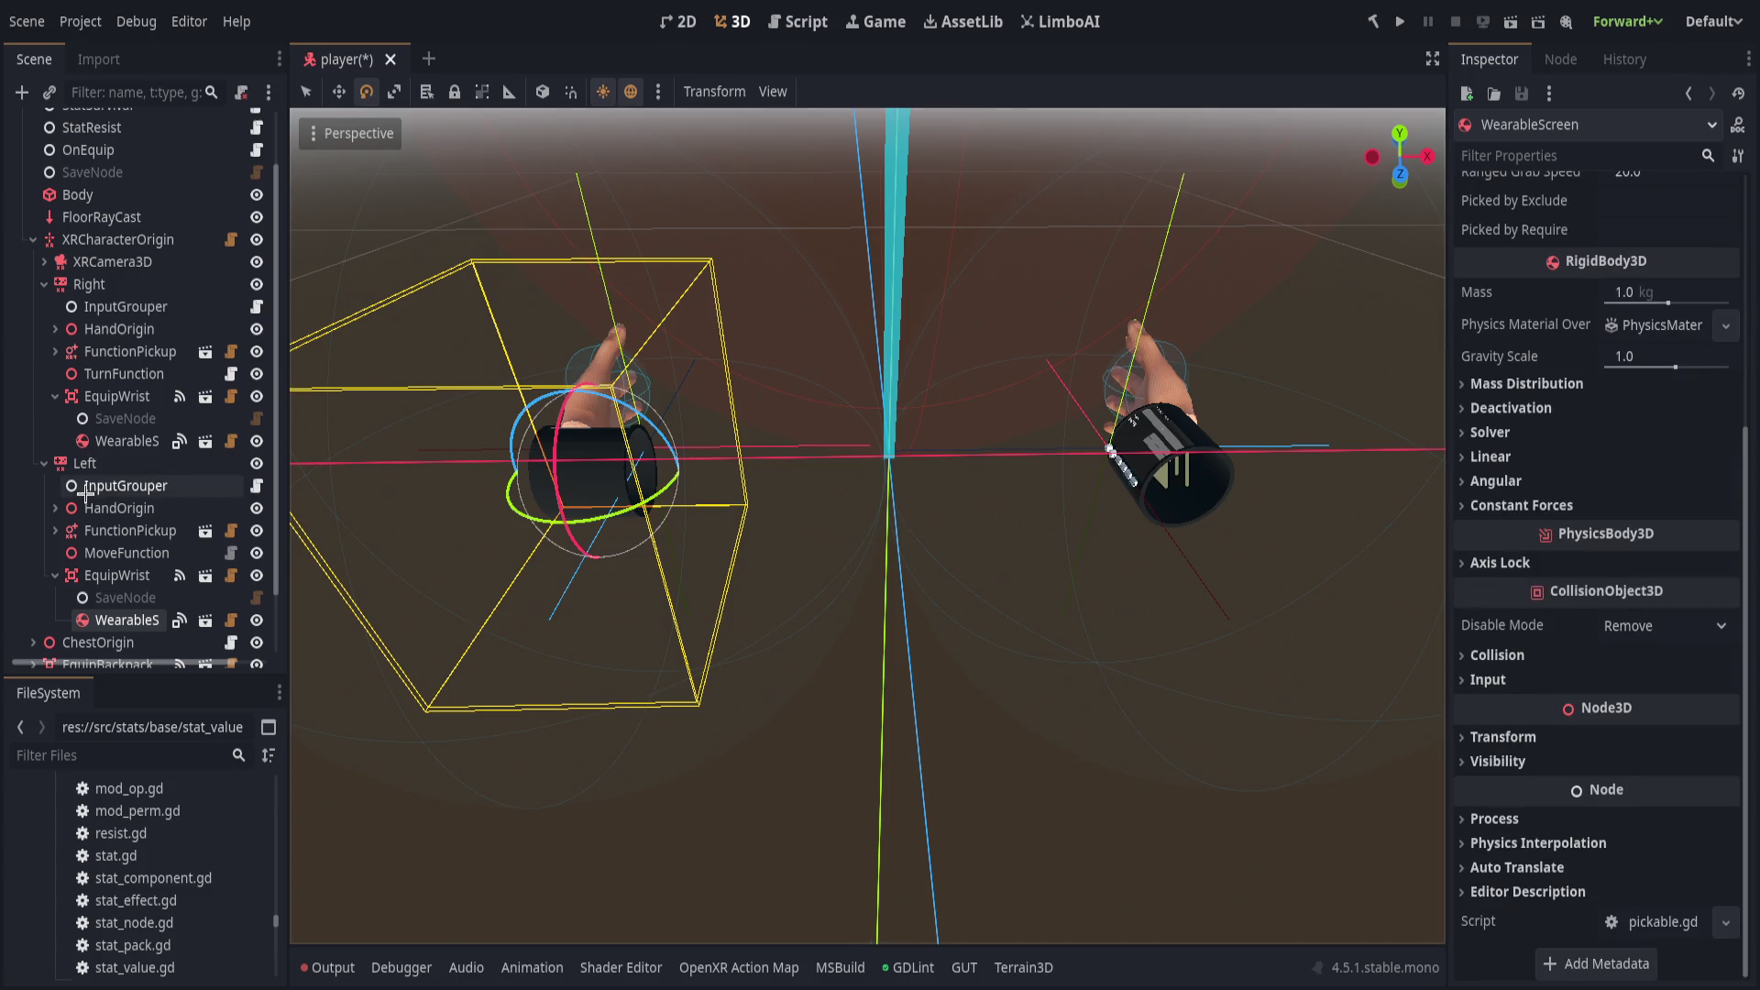
left_click(126, 441)
scroll(1508, 730, "down", 5)
left_click(1508, 737)
left_click(1509, 737)
left_click(107, 570)
left_click(126, 441)
left_click(117, 396)
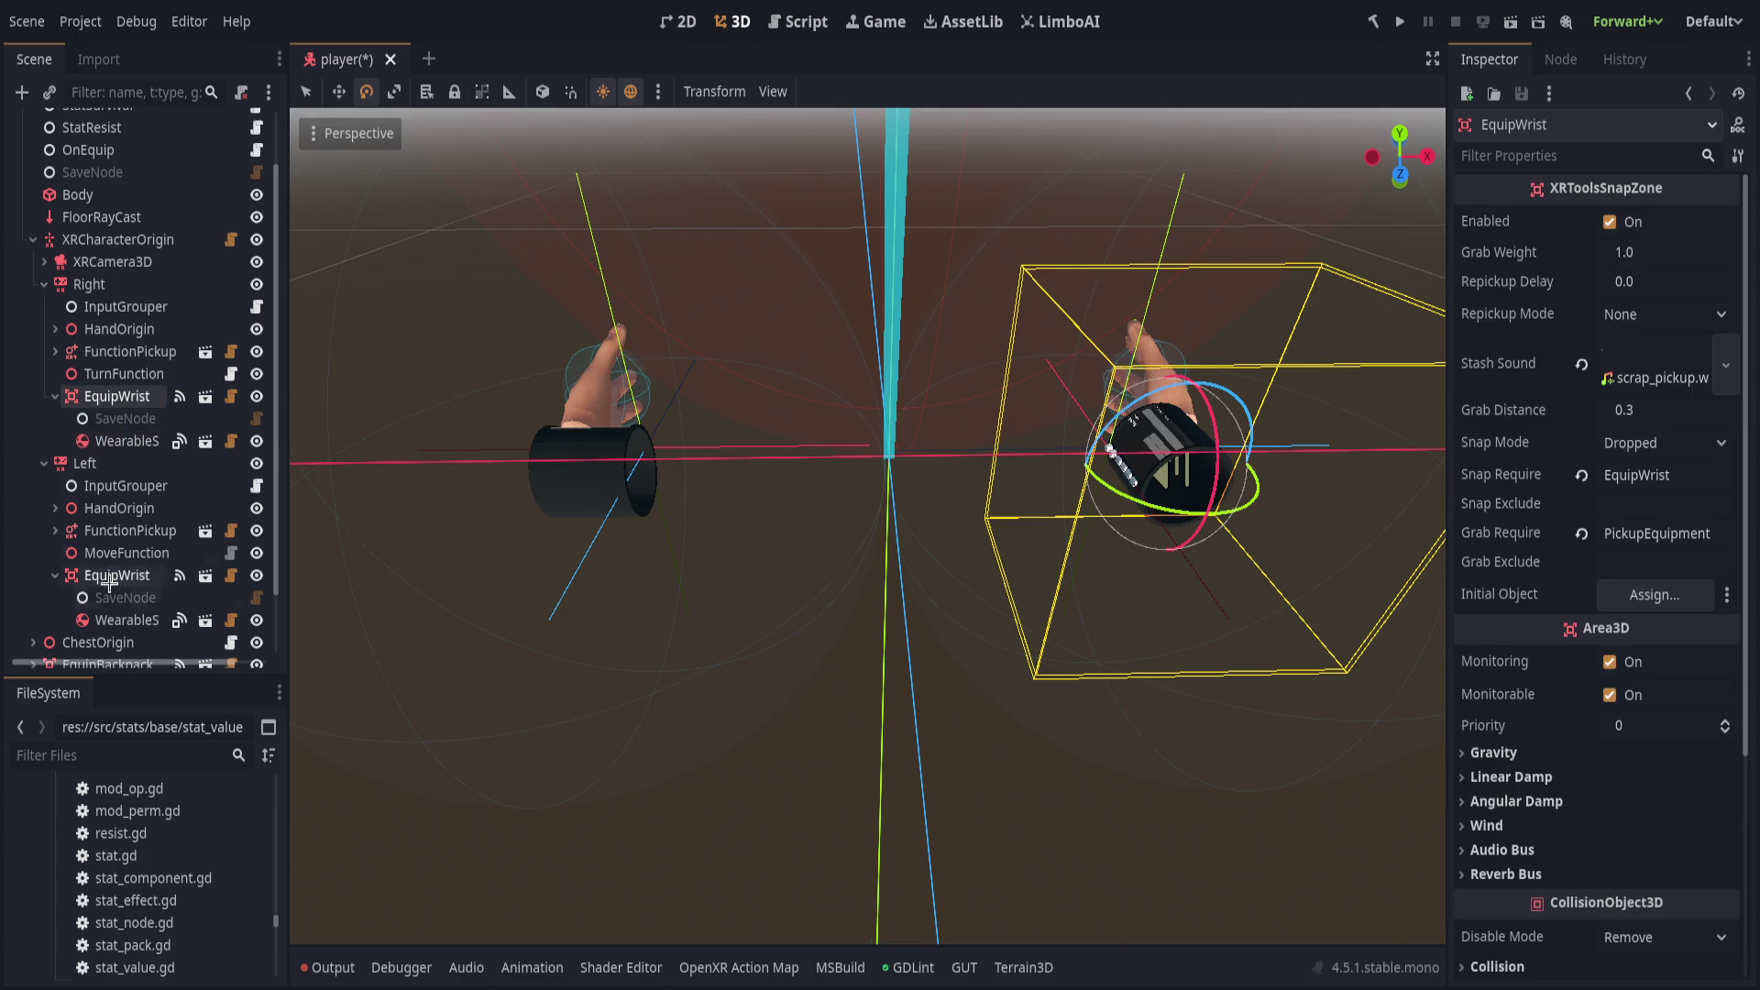
left_click(108, 577, "ctrl")
left_click(481, 92)
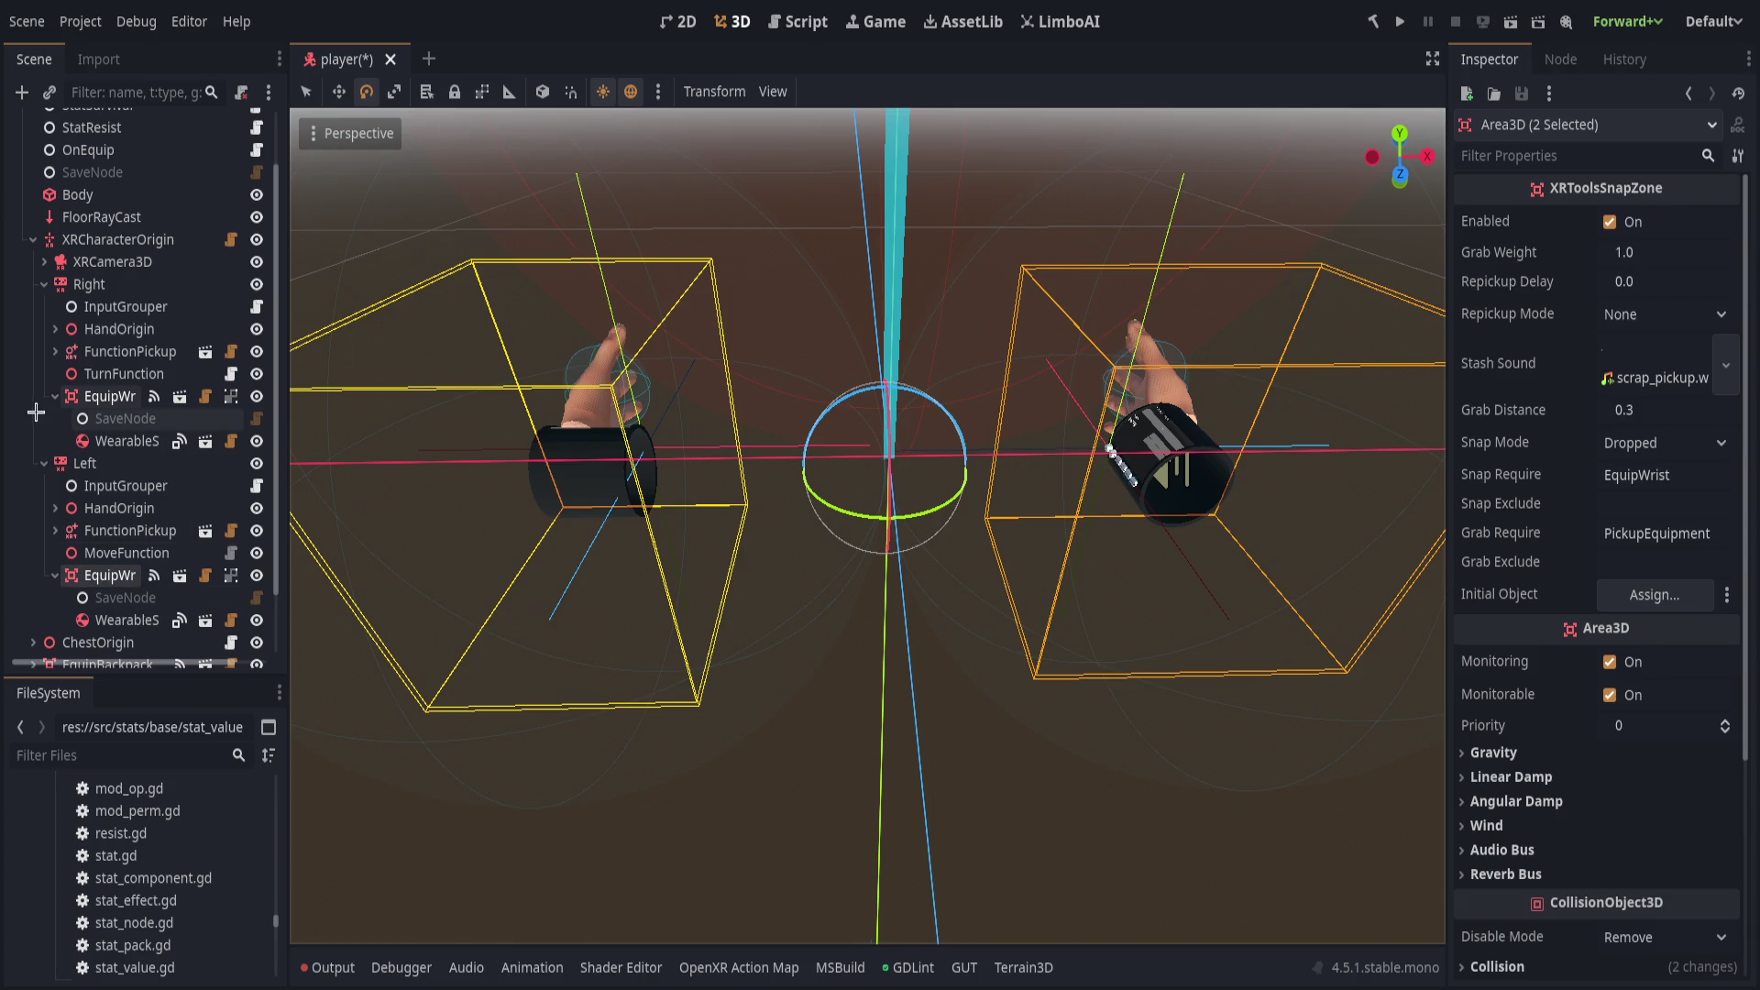
Step: Rotate the Left EquipWrist snap zone by -90 degrees
left_click(55, 575)
left_click(55, 396)
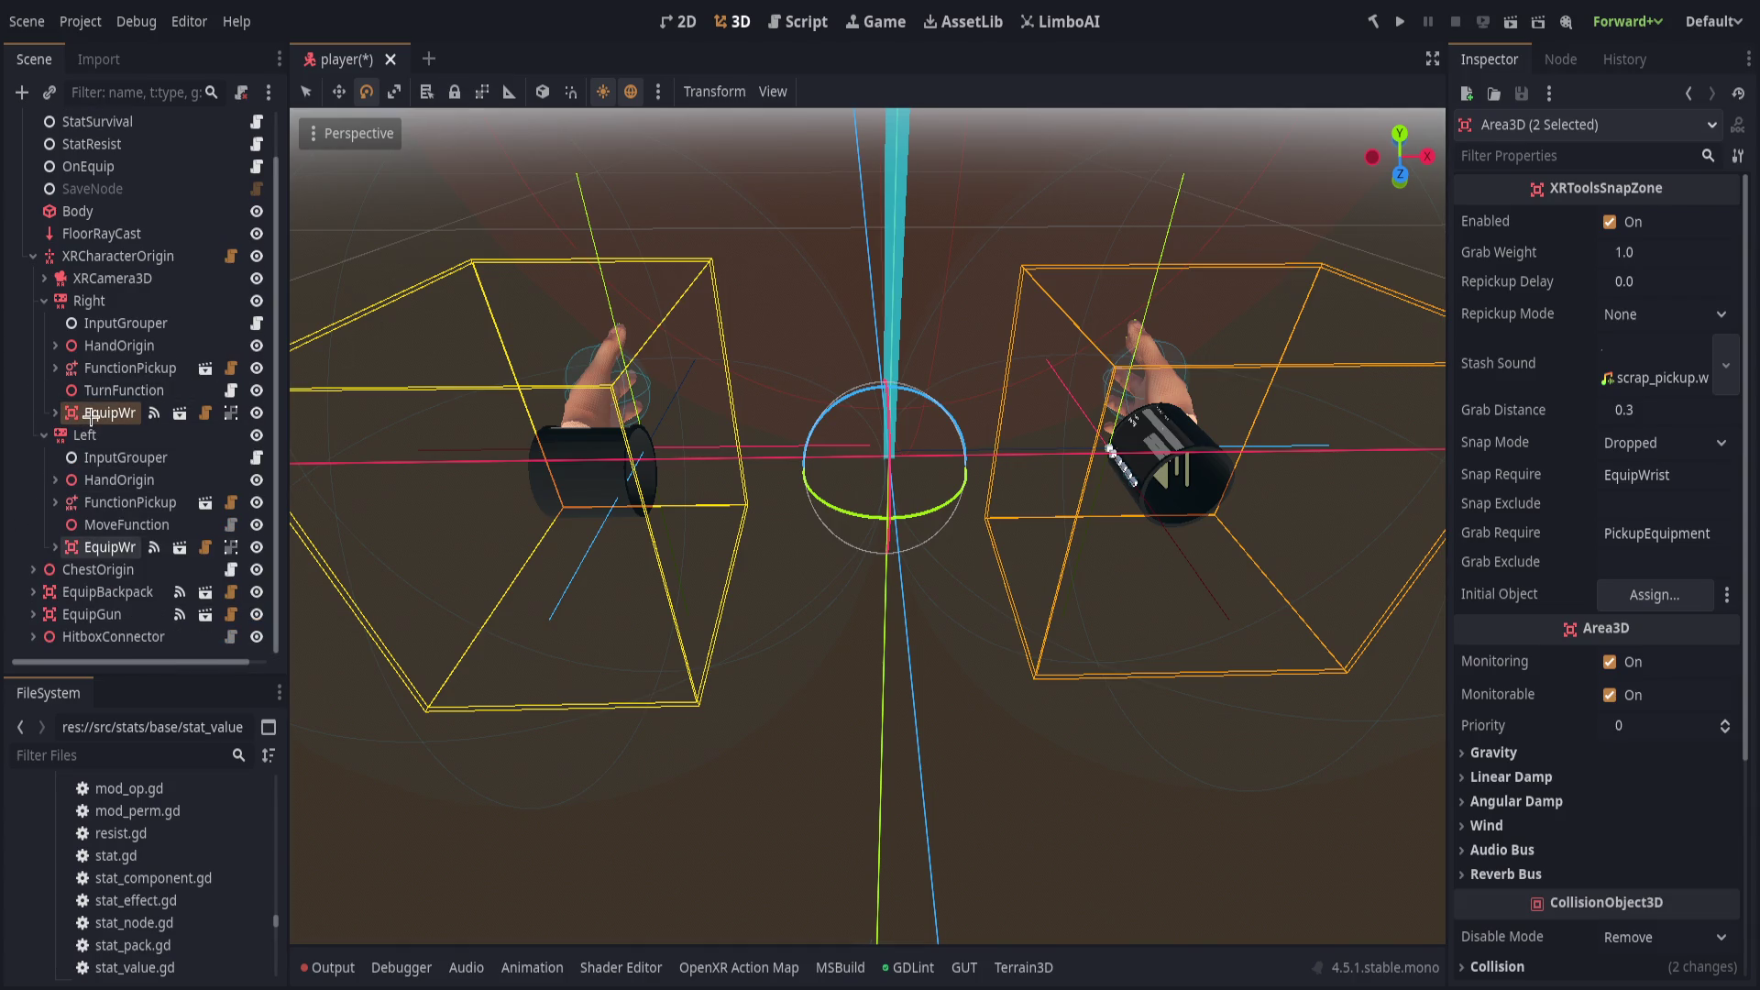
left_click(92, 414)
left_click(103, 547)
left_click_drag(612, 520, 274, 565)
Step: Rotate both EquipWrist snap zones by -15 degrees in local space
left_click(110, 413, "ctrl")
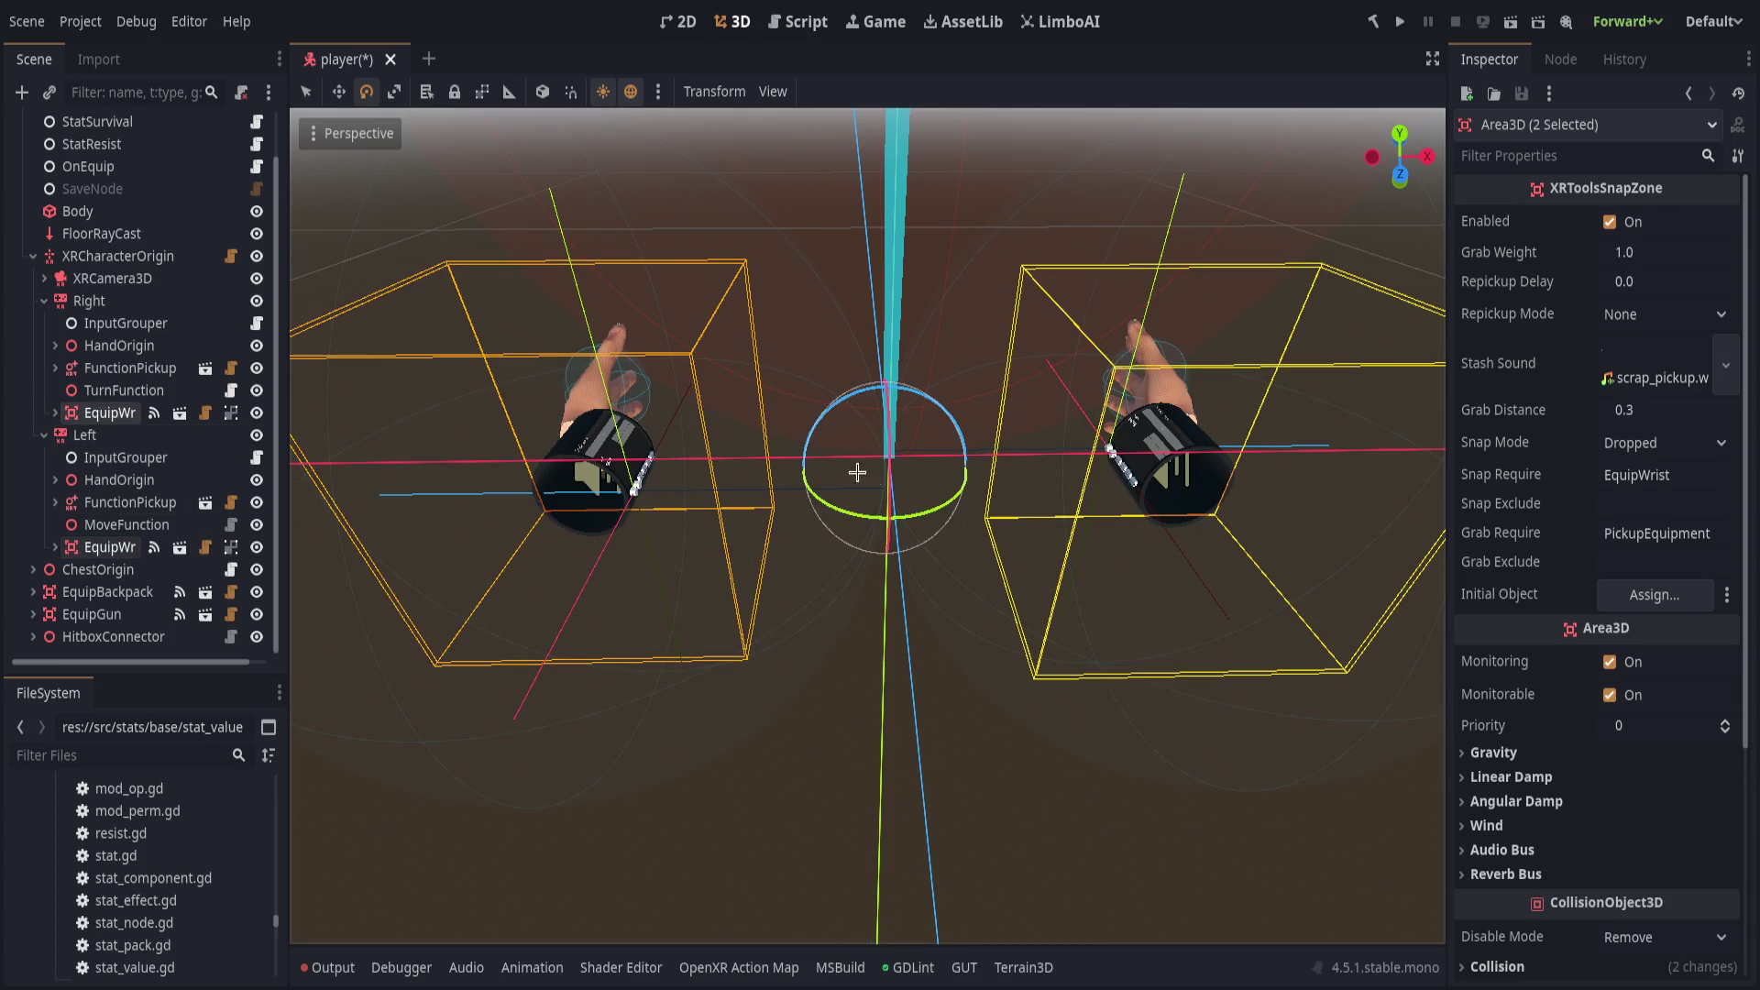
key("t")
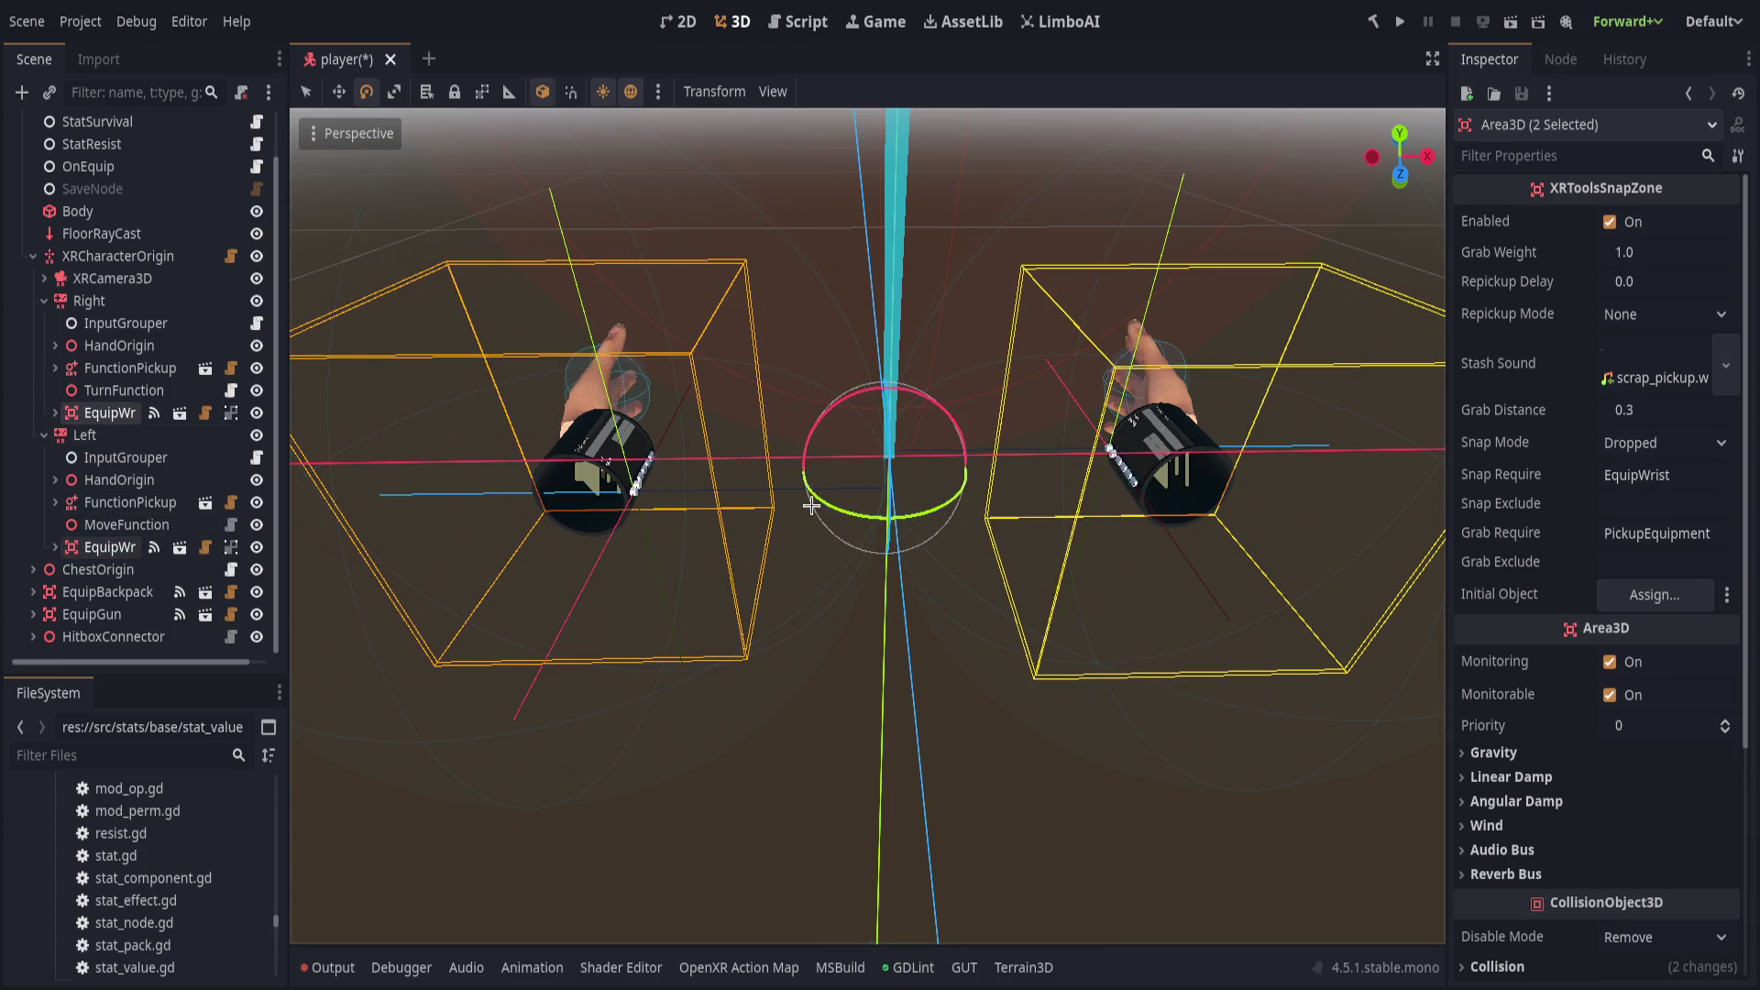
mouse_move(815, 427)
left_mouse_down()
mouse_move(807, 443)
mouse_move(862, 394)
mouse_move(1061, 393)
mouse_move(1178, 450)
mouse_move(1186, 435)
left_mouse_up()
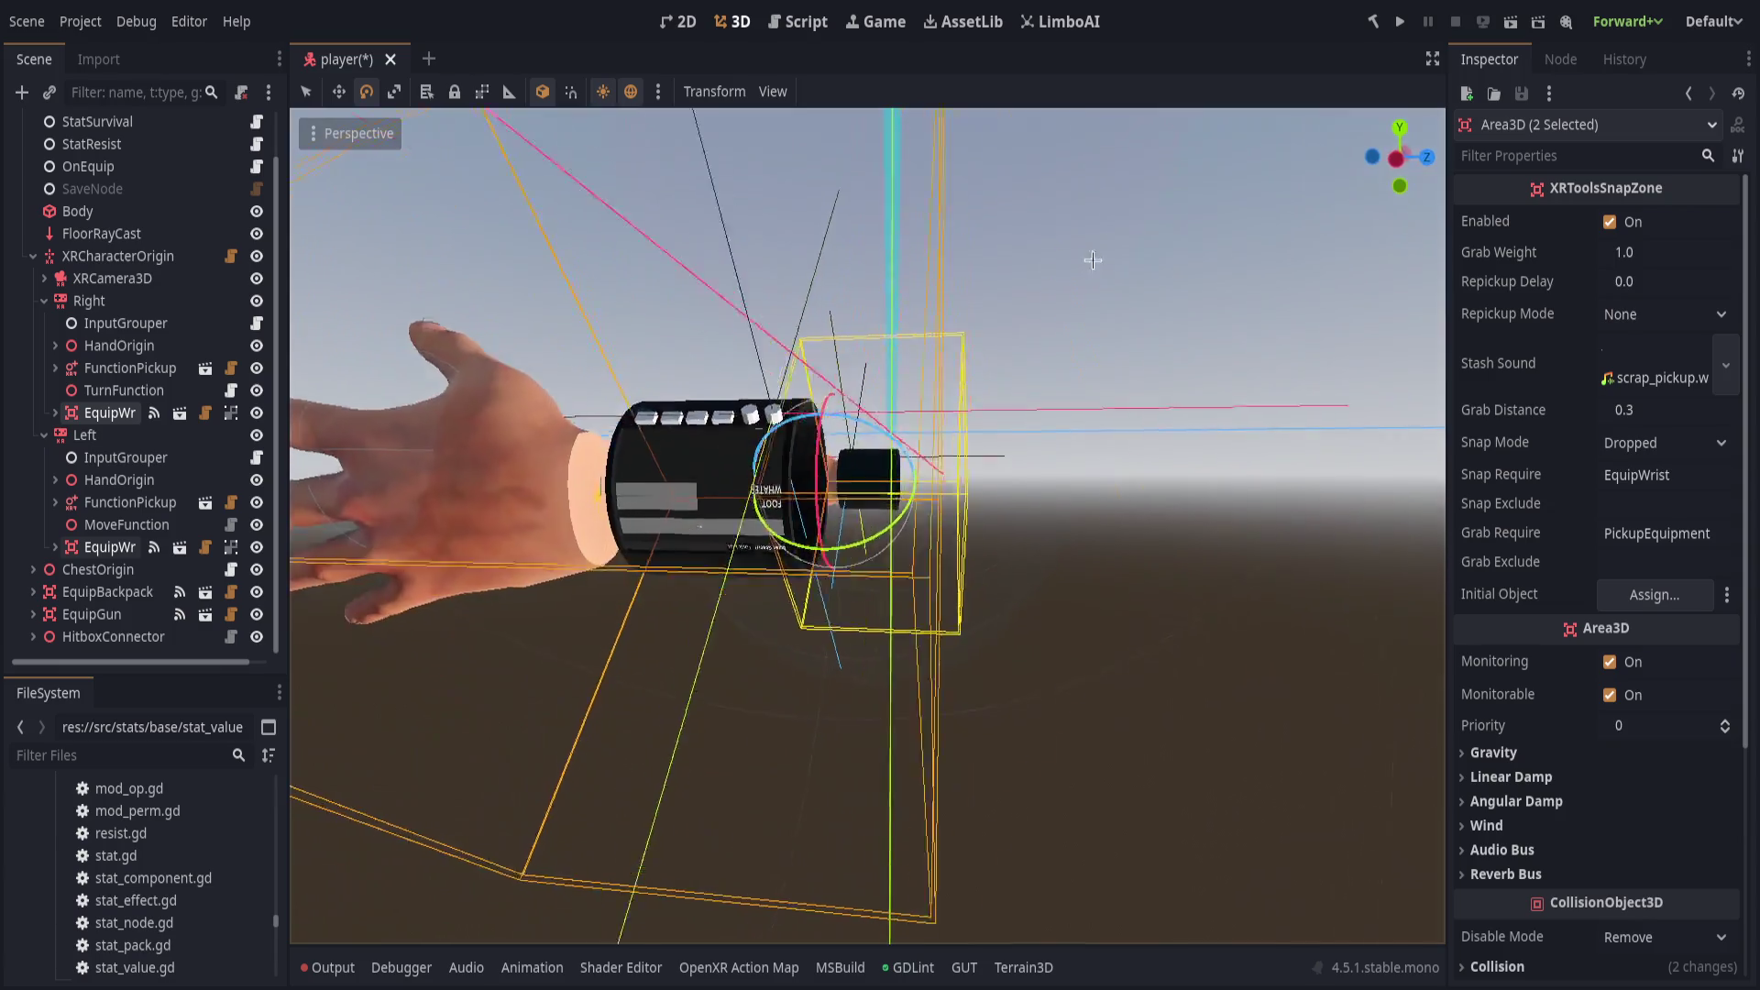
left_click_drag(1093, 260, 1145, 256)
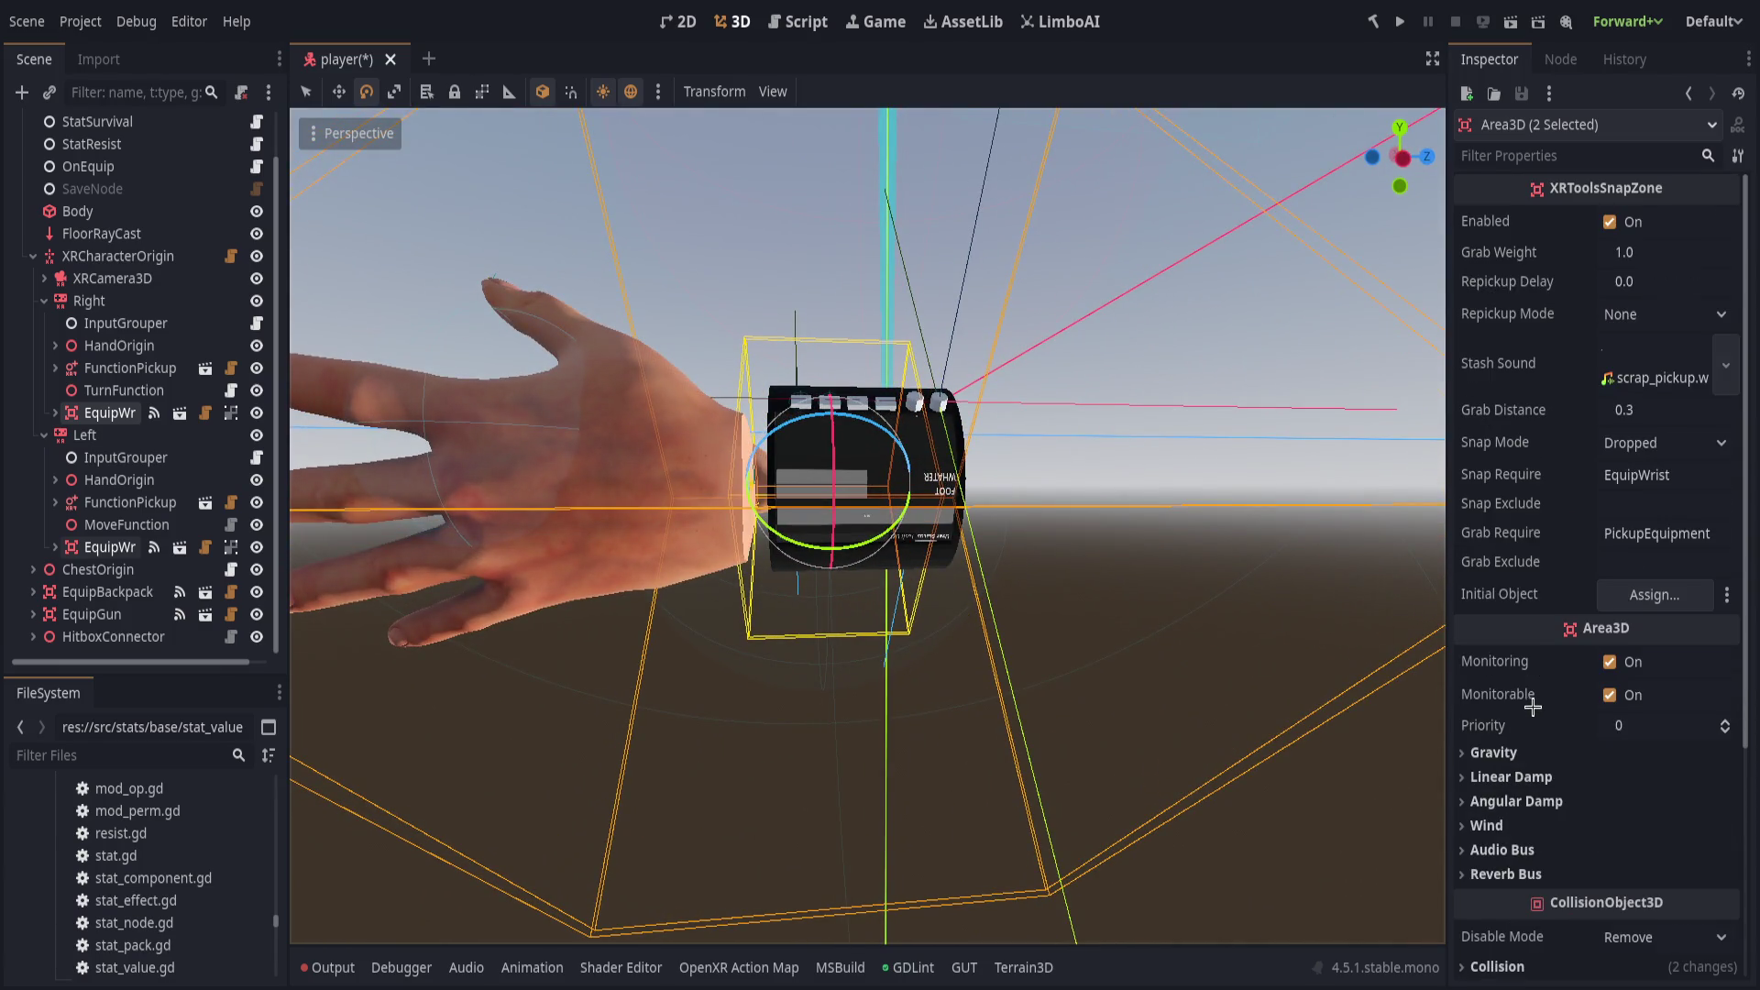
scroll(1533, 707, "down", 4)
Step: Check the Left EquipWrist zone's Transform Position X in the Inspector
left_click(1495, 716)
scroll(1503, 660, "down", 2)
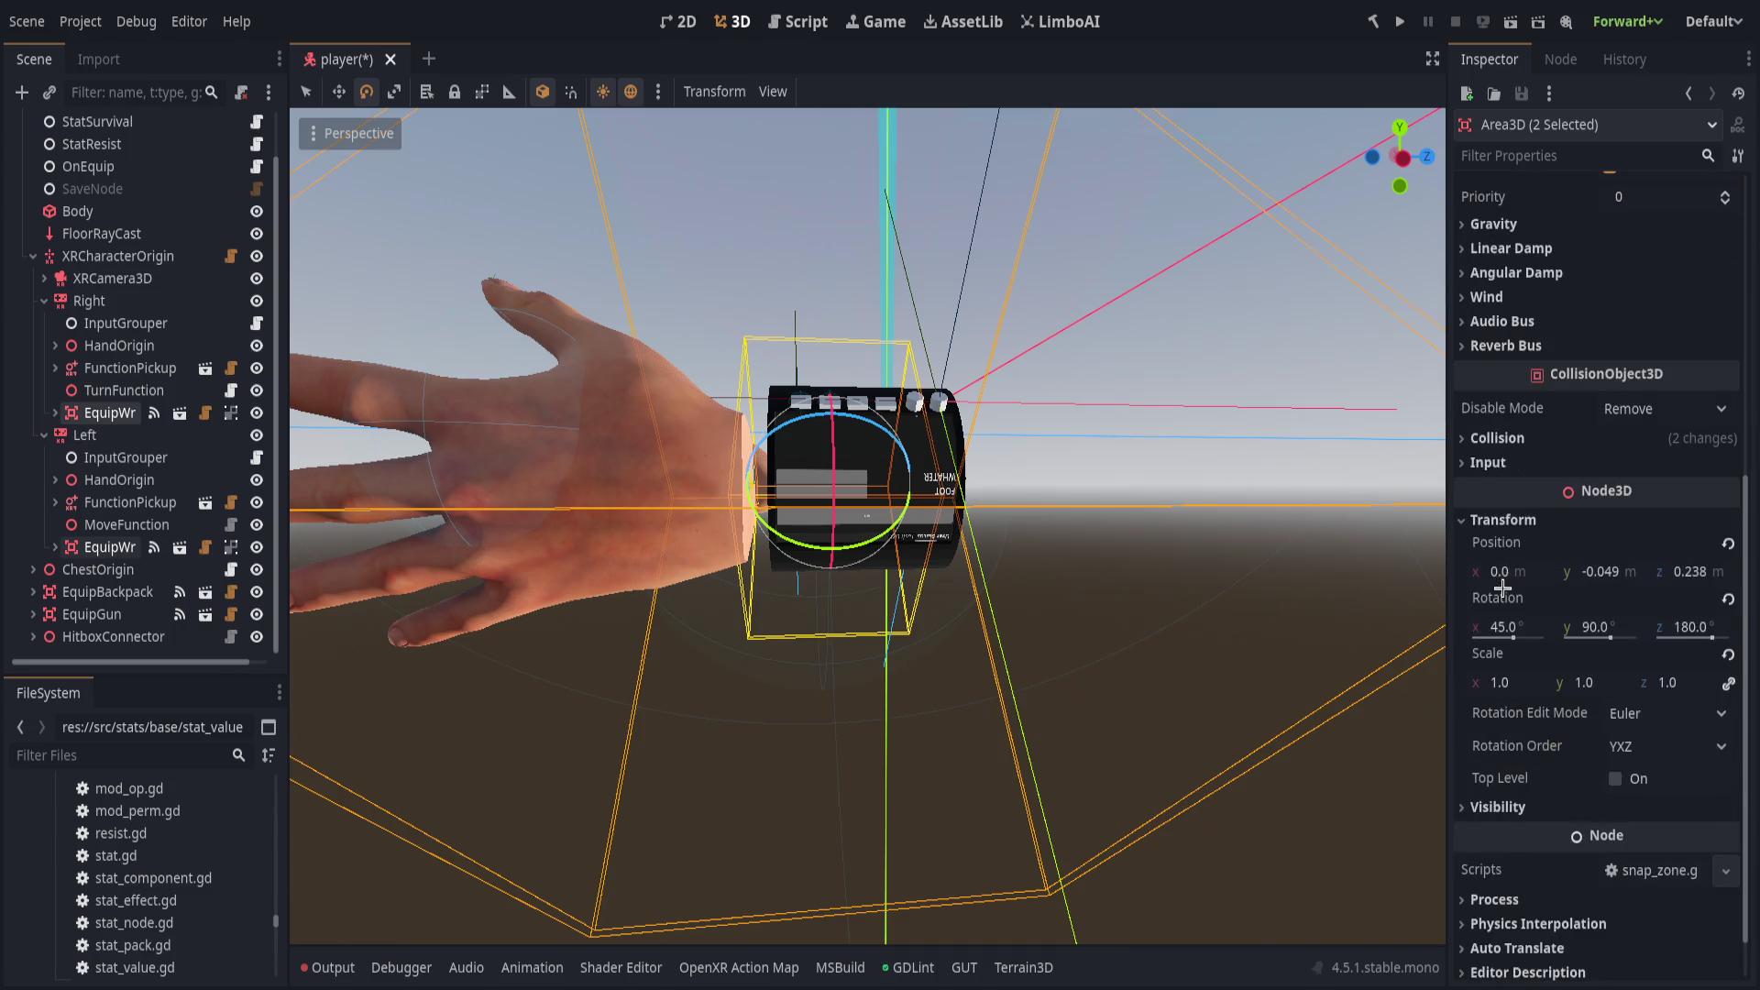
left_click_drag(1445, 623, 1318, 622)
scroll(819, 518, "down", 6)
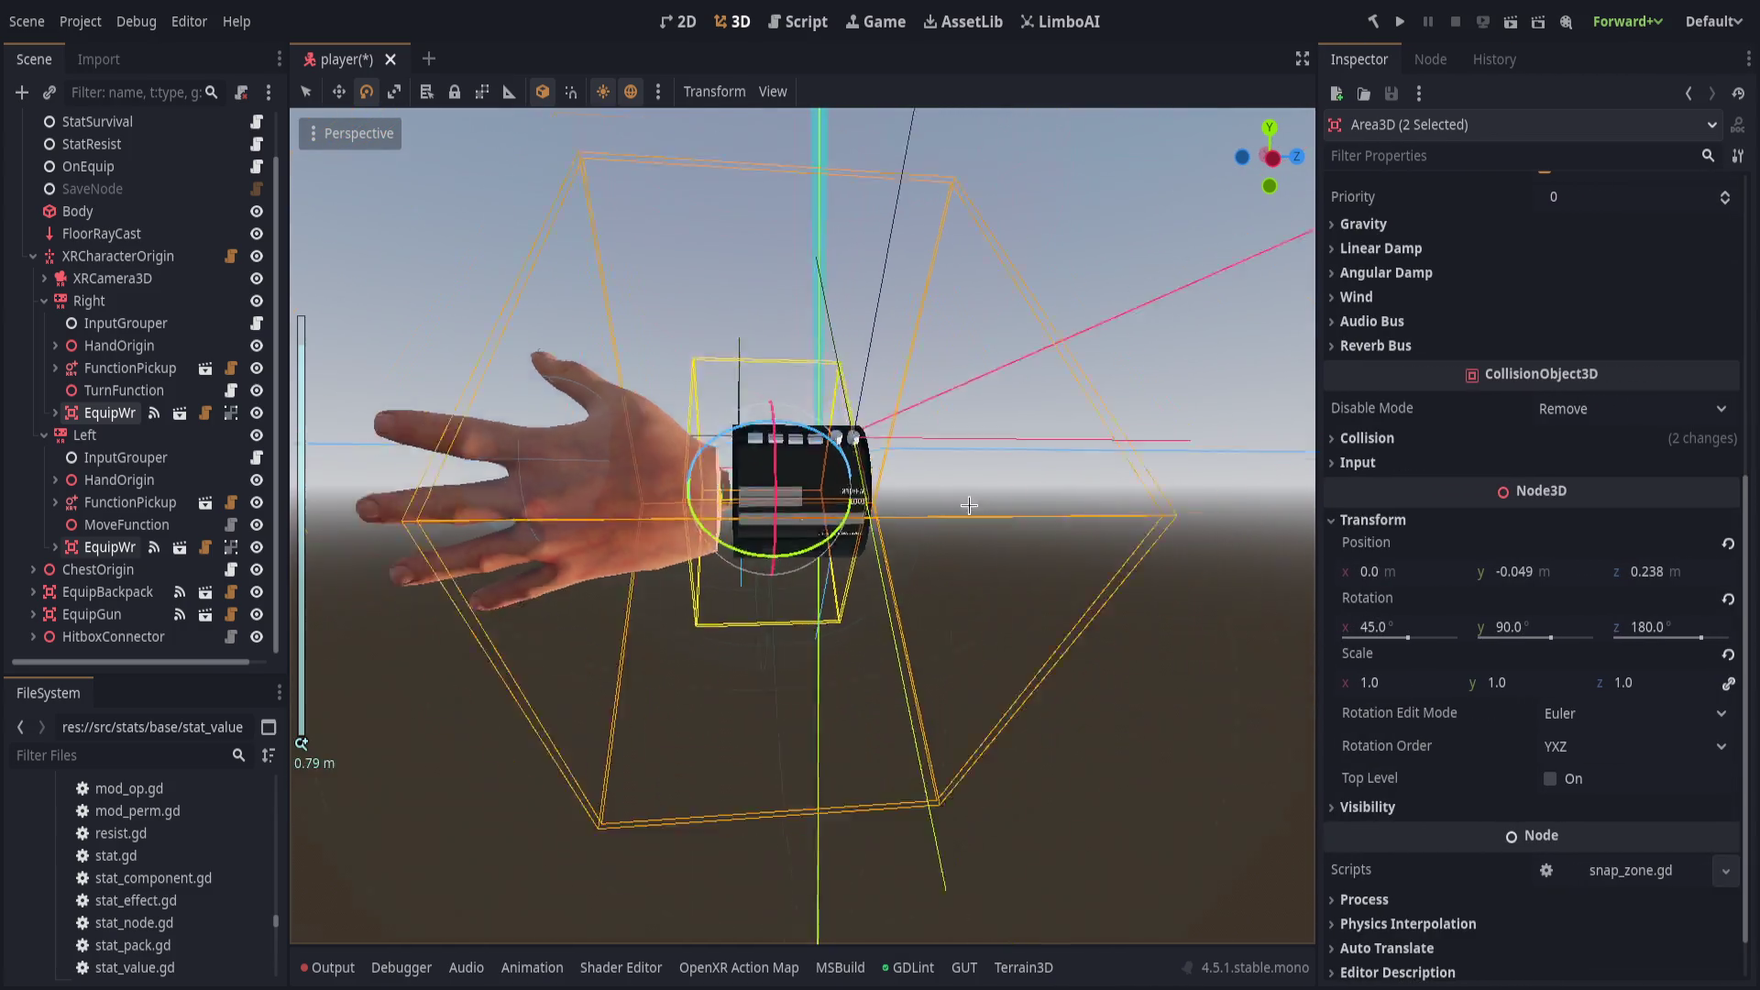
mouse_move(818, 518)
left_mouse_down()
mouse_move(807, 495)
mouse_move(828, 456)
mouse_move(776, 418)
mouse_move(736, 500)
left_mouse_up()
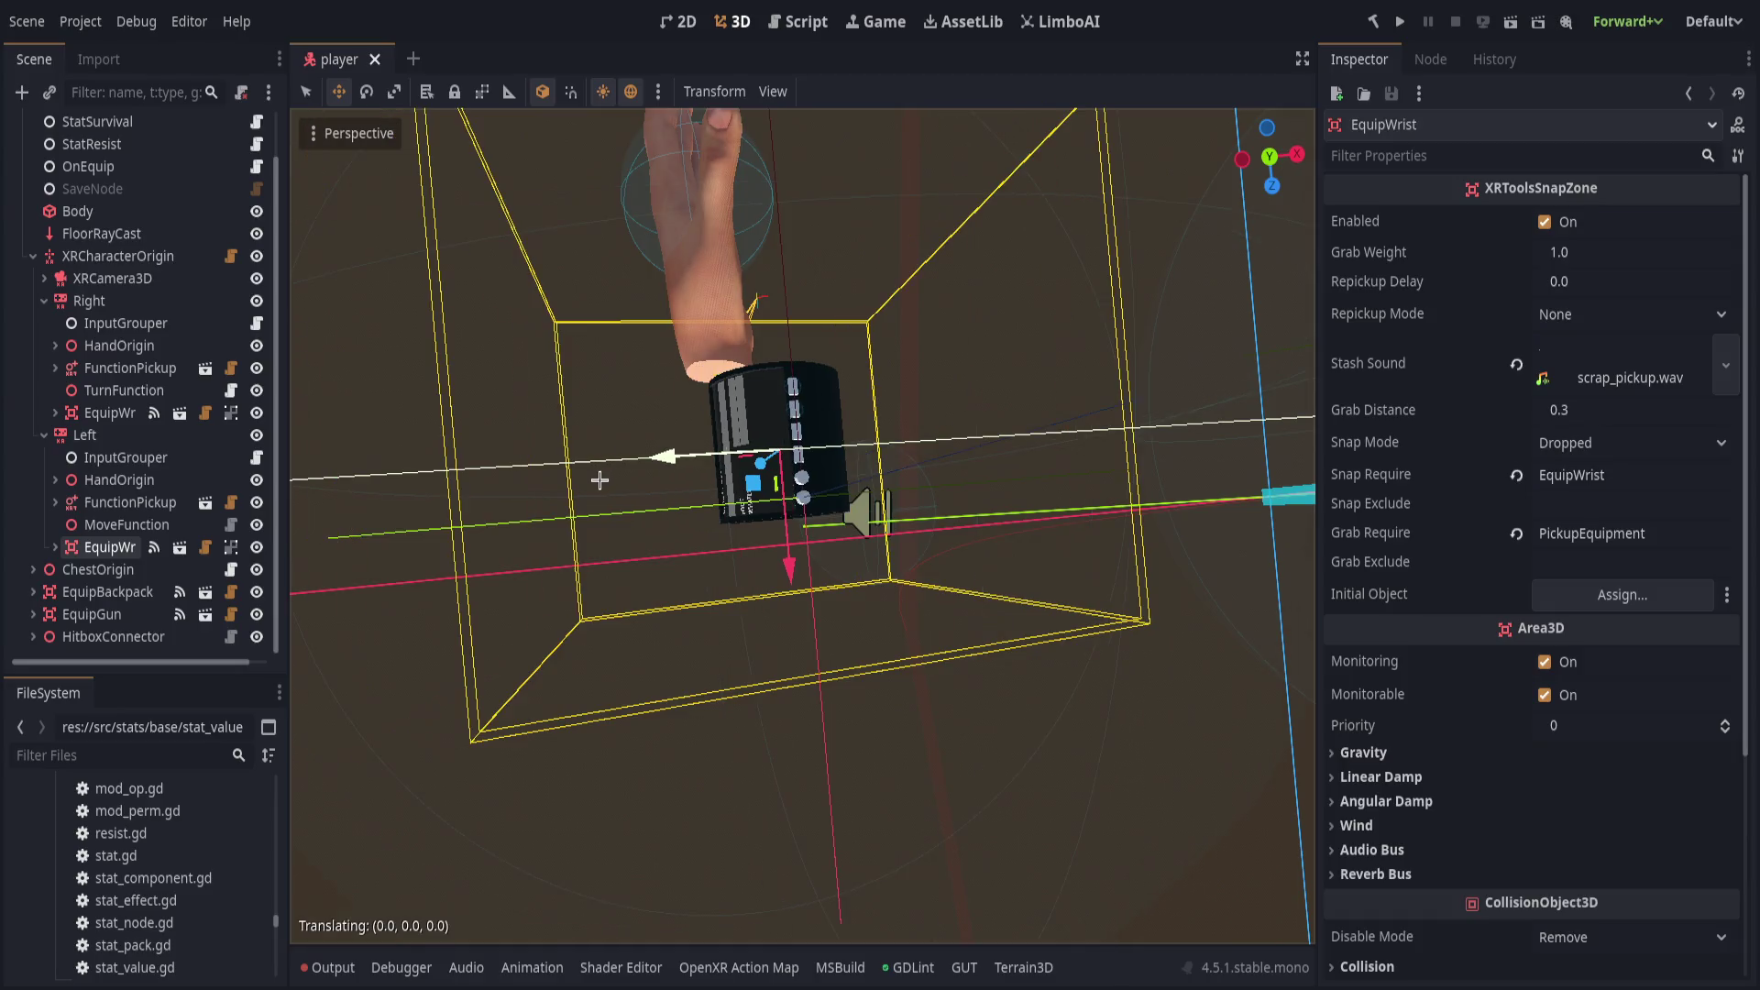
left_click_drag(596, 479, 602, 481)
scroll(1386, 739, "down", 5)
left_click(1386, 739)
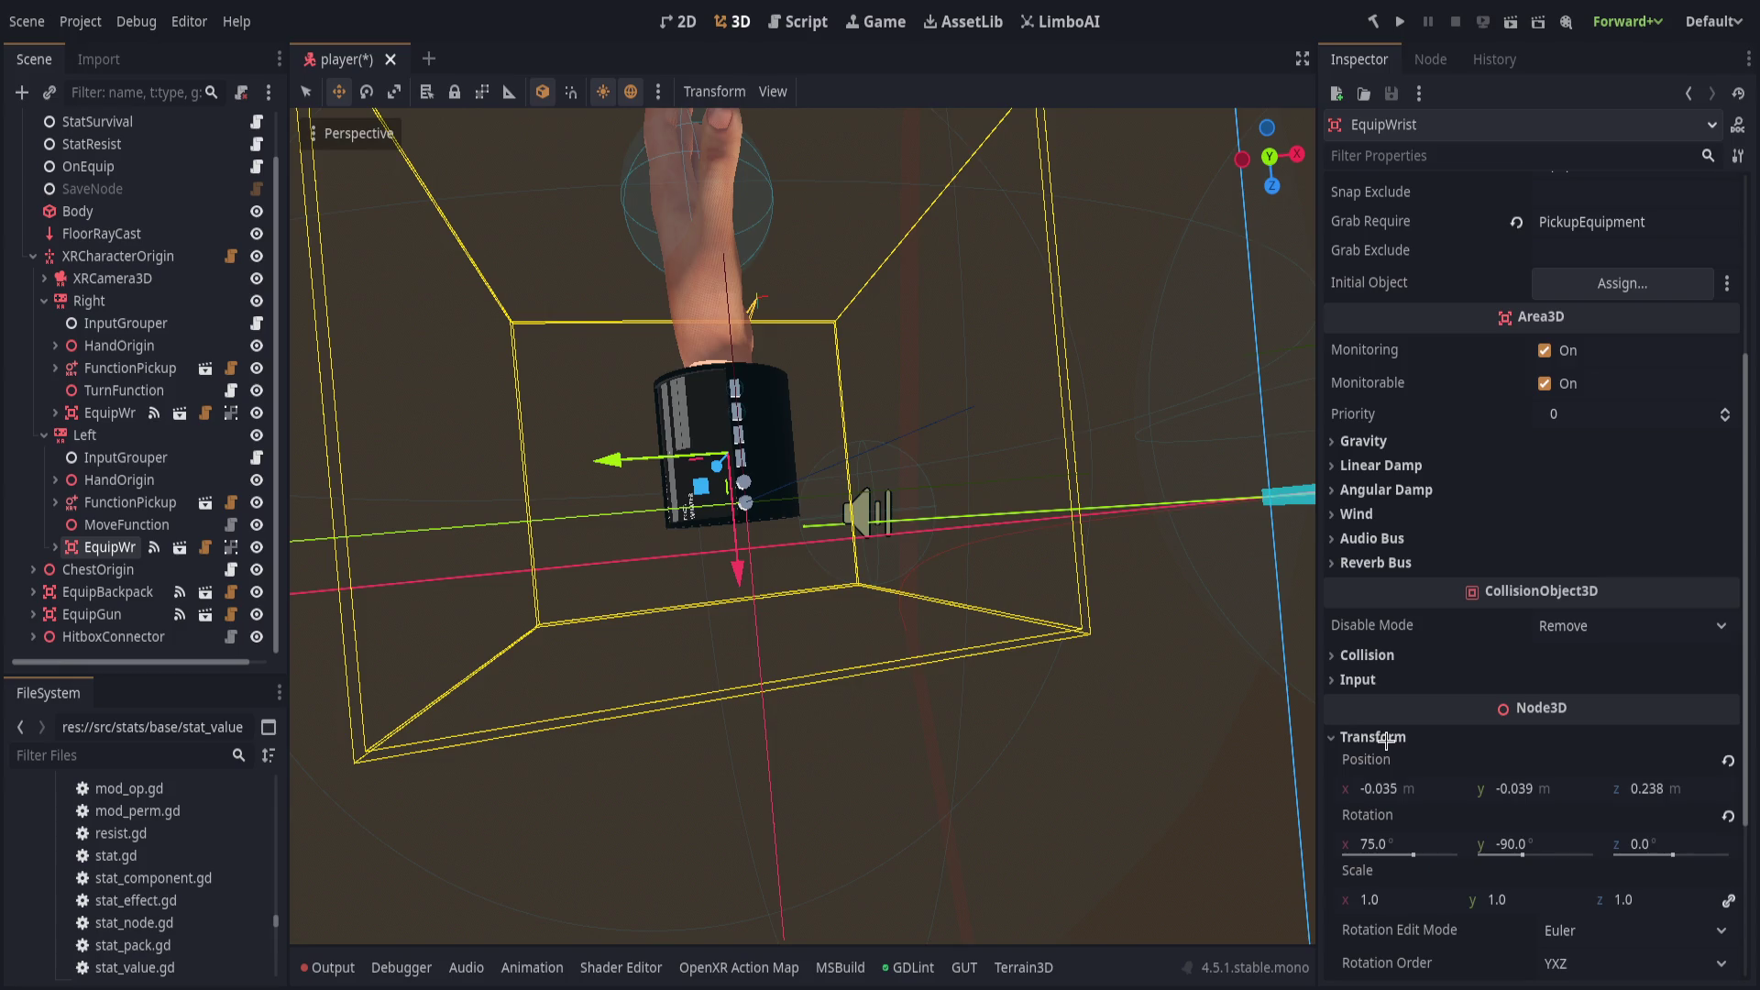
left_click(1421, 791)
Step: Set the Right EquipWrist's Position X to 0.035 and save the player scene
left_click(109, 413)
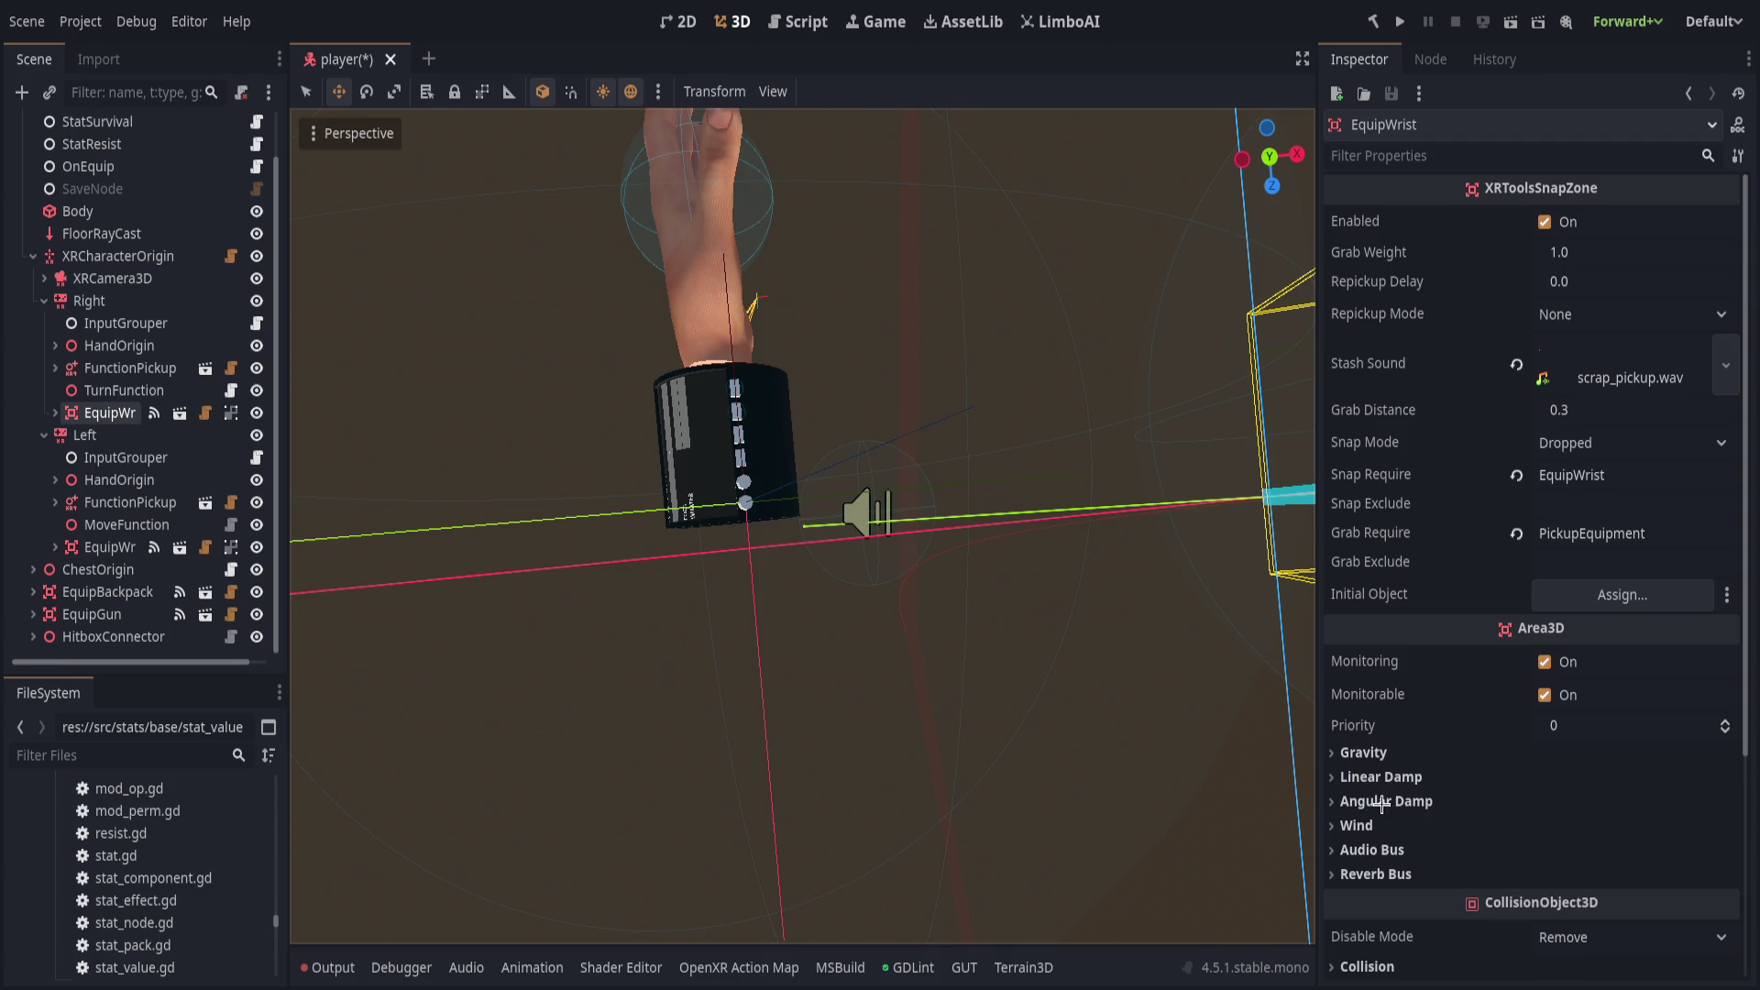
scroll(1382, 804, "down", 5)
left_click(1388, 741)
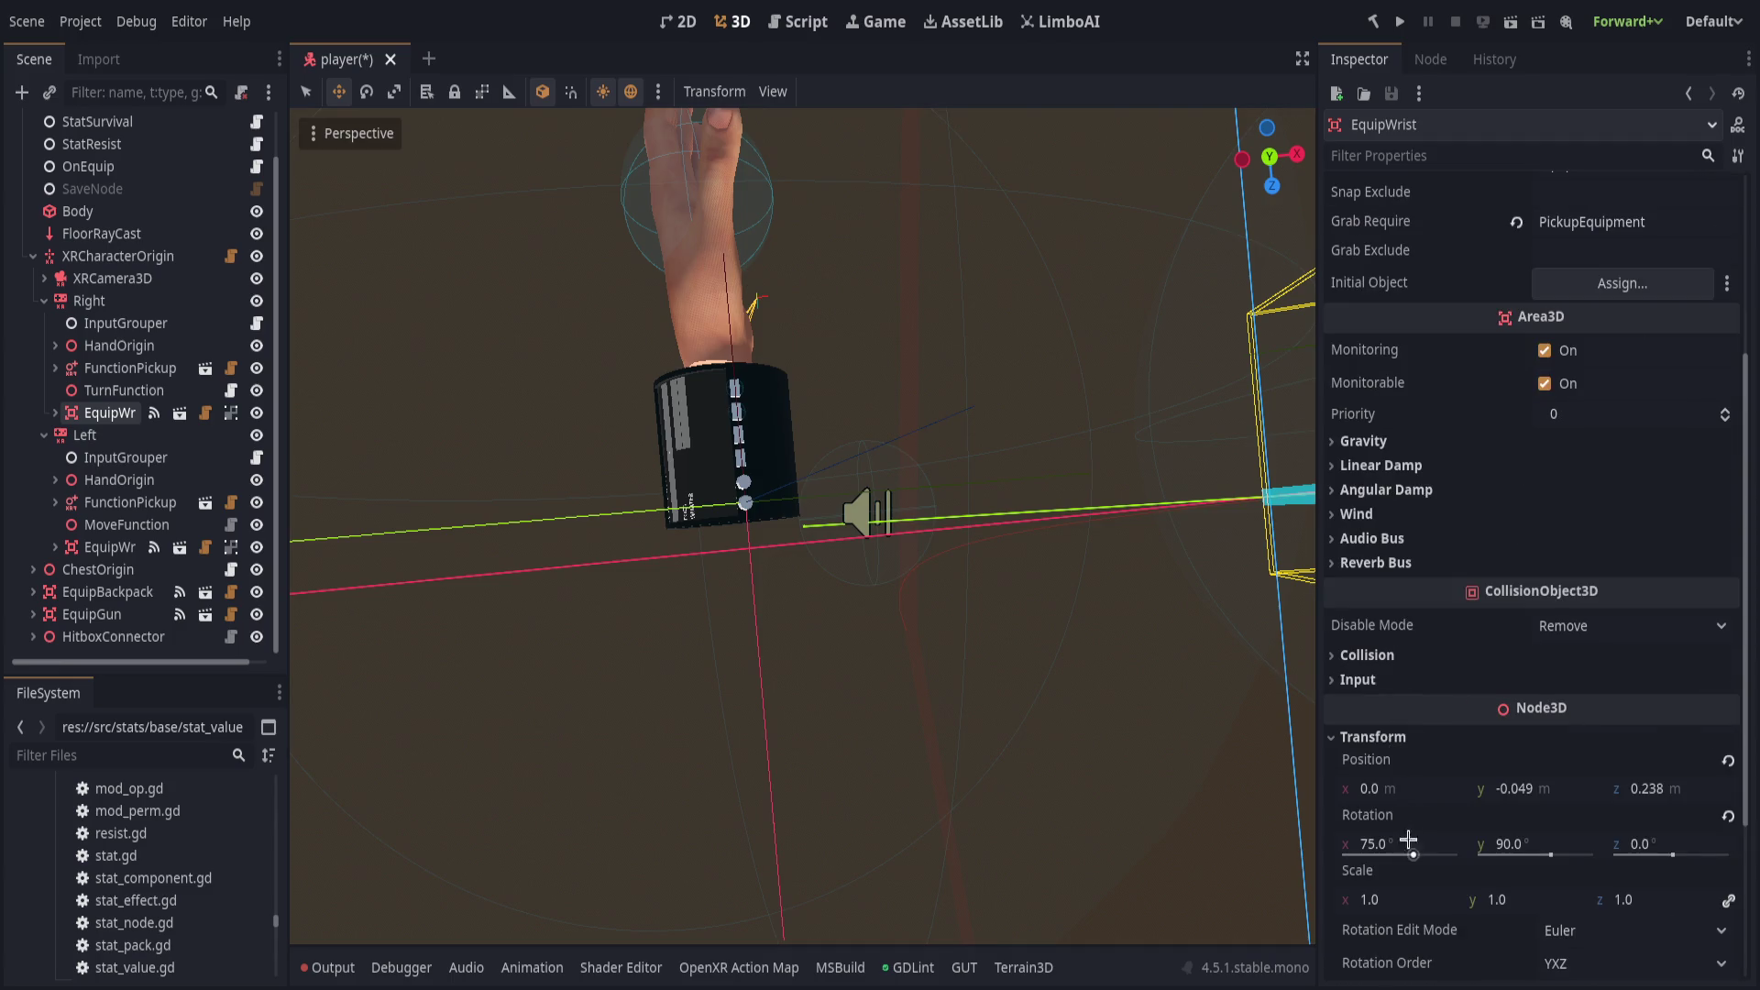
left_click(1401, 790)
type("0.035")
key("Return")
key("f")
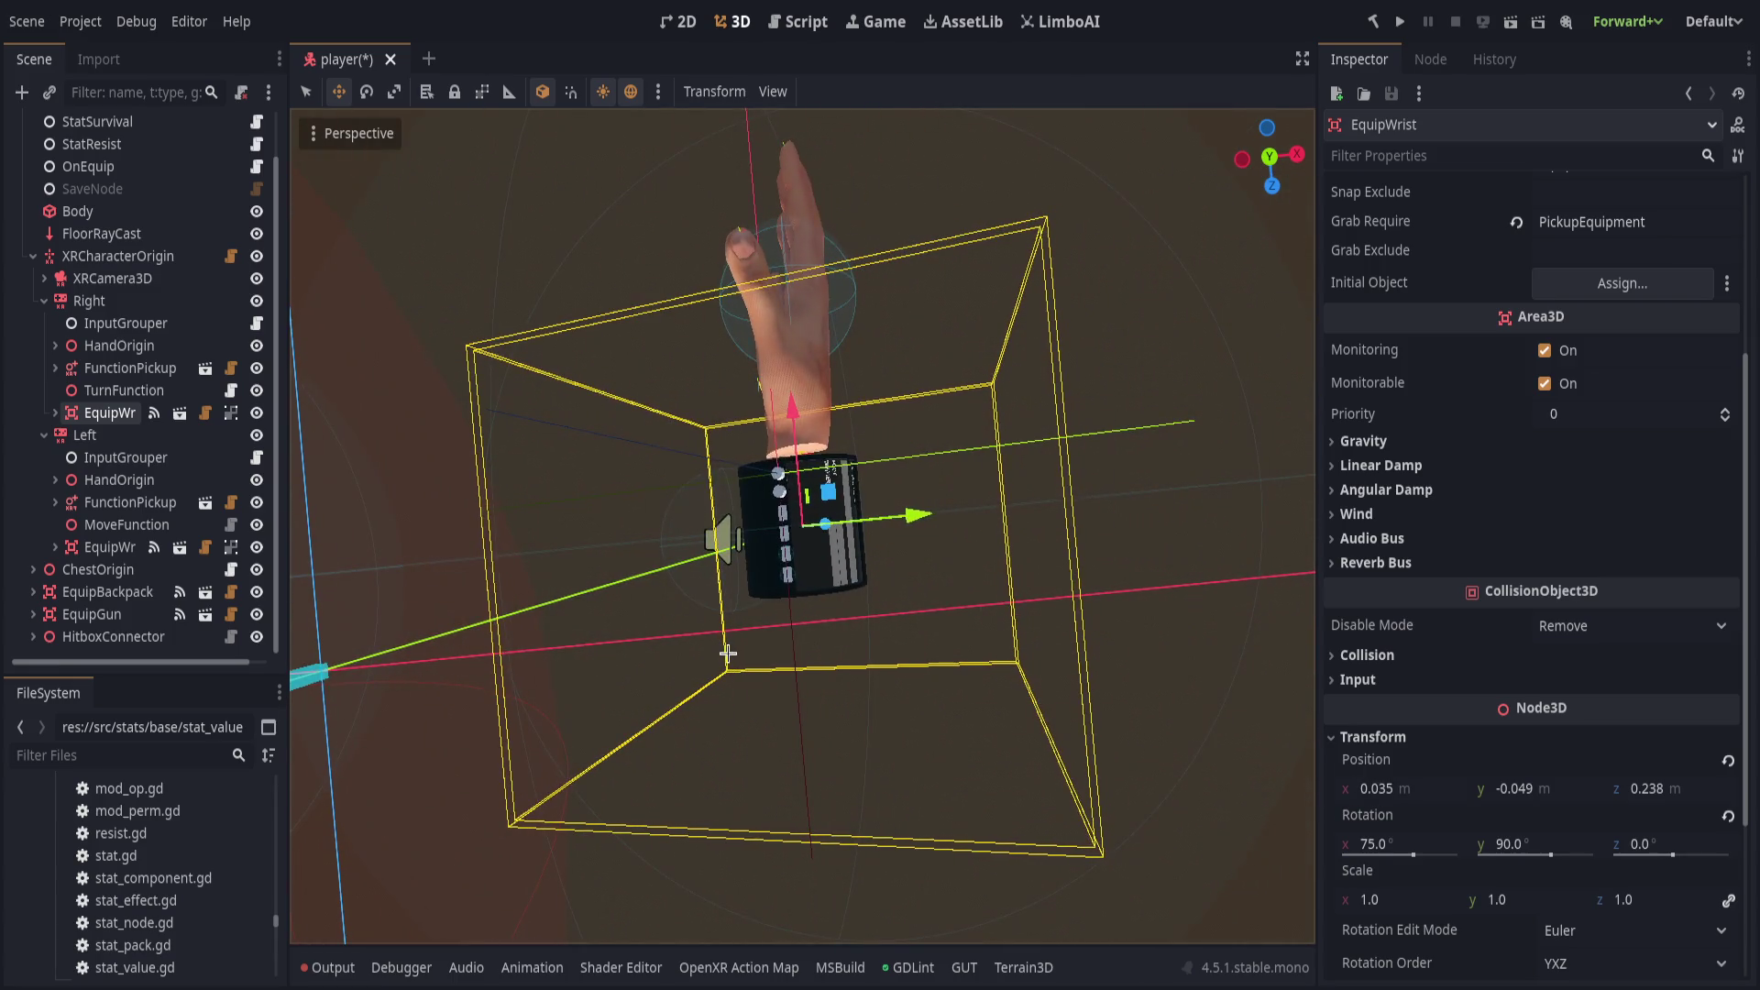
key("ctrl+s")
mouse_move(717, 650)
left_mouse_down()
mouse_move(624, 514)
mouse_move(484, 395)
left_mouse_up()
scroll(483, 395, "up", 2)
scroll(330, 660, "down", 5)
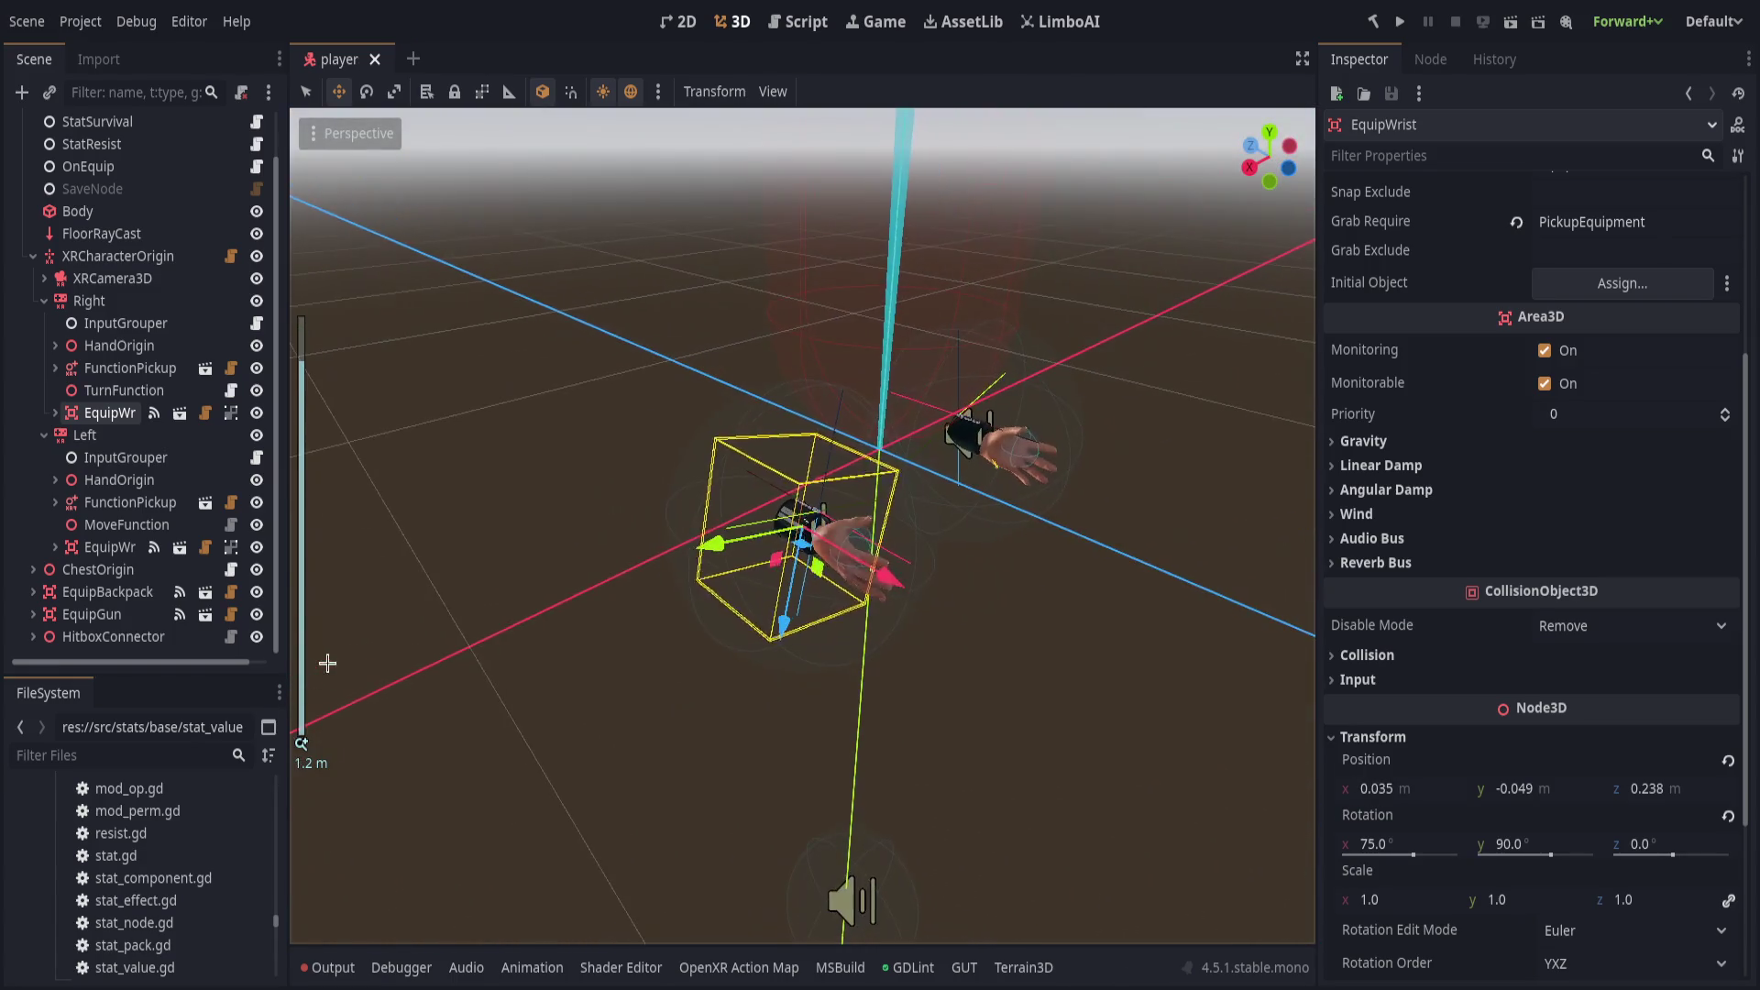
Step: Delete the WearableScreen nodes under both EquipWrist zones
left_click(975, 511)
left_click(55, 547)
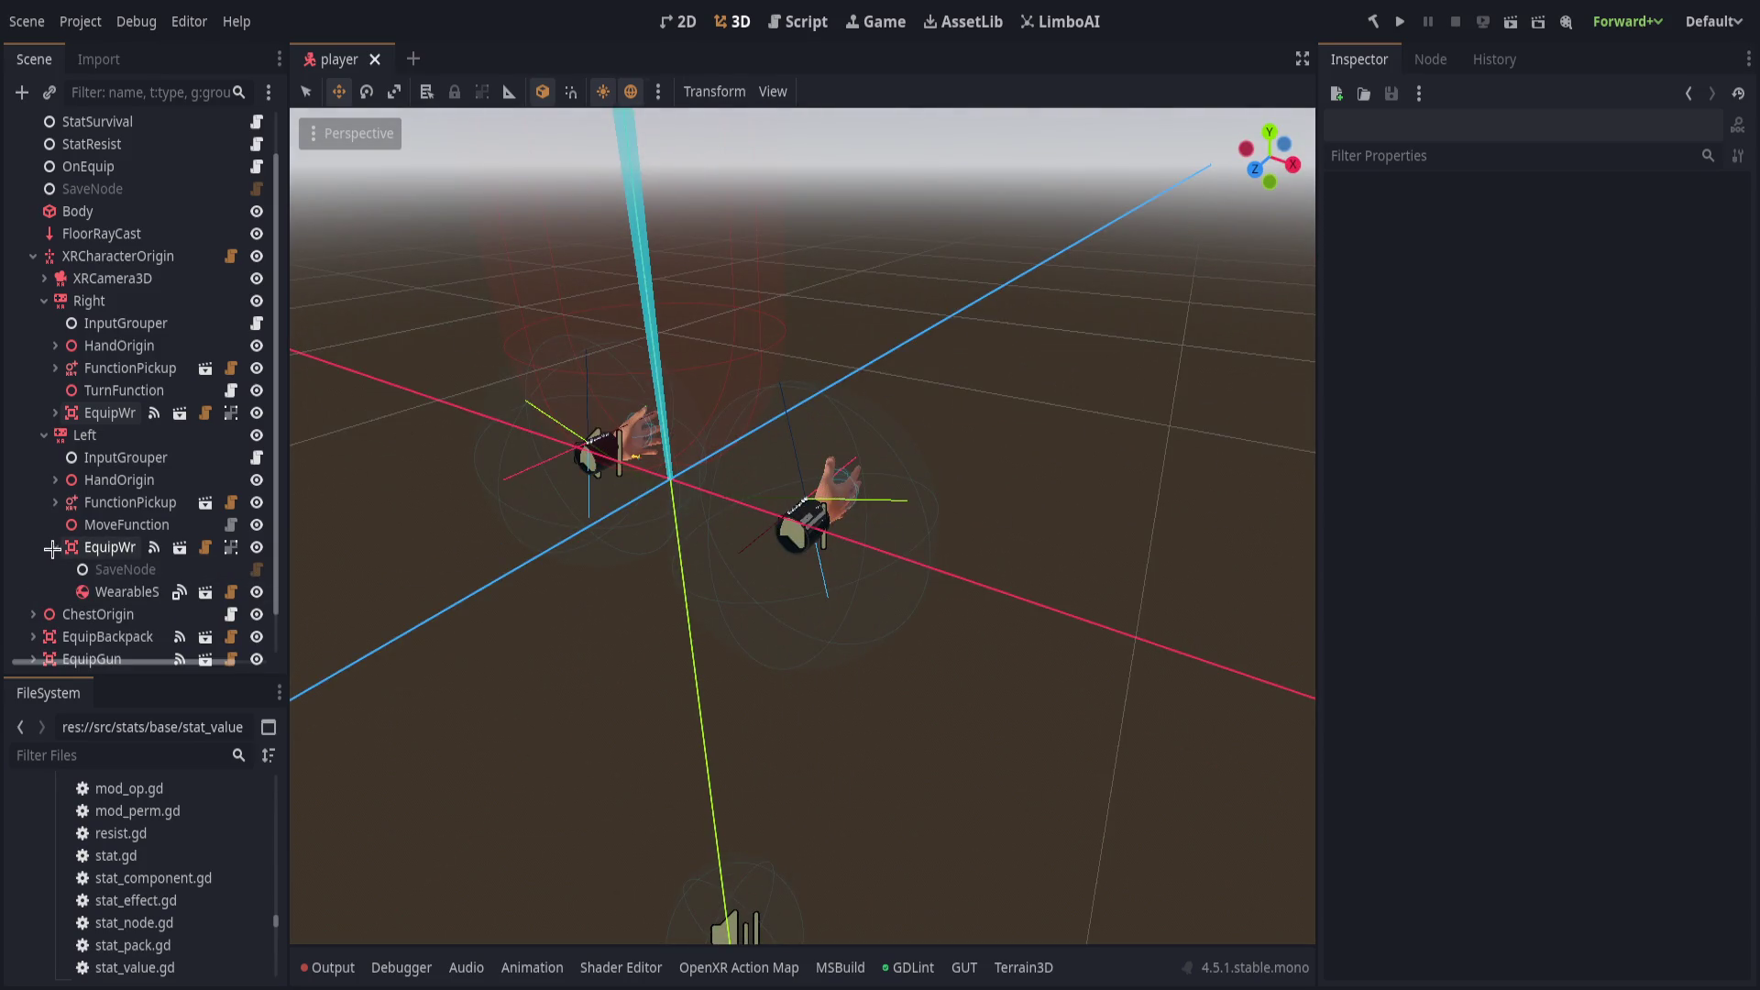
left_click(119, 591)
left_click(55, 413)
left_click(108, 454, "ctrl")
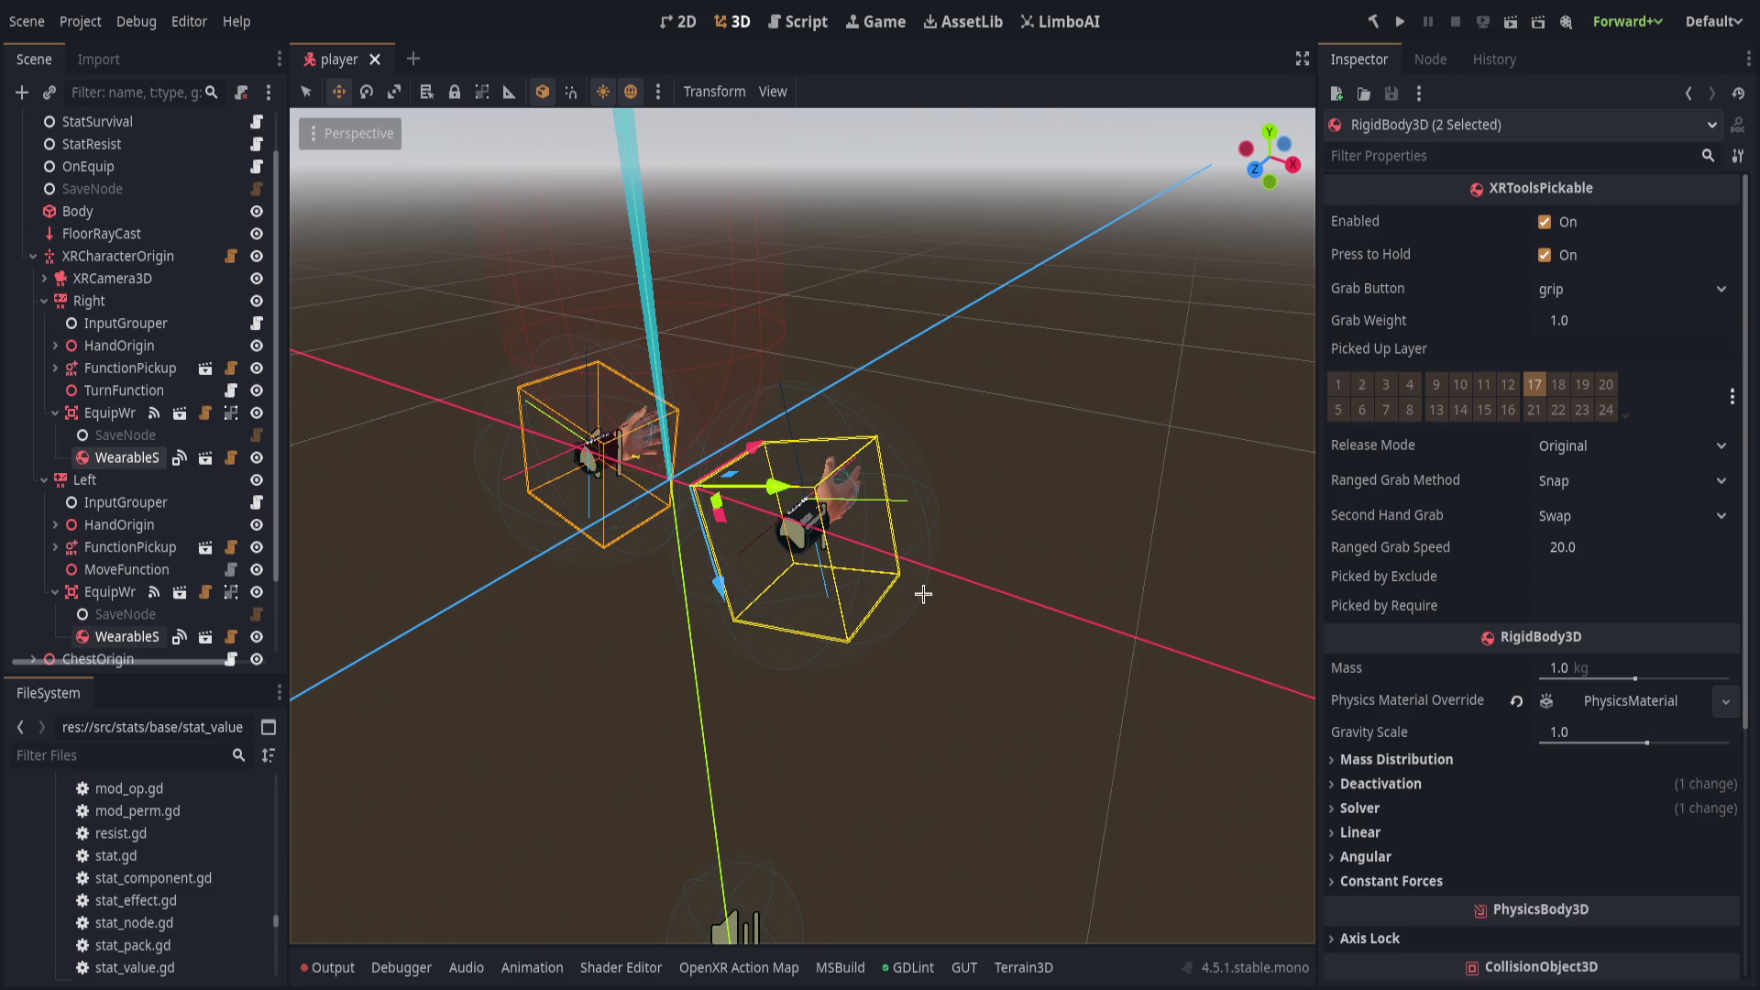
key("Delete")
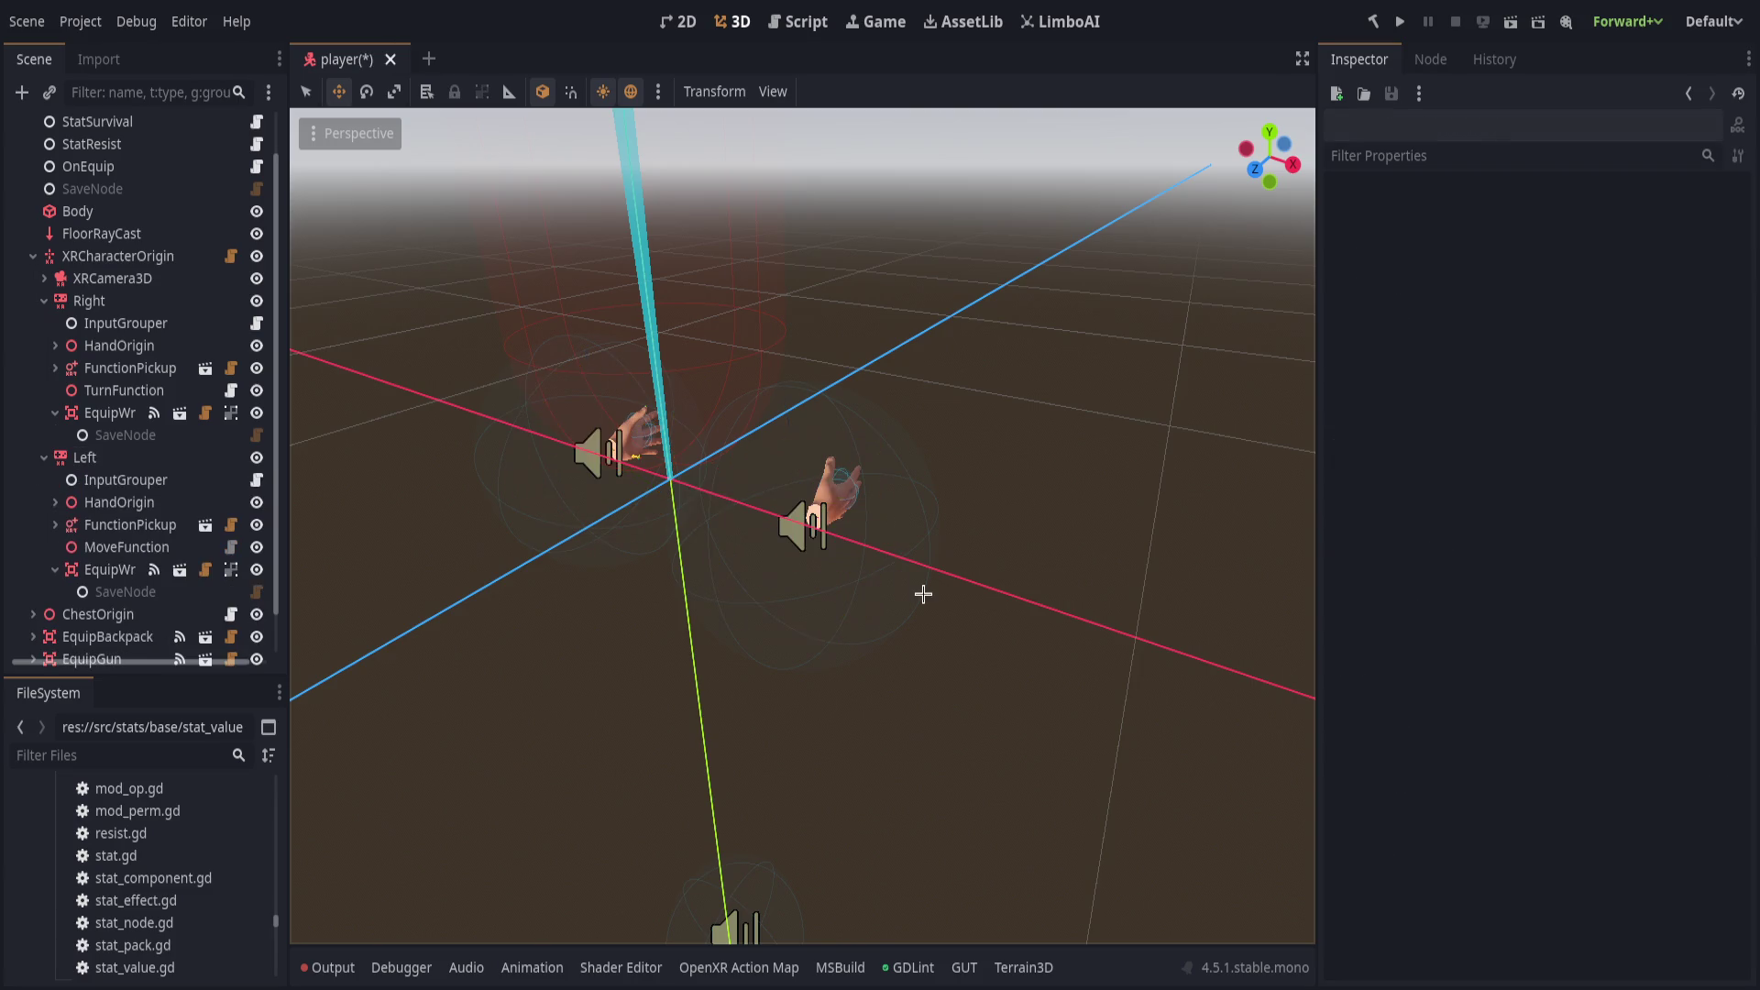
Step: Restore one WearableScreen directly under the Left hand and select the Left EquipWrist zone
left_click(110, 373)
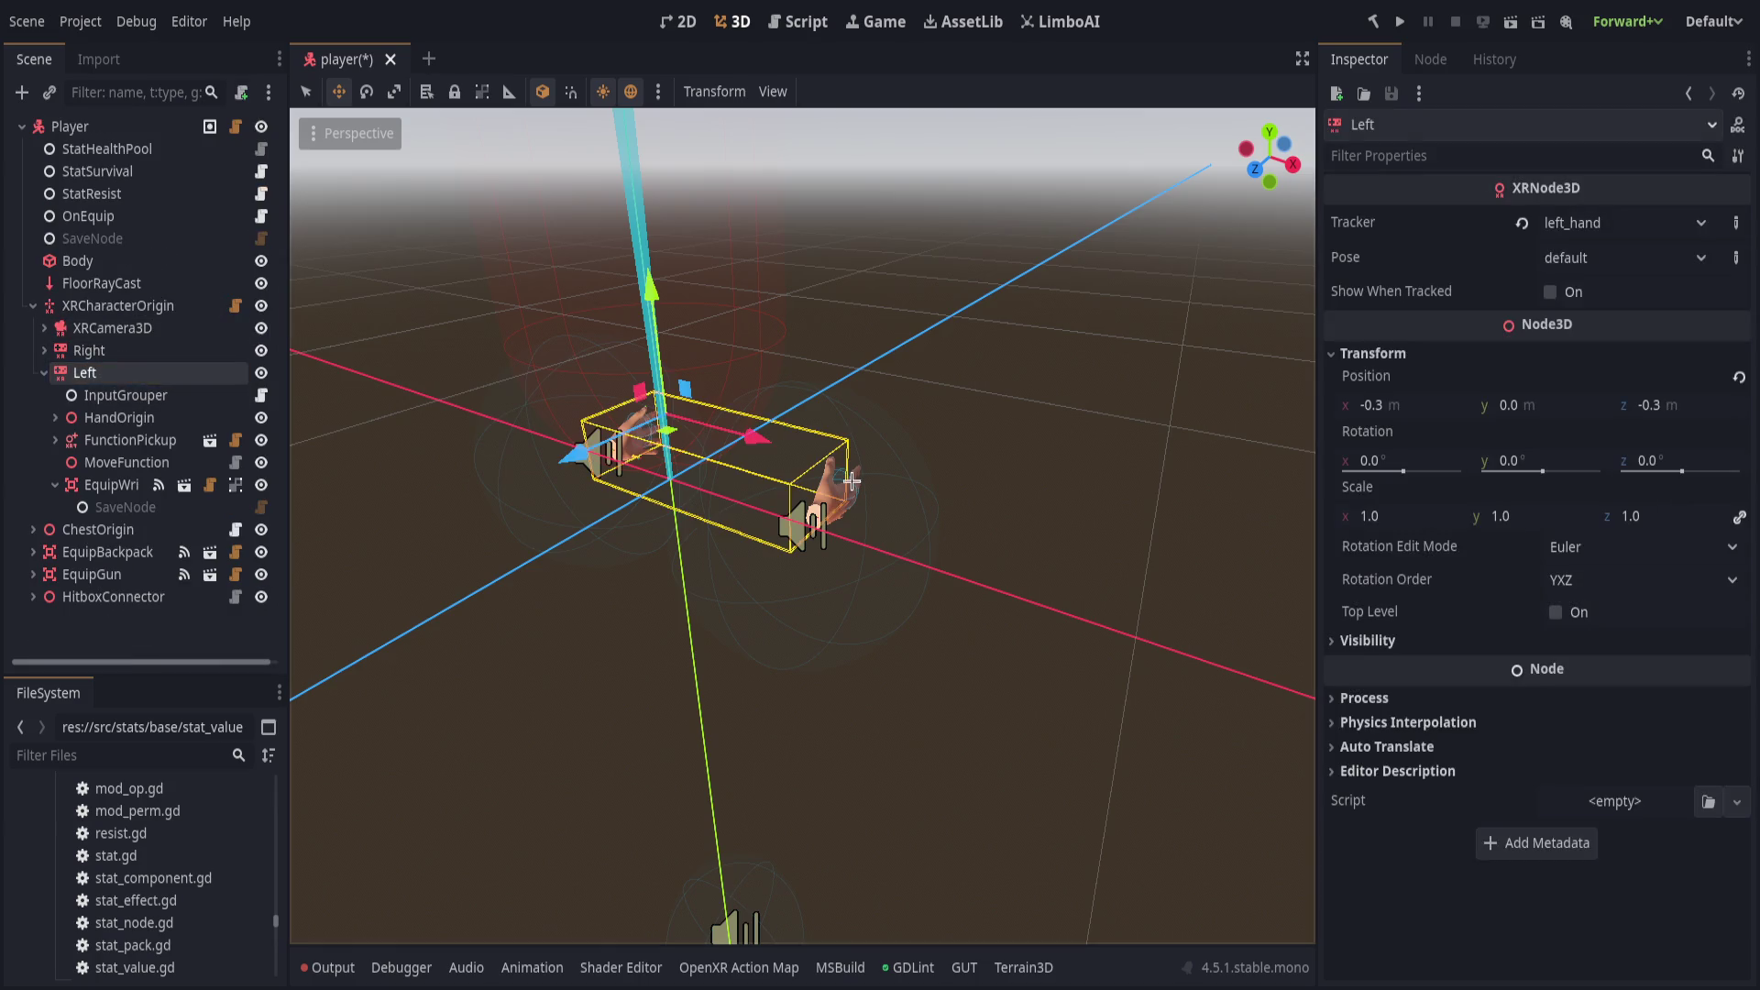
key("ctrl+z")
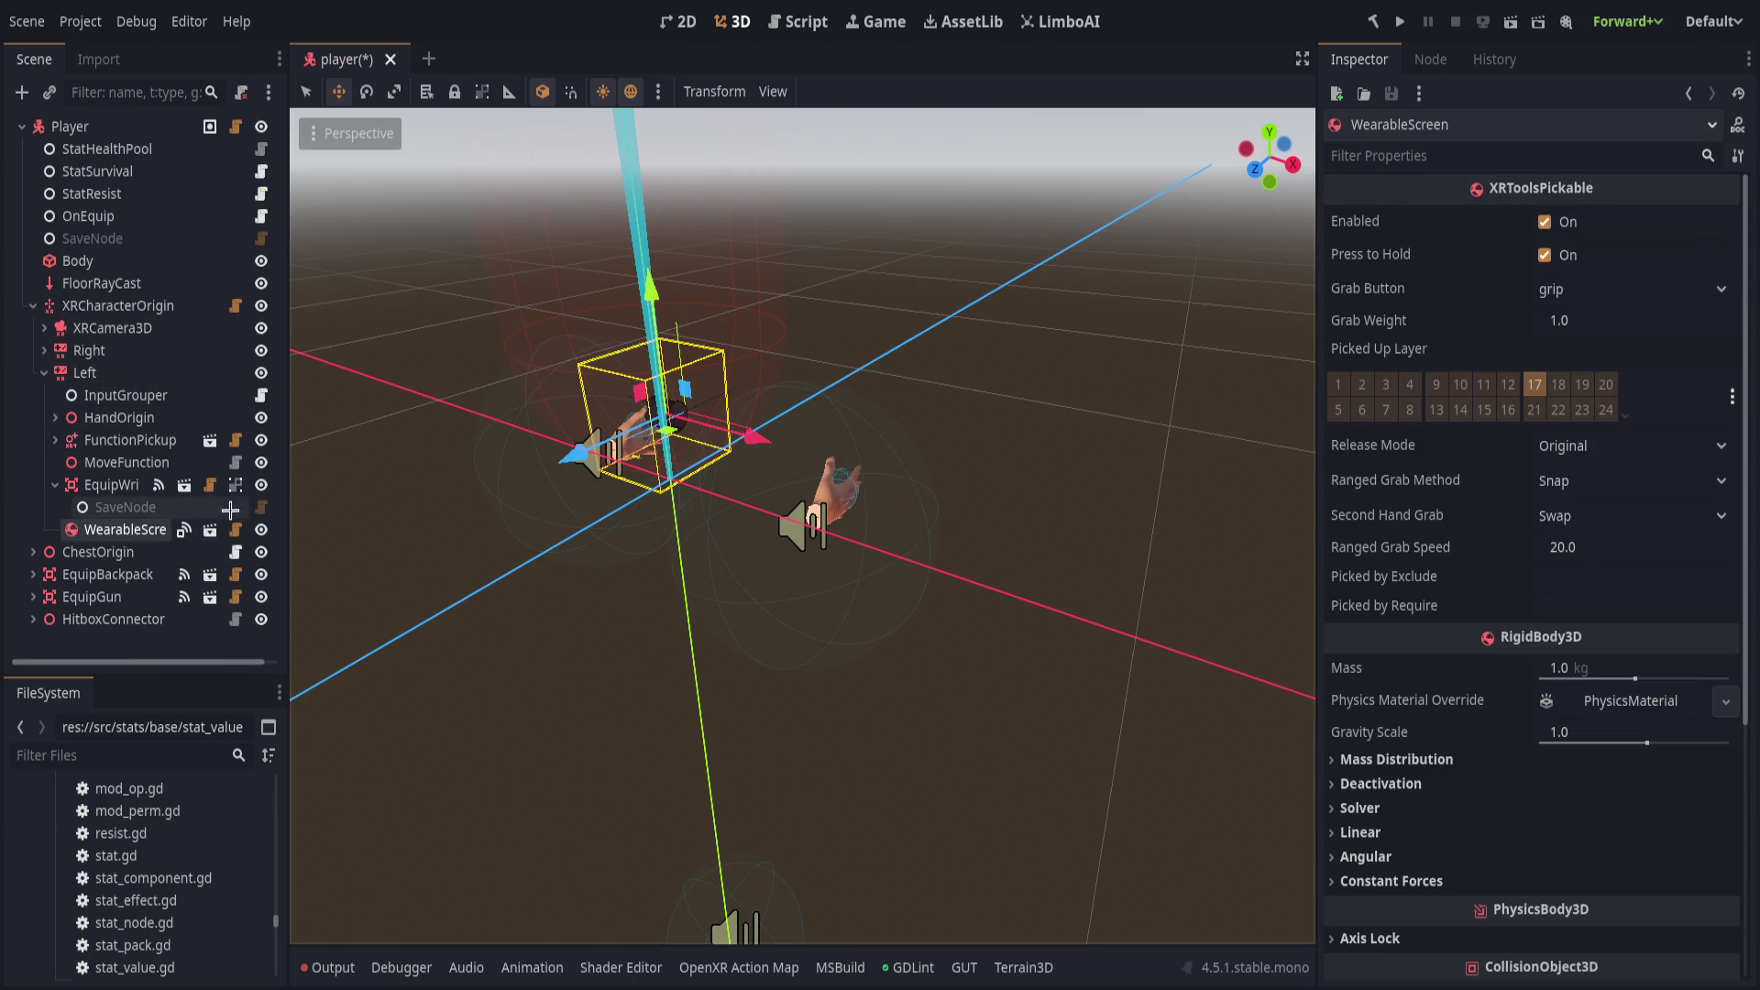
mouse_move(119, 530)
left_mouse_down()
mouse_move(210, 496)
mouse_move(138, 485)
left_mouse_up()
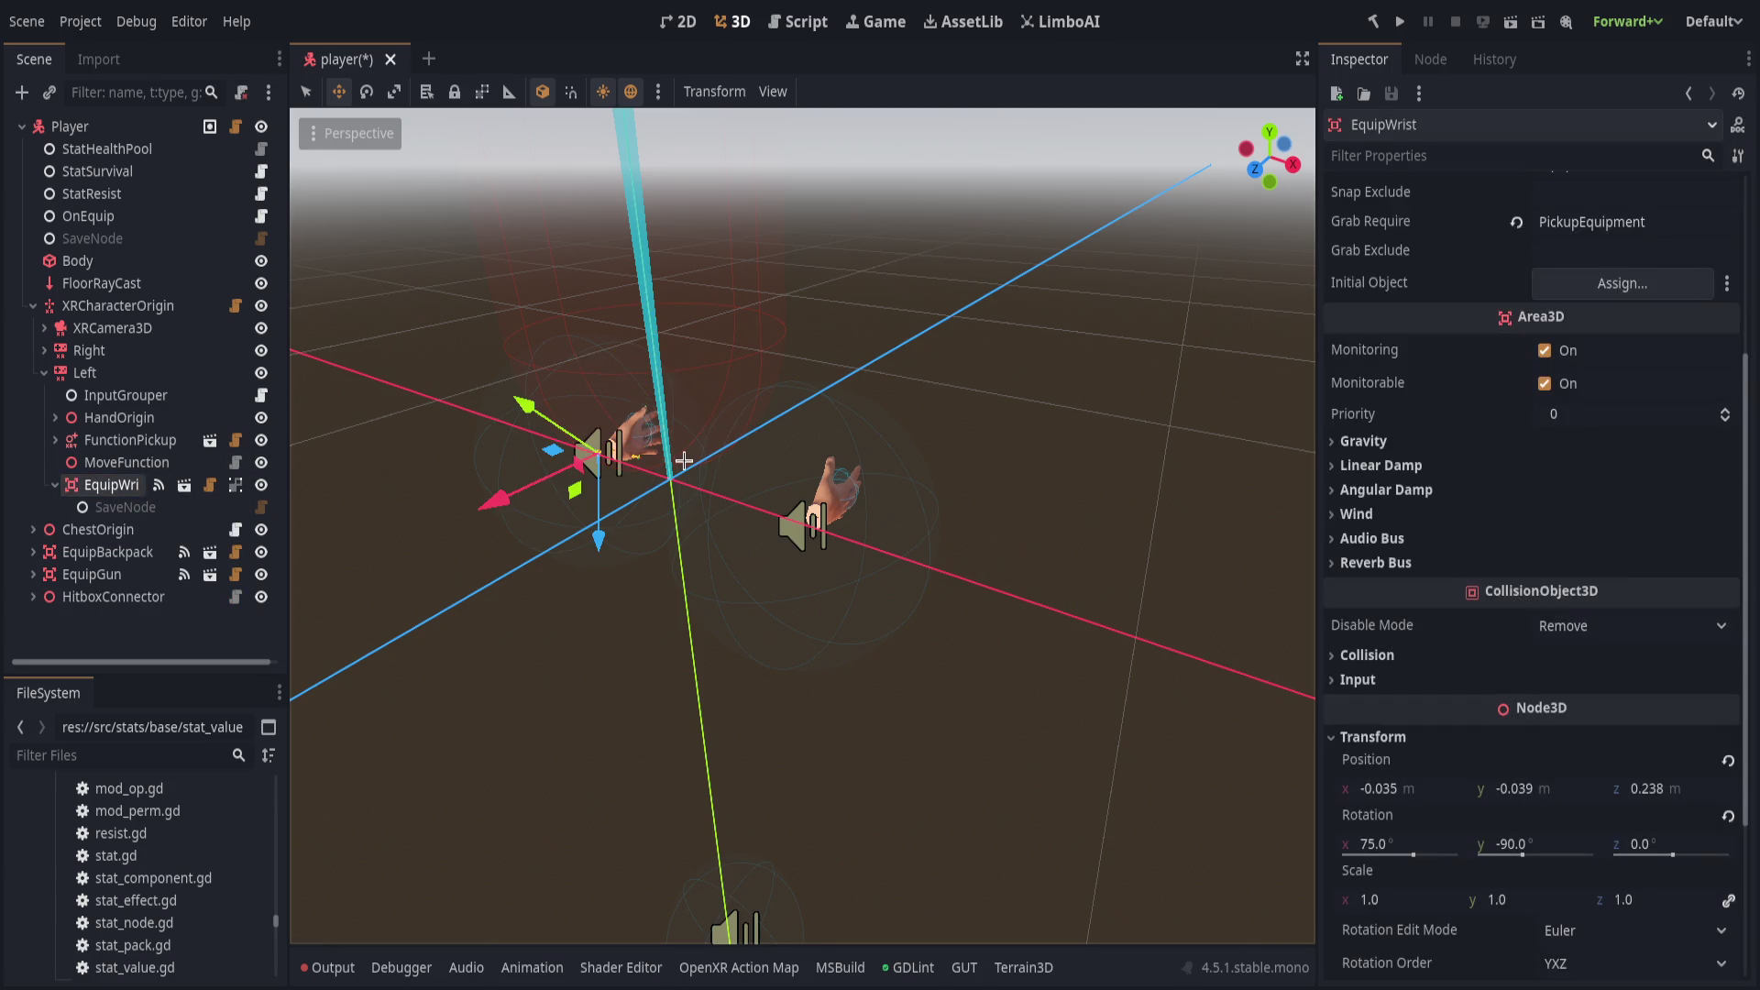
key("ctrl+z")
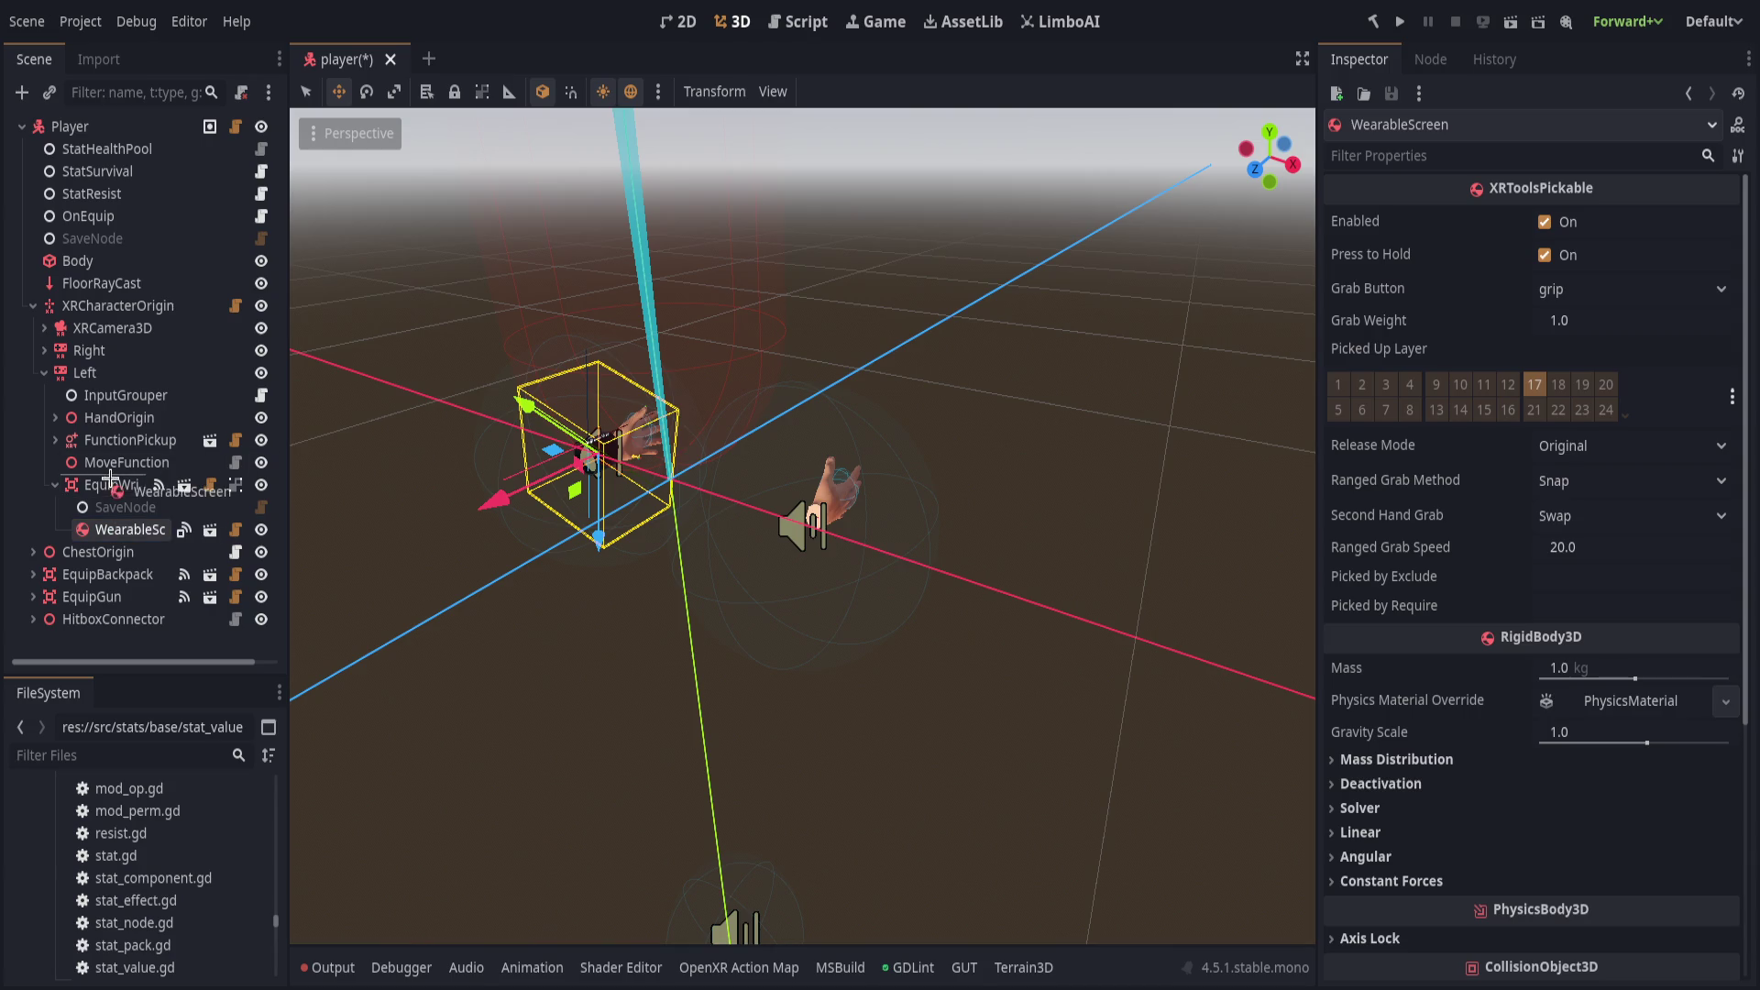
key("Down")
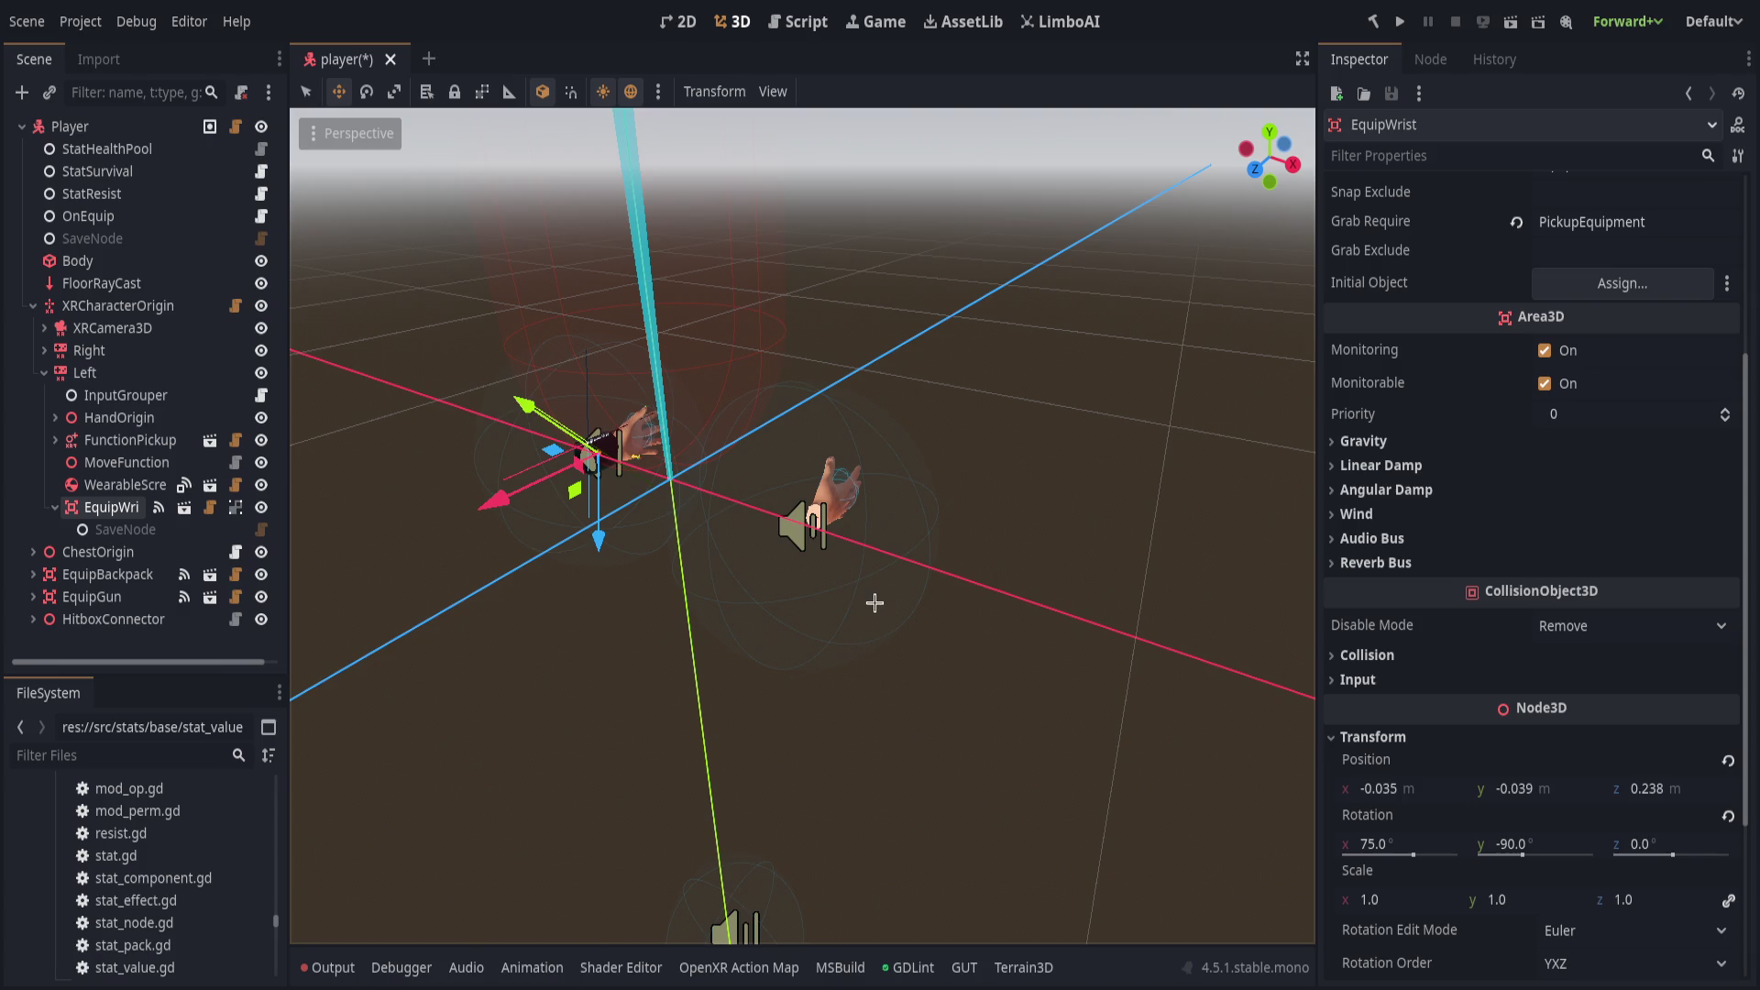
key("f")
scroll(835, 574, "up", 5)
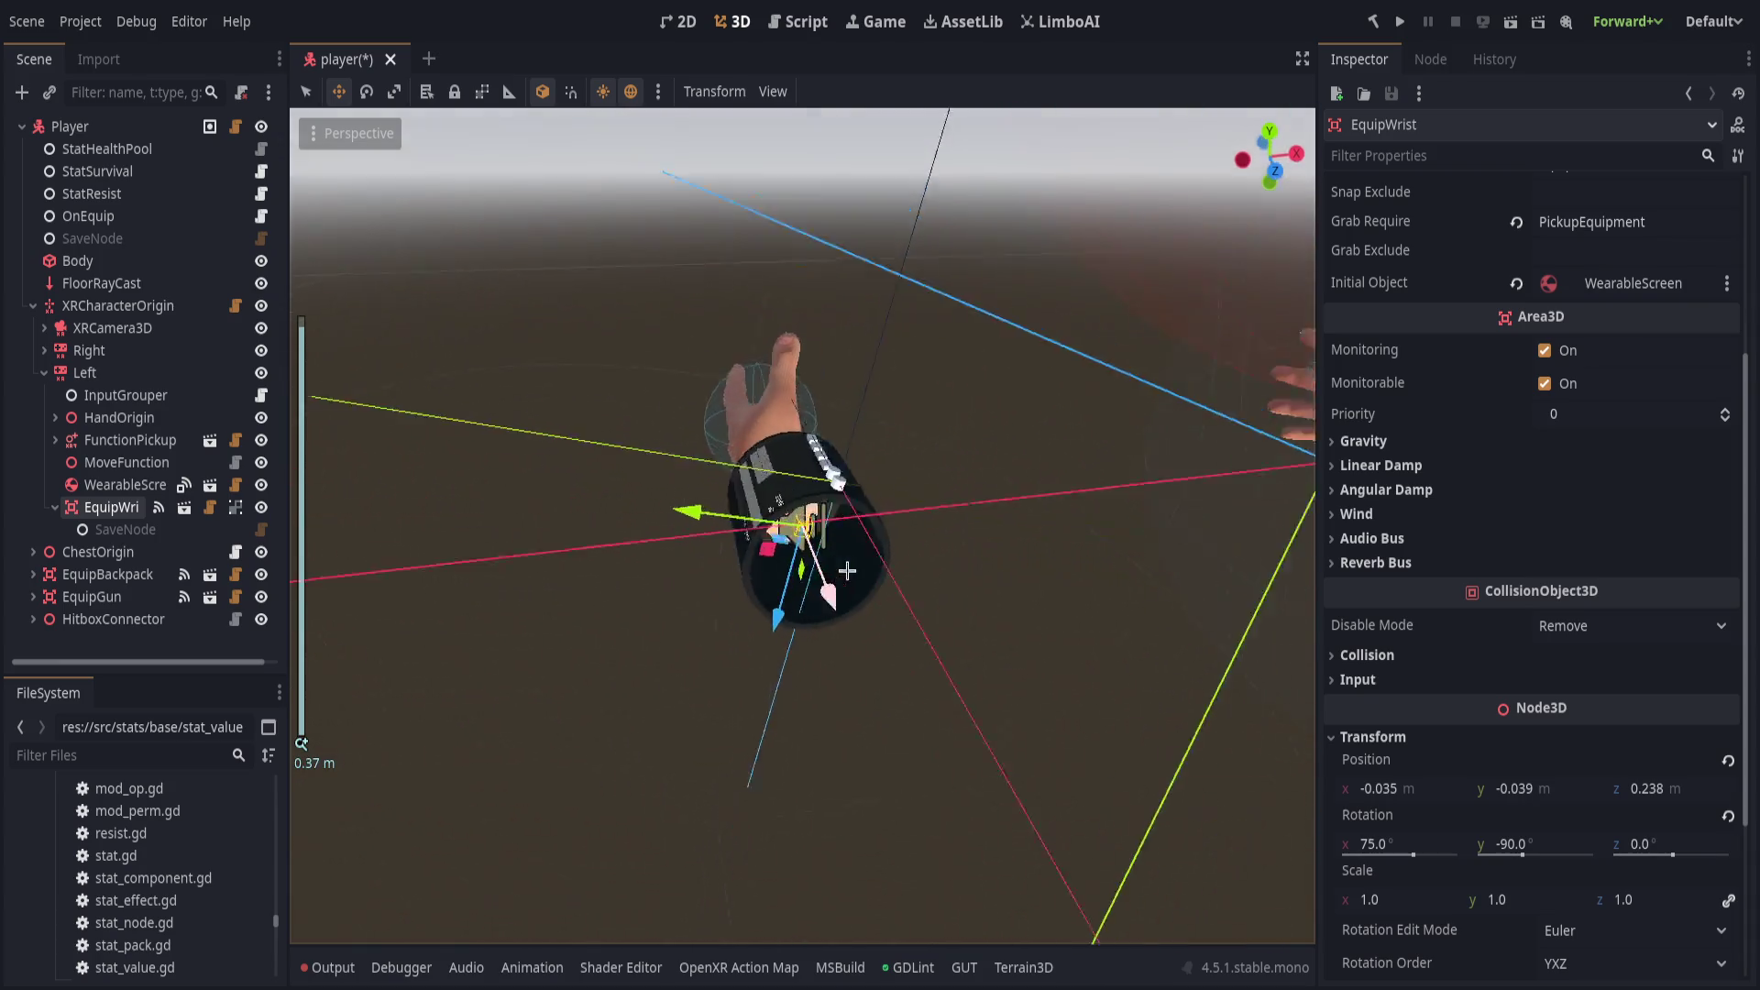
Step: Give both EquipWrist zones a Grab Distance of 0.05 and save the player scene
key("ctrl+s")
scroll(1371, 565, "up", 5)
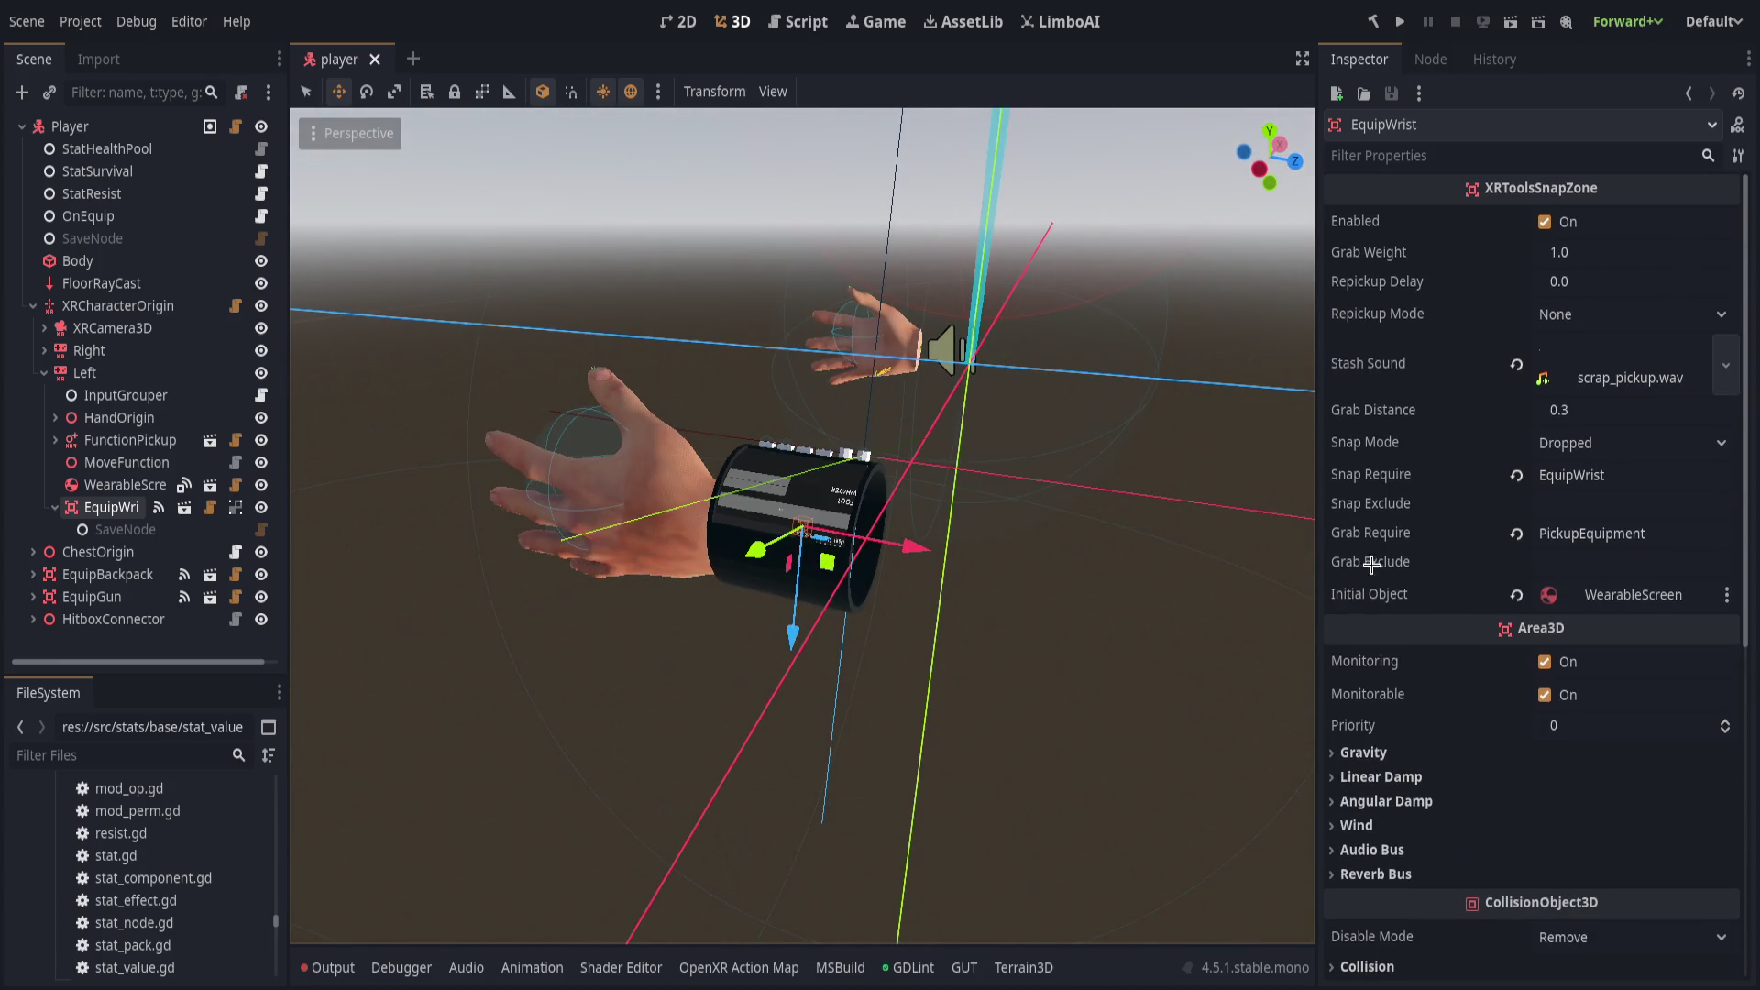
left_click_drag(1109, 387, 1018, 464)
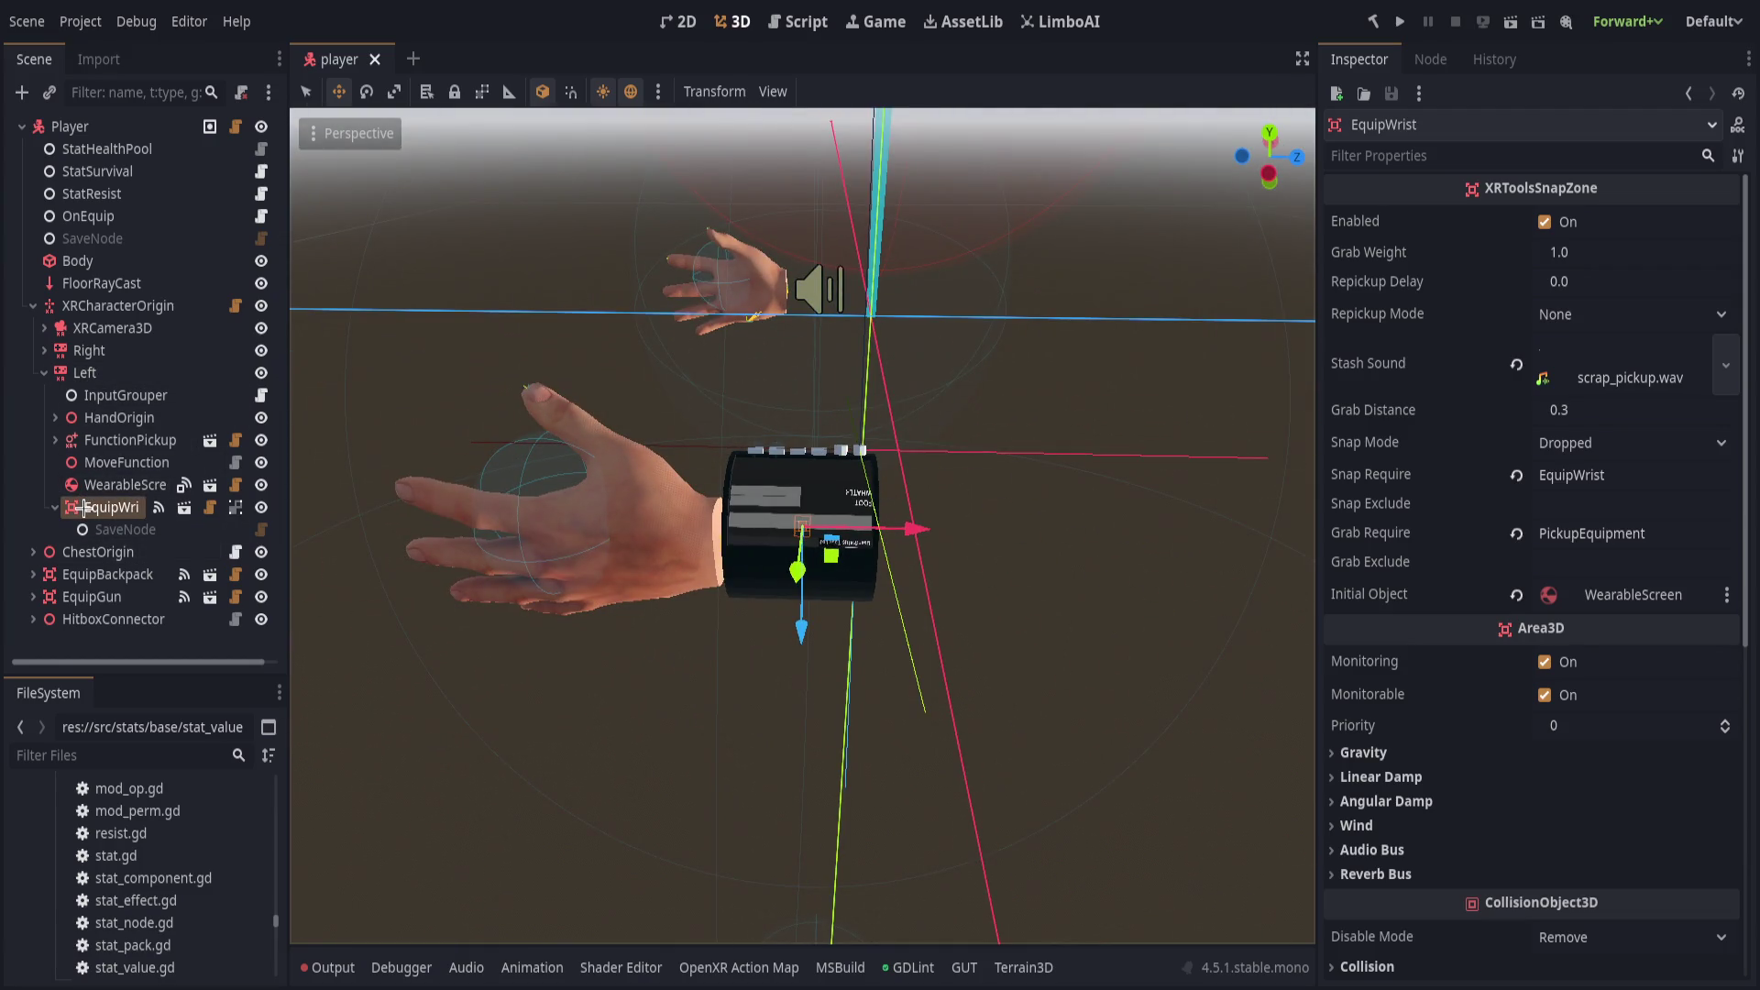
left_click(44, 350)
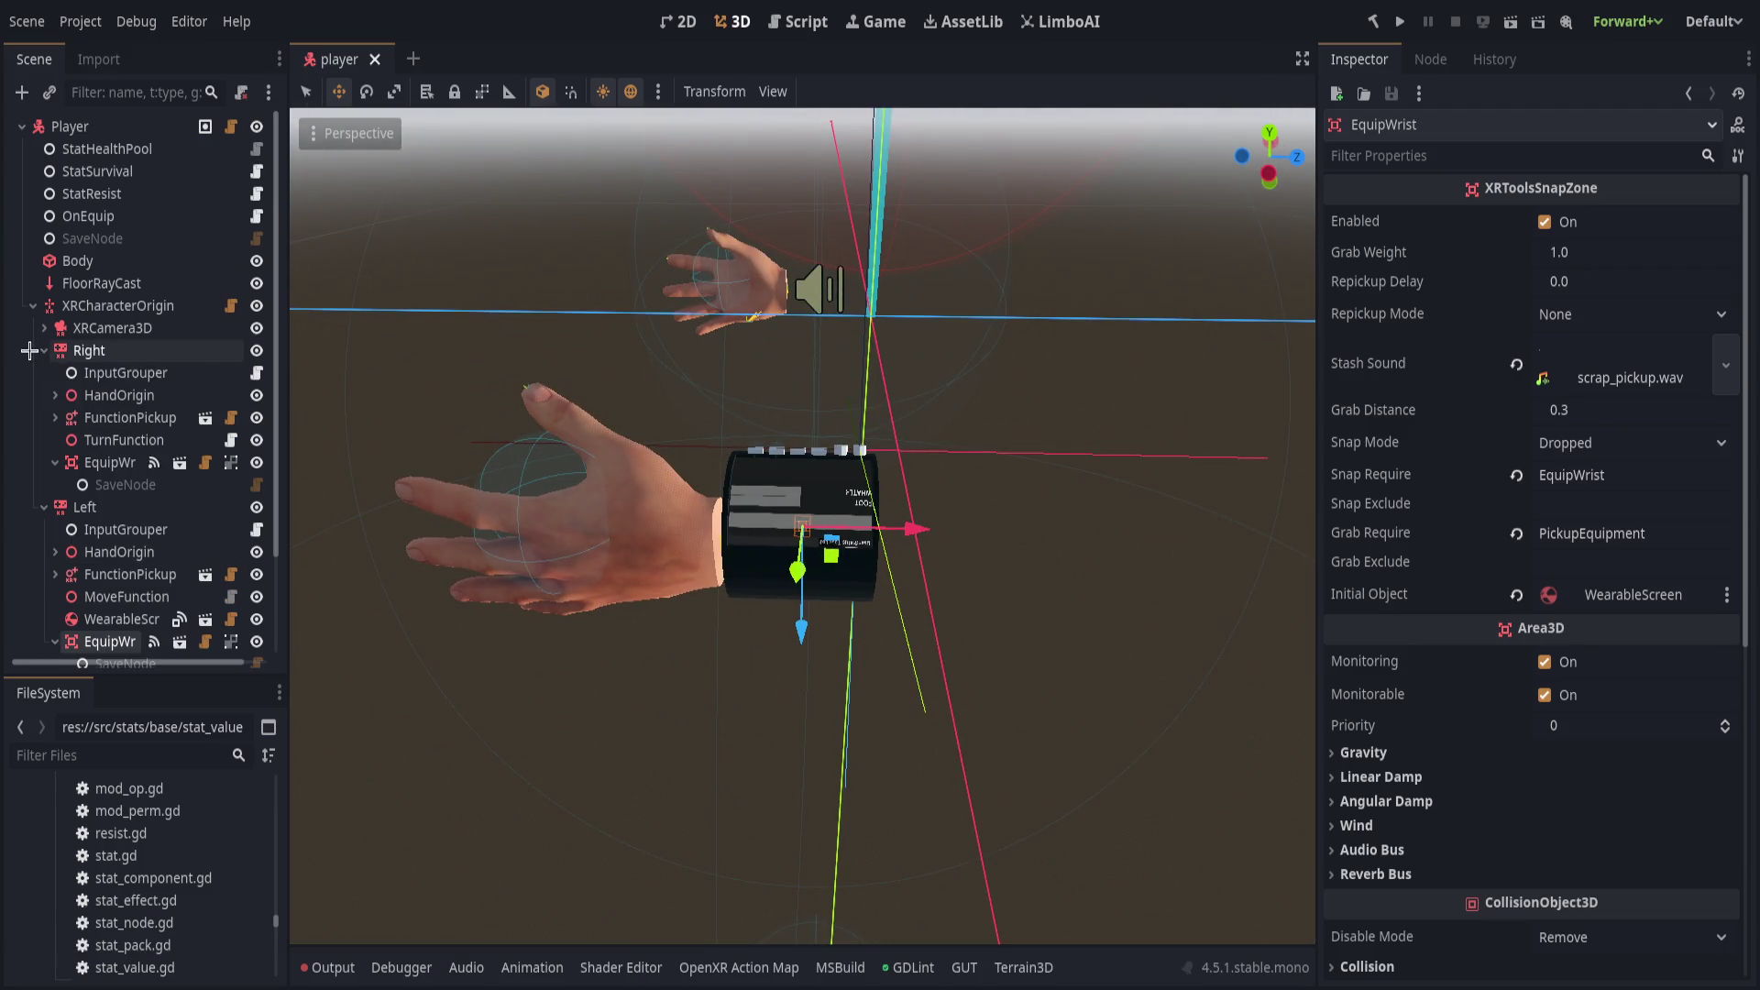
left_click(110, 462, "ctrl")
left_click_drag(1595, 410, 1548, 410)
mouse_move(1054, 449)
left_mouse_down()
mouse_move(987, 459)
mouse_move(1167, 464)
mouse_move(1016, 518)
left_mouse_up()
key("ctrl+s")
Step: Open the wearable_screen scene
scroll(898, 473, "down", 3)
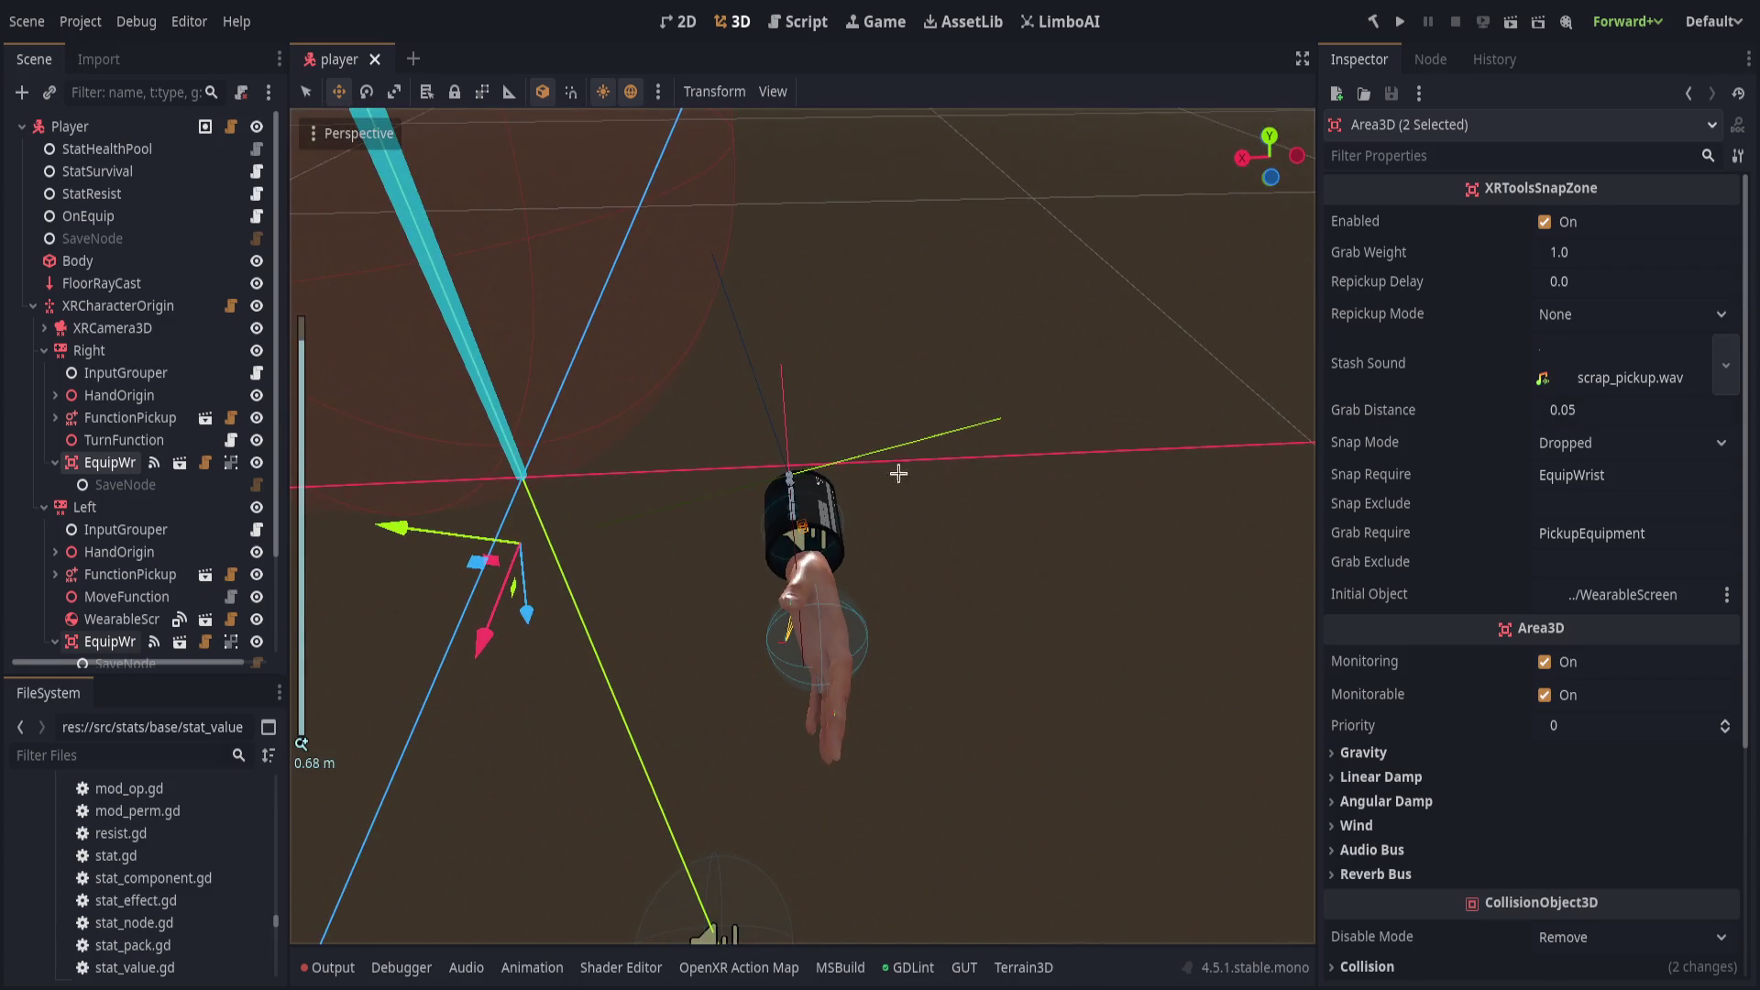
scroll(119, 554, "down", 3)
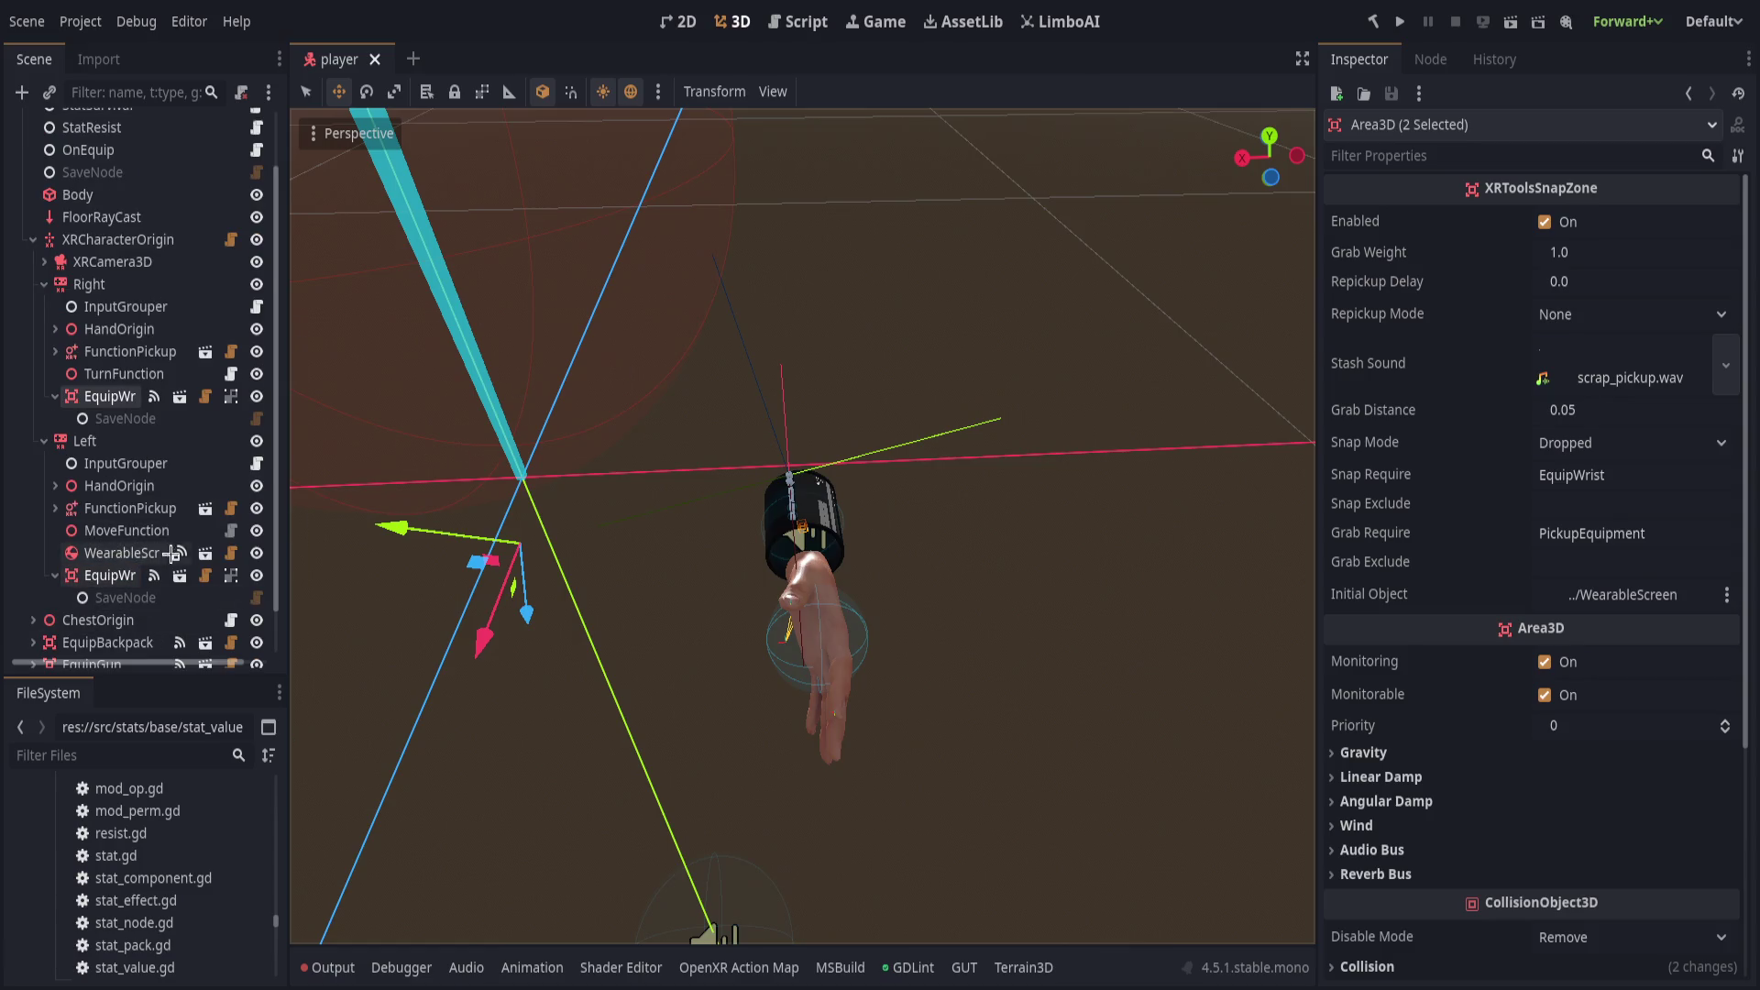
left_click(203, 553)
Step: Briefly show the CollisionShape3D nodes, then save the wearable_screen scene
scroll(669, 605, "up", 5)
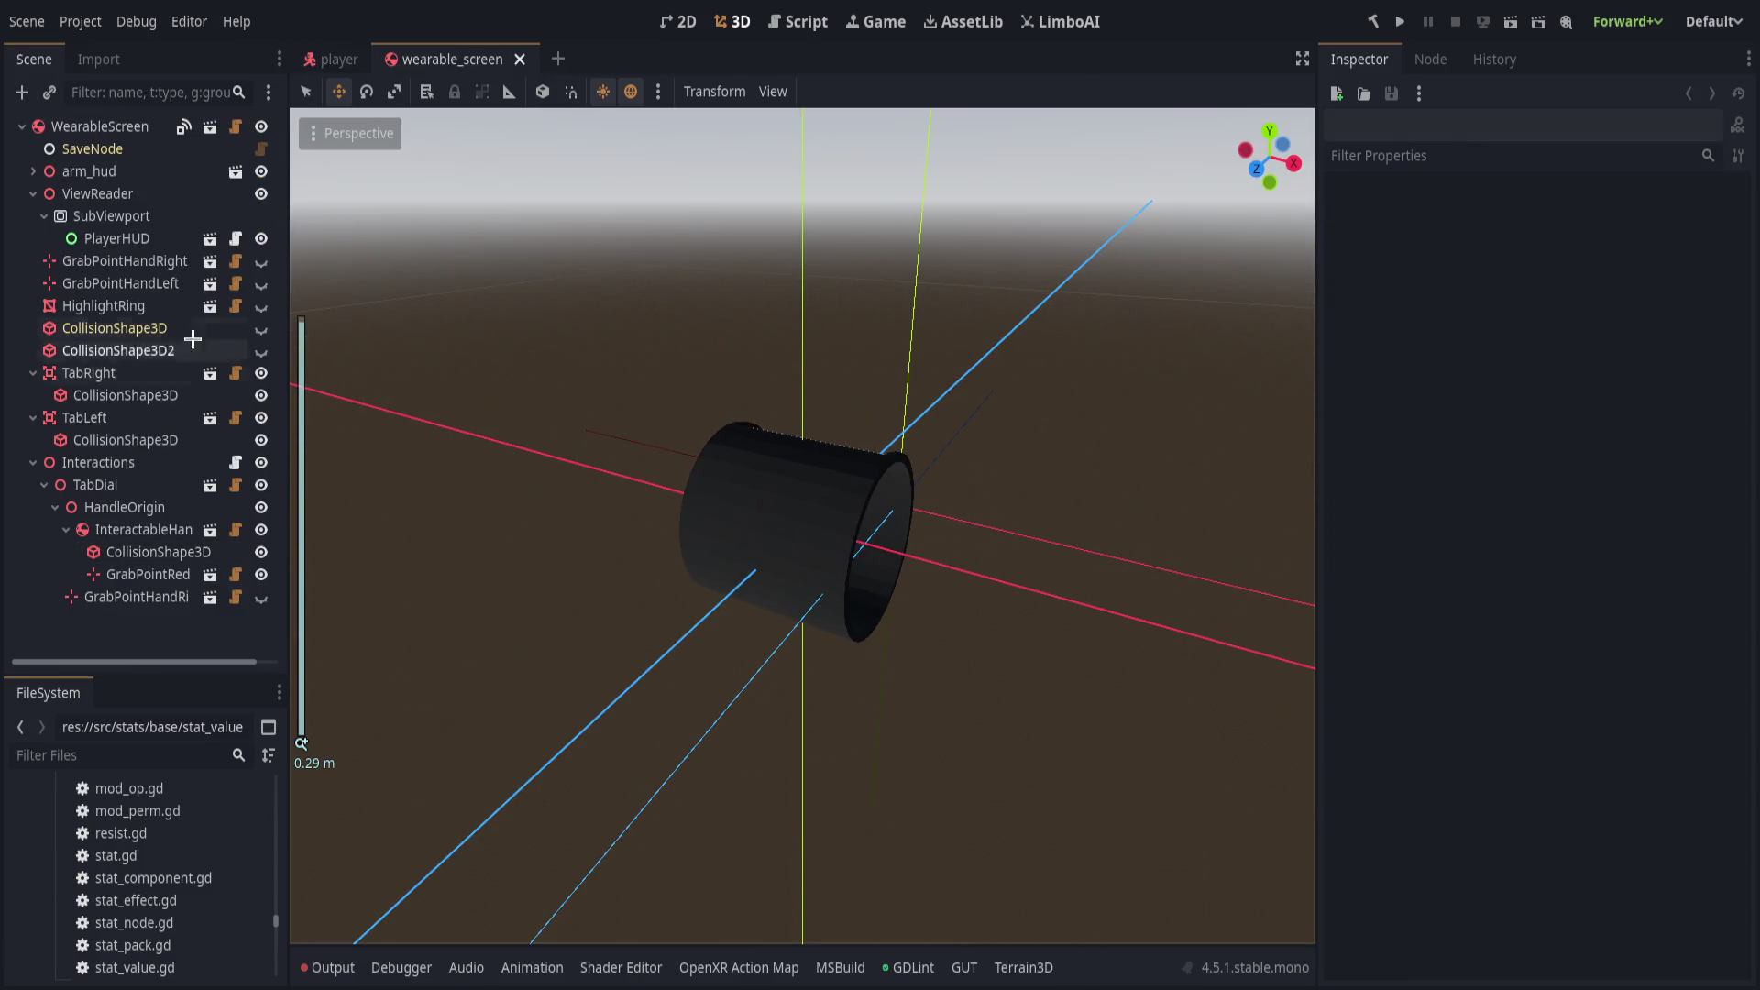
left_click(263, 328)
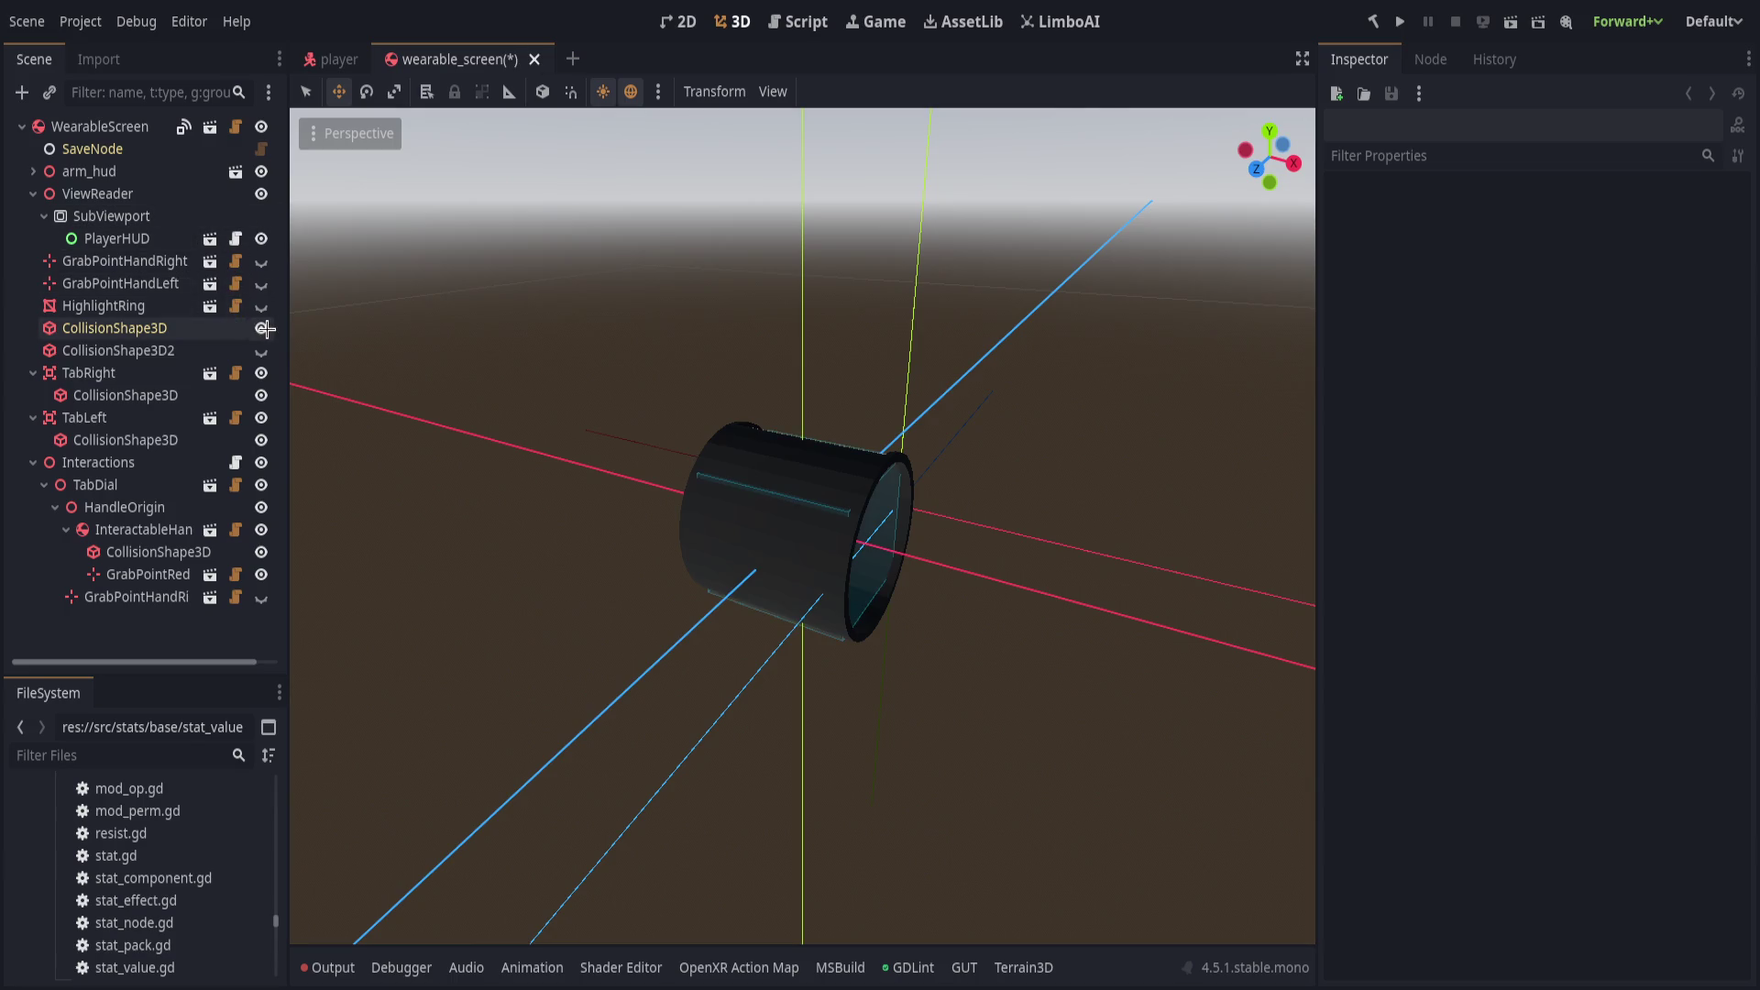
left_click(263, 350)
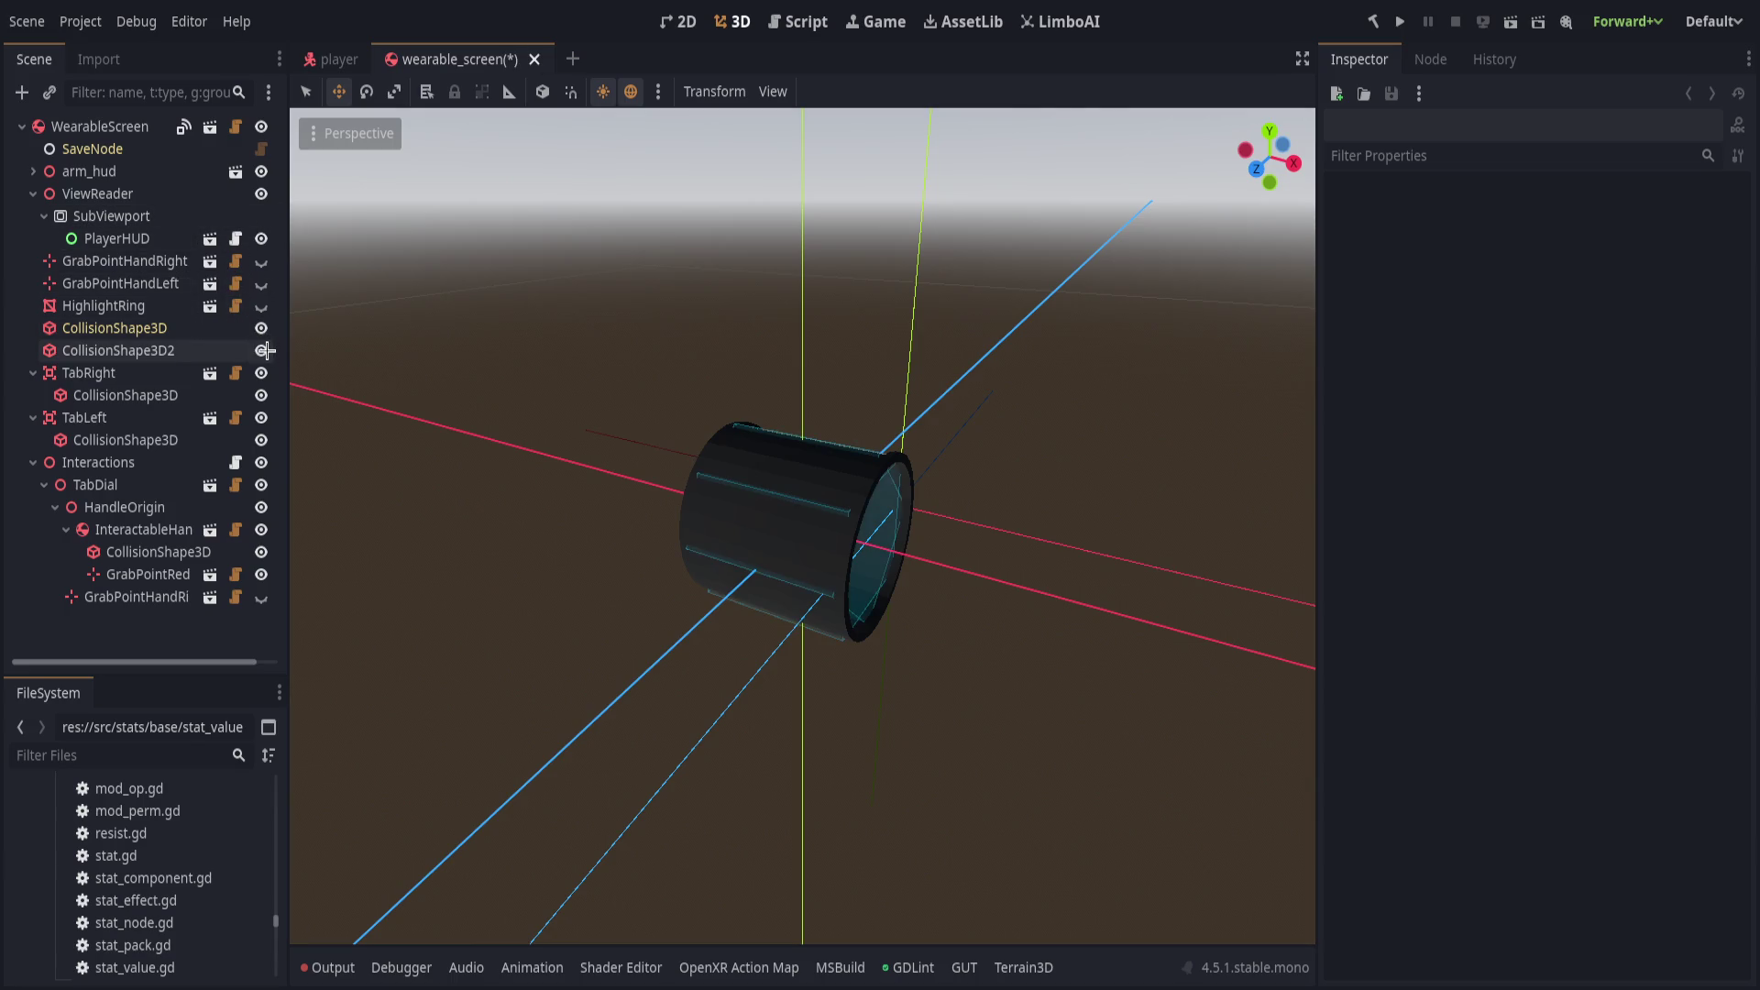
left_click(264, 350)
left_click(262, 328)
mouse_move(404, 358)
left_mouse_down()
mouse_move(514, 365)
mouse_move(303, 405)
mouse_move(1134, 443)
left_mouse_up()
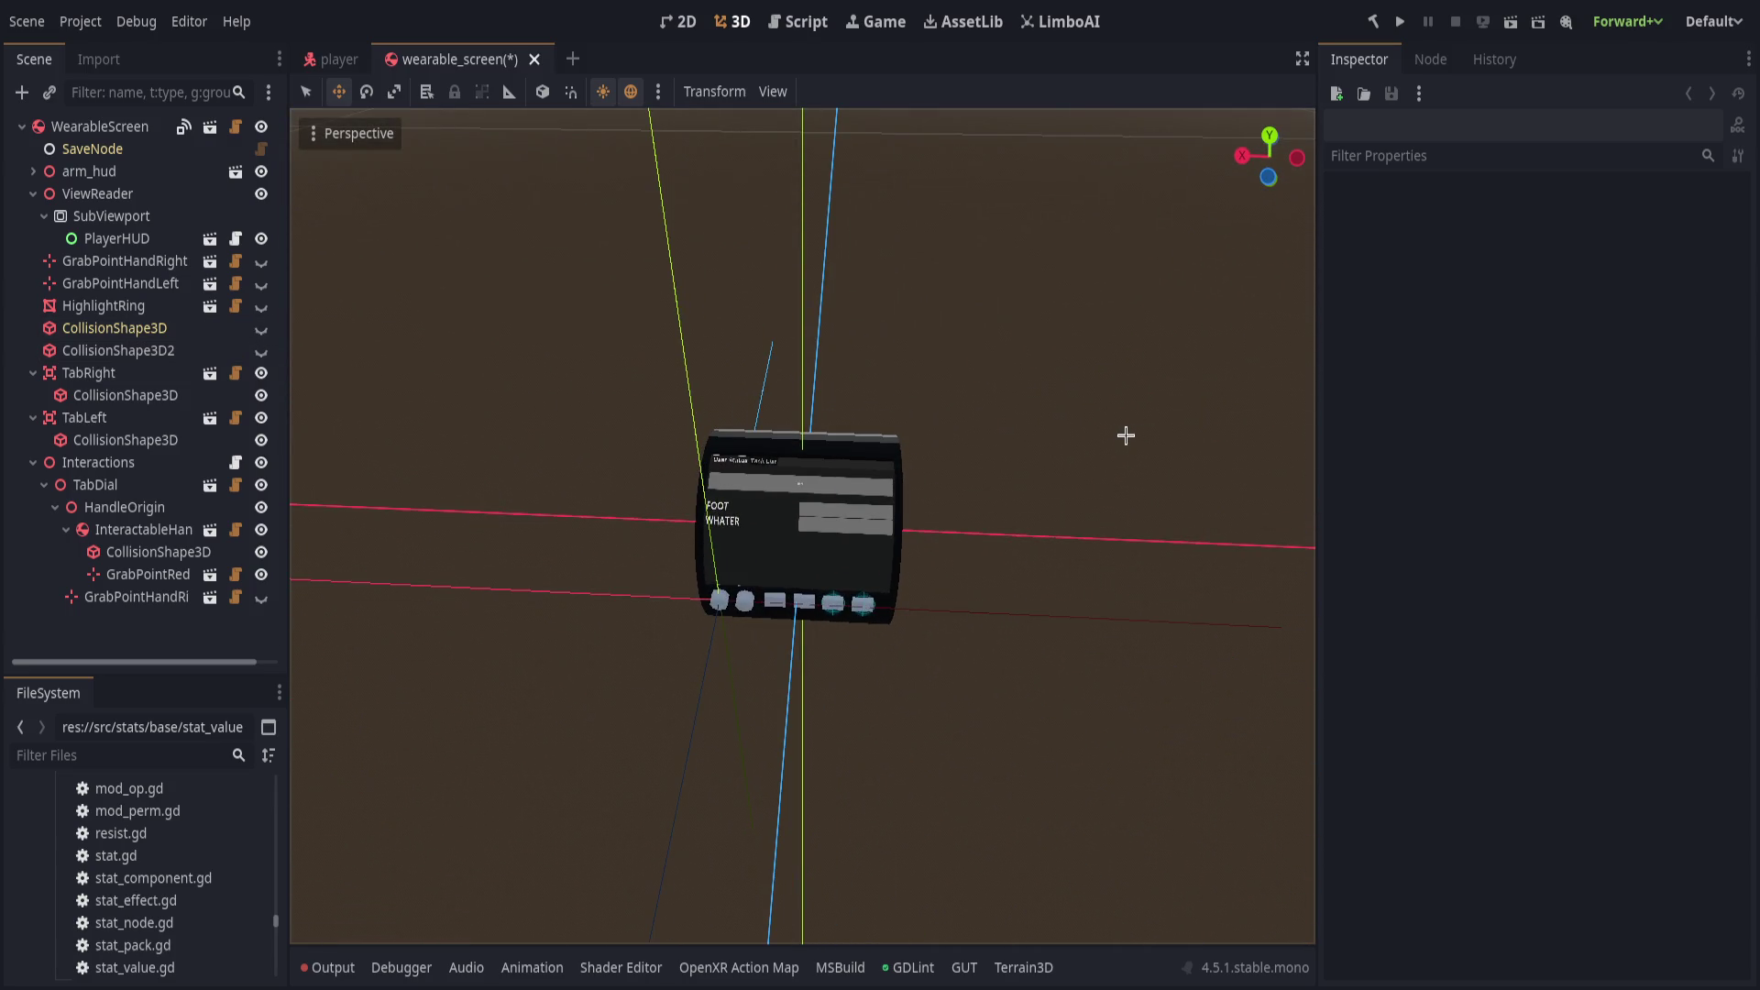
key("ctrl+s")
left_click(1401, 20)
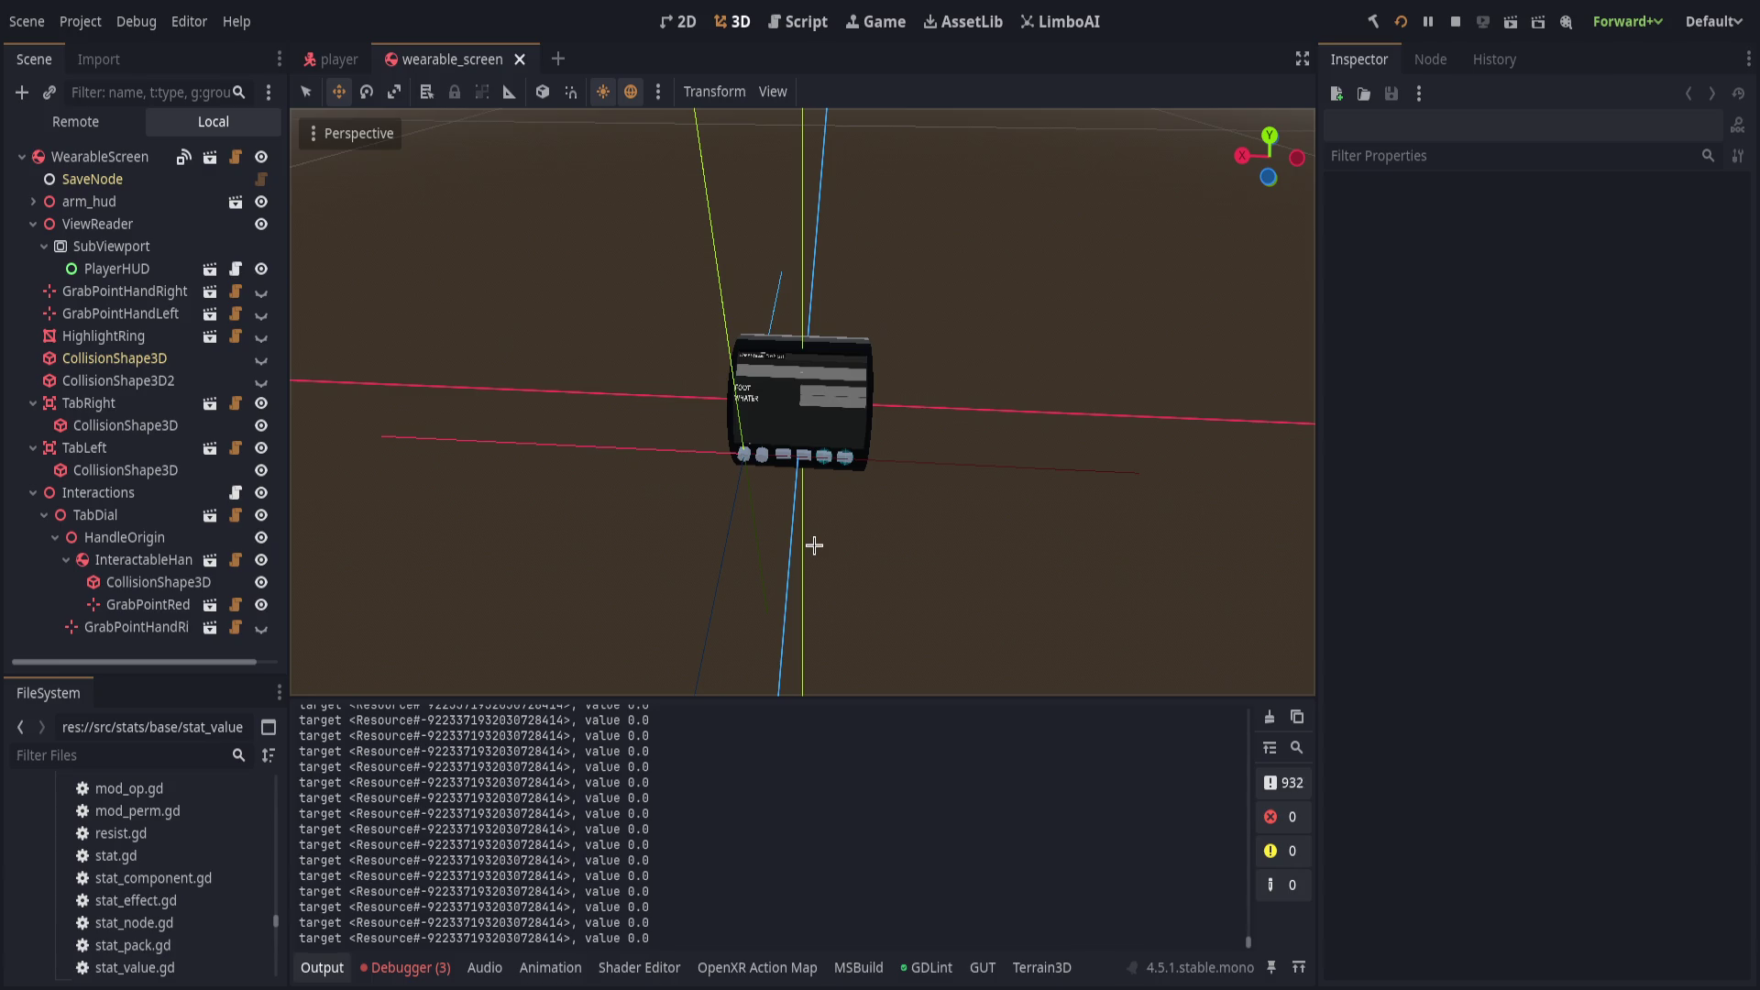
Step: Switch to the player scene and select the MoveFunction node
left_click(332, 60)
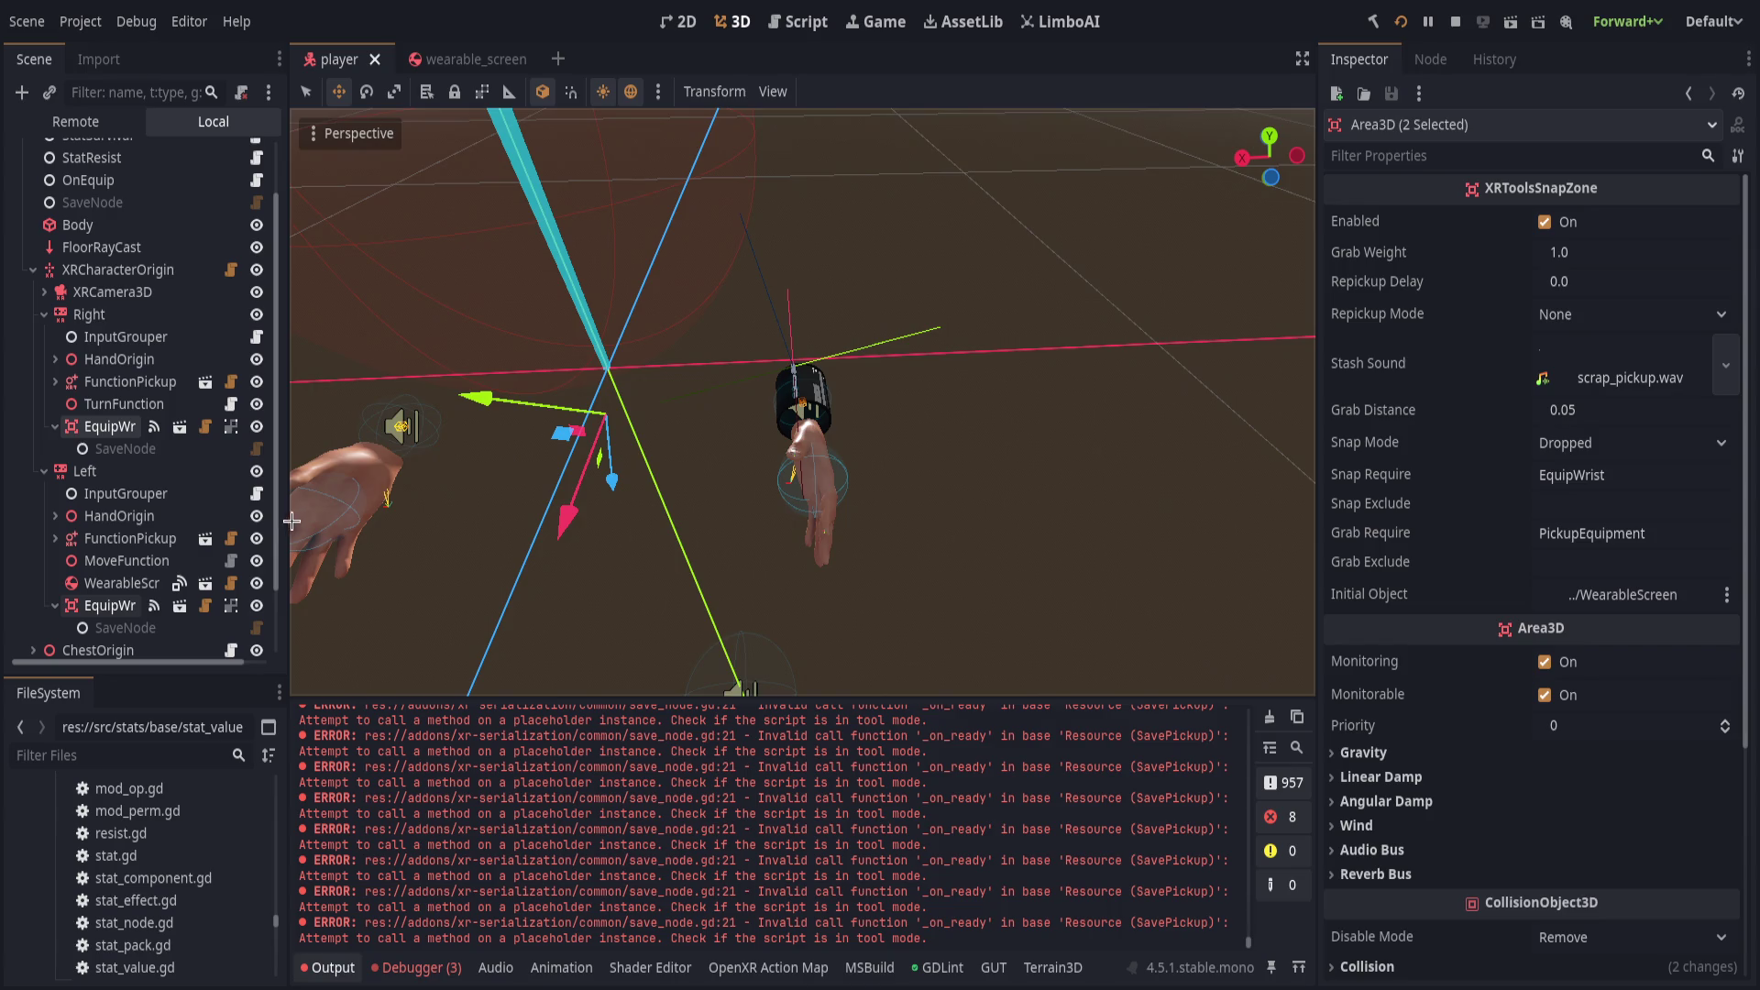
left_click(212, 561)
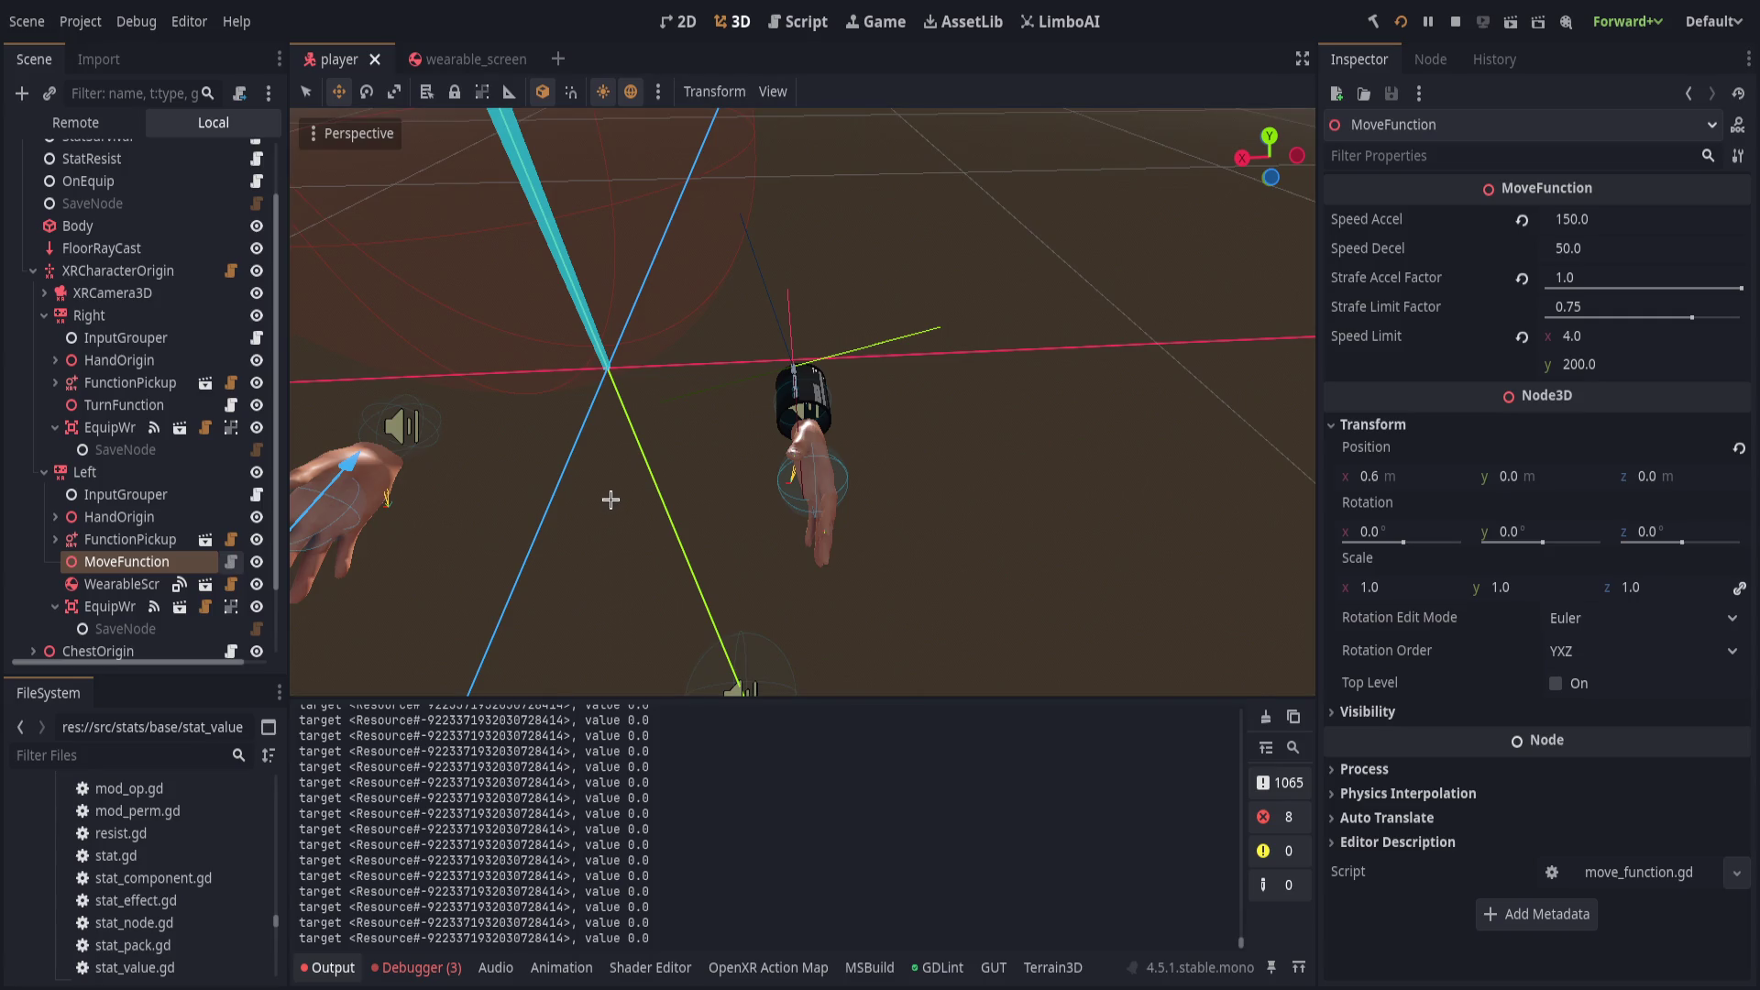
Step: Open the Player's xr_character.gd script after browsing the MoveFunction script
key("ctrl+F3")
scroll(633, 506, "down", 10)
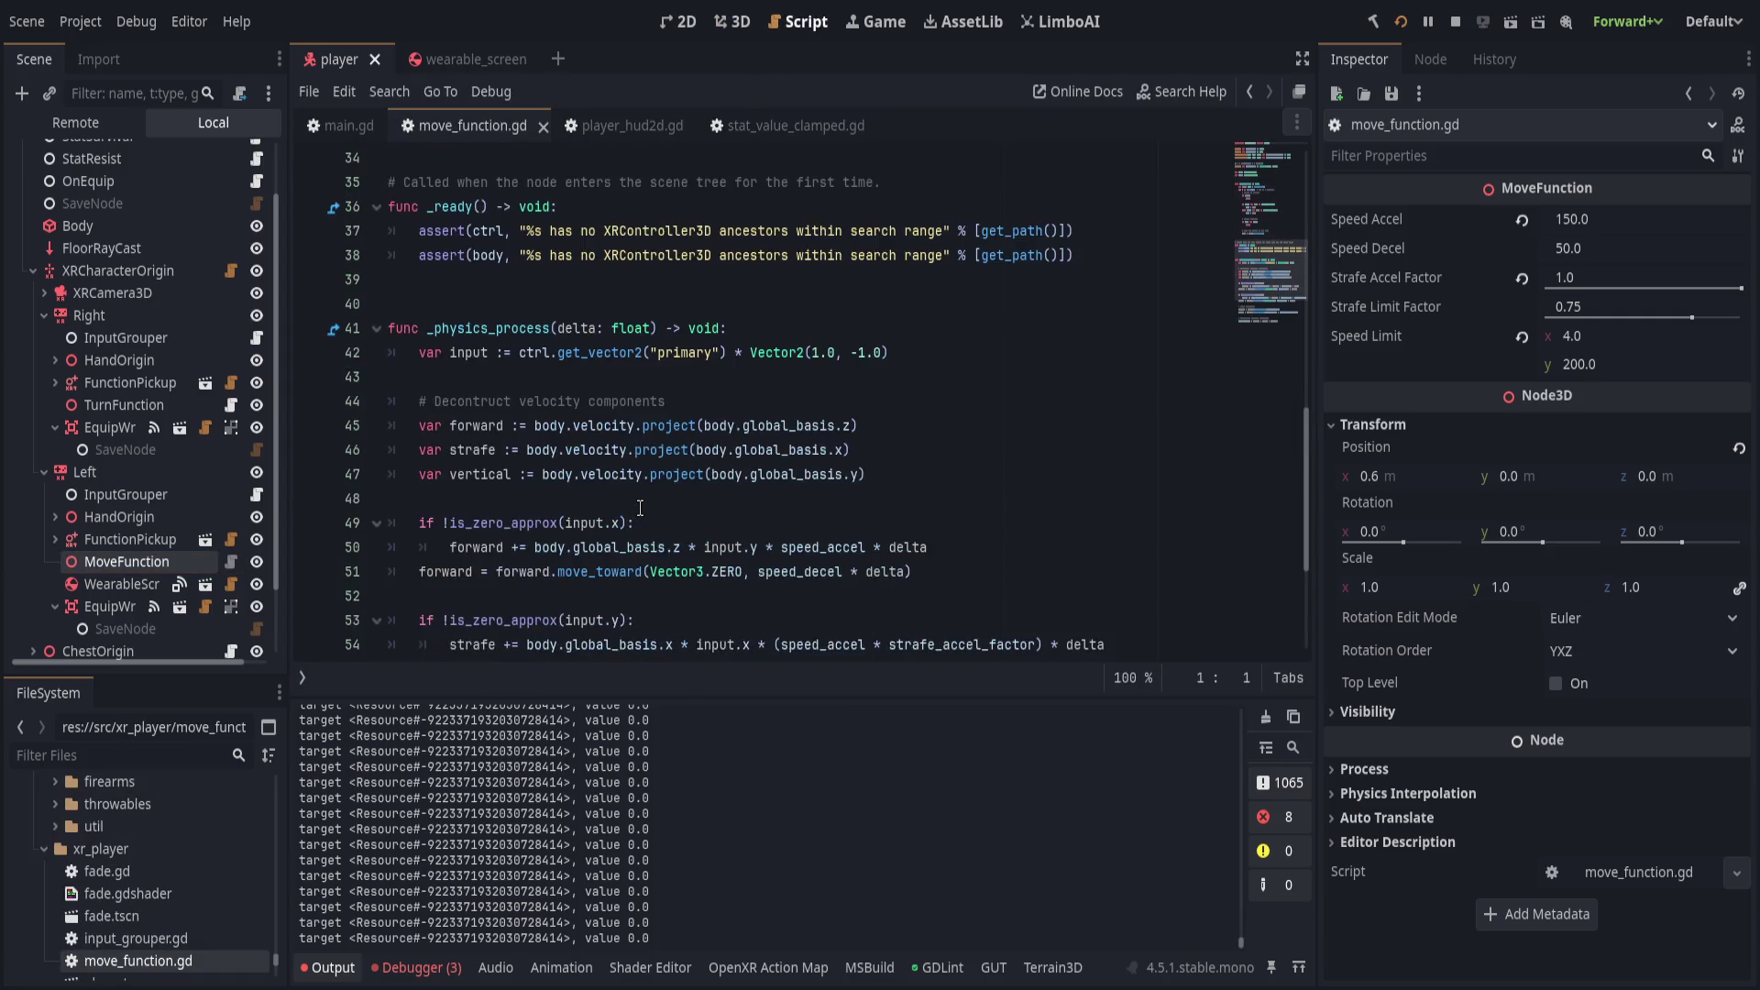
scroll(640, 508, "down", 3)
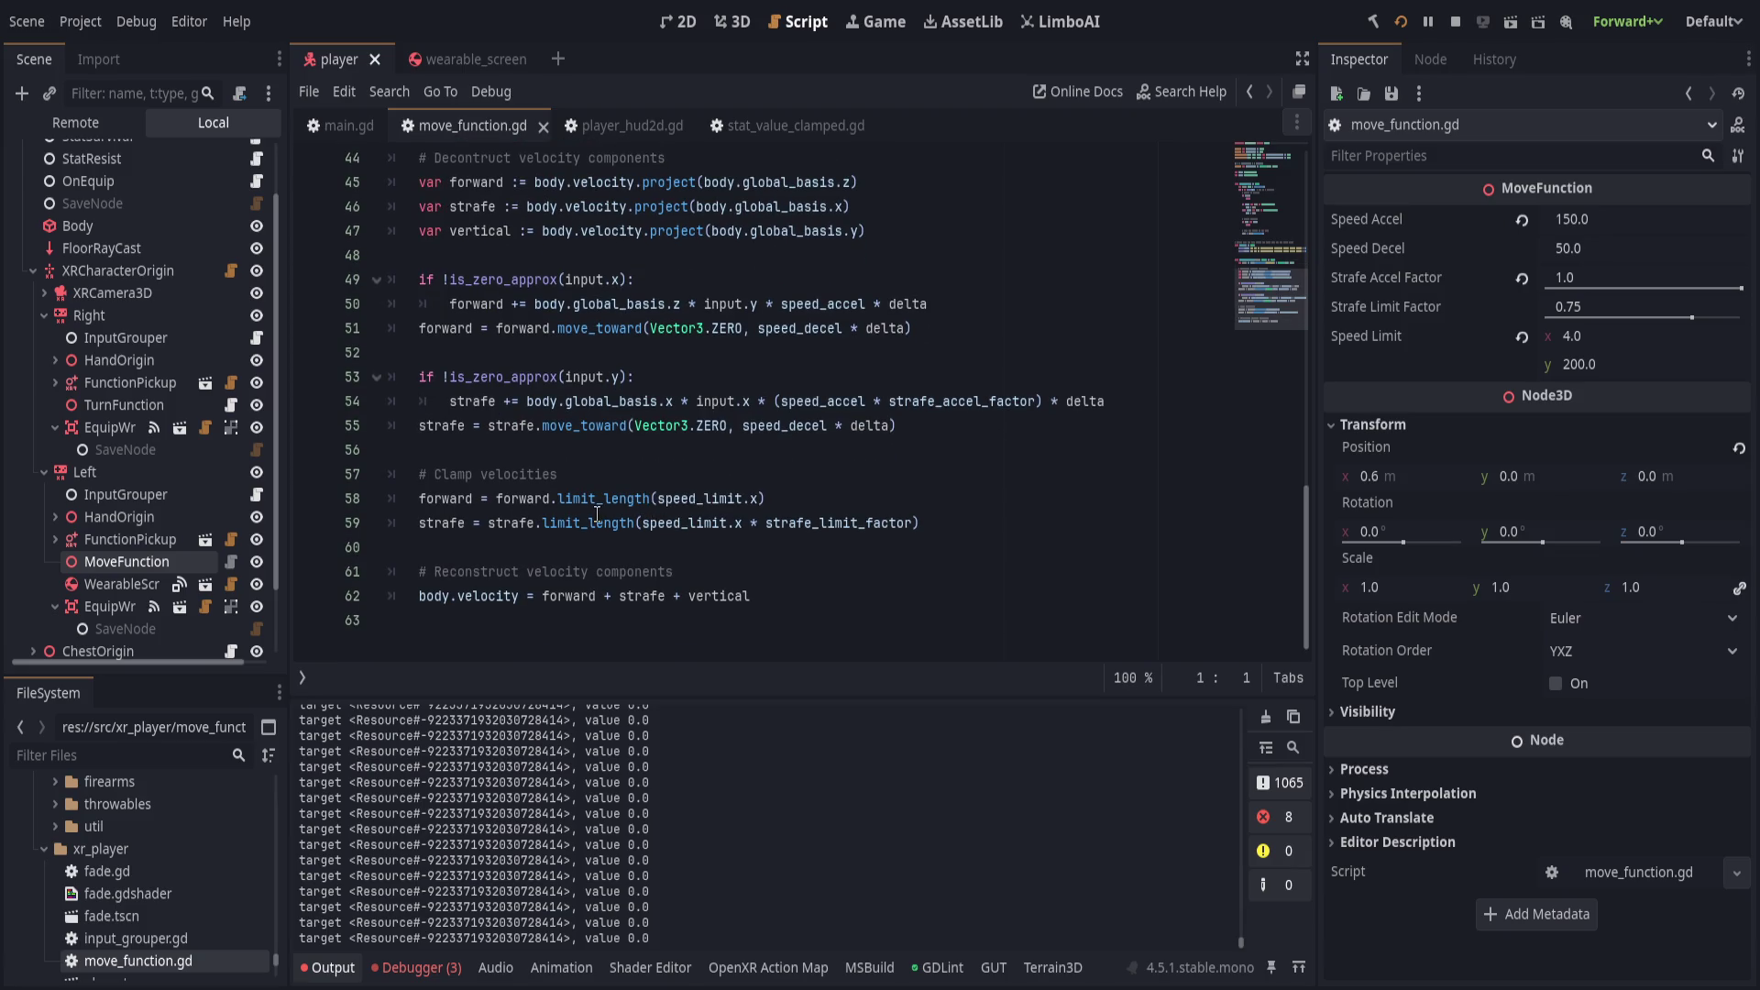
scroll(138, 545, "down", 3)
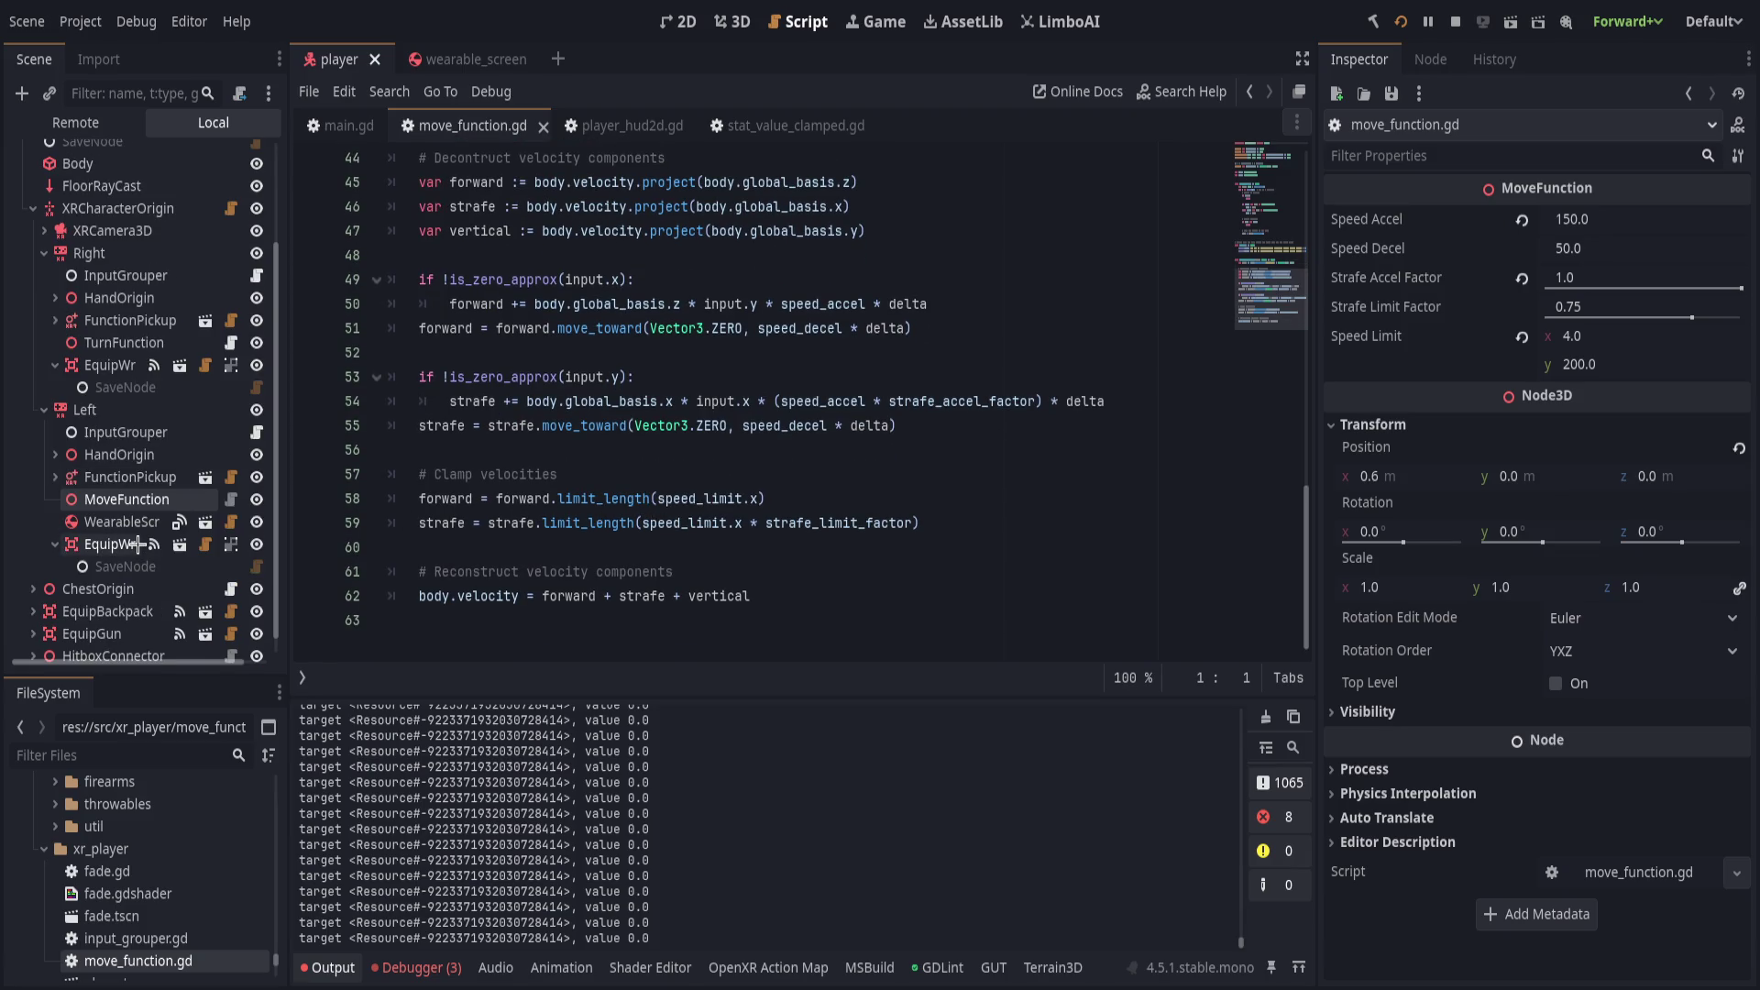
scroll(139, 545, "up", 3)
scroll(624, 518, "up", 3)
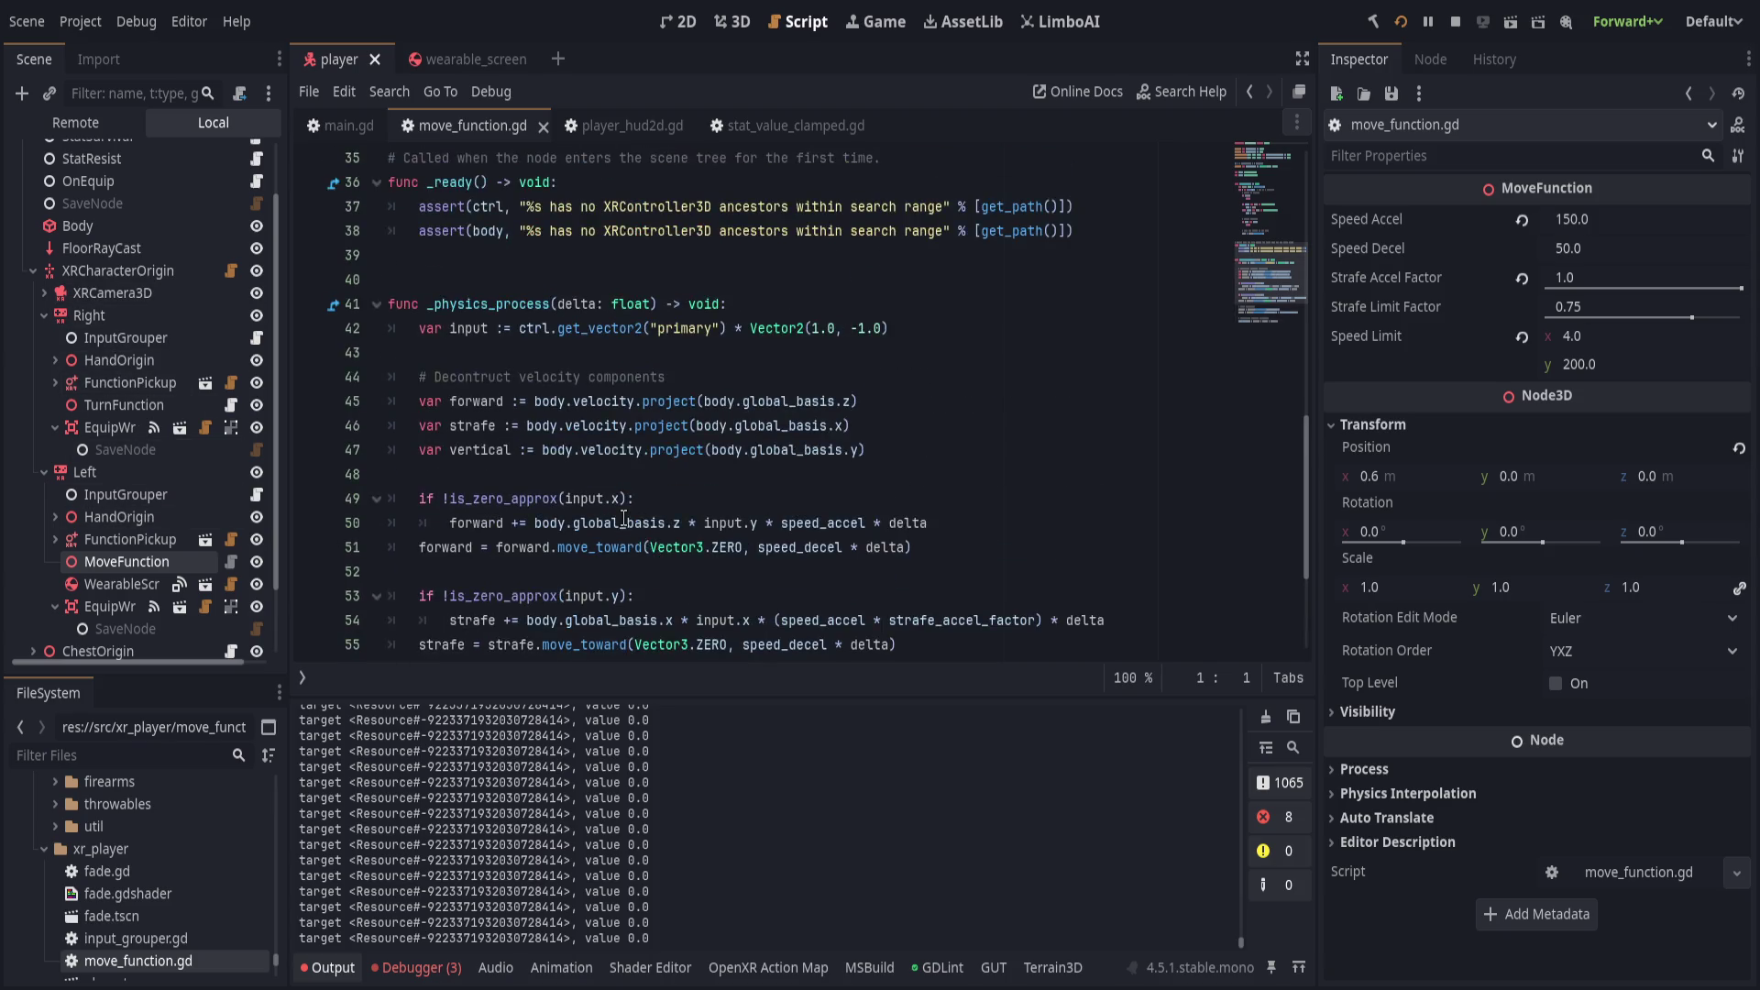
scroll(623, 518, "up", 5)
scroll(144, 414, "up", 3)
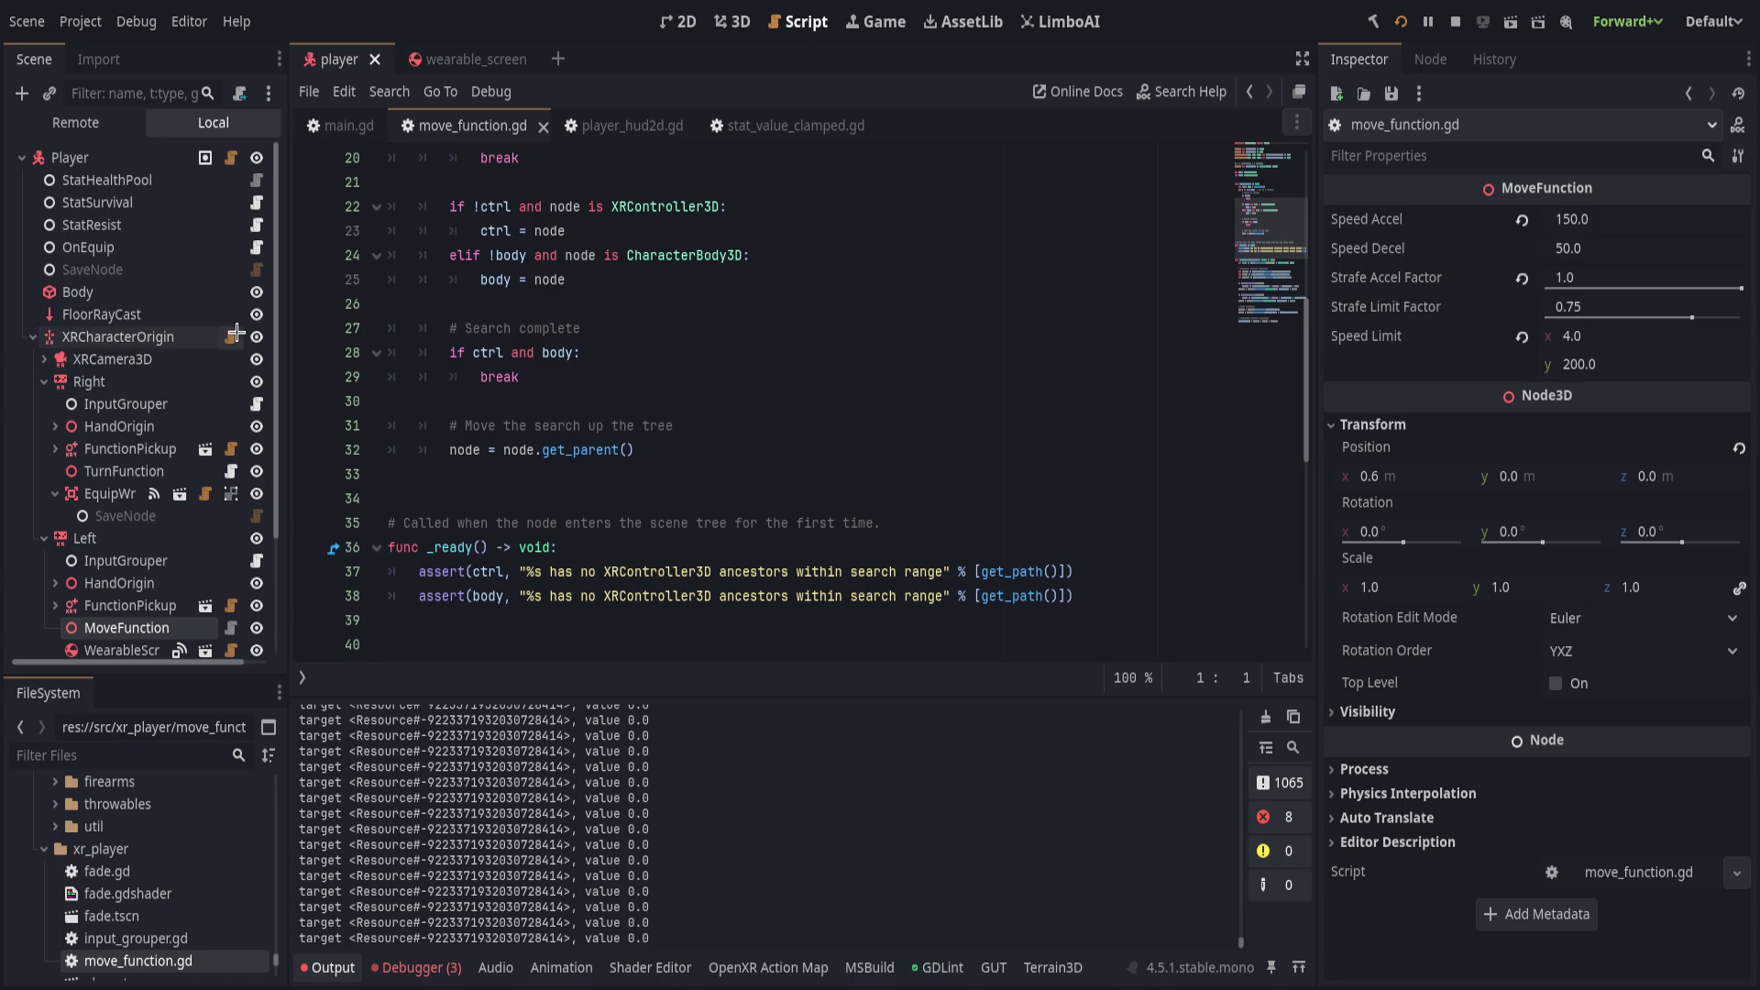
left_click(231, 336)
scroll(645, 527, "down", 15)
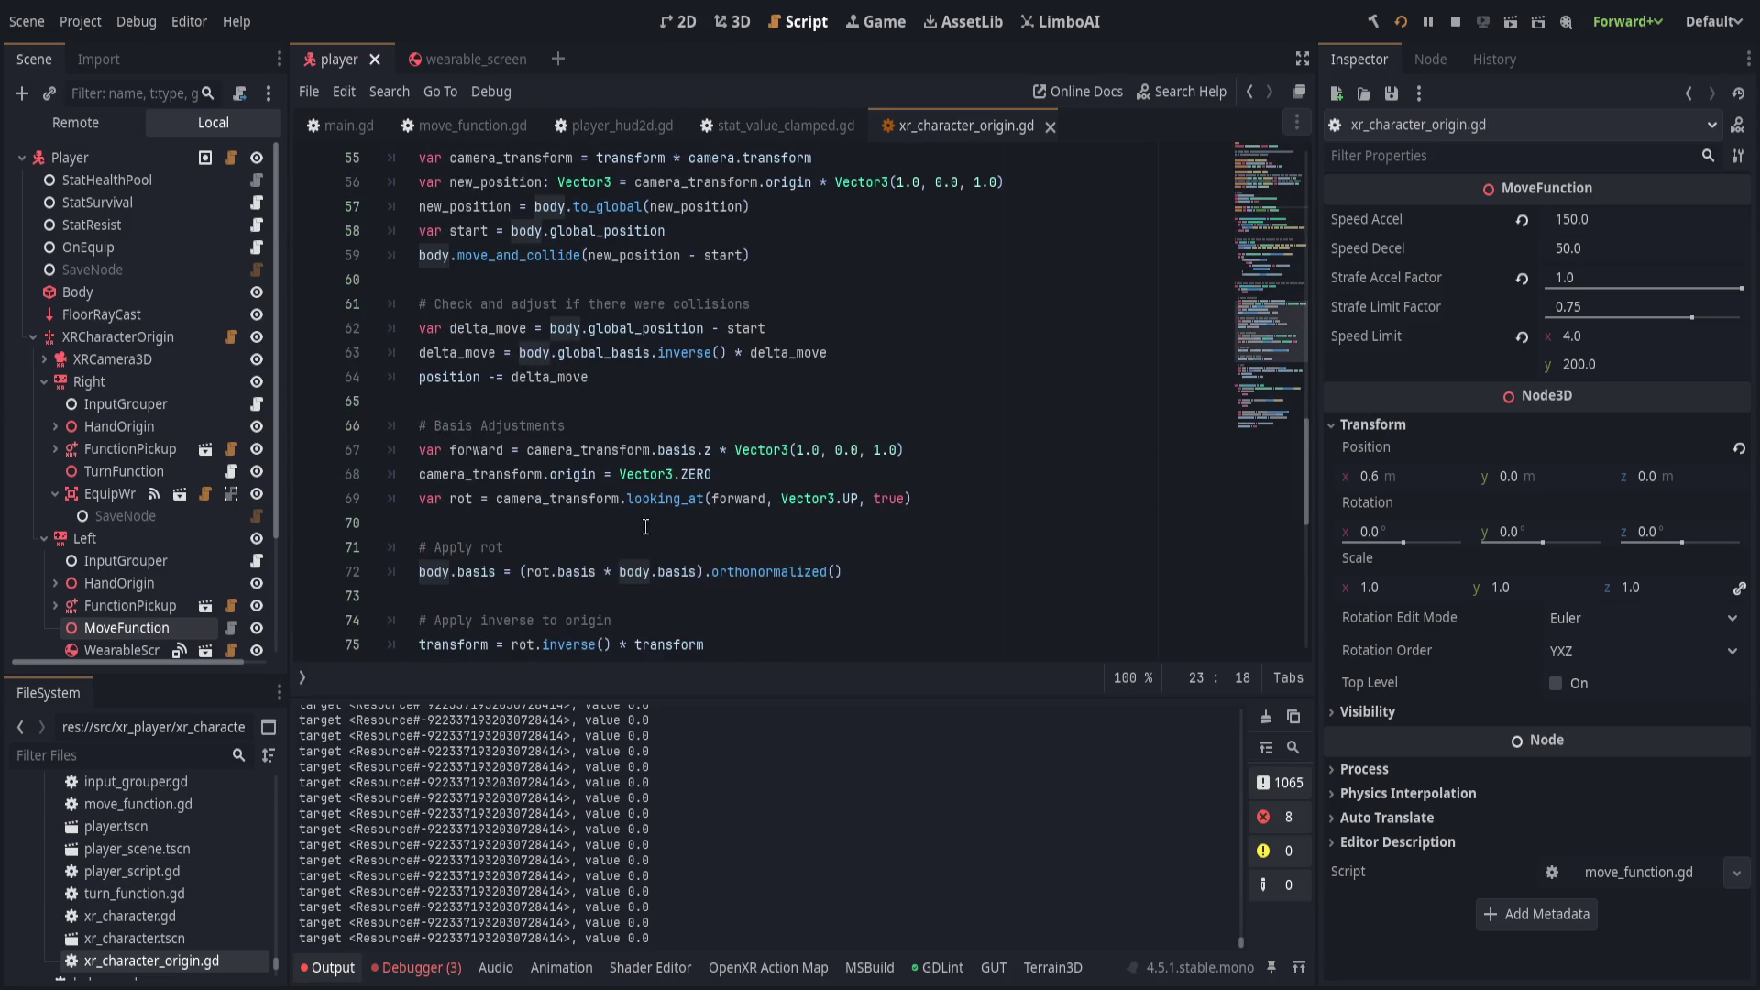
scroll(646, 526, "down", 8)
left_click(234, 158)
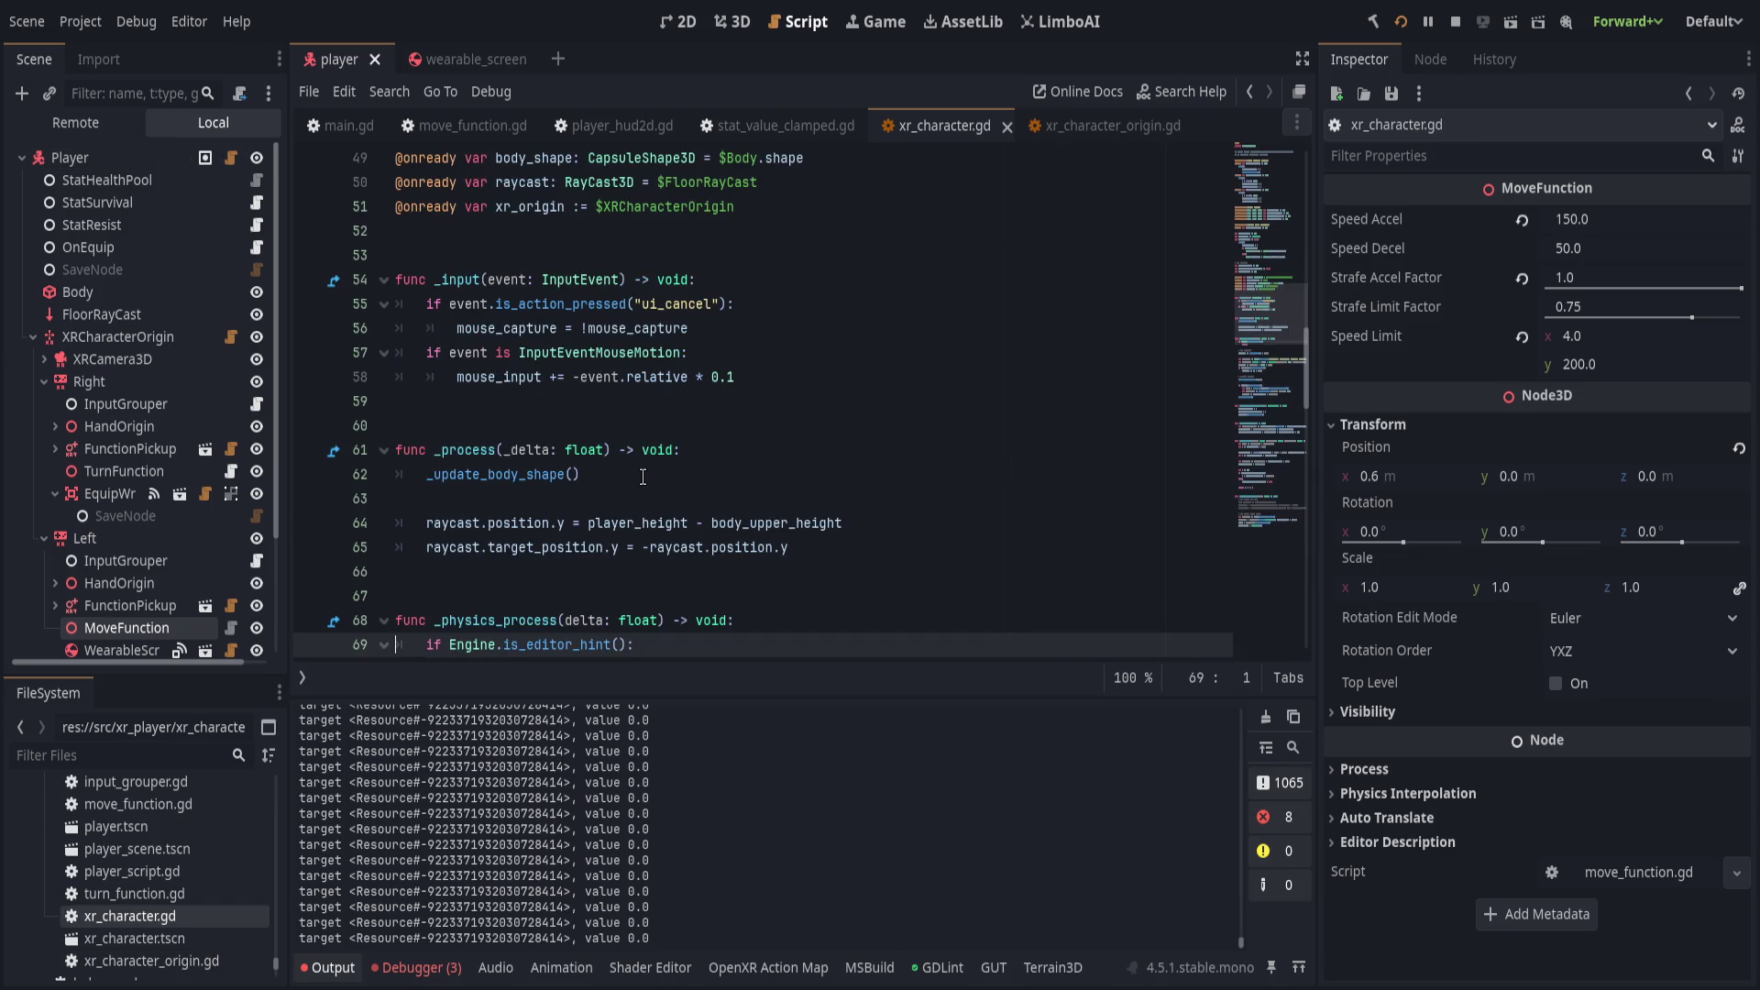
scroll(642, 479, "down", 5)
scroll(647, 480, "down", 1)
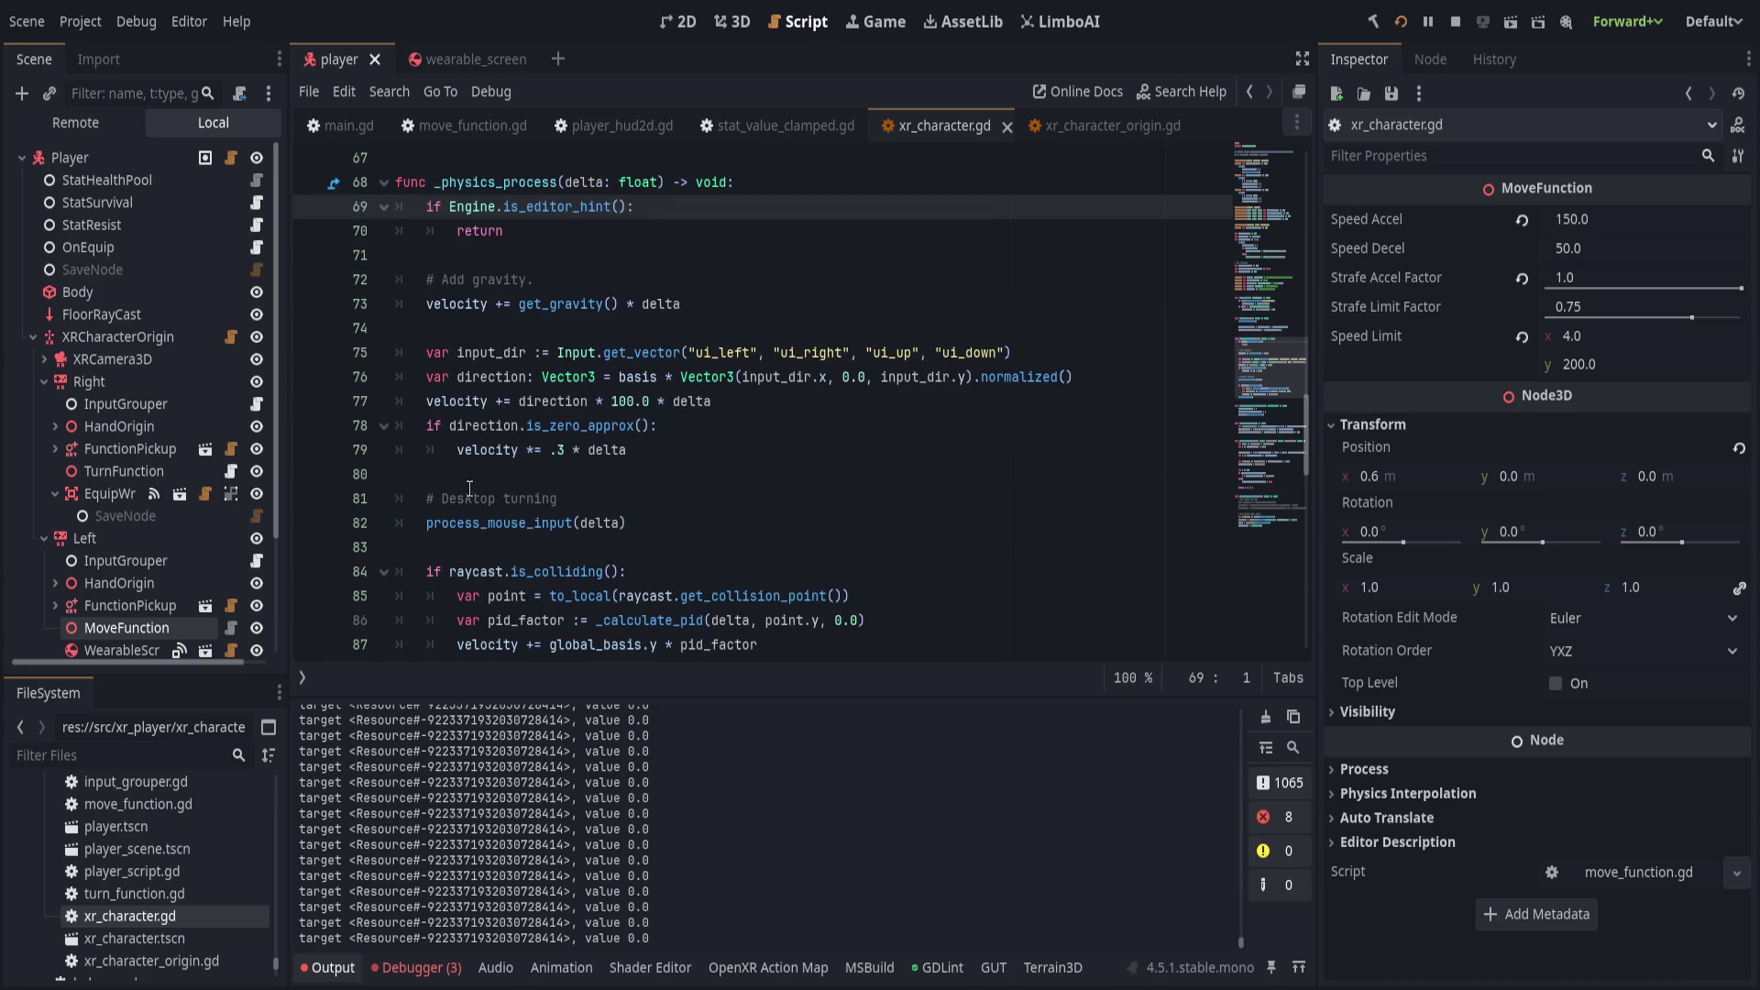
Step: Comment out damping lines 78–79, save, and launch the project with F5
left_click(421, 434)
key("ctrl+k")
key("Down")
key("ctrl+k")
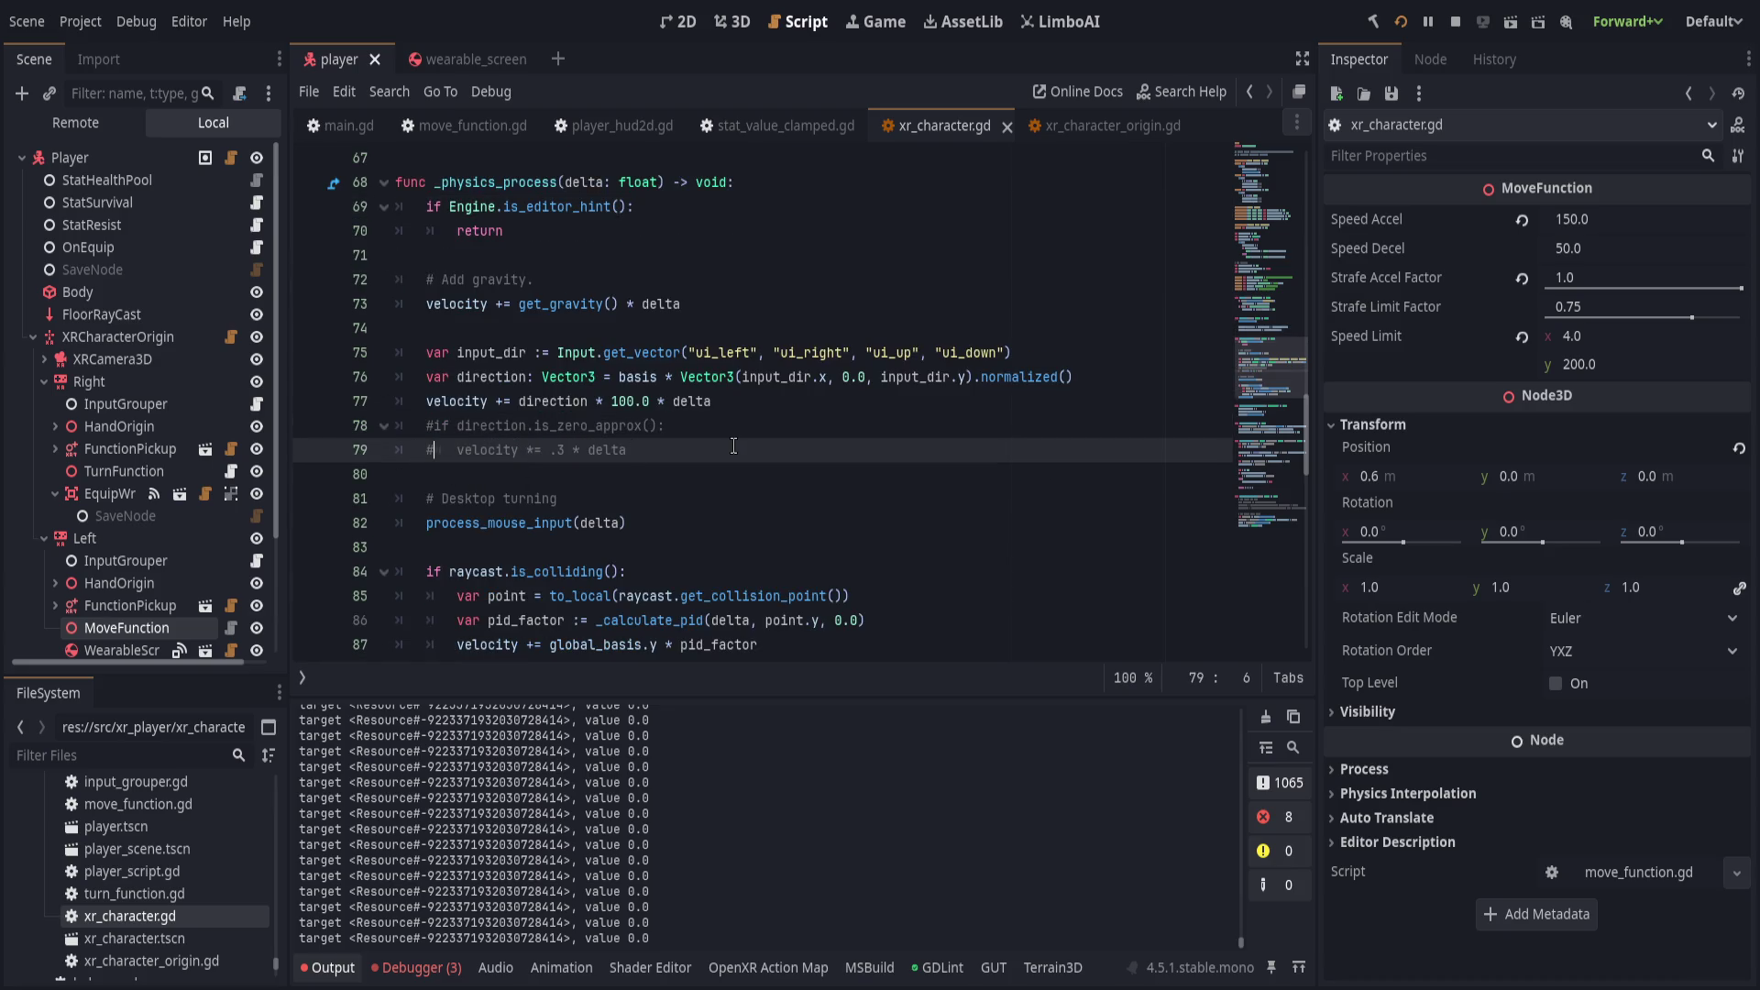
key("ctrl+s")
key("Home")
key("Up")
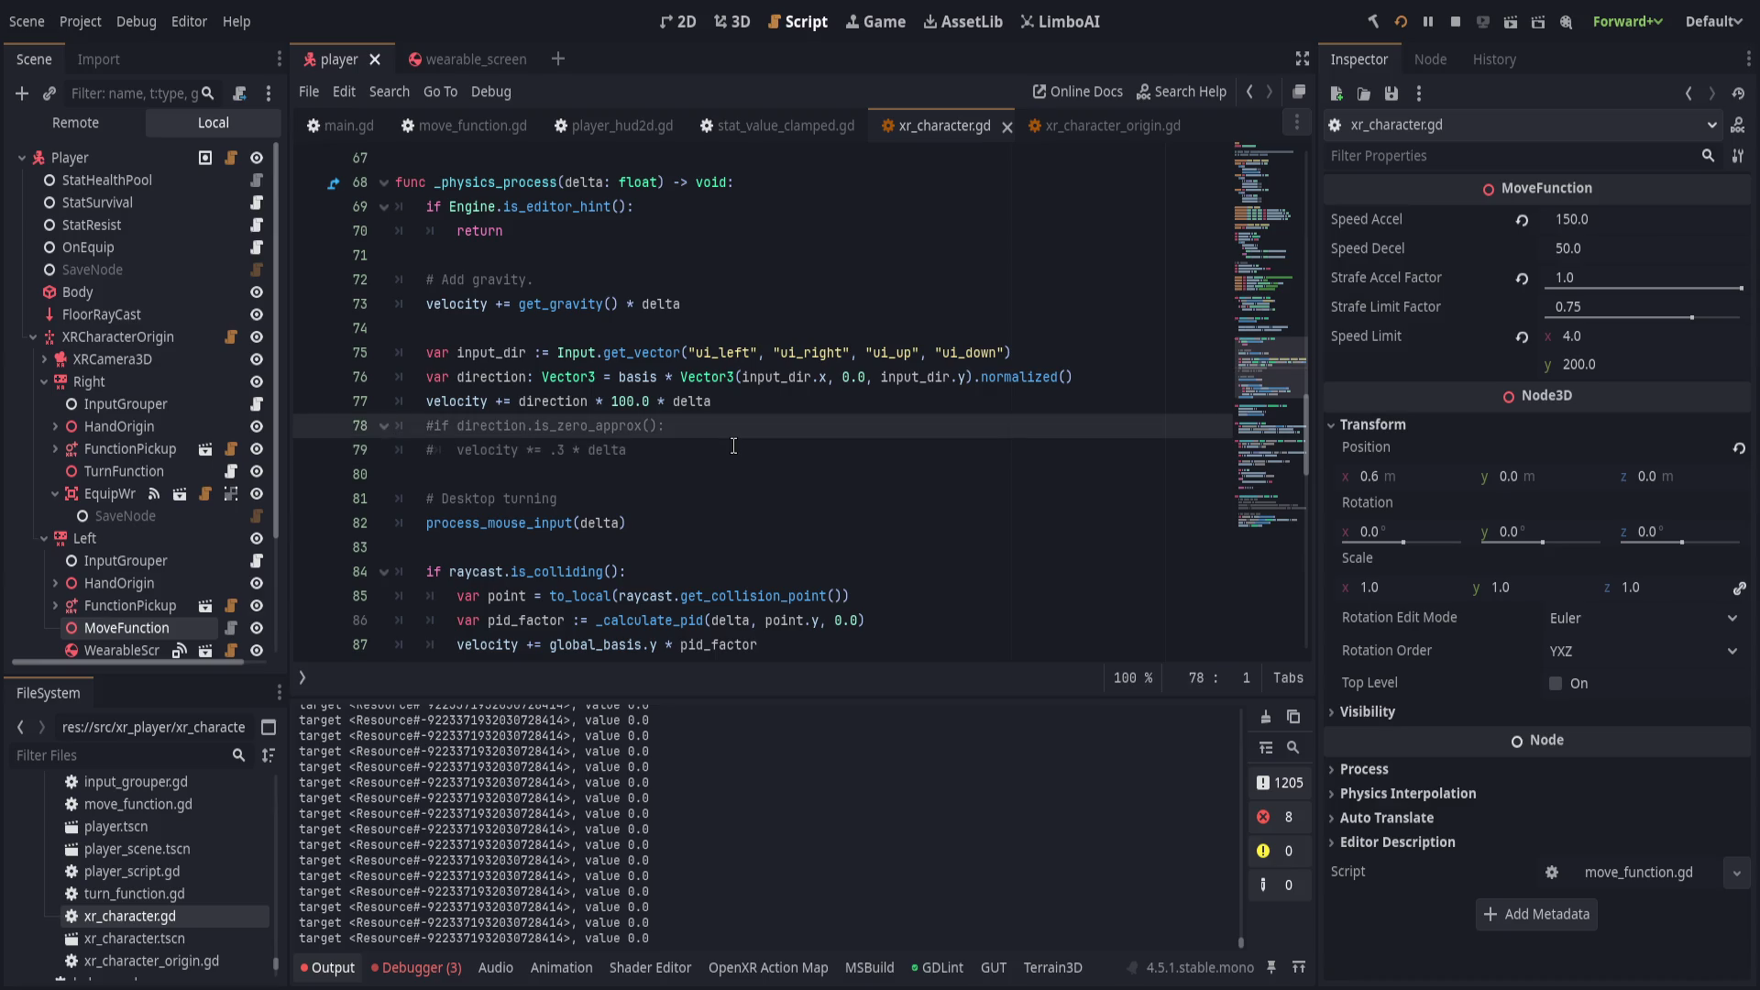
key("F5")
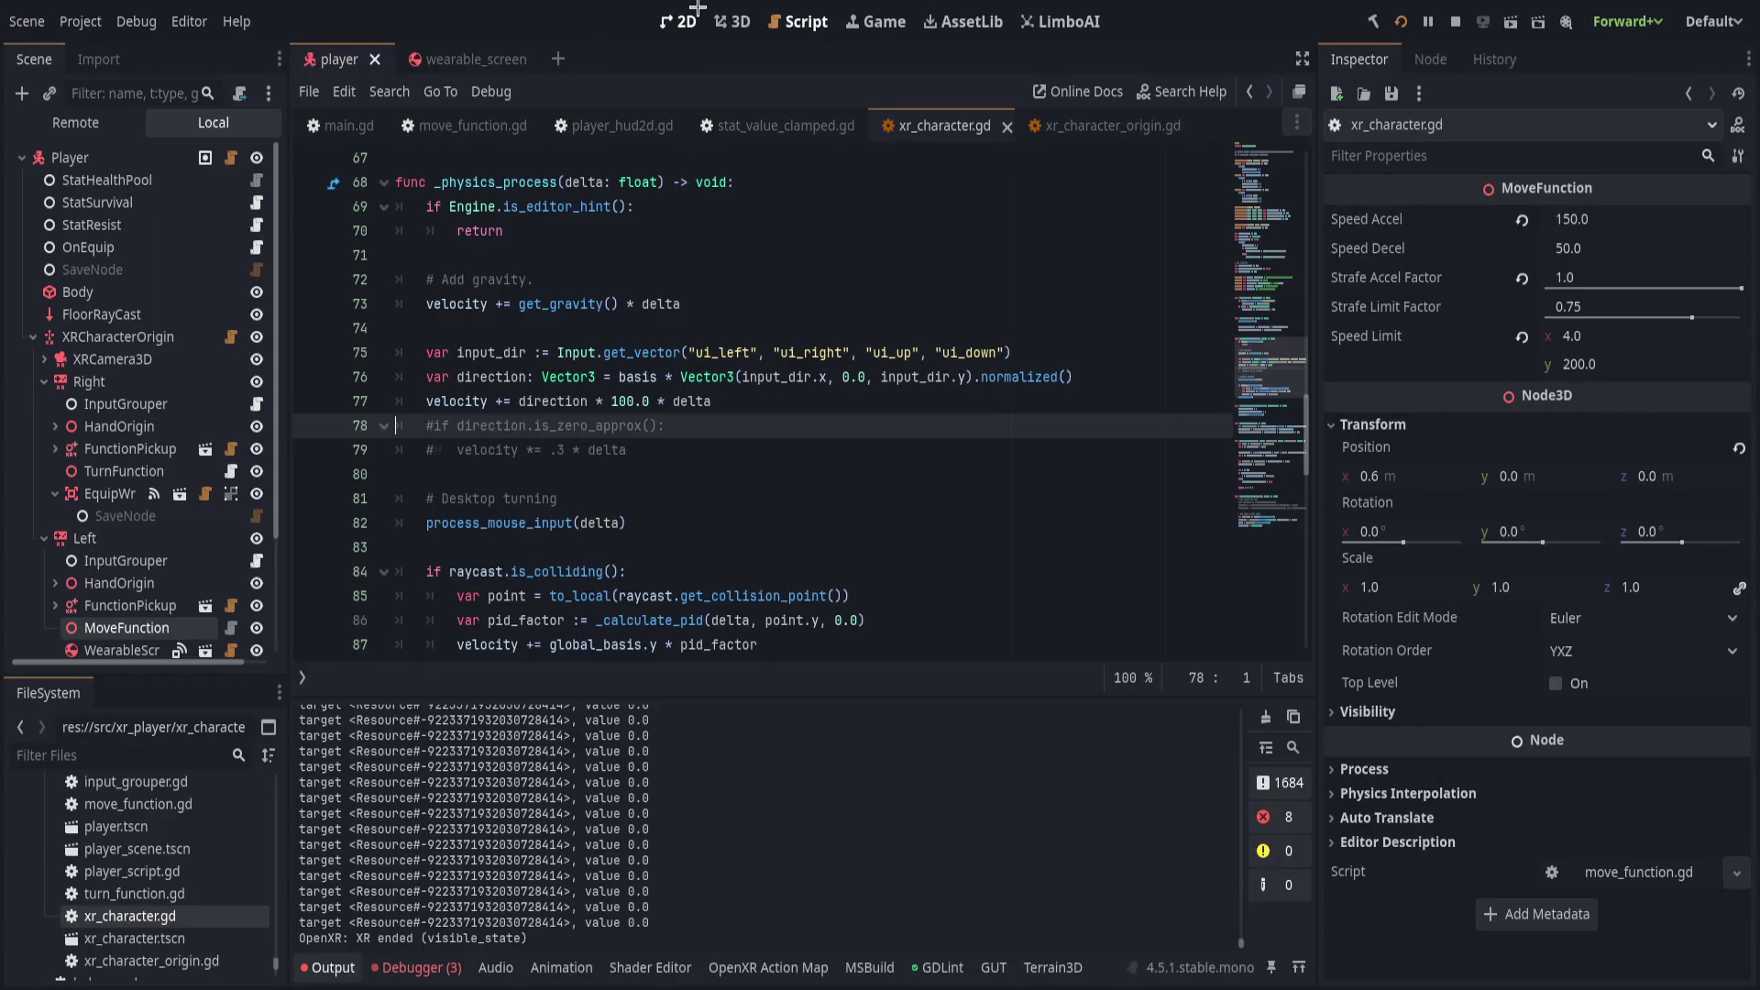
Step: Select the ChemicalSpill hazard and enable its Editable Children
left_click(711, 16)
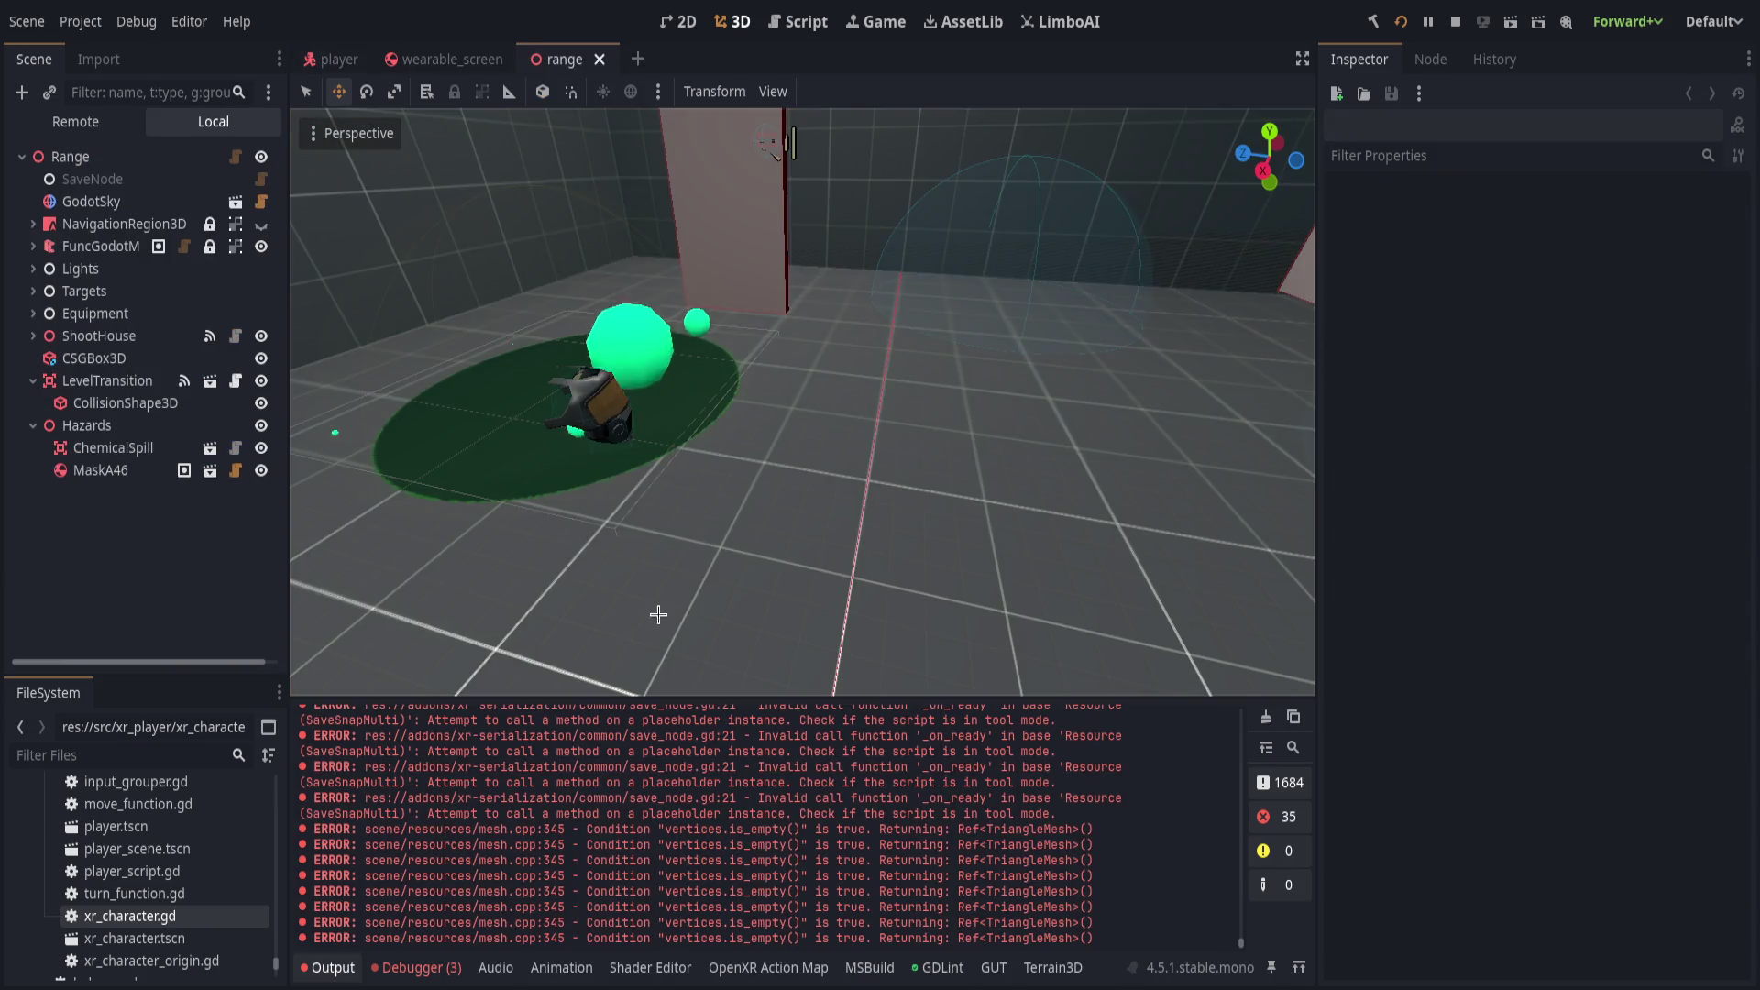
left_click(758, 457)
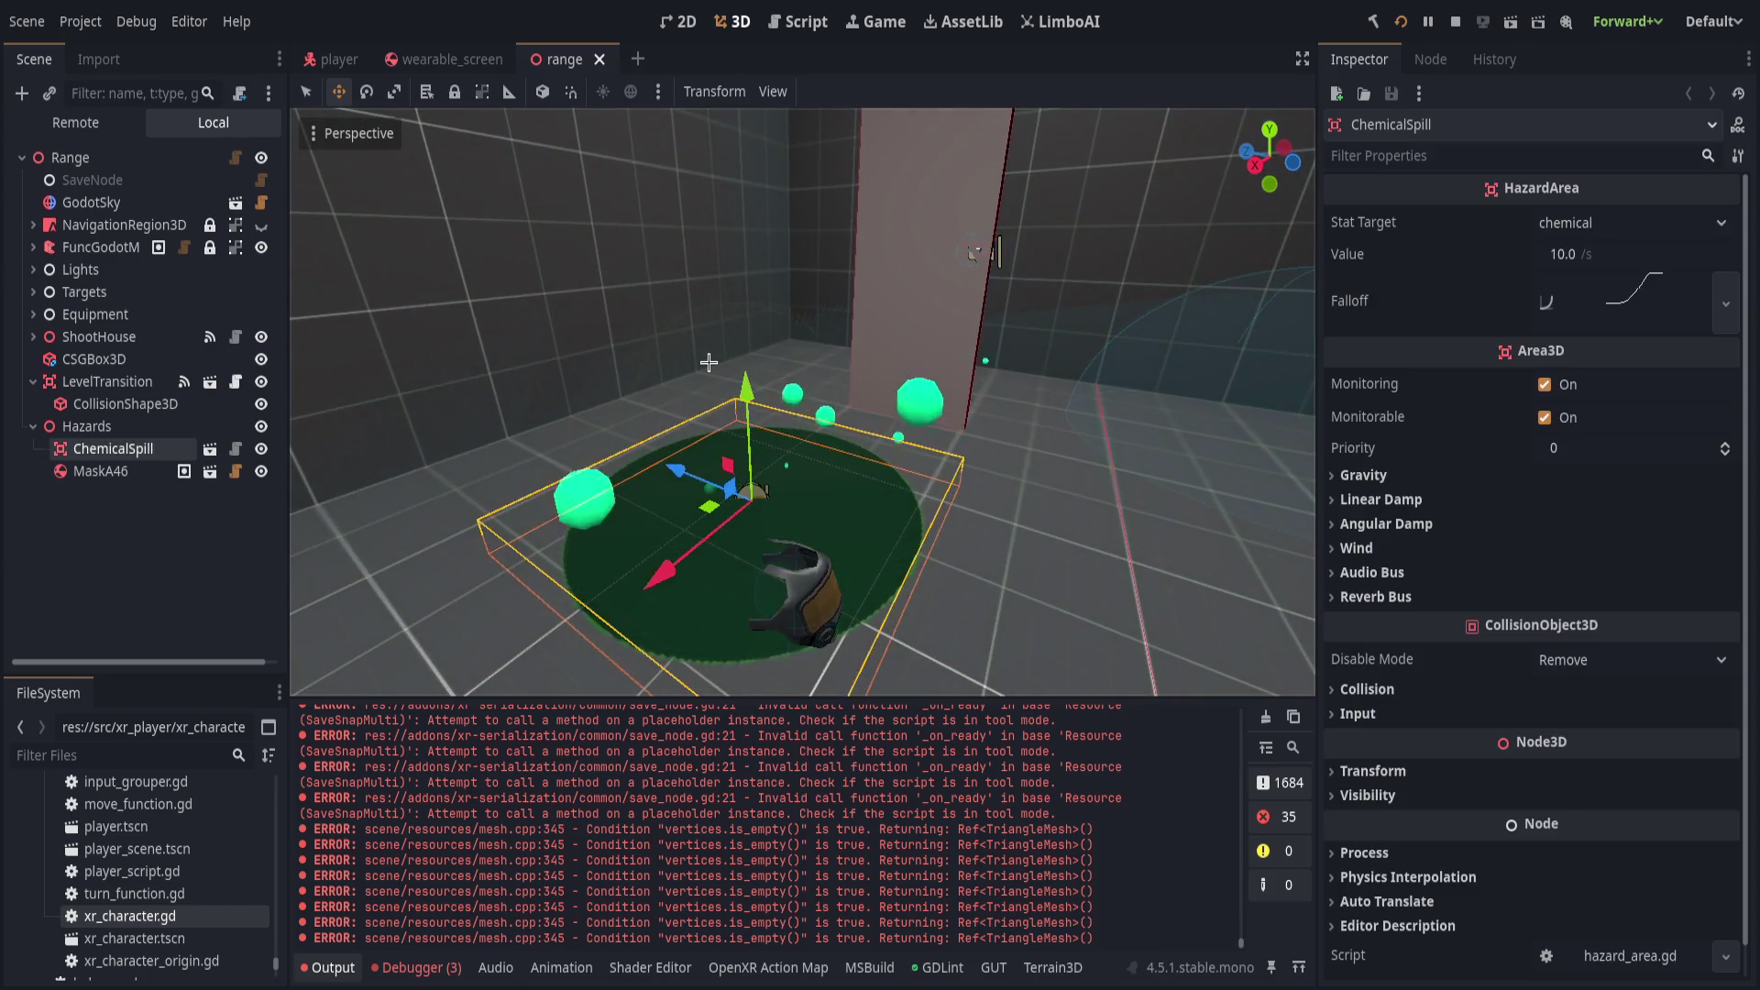
key("Escape")
left_click(147, 448)
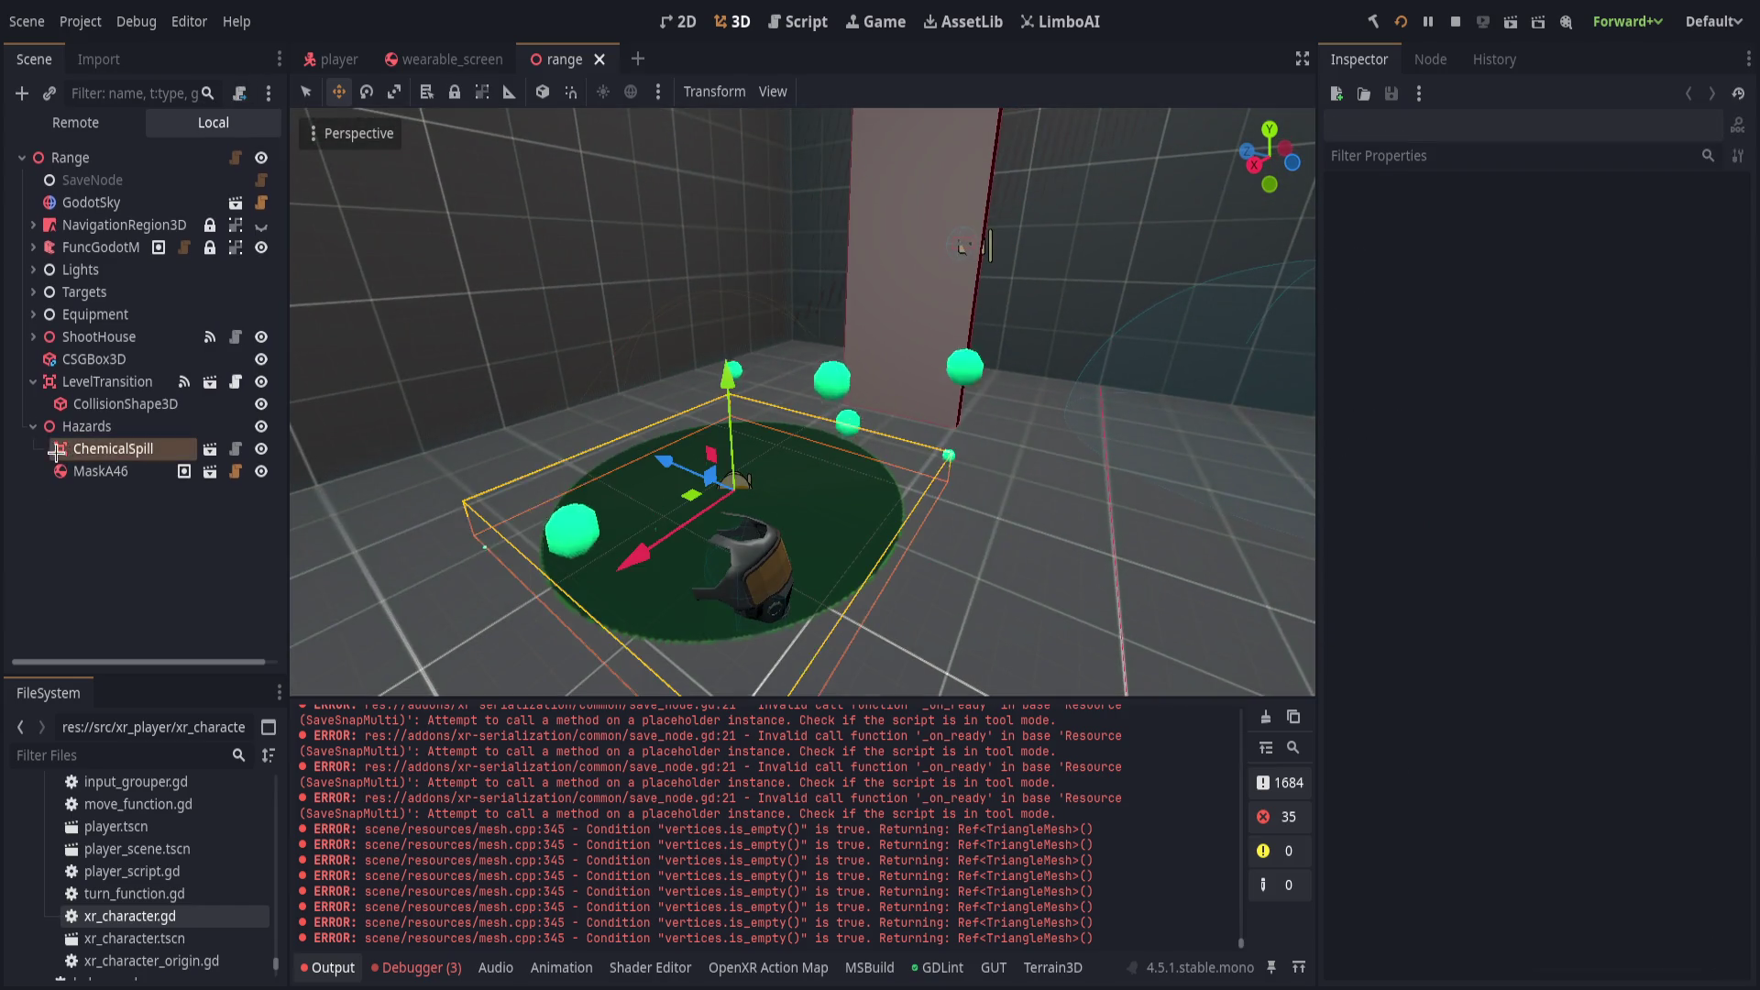
left_click(220, 474)
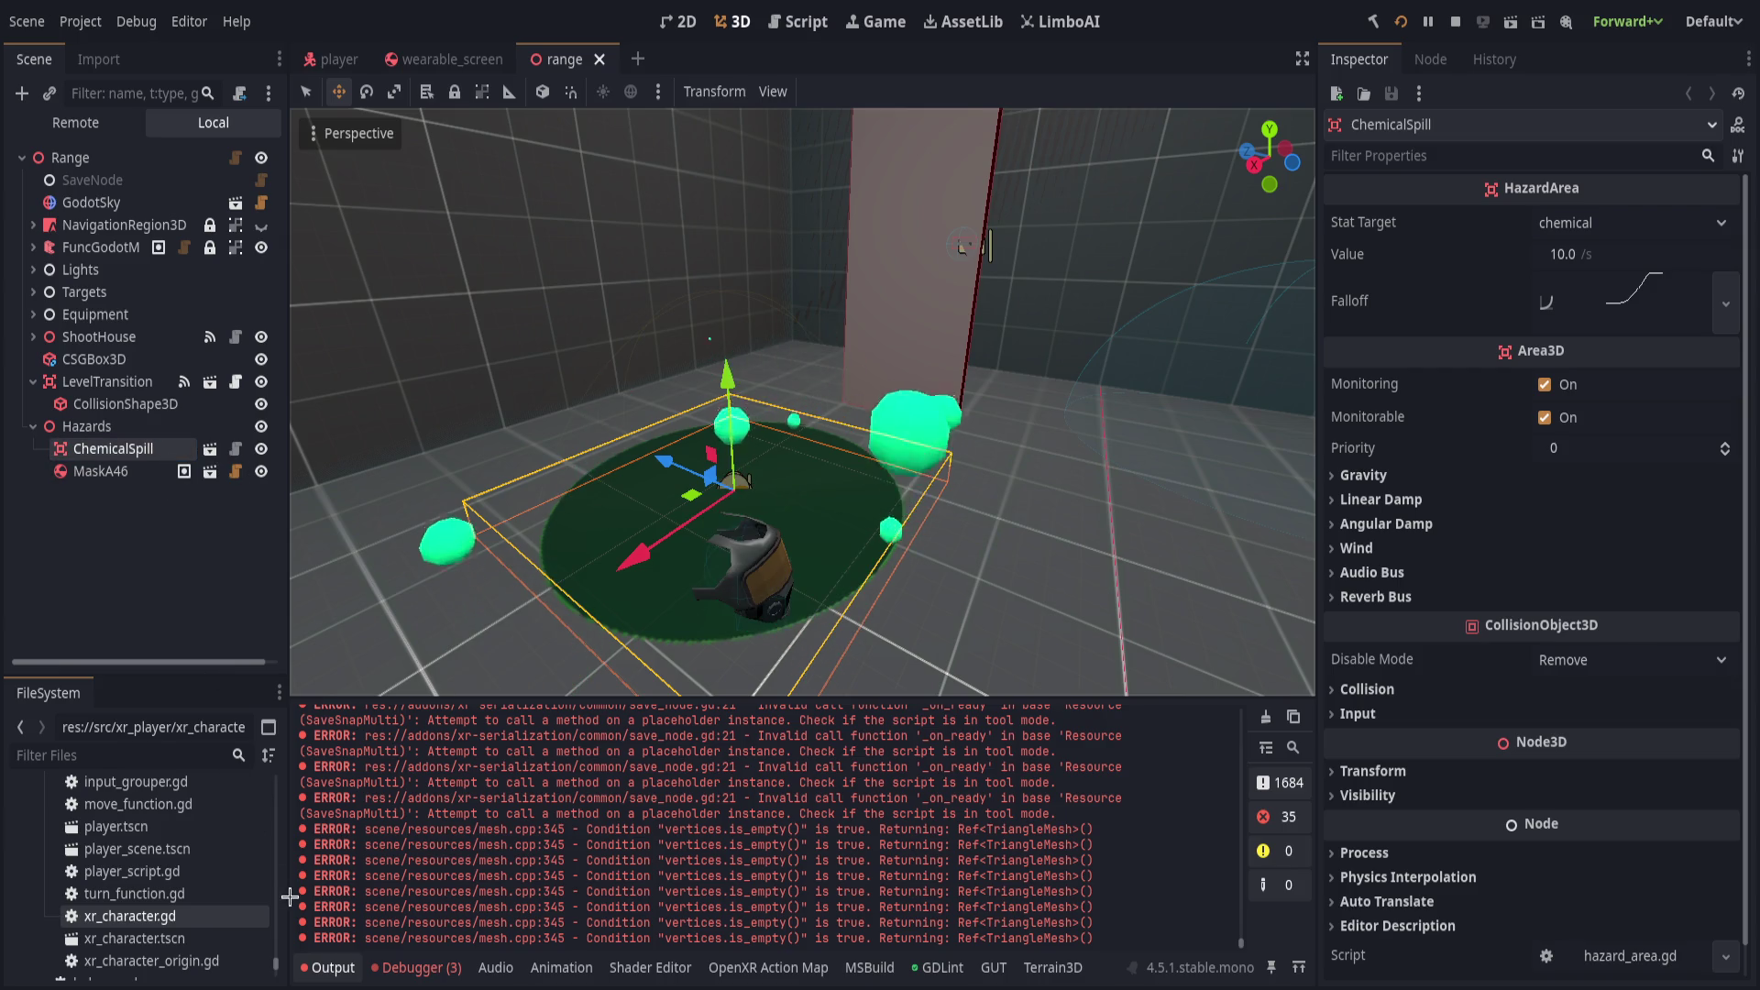
Step: Enlarge the spill's sphere collision radius to about 1.55 and save the range scene
left_click(138, 471)
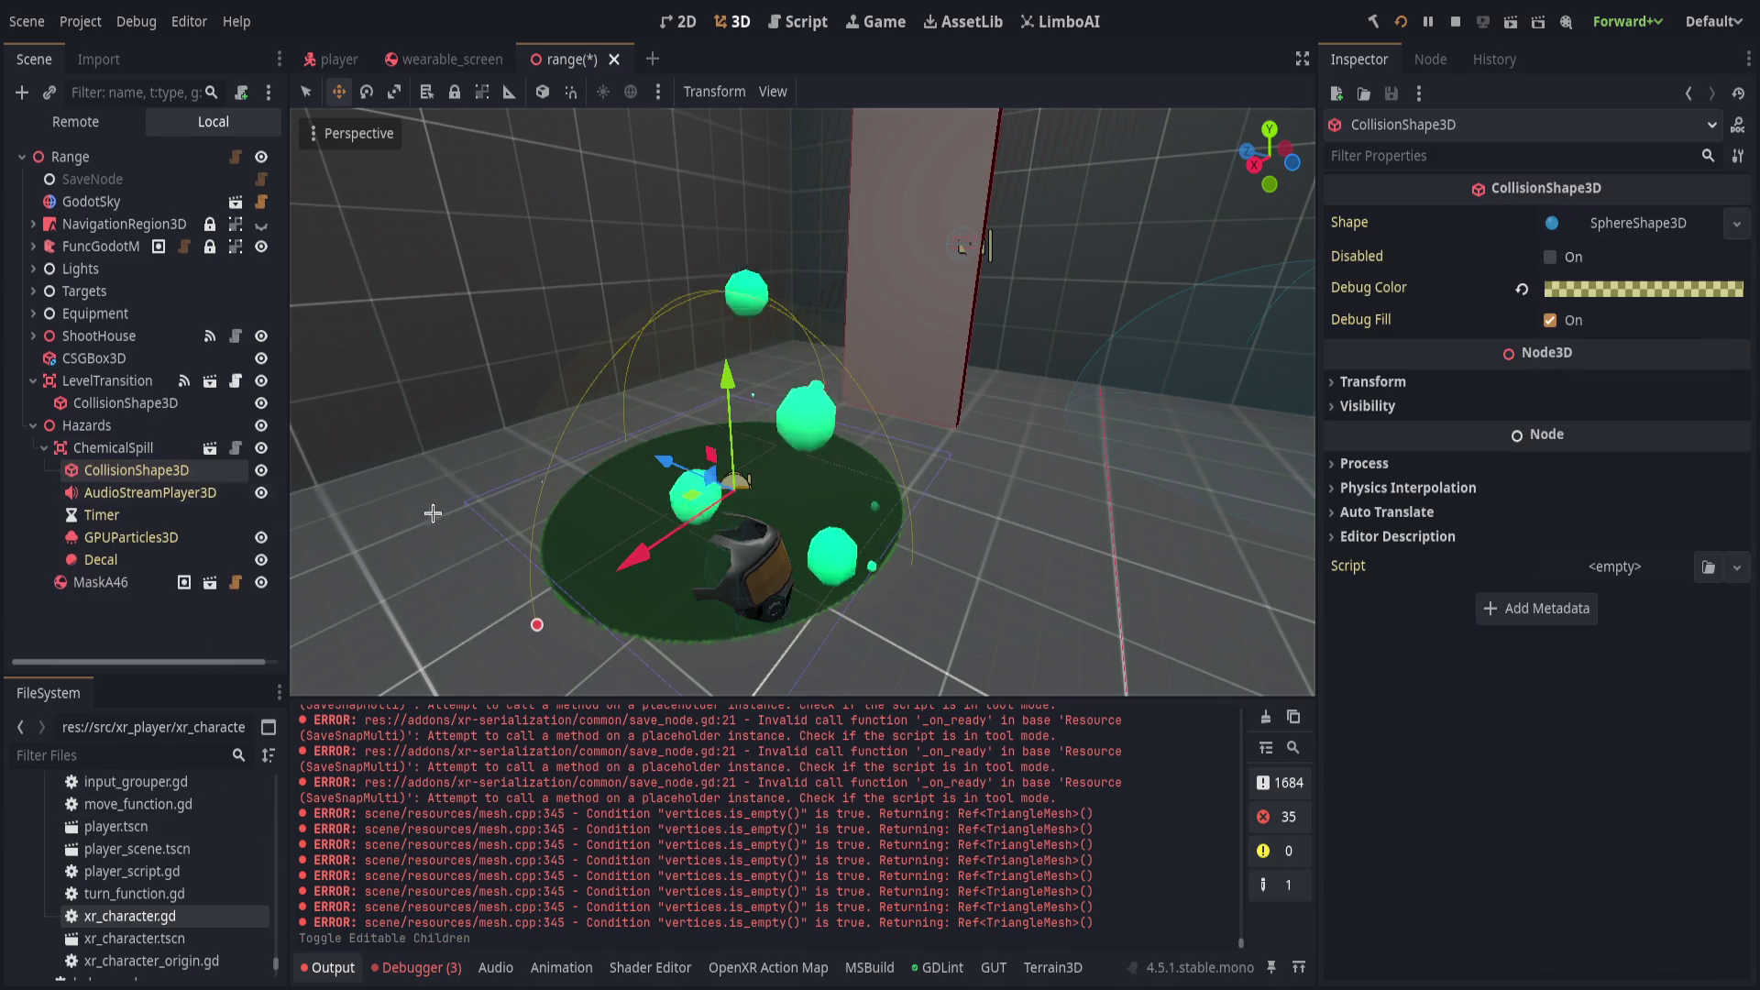
left_click_drag(537, 624, 454, 680)
scroll(485, 647, "down", 2)
left_click_drag(560, 595, 548, 598)
key("ctrl+s")
left_click(1269, 719)
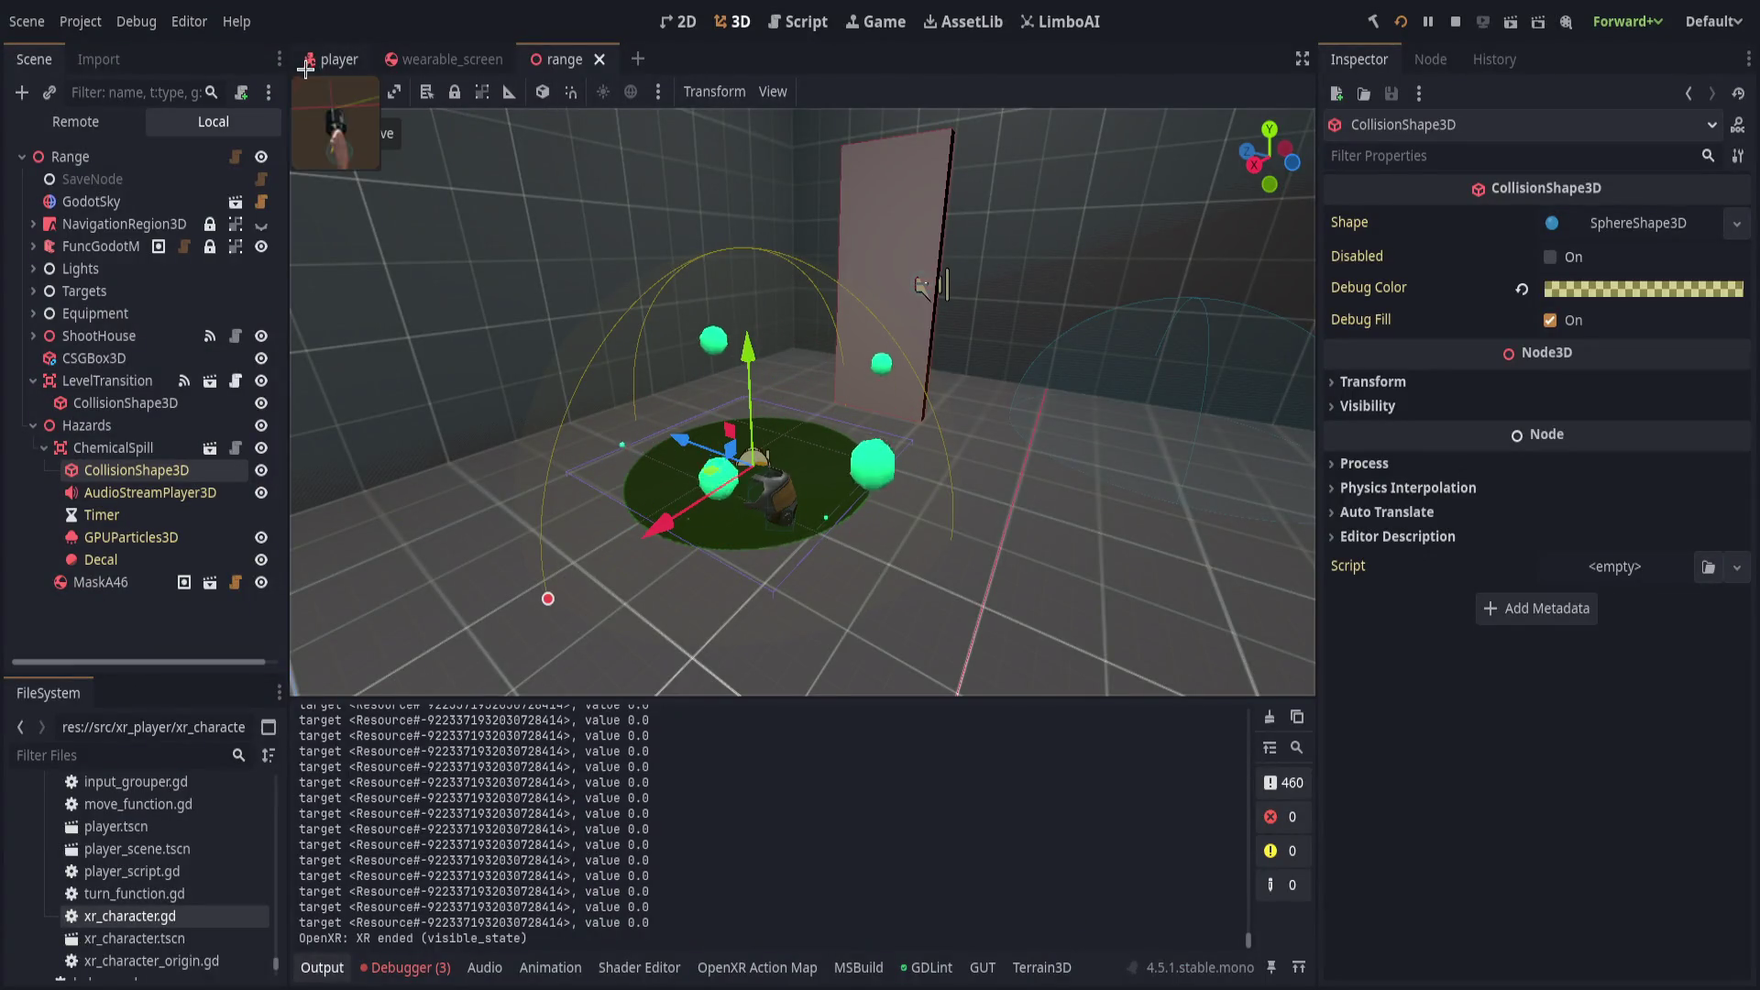
Step: Open the mask_a46 scene and select the mask_a46 model node
left_click(208, 582)
scroll(707, 382, "up", 2)
left_click_drag(707, 382, 1192, 343)
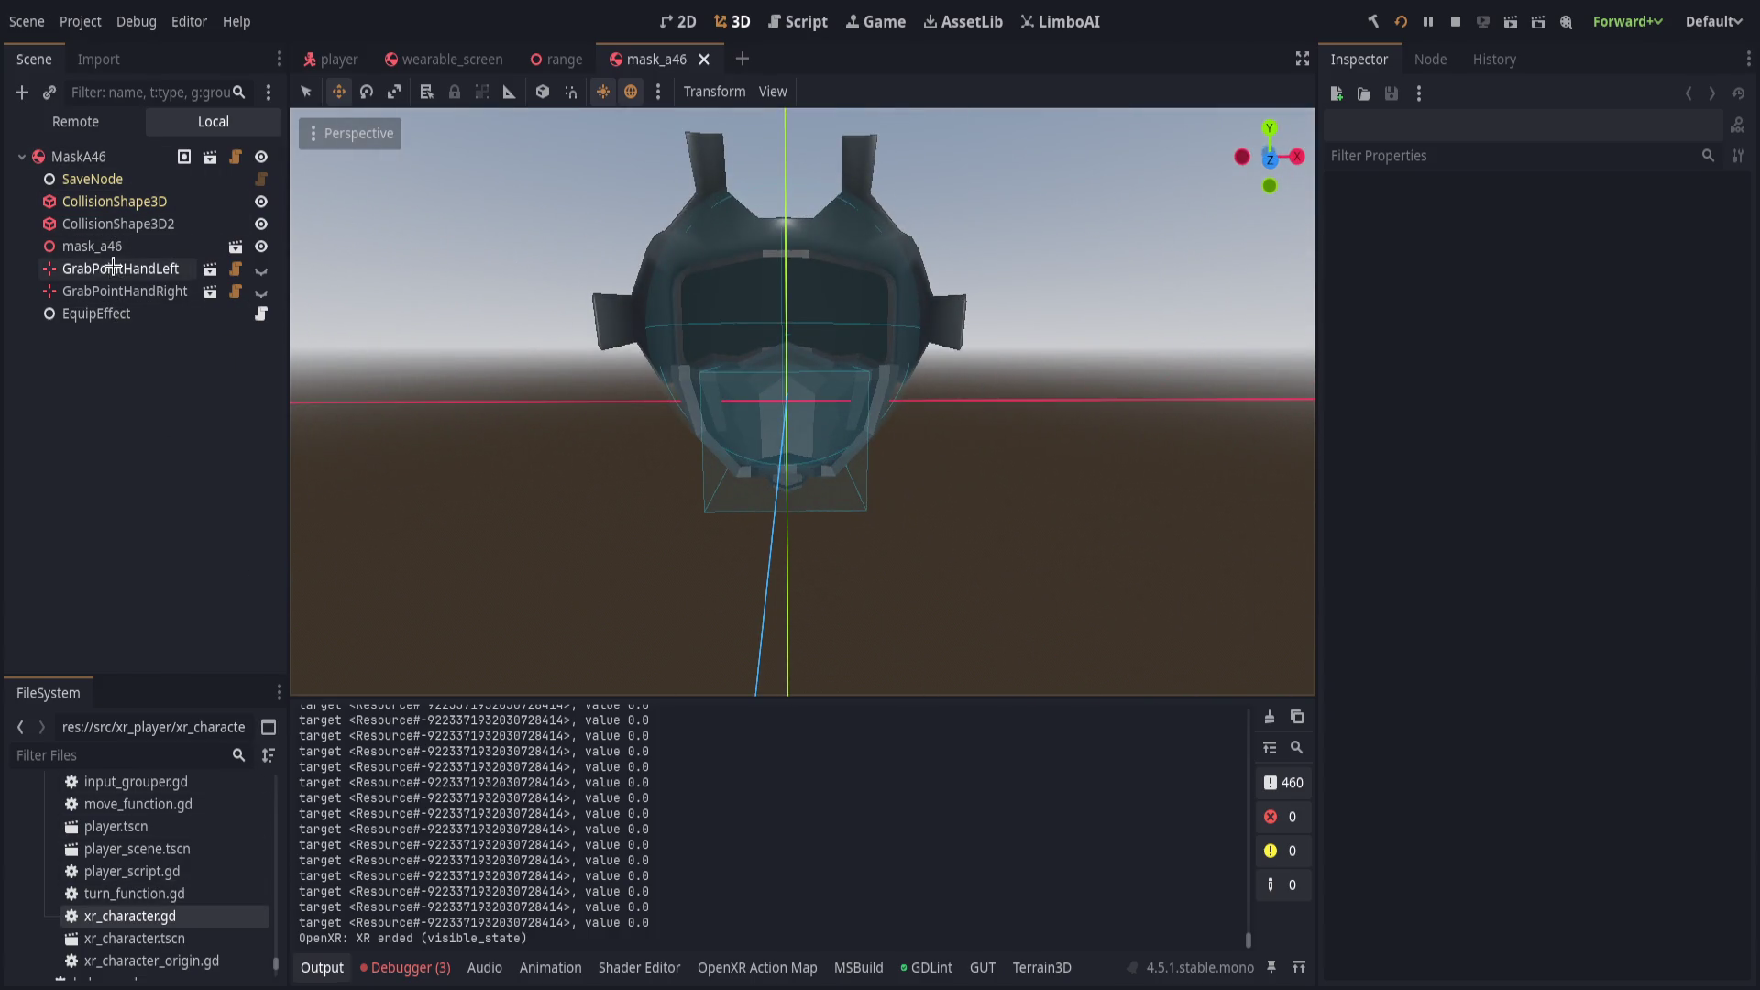
left_click(92, 246)
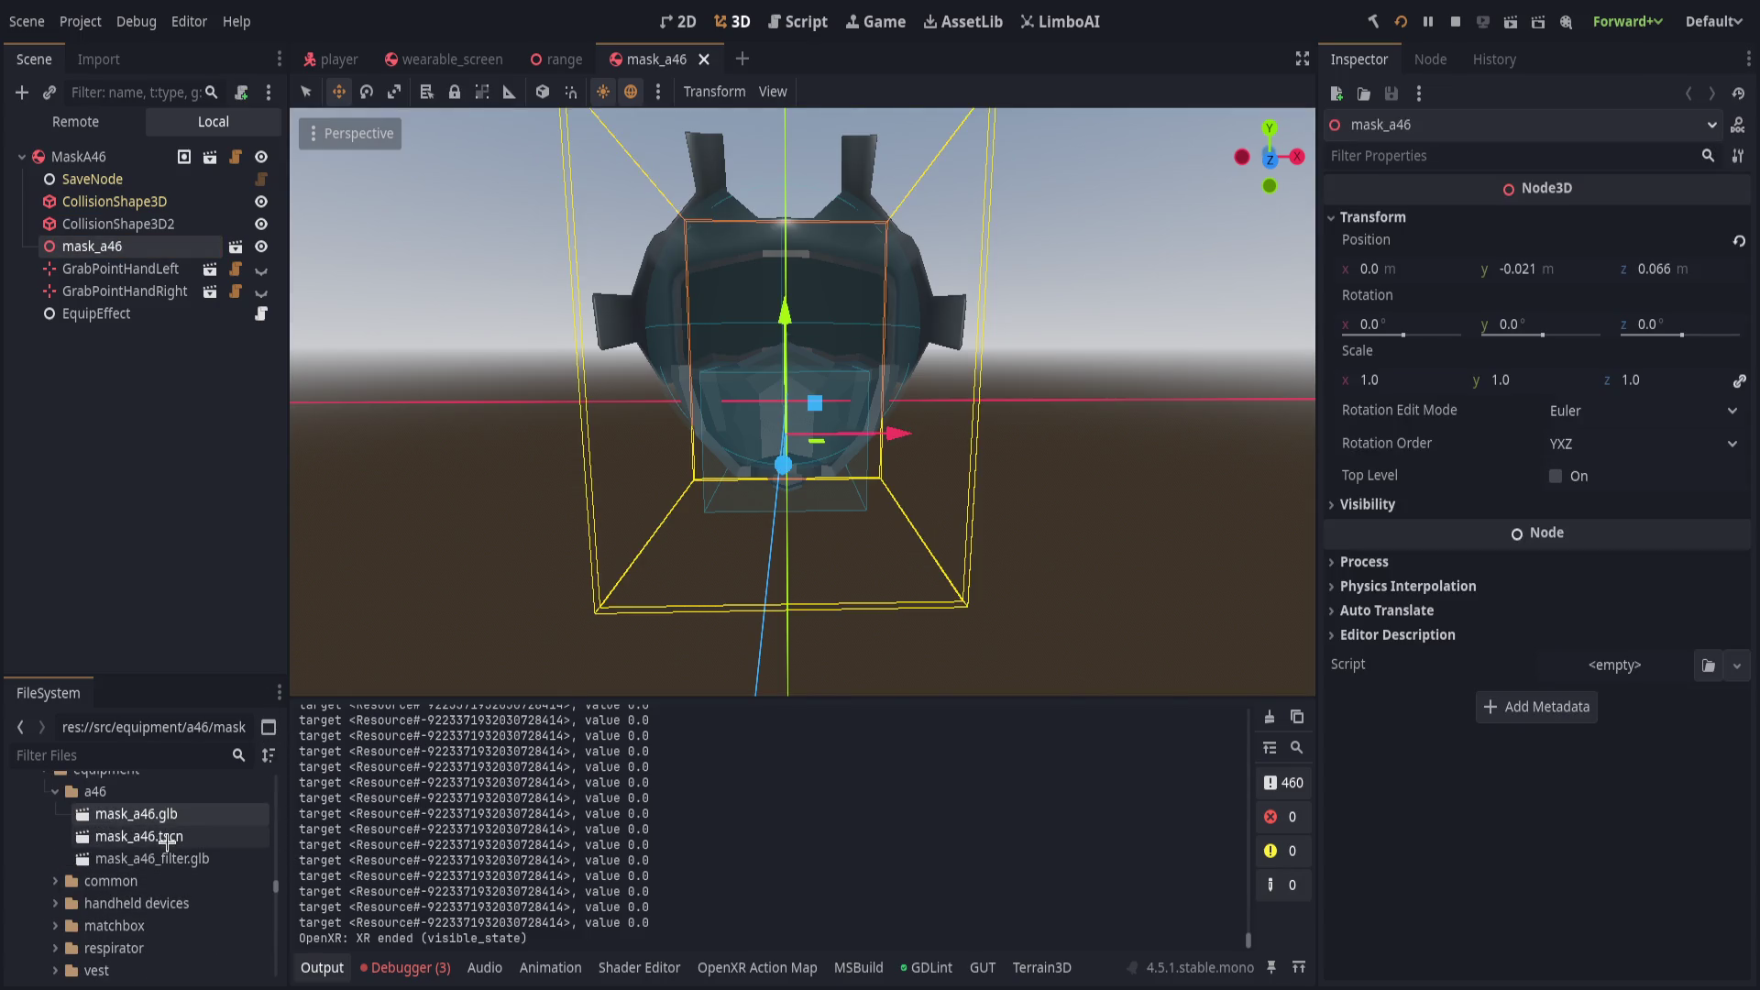
Step: Review mask_a46.glb's advanced import settings, then return to the player scene
left_click(99, 59)
left_click(108, 654)
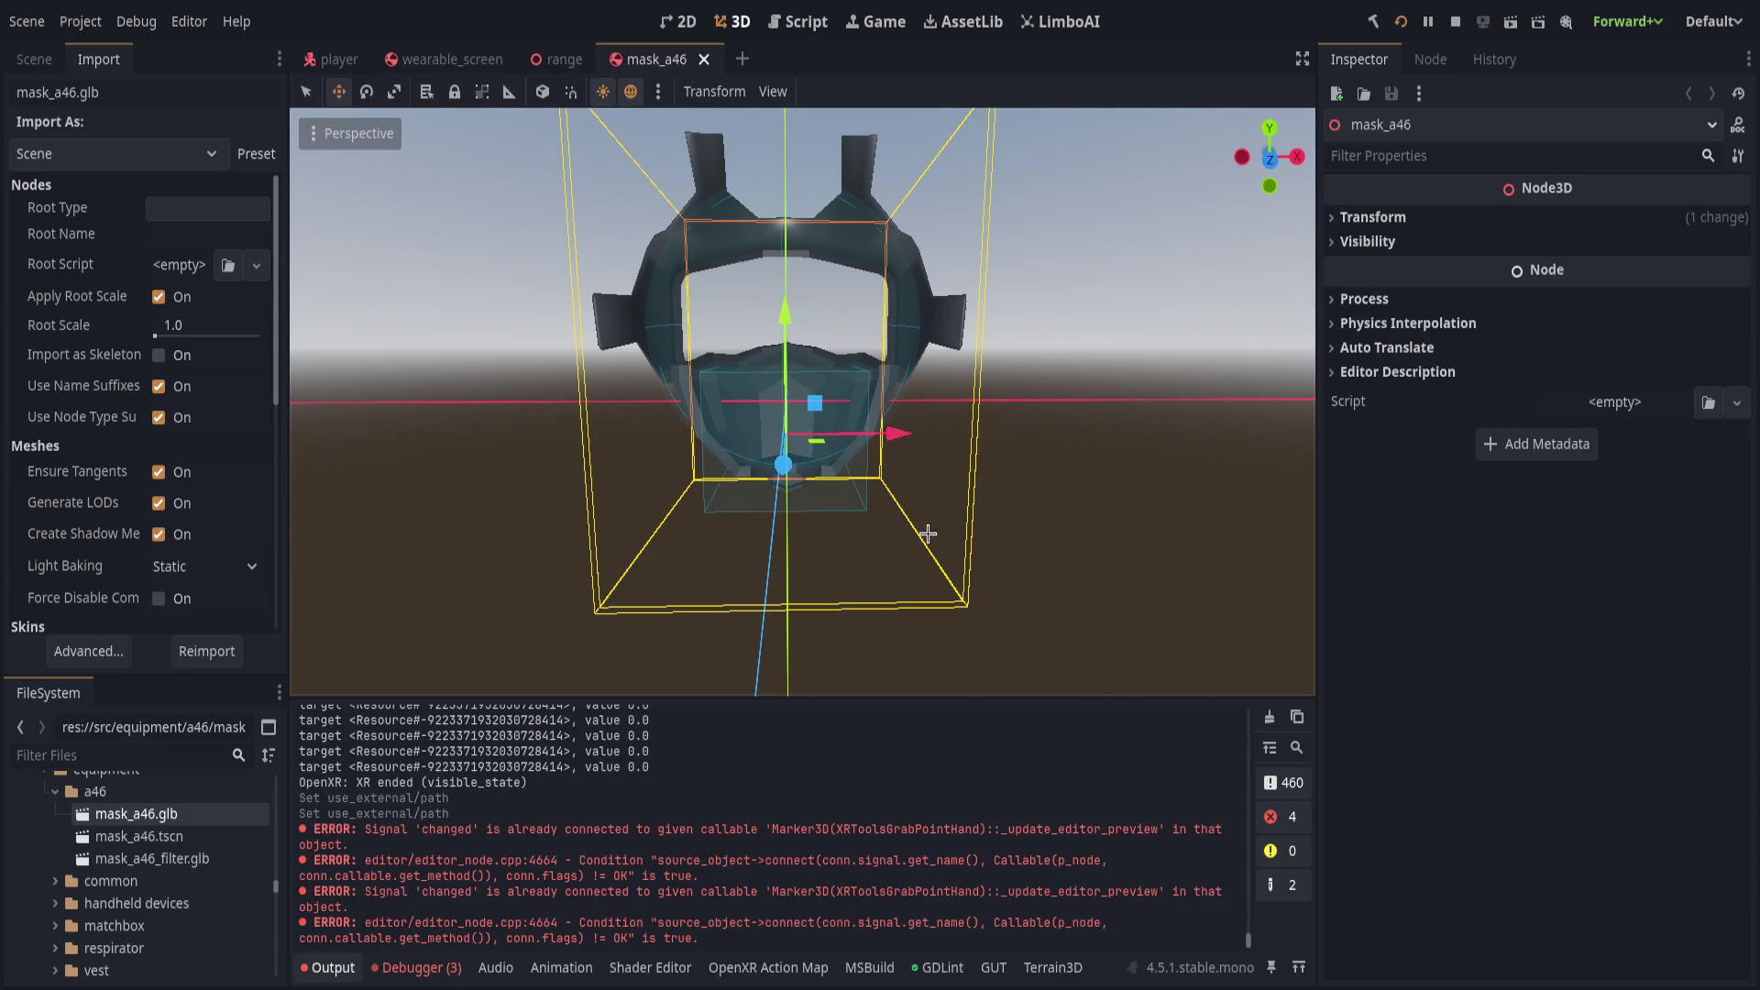
scroll(907, 518, "up", 5)
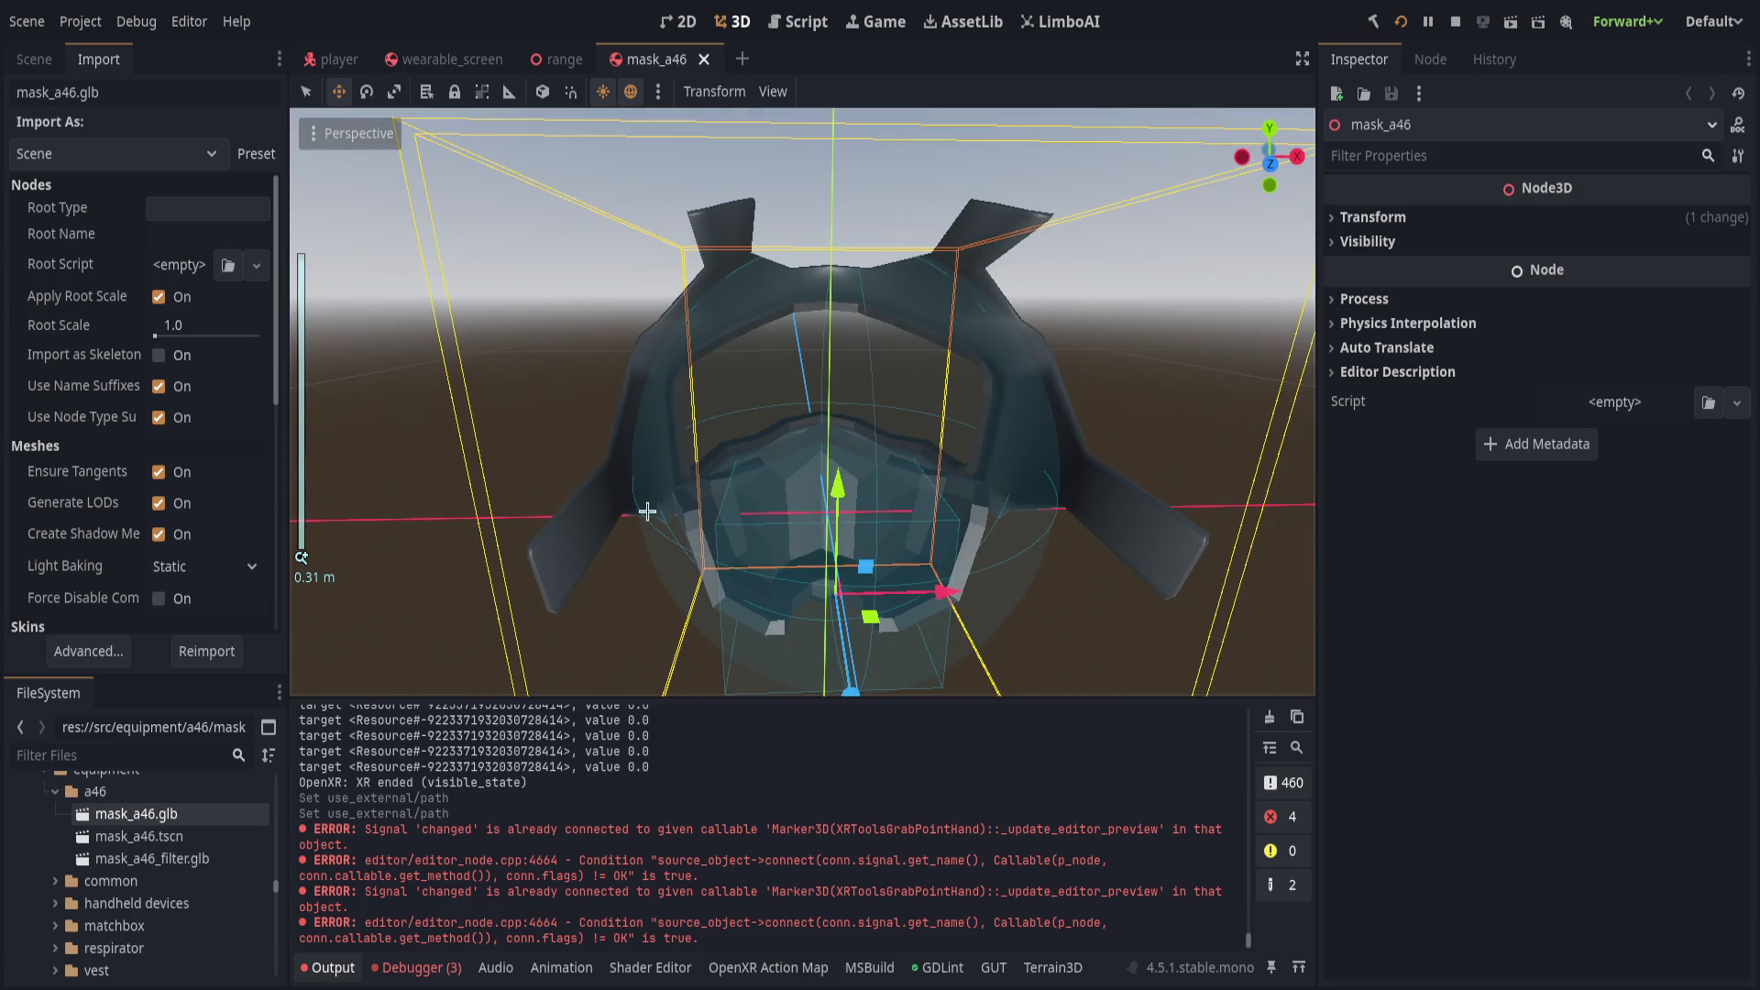
mouse_move(328, 66)
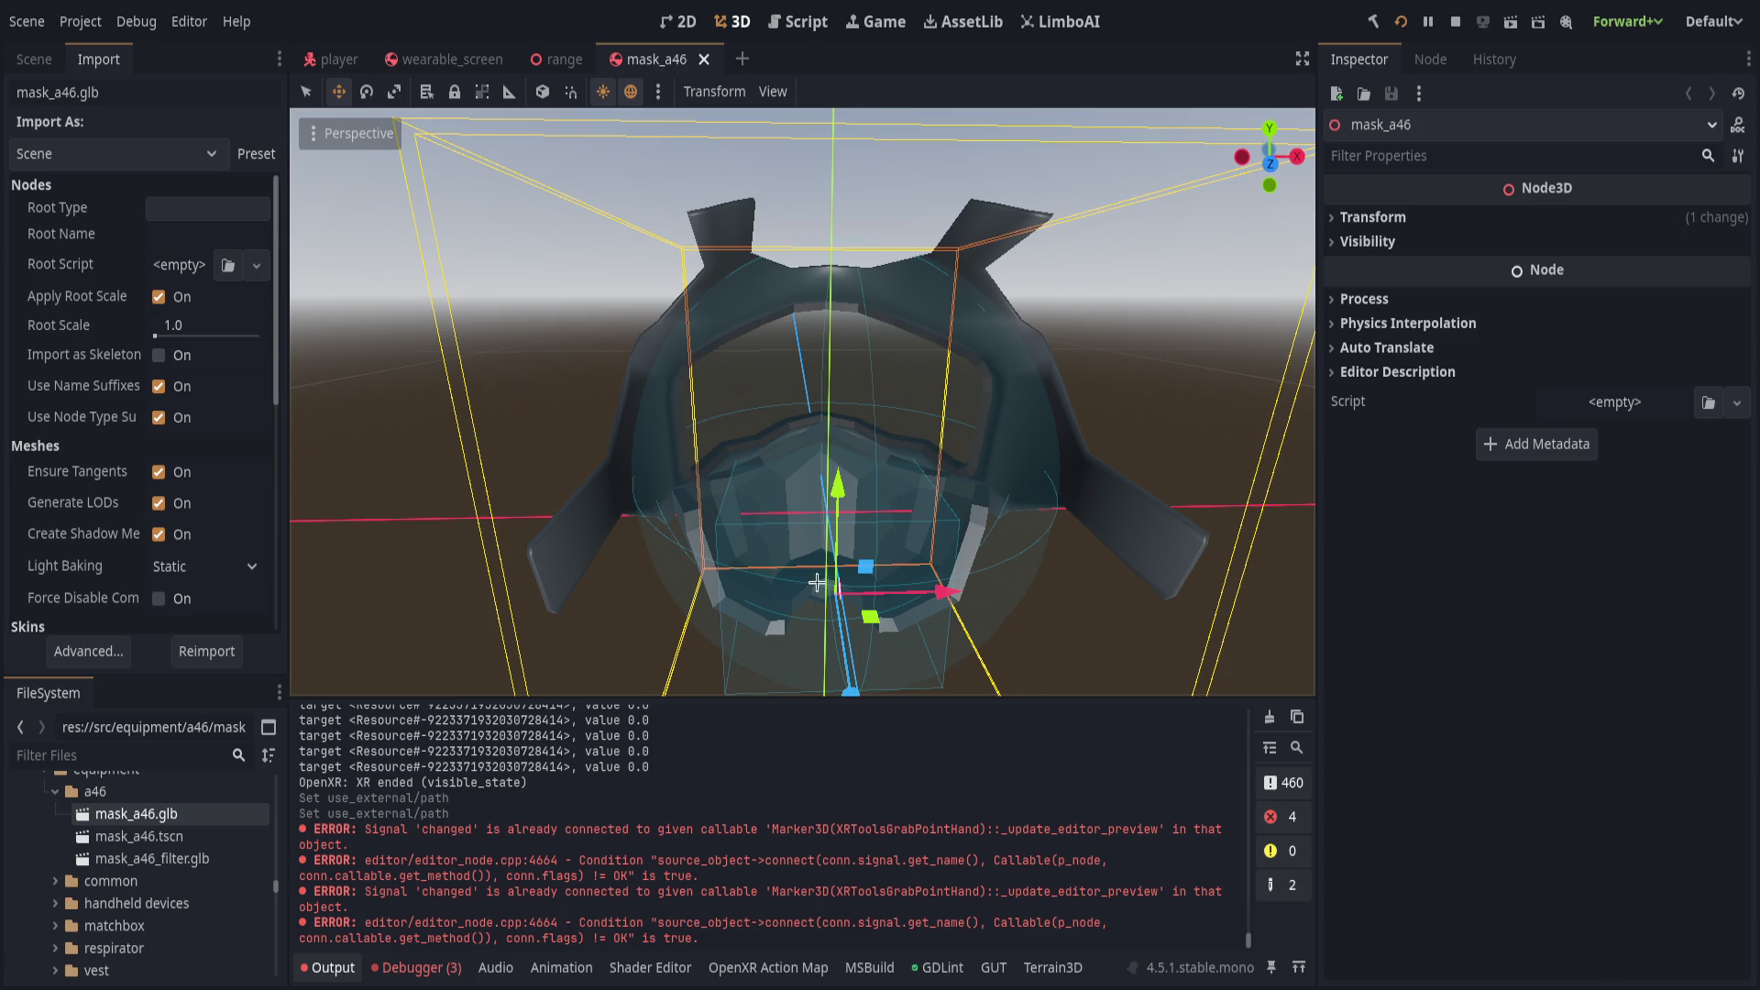
left_click(330, 59)
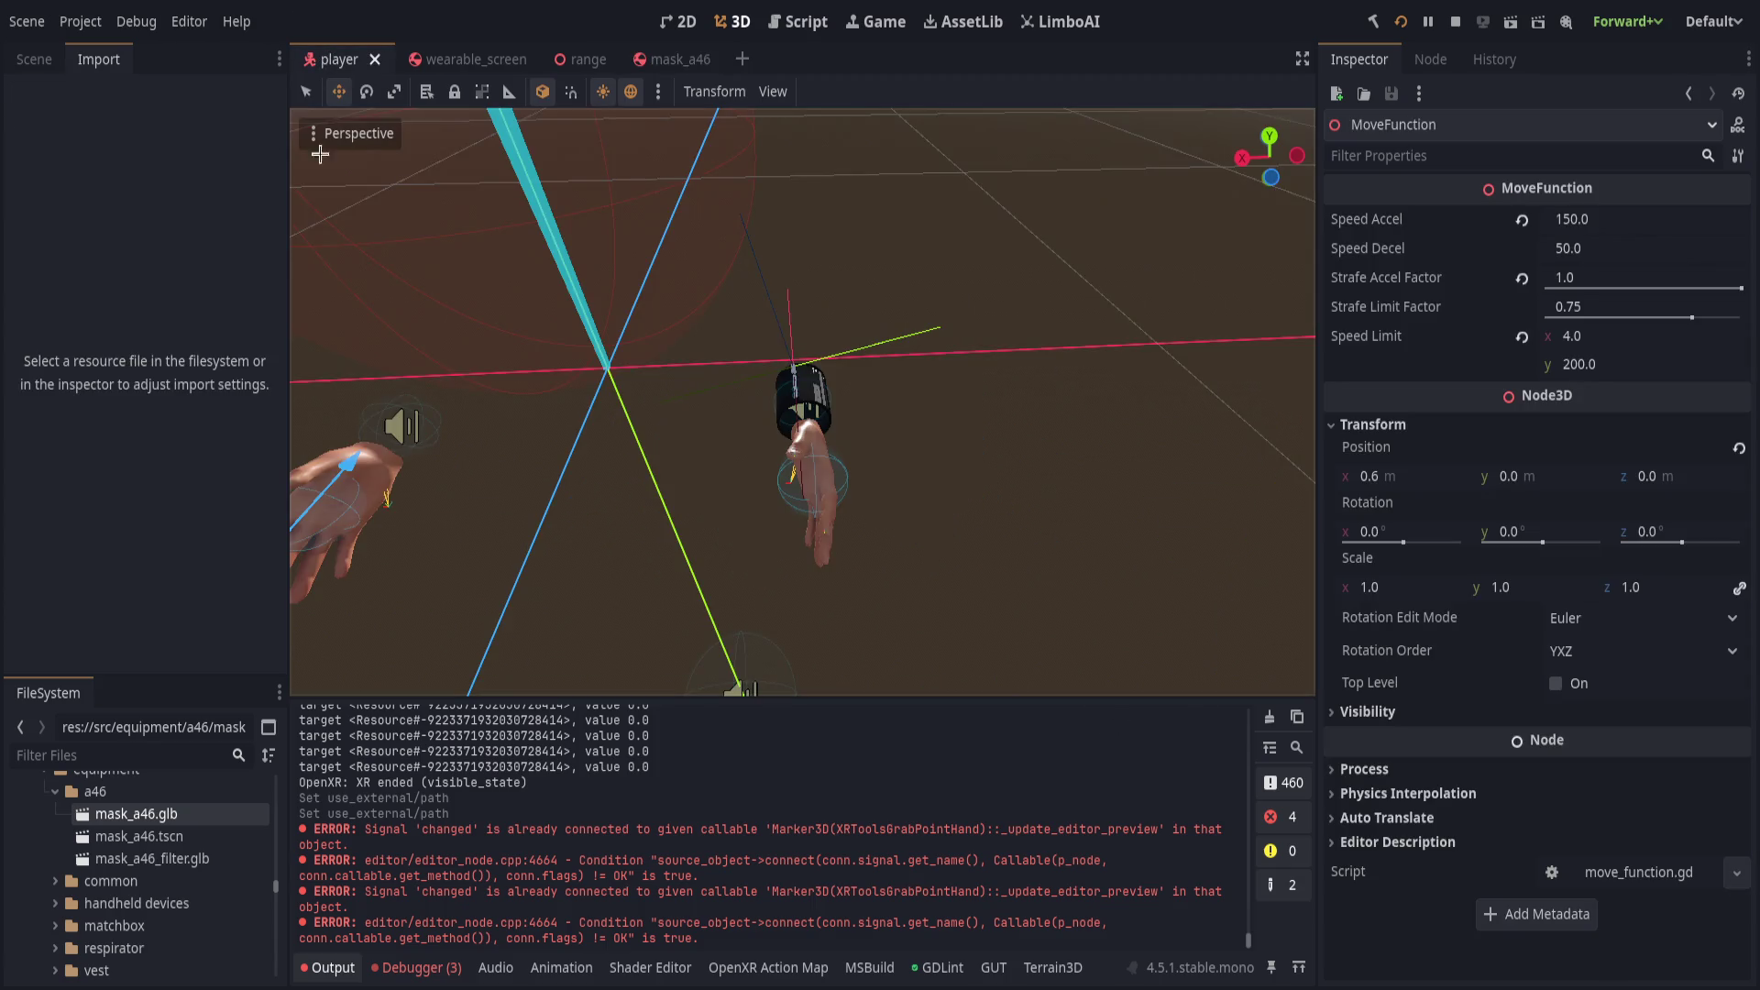
Step: Select the EquipHead snap zone under XRCamera3D and edit its Snap Require value EquipHead
left_click(40, 59)
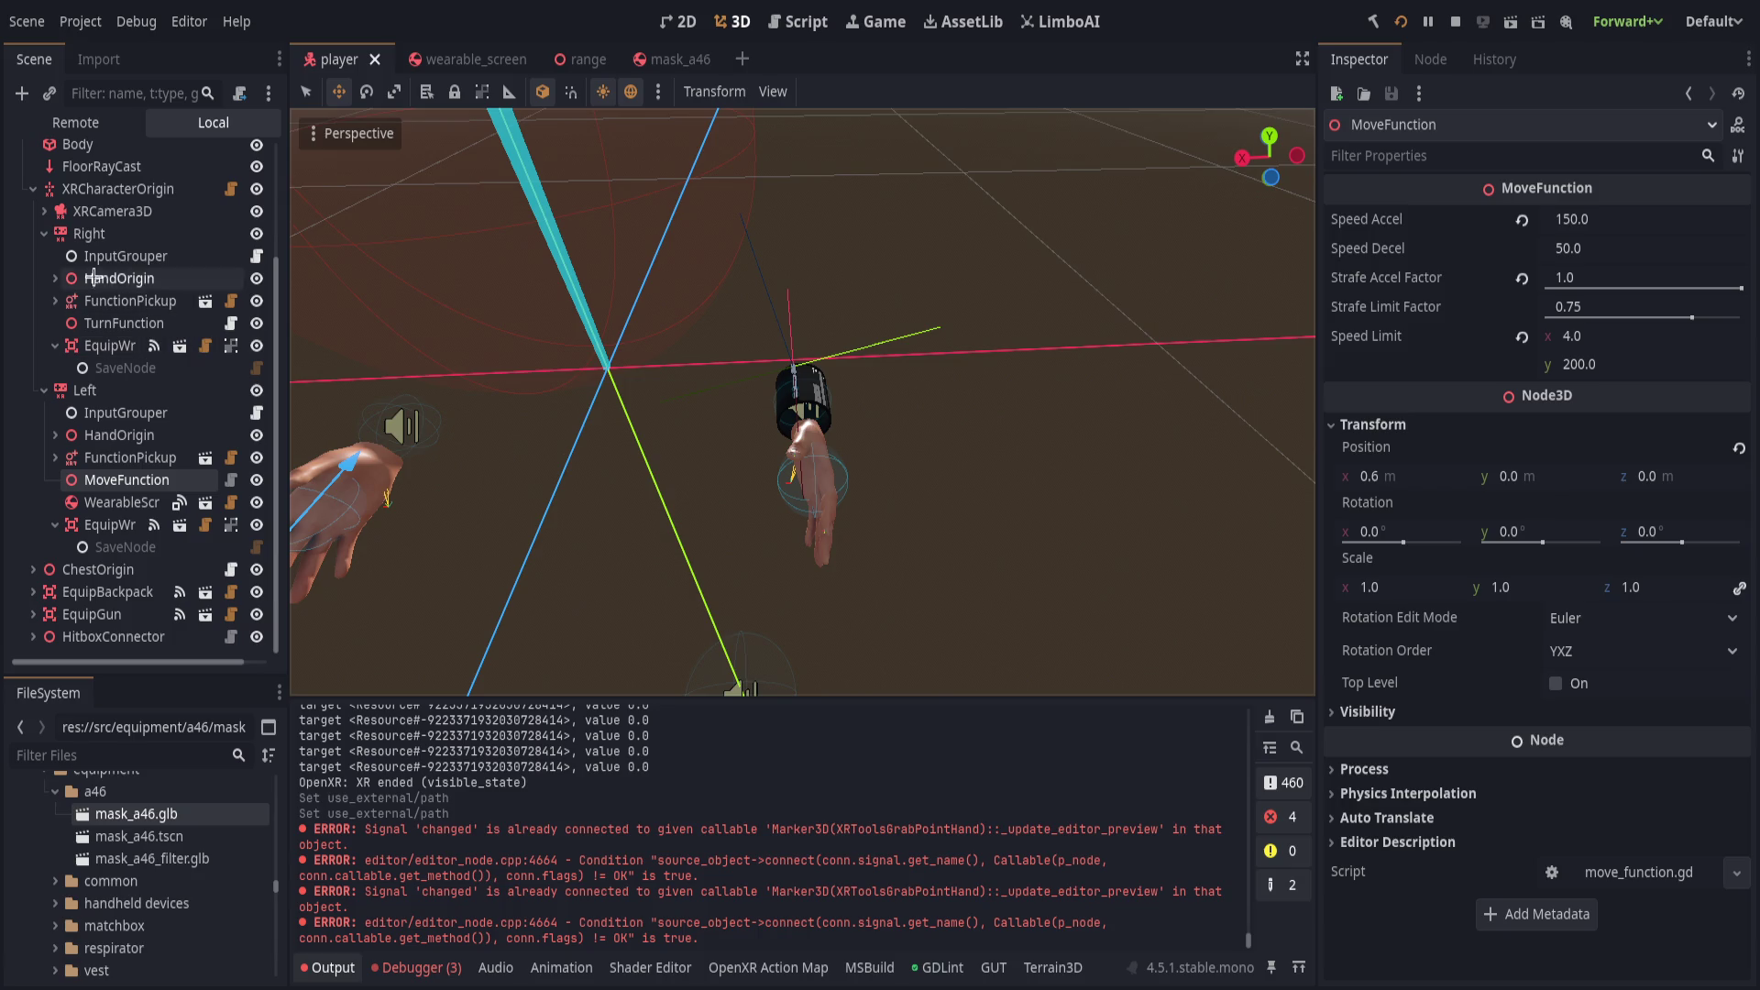
left_click(44, 234)
left_click(44, 390)
left_click(44, 359)
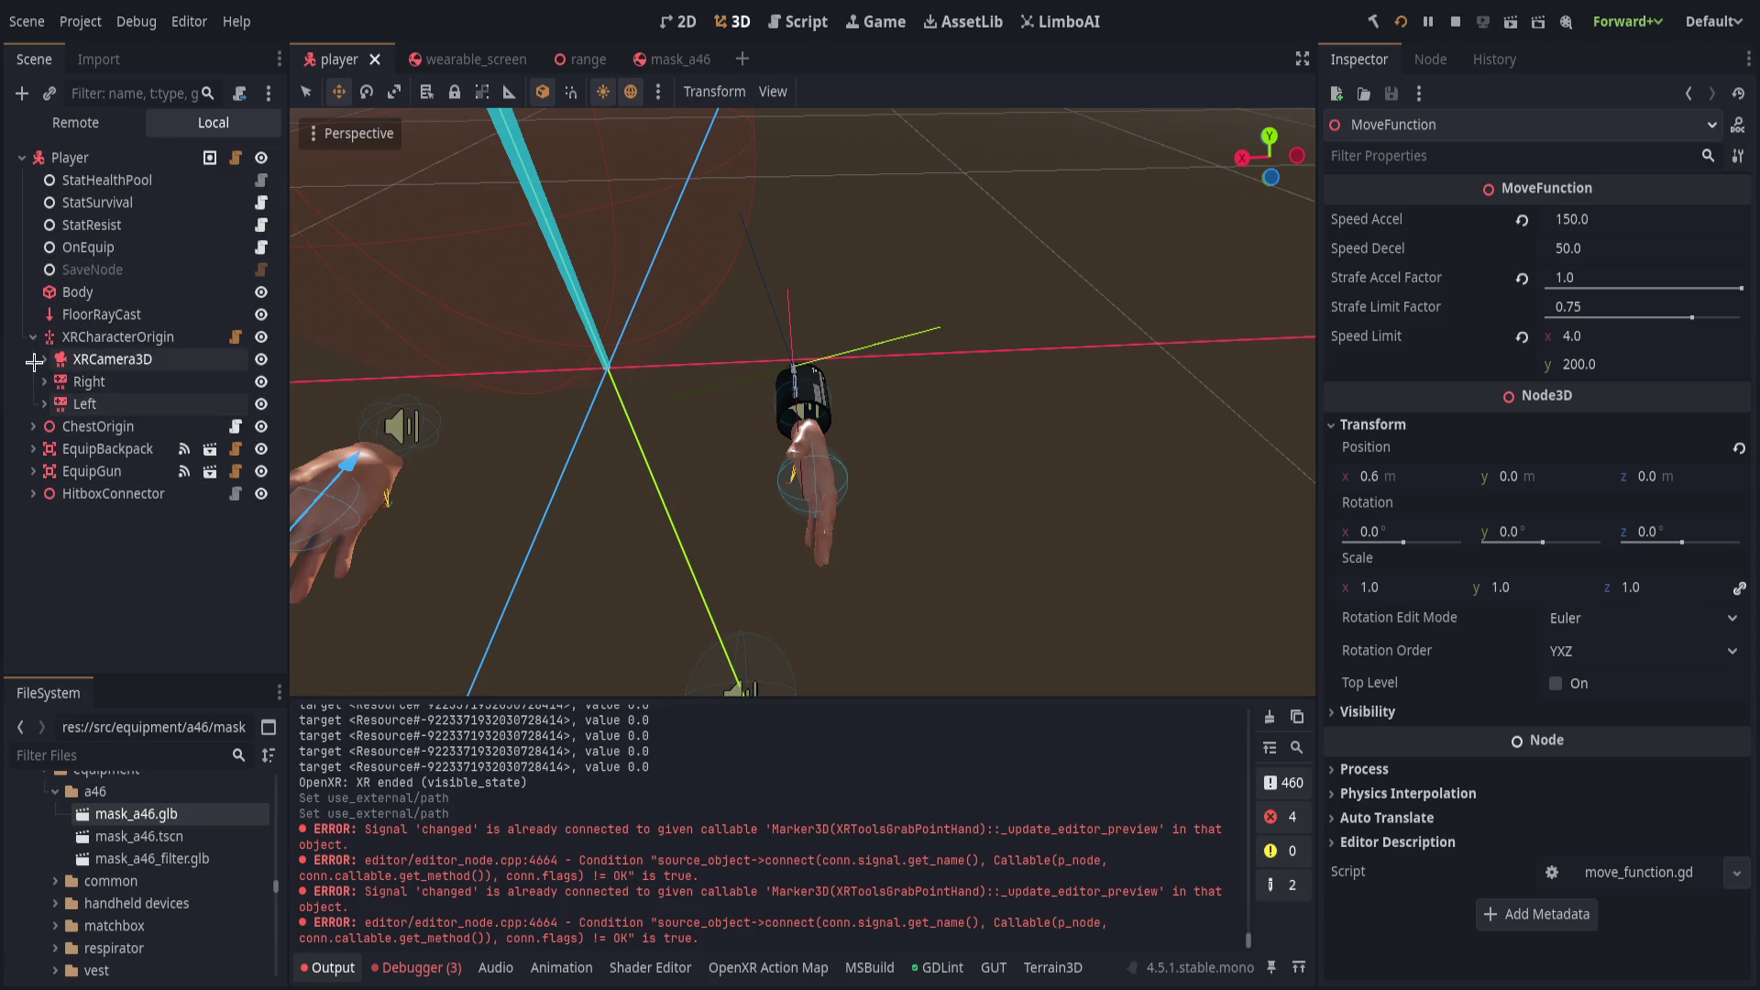
left_click(89, 399)
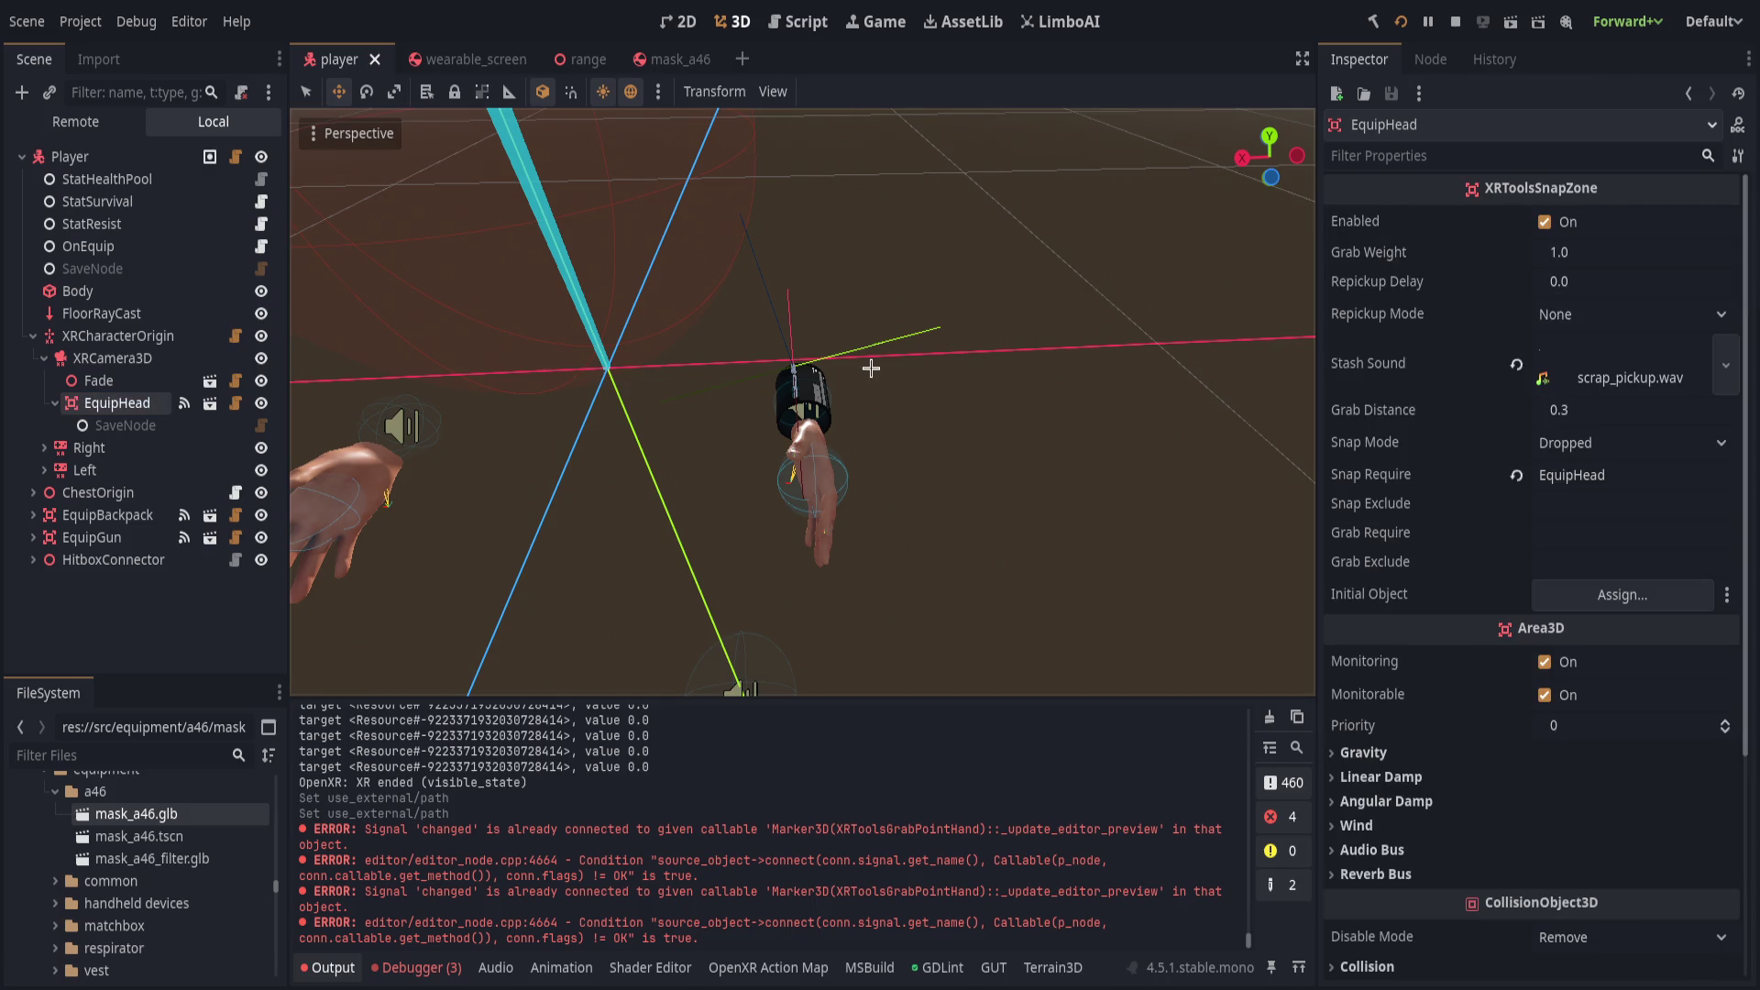
double_click(1620, 482)
left_click(680, 61)
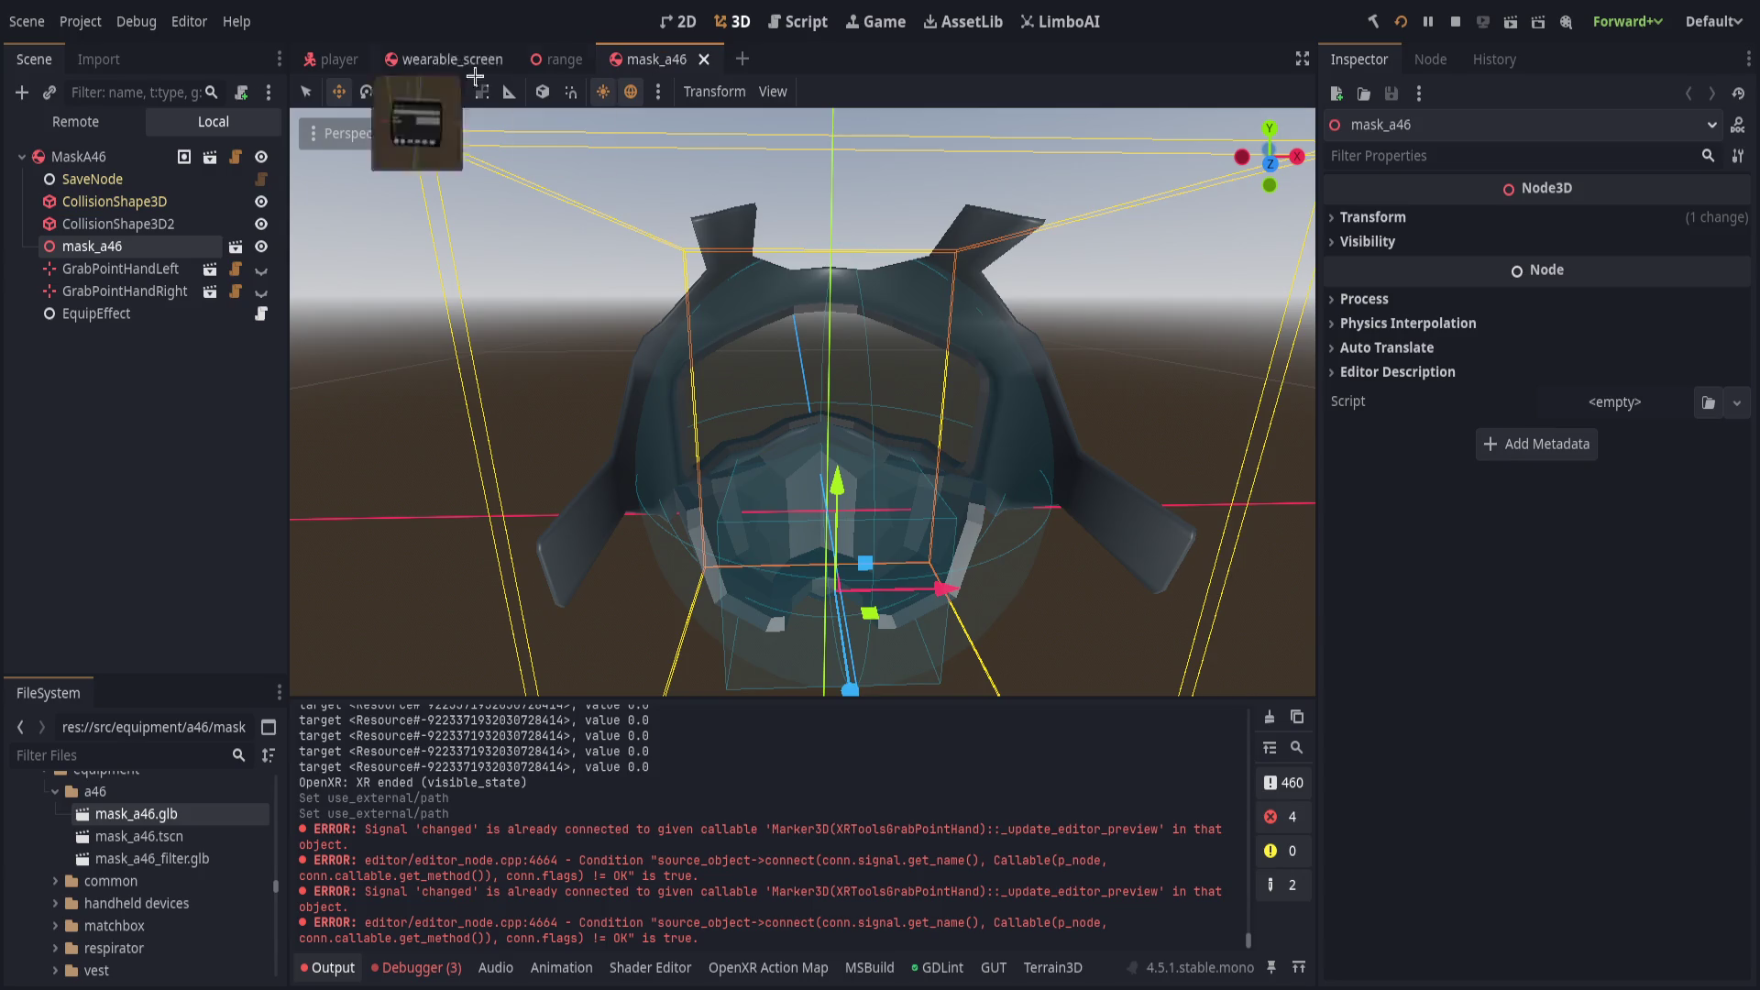
Step: Add the MaskA46 root node to the EquipHead group and save mask_a46
left_click(1429, 61)
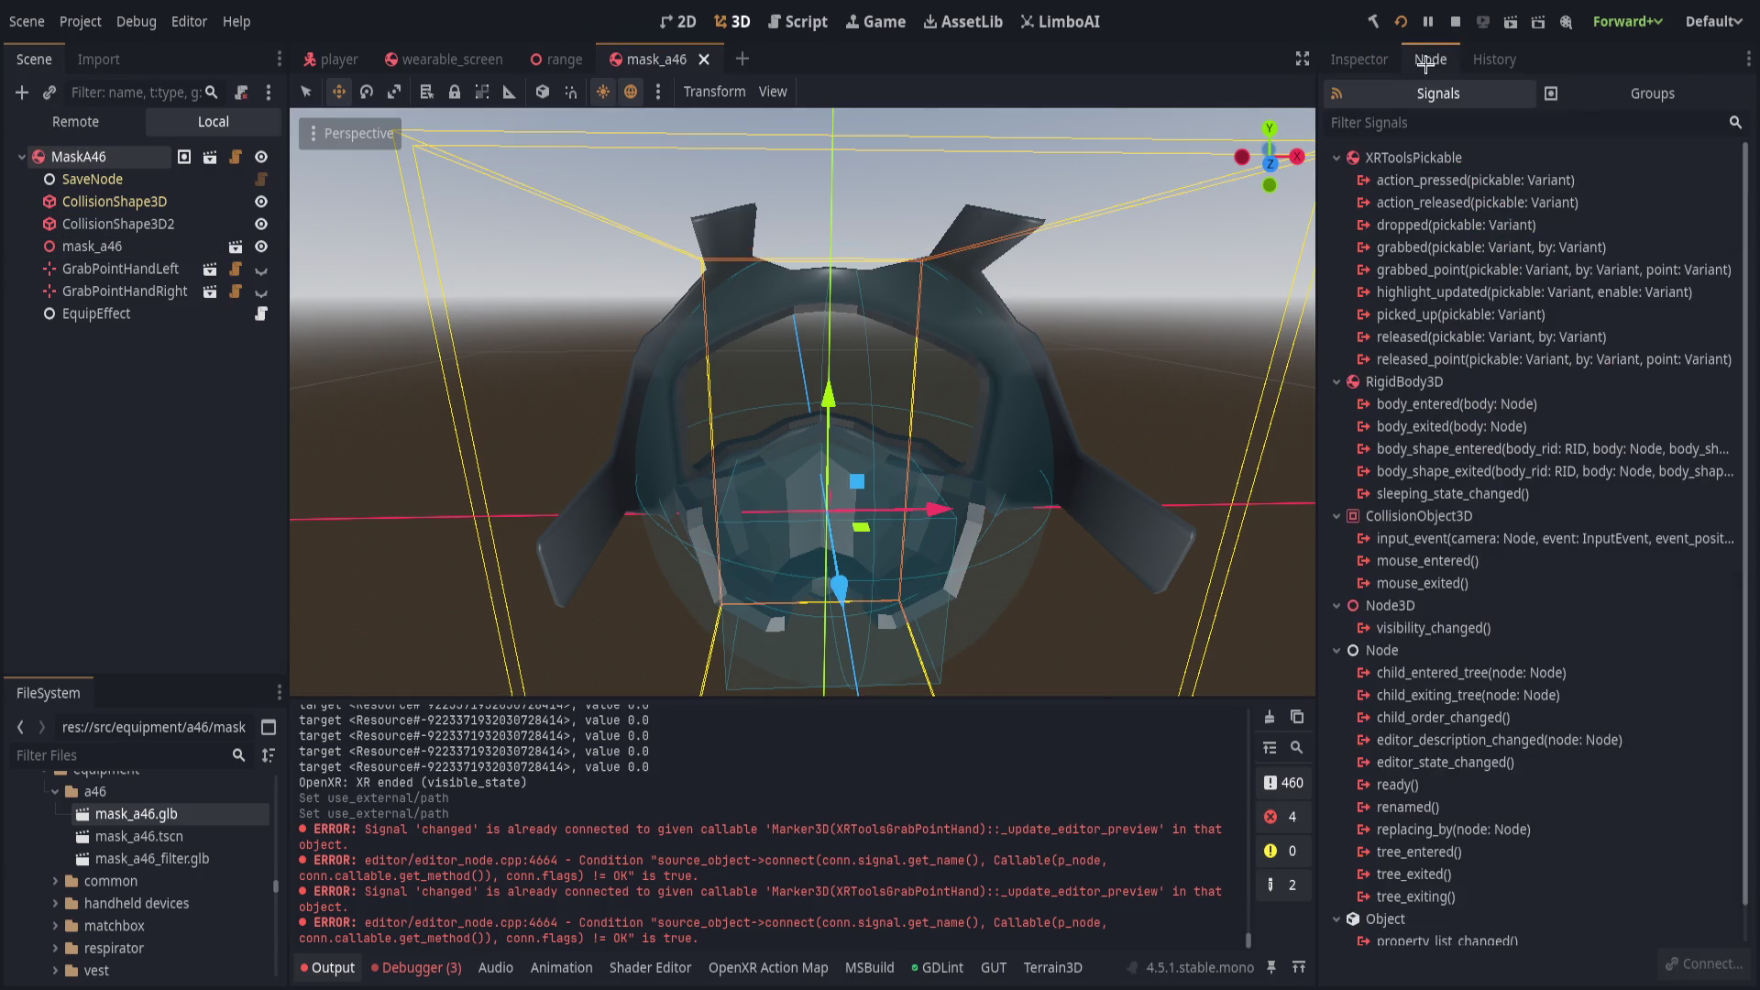
left_click(1576, 92)
left_click(1512, 223)
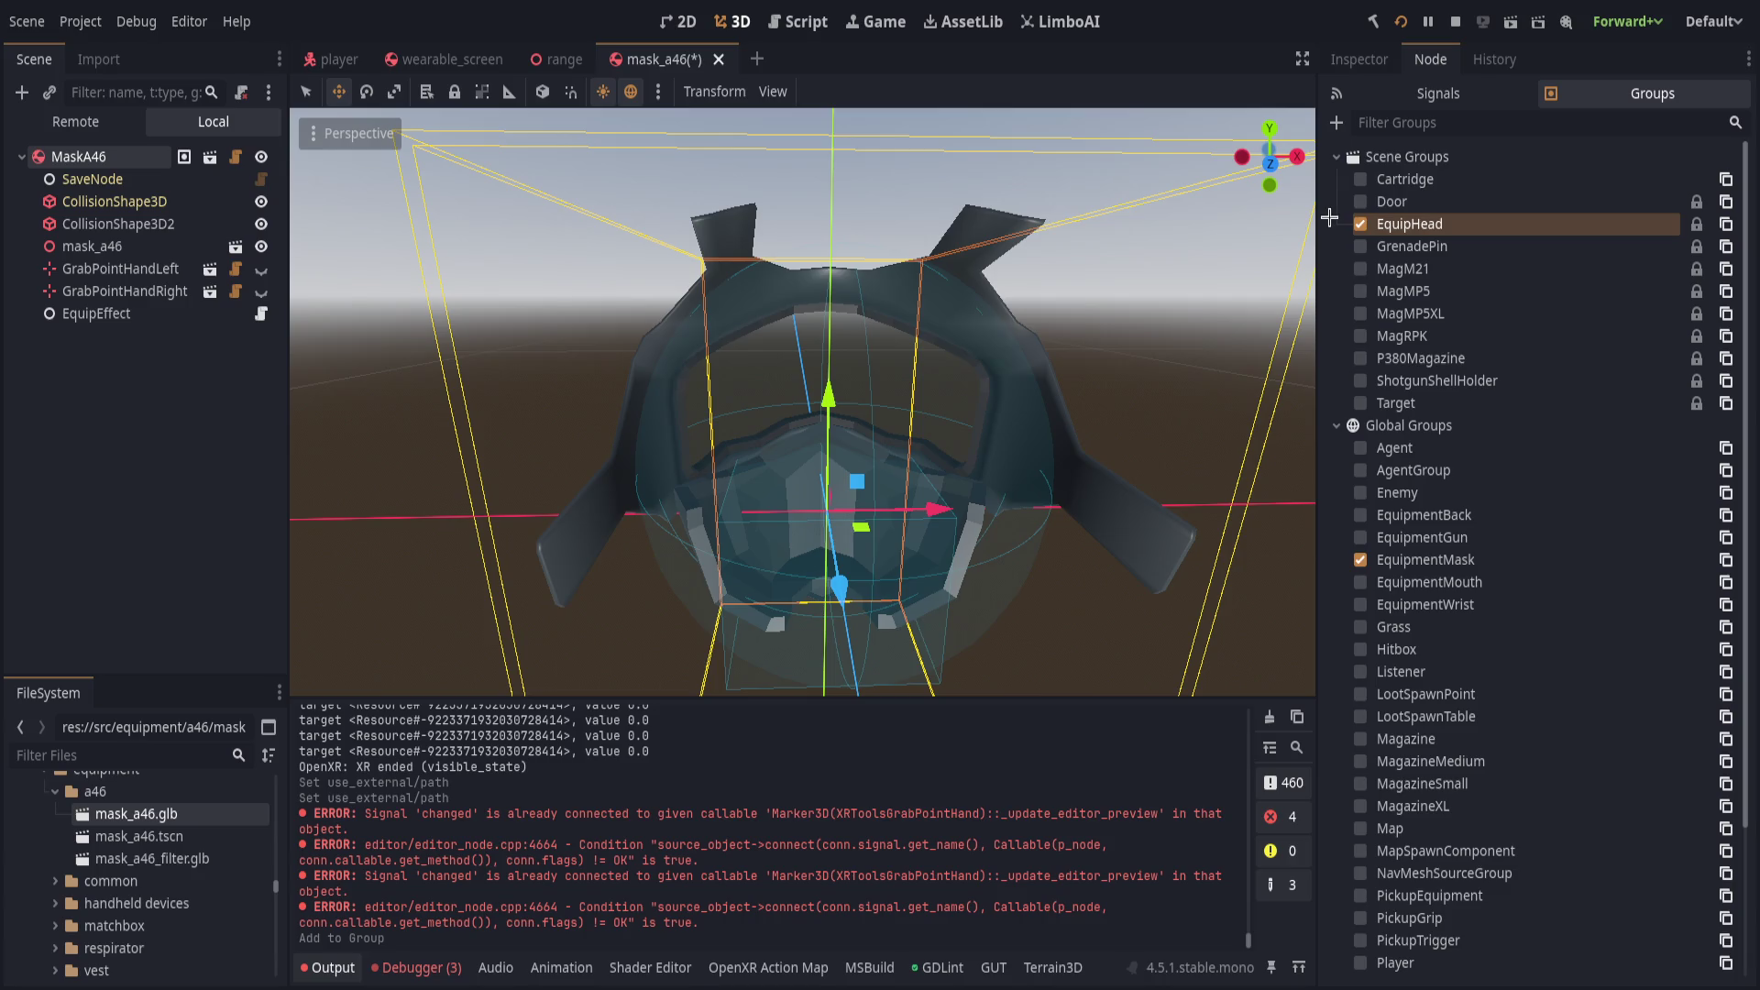
left_click(1423, 95)
left_click(1350, 61)
key("ctrl+s")
key("ctrl+s")
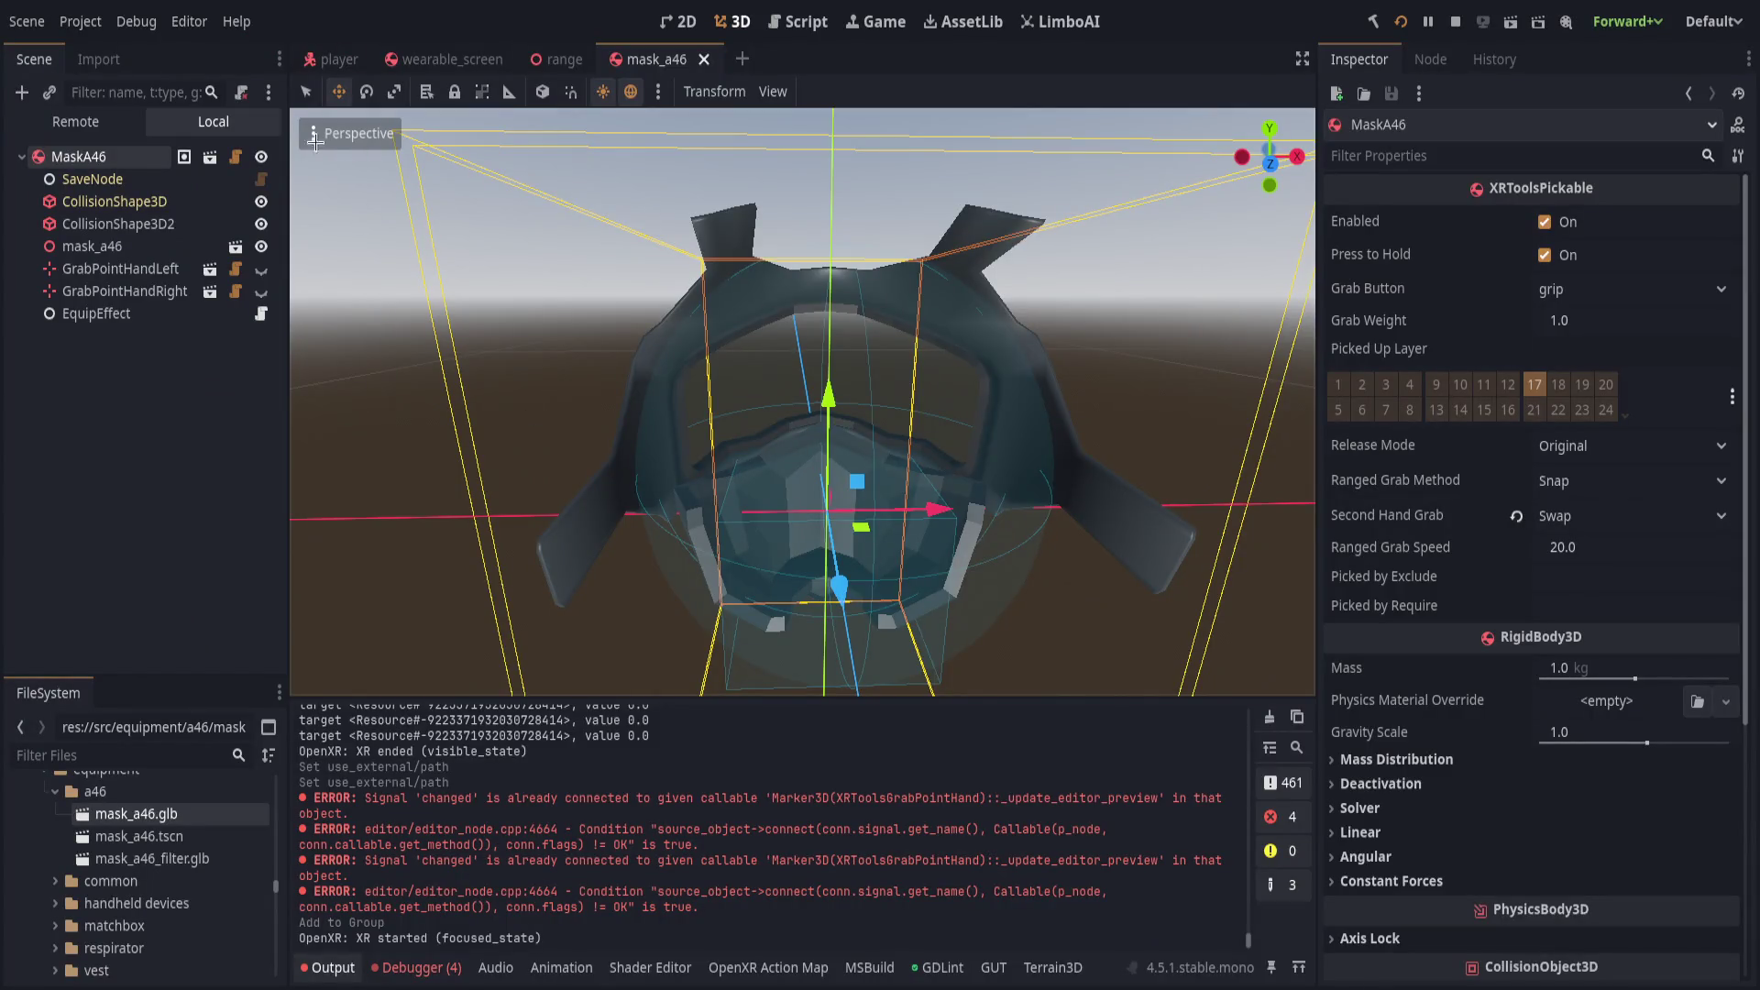
left_click(339, 59)
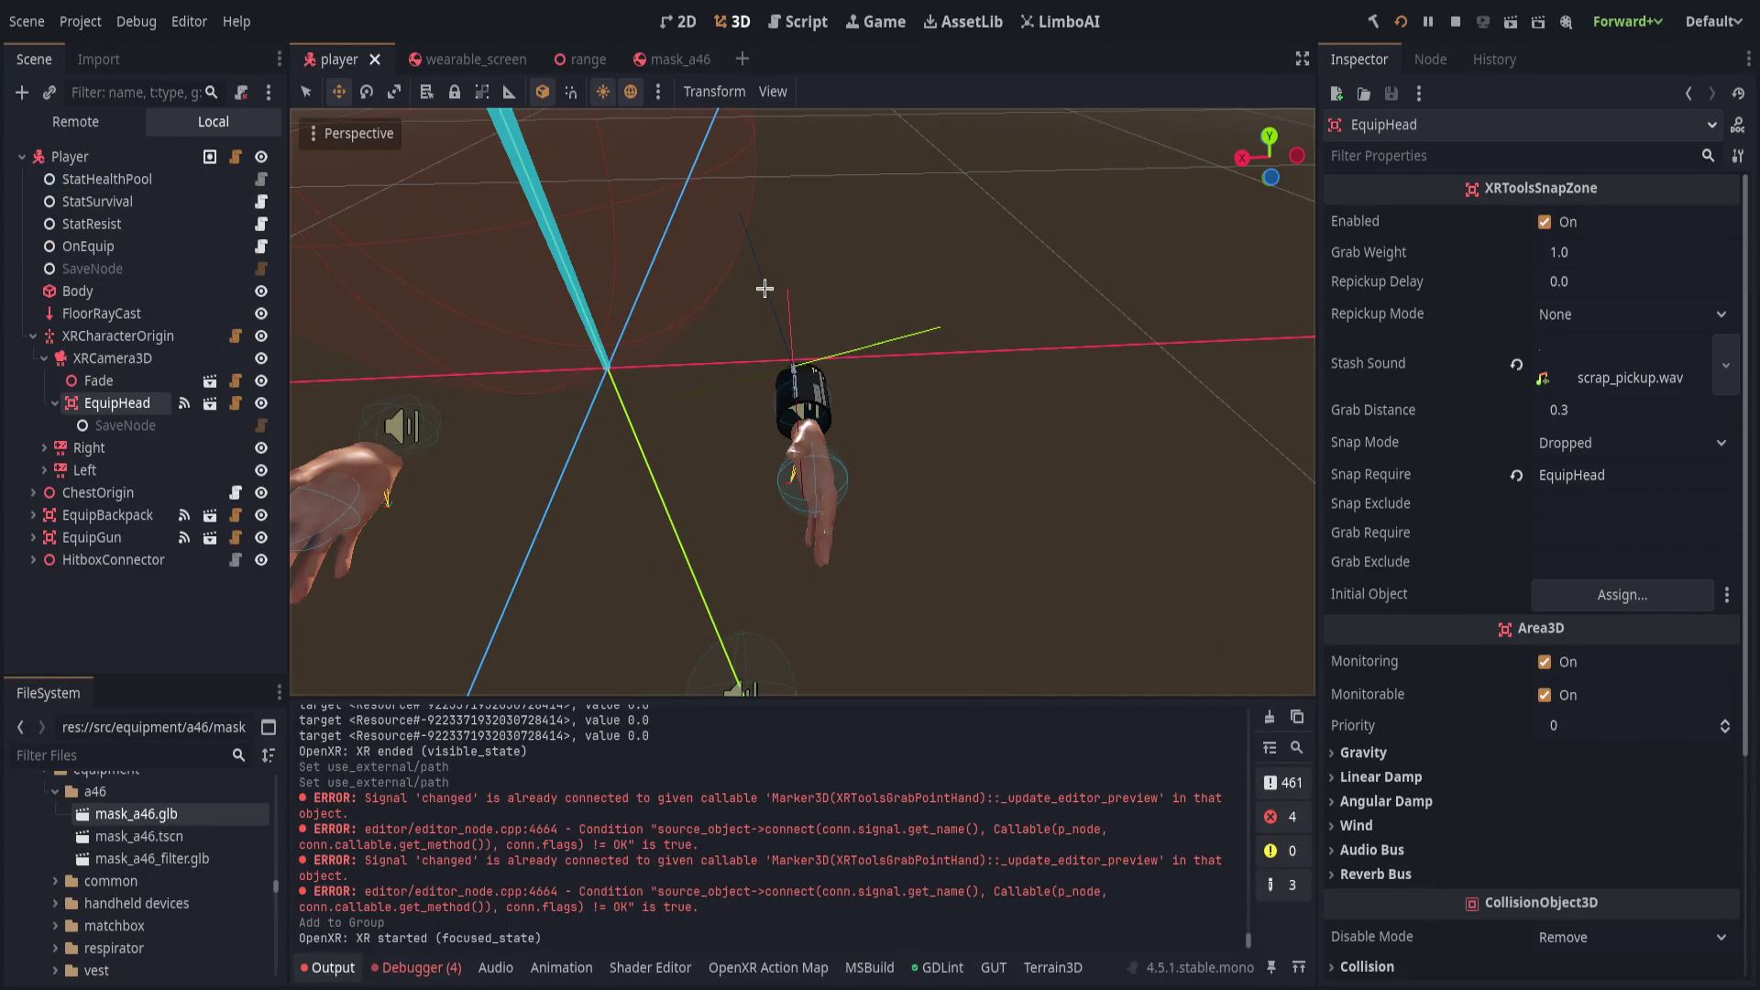
Step: Focus on EquipHead and nudge it lower and slightly sideways with the move gizmo's Y and X arrows
key("f")
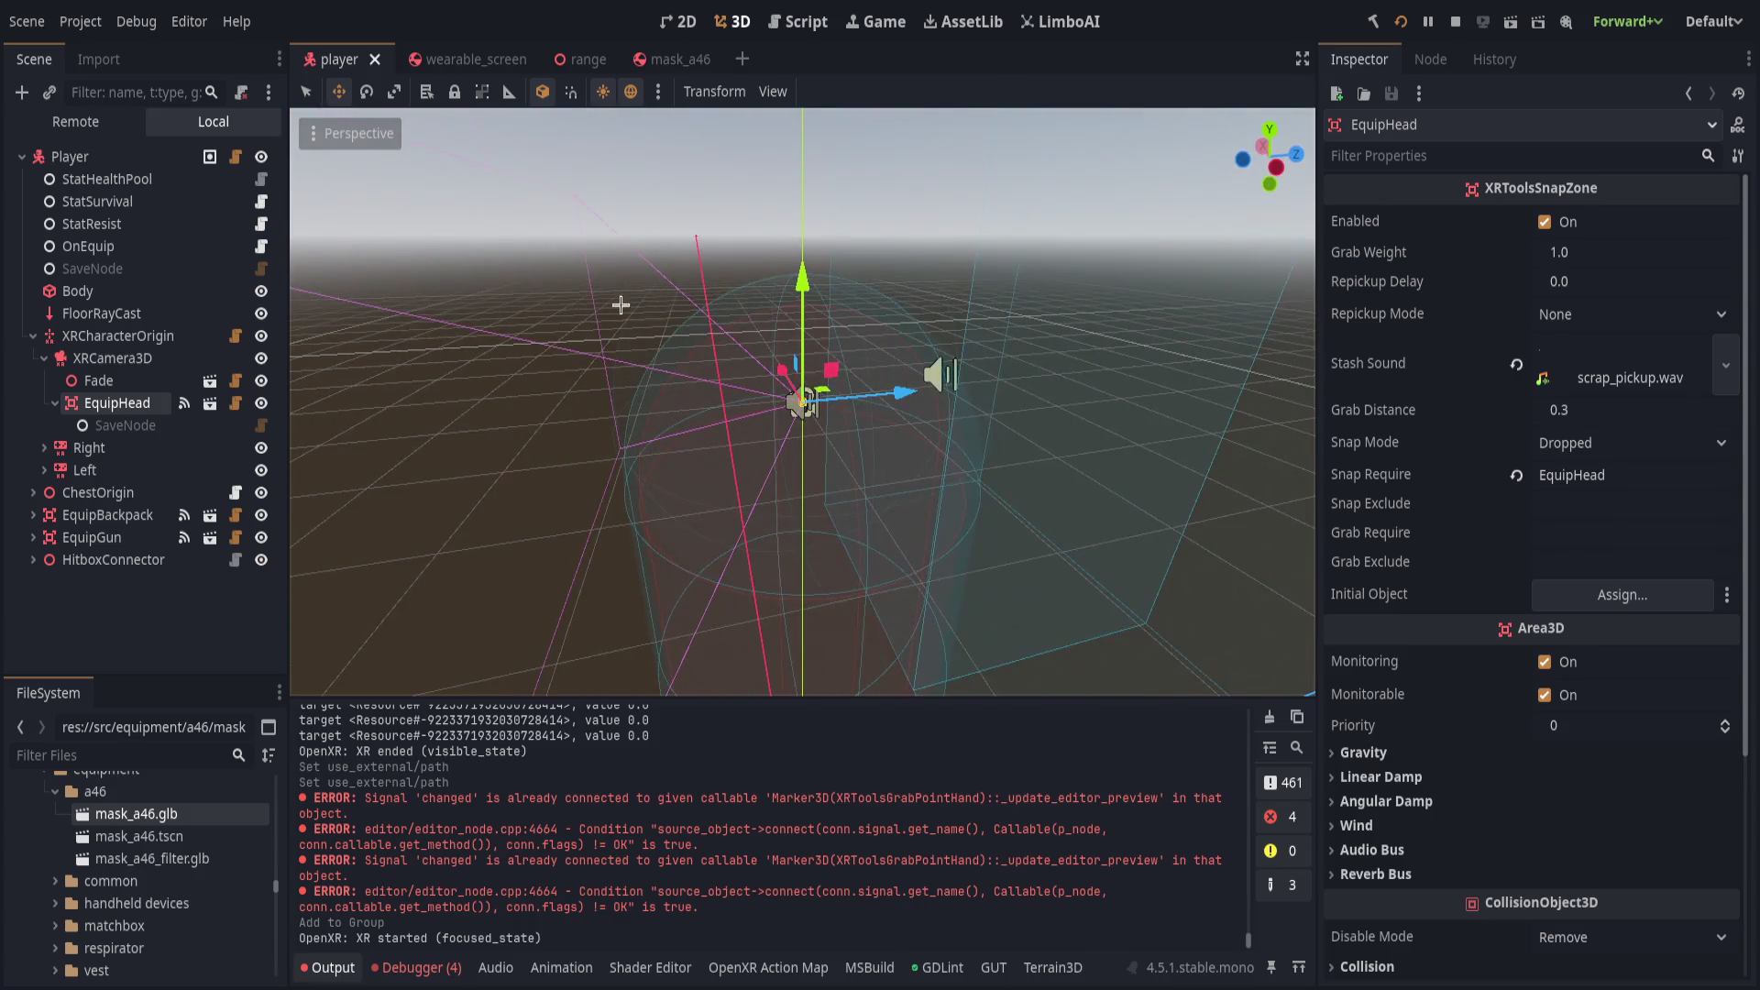
left_click_drag(808, 275, 807, 367)
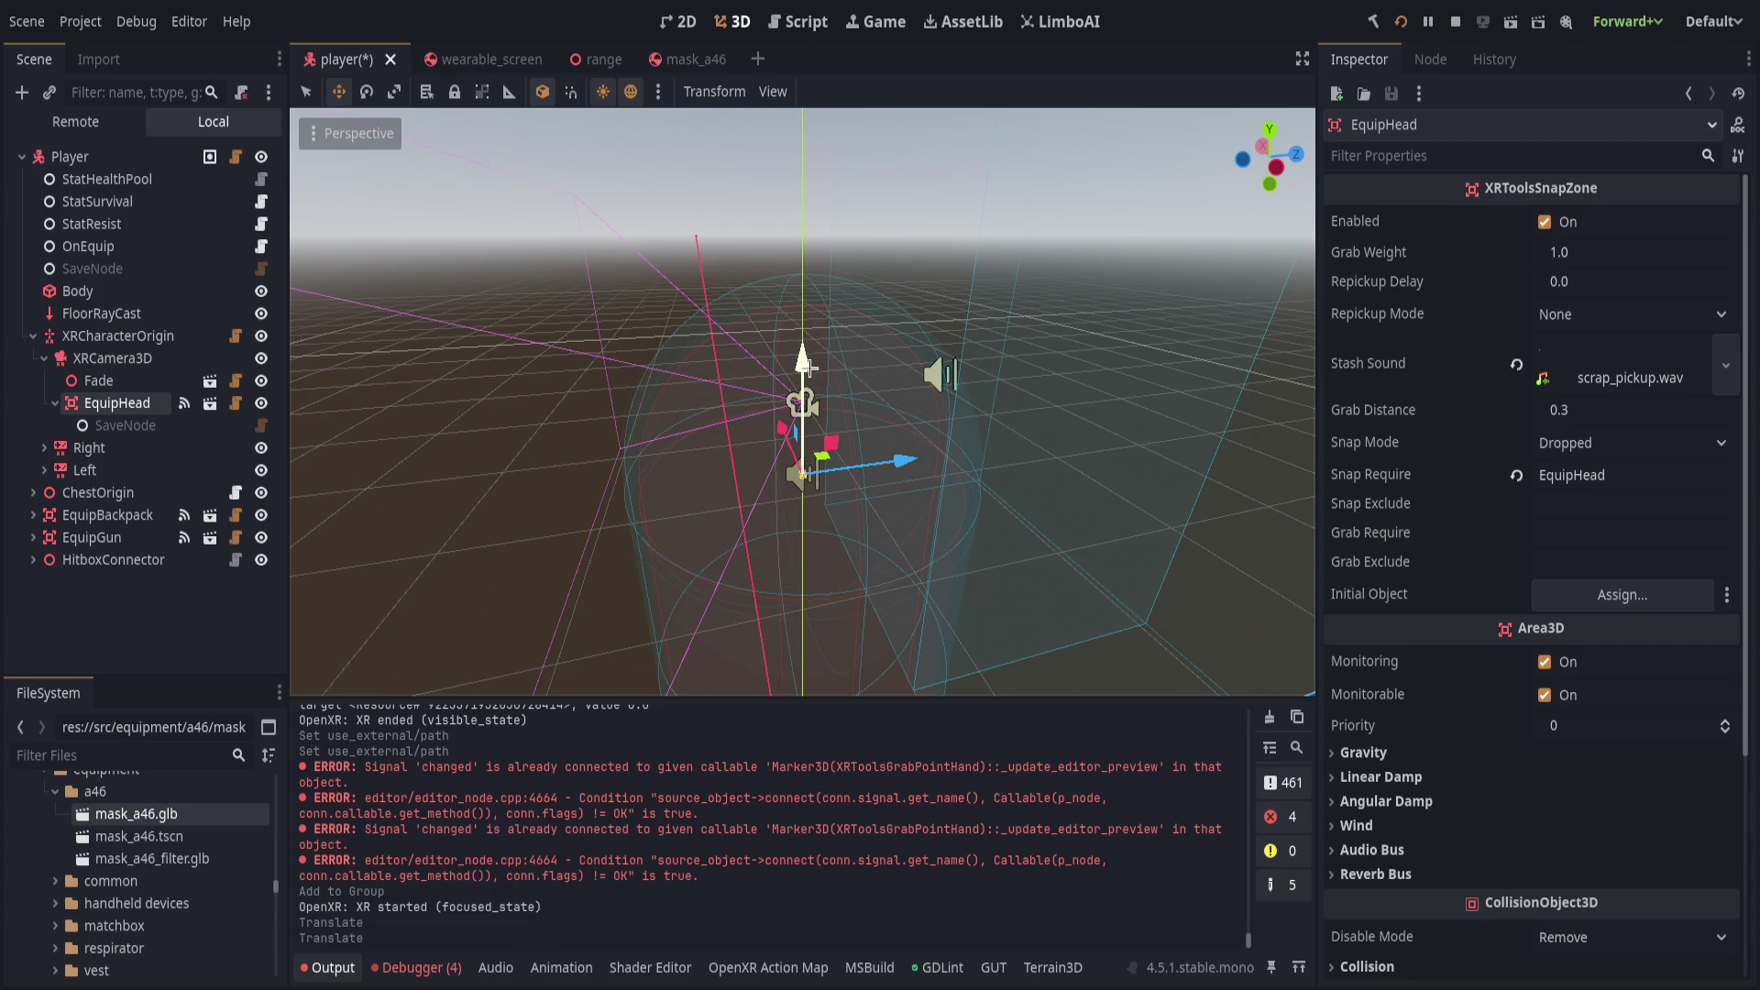
left_click_drag(903, 462, 848, 458)
left_click_drag(745, 344, 743, 338)
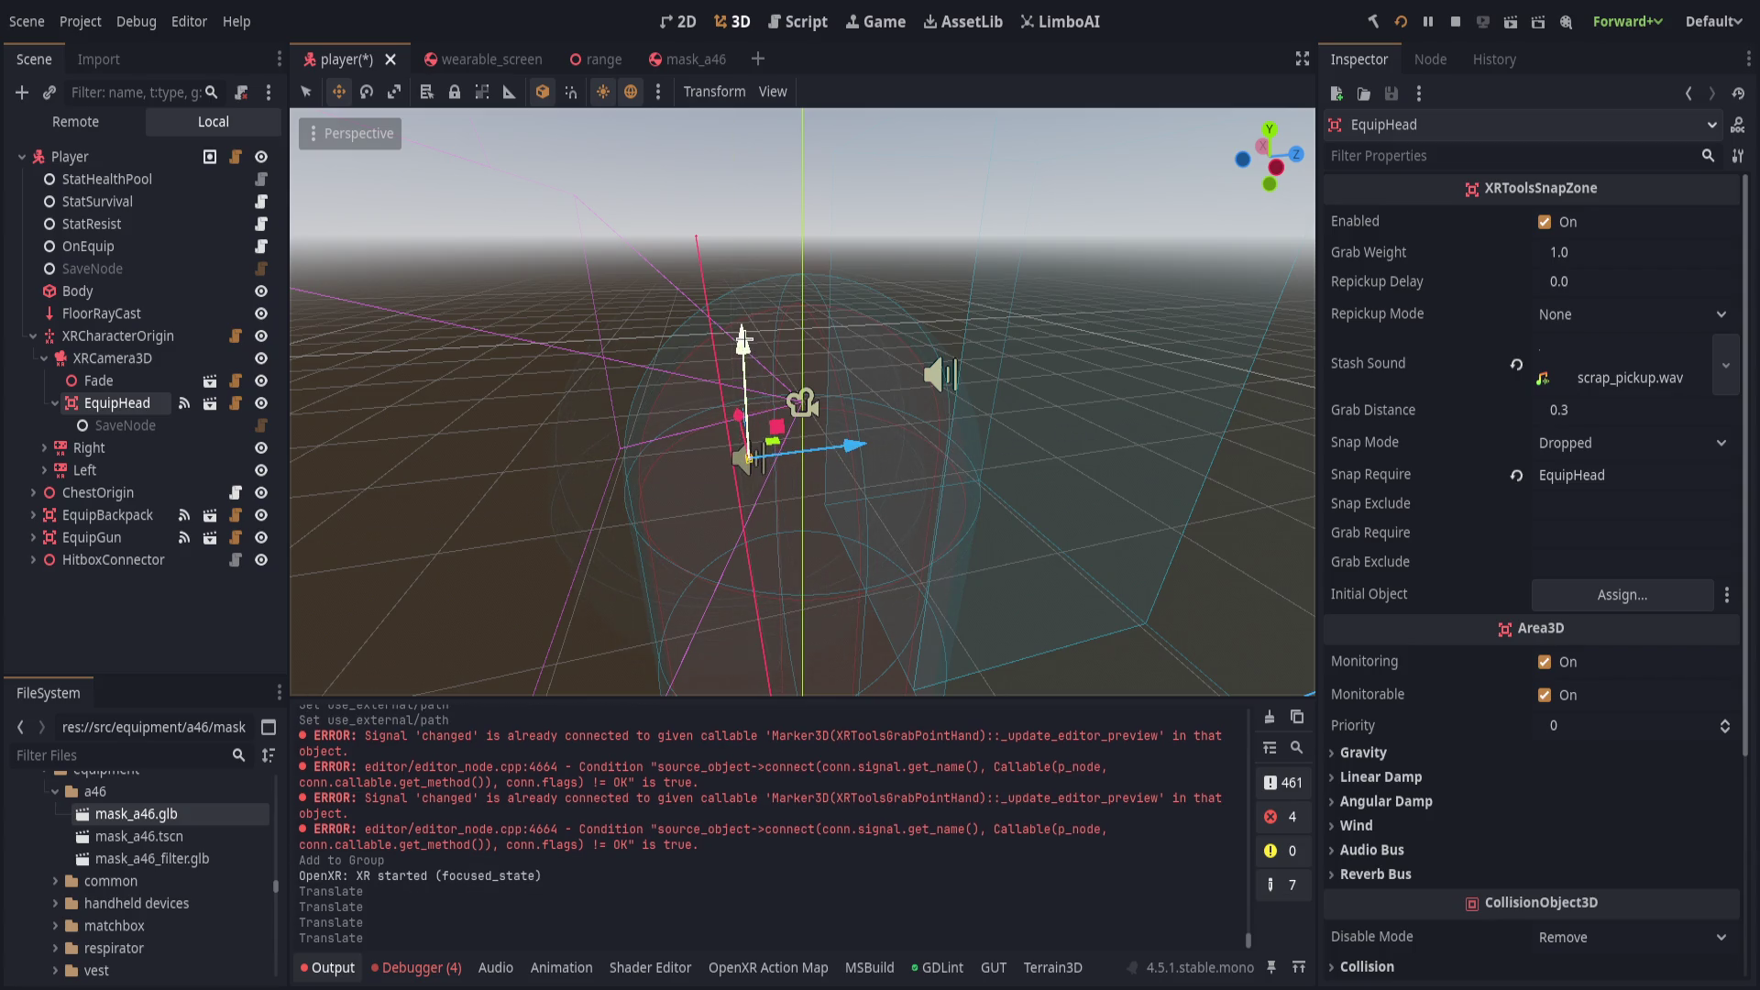
left_click_drag(850, 436, 862, 439)
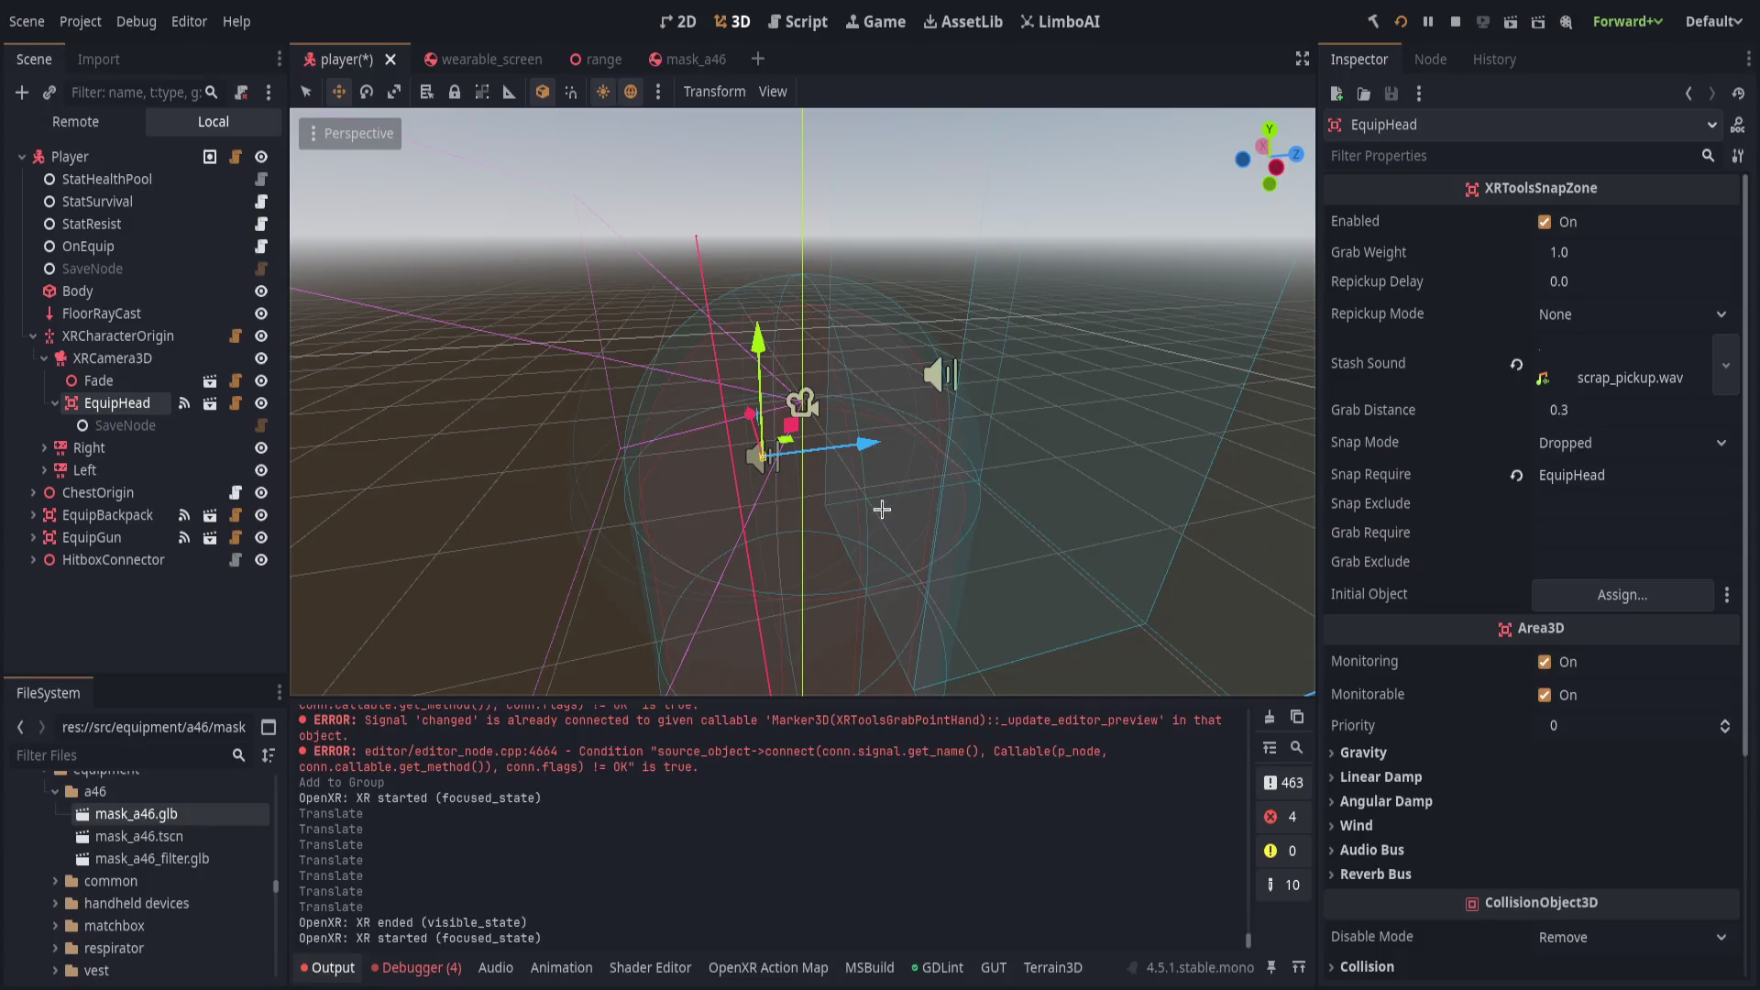
left_click_drag(883, 455, 863, 444)
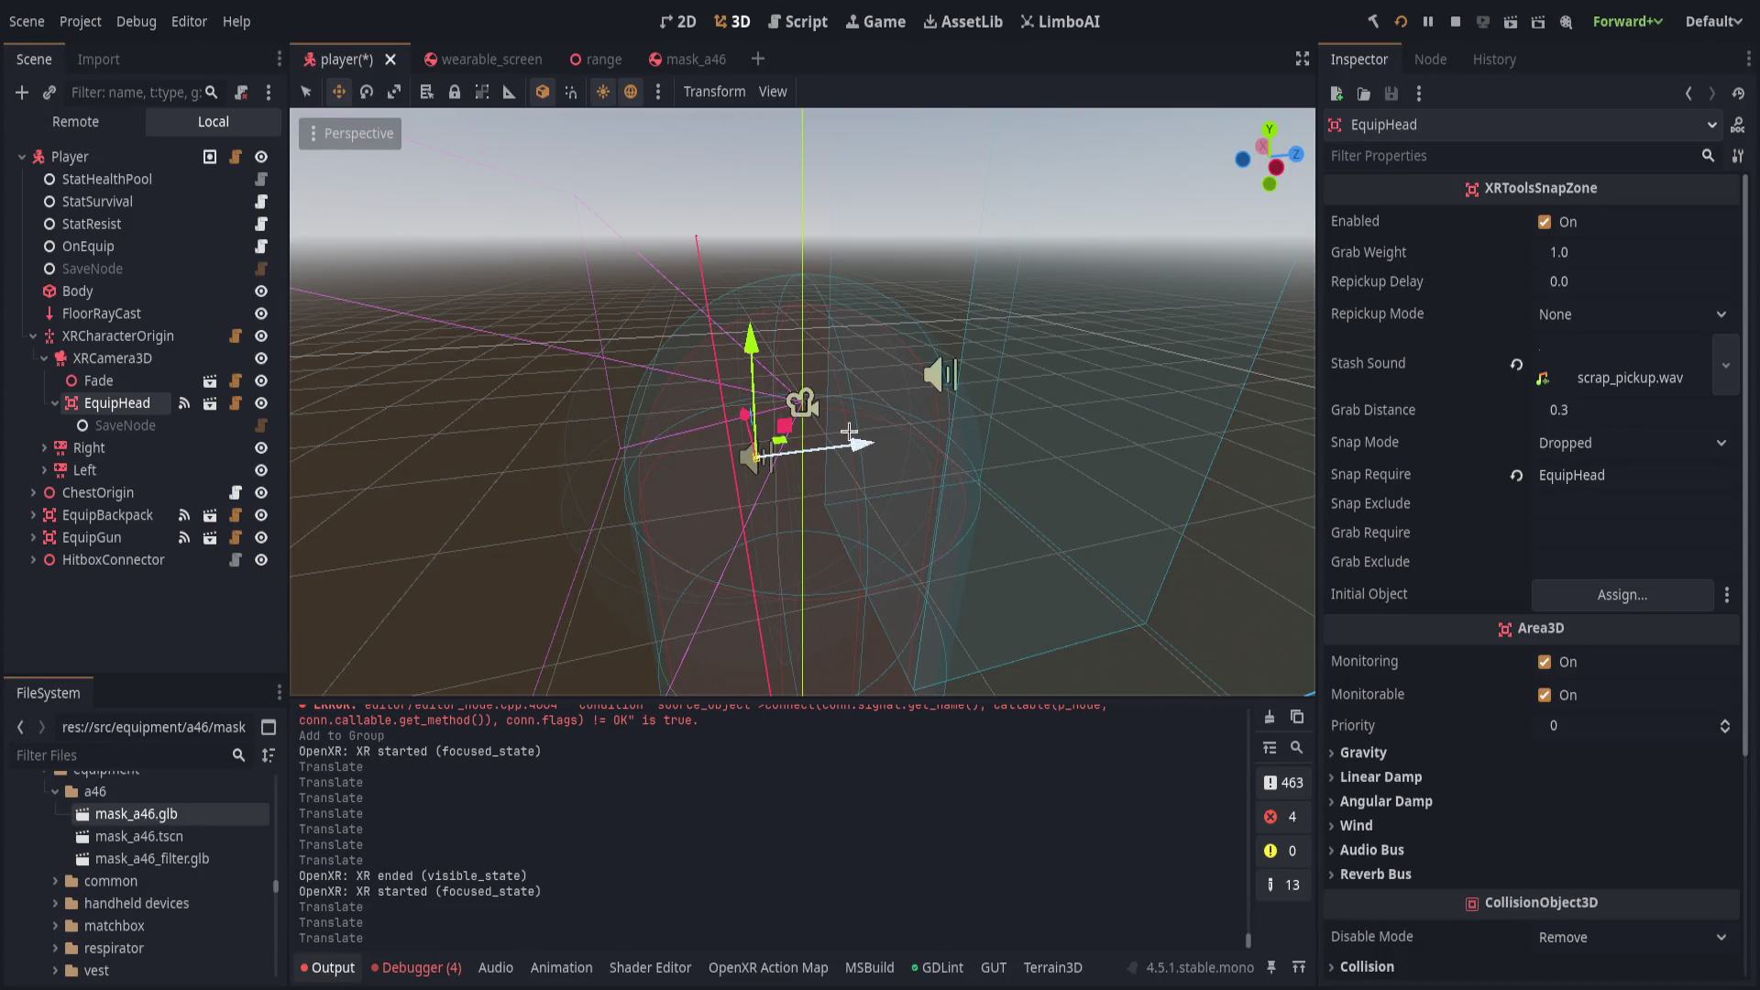
left_click_drag(770, 354, 757, 328)
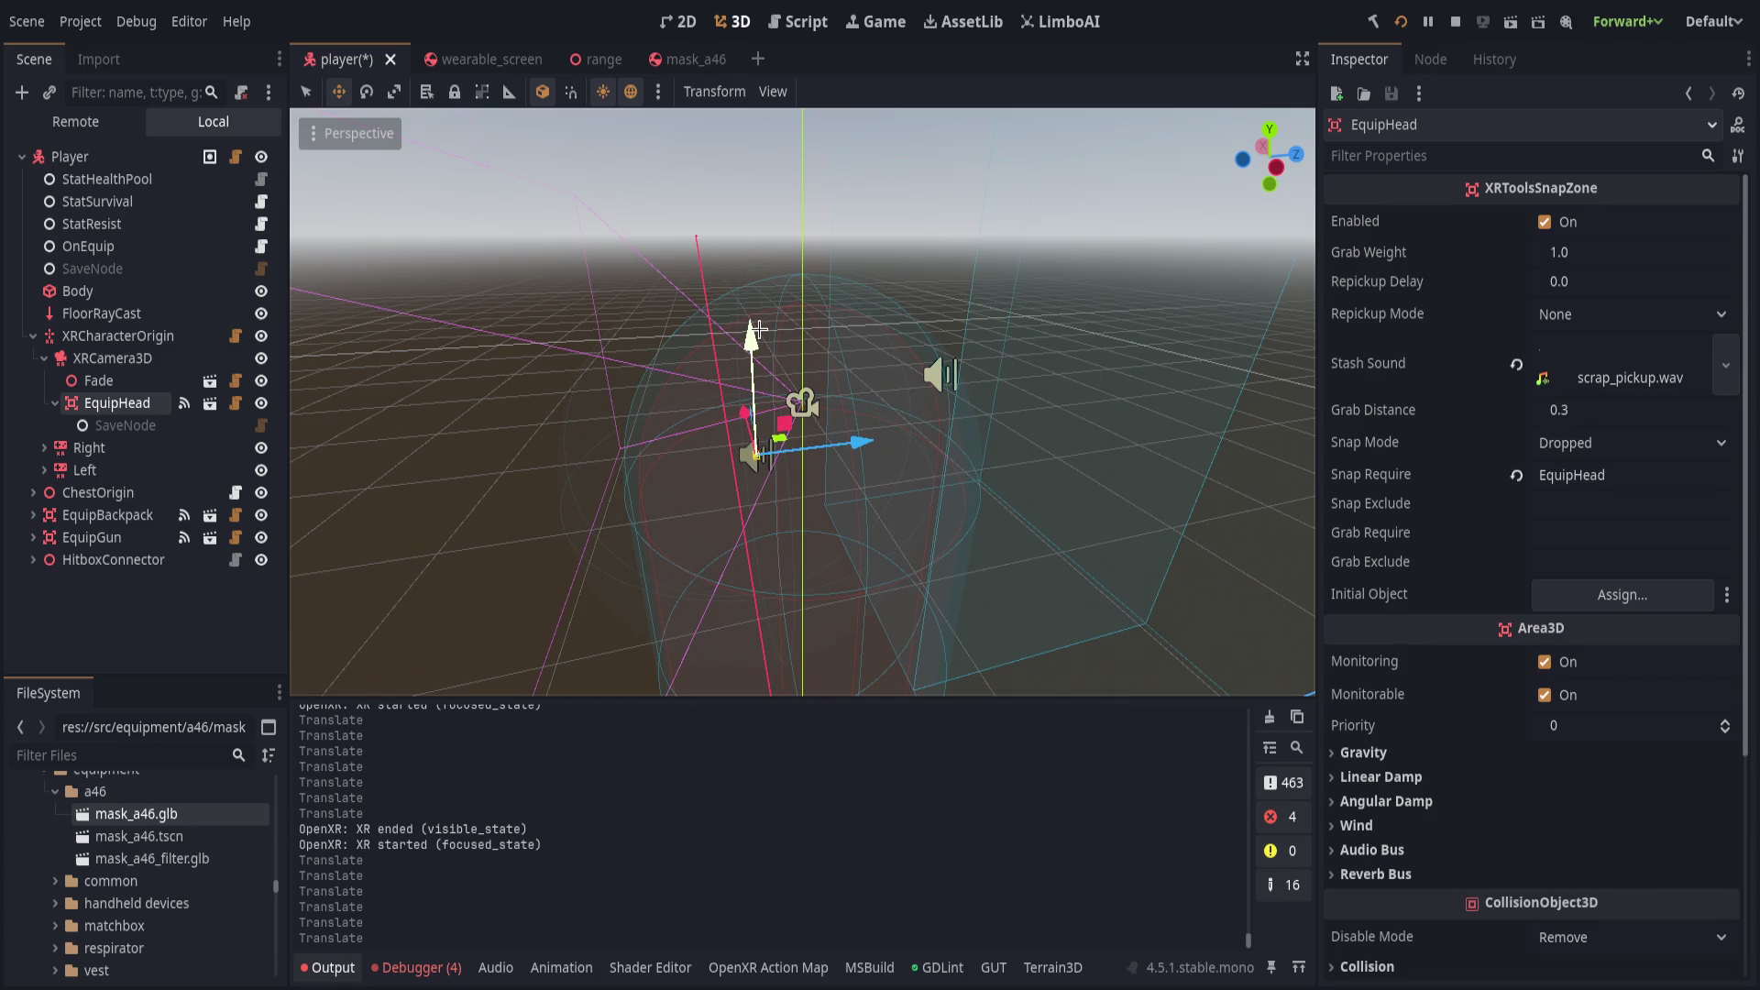
left_click_drag(851, 438, 860, 442)
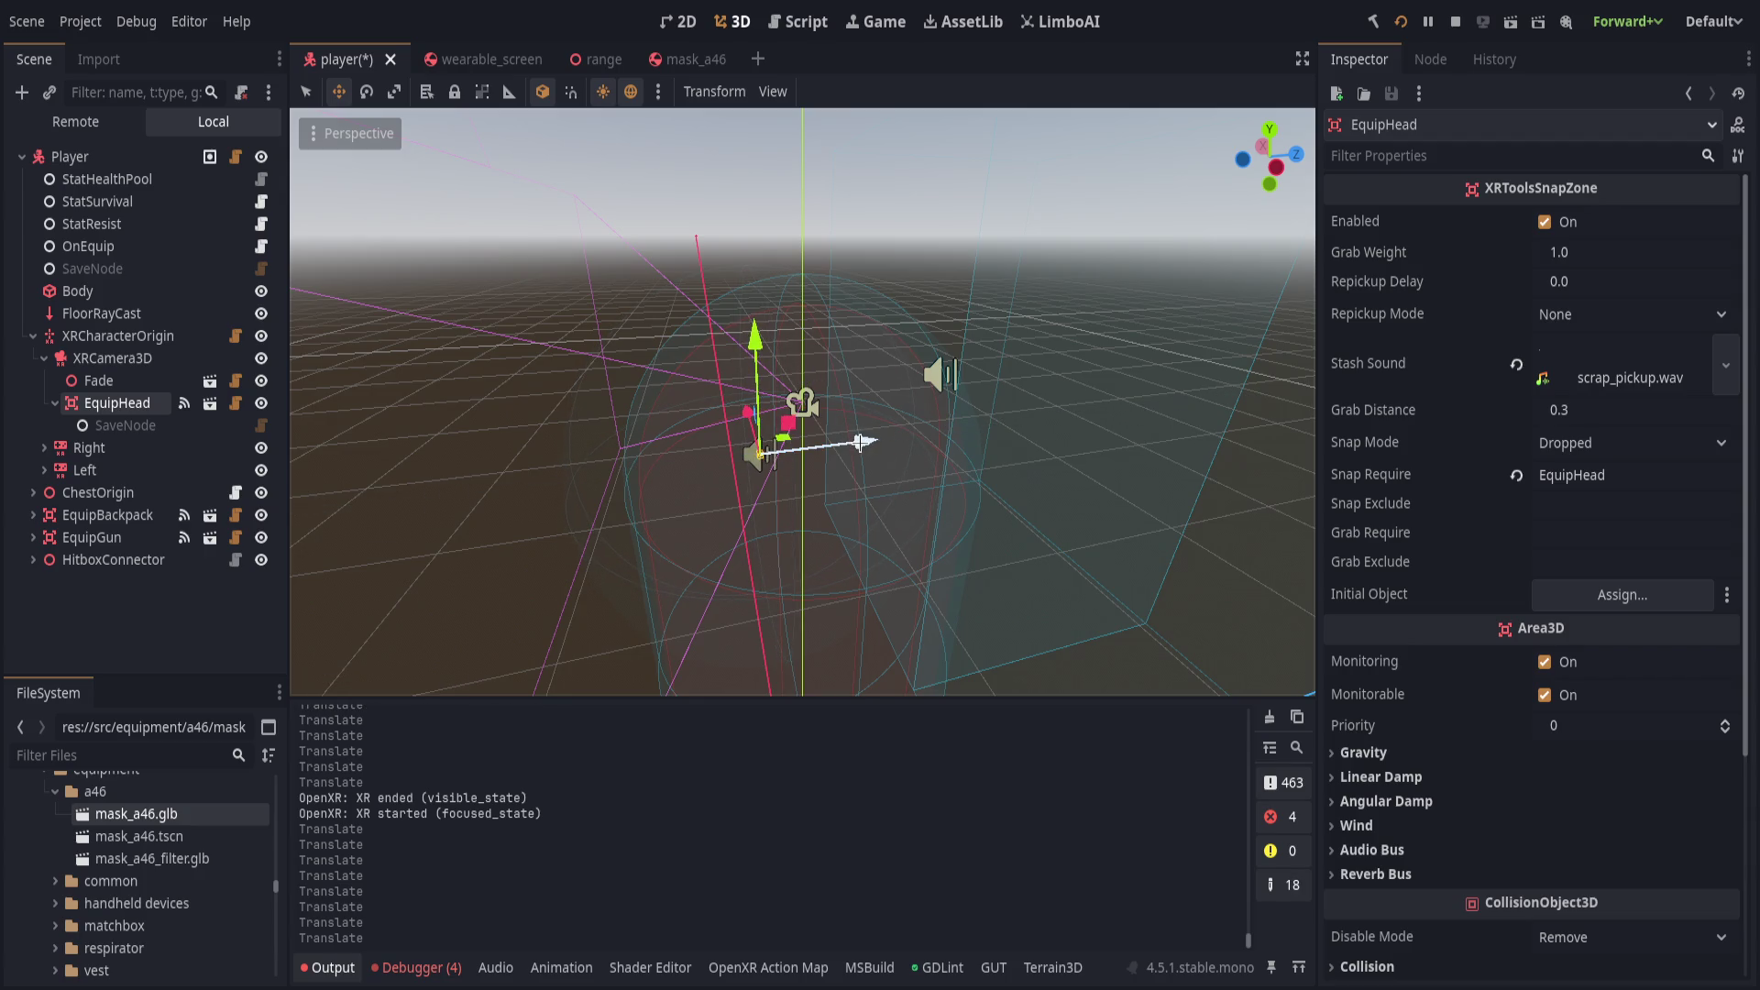
Step: Relaunch the game to test the head slot, then raise EquipHead about 0.009 on Y
left_click(1396, 22)
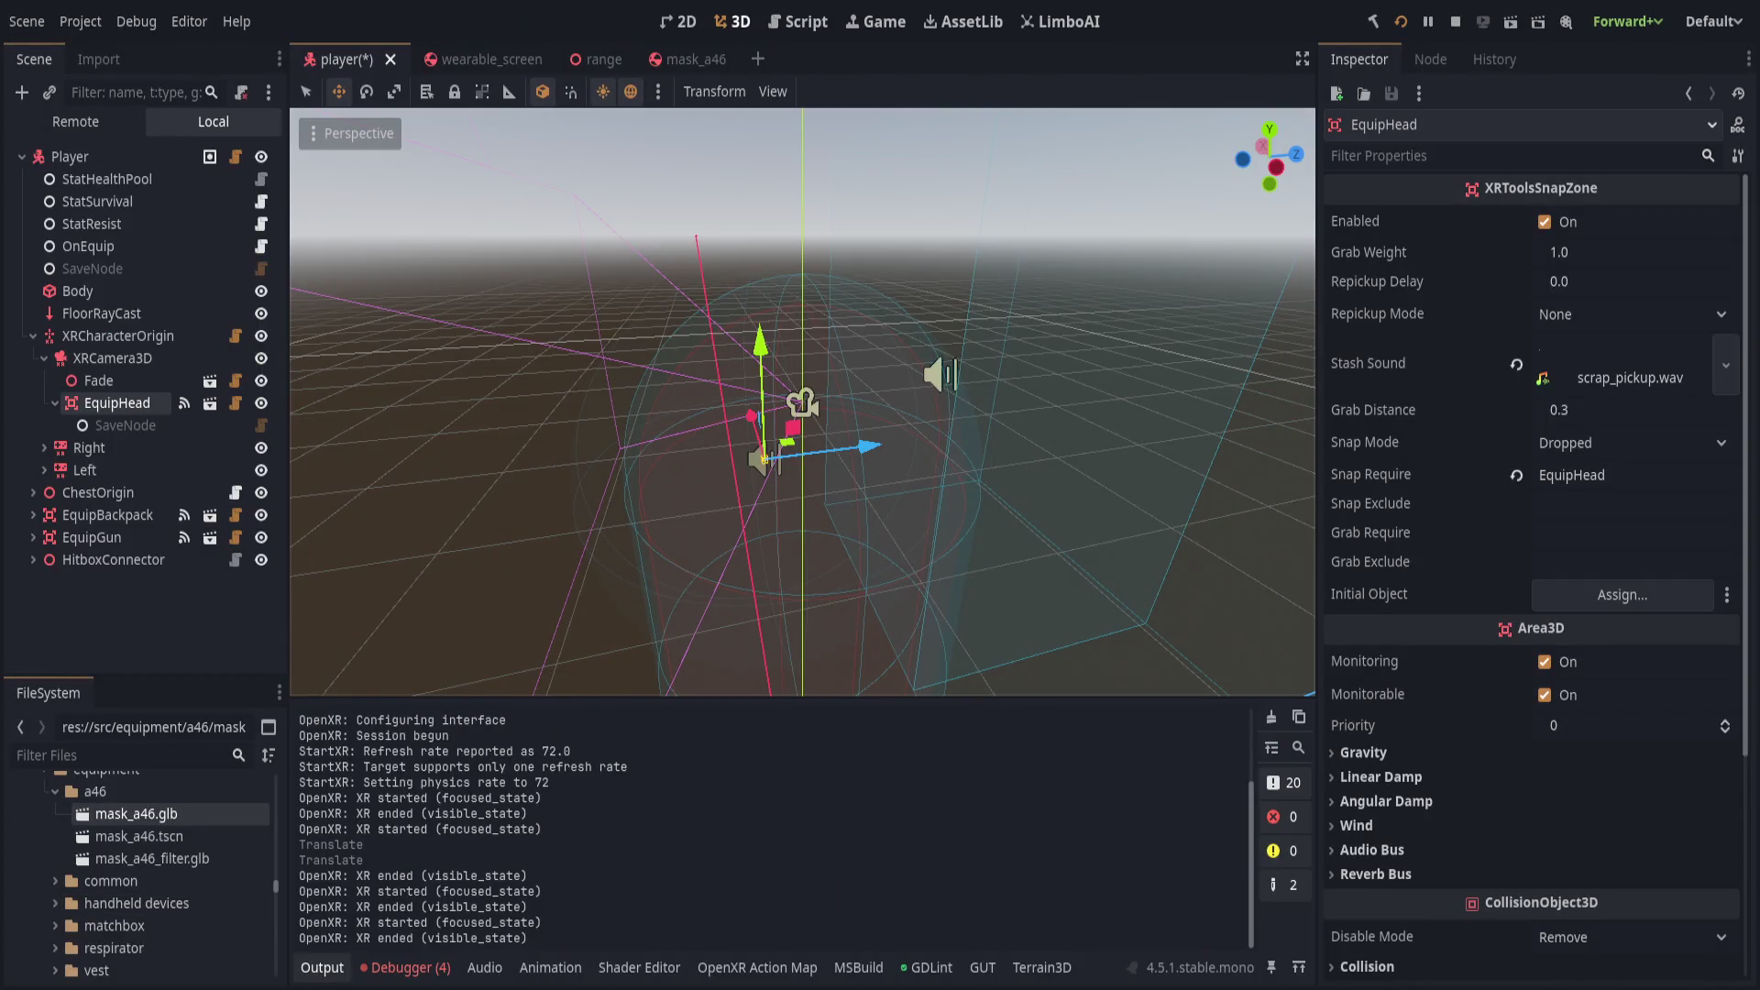
left_click_drag(760, 346, 753, 348)
Step: Save the player scene, shift EquipHead slightly right along X, and save again
key("ctrl+s")
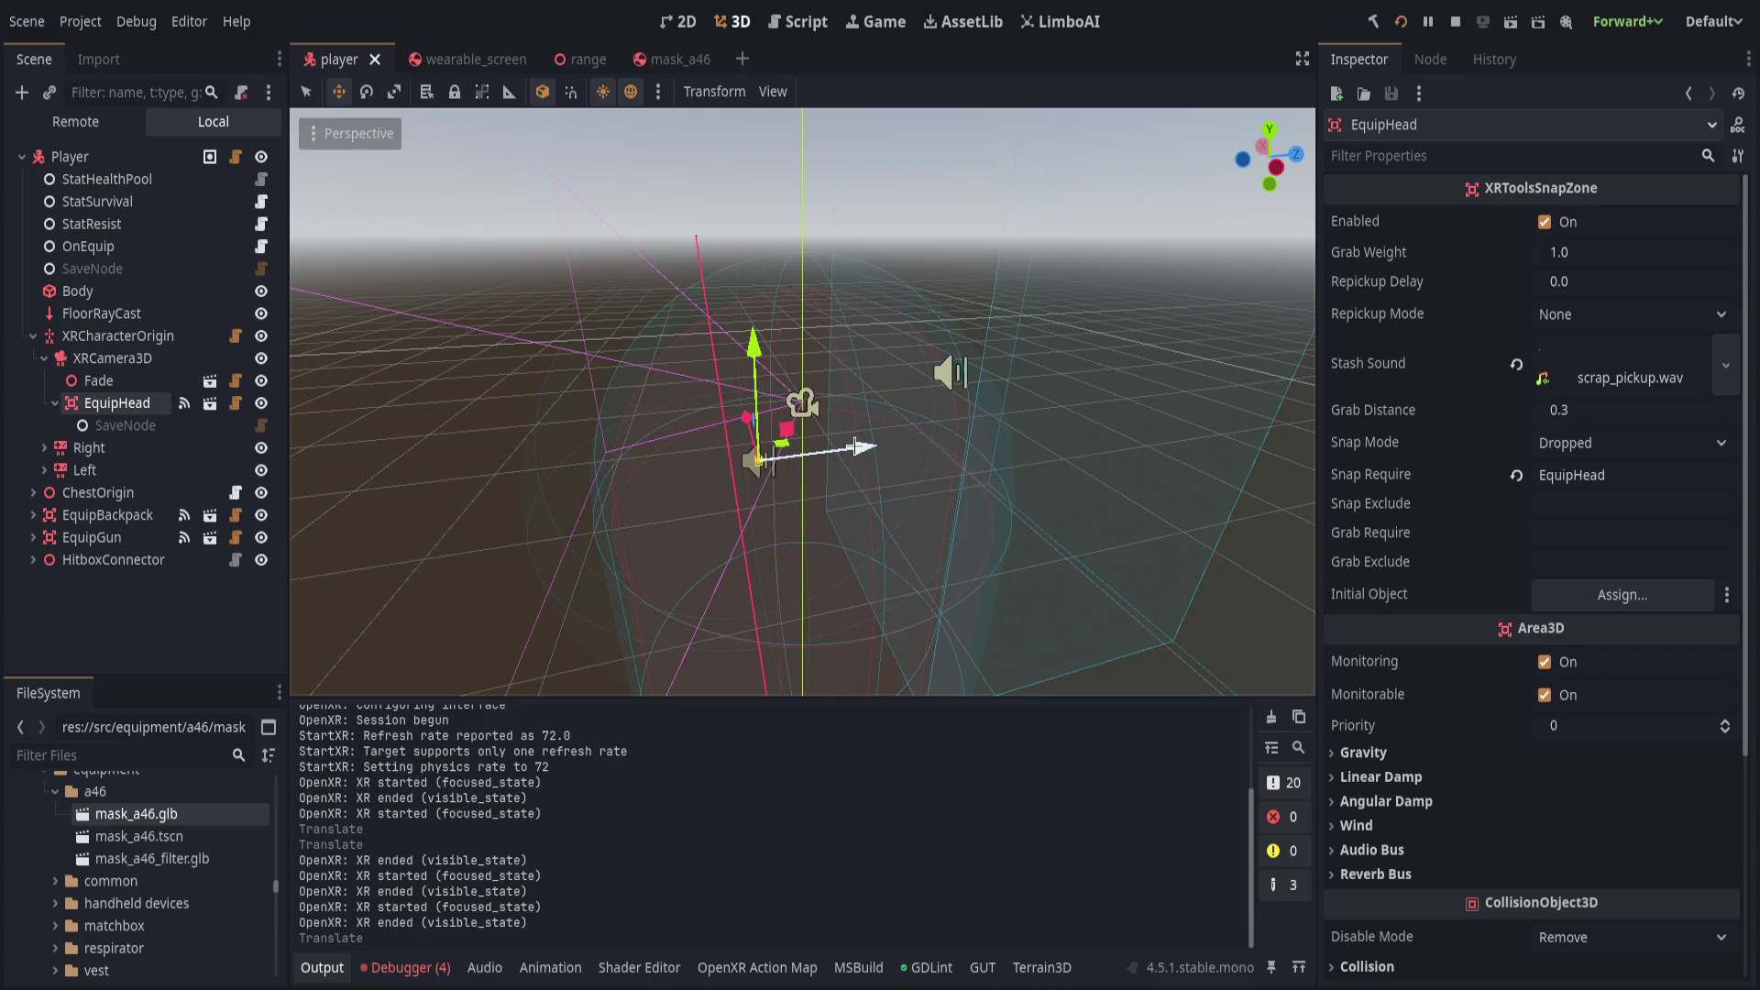
left_click_drag(856, 447, 866, 446)
key("ctrl+s")
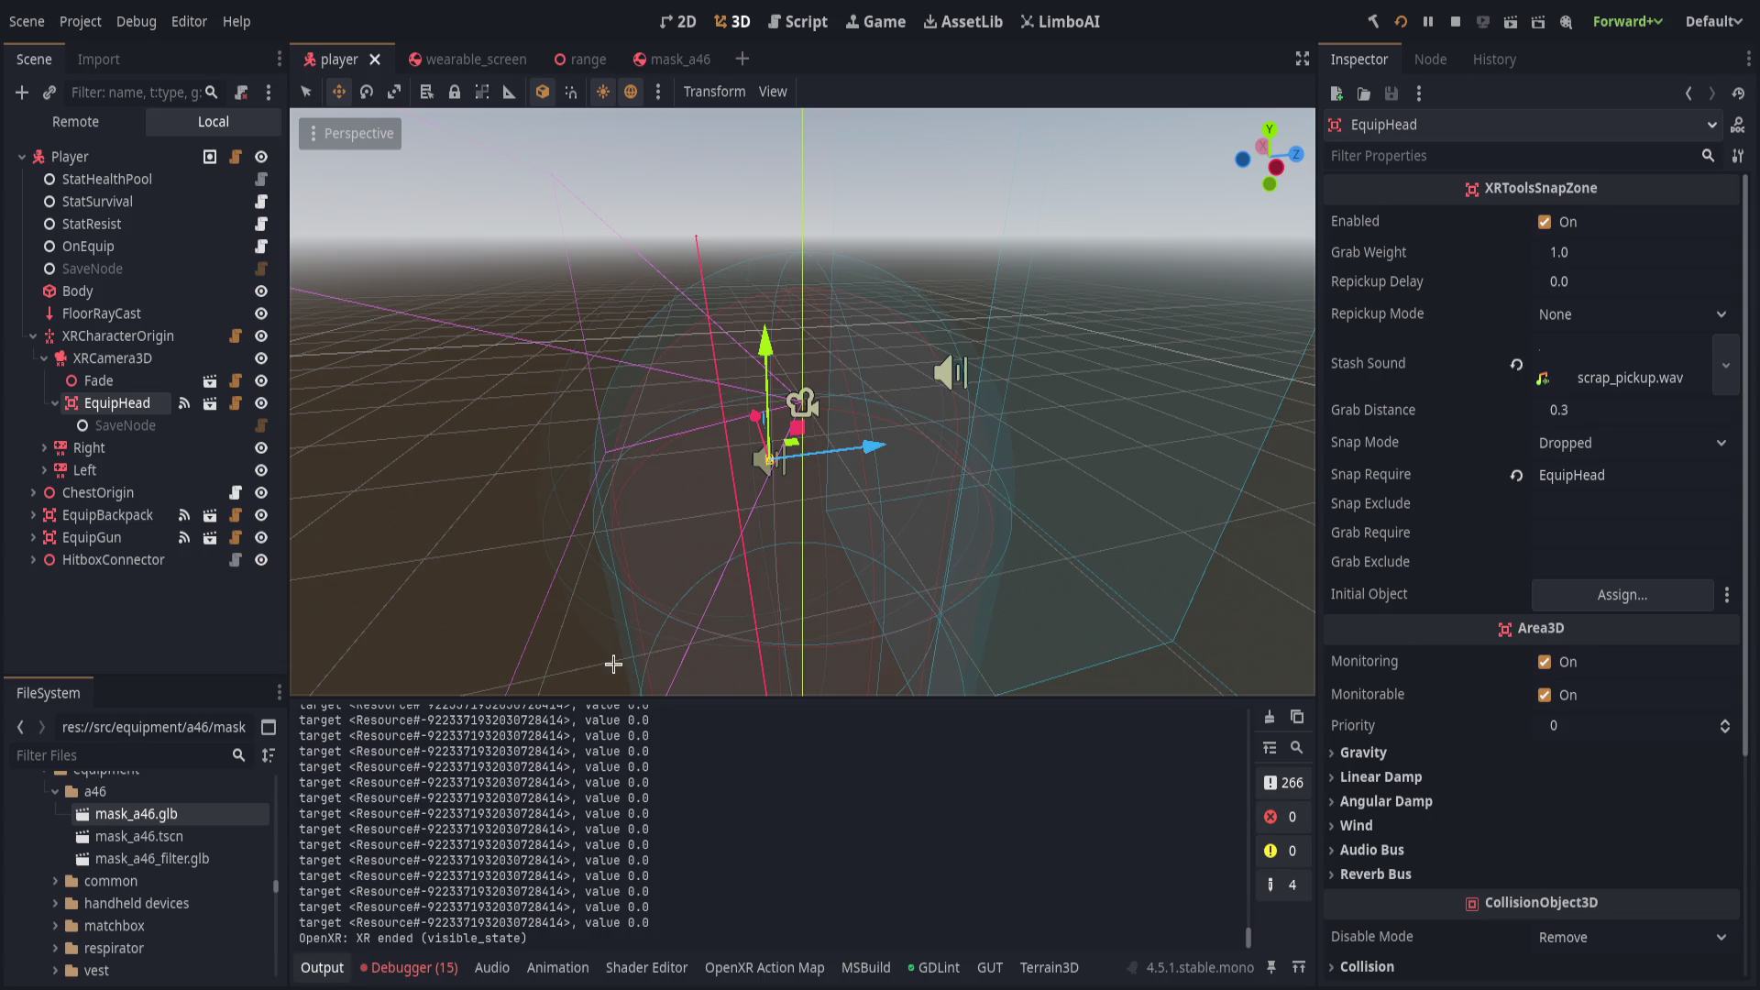
Step: Collapse XRCamera3D, expand the Left and Right hand nodes, and enlarge the Scene dock
scroll(578, 786, "up", 4)
scroll(579, 785, "down", 4)
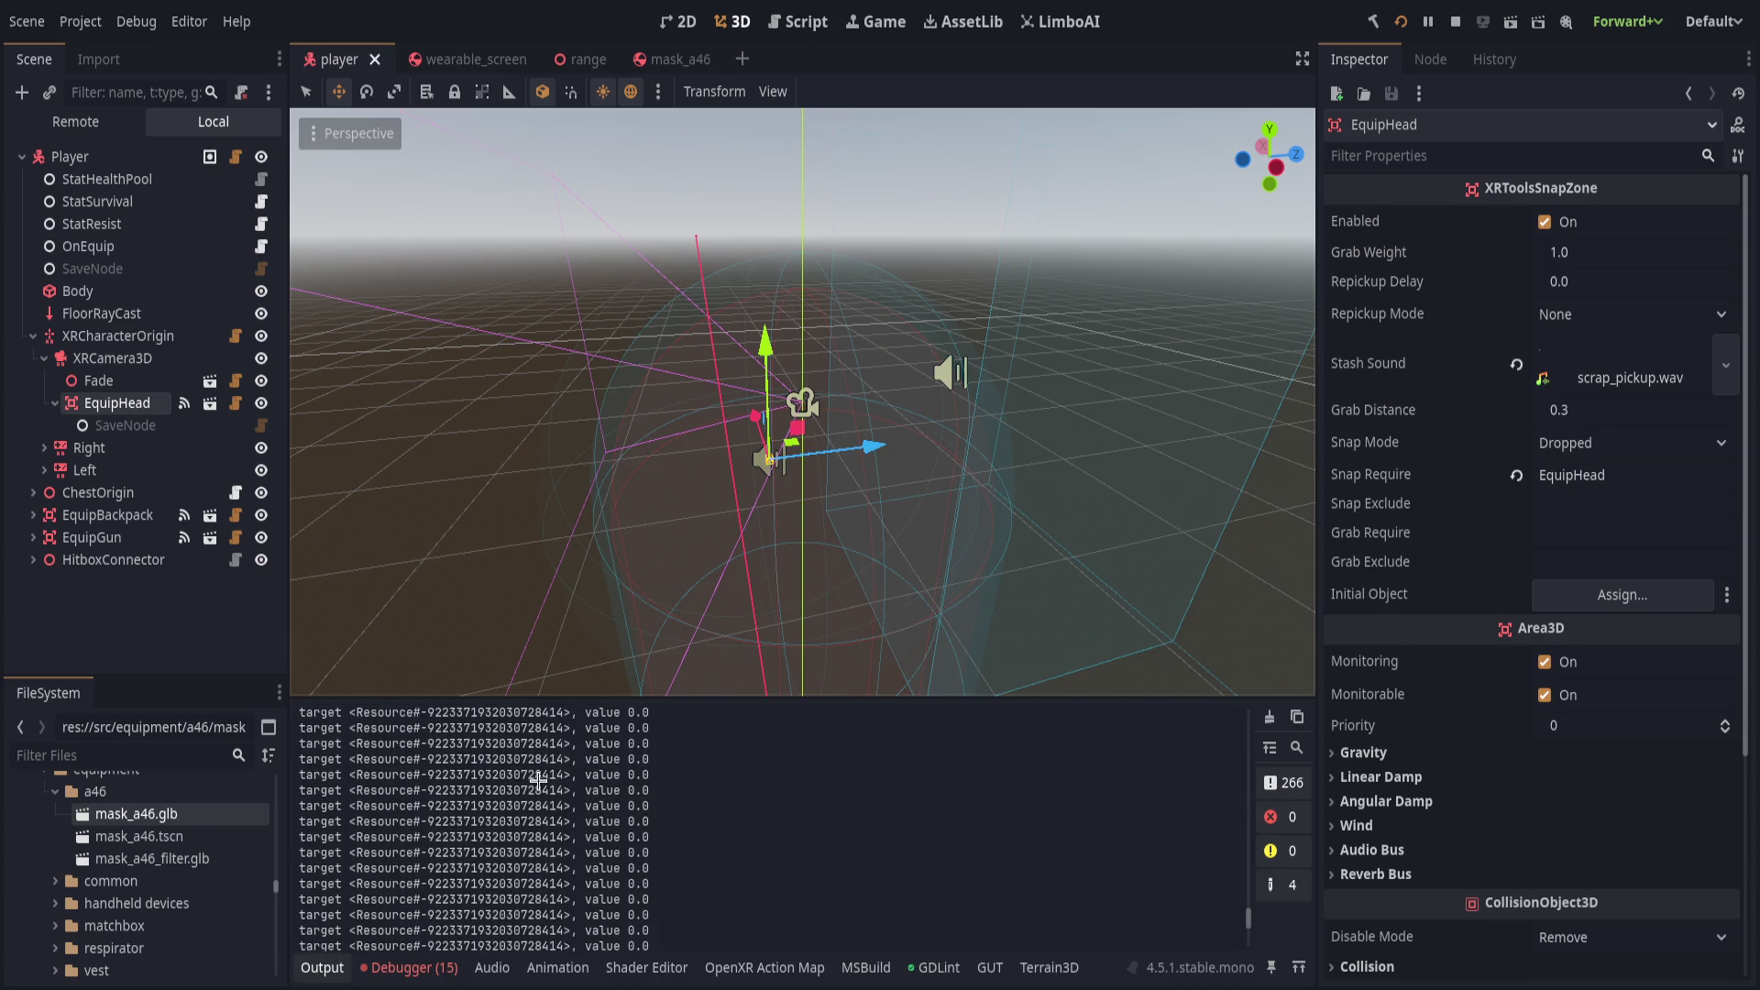
left_click(137, 584)
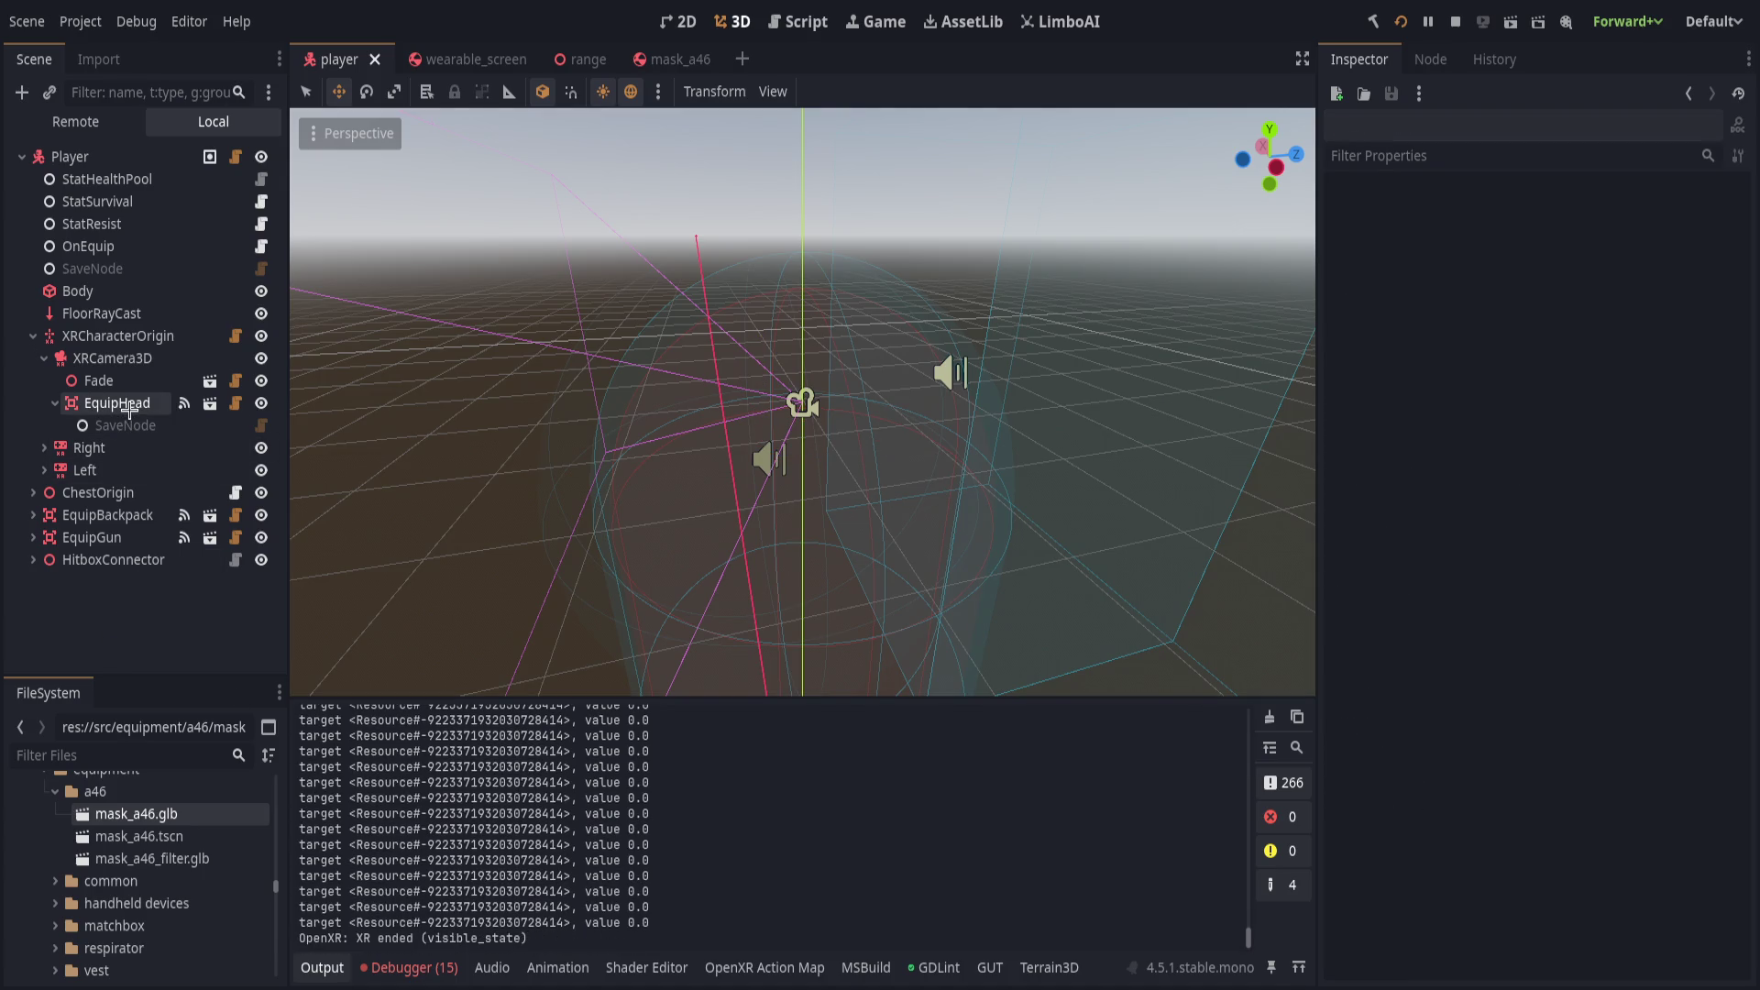
left_click(44, 358)
left_click(44, 402)
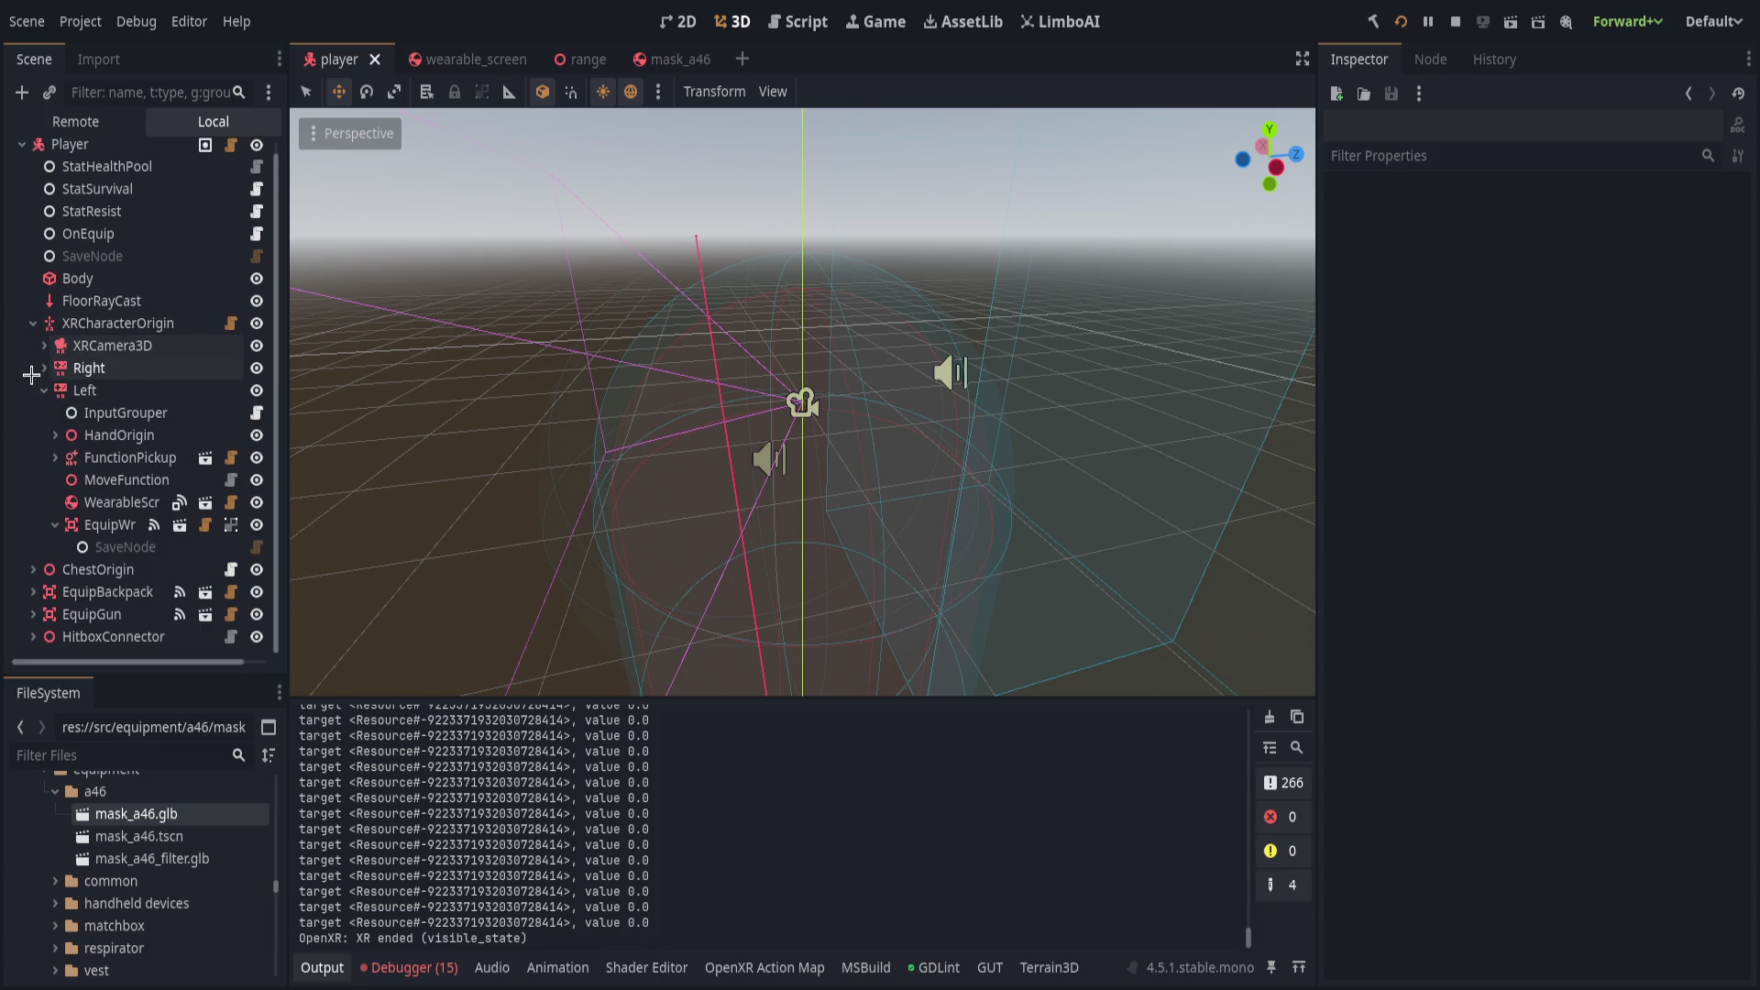
left_click(44, 368)
left_click_drag(286, 484, 365, 484)
mouse_move(168, 680)
left_mouse_down()
mouse_move(173, 807)
mouse_move(191, 695)
left_mouse_up()
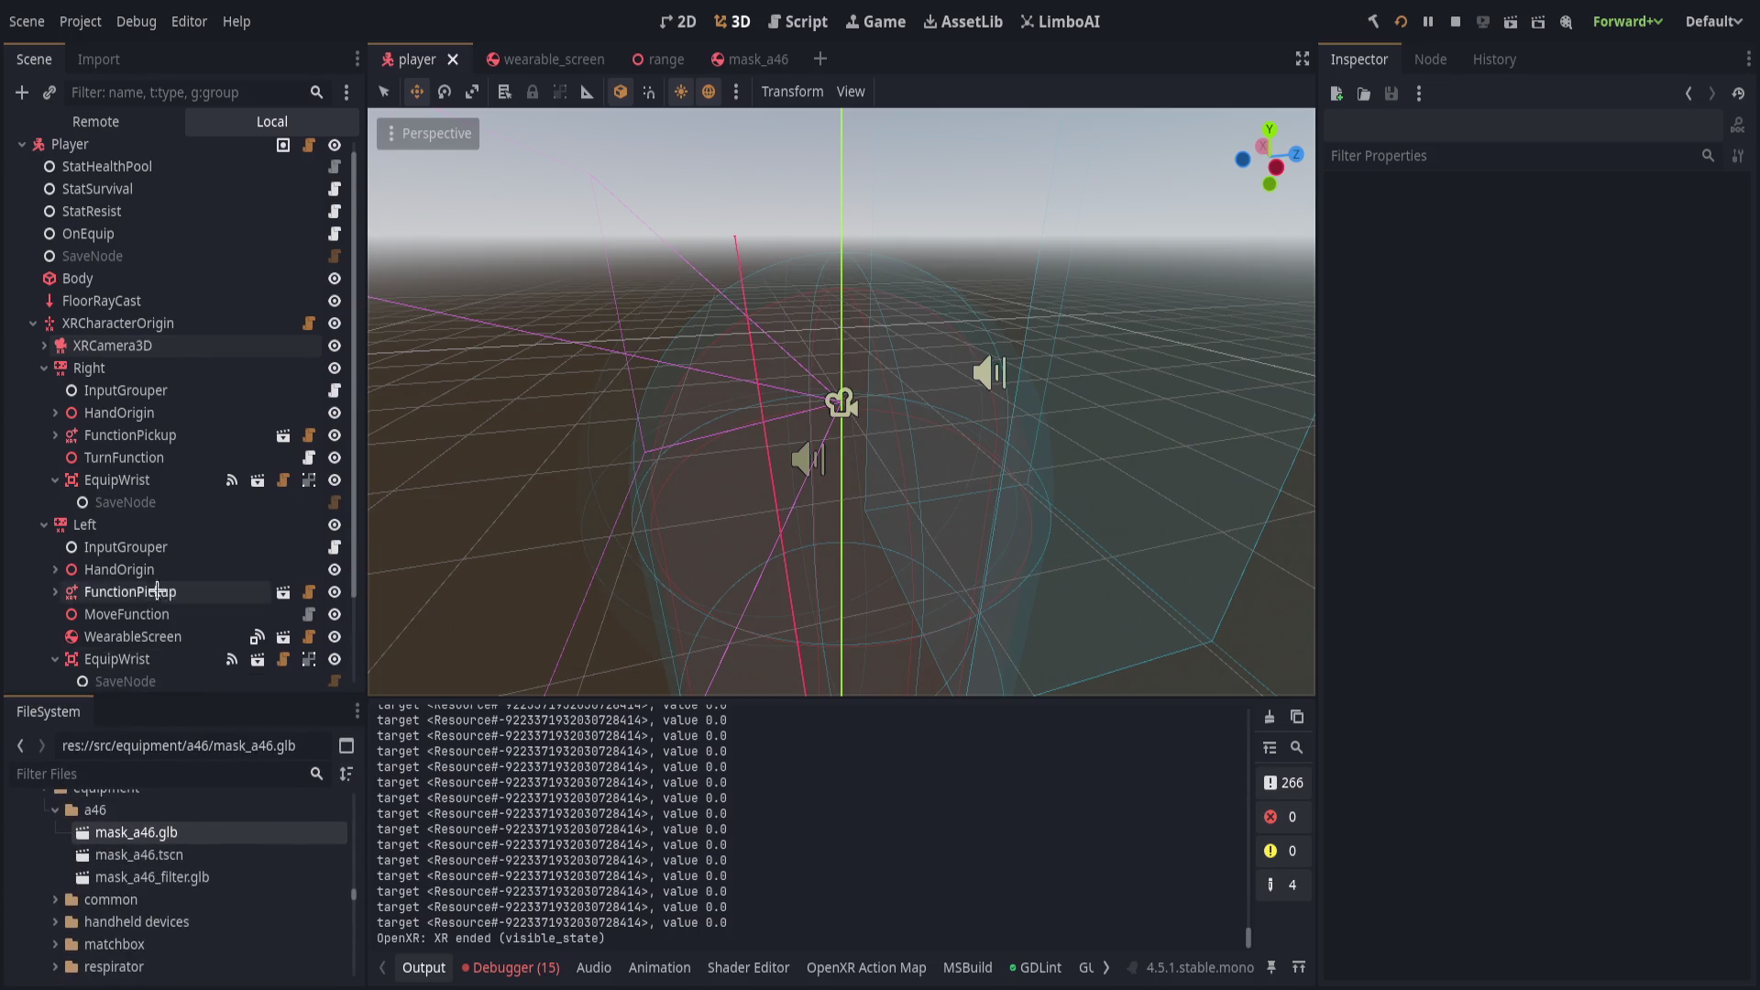
scroll(151, 592, "down", 1)
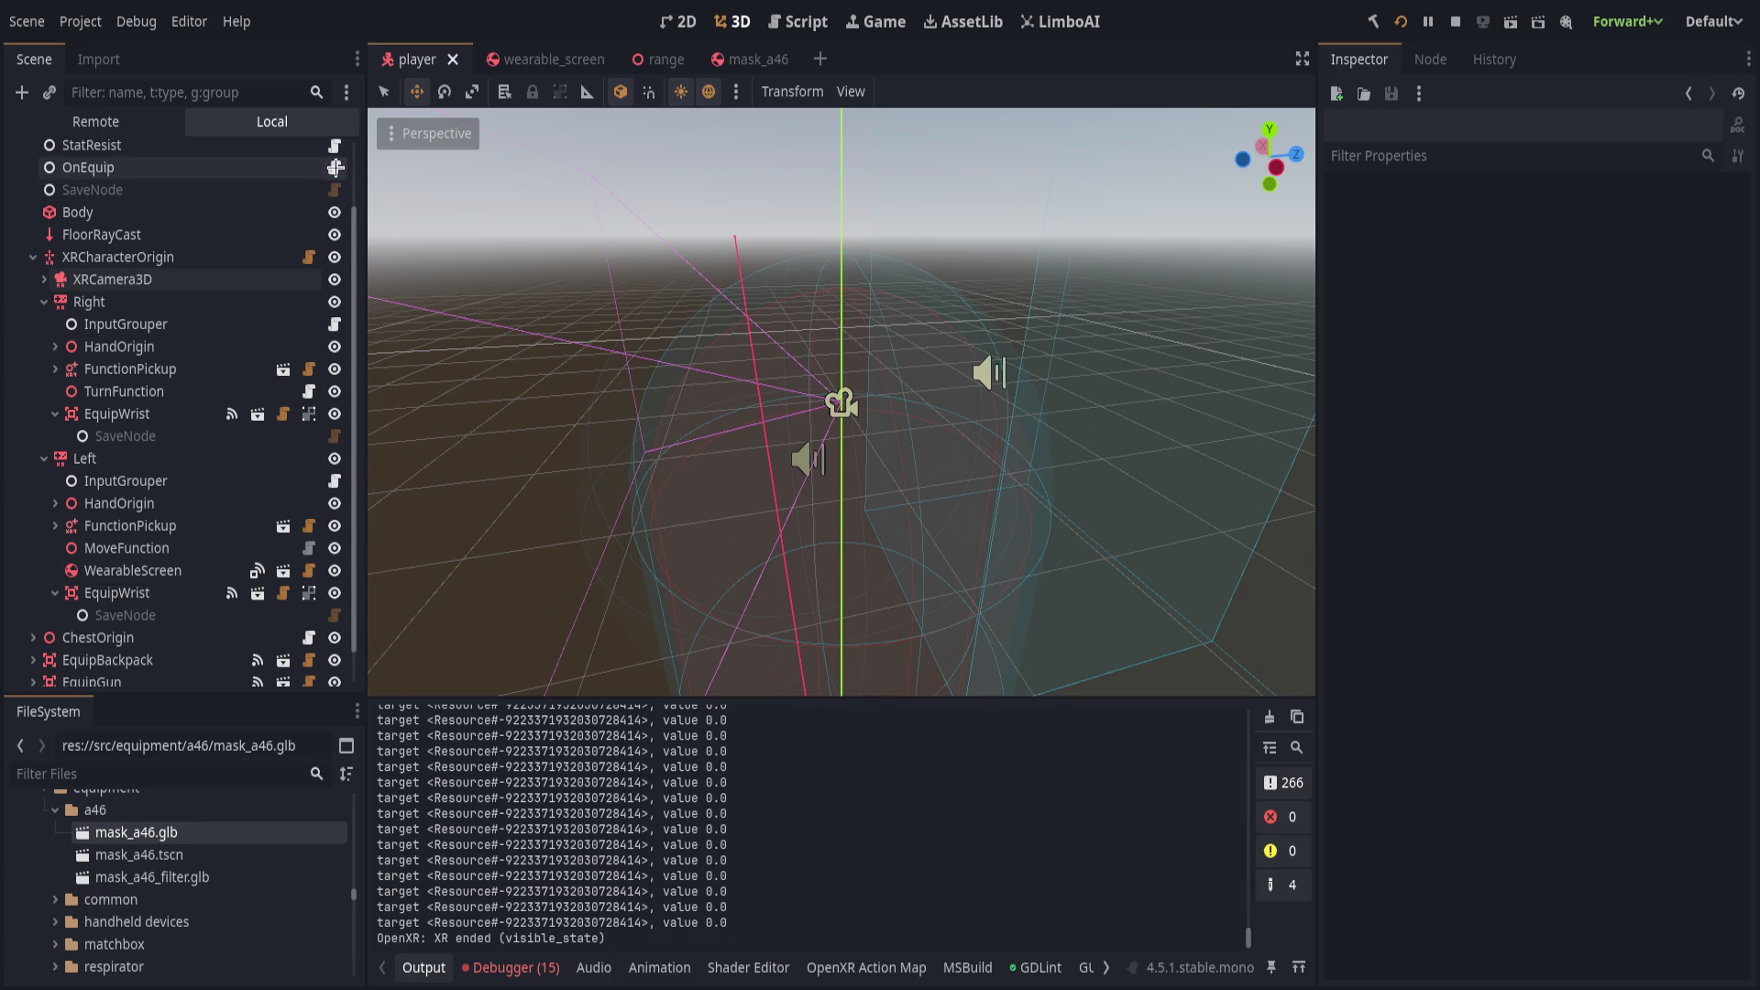
Step: Bring up the OnEquip script (player.tscn) and read its _ready signal connections to _on_equip
key("ctrl+F3")
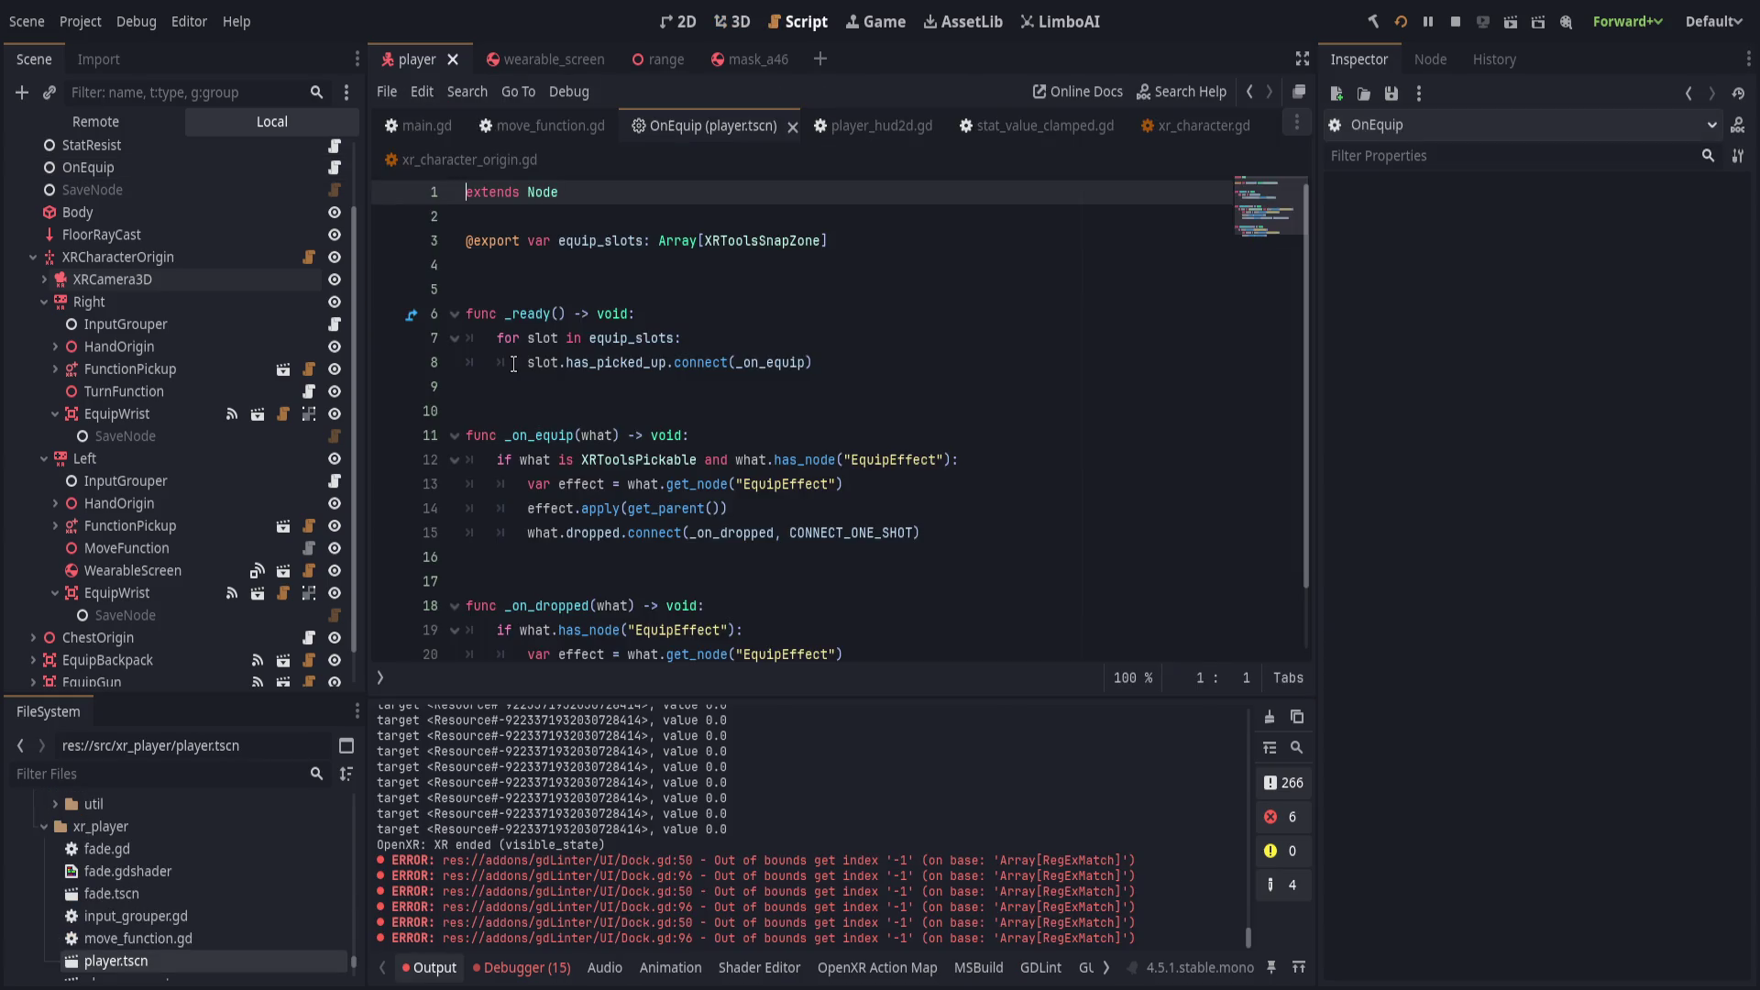
left_click(919, 316)
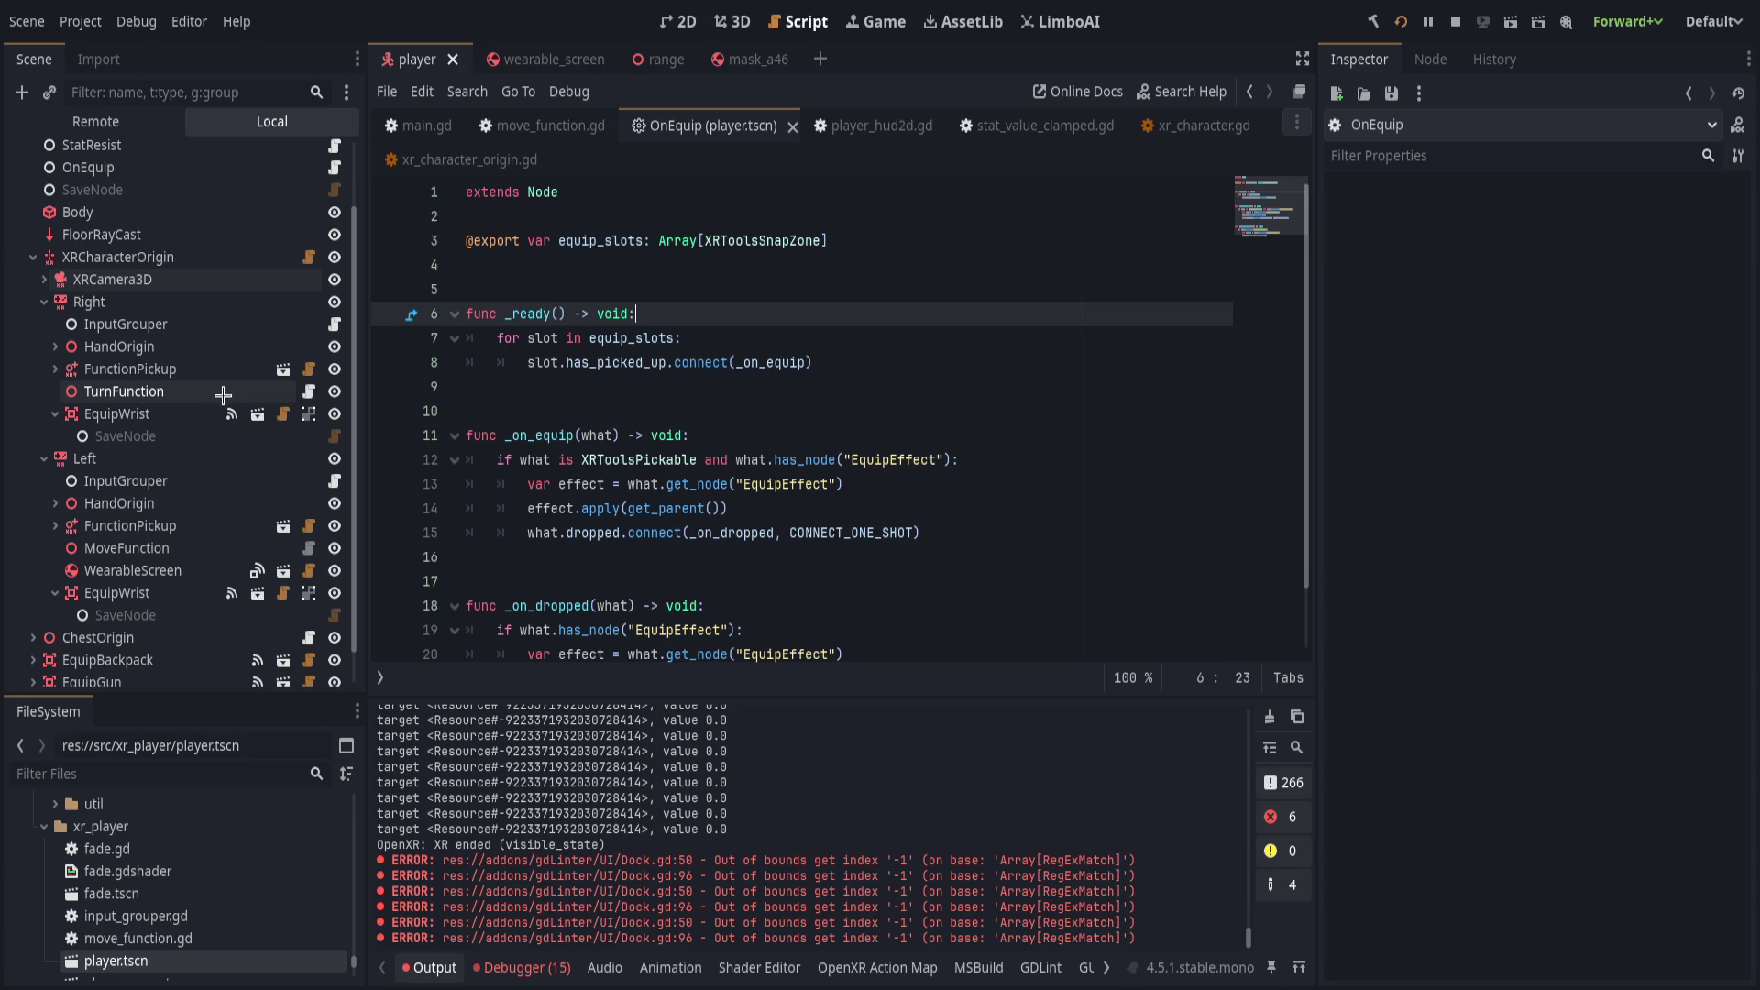
scroll(217, 401, "up", 2)
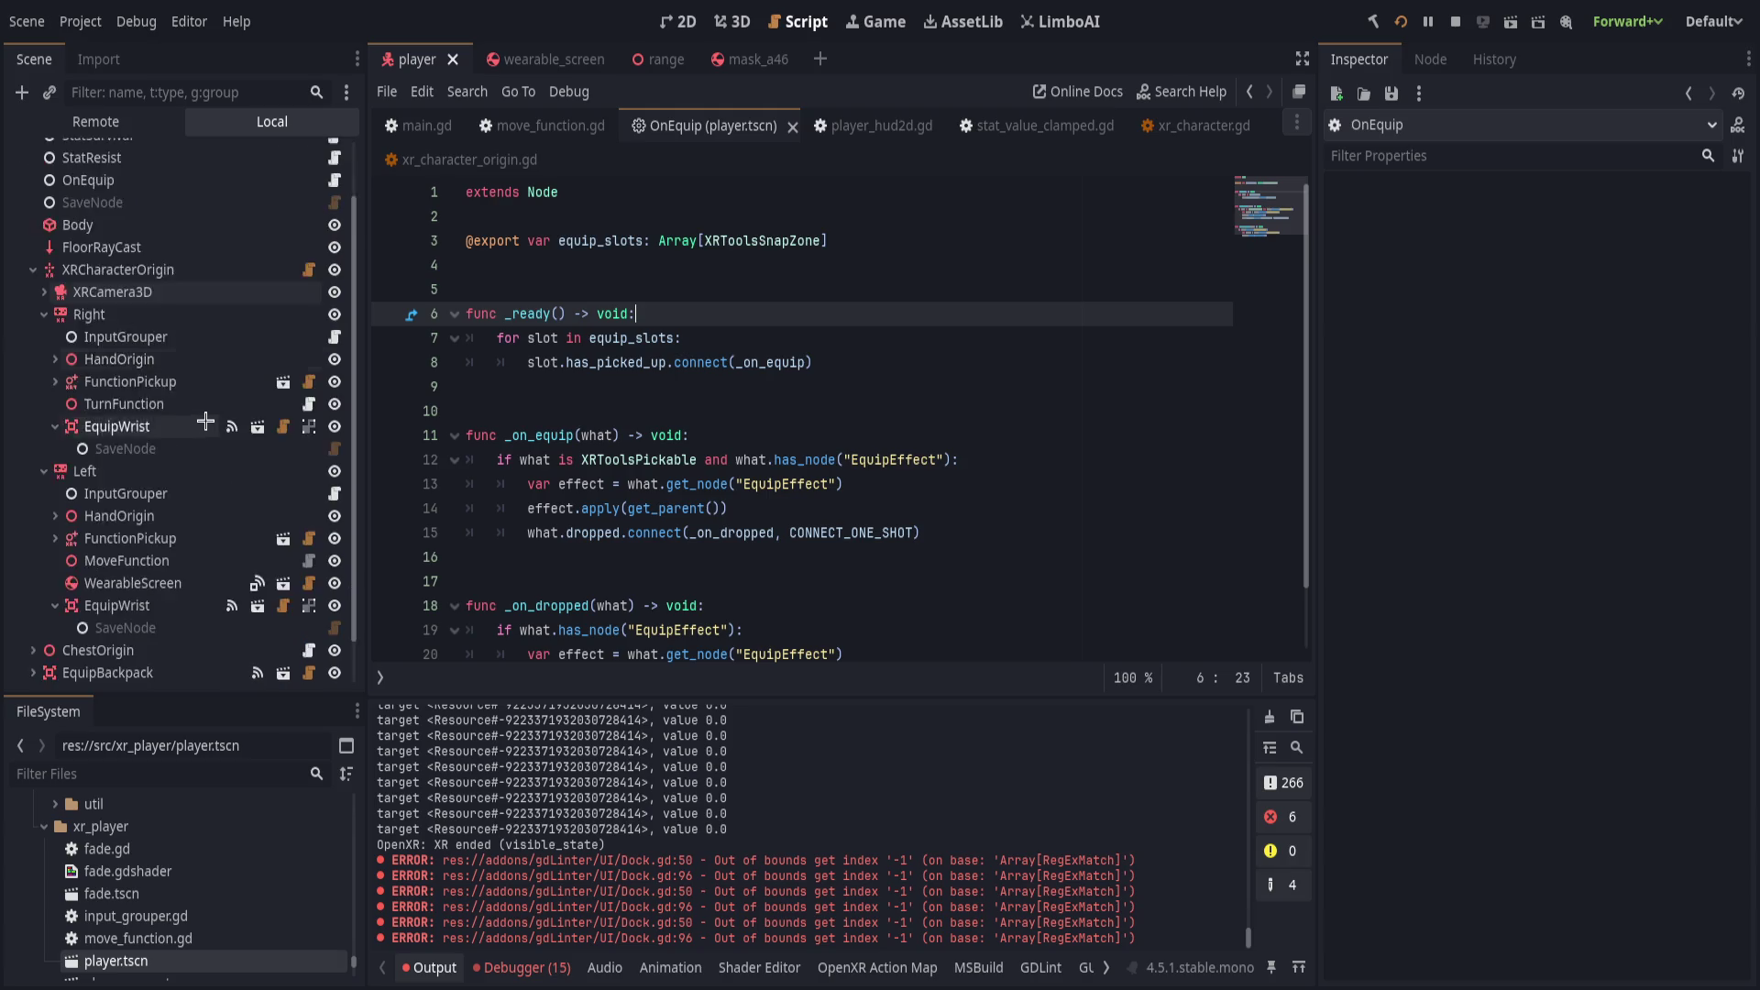
scroll(206, 421, "down", 3)
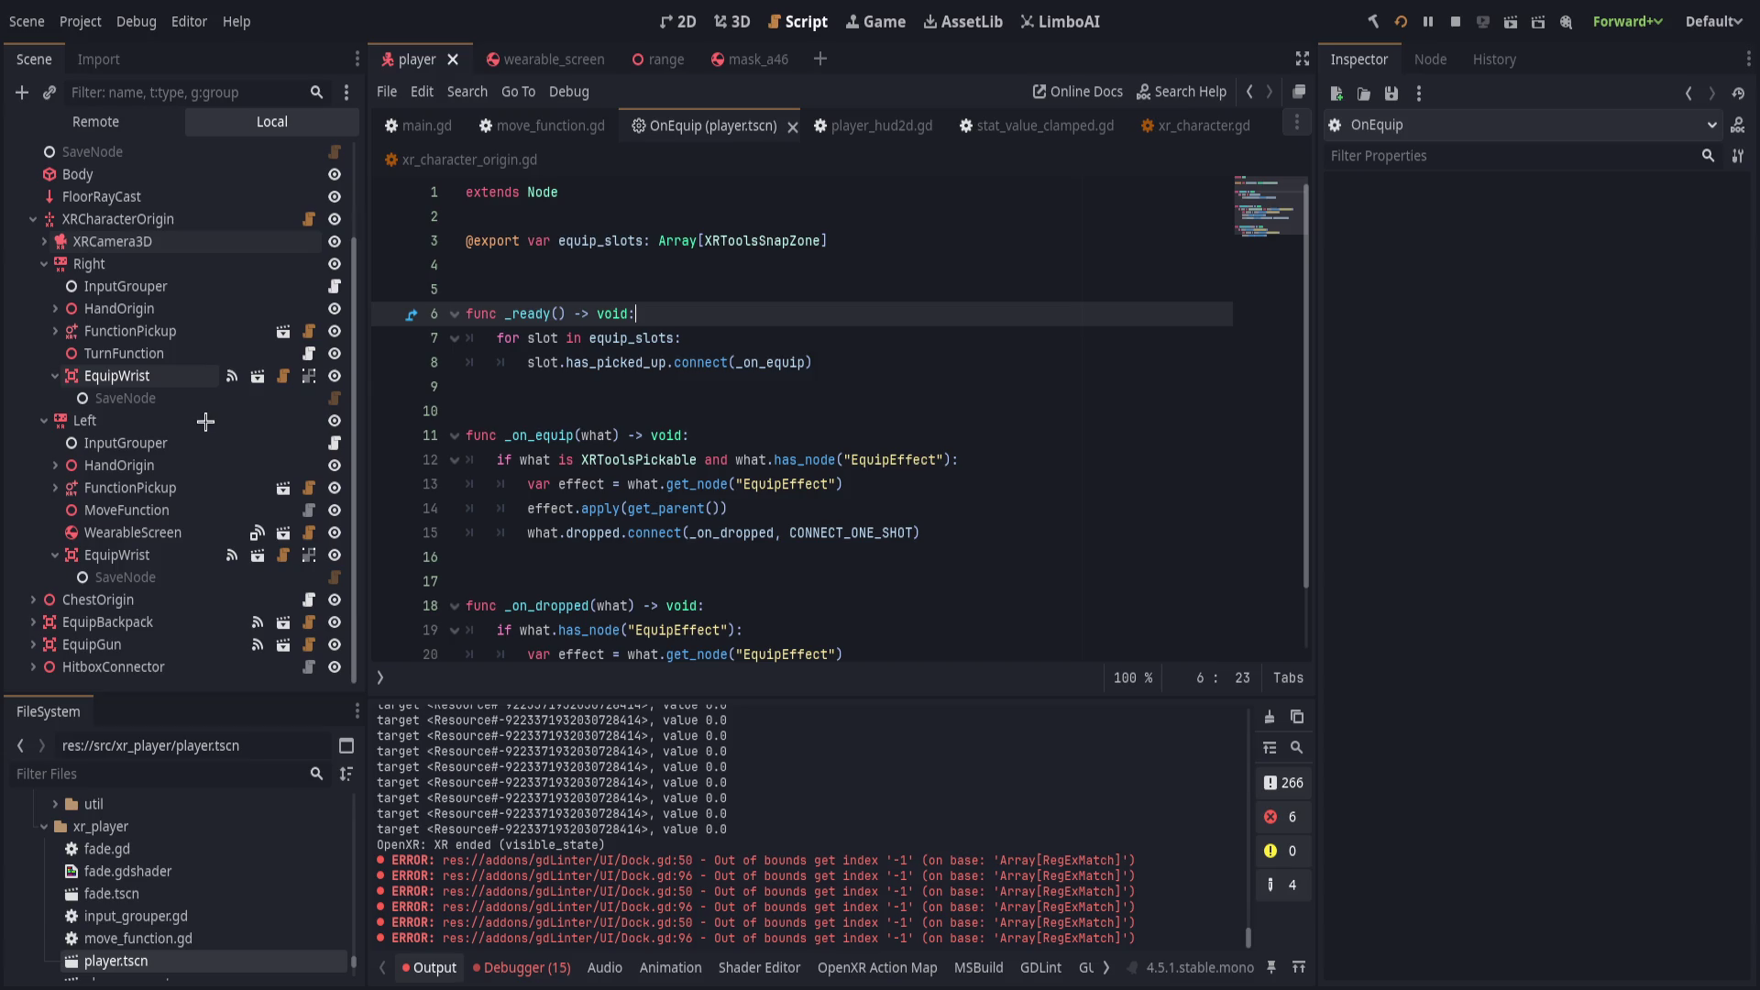
Step: Add a plain Node child named EquipEffect under the Left hand's EquipWrist, undoing an accidental paste
left_click(168, 554)
left_click(168, 554)
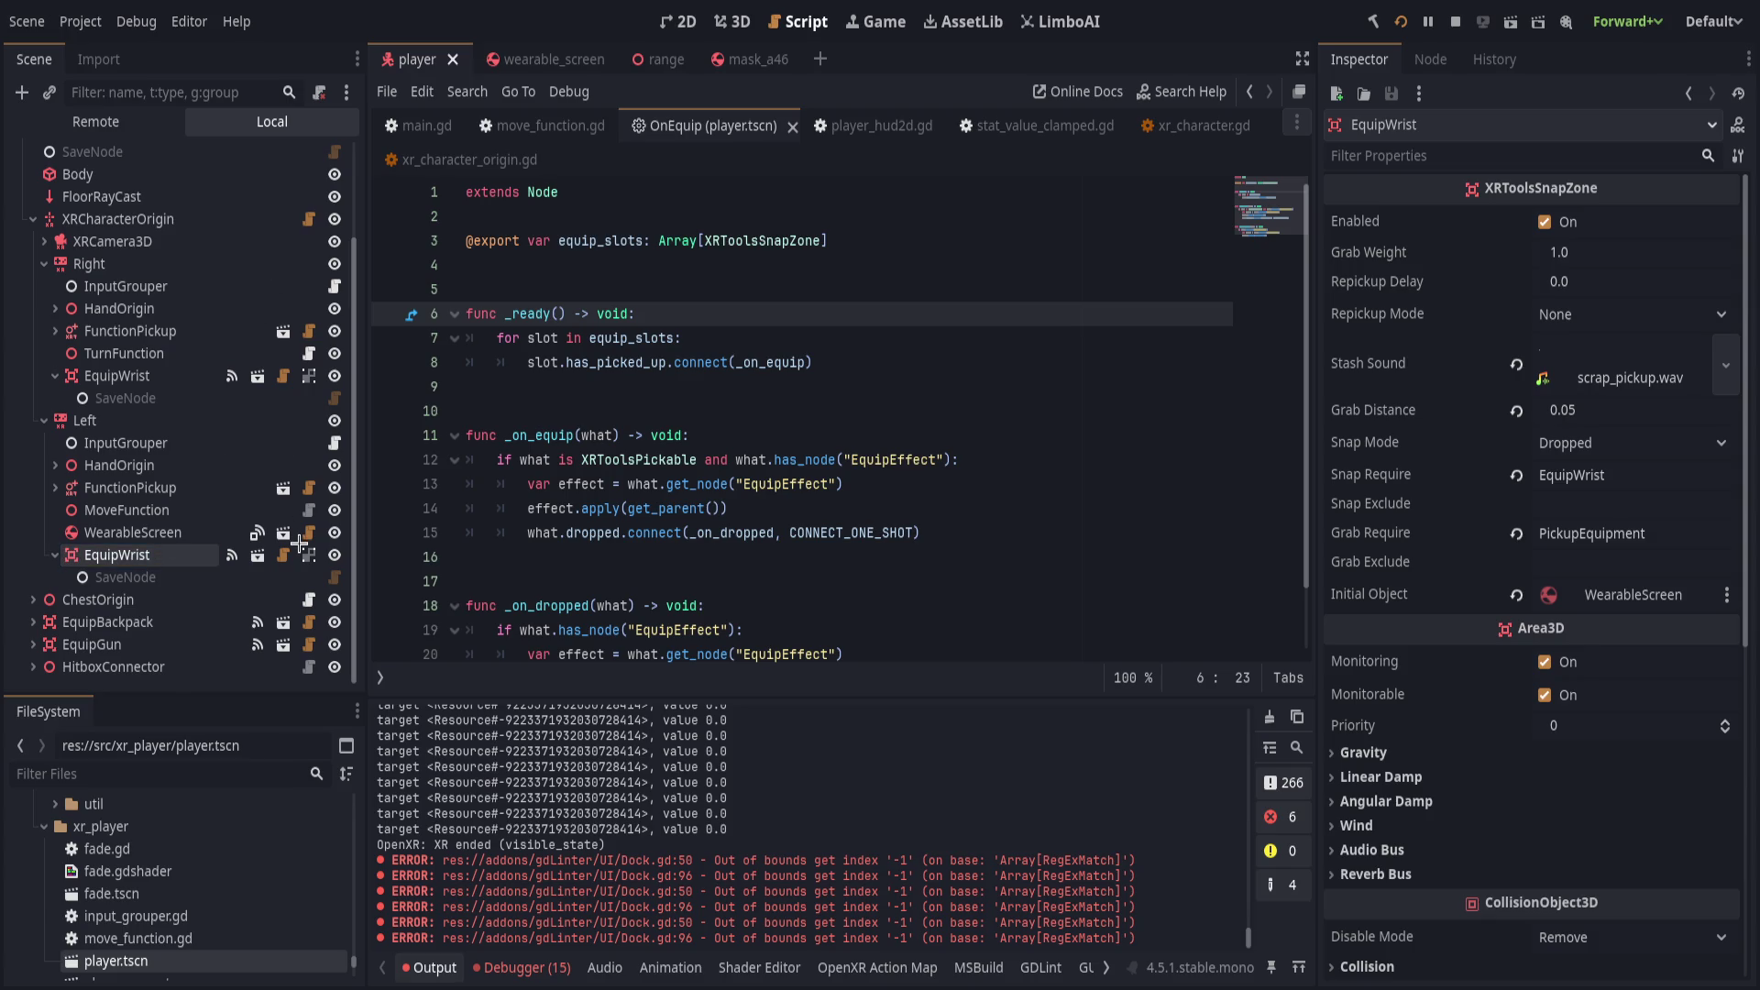
key("ctrl+v")
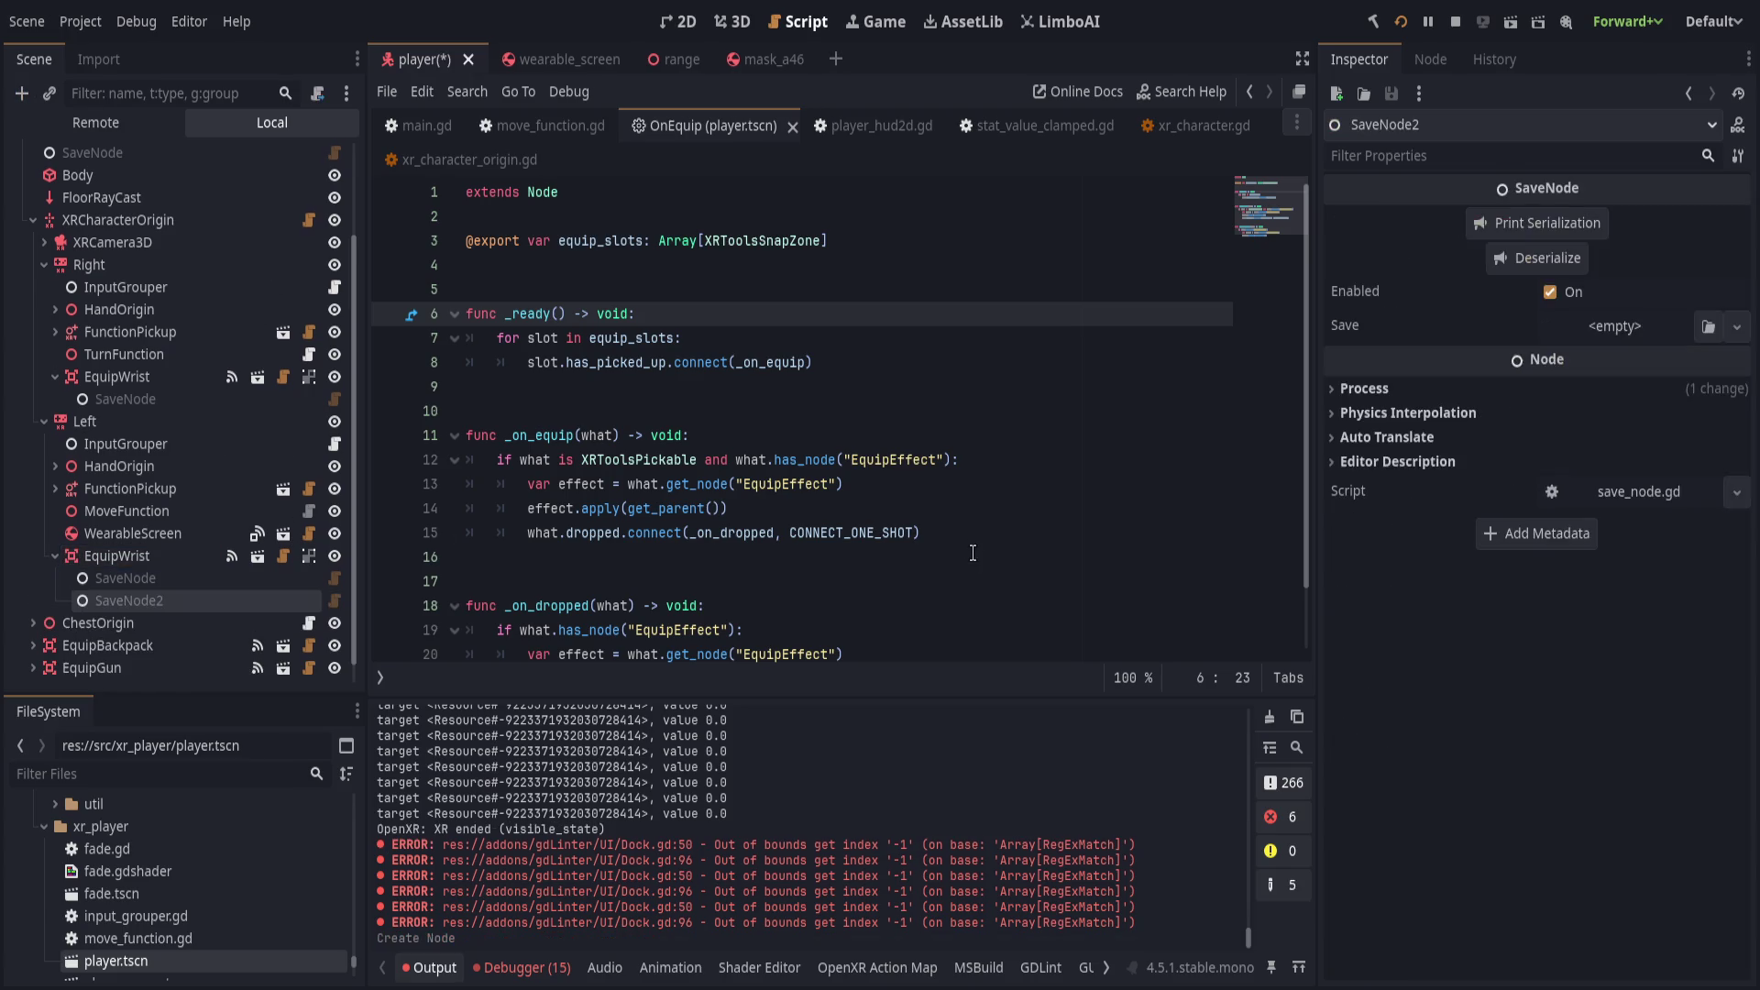
key("ctrl+z")
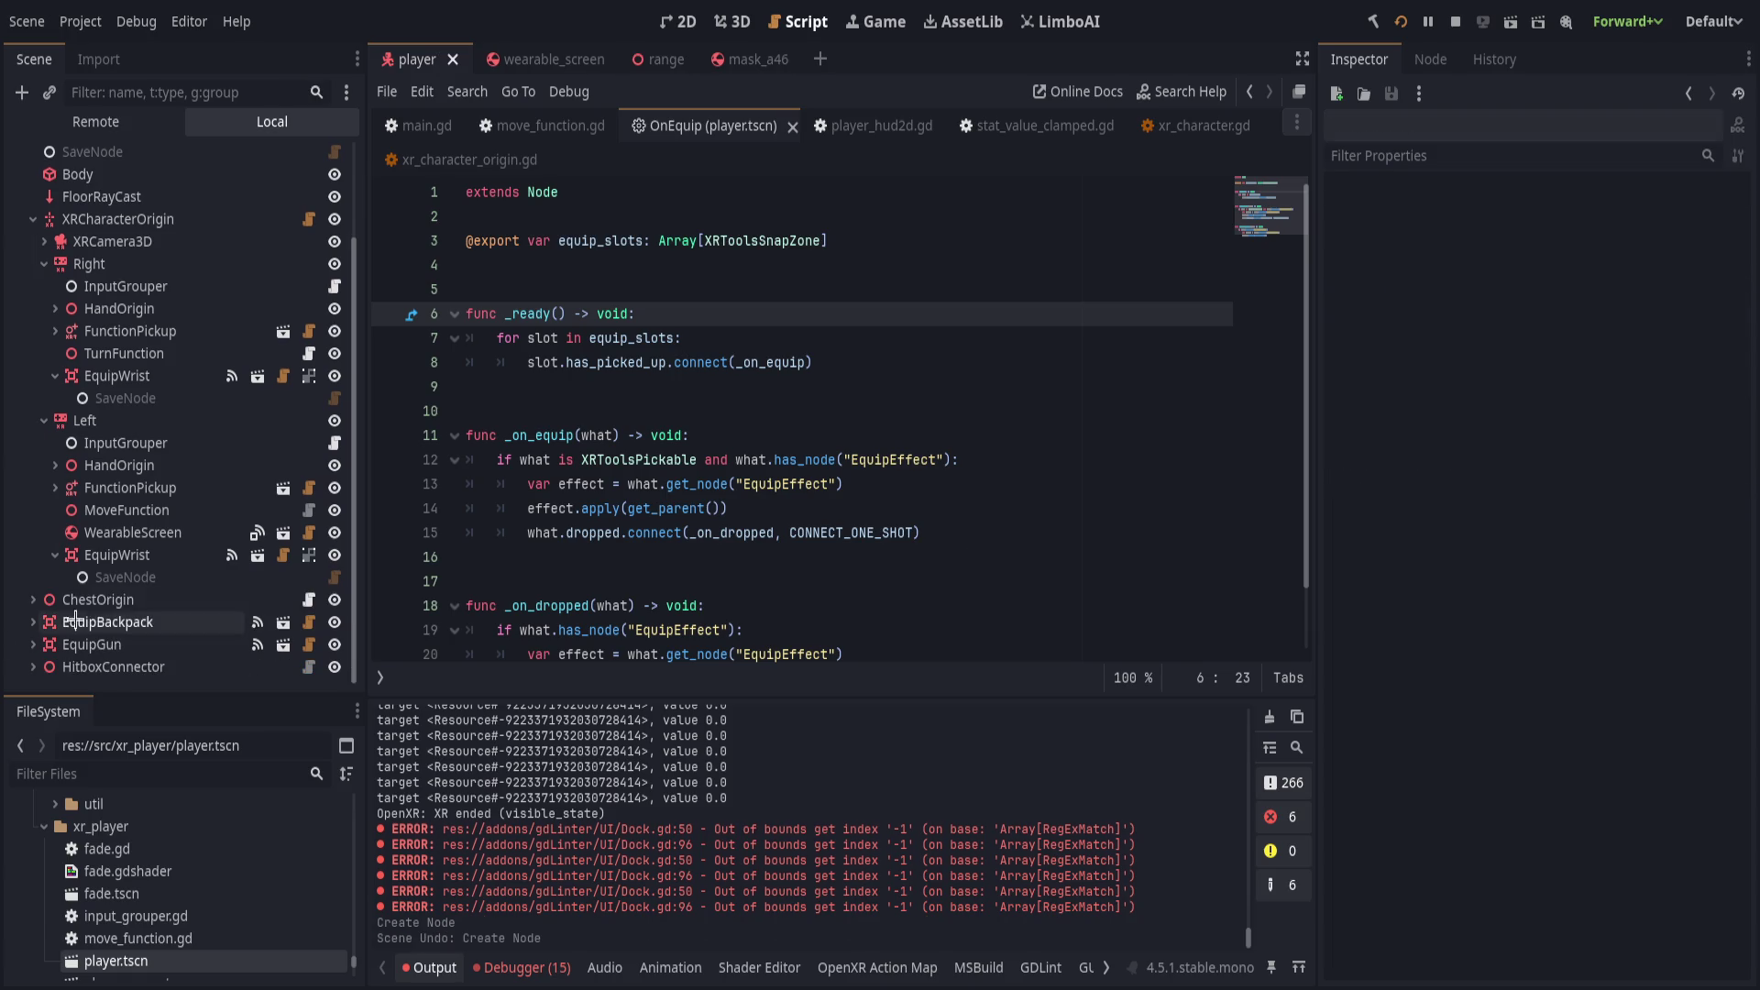
left_click(112, 555)
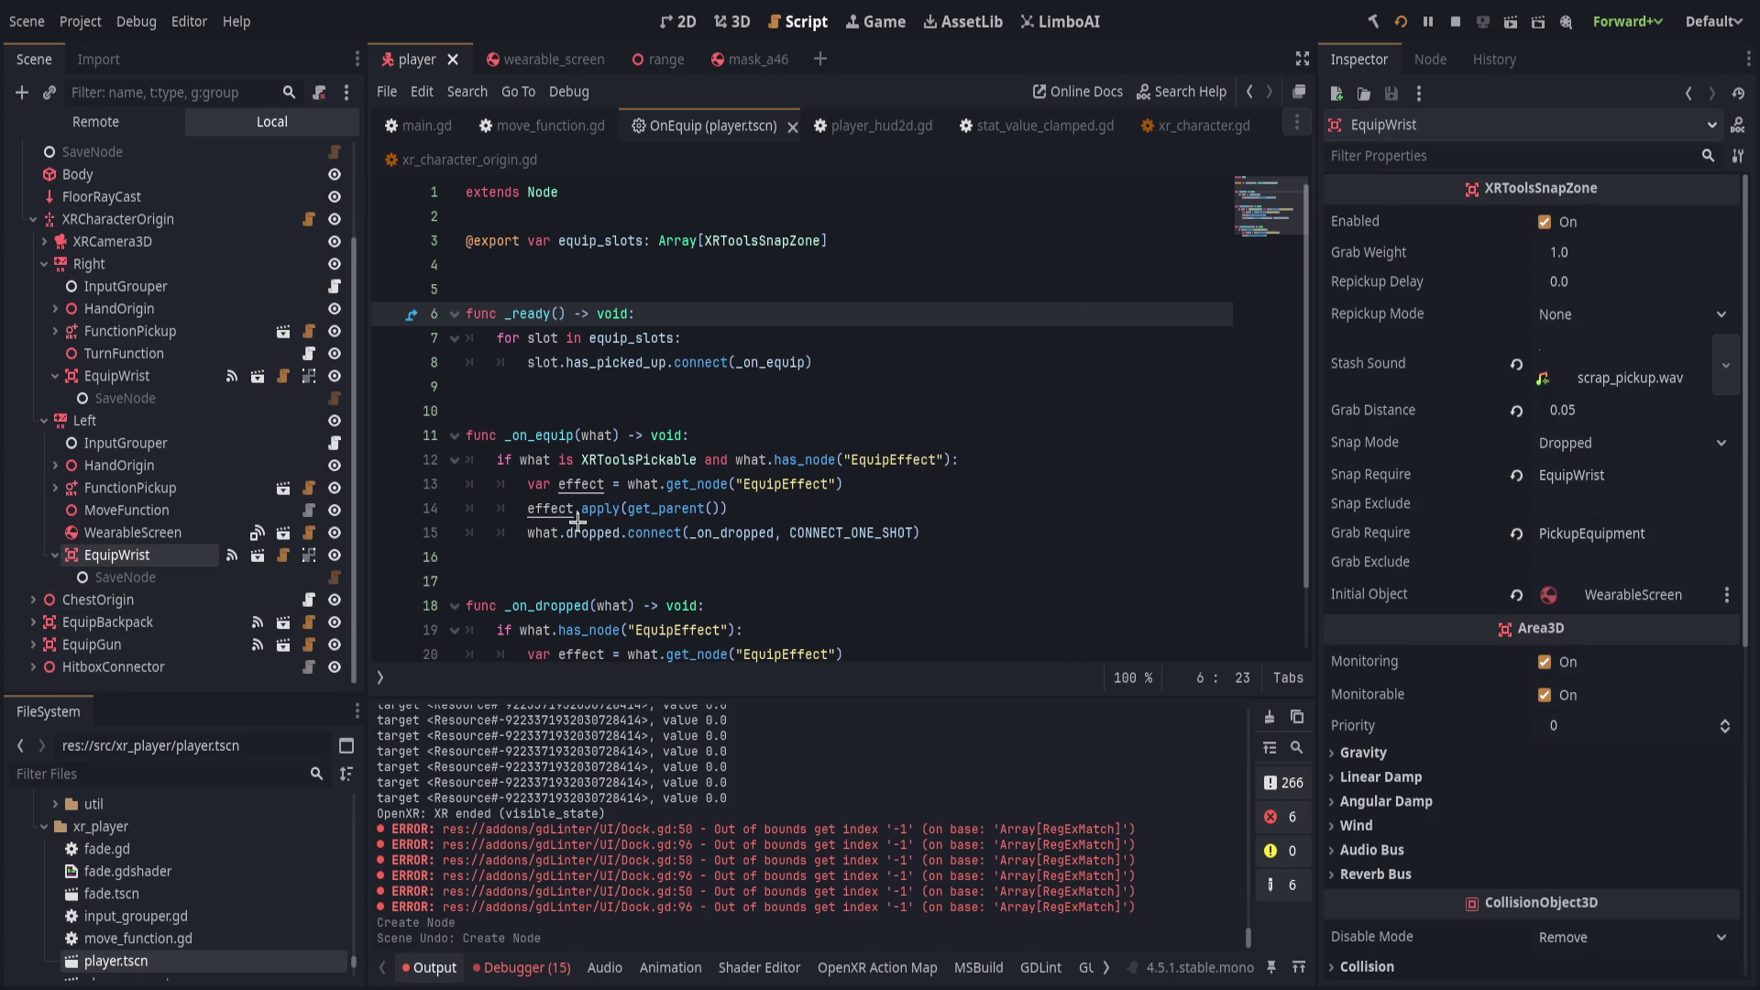
key("ctrl+a")
key("Return")
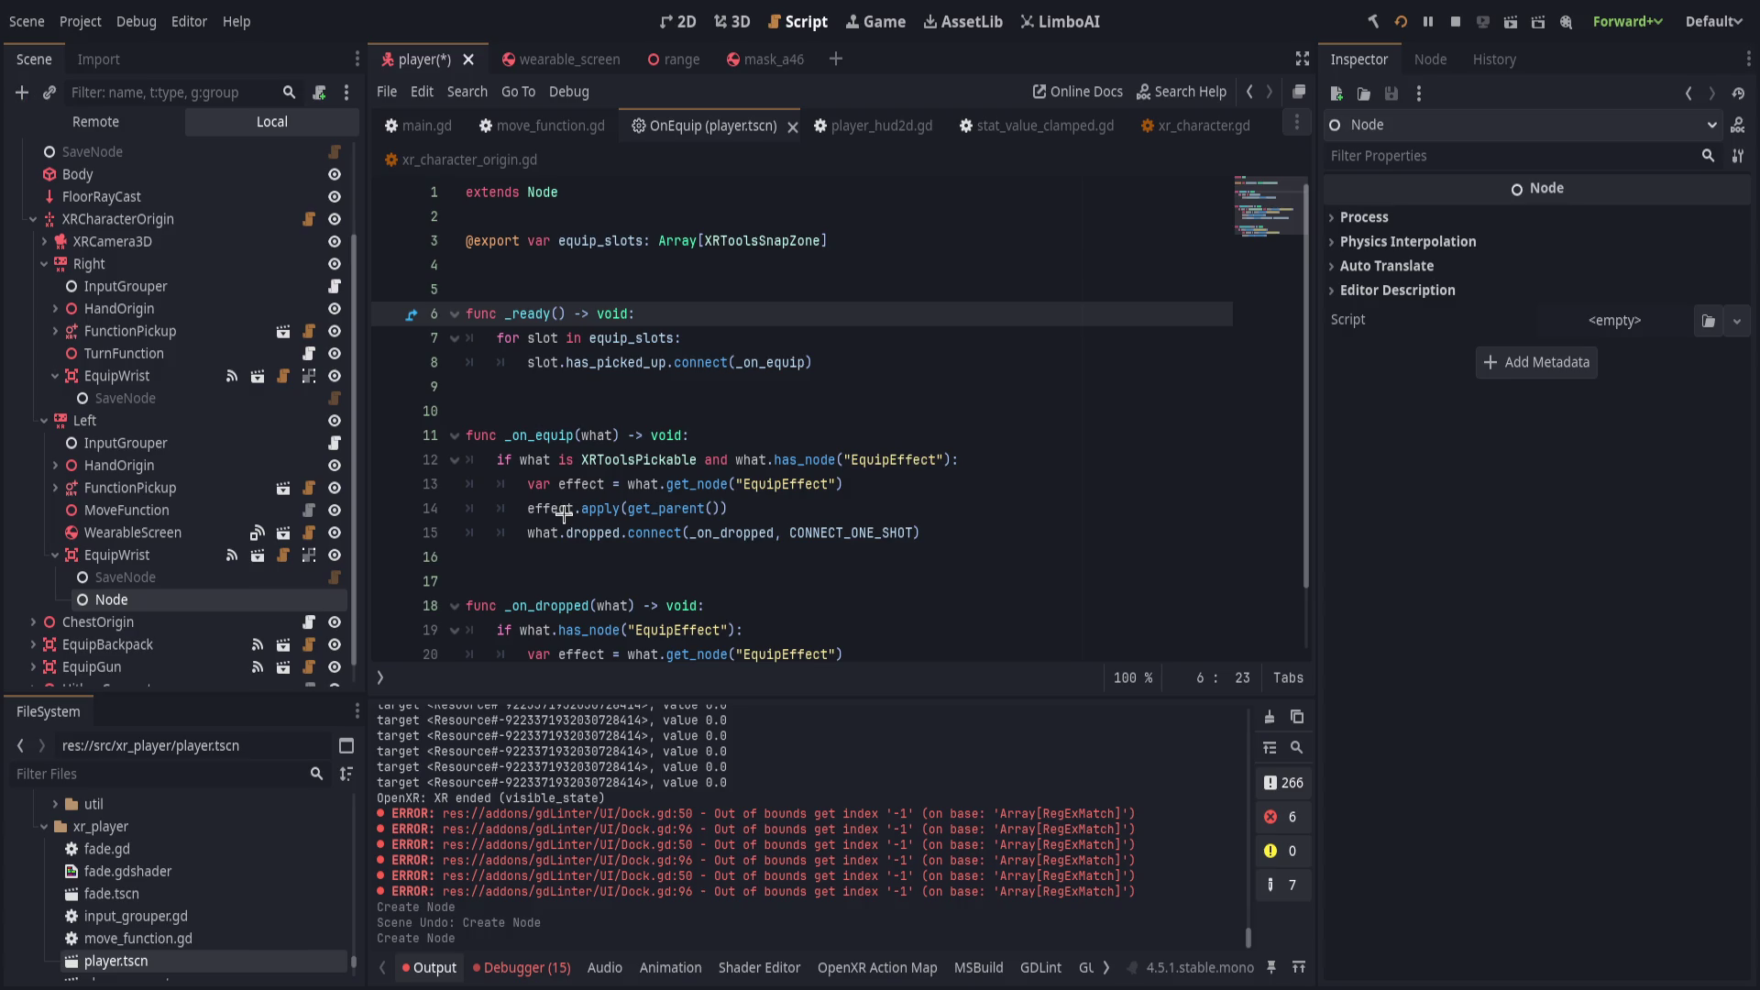
key("F2")
type("EquipEffect")
key("Return")
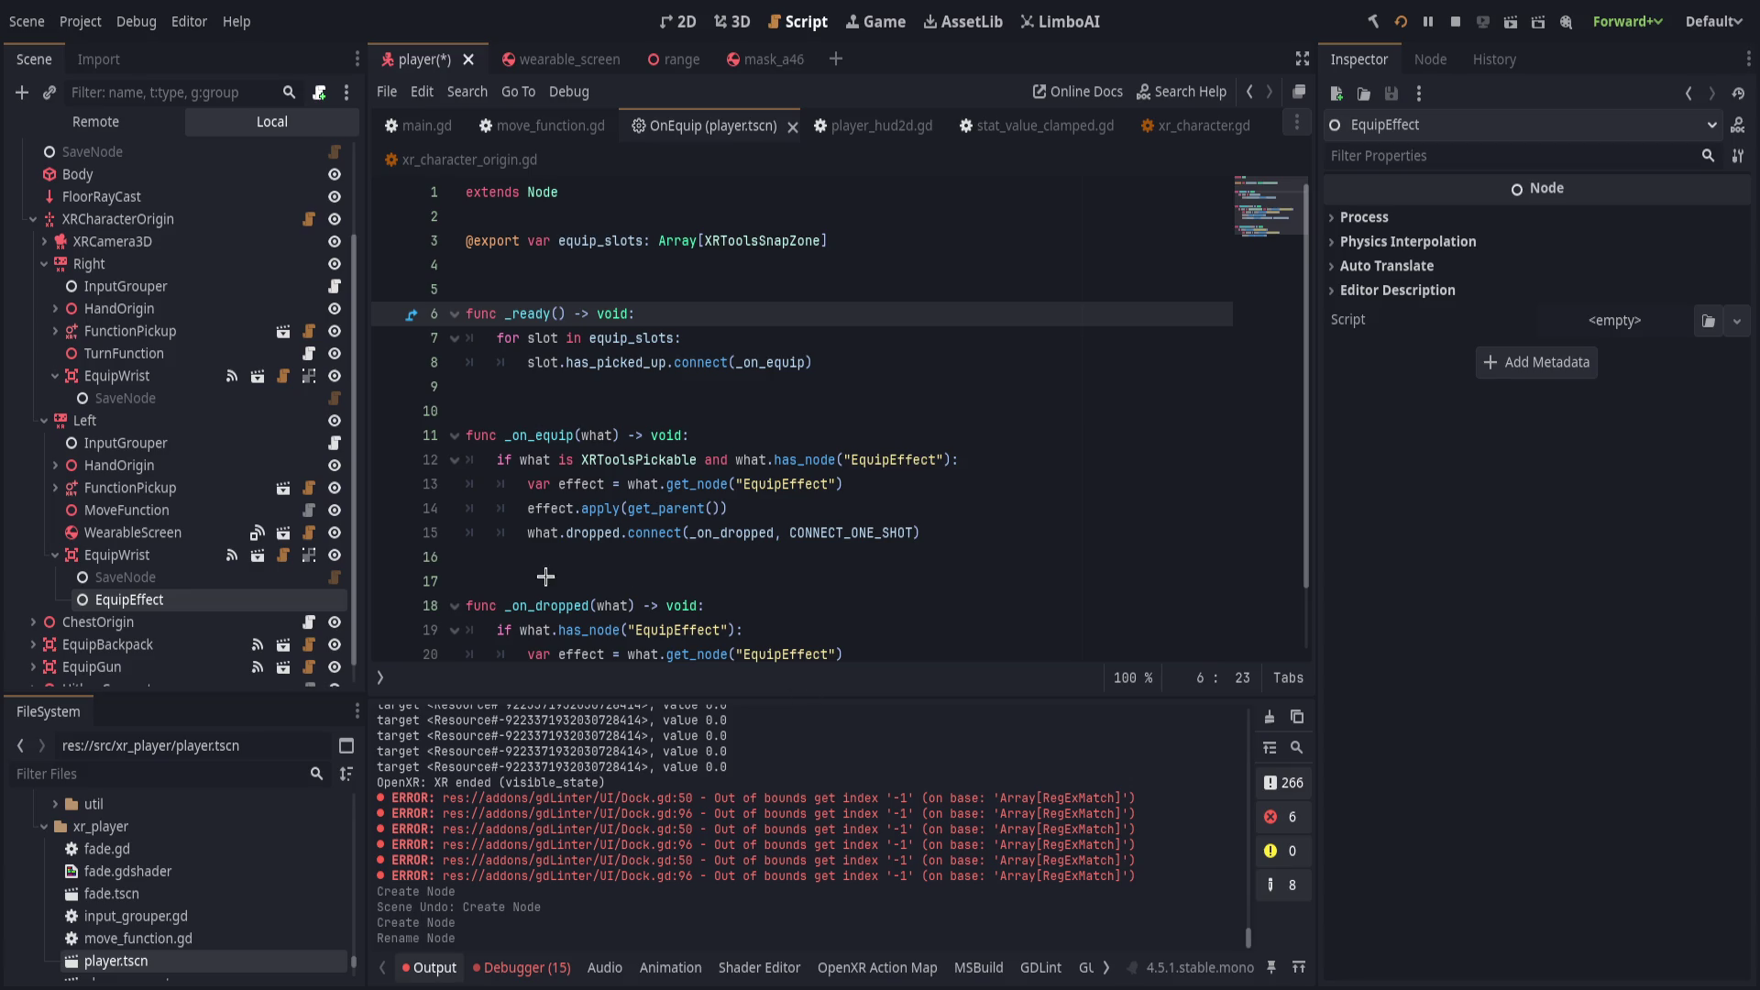
Step: Replace the template code with the signature func apply(player : Node) -> void:
mouse_move(687, 486)
left_mouse_down()
mouse_move(642, 386)
mouse_move(628, 230)
left_mouse_up()
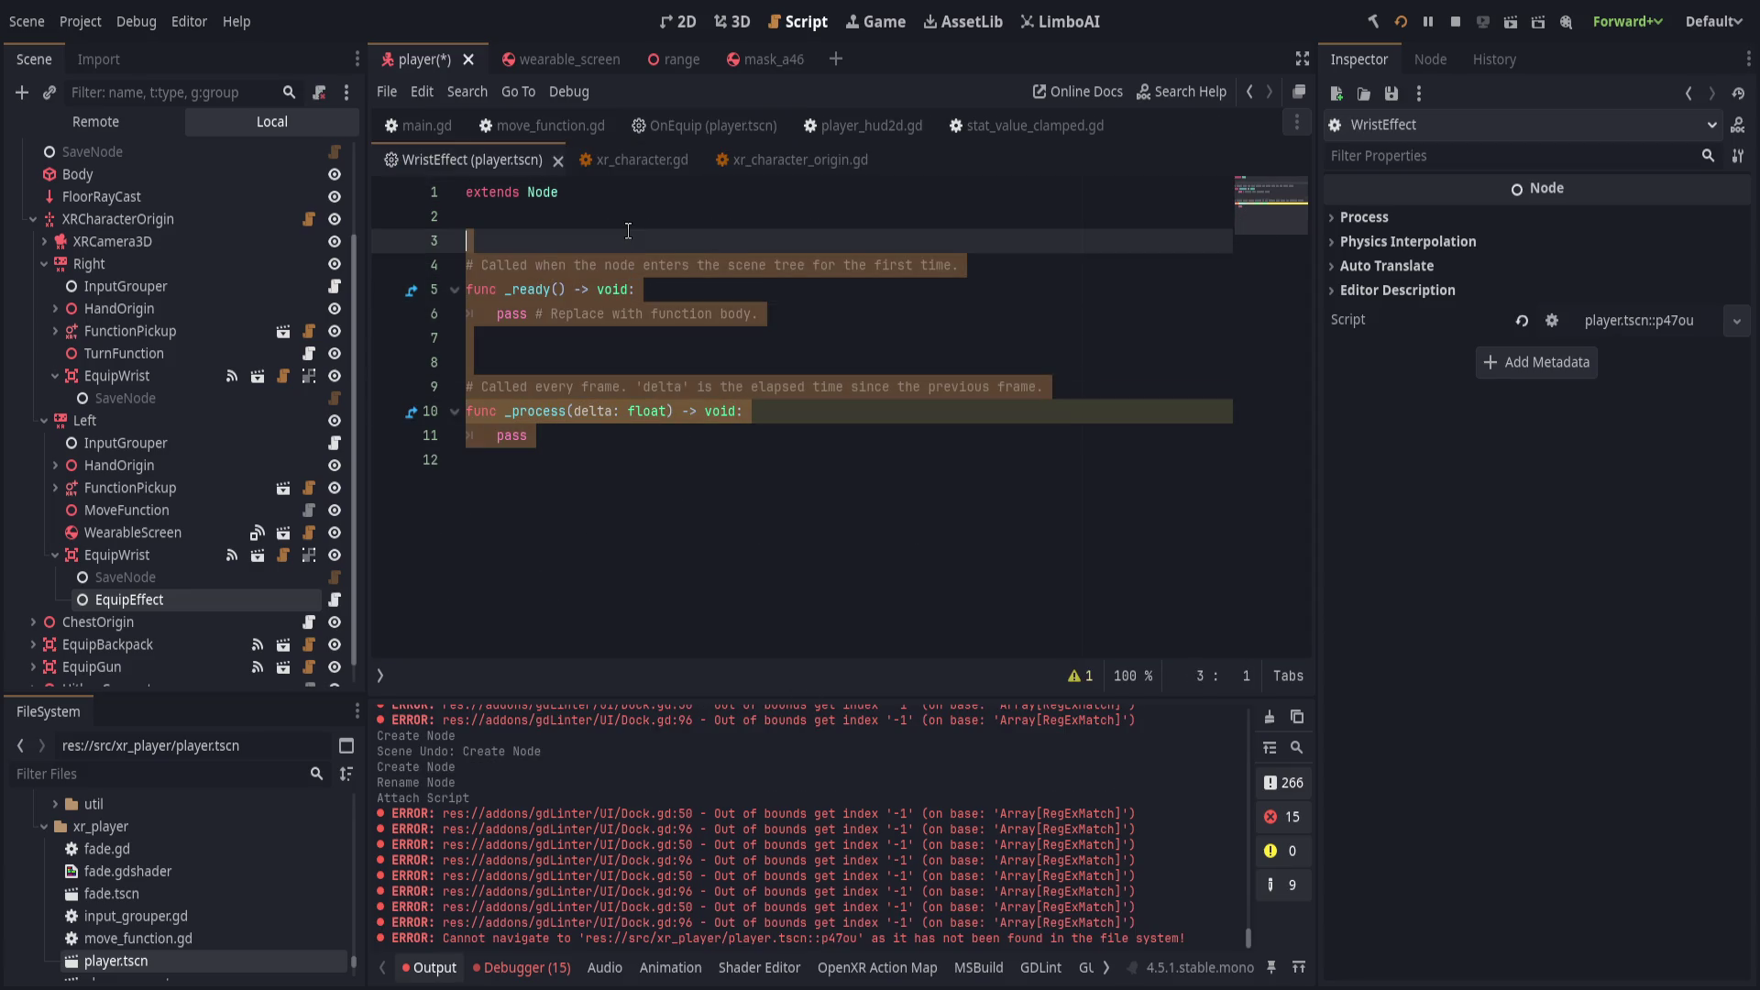
key("BackSpace")
type("func apply(pl")
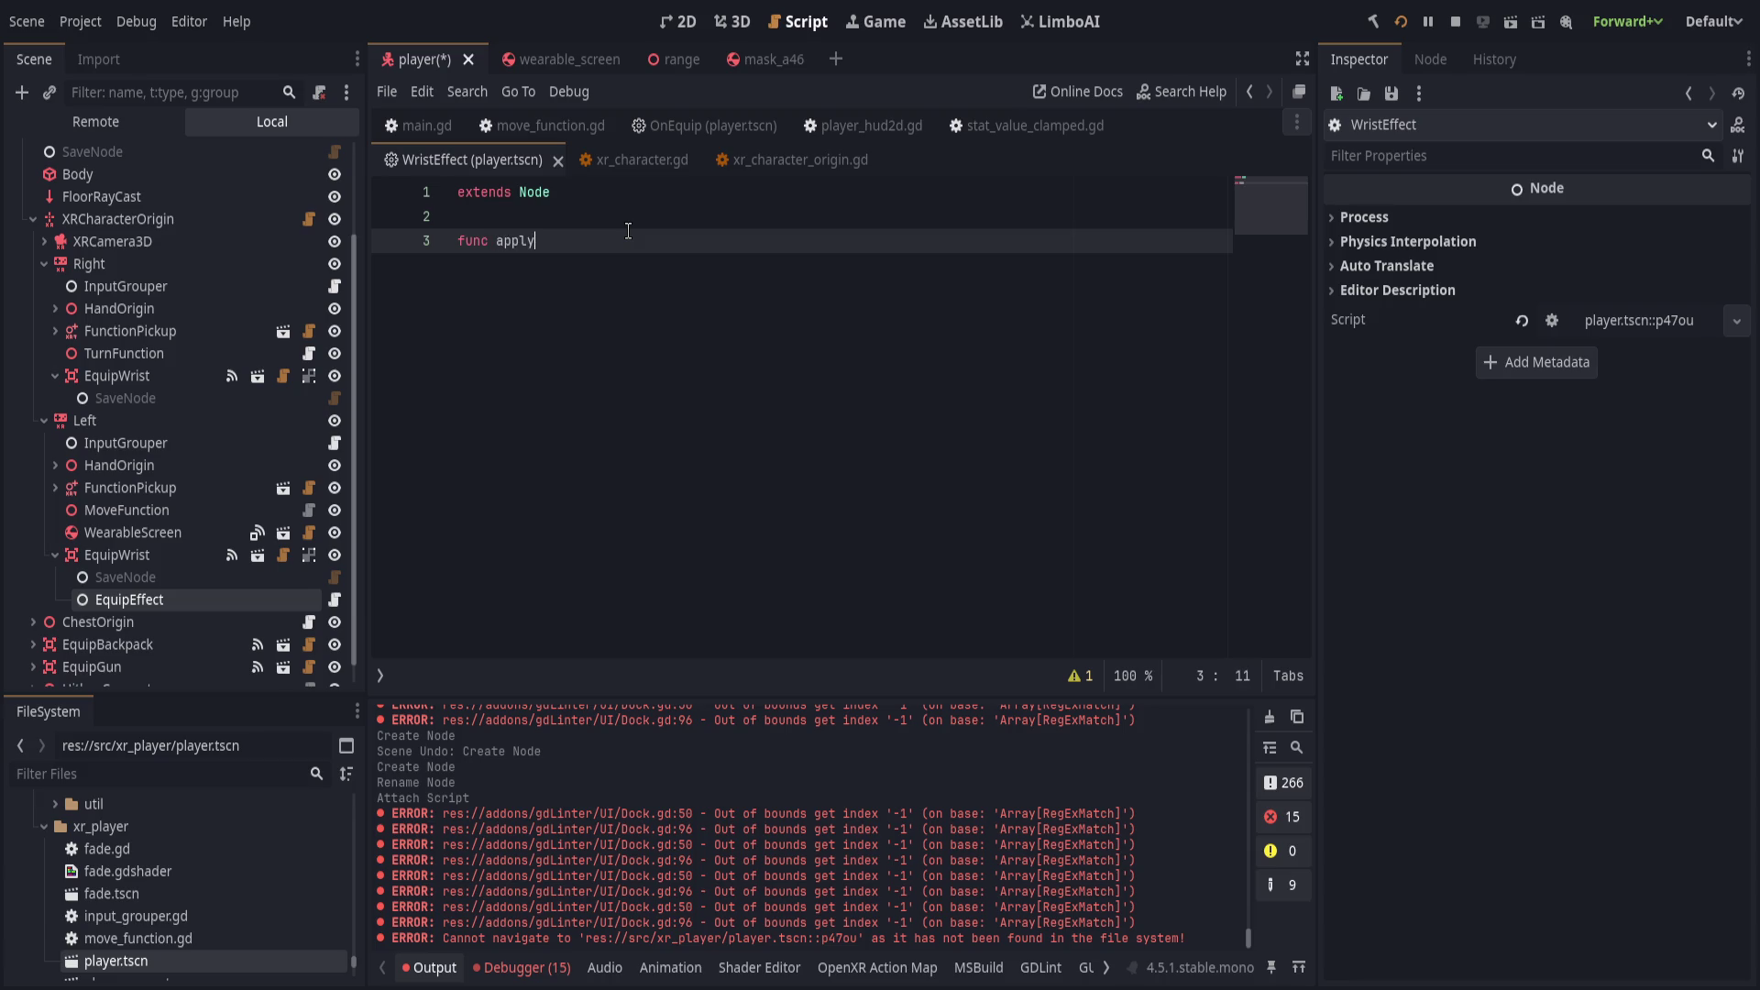
type("ayer ")
type(": Node")
type(") ->  vo")
type("id:")
key("Return")
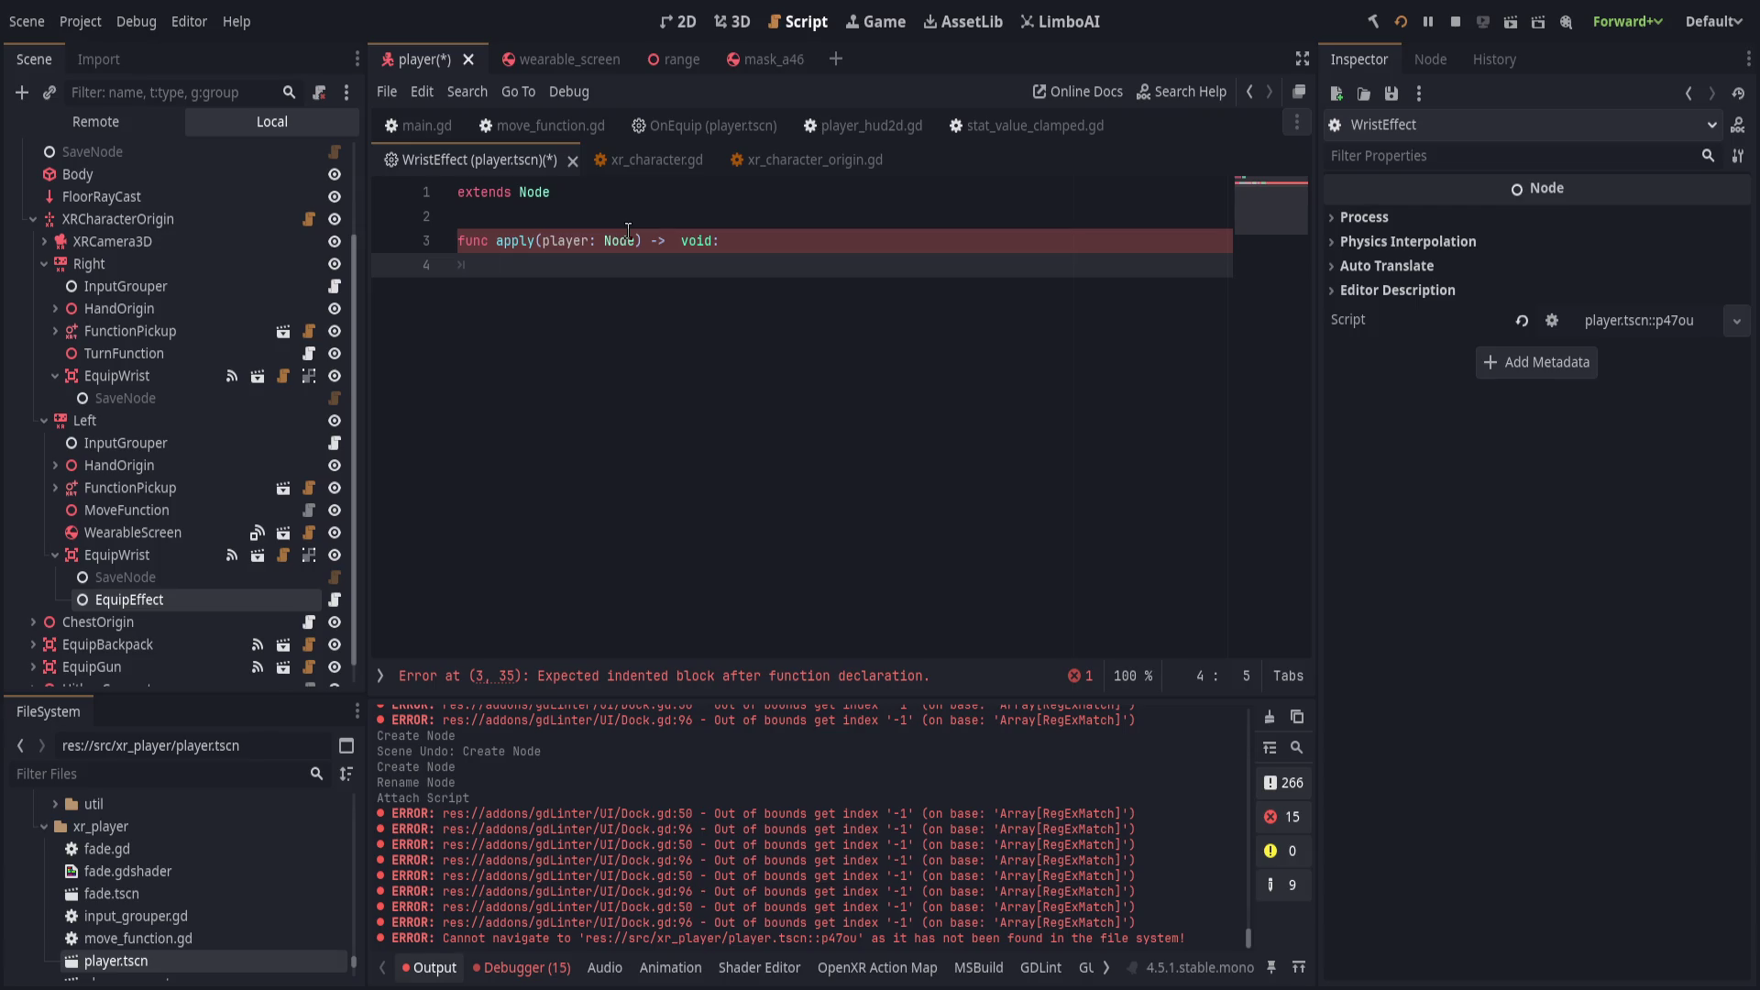
Step: Write var p = get_parent() as XRToolsSnapZone as the function's first line
type("get_parent().")
key("BackSpace")
type("as")
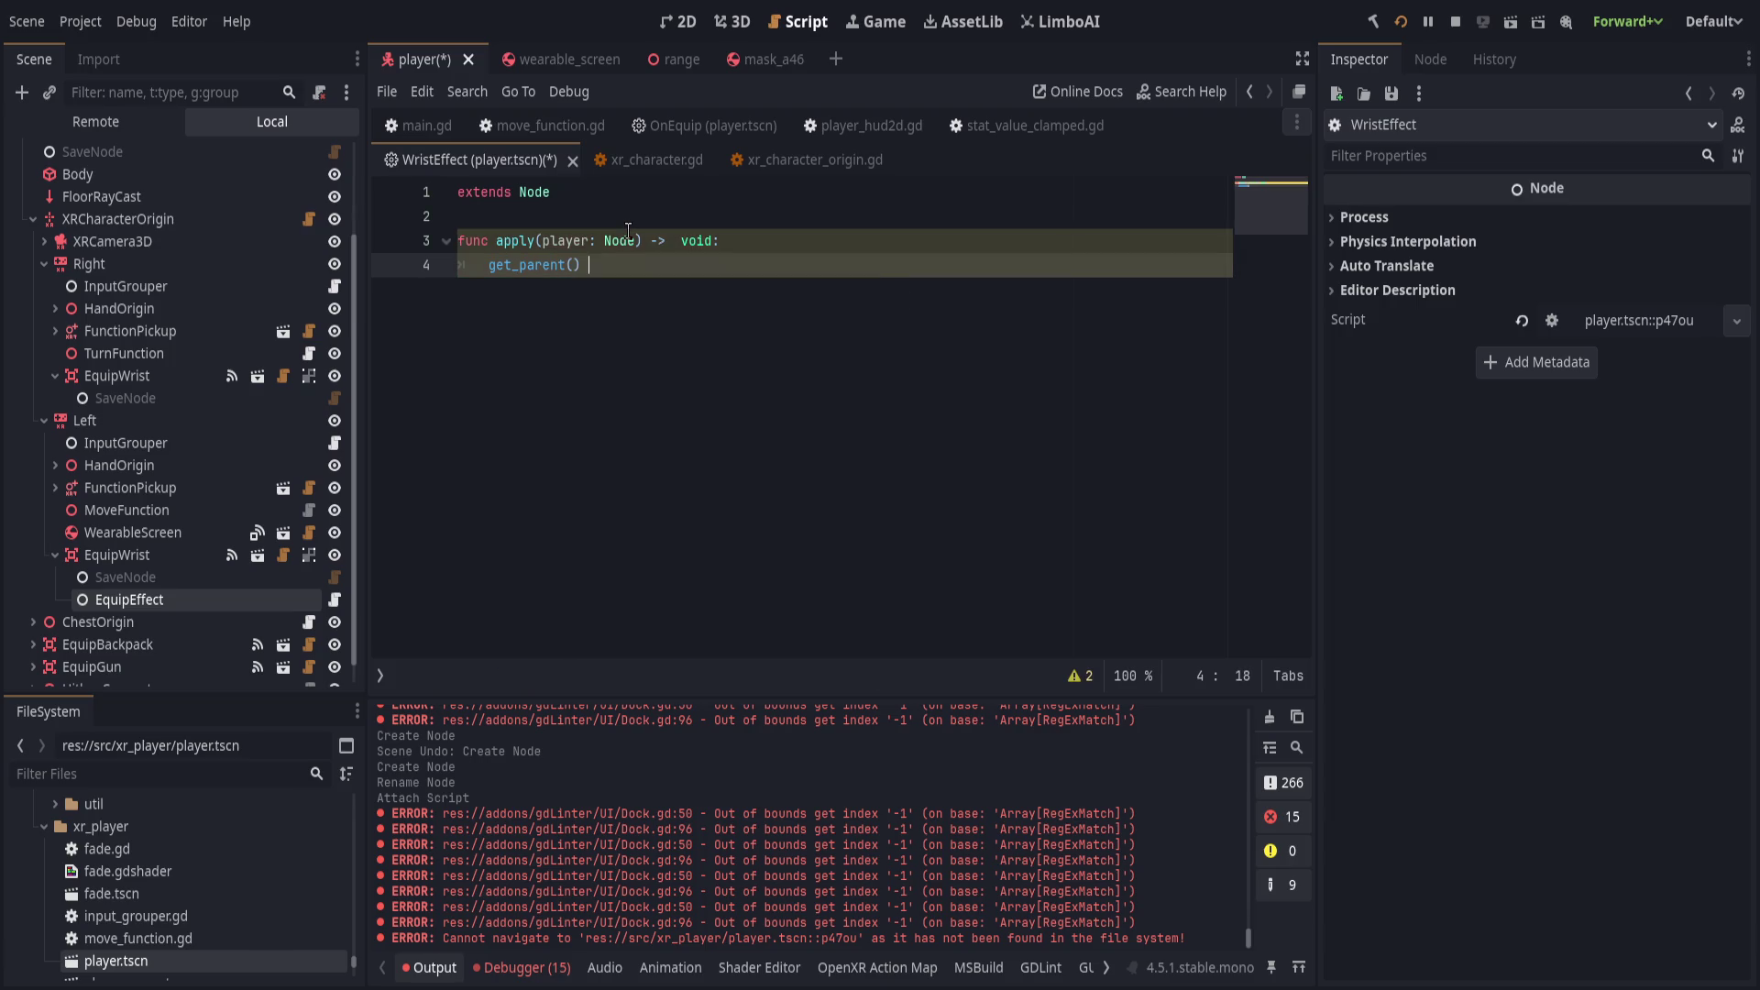
type(" Snapzone")
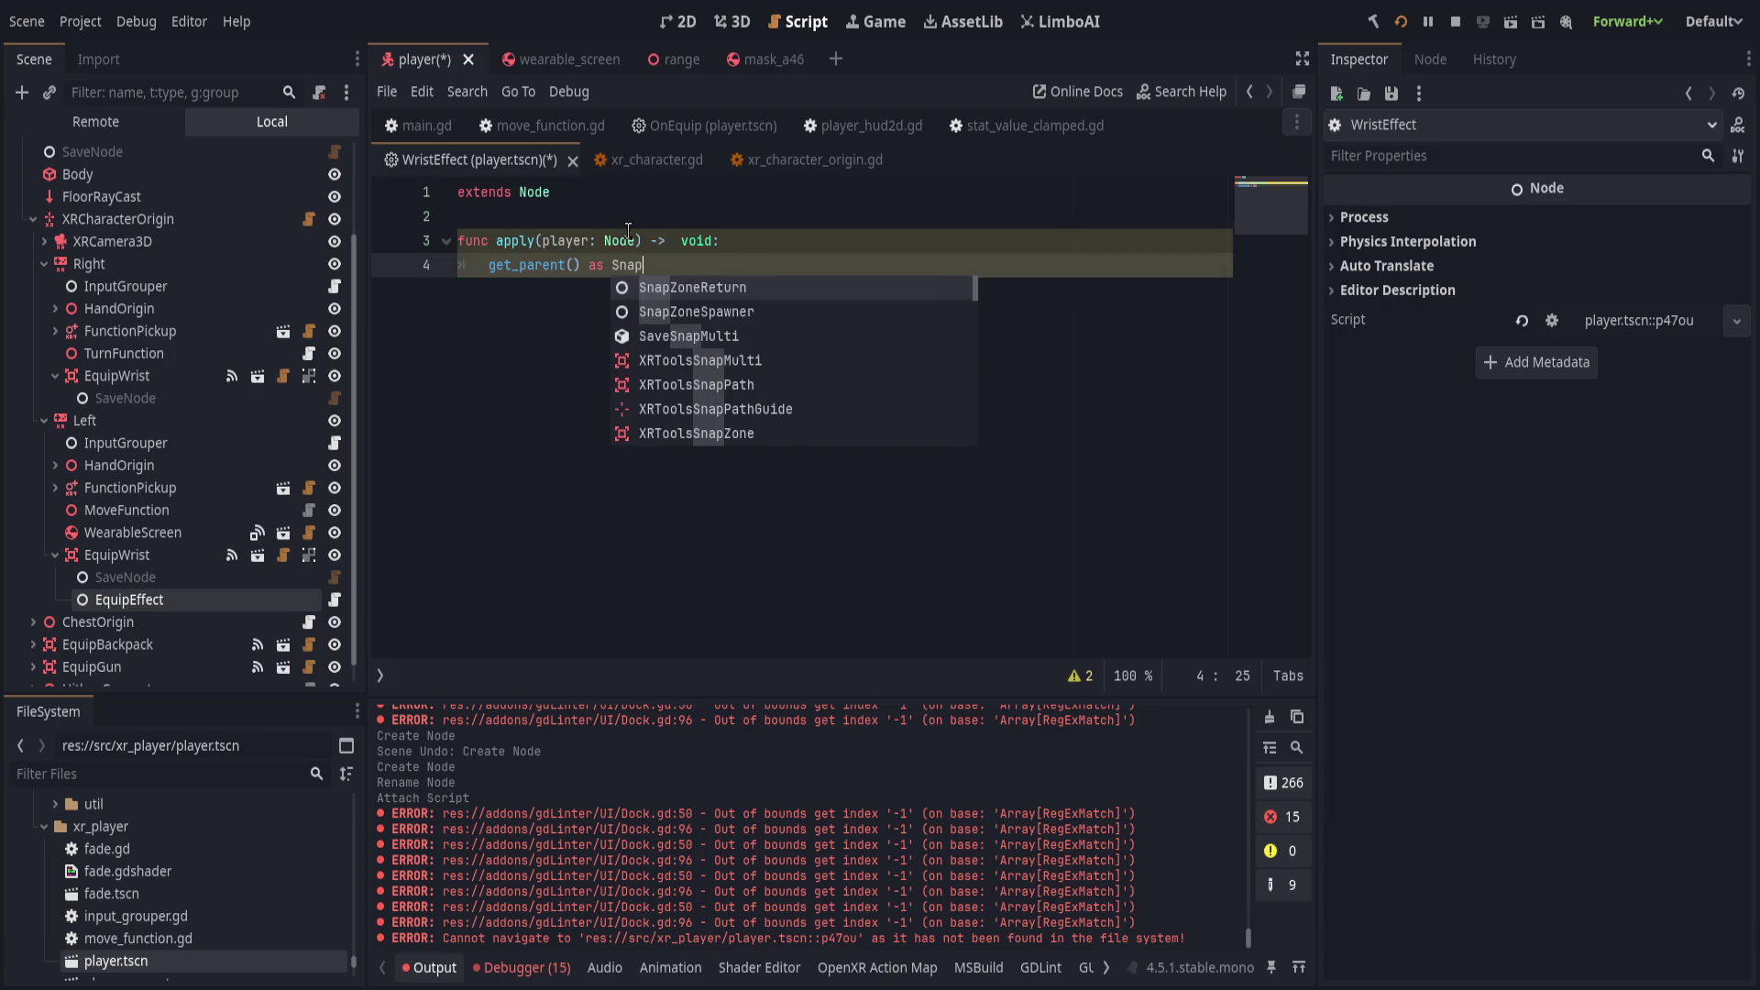
key("Down")
key("Down")
key("Return")
key("Home")
type("var p =")
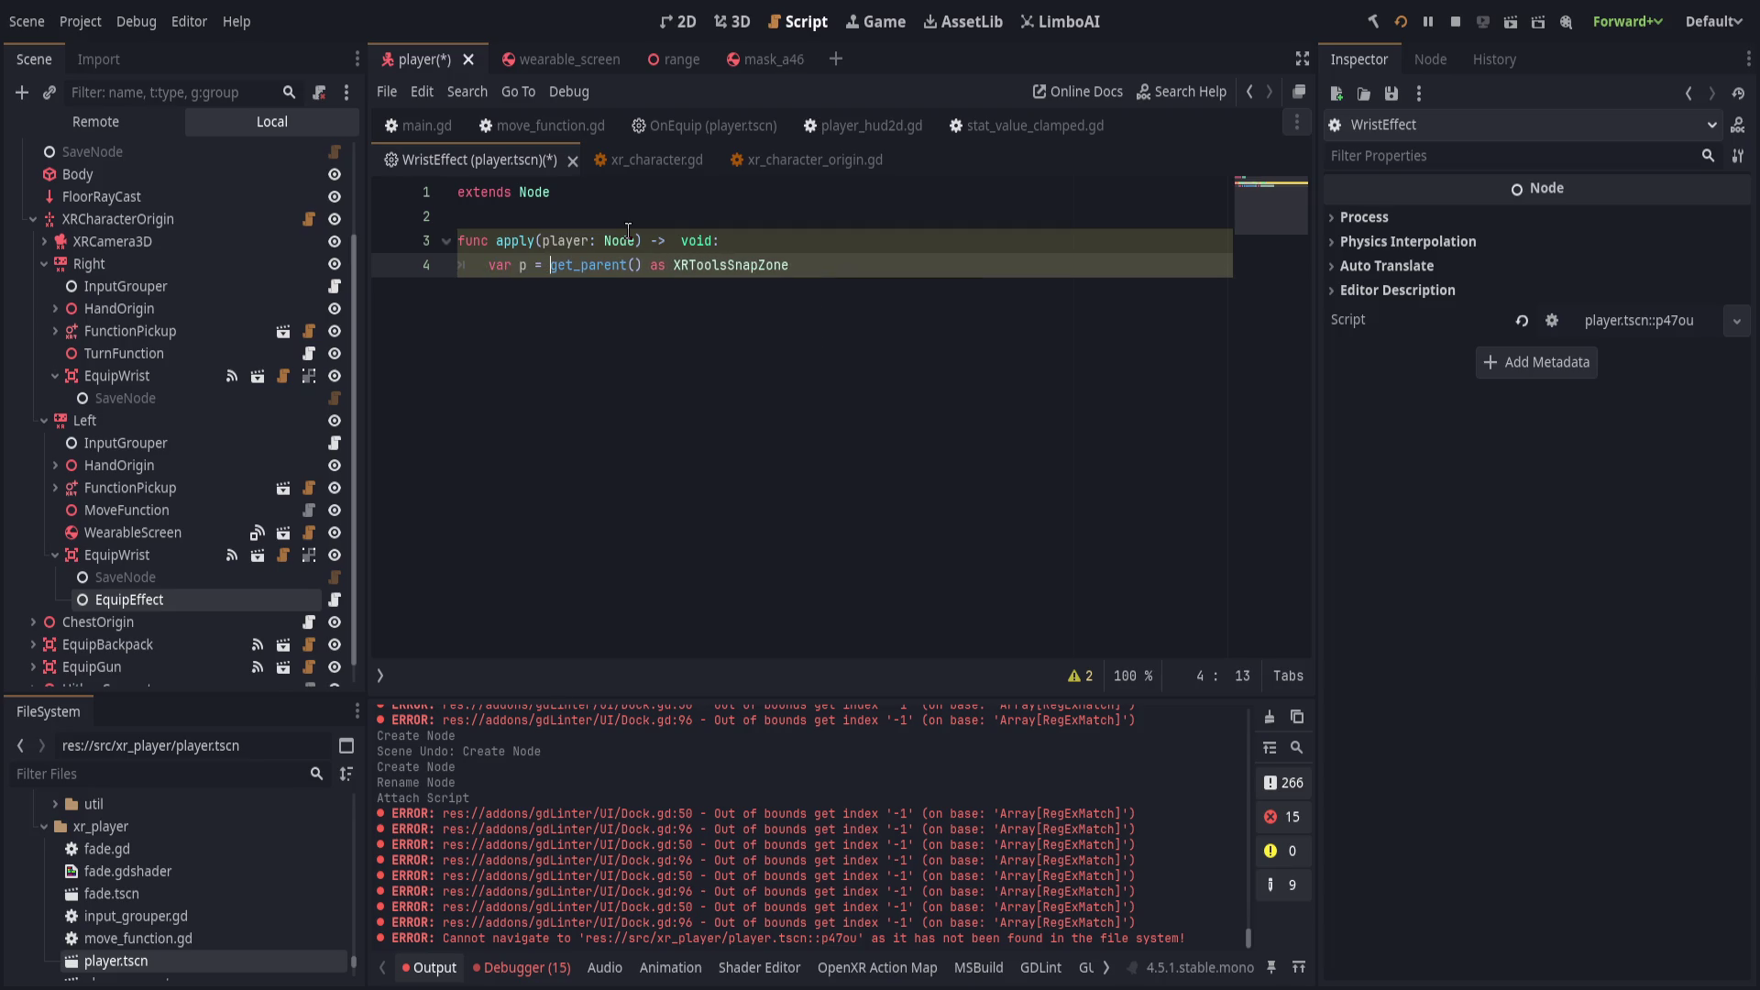
key("End")
key("Return")
Step: Insert picked_up_object on the next line using the autocomplete suggestions
type("get_pick")
key("ctrl+BackSpace")
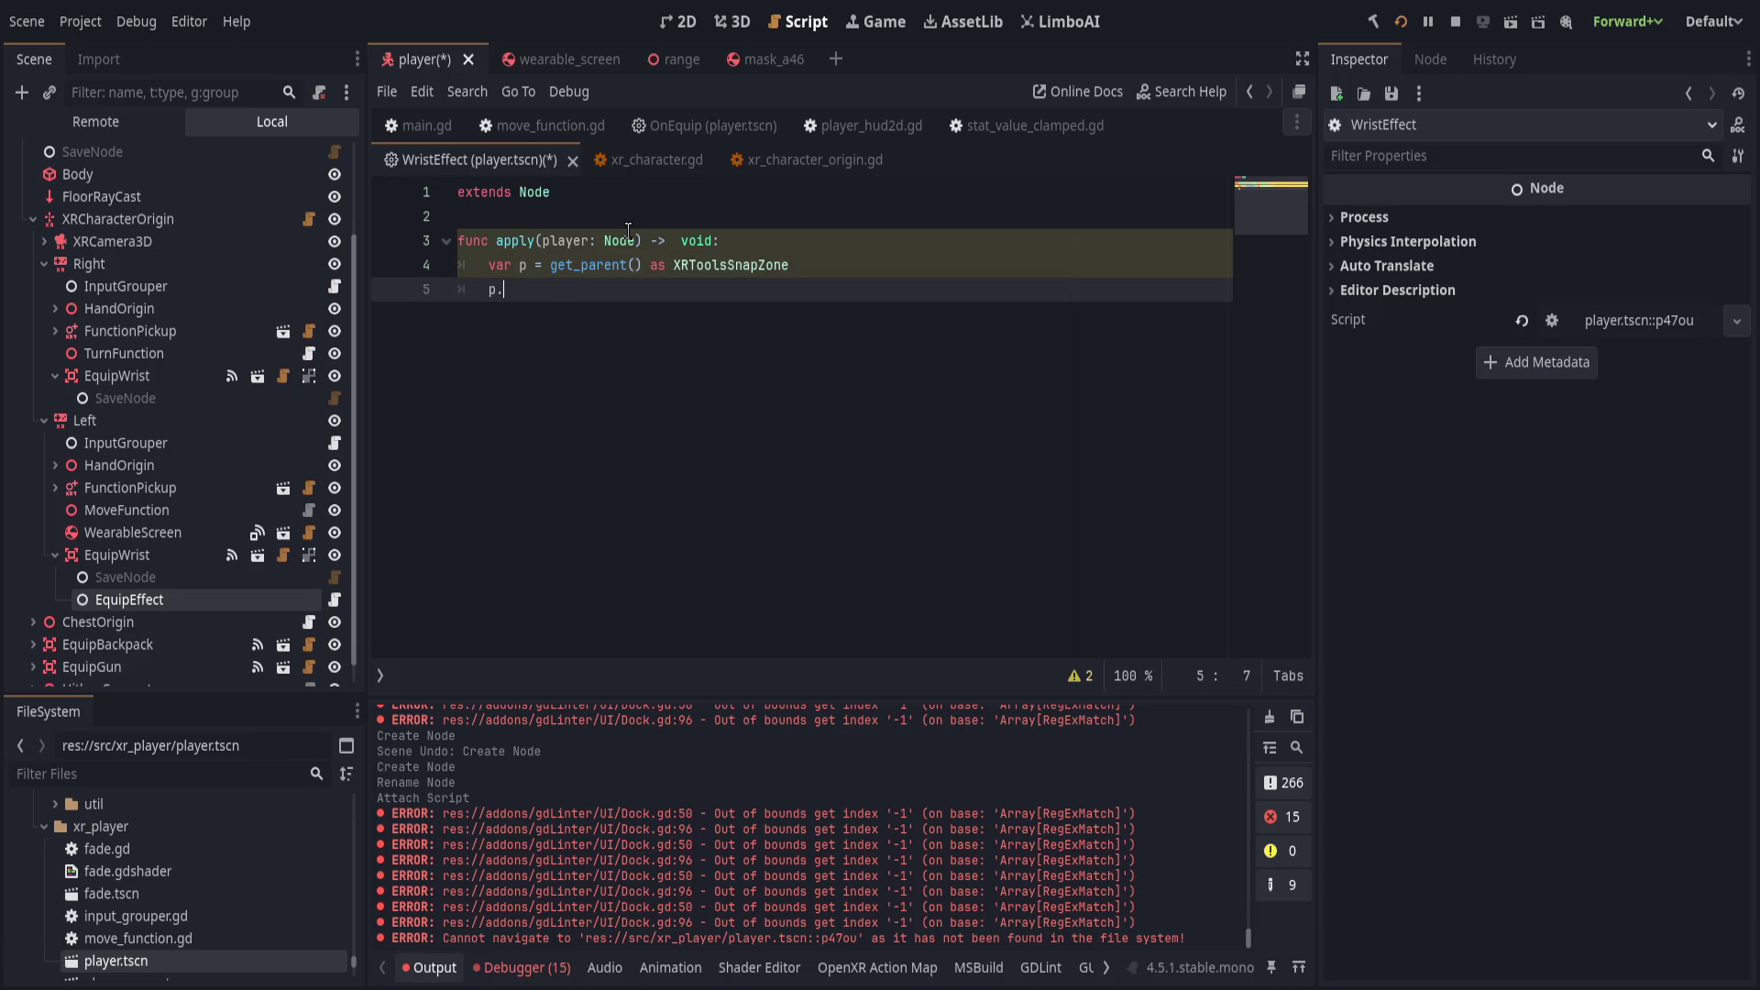
type("object")
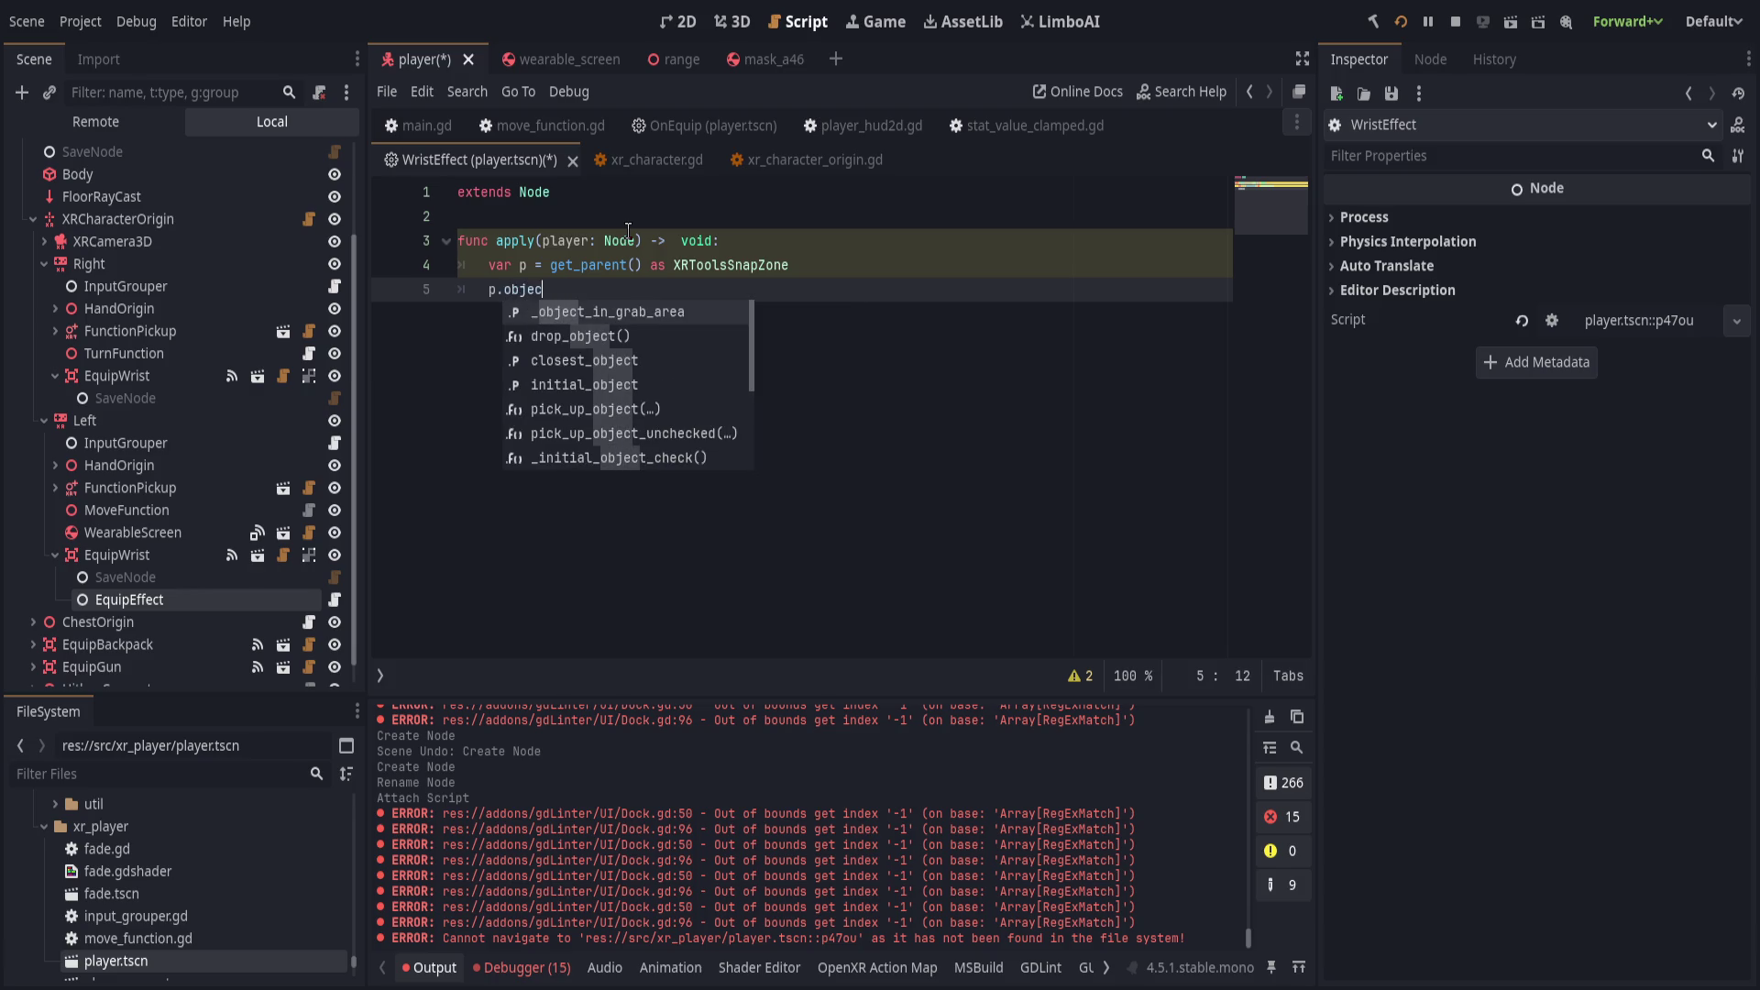
key("Left")
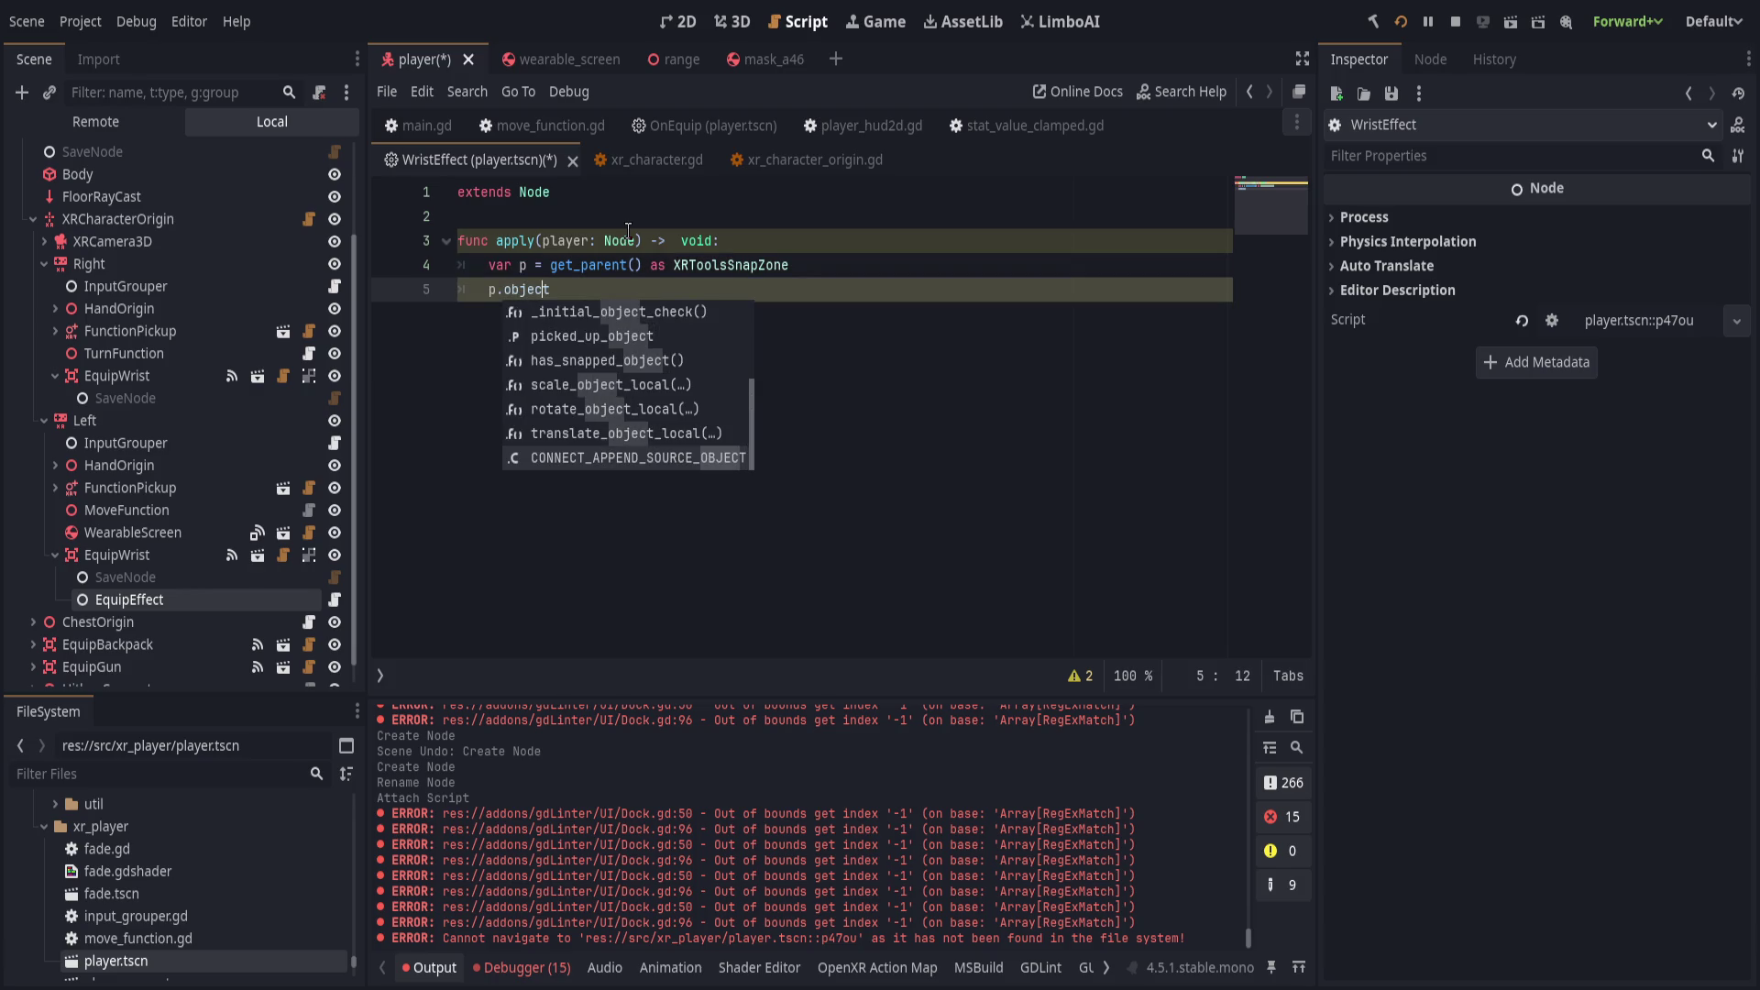
key("Down")
key("Down")
key("Down")
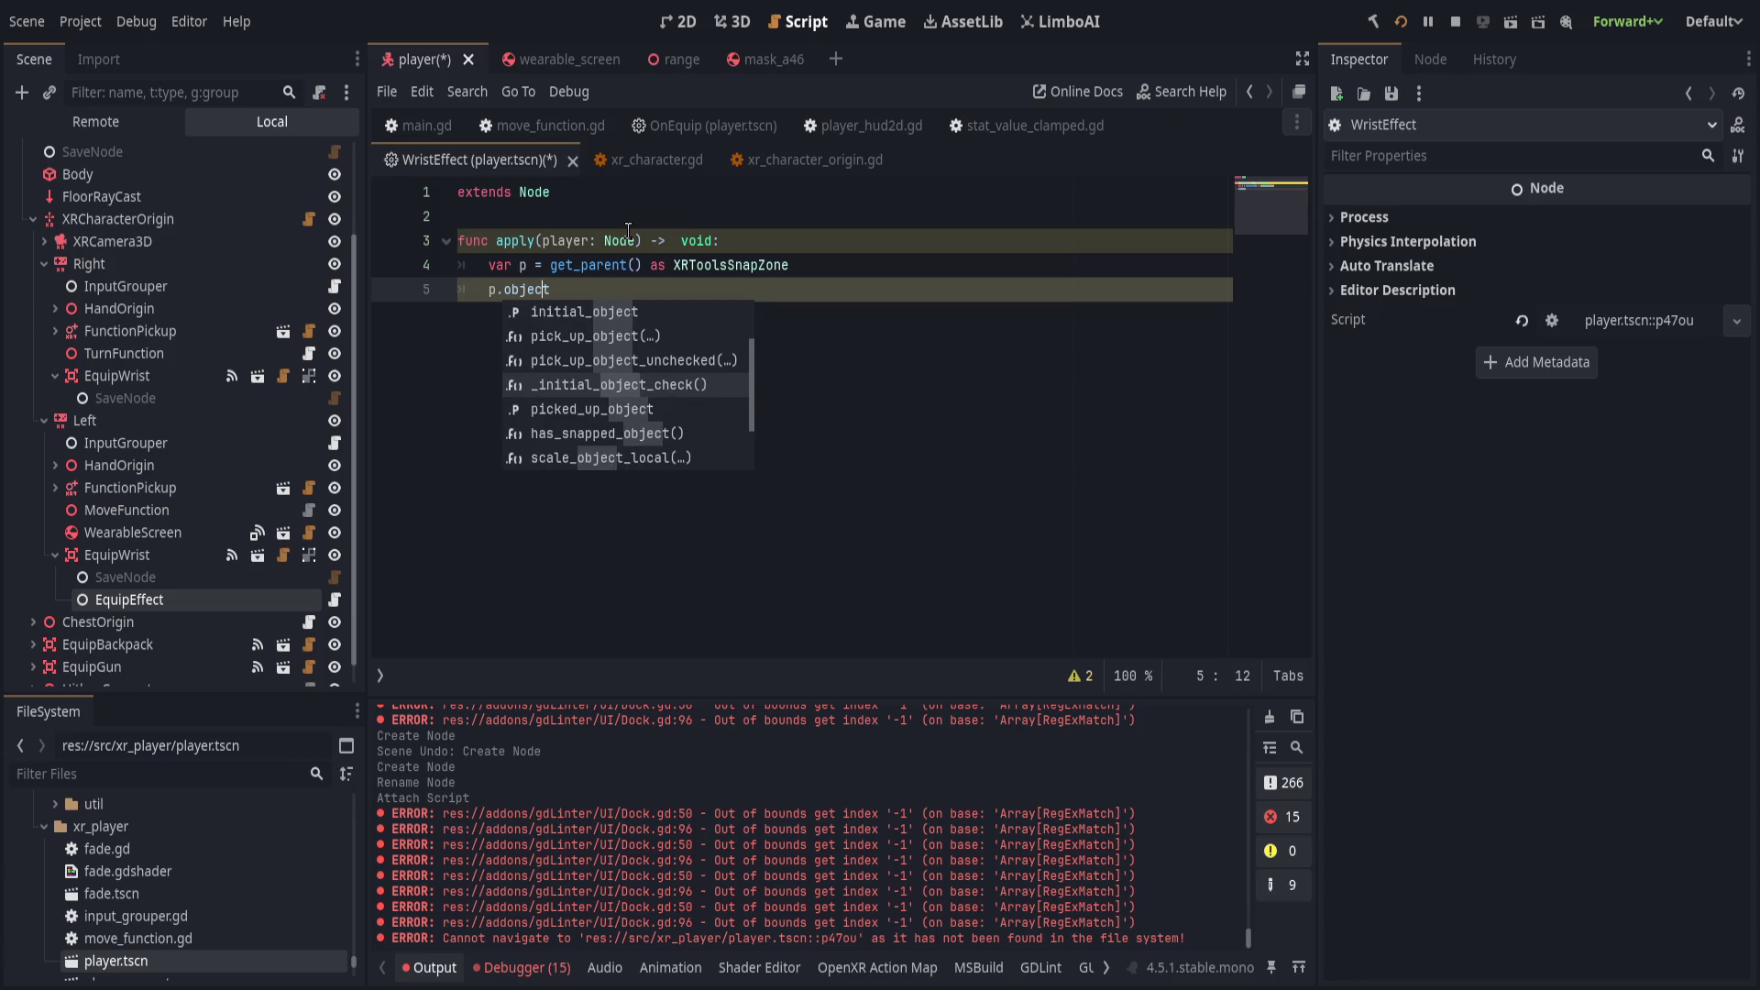
key("Down")
key("Return")
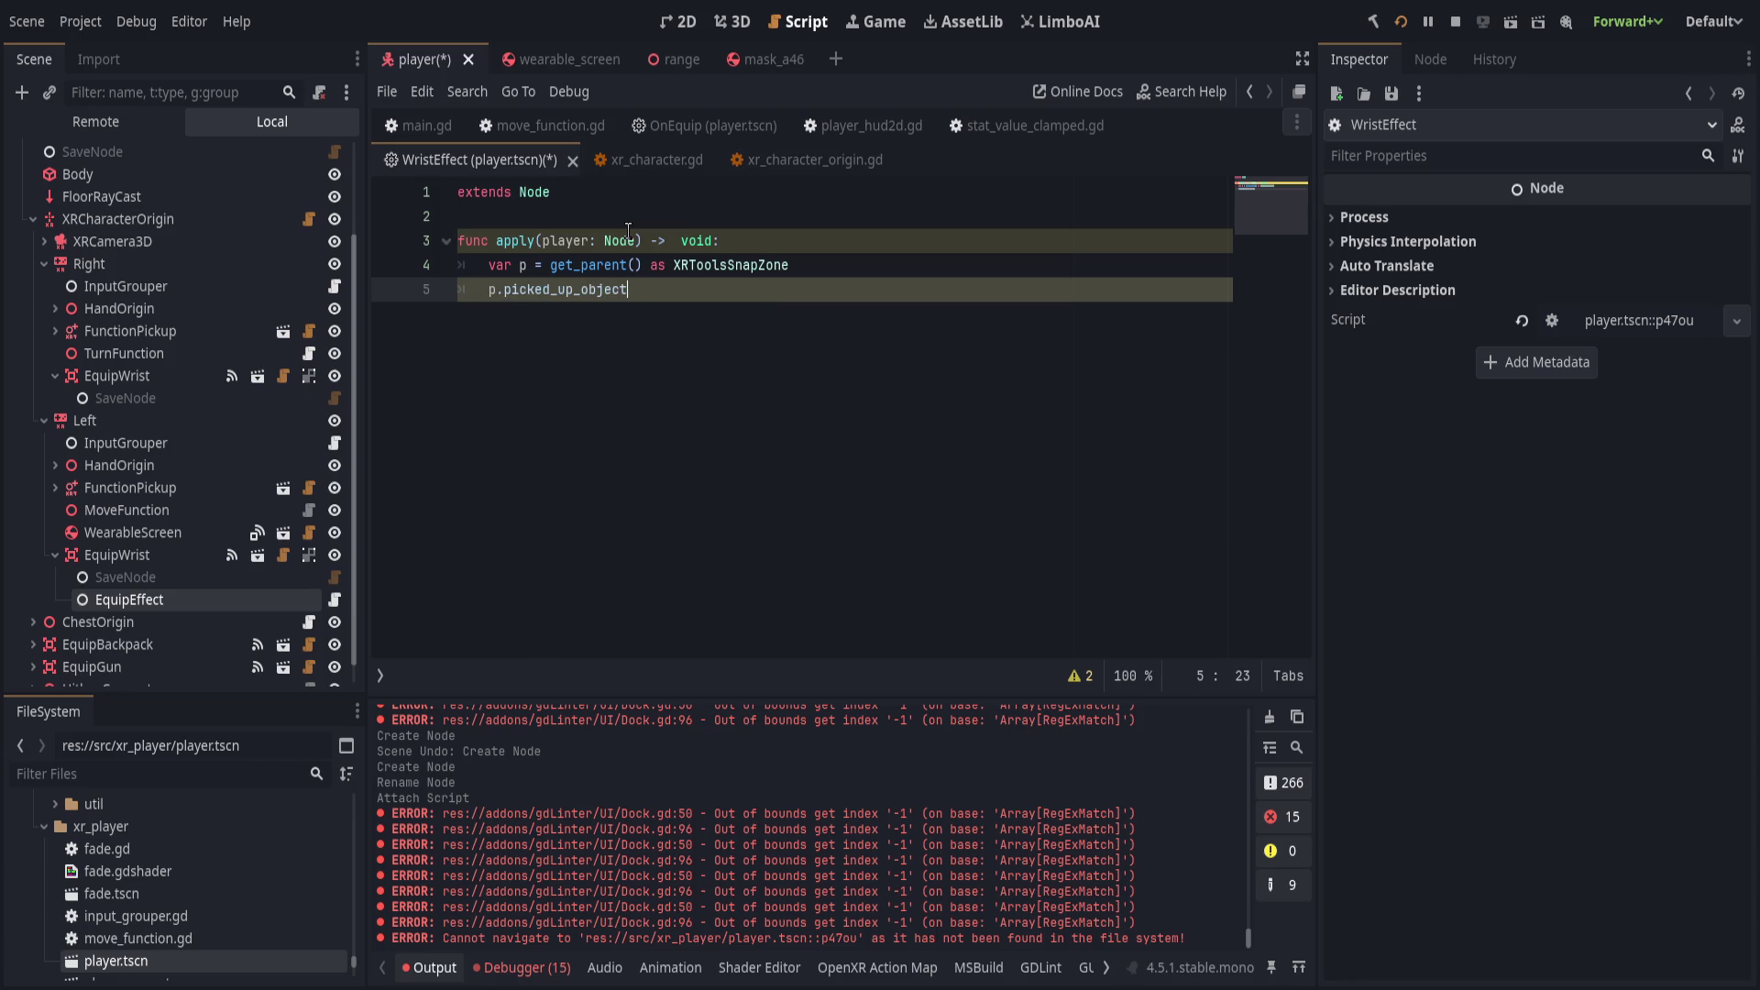
Step: Turn it into an if p.picked_up_object: check, dropping an unfinished type test
type("if ")
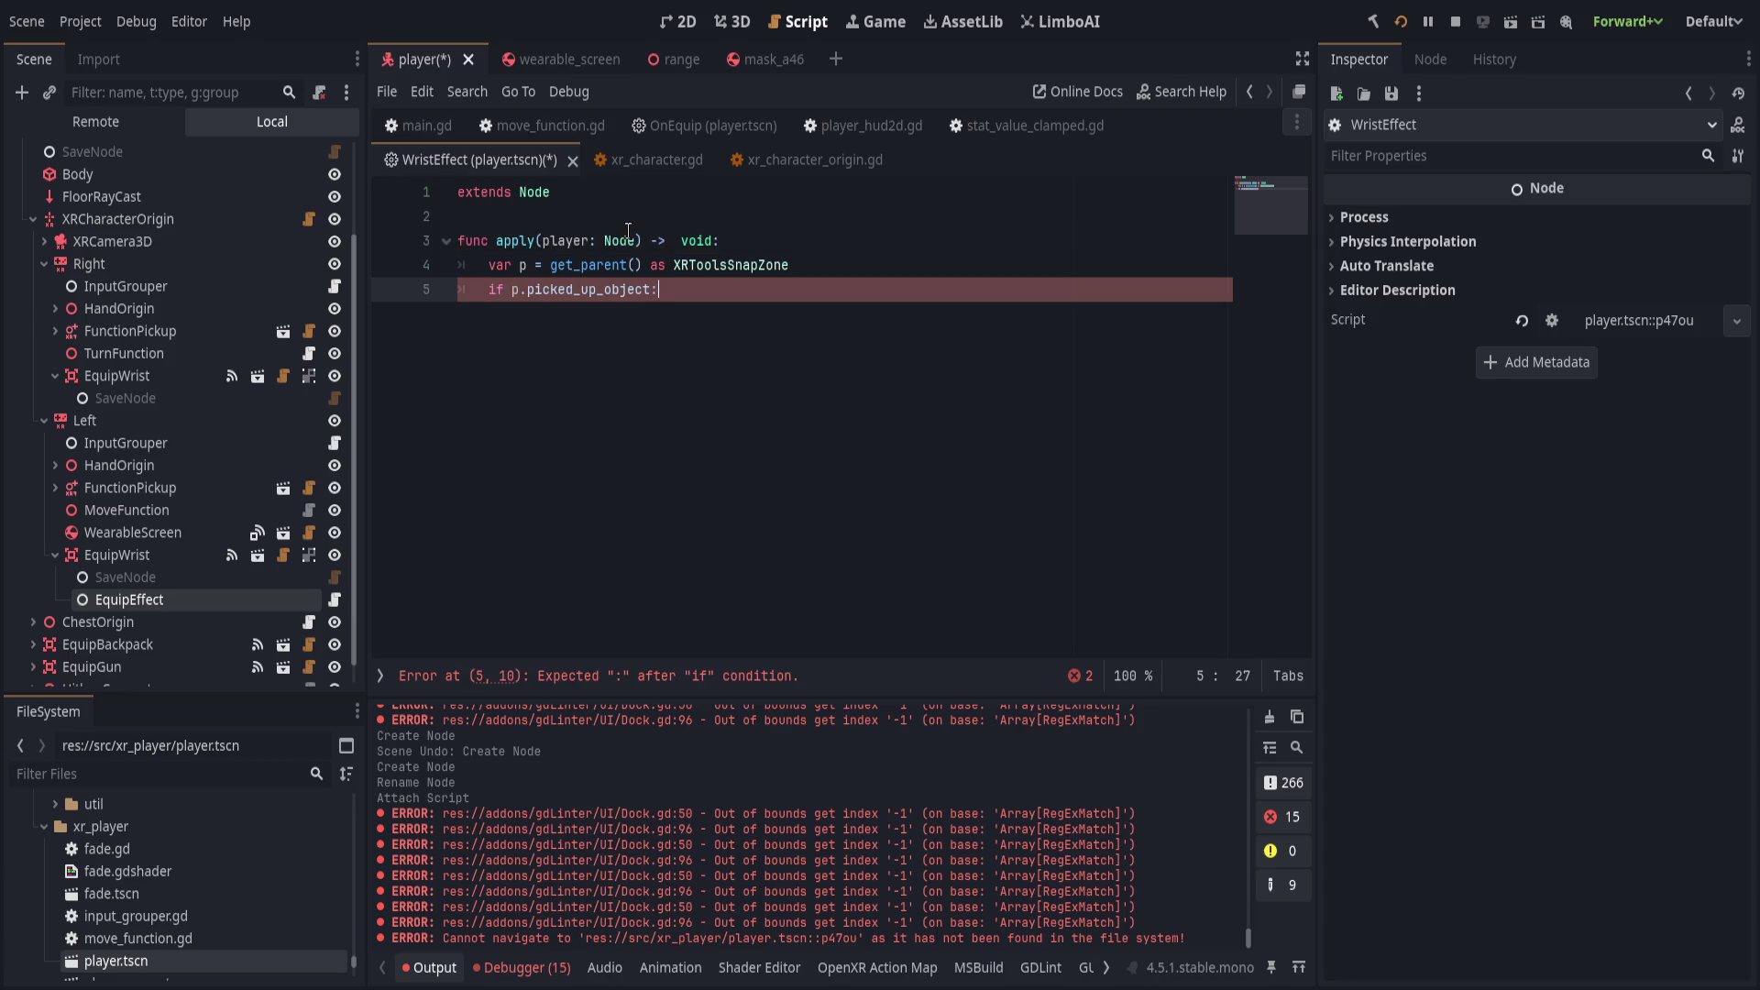
type(":")
key("Return")
type("p")
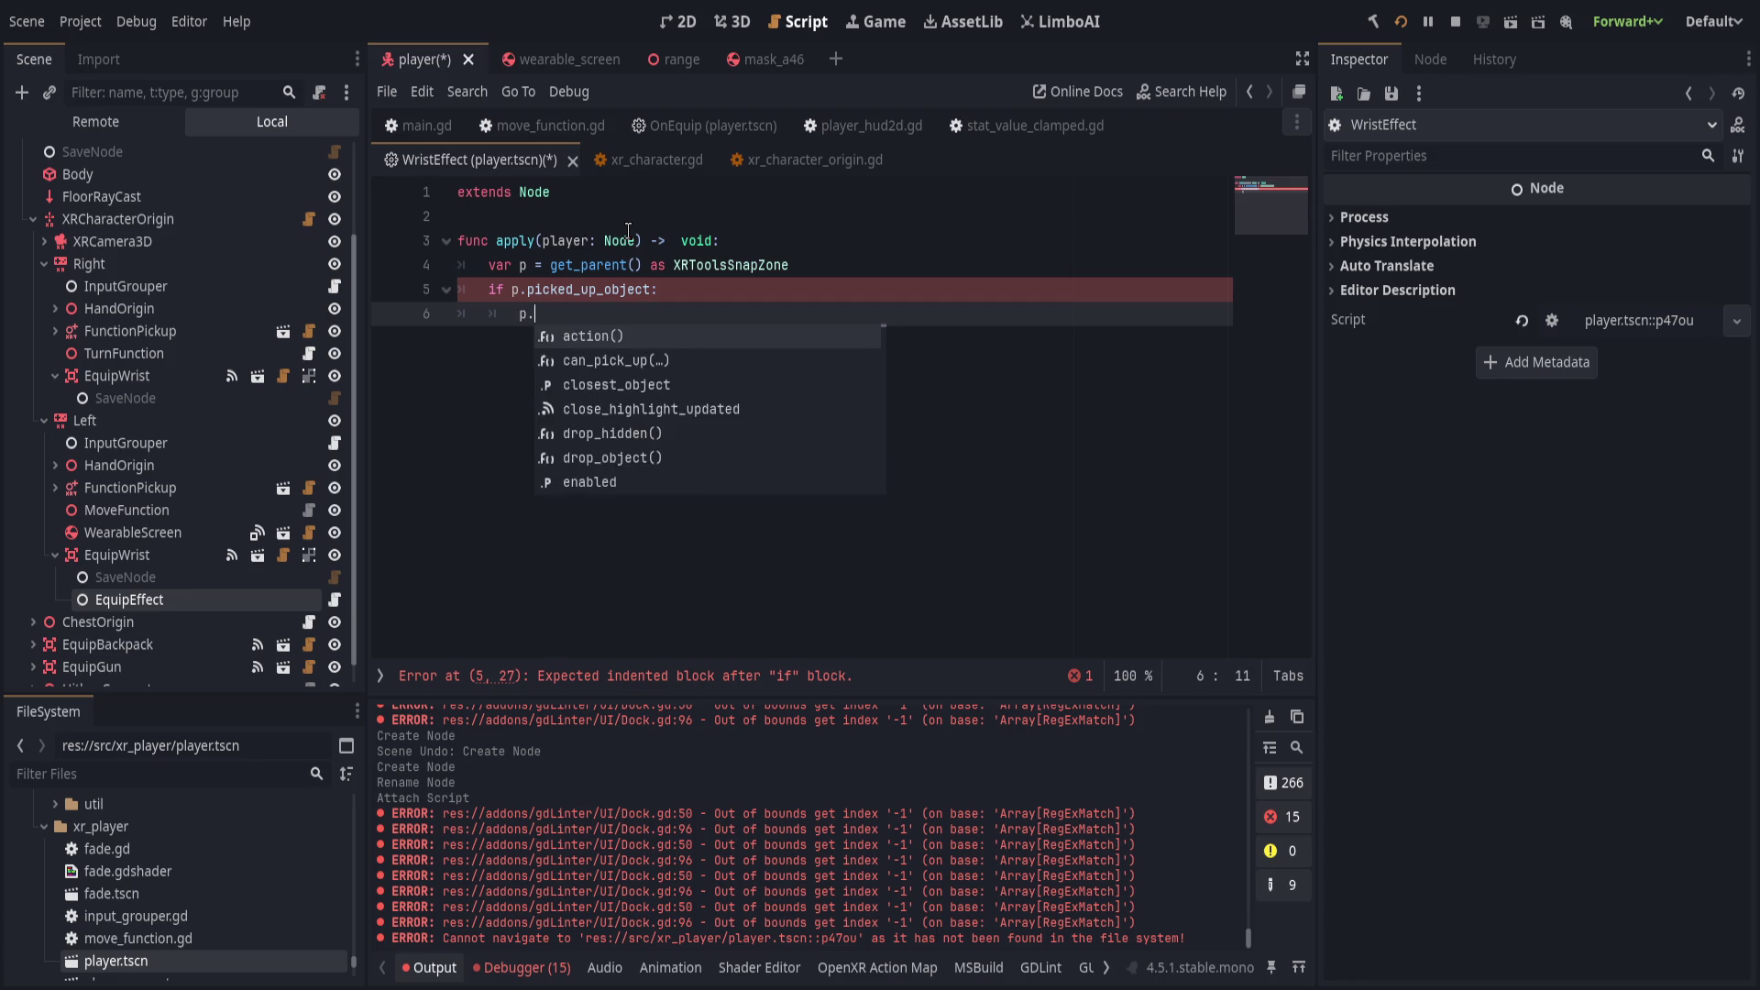
type(".pi")
key("Return")
type("s Wea")
key("Escape")
key("BackSpace")
key("BackSpace")
key("BackSpace")
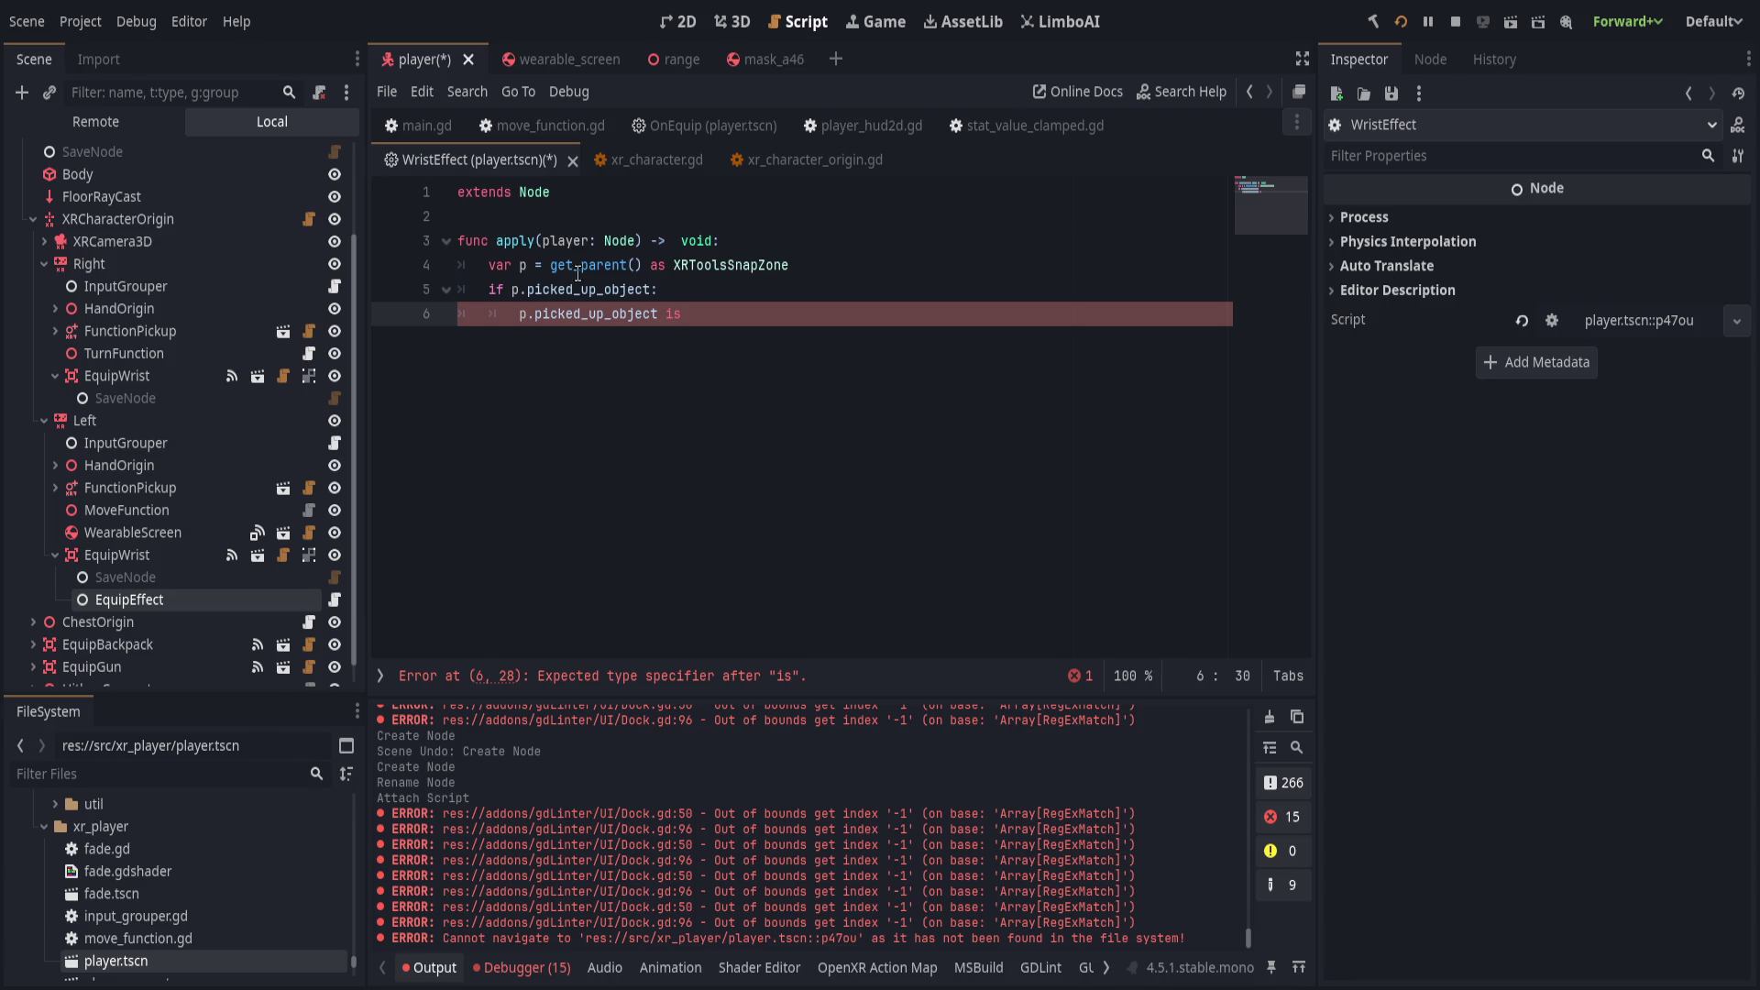
left_click(555, 59)
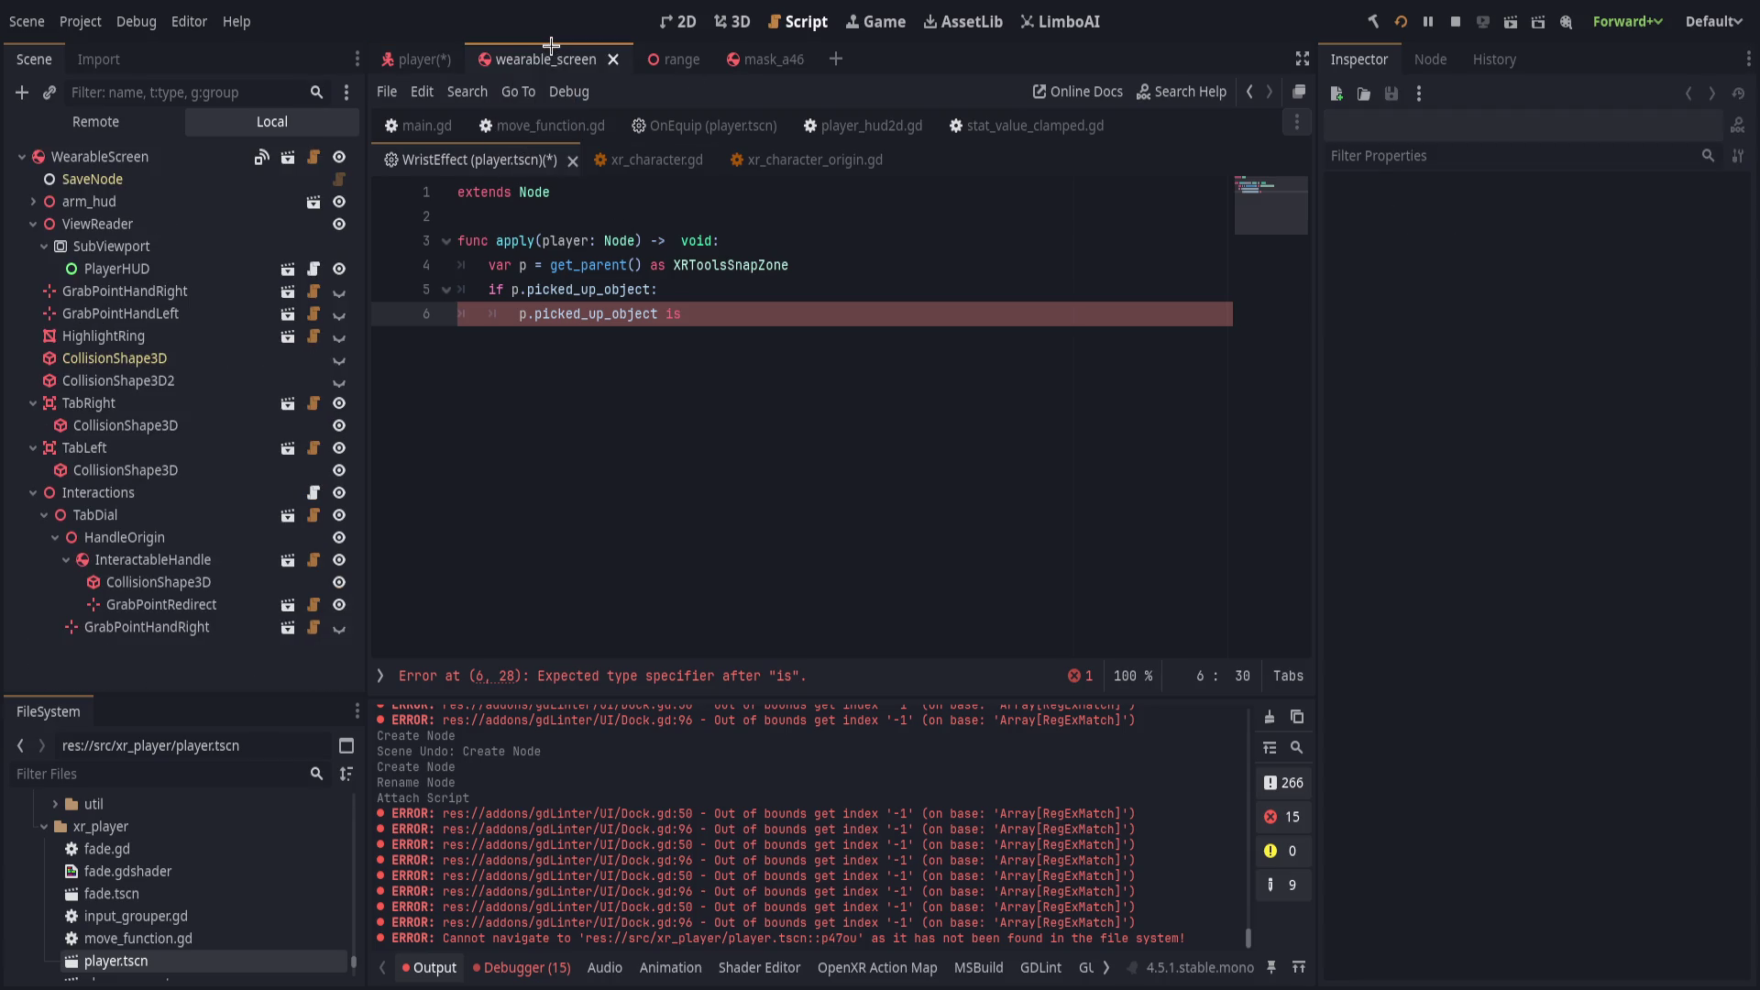
Step: Inspect the WearableScreen scene tree, its pickable.gd script, and the root node's signals
left_click(222, 157)
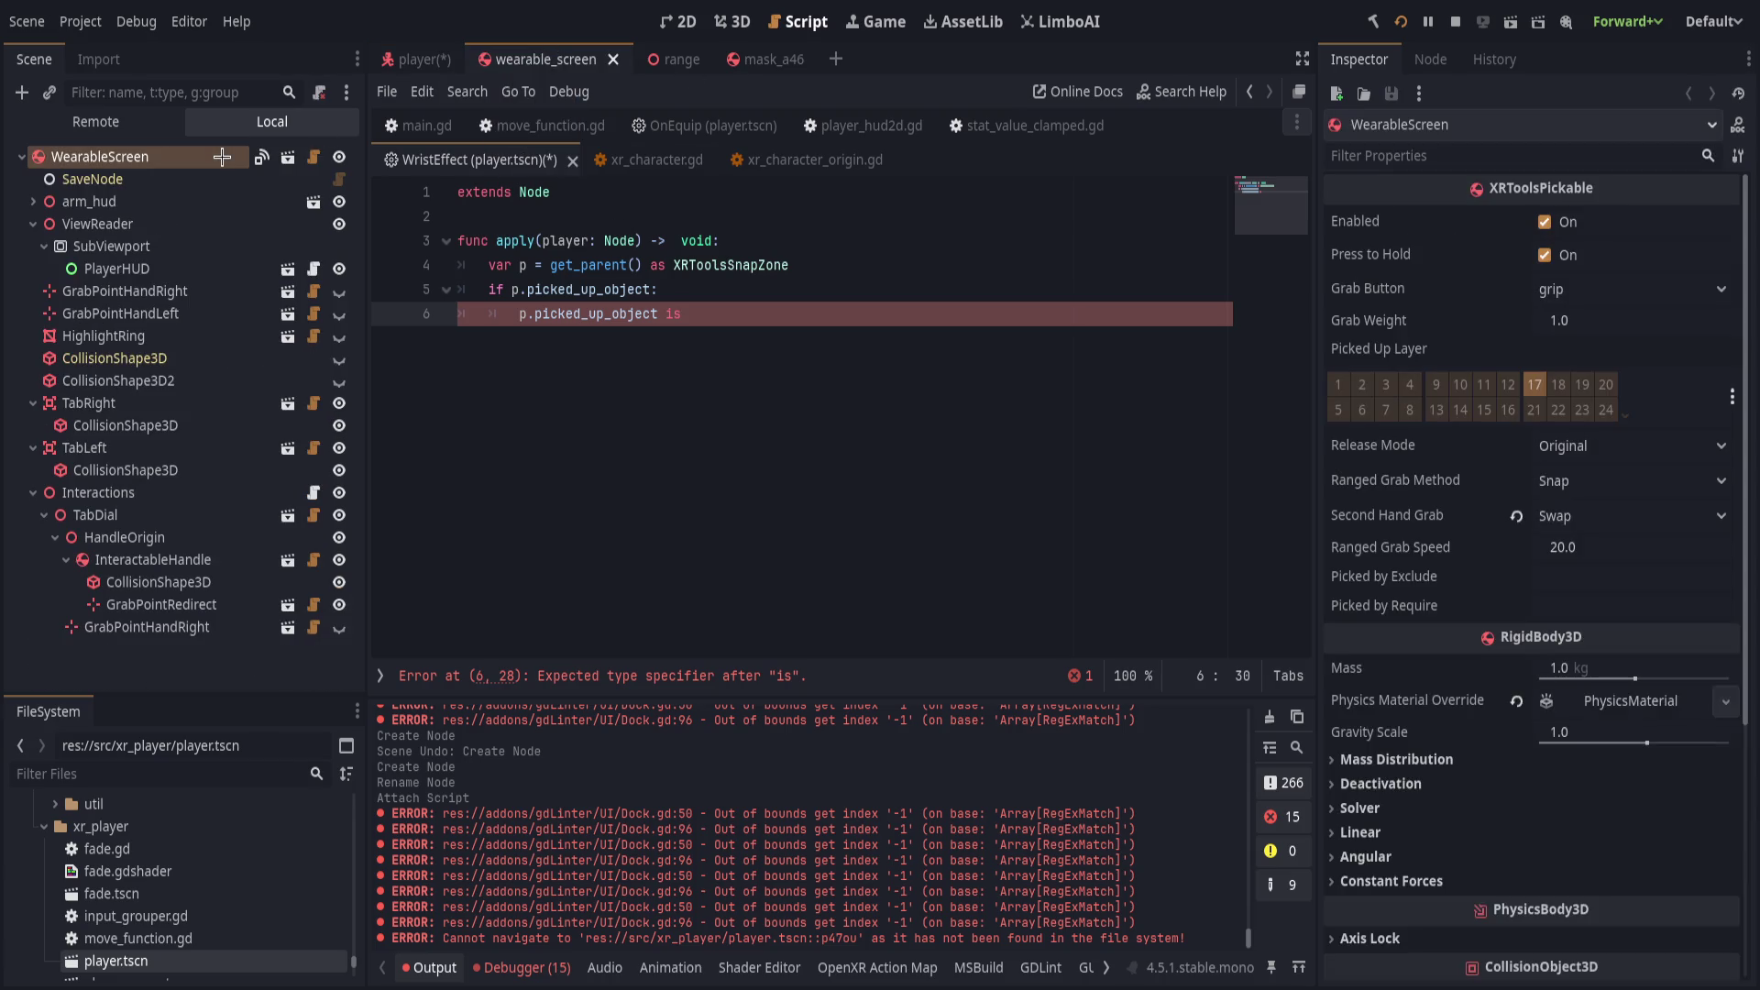
left_click(33, 223)
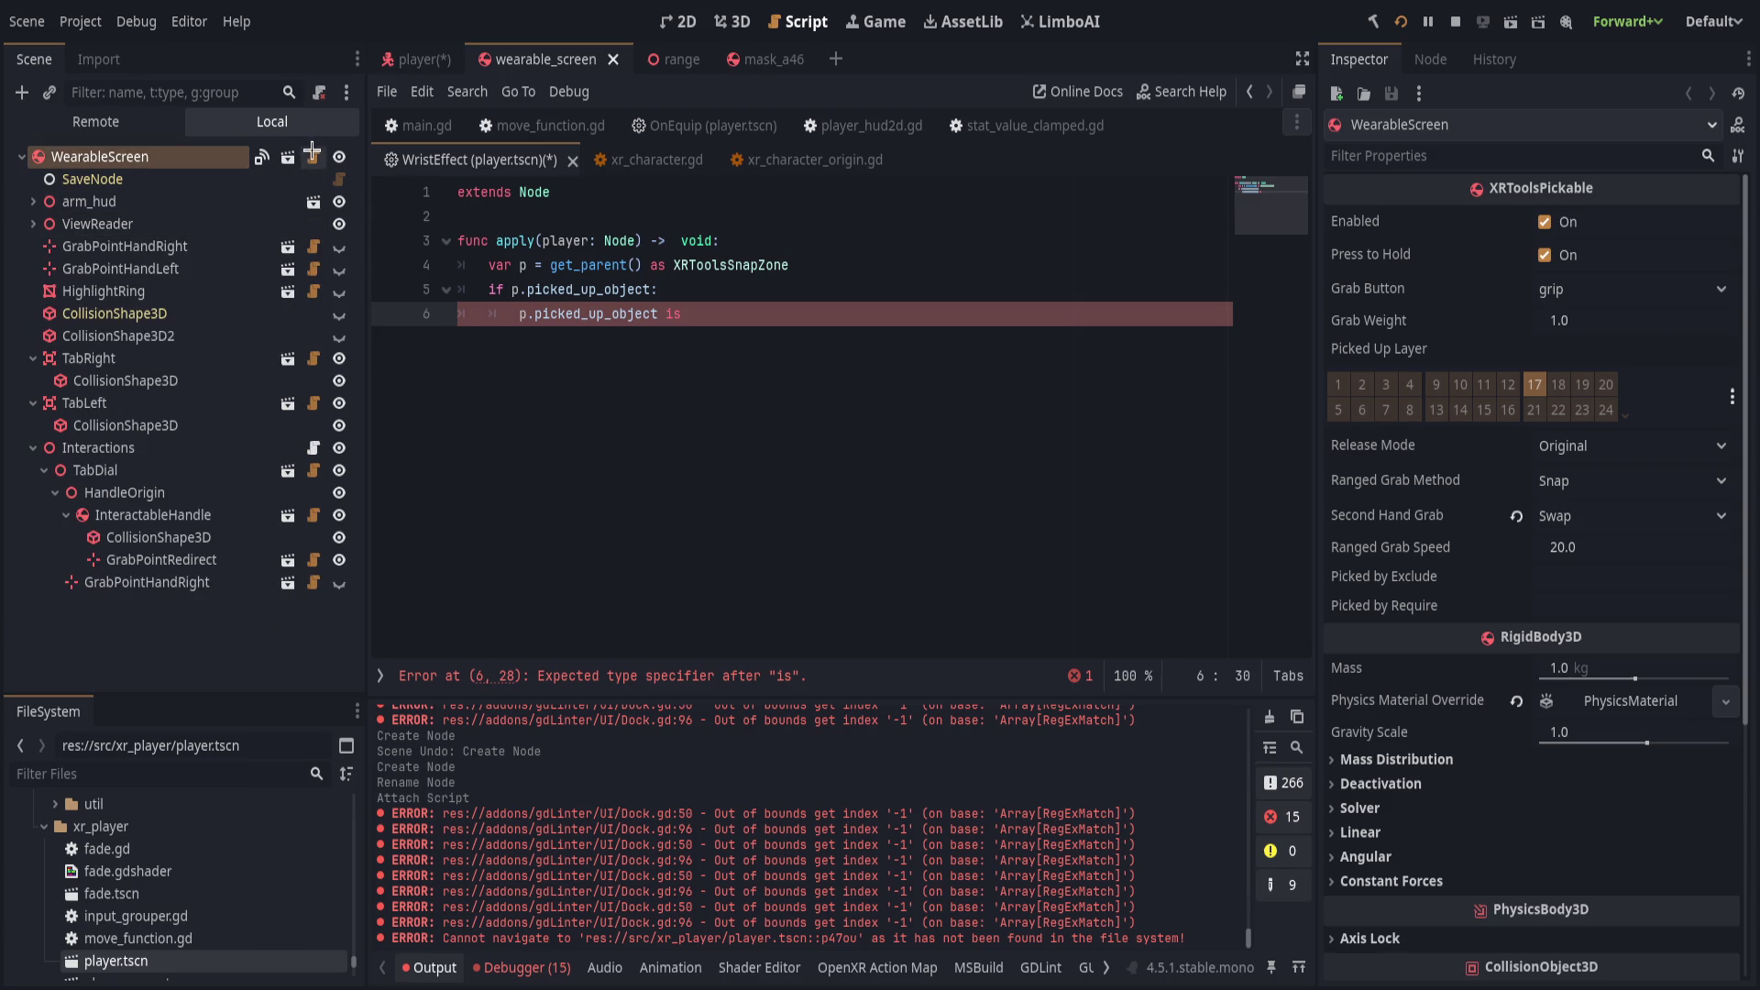
left_click(588, 292, "ctrl")
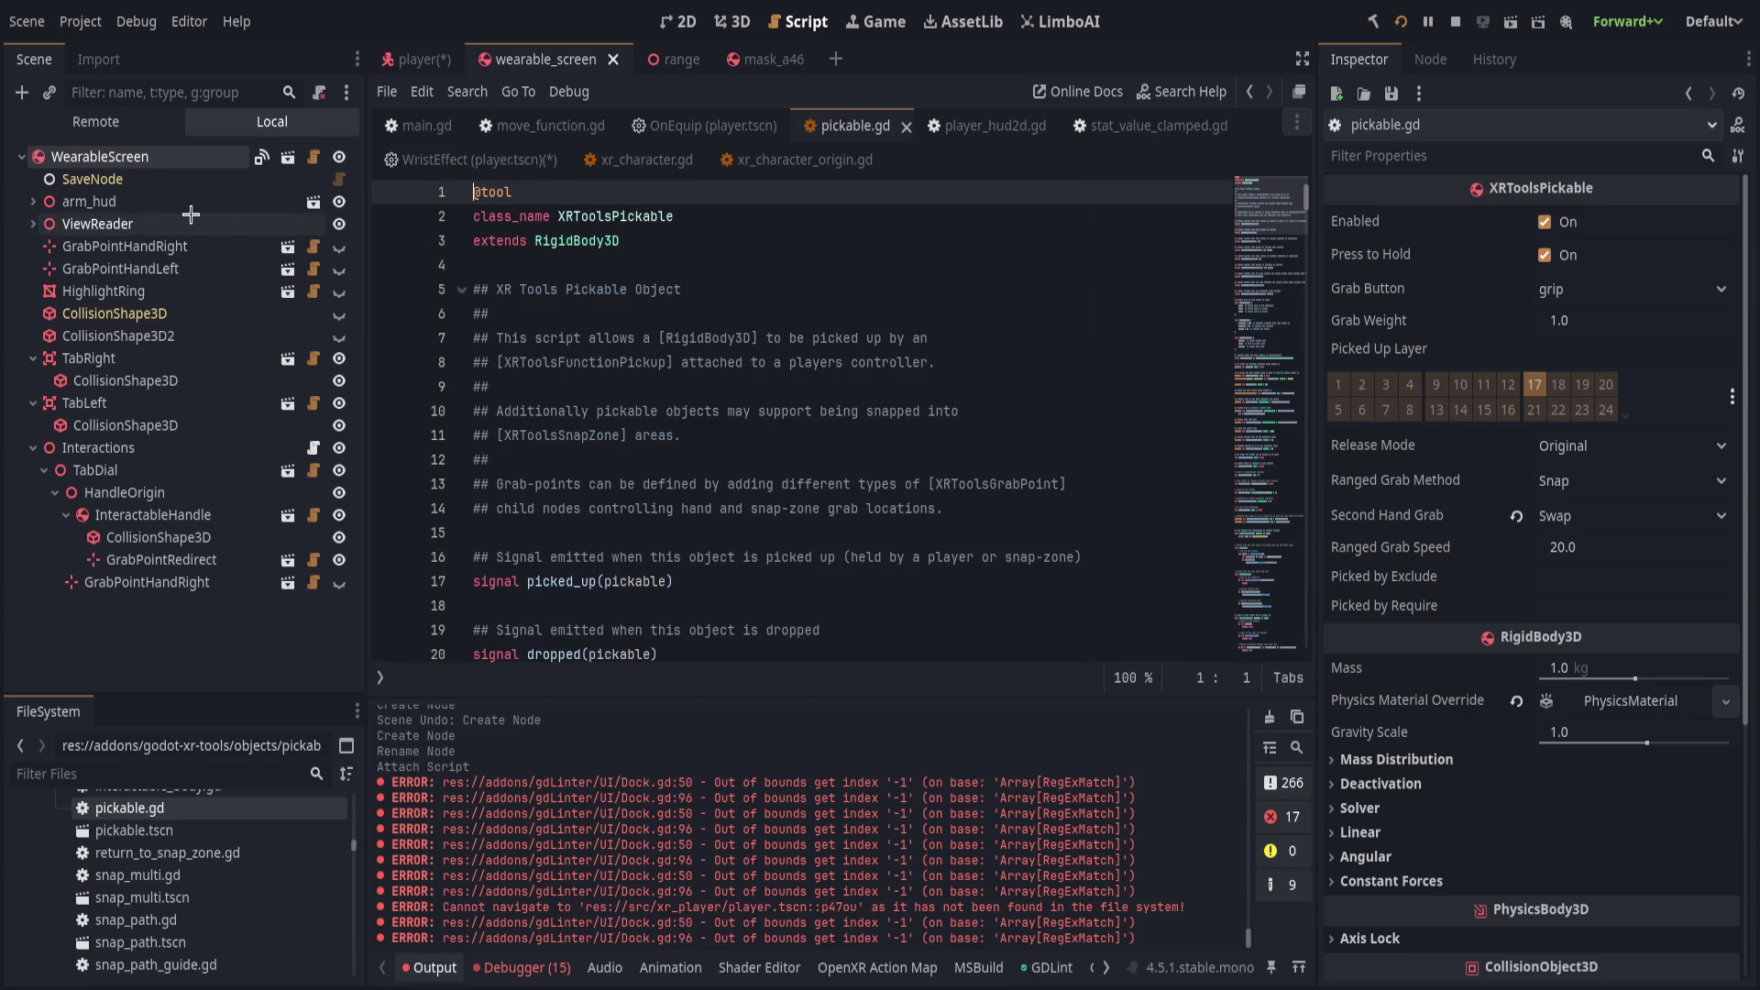
left_click(33, 358)
left_click(33, 381)
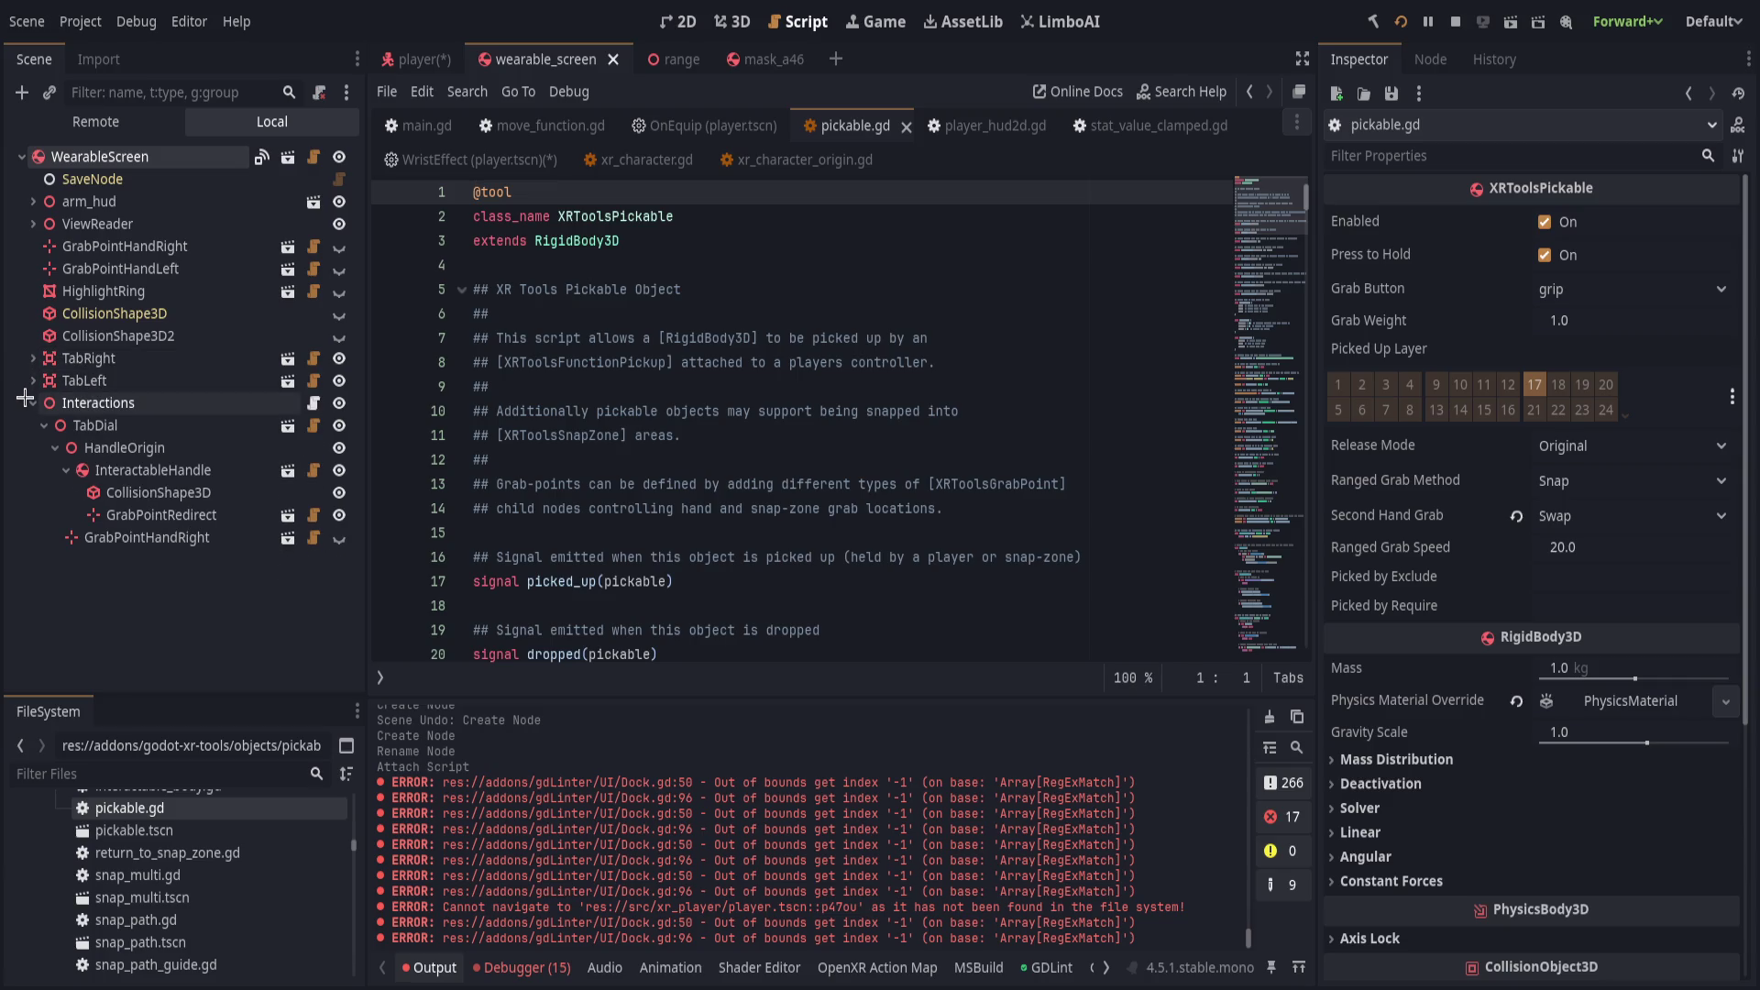
left_click(33, 403)
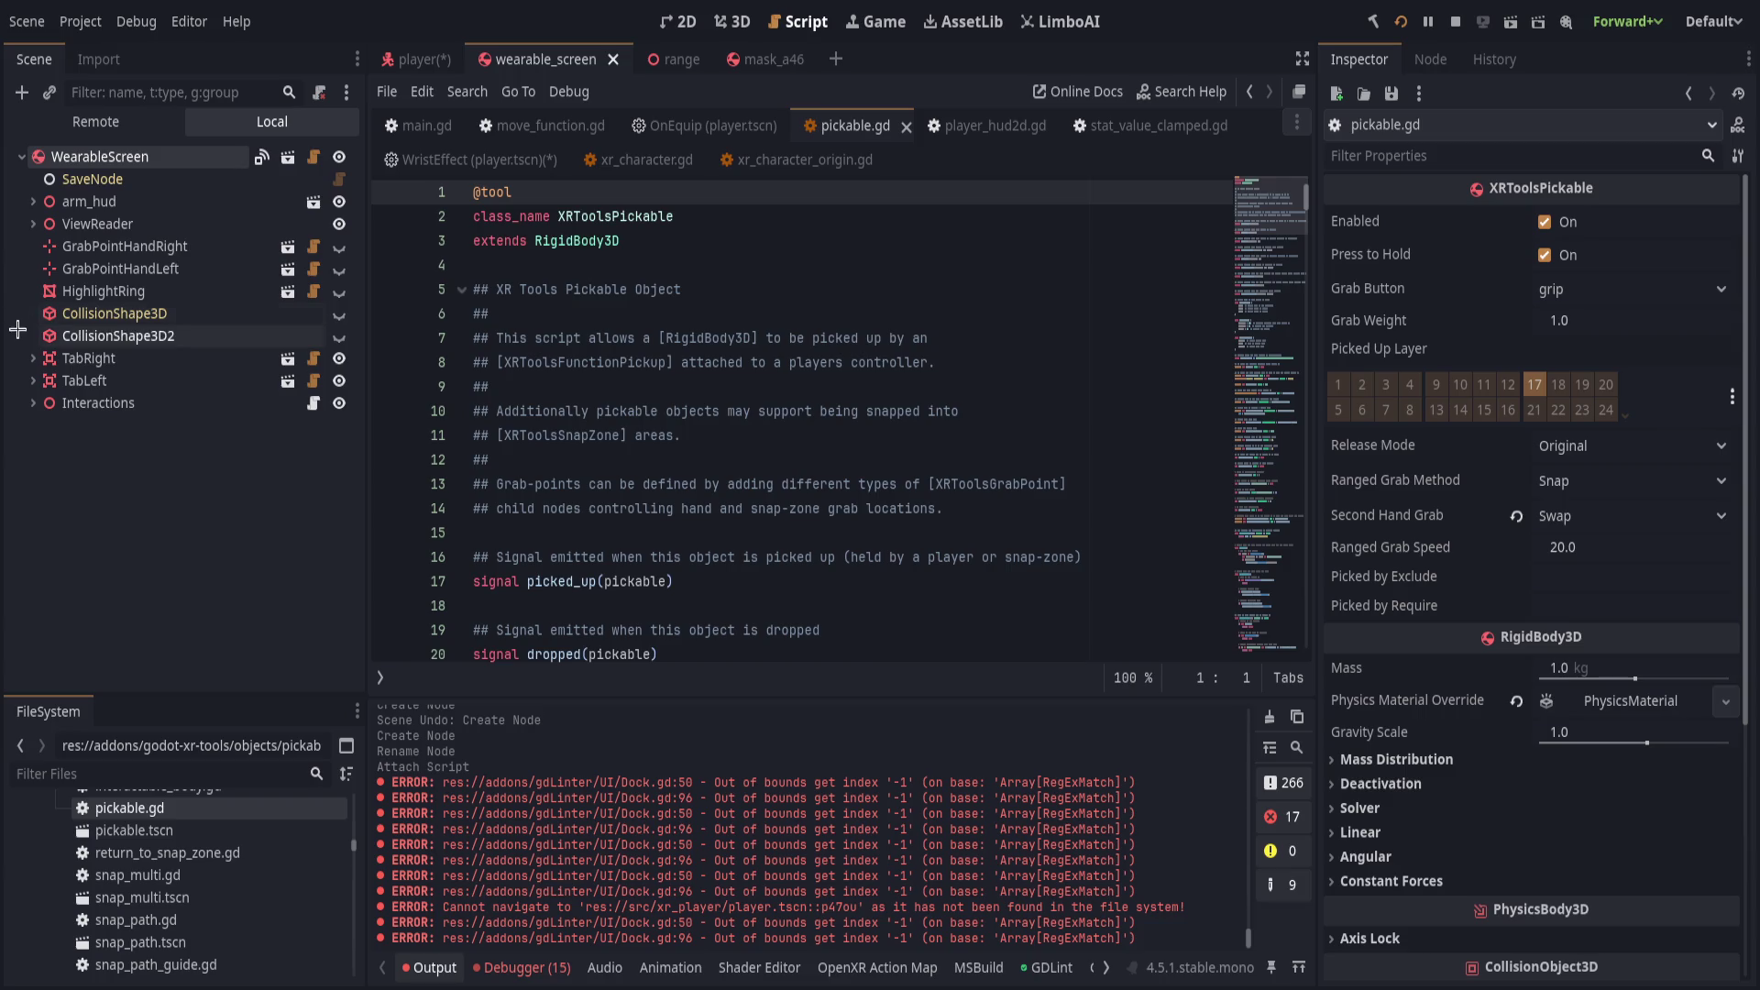
left_click(29, 224)
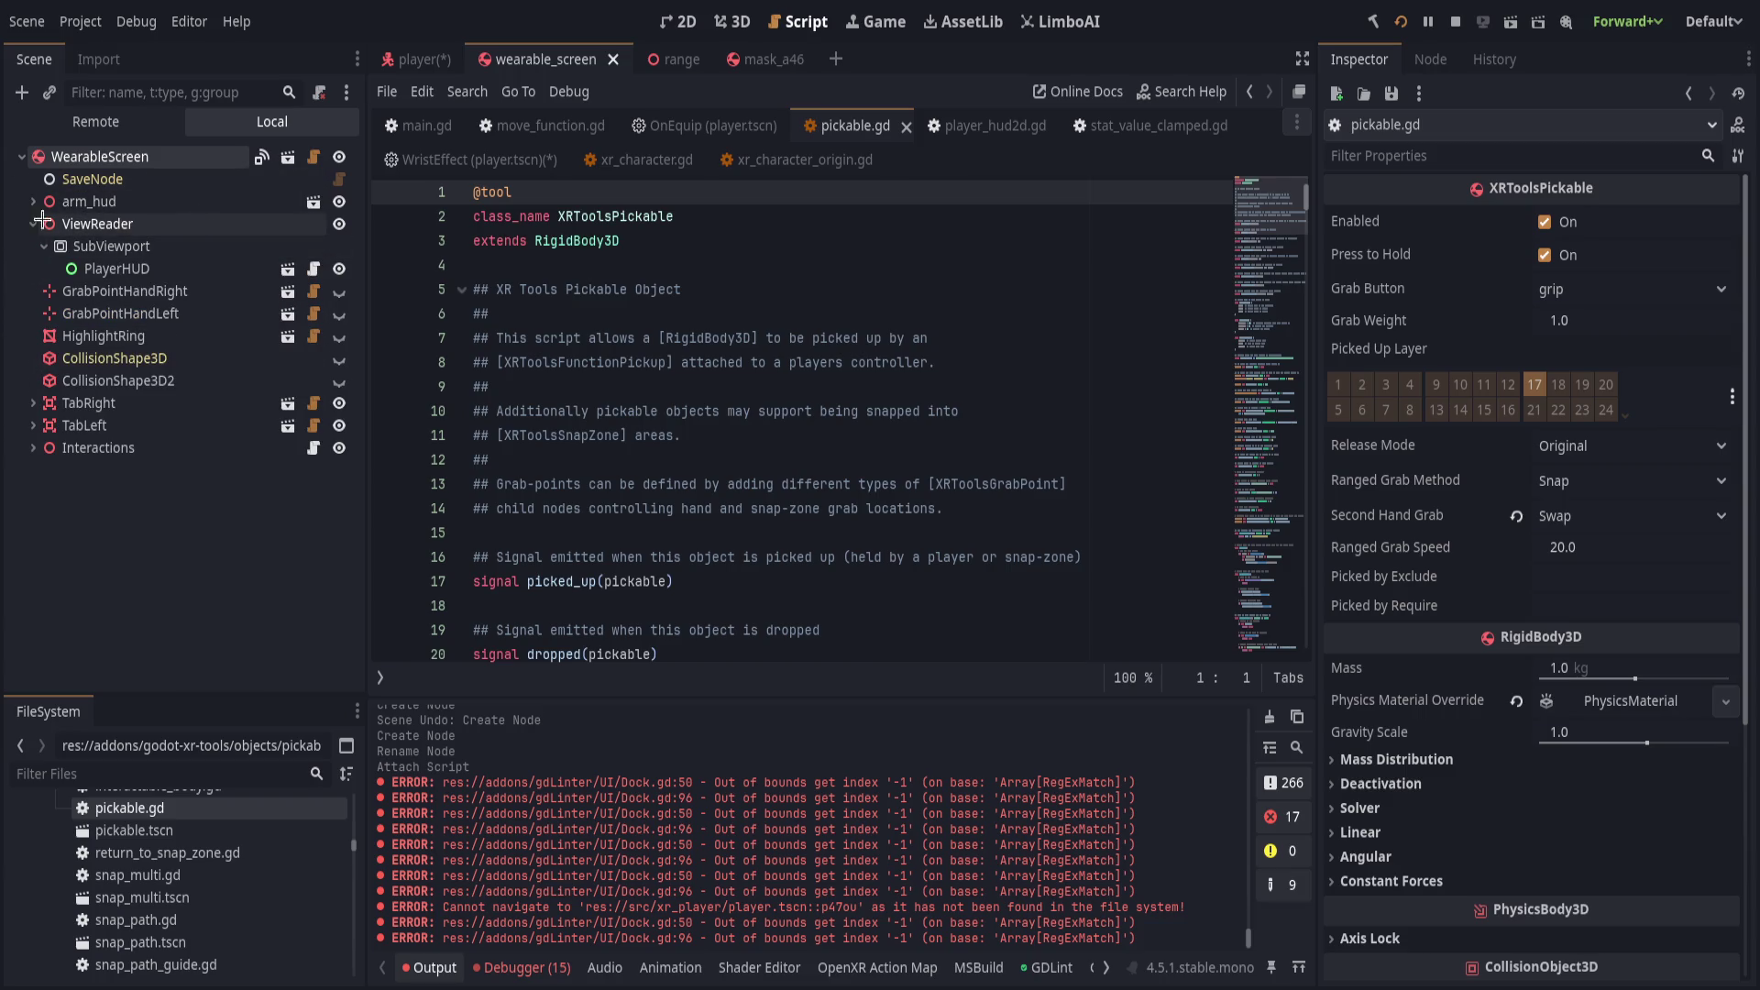
left_click(32, 201)
left_click(32, 201)
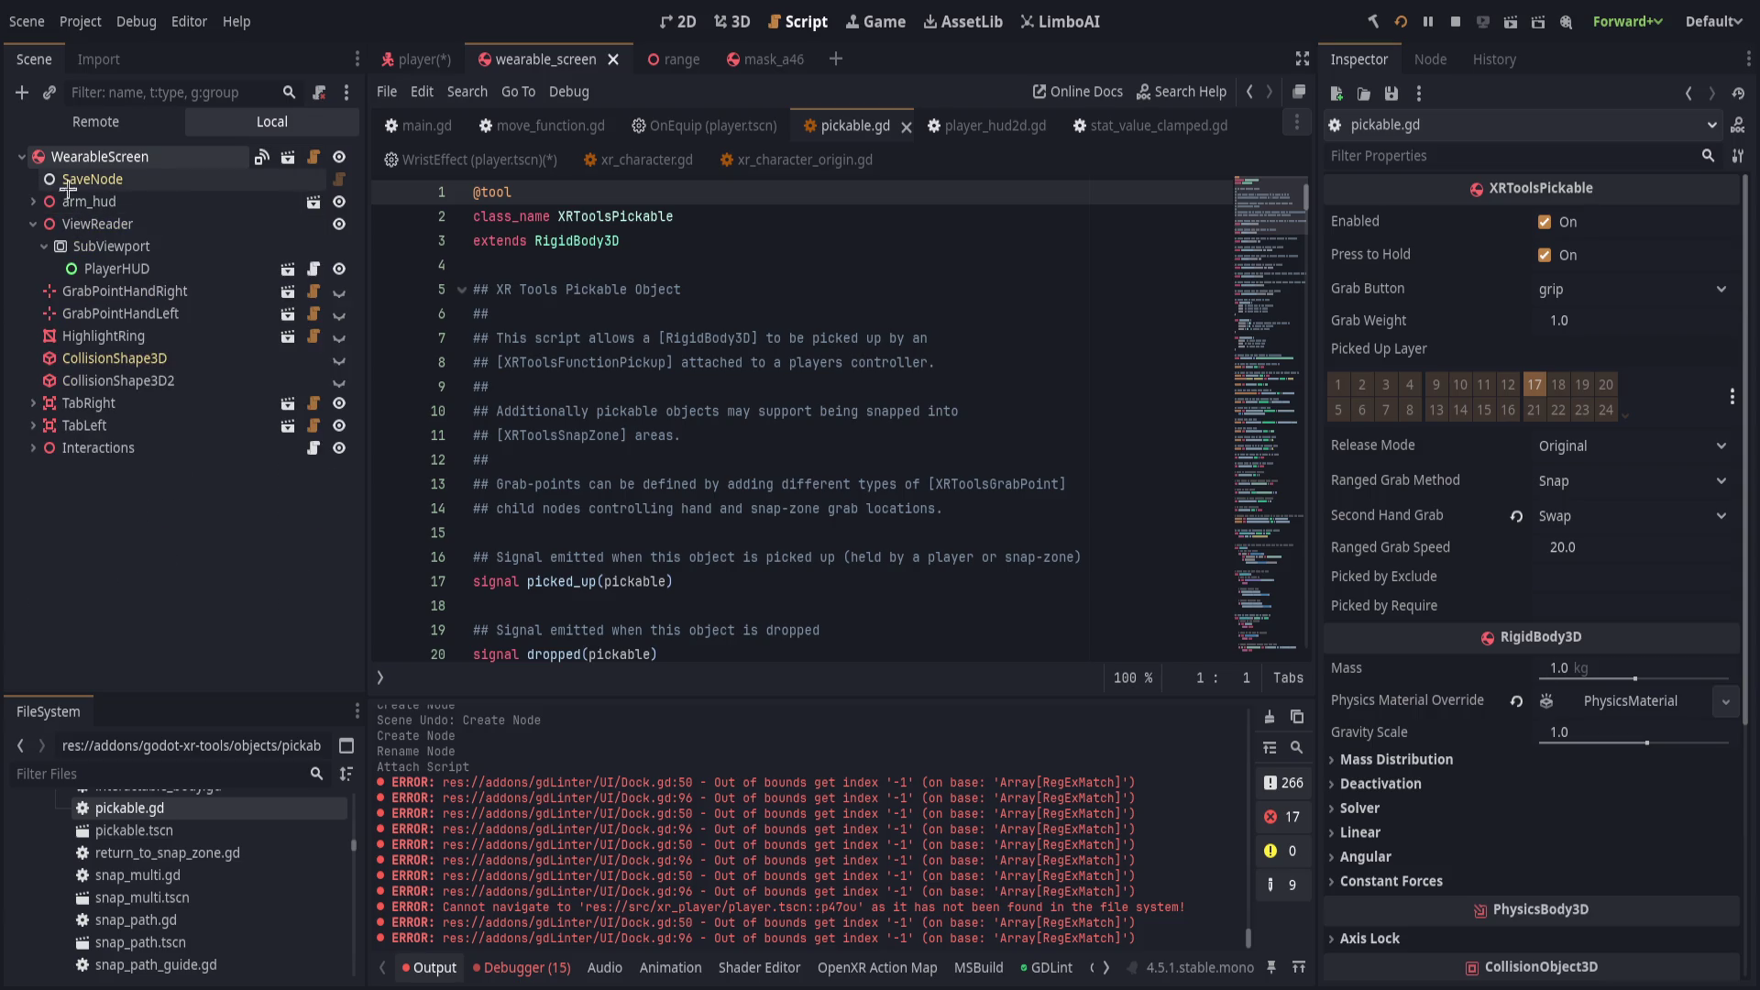
left_click(1444, 64)
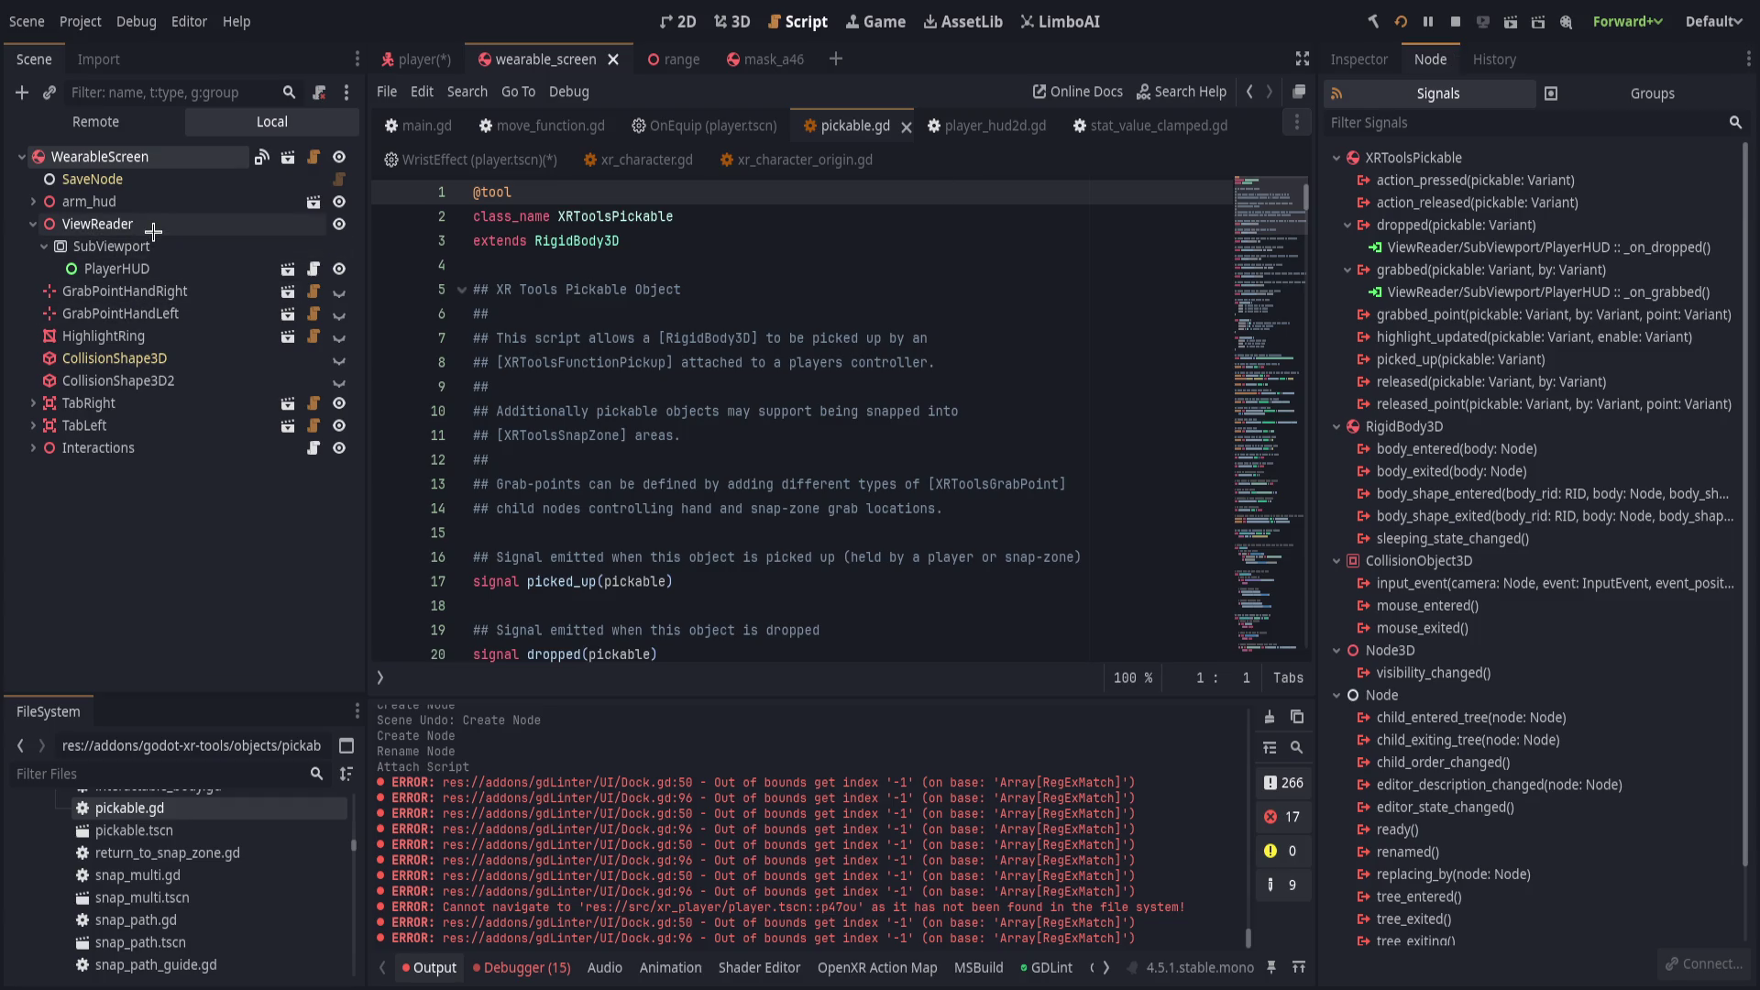
Step: Set a breakpoint at line 20 inside set_player_info in player_hud2d.gd
left_click(312, 266)
scroll(925, 355, "down", 4)
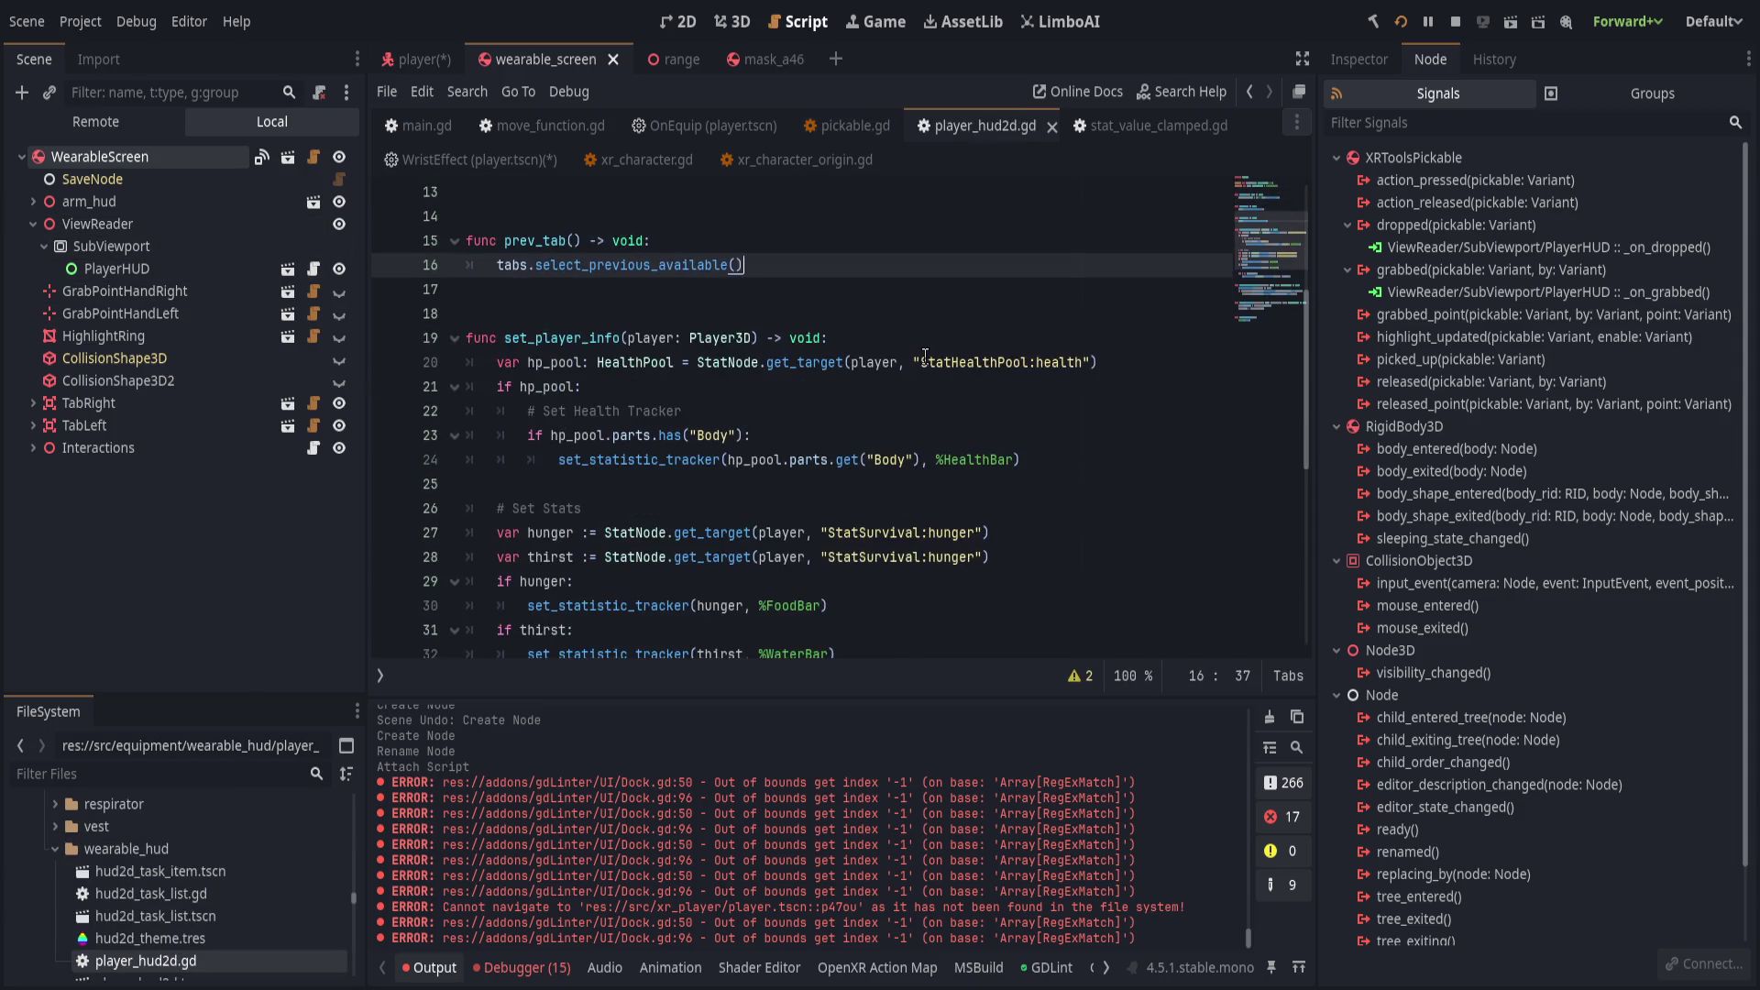
scroll(927, 357, "up", 3)
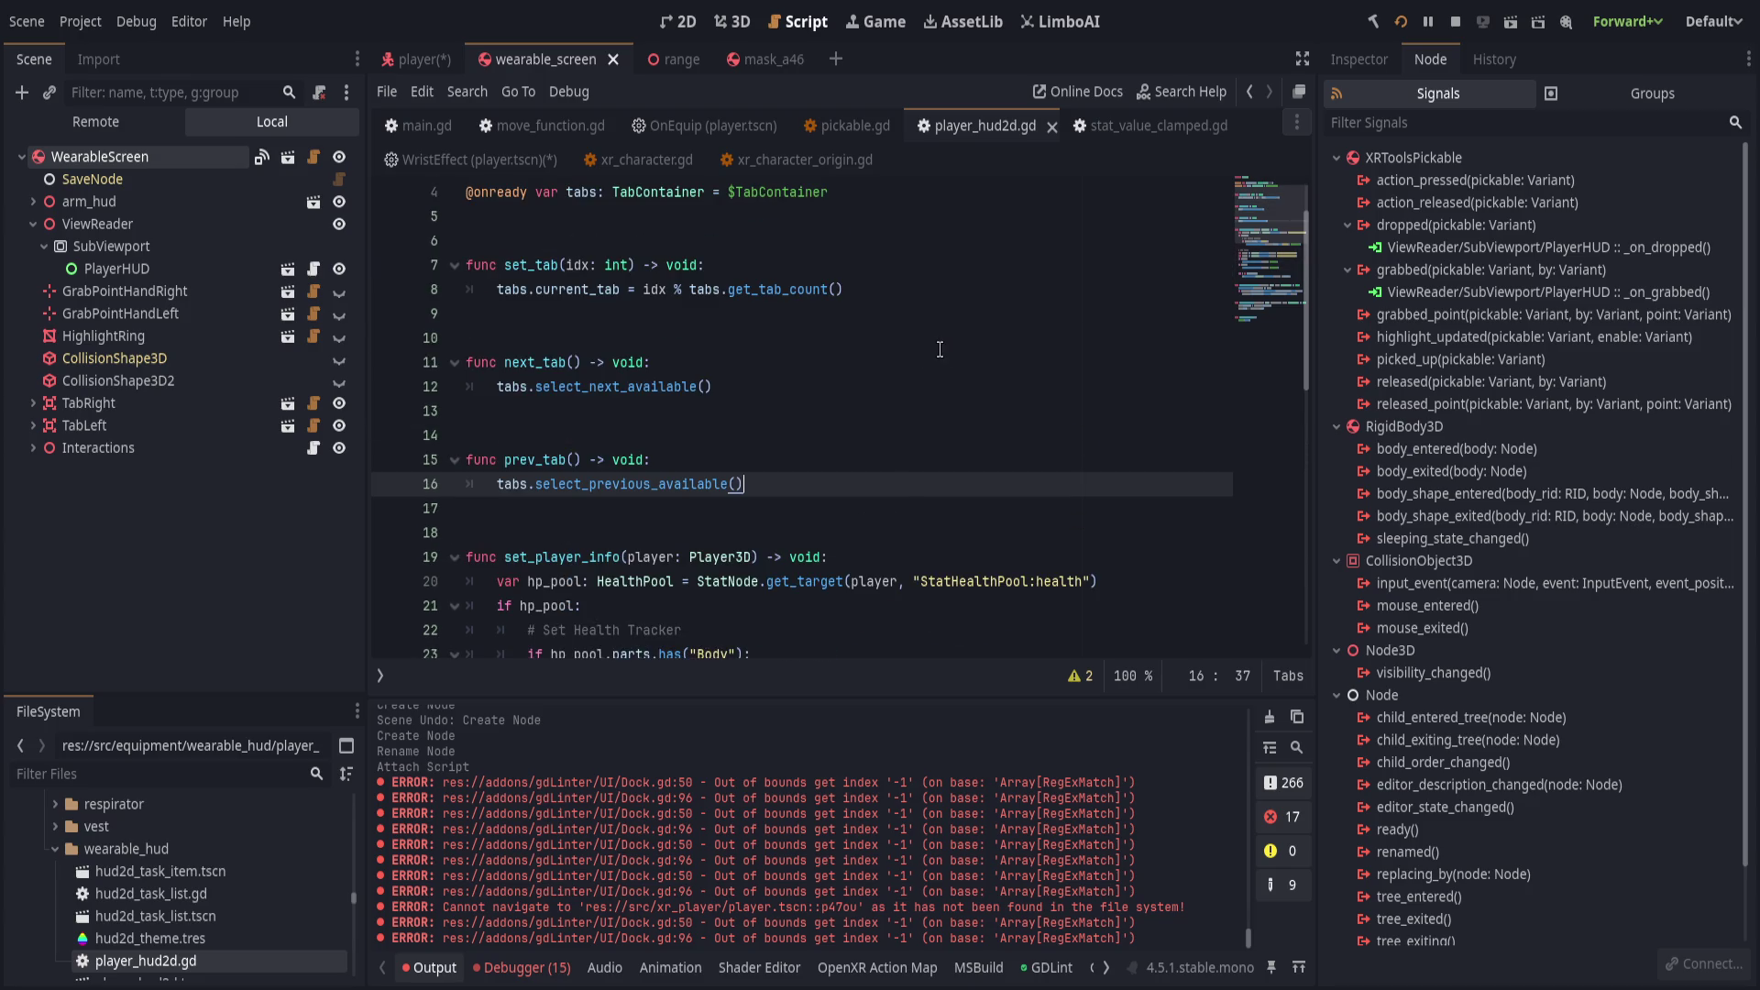
left_click(400, 581)
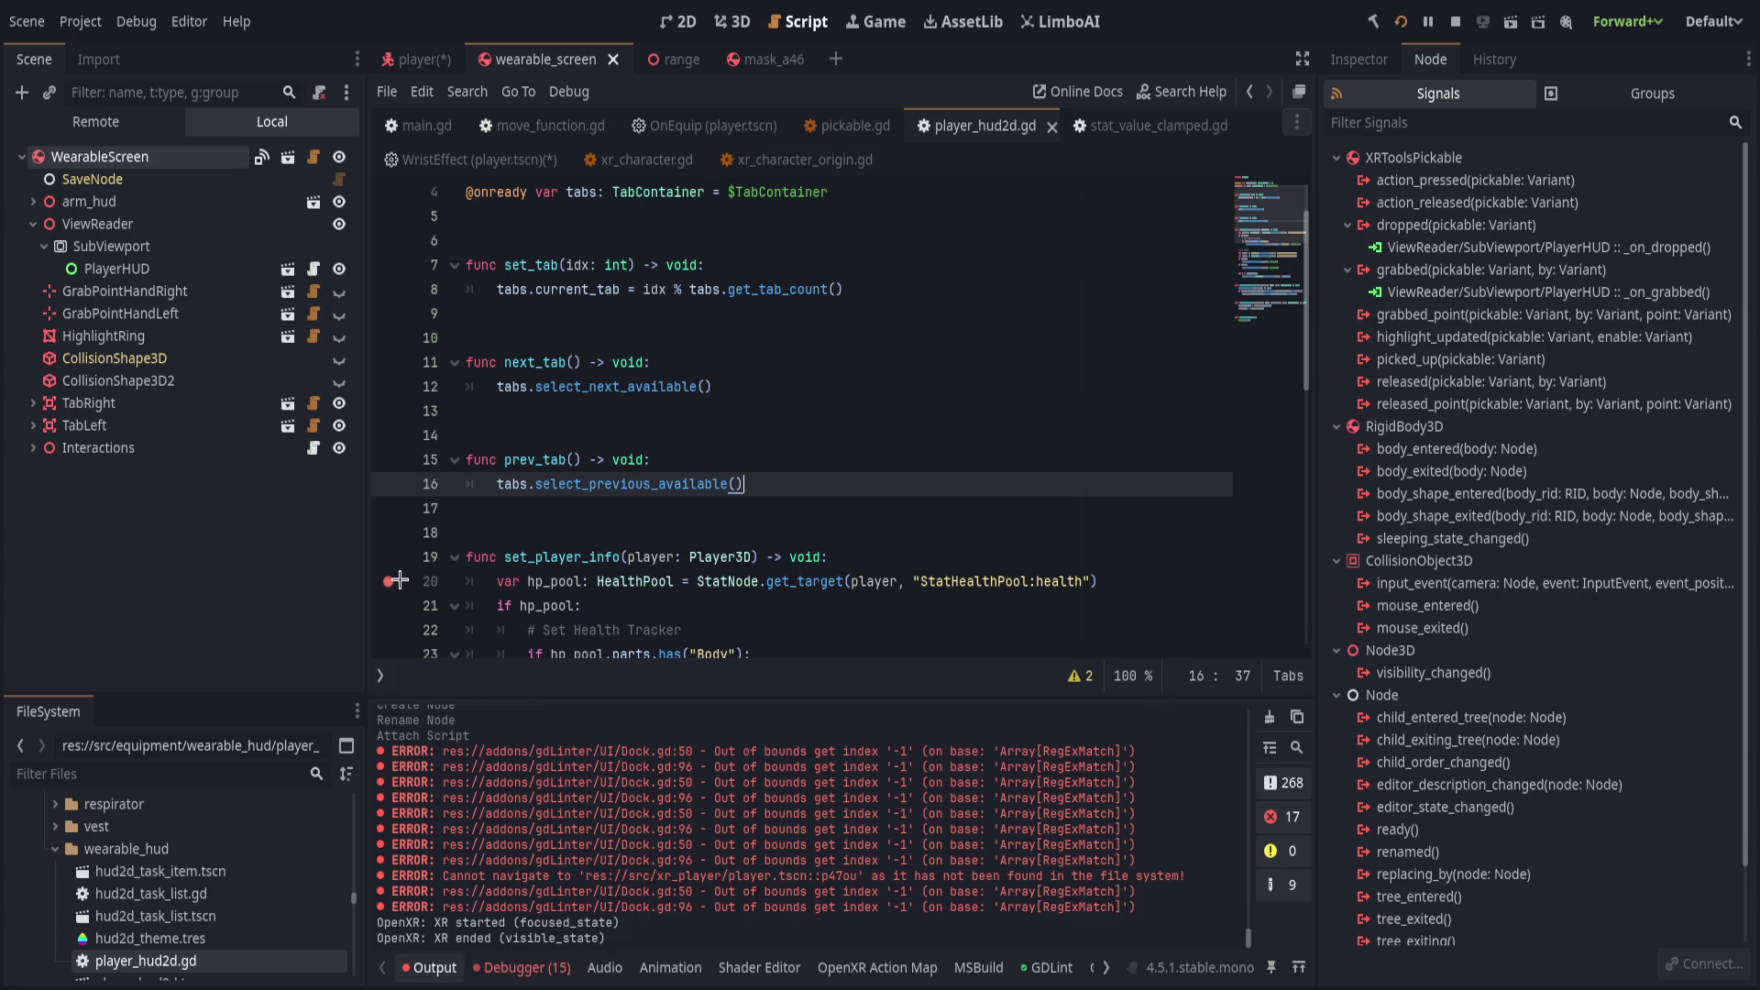
left_click(705, 484)
Step: Remove the unfinished if block from WristEffect's apply and save the script
left_click(436, 161)
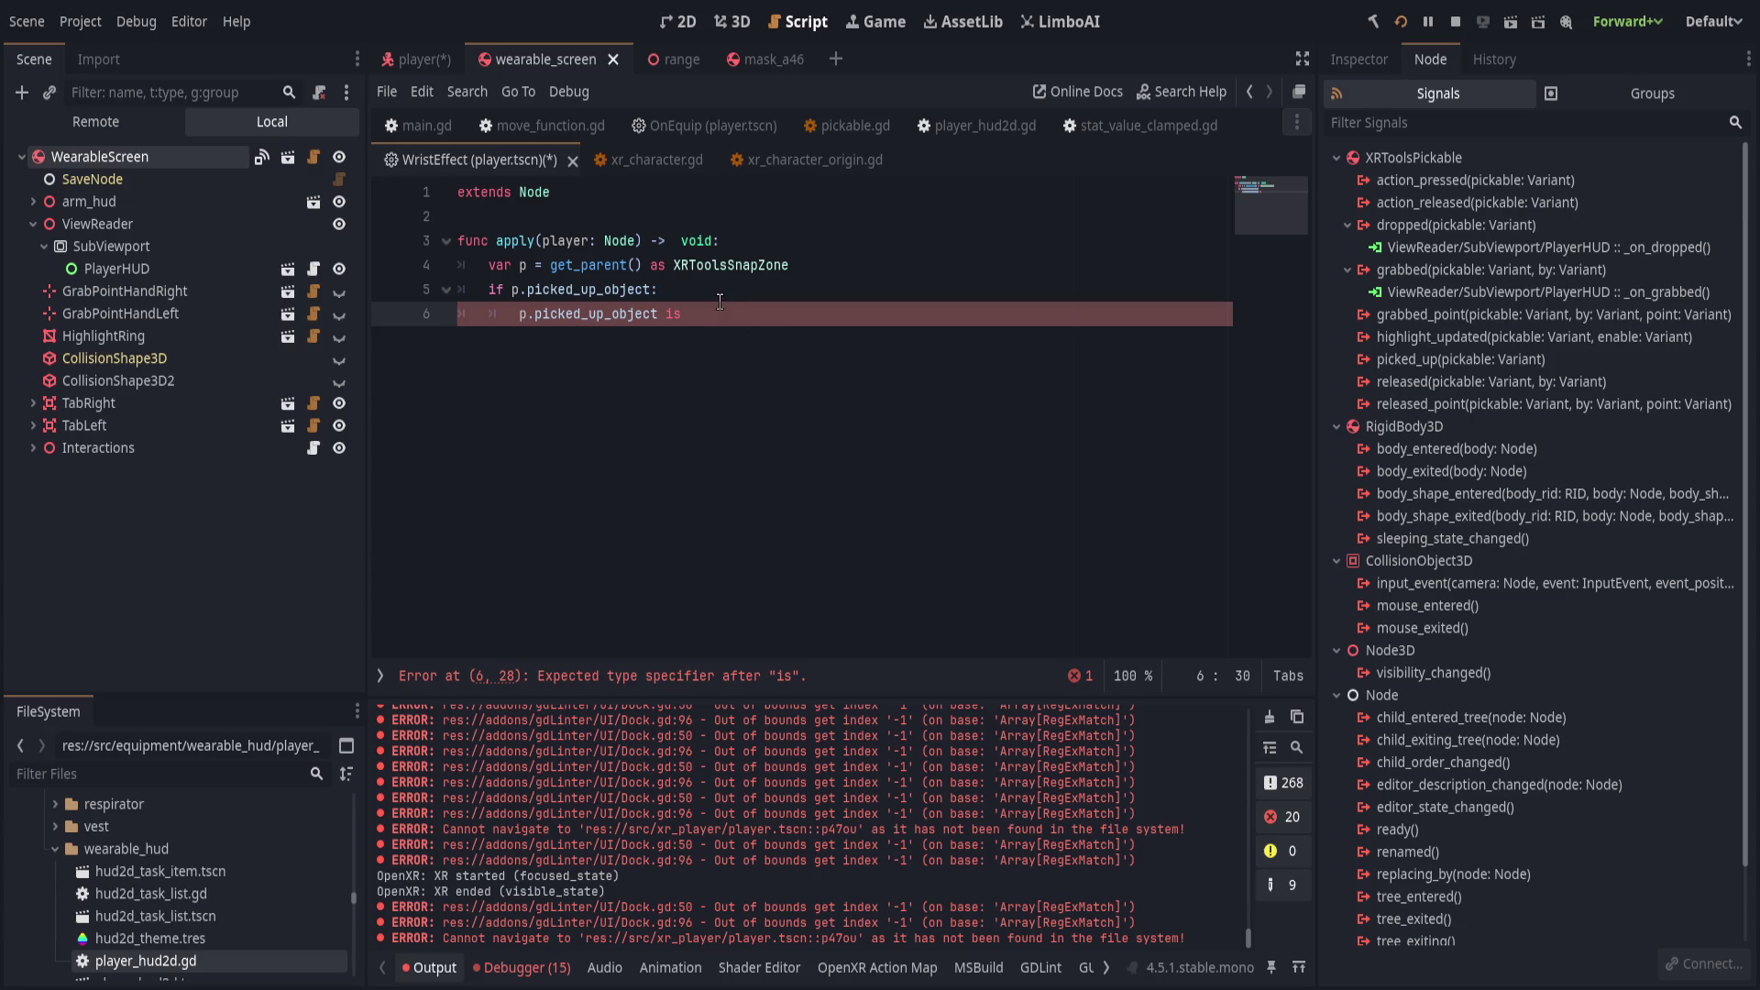
key("ctrl+z")
key("ctrl+s")
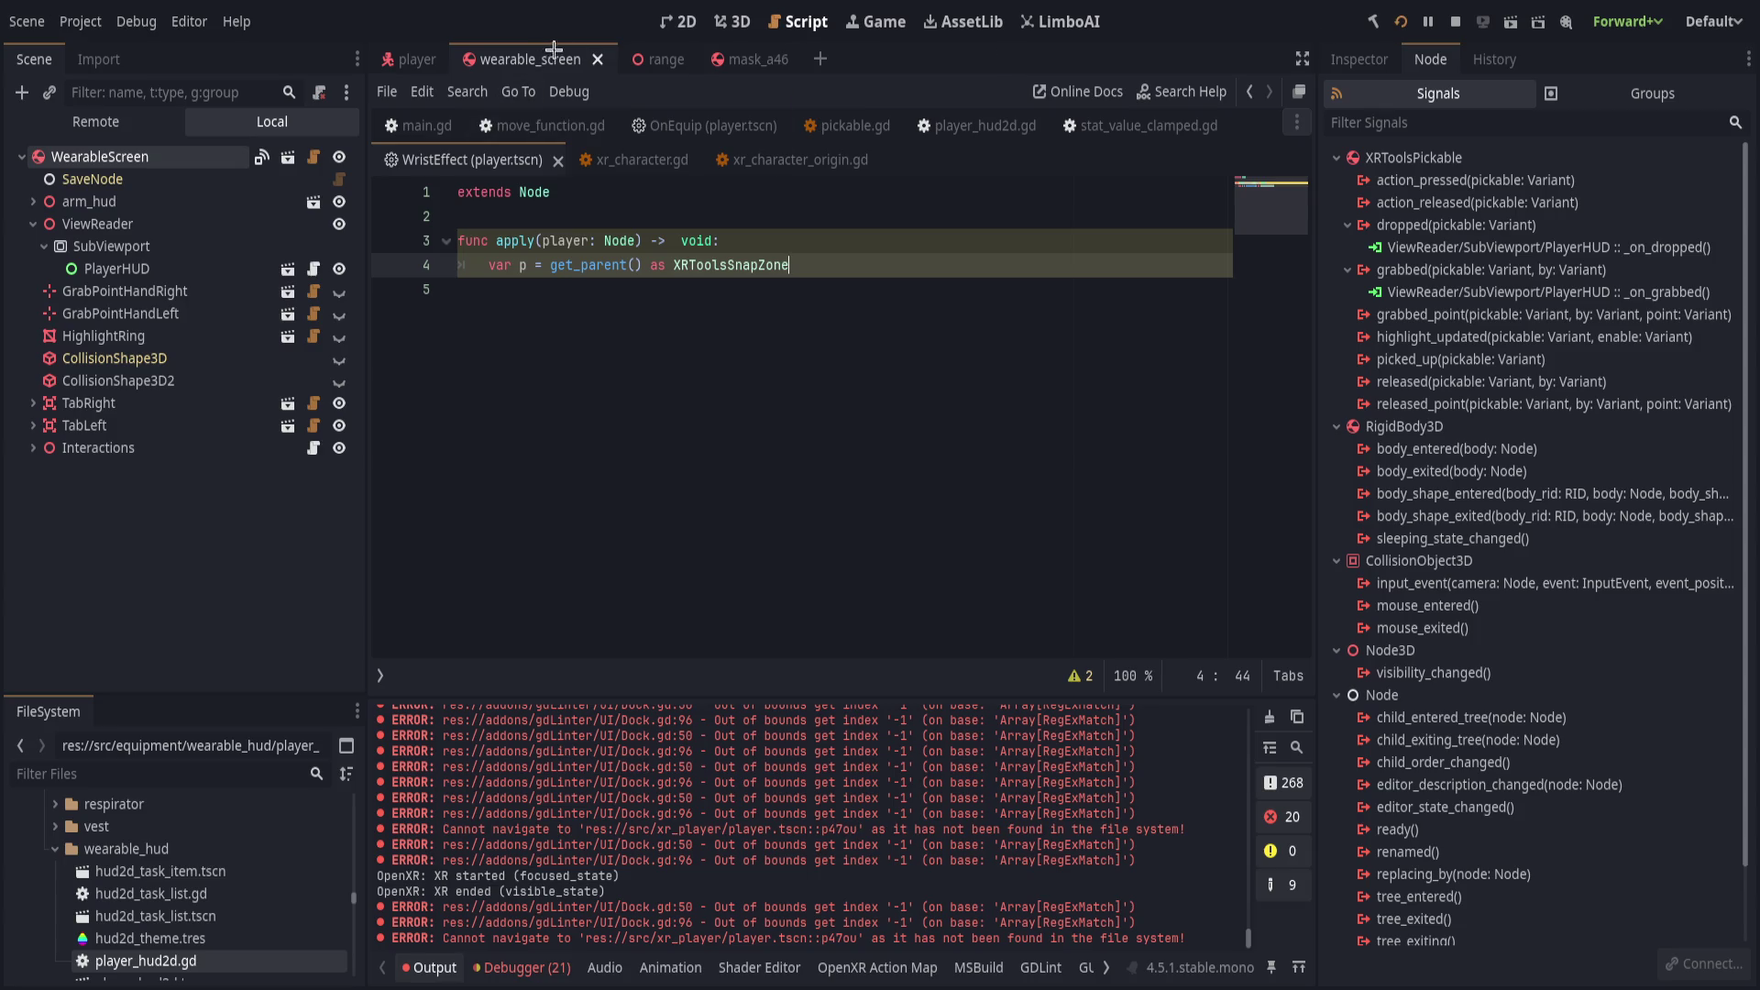
left_click(726, 15)
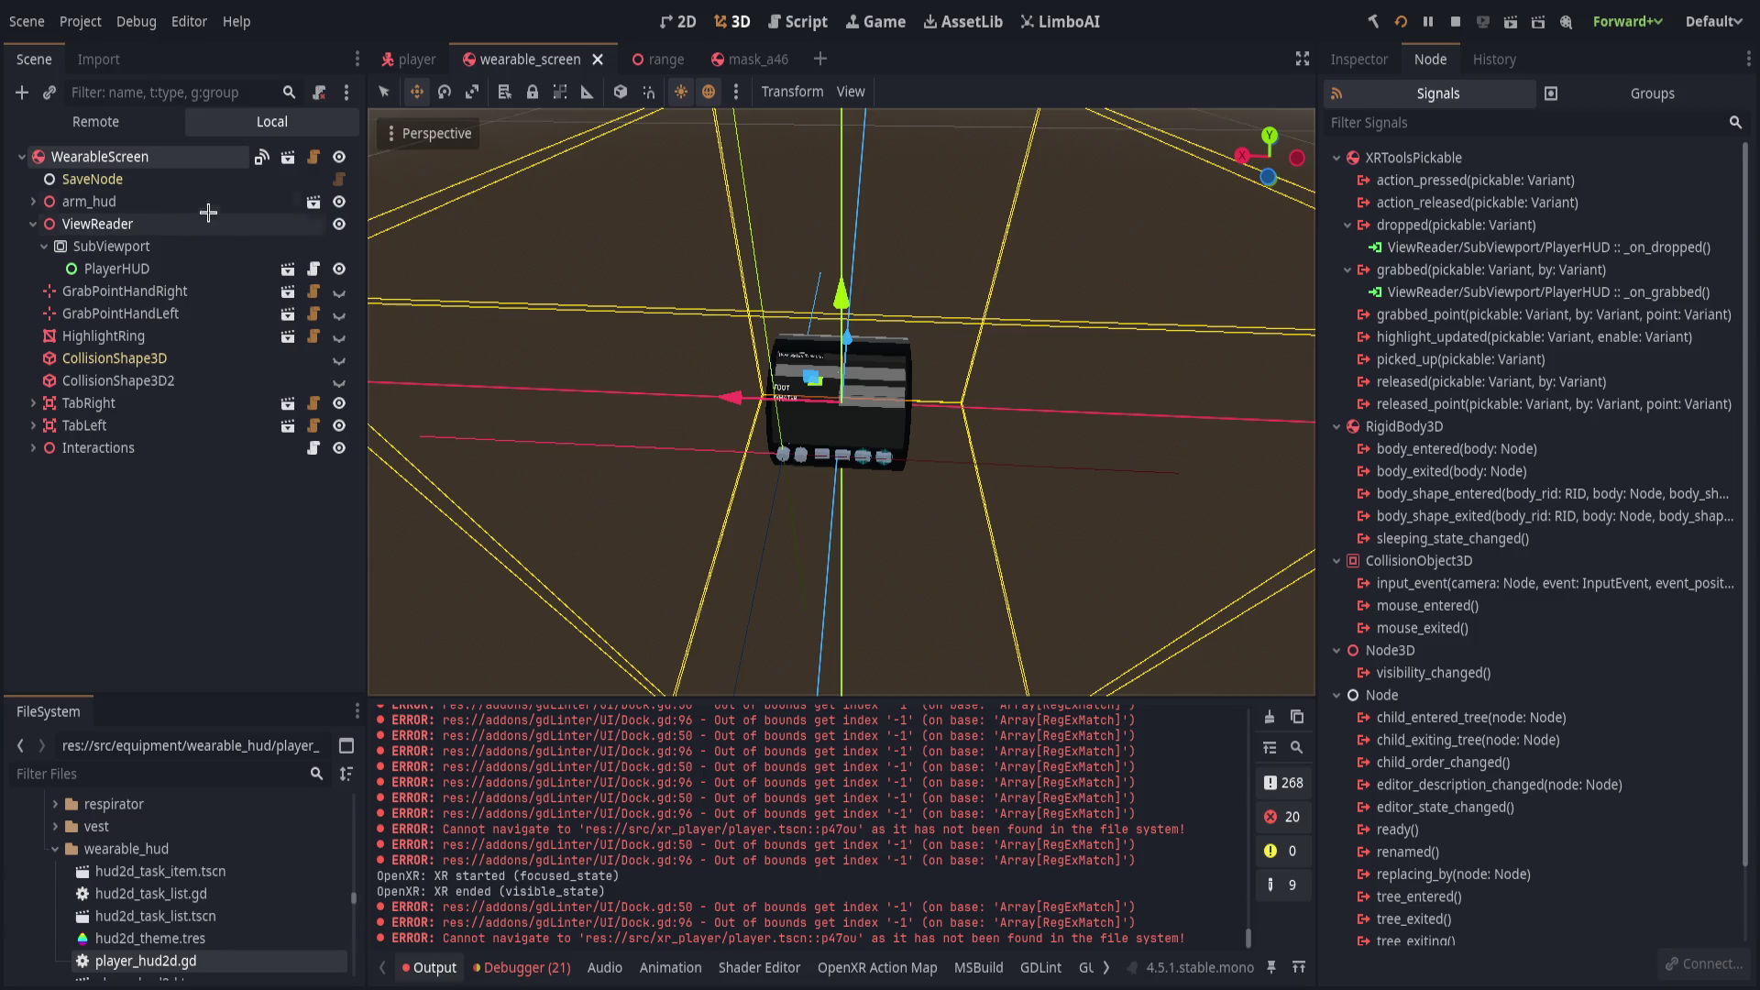
Step: Collapse ViewReader and toggle CollisionShape3D's visibility off and back on
left_click(33, 223)
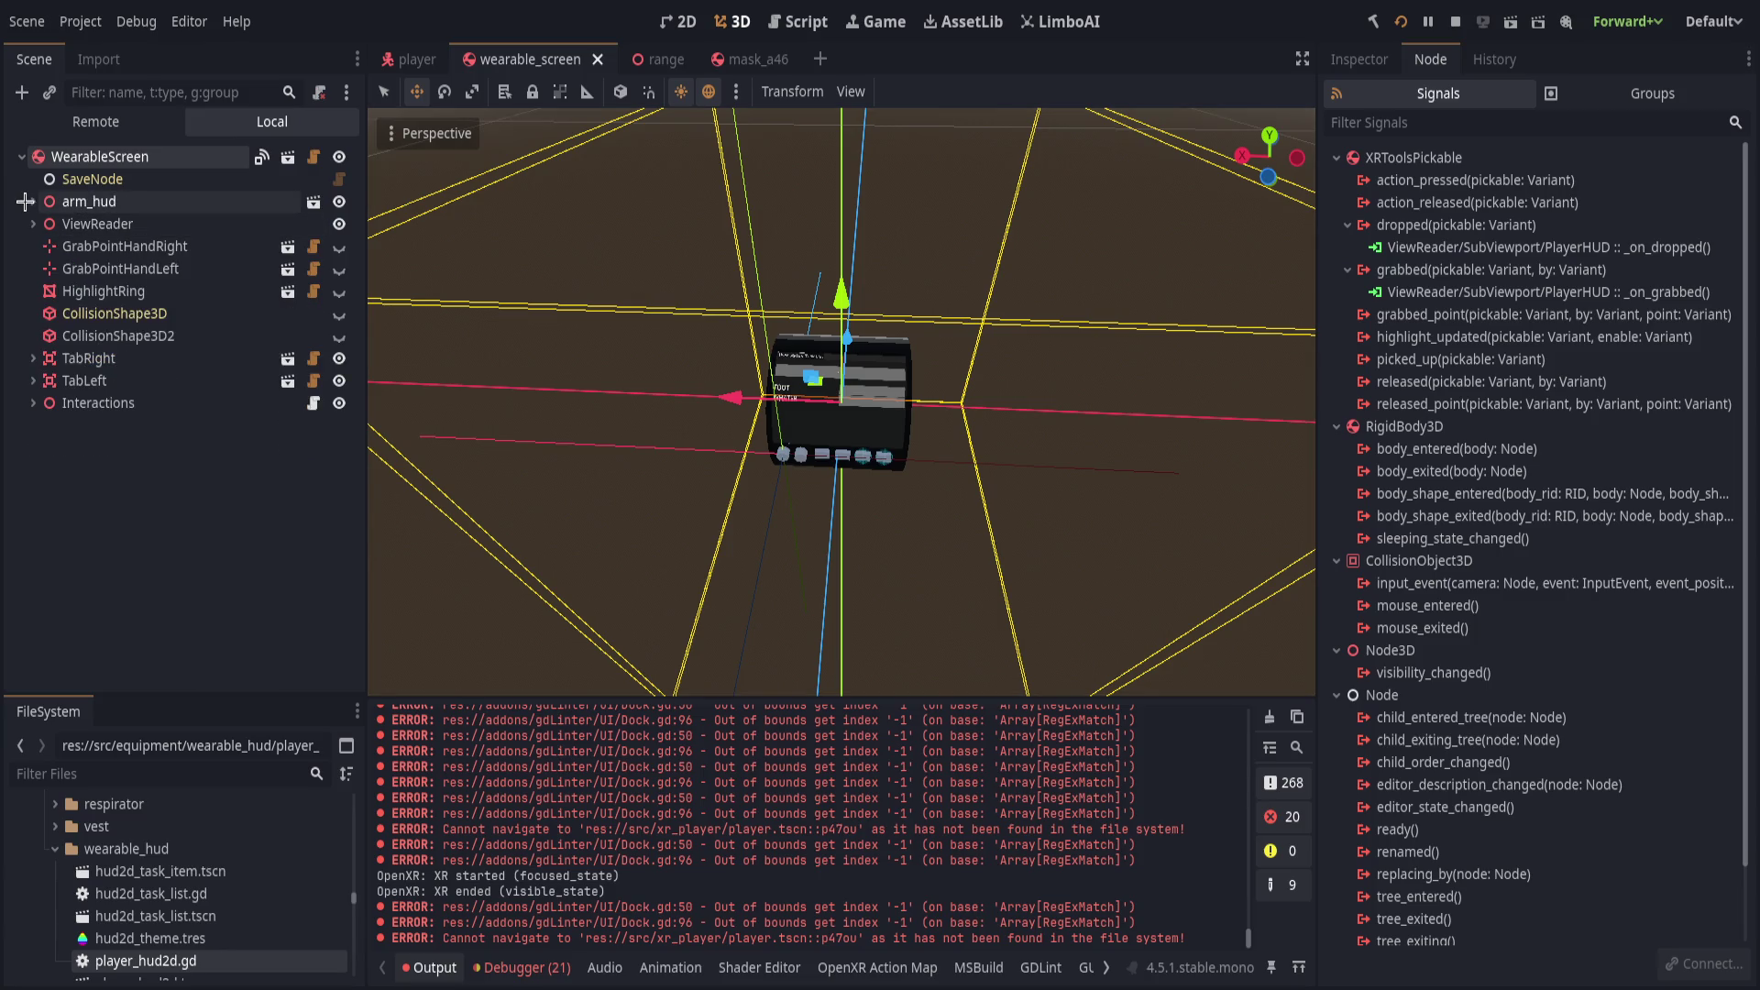
left_click(339, 315)
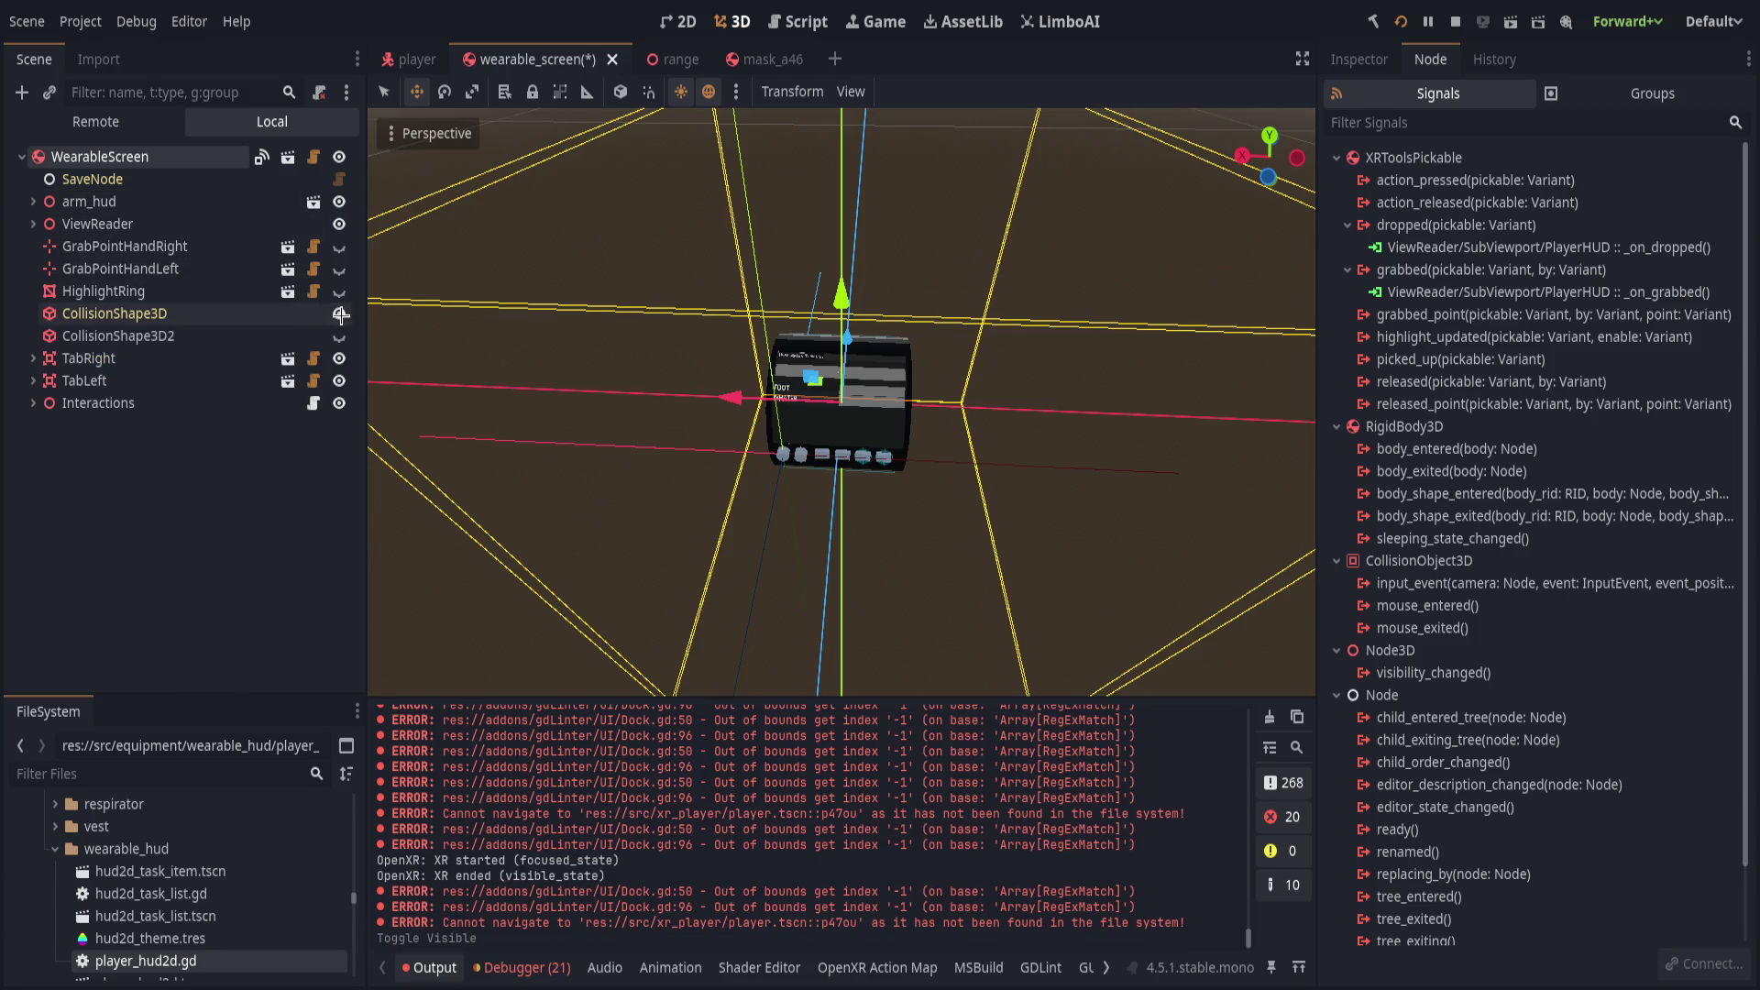
left_click(339, 315)
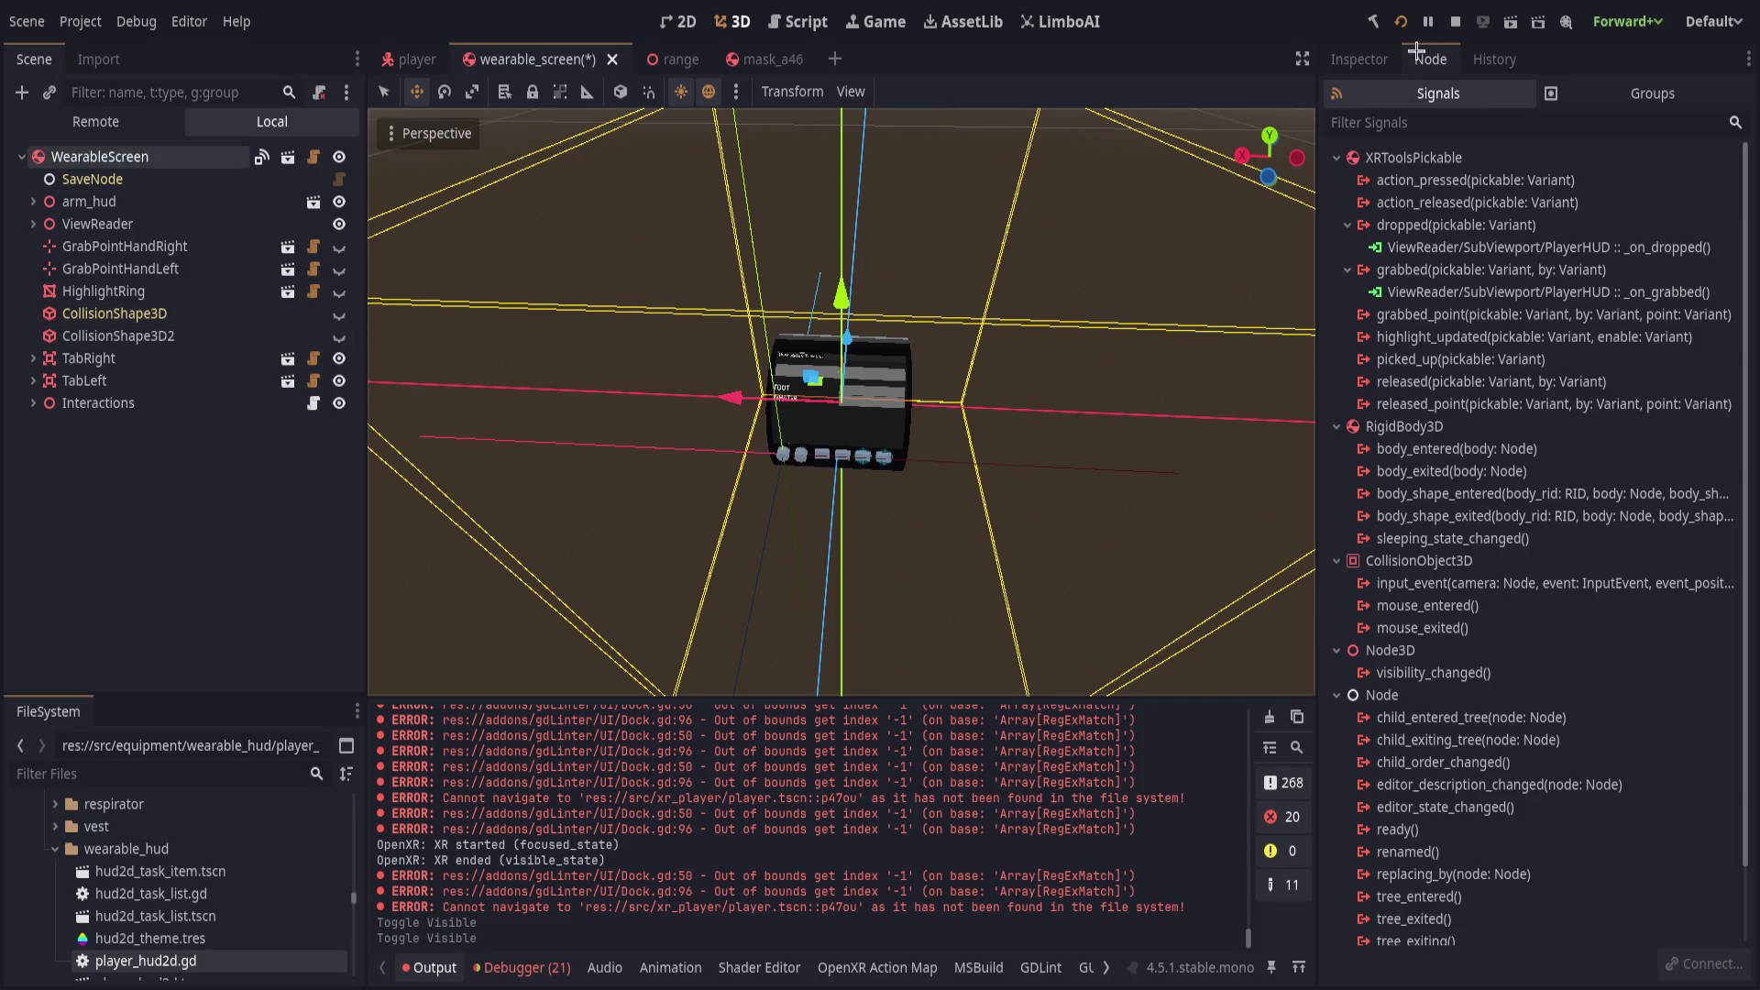
Step: Expand the Solver physics settings in the Inspector, then save and relaunch the game with F5
left_click(1359, 59)
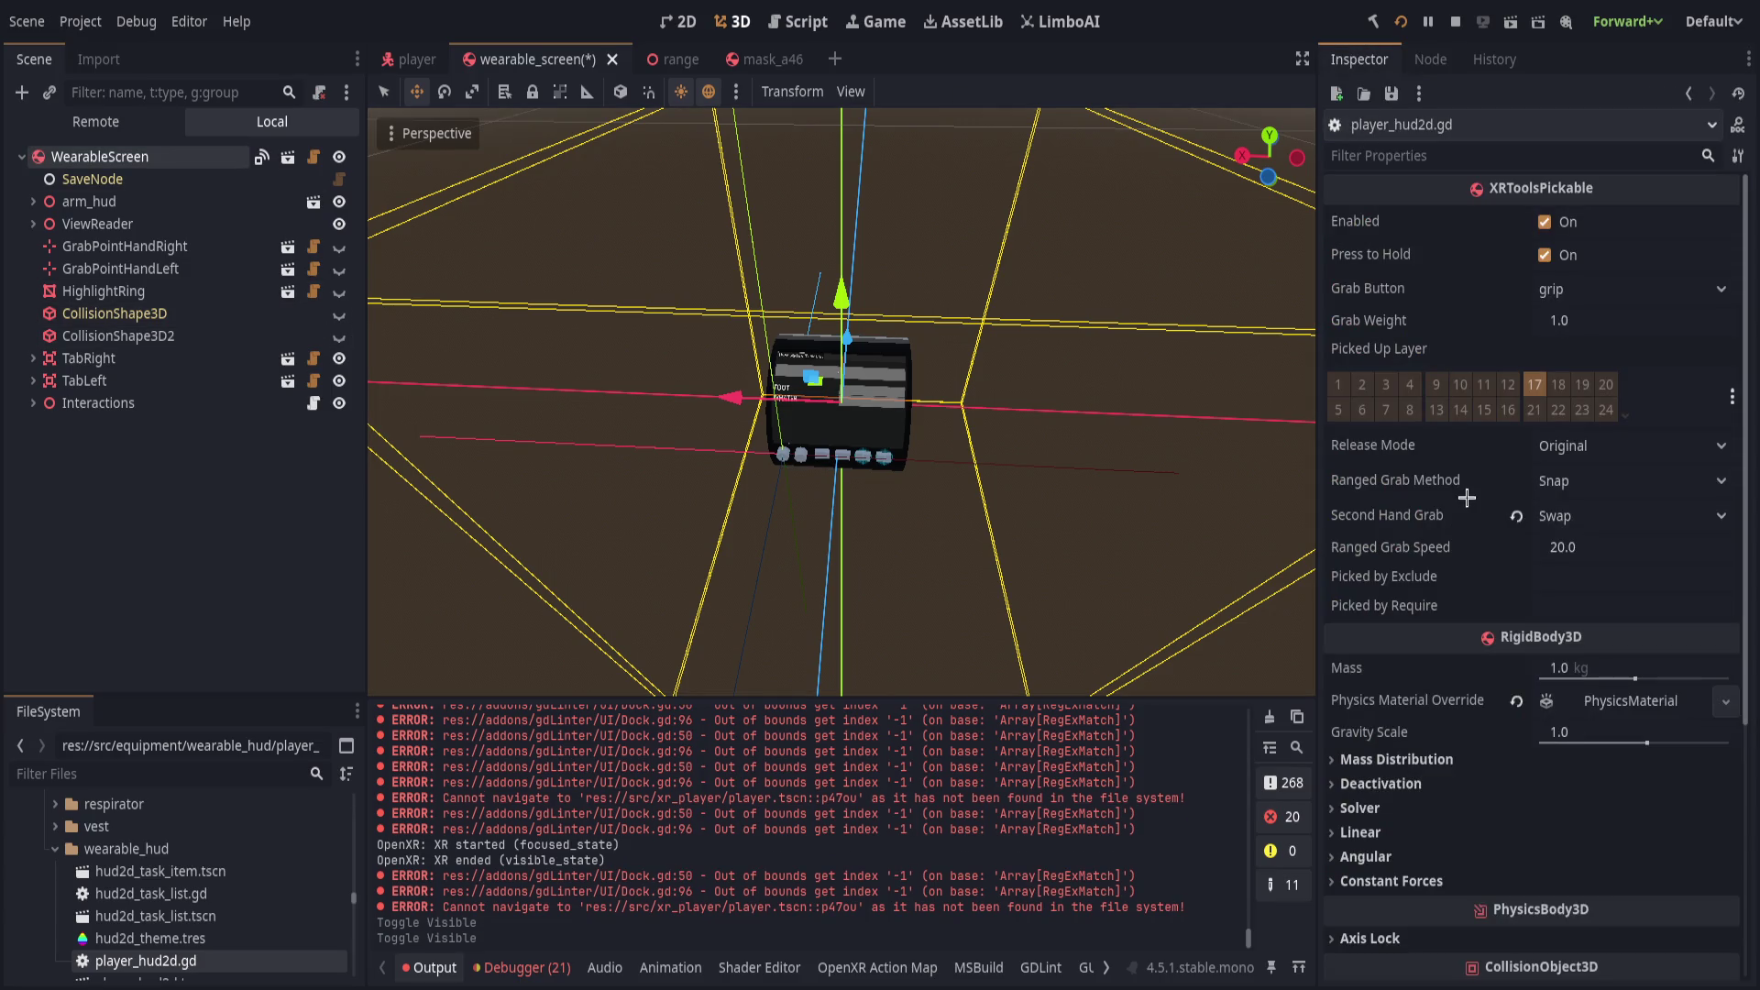
scroll(1446, 600, "down", 5)
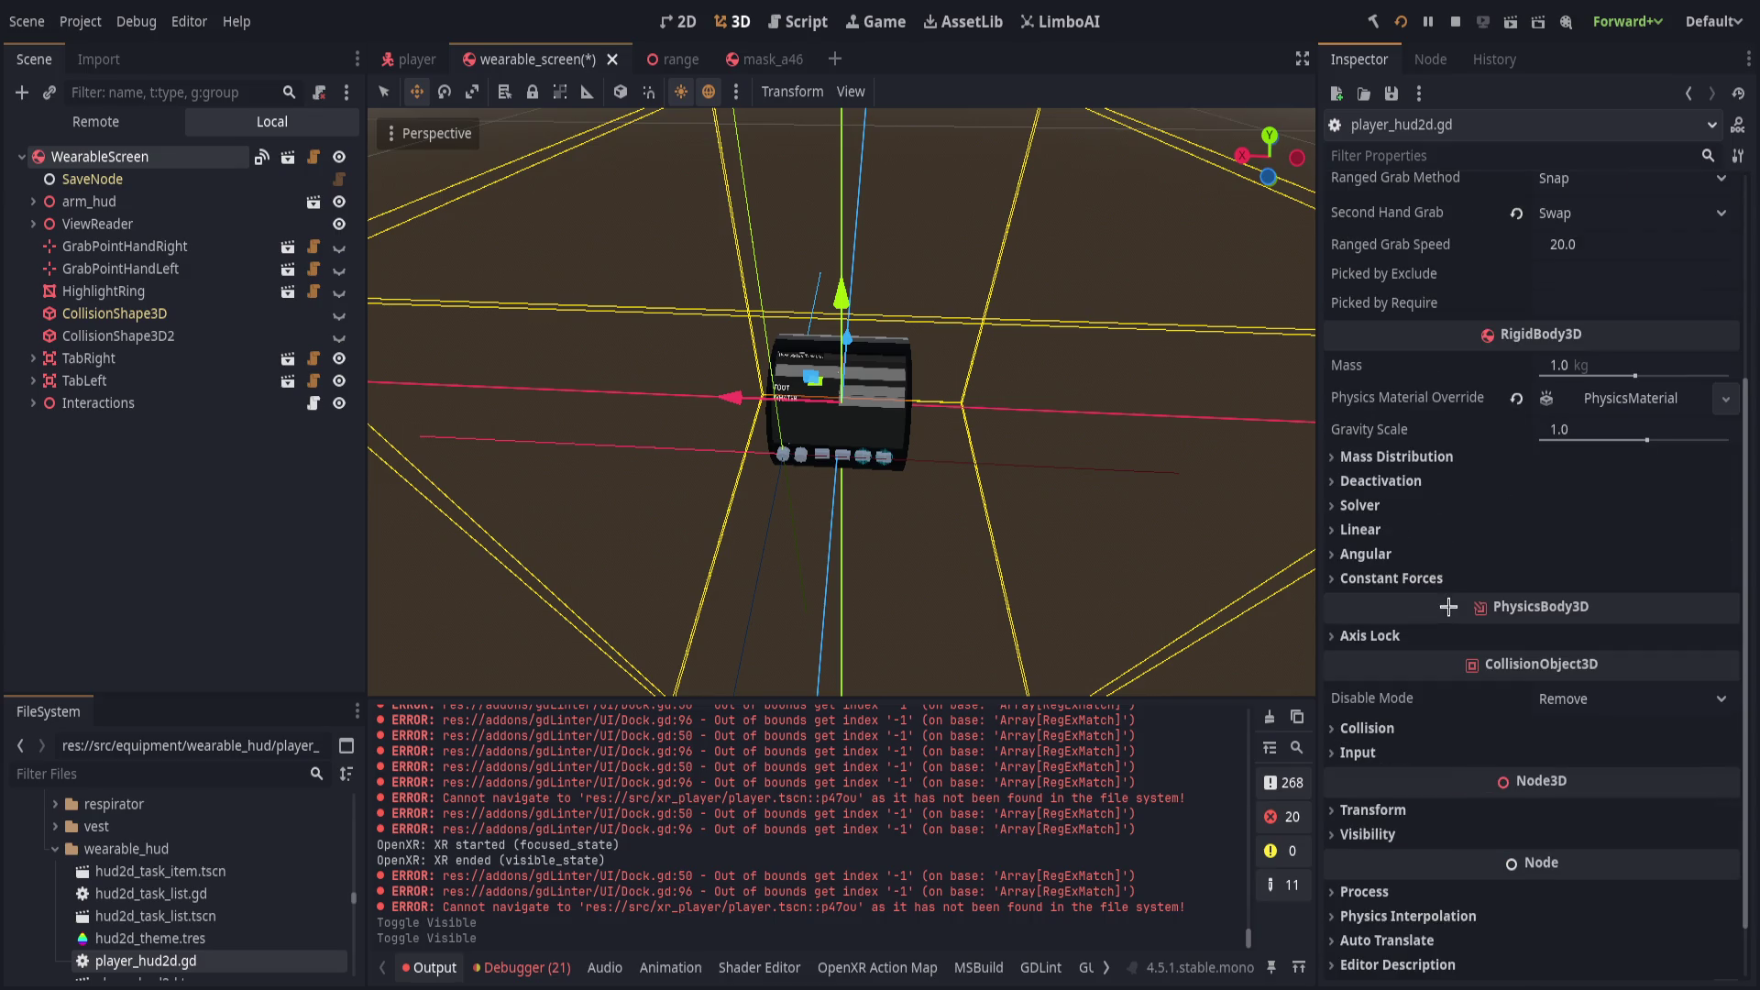
left_click(1350, 506)
scroll(1409, 496, "up", 2)
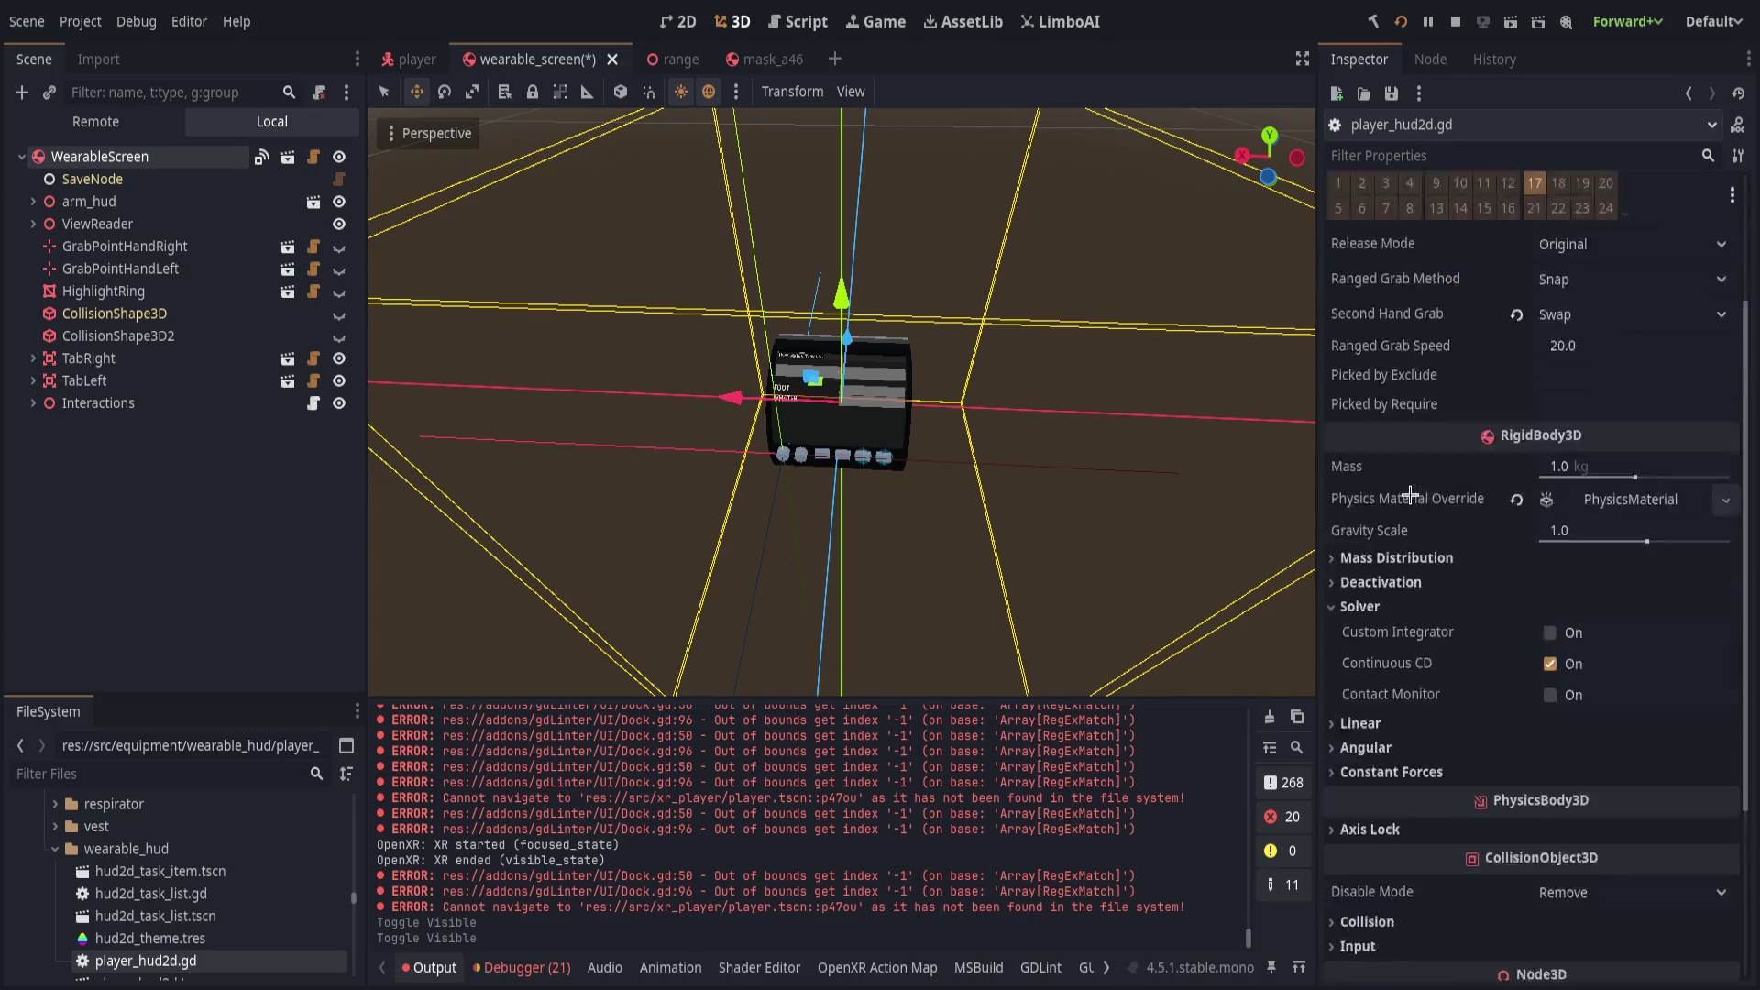
scroll(1409, 496, "up", 4)
key("F5")
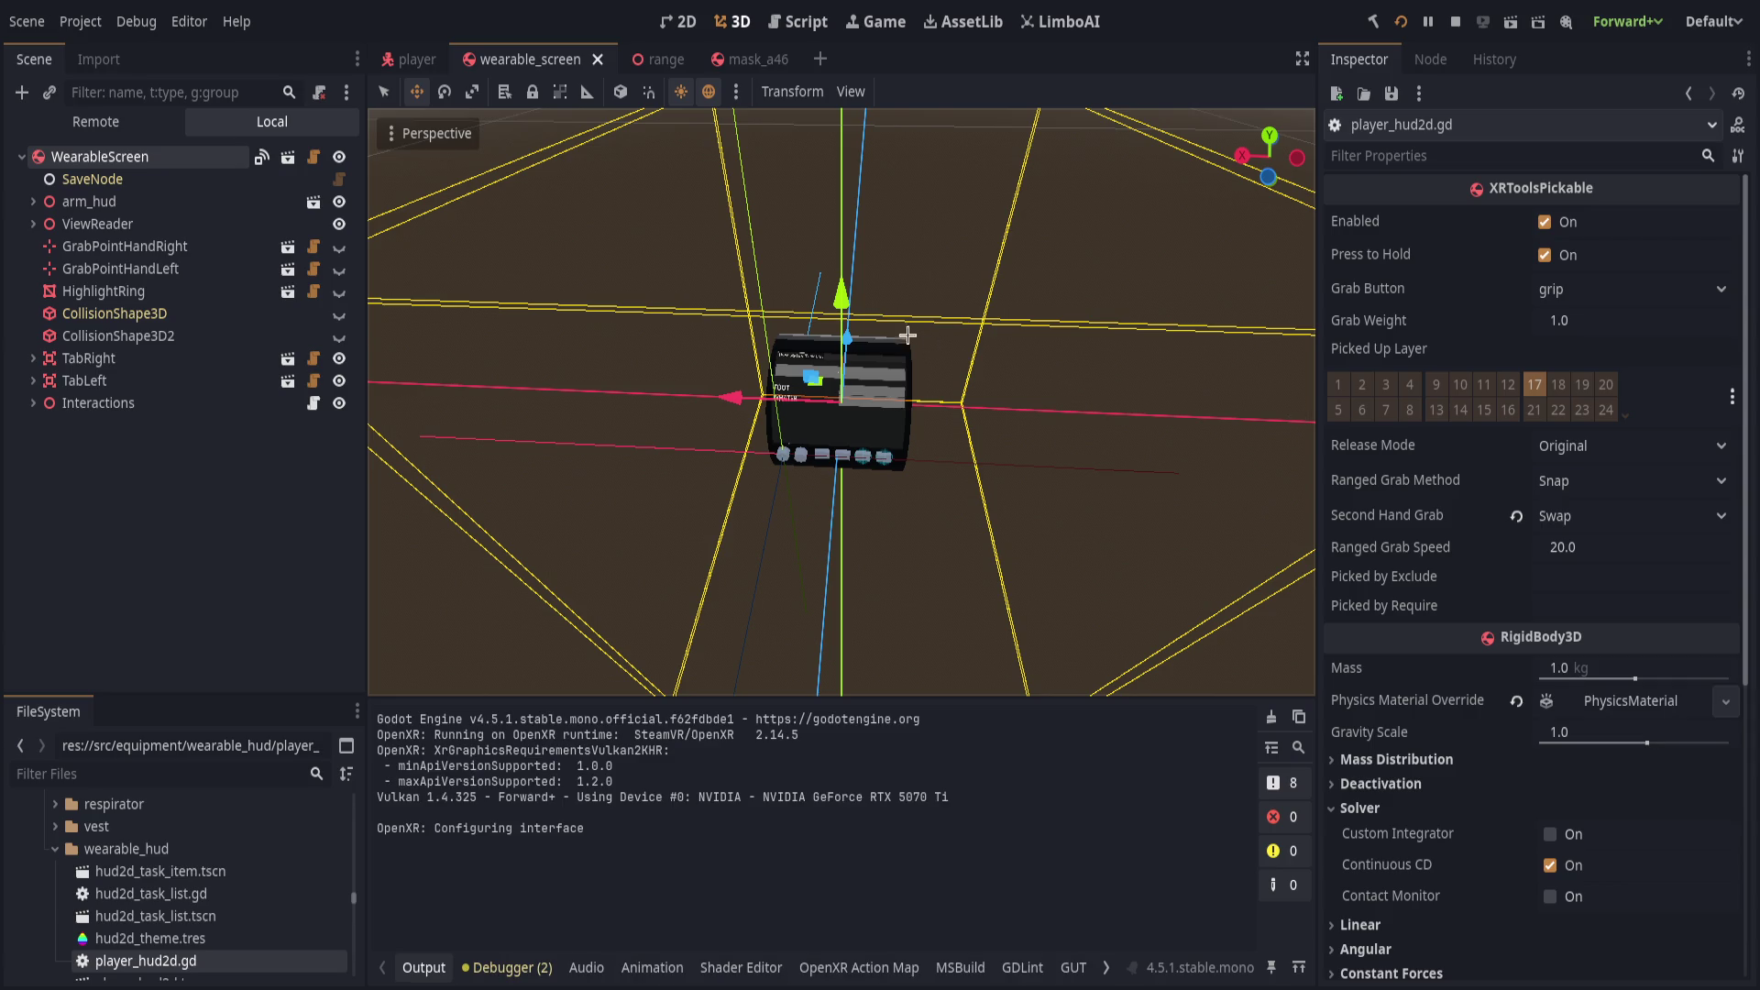
left_click(795, 21)
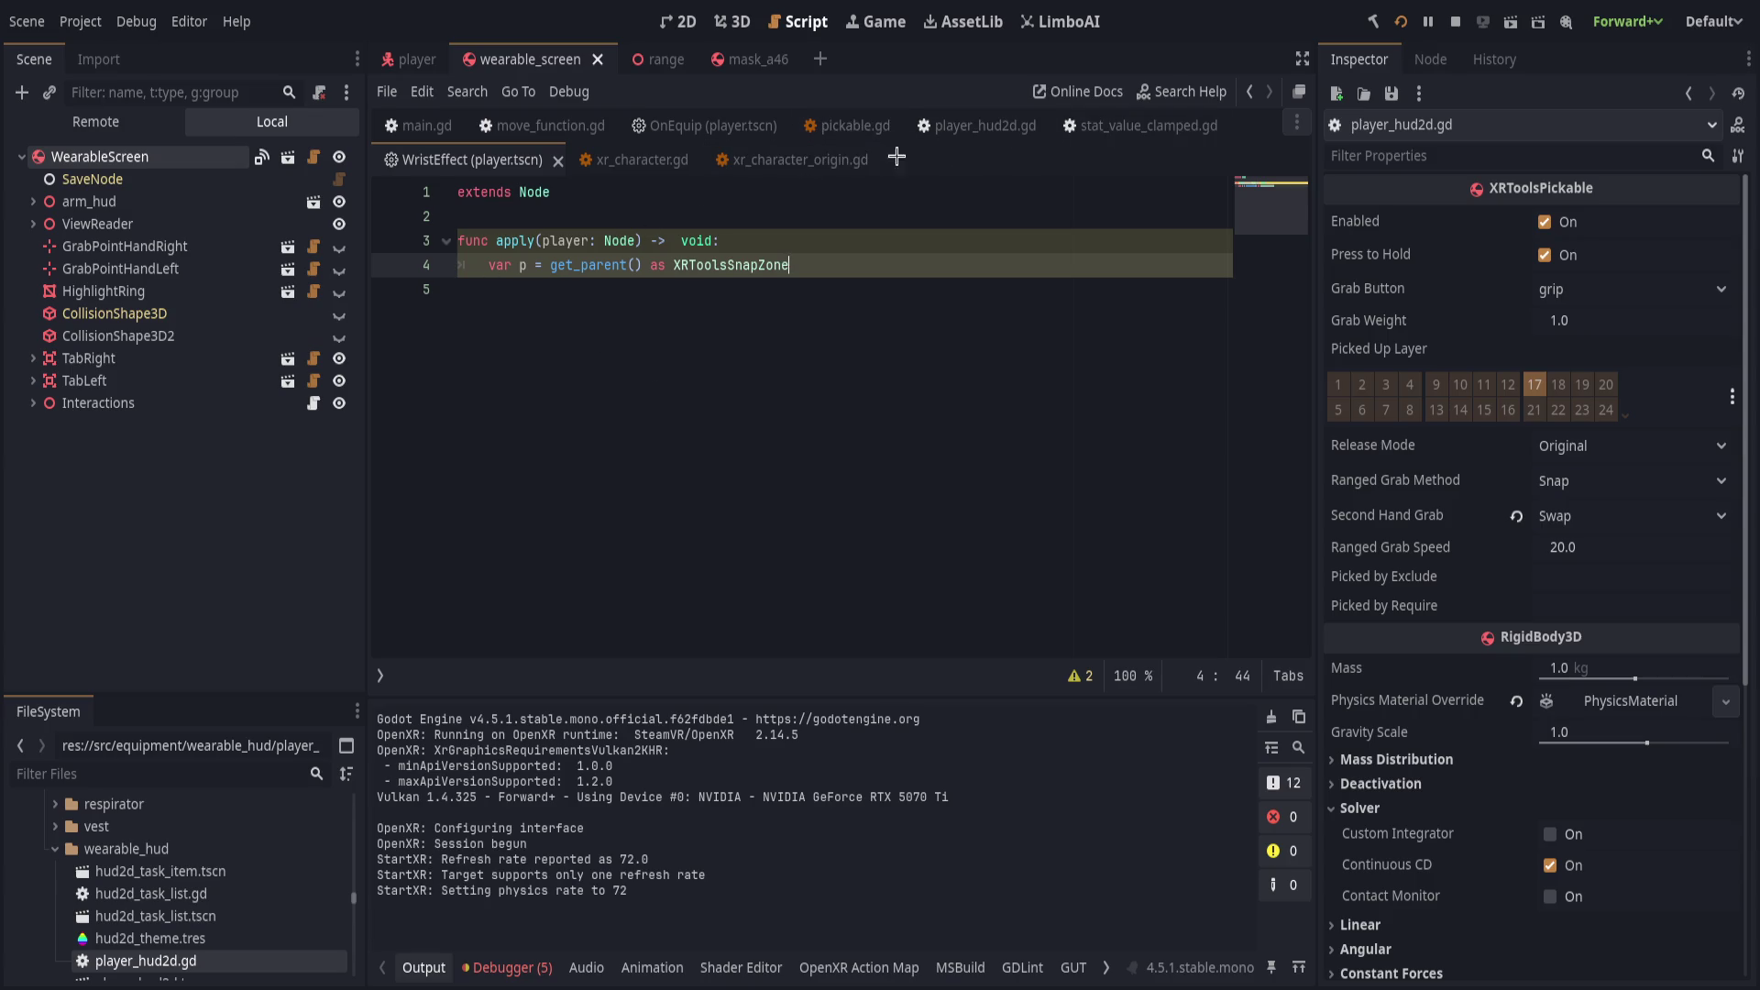
Step: Set a breakpoint on line 20 of player_hud2d.gd and search for set_player_info
left_click(955, 137)
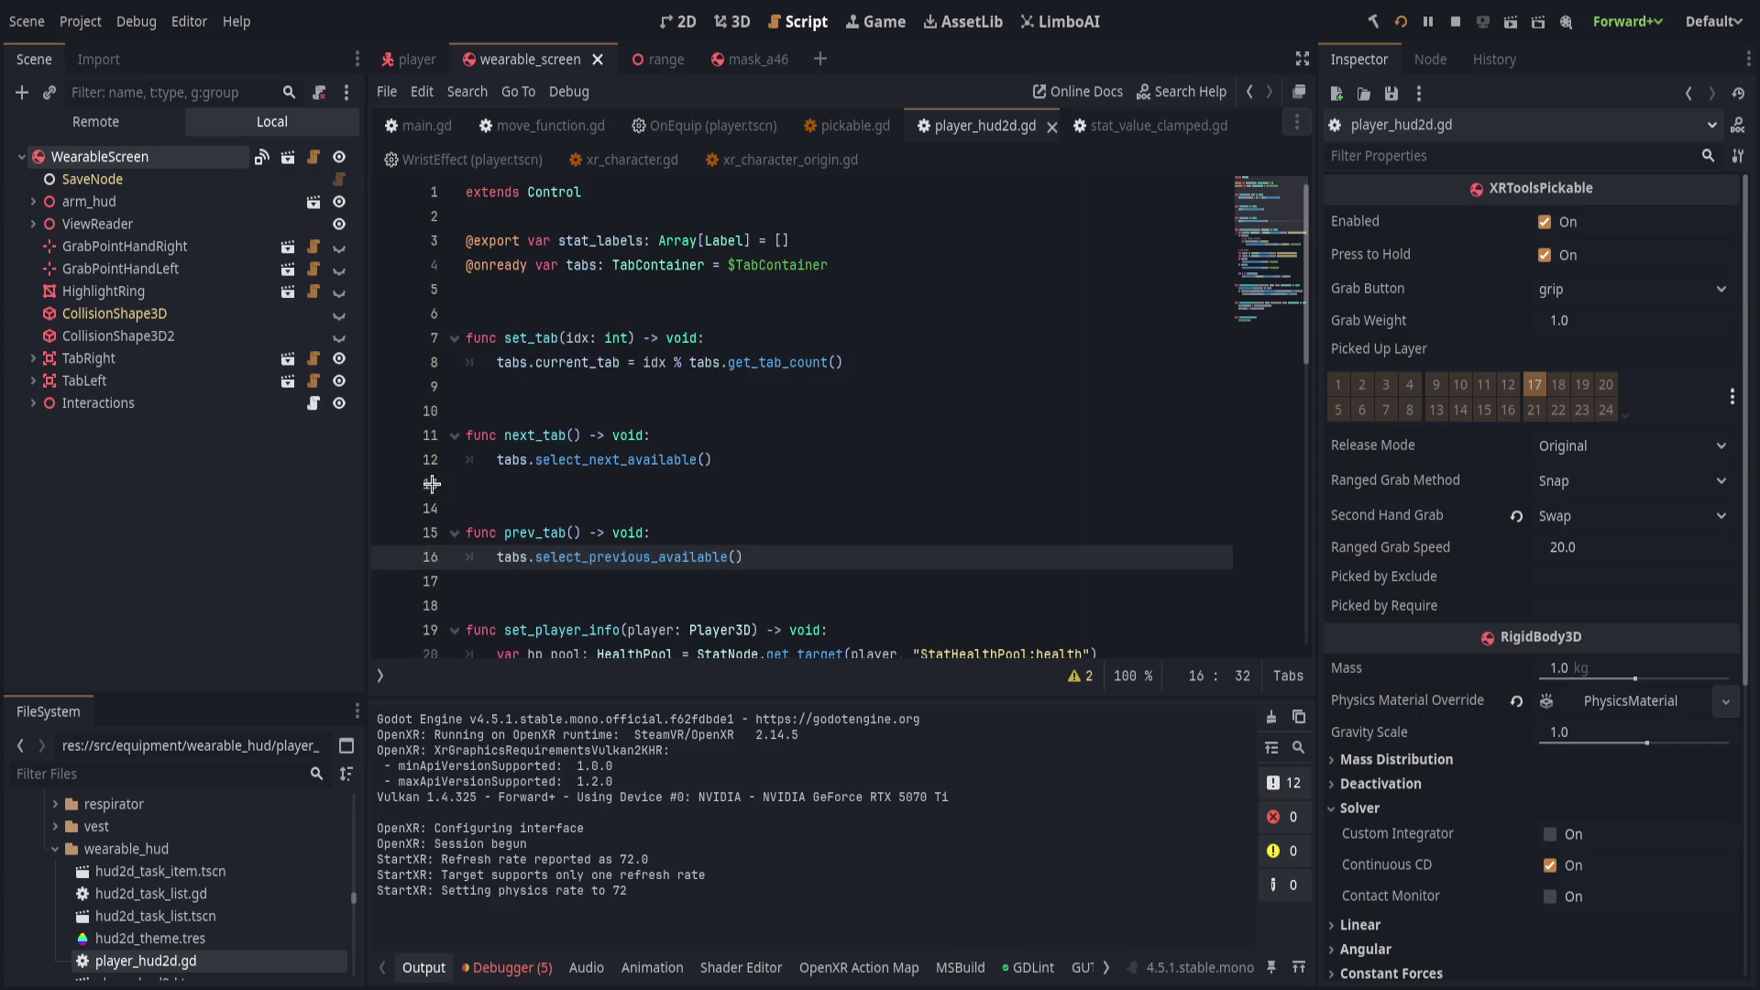
left_click(388, 508)
double_click(523, 488)
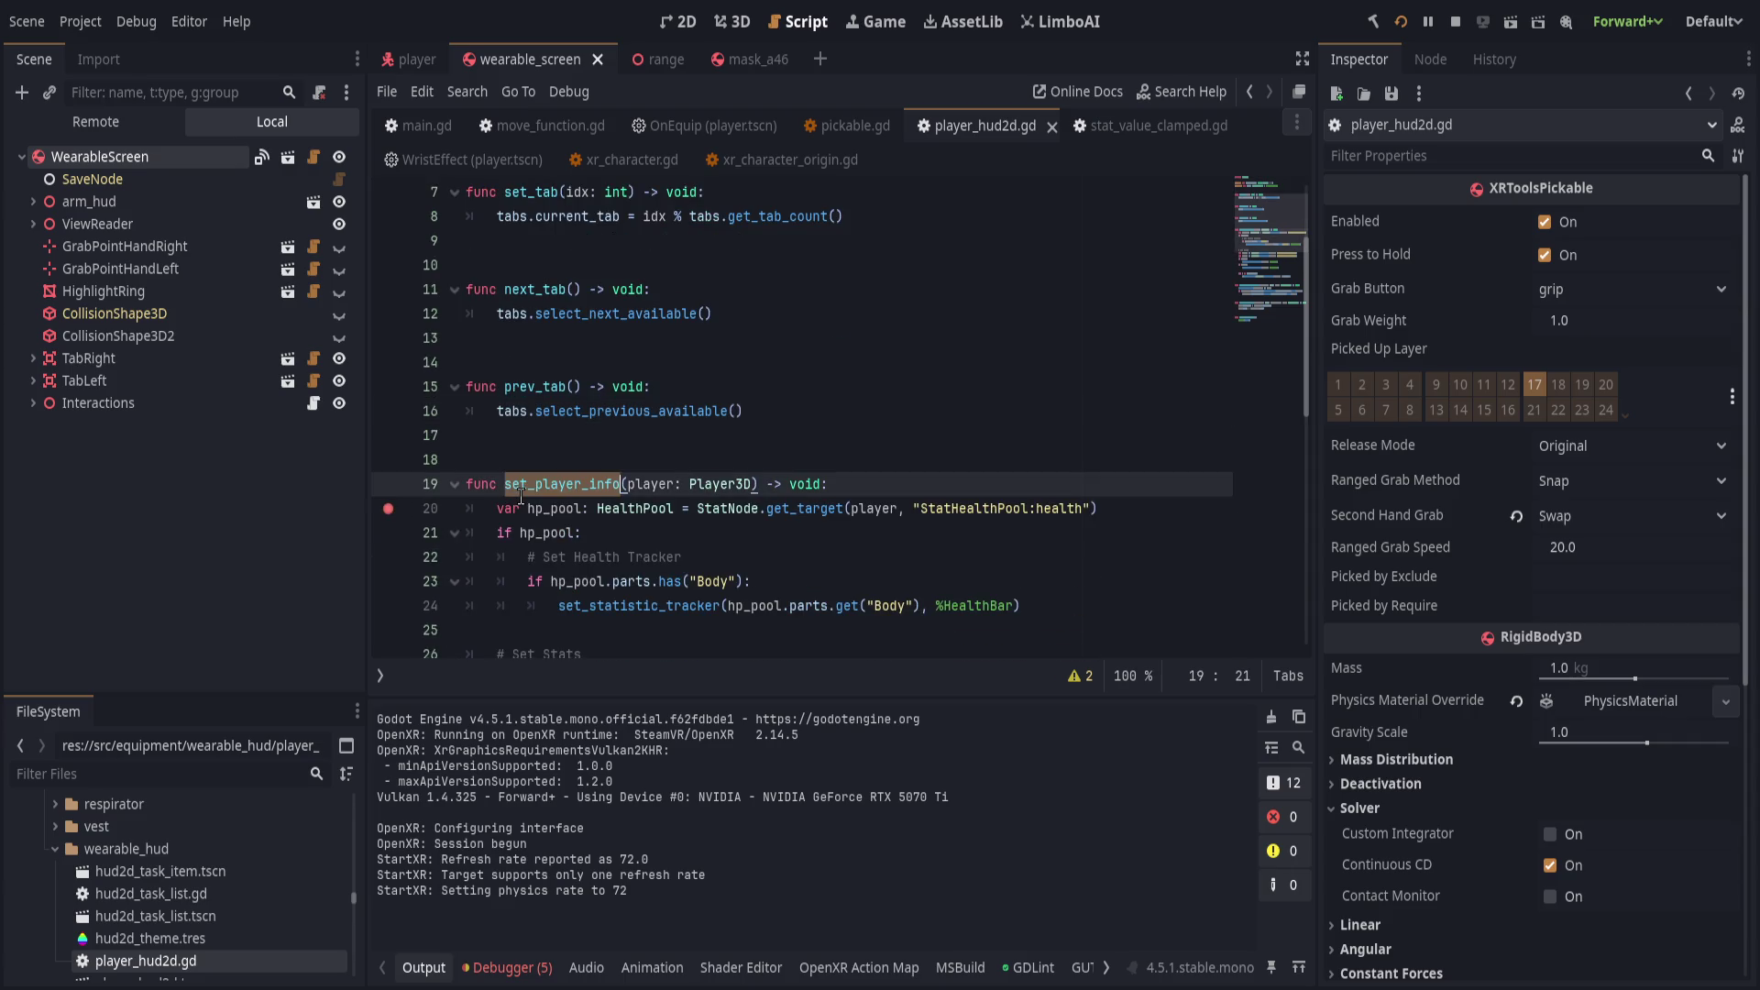
key("ctrl+f")
Step: Review the _on_stat_changed code and check the node's signal connections and properties
scroll(889, 433, "up", 2)
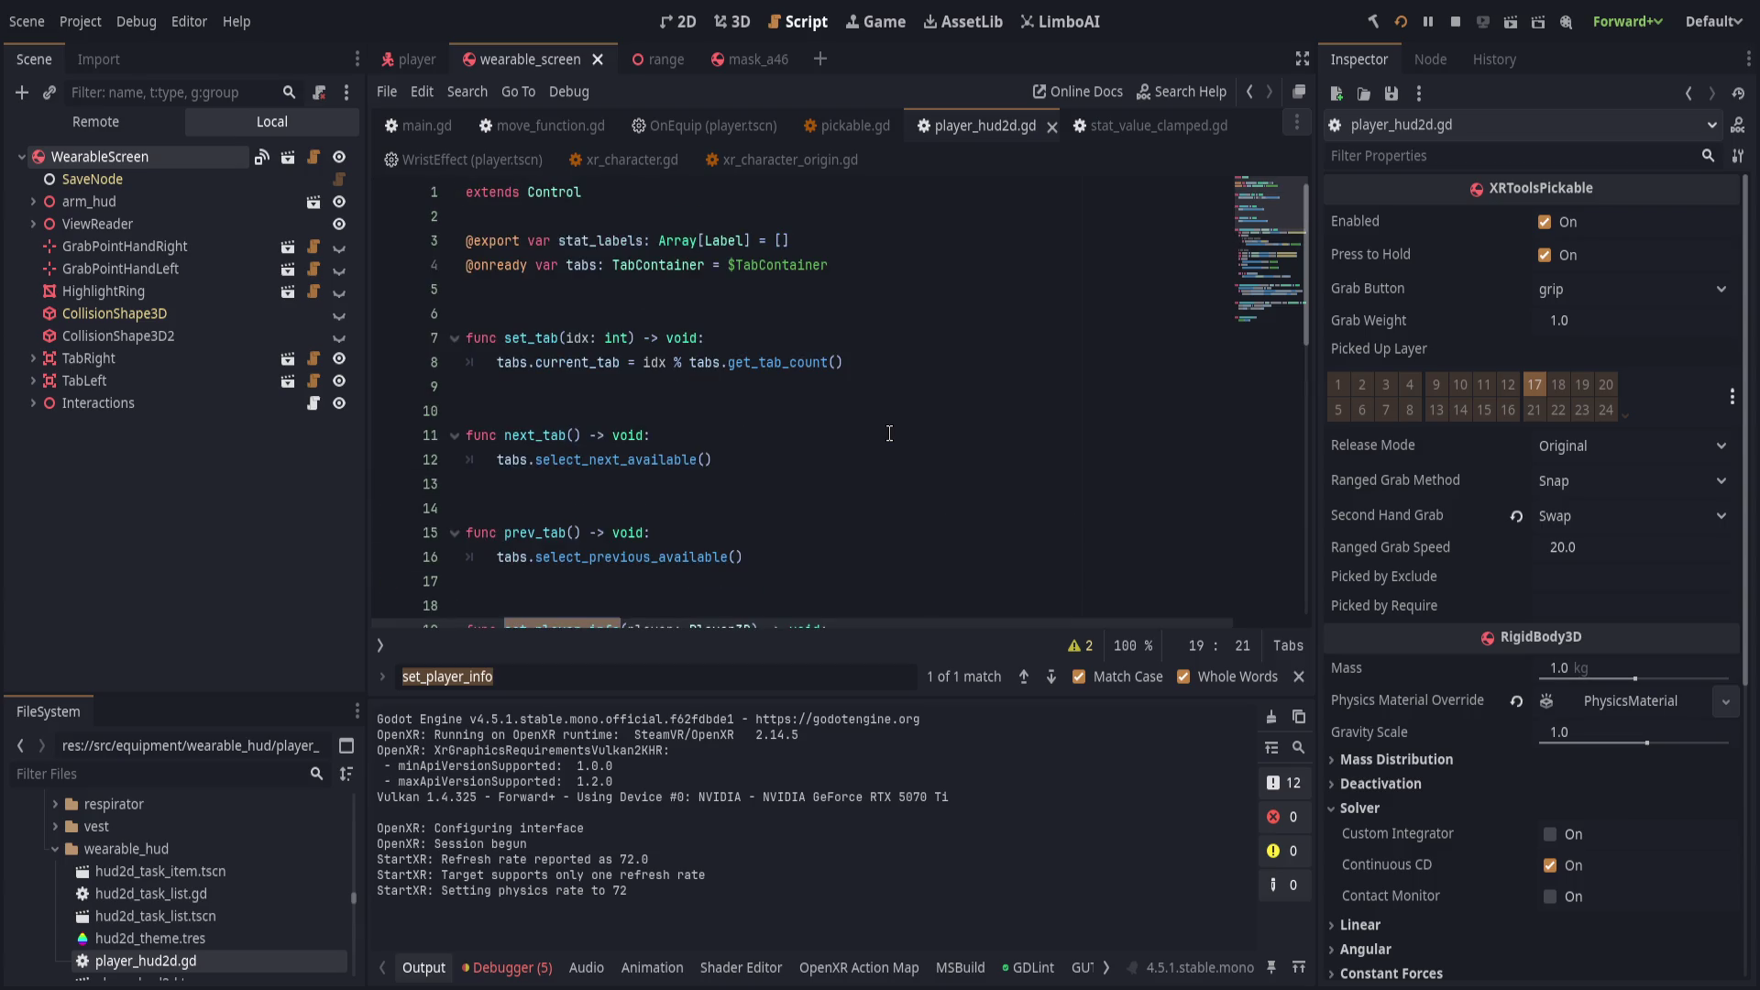
scroll(889, 434, "down", 3)
scroll(889, 435, "down", 8)
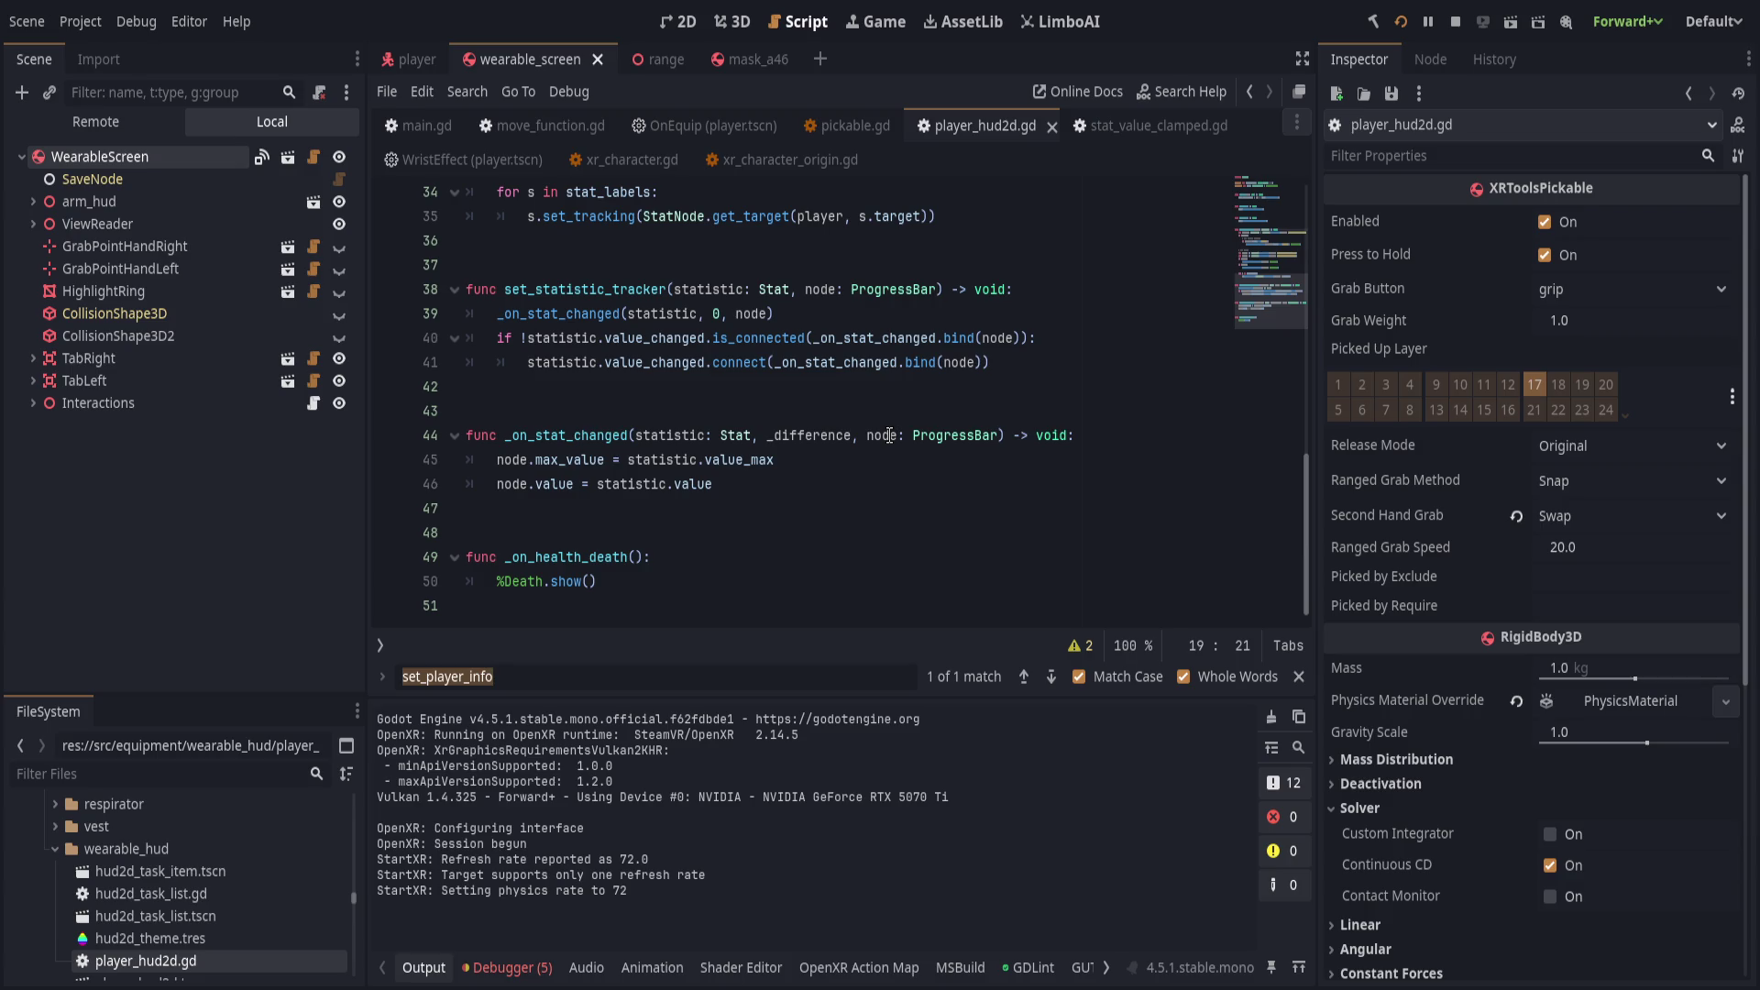
scroll(890, 434, "up", 11)
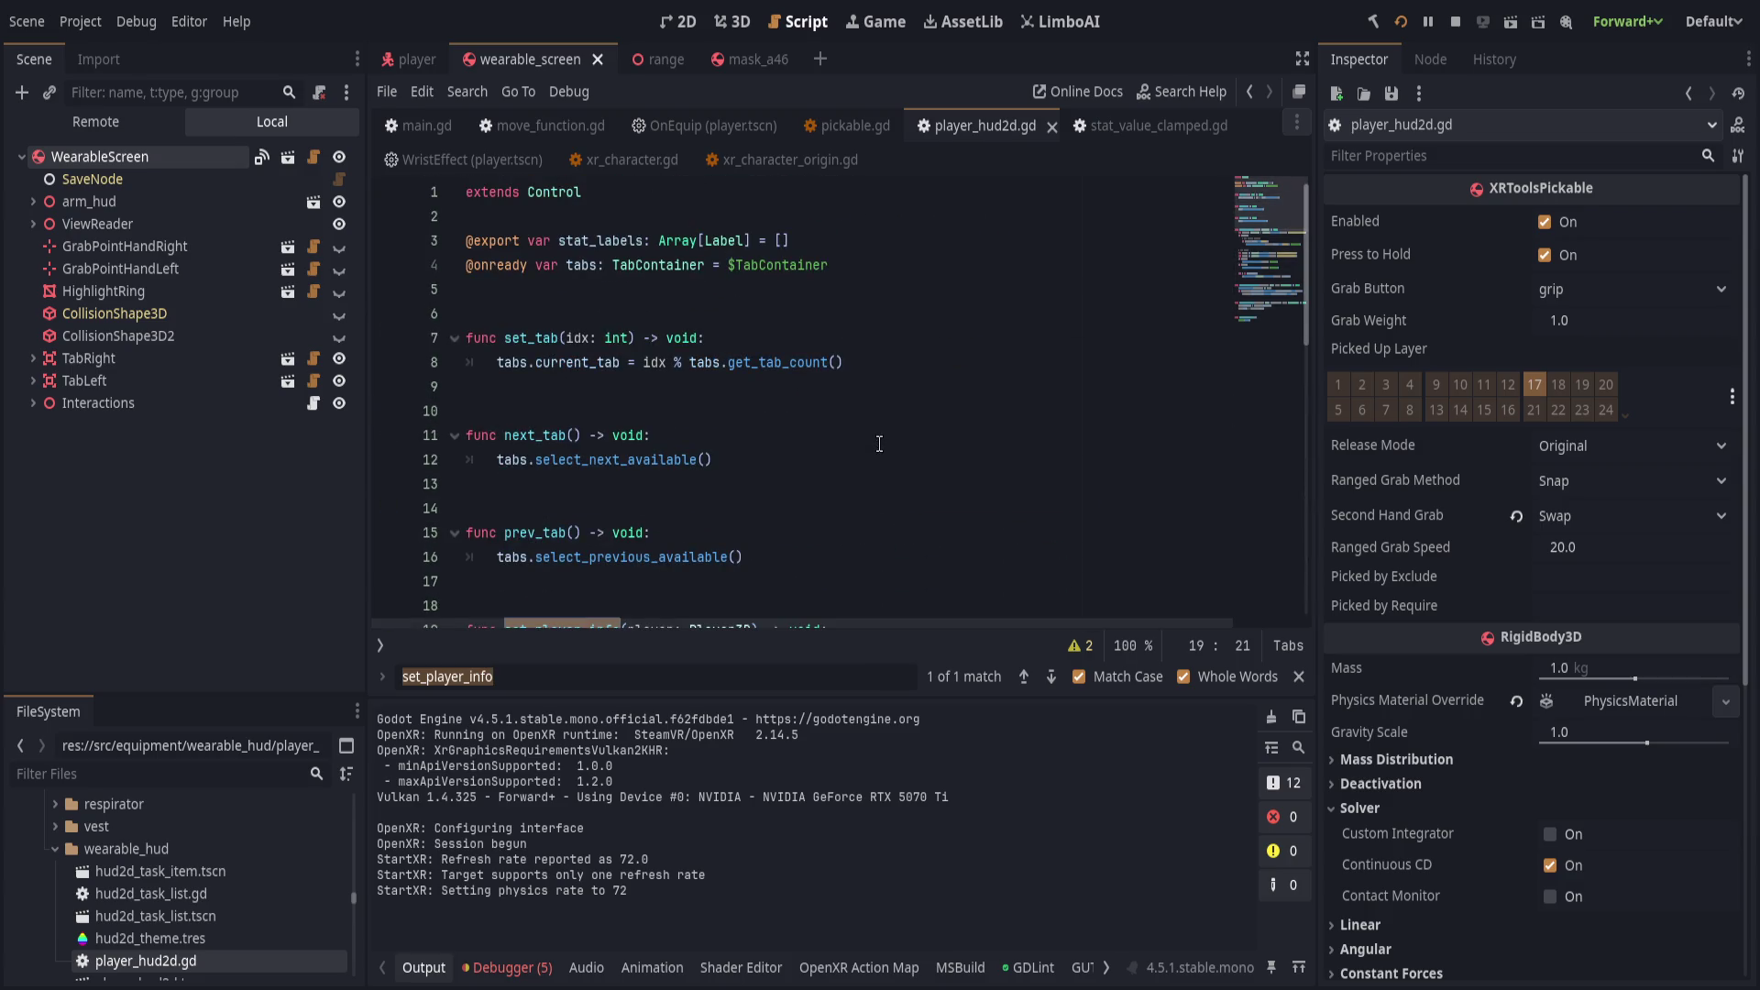
left_click(880, 435)
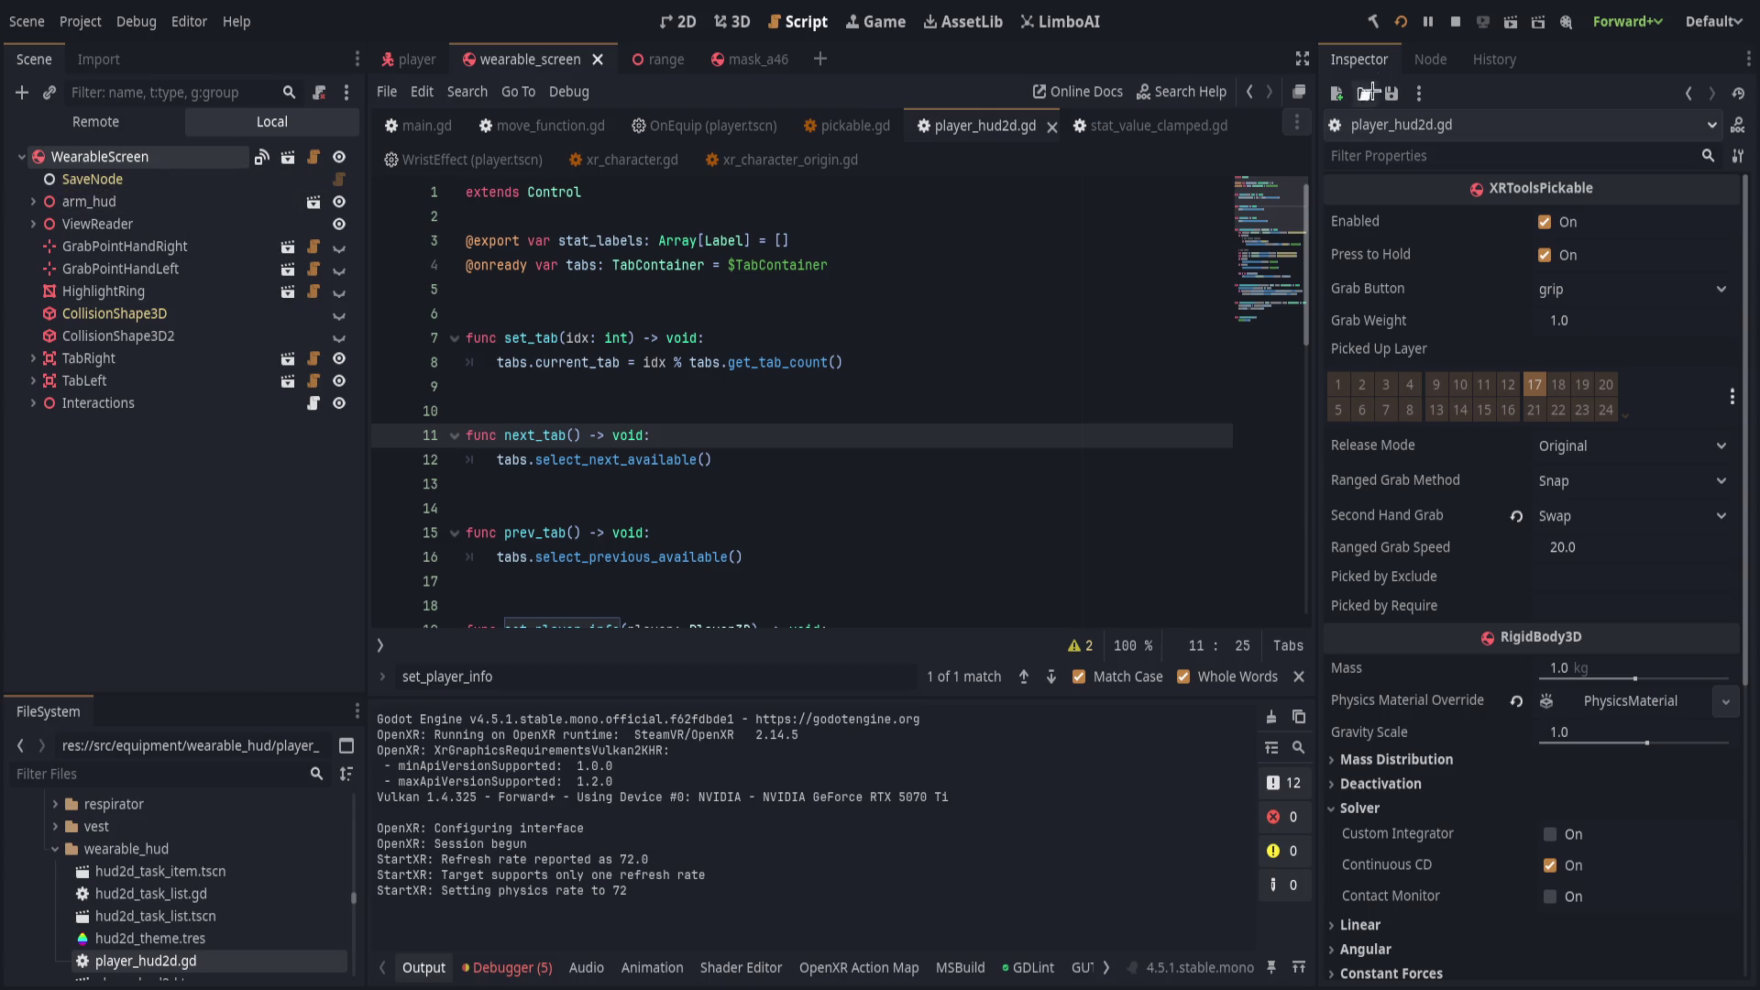
left_click(1419, 57)
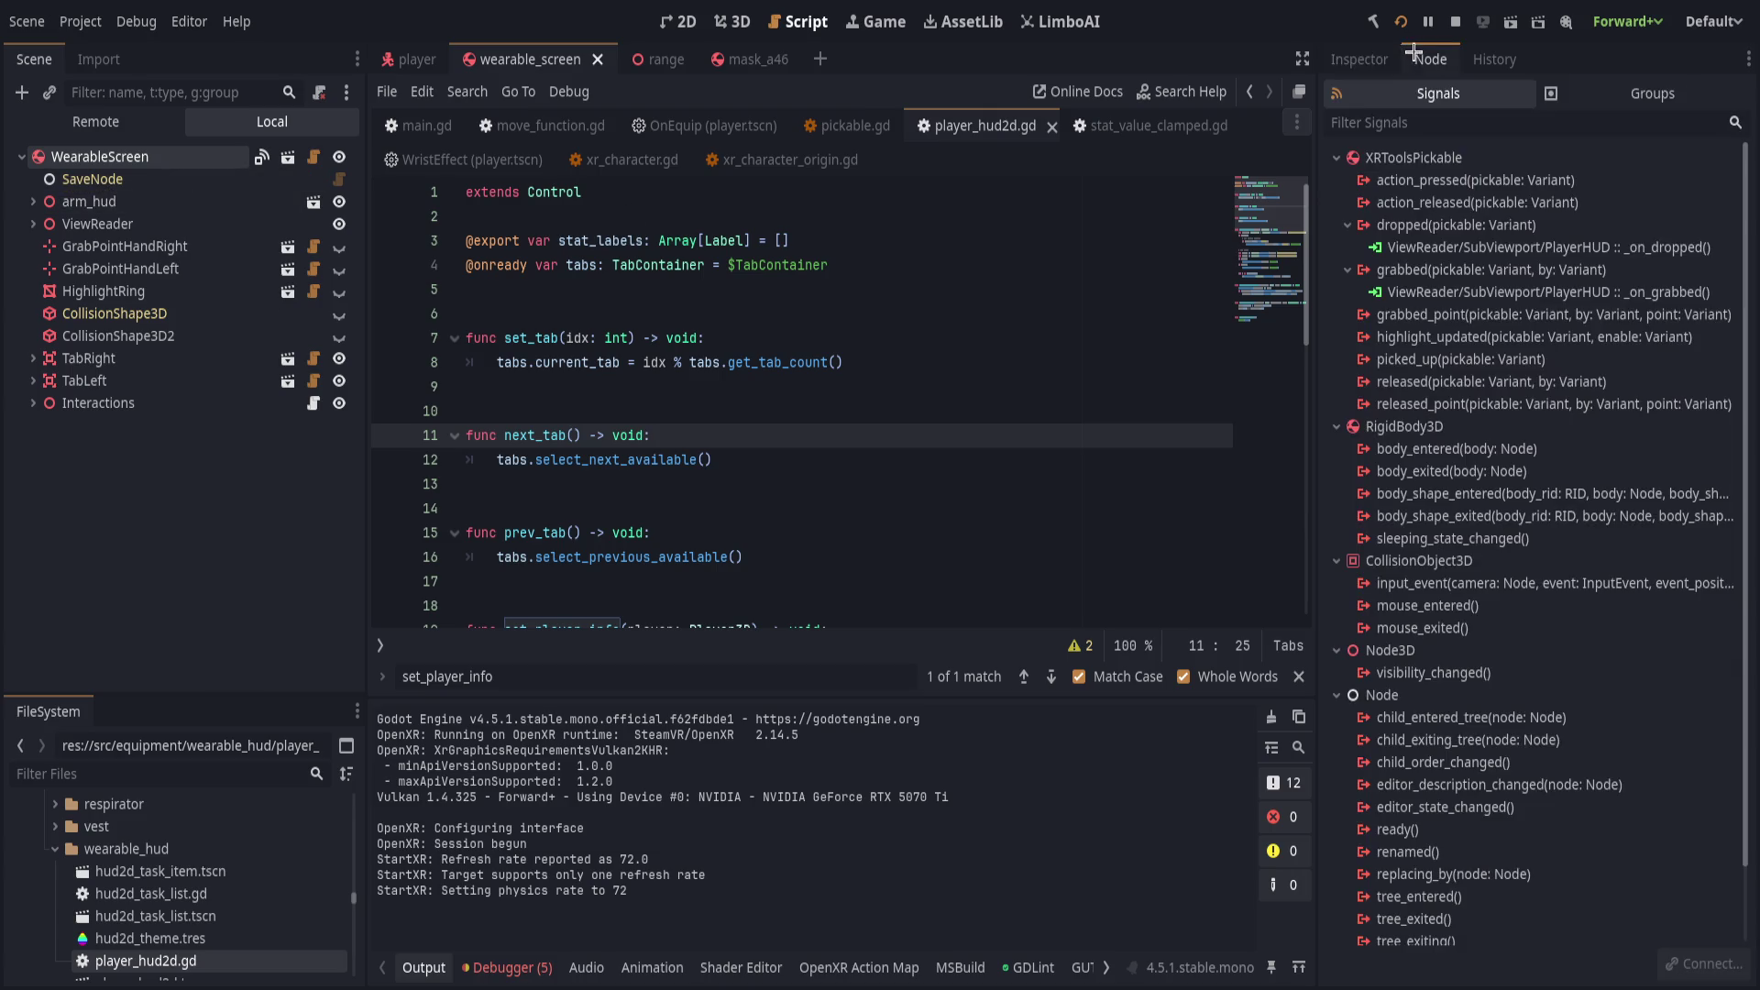
left_click(1359, 53)
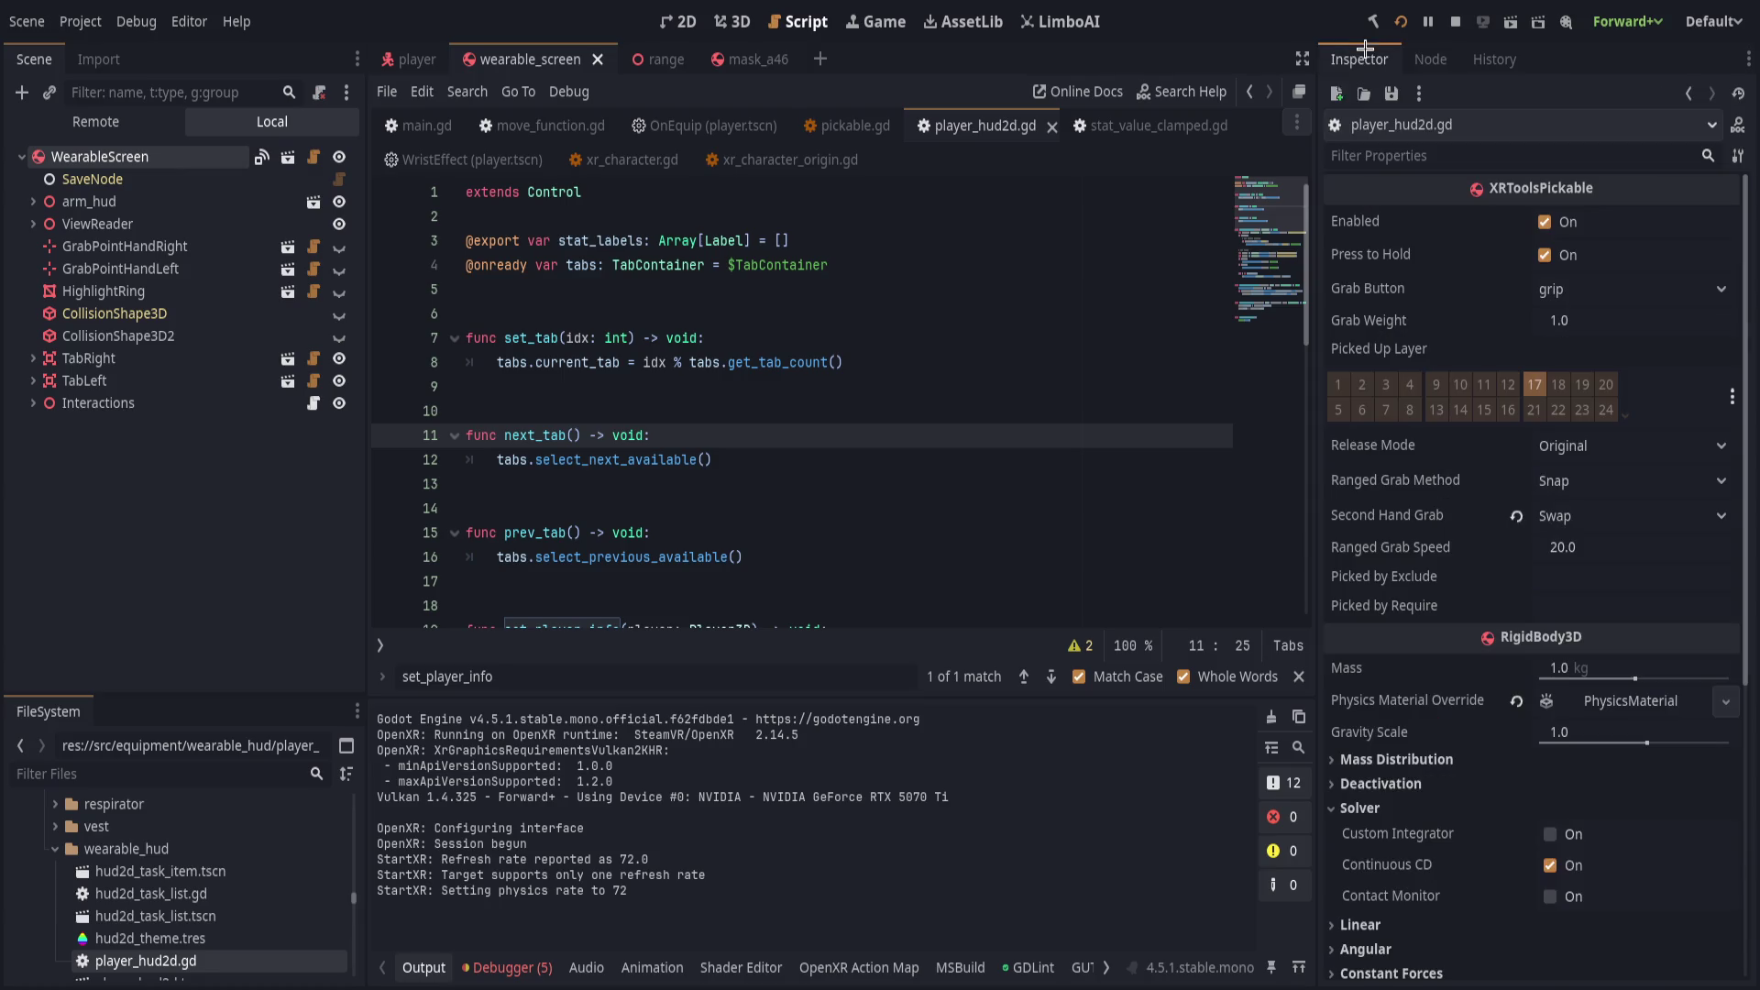
scroll(822, 536, "down", 10)
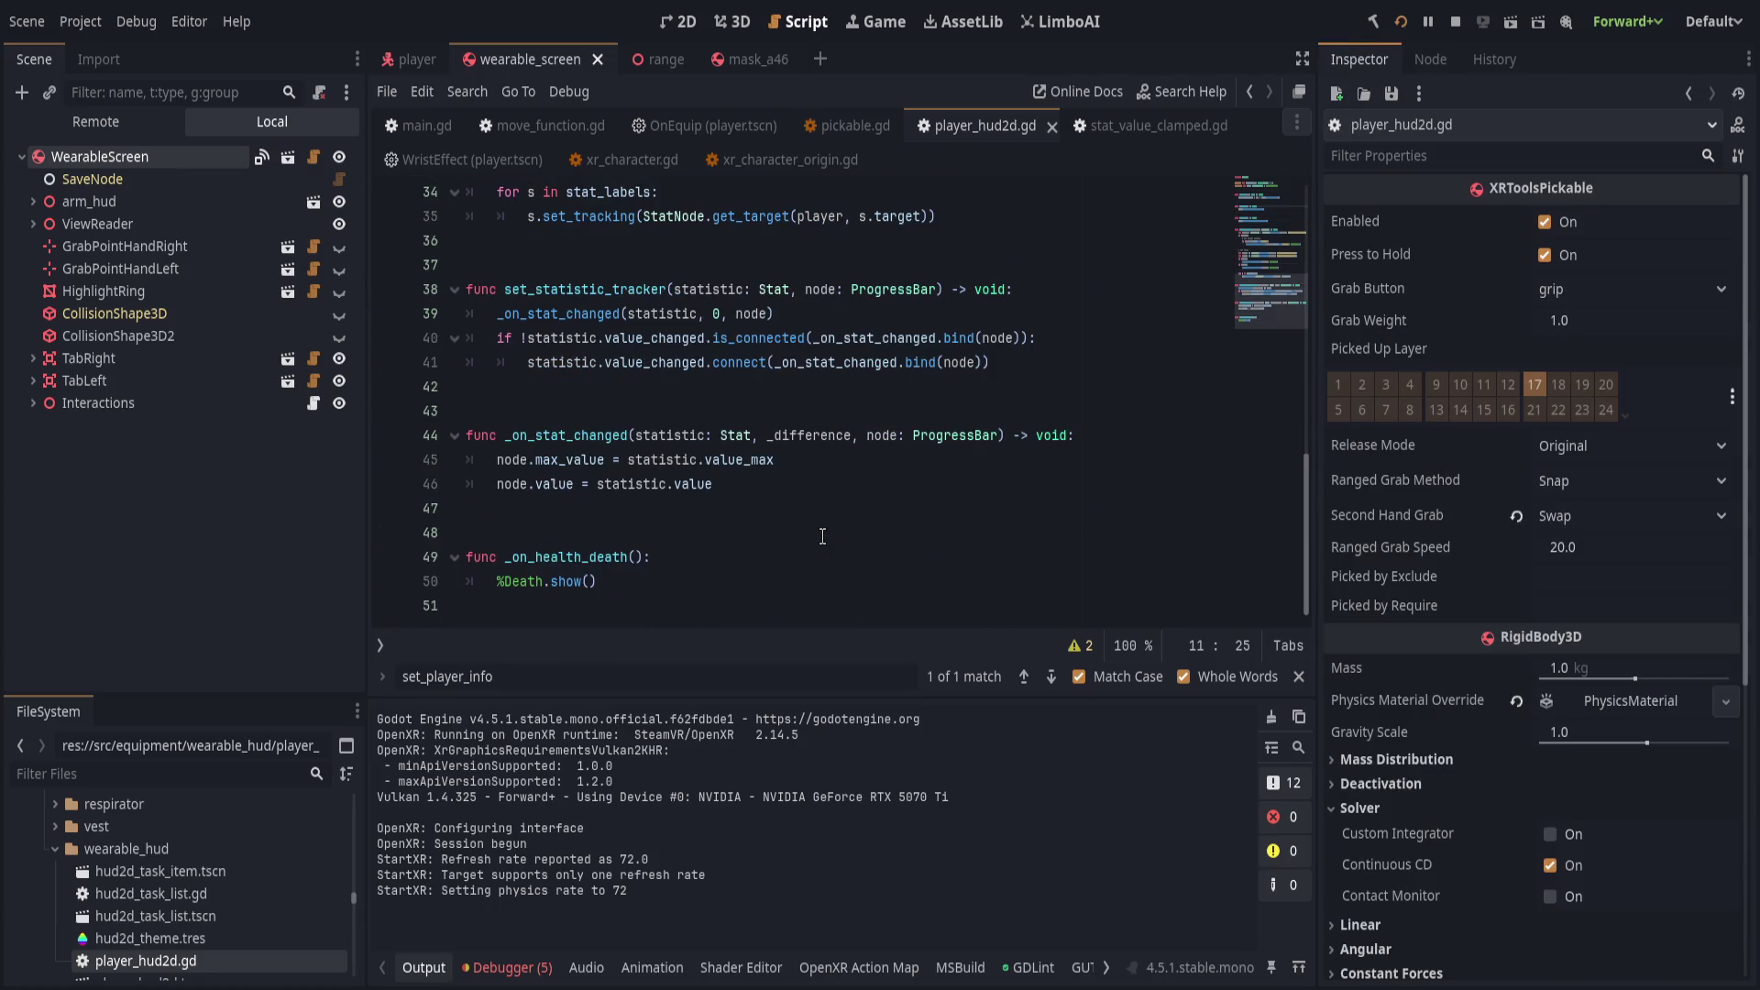
Step: Expand ViewReader > SubViewport to PlayerHUD and review WearableScreen's _on_dropped signal connection
scroll(823, 536, "up", 10)
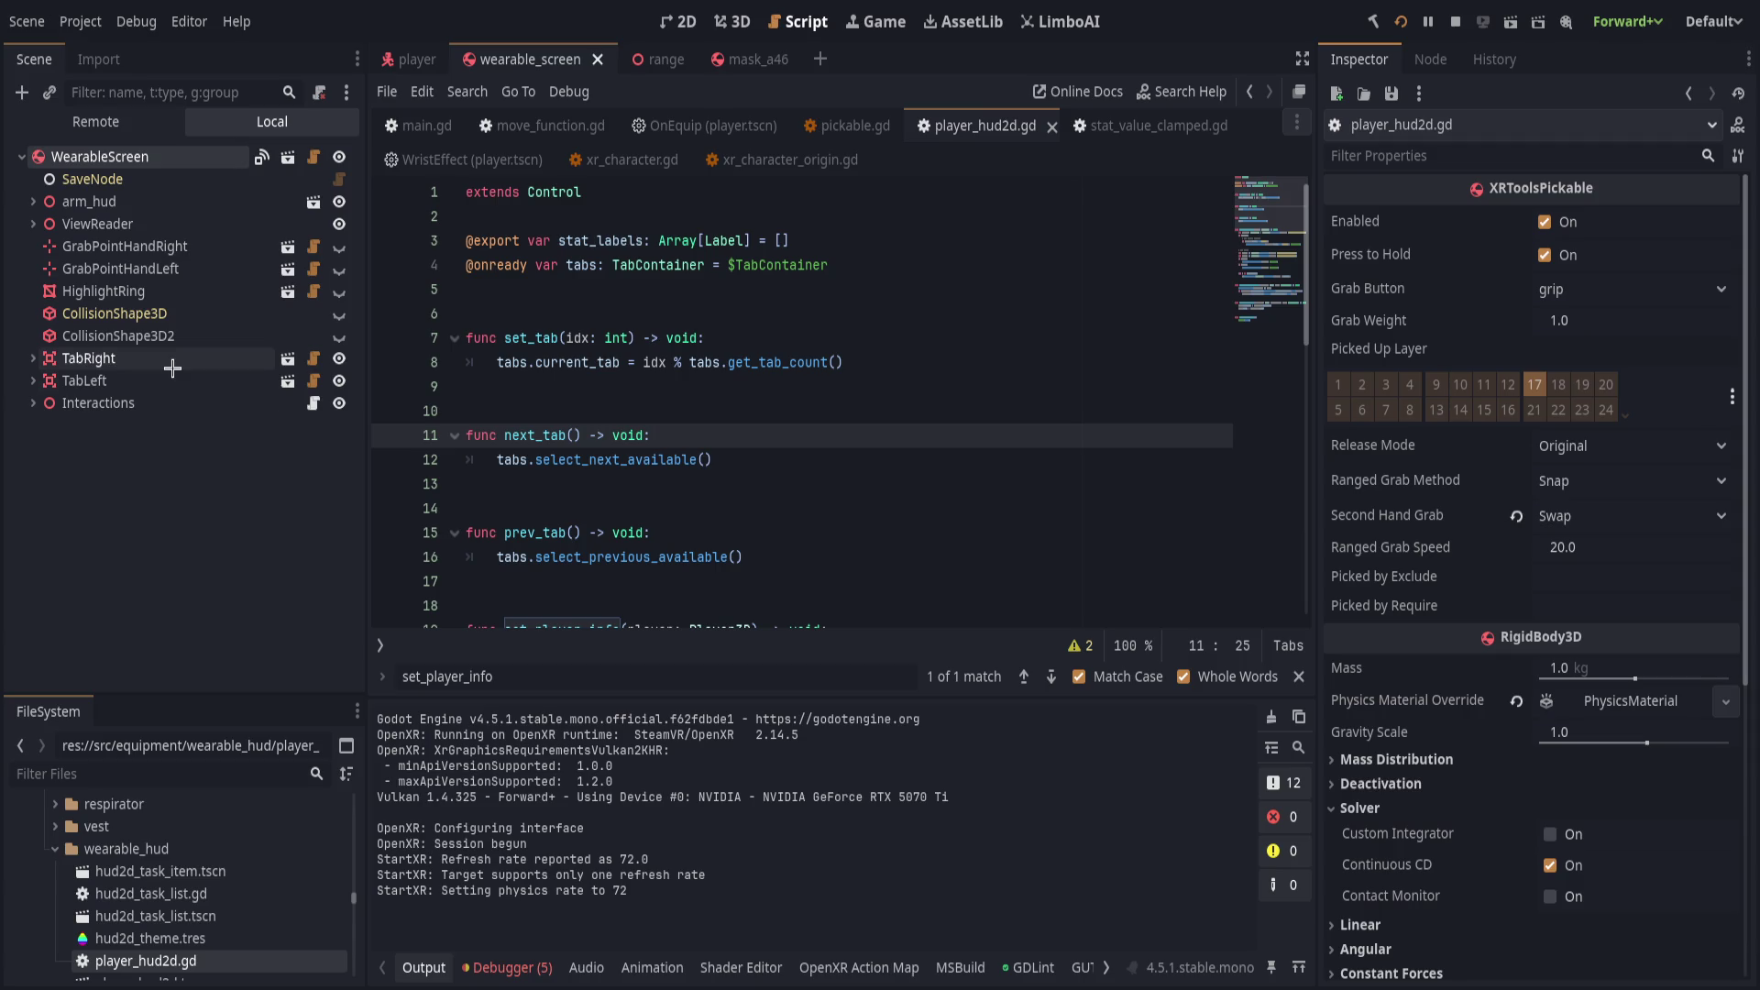
left_click(144, 466)
left_click(33, 223)
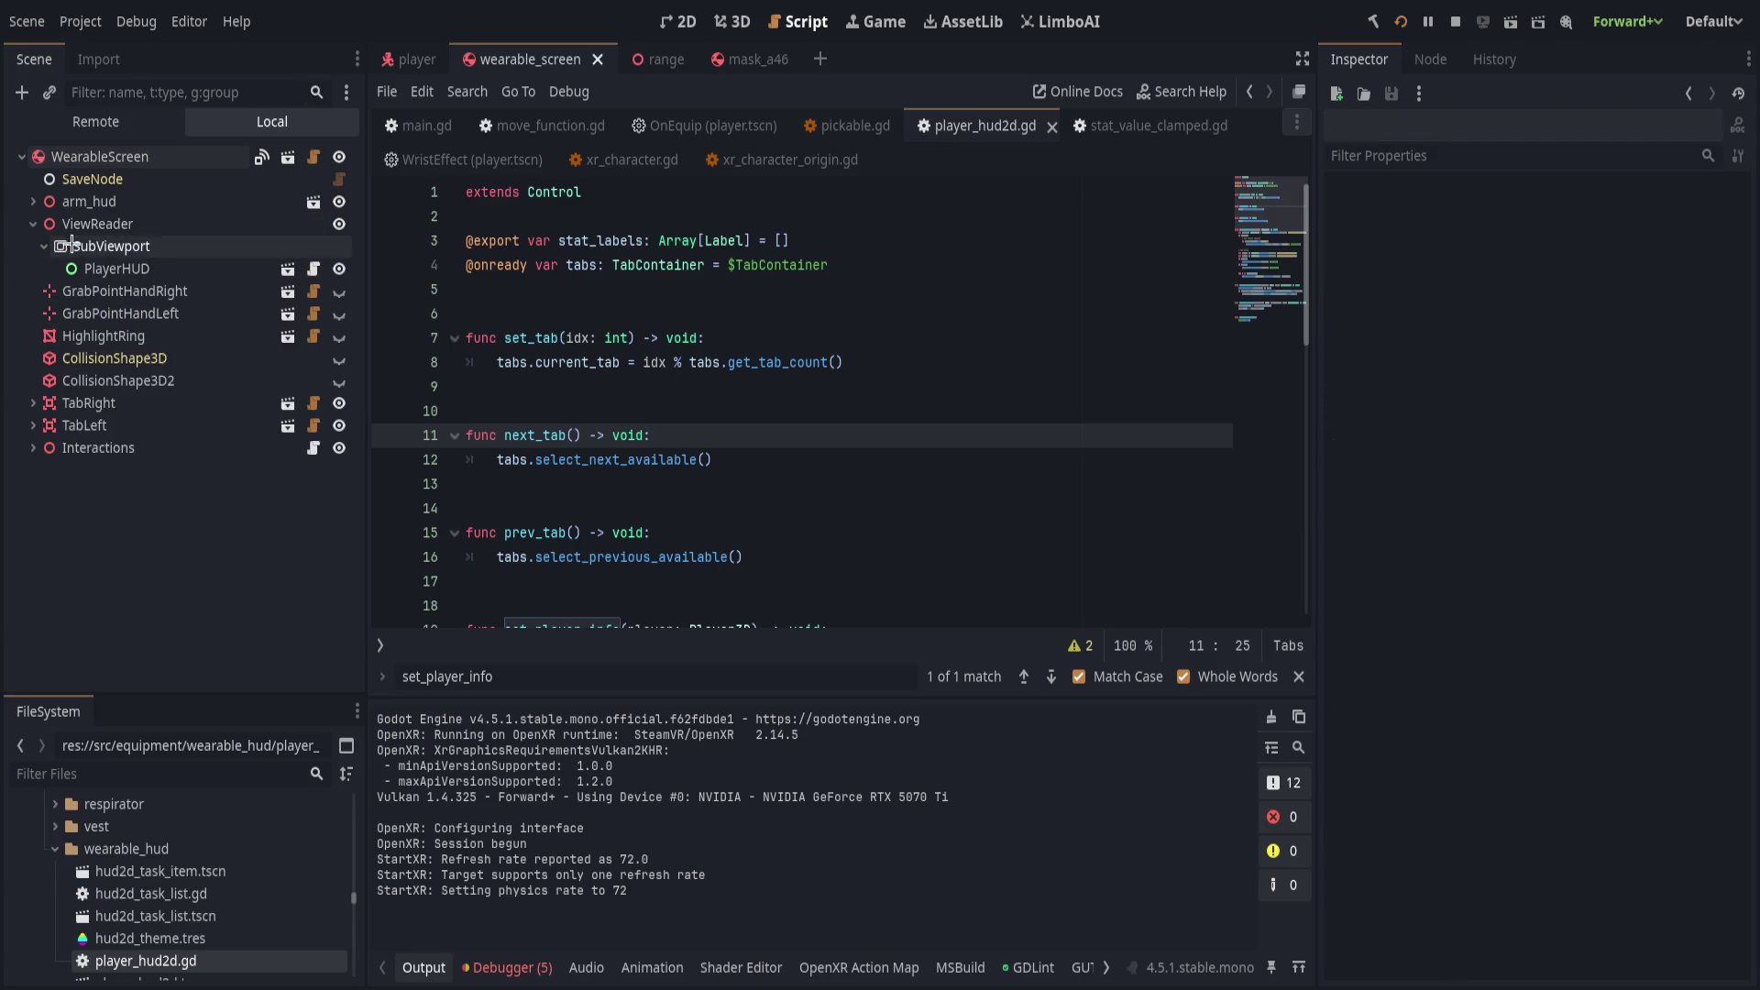
left_click(314, 268)
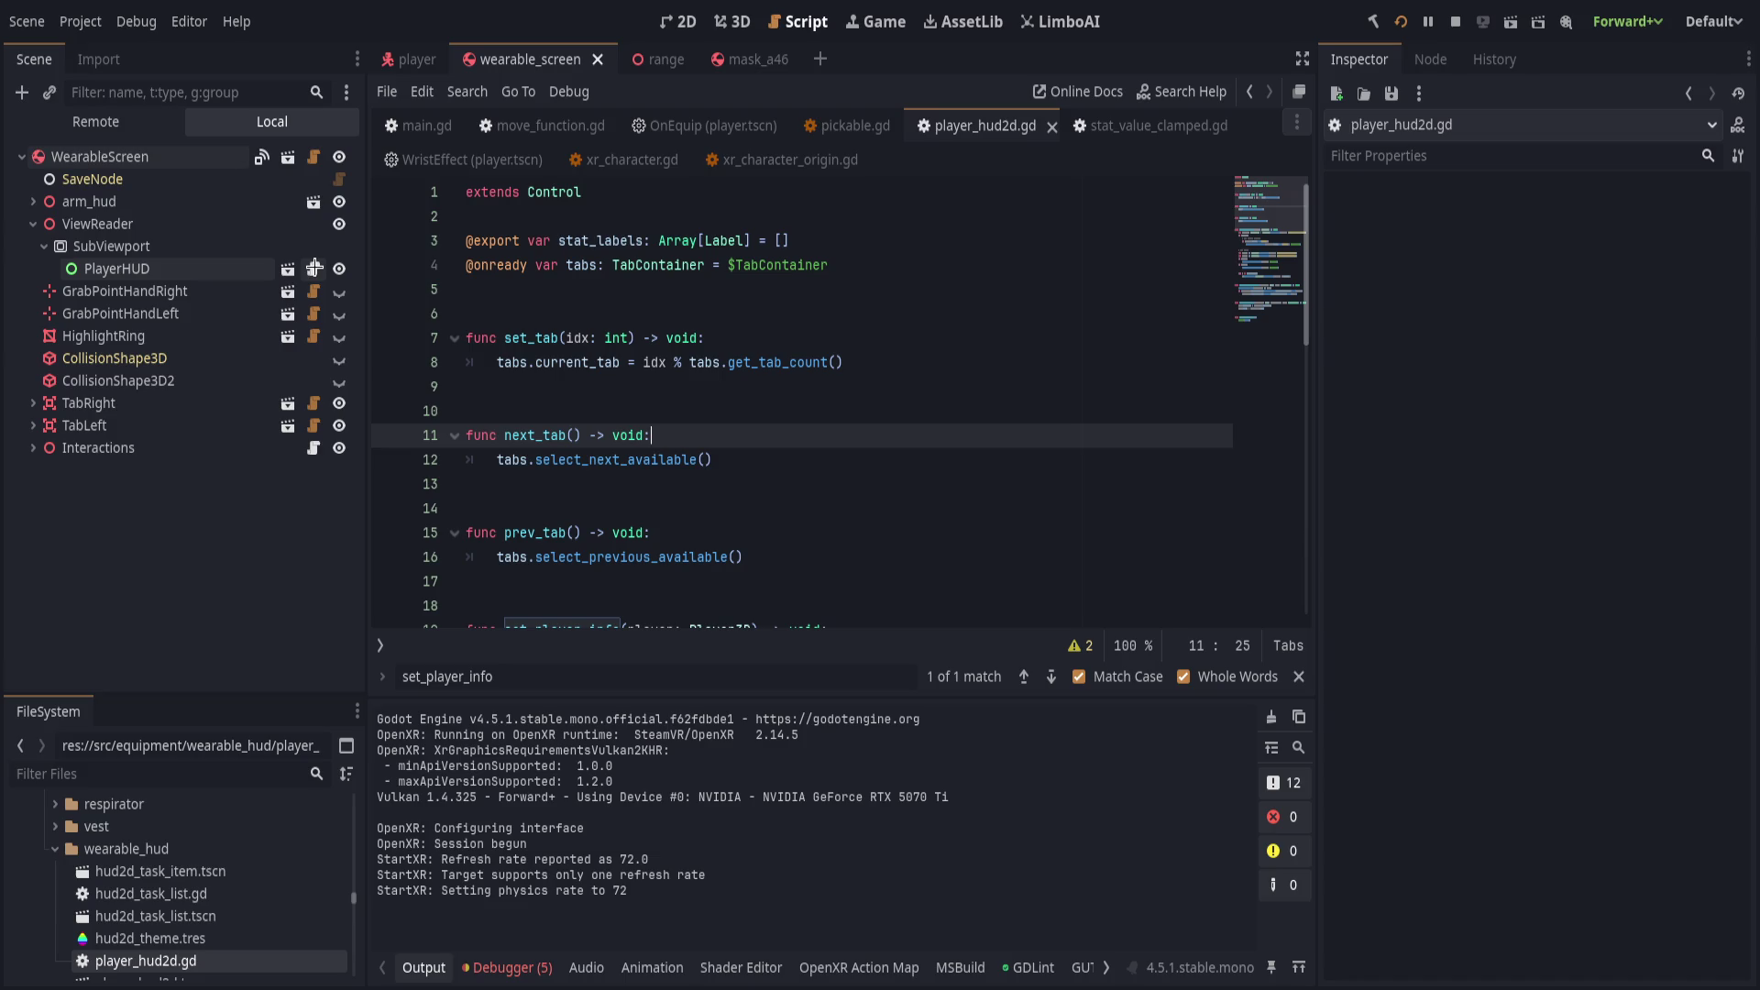
left_click(262, 157)
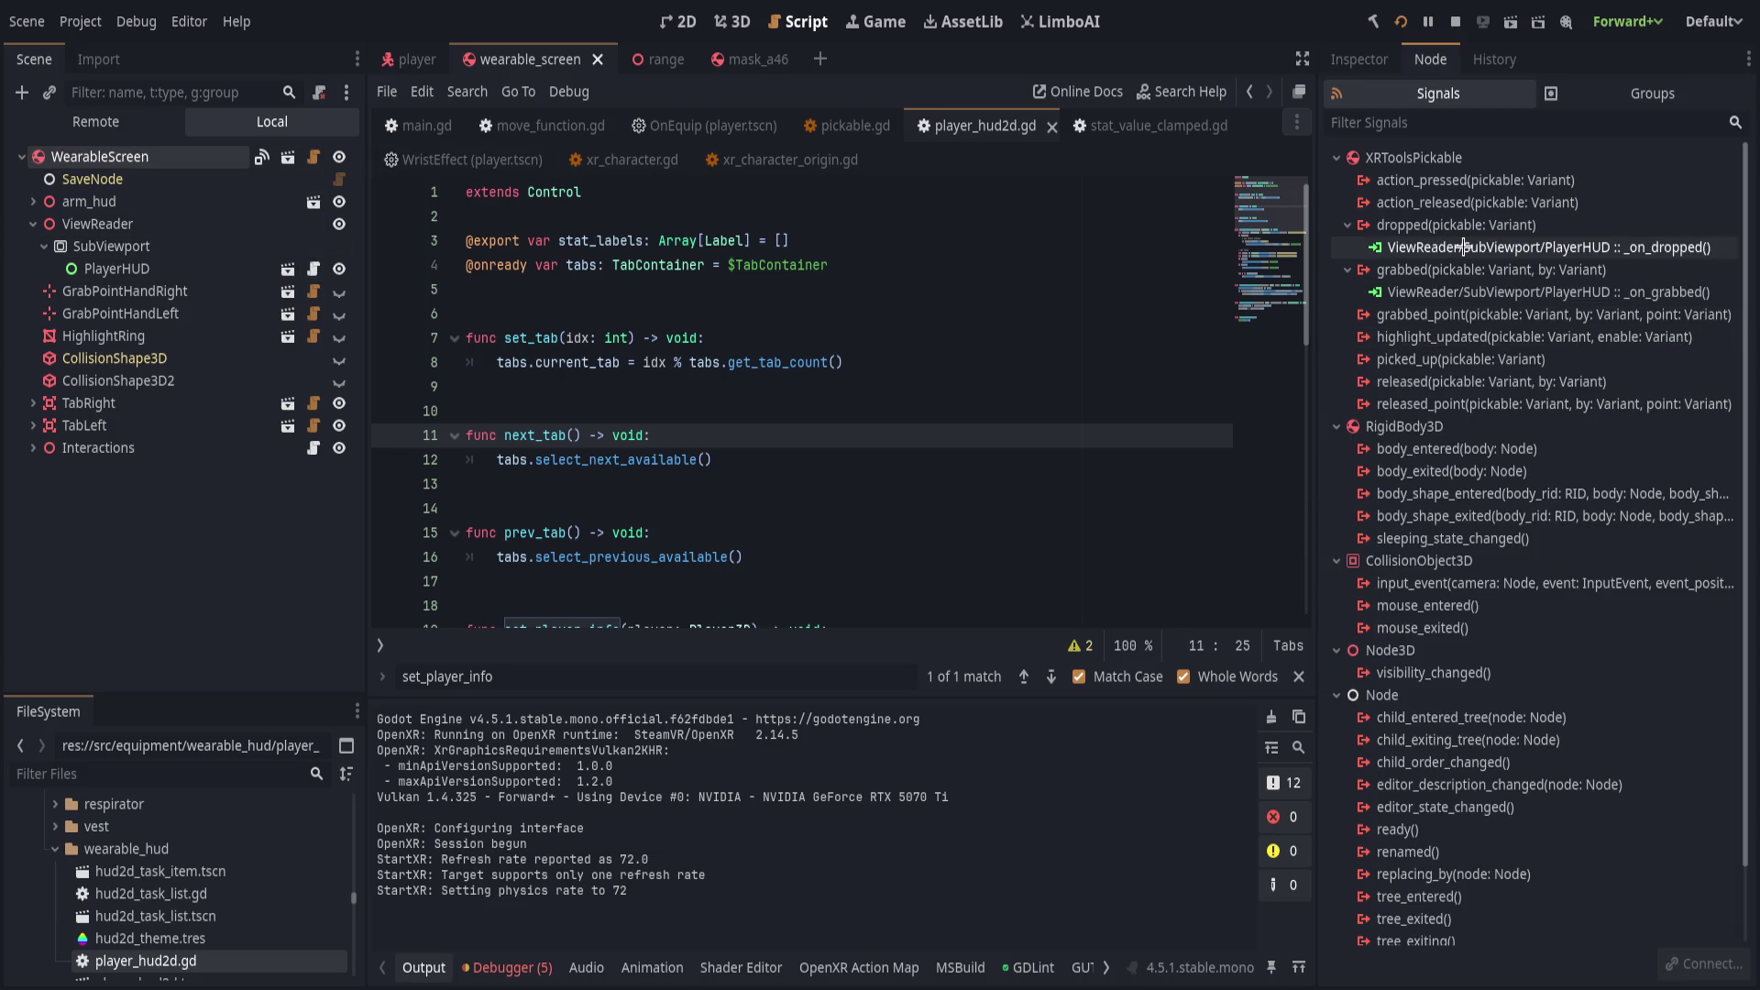
left_click(1464, 247)
scroll(935, 344, "down", 11)
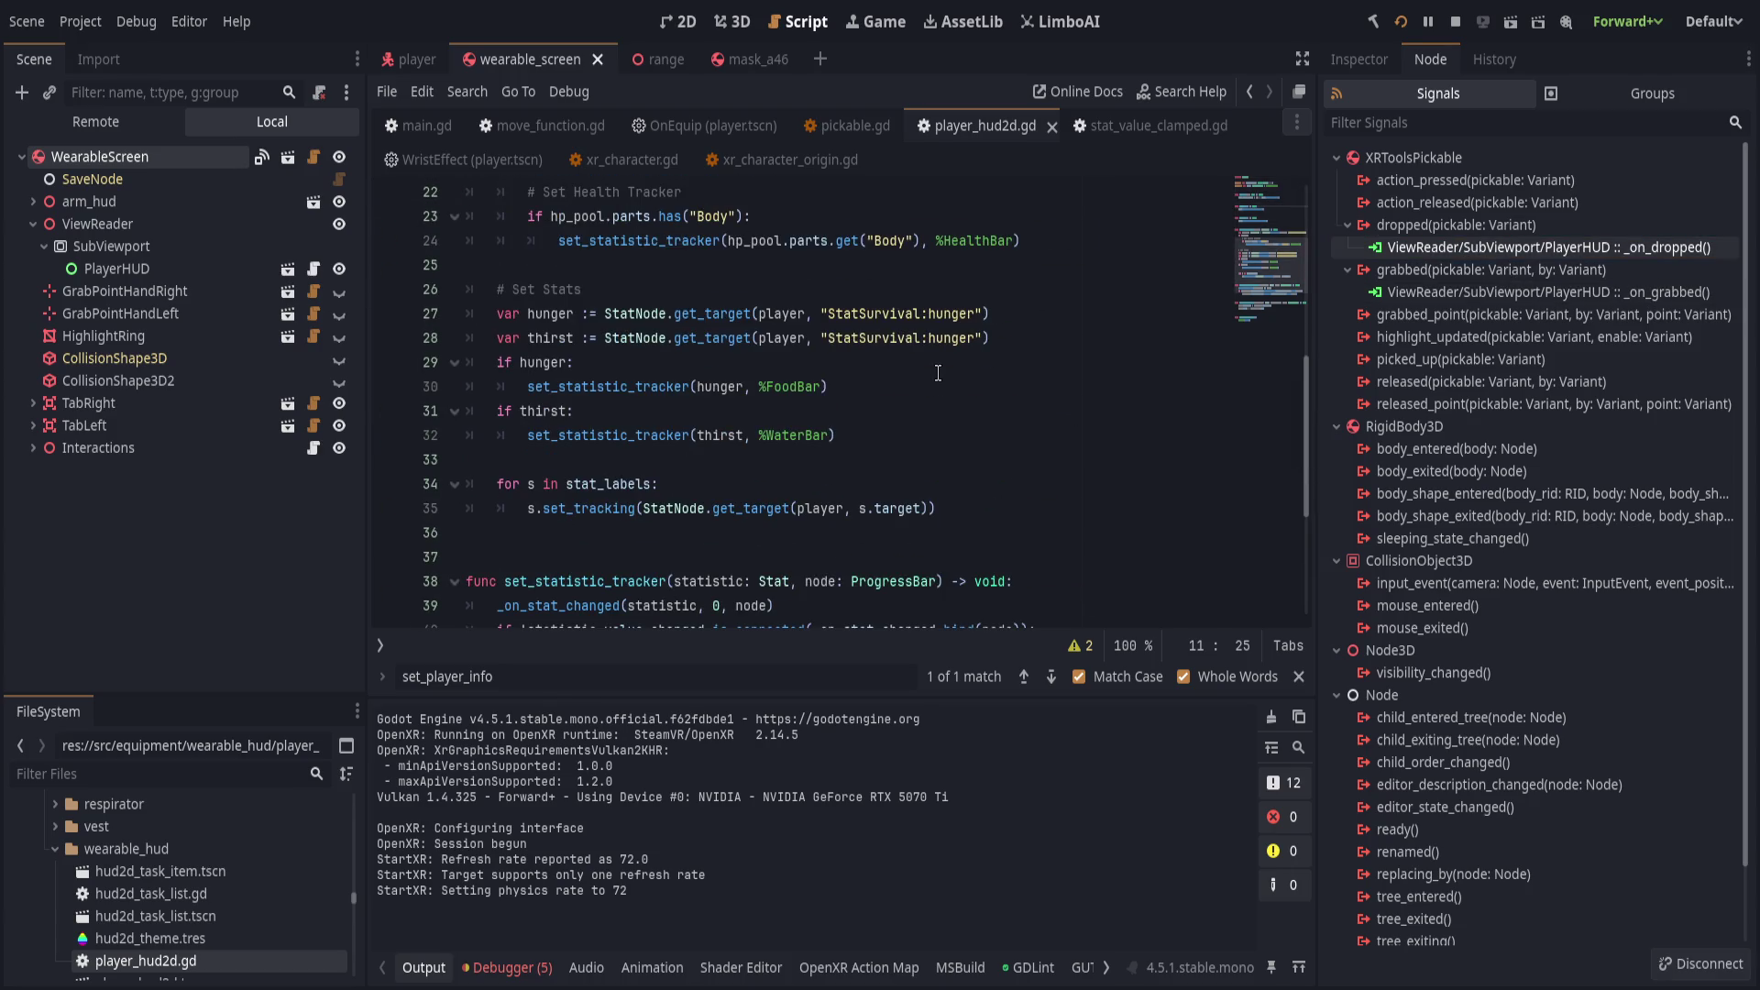
scroll(937, 373, "up", 9)
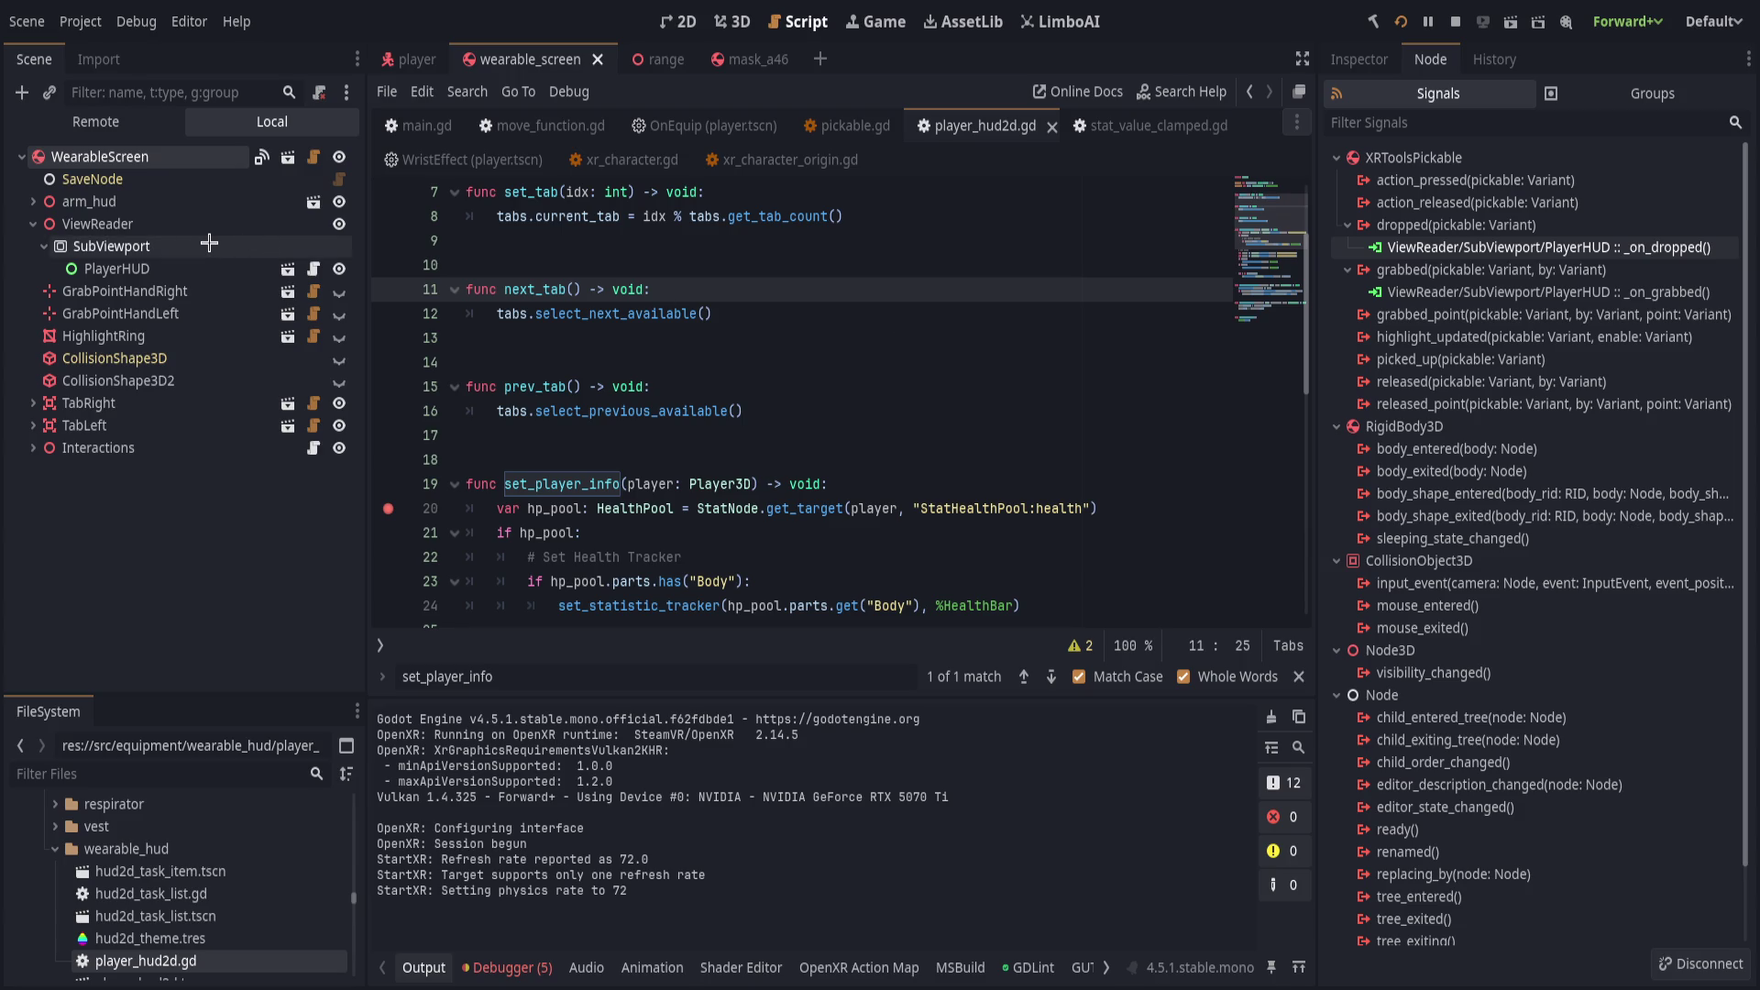
Step: Open the PlayerHUD scene, then switch to player and back to wearable_screen's _on_dropped connection
left_click(289, 268)
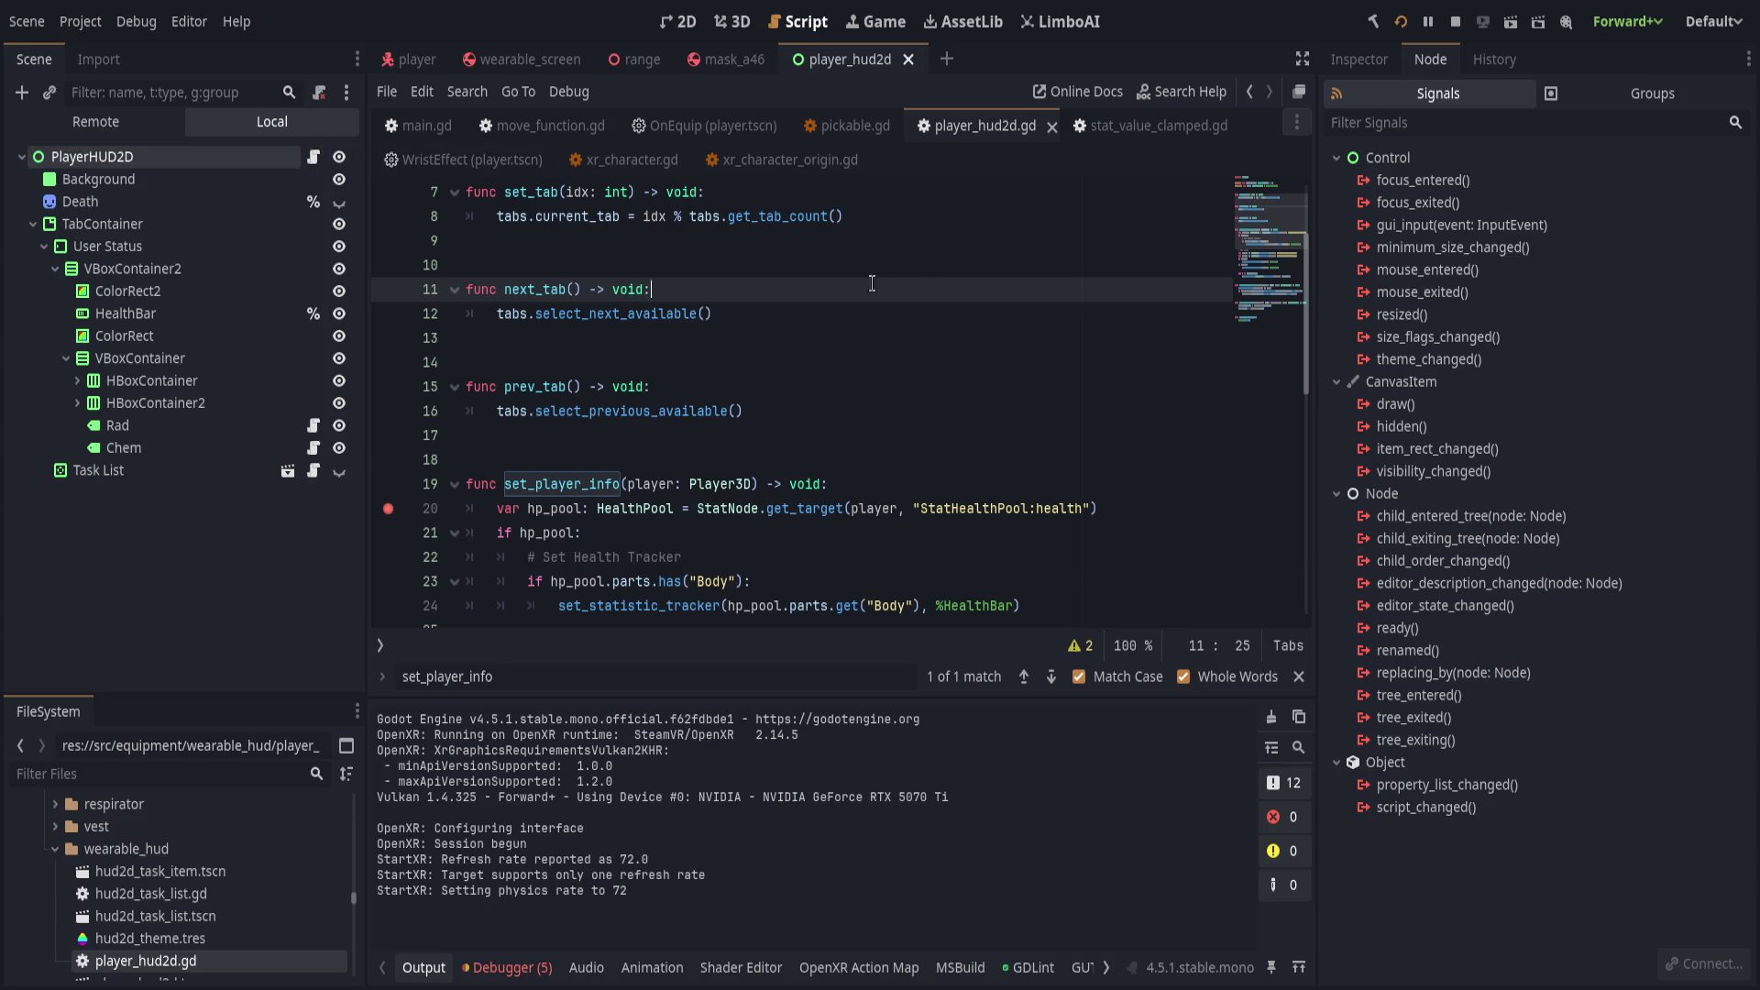
scroll(667, 415, "up", 2)
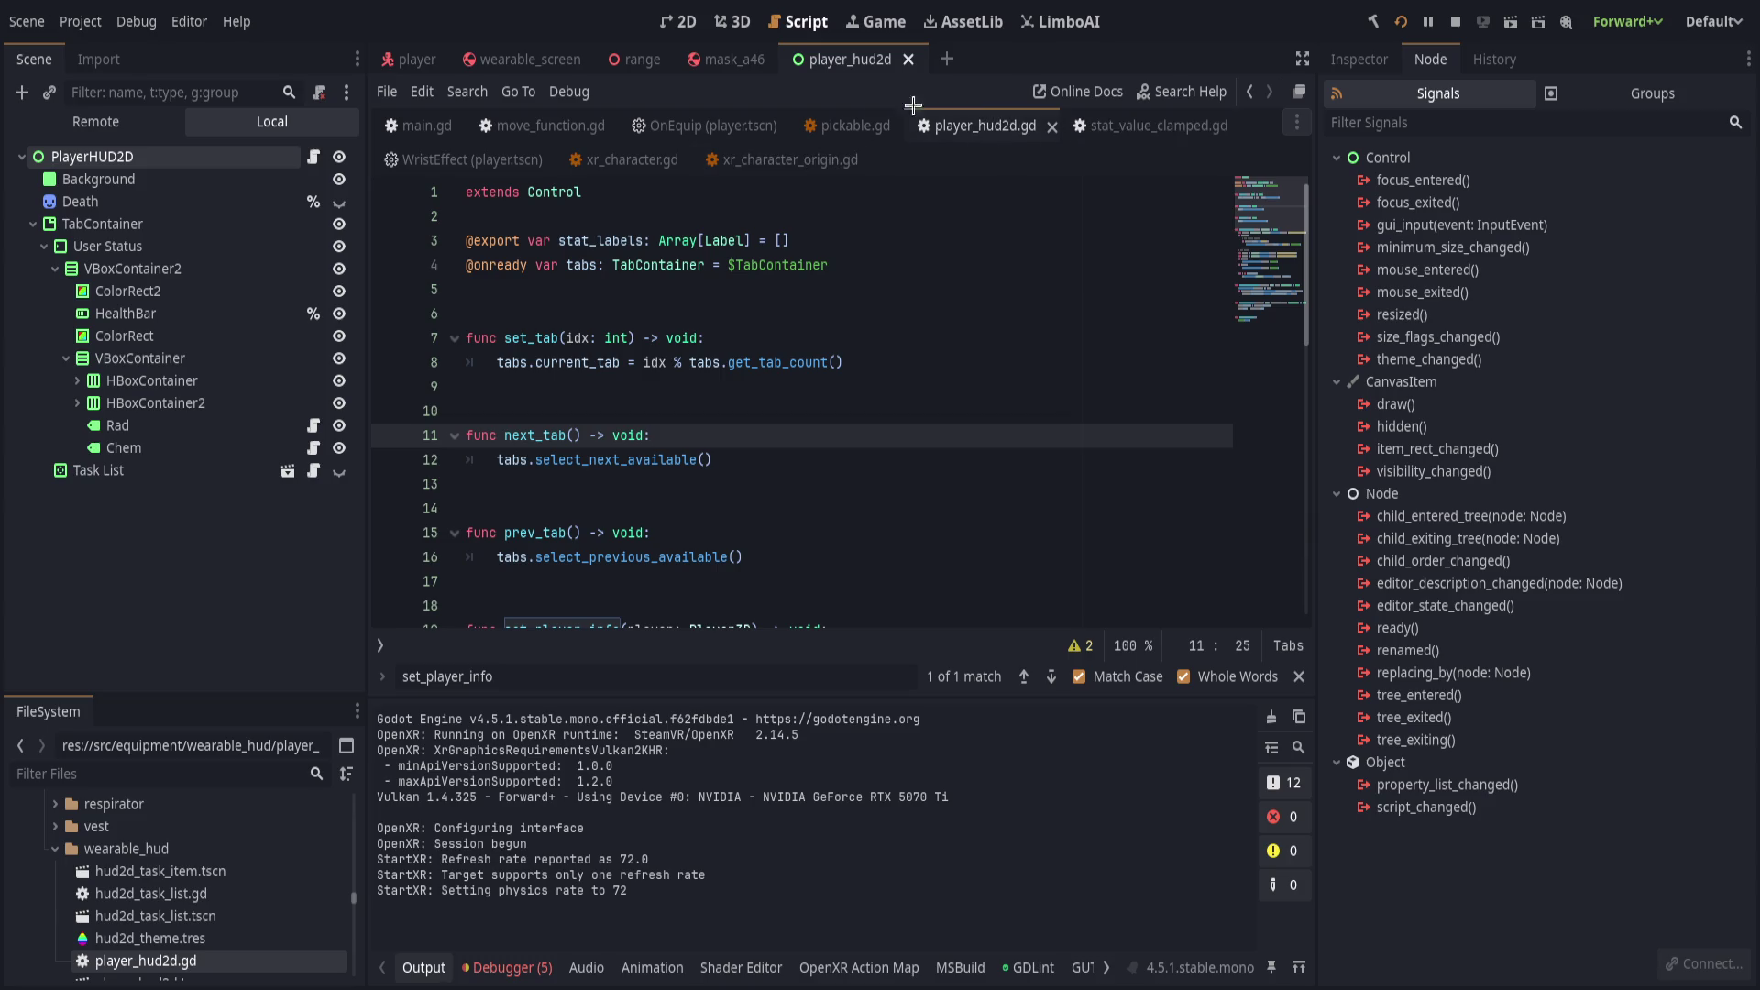
left_click(385, 58)
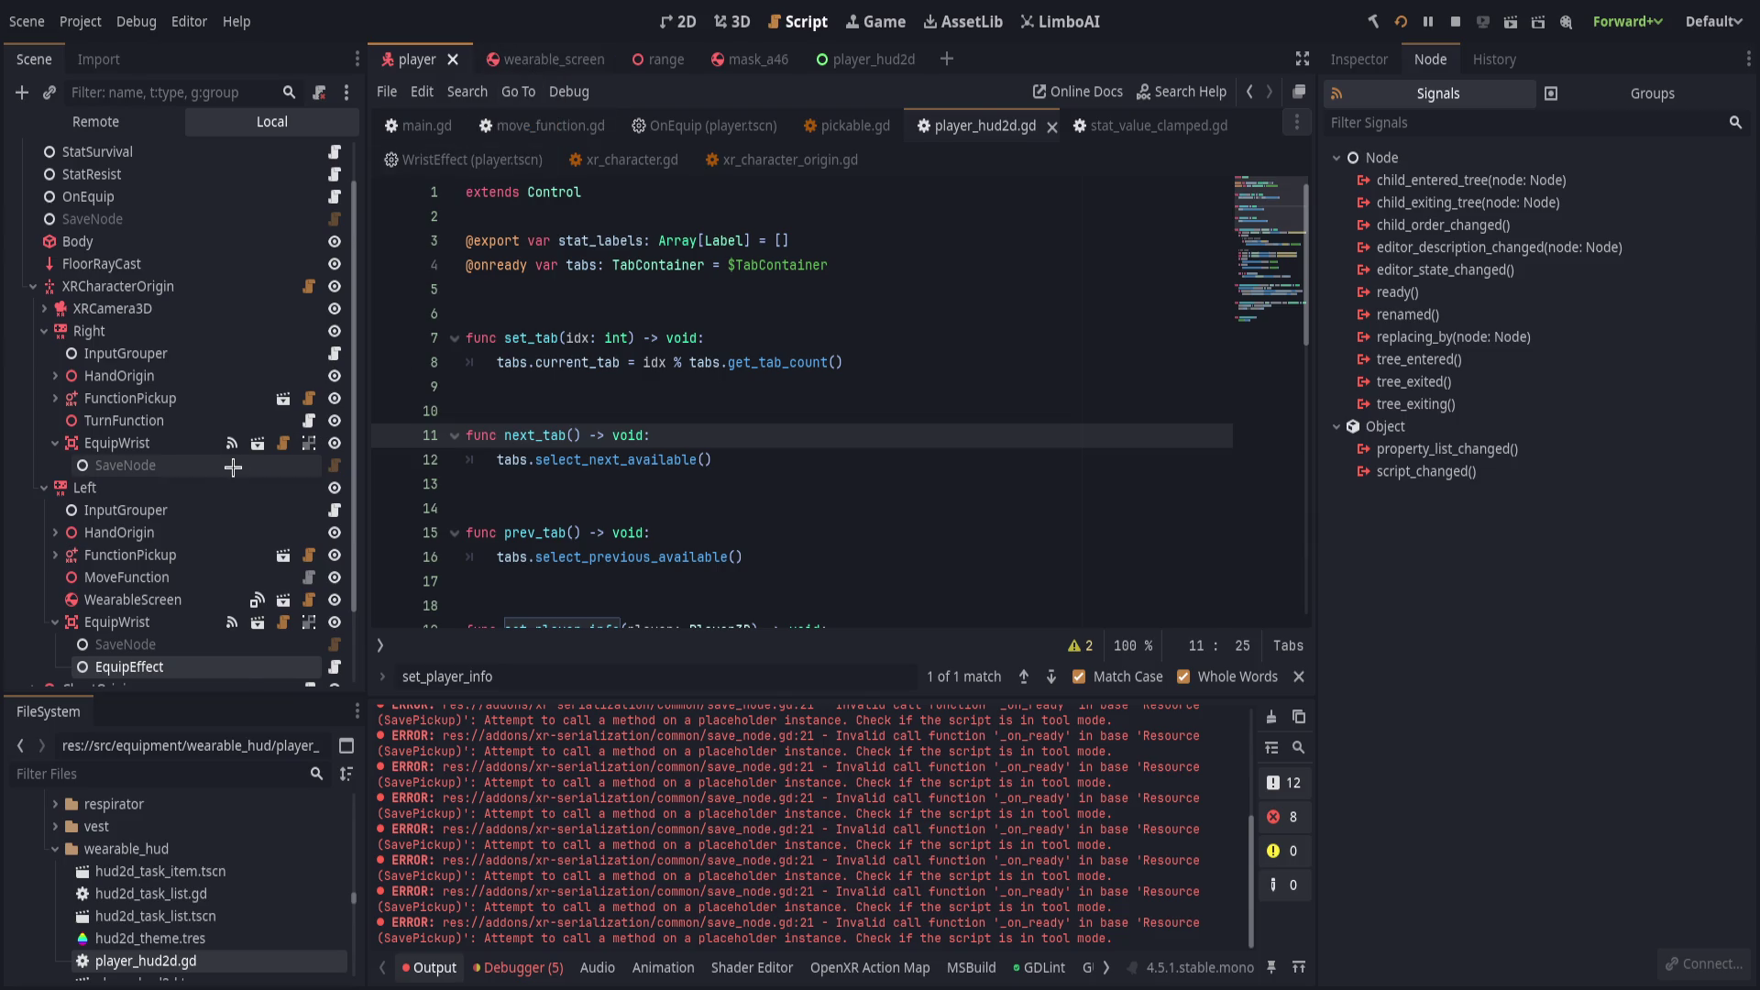
left_click(557, 55)
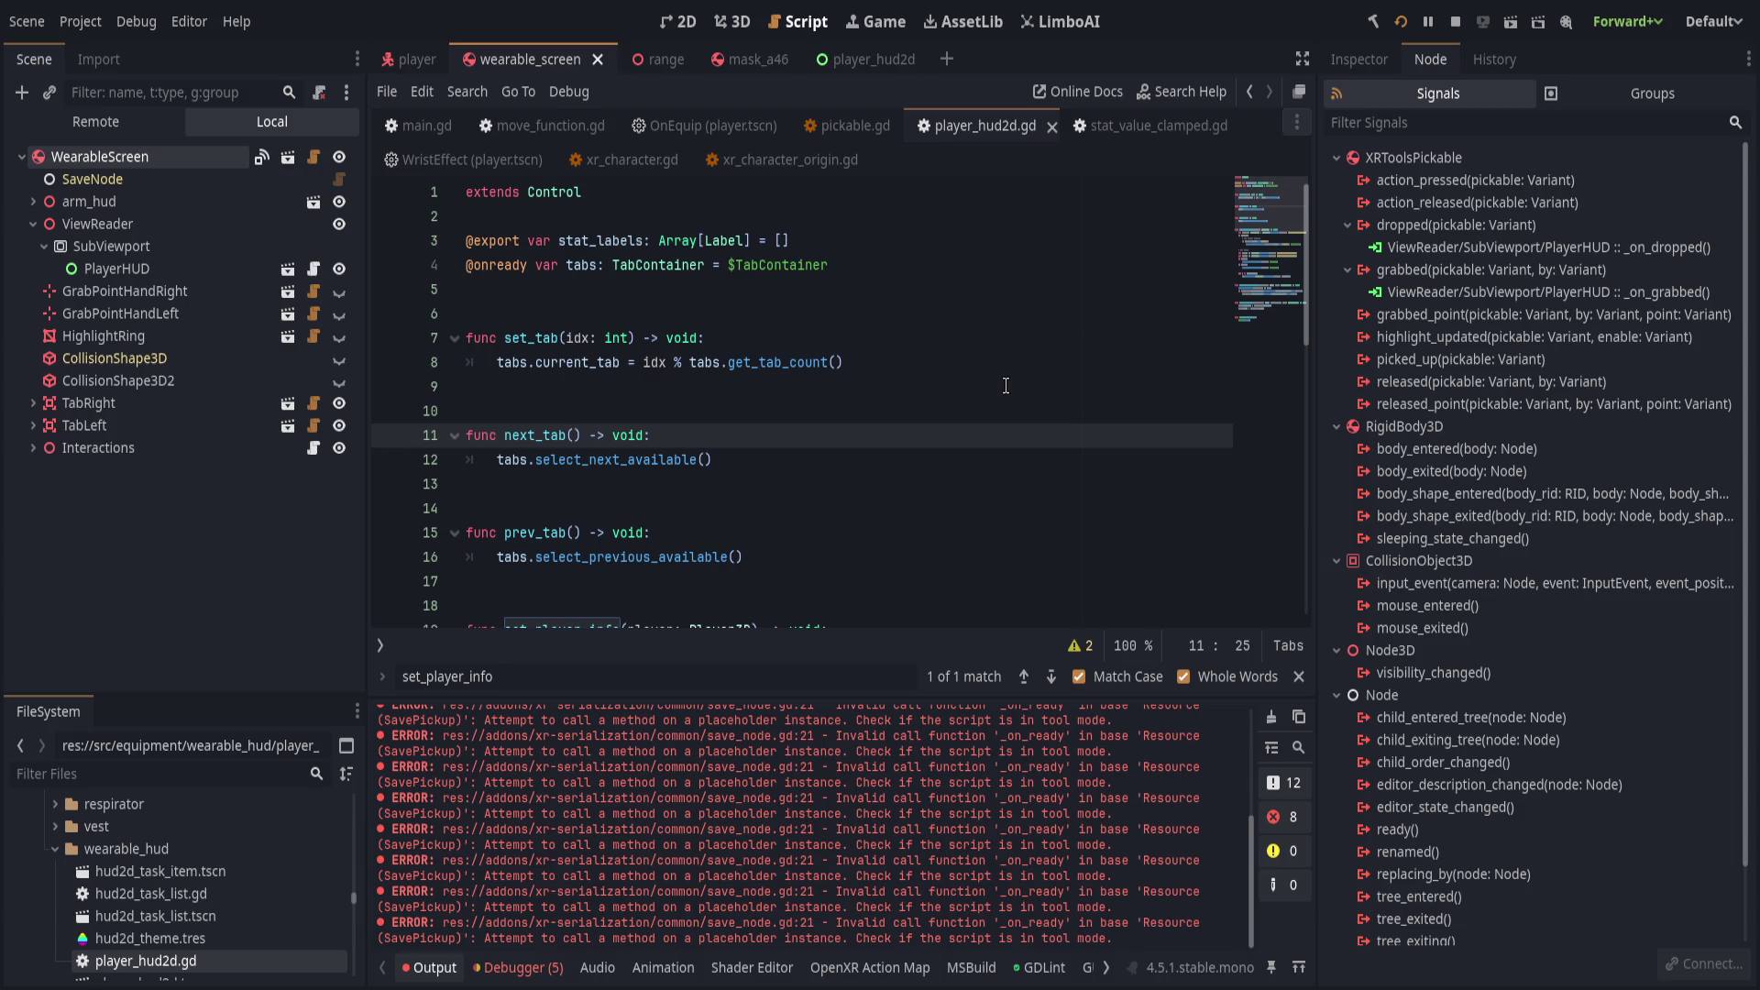
left_click(1532, 244)
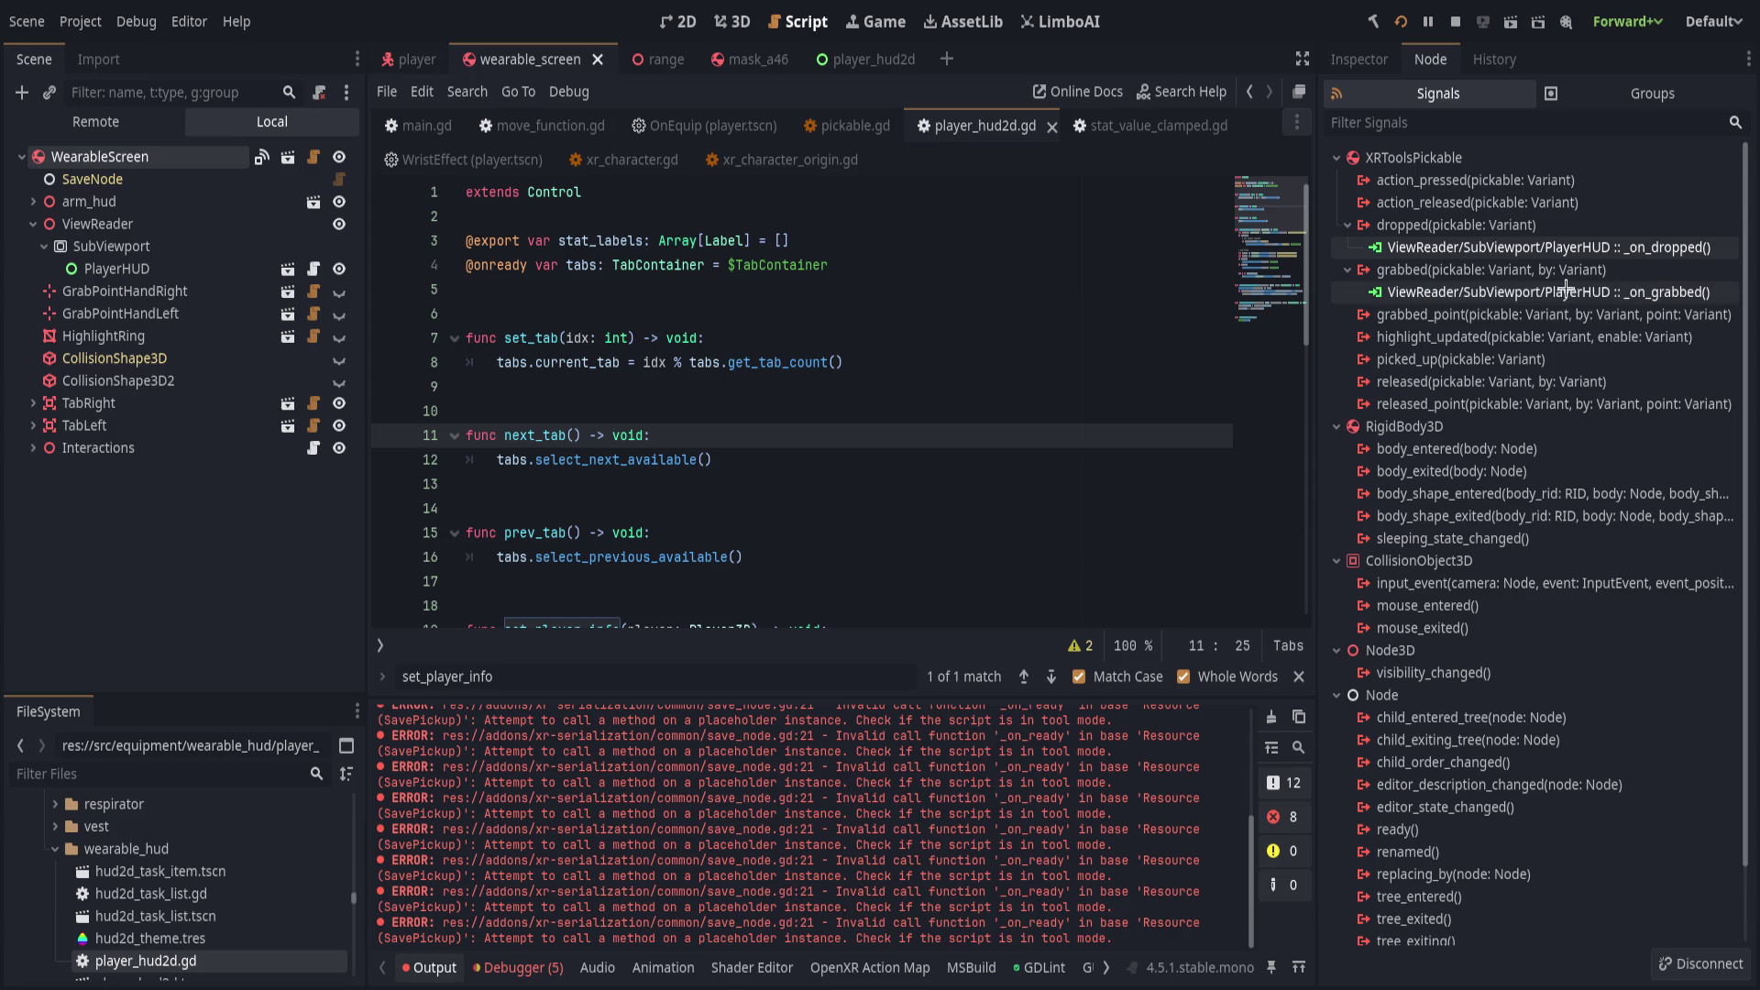
Step: Position the caret at the end of line 16 in player_hud2d.gd
left_click(912, 362)
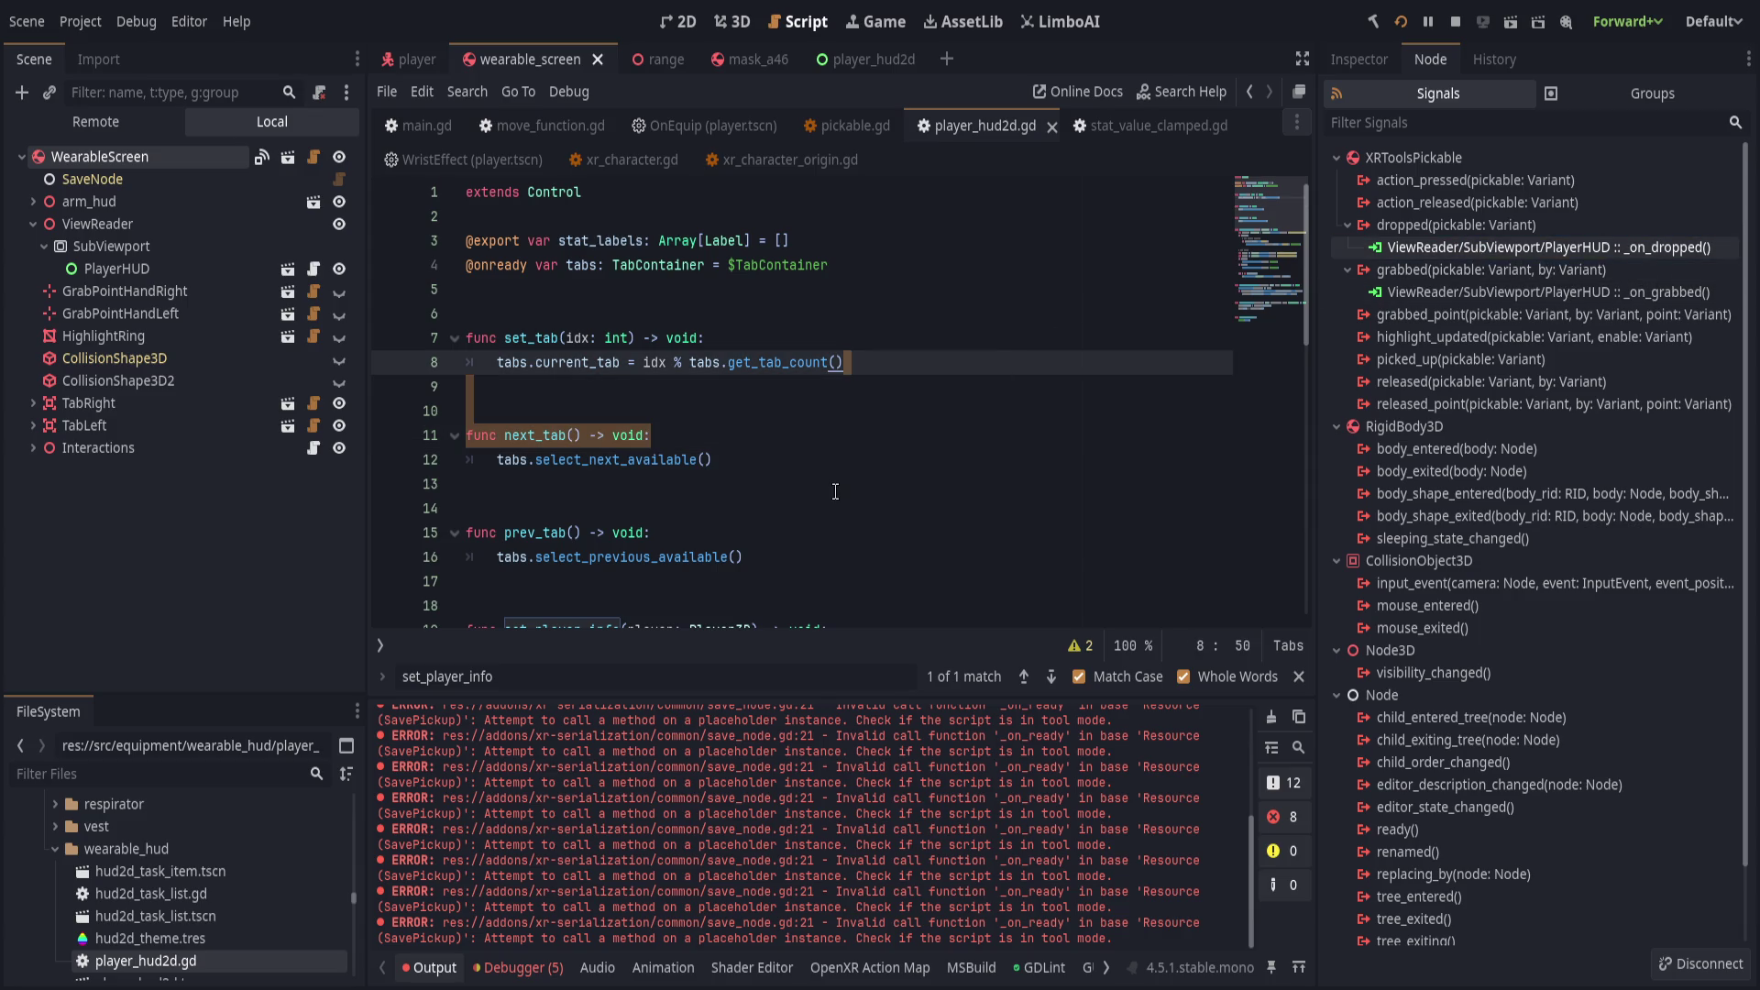
left_click(835, 492)
scroll(835, 492, "down", 8)
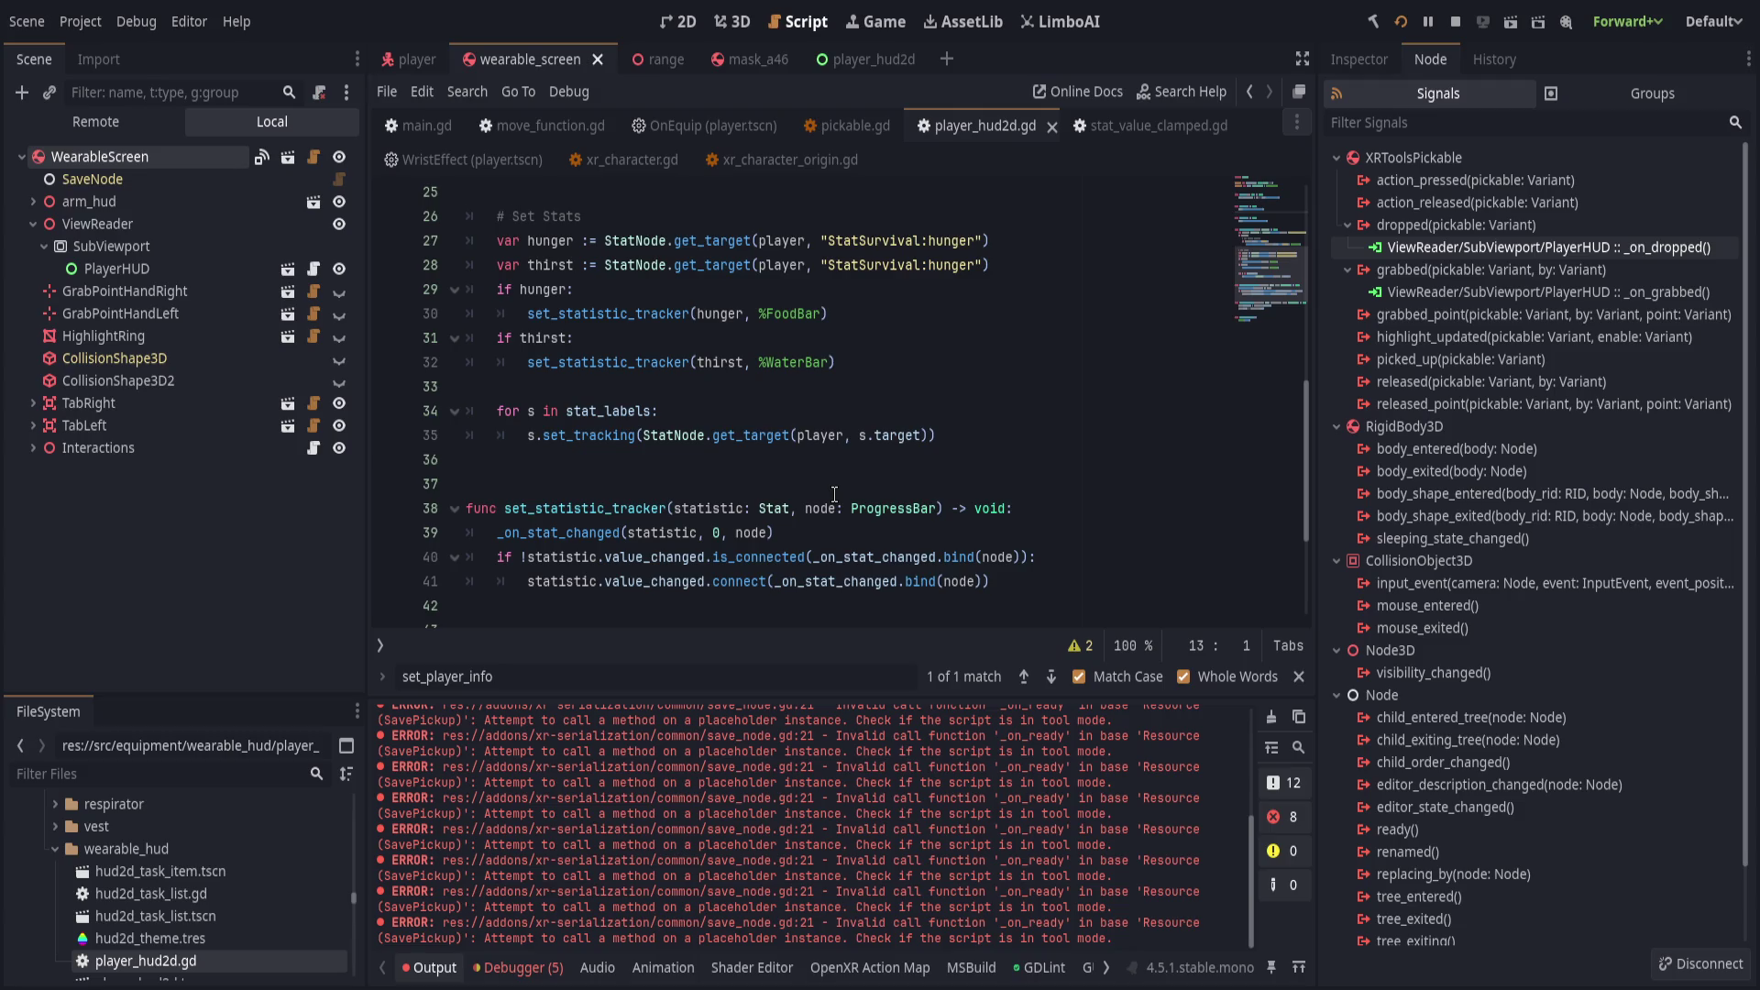
scroll(836, 493, "up", 4)
left_click(843, 265)
scroll(853, 398, "down", 1)
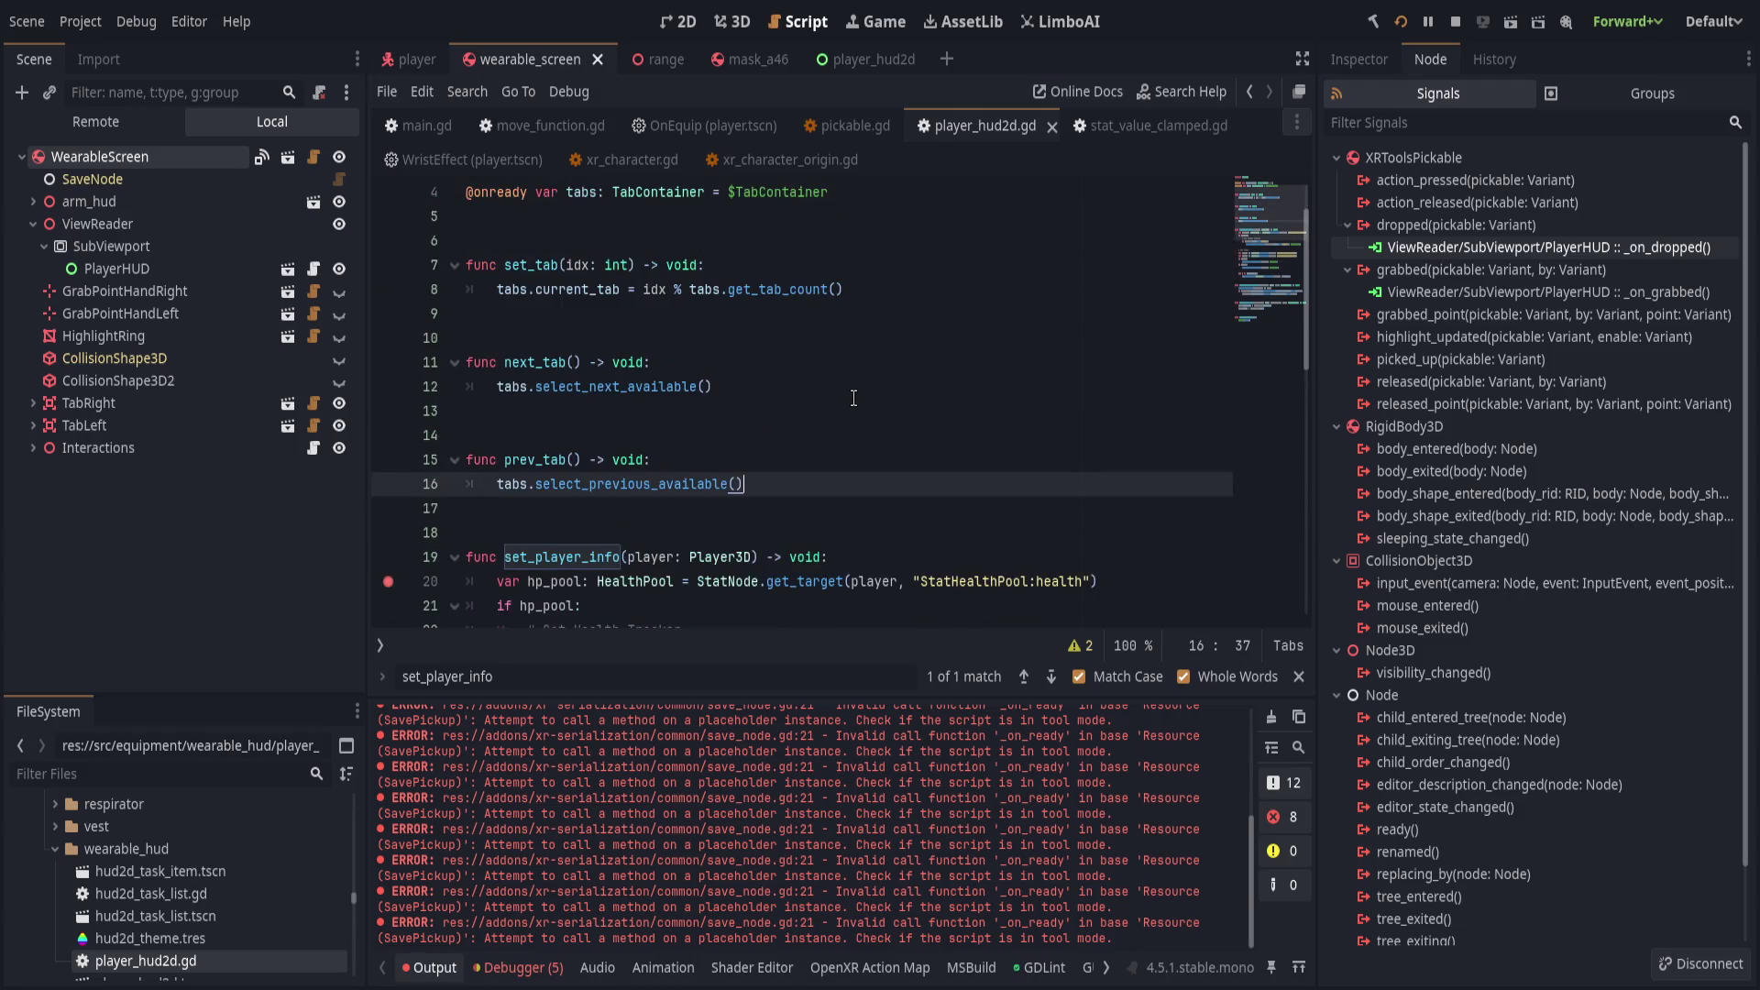
Step: At the script's end, write func _on_dropped(_pickable) -> void: with pass, then begin func _on_pick
key("Return")
key("ctrl+z")
key("ctrl+End")
type("func _on_")
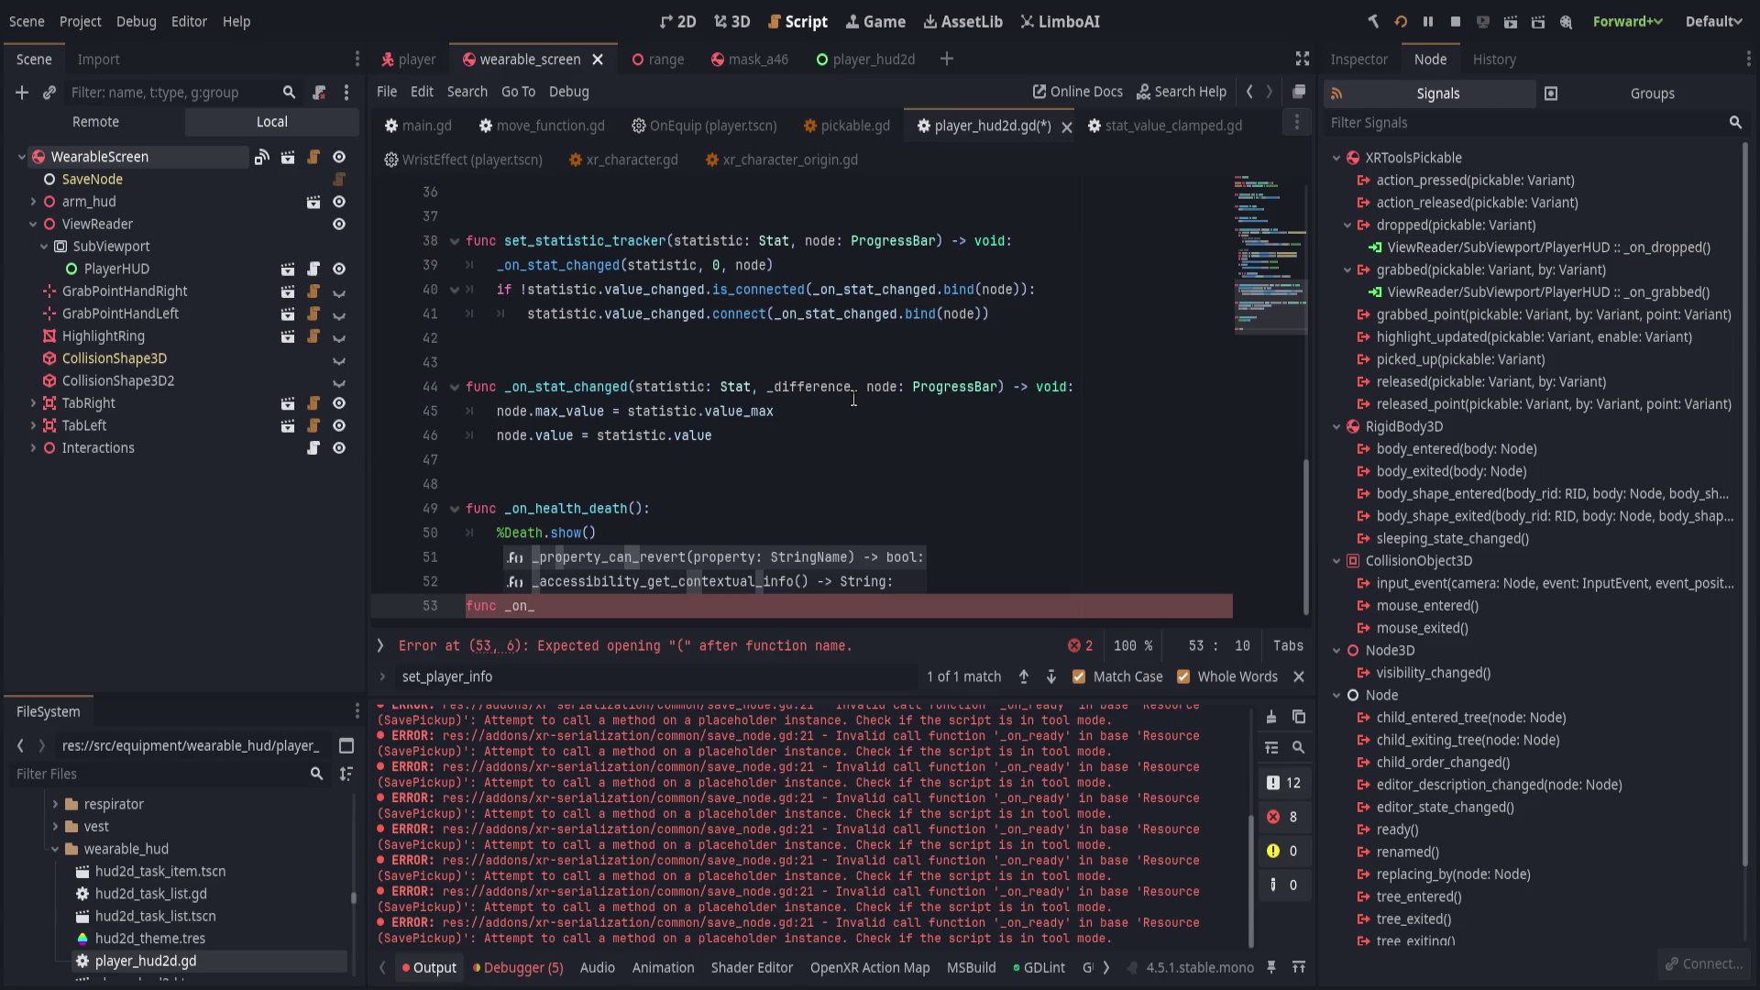
type("dropped() ->")
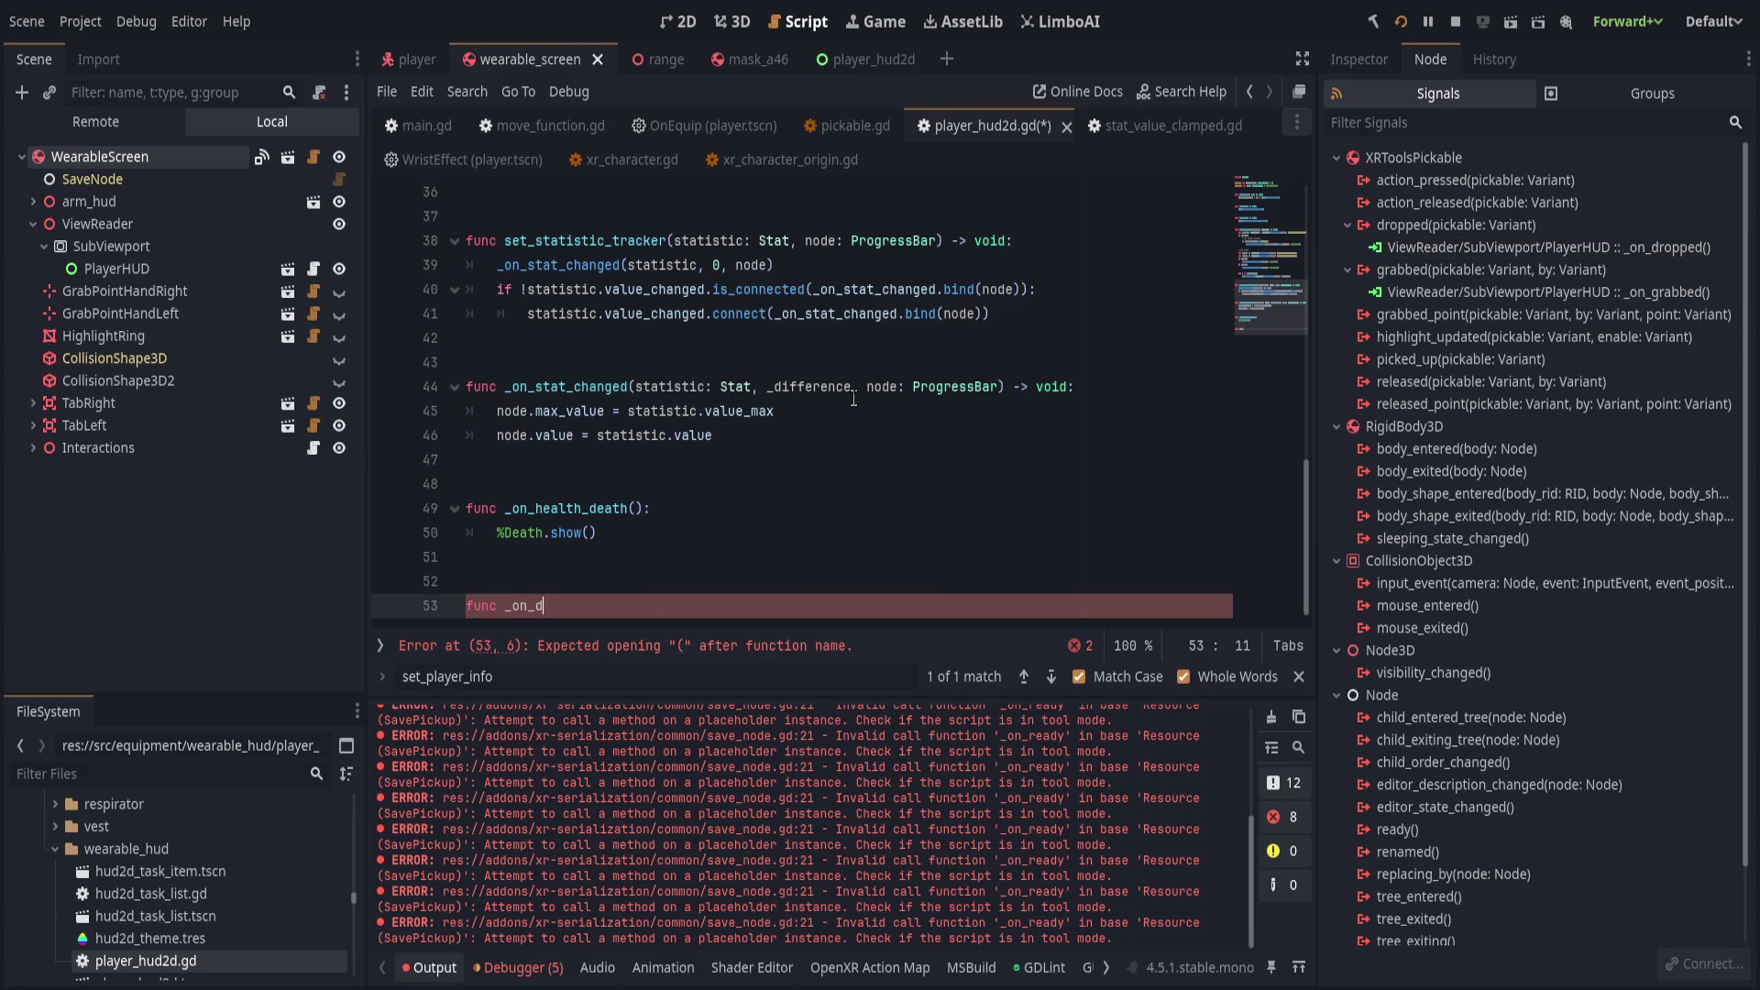
key("BackSpace")
key("BackSpace")
key("BackSpace")
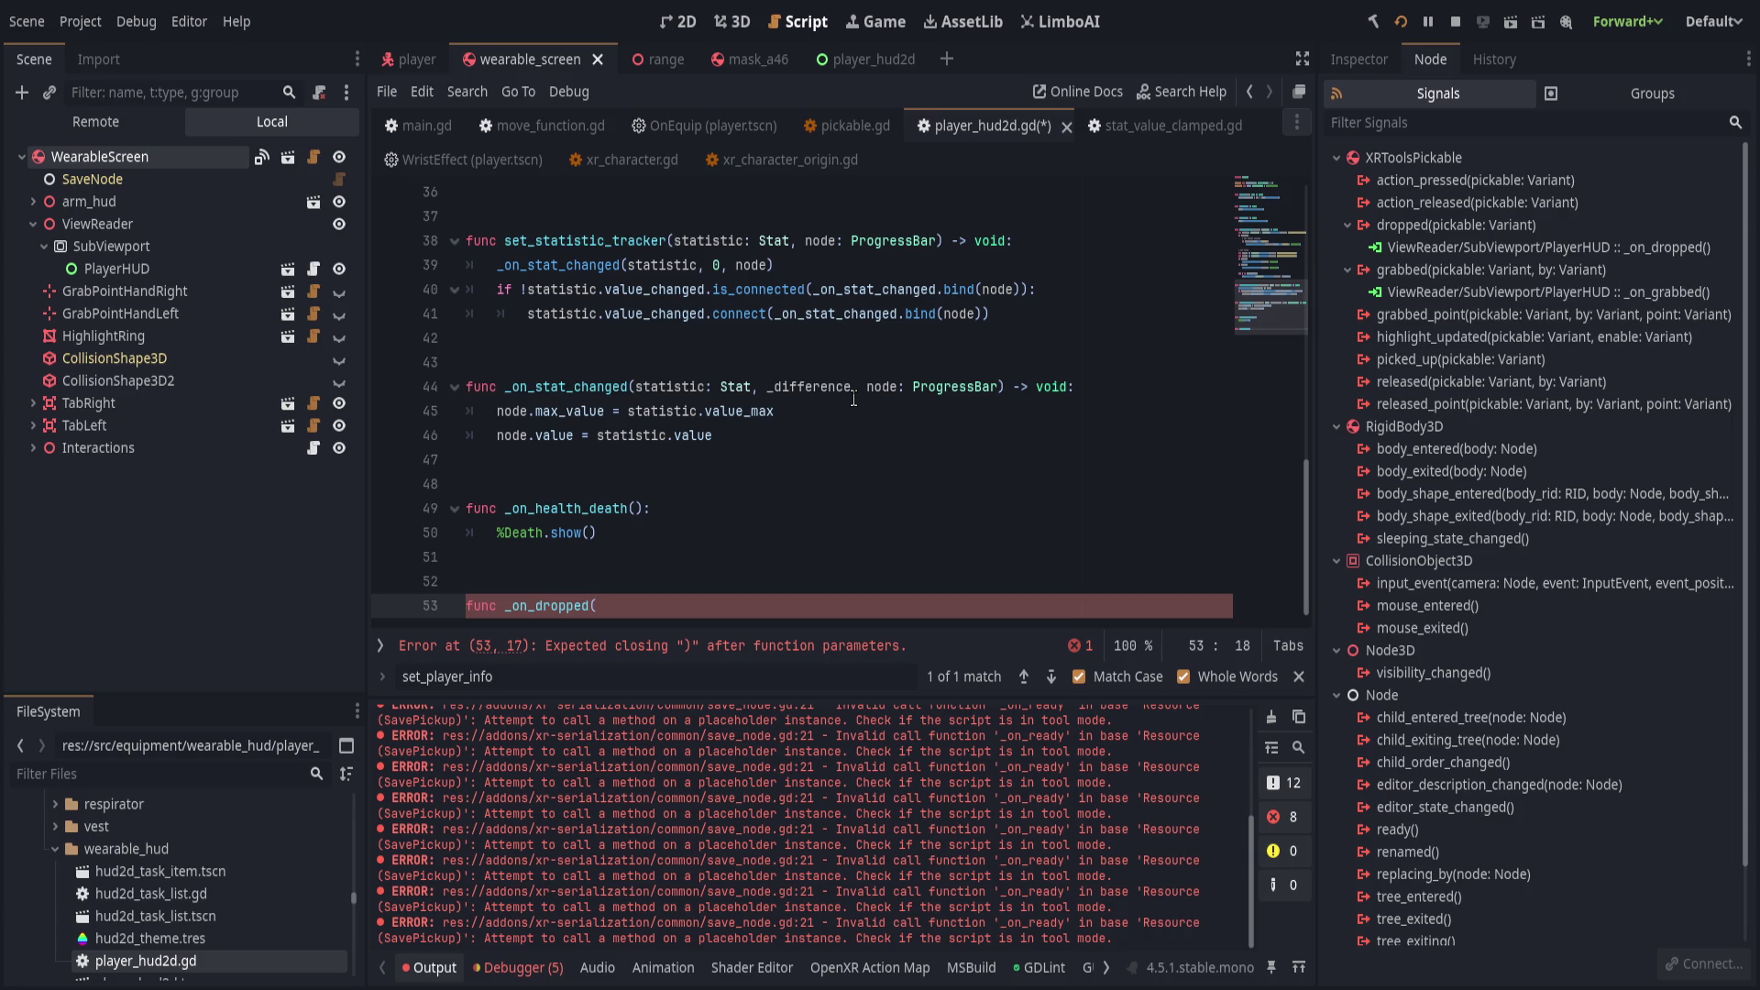
type("pickable) -")
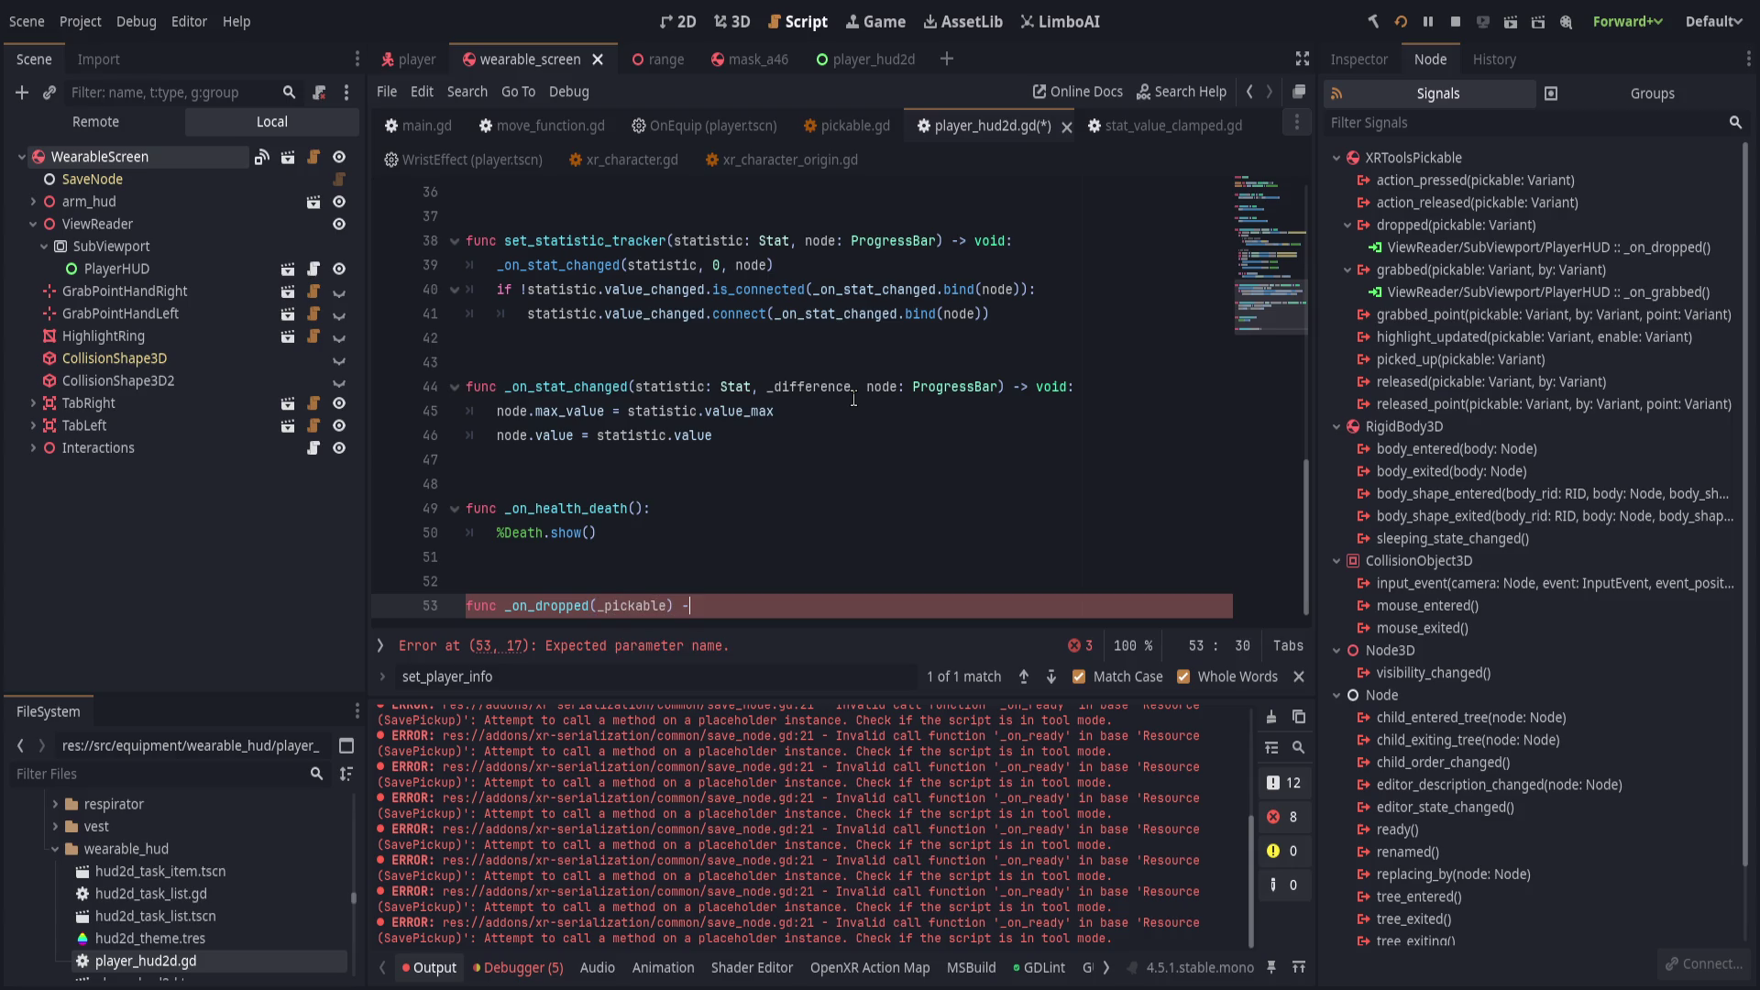
type(" -> ")
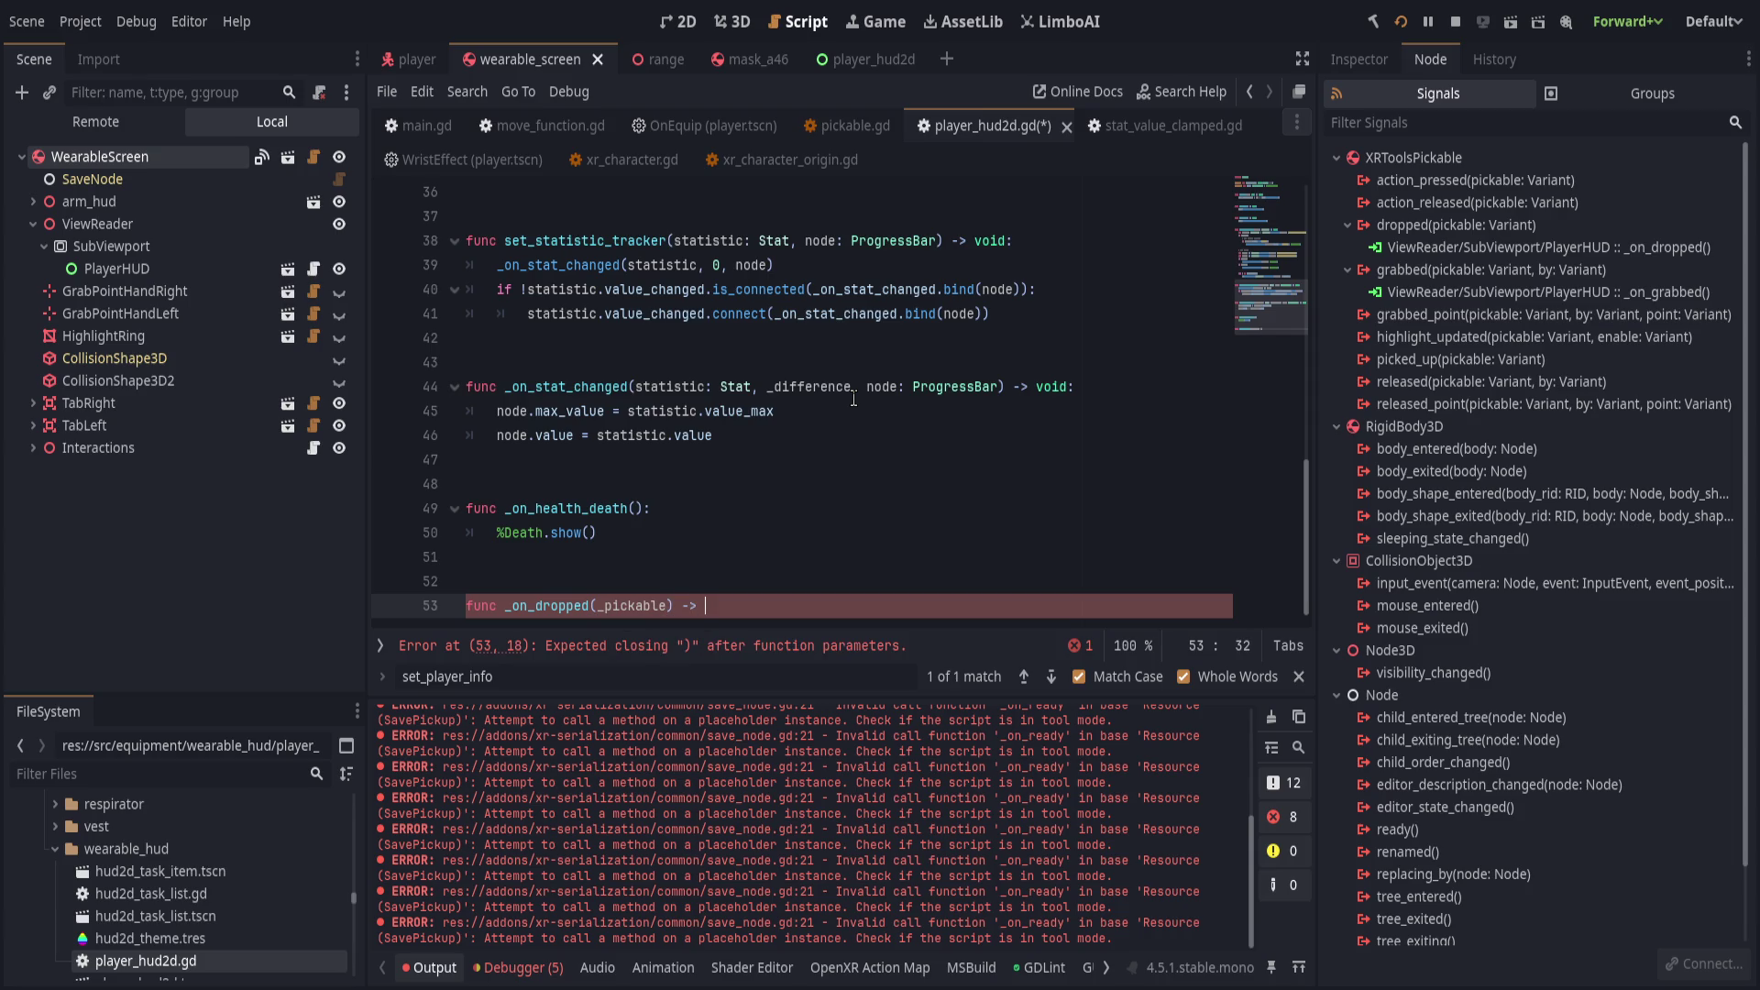
type("void:")
key("Return")
type("pass")
key("Return")
key("Return")
key("Return")
type("func _on_p")
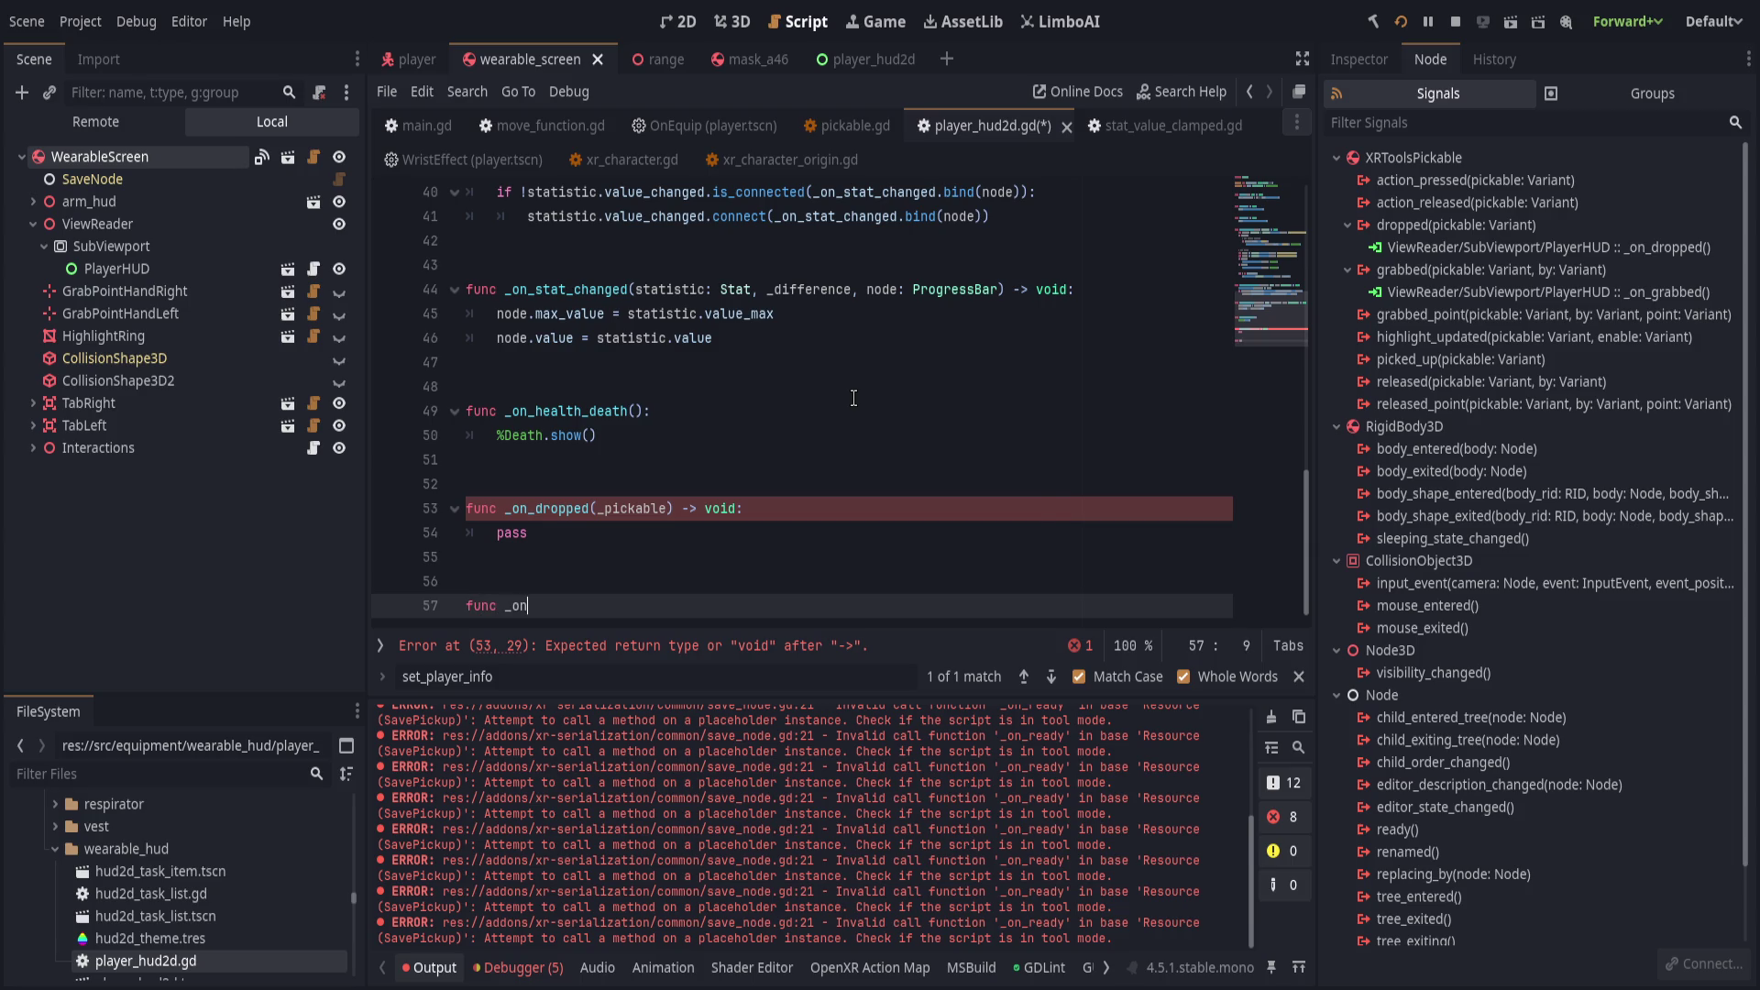
type("ick")
Step: Write the signature func _on_grabbed(_pickable, _by, _point) -> void: and start its body
key("BackSpace")
key("BackSpace")
key("BackSpace")
type("grabbed(")
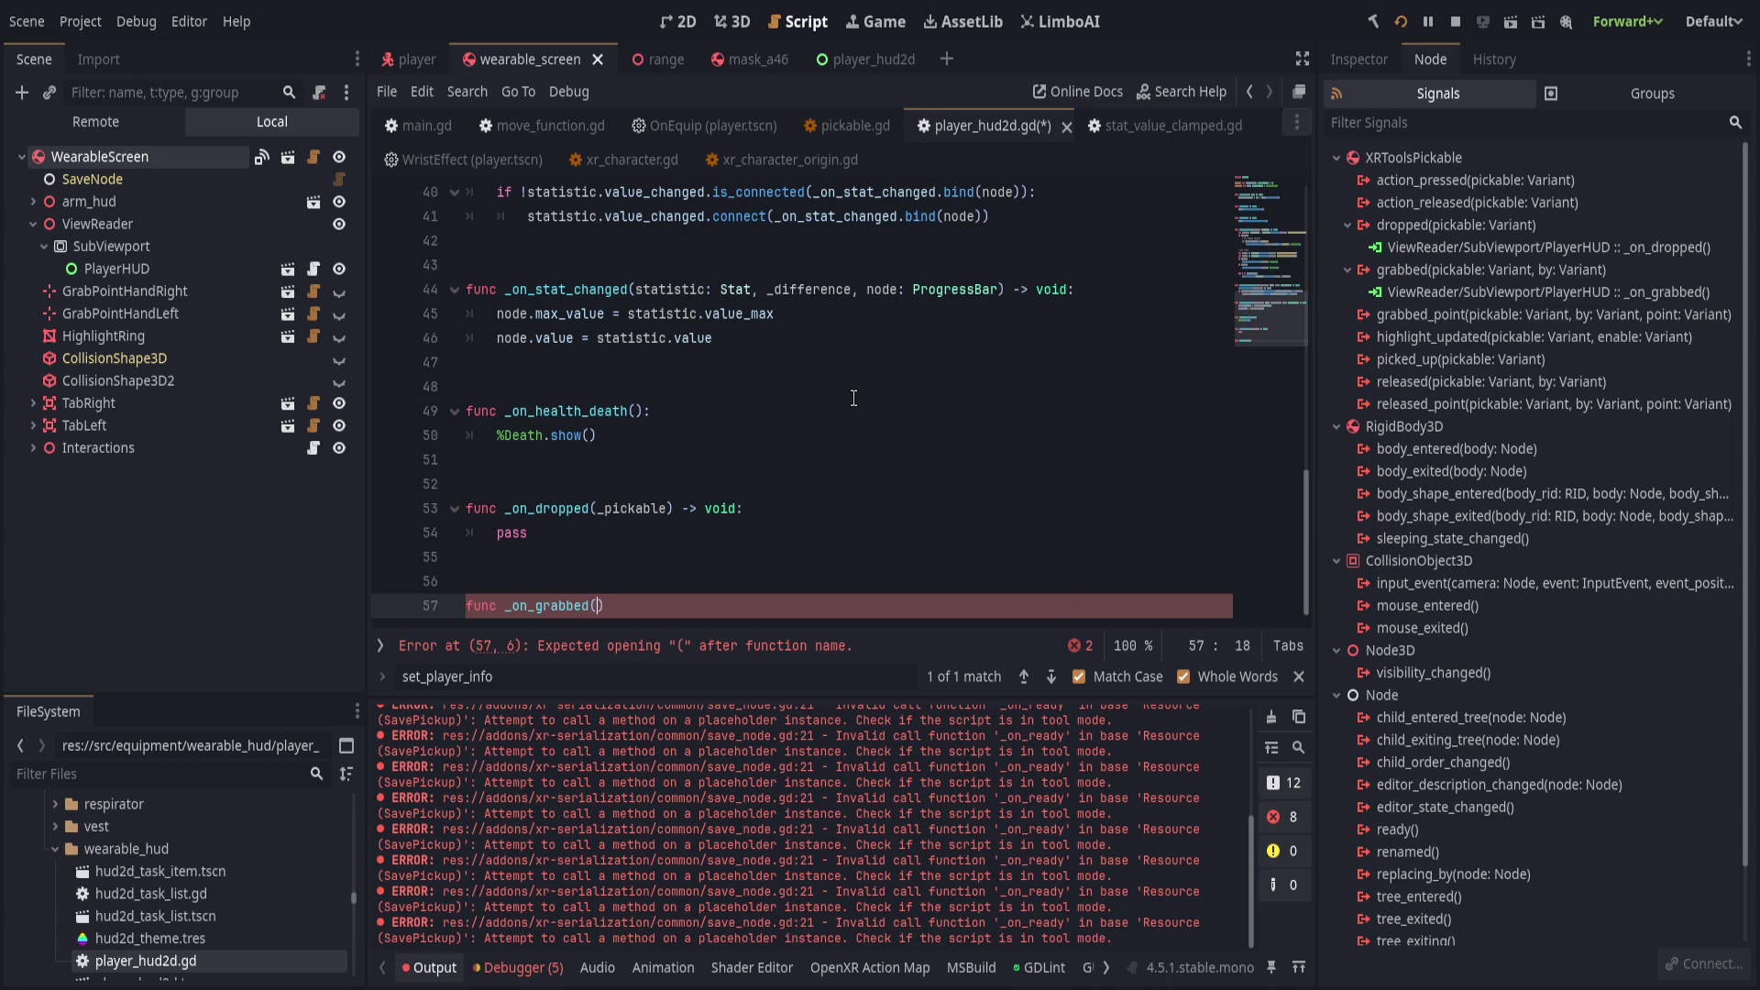
type("_pickable, by")
key("BackSpace")
key("BackSpace")
type("_by, ")
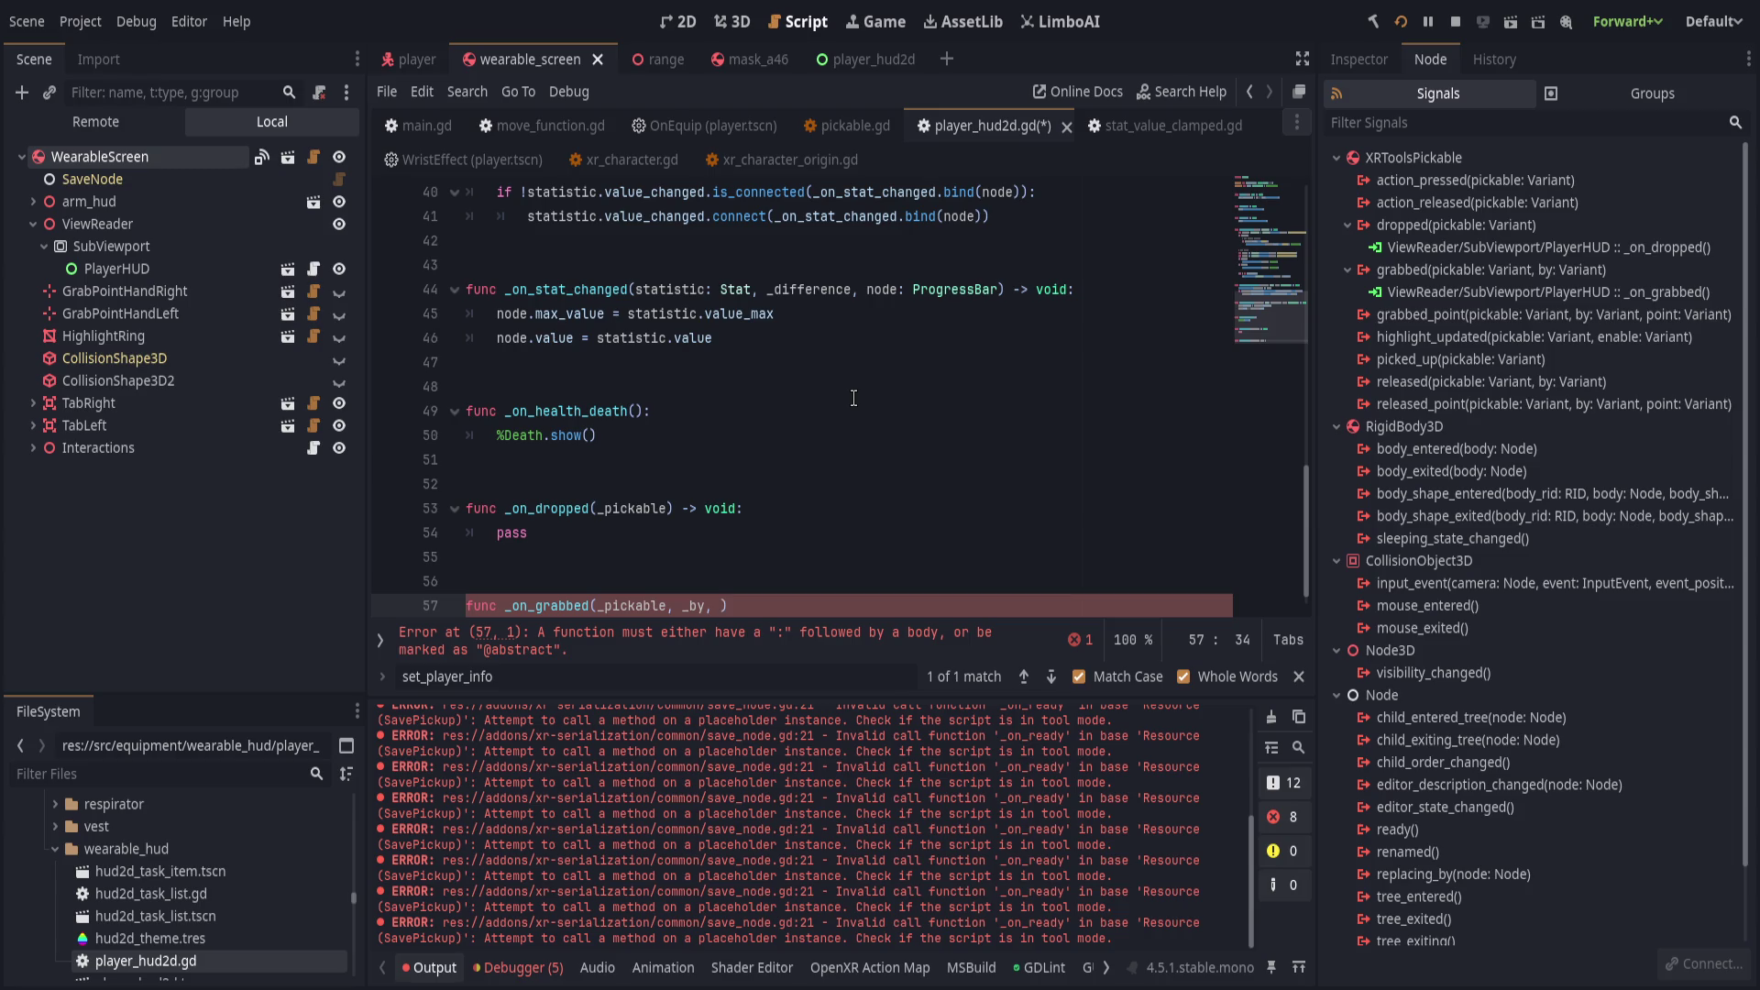
type("_point) -> ")
type("void:")
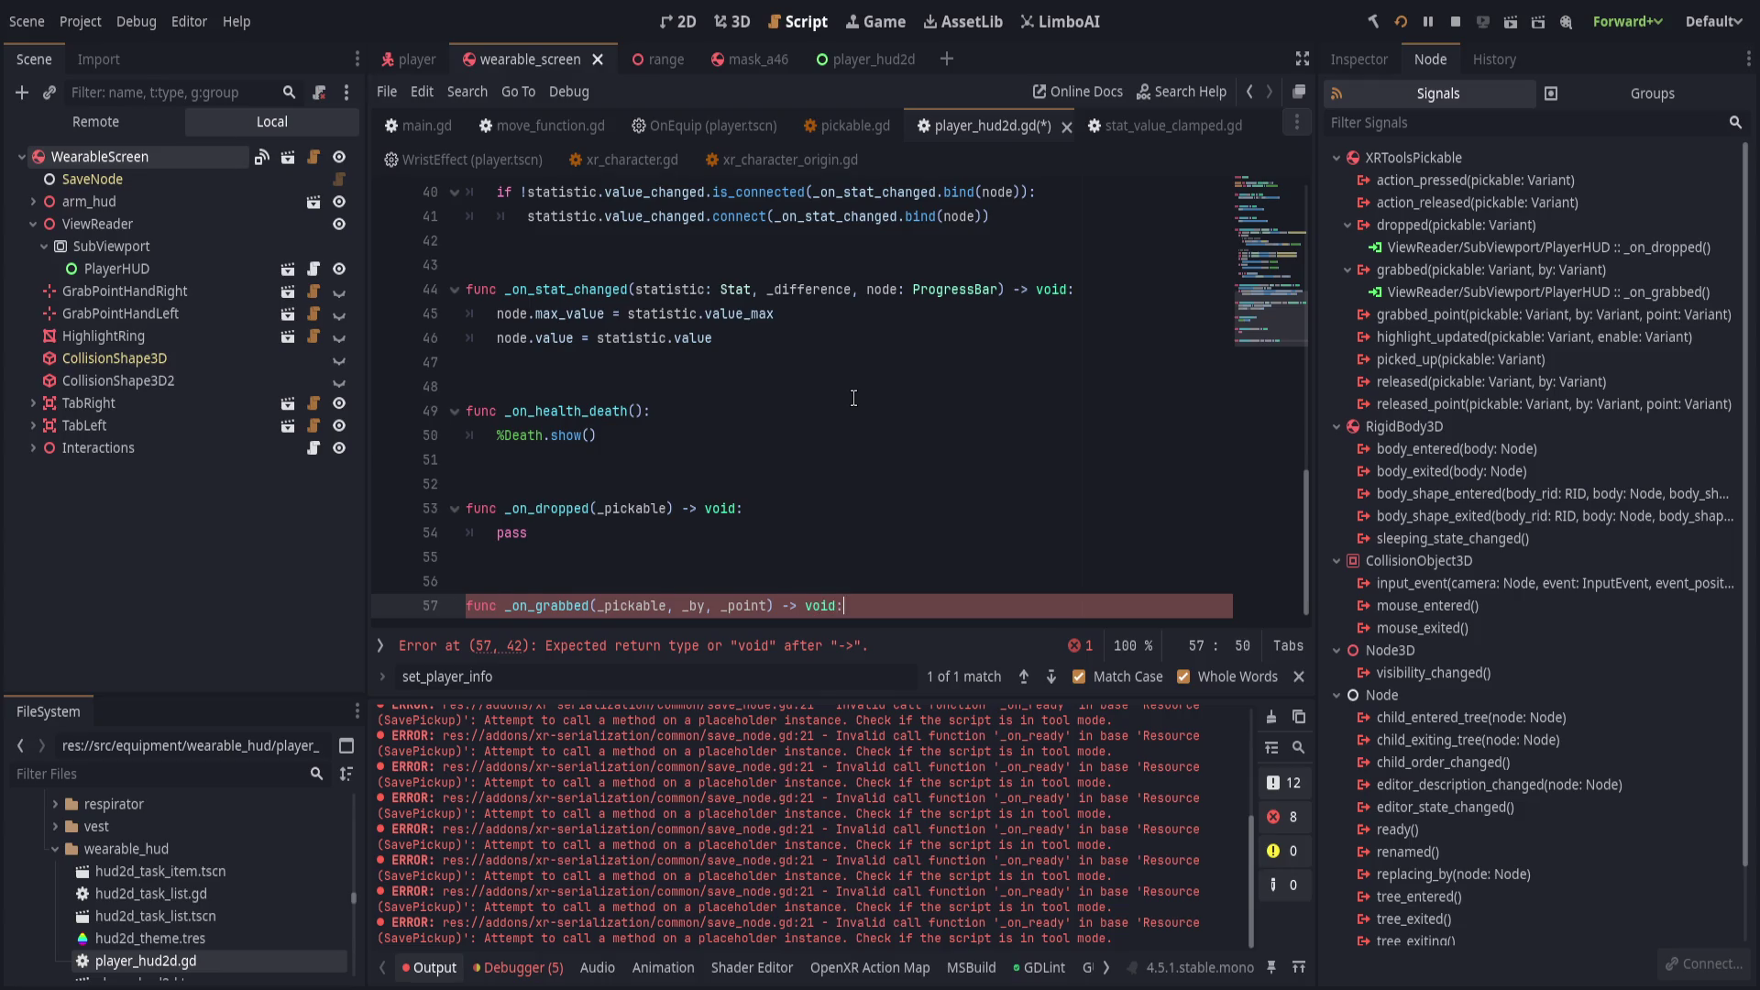
key("Return")
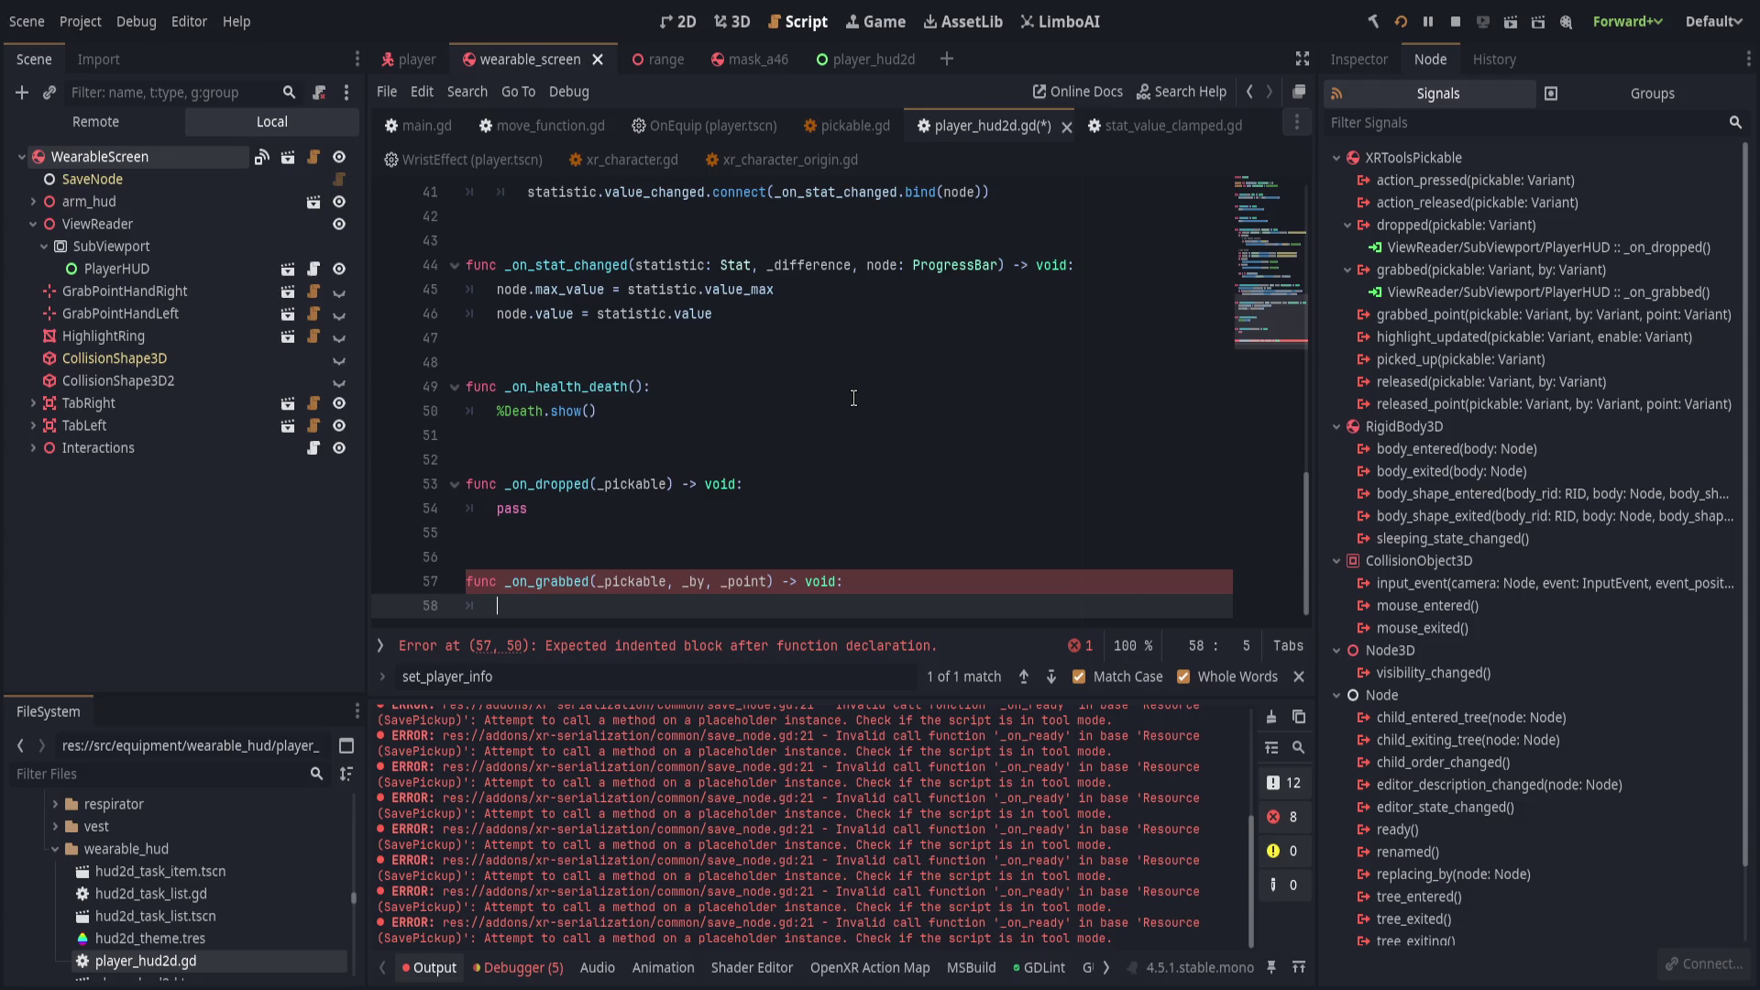
Step: Start the condition if _by is XRToolsSnapZone and type the _by parameter as Node3D
type("if _by is ")
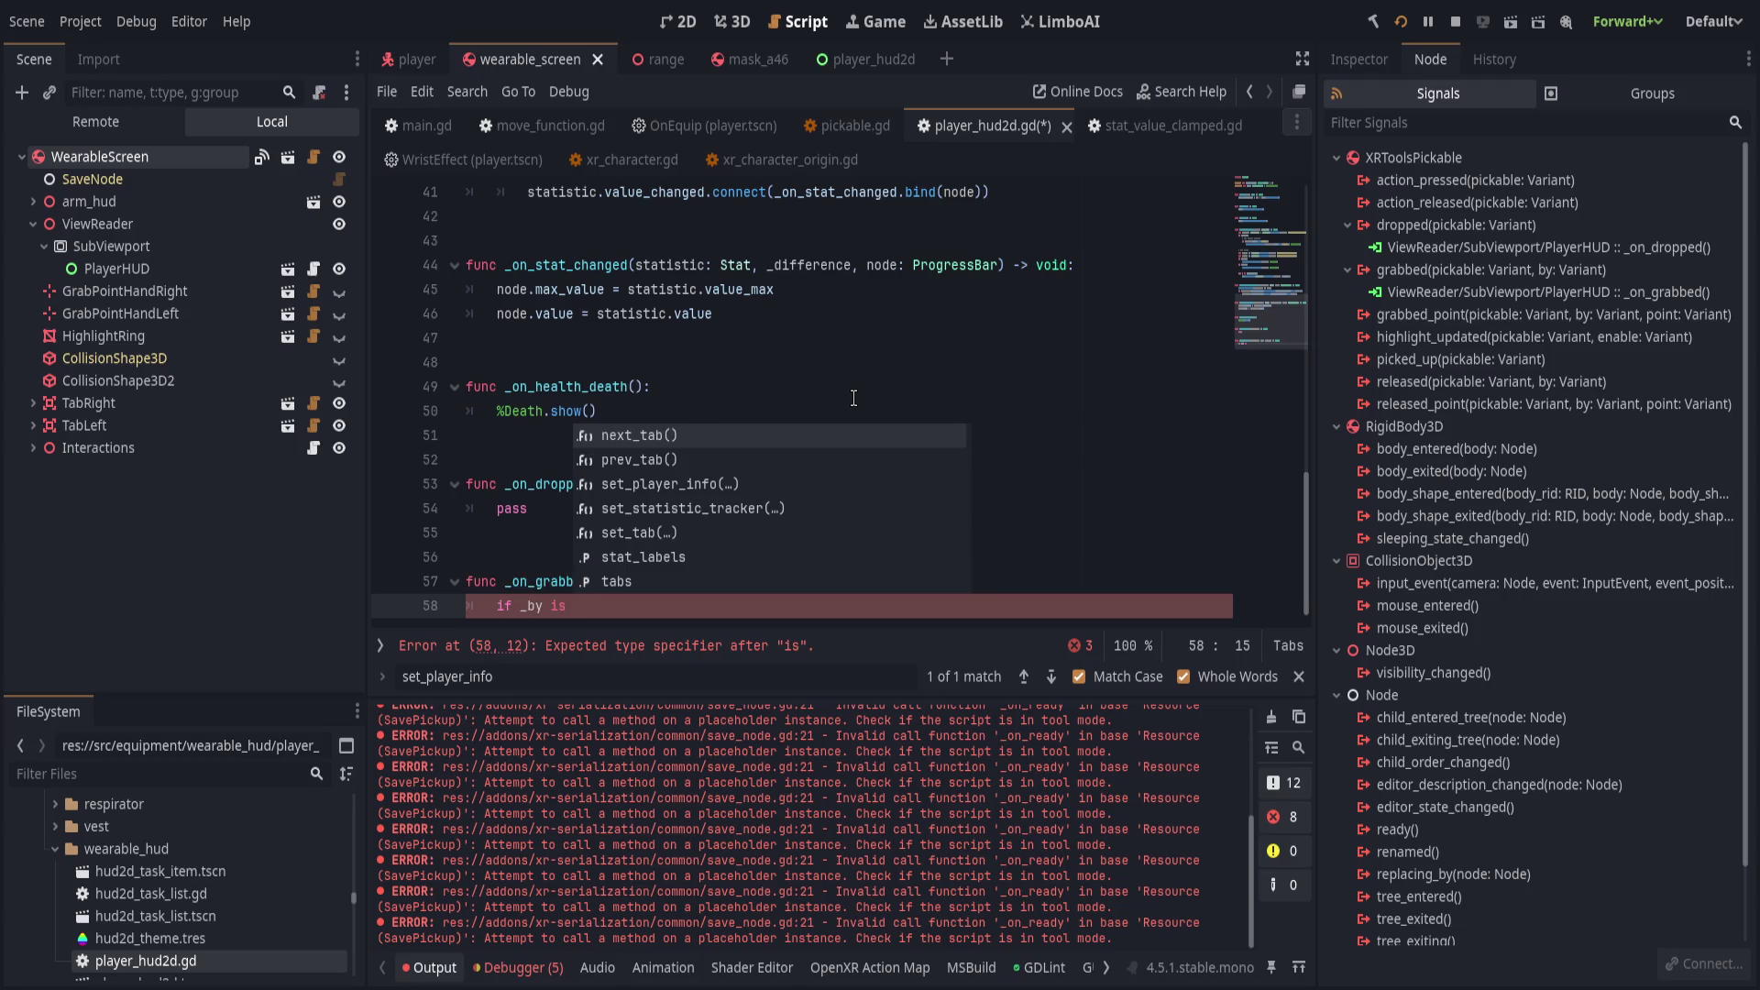
type("XRTools")
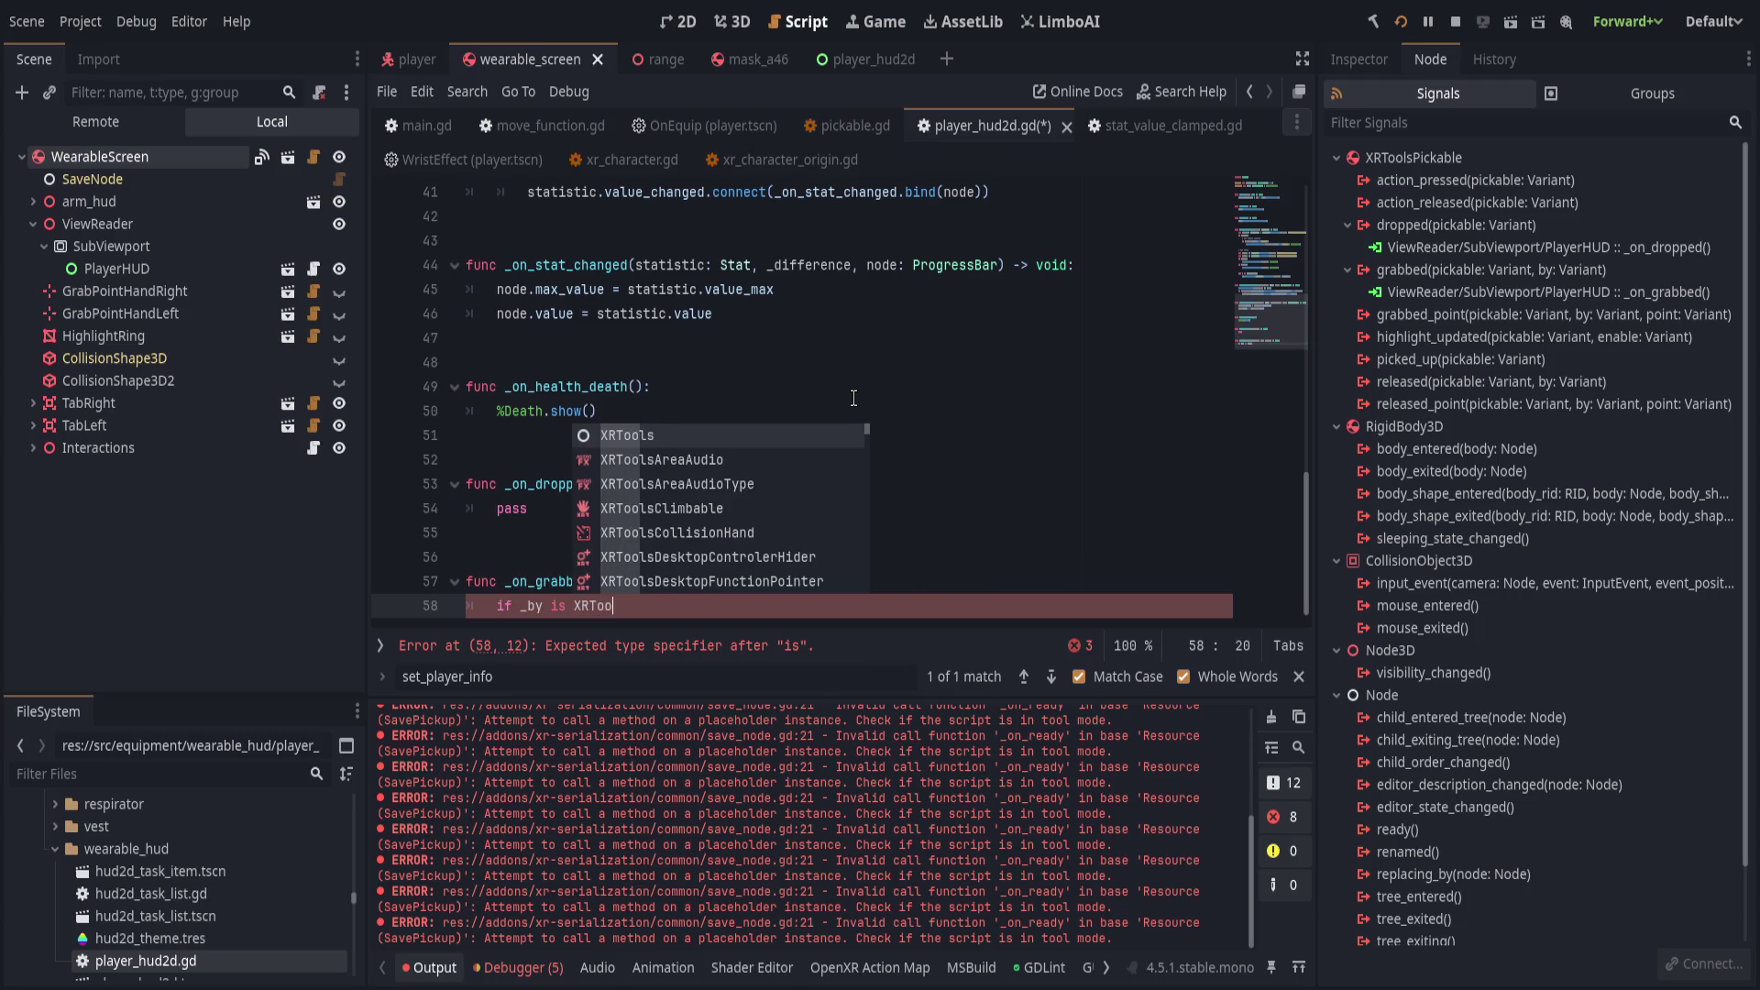
type("SnapZone:")
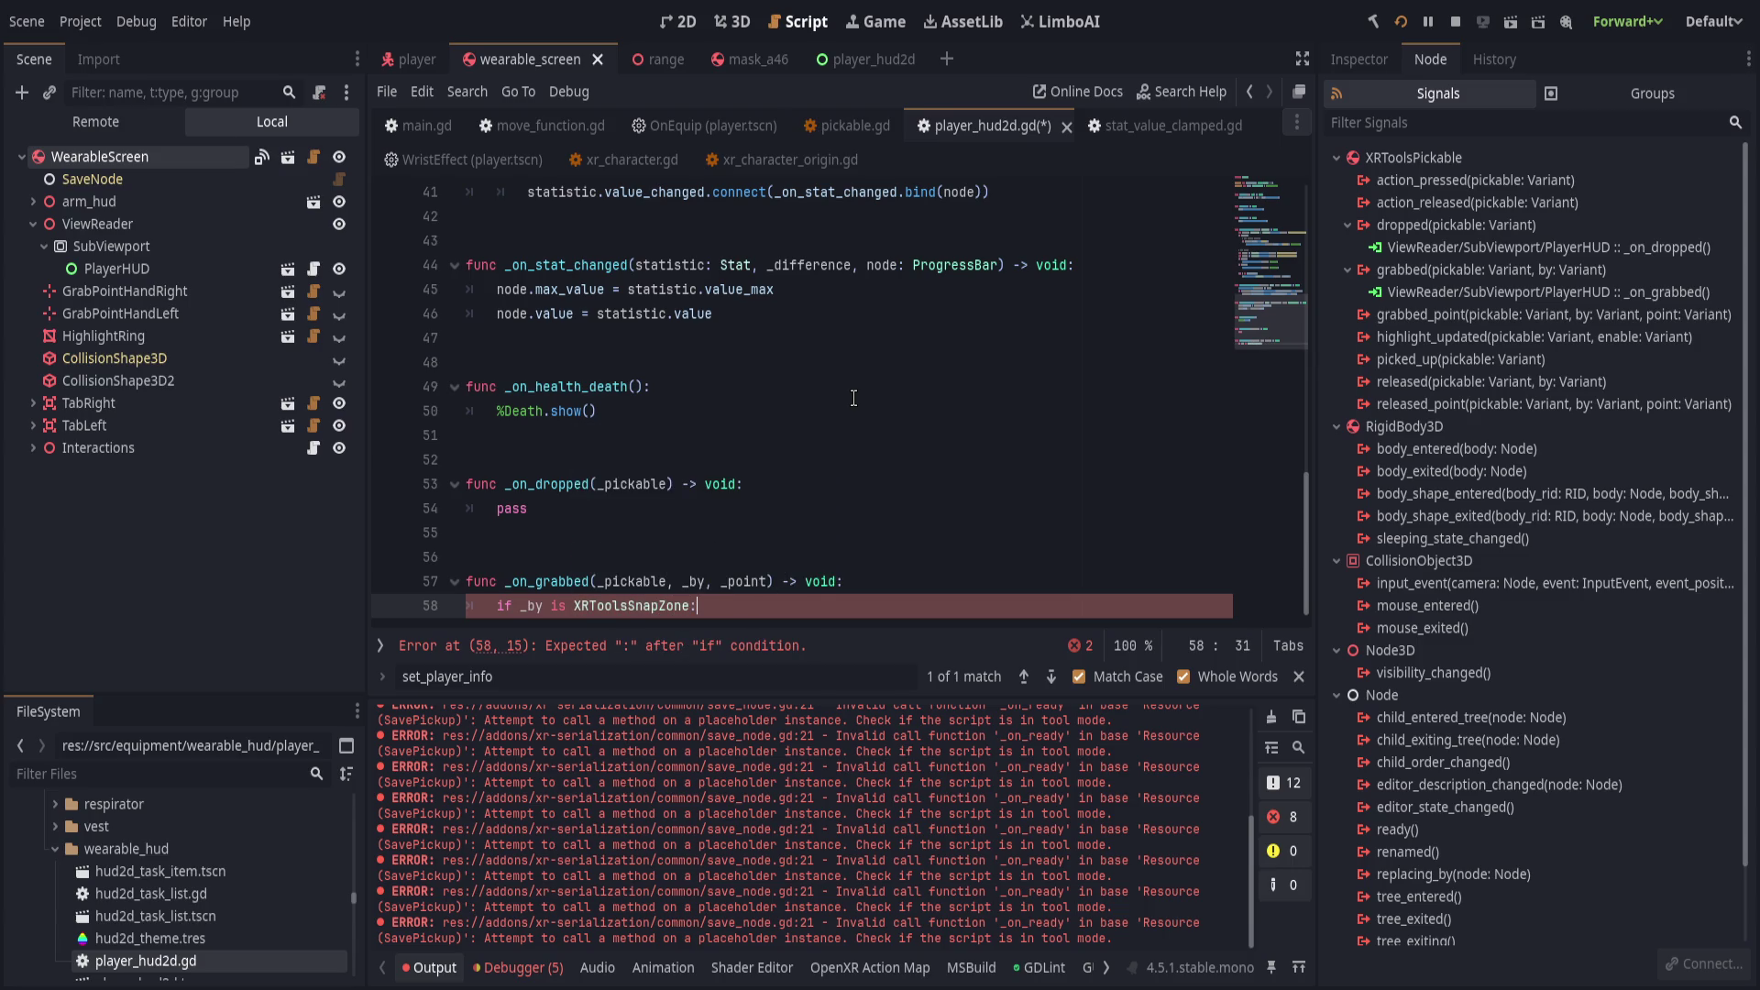
key("Return")
key("ctrl+z")
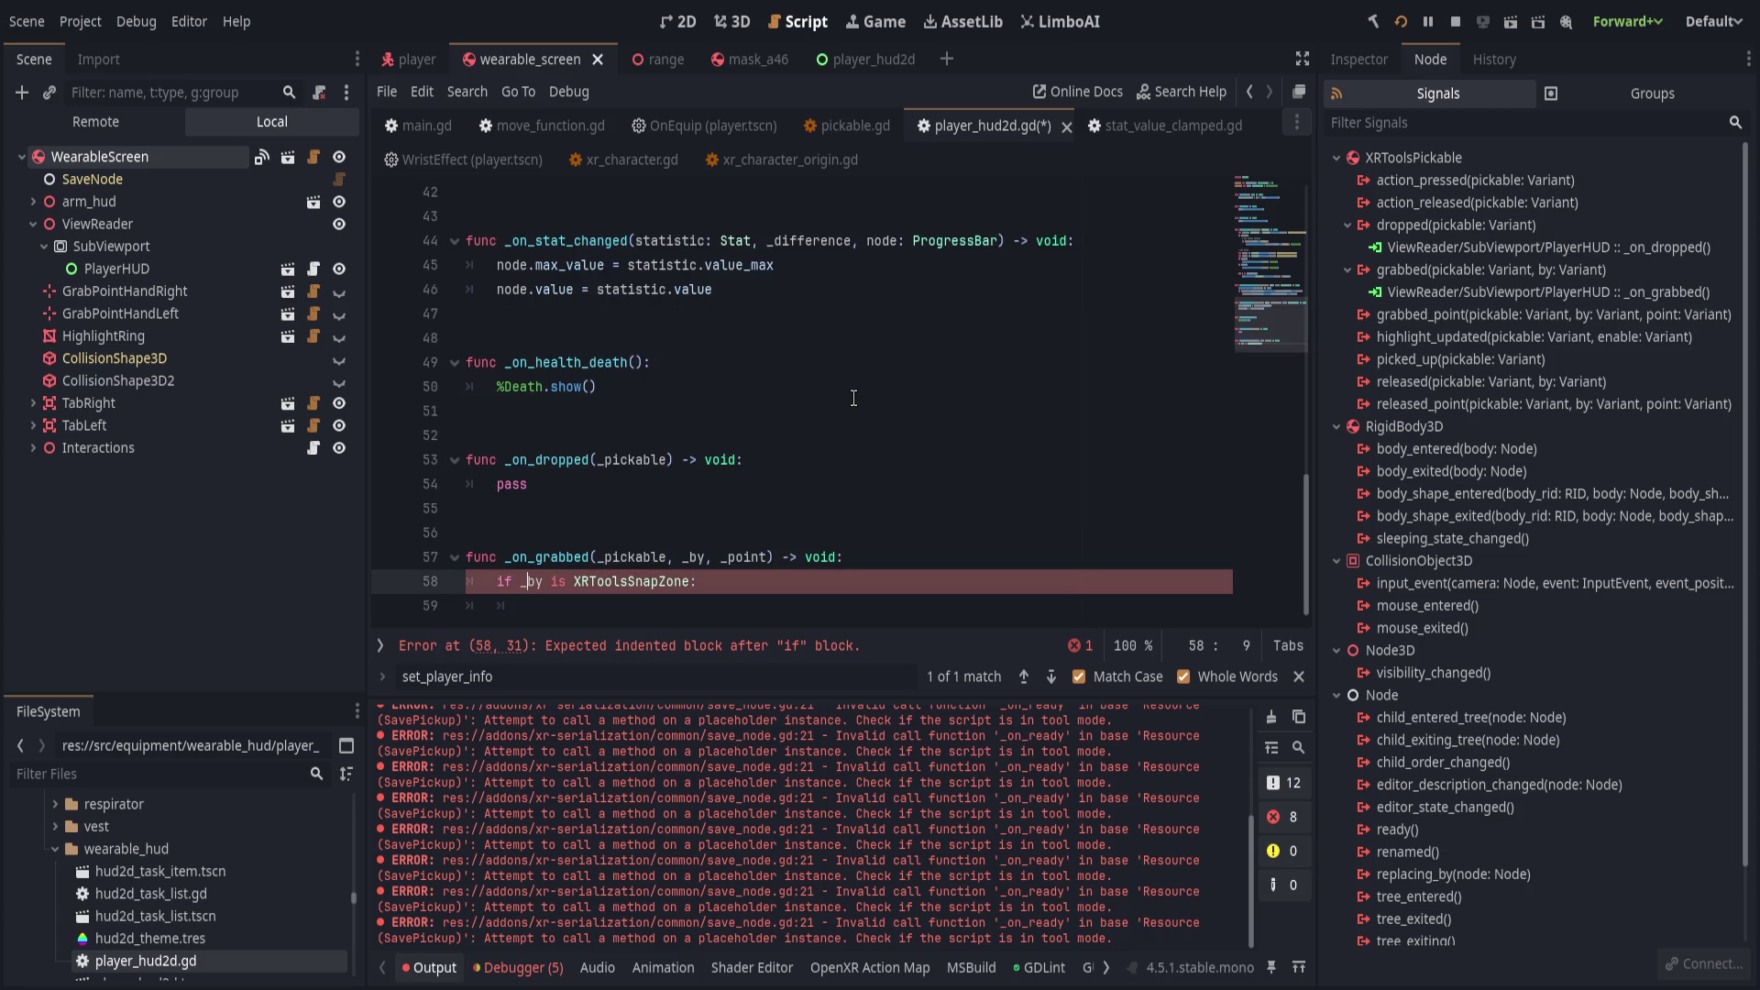
type("and _by.")
key("Escape")
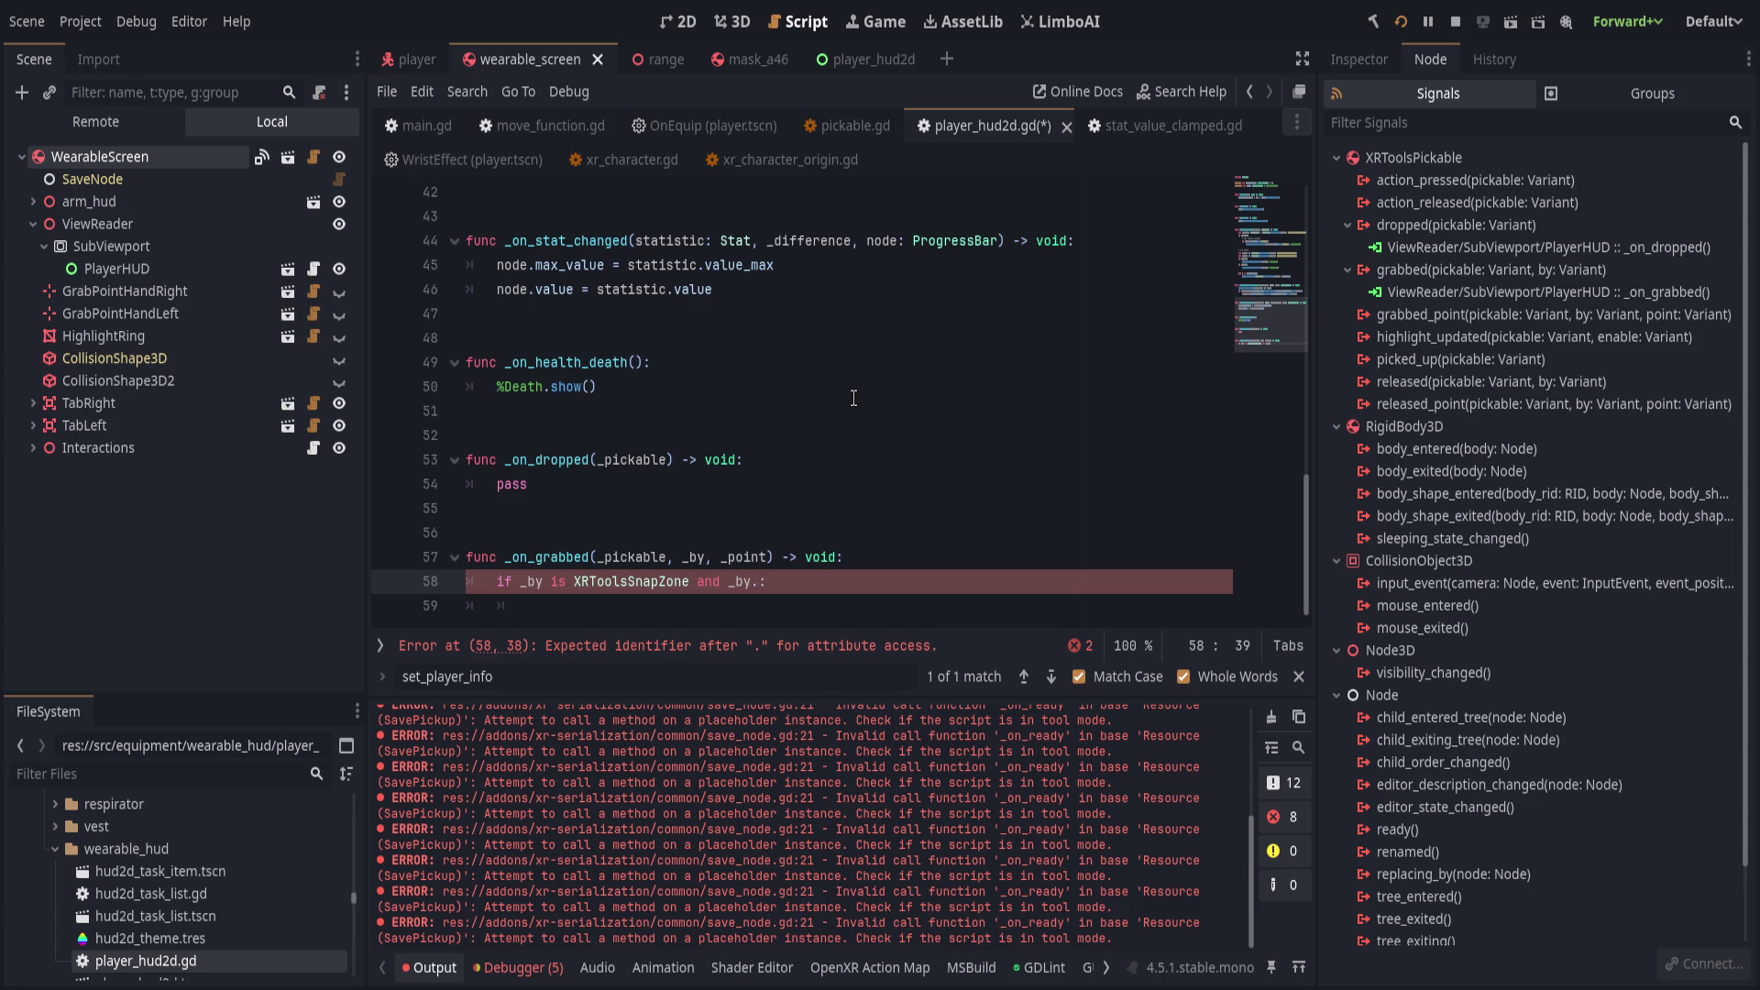
key("Up")
key("ctrl+Left")
key("Left")
type(": Node3D")
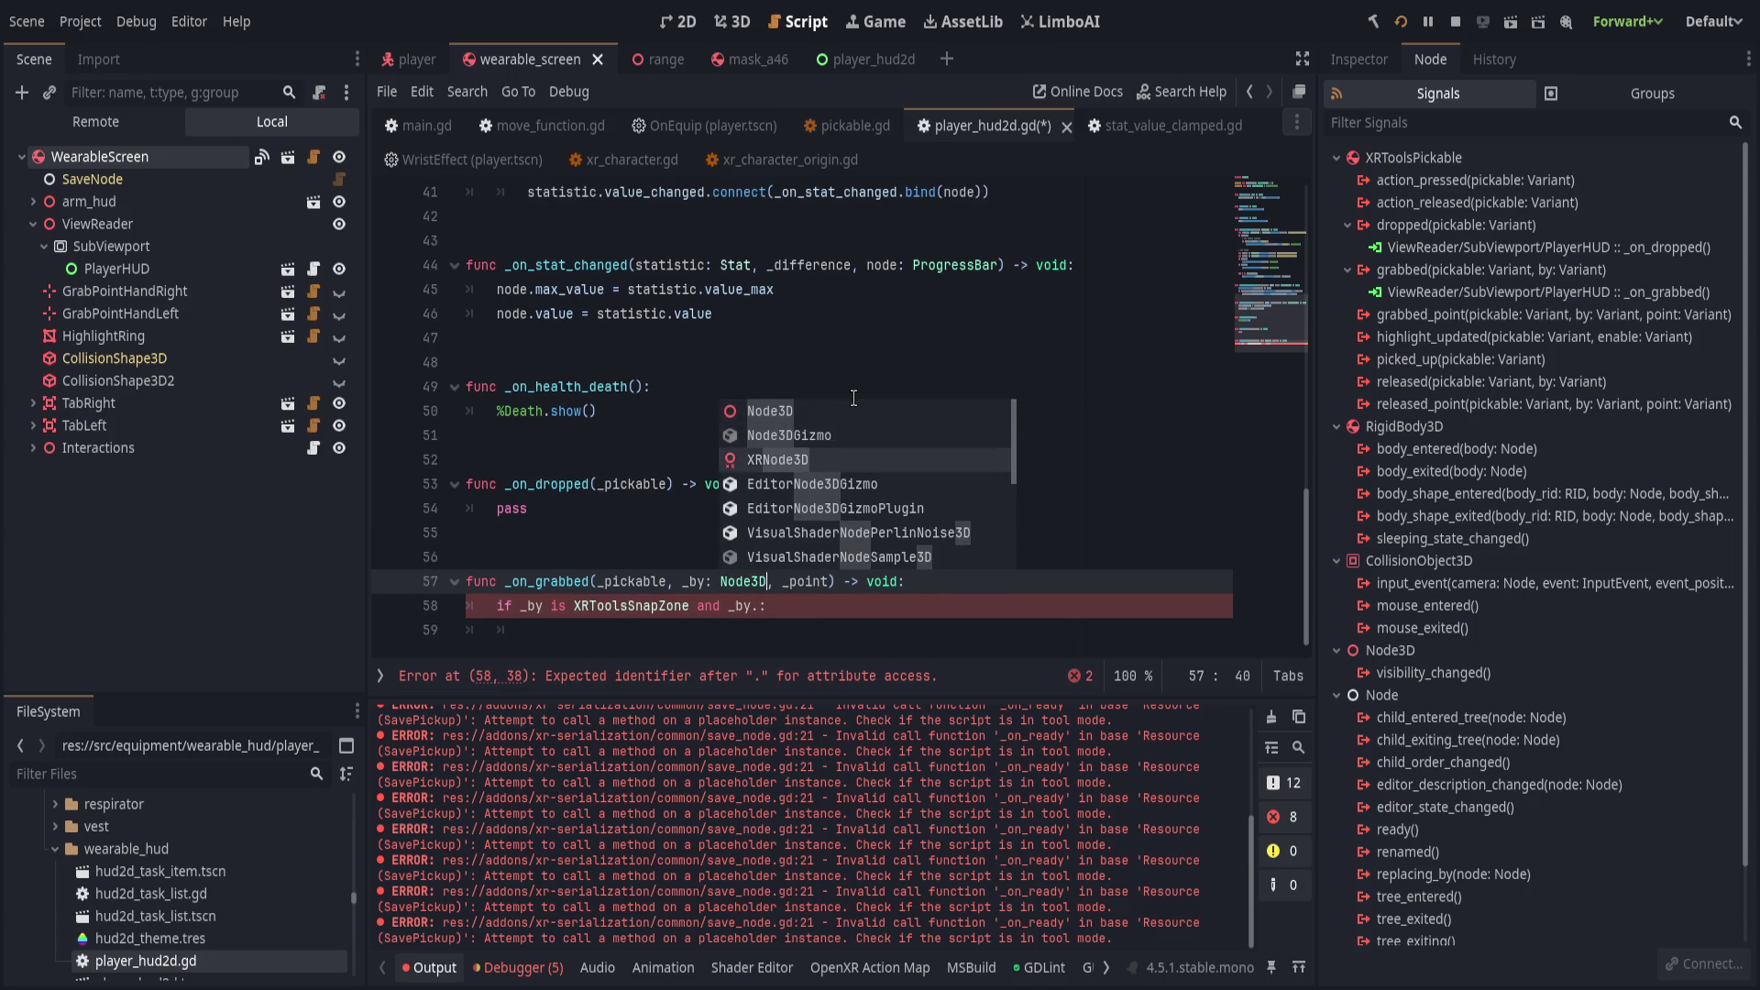
Step: Finish the condition with and _by.name == "EquipWrist", replacing an is_in_group attempt
key("Escape")
key("Down")
key("Left")
key("ctrl+space")
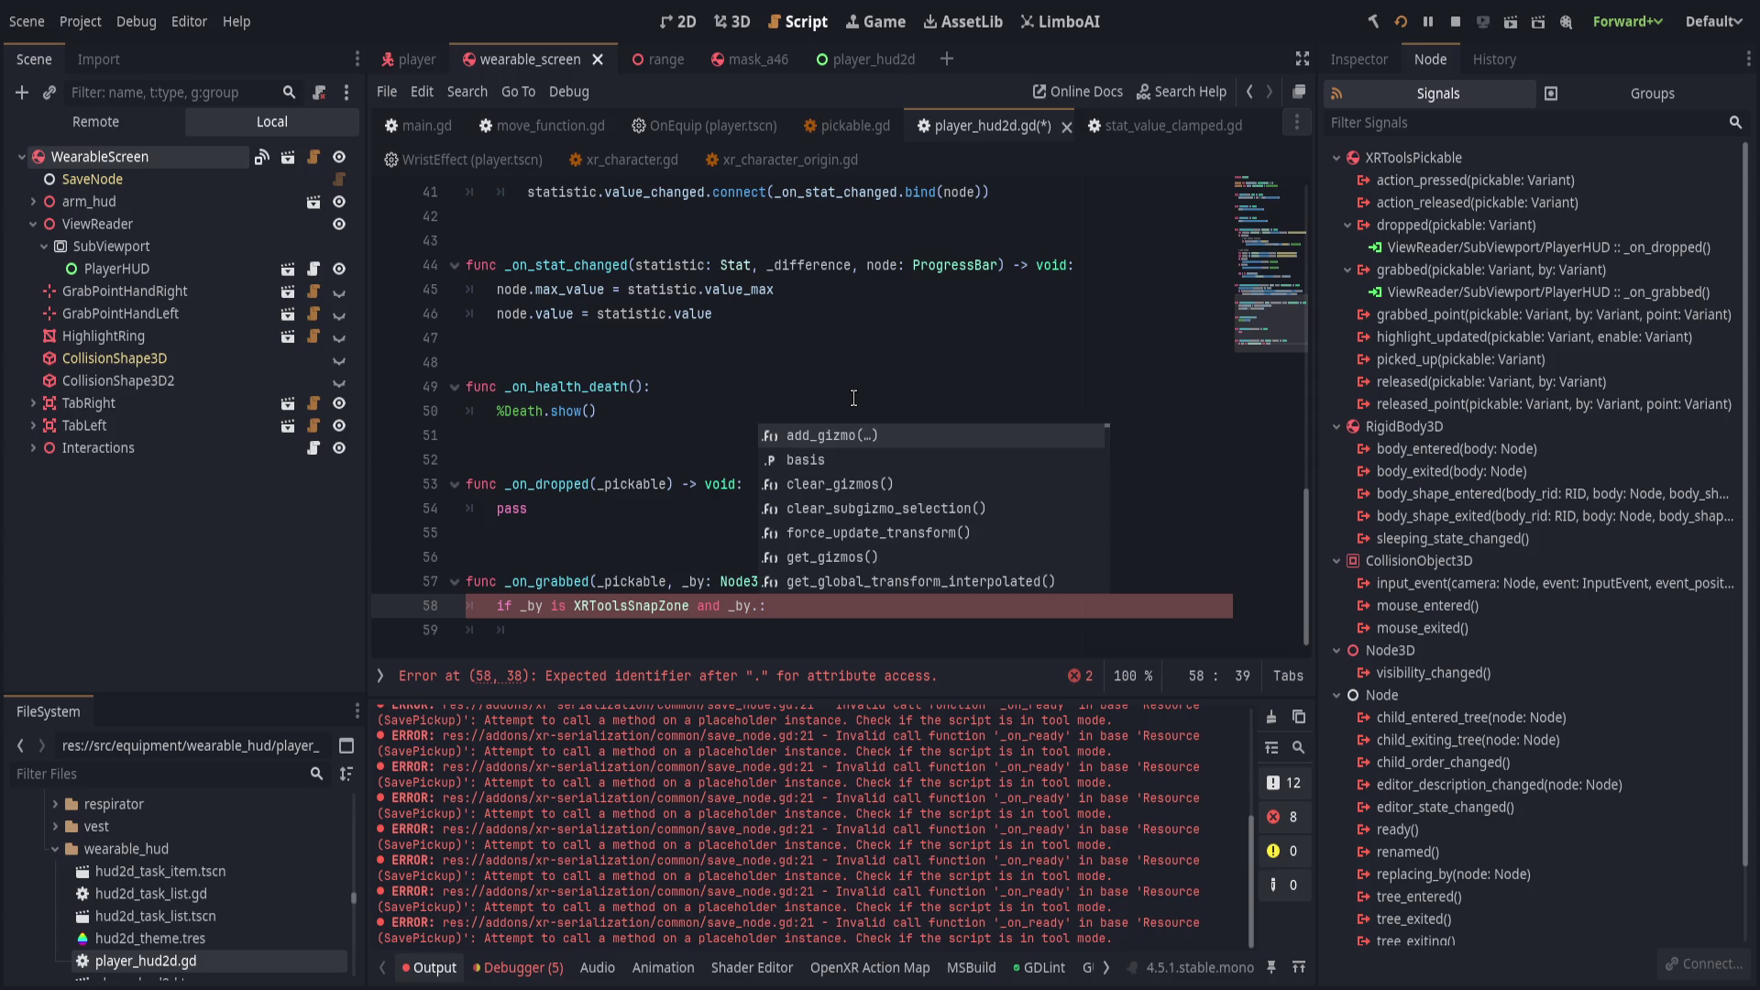
type("group")
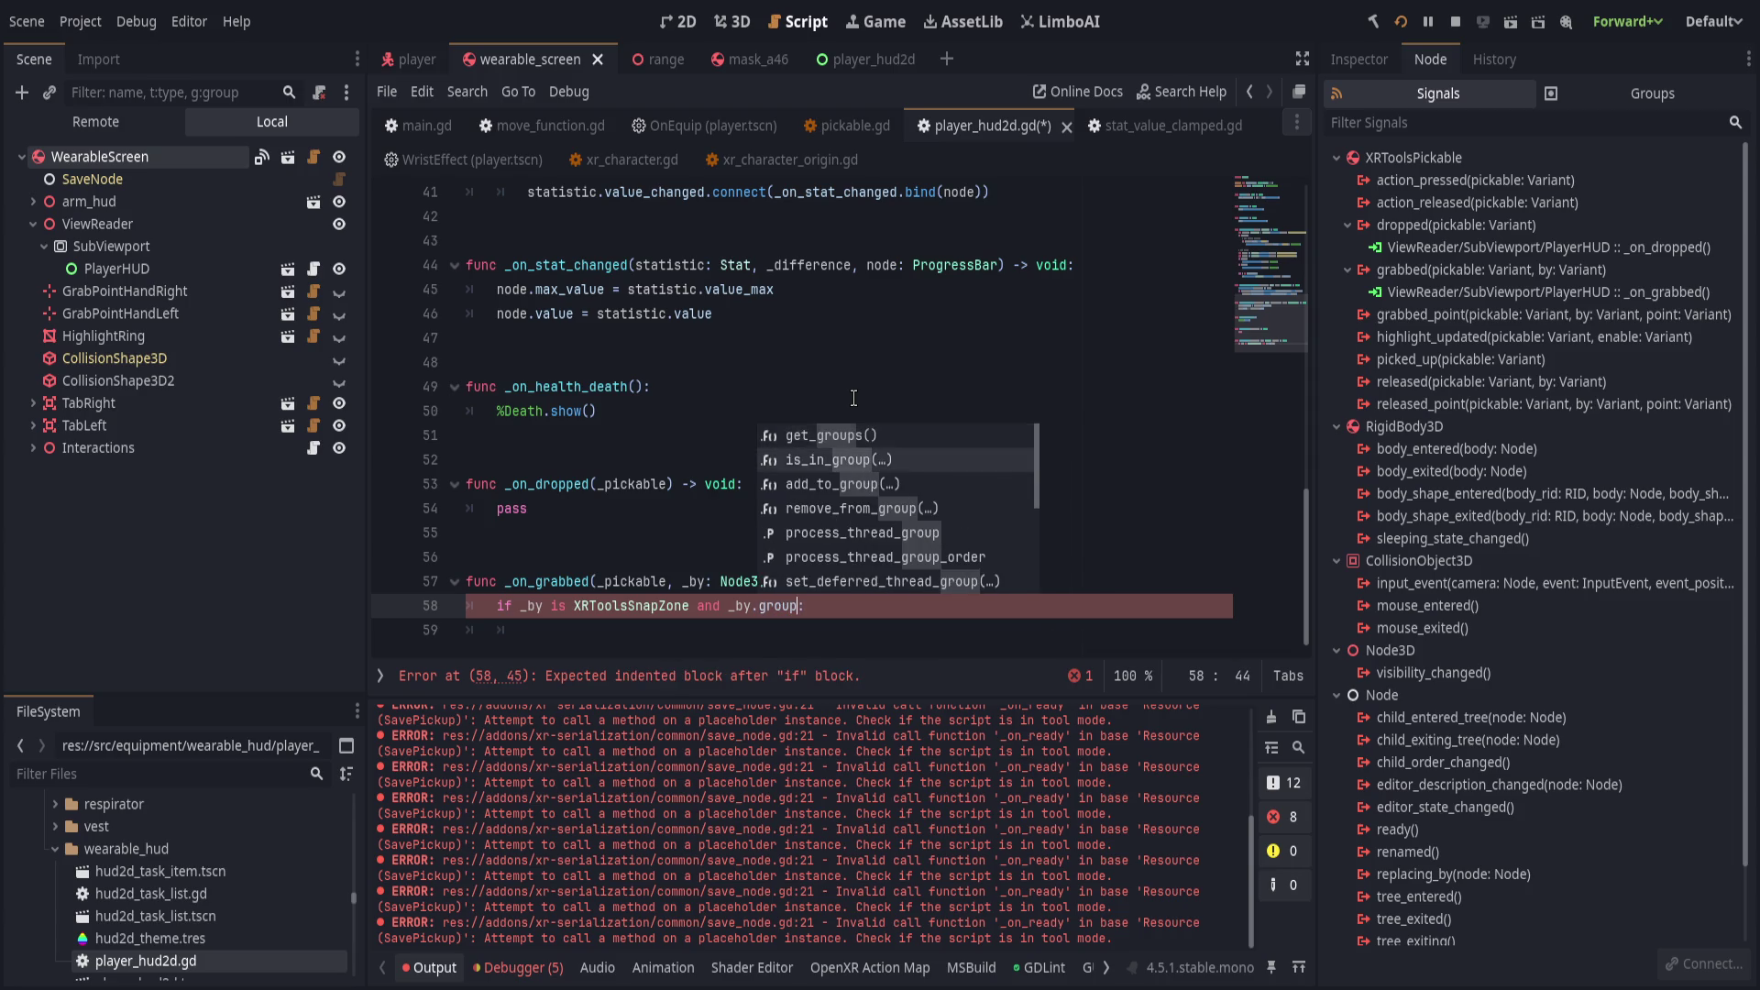
key("Return")
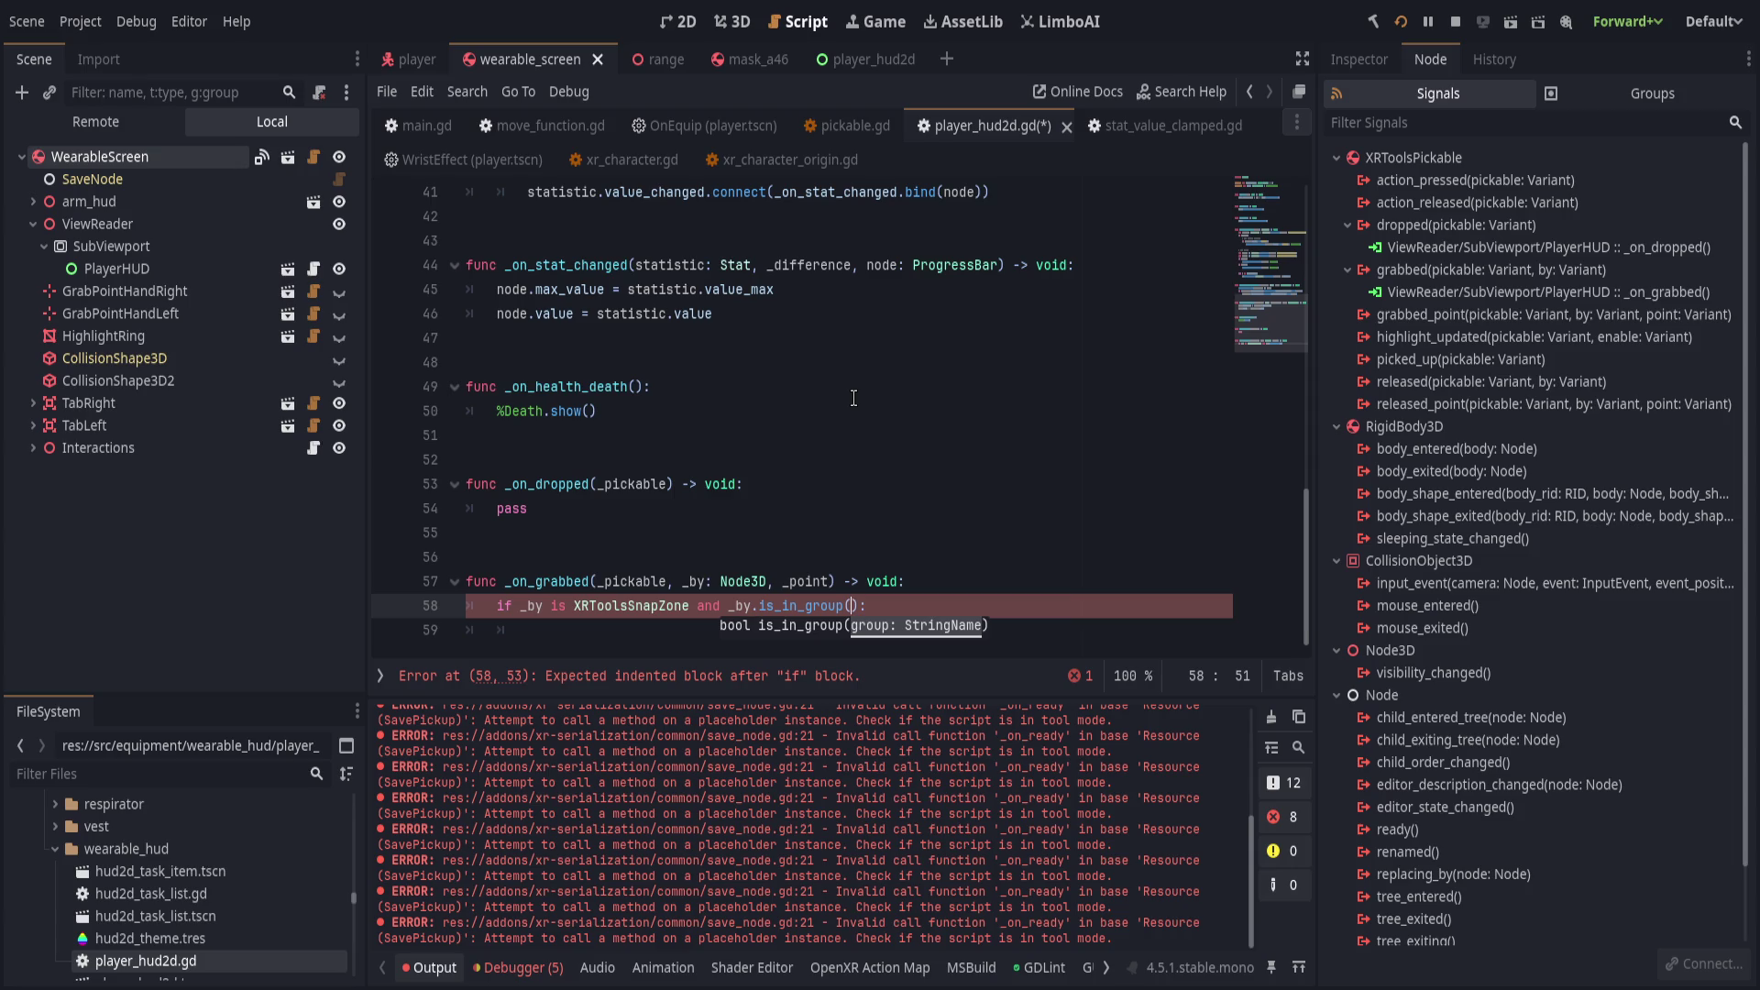
type("\"EquipWrist")
key("ctrl+BackSpace")
key("ctrl+BackSpace")
key("Right")
key("ctrl+BackSpace")
key("ctrl+BackSpace")
type("name == \"EquipWrist")
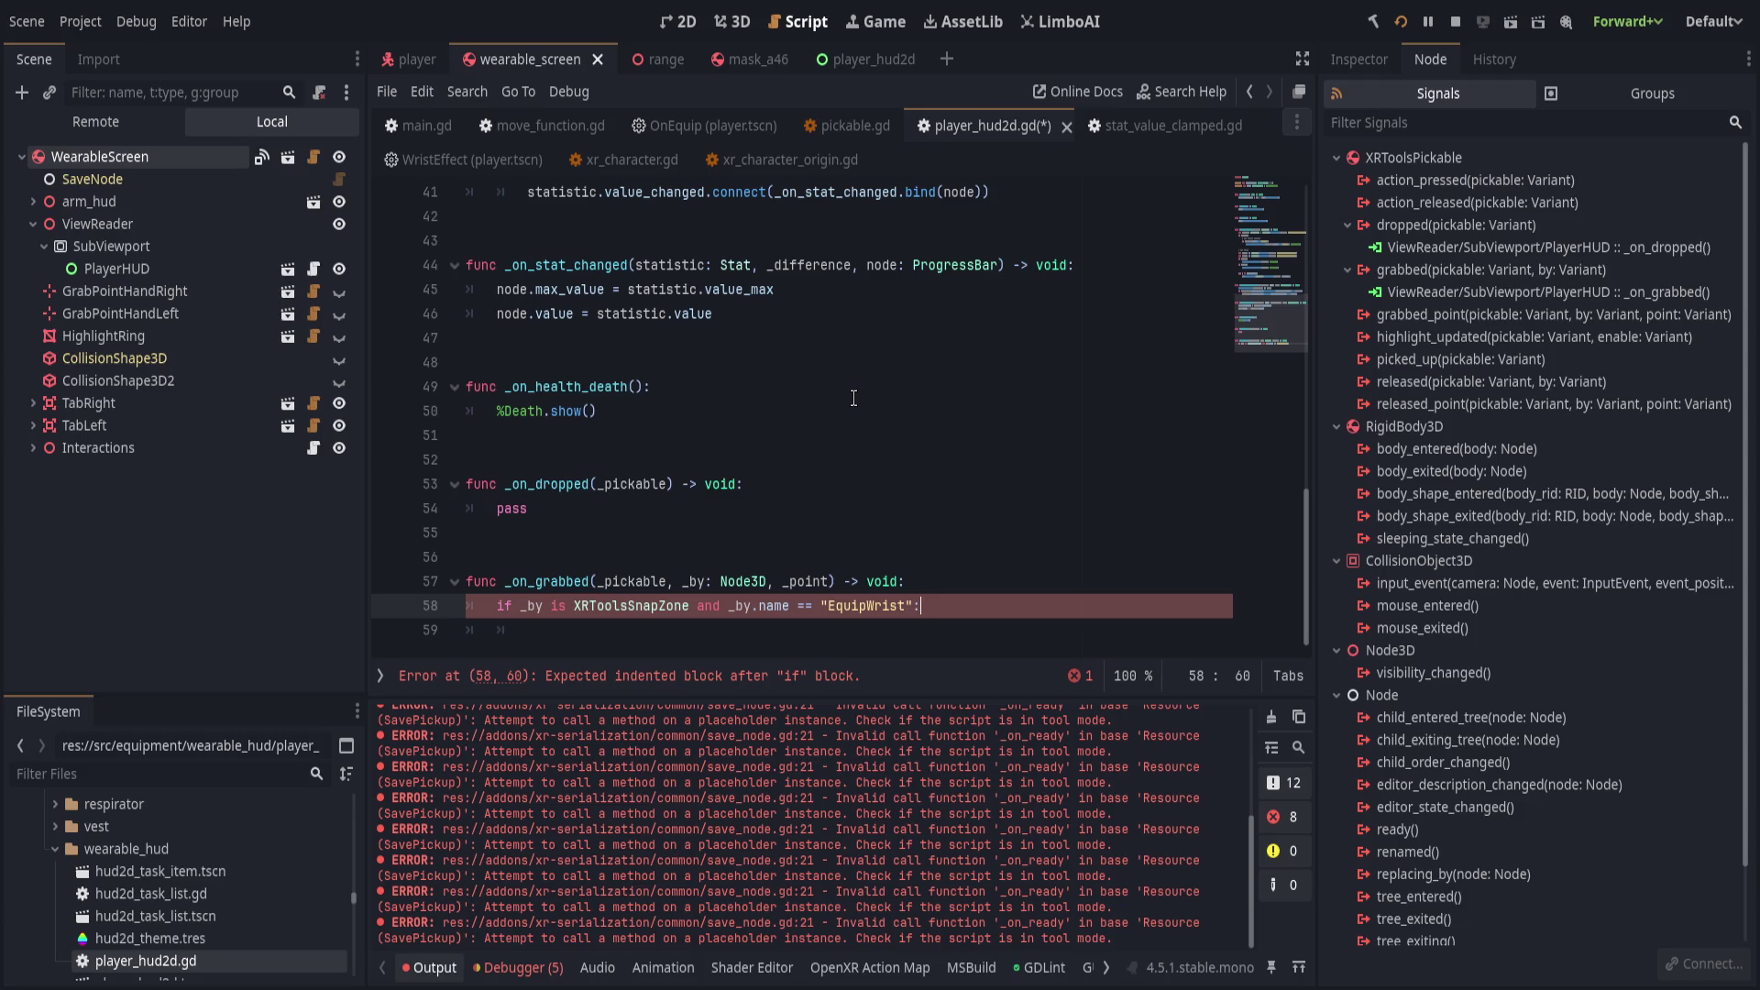
Step: Inside the if, call set_player_info(_by.owner)
key("Return")
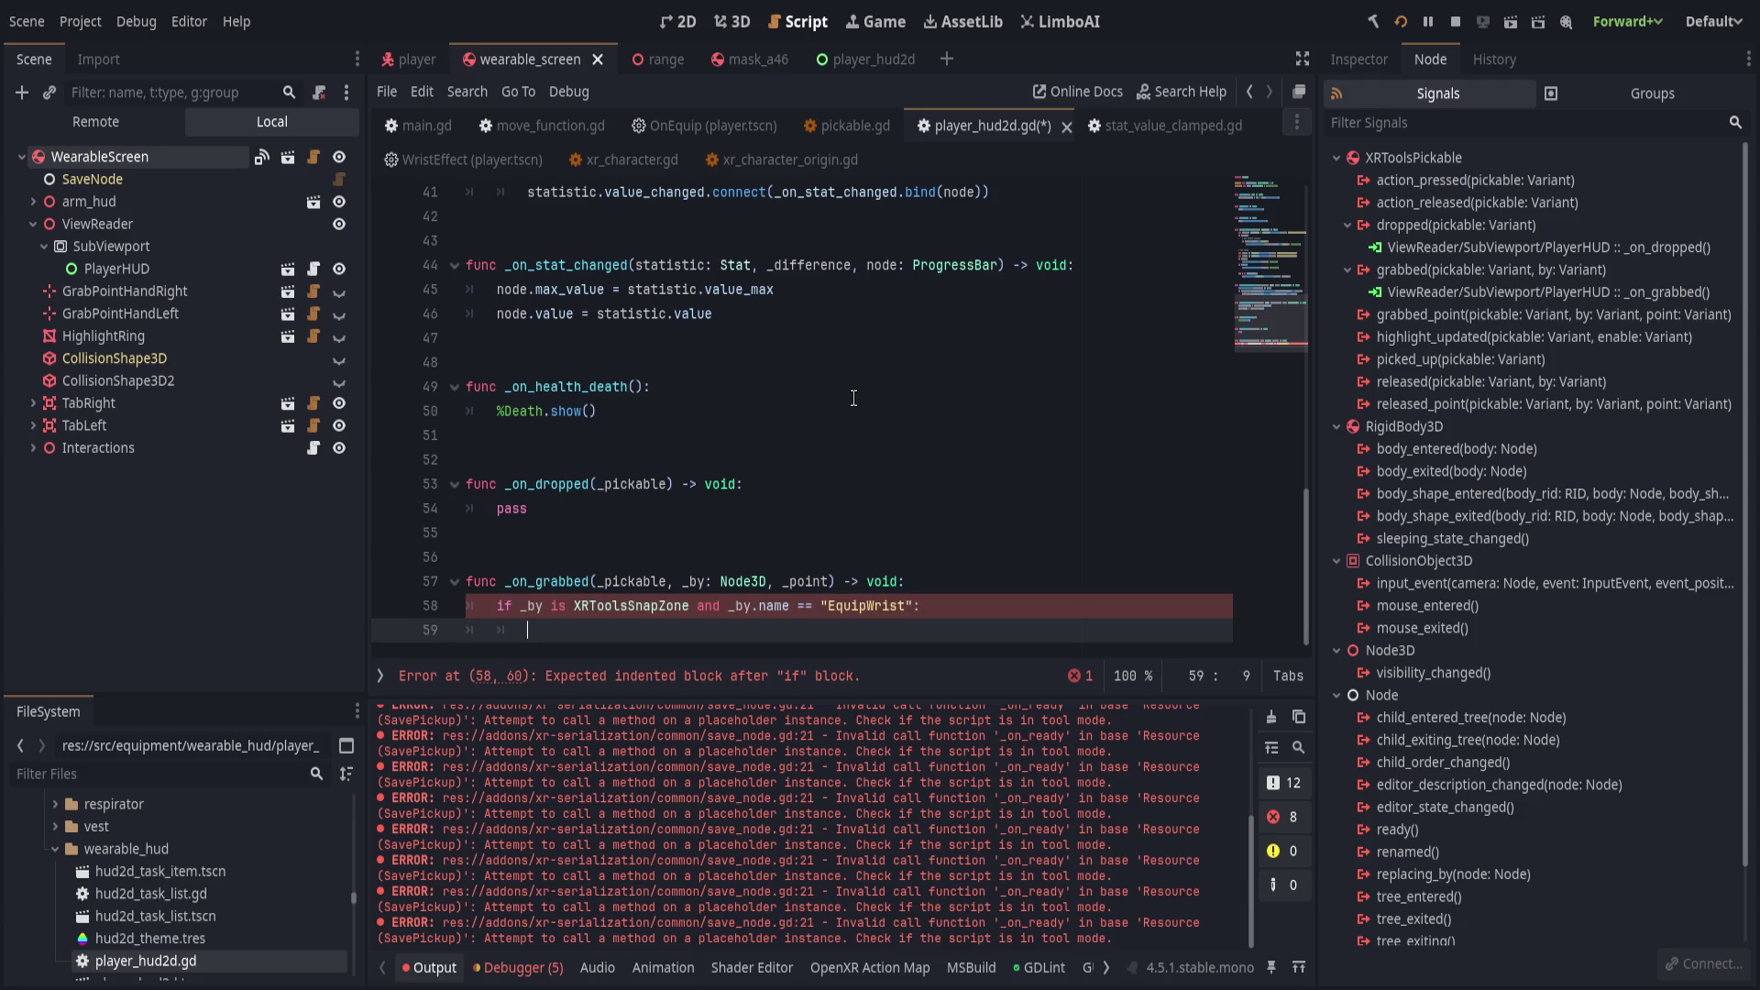
type("set_p")
key("Return")
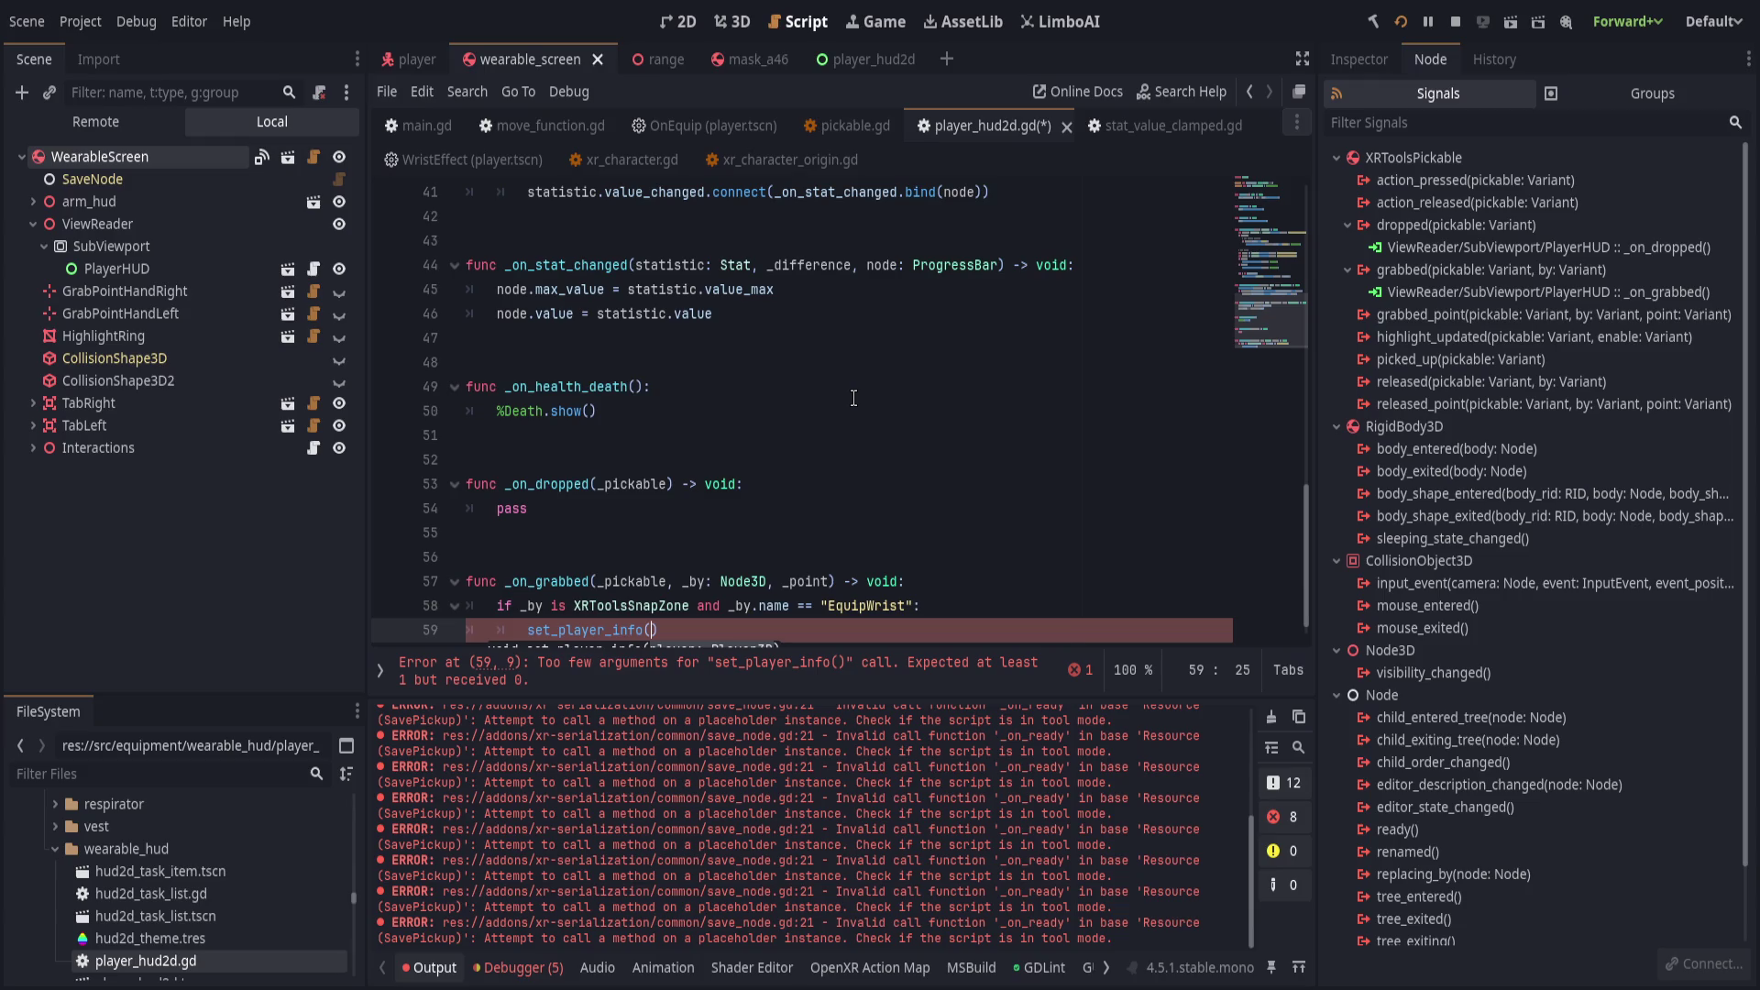
type("_by,.owner")
key("BackSpace")
key("BackSpace")
key("BackSpace")
type(".owner)")
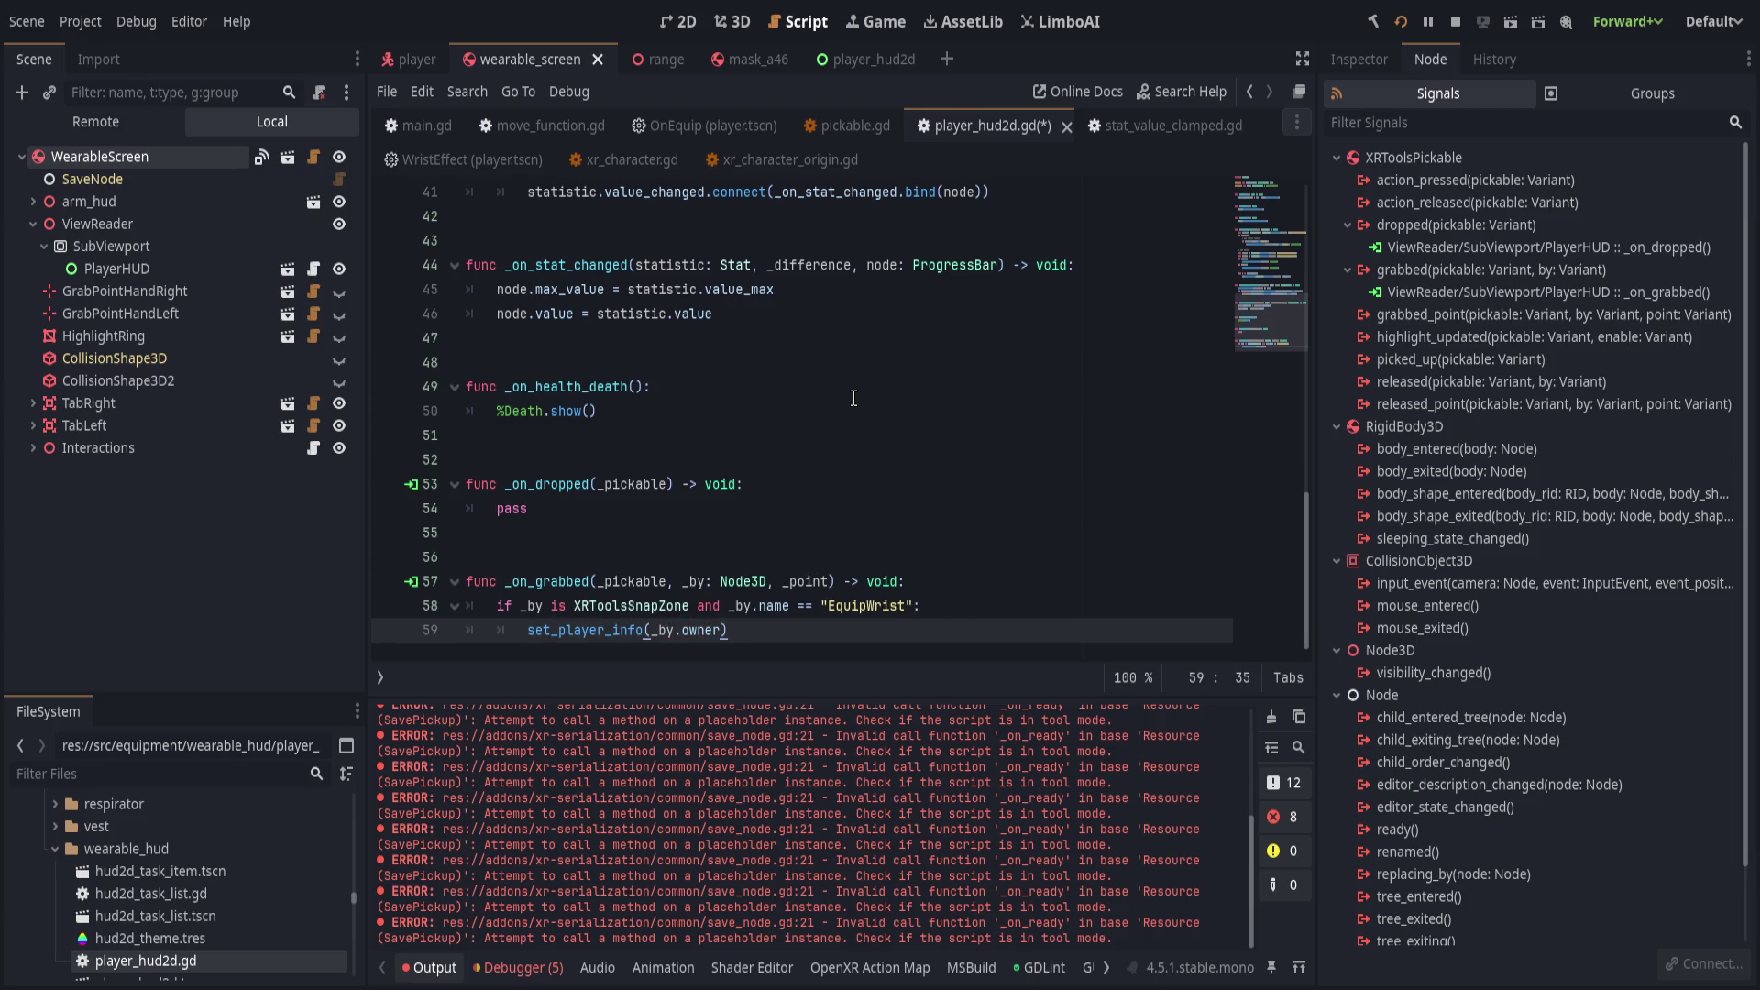